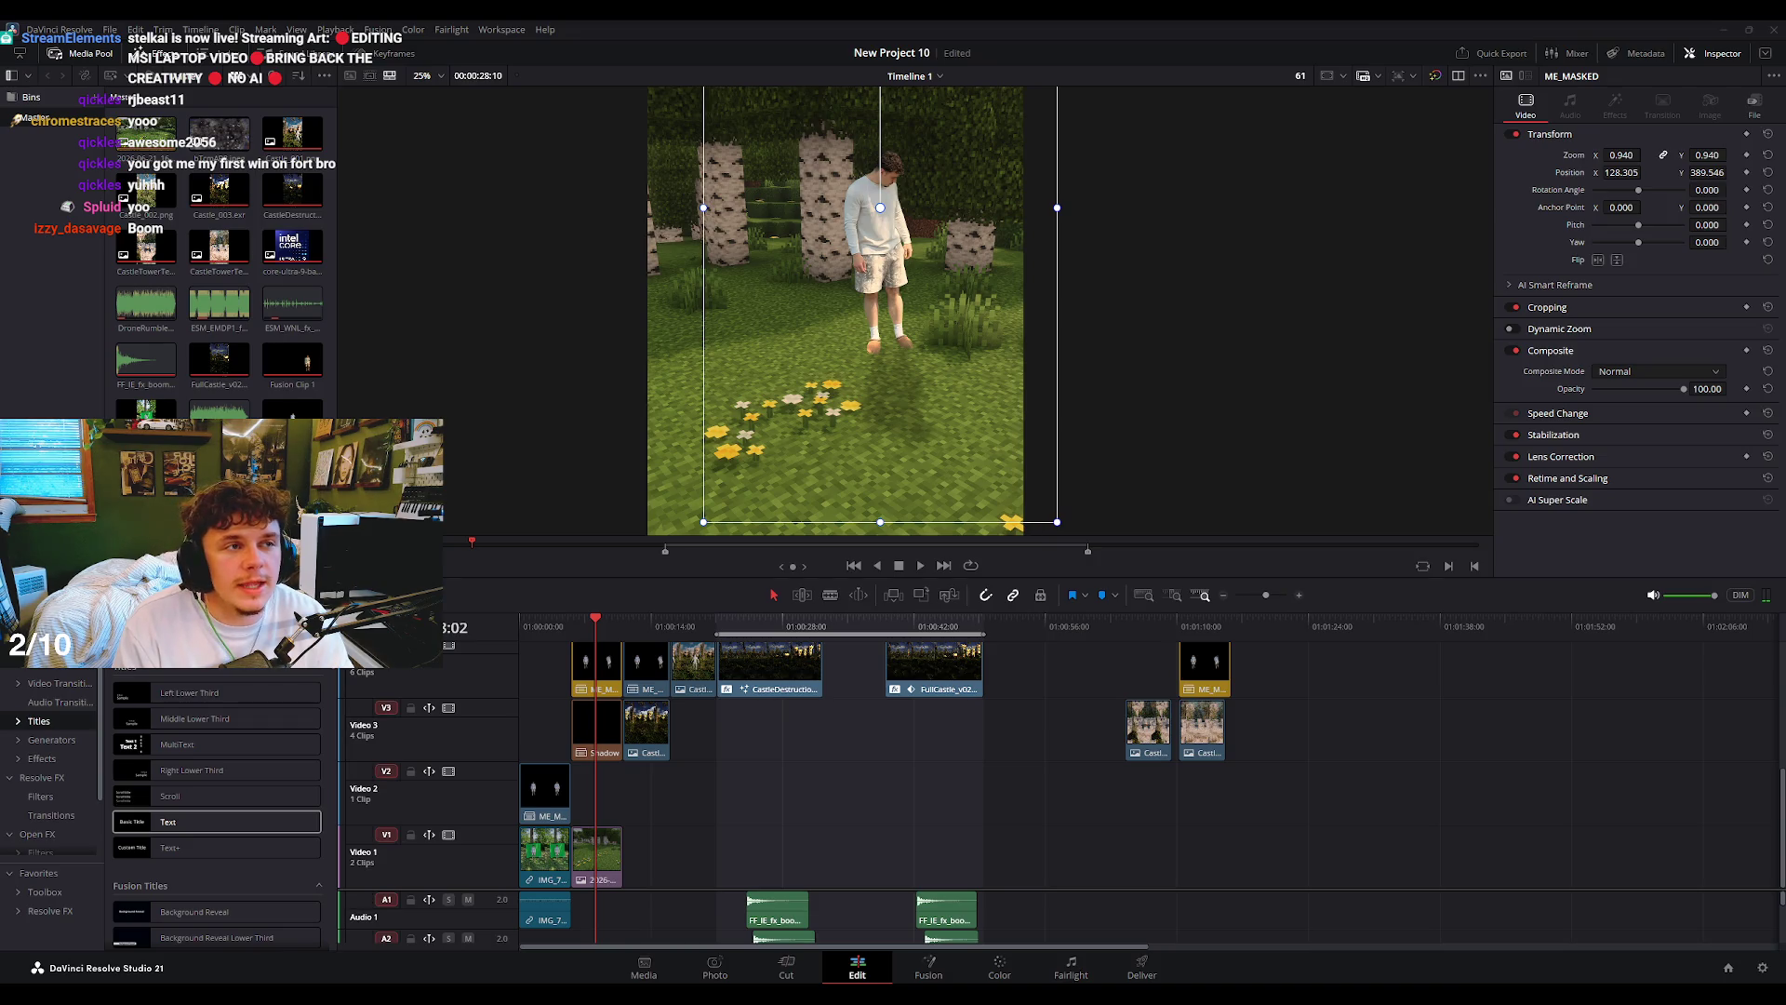
- Switch the Resolve viewer to an empty source view
{"action": "key", "text": "q"}
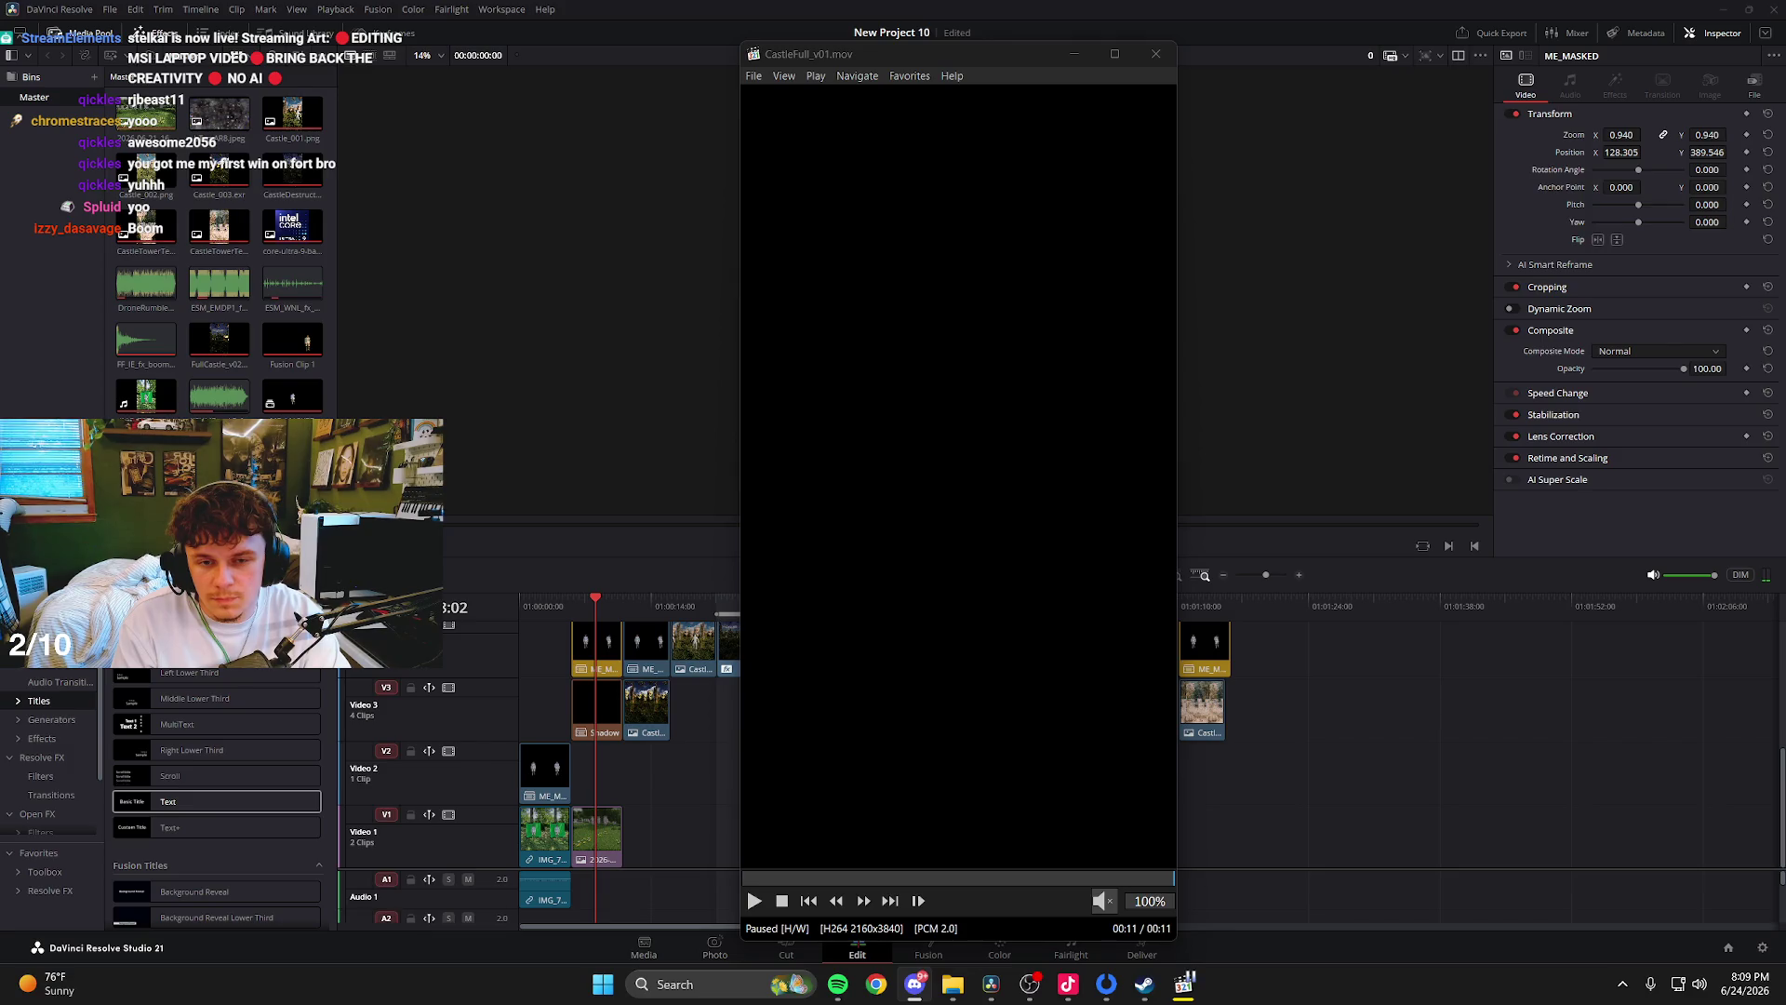
- Restart the castle clip and set playback to Repeat Forever
{"action": "left_click", "coordinate": [986, 526]}
{"action": "right_click", "coordinate": [950, 549]}
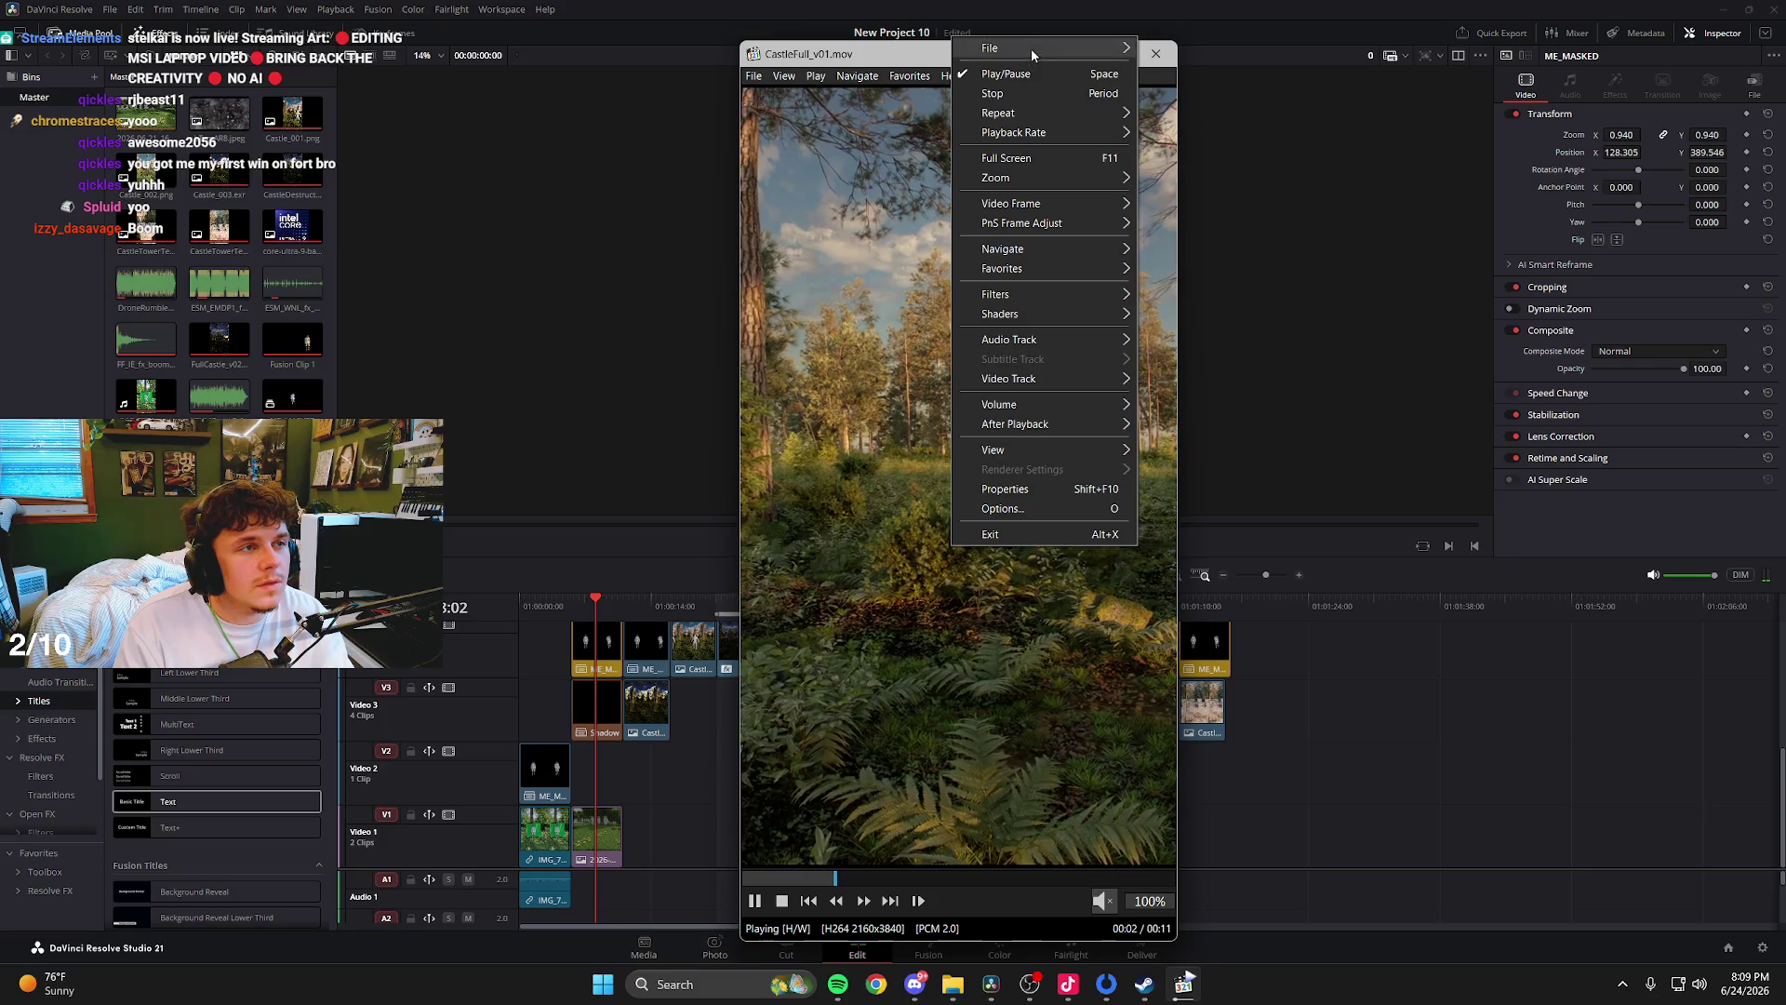
{"action": "mouse_move", "coordinate": [1052, 113]}
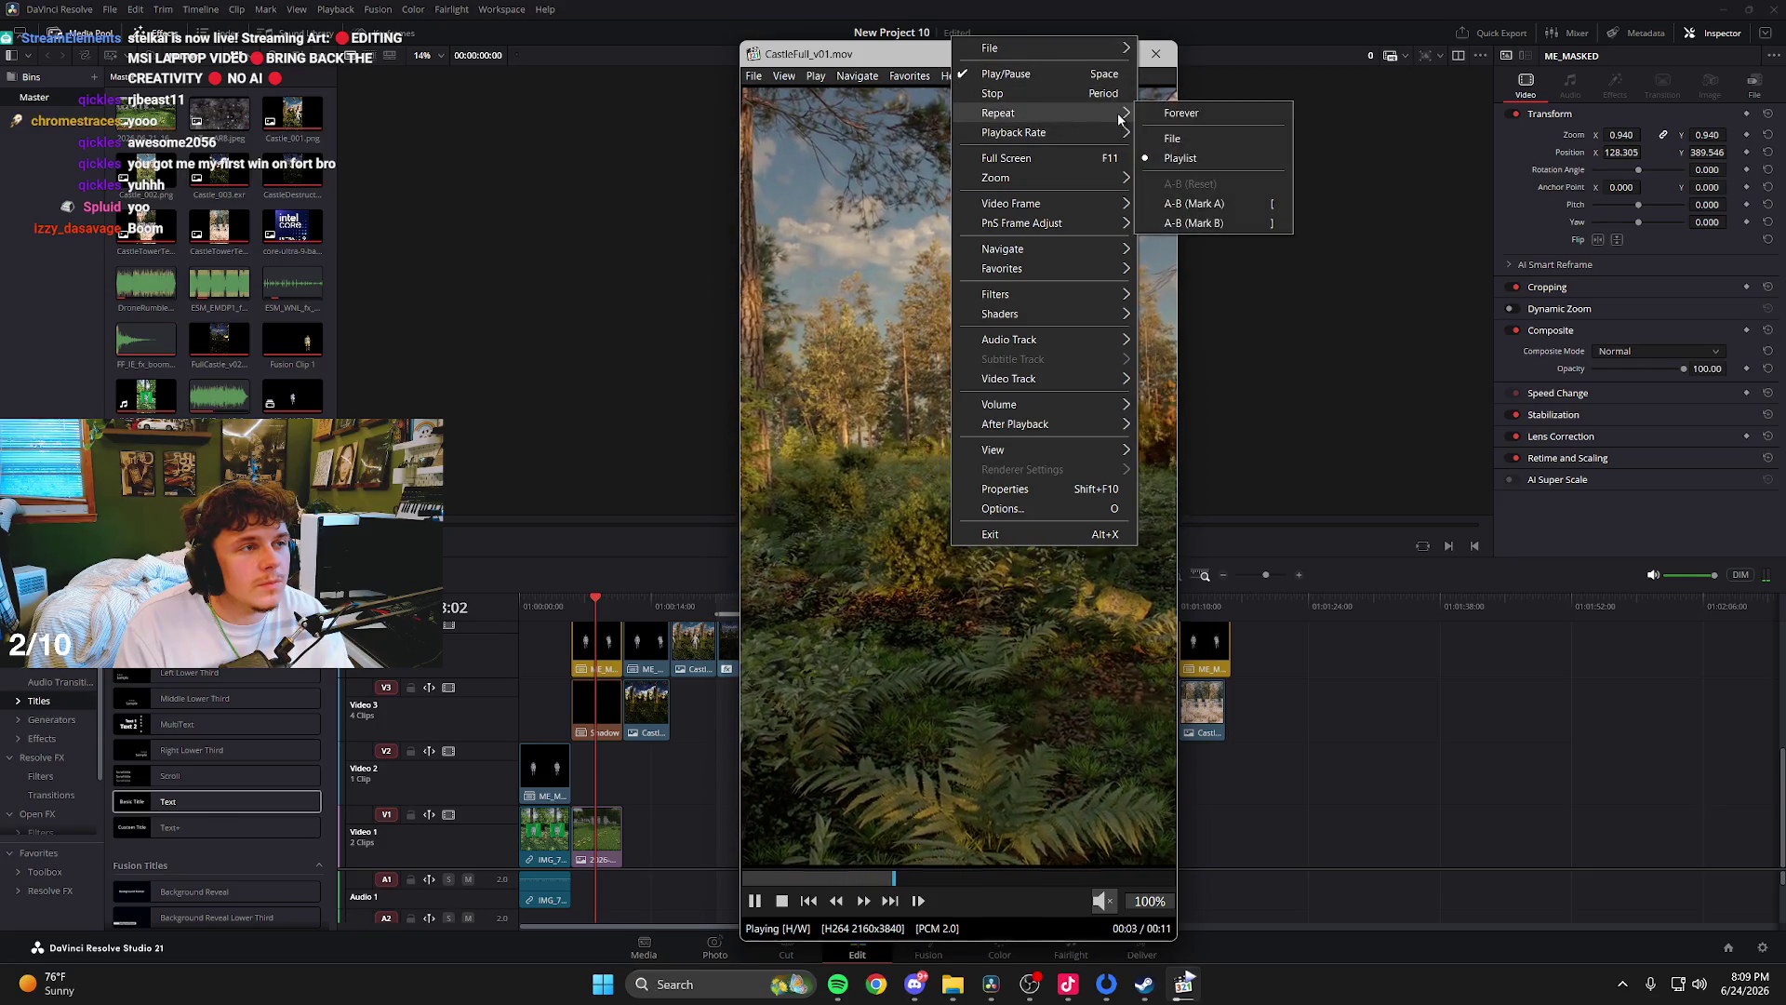
{"action": "left_click", "coordinate": [1190, 112]}
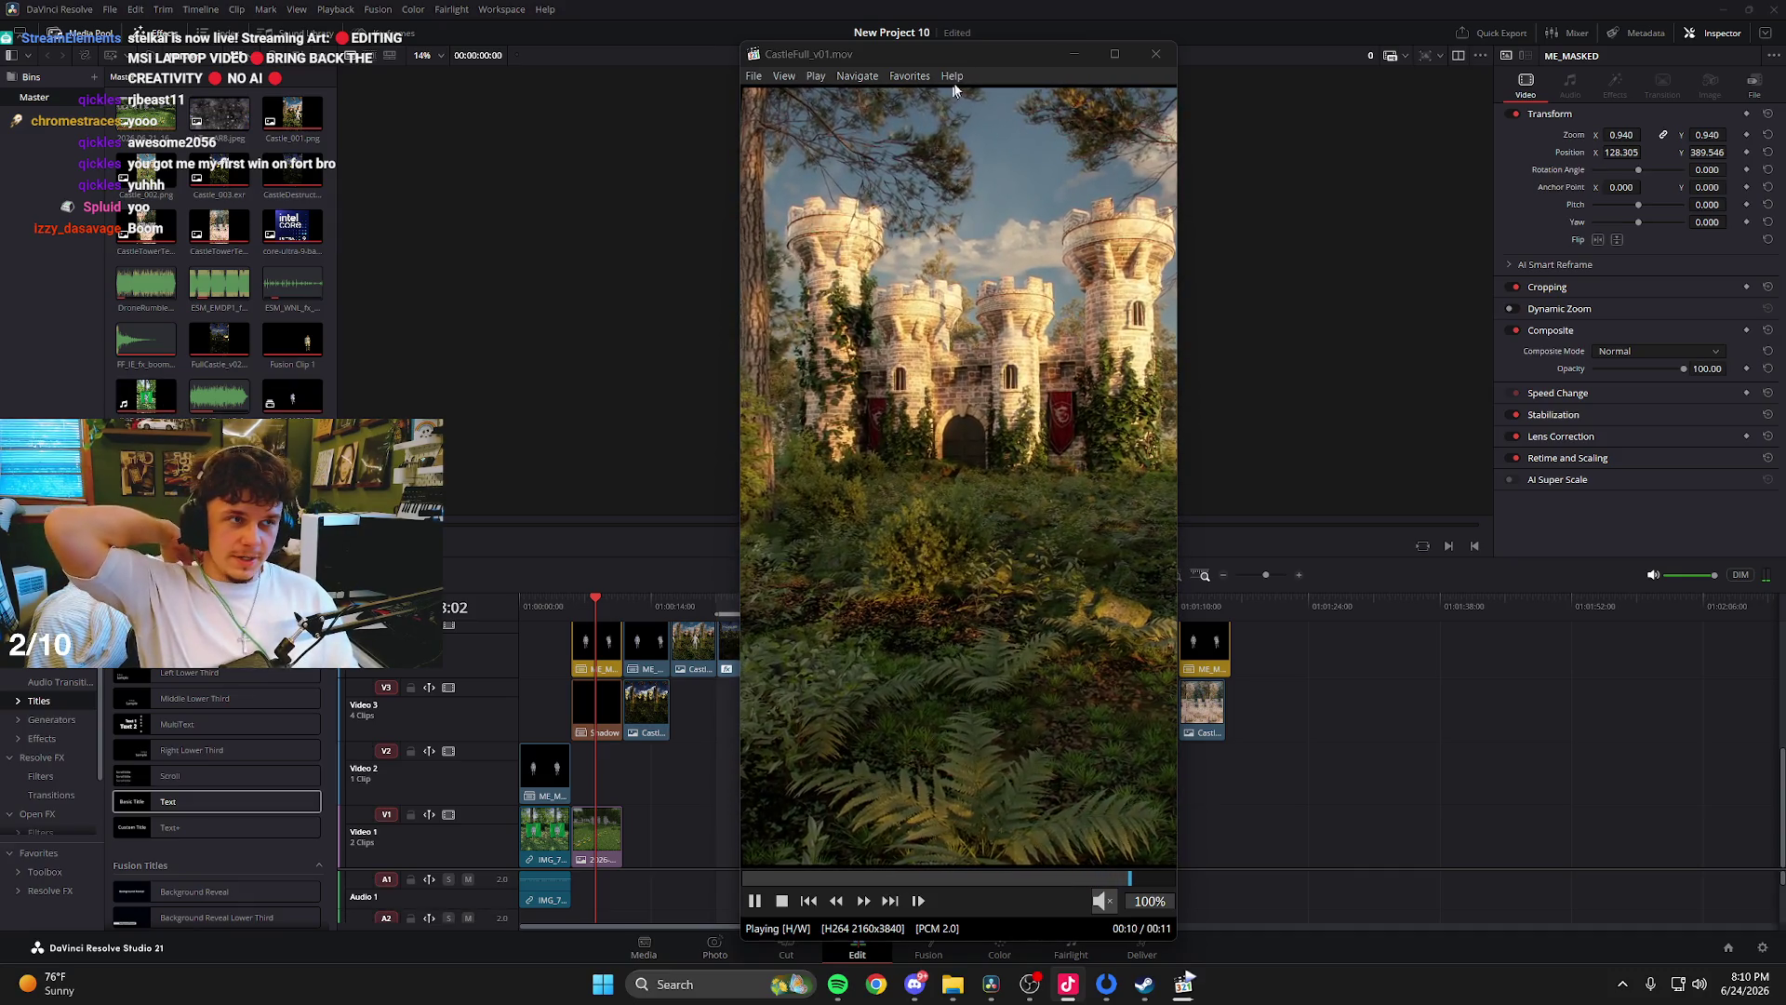
- Nudge the player window up-left, enlarge it, then shift it right over the editor
{"action": "left_click_drag", "start_coordinate": [953, 89], "coordinate": [928, 80]}
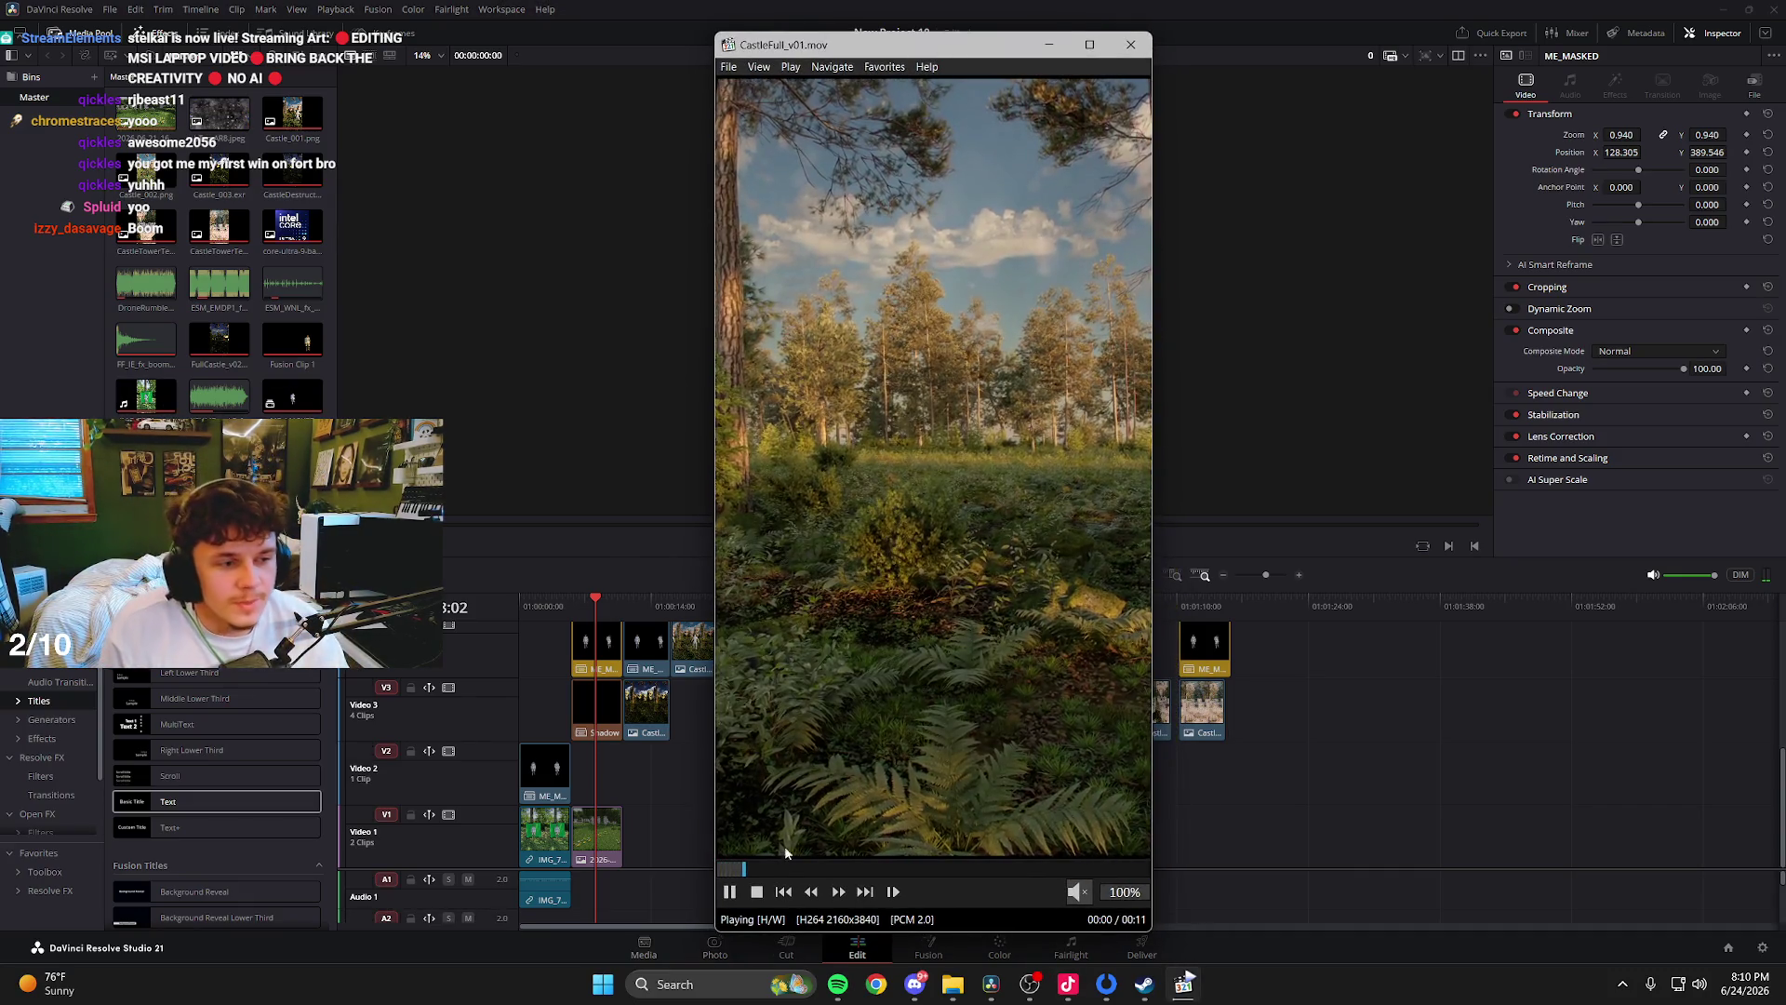
{"action": "mouse_move", "coordinate": [716, 929]}
{"action": "left_mouse_down"}
{"action": "mouse_move", "coordinate": [658, 989]}
{"action": "mouse_move", "coordinate": [468, 967]}
{"action": "left_mouse_up"}
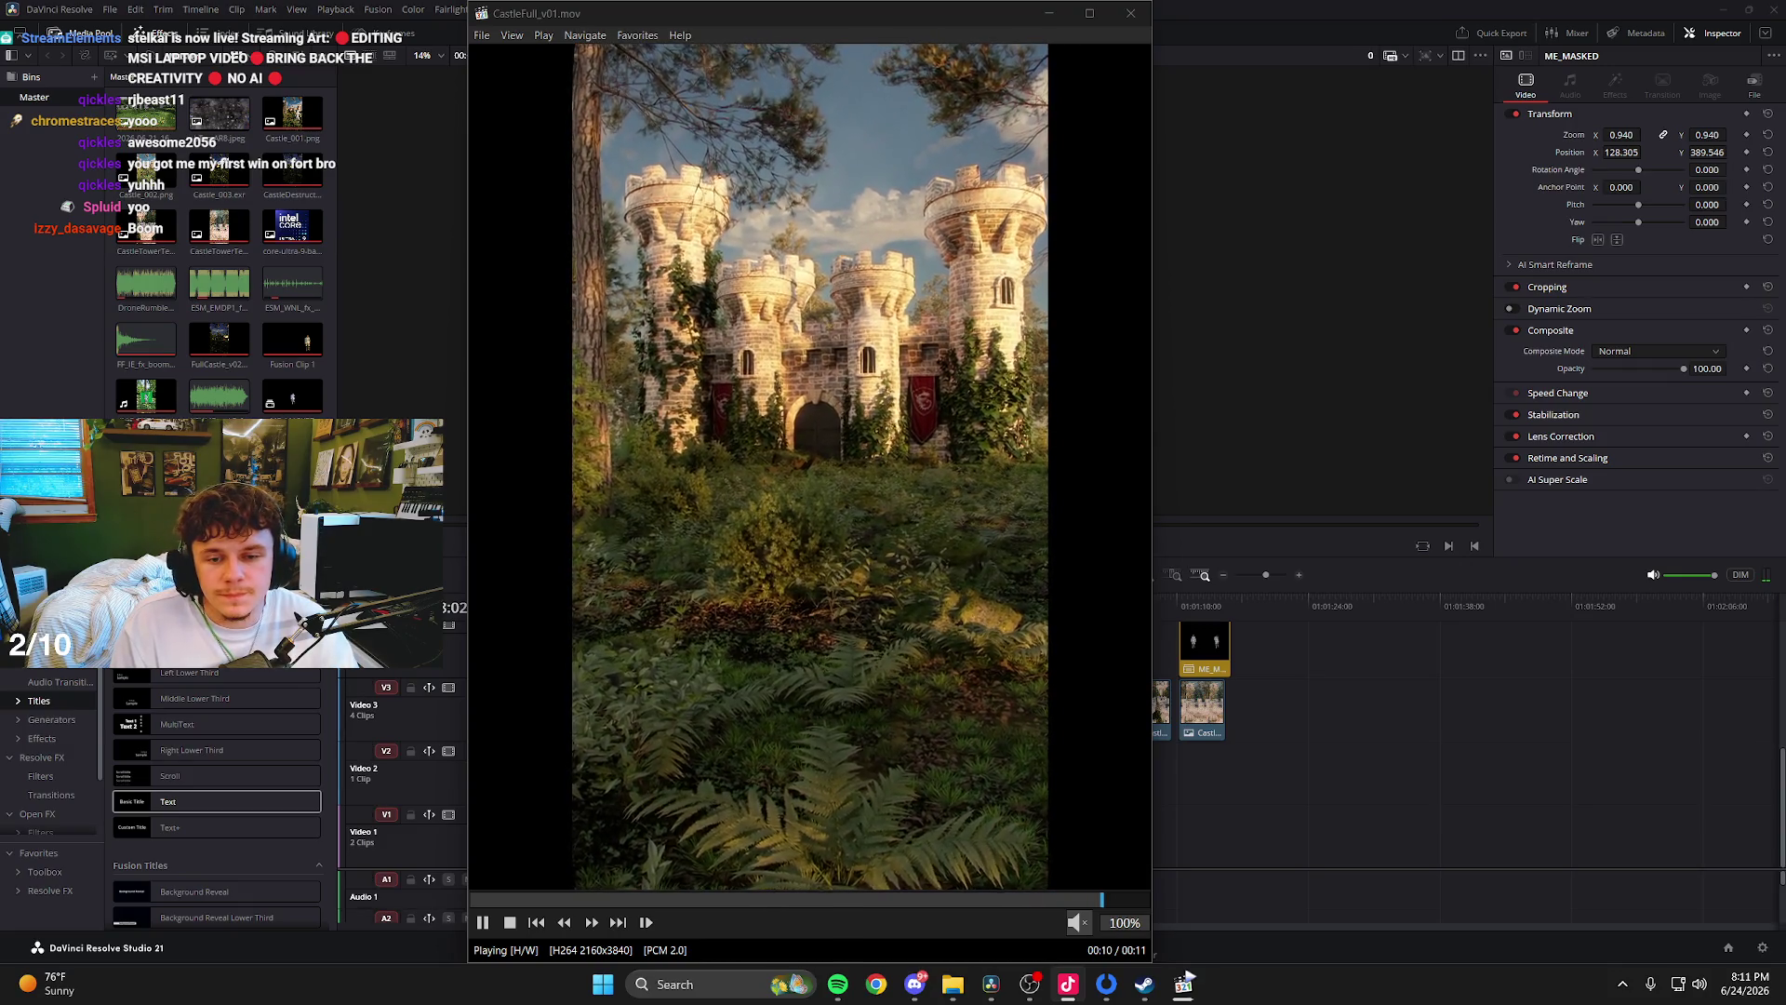
{"action": "left_click_drag", "start_coordinate": [896, 15], "coordinate": [931, 15]}
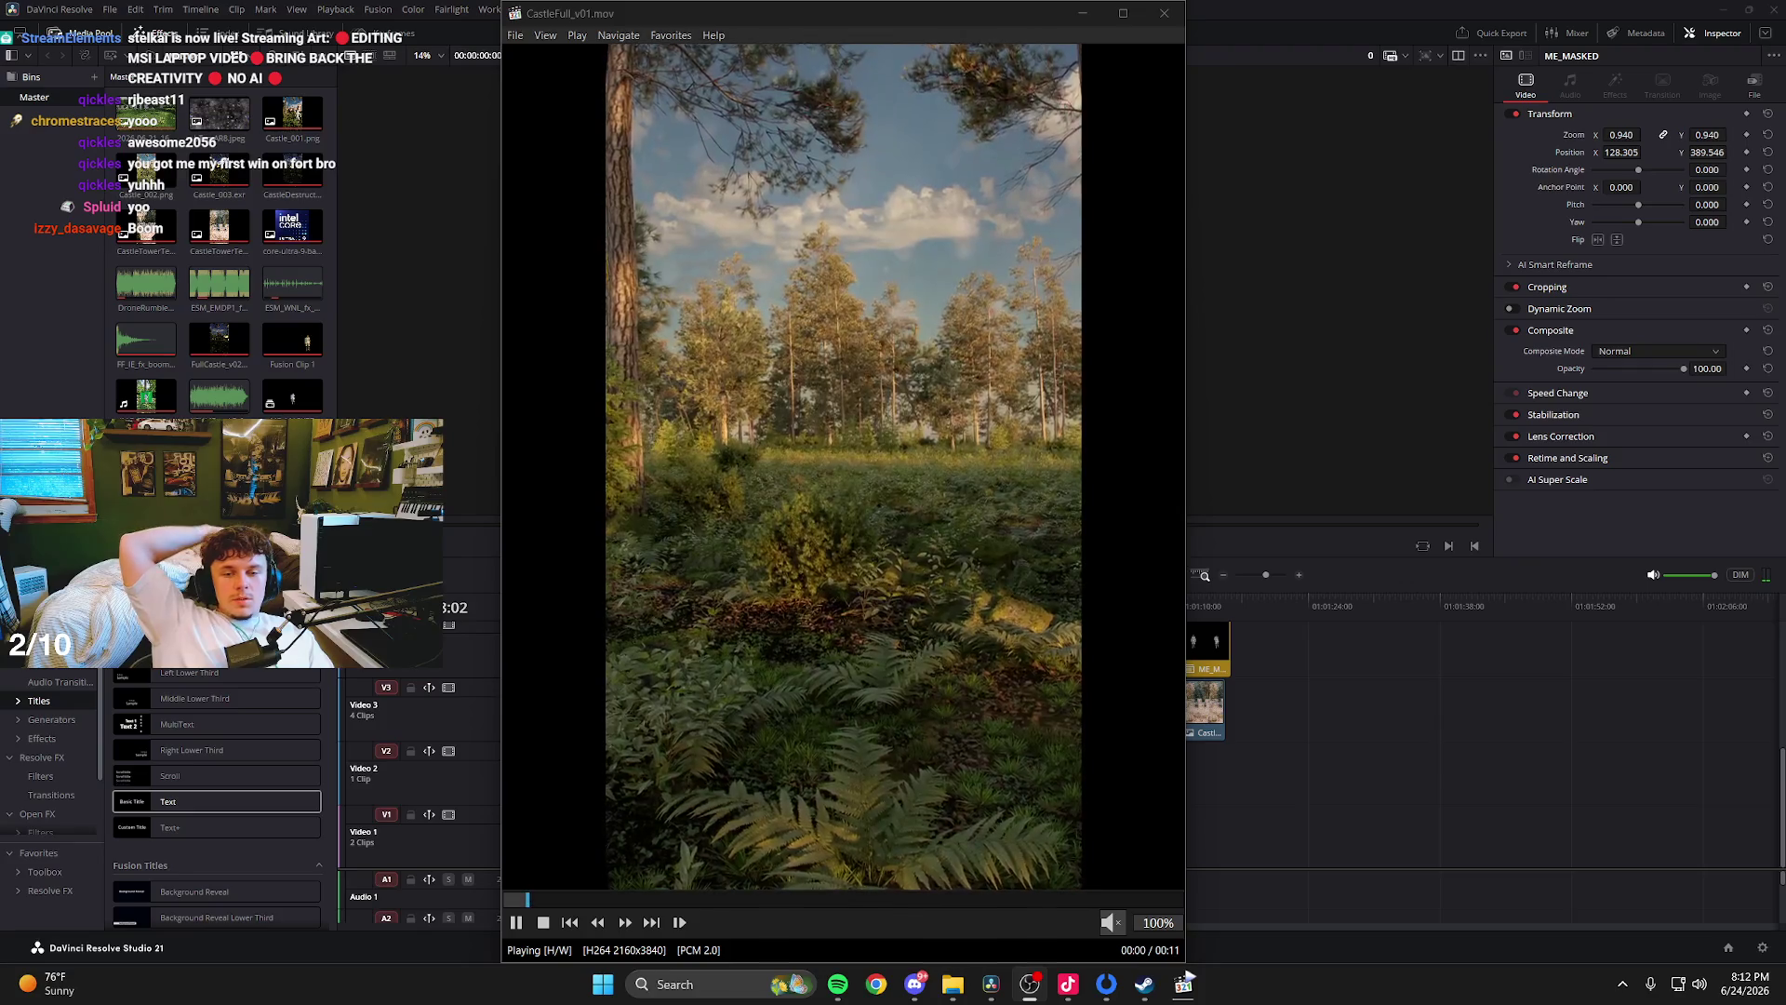
- Set the player's video zoom to 50%, then reduce it to 25%
{"action": "right_click", "coordinate": [903, 450]}
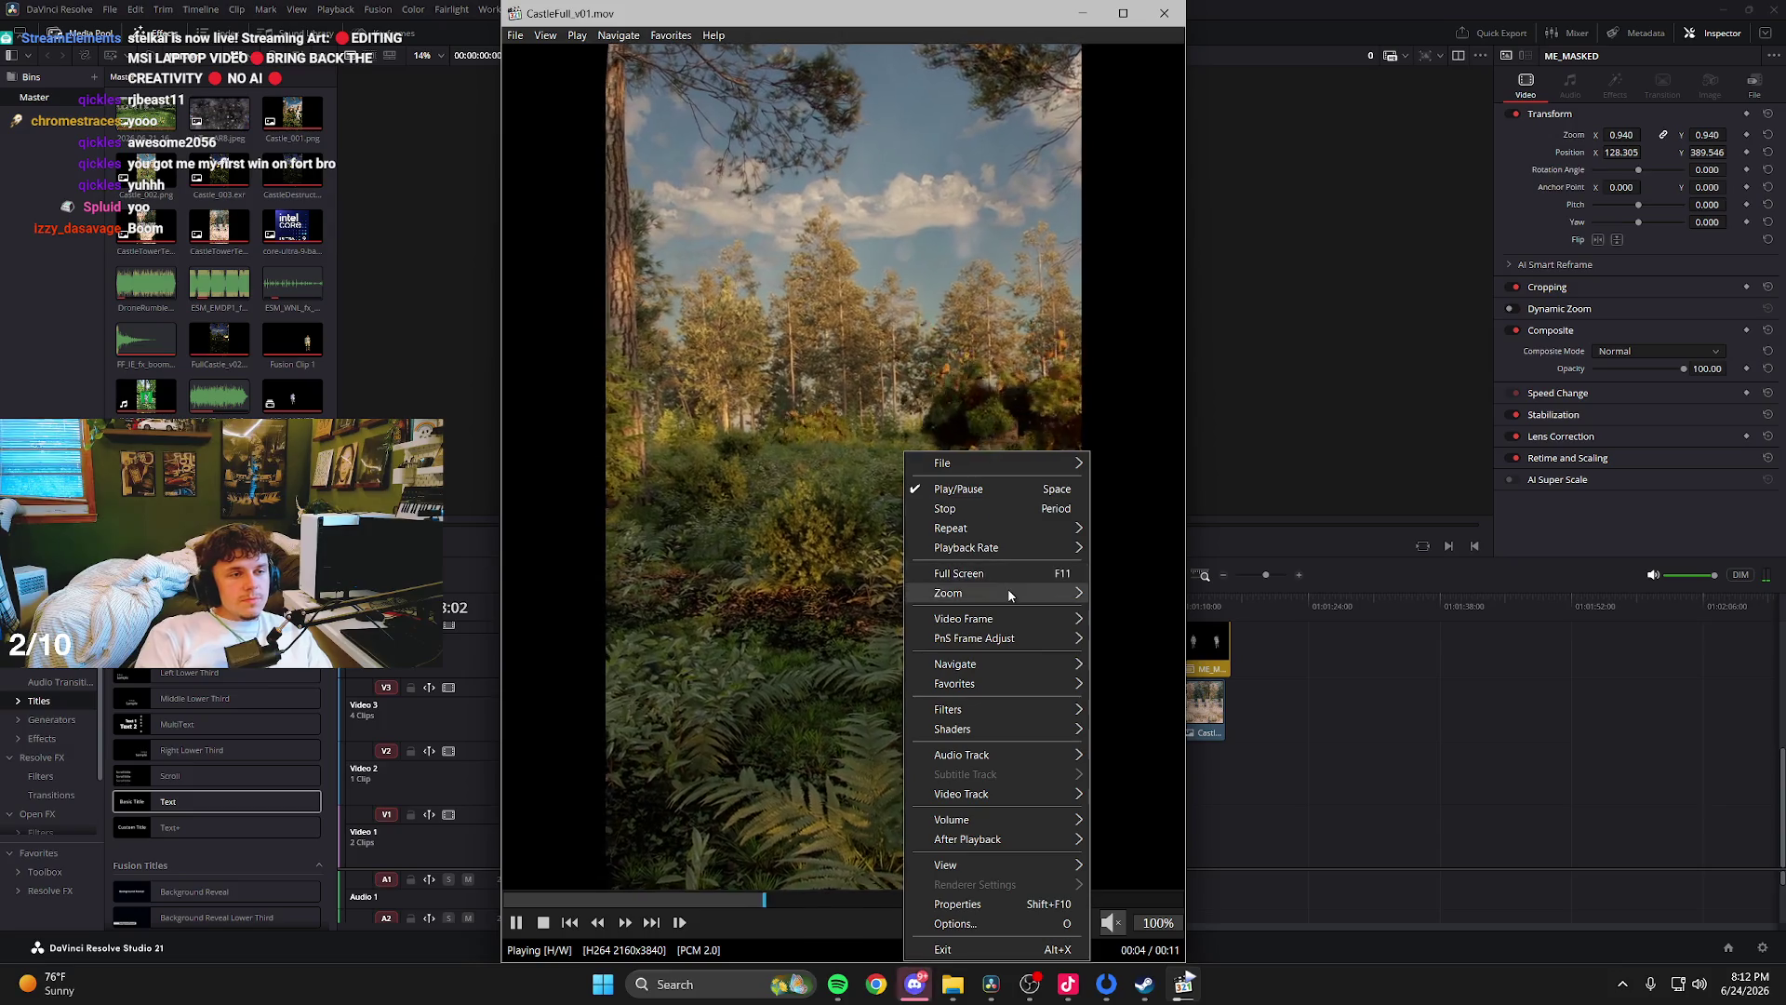
{"action": "mouse_move", "coordinate": [1007, 588]}
{"action": "left_click", "coordinate": [1143, 620]}
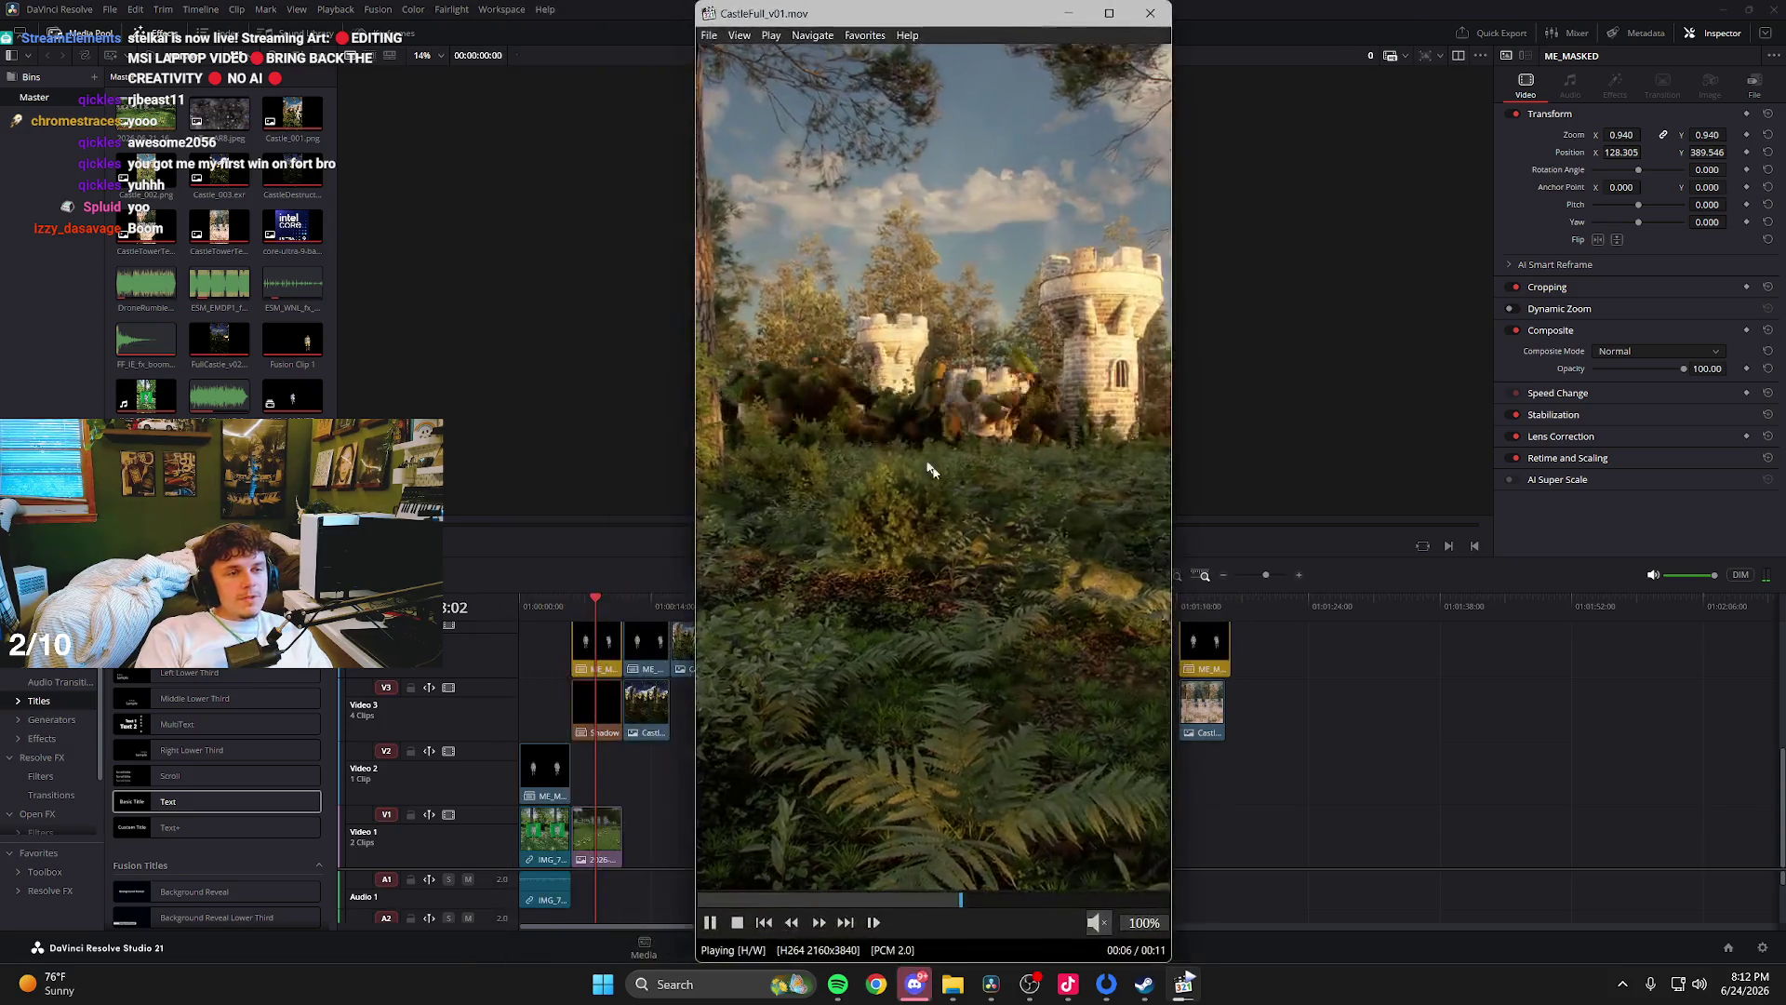
{"action": "right_click", "coordinate": [942, 427]}
{"action": "mouse_move", "coordinate": [1054, 532]}
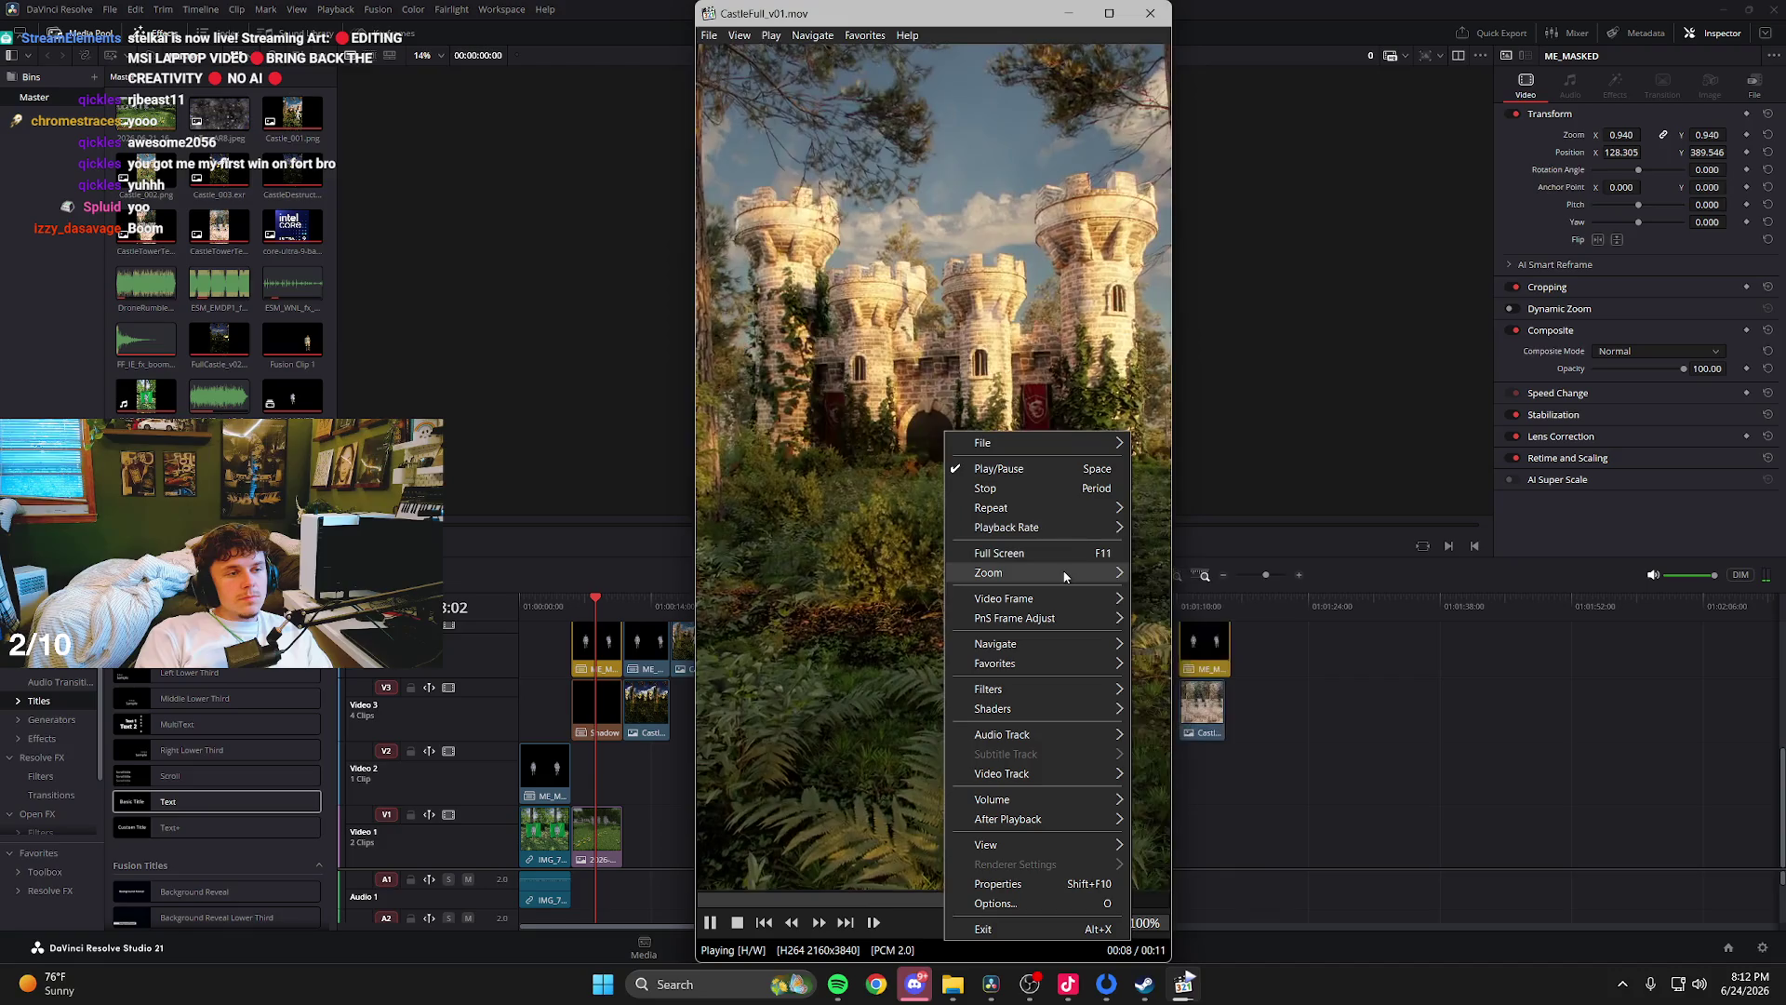
{"action": "left_click", "coordinate": [945, 447]}
{"action": "right_click", "coordinate": [945, 448]}
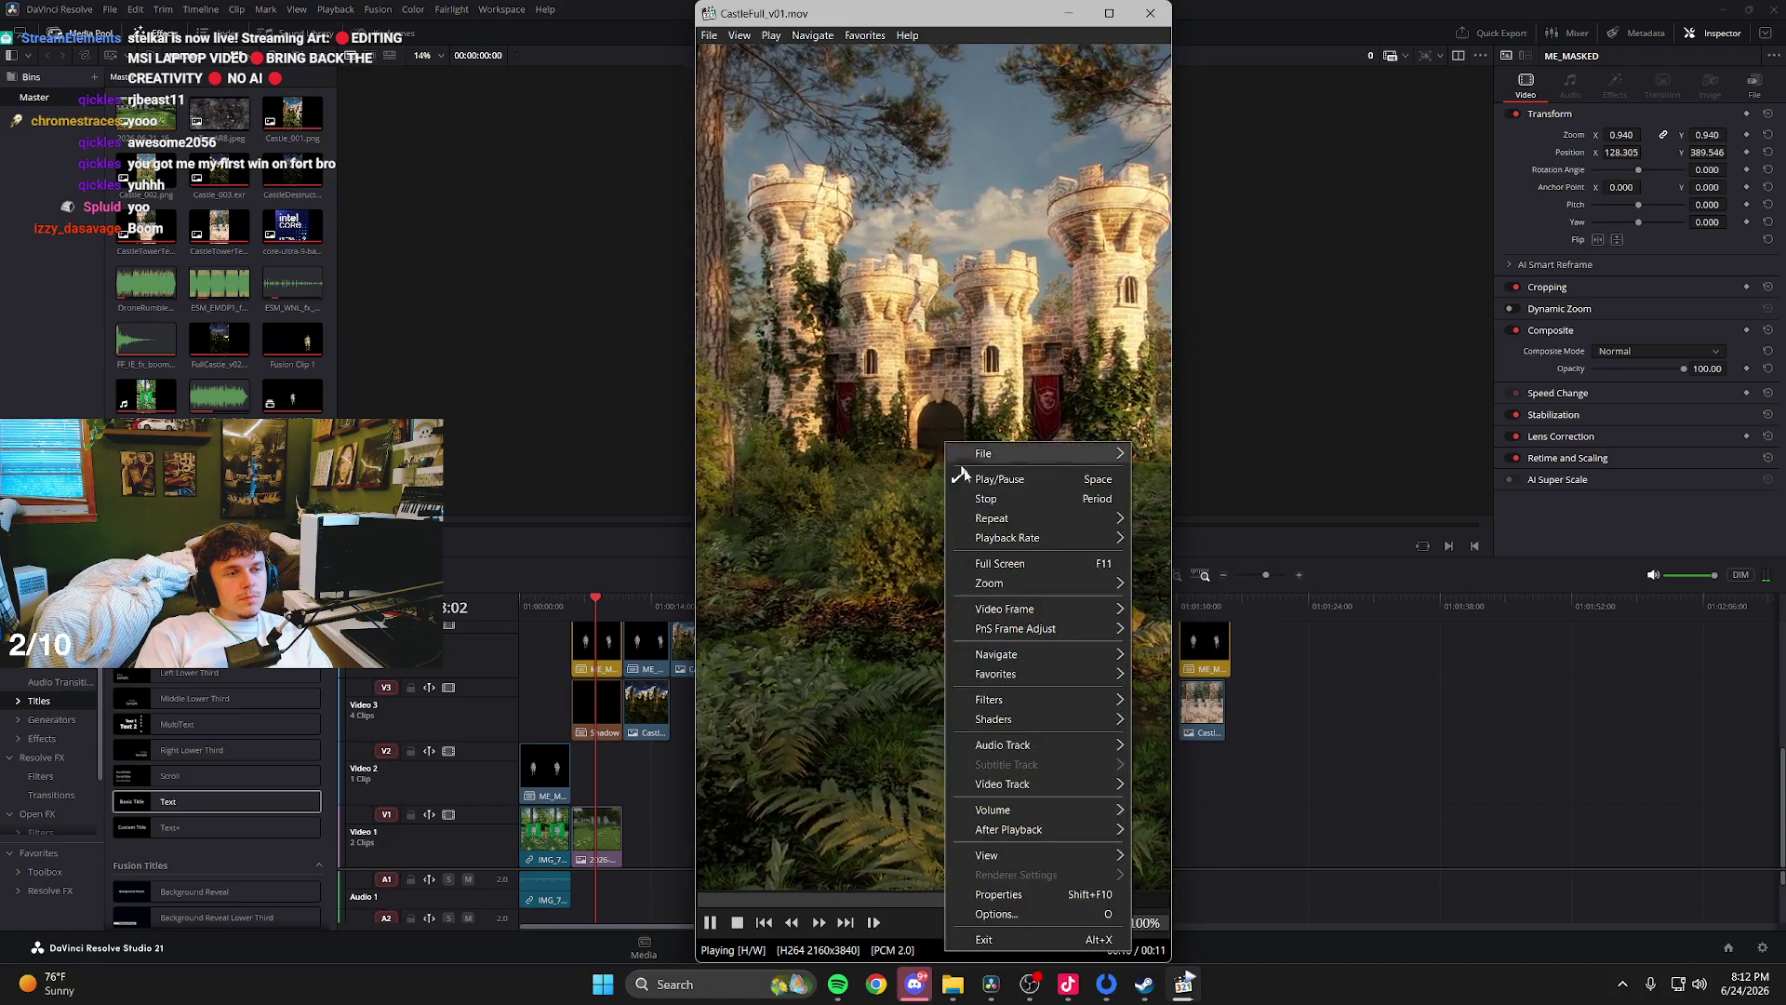
{"action": "mouse_move", "coordinate": [1007, 588]}
{"action": "left_click", "coordinate": [1158, 588]}
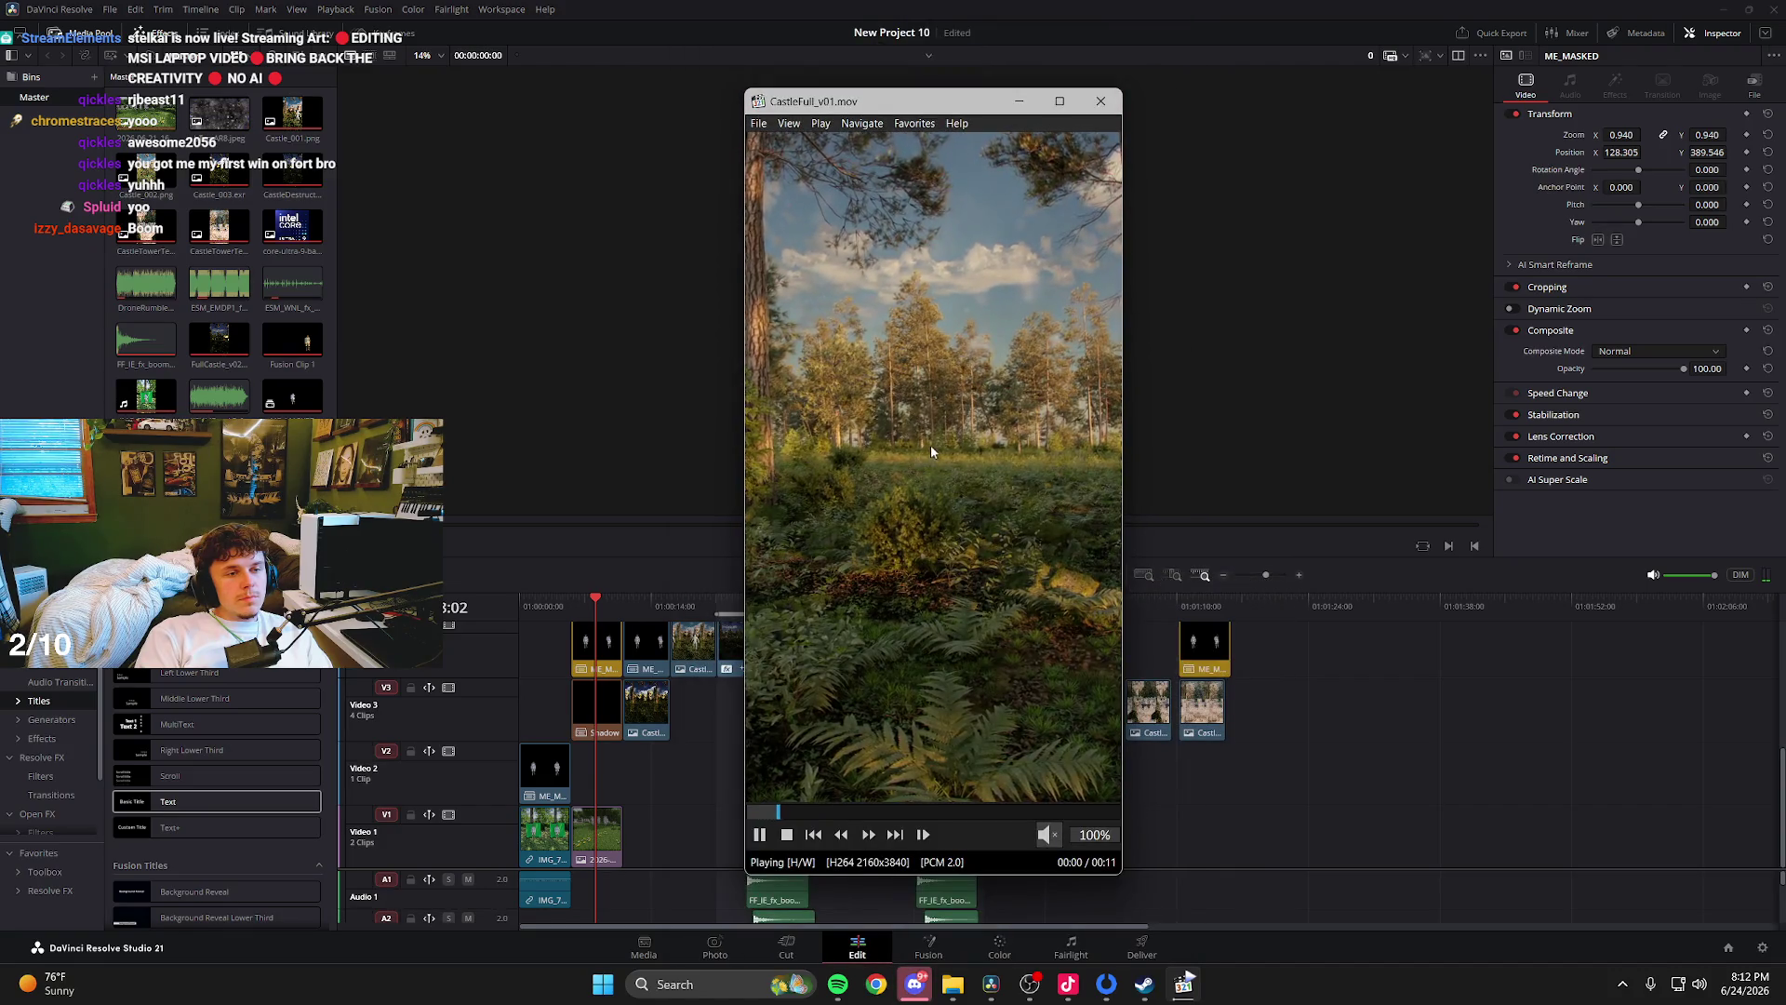
- Maximize the player, pause the castle clip at 00:04, and close the player
{"action": "double_click", "coordinate": [1043, 104]}
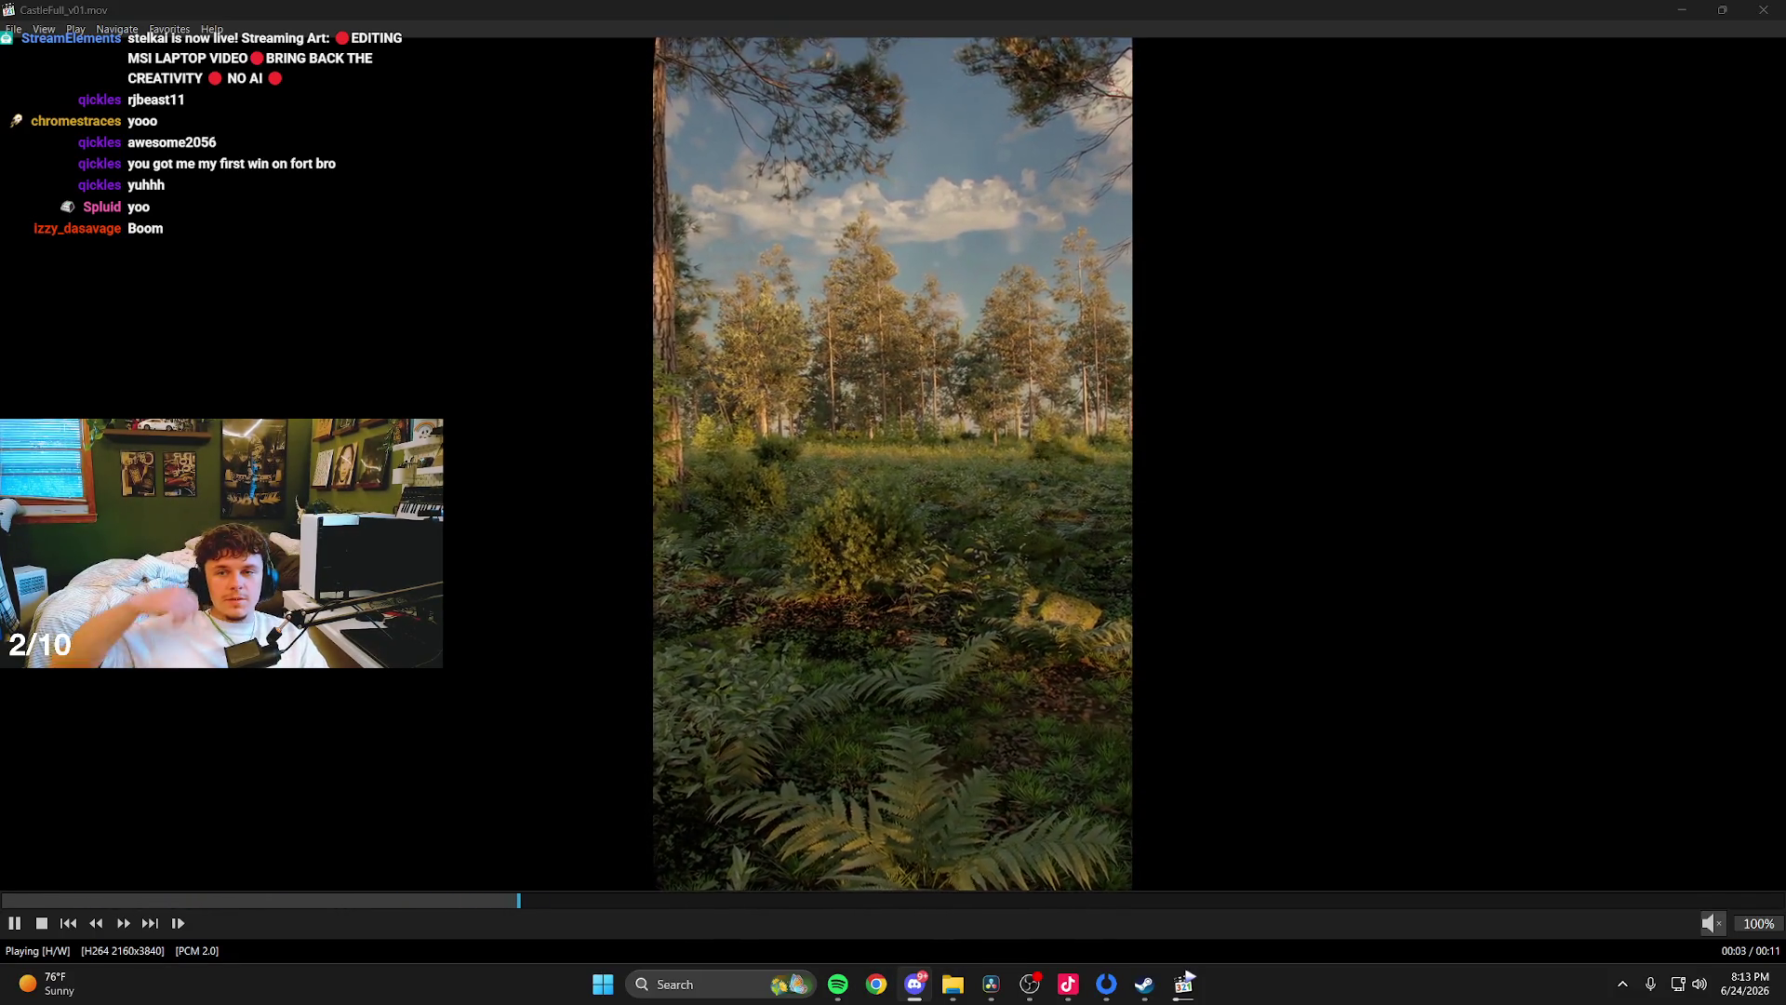
{"action": "left_click", "coordinate": [560, 400]}
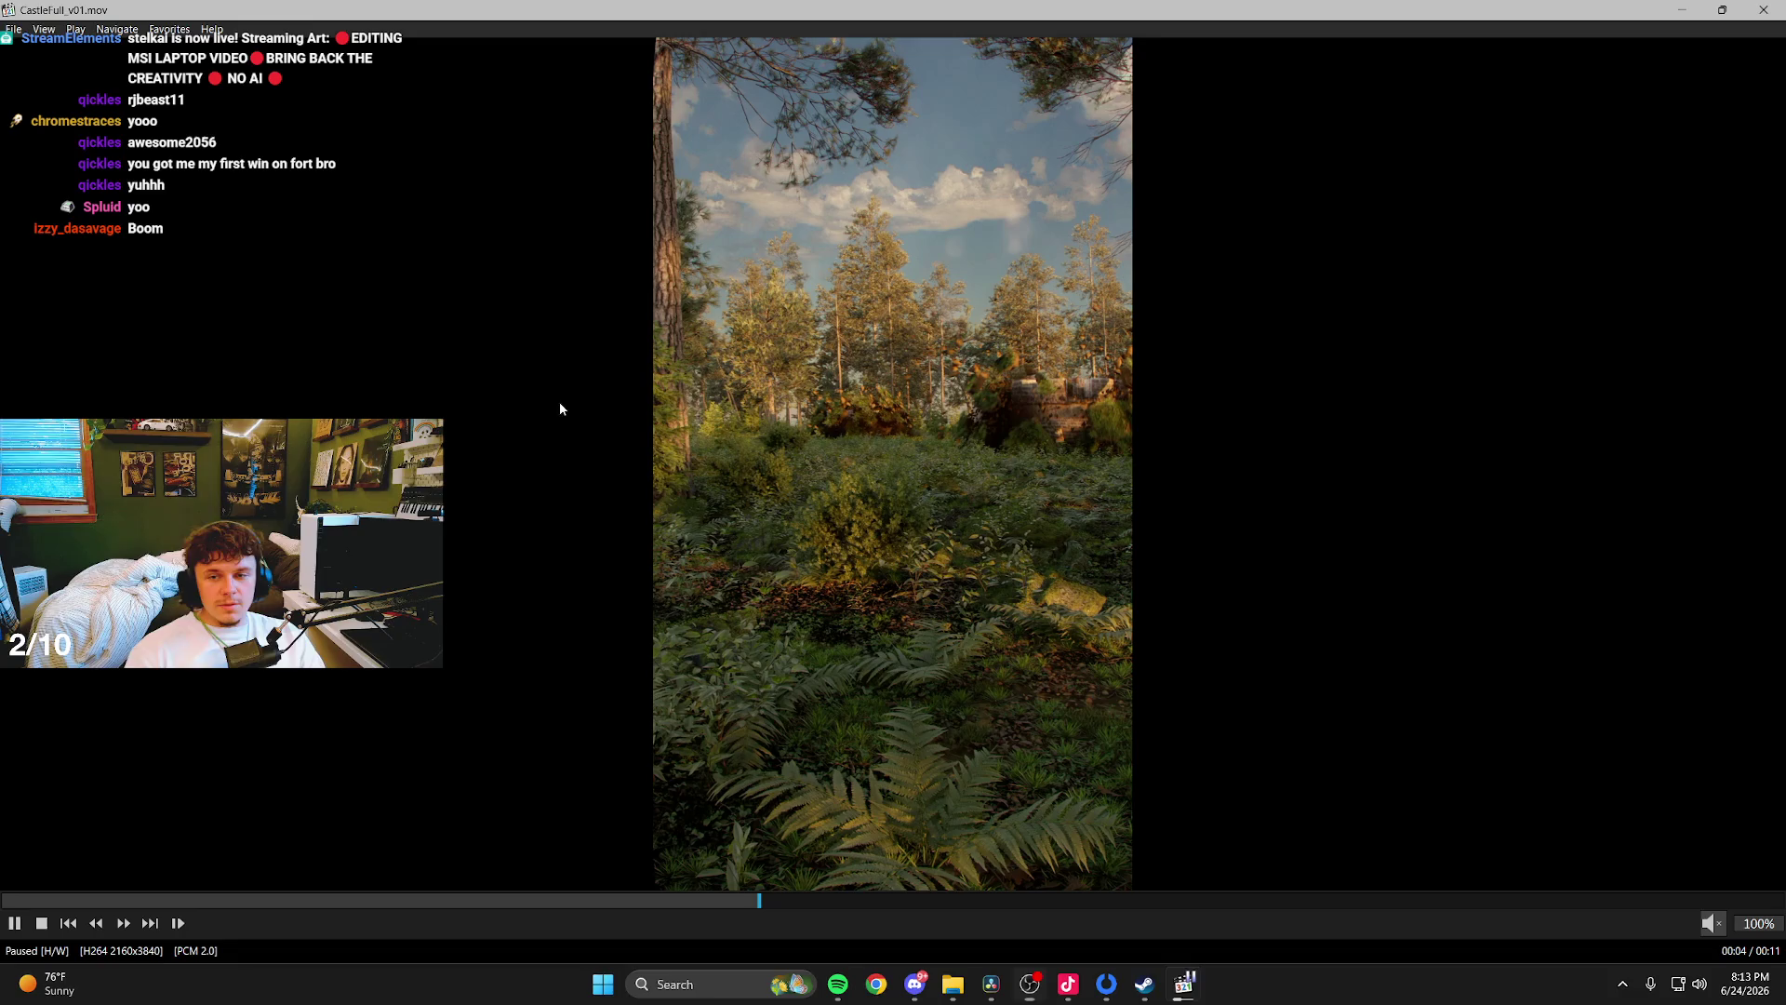
{"action": "left_click", "coordinate": [1764, 11]}
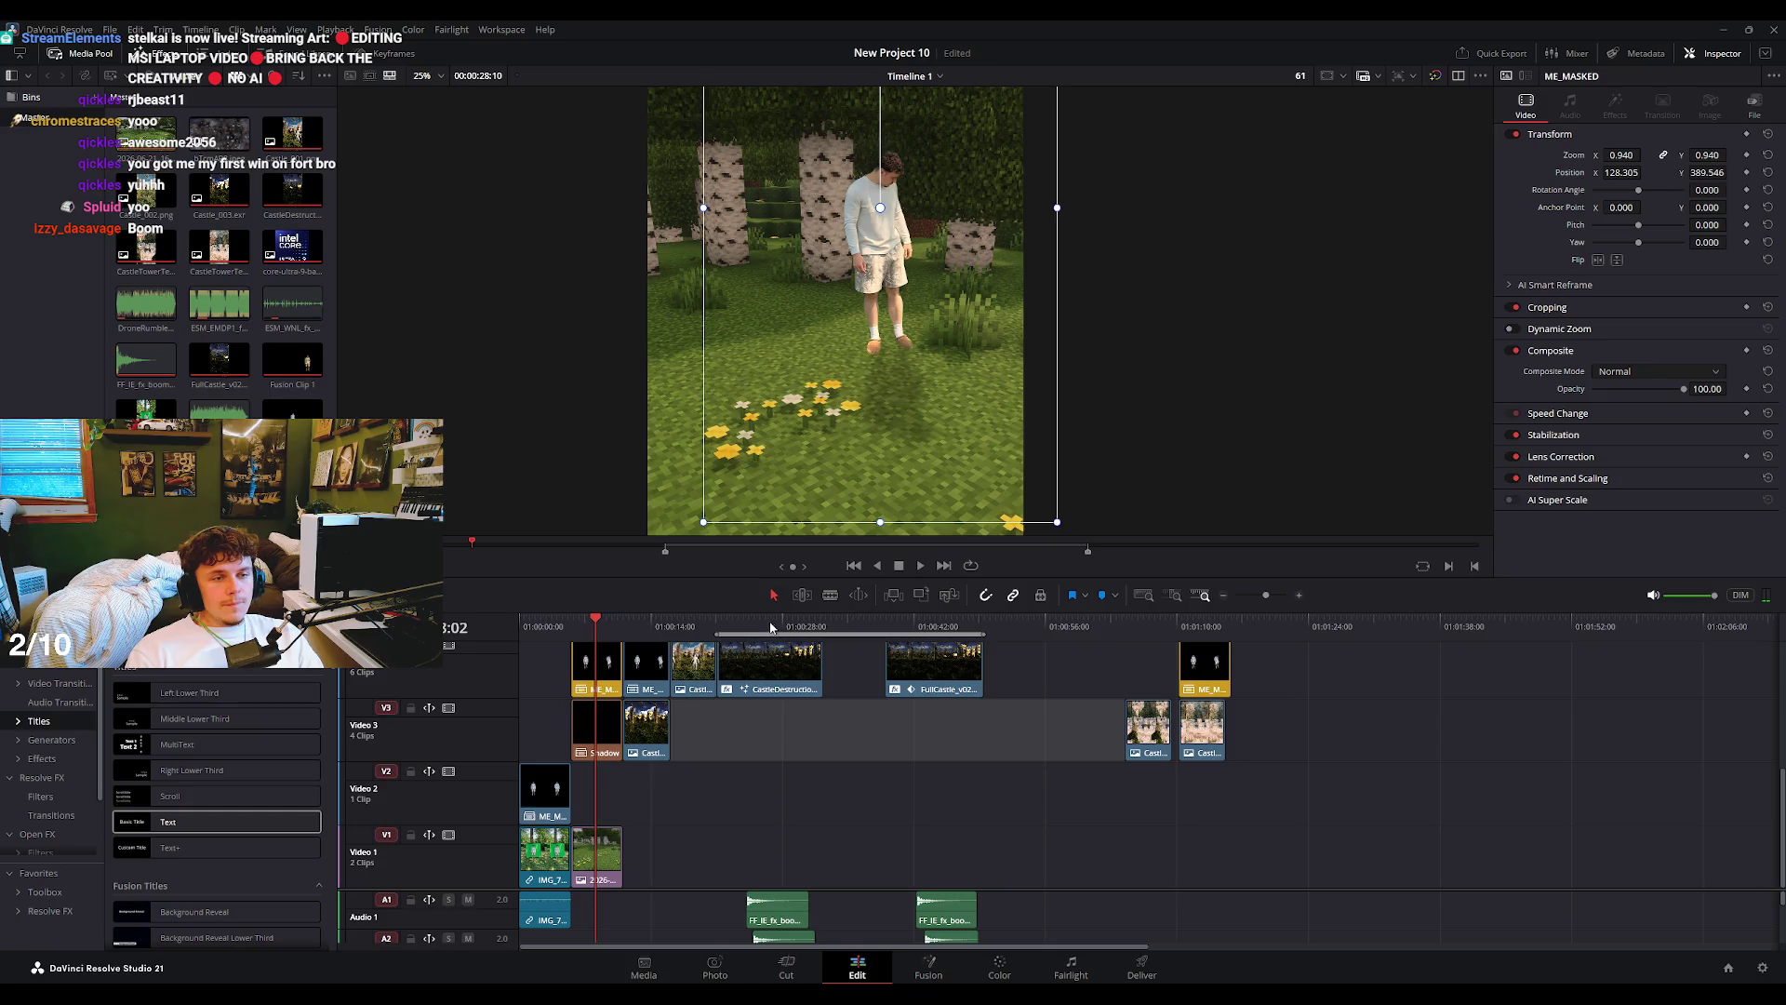
- Put the playhead on Fusion Clip 1 and step back through the edit
{"action": "left_click", "coordinate": [770, 626]}
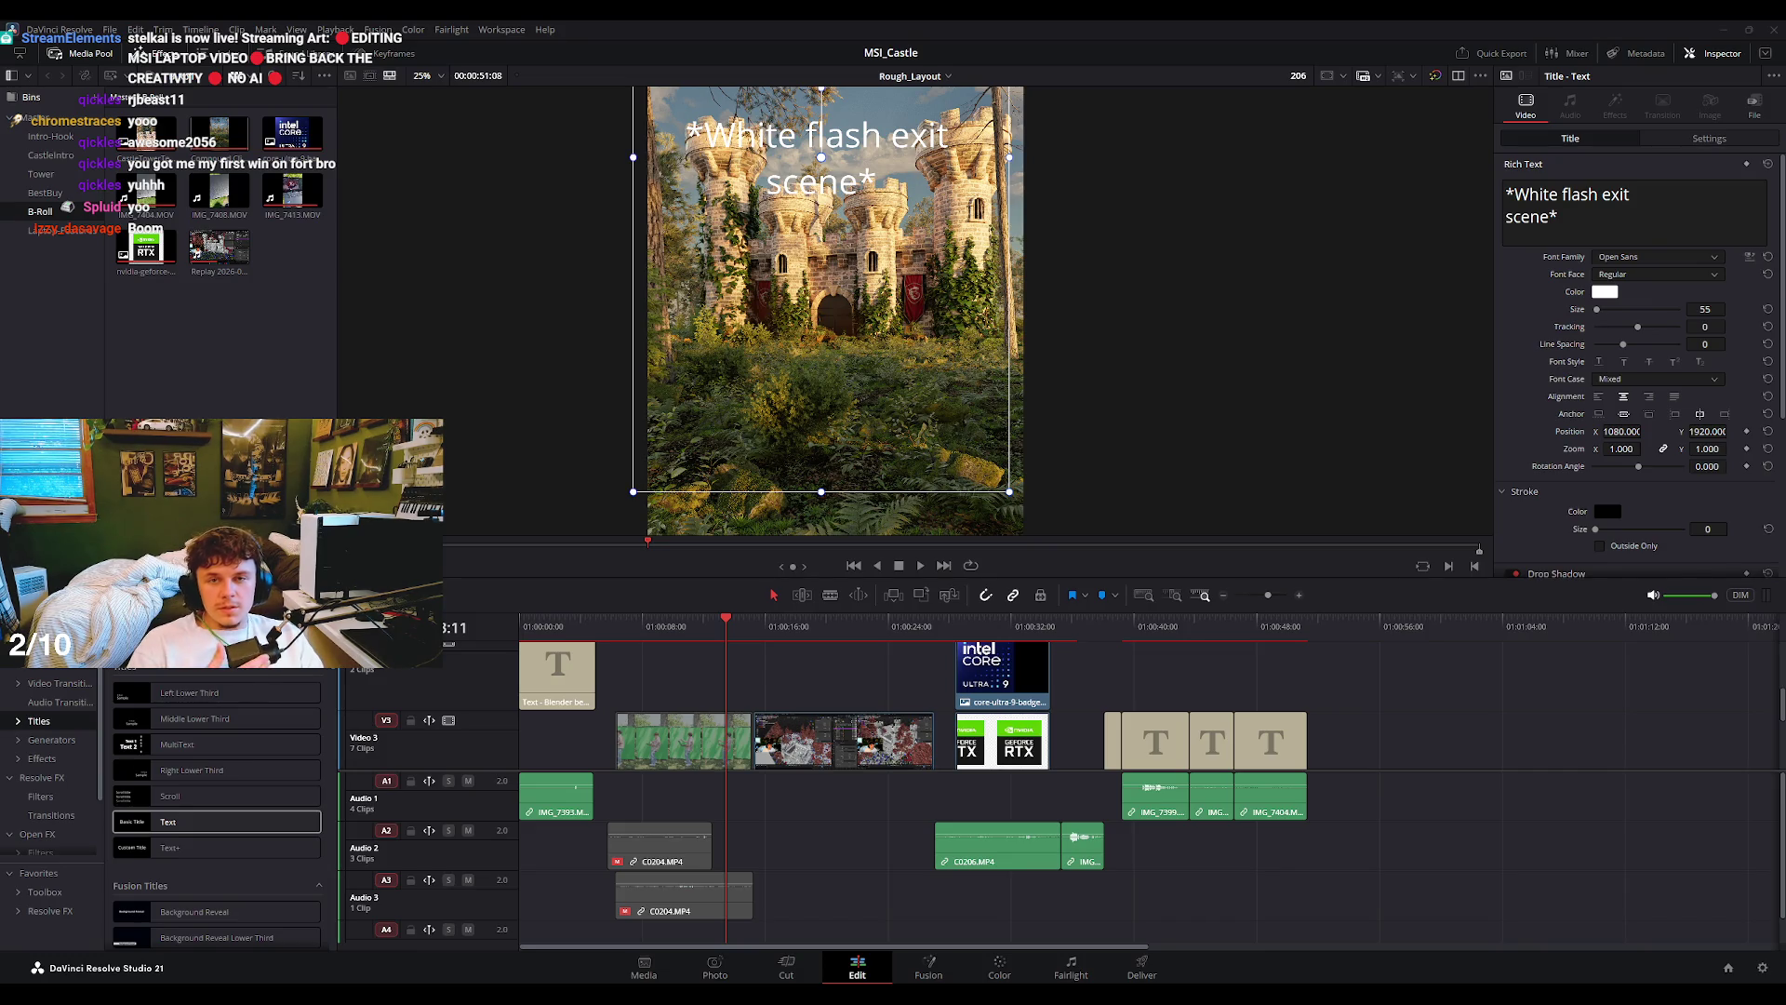
{"action": "key", "text": "Up"}
{"action": "key", "text": "Up"}
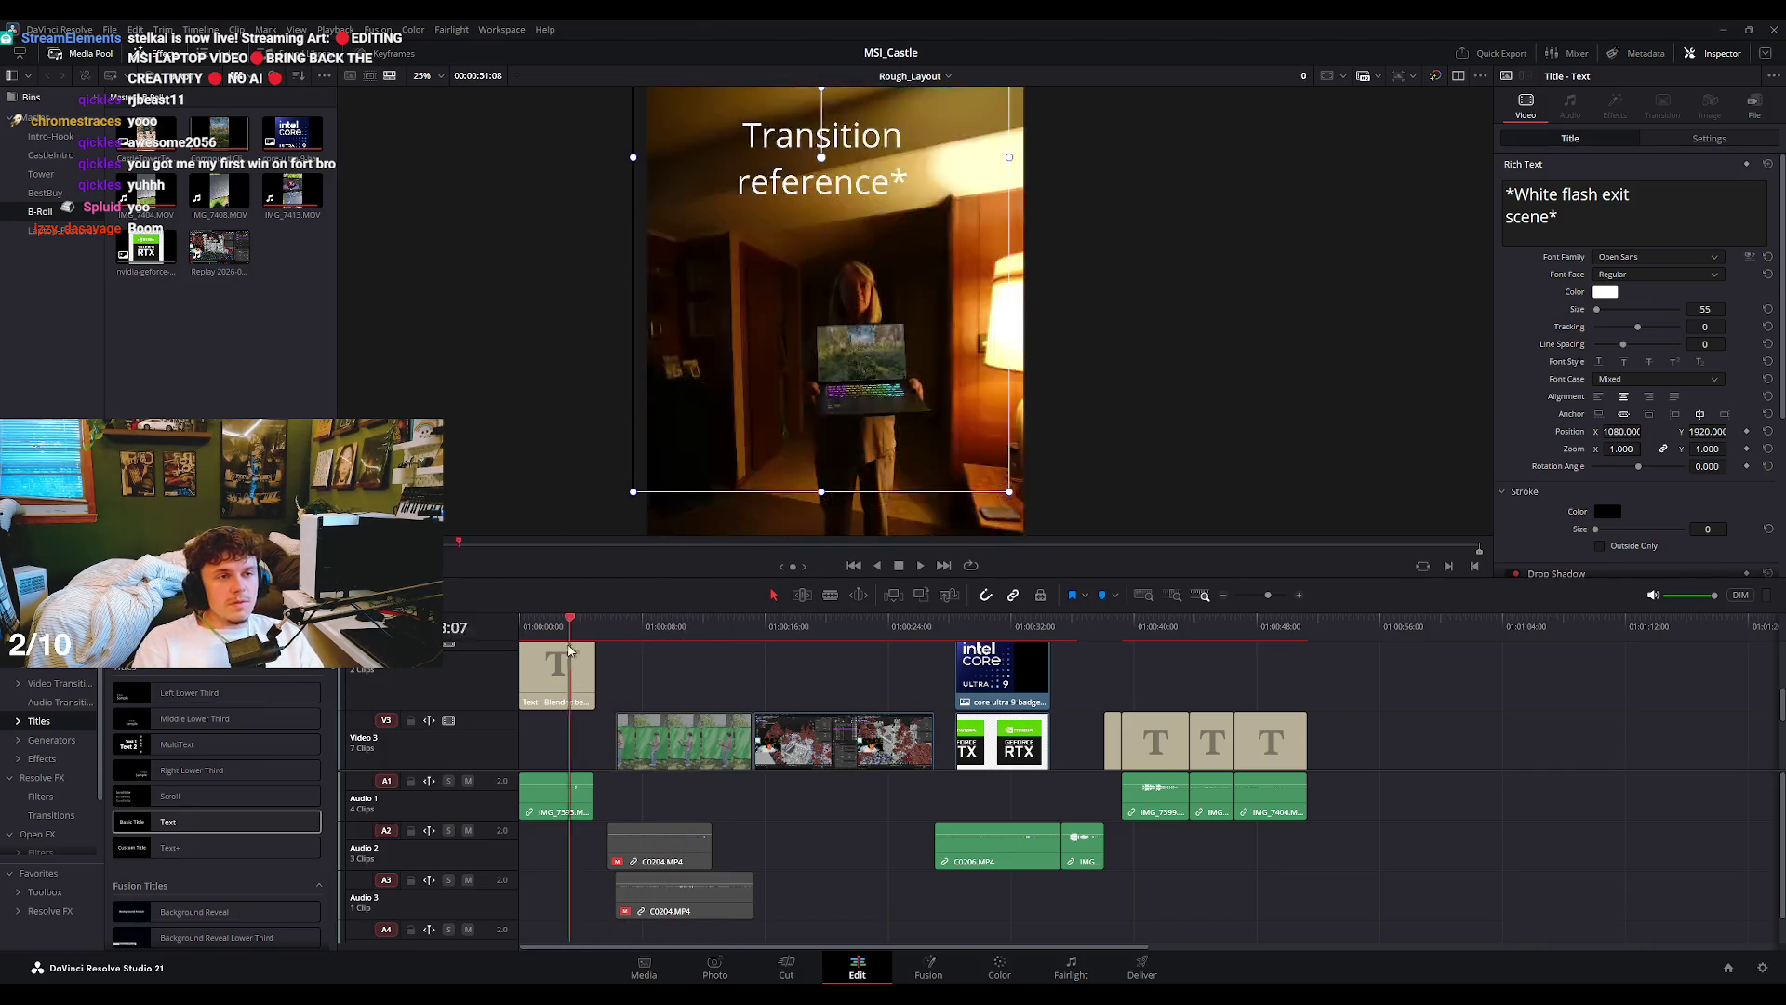
{"action": "key", "text": "Up"}
- Enlarge the timeline, scrub to the castle shot, and select the 'Transition reference*' title
{"action": "scroll", "coordinate": [730, 693], "scroll_direction": "up", "scroll_amount": 2}
{"action": "scroll", "coordinate": [731, 693], "scroll_direction": "up", "scroll_amount": 2}
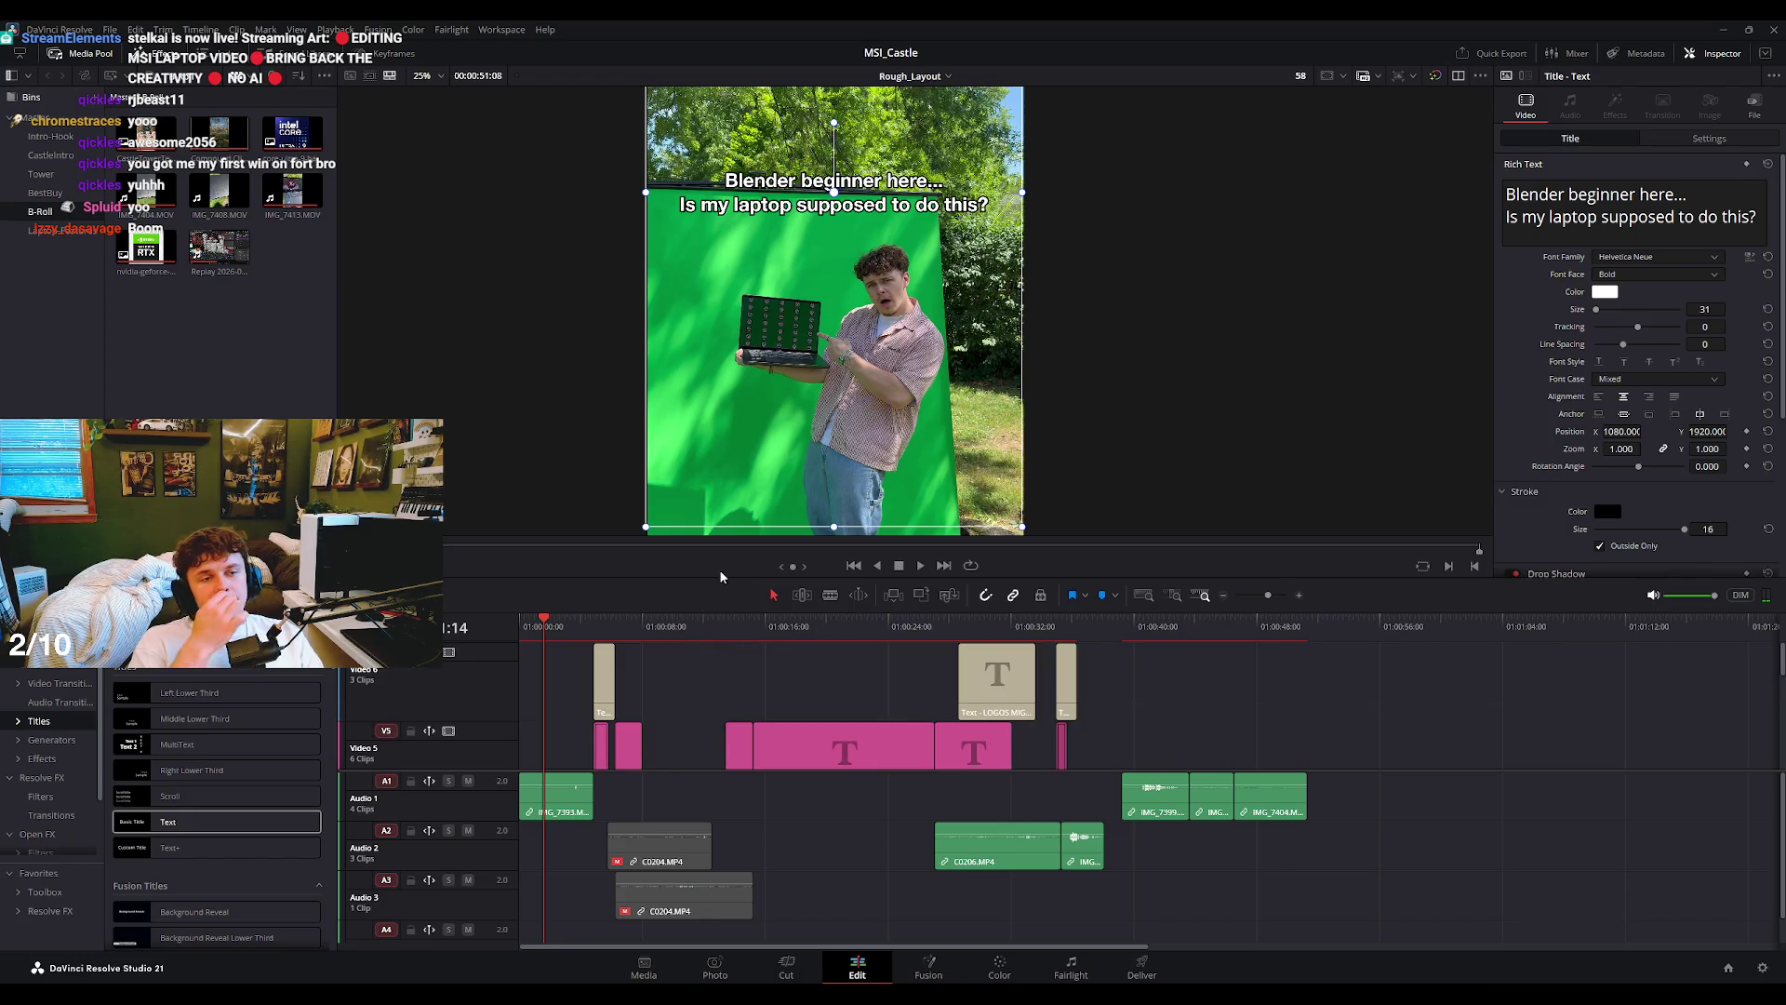
{"action": "left_click_drag", "start_coordinate": [721, 577], "coordinate": [710, 321]}
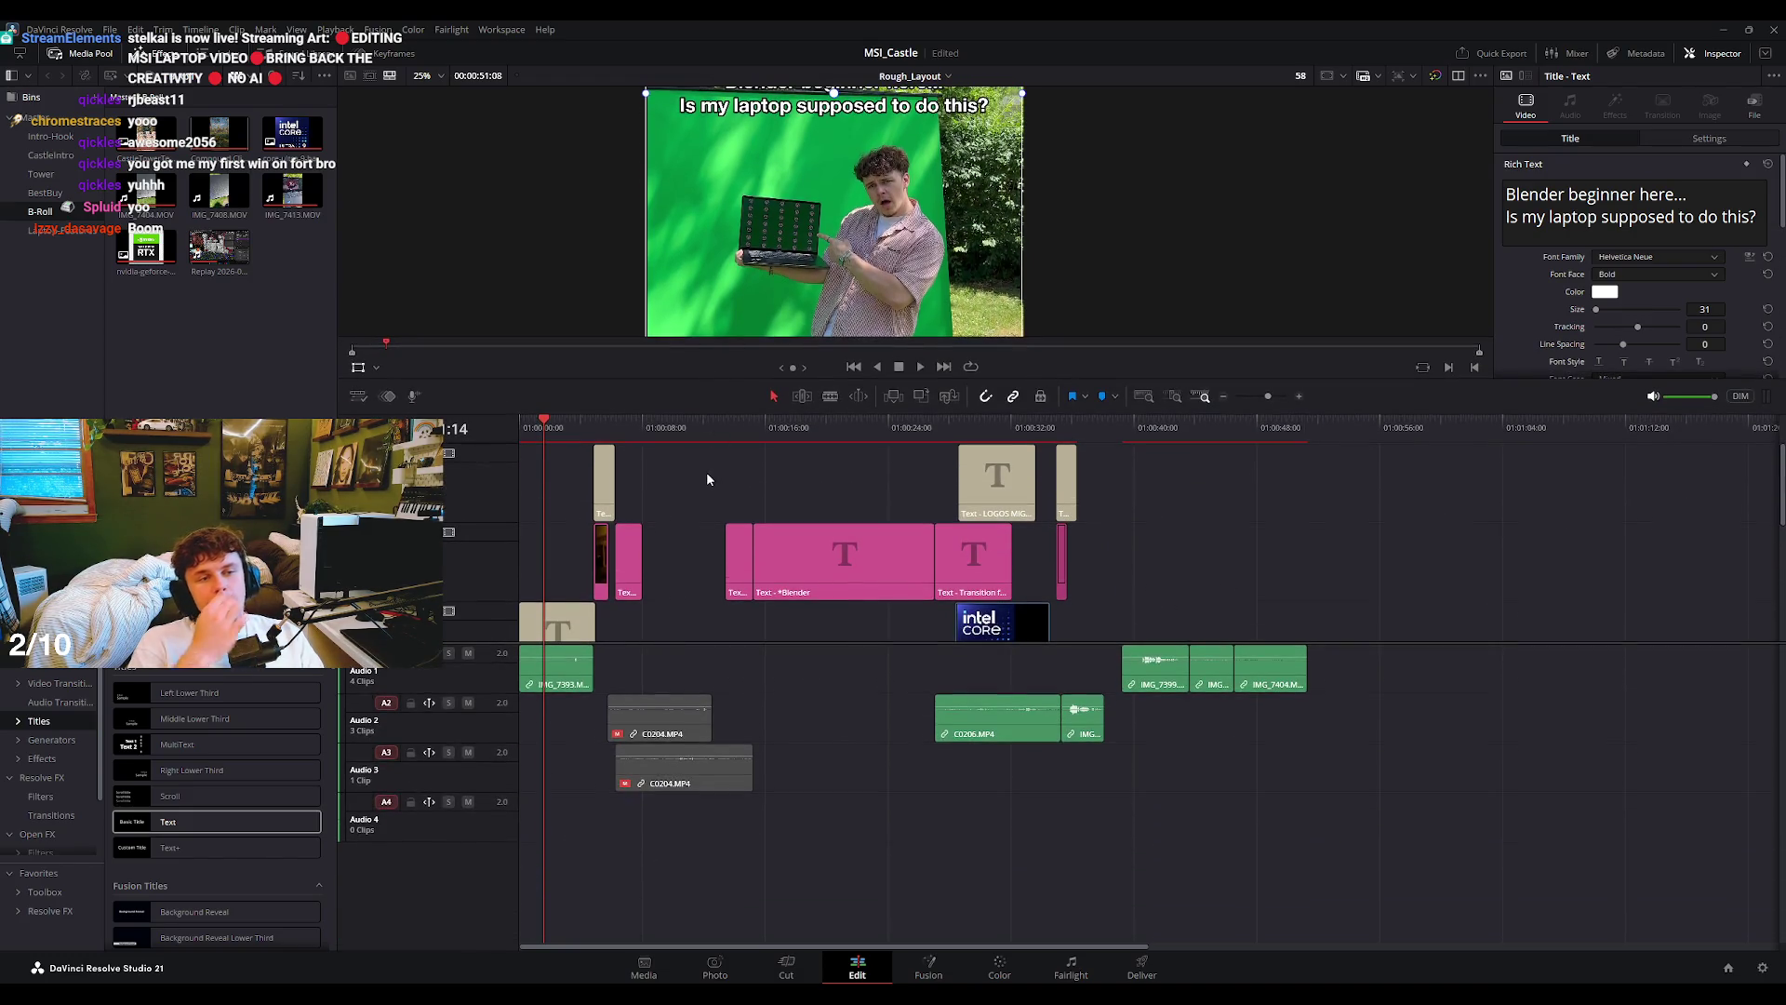
{"action": "mouse_move", "coordinate": [616, 434]}
{"action": "left_mouse_down"}
{"action": "mouse_move", "coordinate": [1012, 484]}
{"action": "mouse_move", "coordinate": [1039, 429]}
{"action": "left_mouse_up"}
{"action": "scroll", "coordinate": [926, 277], "scroll_direction": "up", "scroll_amount": 2}
{"action": "scroll", "coordinate": [926, 276], "scroll_direction": "up", "scroll_amount": 3}
{"action": "left_click", "coordinate": [1057, 430]}
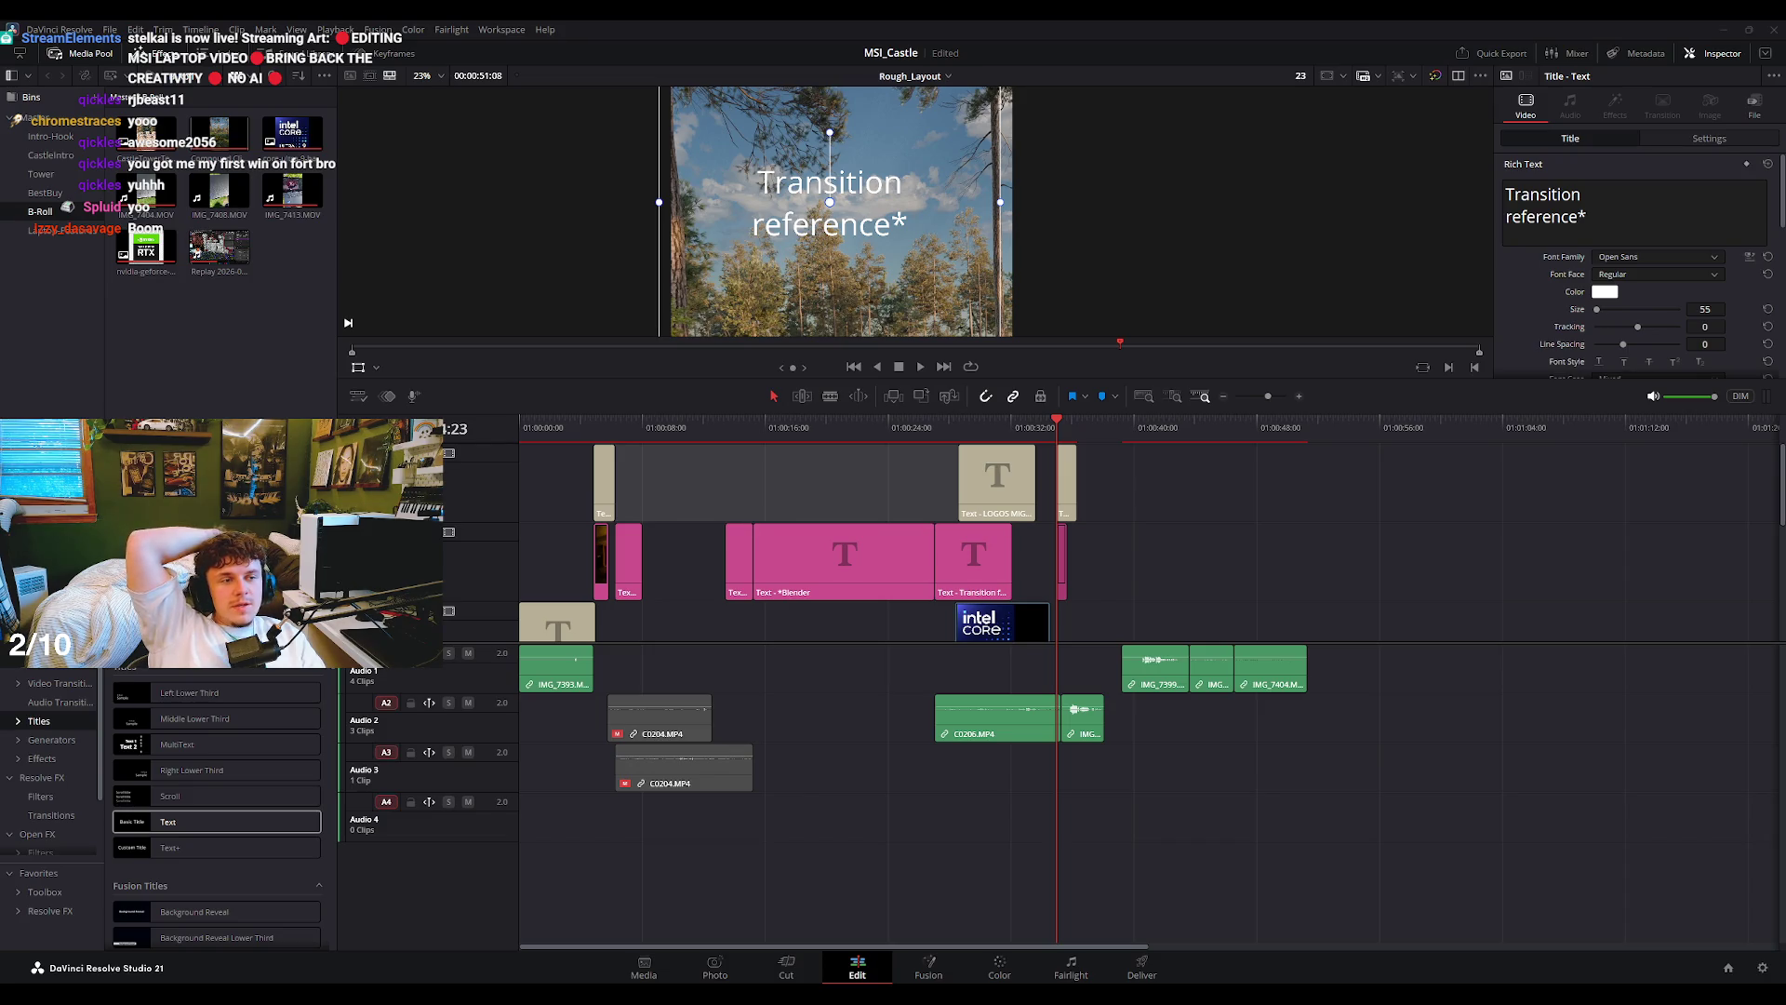
- Delete the old Intel and RTX badge clips from the timeline
{"action": "scroll", "coordinate": [784, 542], "scroll_direction": "down", "scroll_amount": 2}
{"action": "left_click", "coordinate": [1005, 558]}
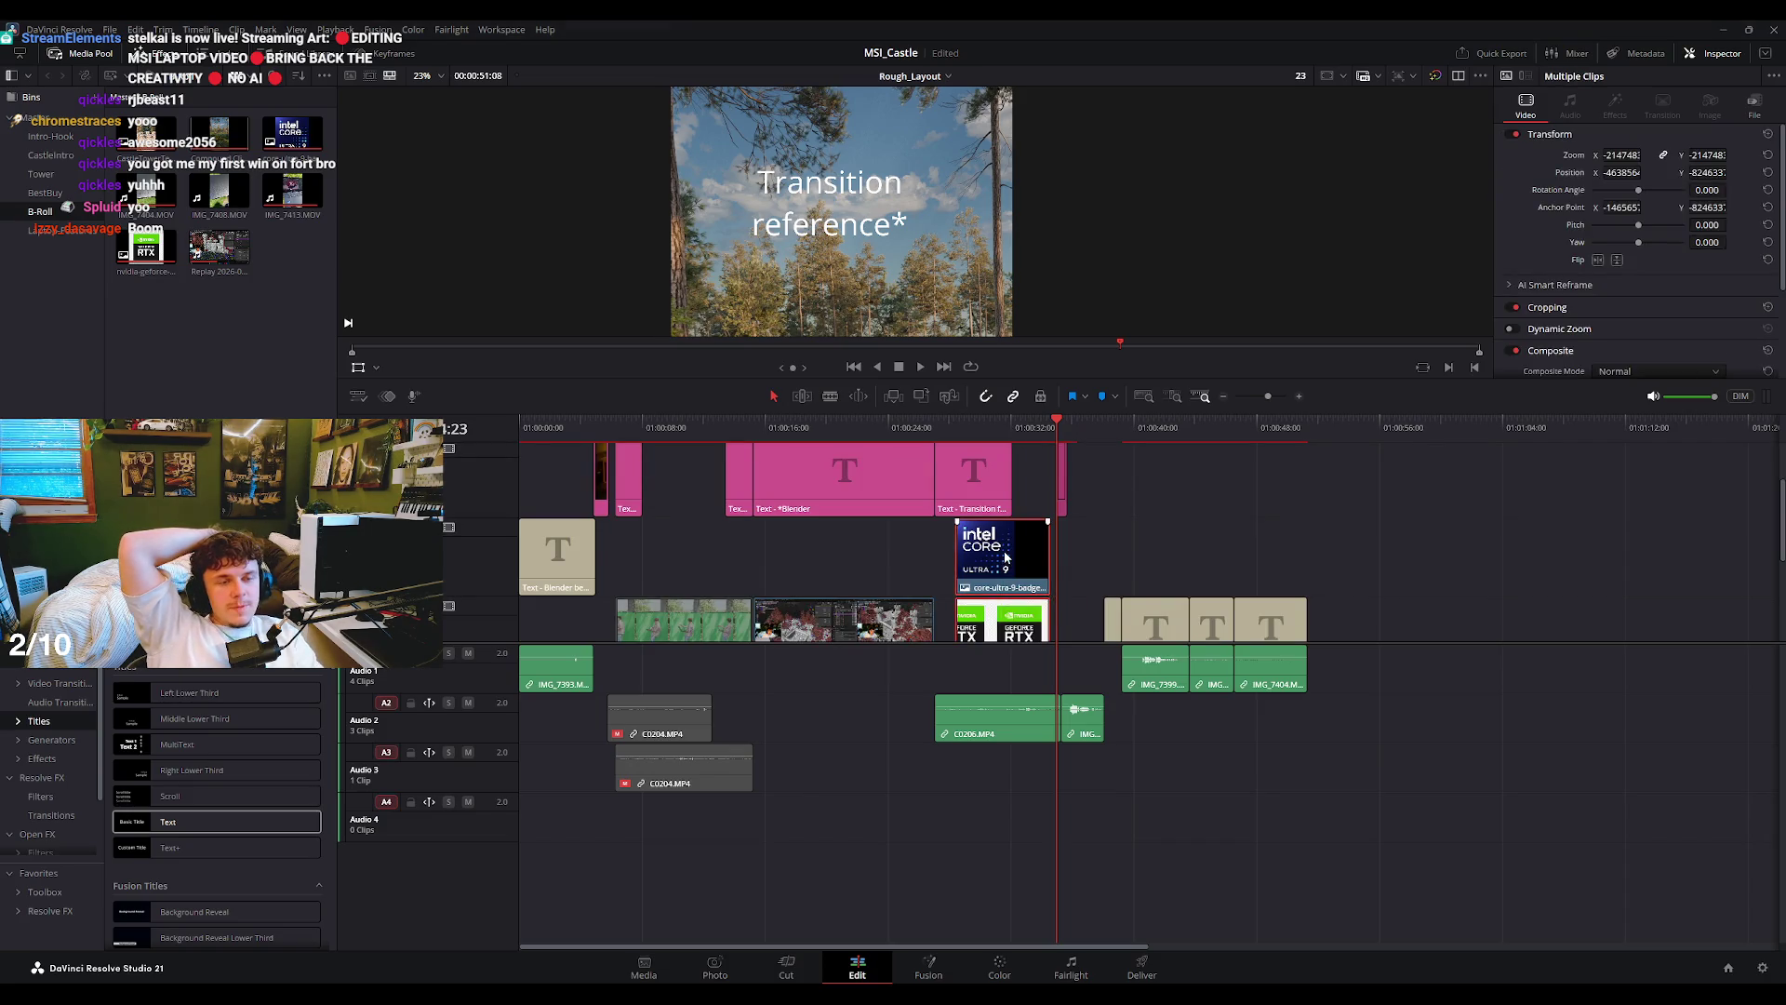
{"action": "key", "text": "Delete"}
{"action": "left_click", "coordinate": [993, 430]}
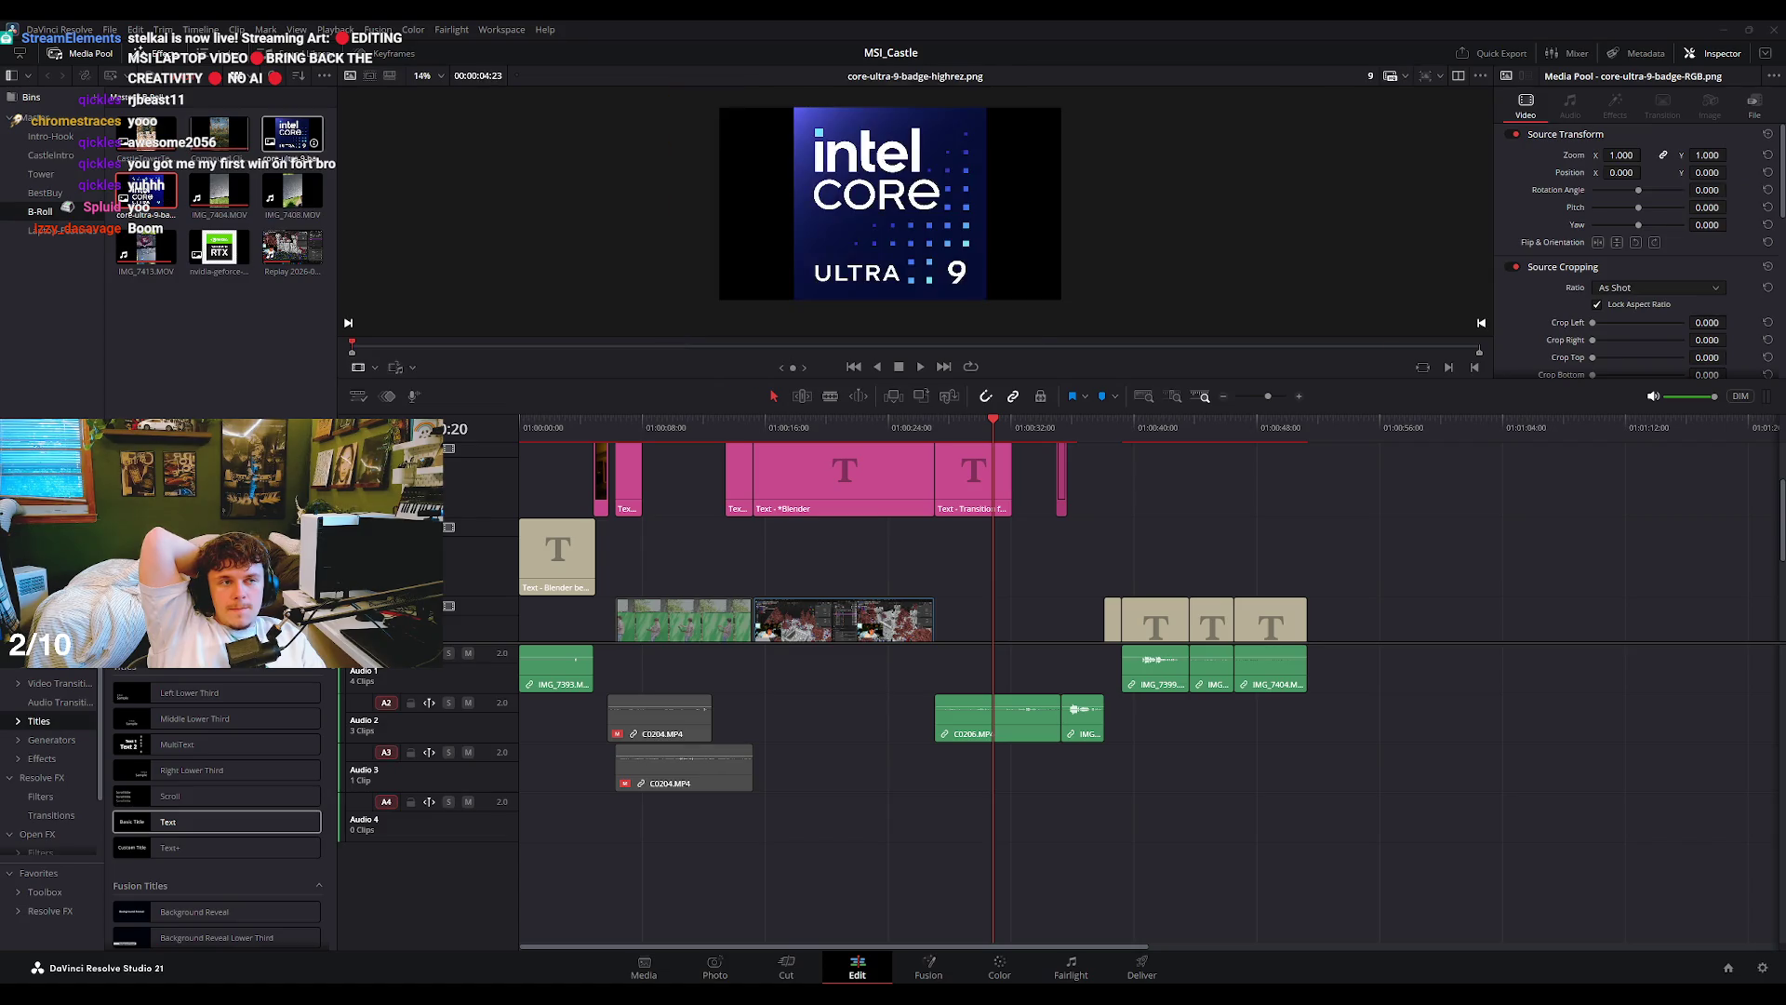
- Place core-ultra-9-badge-highrez over the castle shot and scale it down to 0.183
{"action": "left_click", "coordinate": [294, 137]}
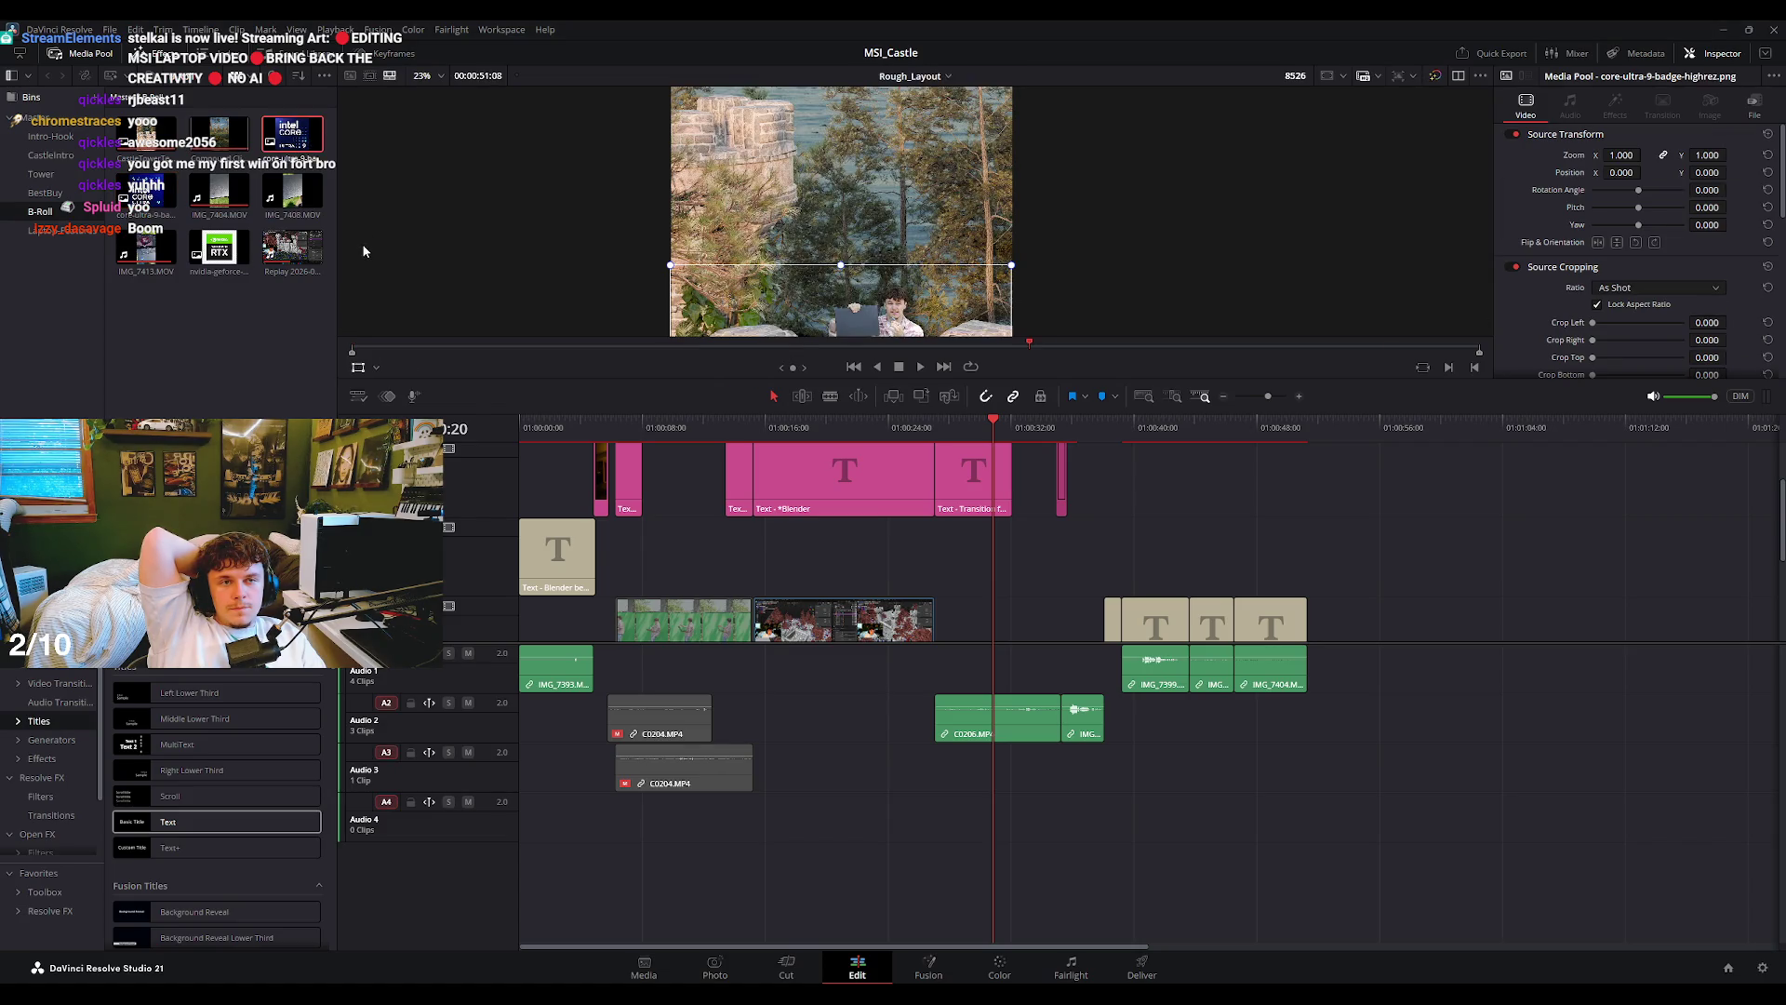
{"action": "mouse_move", "coordinate": [294, 134]}
{"action": "left_mouse_down"}
{"action": "mouse_move", "coordinate": [1051, 604]}
{"action": "mouse_move", "coordinate": [974, 557]}
{"action": "left_mouse_up"}
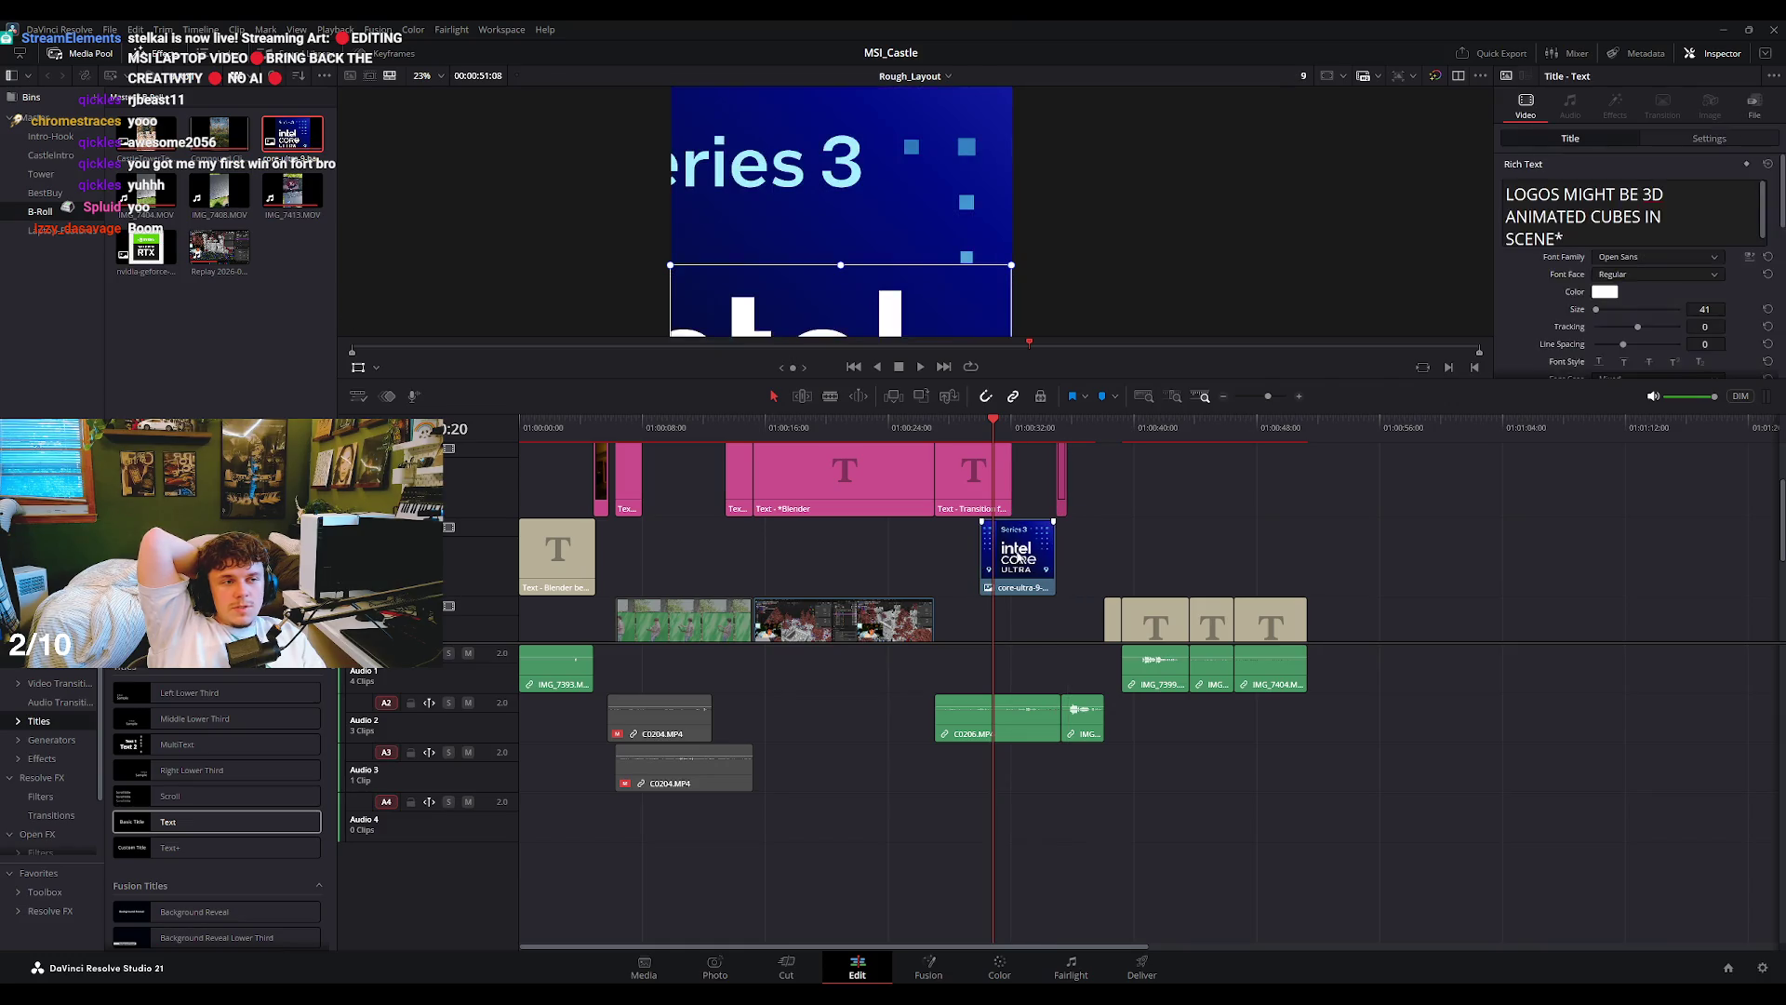
{"action": "mouse_move", "coordinate": [1005, 326]}
{"action": "left_mouse_down"}
{"action": "mouse_move", "coordinate": [858, 251]}
{"action": "mouse_move", "coordinate": [892, 221]}
{"action": "left_mouse_up"}
{"action": "scroll", "coordinate": [858, 251], "scroll_direction": "down", "scroll_amount": 1}
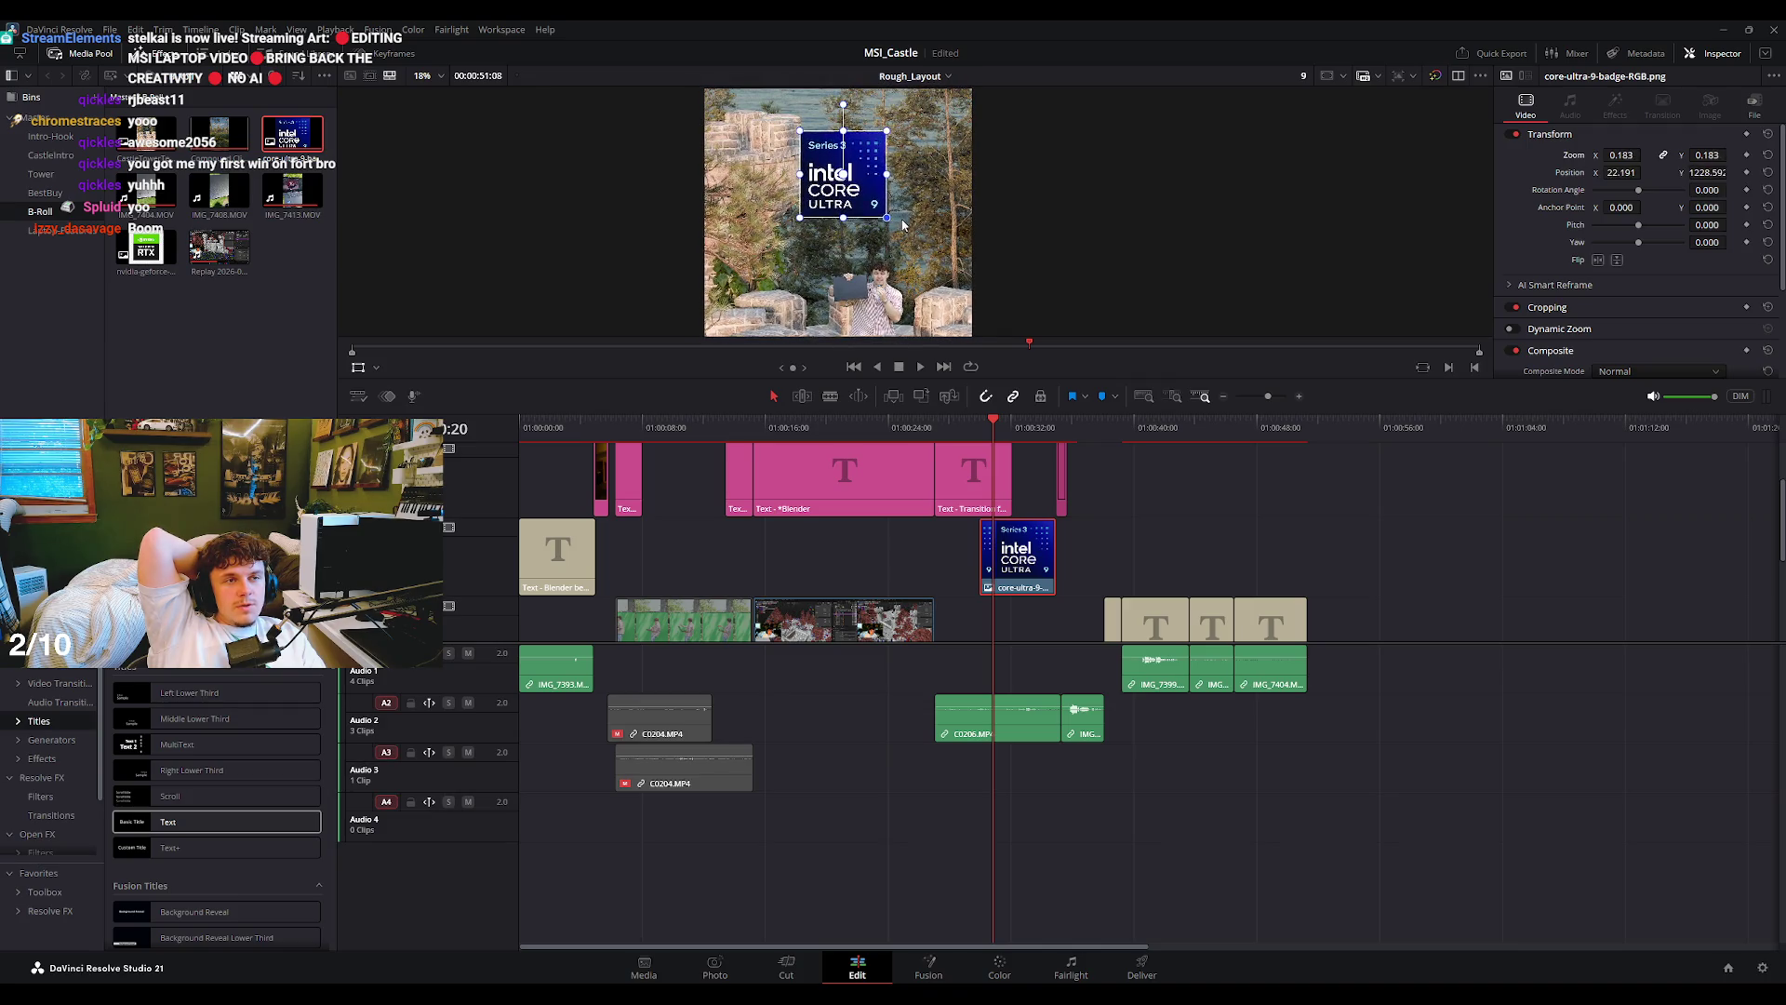
- Make the viewer taller and move the Intel badge lower and right in frame
{"action": "left_click_drag", "start_coordinate": [868, 381], "coordinate": [869, 731]}
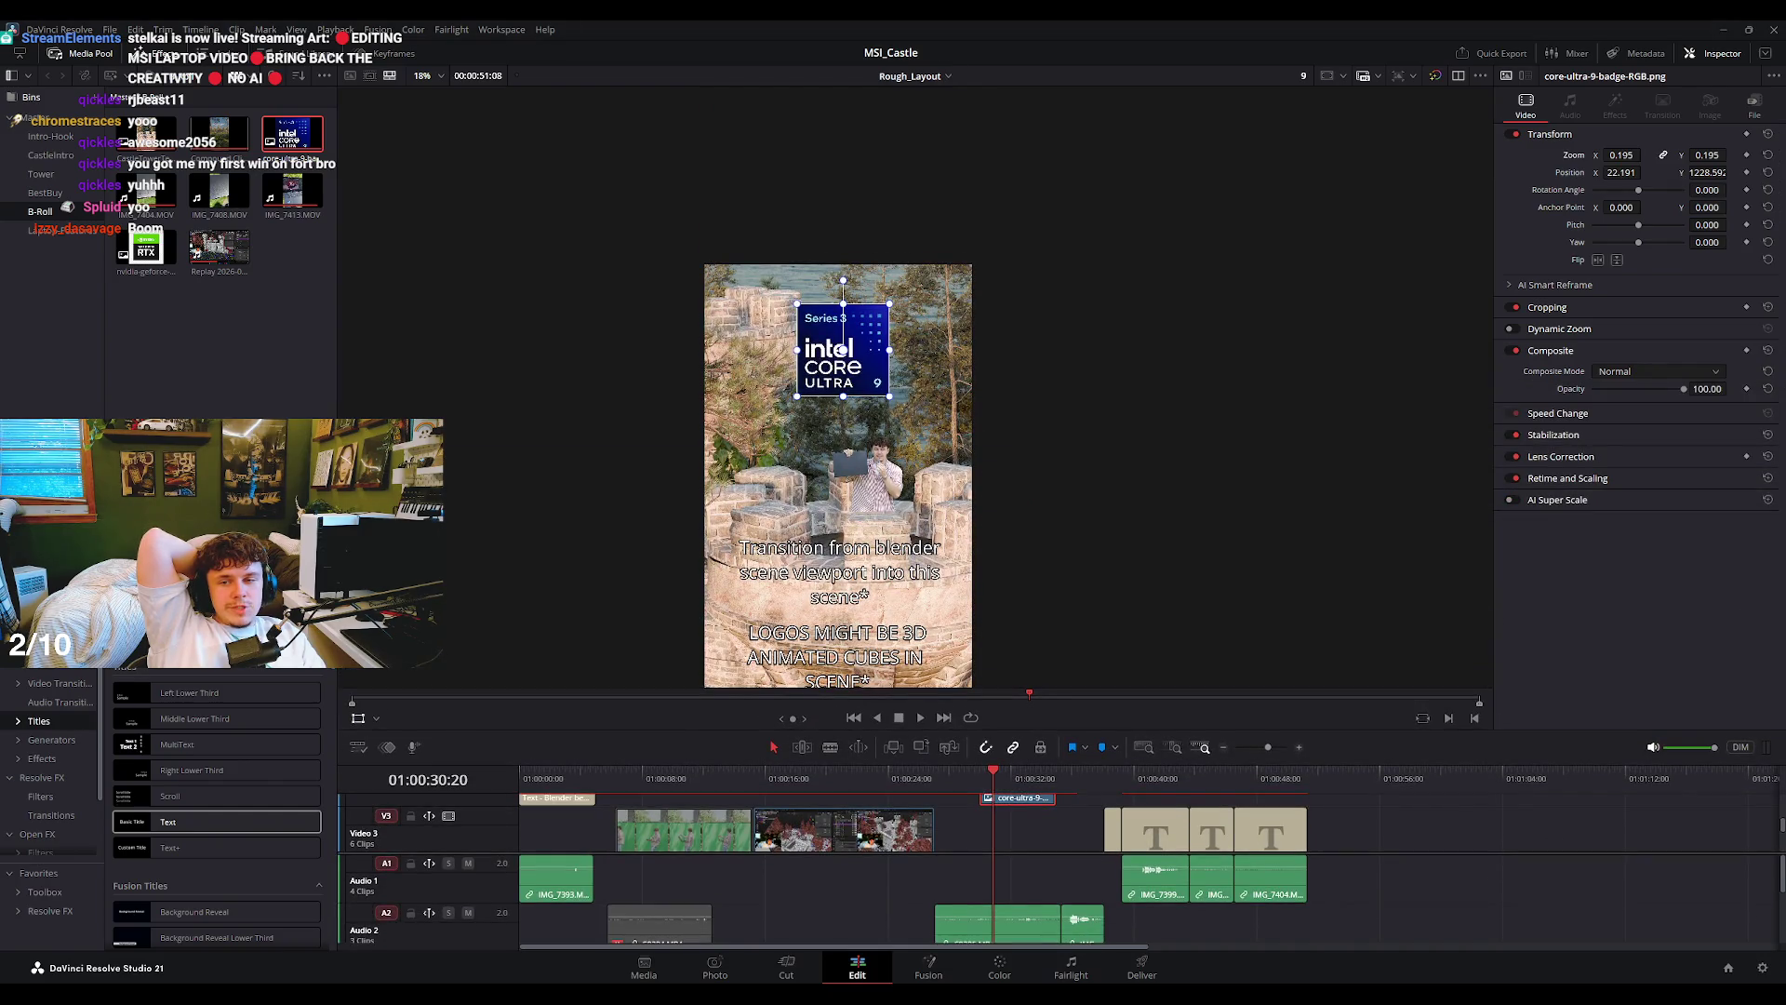
{"action": "scroll", "coordinate": [841, 349], "scroll_direction": "up", "scroll_amount": 2}
{"action": "scroll", "coordinate": [842, 349], "scroll_direction": "up", "scroll_amount": 2}
{"action": "mouse_move", "coordinate": [861, 355]}
{"action": "left_mouse_down"}
{"action": "mouse_move", "coordinate": [906, 432]}
{"action": "mouse_move", "coordinate": [858, 398]}
{"action": "mouse_move", "coordinate": [874, 363]}
{"action": "left_mouse_up"}
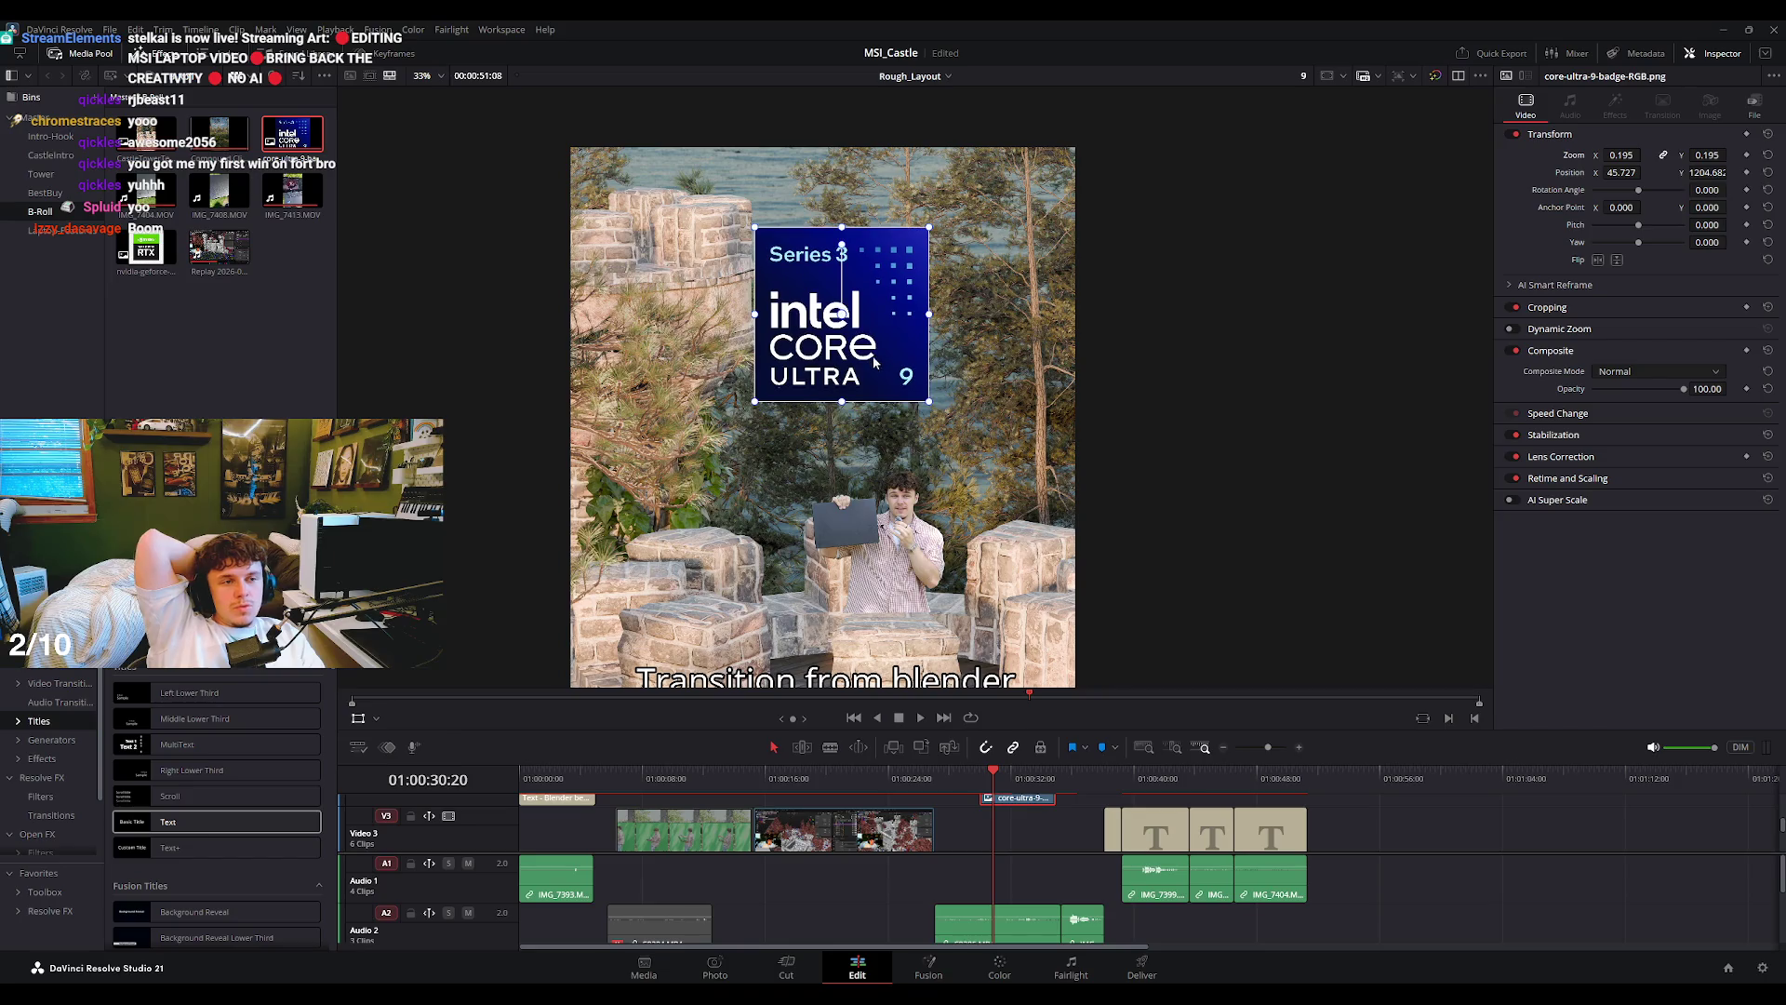
{"action": "scroll", "coordinate": [837, 447], "scroll_direction": "up", "scroll_amount": 2}
{"action": "scroll", "coordinate": [821, 545], "scroll_direction": "up", "scroll_amount": 2}
- Play back the timeline, nudge the badge slightly lower, and switch to Blender
{"action": "key", "text": "space"}
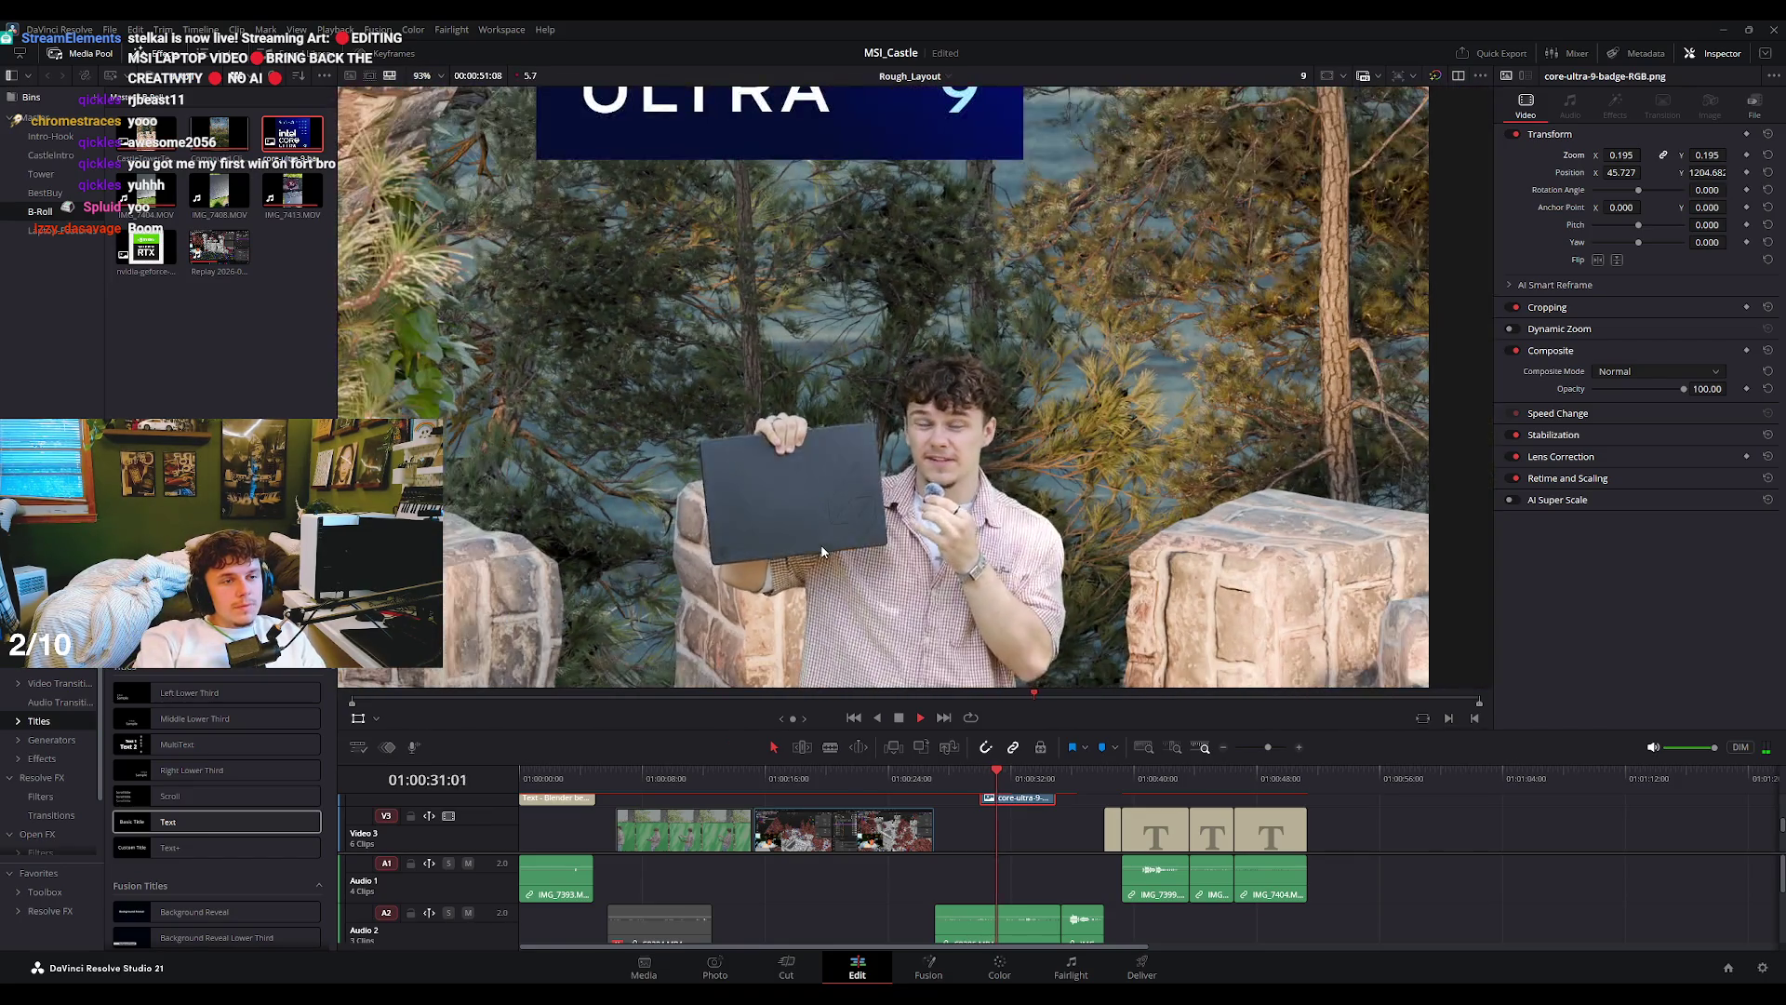
{"action": "key", "text": "space"}
{"action": "scroll", "coordinate": [903, 391], "scroll_direction": "down", "scroll_amount": 4}
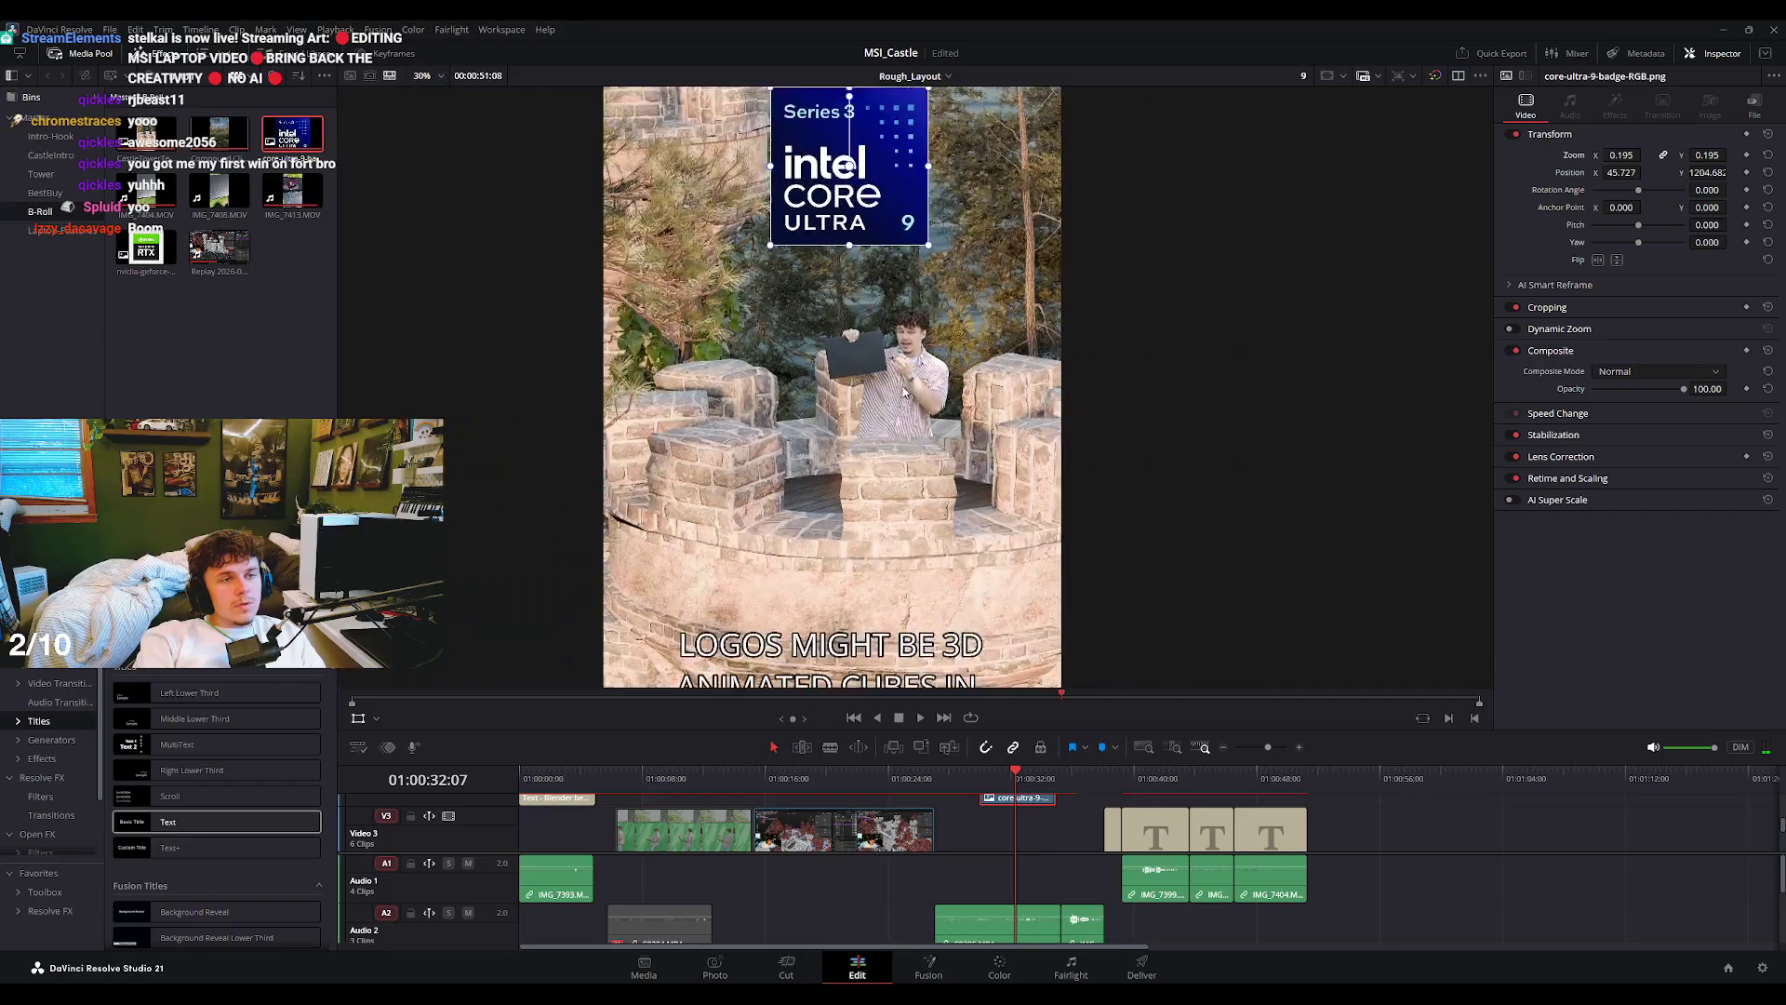
{"action": "scroll", "coordinate": [907, 223], "scroll_direction": "up", "scroll_amount": 1}
{"action": "scroll", "coordinate": [907, 228], "scroll_direction": "up", "scroll_amount": 1}
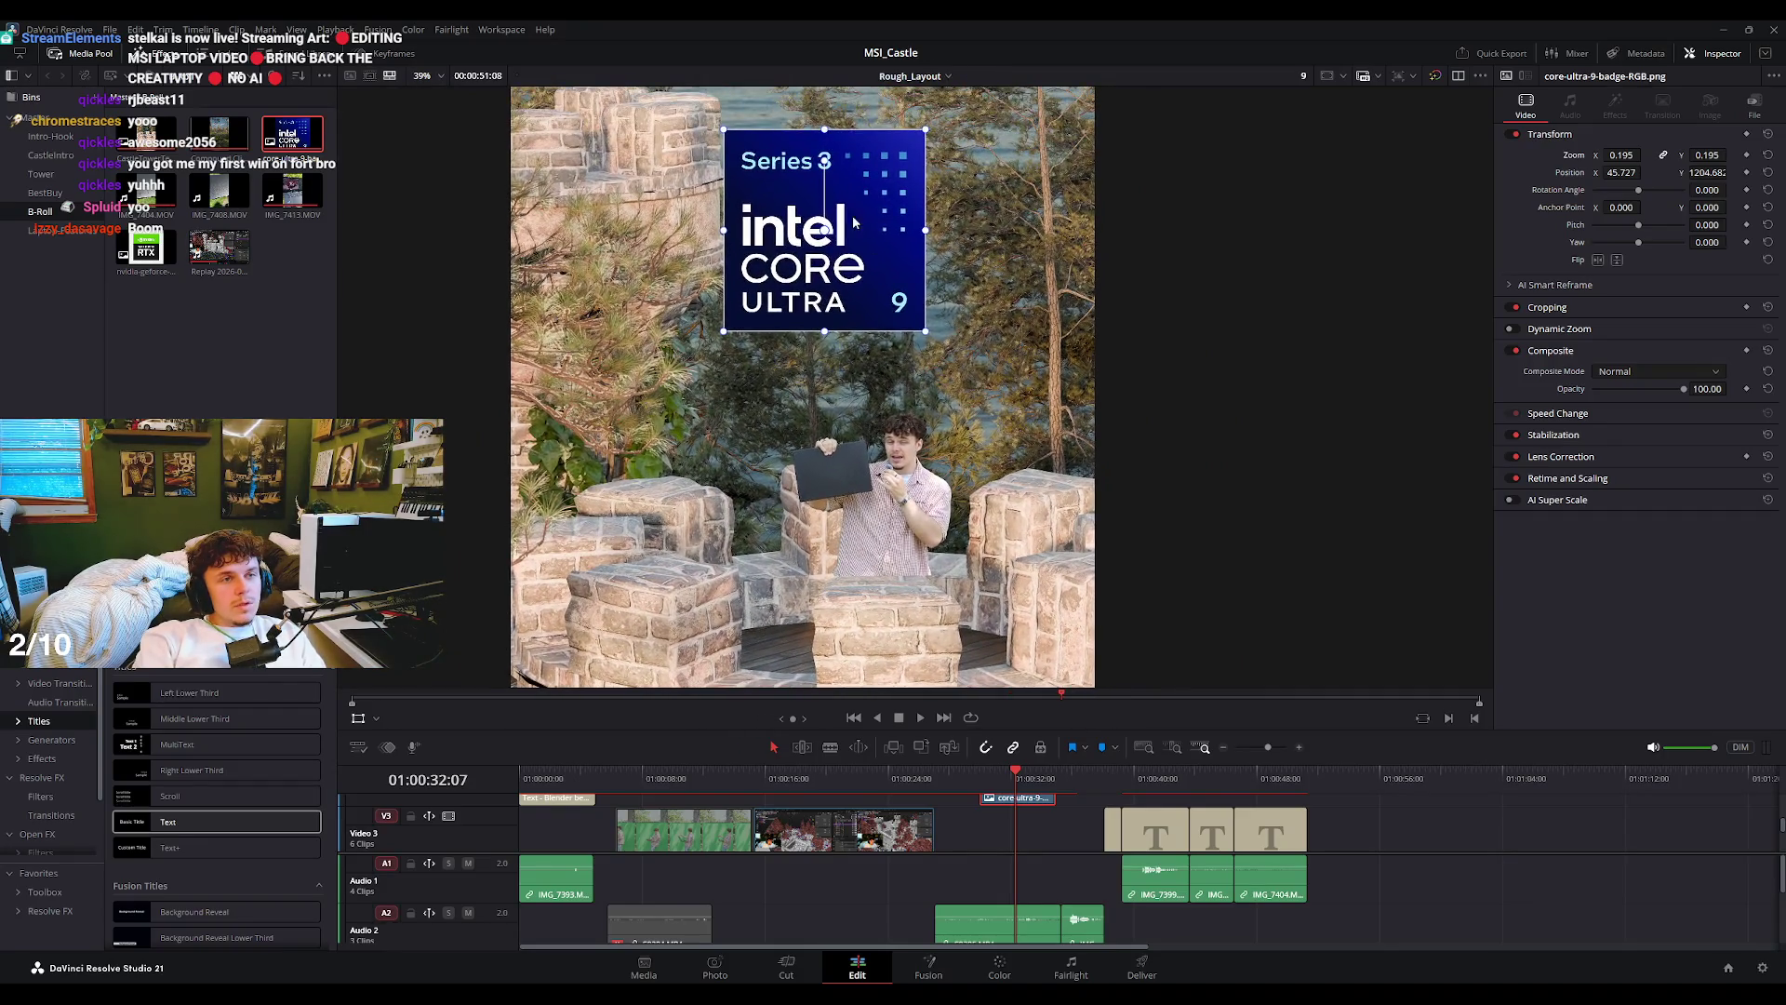
{"action": "mouse_move", "coordinate": [854, 222]}
{"action": "left_mouse_down"}
{"action": "mouse_move", "coordinate": [827, 234]}
{"action": "mouse_move", "coordinate": [835, 270]}
{"action": "left_mouse_up"}
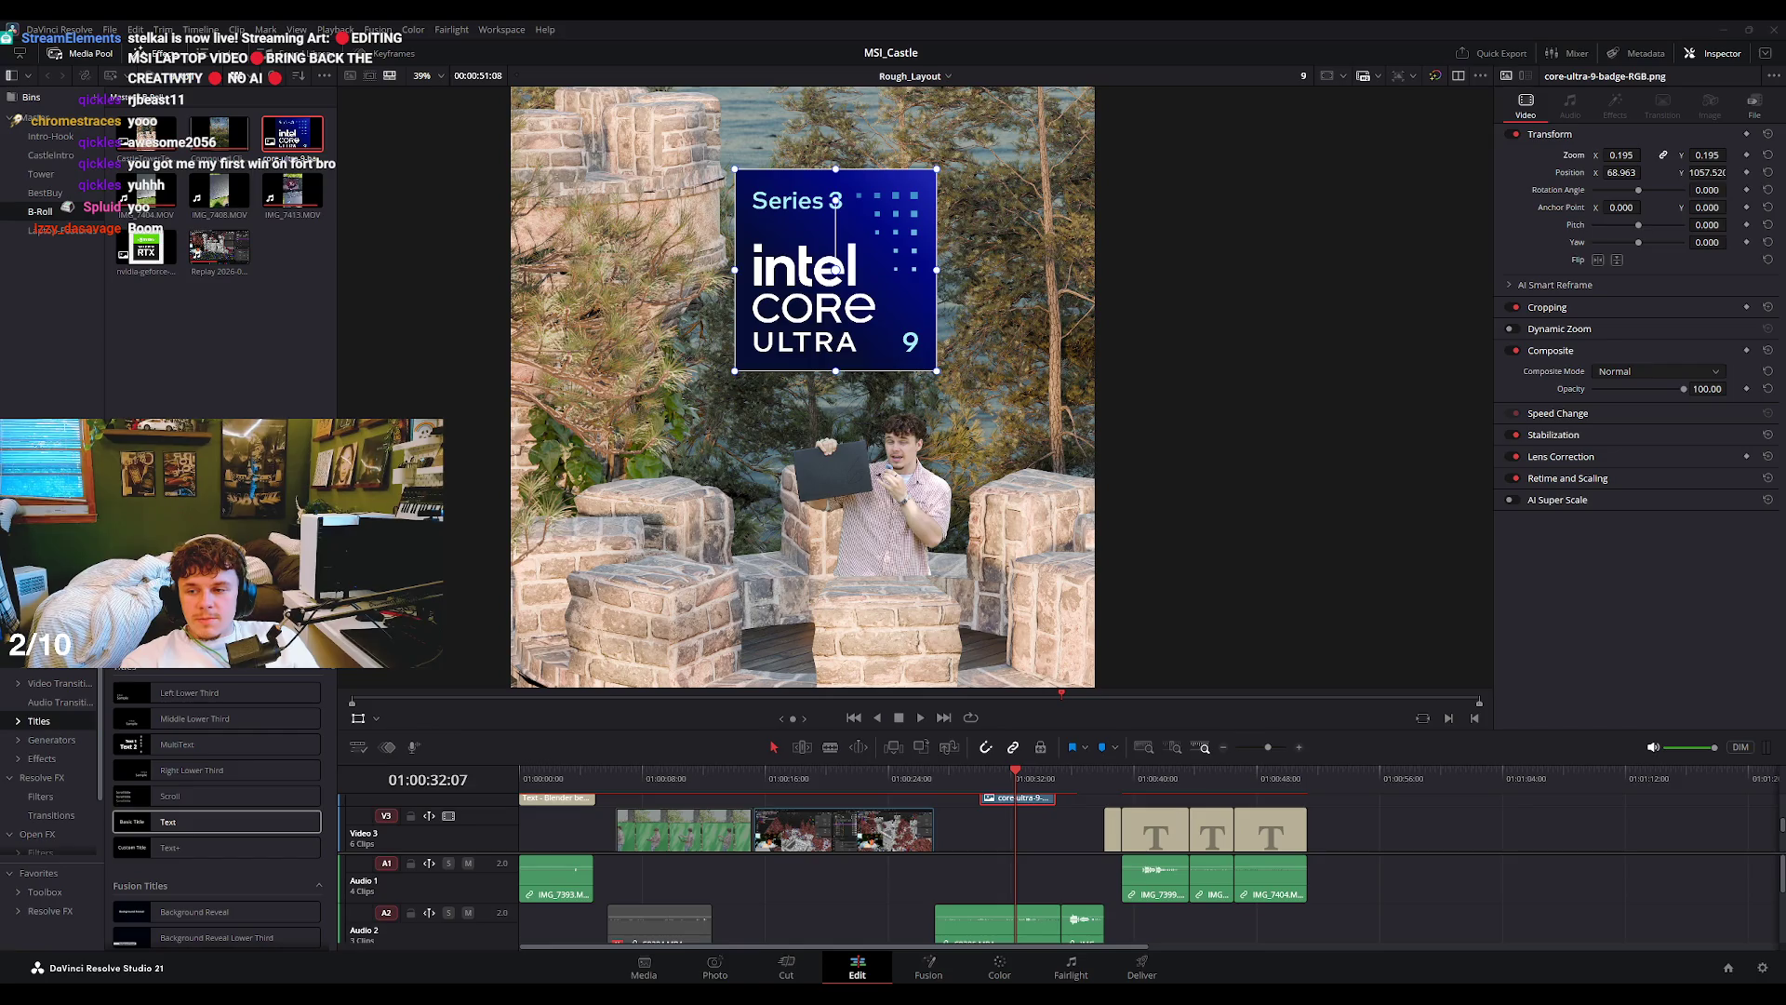
{"action": "key", "text": "alt+Tab"}
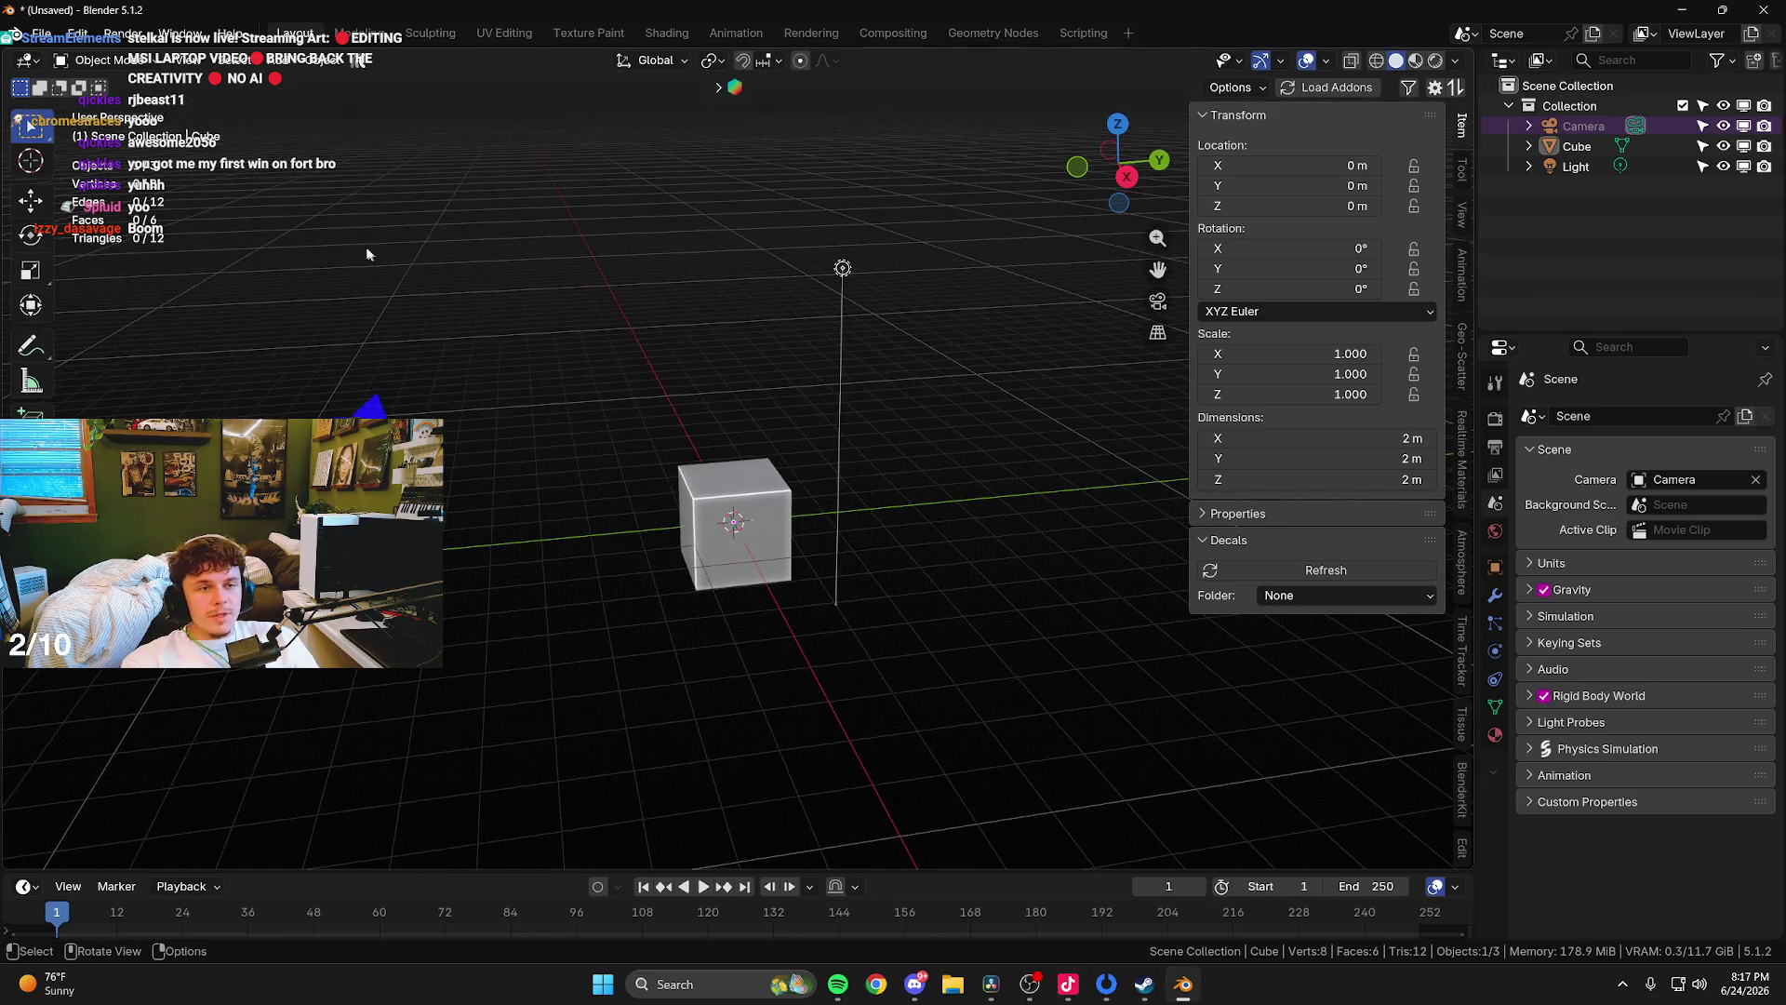
- Delete the default camera, light and cube from the scene
{"action": "left_click_drag", "start_coordinate": [372, 255], "coordinate": [957, 598]}
{"action": "left_click", "coordinate": [470, 528]}
{"action": "left_click", "coordinate": [841, 270], "text": "shift"}
{"action": "key", "text": "Delete"}
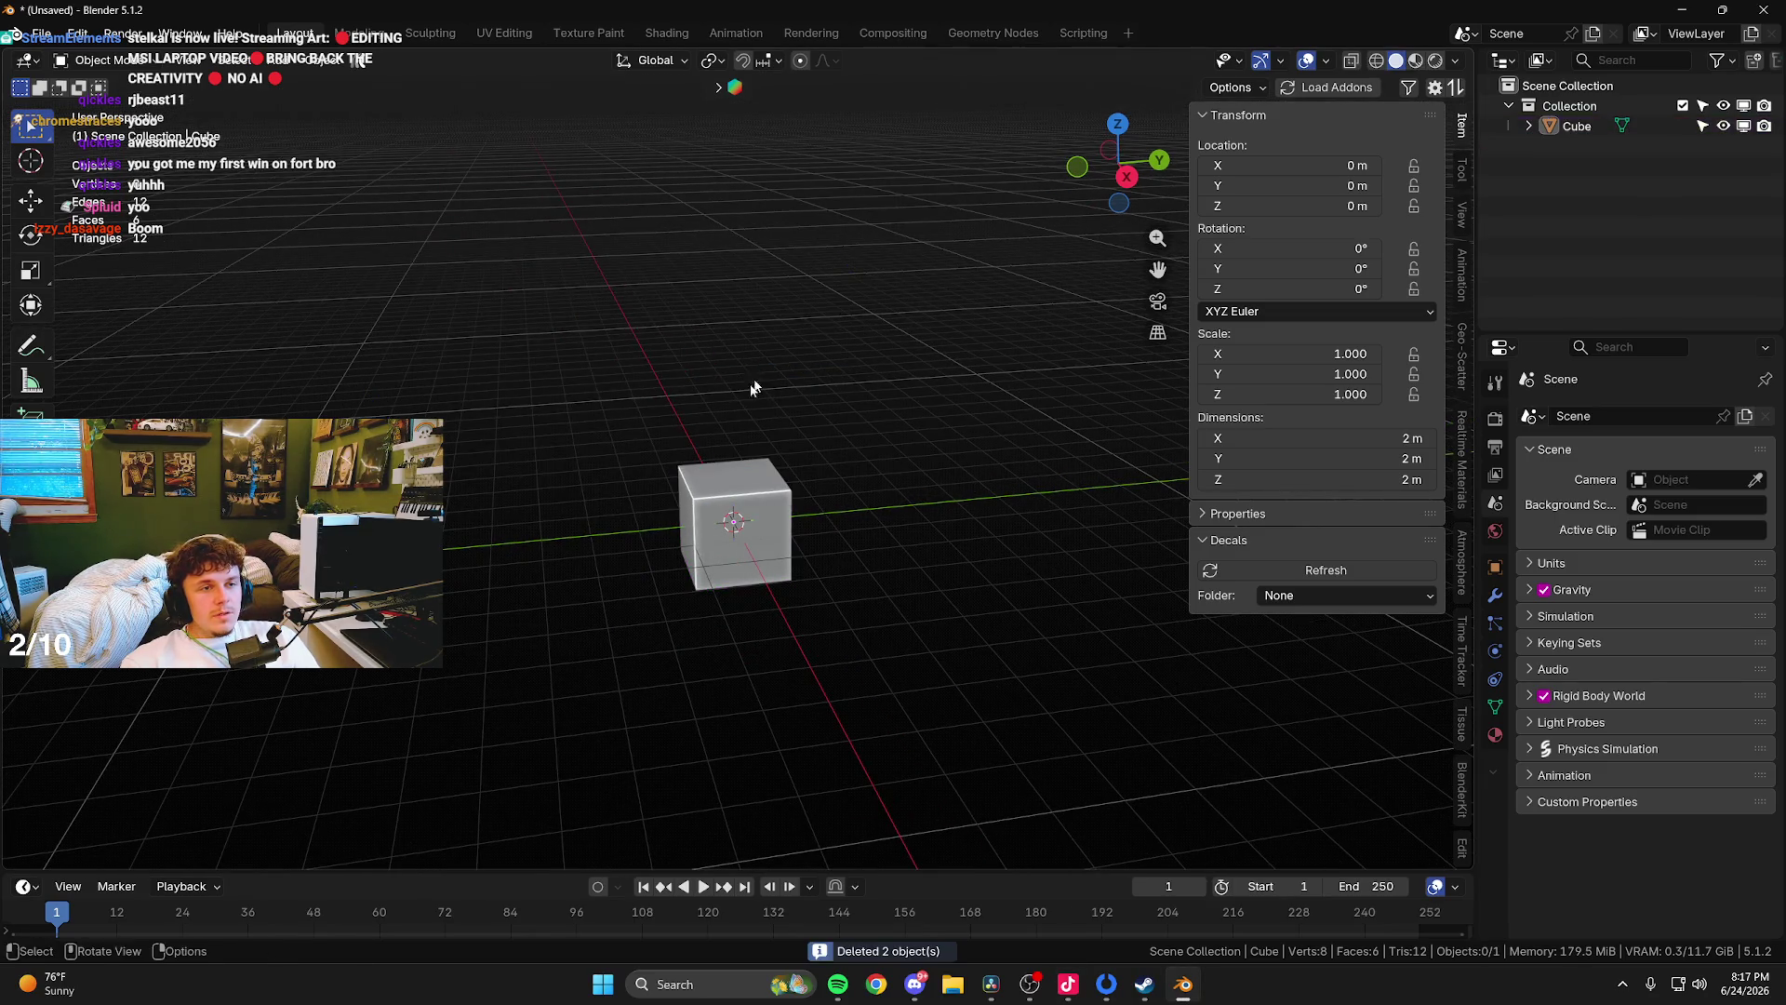
{"action": "left_click", "coordinate": [739, 483]}
{"action": "key", "text": "x"}
{"action": "left_click", "coordinate": [817, 539]}
- Add a new mesh cube and orbit the view slightly around it
{"action": "key", "text": "shift+a"}
{"action": "mouse_move", "coordinate": [670, 425]}
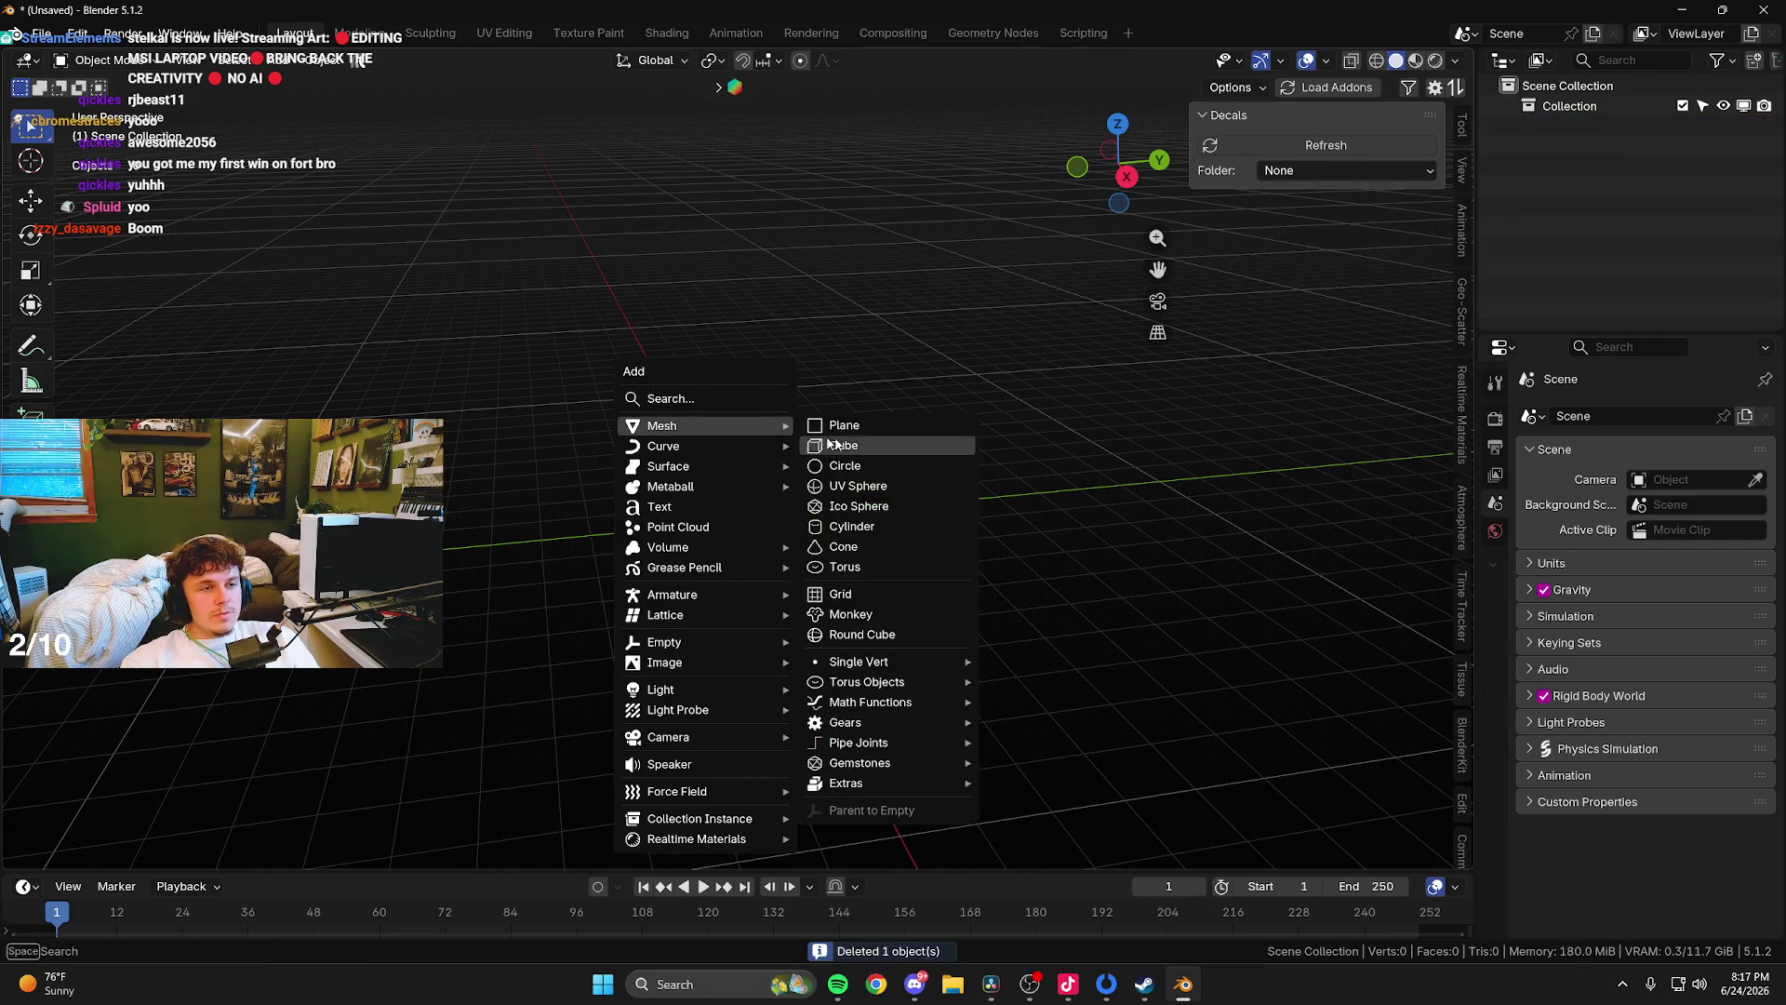
{"action": "left_click", "coordinate": [831, 443]}
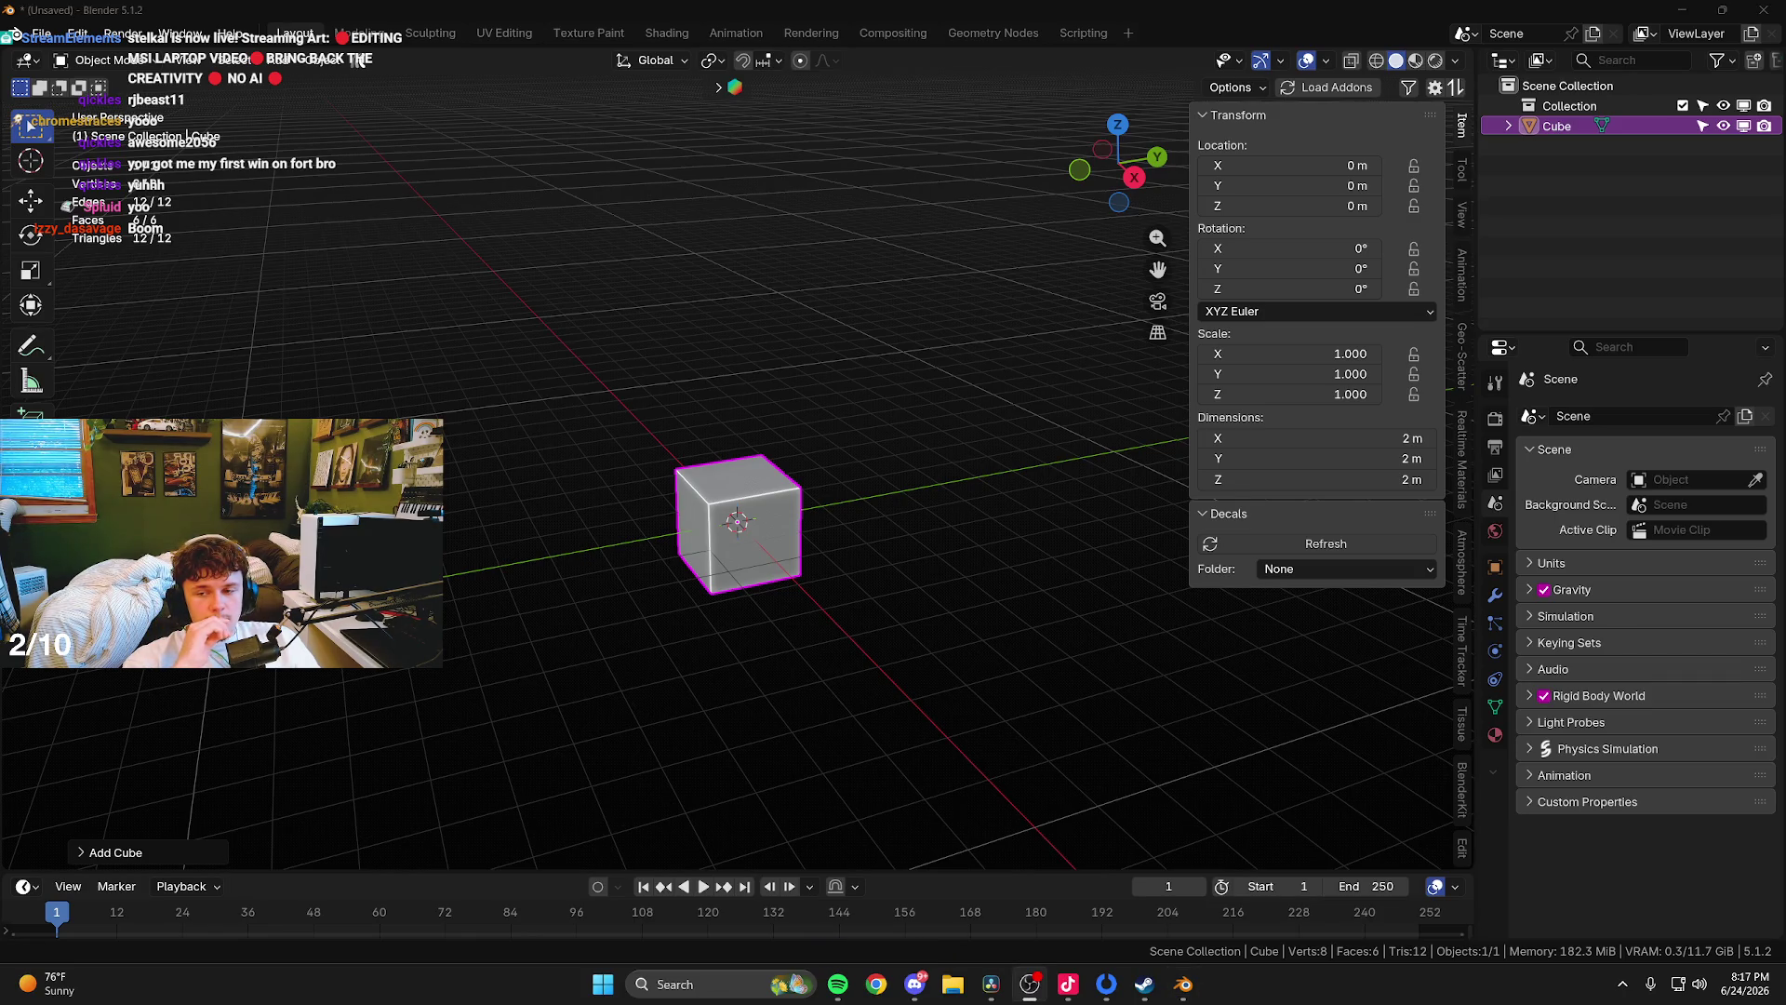
{"action": "key", "text": "alt+Tab"}
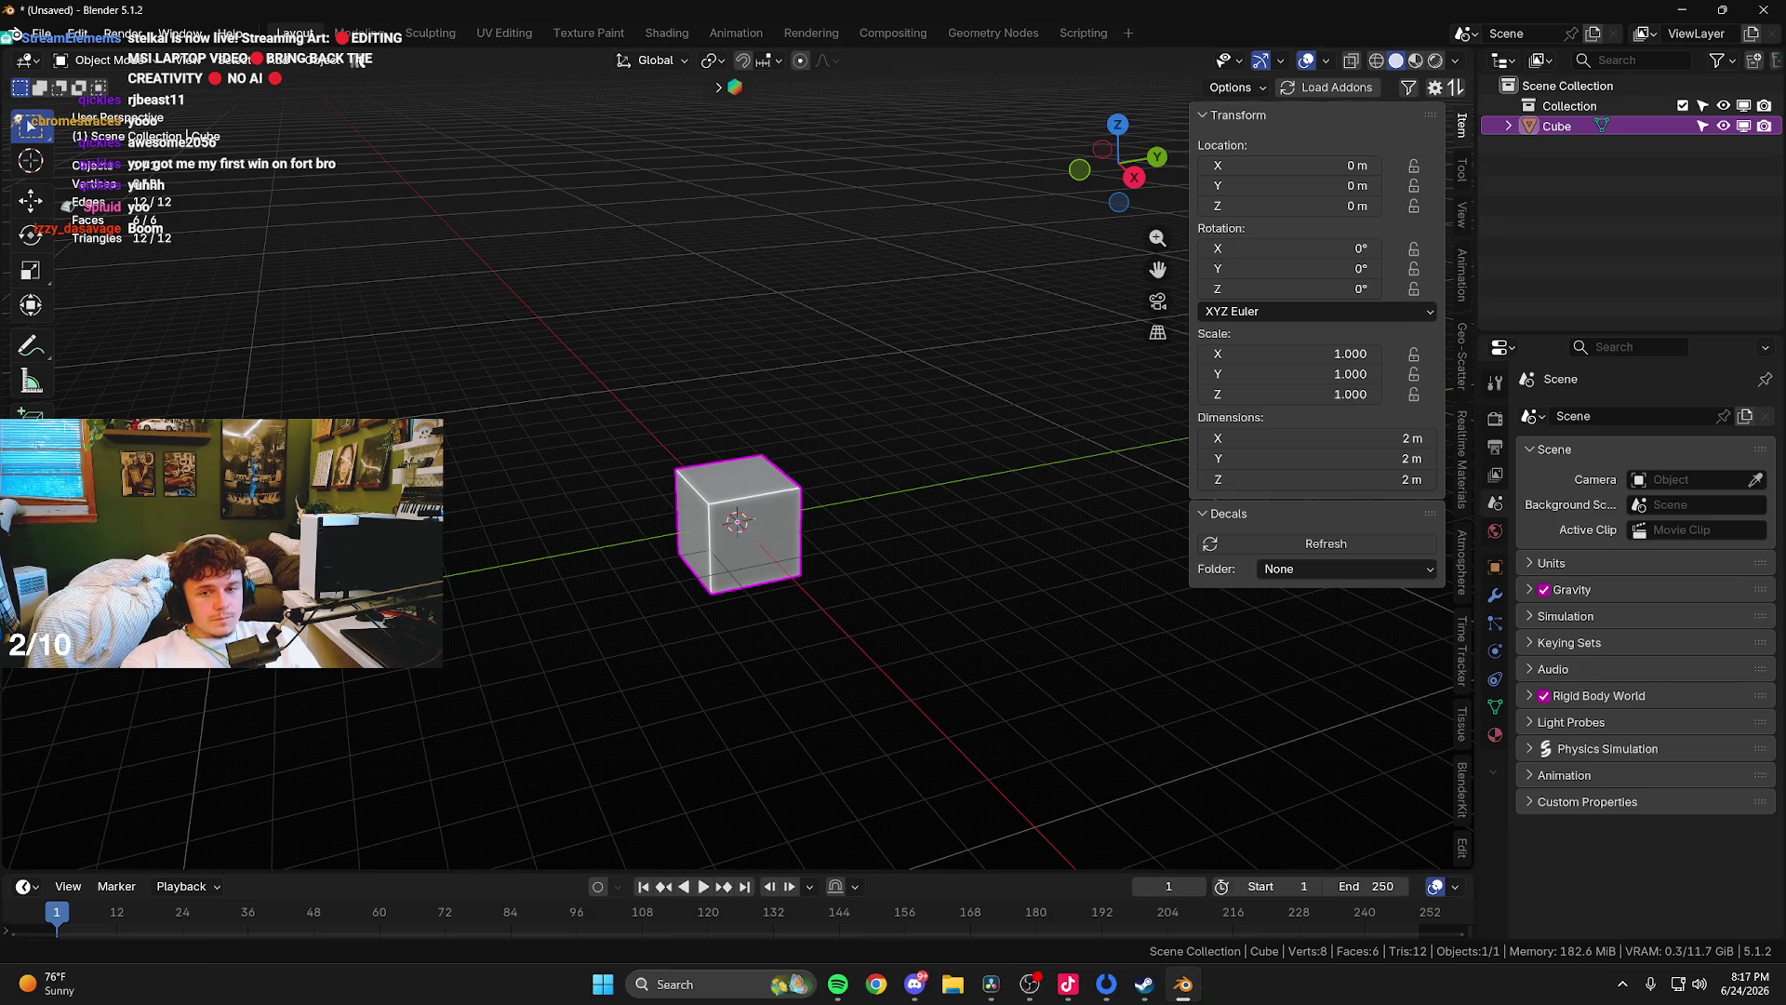
{"action": "key", "text": "alt+Tab"}
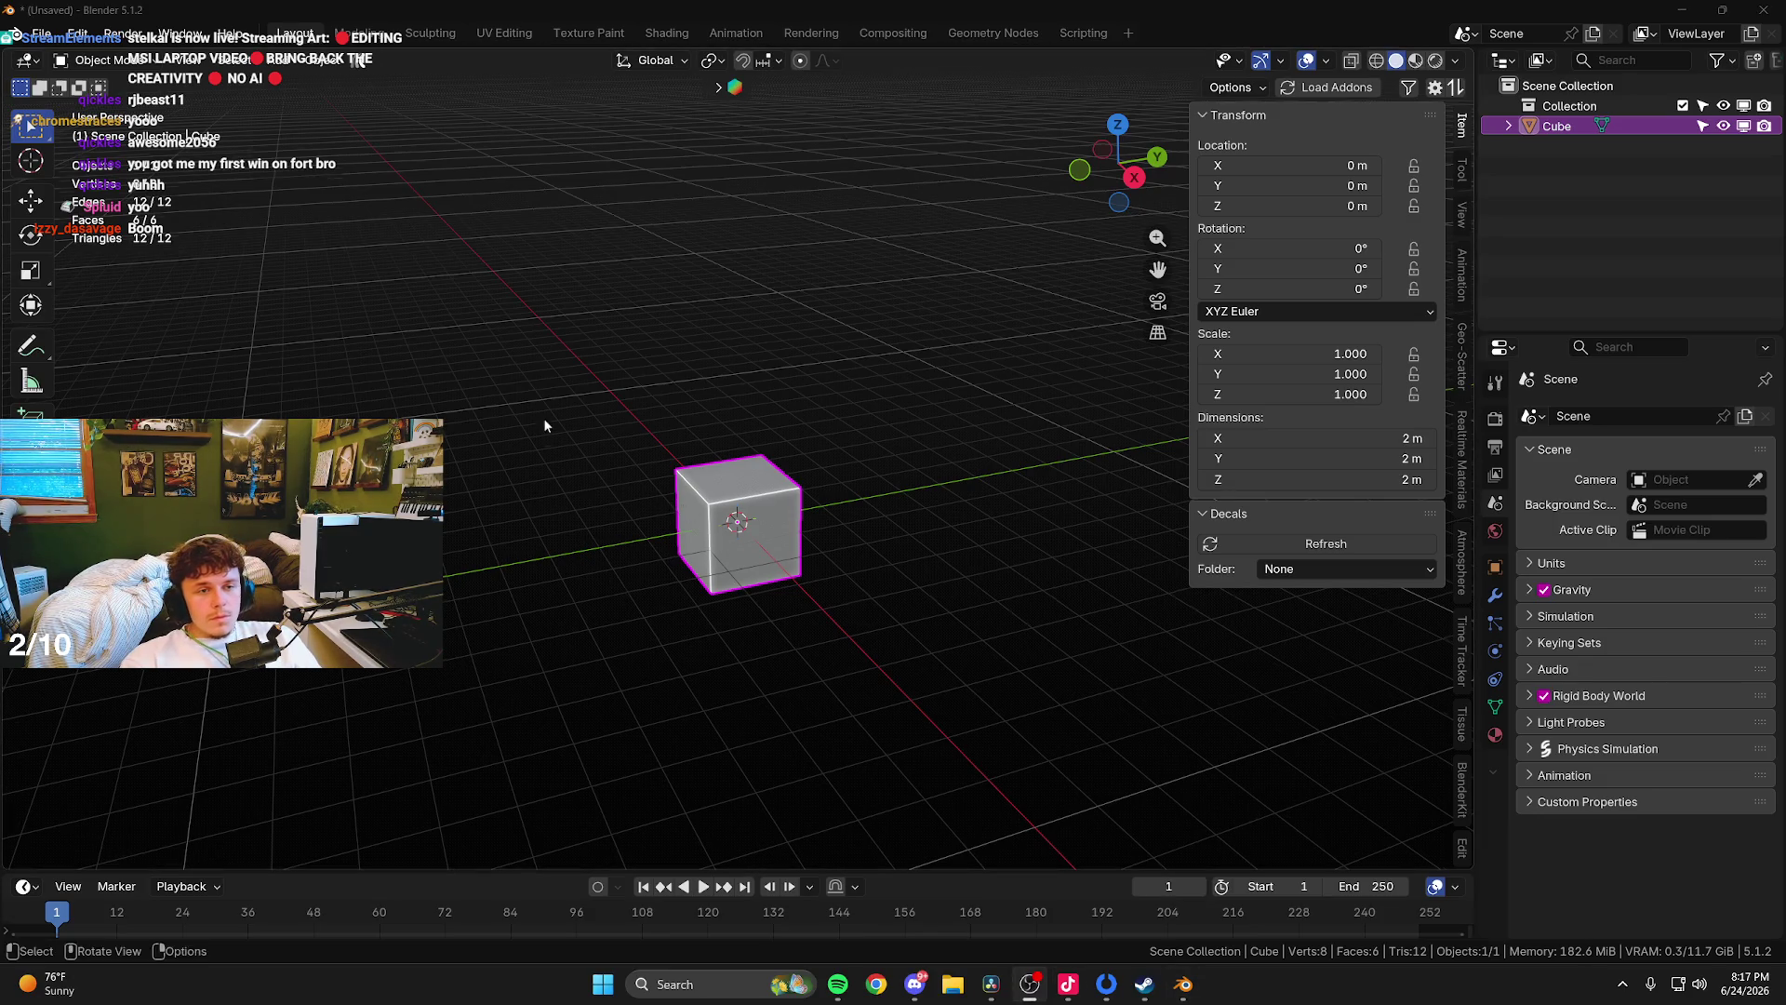
{"action": "left_click_drag", "start_coordinate": [543, 417], "coordinate": [596, 438]}
{"action": "left_click", "coordinate": [960, 986]}
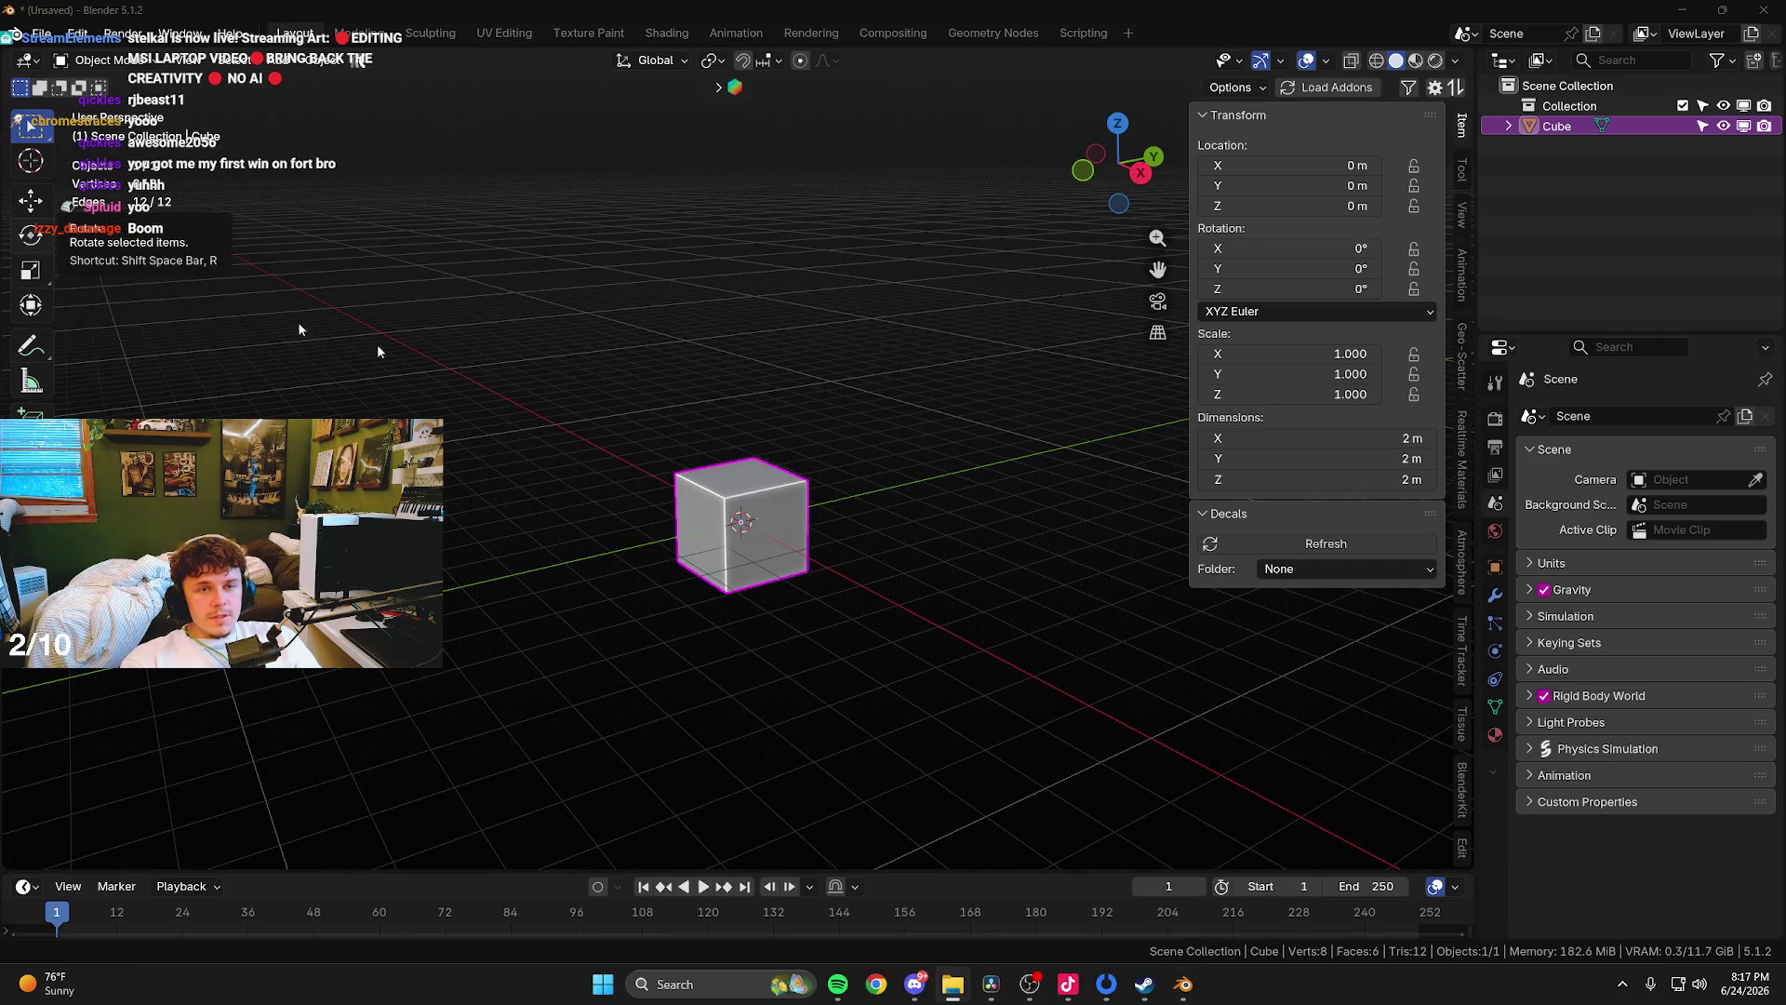
- Show the cube's material settings and split the viewport into two side-by-side views
{"action": "left_click", "coordinate": [1495, 734]}
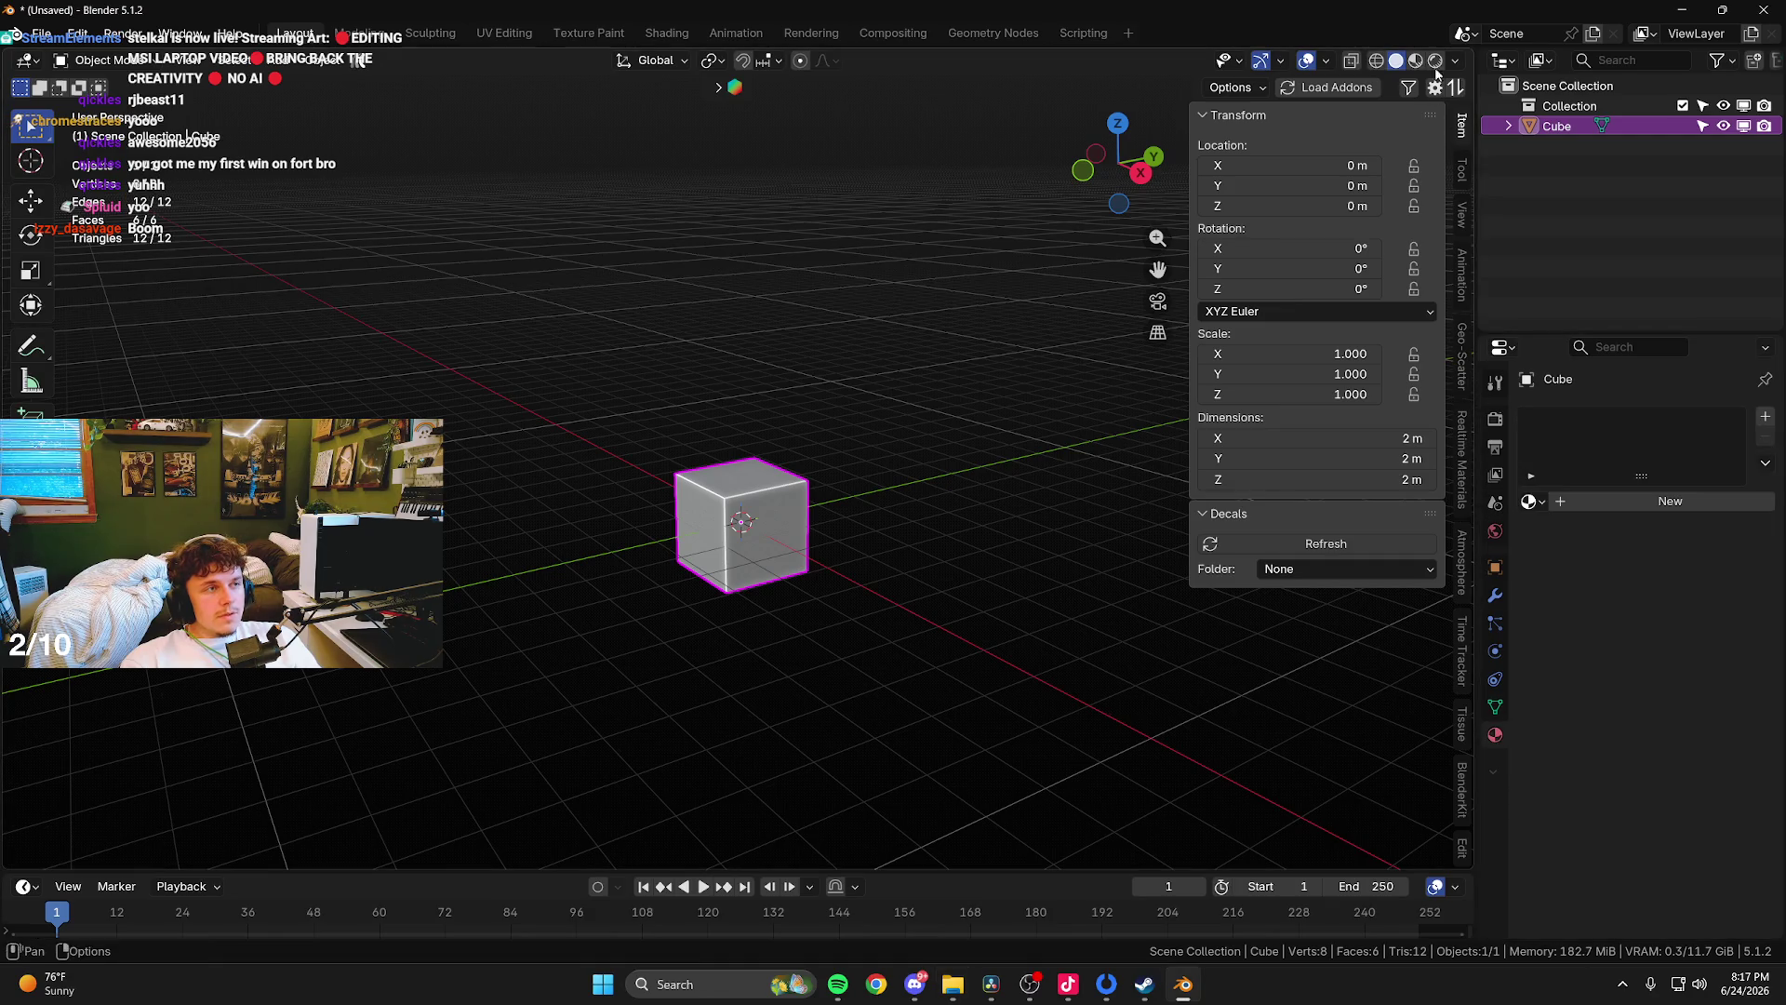
{"action": "left_click_drag", "start_coordinate": [1468, 48], "coordinate": [901, 66]}
{"action": "left_click", "coordinate": [927, 60]}
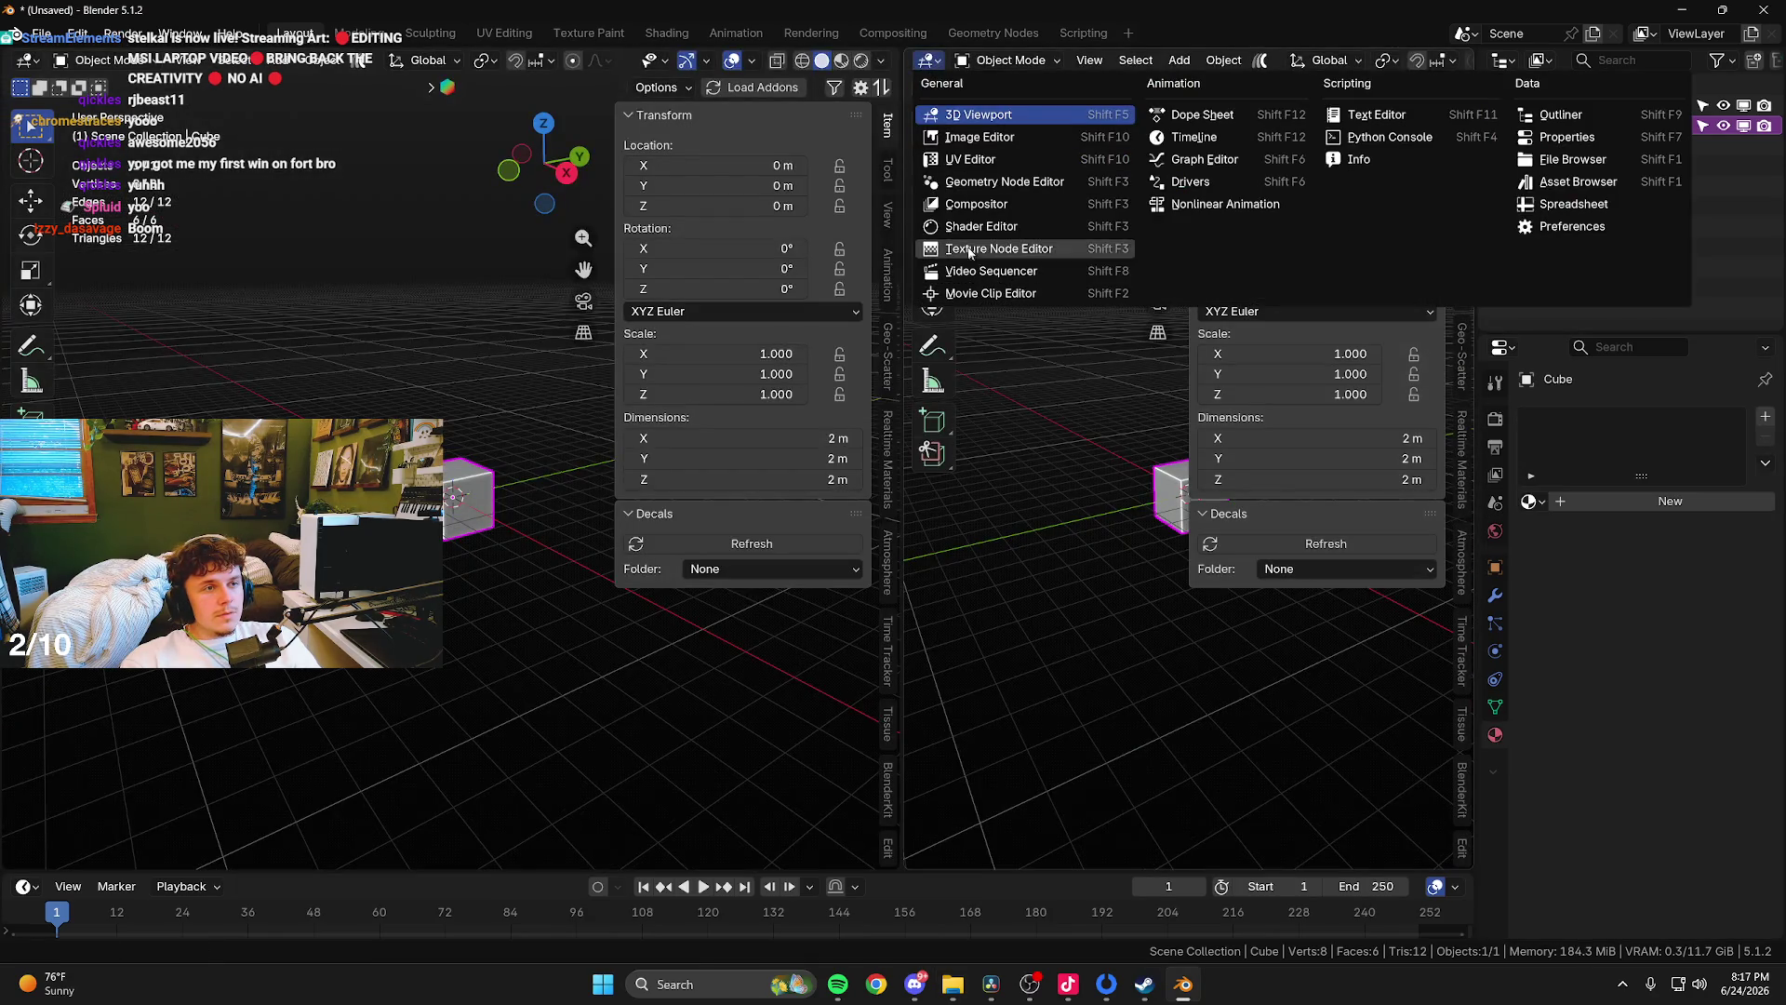
- Create a new material for the cube and make the right view a Shader Editor
{"action": "left_click", "coordinate": [1570, 507]}
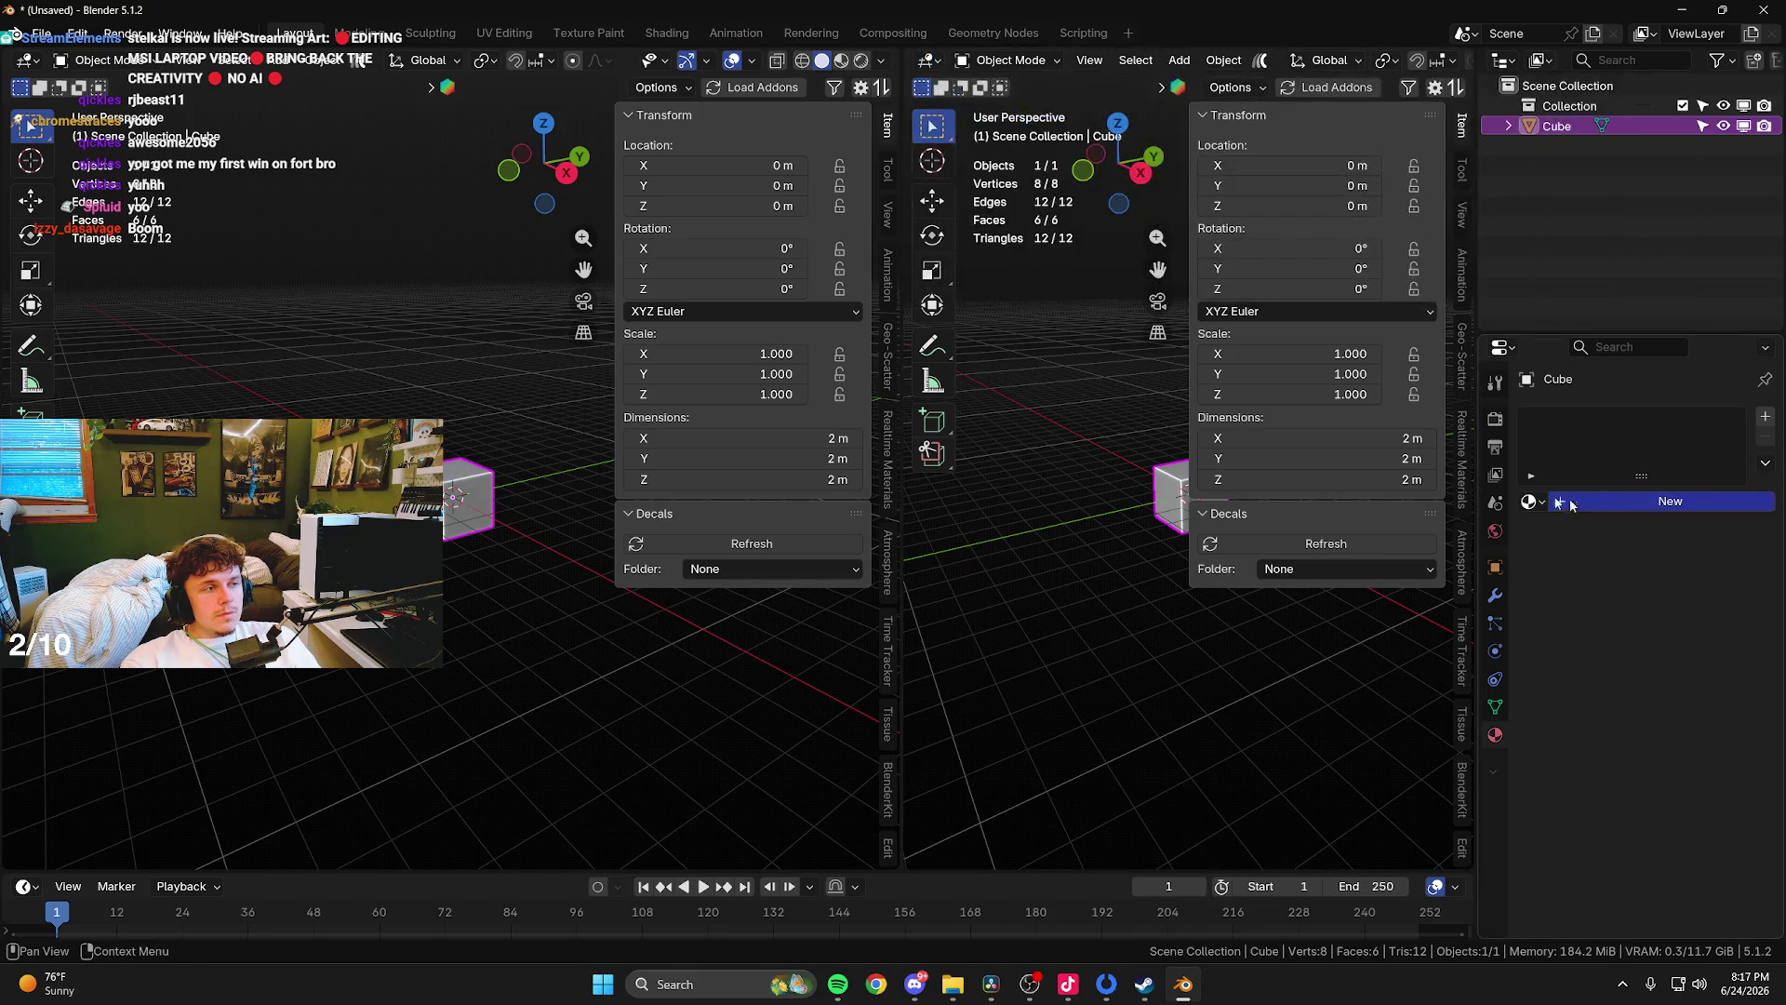
{"action": "left_click", "coordinate": [1572, 502]}
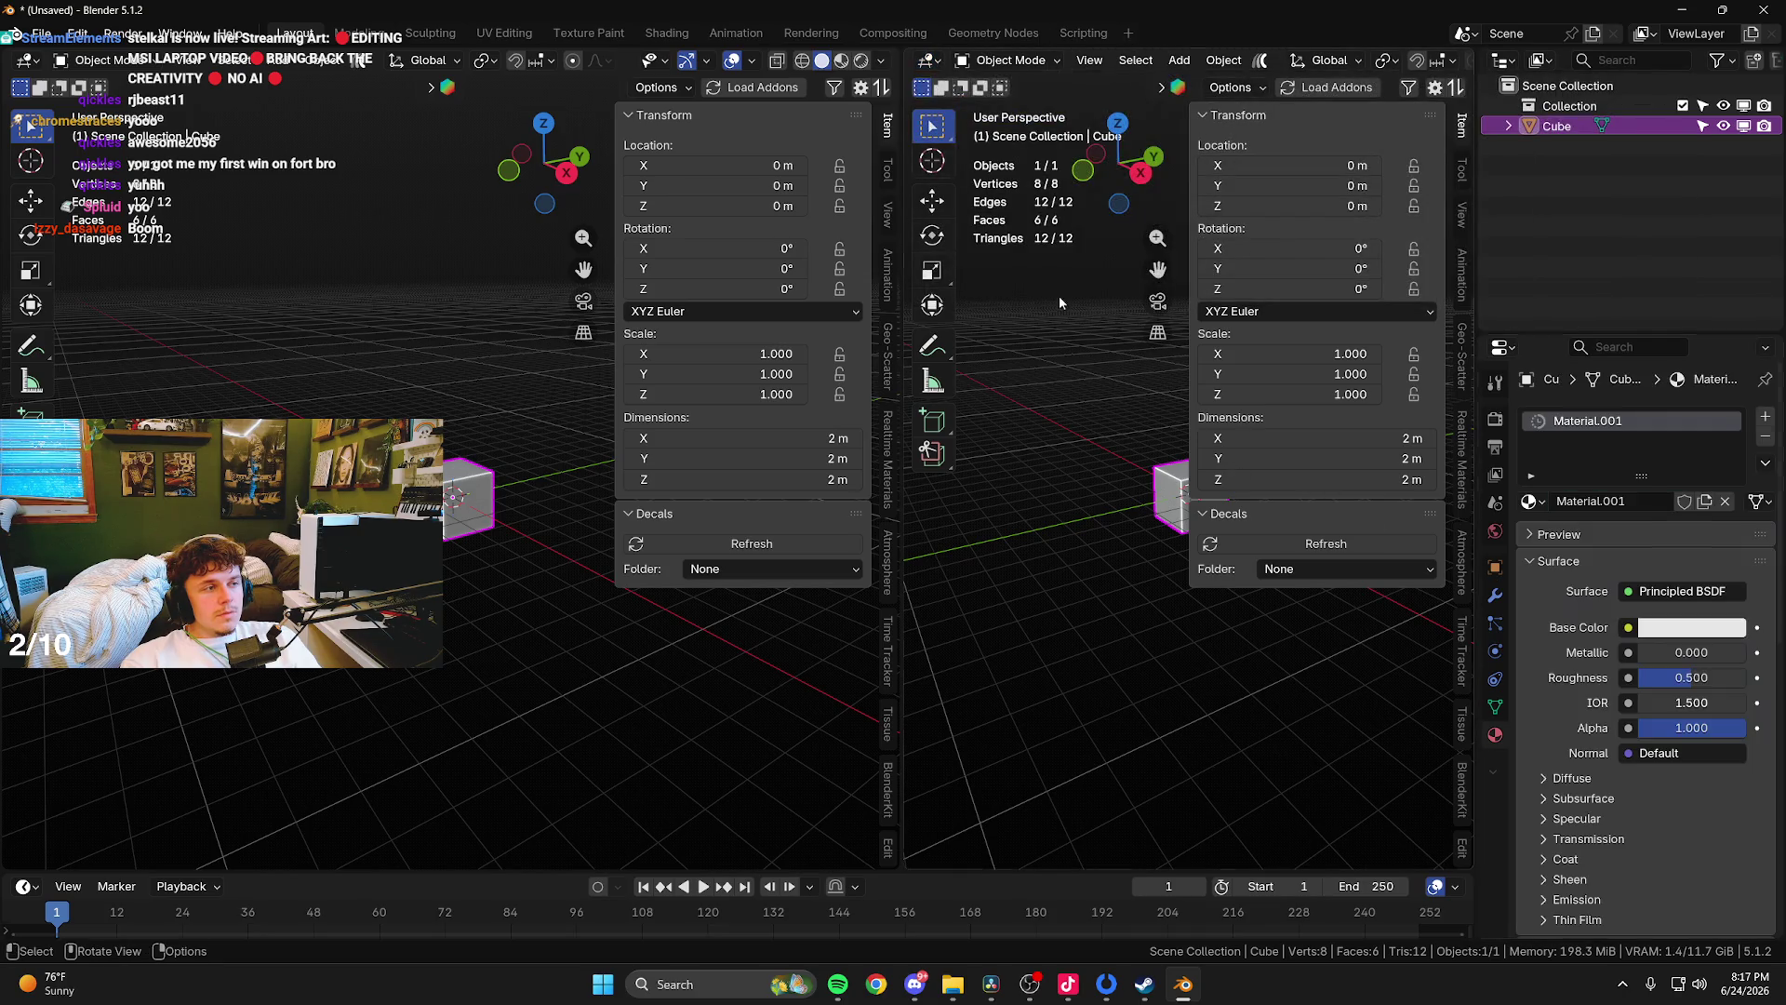
{"action": "left_click", "coordinate": [927, 59]}
{"action": "left_click", "coordinate": [993, 229]}
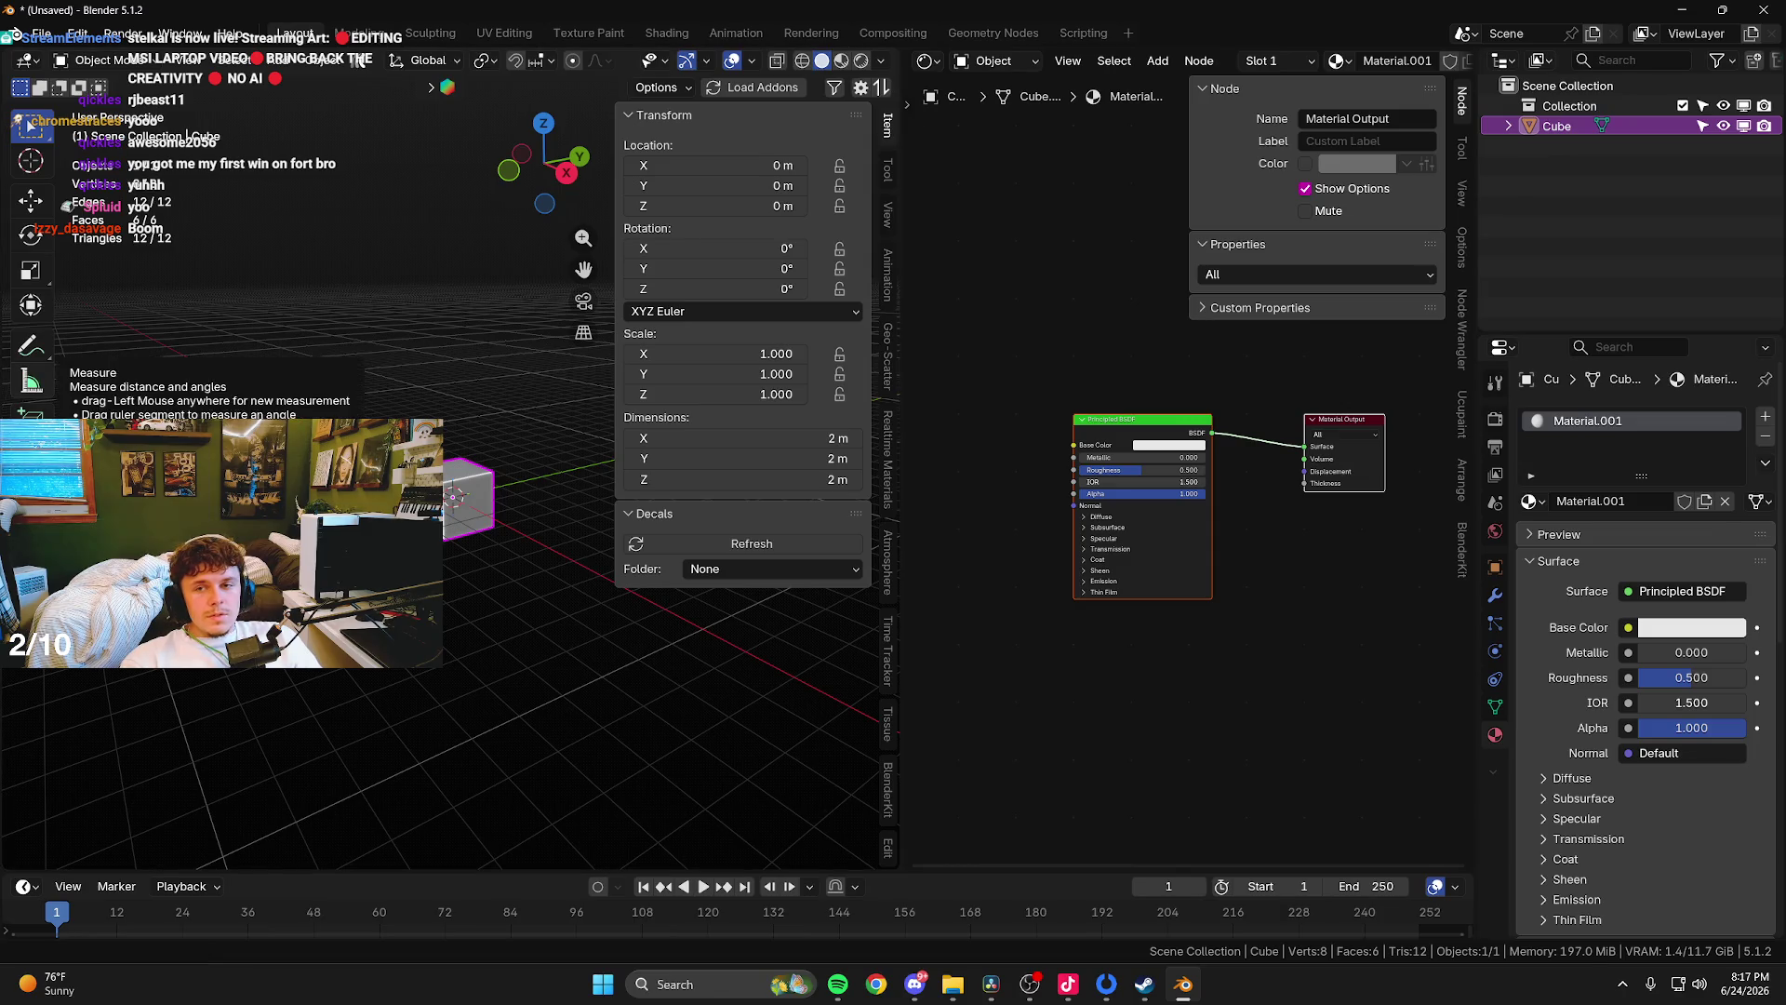
{"action": "left_click_drag", "start_coordinate": [1136, 421], "coordinate": [1206, 415]}
{"action": "key", "text": "n"}
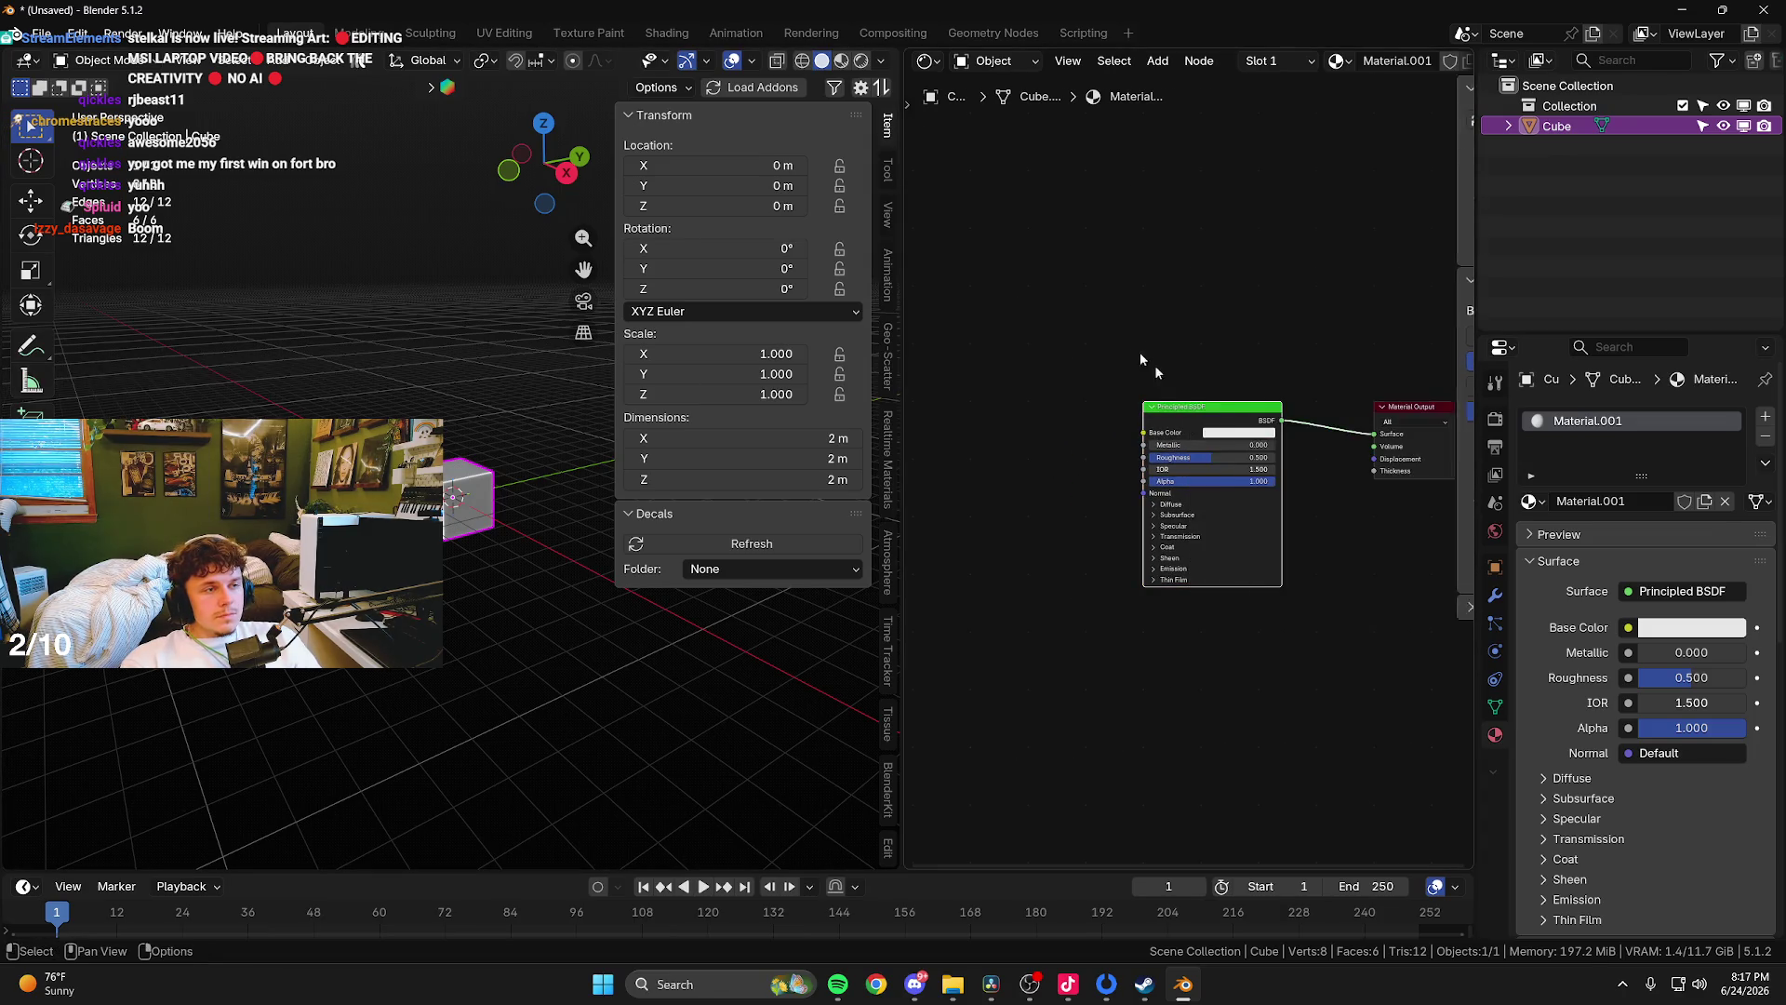
- Add a mapped image texture feeding Base Color and load the Core Ultra 9 badge image
{"action": "key", "text": "ctrl+t"}
{"action": "left_click", "coordinate": [1211, 490]}
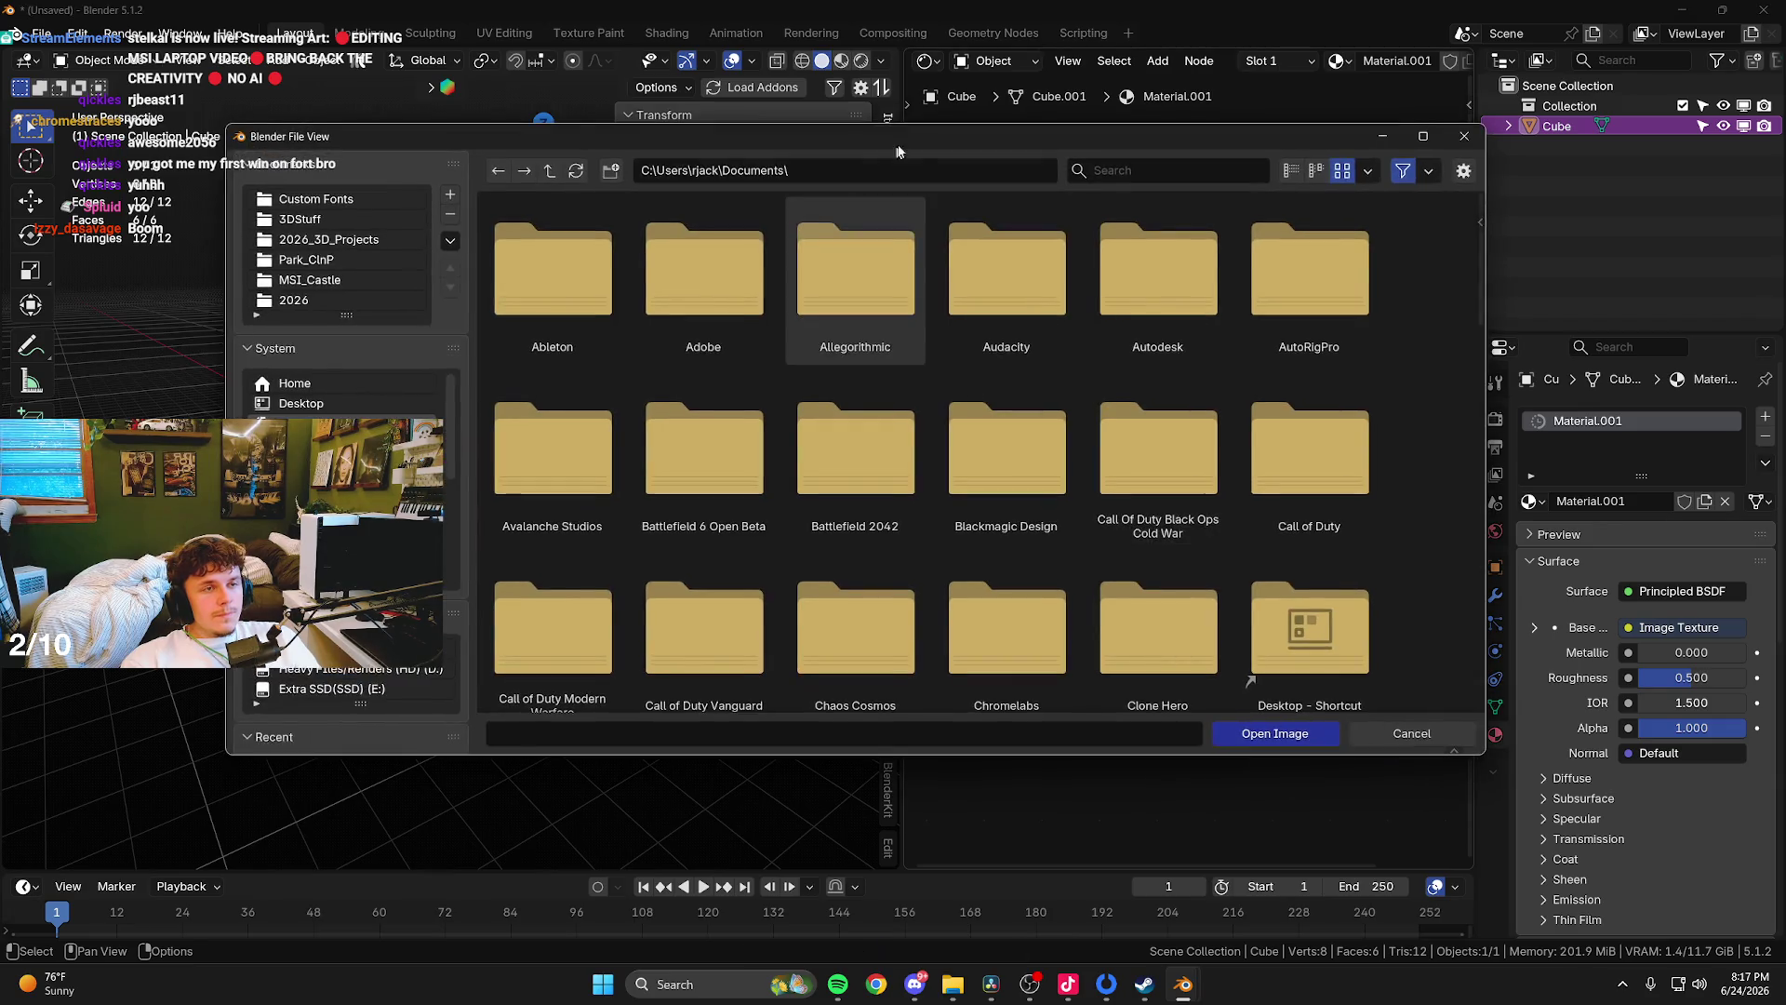
{"action": "key", "text": "Escape"}
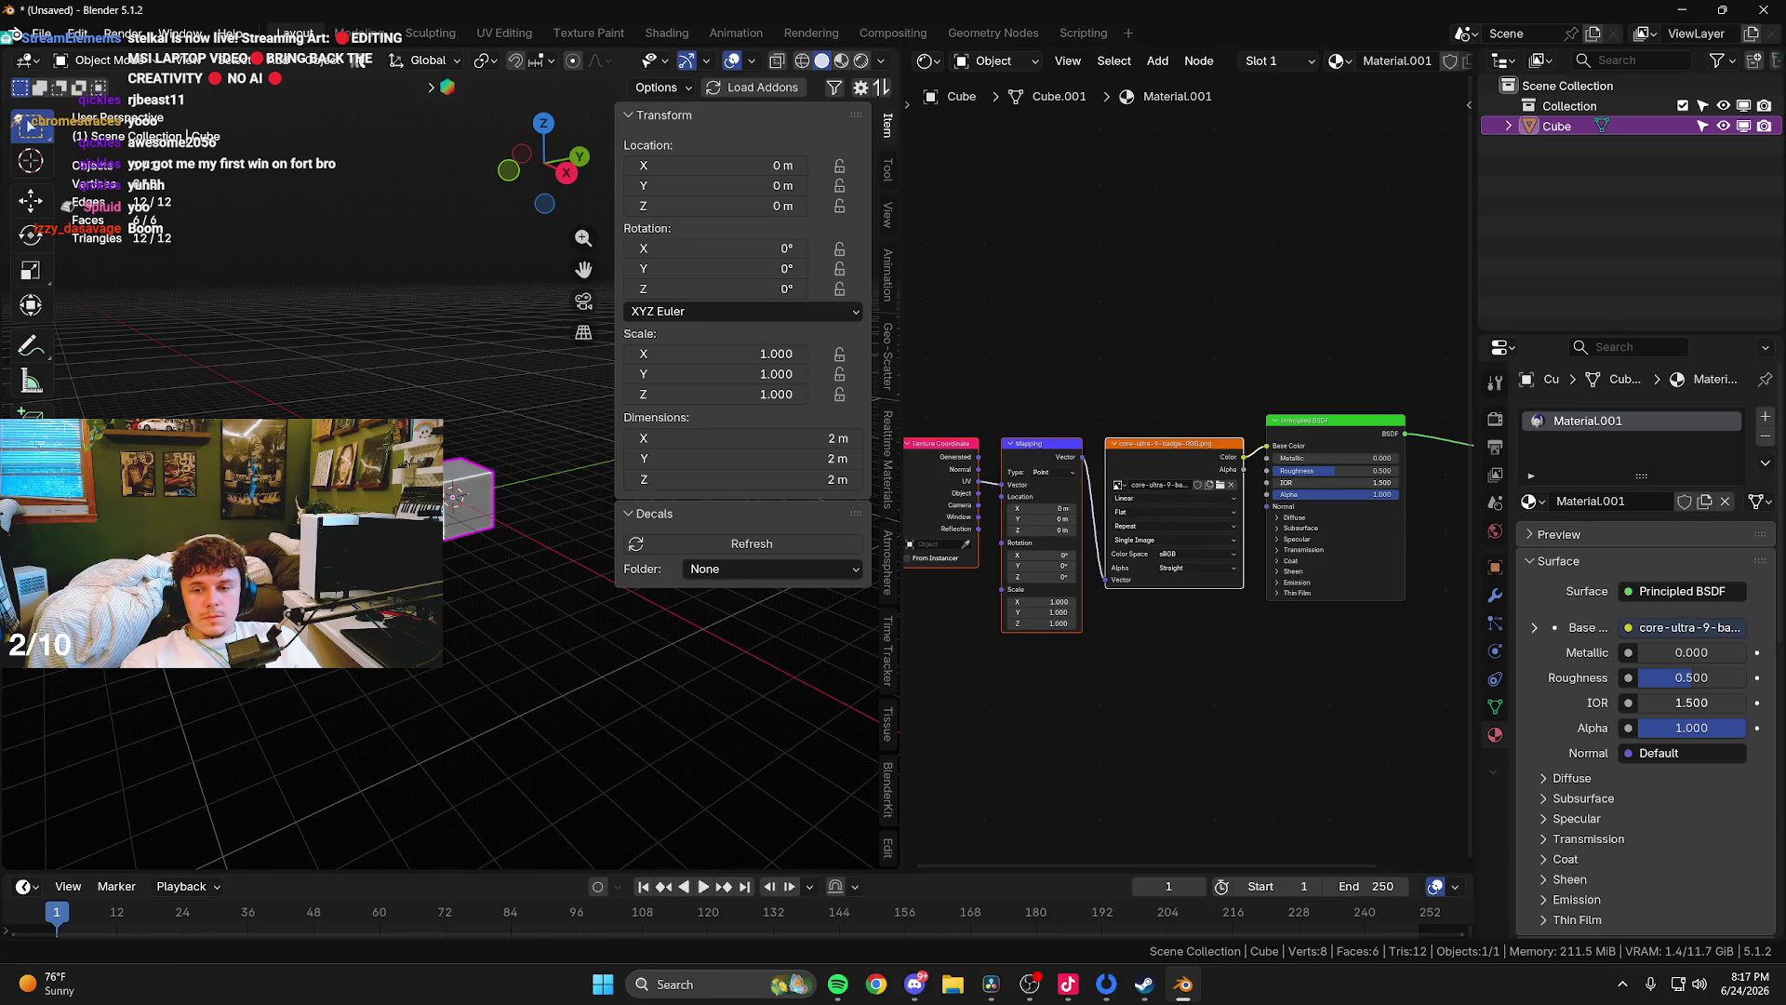
- Show the cube in Material Preview with its badge texture
{"action": "key", "text": "n"}
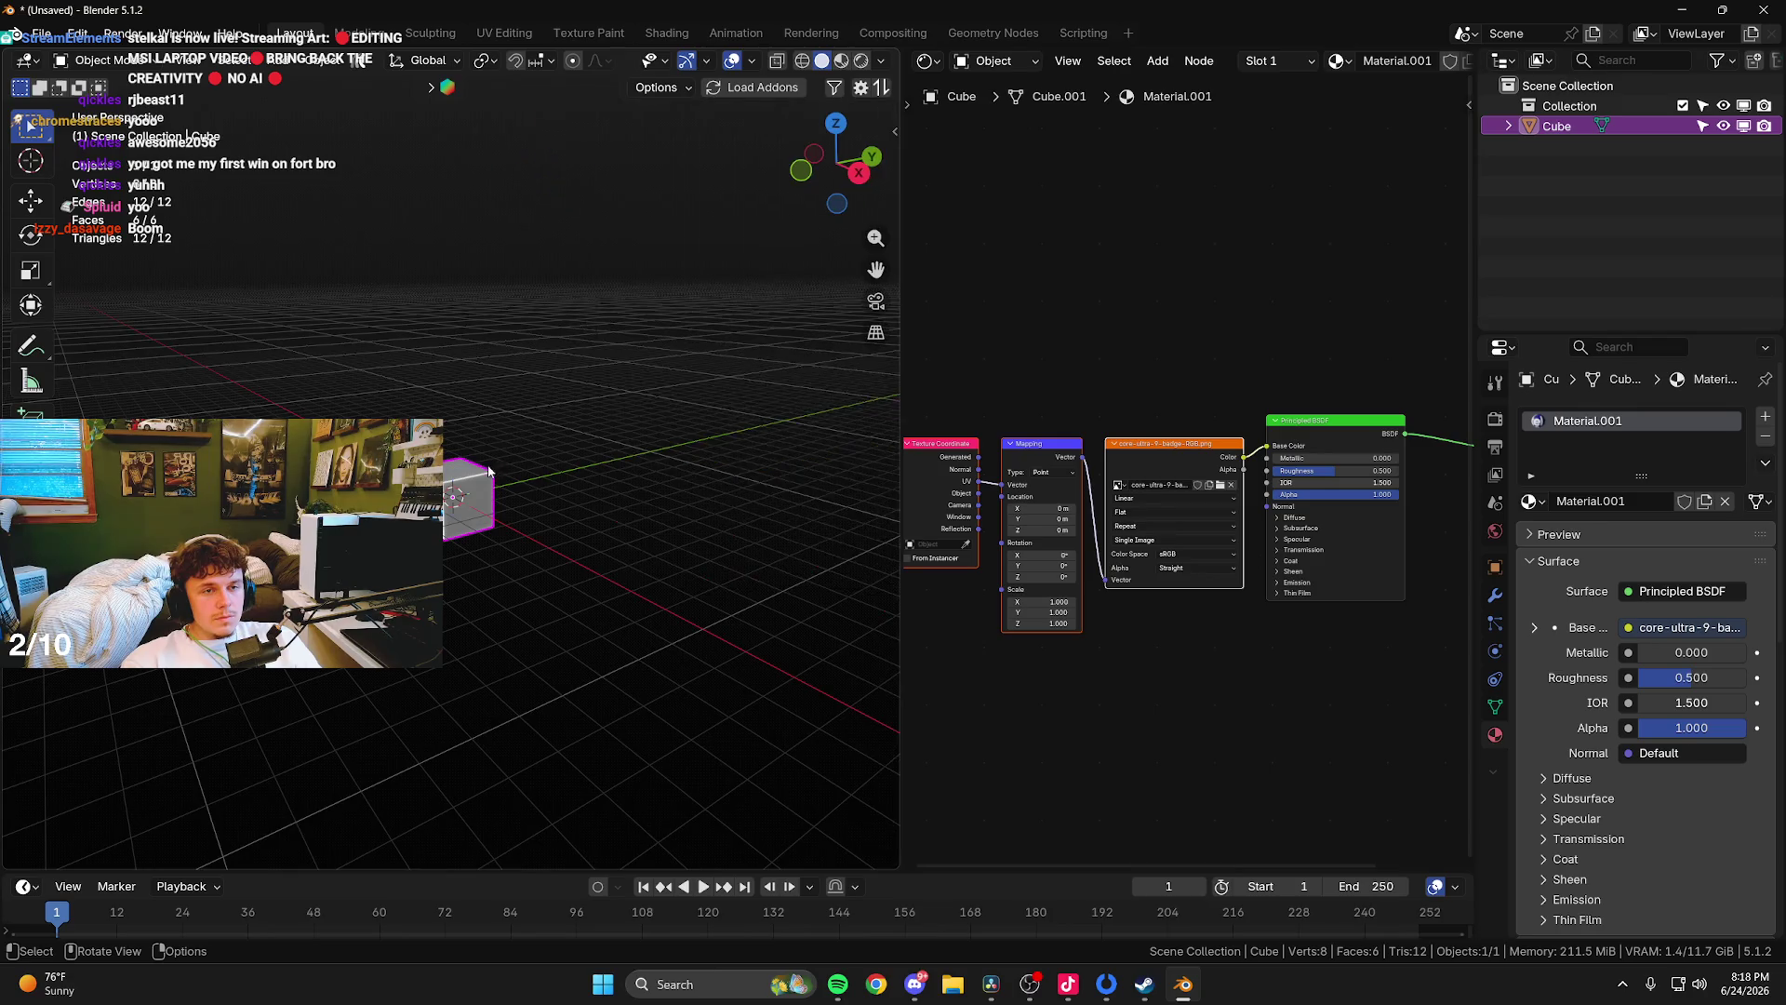
{"action": "left_click", "coordinate": [841, 61]}
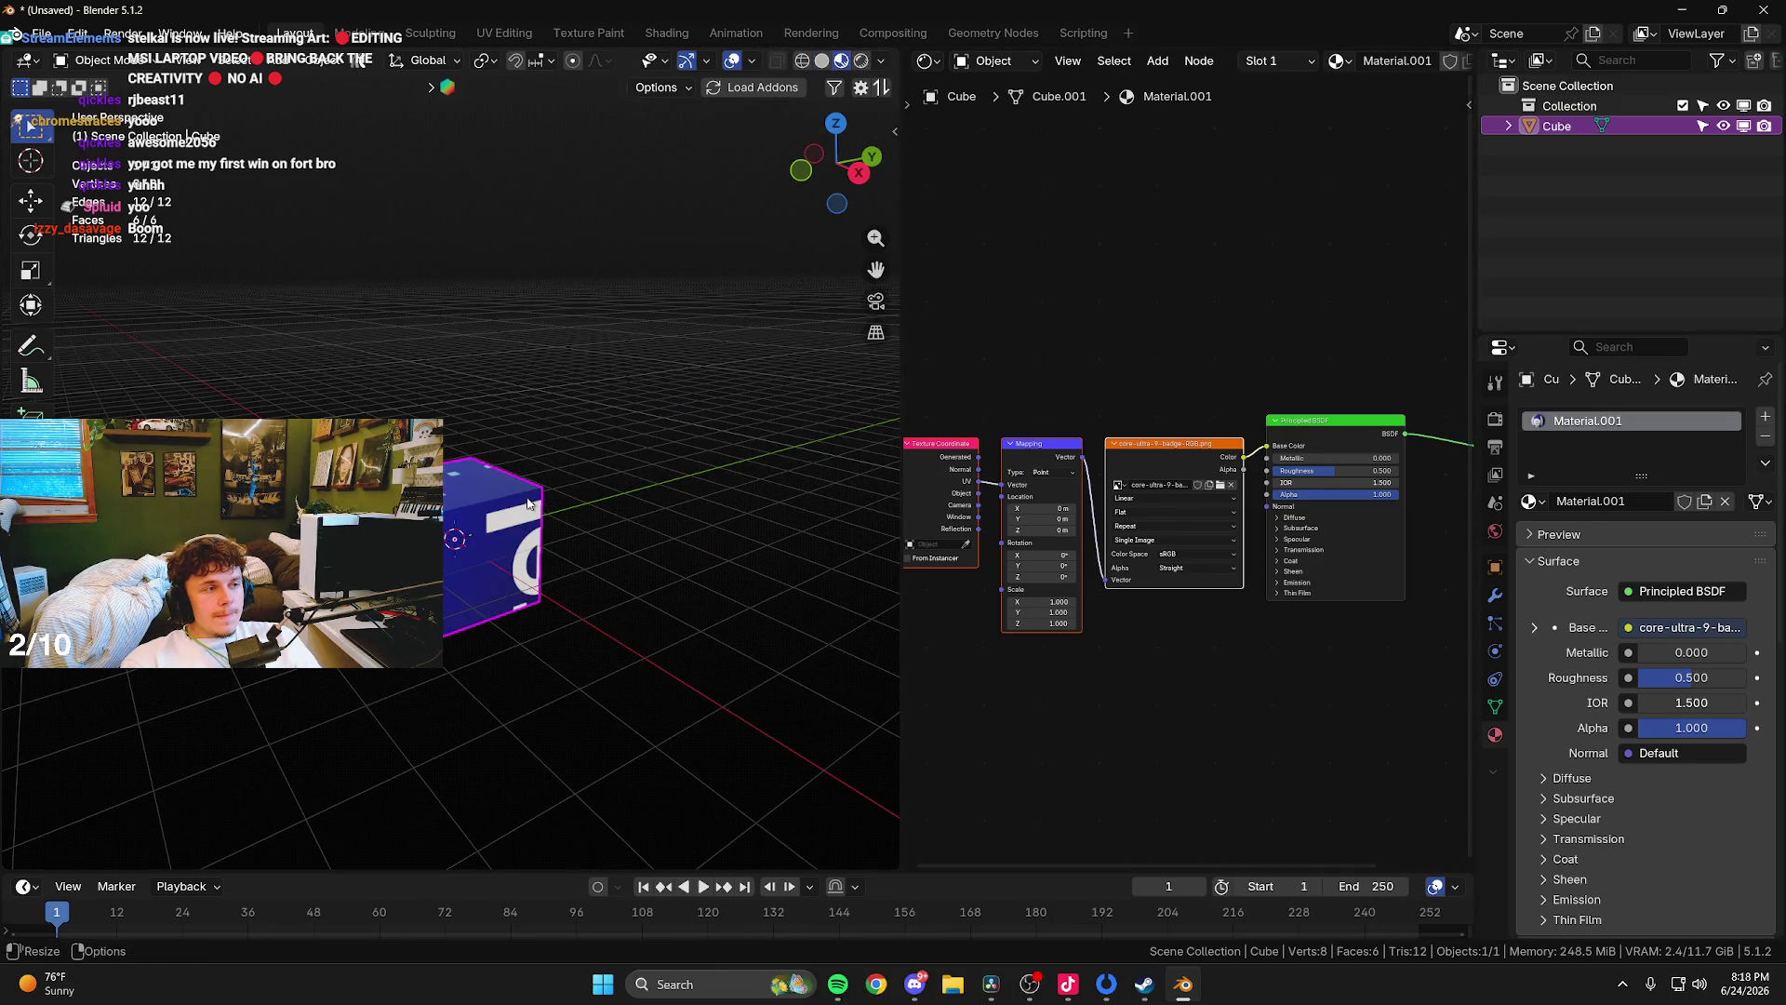
{"action": "scroll", "coordinate": [490, 520], "scroll_direction": "up", "scroll_amount": 4}
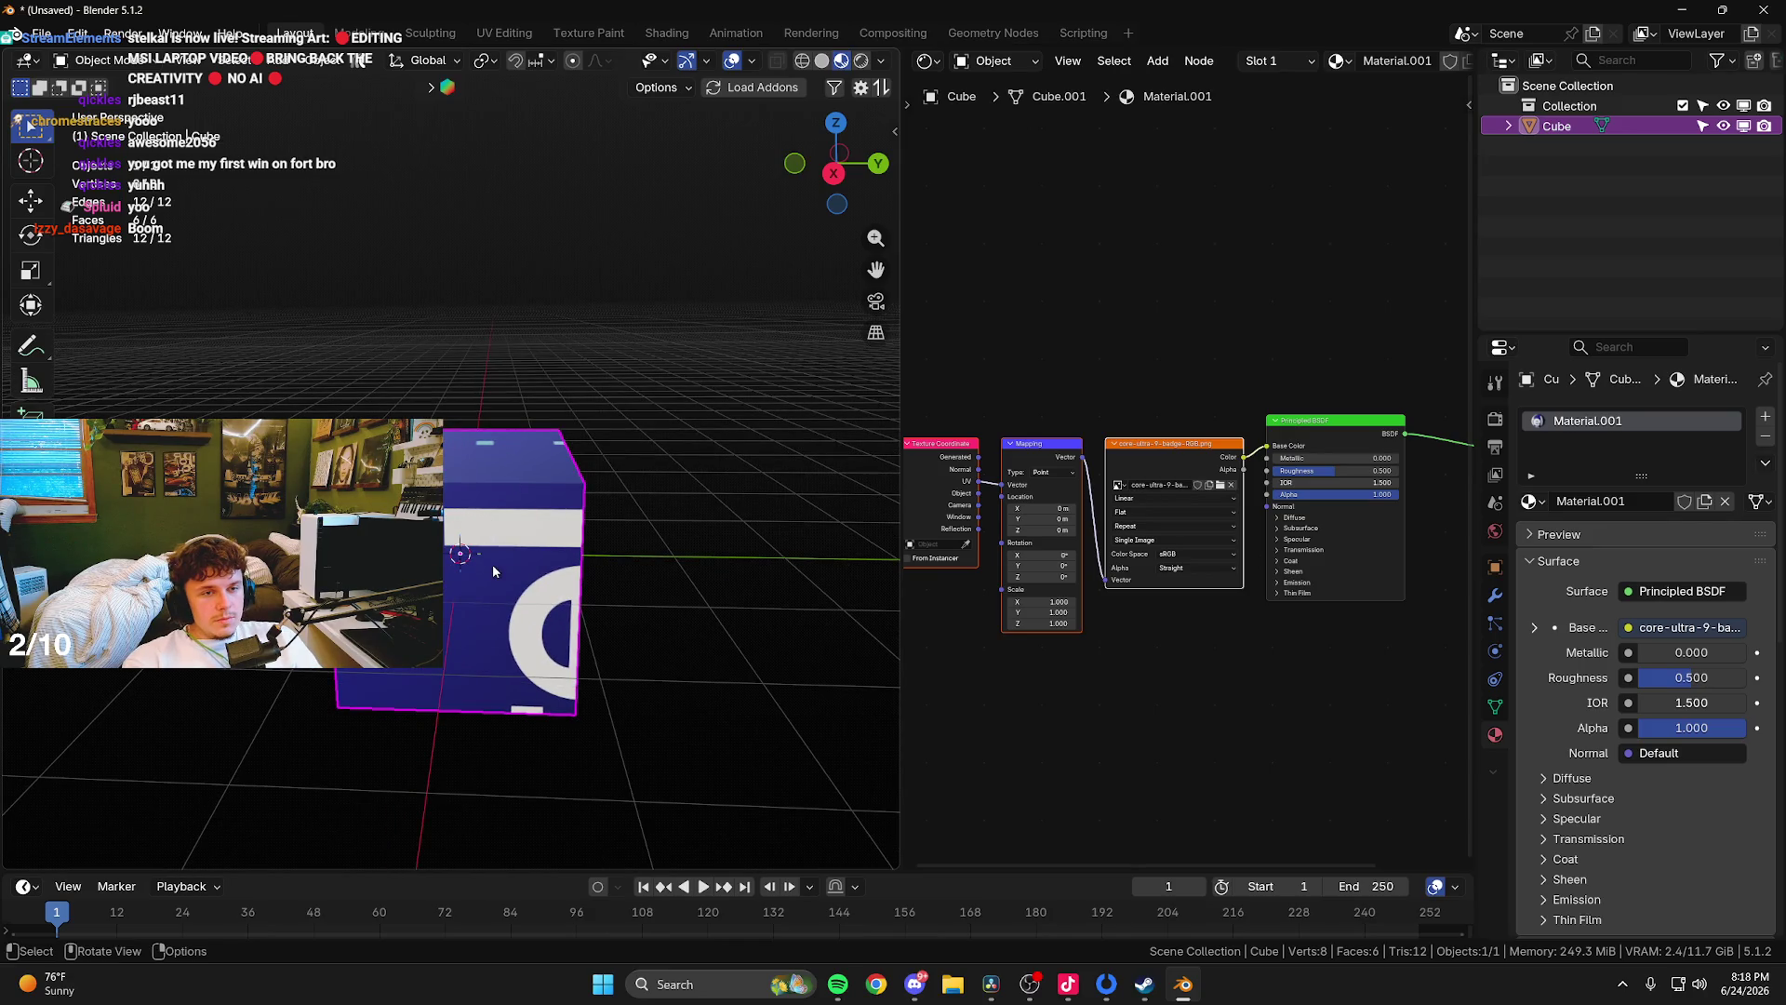
- In Edit Mode, UV-project the cube's front face from the current view
{"action": "key", "text": "Tab"}
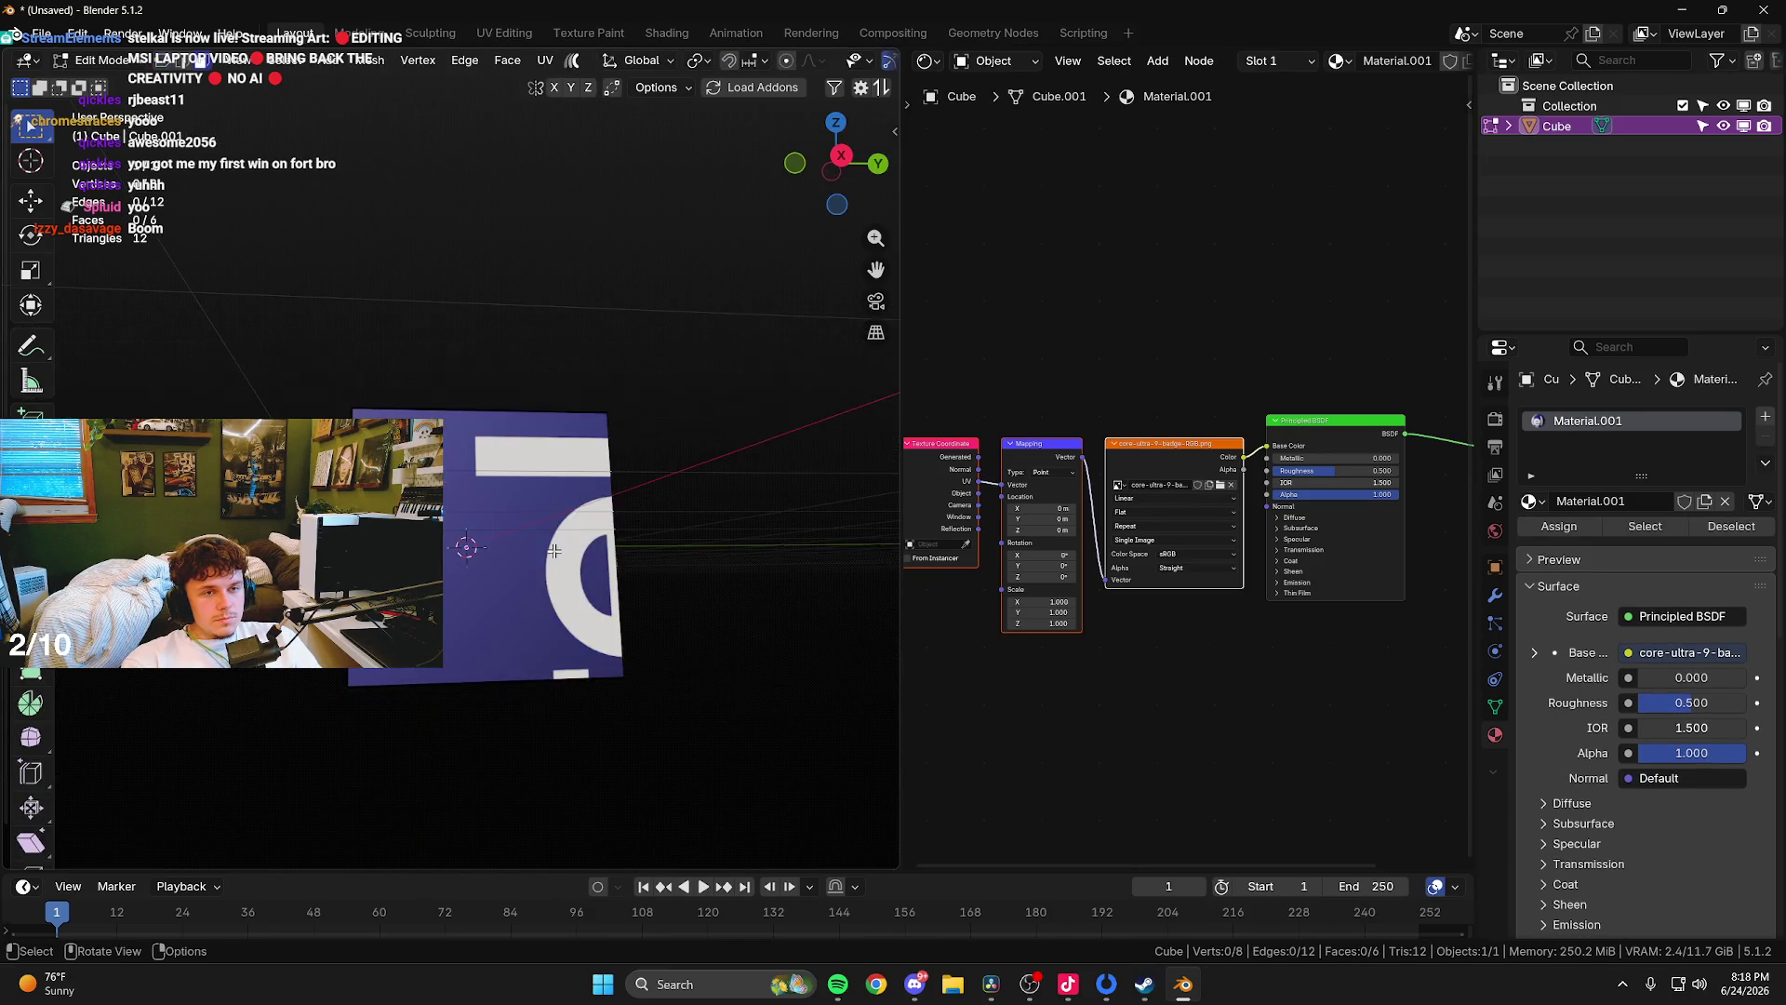
{"action": "left_click", "coordinate": [539, 579]}
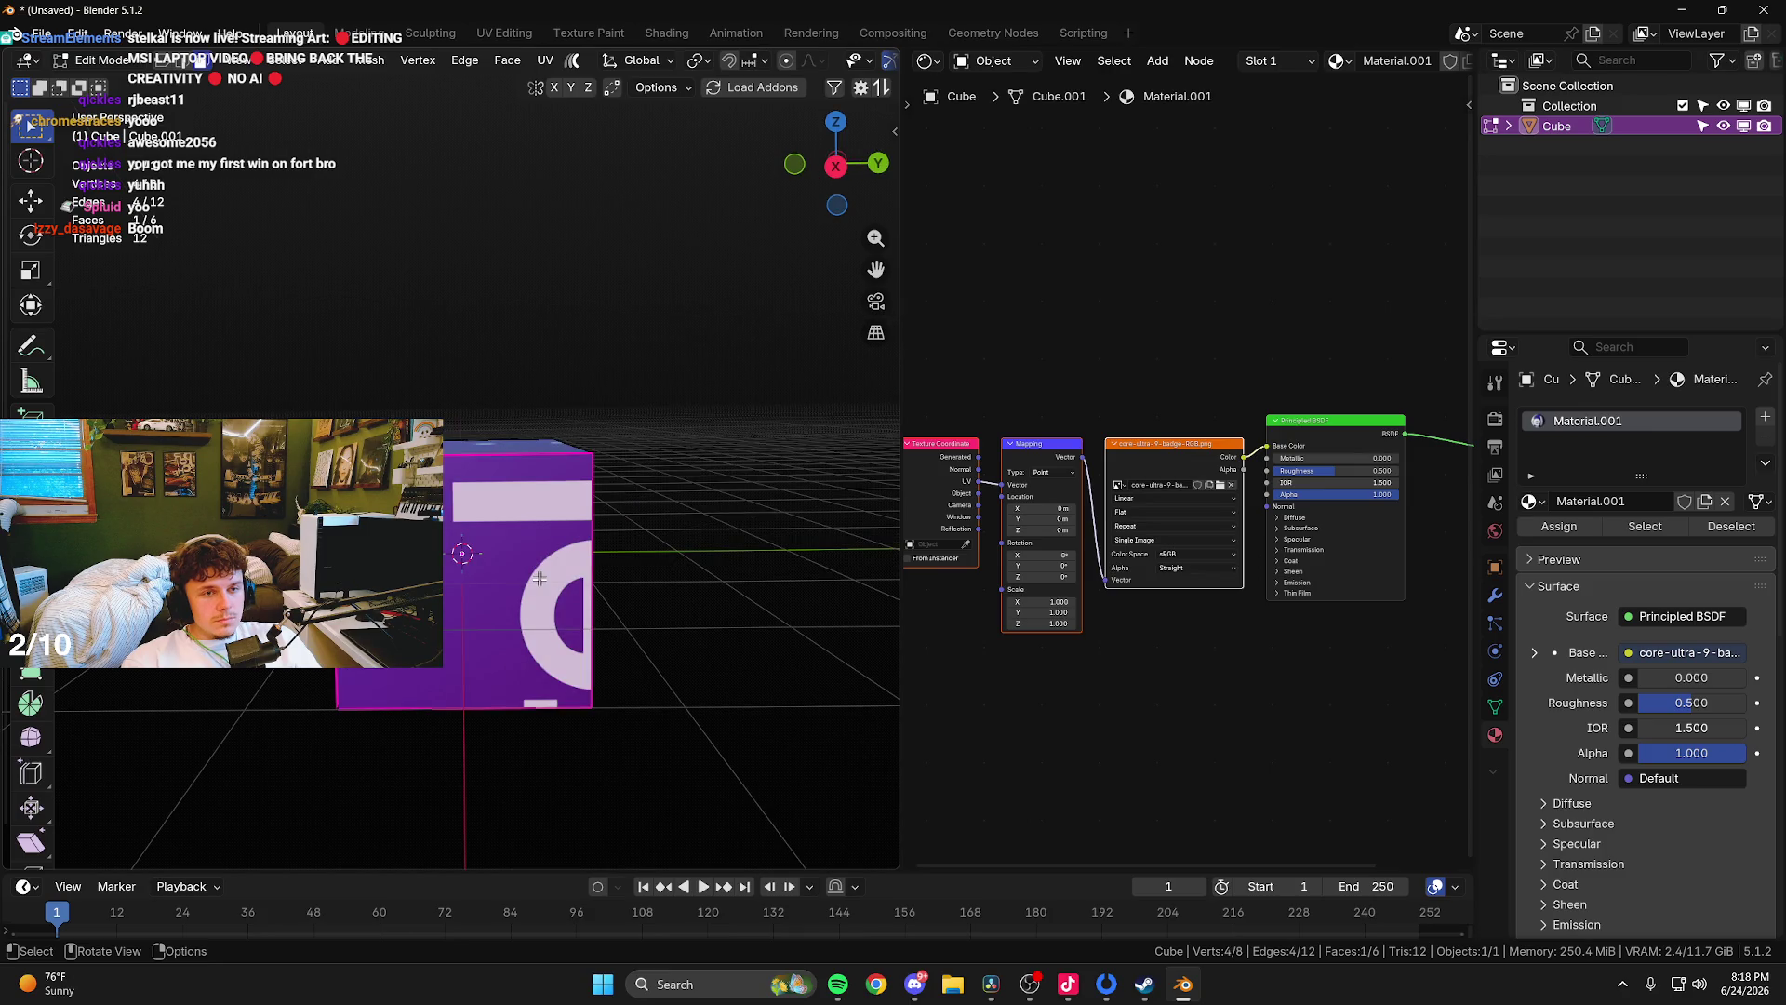
{"action": "left_click_drag", "start_coordinate": [539, 579], "coordinate": [477, 615]}
{"action": "key", "text": "u"}
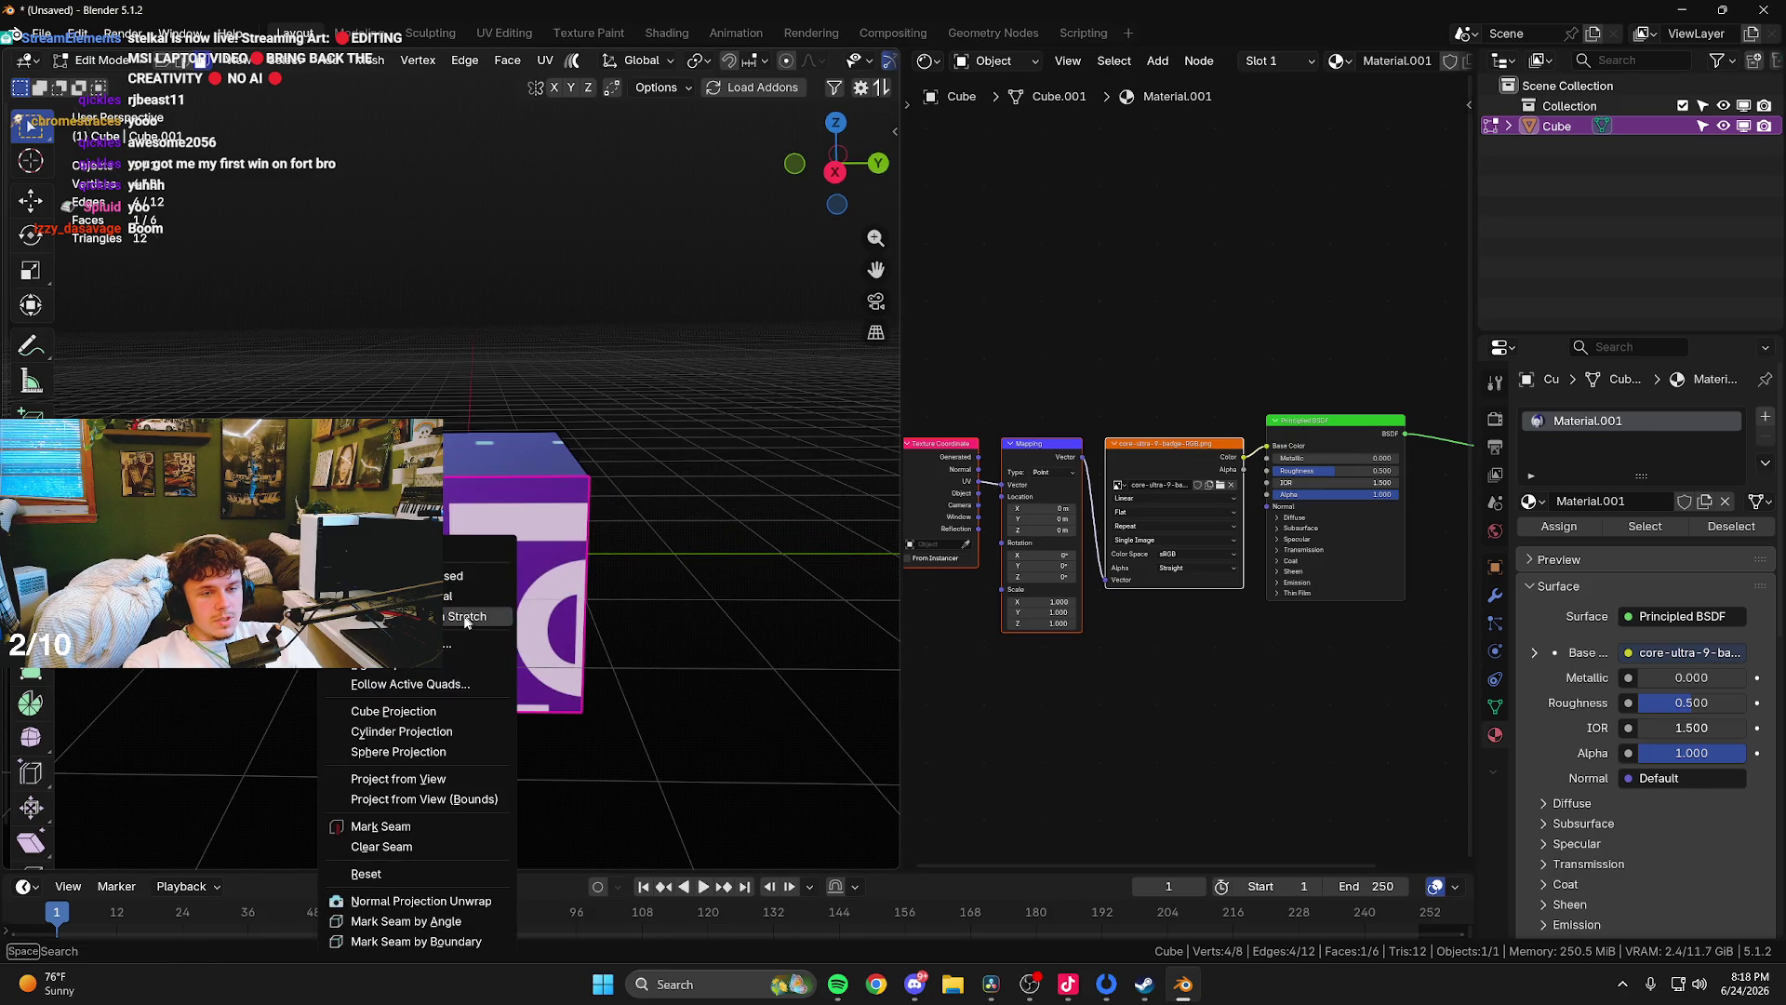
{"action": "left_click", "coordinate": [413, 777]}
{"action": "left_click_drag", "start_coordinate": [833, 181], "coordinate": [832, 183]}
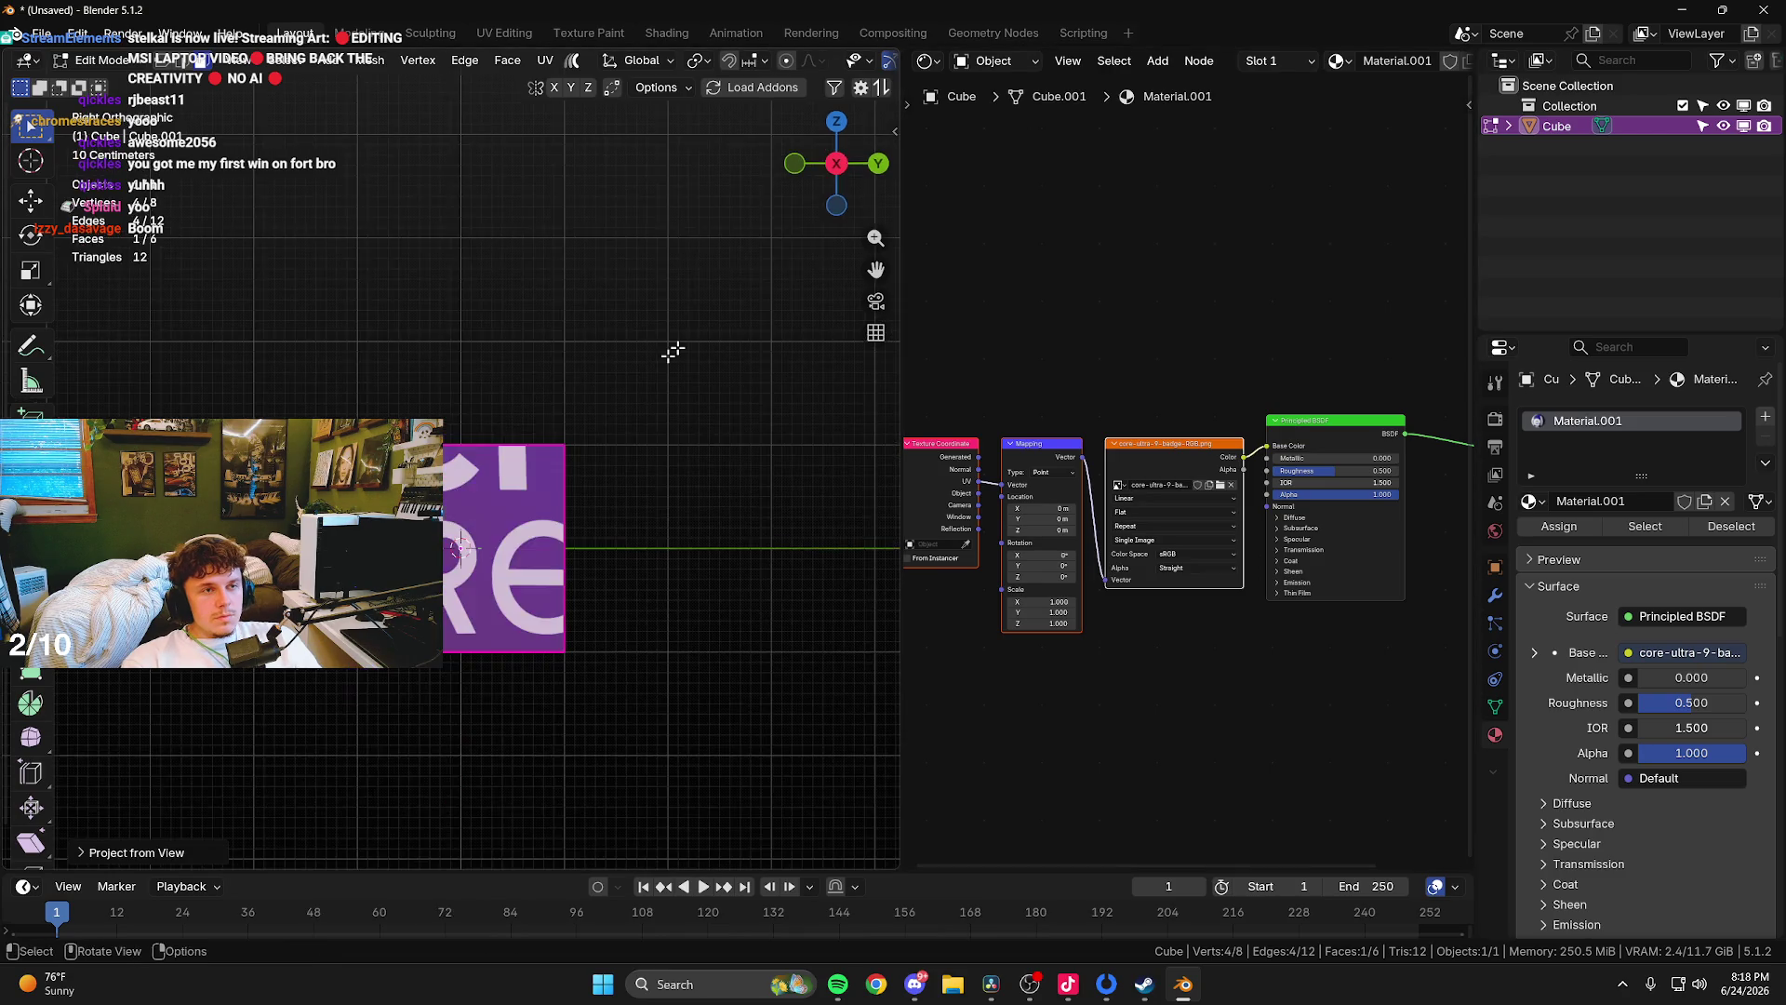
{"action": "left_click", "coordinate": [930, 61]}
- In the UV Editor, scale up and move the cube face's UV island over the badge image
{"action": "left_click", "coordinate": [986, 166]}
{"action": "scroll", "coordinate": [589, 540], "scroll_direction": "down", "scroll_amount": 4}
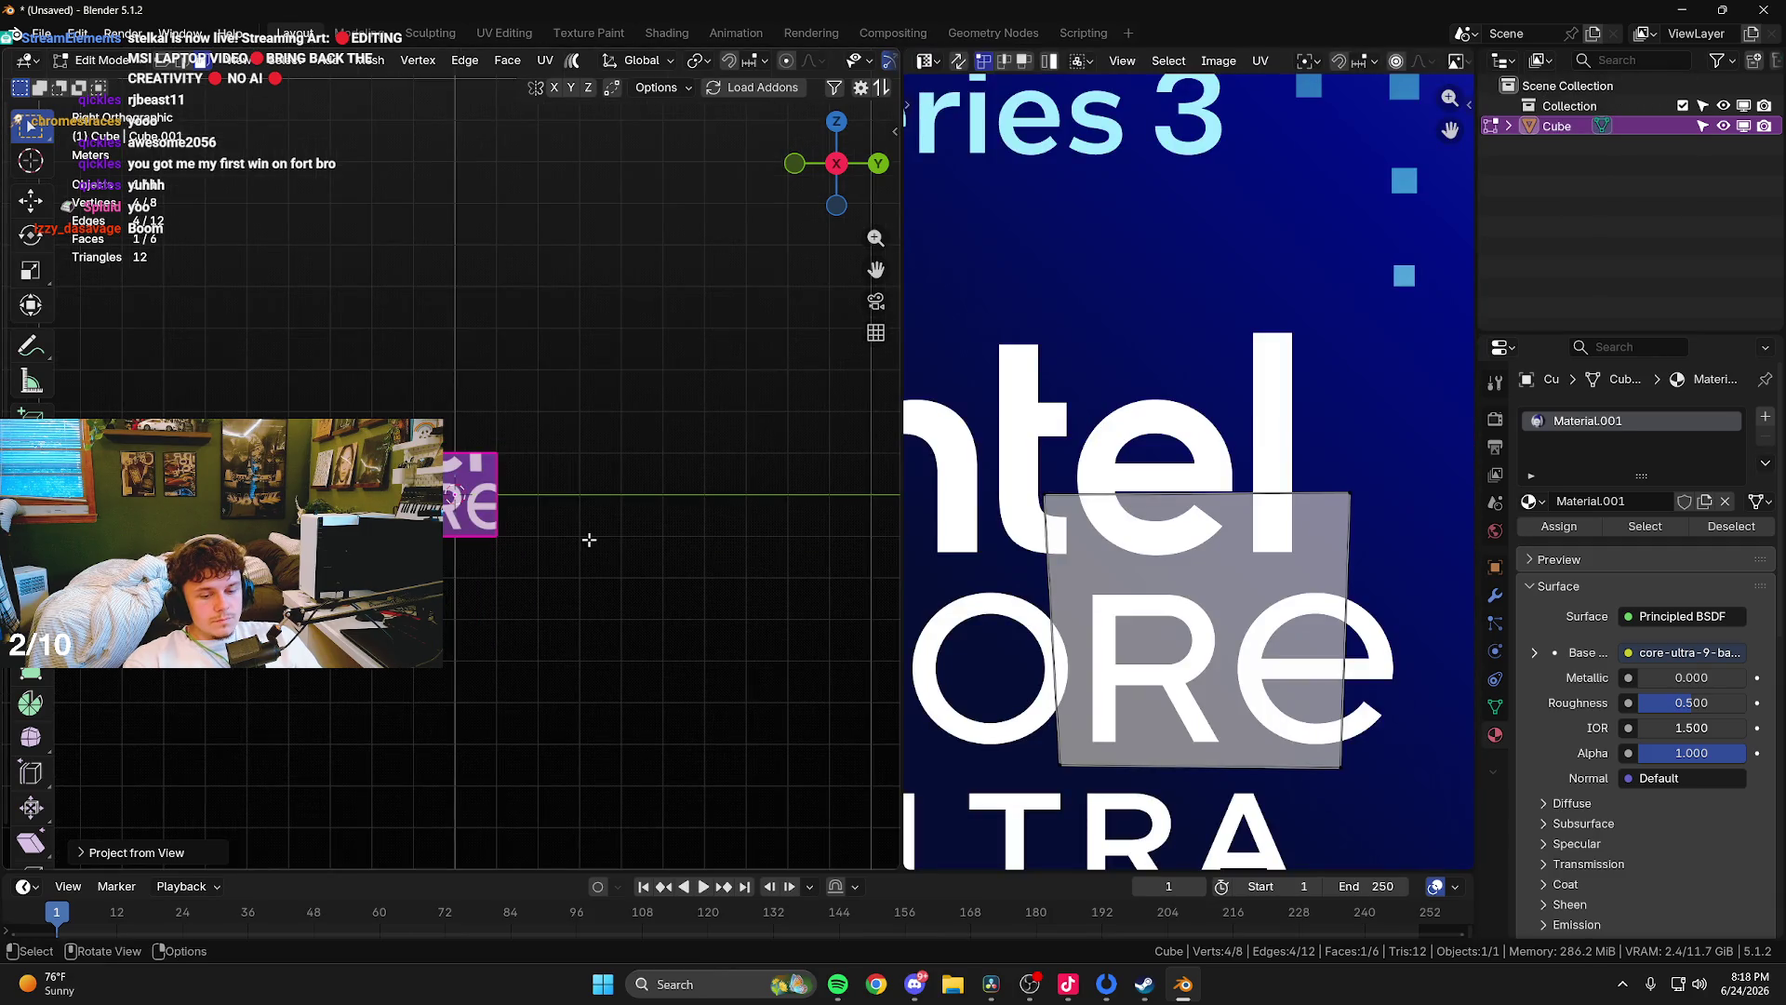
{"action": "scroll", "coordinate": [1295, 508], "scroll_direction": "down", "scroll_amount": 8}
{"action": "key", "text": "s"}
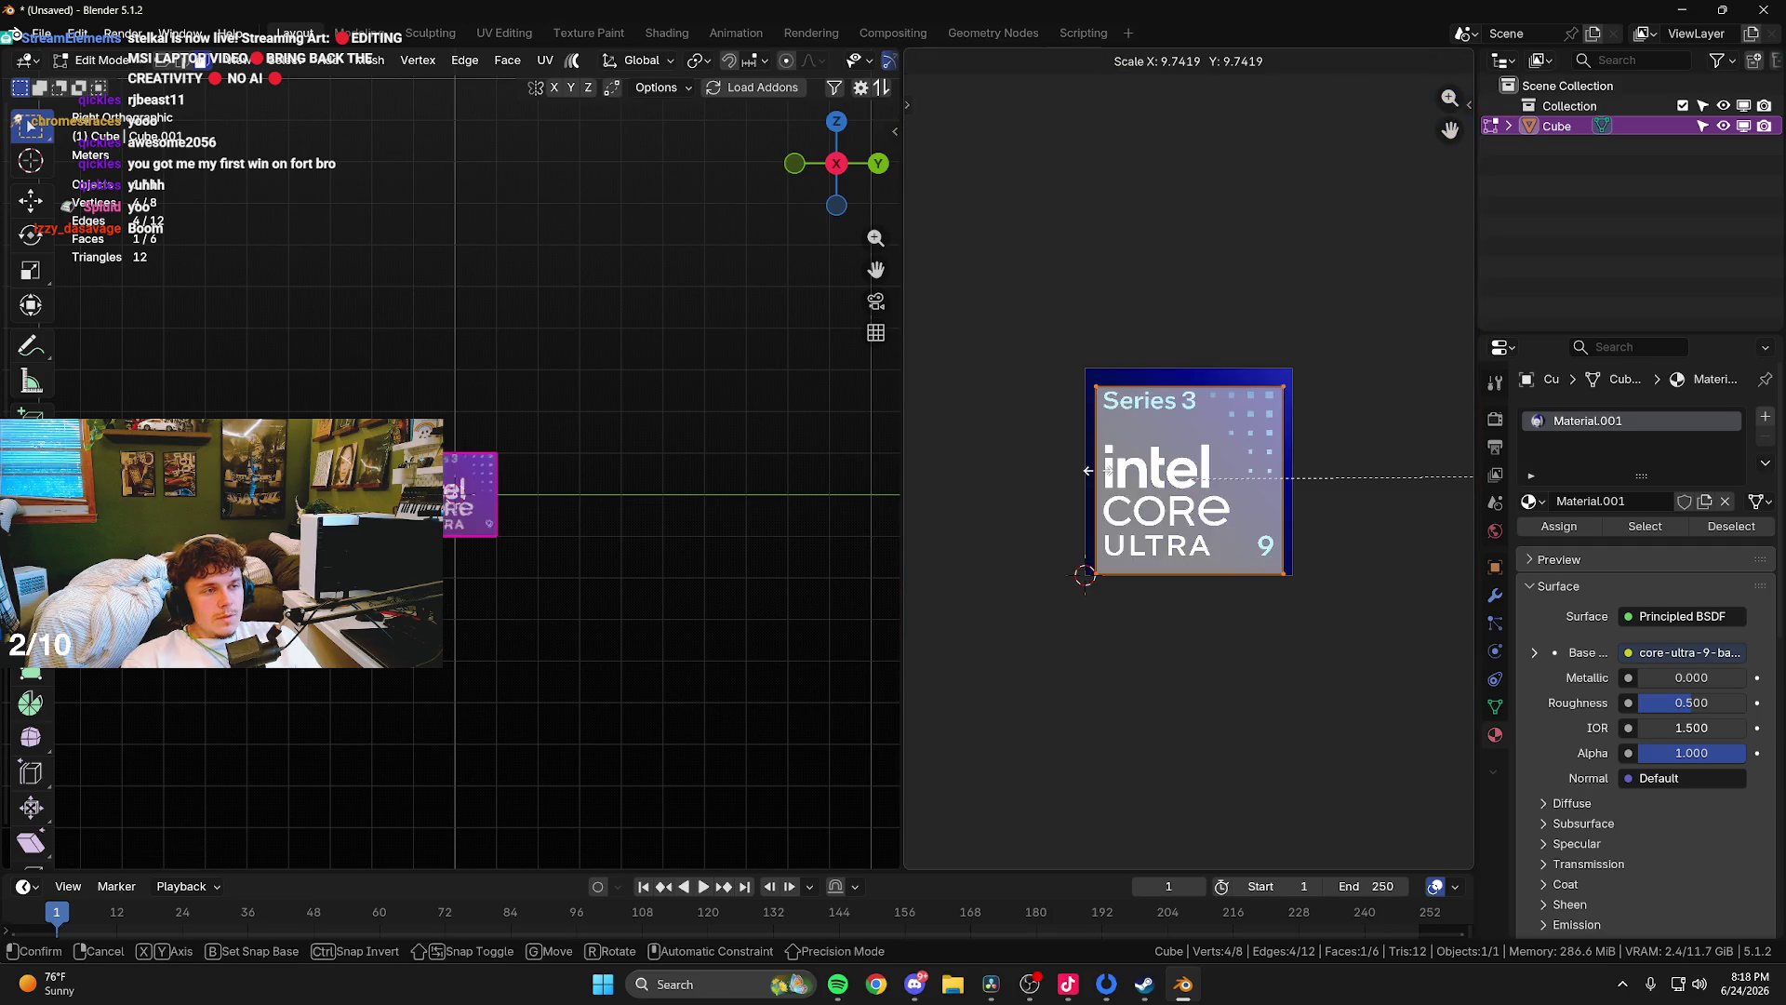
{"action": "left_click", "coordinate": [1088, 470]}
{"action": "scroll", "coordinate": [1158, 493], "scroll_direction": "up", "scroll_amount": 6}
{"action": "scroll", "coordinate": [1158, 493], "scroll_direction": "down", "scroll_amount": 2}
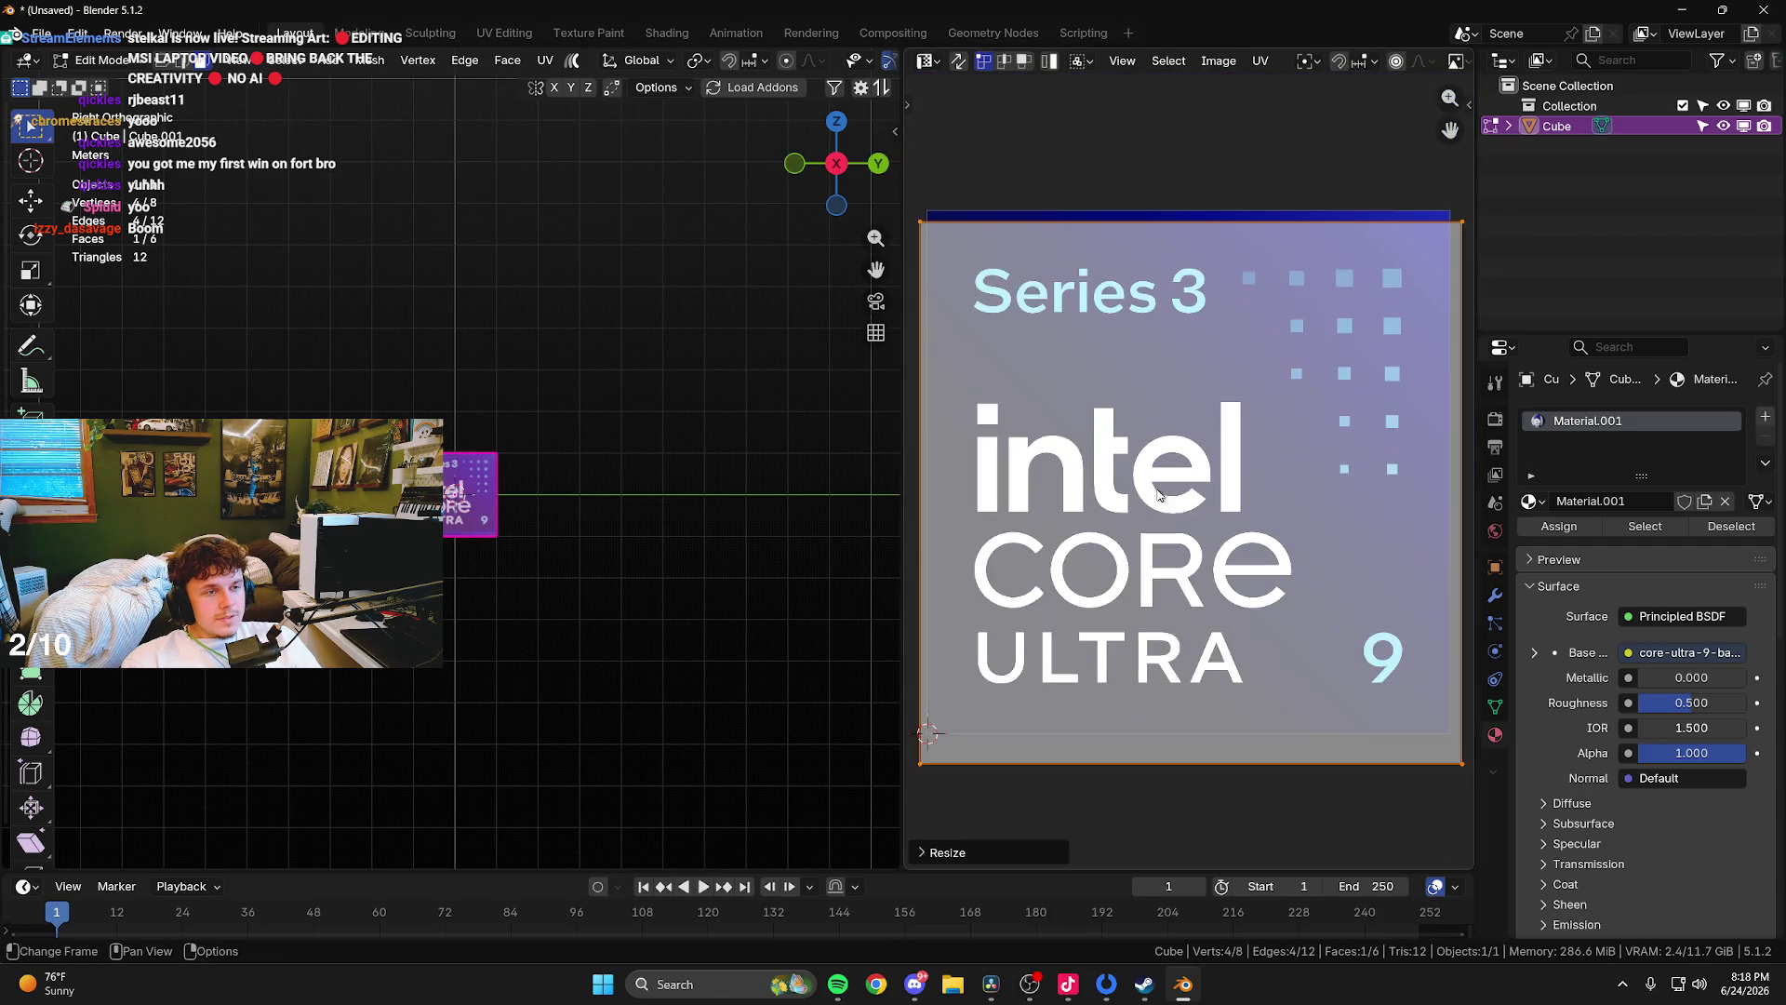
{"action": "scroll", "coordinate": [1158, 493], "scroll_direction": "down", "scroll_amount": 2}
{"action": "key", "text": "g"}
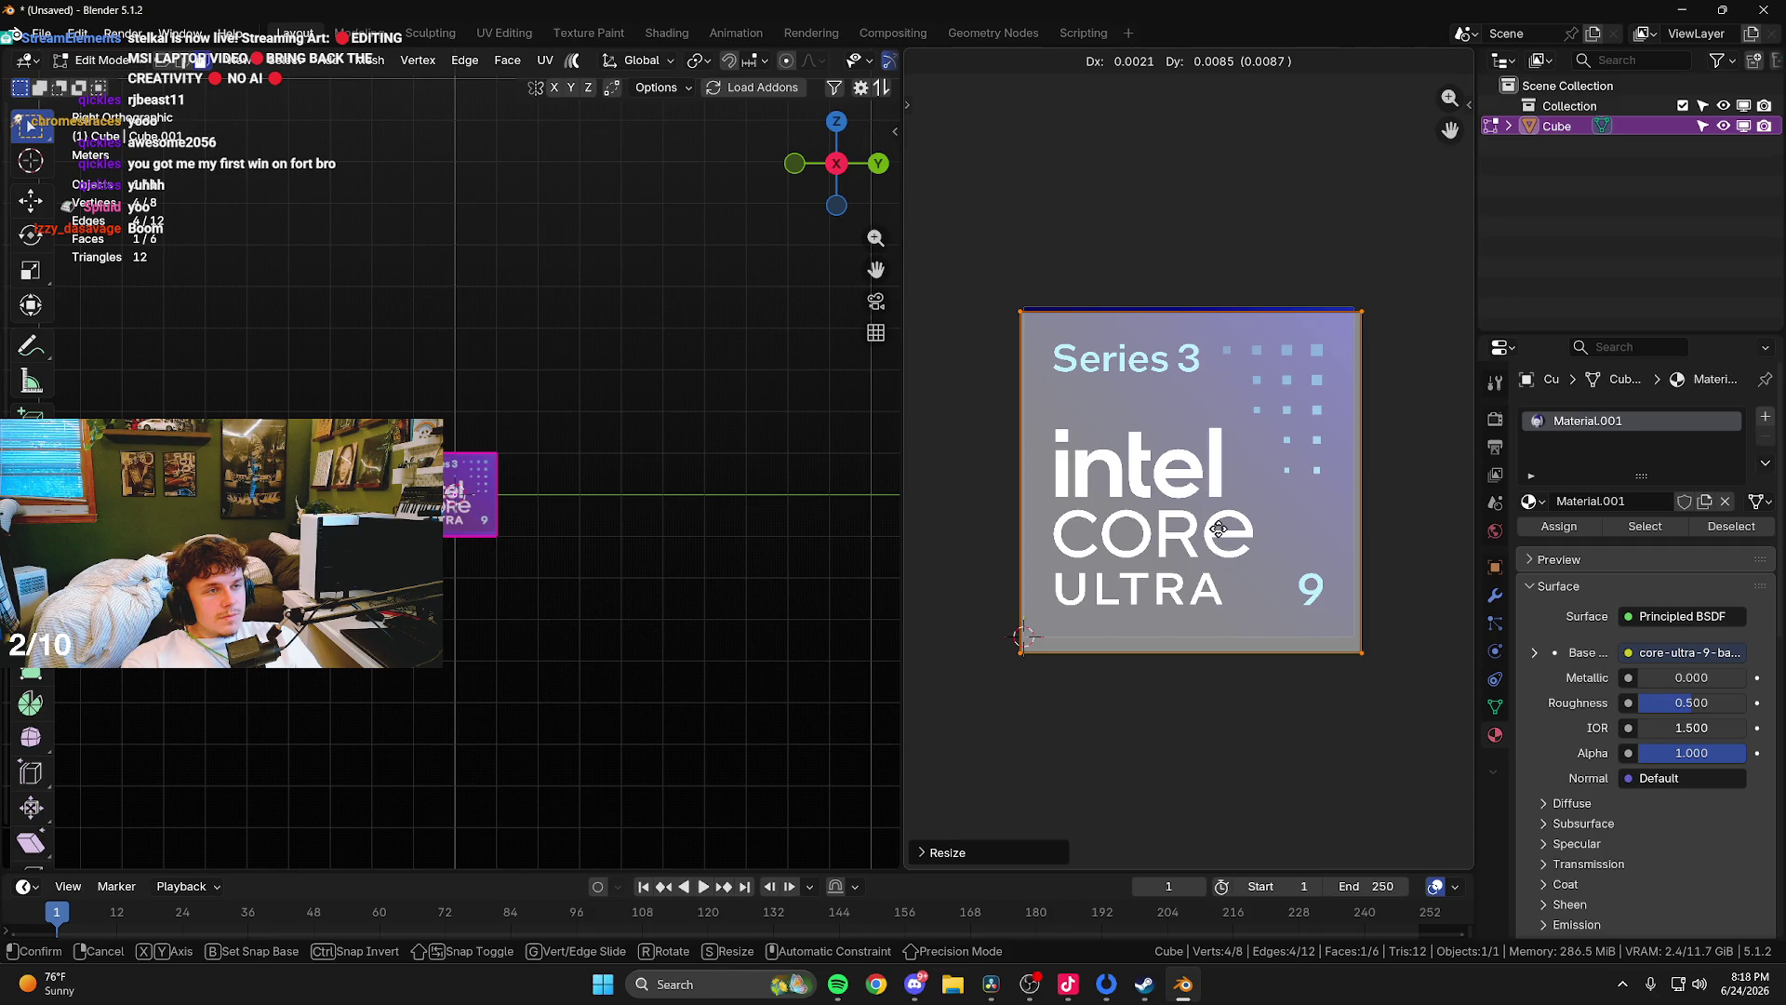
{"action": "left_click", "coordinate": [1218, 521]}
- Shrink the UV island and straighten it with UV > Align Rotation
{"action": "key", "text": "u"}
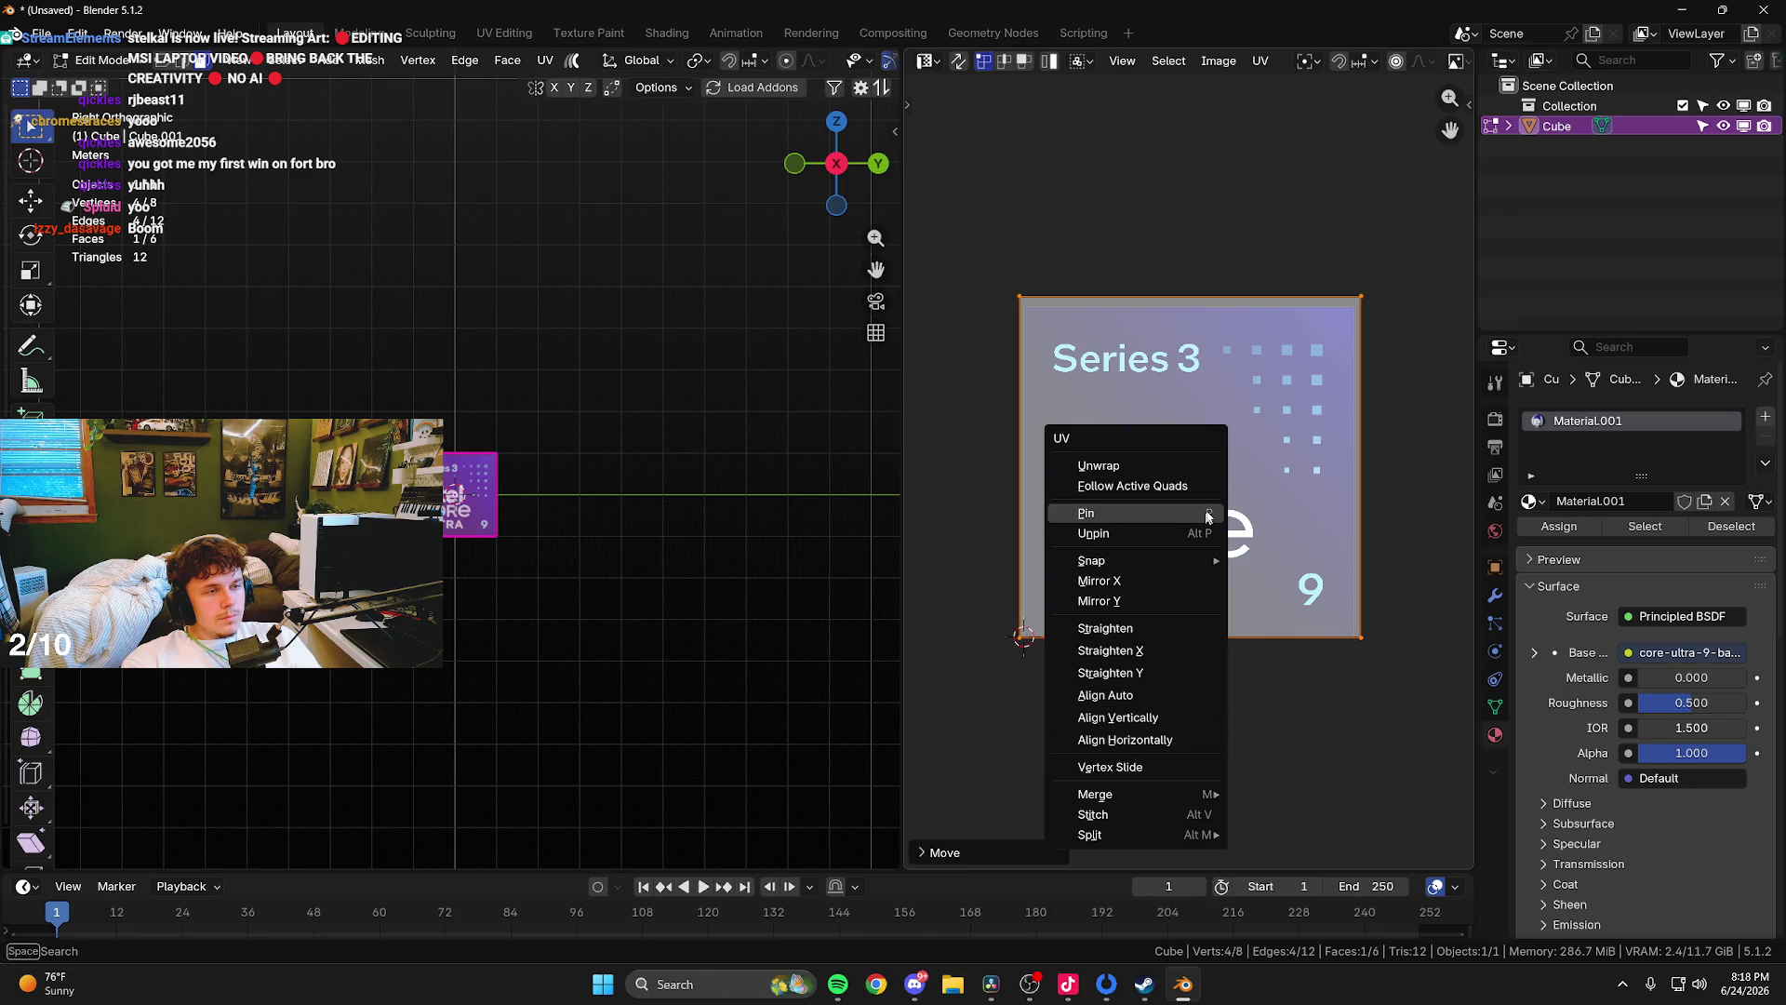
{"action": "key", "text": "s"}
{"action": "left_click", "coordinate": [1326, 476]}
{"action": "left_click", "coordinate": [1259, 60]}
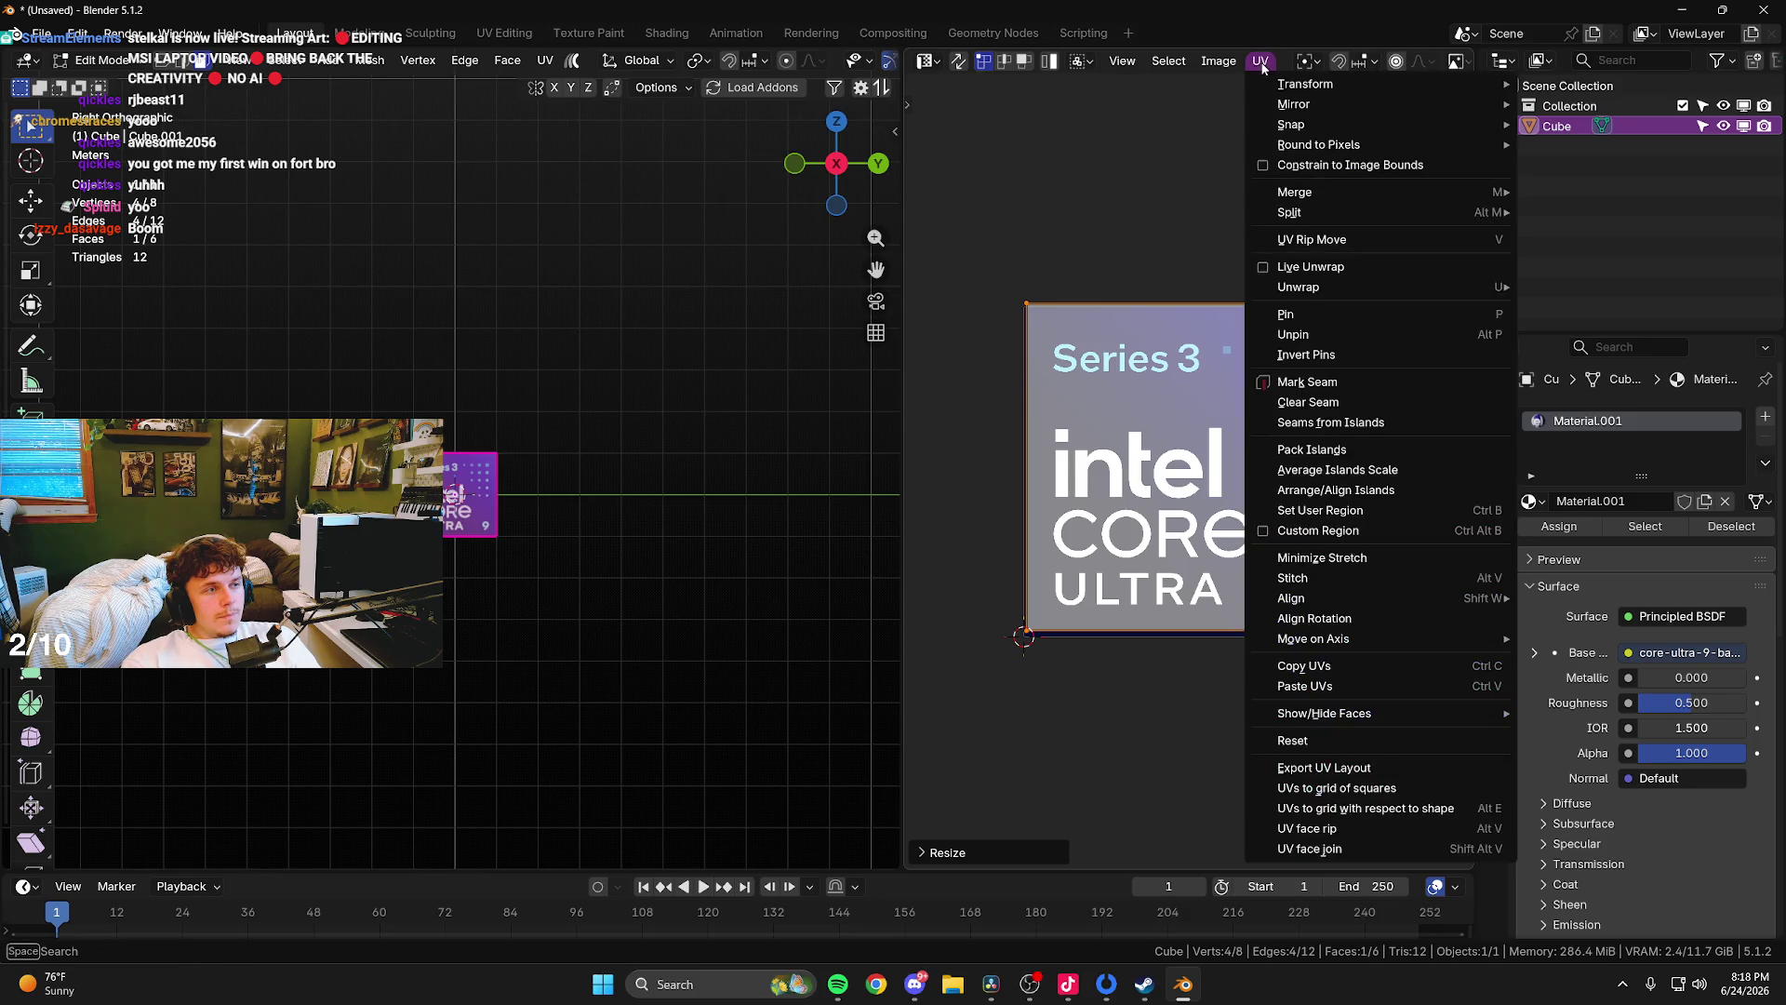
{"action": "mouse_move", "coordinate": [1291, 84]}
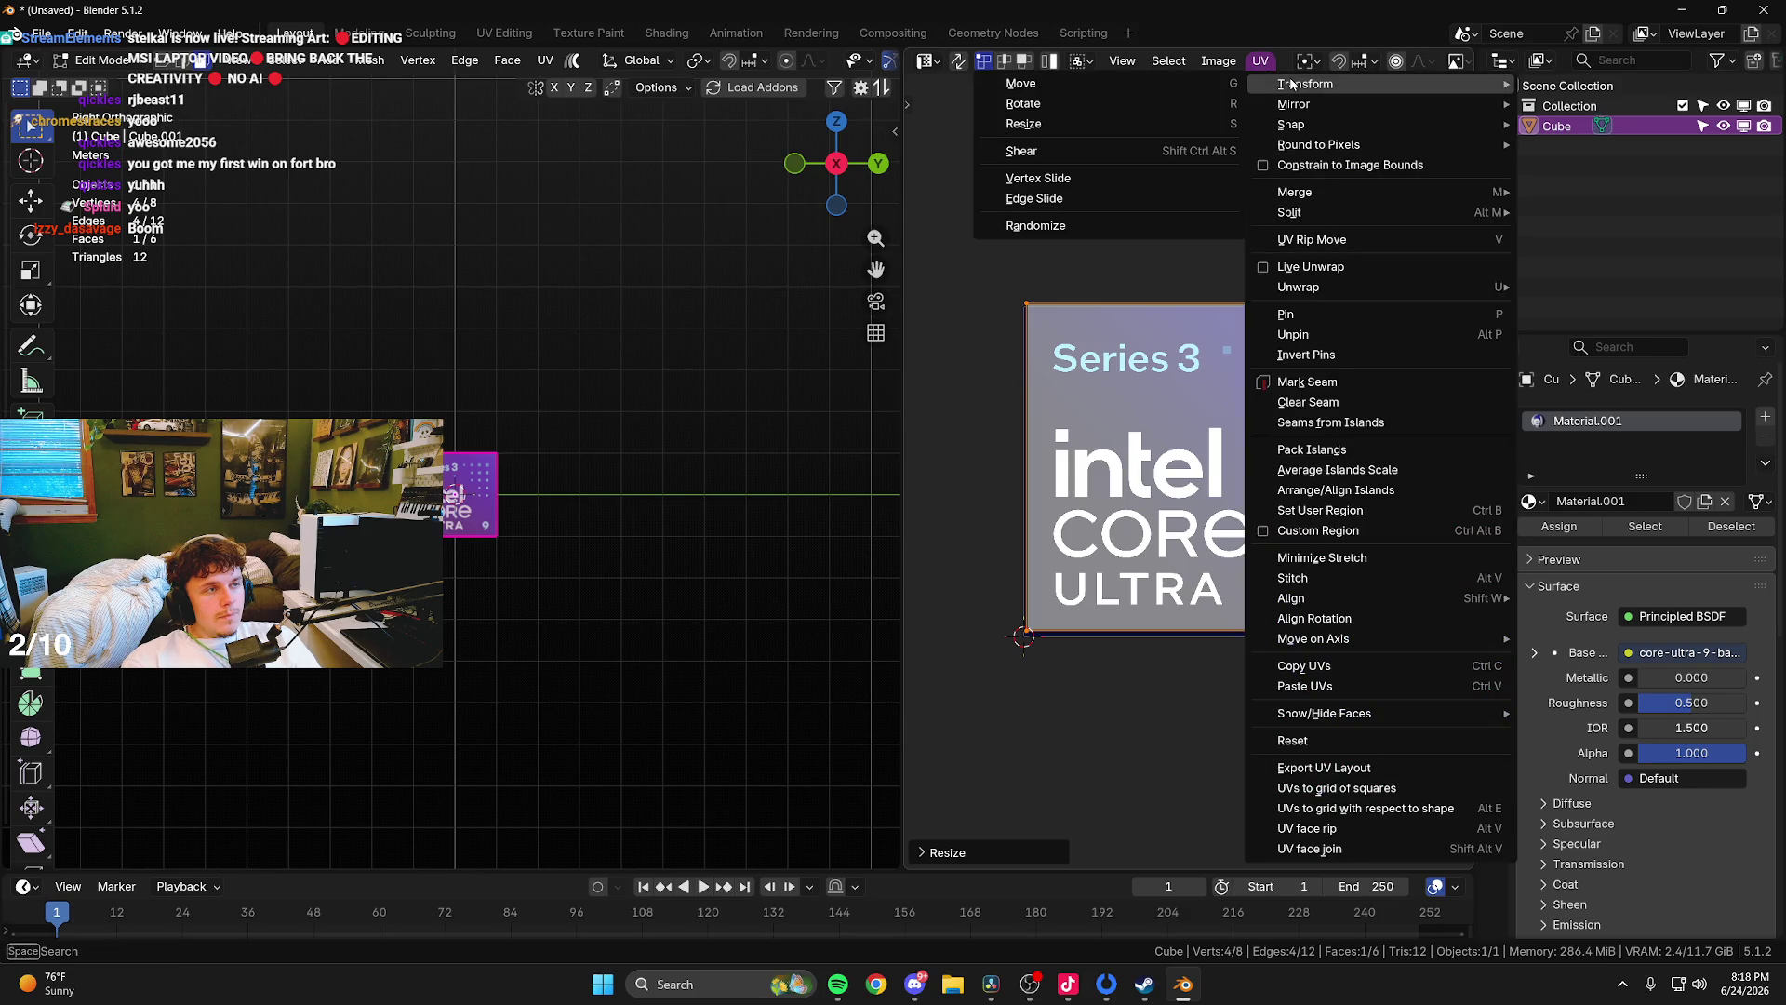
{"action": "mouse_move", "coordinate": [1301, 137]}
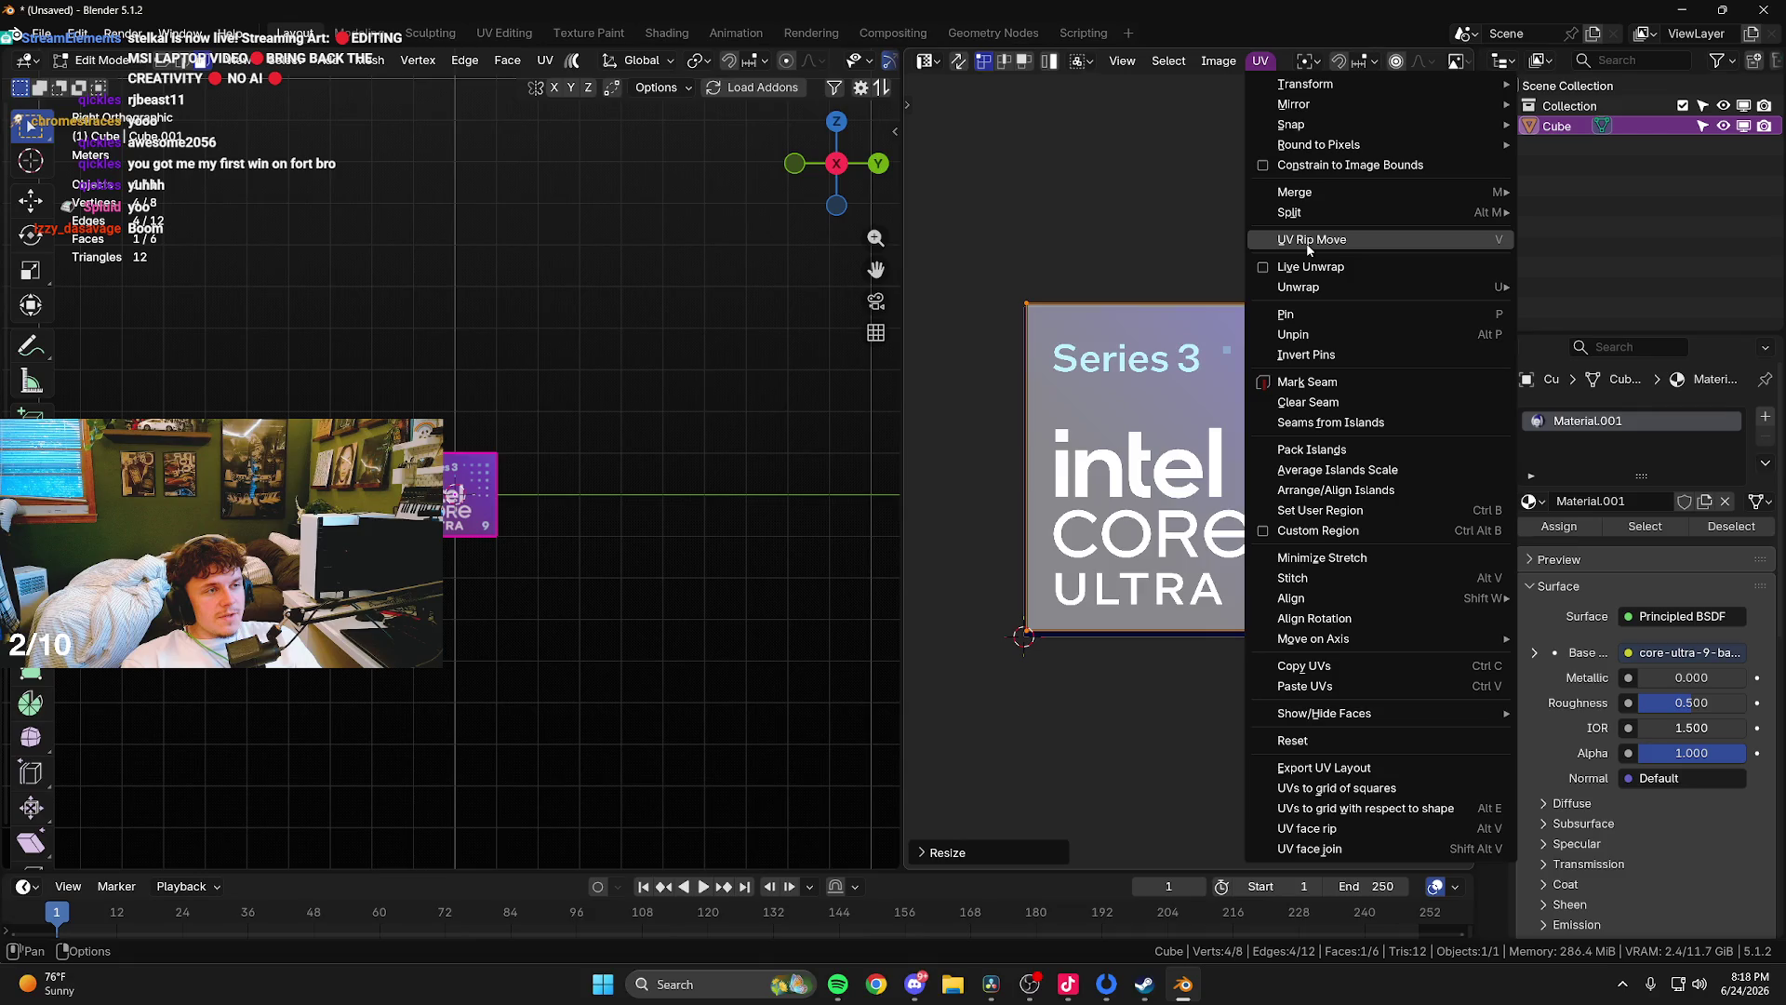
{"action": "left_click", "coordinate": [1314, 618]}
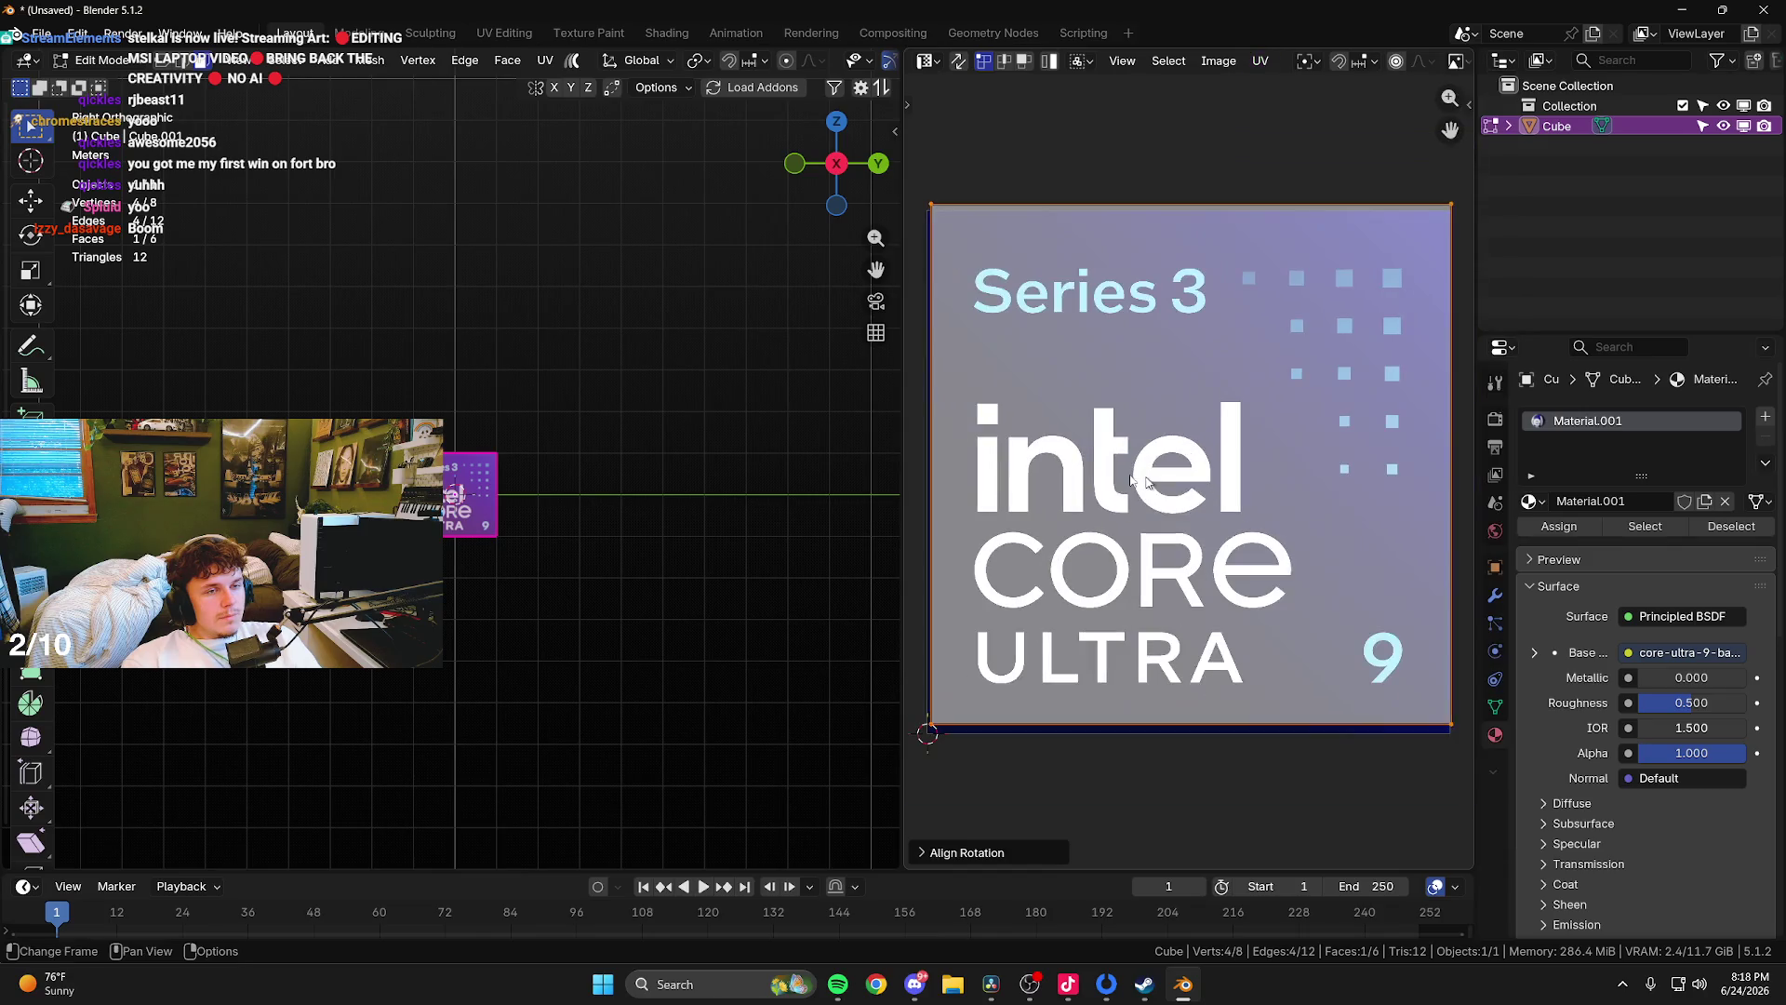
- Slide the UV island along X only so it covers the whole Intel Core Ultra 9 badge
{"action": "left_click", "coordinate": [1260, 61]}
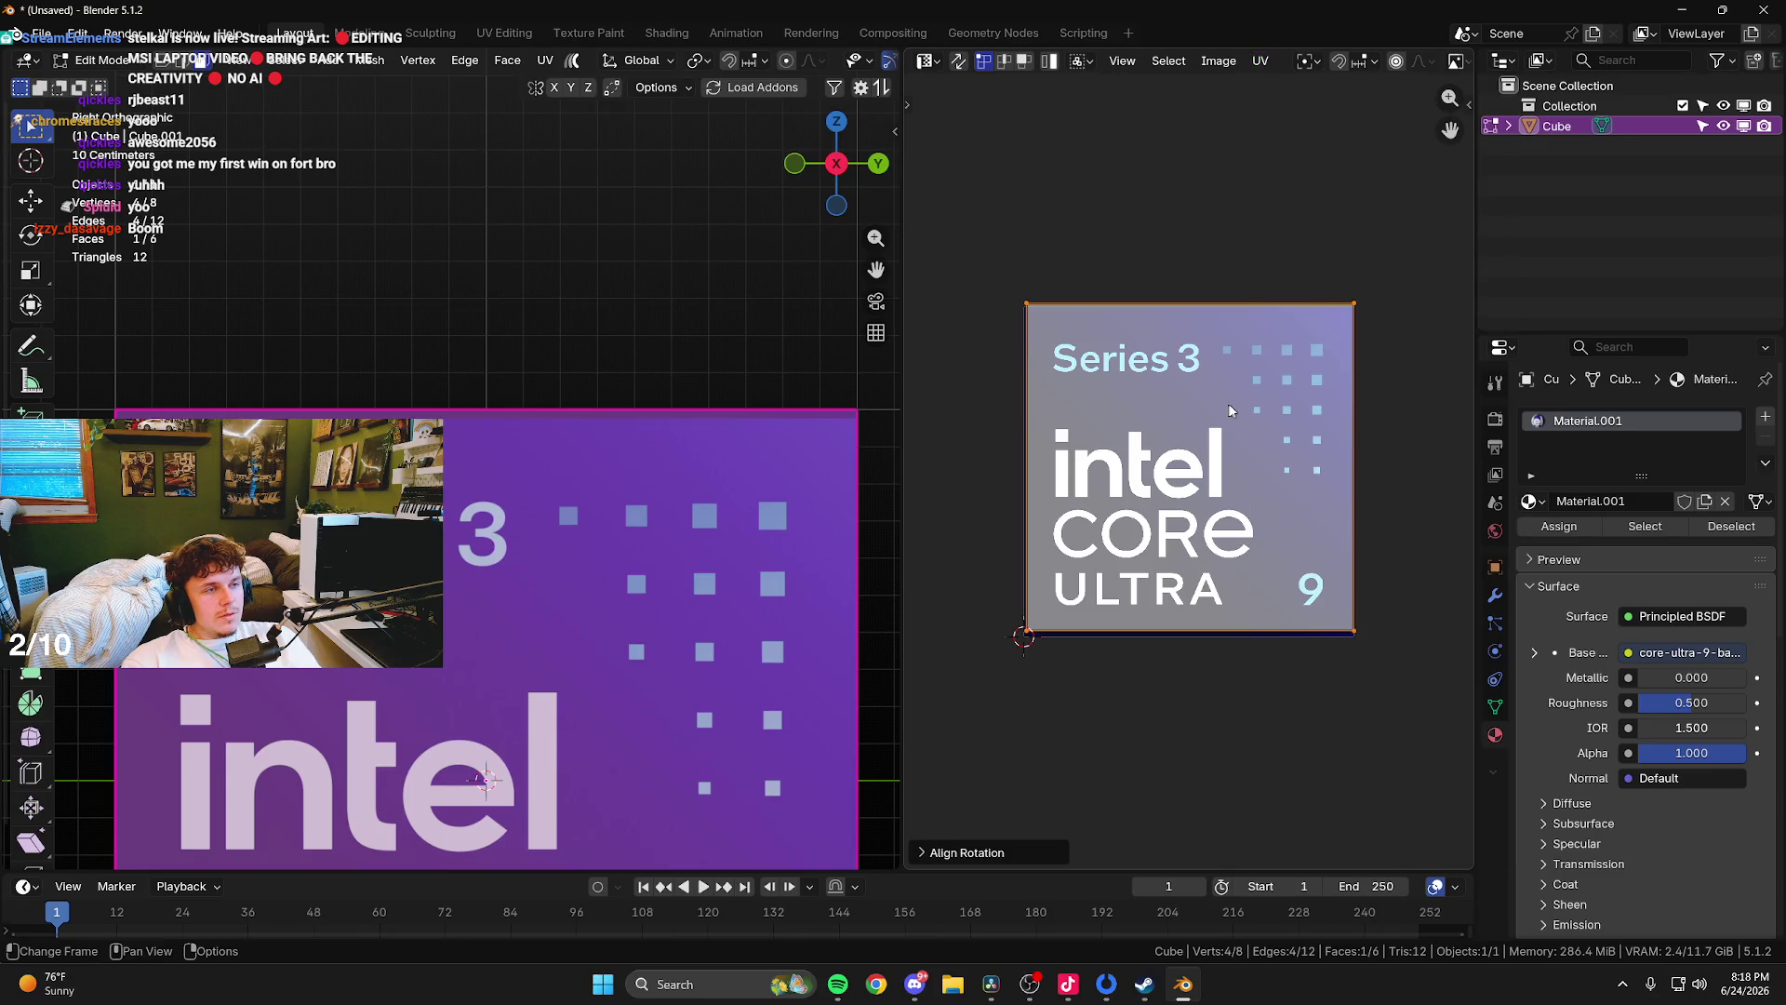
{"action": "scroll", "coordinate": [1229, 410], "scroll_direction": "up", "scroll_amount": 2}
{"action": "key", "text": "g"}
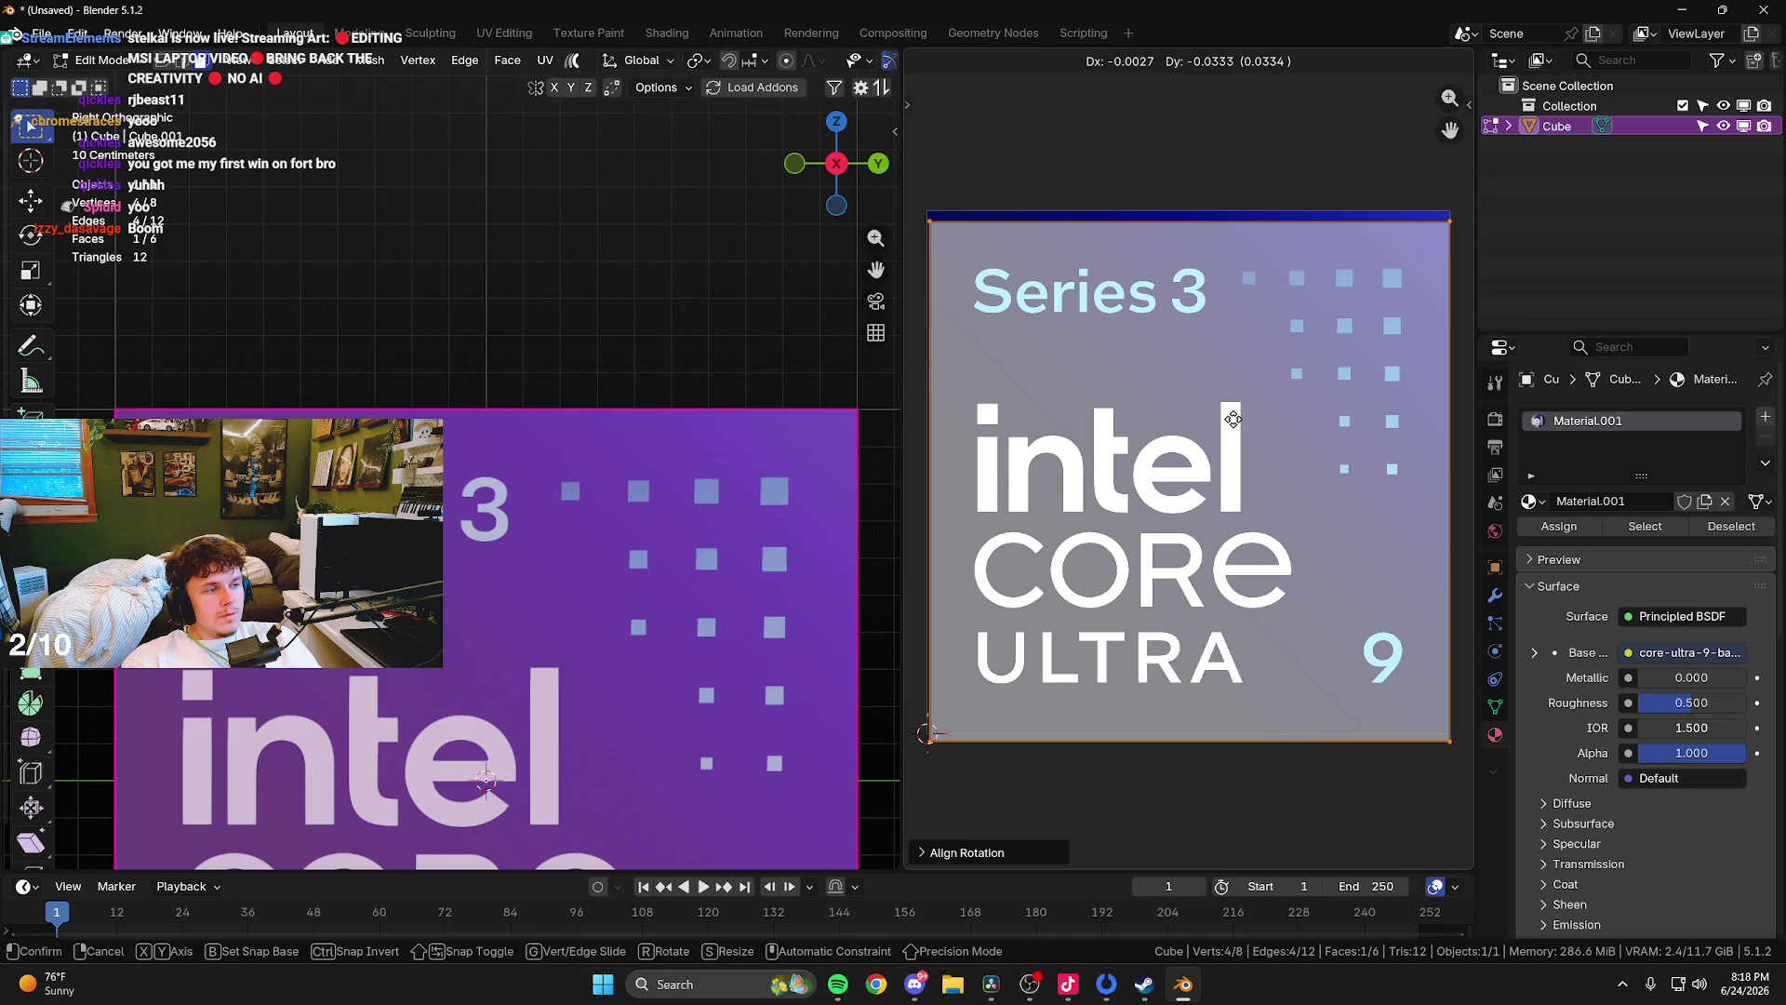
{"action": "key", "text": "x"}
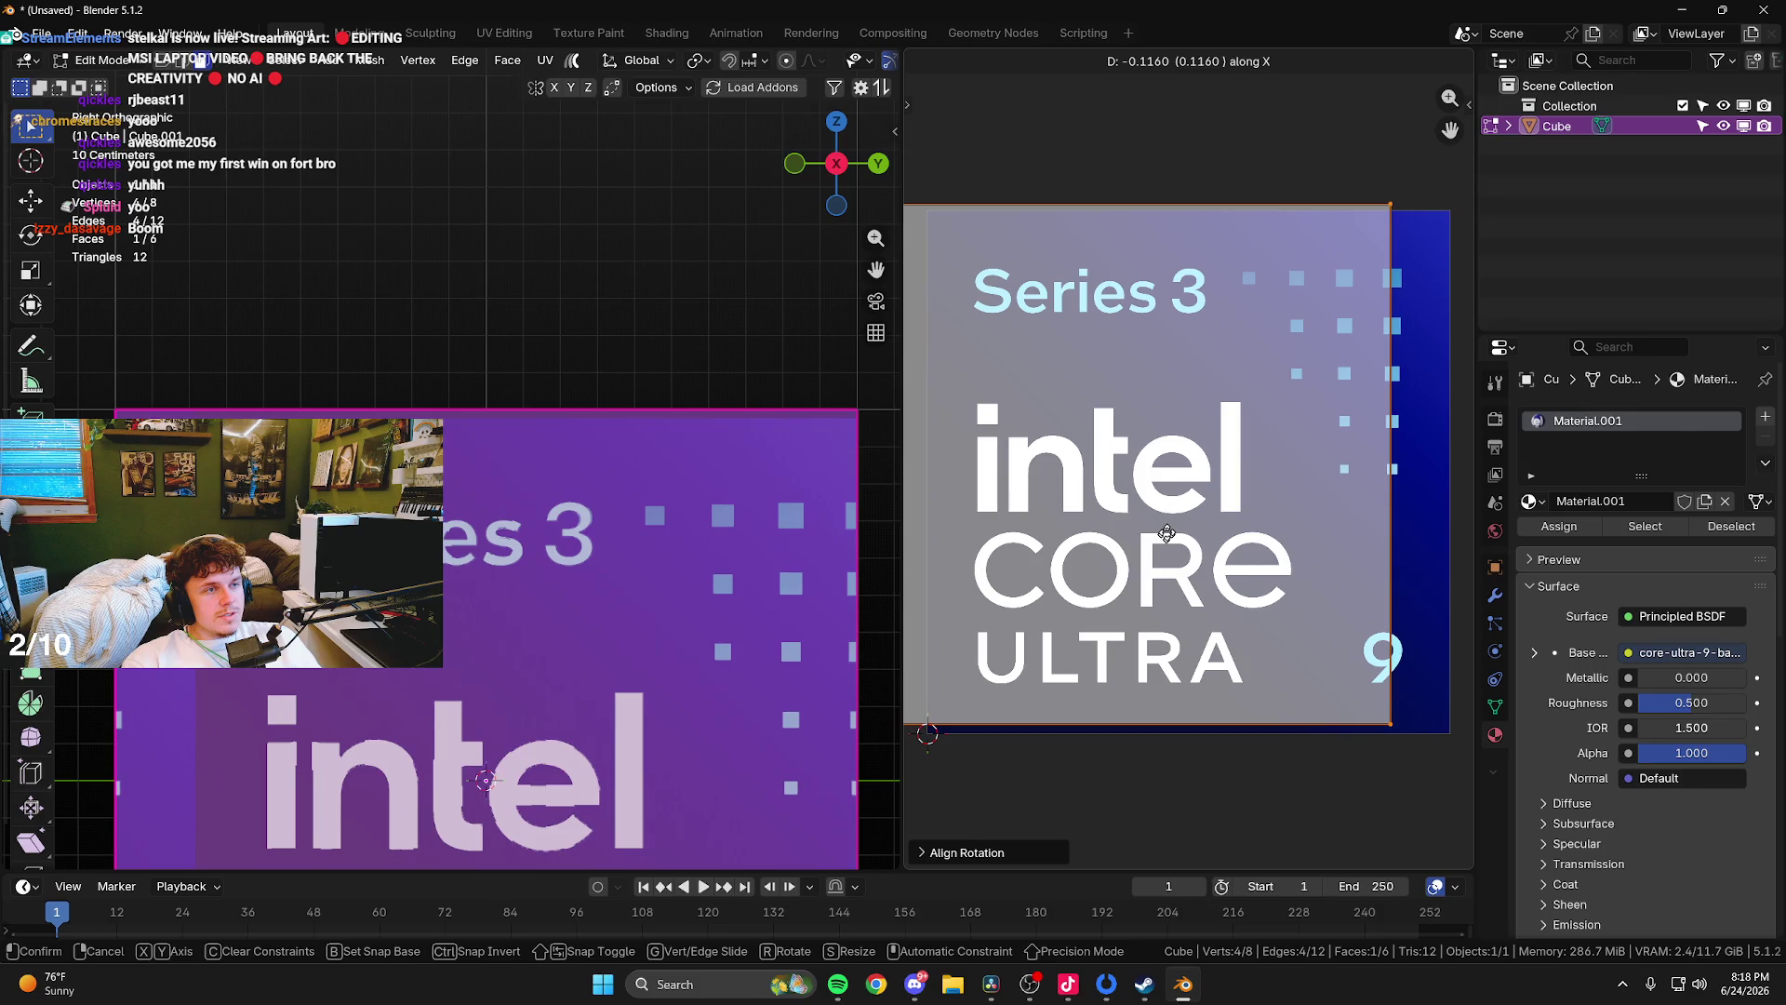
{"action": "left_click", "coordinate": [1166, 532]}
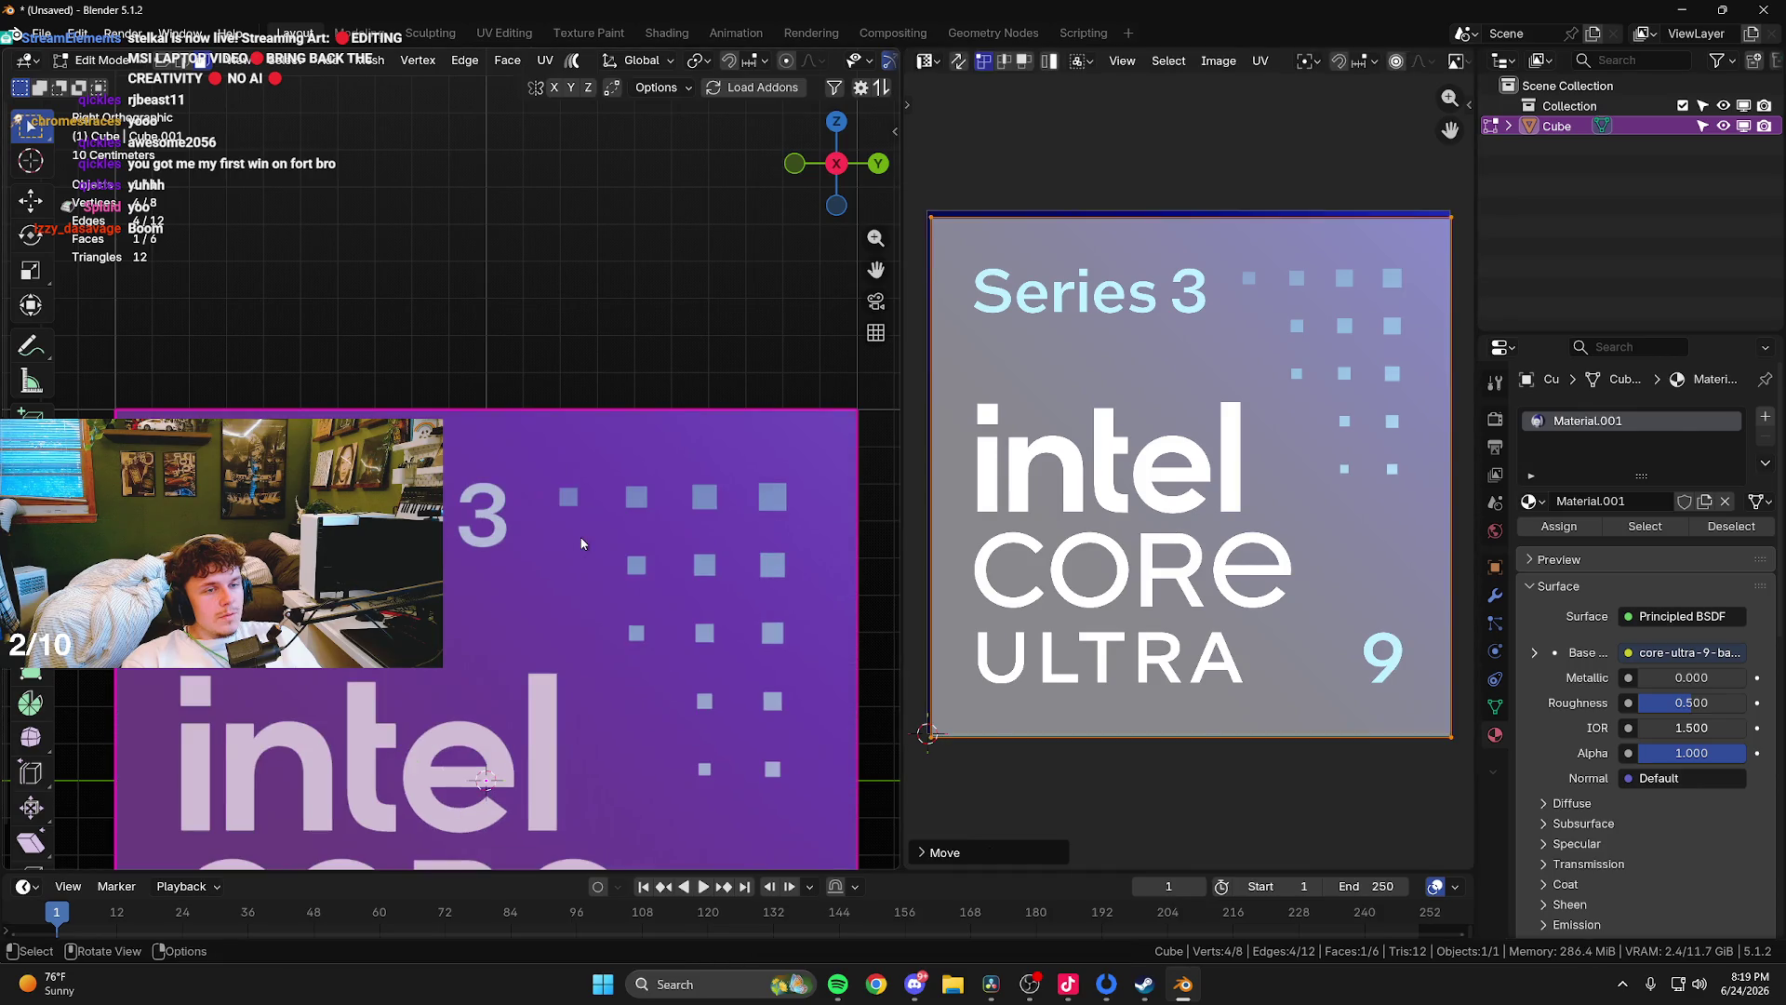
- Return to Object Mode and orbit around the cube in solid shading
{"action": "key", "text": "Tab"}
{"action": "scroll", "coordinate": [604, 550], "scroll_direction": "down", "scroll_amount": 8}
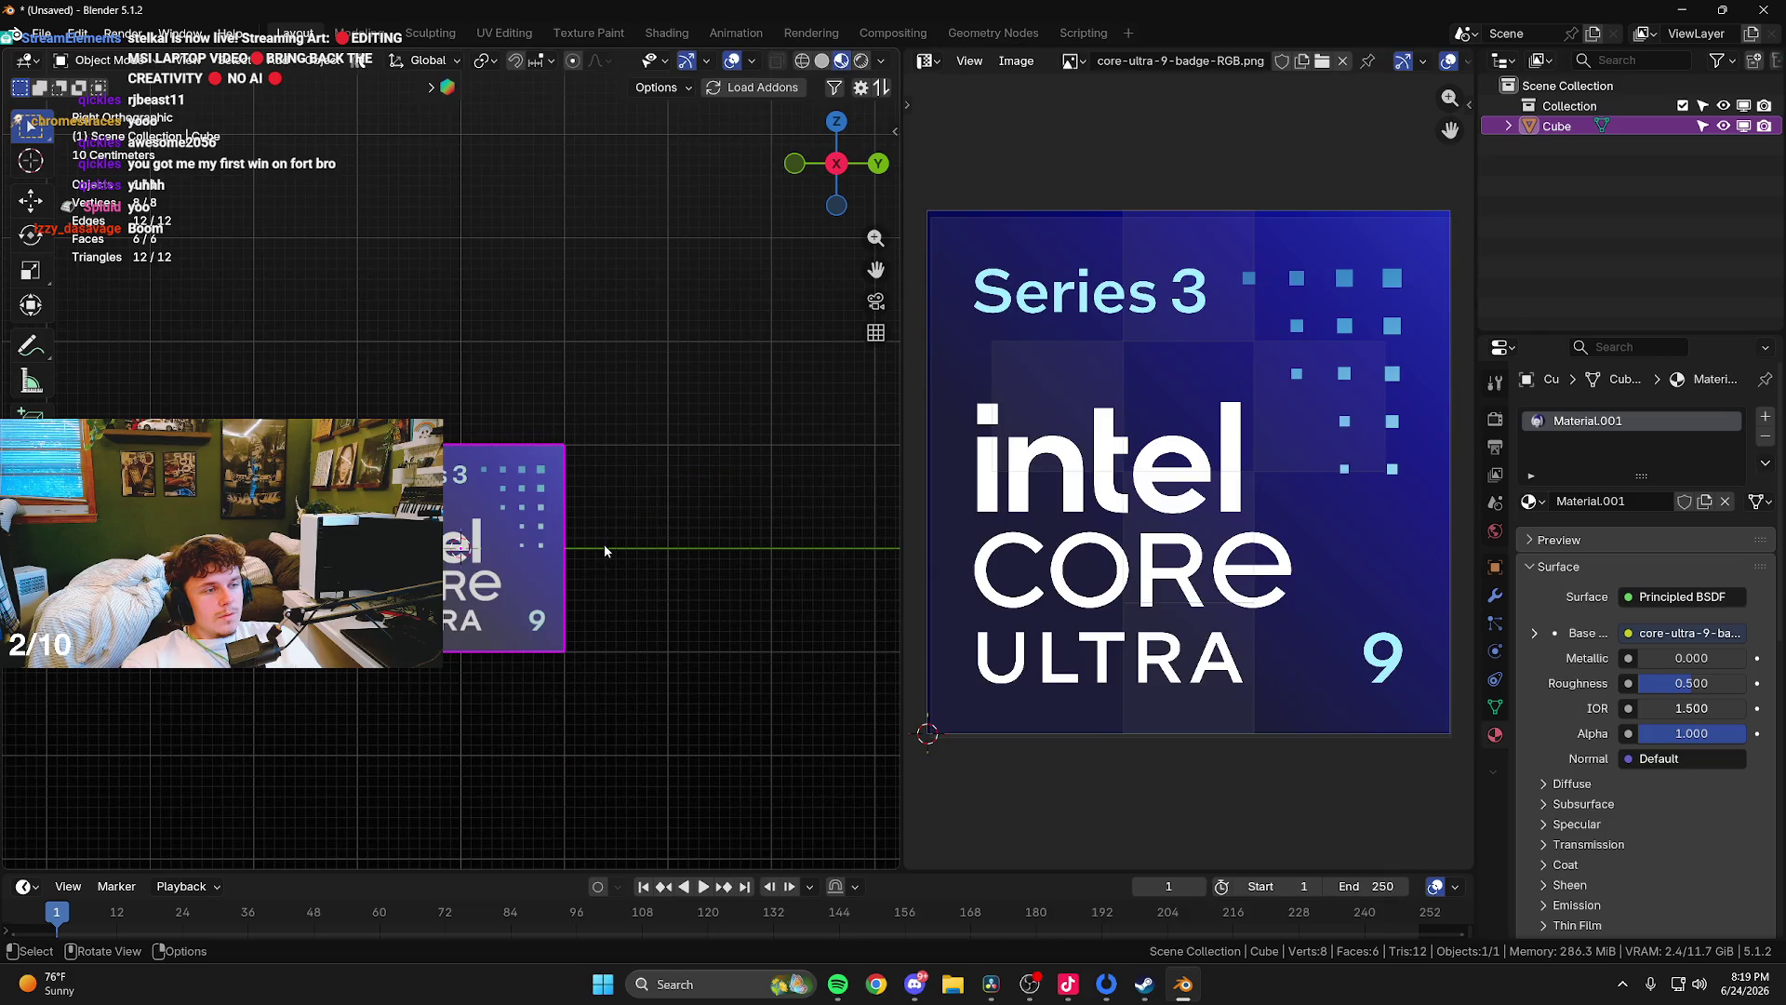
{"action": "mouse_move", "coordinate": [605, 550]}
{"action": "left_mouse_down"}
{"action": "mouse_move", "coordinate": [651, 521]}
{"action": "mouse_move", "coordinate": [827, 63]}
{"action": "left_mouse_up"}
{"action": "left_click", "coordinate": [823, 62]}
{"action": "mouse_move", "coordinate": [836, 163]}
{"action": "left_mouse_down"}
{"action": "mouse_move", "coordinate": [677, 320]}
{"action": "mouse_move", "coordinate": [1086, 976]}
{"action": "left_mouse_up"}
{"action": "left_click", "coordinate": [991, 984]}
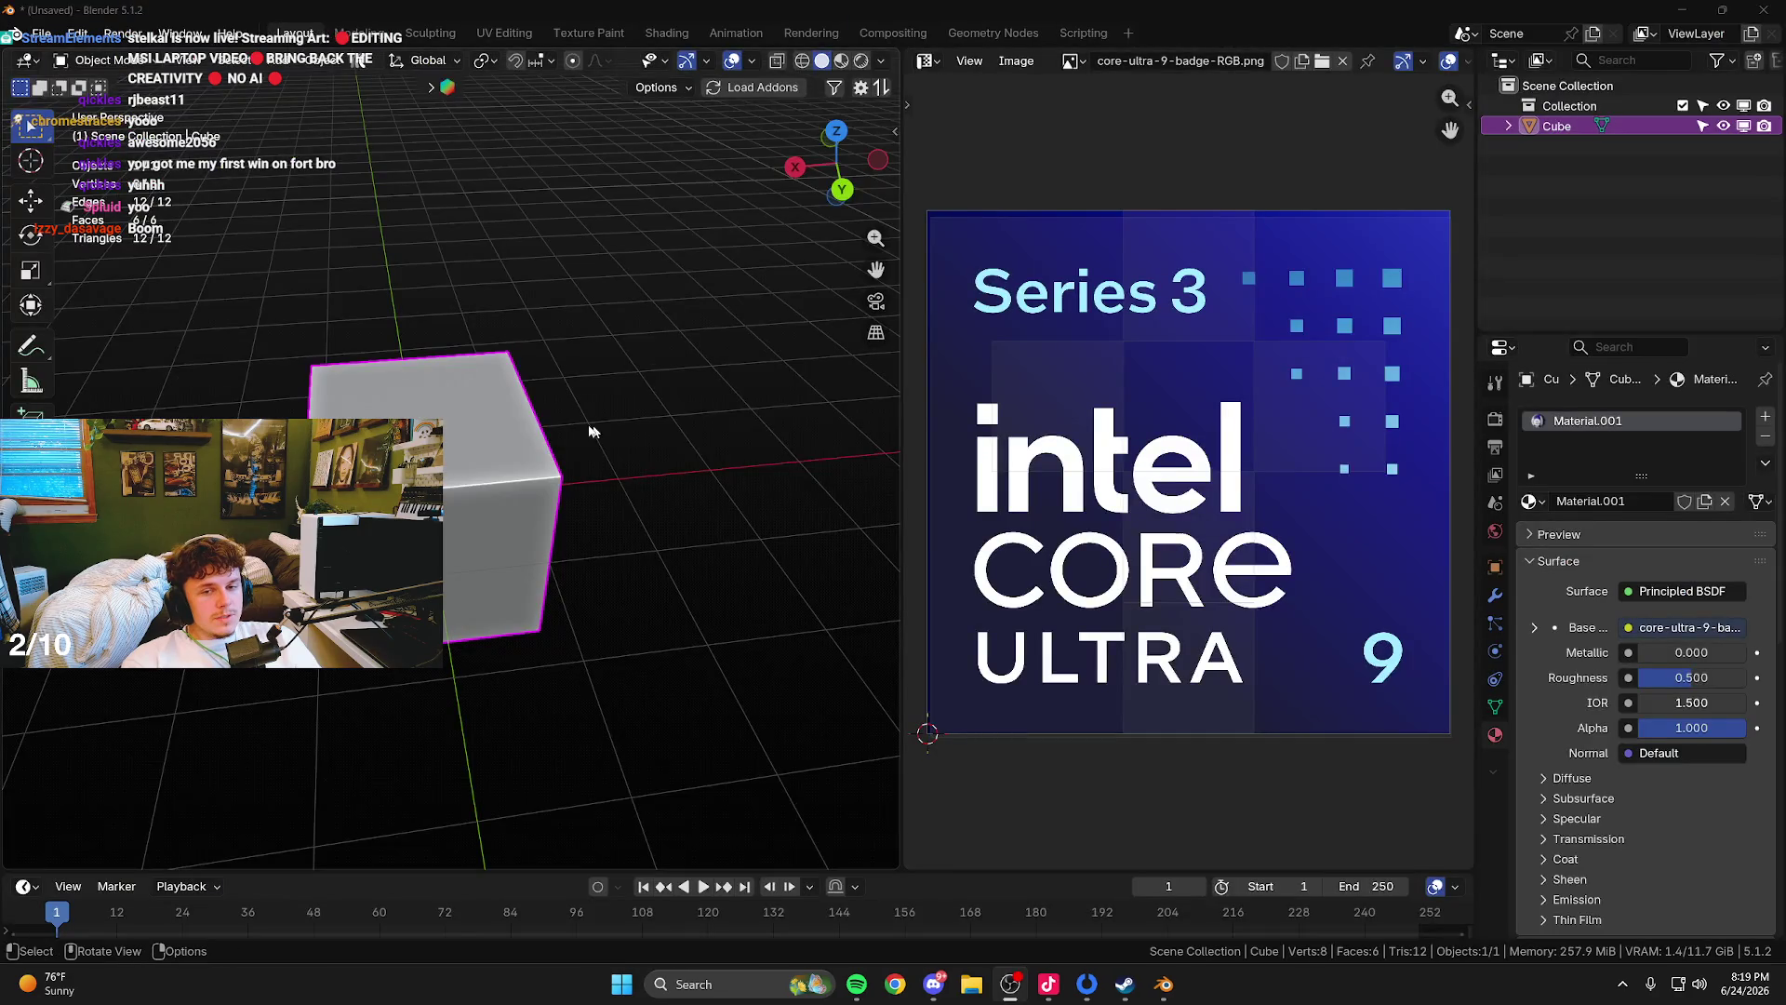
{"action": "left_click_drag", "start_coordinate": [589, 427], "coordinate": [468, 405]}
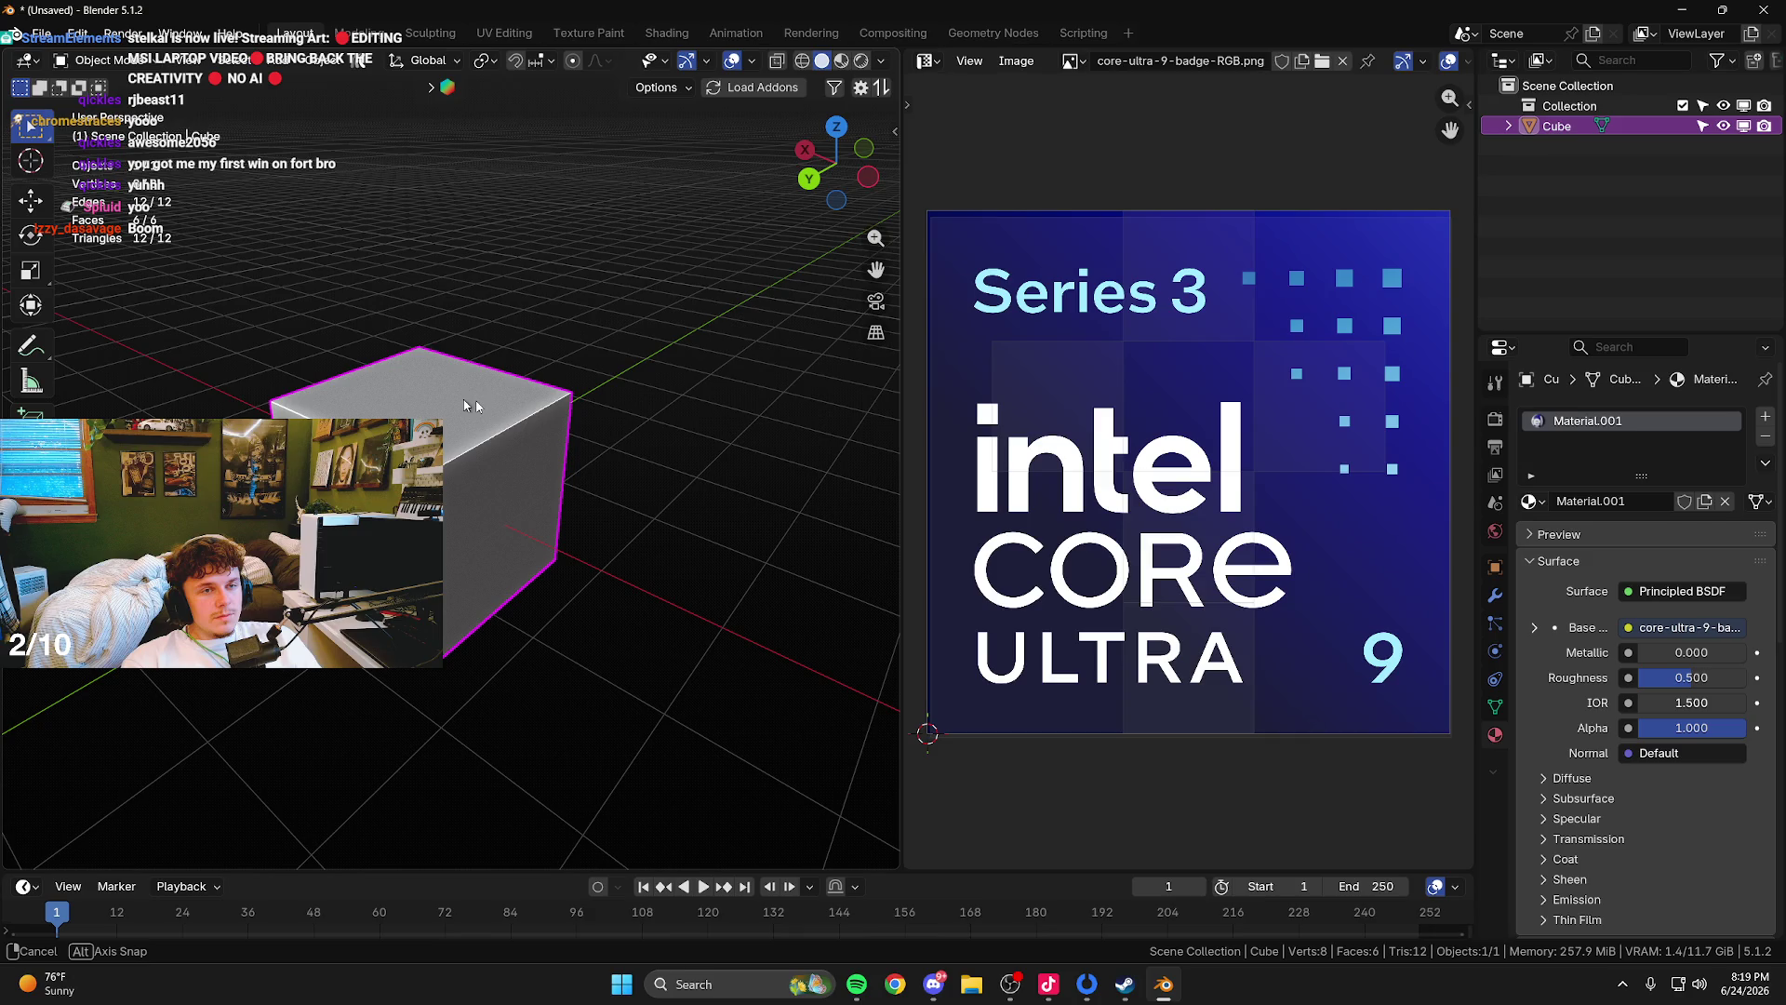
- Toggle in and out of Edit Mode on the cube and orbit closer to it
{"action": "key", "text": "Tab"}
{"action": "mouse_move", "coordinate": [468, 405]}
{"action": "left_mouse_down"}
{"action": "mouse_move", "coordinate": [571, 581]}
{"action": "mouse_move", "coordinate": [465, 552]}
{"action": "left_mouse_up"}
{"action": "key", "text": "ctrl+z"}
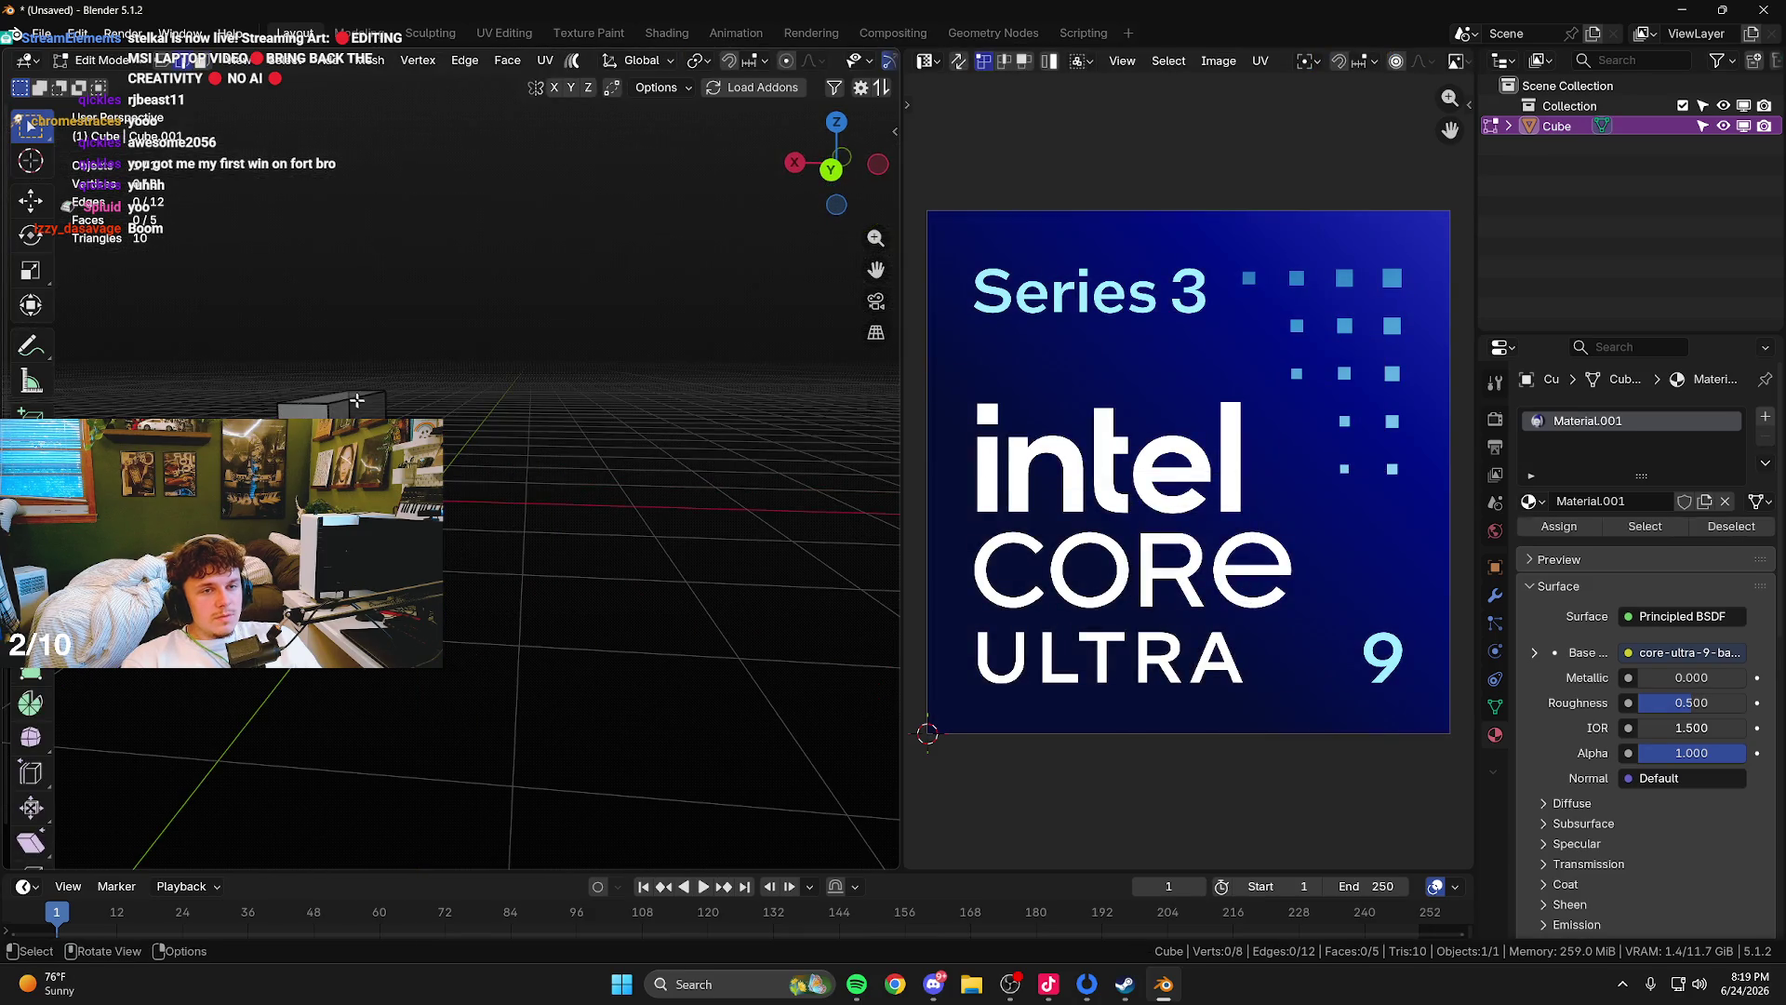
{"action": "key", "text": "Tab"}
{"action": "left_click_drag", "start_coordinate": [355, 398], "coordinate": [658, 441]}
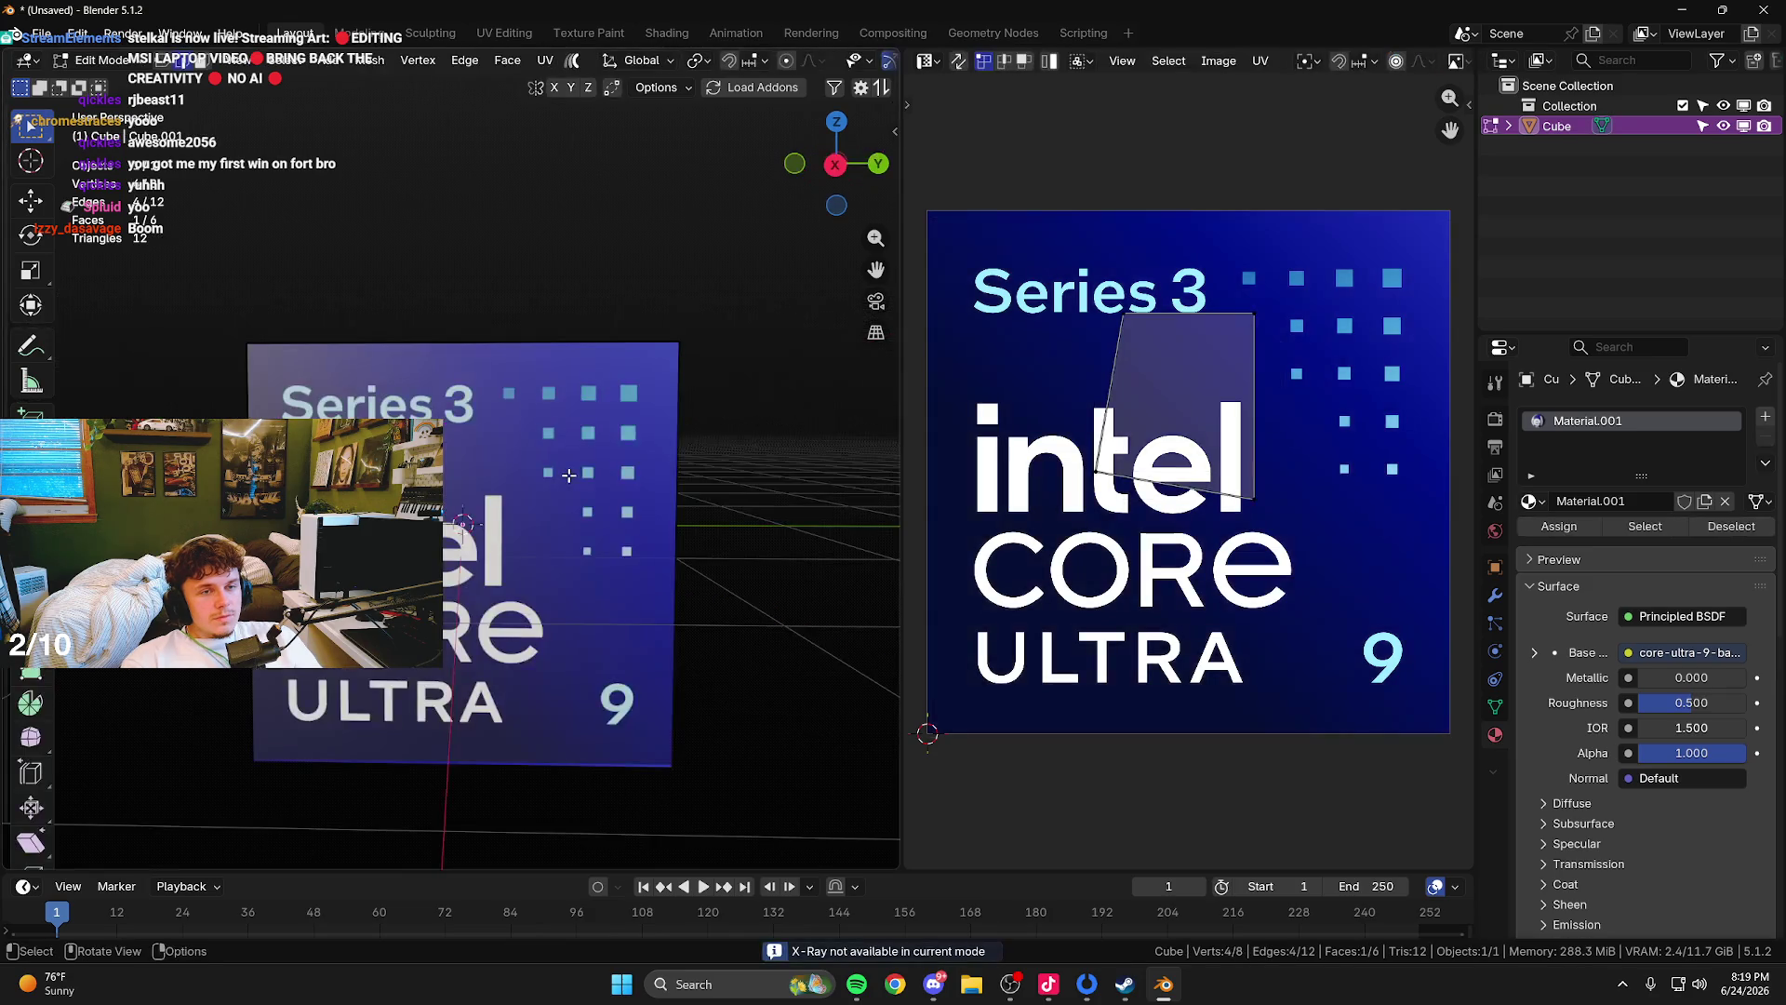
- Select the badge box's thin side face and UV-project it from the left view
{"action": "key", "text": "Tab"}
{"action": "left_click", "coordinate": [528, 446]}
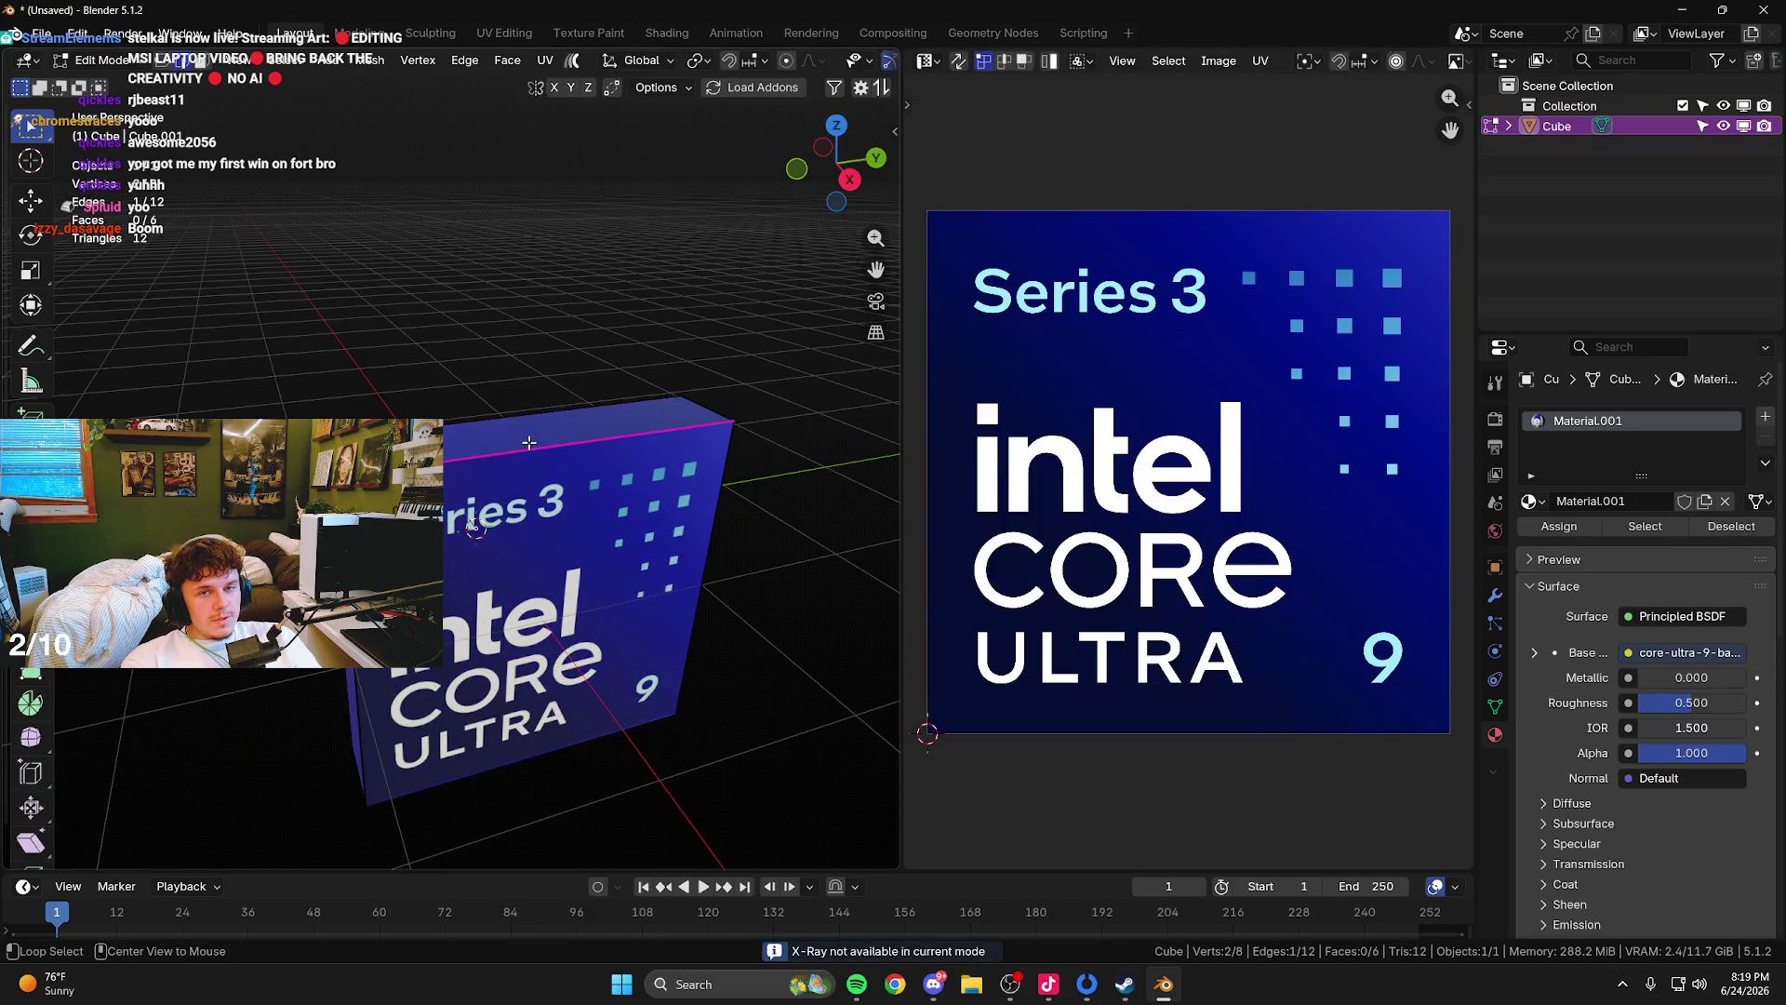
{"action": "left_click", "coordinate": [529, 443], "text": "alt"}
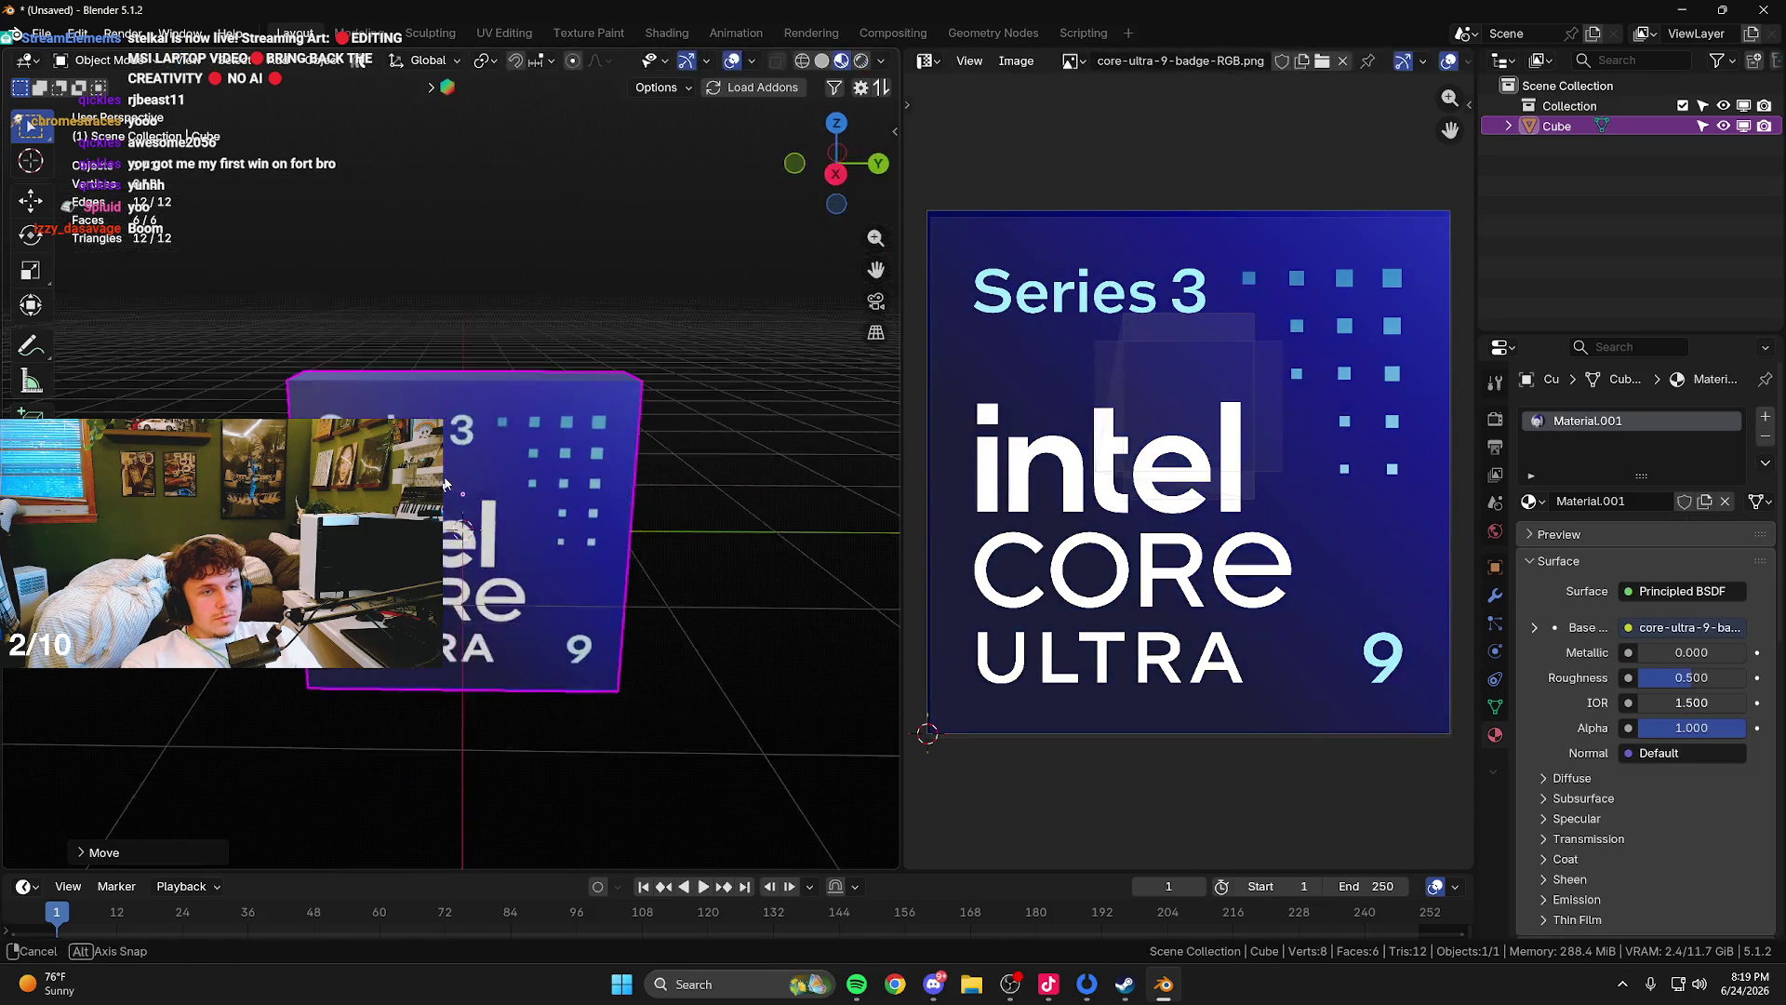
{"action": "left_click", "coordinate": [606, 459]}
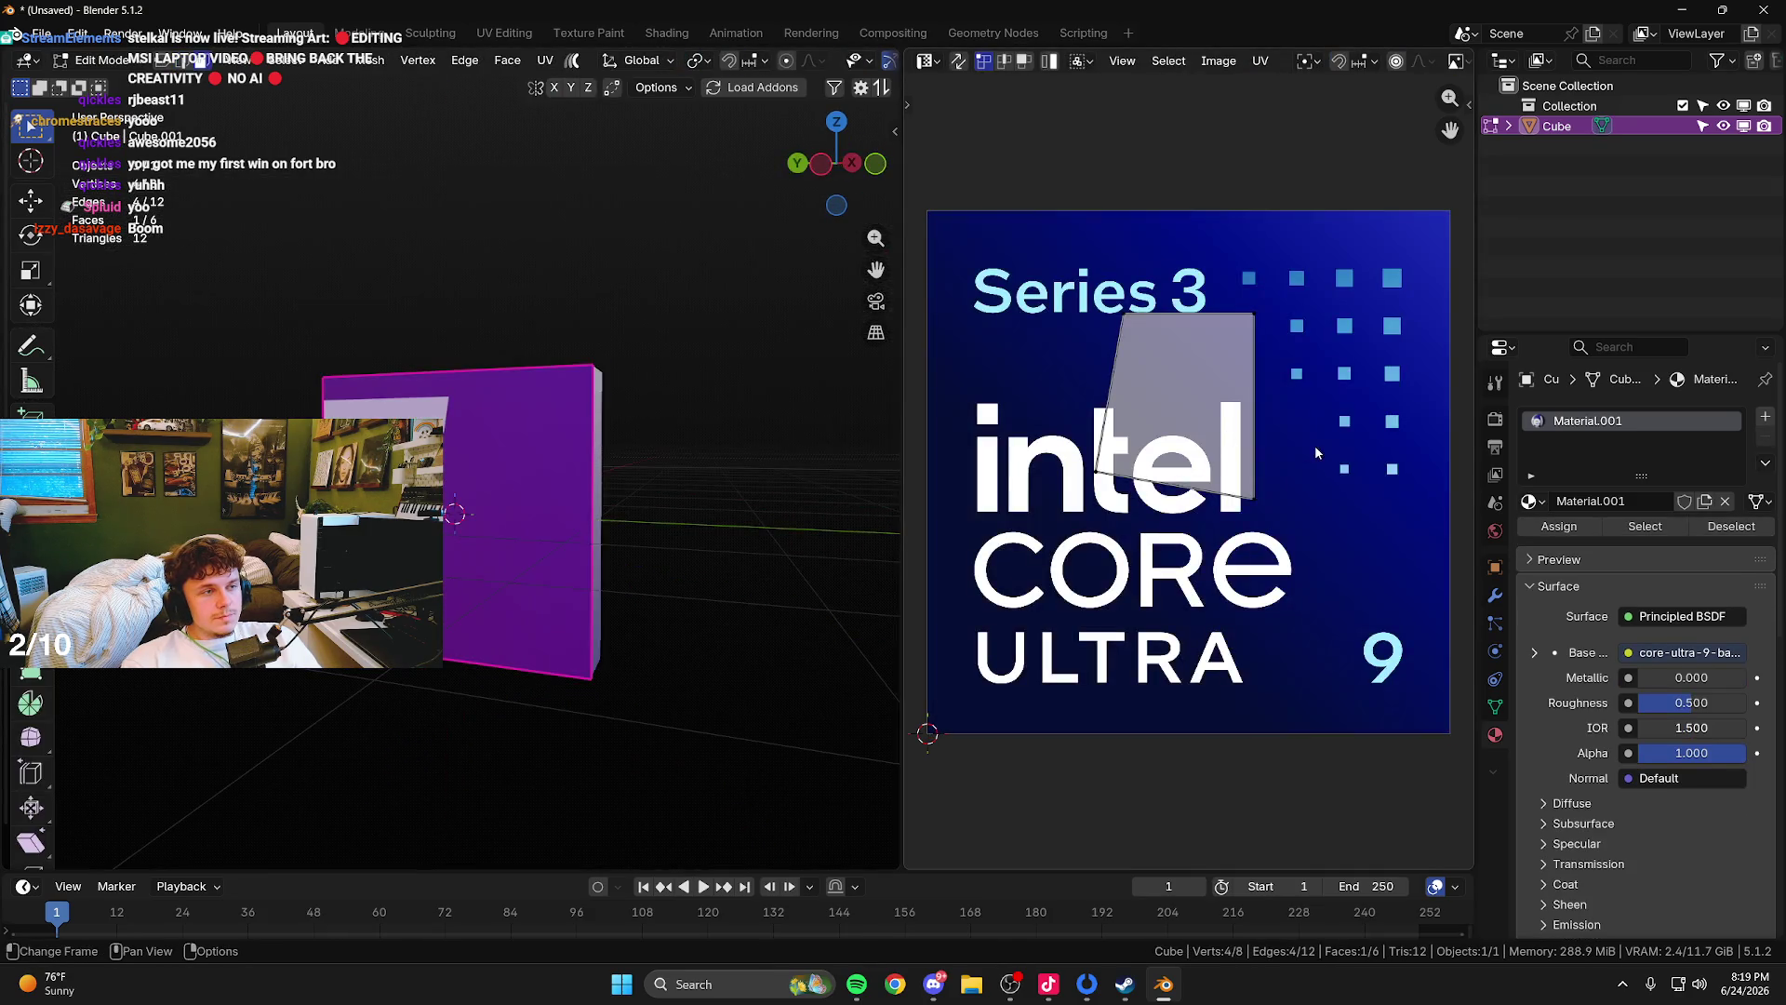
{"action": "scroll", "coordinate": [1245, 412], "scroll_direction": "down", "scroll_amount": 1}
{"action": "left_click_drag", "start_coordinate": [1232, 409], "coordinate": [1318, 400]}
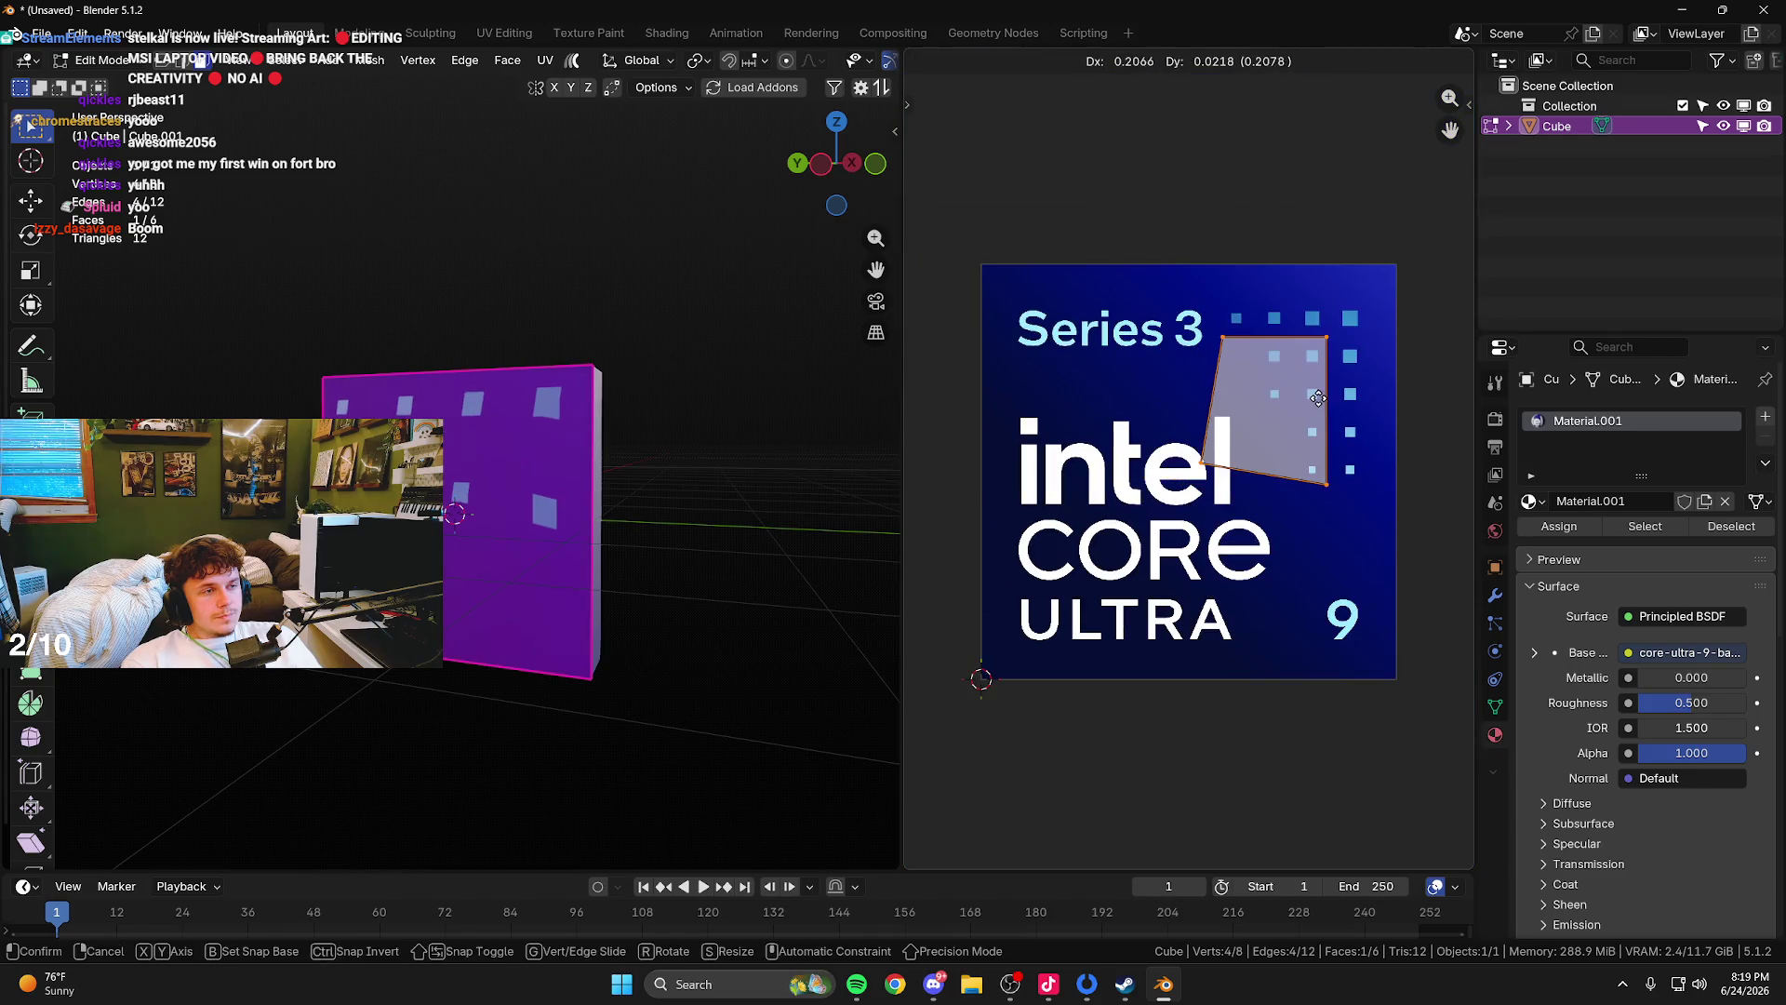
{"action": "left_click", "coordinate": [842, 168]}
{"action": "key", "text": "u"}
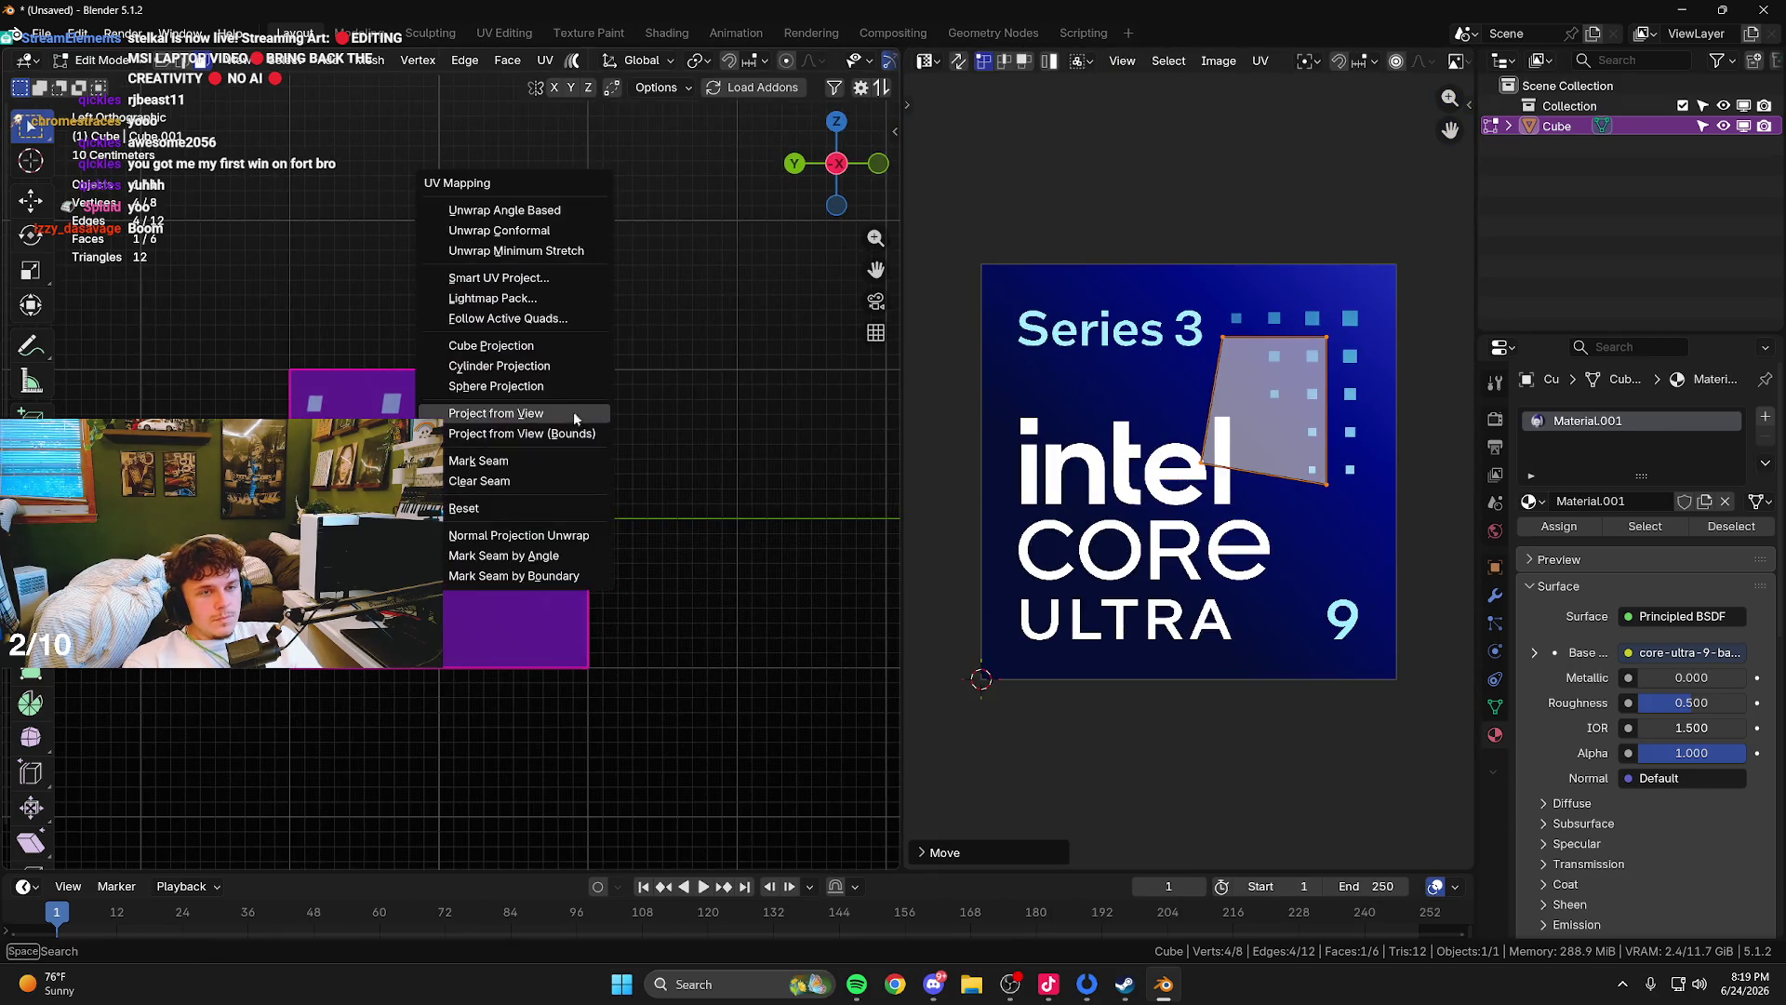
{"action": "left_click", "coordinate": [577, 411]}
- Scale and move the side face's UVs into the image's plain blue top-right corner
{"action": "key", "text": "g"}
{"action": "left_click", "coordinate": [1474, 279]}
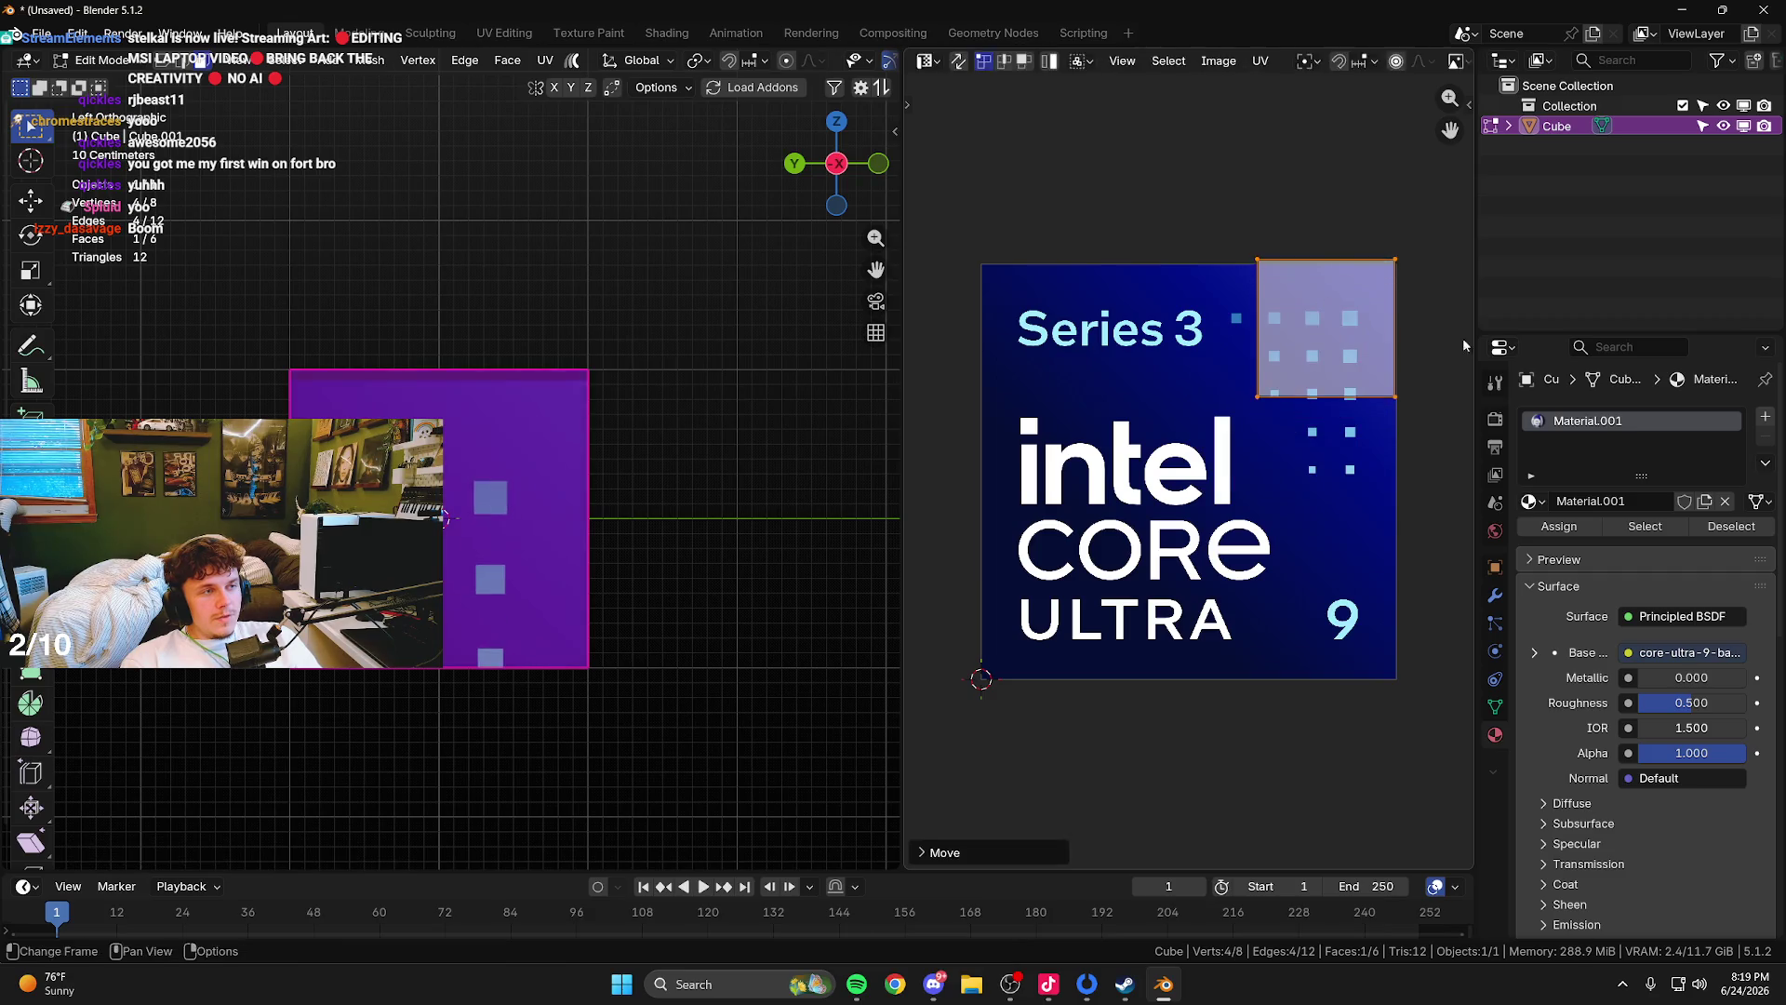
{"action": "key", "text": "s"}
{"action": "left_click", "coordinate": [1410, 289]}
{"action": "key", "text": "g"}
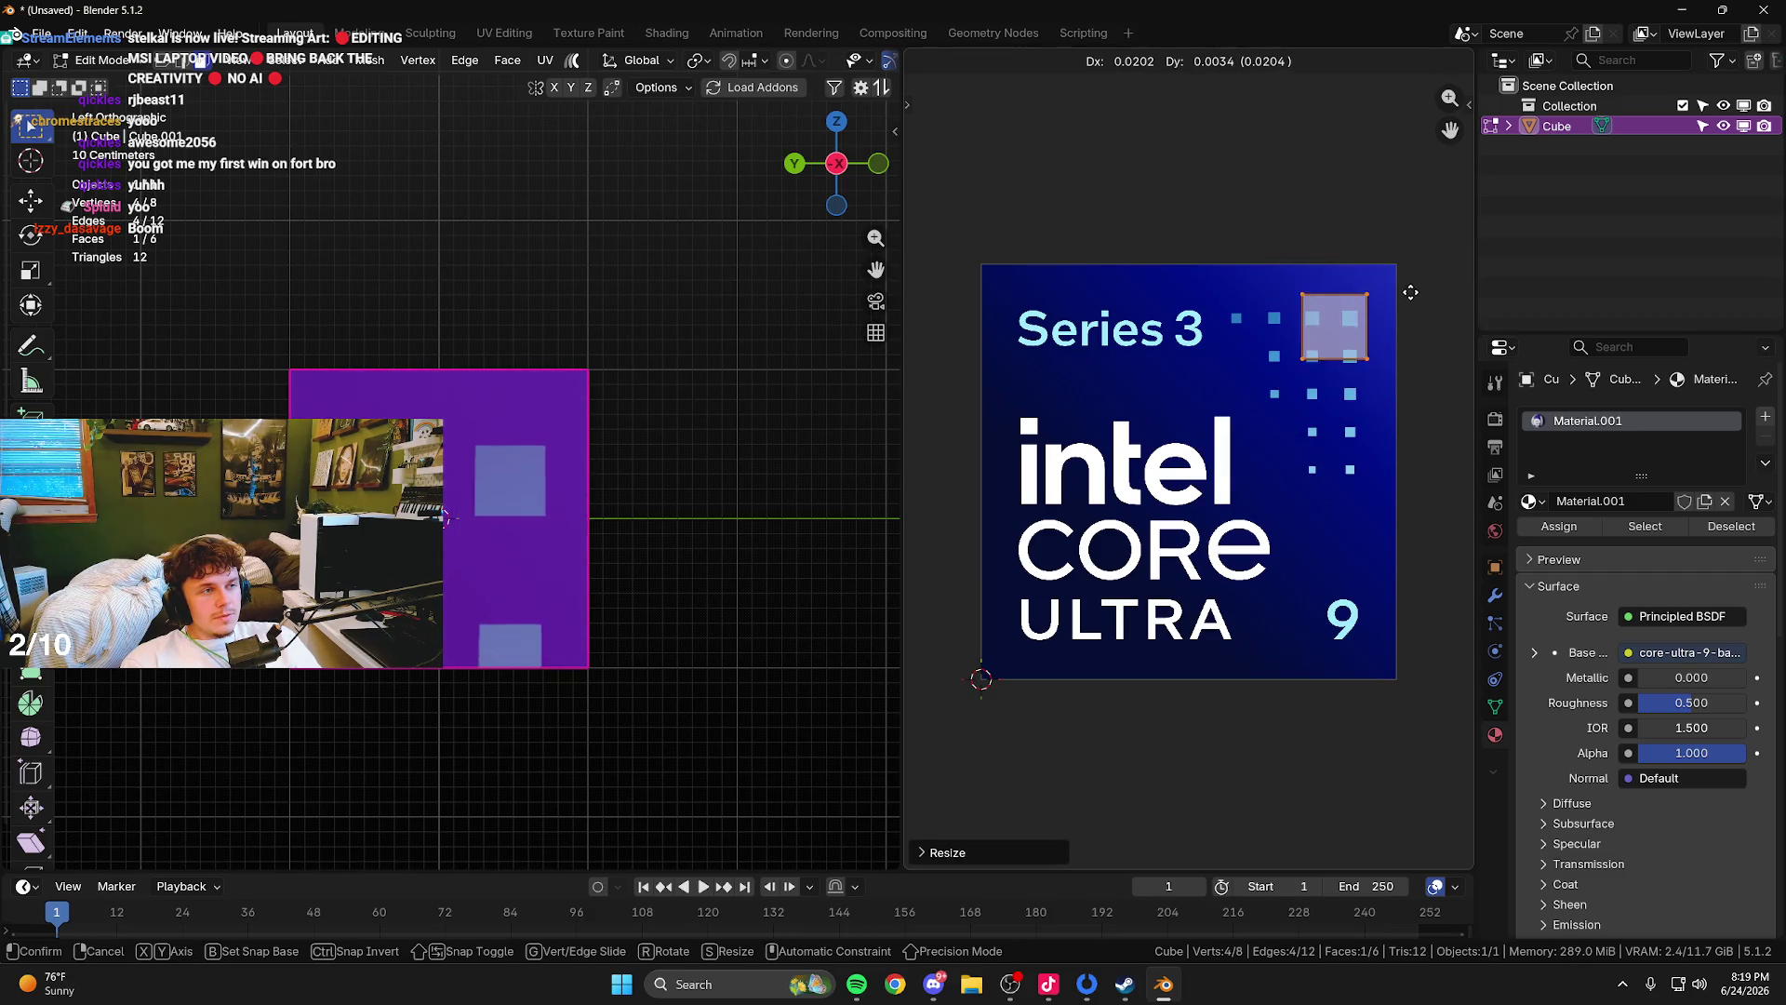
{"action": "left_click", "coordinate": [1432, 284]}
{"action": "key", "text": "s"}
{"action": "left_click", "coordinate": [1412, 288]}
{"action": "key", "text": "g"}
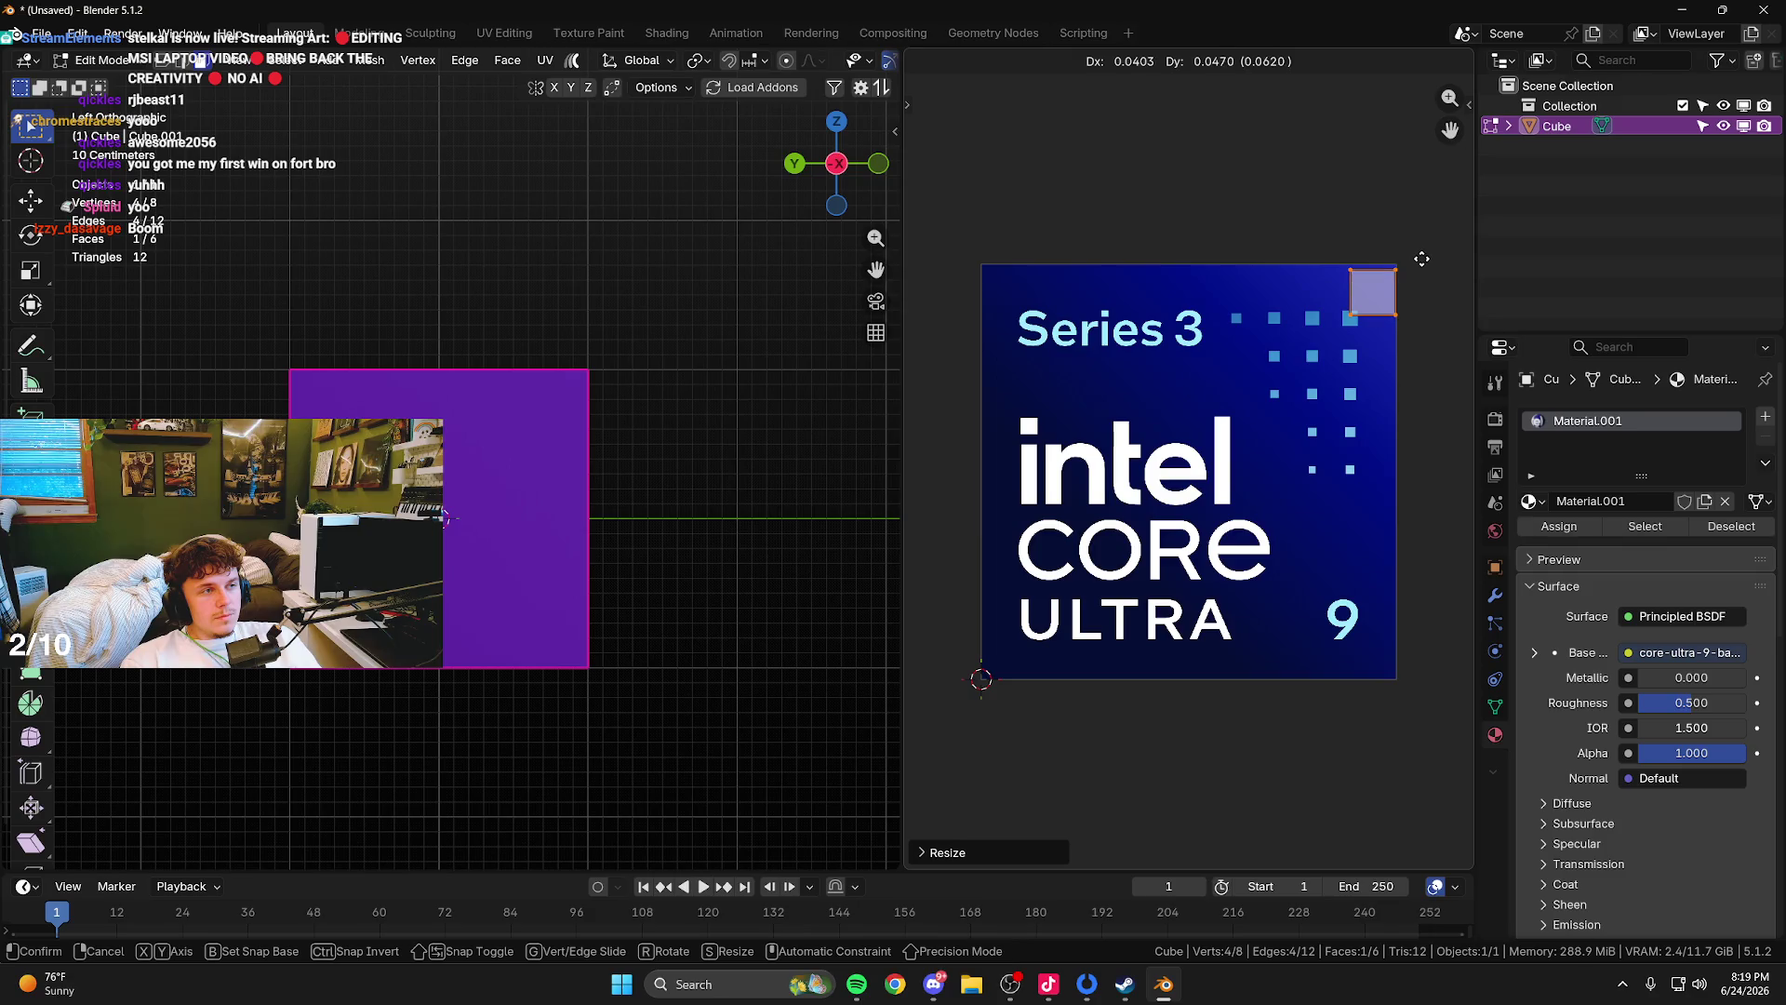
{"action": "key", "text": "s"}
{"action": "left_click", "coordinate": [1421, 261]}
- Return to Object Mode and trackball-rotate the badge box
{"action": "key", "text": "Tab"}
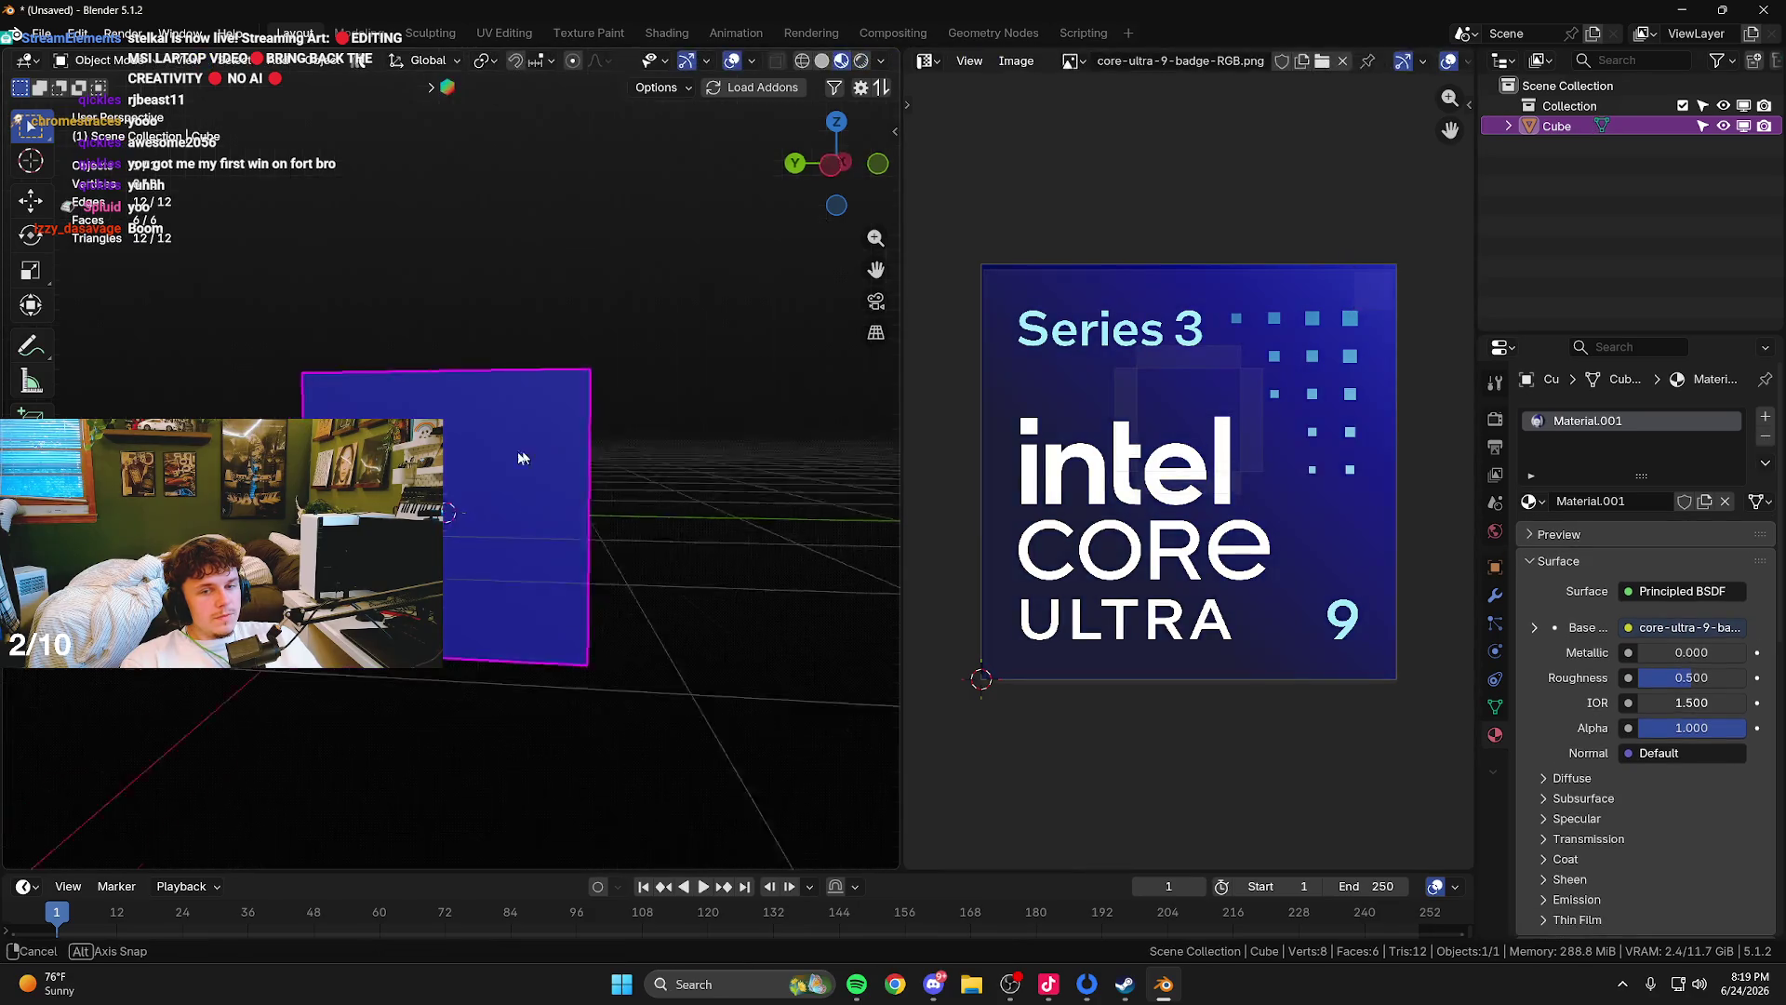
{"action": "left_click_drag", "start_coordinate": [521, 457], "coordinate": [545, 442]}
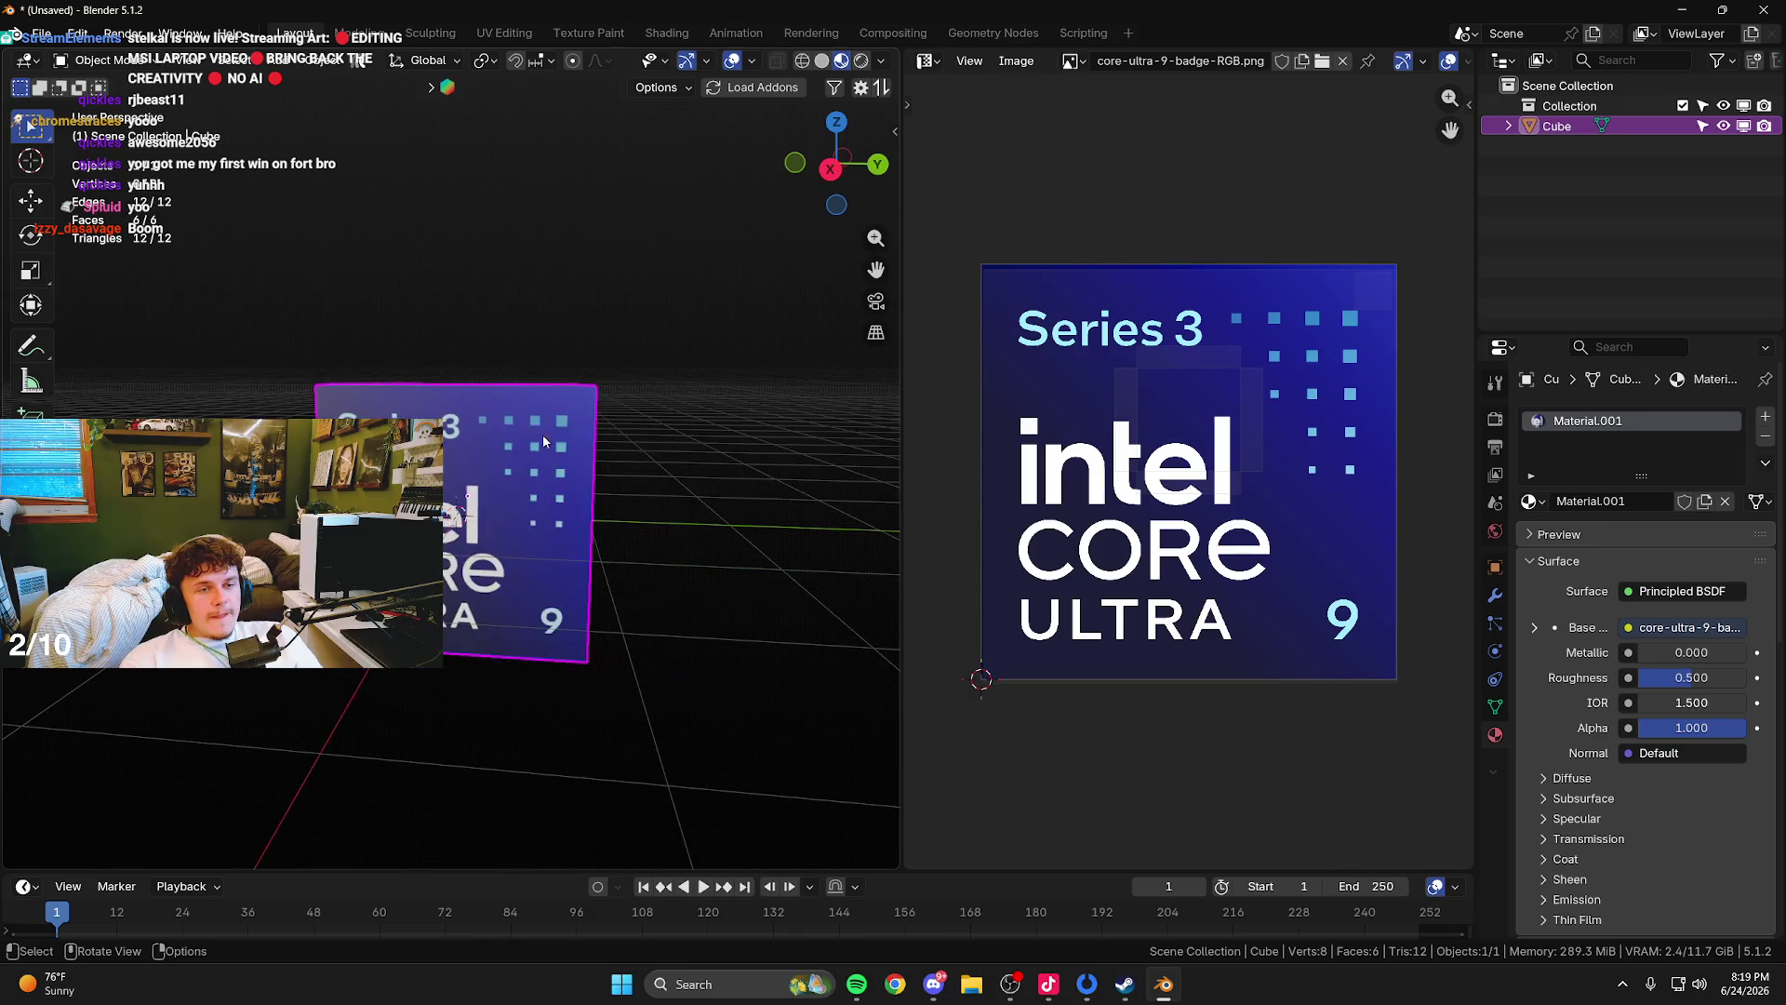
{"action": "key", "text": "r"}
{"action": "key", "text": "r"}
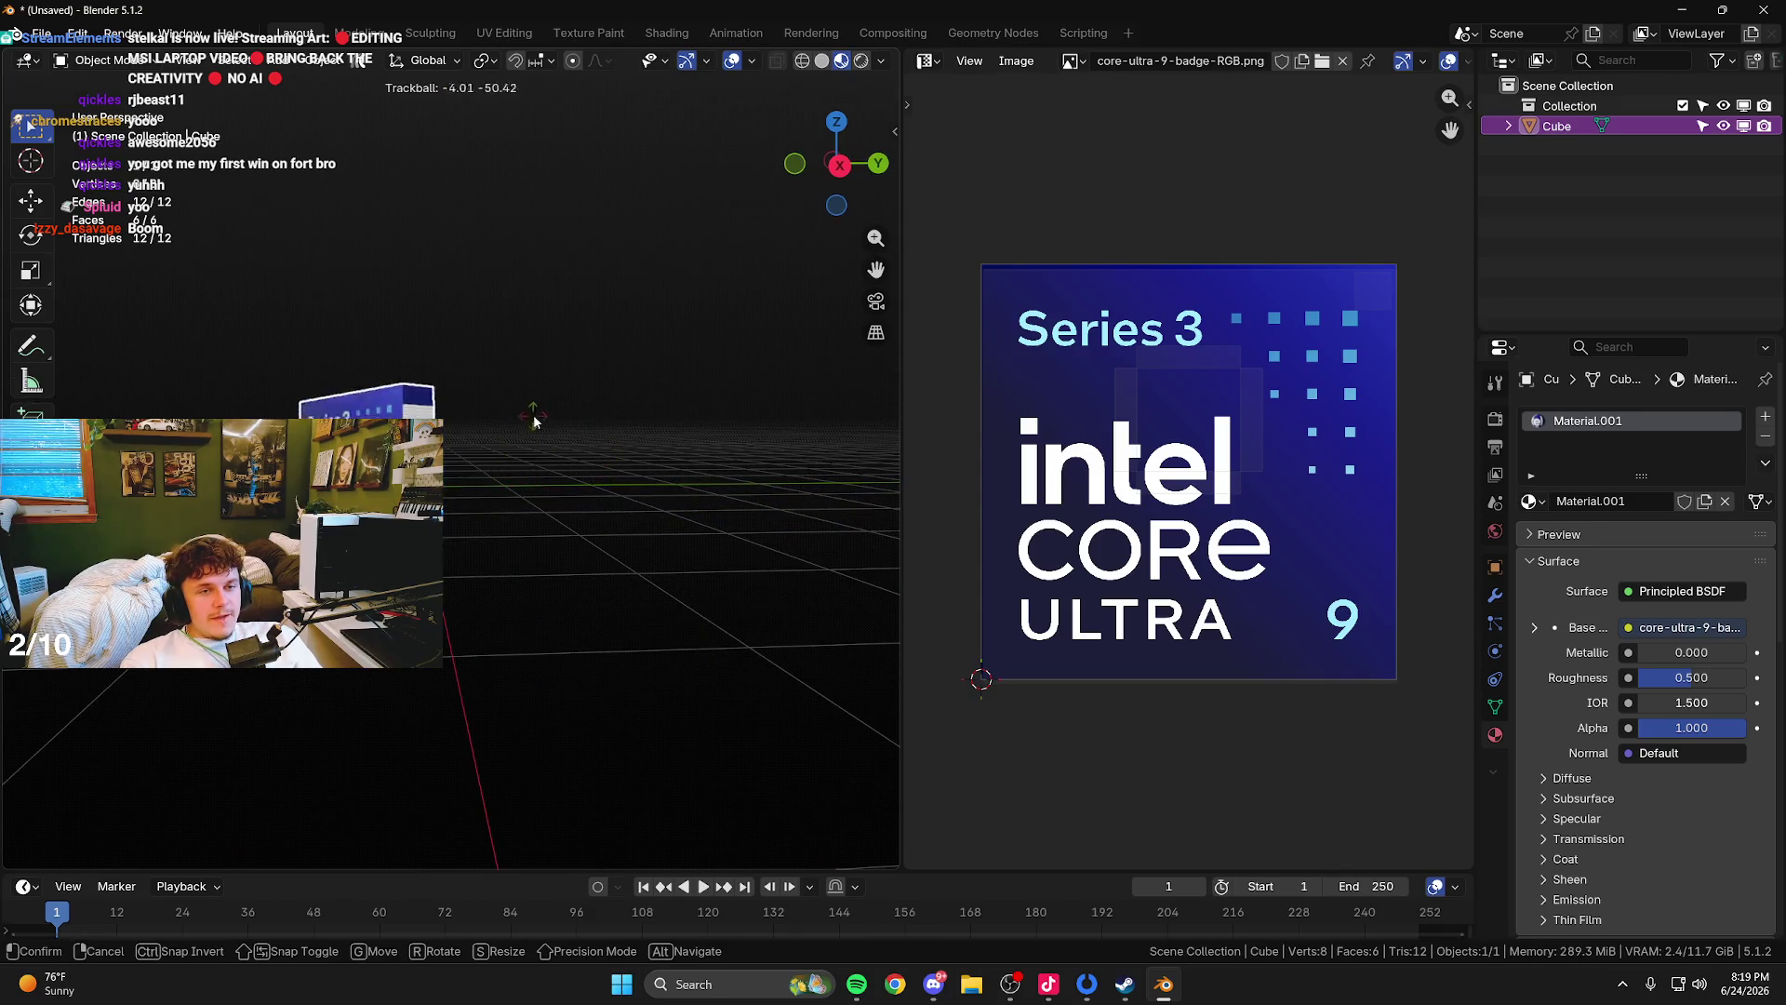
{"action": "left_click", "coordinate": [478, 526]}
- Reset the badge box's origin and rotate it into an angled position
{"action": "right_click", "coordinate": [470, 482]}
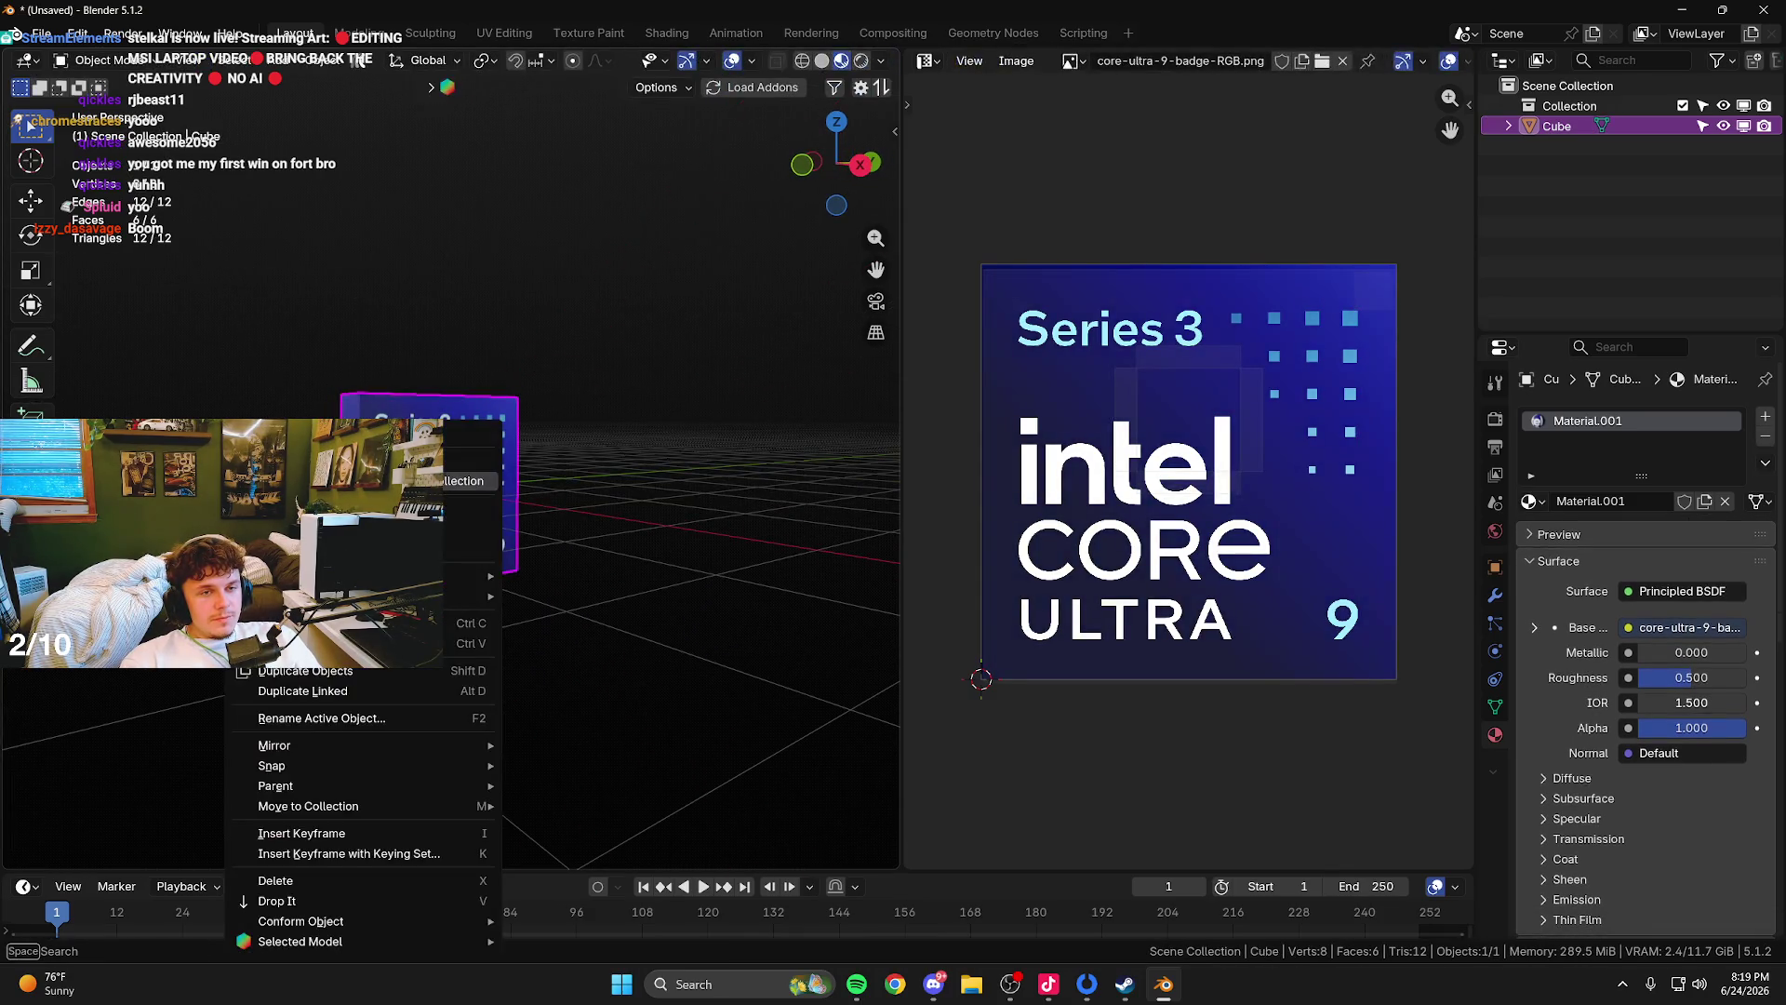
{"action": "mouse_move", "coordinate": [470, 595]}
{"action": "left_click", "coordinate": [665, 687]}
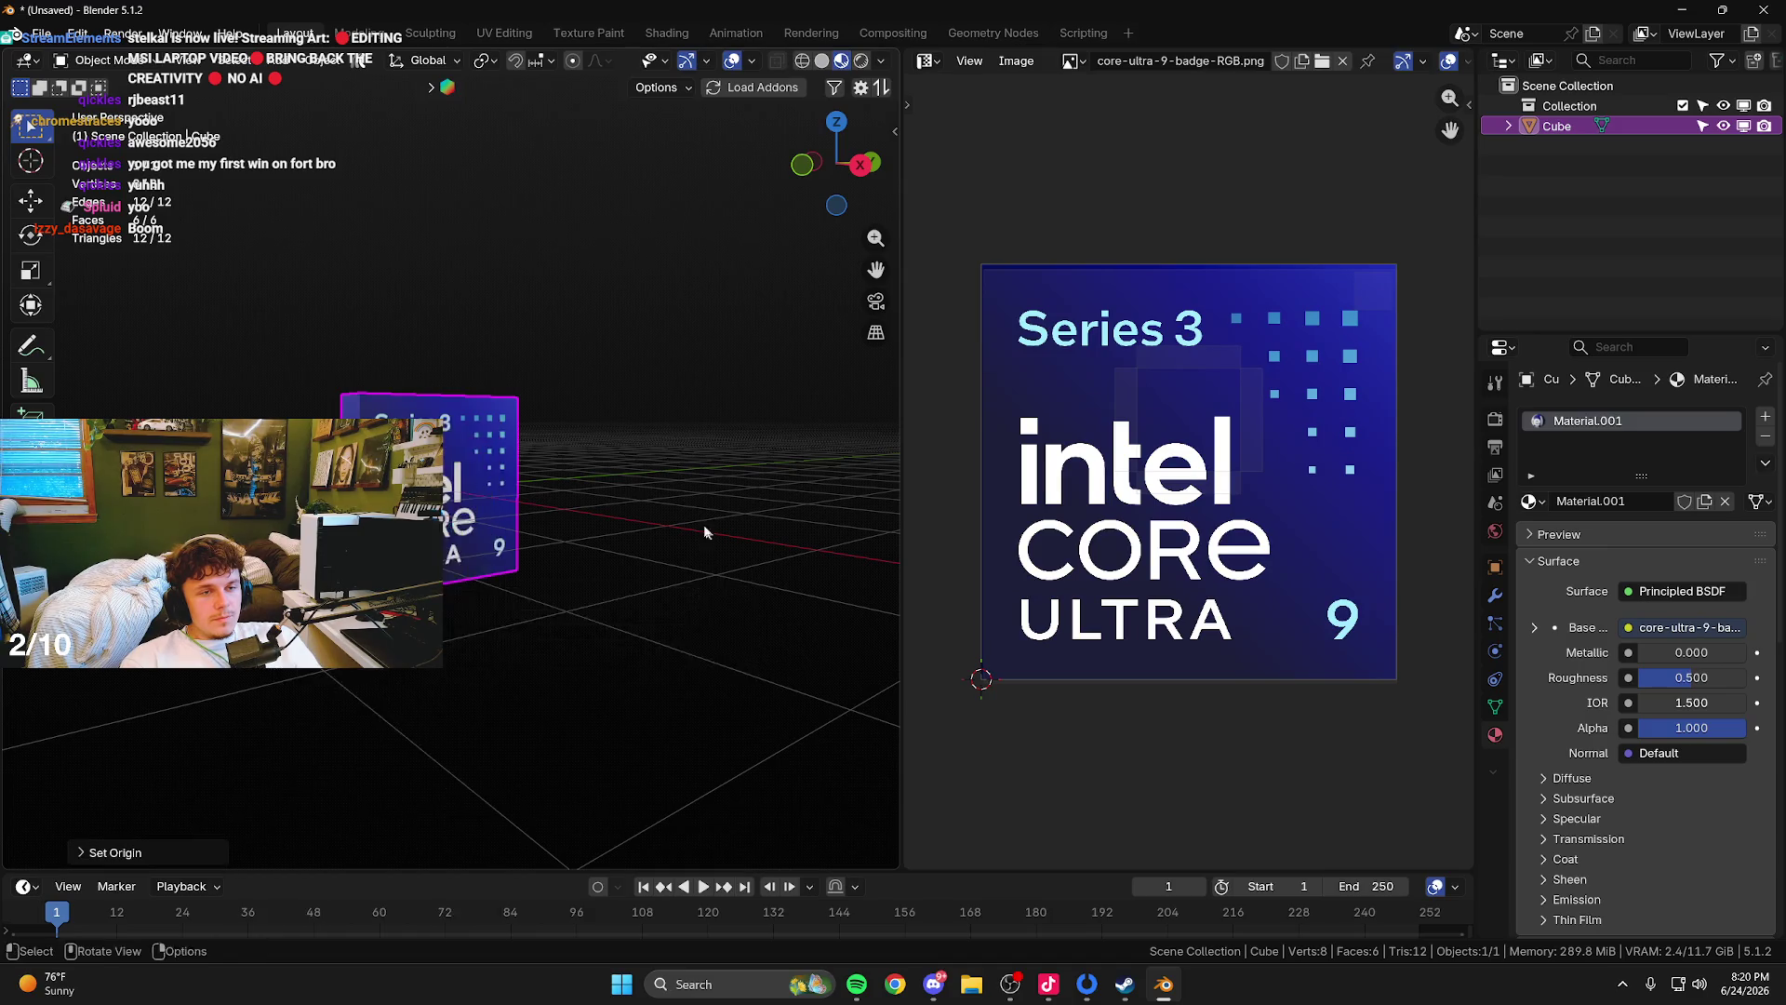
{"action": "key", "text": "r"}
{"action": "key", "text": "r"}
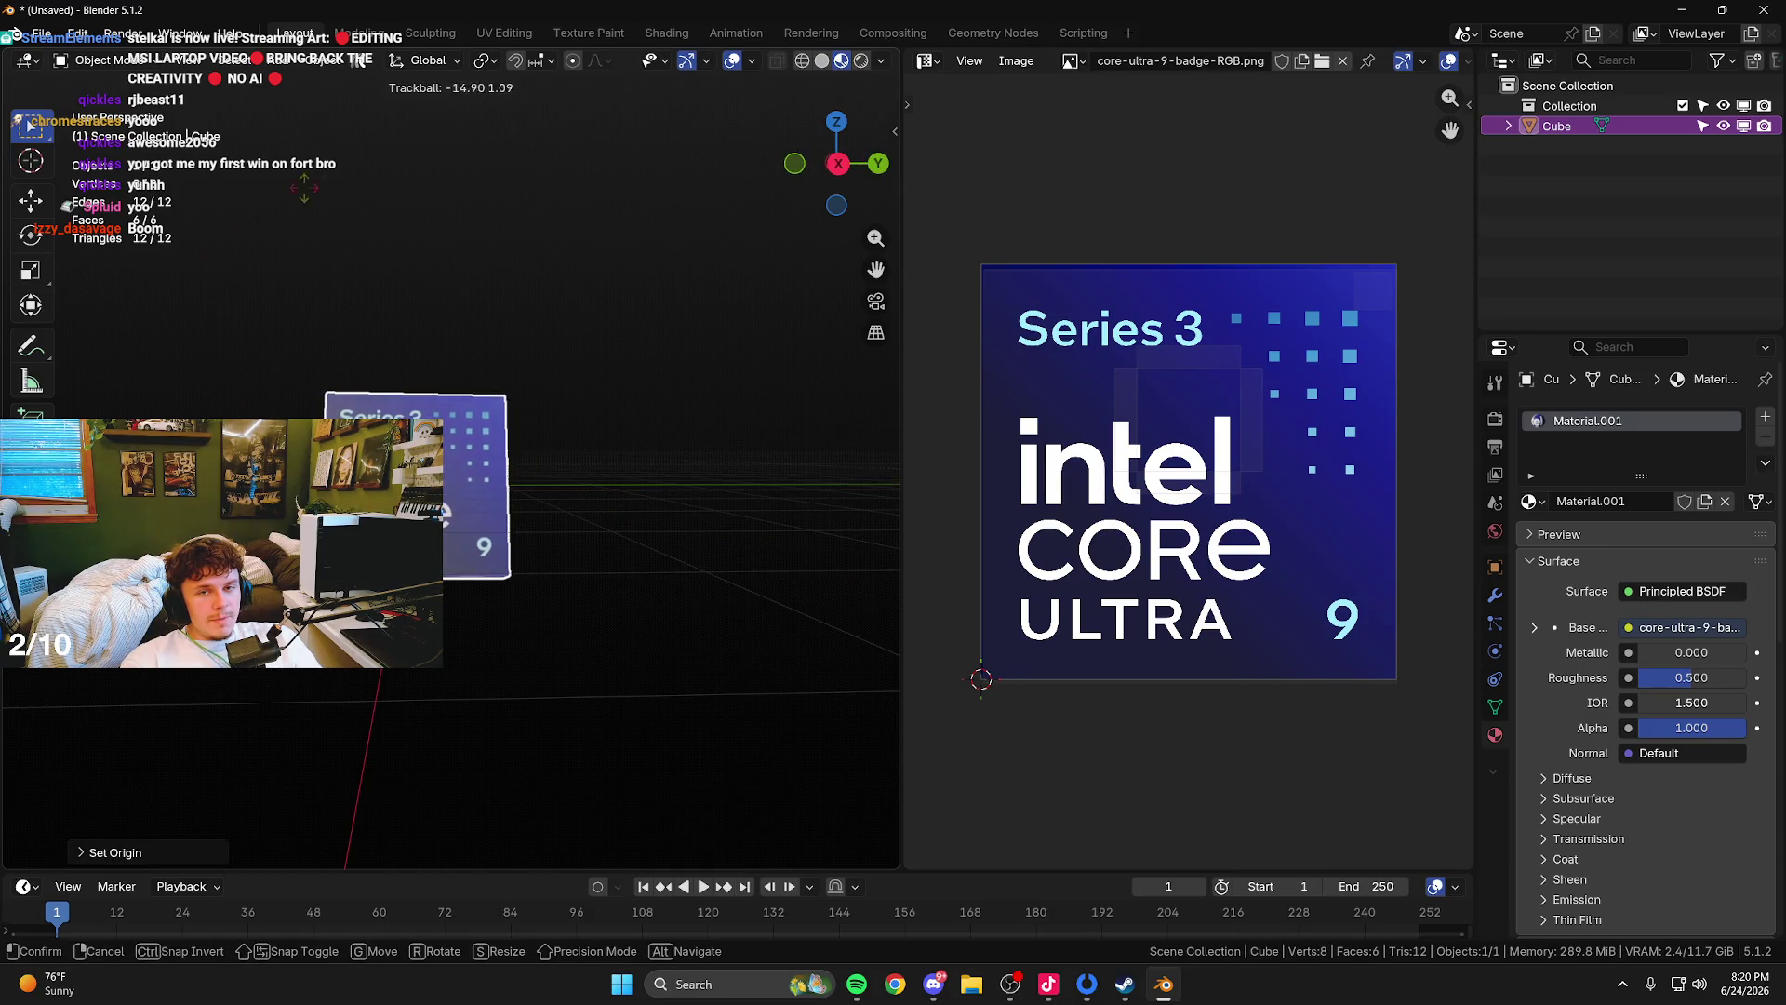
{"action": "key", "text": "Return"}
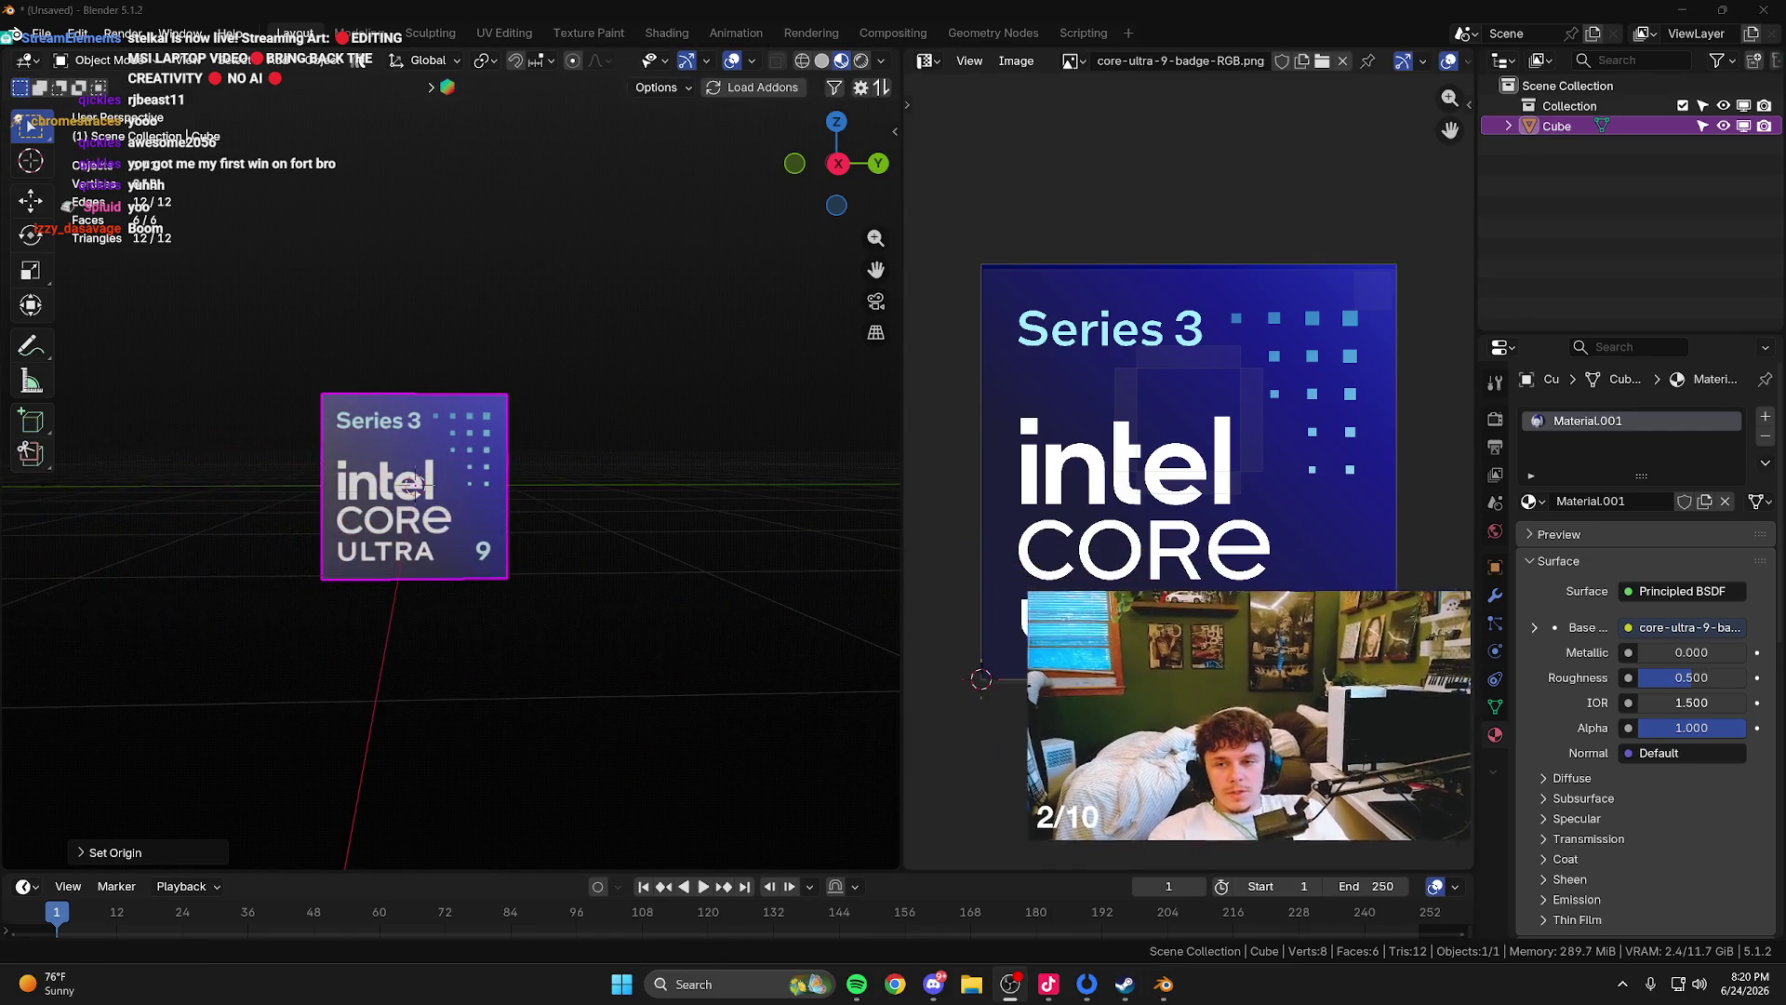
- Select the badge cube and lower its material roughness from 0.500 to 0.436
{"action": "left_click", "coordinate": [575, 419]}
{"action": "scroll", "coordinate": [575, 419], "scroll_direction": "up", "scroll_amount": 3}
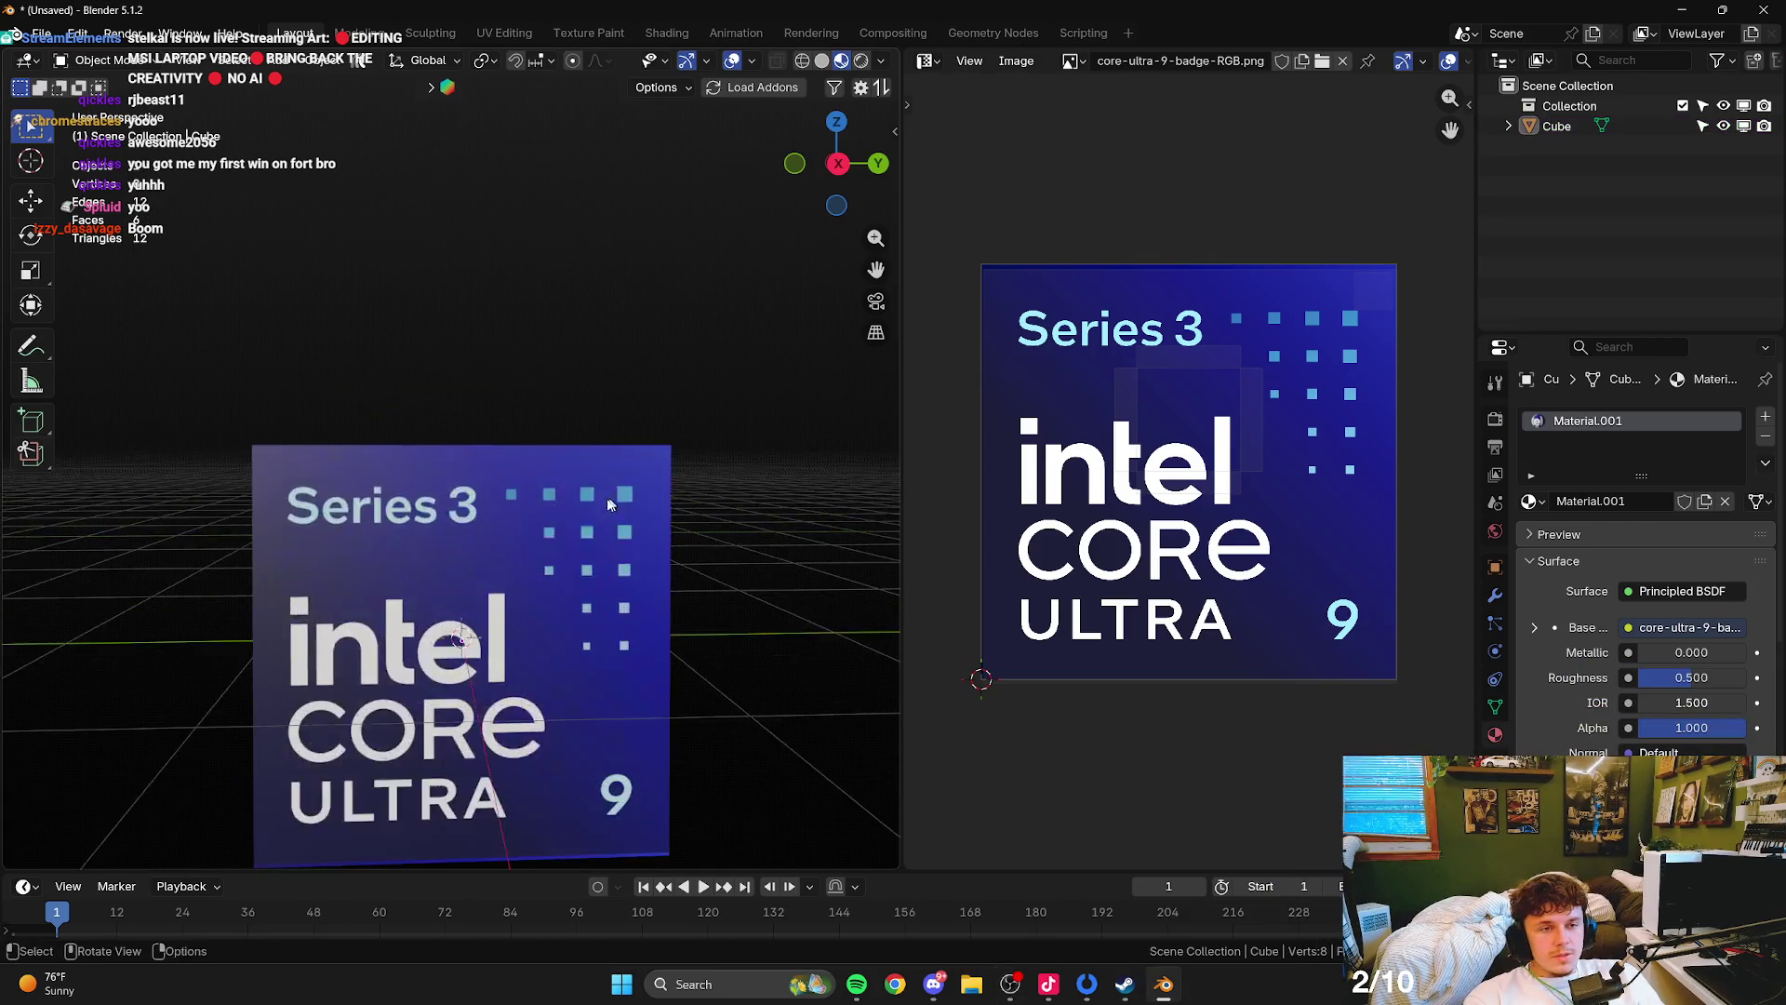
{"action": "left_click", "coordinate": [430, 447]}
{"action": "scroll", "coordinate": [1593, 721], "scroll_direction": "down", "scroll_amount": 1}
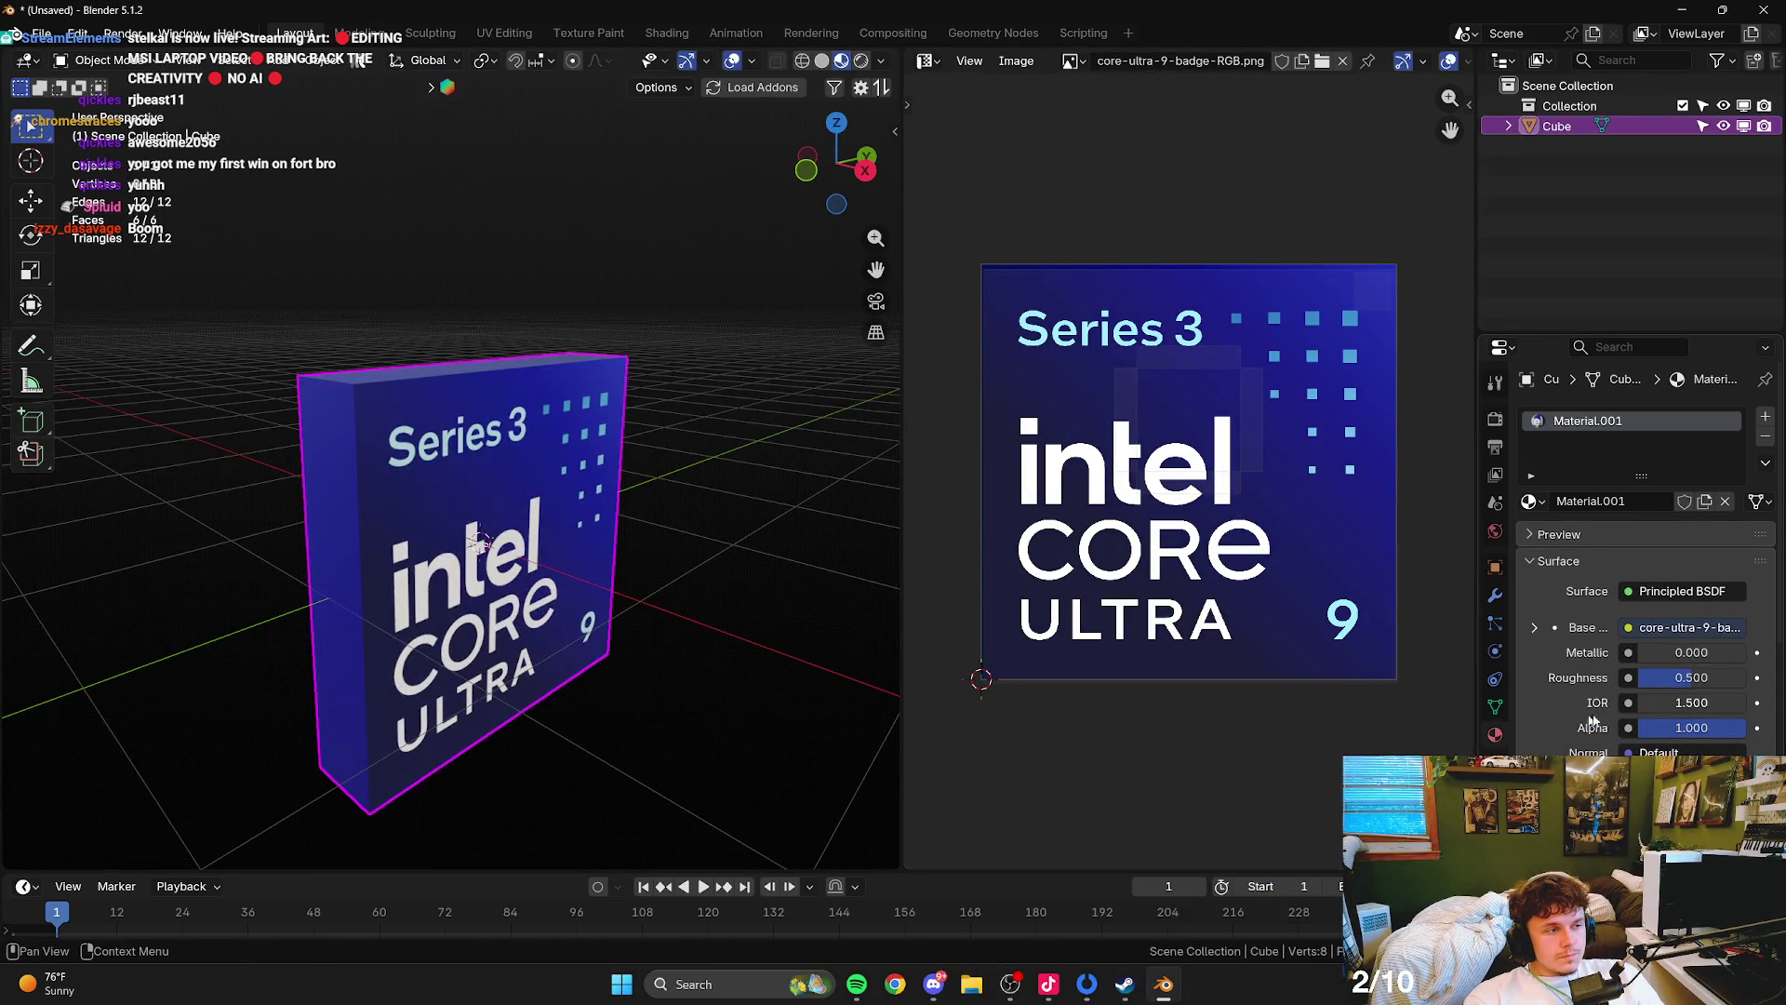
{"action": "left_click_drag", "start_coordinate": [1691, 678], "coordinate": [1695, 662]}
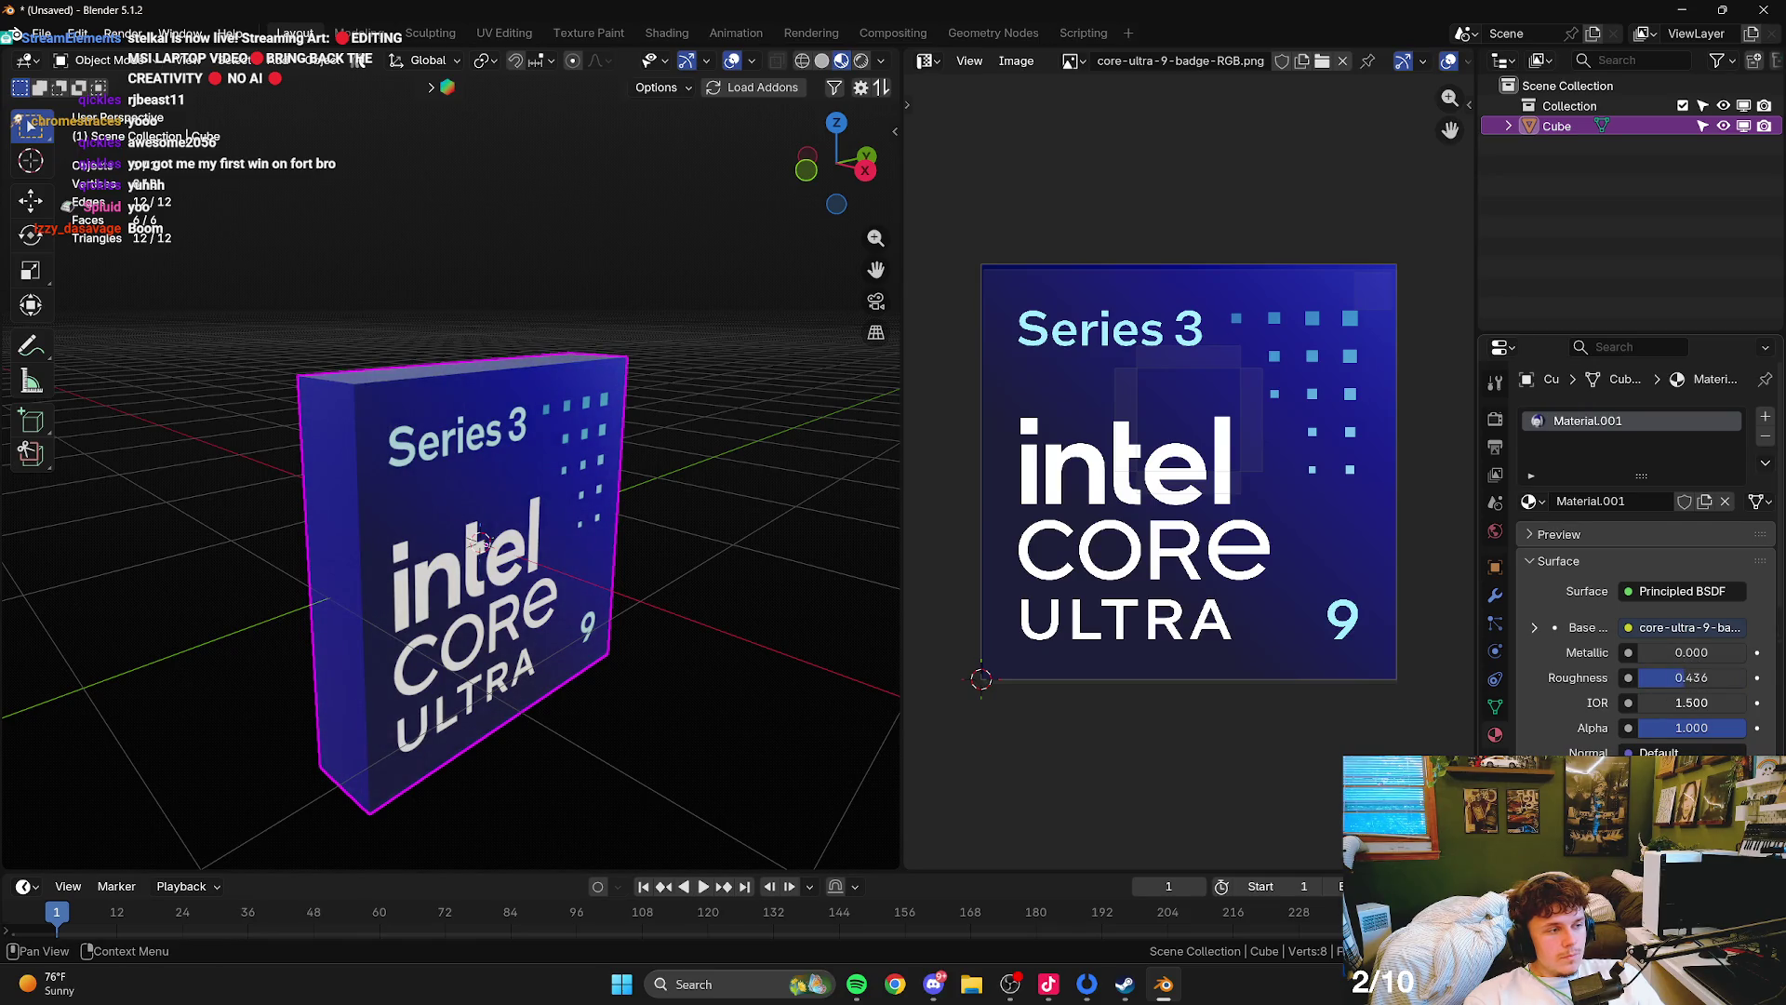
{"action": "key", "text": "Tab"}
- Add a Ctrl+R loop cut across the badge box, then try an extrusion and undo it
{"action": "left_click", "coordinate": [490, 438]}
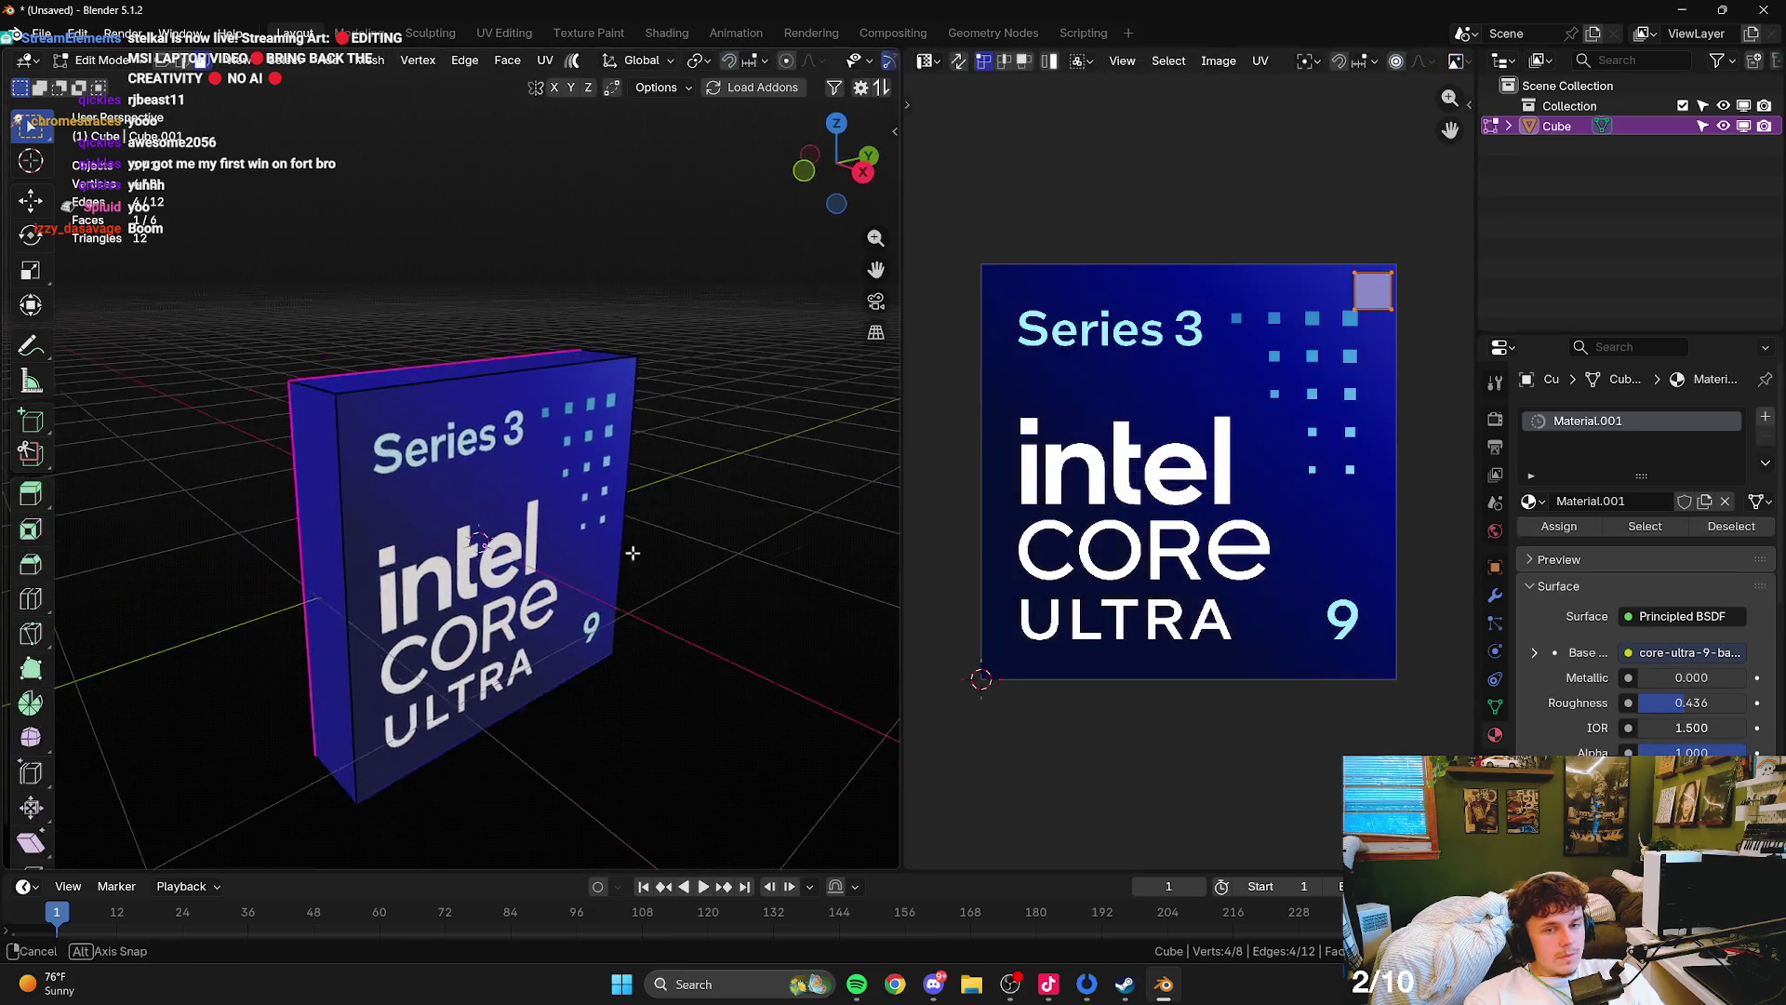
{"action": "scroll", "coordinate": [490, 438], "scroll_direction": "up", "scroll_amount": 5}
{"action": "key", "text": "ctrl+r"}
{"action": "left_click", "coordinate": [577, 460]}
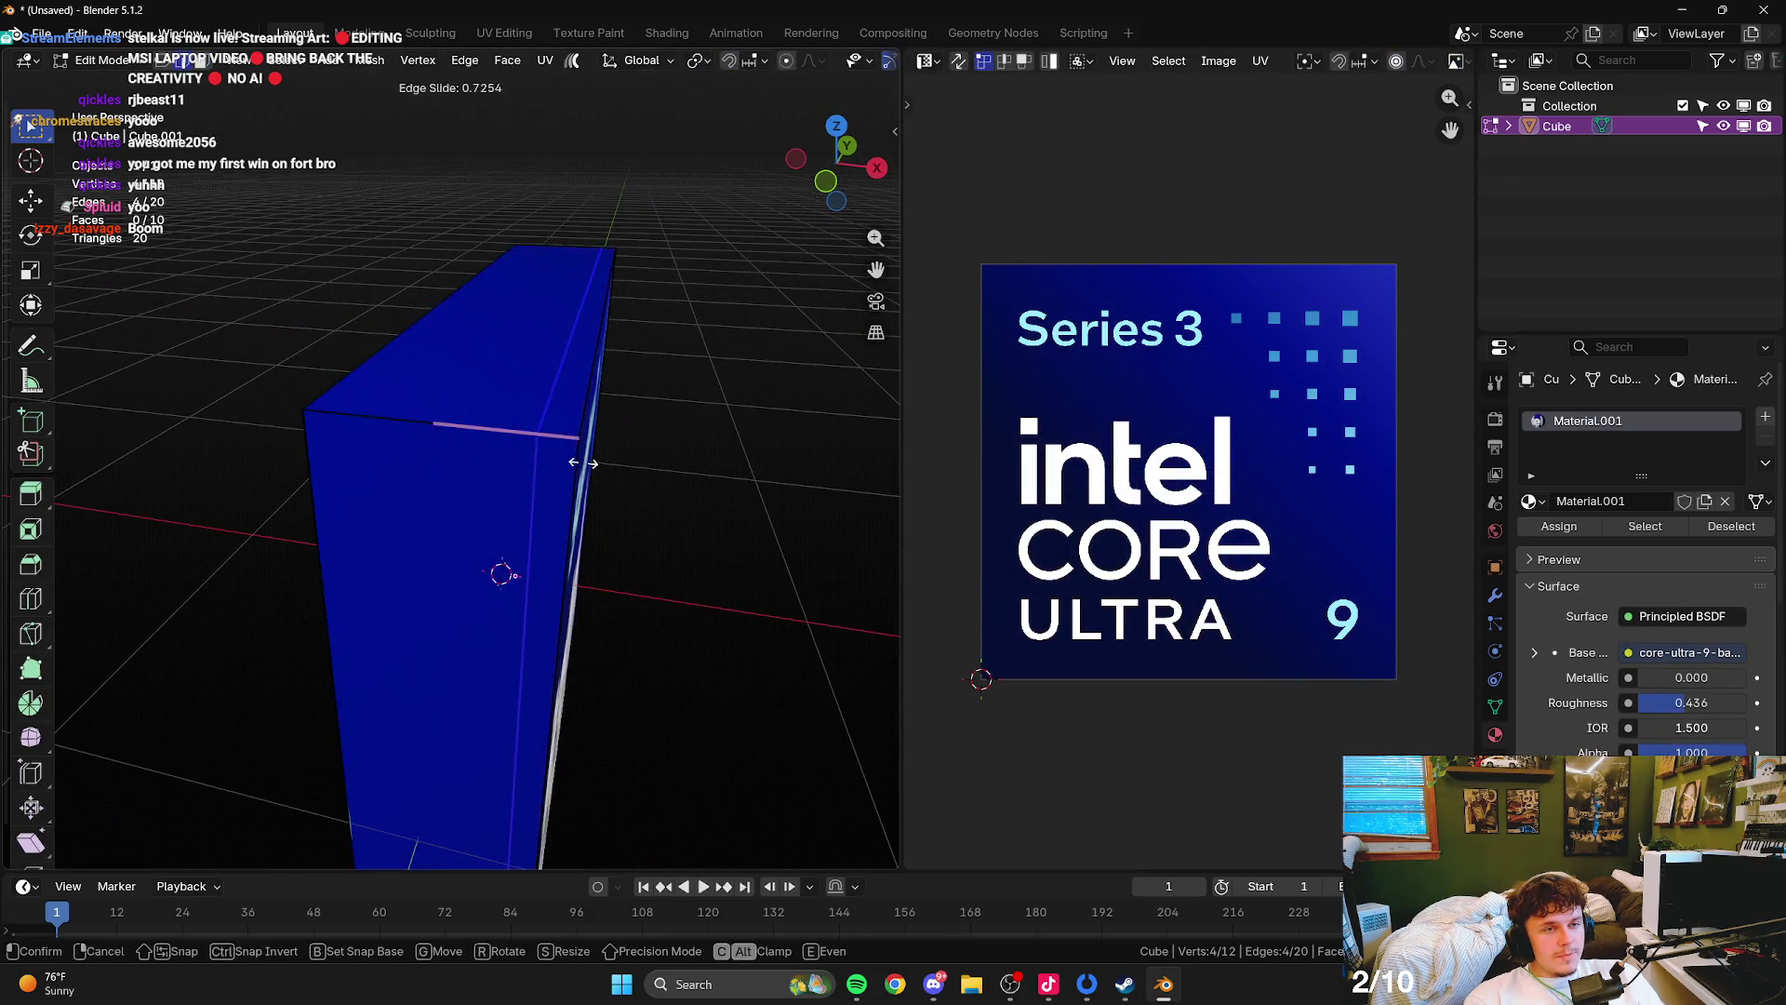
{"action": "left_click", "coordinate": [488, 416]}
{"action": "scroll", "coordinate": [279, 319], "scroll_direction": "down", "scroll_amount": 3}
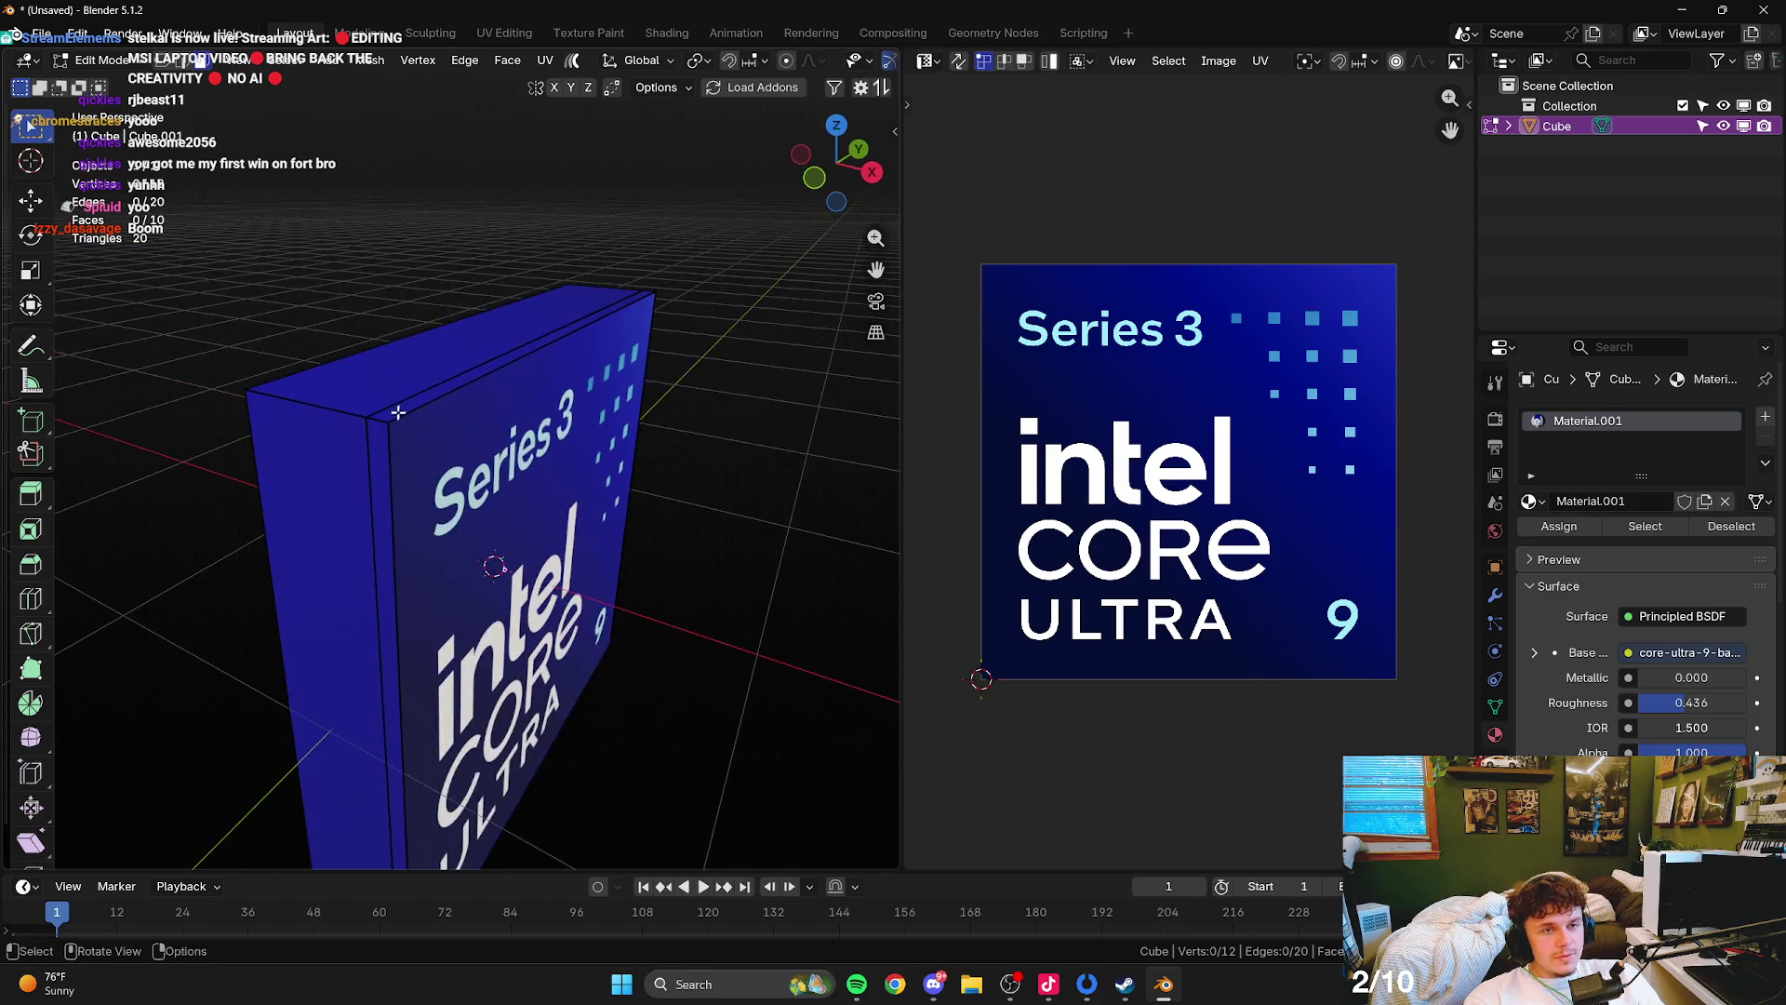
{"action": "left_click", "coordinate": [399, 424], "text": "alt"}
{"action": "right_click", "coordinate": [505, 415]}
{"action": "left_click", "coordinate": [500, 538]}
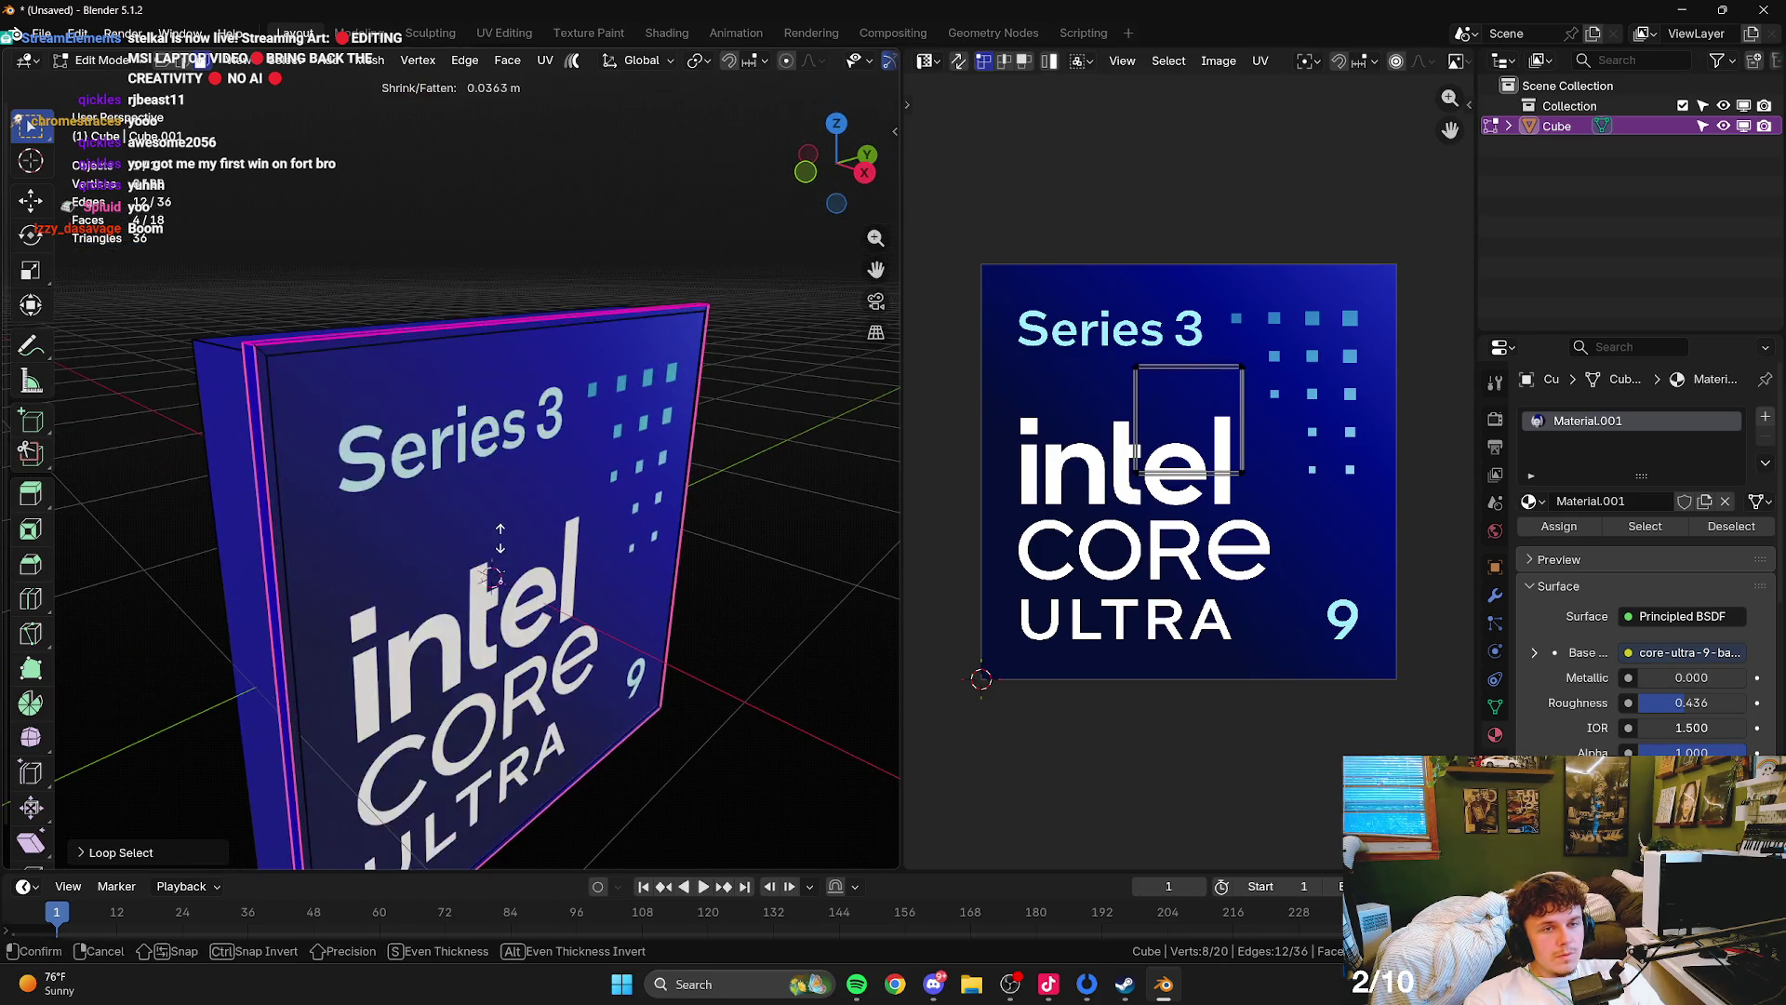
{"action": "key", "text": "Escape"}
{"action": "key", "text": "ctrl+z"}
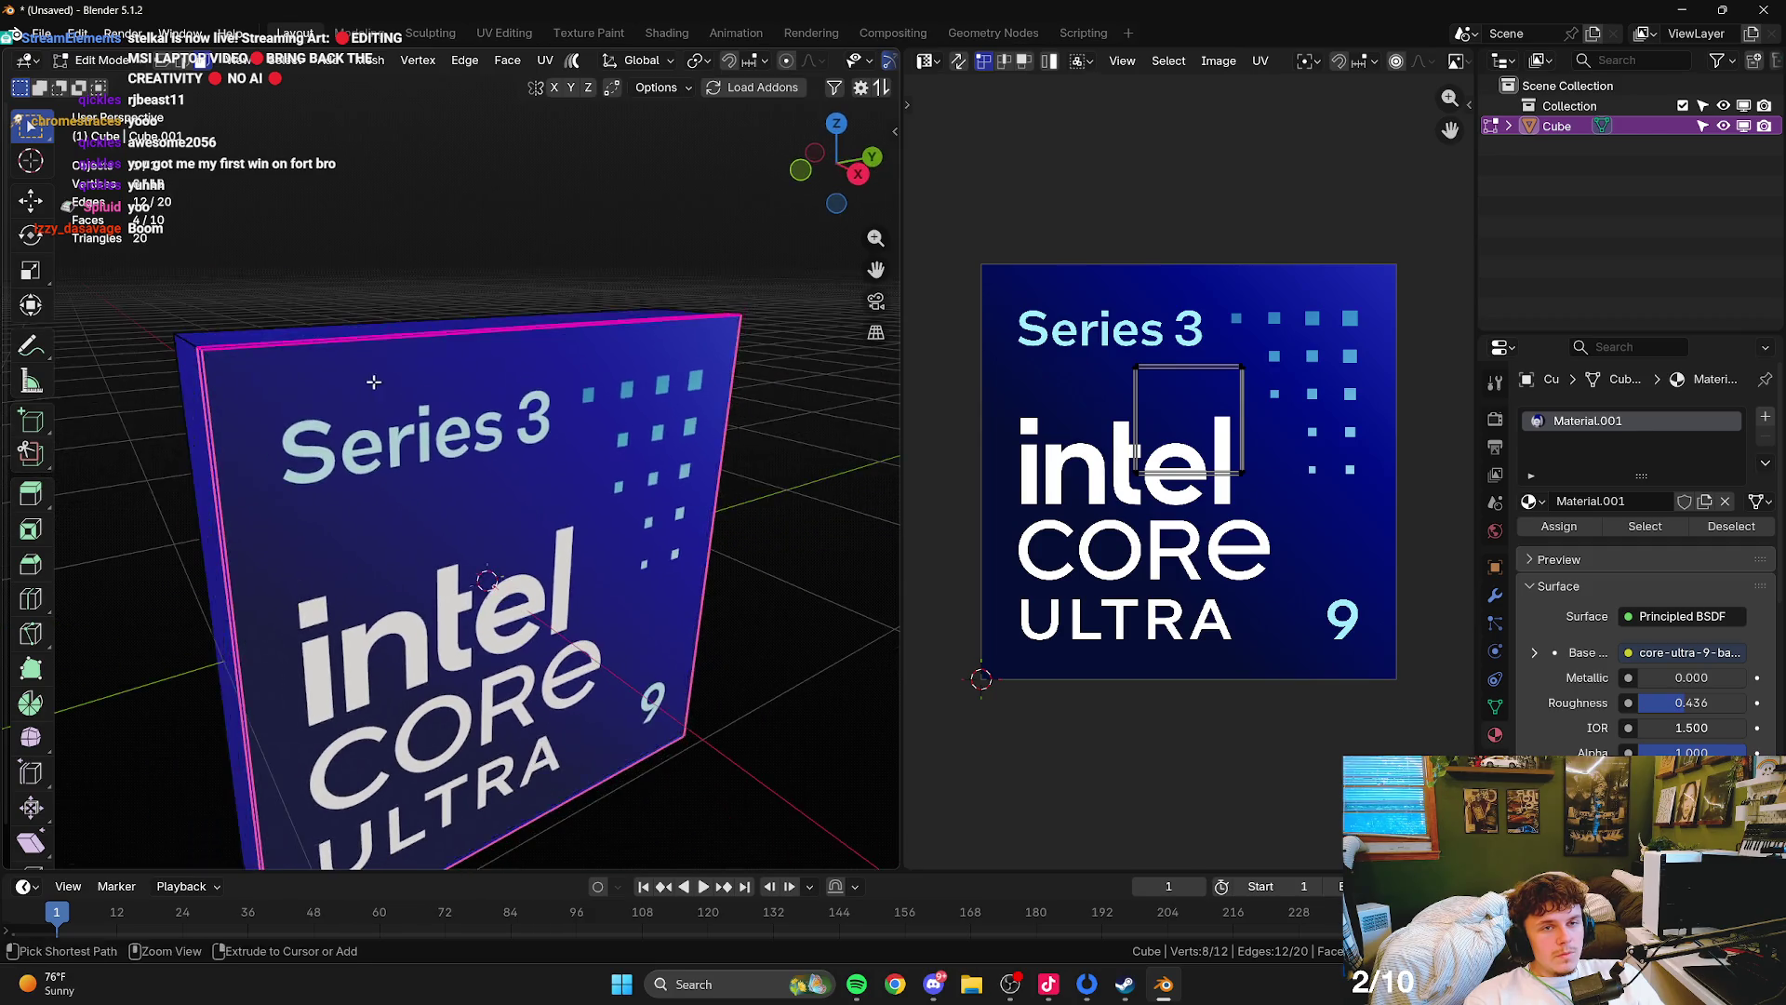
- Extrude the rim faces along their normals to form a raised border
{"action": "left_click", "coordinate": [232, 392], "text": "alt+shift"}
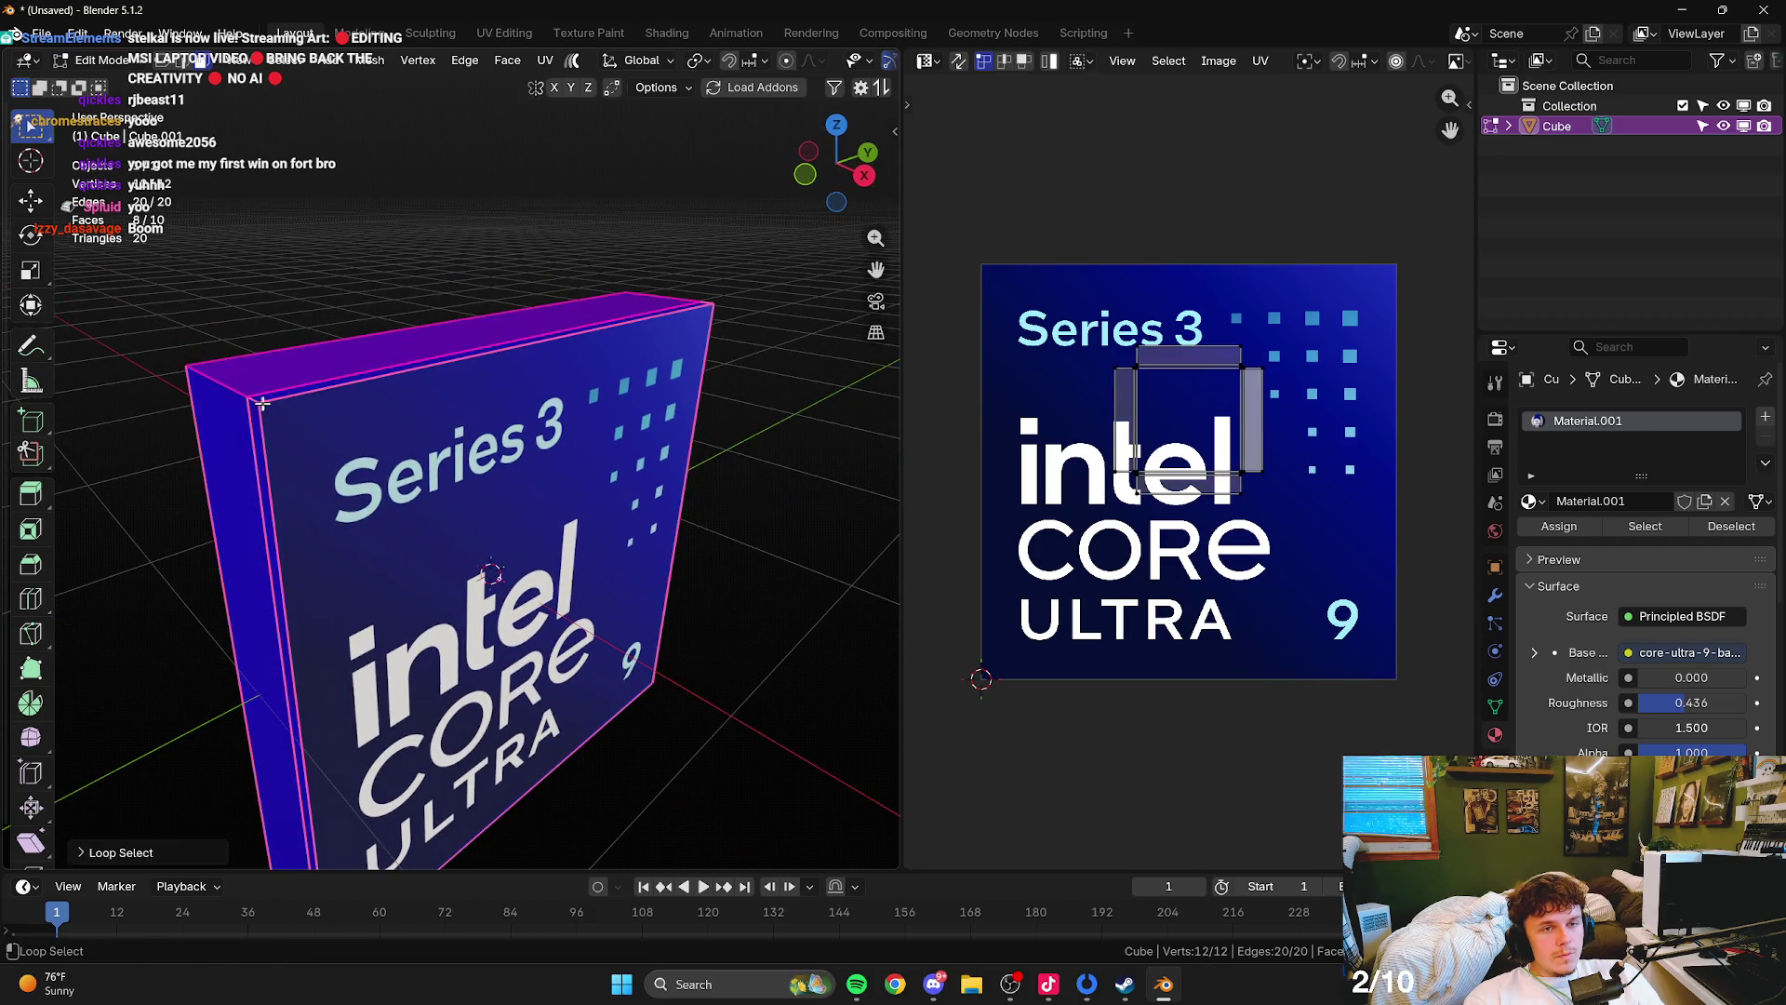
{"action": "right_click", "coordinate": [355, 406]}
{"action": "left_click", "coordinate": [359, 403]}
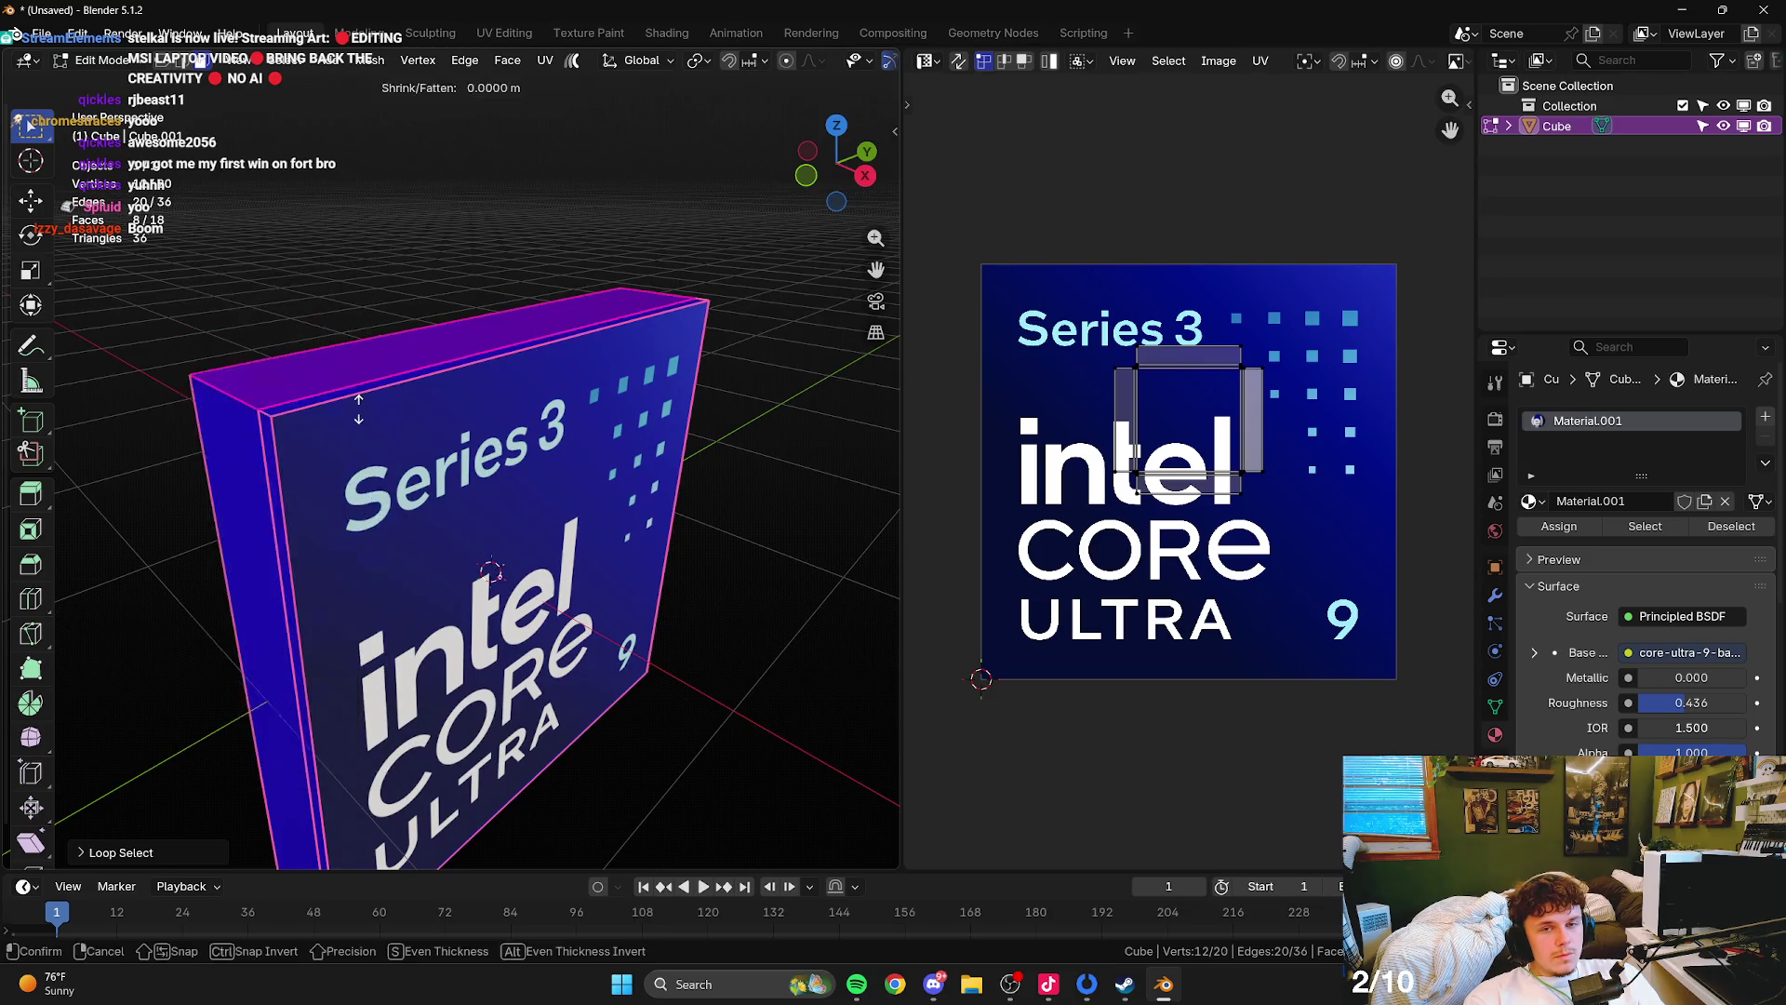
{"action": "left_click", "coordinate": [362, 406]}
{"action": "left_click", "coordinate": [260, 407], "text": "alt+shift"}
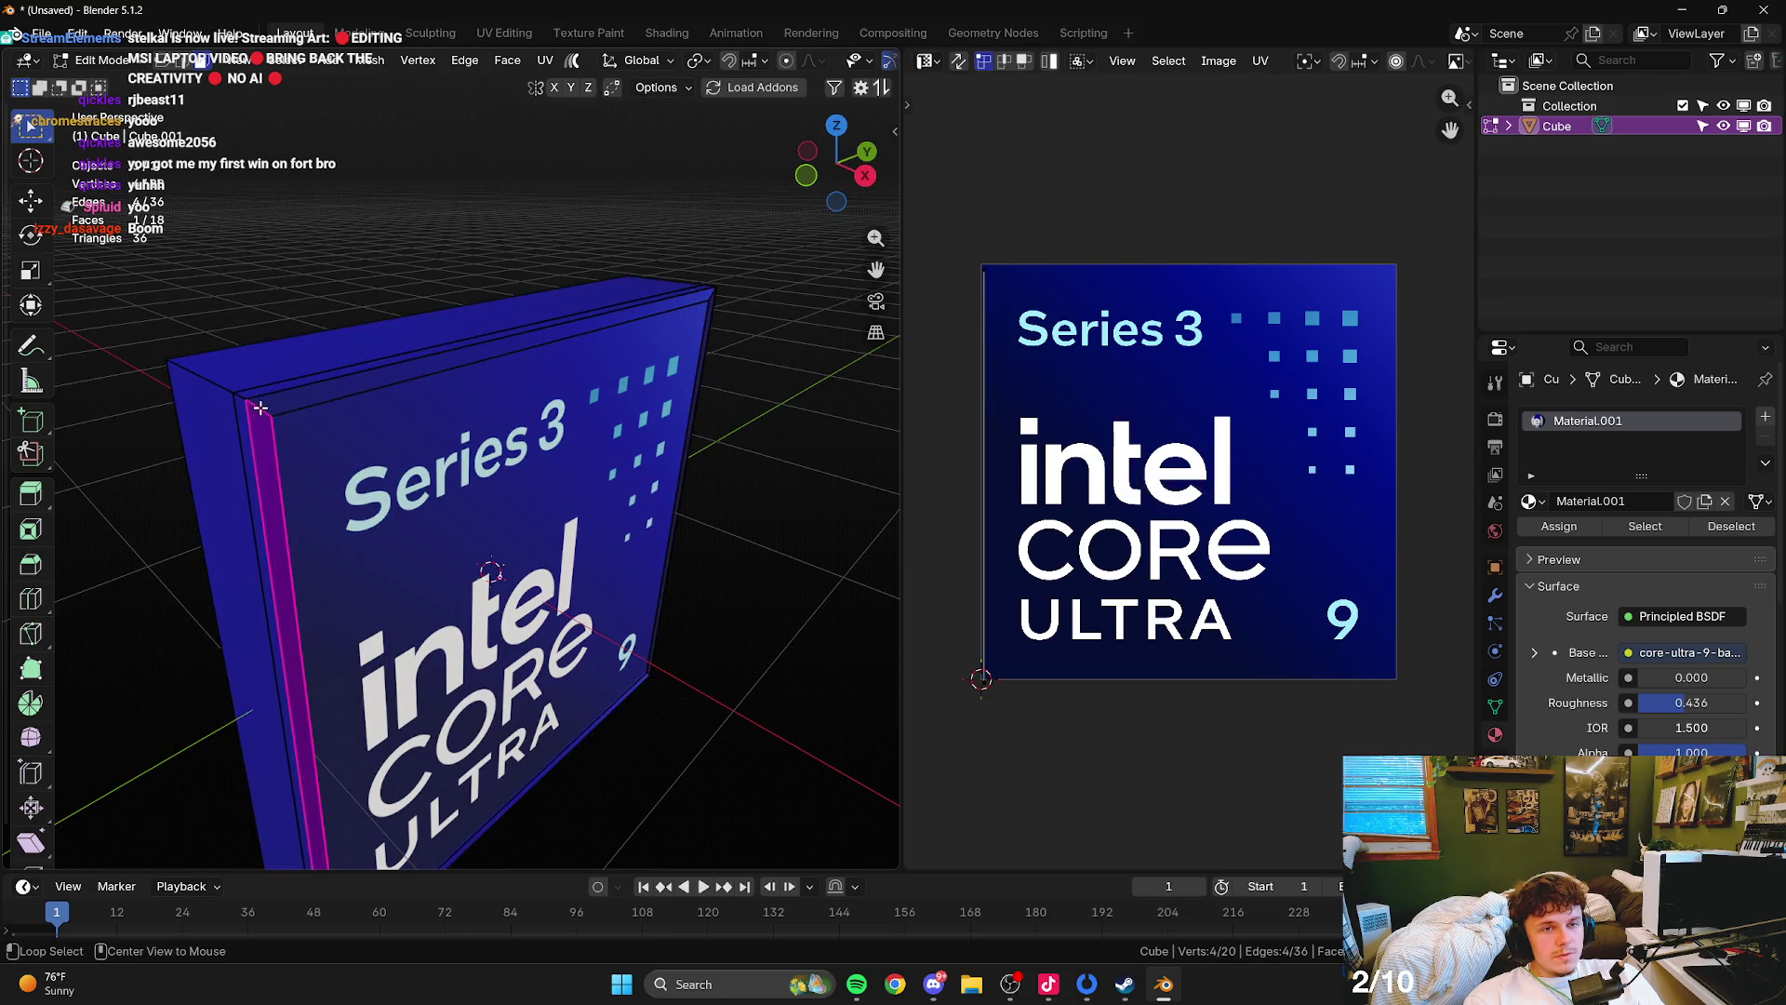
{"action": "mouse_move", "coordinate": [260, 407]}
{"action": "left_mouse_down"}
{"action": "mouse_move", "coordinate": [570, 421]}
{"action": "mouse_move", "coordinate": [533, 379]}
{"action": "left_mouse_up"}
- Add loop cuts near the badge corner and subdivide the box with Ctrl+2
{"action": "key", "text": "Tab"}
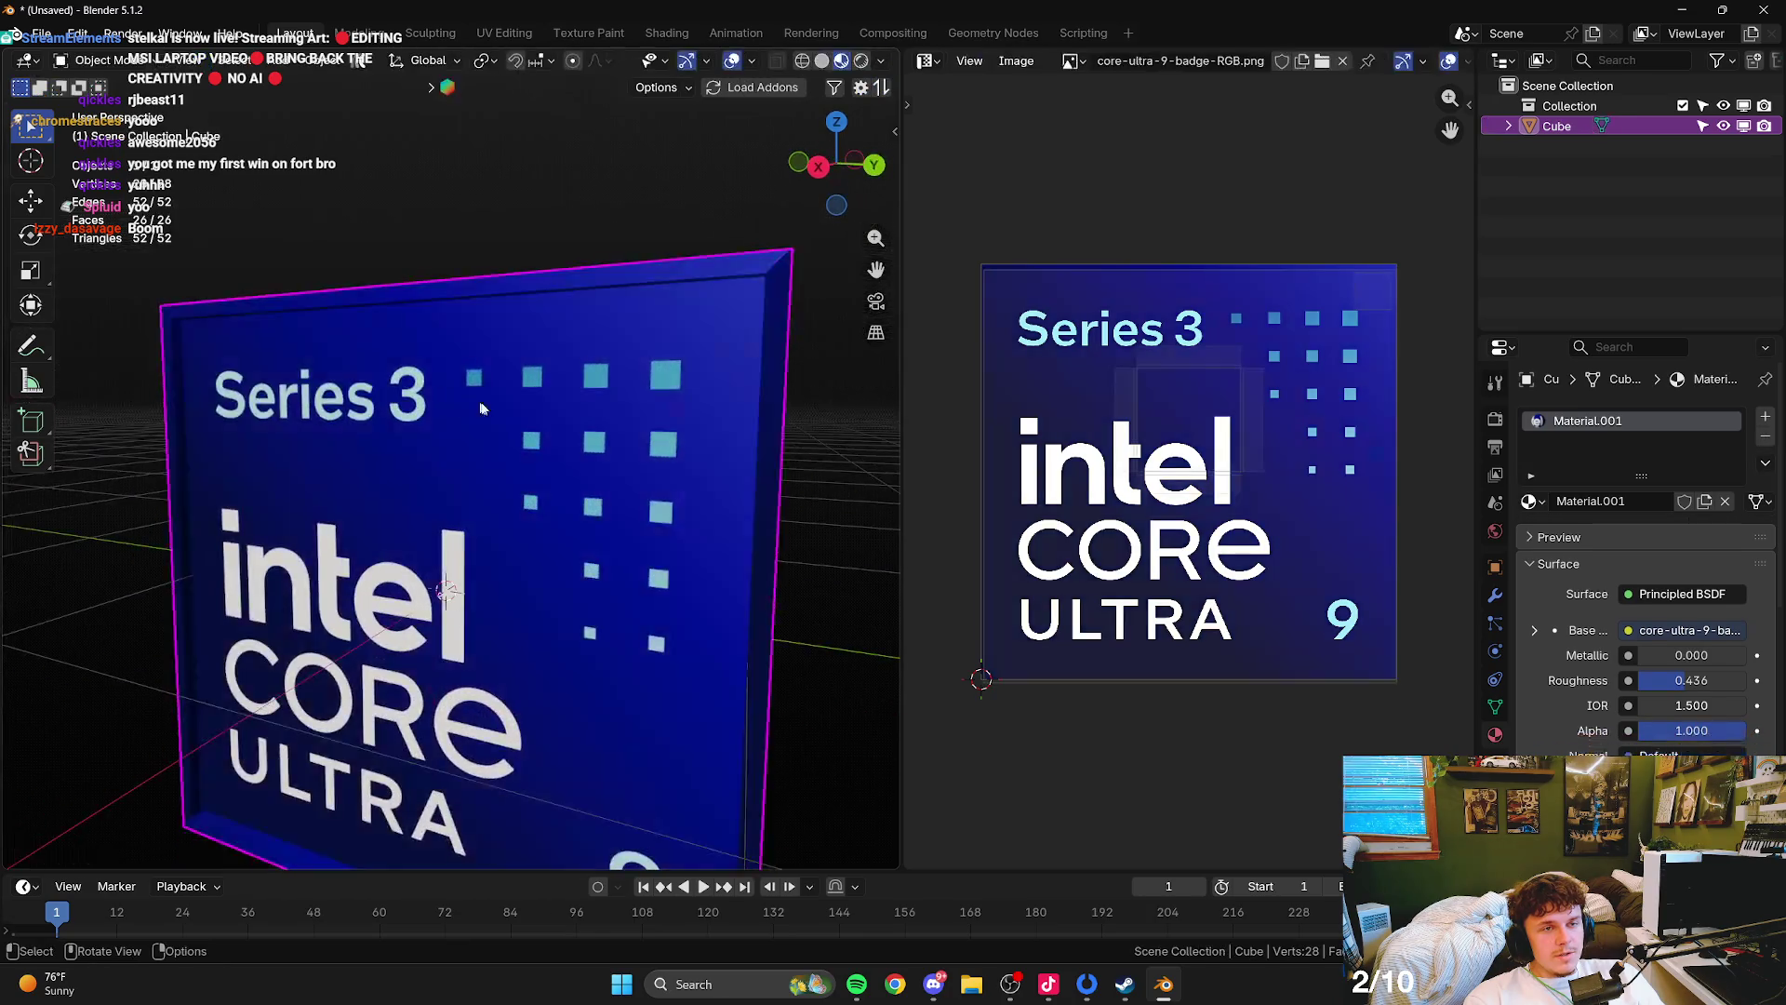
{"action": "key", "text": "Tab"}
{"action": "scroll", "coordinate": [465, 511], "scroll_direction": "up", "scroll_amount": 6}
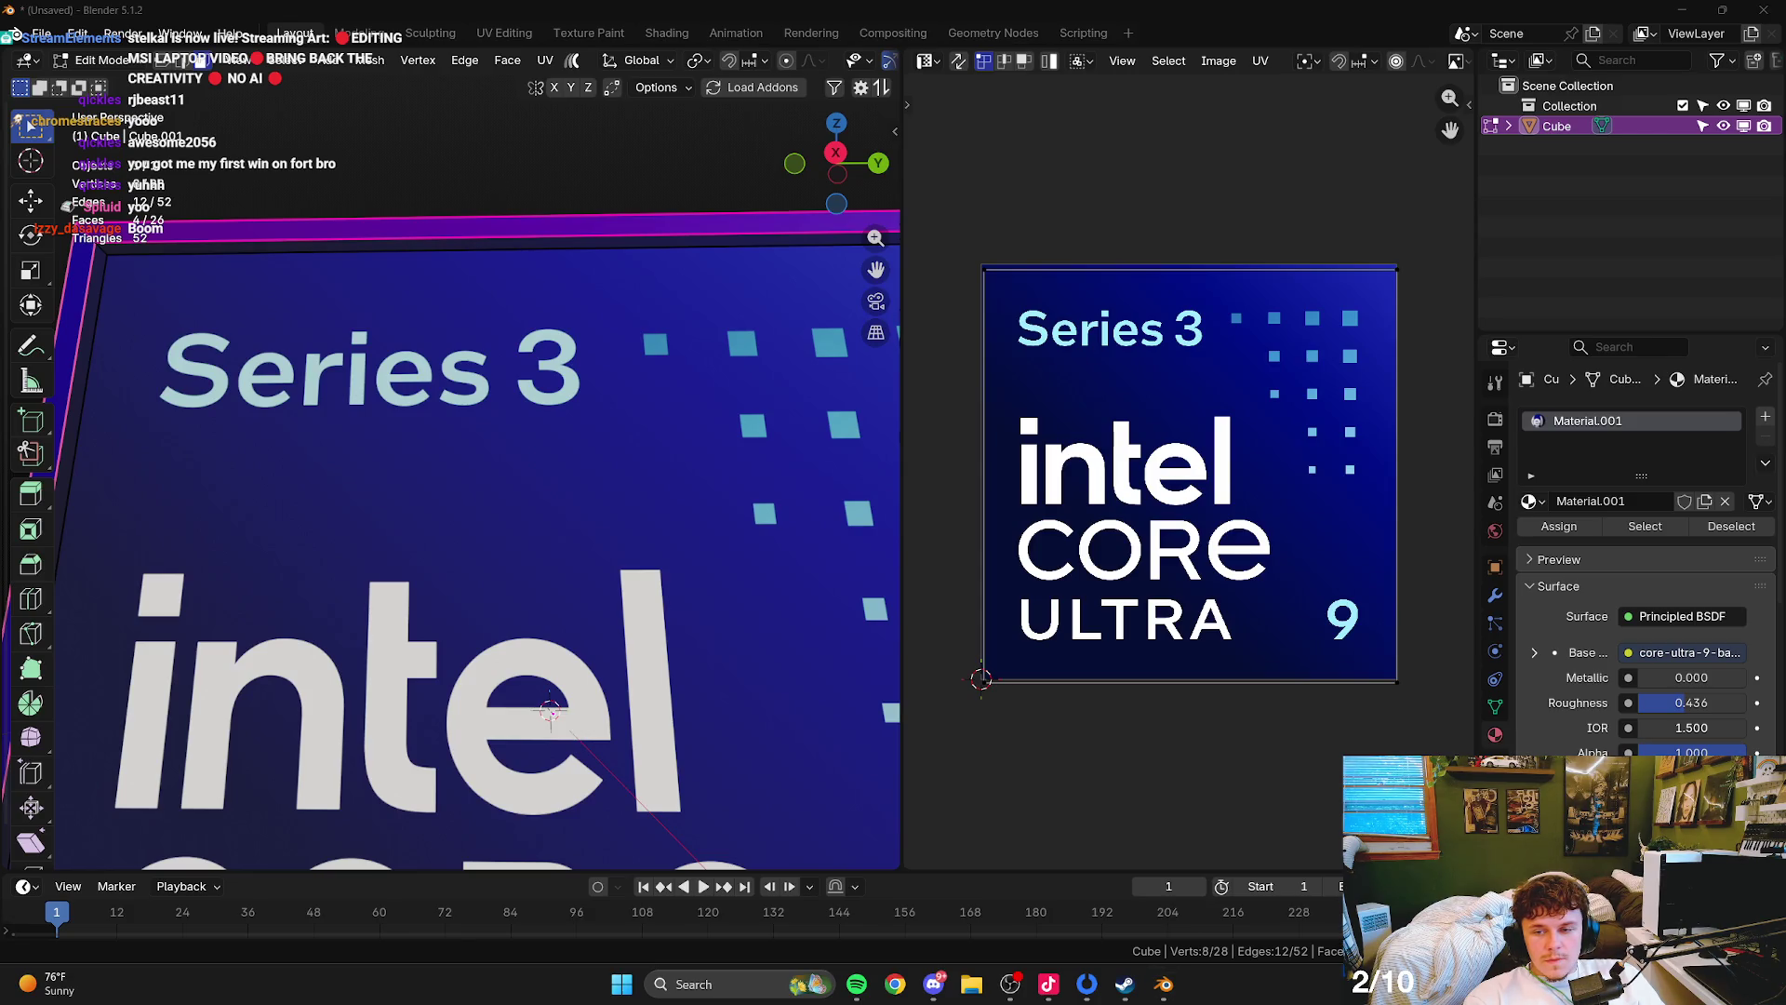
{"action": "left_click_drag", "start_coordinate": [192, 656], "coordinate": [325, 544]}
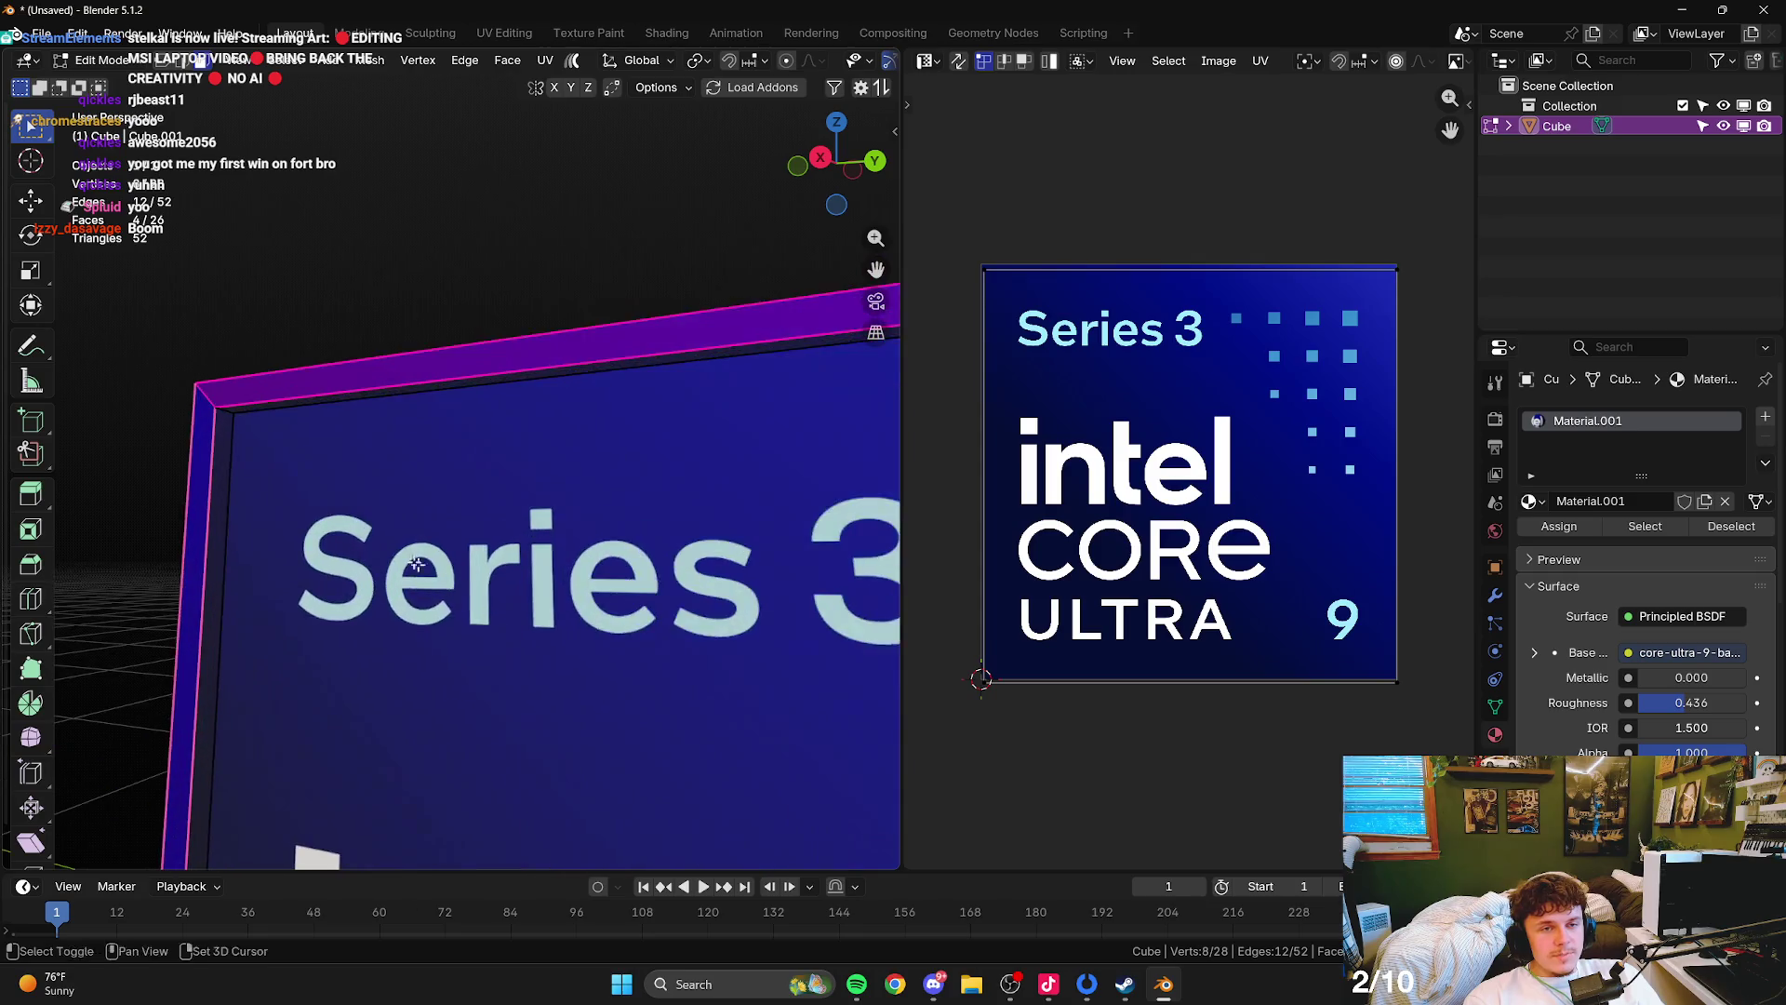
{"action": "key", "text": "ctrl+r"}
{"action": "left_click", "coordinate": [182, 629]}
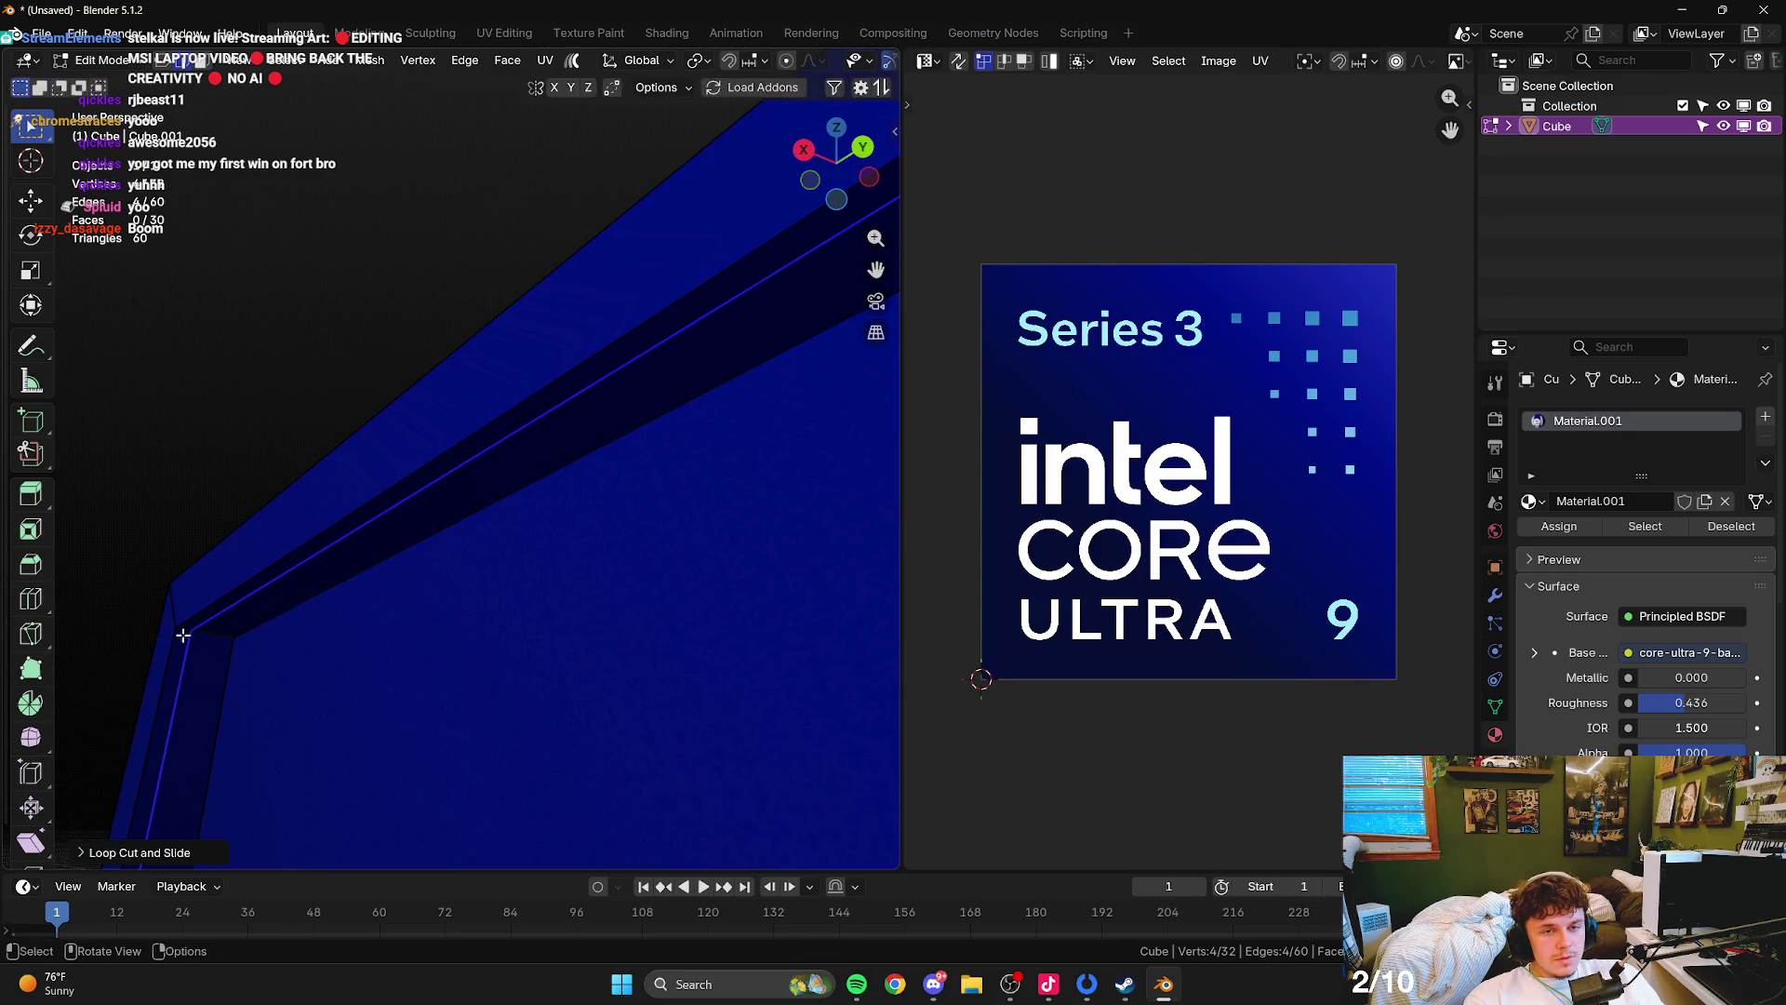
{"action": "left_click", "coordinate": [176, 618]}
{"action": "left_click_drag", "start_coordinate": [181, 629], "coordinate": [449, 646]}
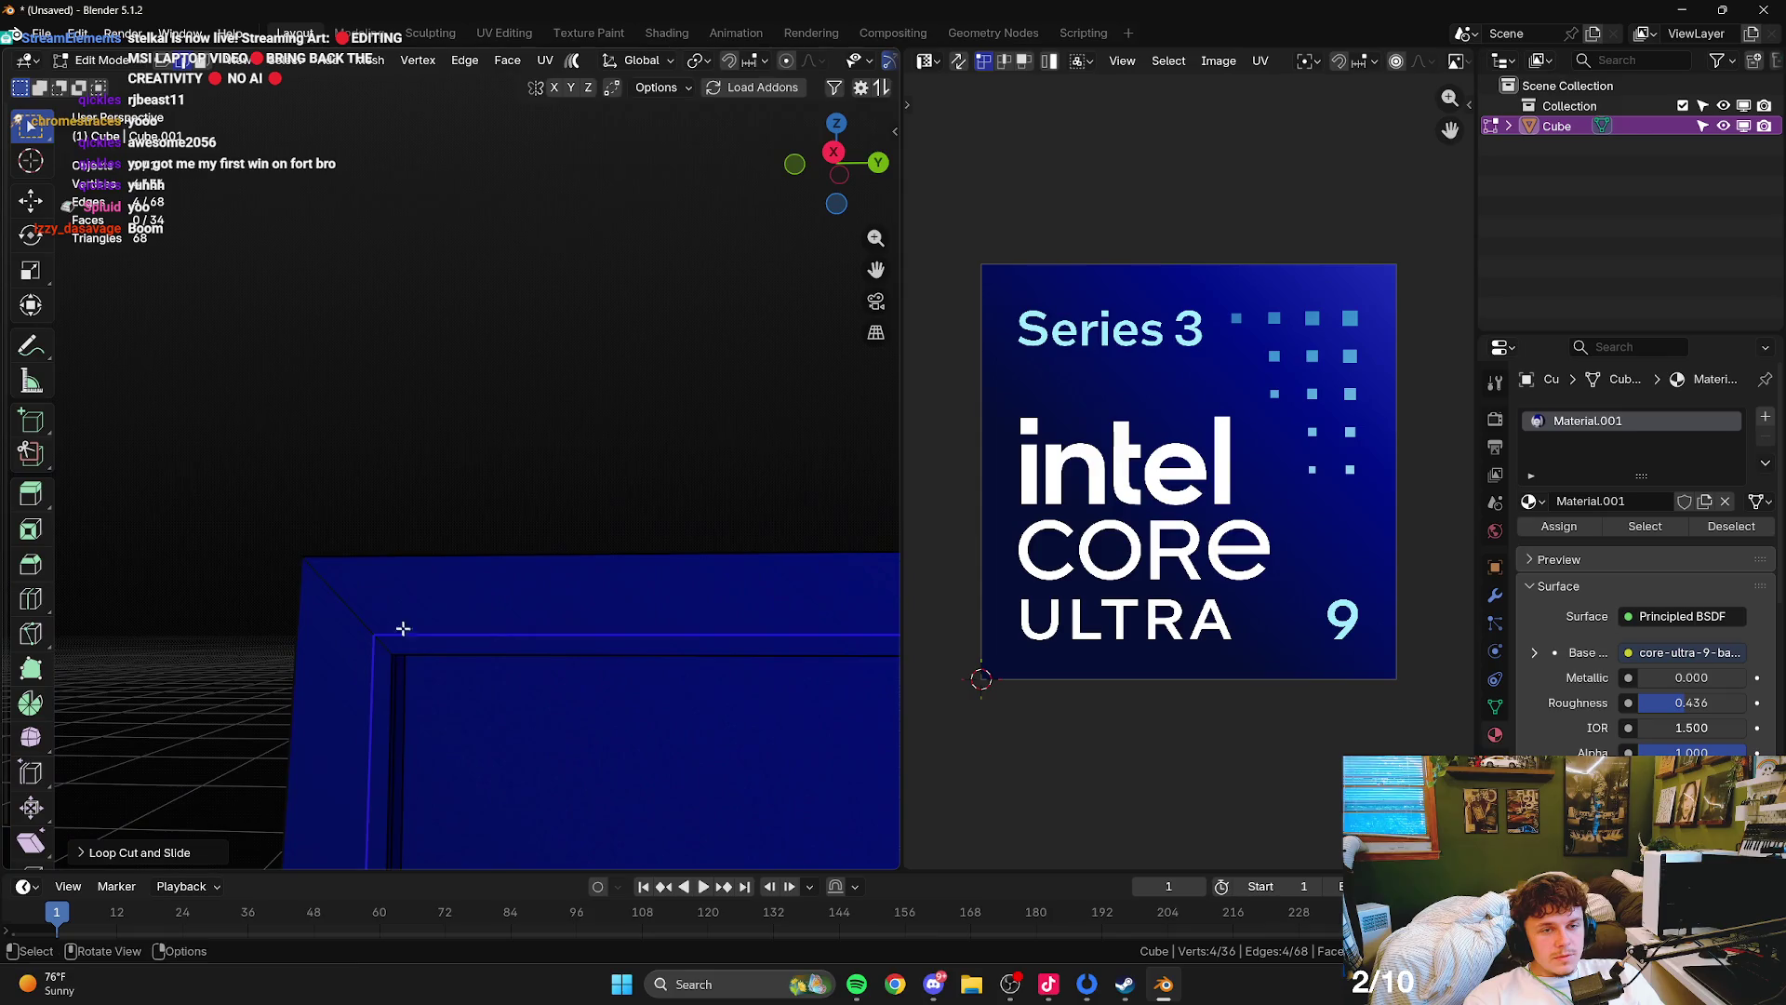
{"action": "left_click", "coordinate": [449, 647]}
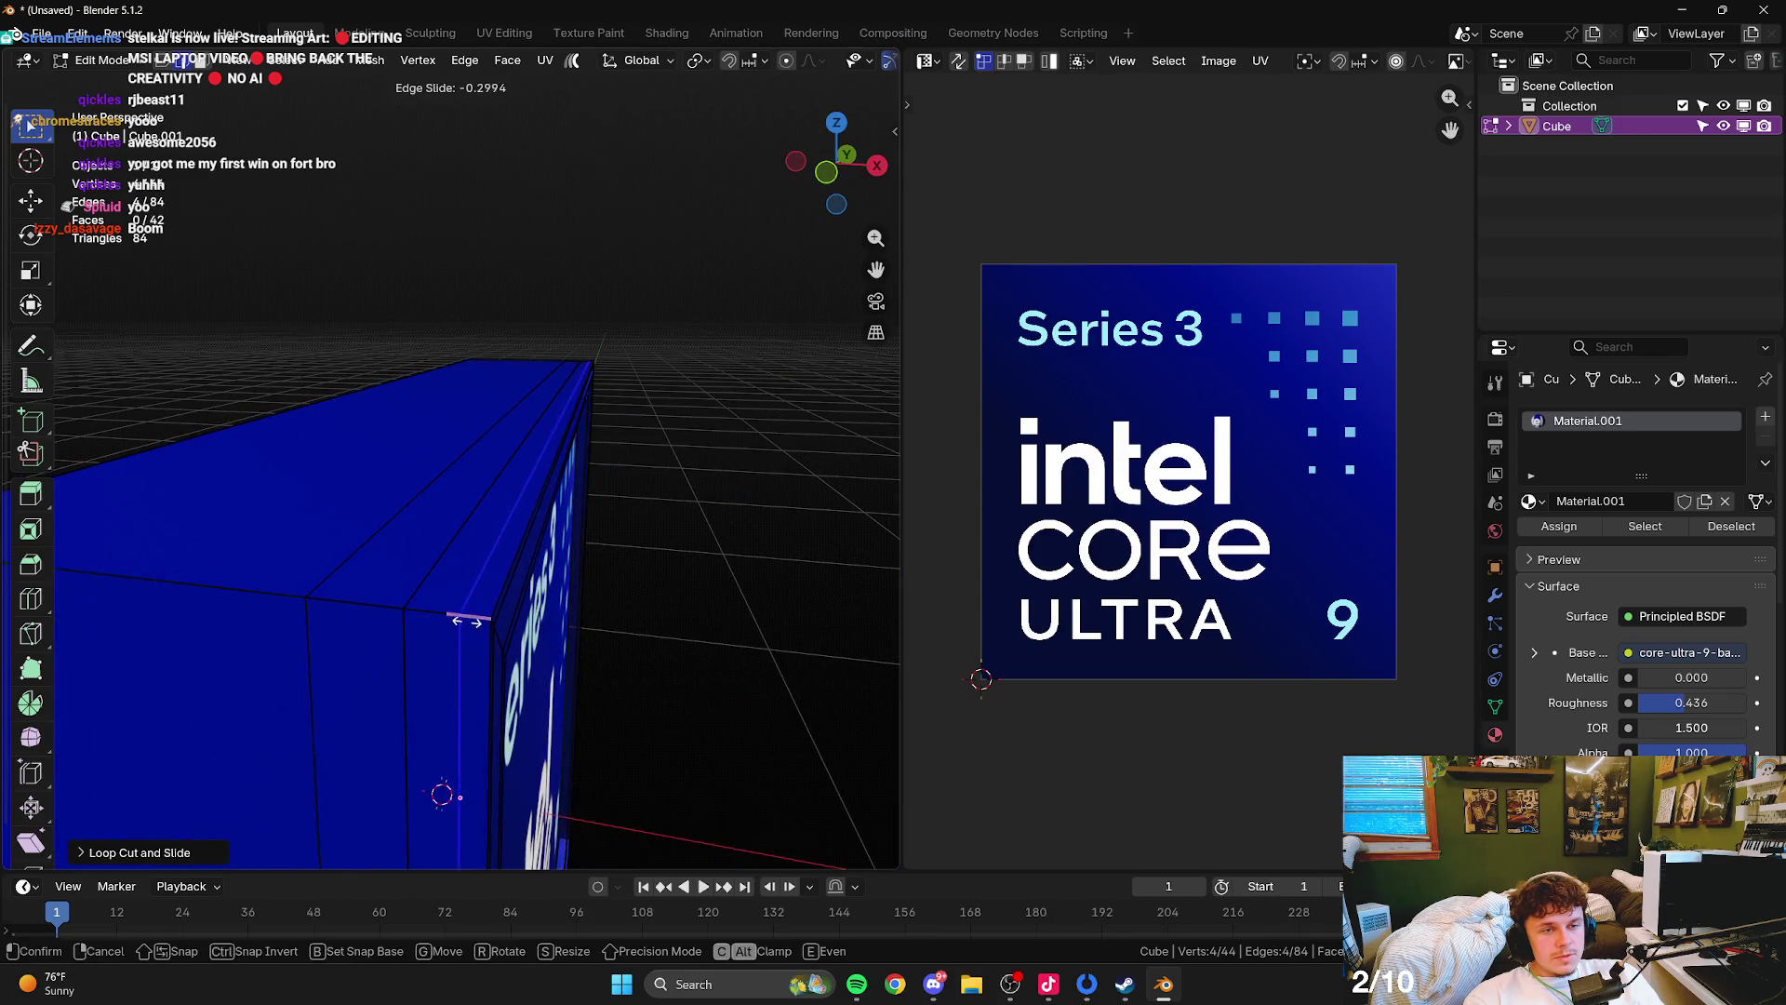
{"action": "key", "text": "Tab"}
{"action": "key", "text": "ctrl+2"}
- Undo the subdivision and extra loop cuts back to the bordered frame mesh
{"action": "scroll", "coordinate": [521, 609], "scroll_direction": "down", "scroll_amount": 3}
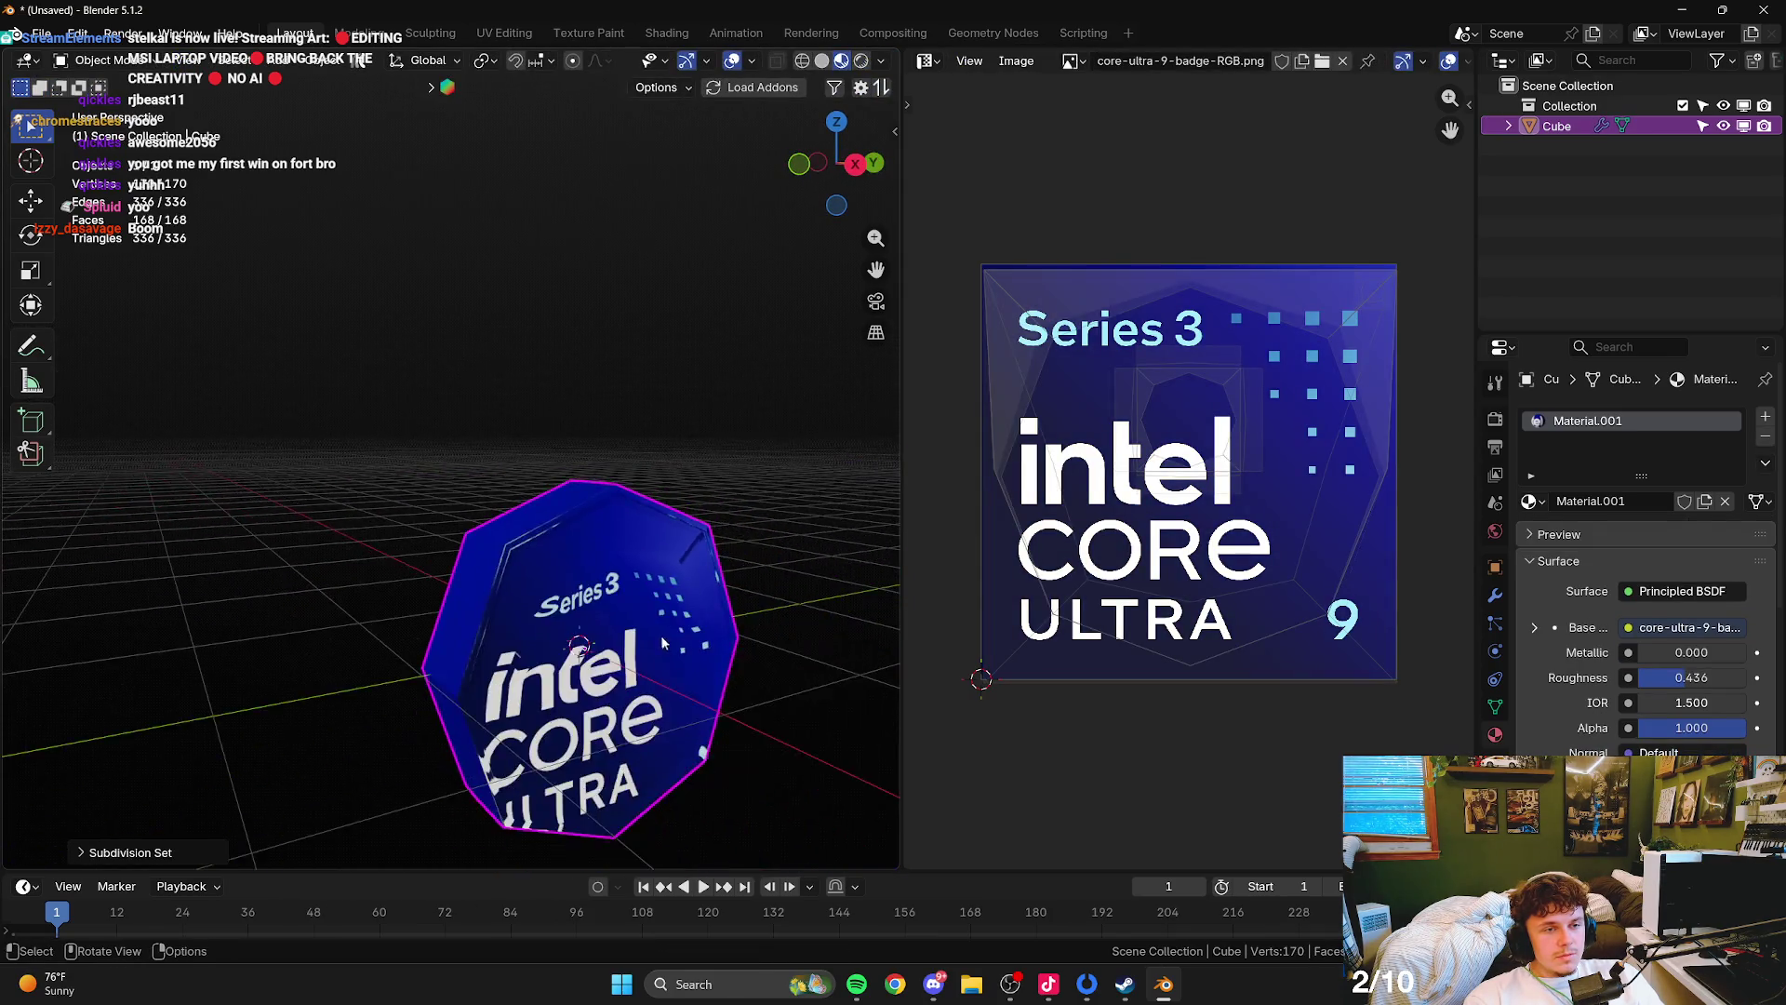
{"action": "scroll", "coordinate": [558, 610], "scroll_direction": "up", "scroll_amount": 4}
{"action": "key", "text": "ctrl+z"}
{"action": "scroll", "coordinate": [558, 596], "scroll_direction": "up", "scroll_amount": 2}
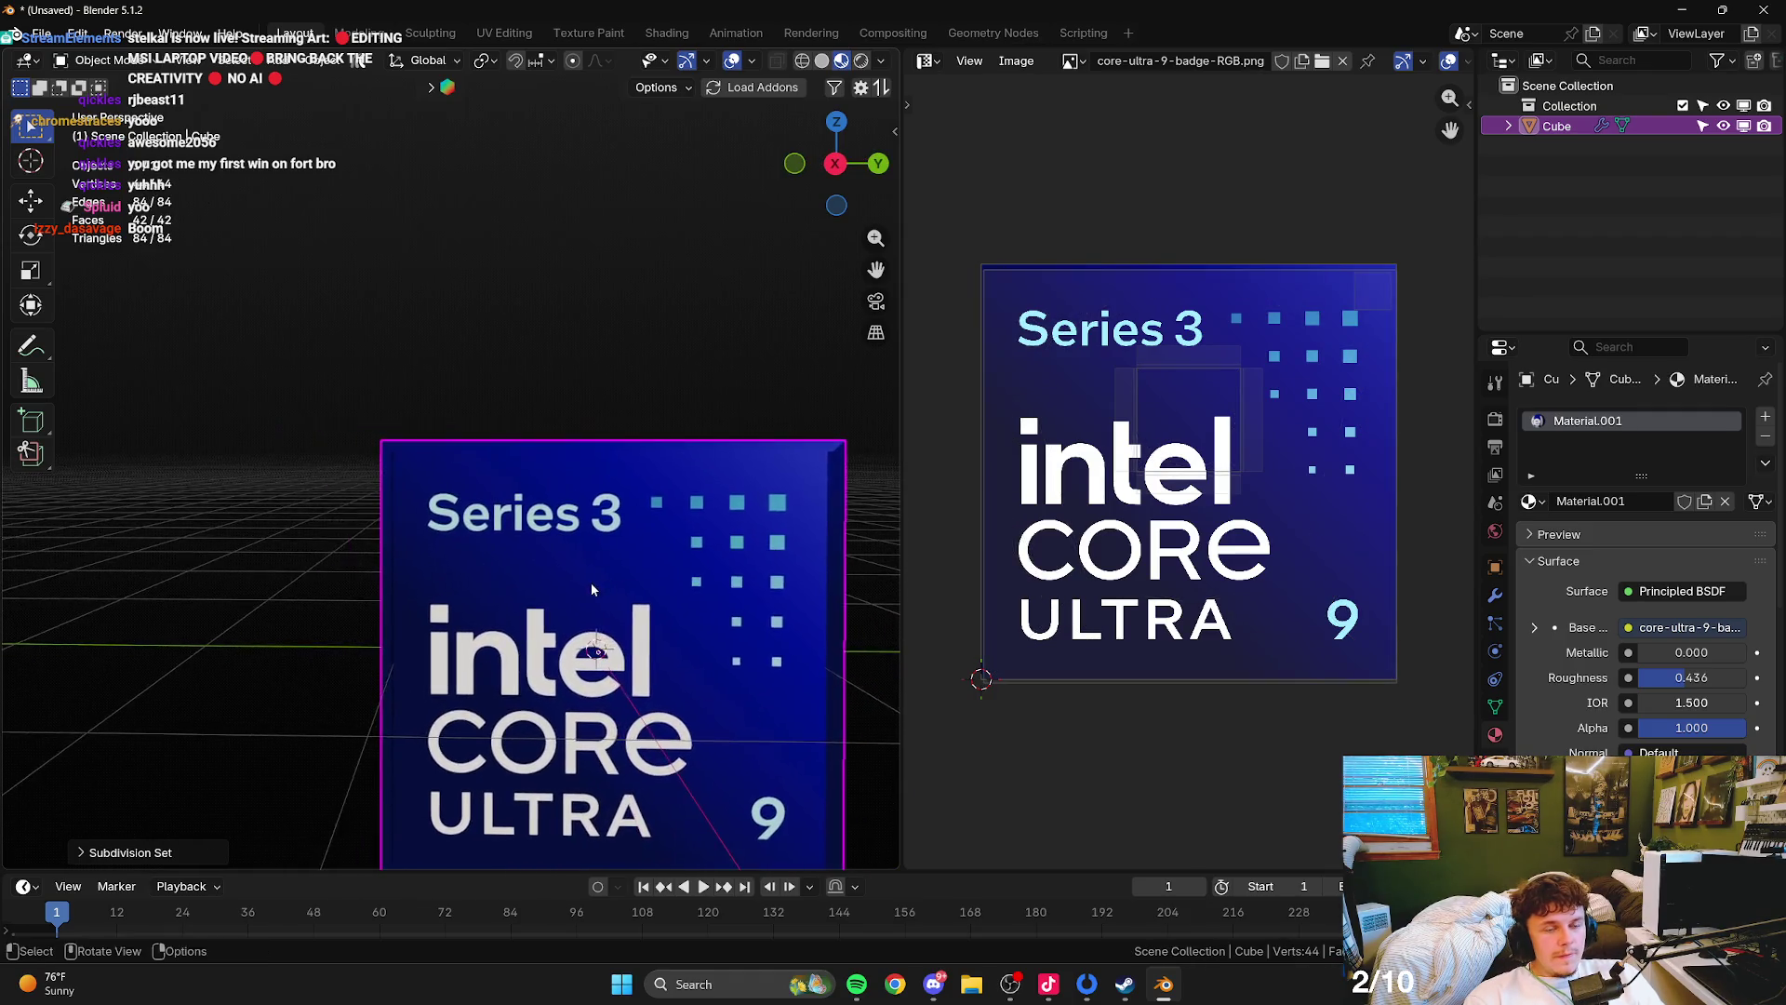
{"action": "key", "text": "Tab"}
{"action": "scroll", "coordinate": [554, 546], "scroll_direction": "up", "scroll_amount": 4}
{"action": "scroll", "coordinate": [555, 546], "scroll_direction": "down", "scroll_amount": 3}
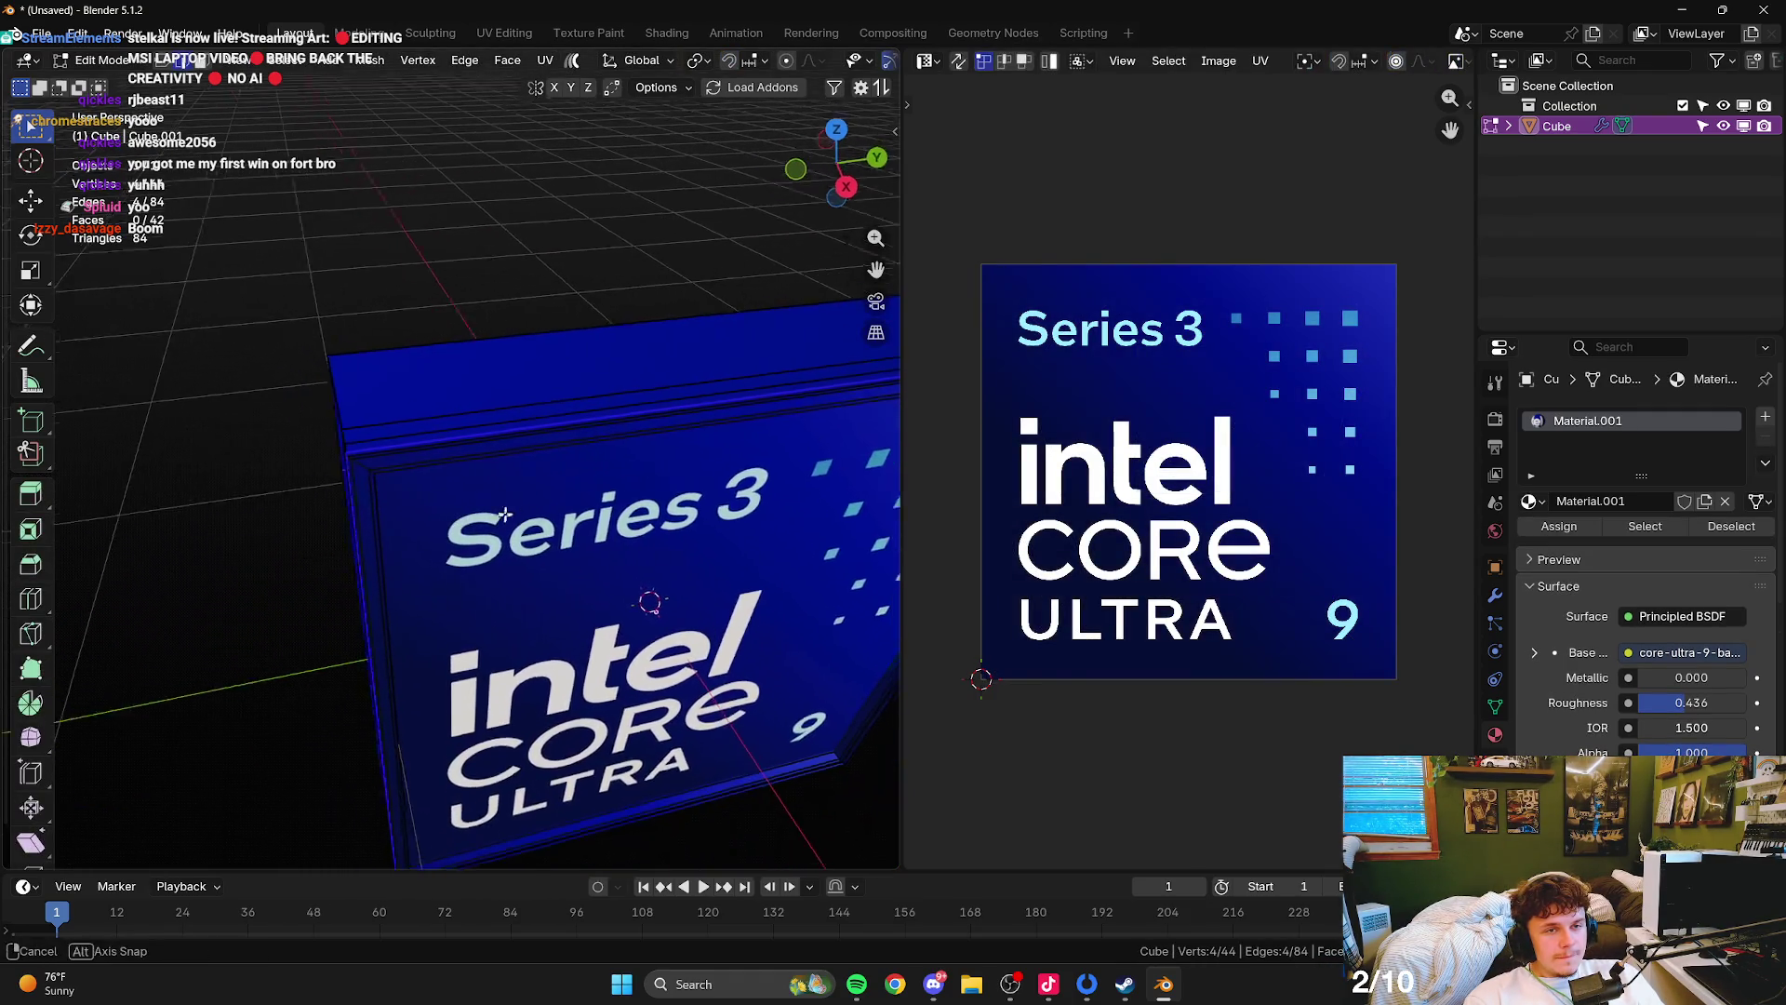
{"action": "key", "text": "ctrl+2"}
{"action": "key", "text": "ctrl+z"}
{"action": "key", "text": "ctrl+2"}
{"action": "key", "text": "ctrl+z"}
{"action": "key", "text": "ctrl+z"}
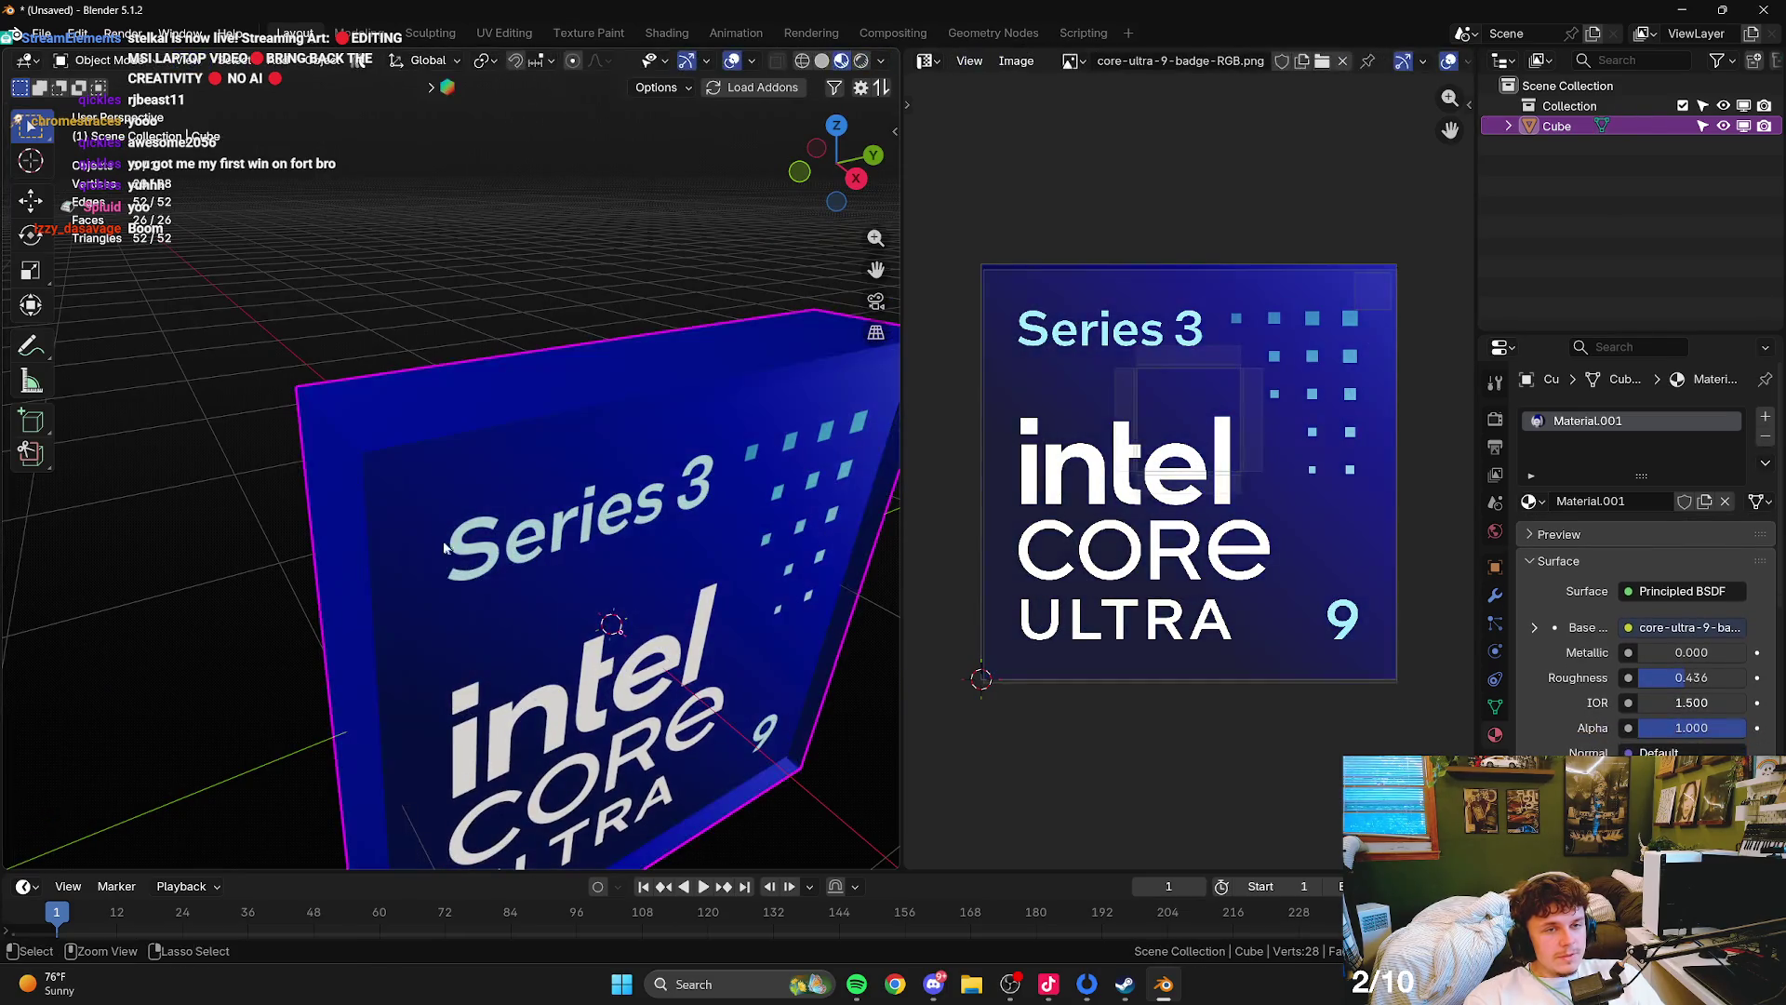
{"action": "scroll", "coordinate": [484, 465], "scroll_direction": "up", "scroll_amount": 2}
{"action": "scroll", "coordinate": [438, 446], "scroll_direction": "up", "scroll_amount": 3}
{"action": "scroll", "coordinate": [374, 426], "scroll_direction": "up", "scroll_amount": 2}
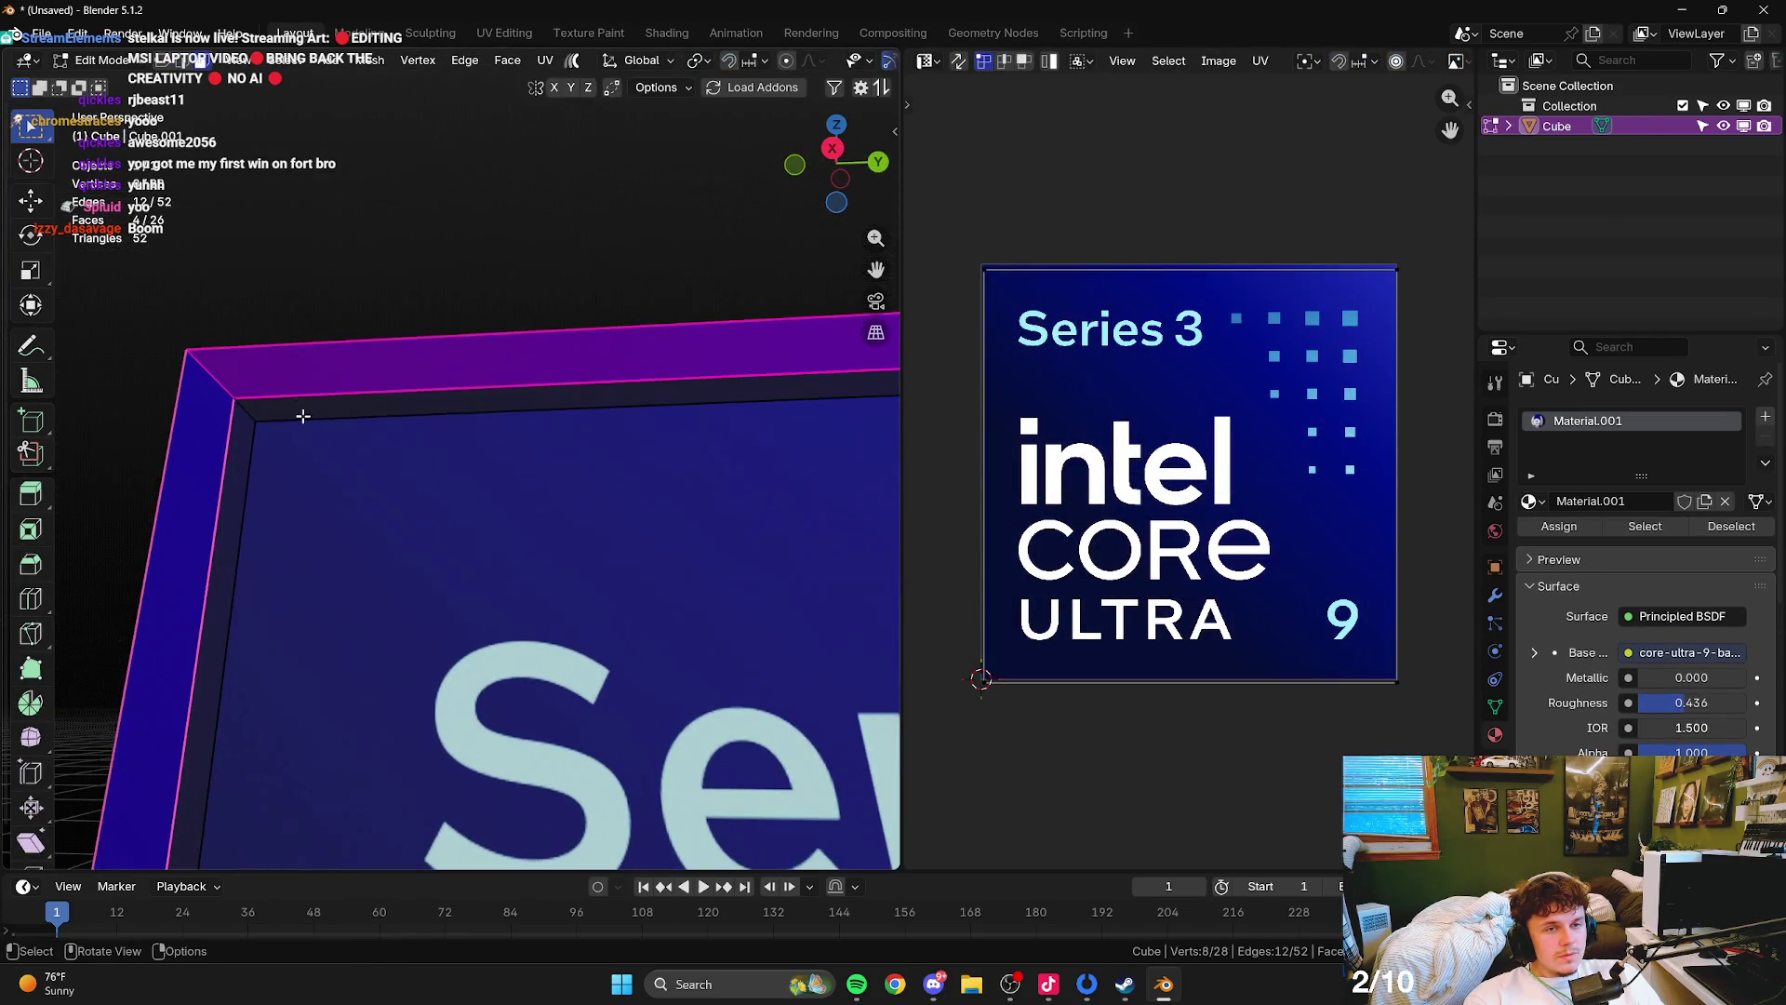
- Select the edge loops around the badge's front border
{"action": "left_click", "coordinate": [298, 409]}
{"action": "left_click", "coordinate": [203, 444], "text": "alt"}
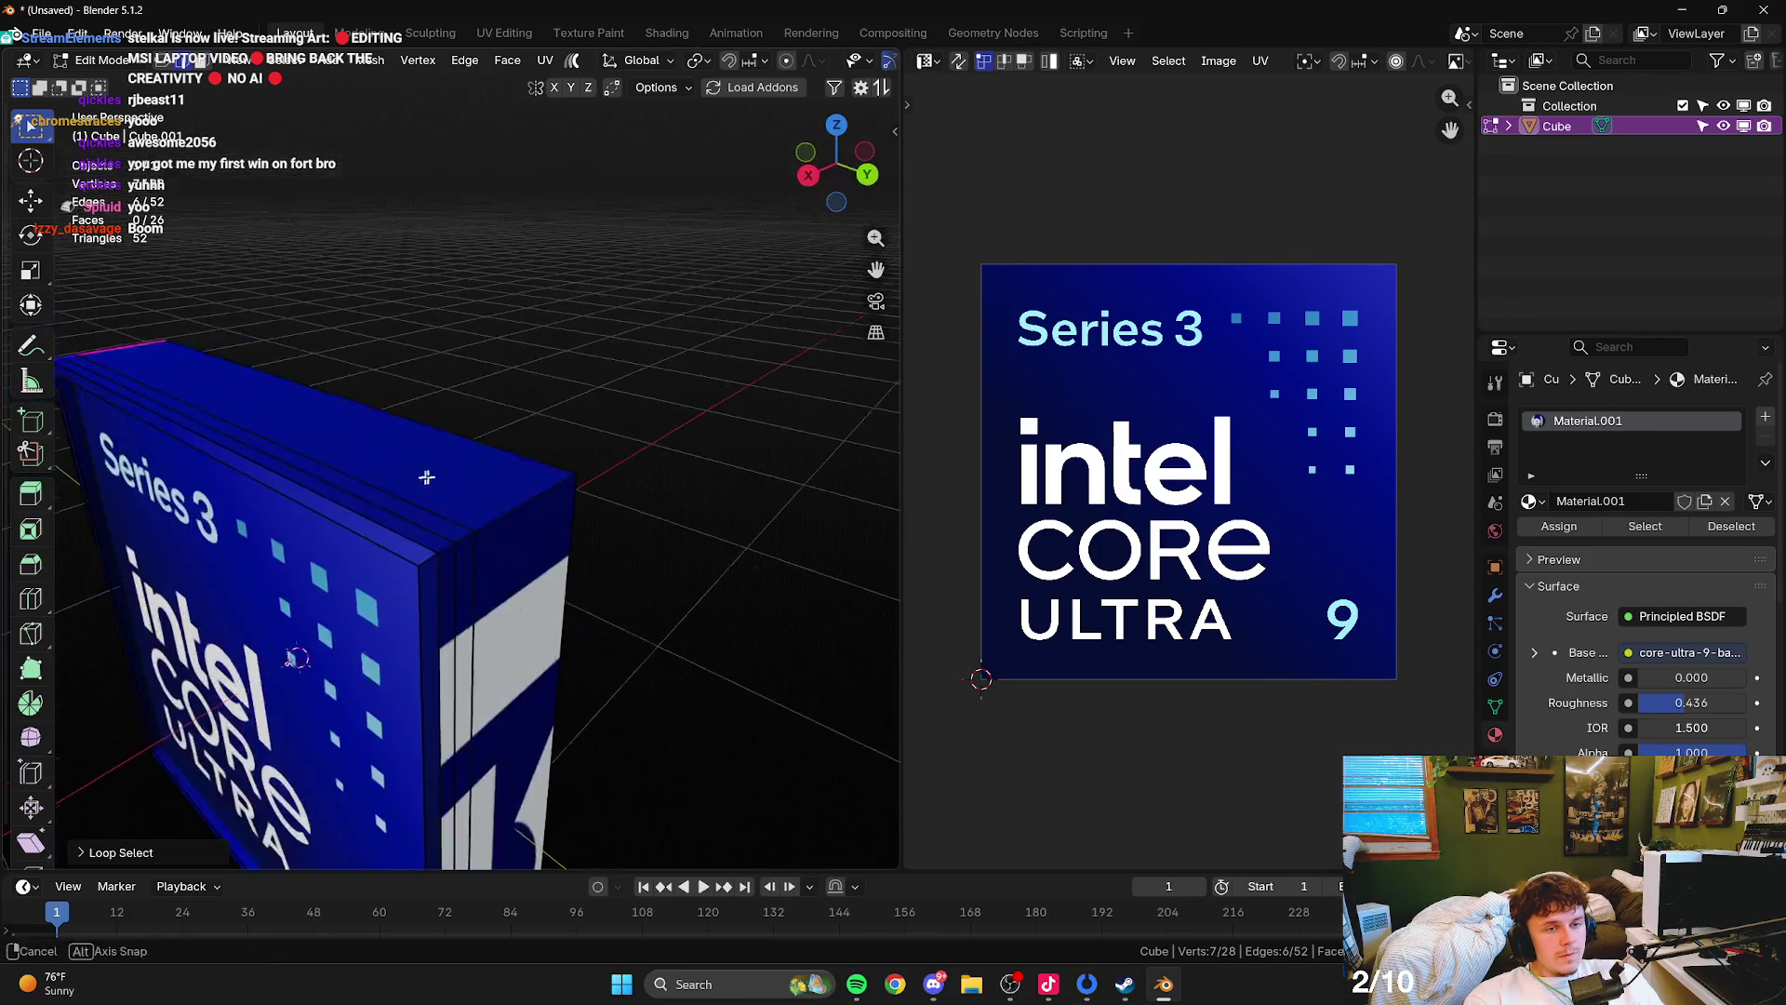
{"action": "left_click", "coordinate": [517, 509], "text": "alt+shift"}
{"action": "scroll", "coordinate": [558, 521], "scroll_direction": "up", "scroll_amount": 3}
{"action": "mouse_move", "coordinate": [574, 558]}
{"action": "left_mouse_down"}
{"action": "mouse_move", "coordinate": [378, 477]}
{"action": "mouse_move", "coordinate": [494, 427]}
{"action": "mouse_move", "coordinate": [596, 307]}
{"action": "left_mouse_up"}
{"action": "left_click", "coordinate": [494, 427], "text": "alt+shift"}
{"action": "scroll", "coordinate": [839, 65], "scroll_direction": "down", "scroll_amount": 3}
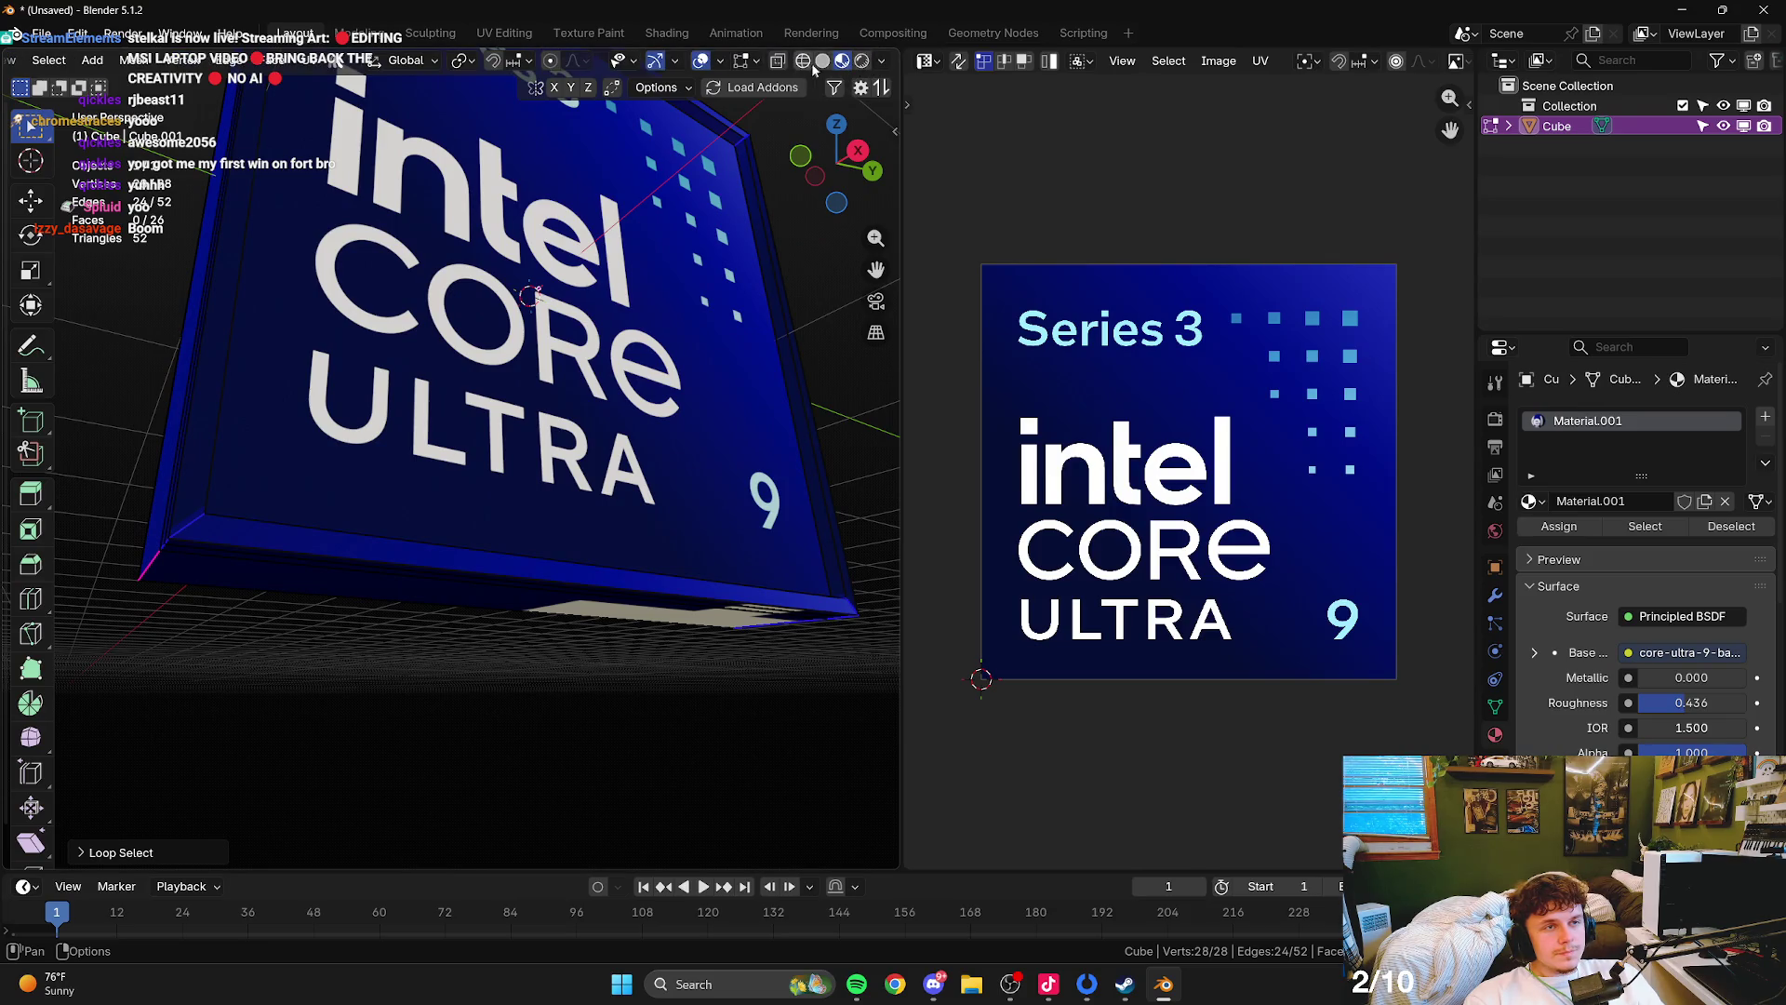
- Bevel the border edges with a 0.0422 m offset and 2 segments, then leave Edit Mode
{"action": "left_click", "coordinate": [823, 61]}
{"action": "left_click_drag", "start_coordinate": [538, 359], "coordinate": [518, 431]}
{"action": "key", "text": "ctrl+b"}
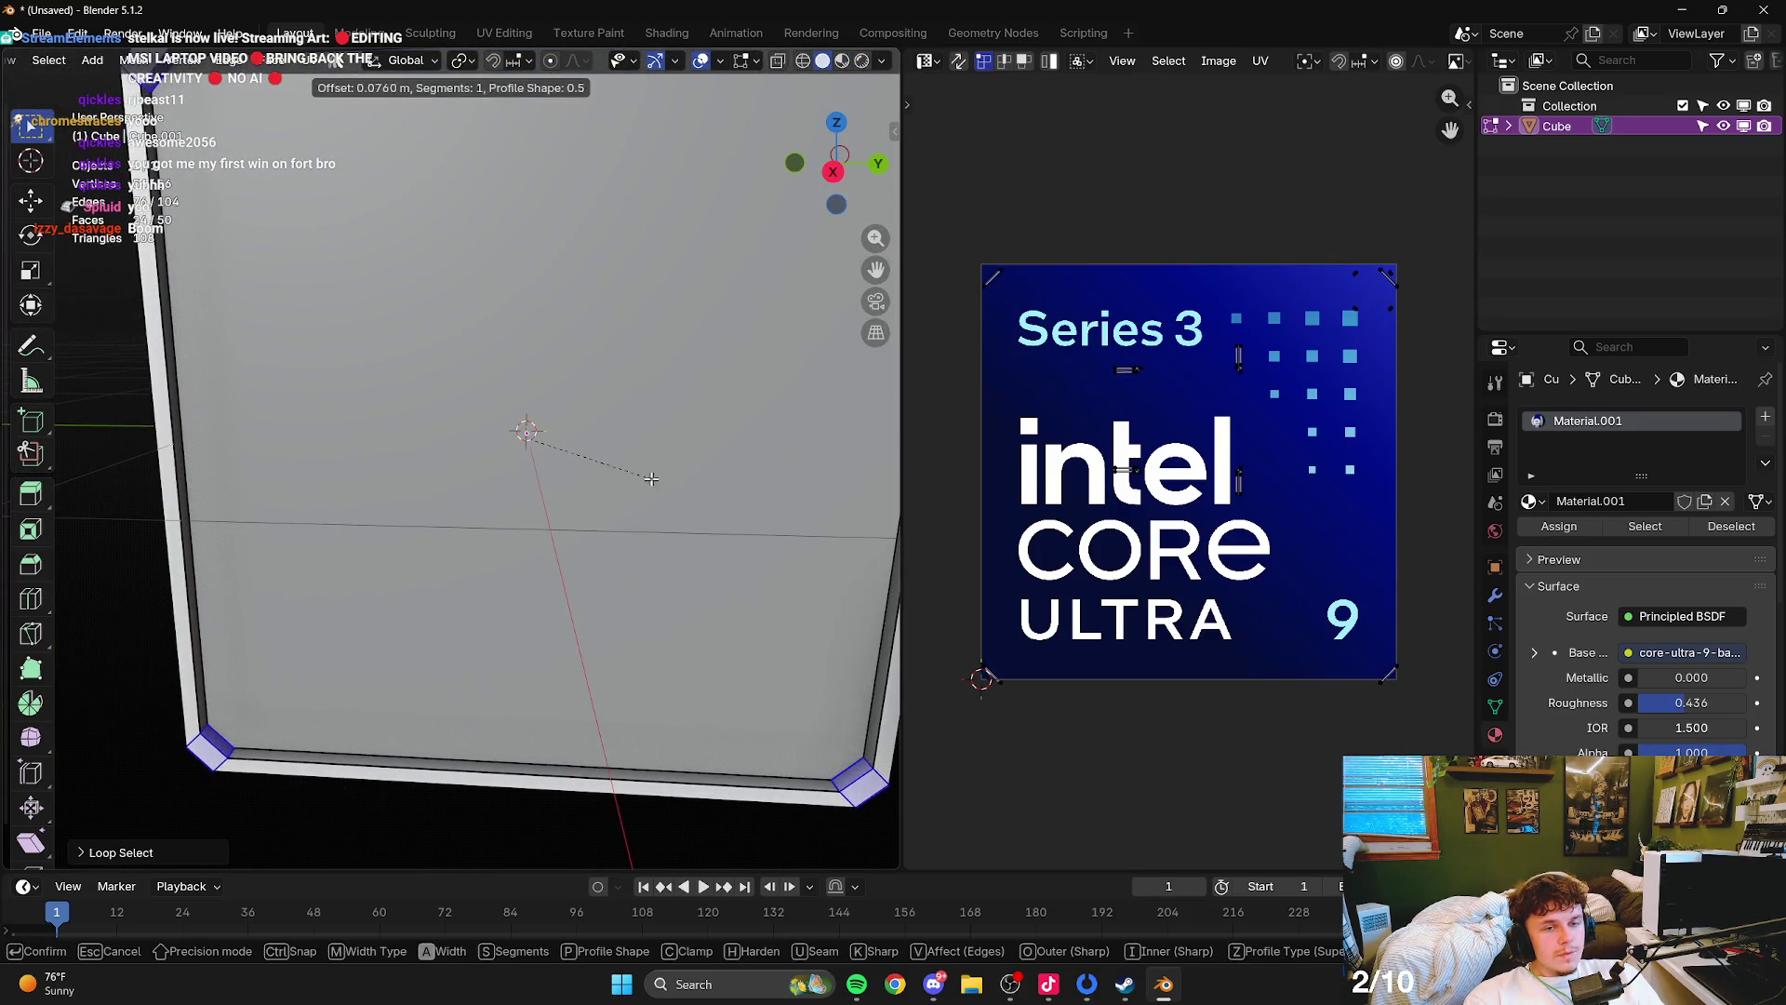
{"action": "scroll", "coordinate": [515, 436], "scroll_direction": "down", "scroll_amount": 3}
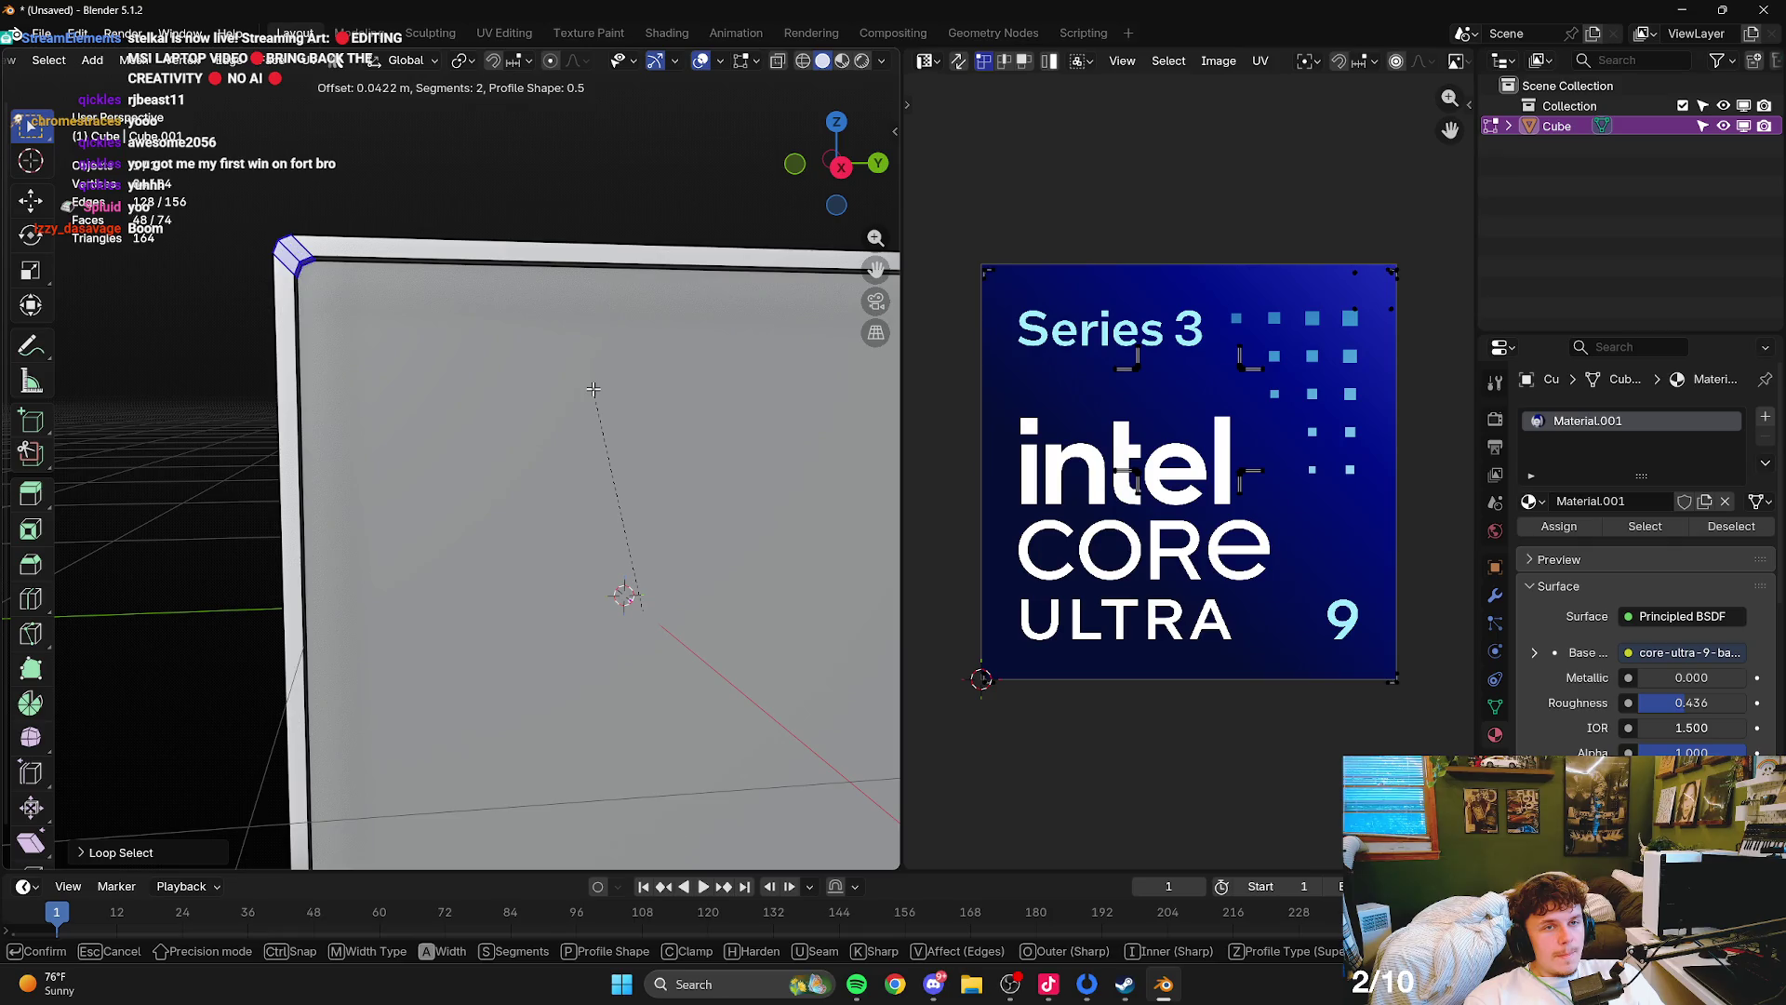
{"action": "left_click", "coordinate": [591, 394]}
{"action": "key", "text": "a"}
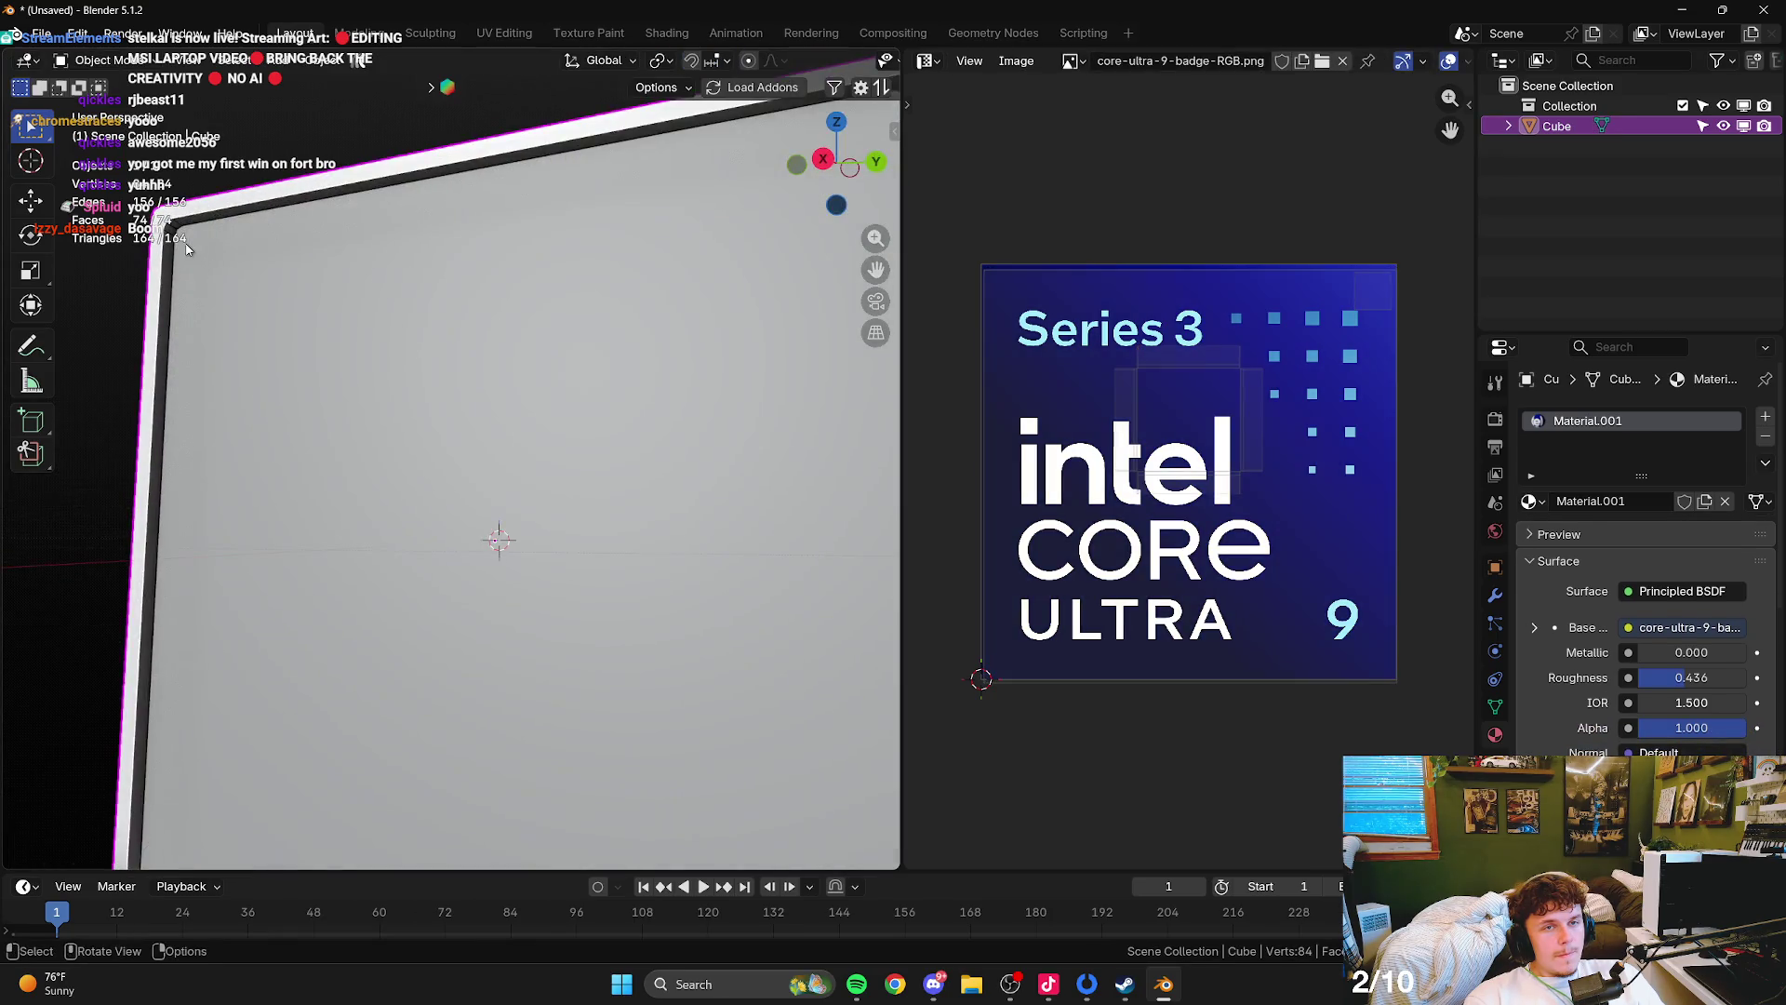
{"action": "key", "text": "Tab"}
- Preview the bevelled badge box with its material texture, ending in Object Mode
{"action": "scroll", "coordinate": [465, 419], "scroll_direction": "down", "scroll_amount": 3}
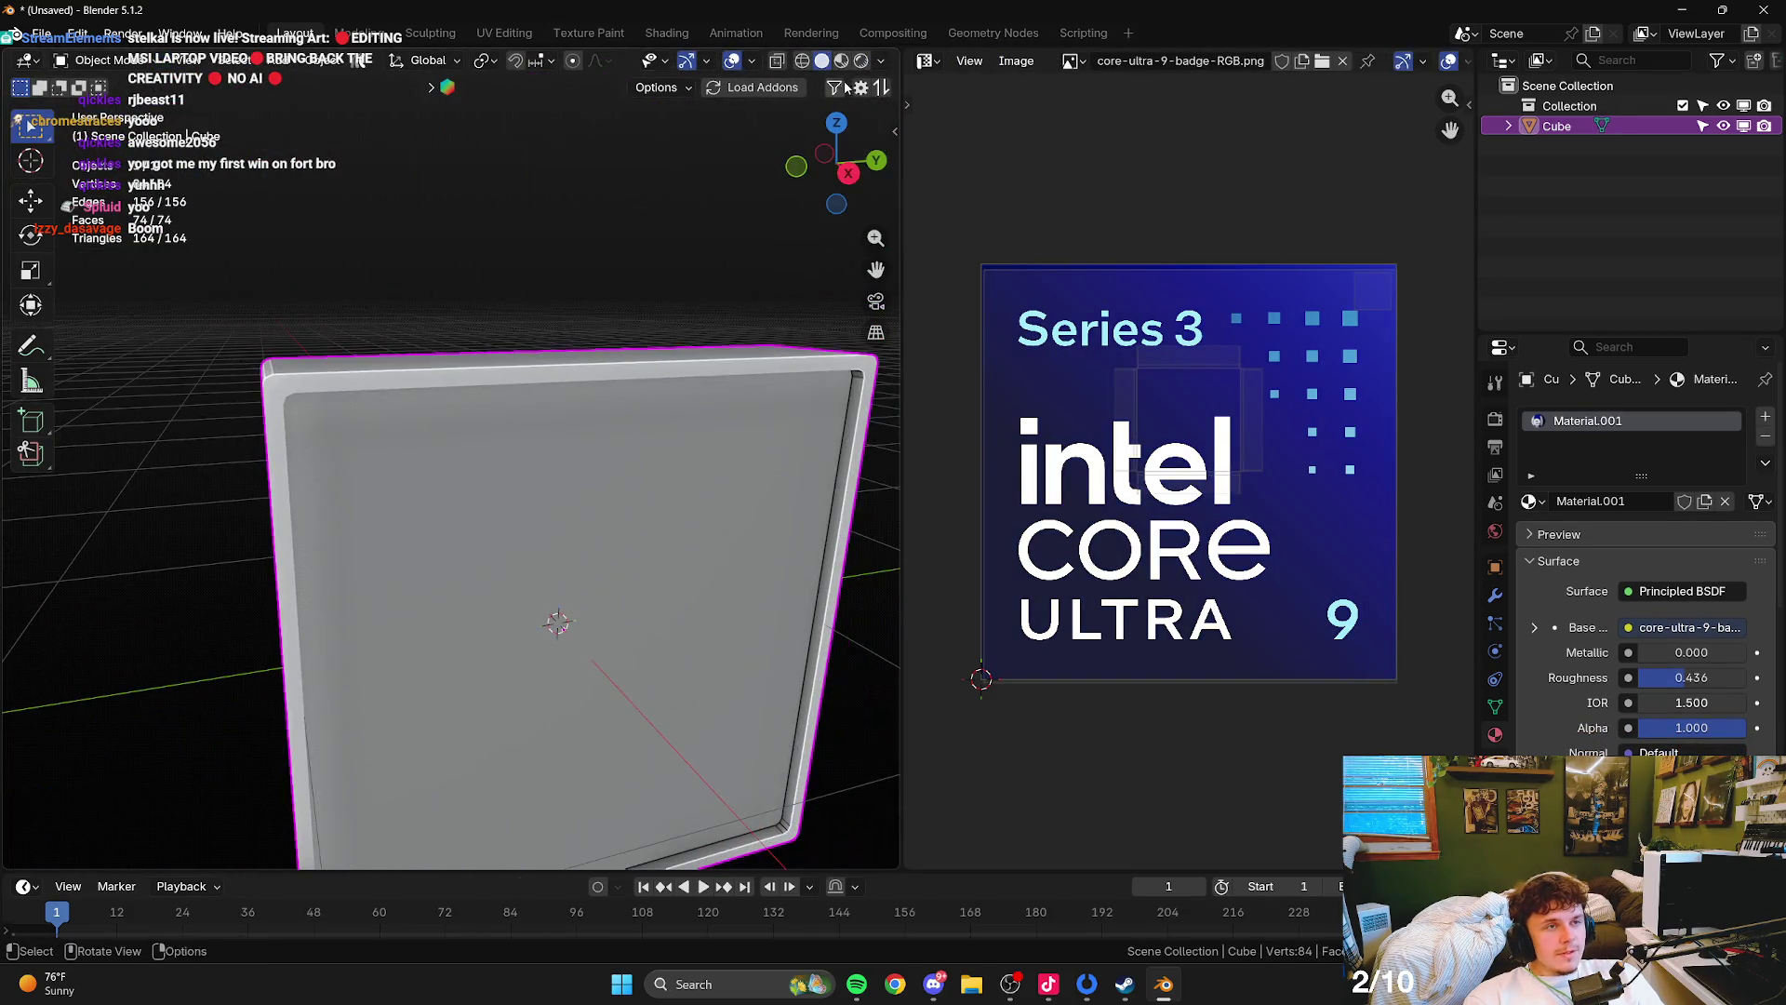
{"action": "key", "text": "z"}
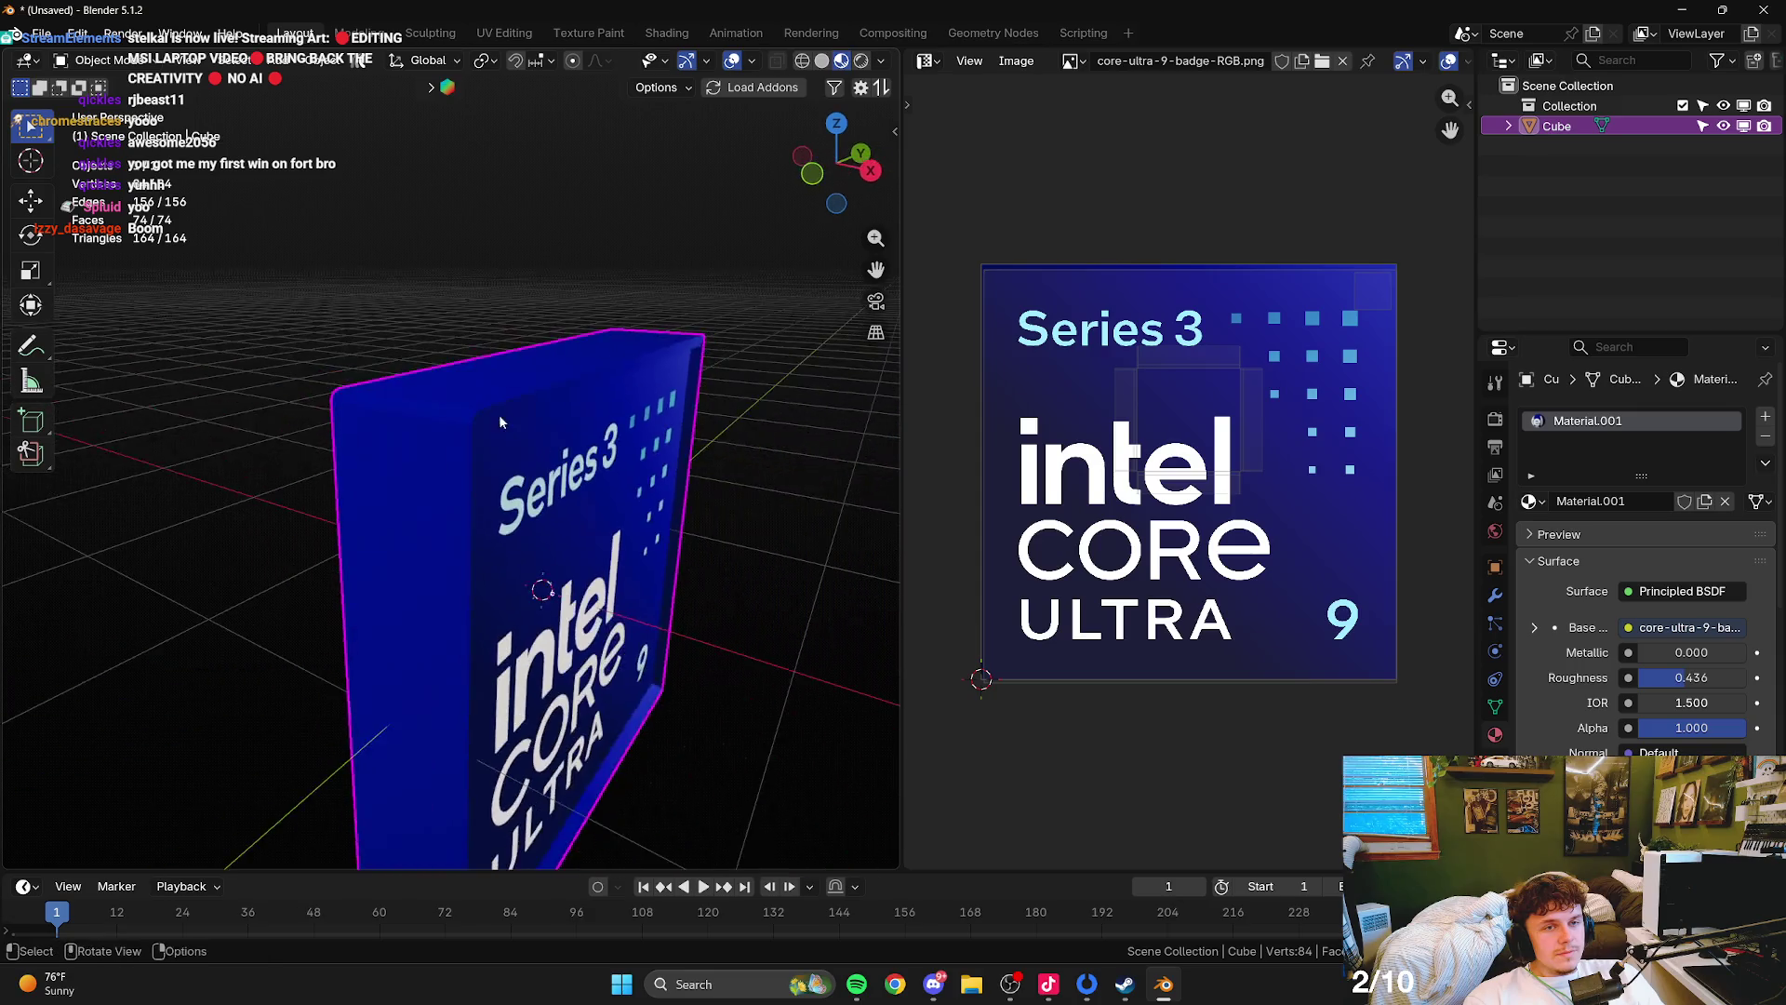
{"action": "key", "text": "Tab"}
{"action": "key", "text": "alt+a"}
{"action": "key", "text": "Tab"}
{"action": "key", "text": "Tab"}
{"action": "key", "text": "Tab"}
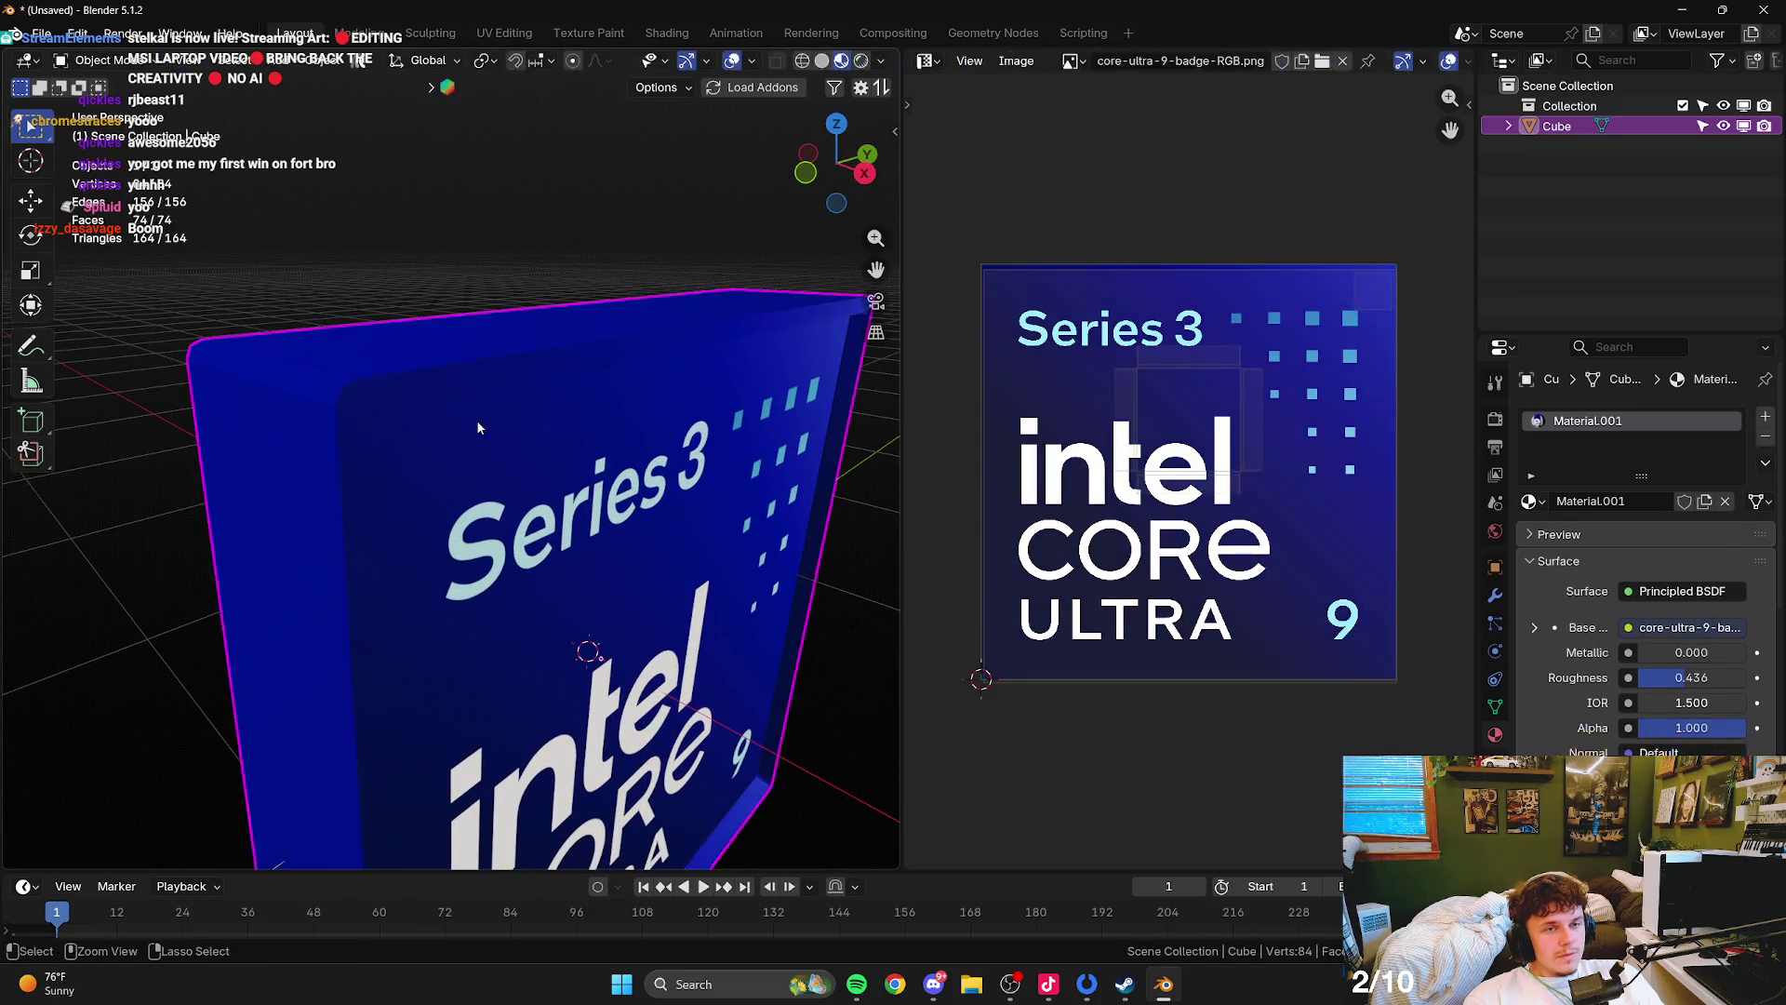
{"action": "key", "text": "Tab"}
{"action": "key", "text": "Tab"}
{"action": "key", "text": "Tab"}
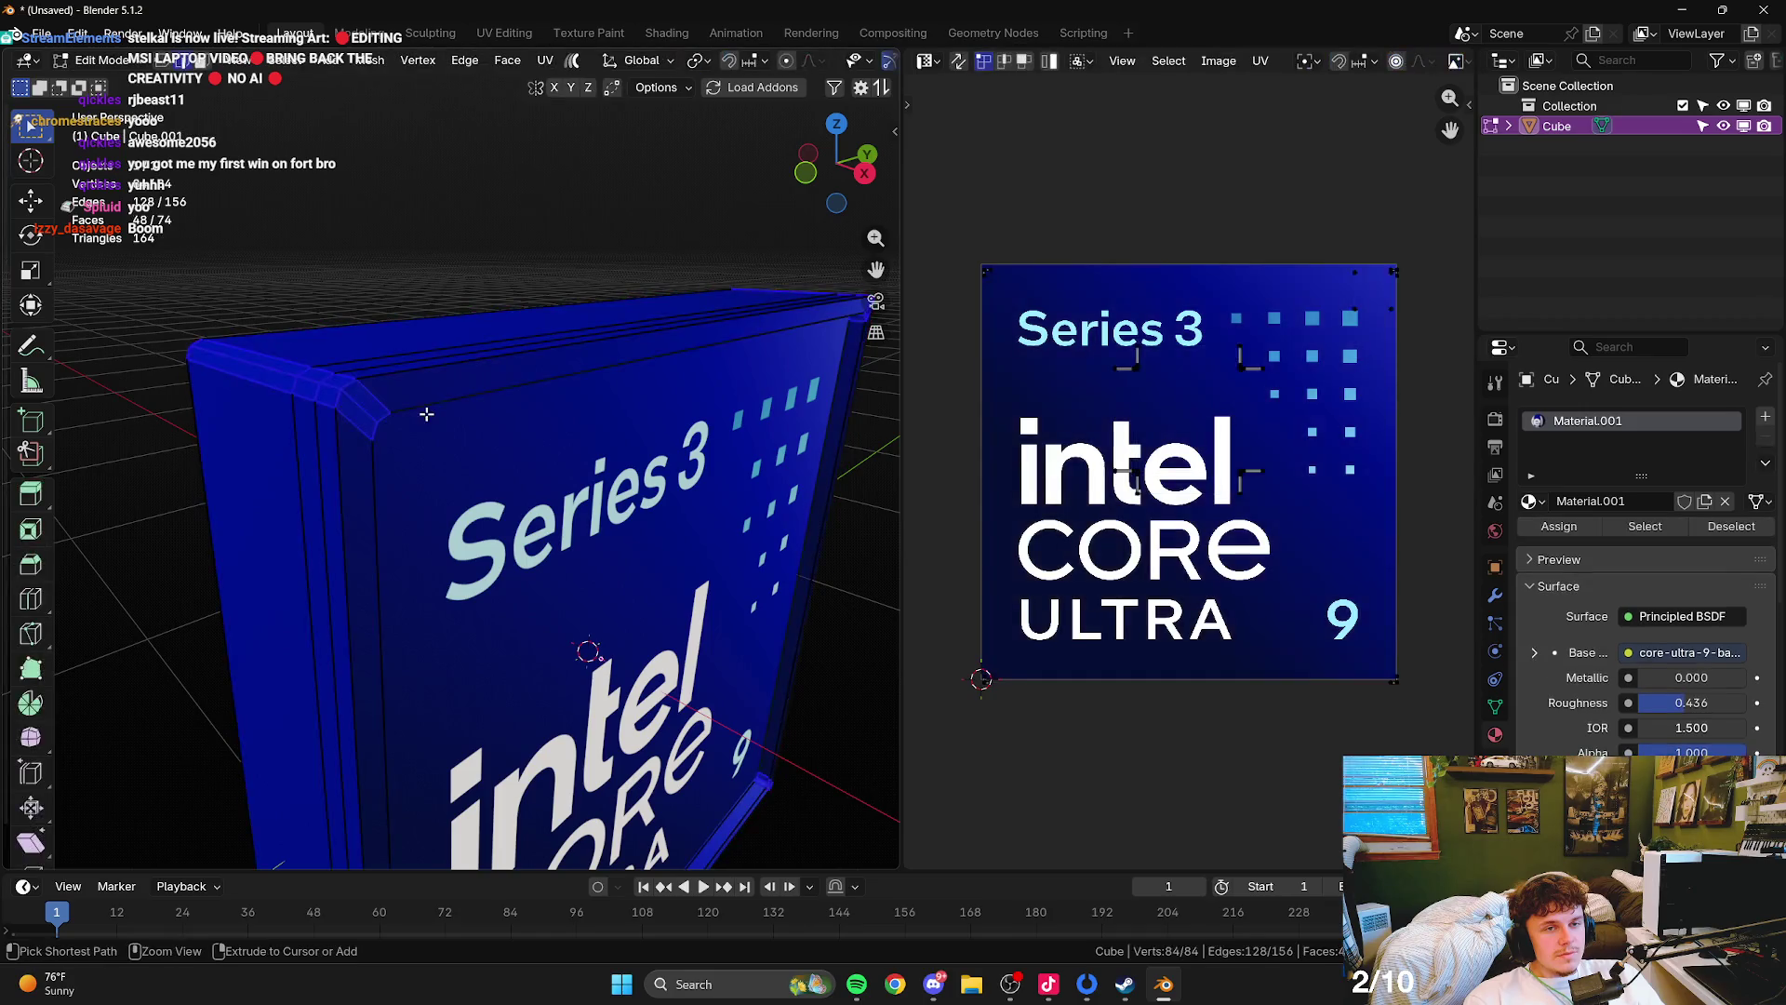
- Switch to plain grey solid shading and apply the badge box's scale
{"action": "left_click", "coordinate": [875, 63]}
{"action": "key", "text": "Tab"}
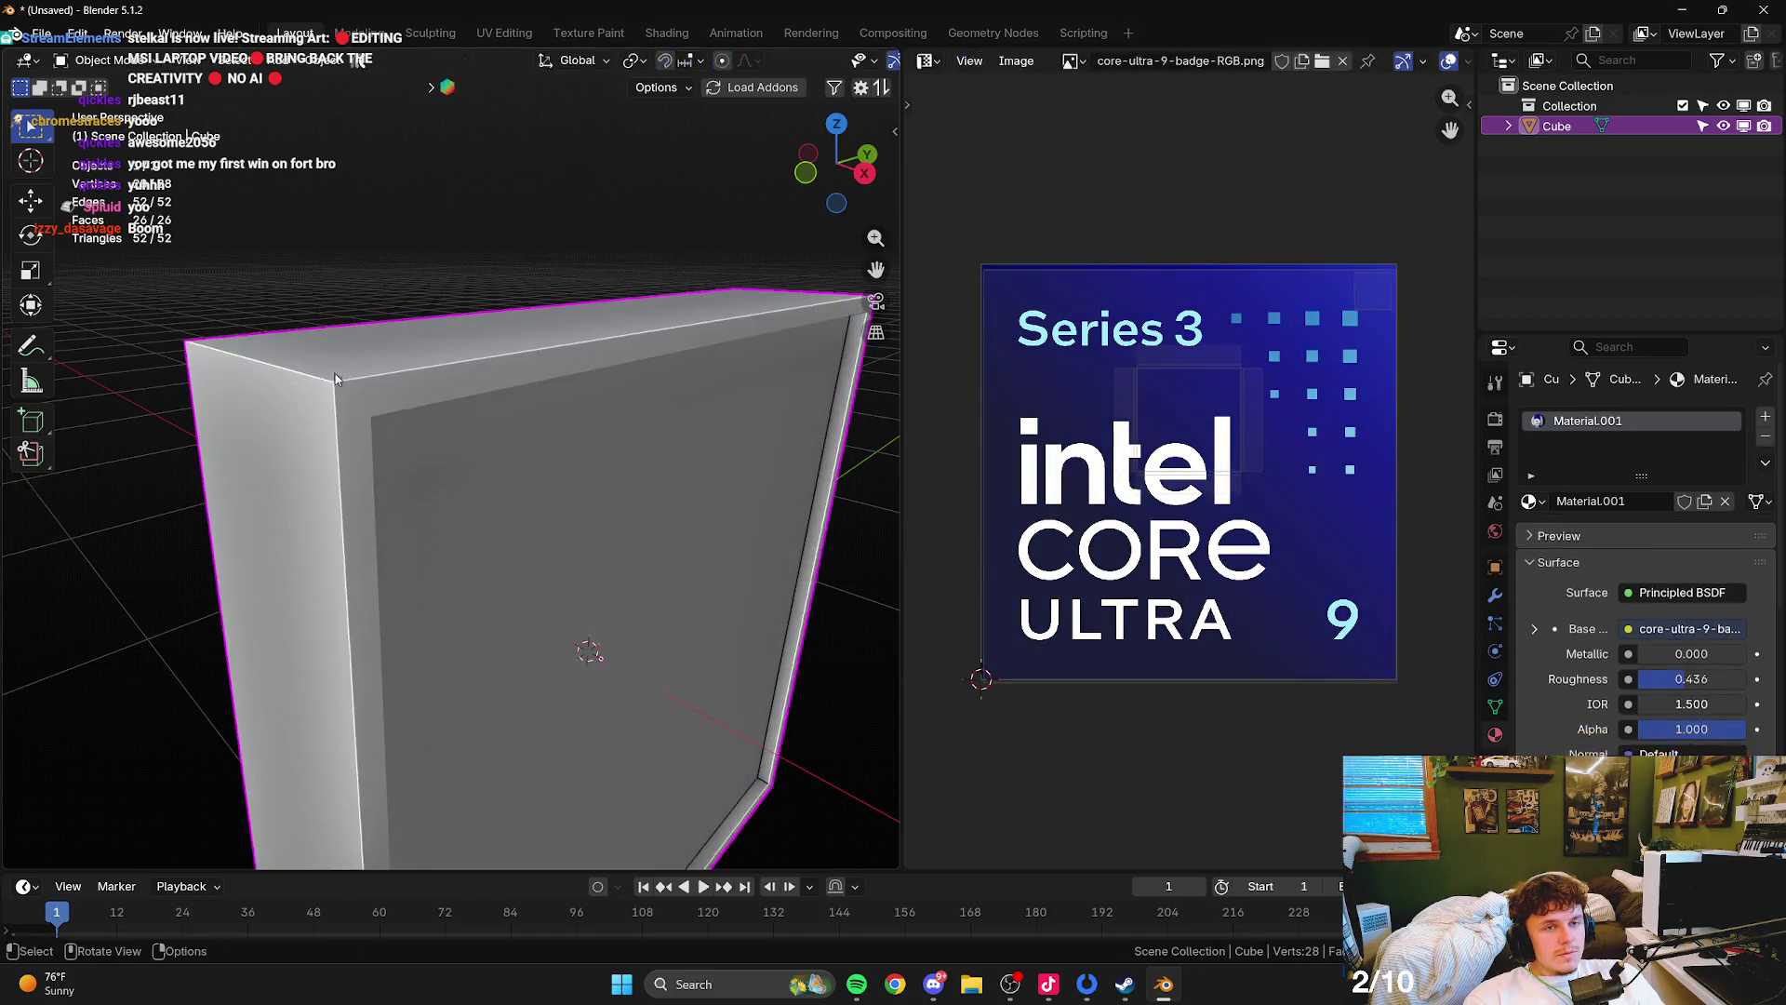
{"action": "key", "text": "Tab"}
{"action": "mouse_move", "coordinate": [399, 405]}
{"action": "left_mouse_down"}
{"action": "mouse_move", "coordinate": [488, 476]}
{"action": "mouse_move", "coordinate": [521, 558]}
{"action": "left_mouse_up"}
{"action": "key", "text": "Tab"}
{"action": "key", "text": "ctrl+a"}
{"action": "left_click", "coordinate": [469, 507]}
{"action": "key", "text": "Tab"}
- Select the front rim edge loops and bevel them 0.015492 m with 2 segments
{"action": "scroll", "coordinate": [211, 307], "scroll_direction": "up", "scroll_amount": 5}
{"action": "left_click_drag", "start_coordinate": [211, 307], "coordinate": [303, 333]}
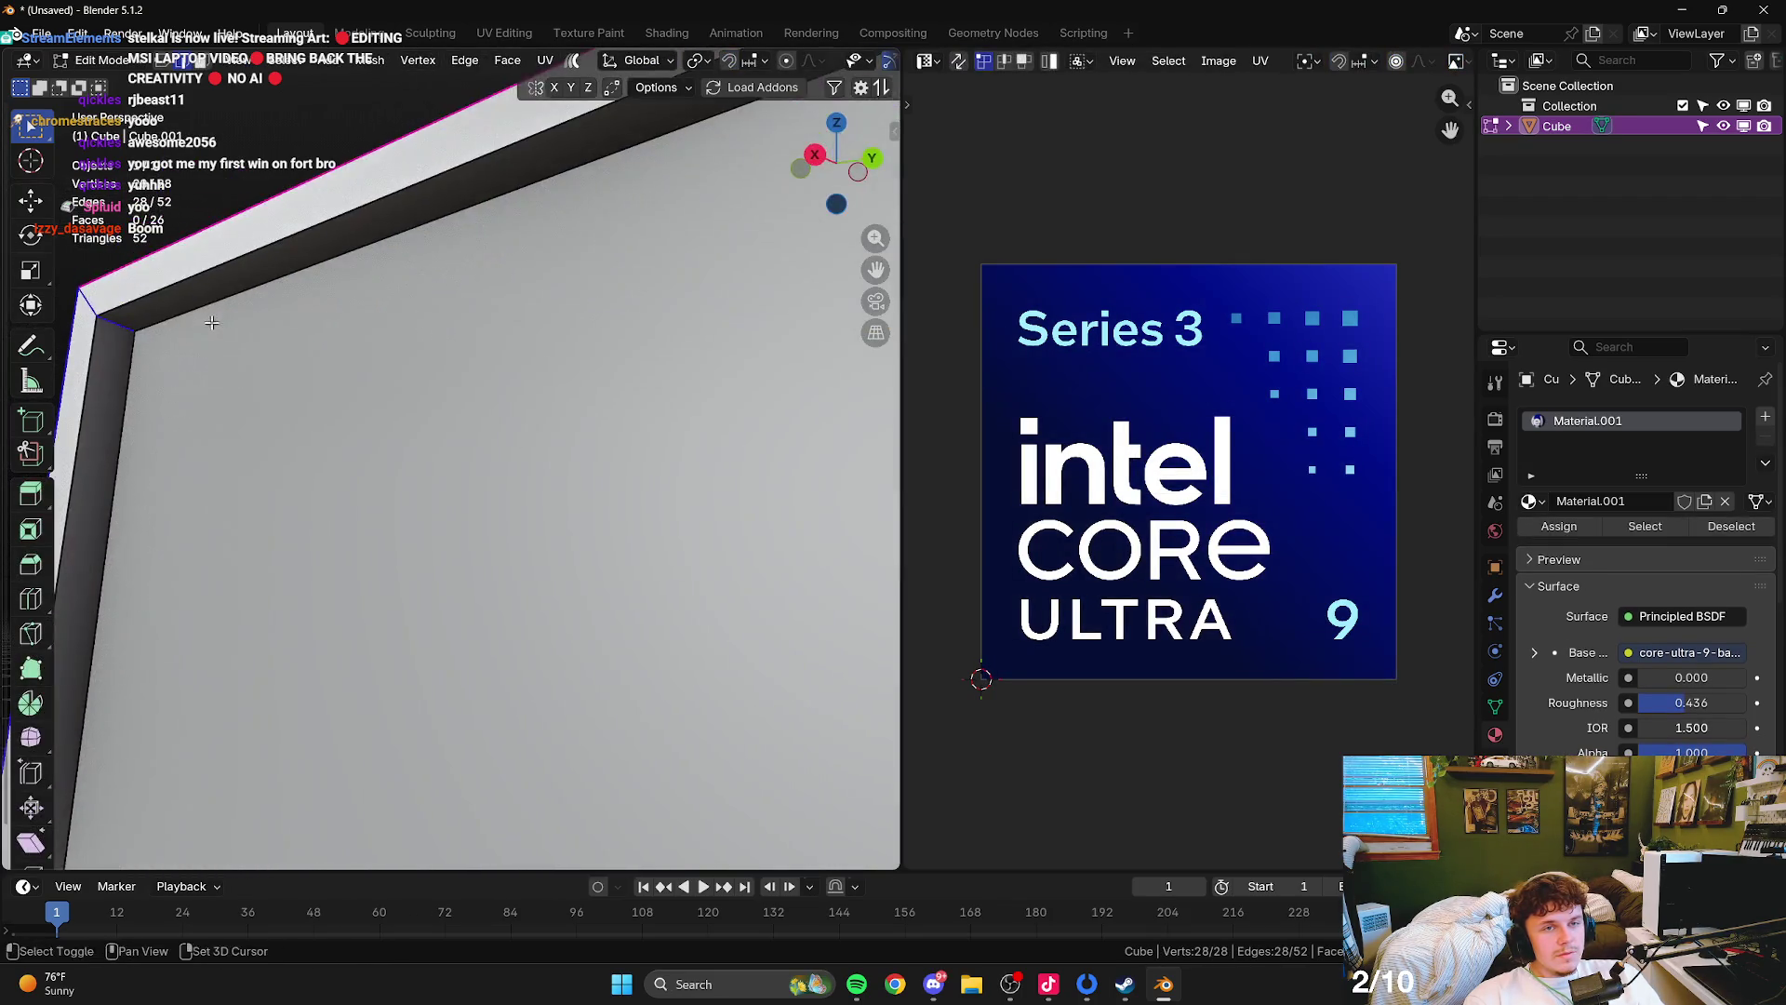
{"action": "left_click", "coordinate": [231, 359], "text": "alt+shift"}
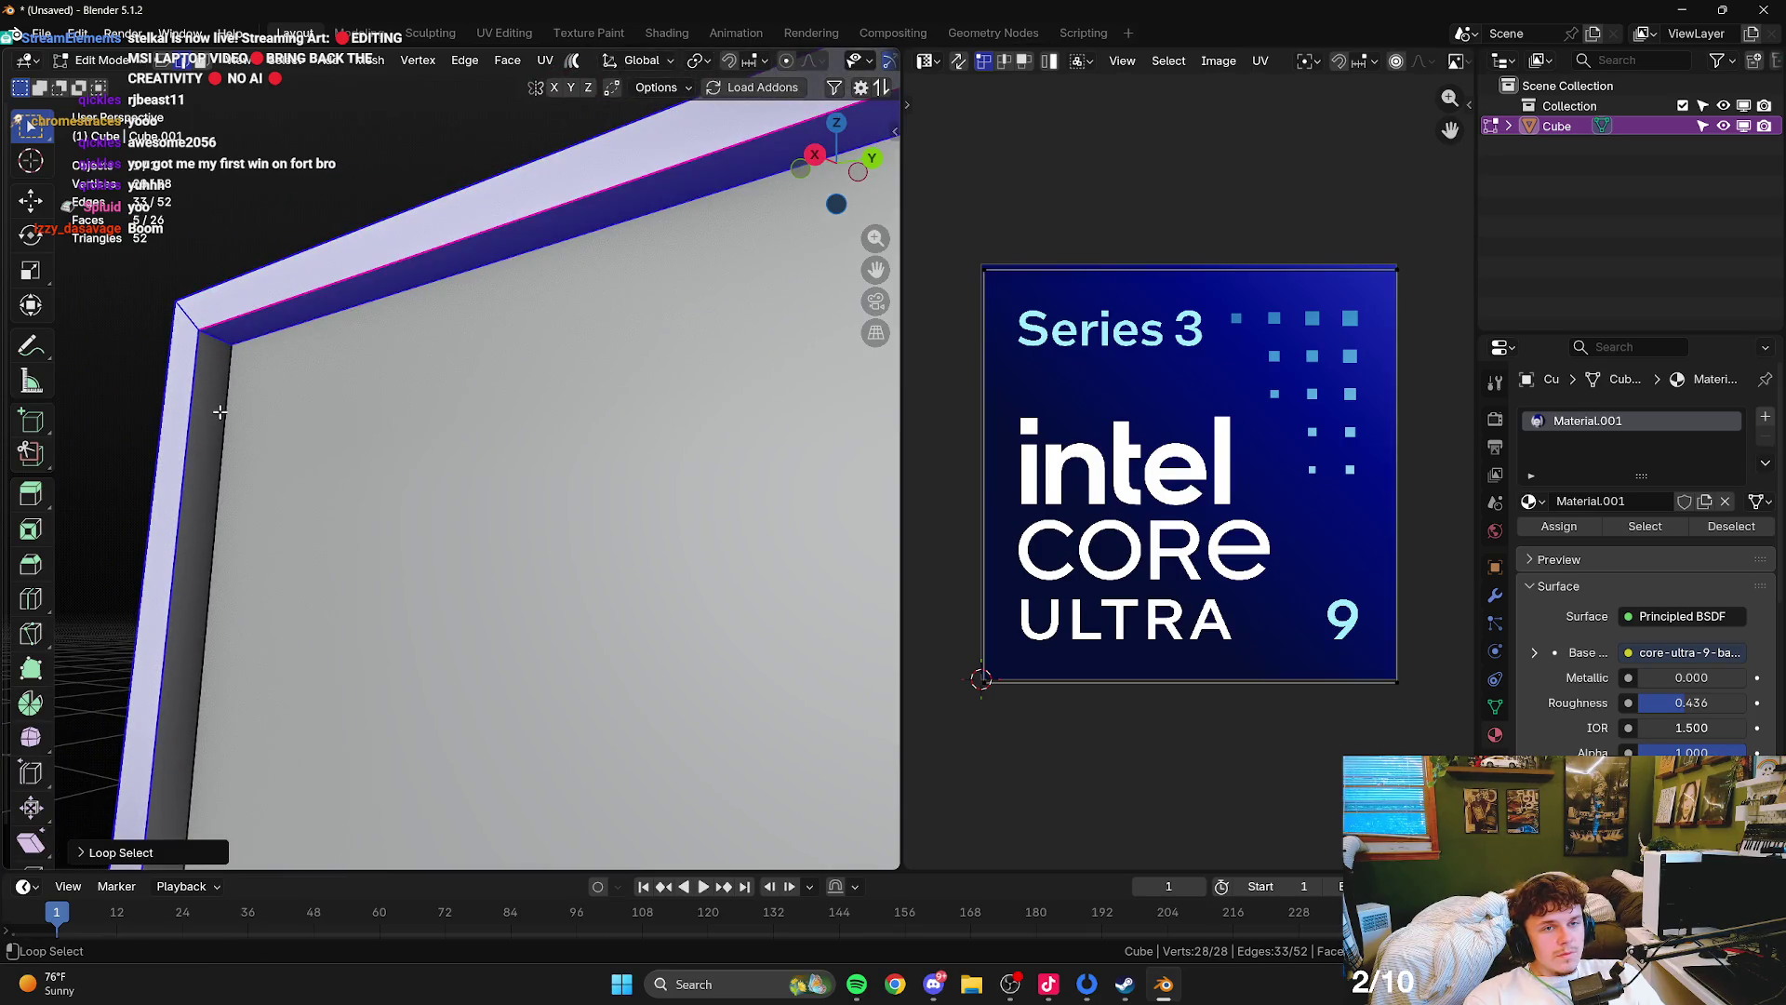
{"action": "left_click_drag", "start_coordinate": [220, 411], "coordinate": [609, 453]}
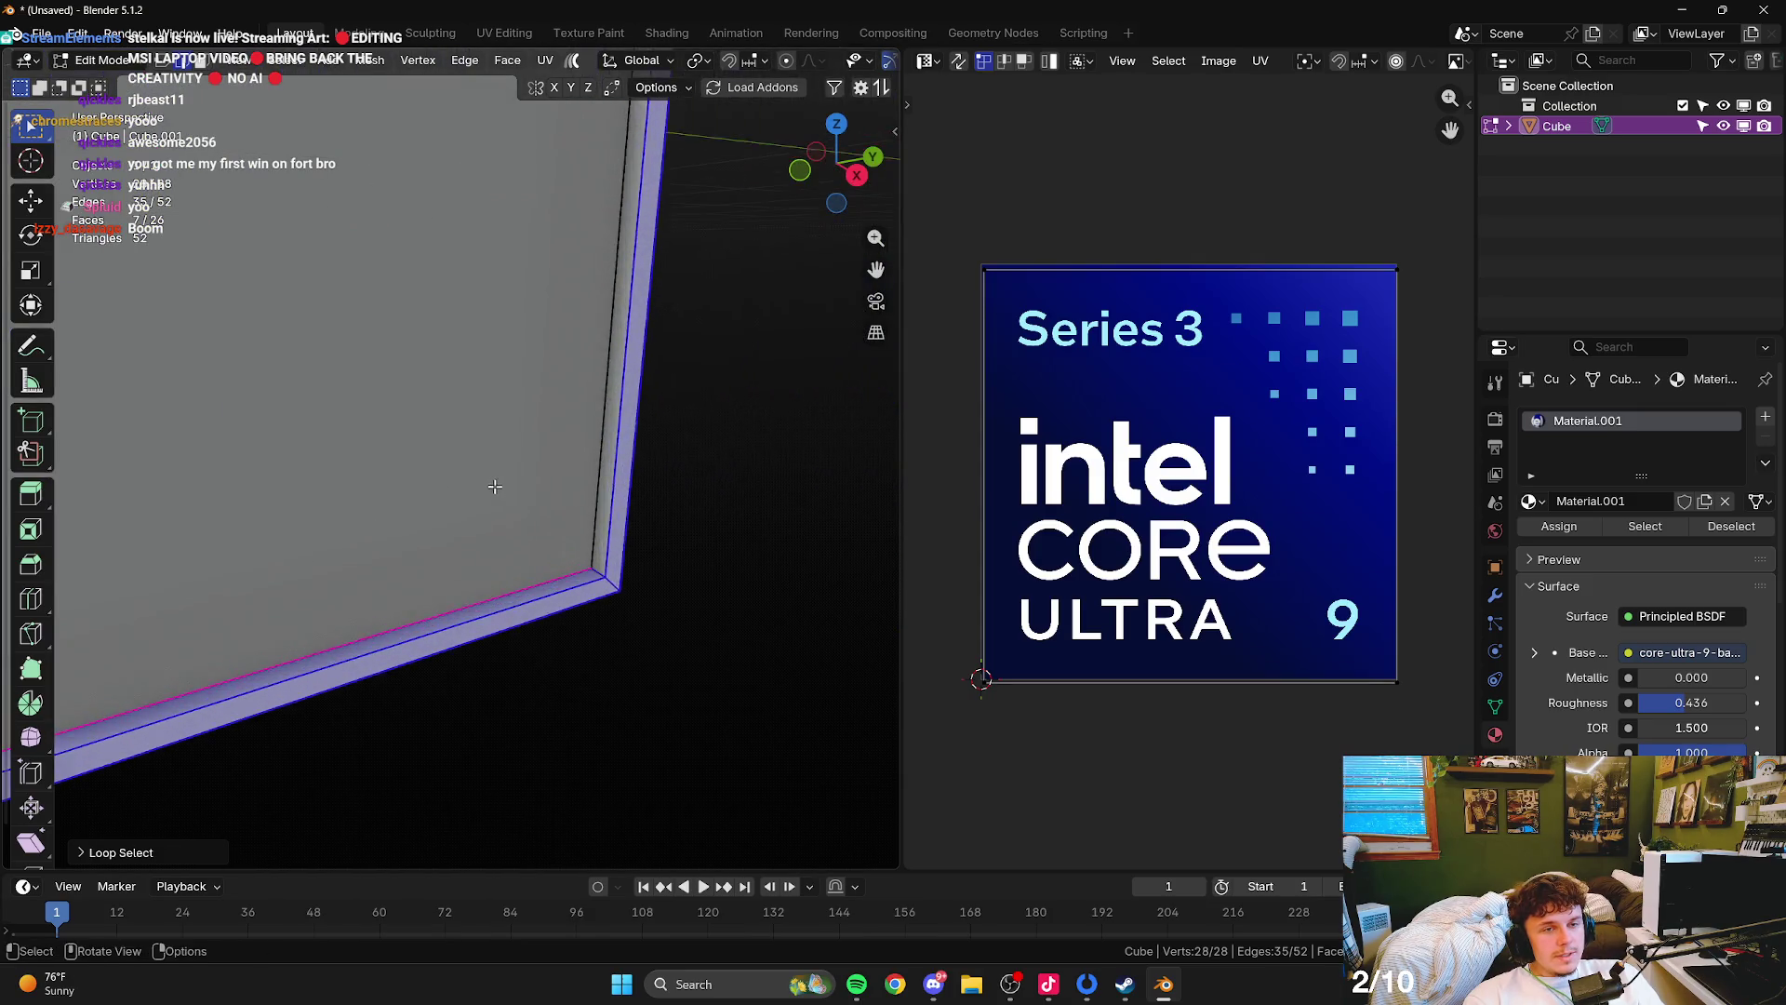
{"action": "left_click", "coordinate": [610, 453], "text": "alt+shift"}
{"action": "mouse_move", "coordinate": [583, 558]}
{"action": "left_mouse_down"}
{"action": "mouse_move", "coordinate": [604, 434]}
{"action": "mouse_move", "coordinate": [366, 546]}
{"action": "left_mouse_up"}
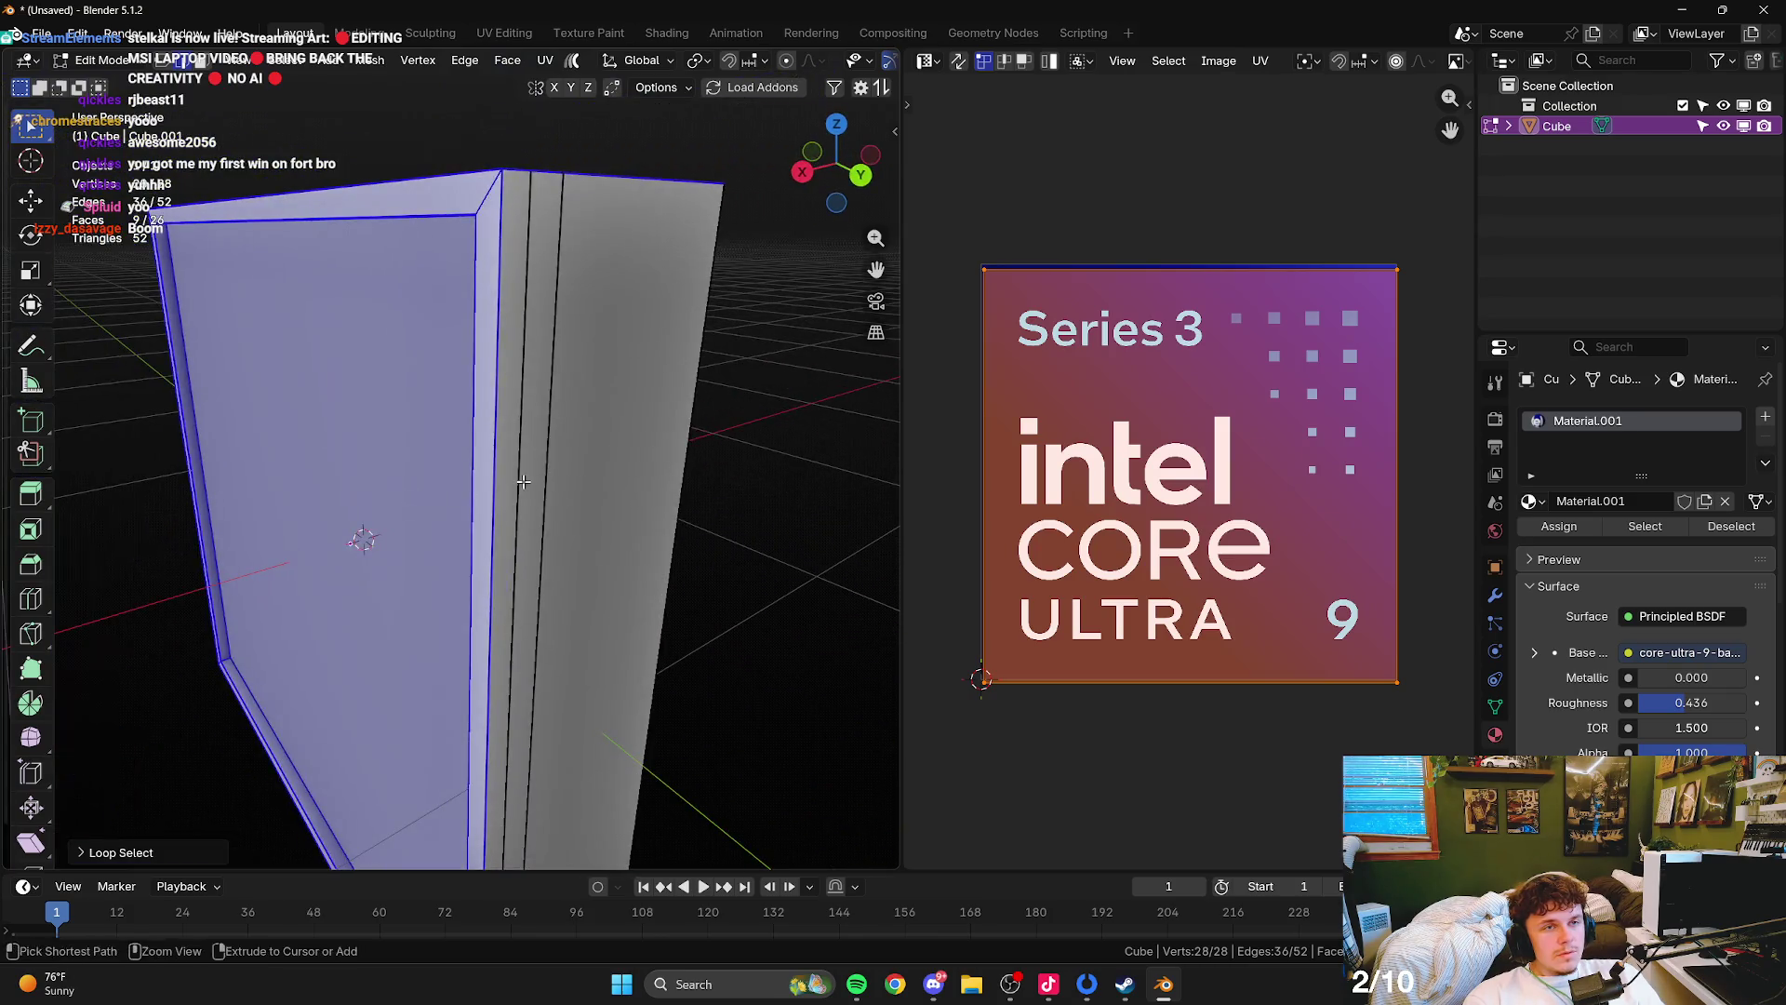
{"action": "key", "text": "ctrl+b"}
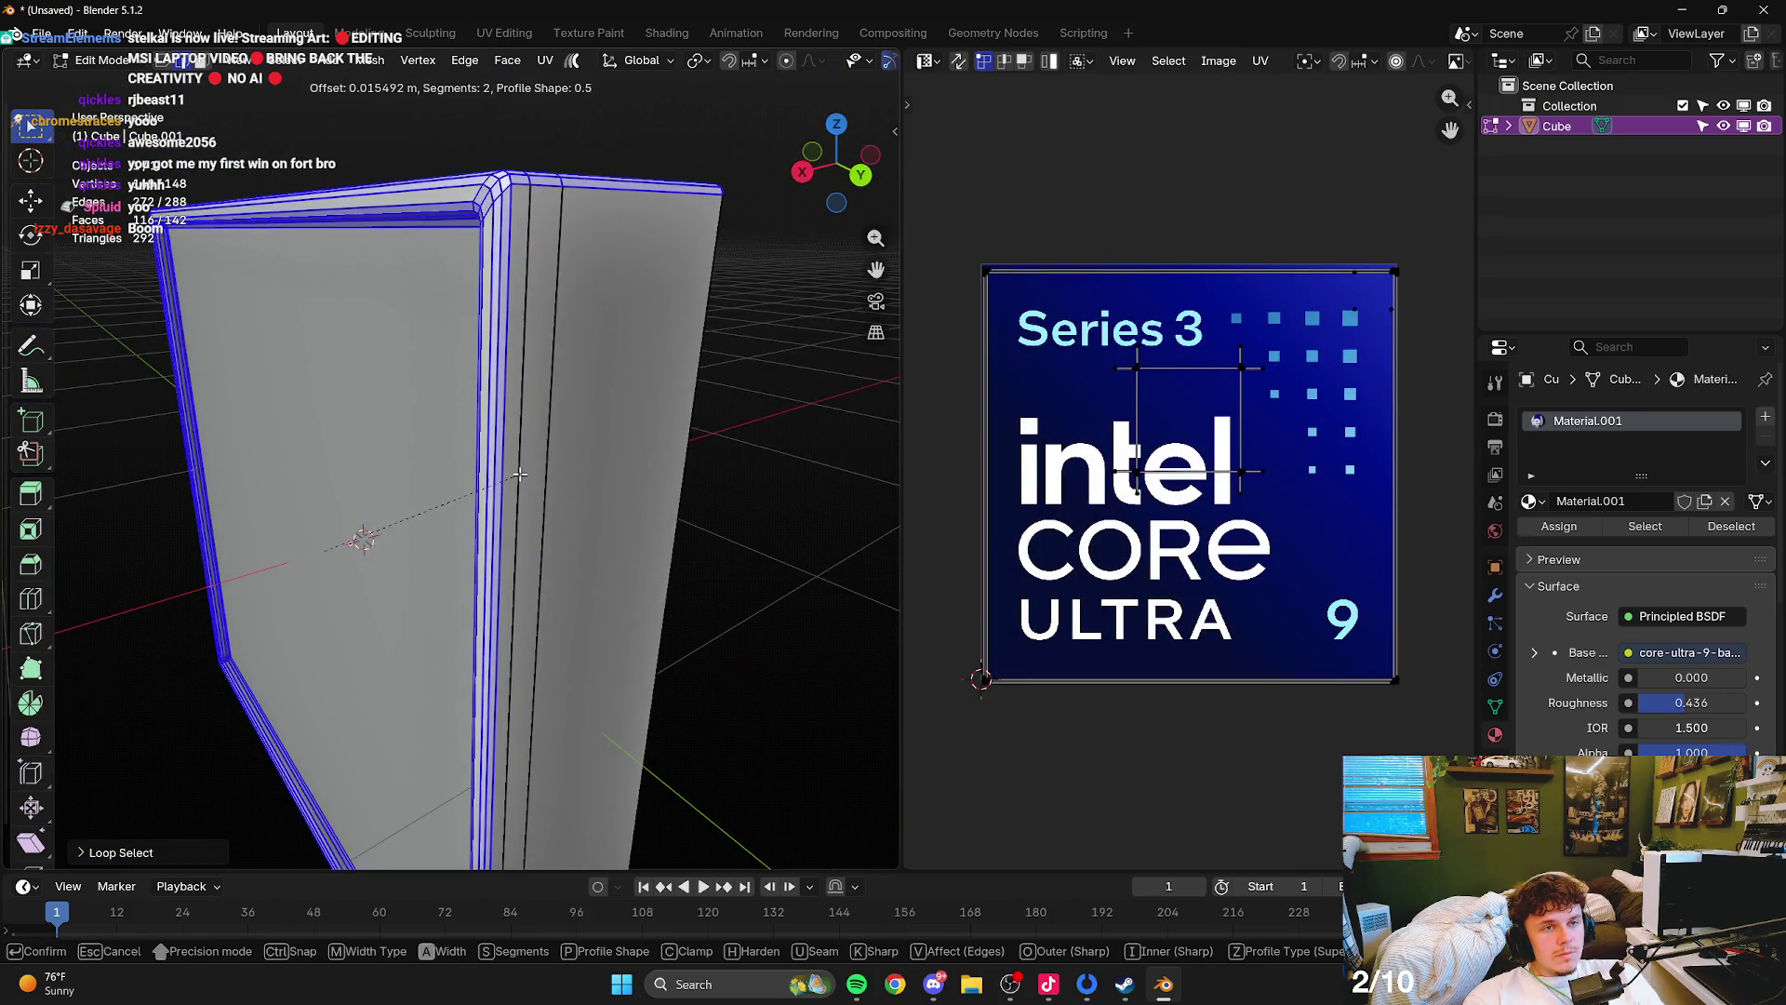
{"action": "left_click", "coordinate": [523, 472]}
{"action": "key", "text": "Tab"}
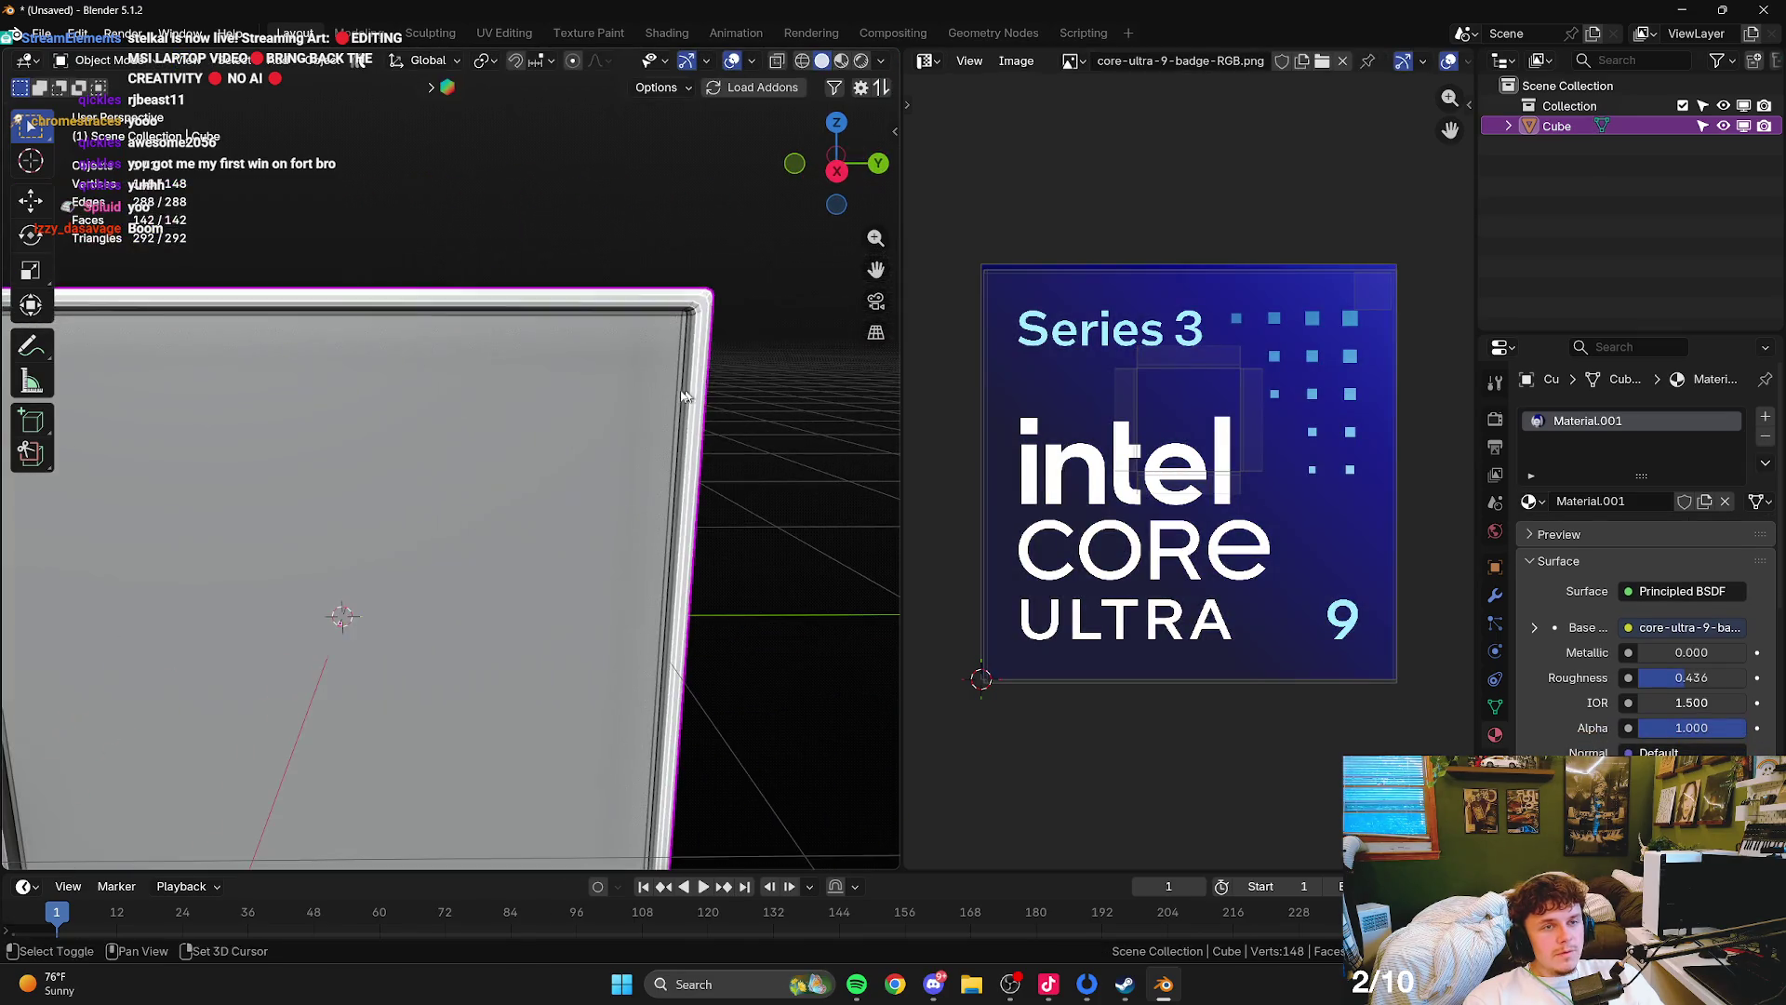
- Shade the box smooth and inset its front face by 0.0696 m
{"action": "right_click", "coordinate": [497, 358]}
{"action": "left_click", "coordinate": [372, 273]}
{"action": "key", "text": "Tab"}
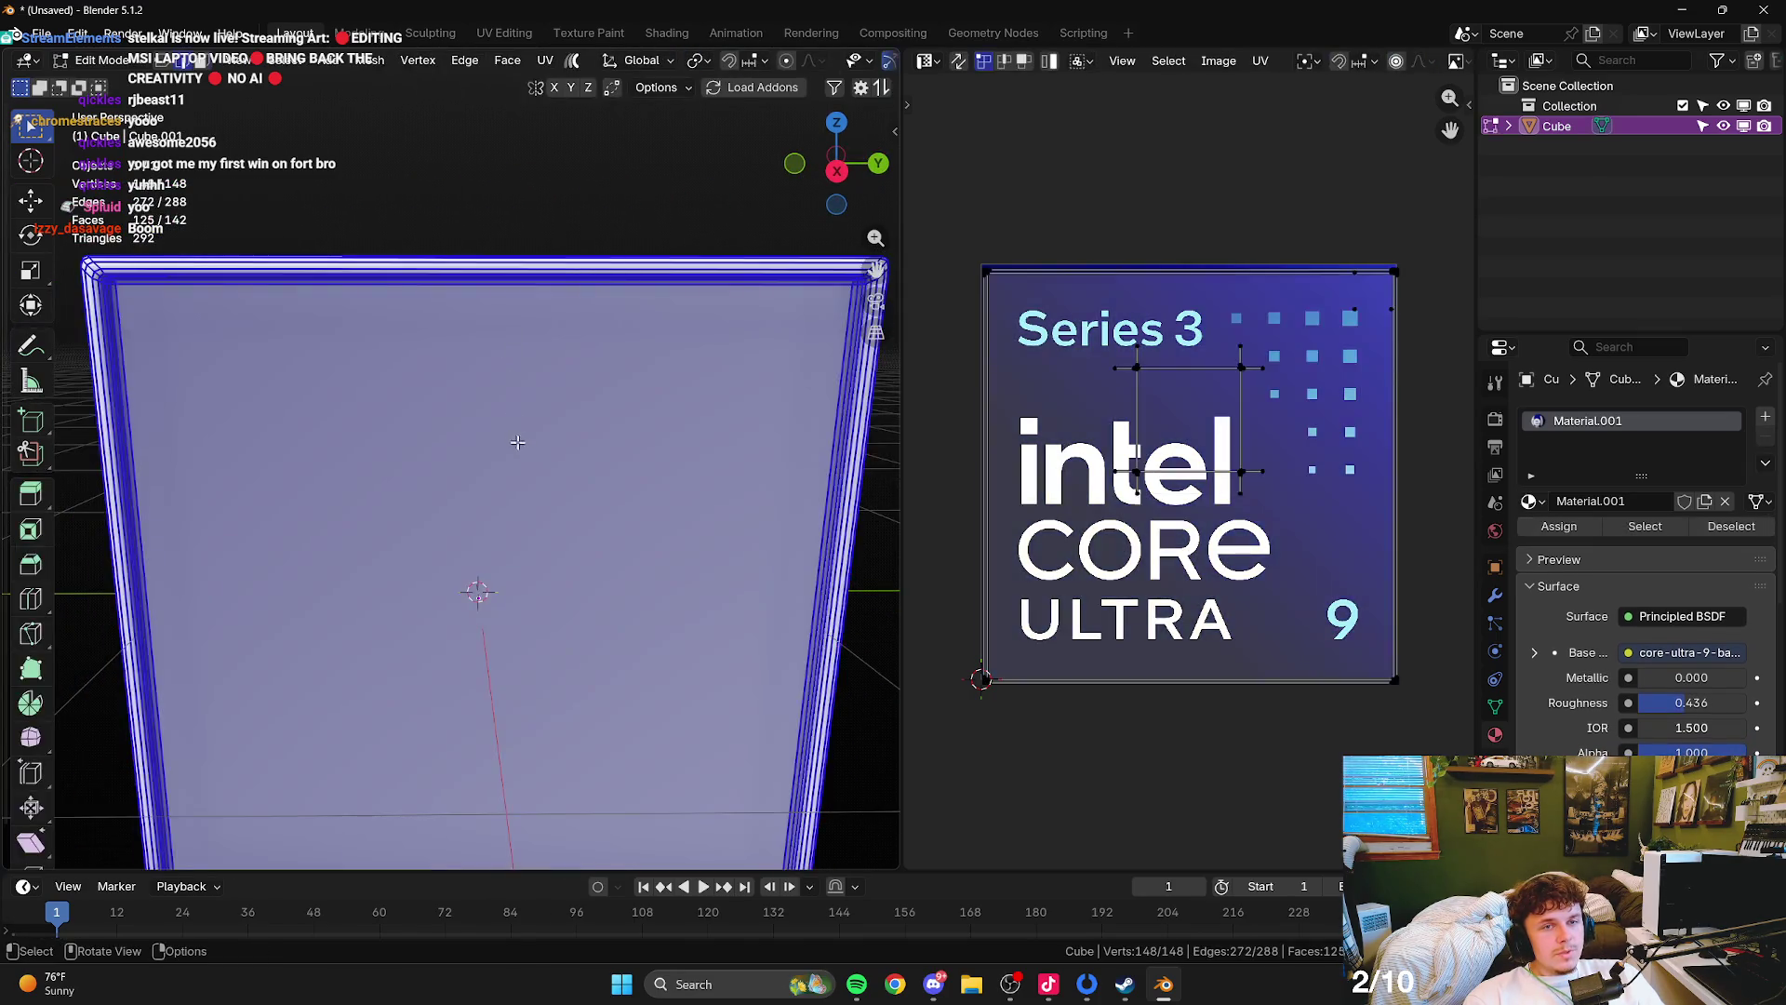
{"action": "left_click", "coordinate": [630, 479]}
{"action": "key", "text": "i"}
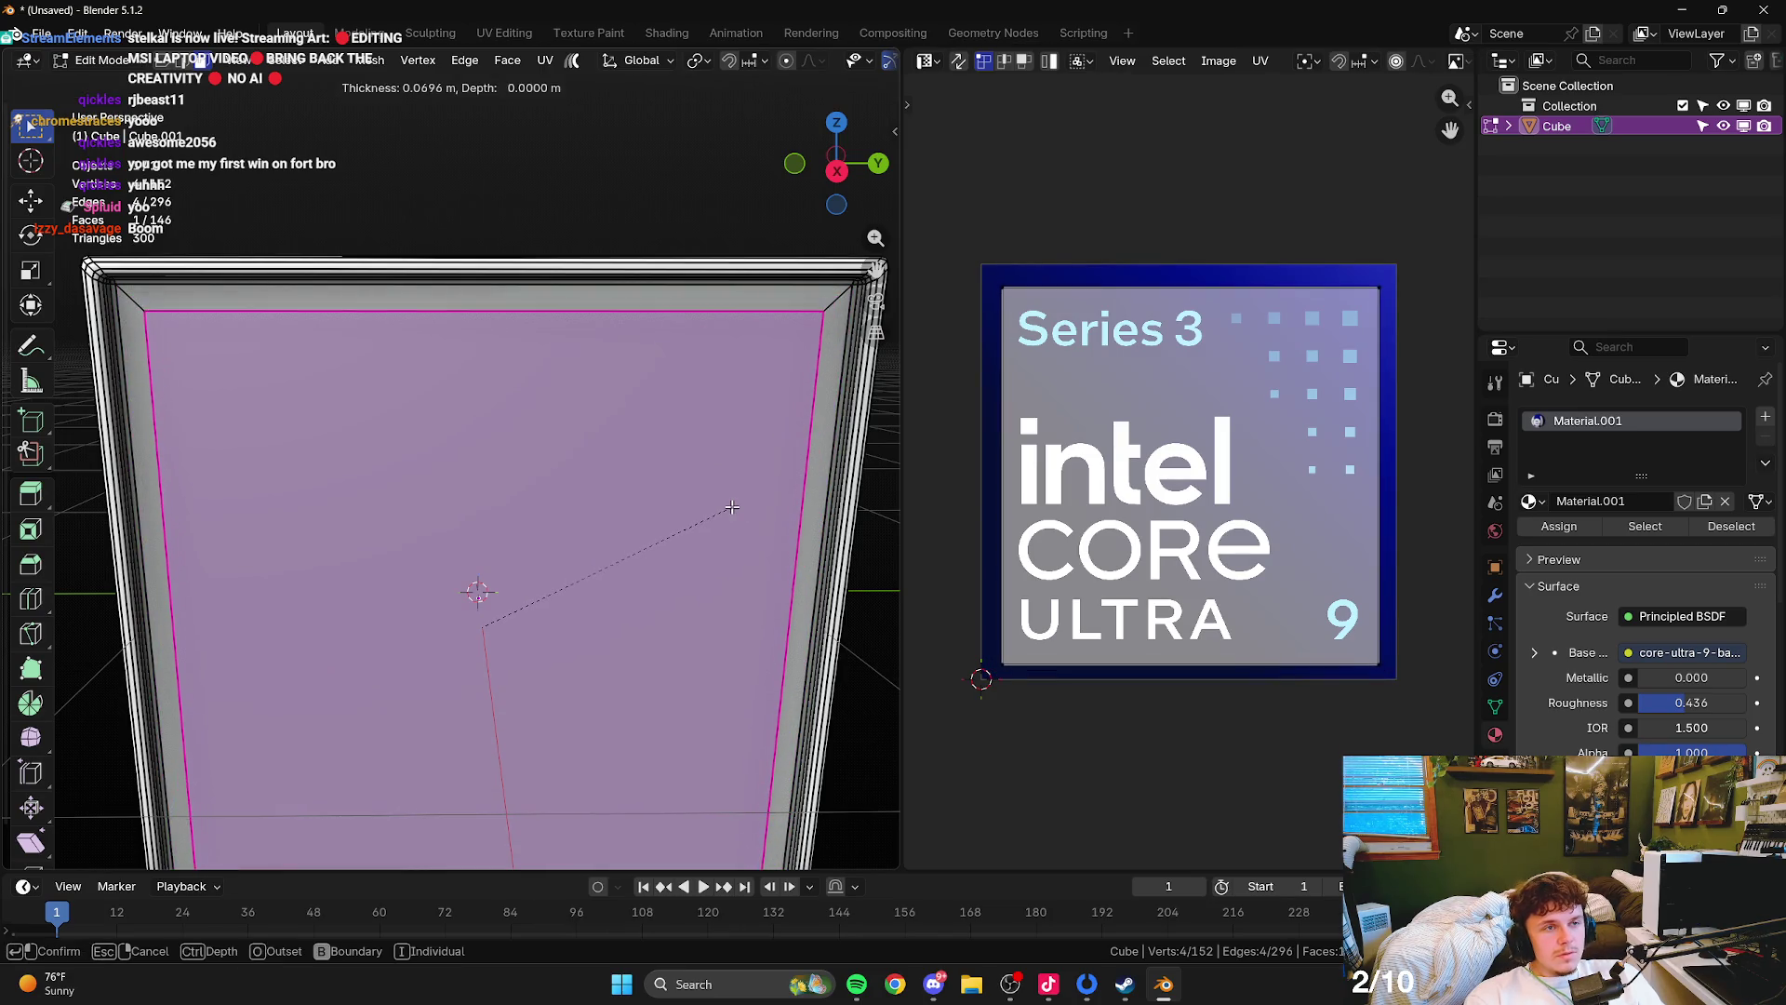
{"action": "left_click", "coordinate": [700, 416]}
- Switch the viewport to Material Preview to show the Intel Core Ultra 9 texture
{"action": "scroll", "coordinate": [700, 416], "scroll_direction": "down", "scroll_amount": 3}
{"action": "scroll", "coordinate": [700, 417], "scroll_direction": "down", "scroll_amount": 2}
{"action": "scroll", "coordinate": [818, 60], "scroll_direction": "down", "scroll_amount": 5}
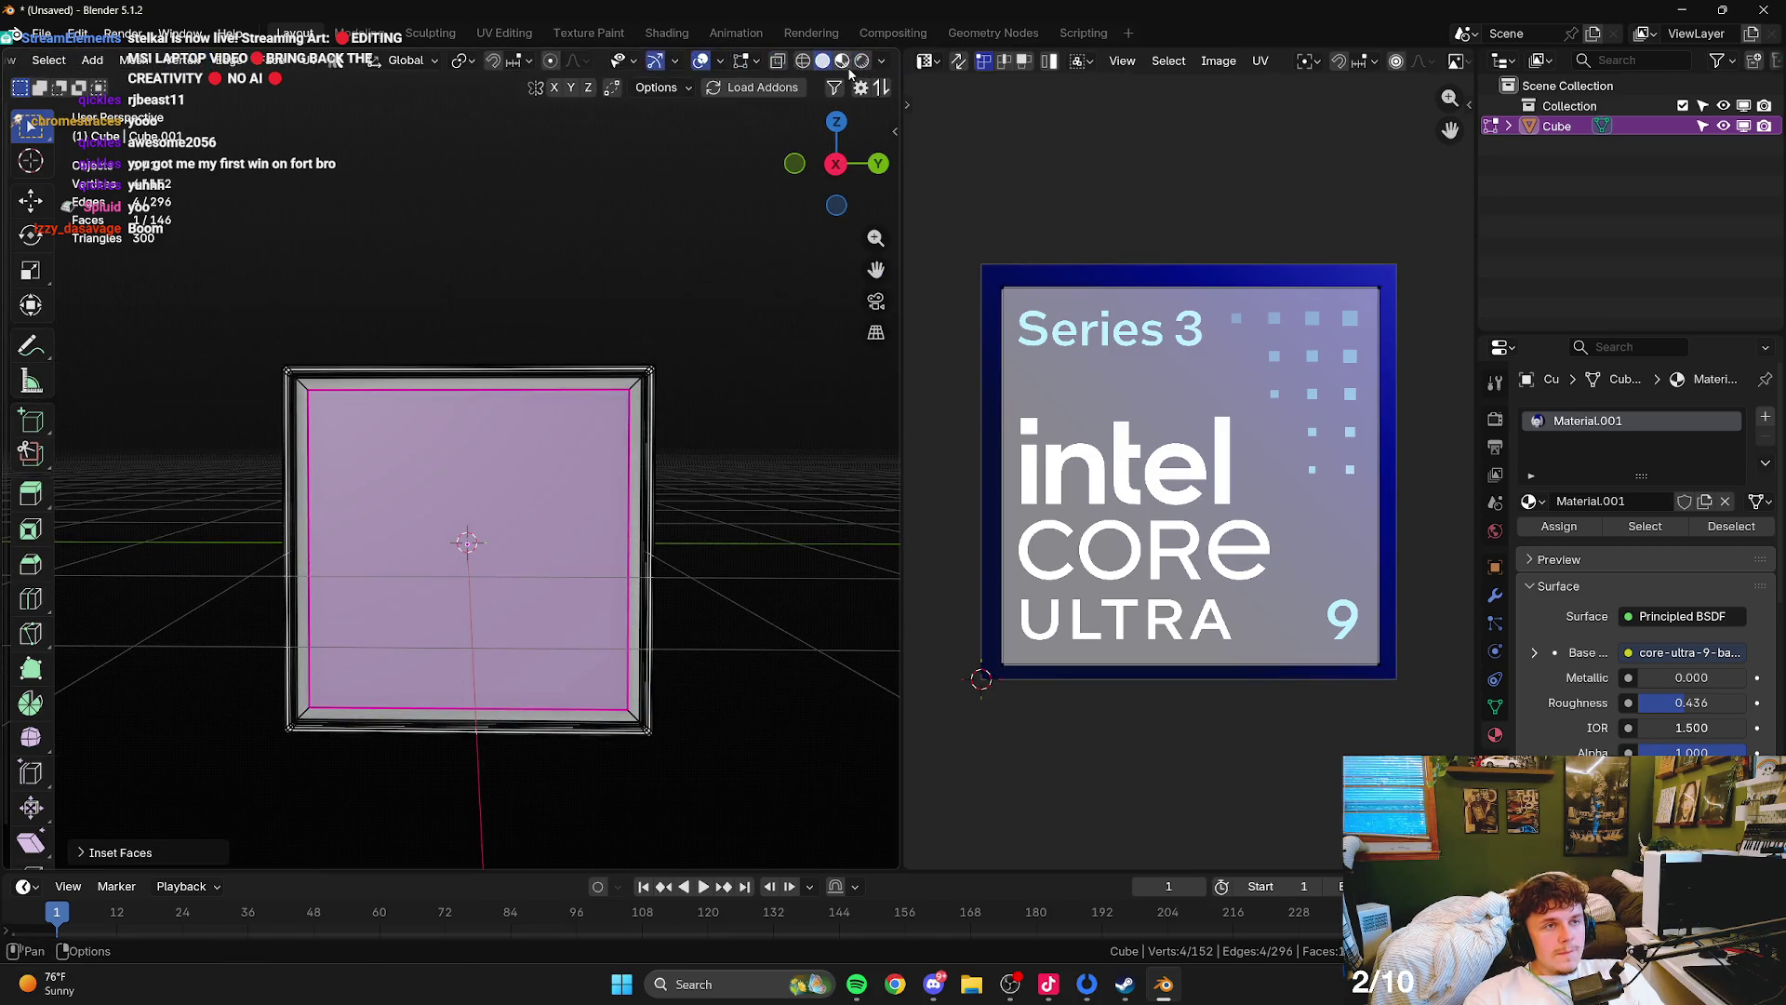
{"action": "left_click", "coordinate": [841, 61]}
{"action": "key", "text": "Tab"}
{"action": "scroll", "coordinate": [581, 345], "scroll_direction": "down", "scroll_amount": 2}
{"action": "scroll", "coordinate": [595, 391], "scroll_direction": "up", "scroll_amount": 5}
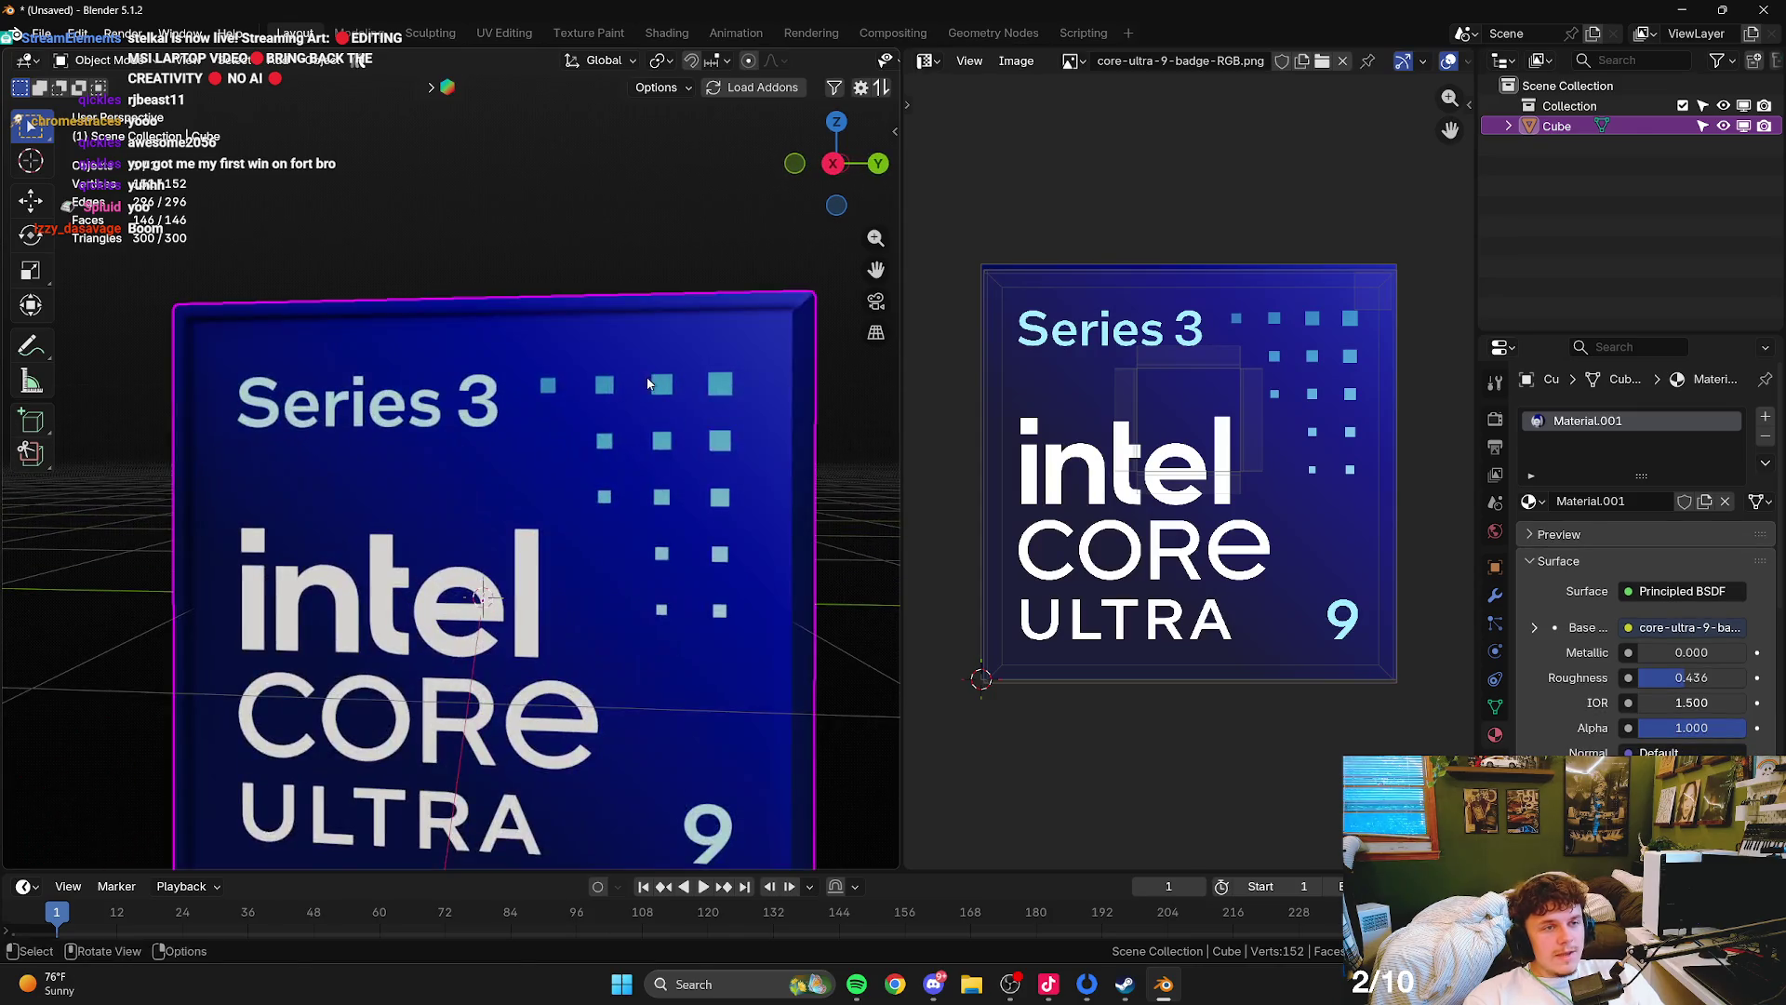
- Try freely rotating the box twice, cancel both, then view its side in Edit Mode
{"action": "key", "text": "r"}
{"action": "key", "text": "r"}
{"action": "mouse_move", "coordinate": [579, 400]}
{"action": "right_click", "coordinate": [566, 391]}
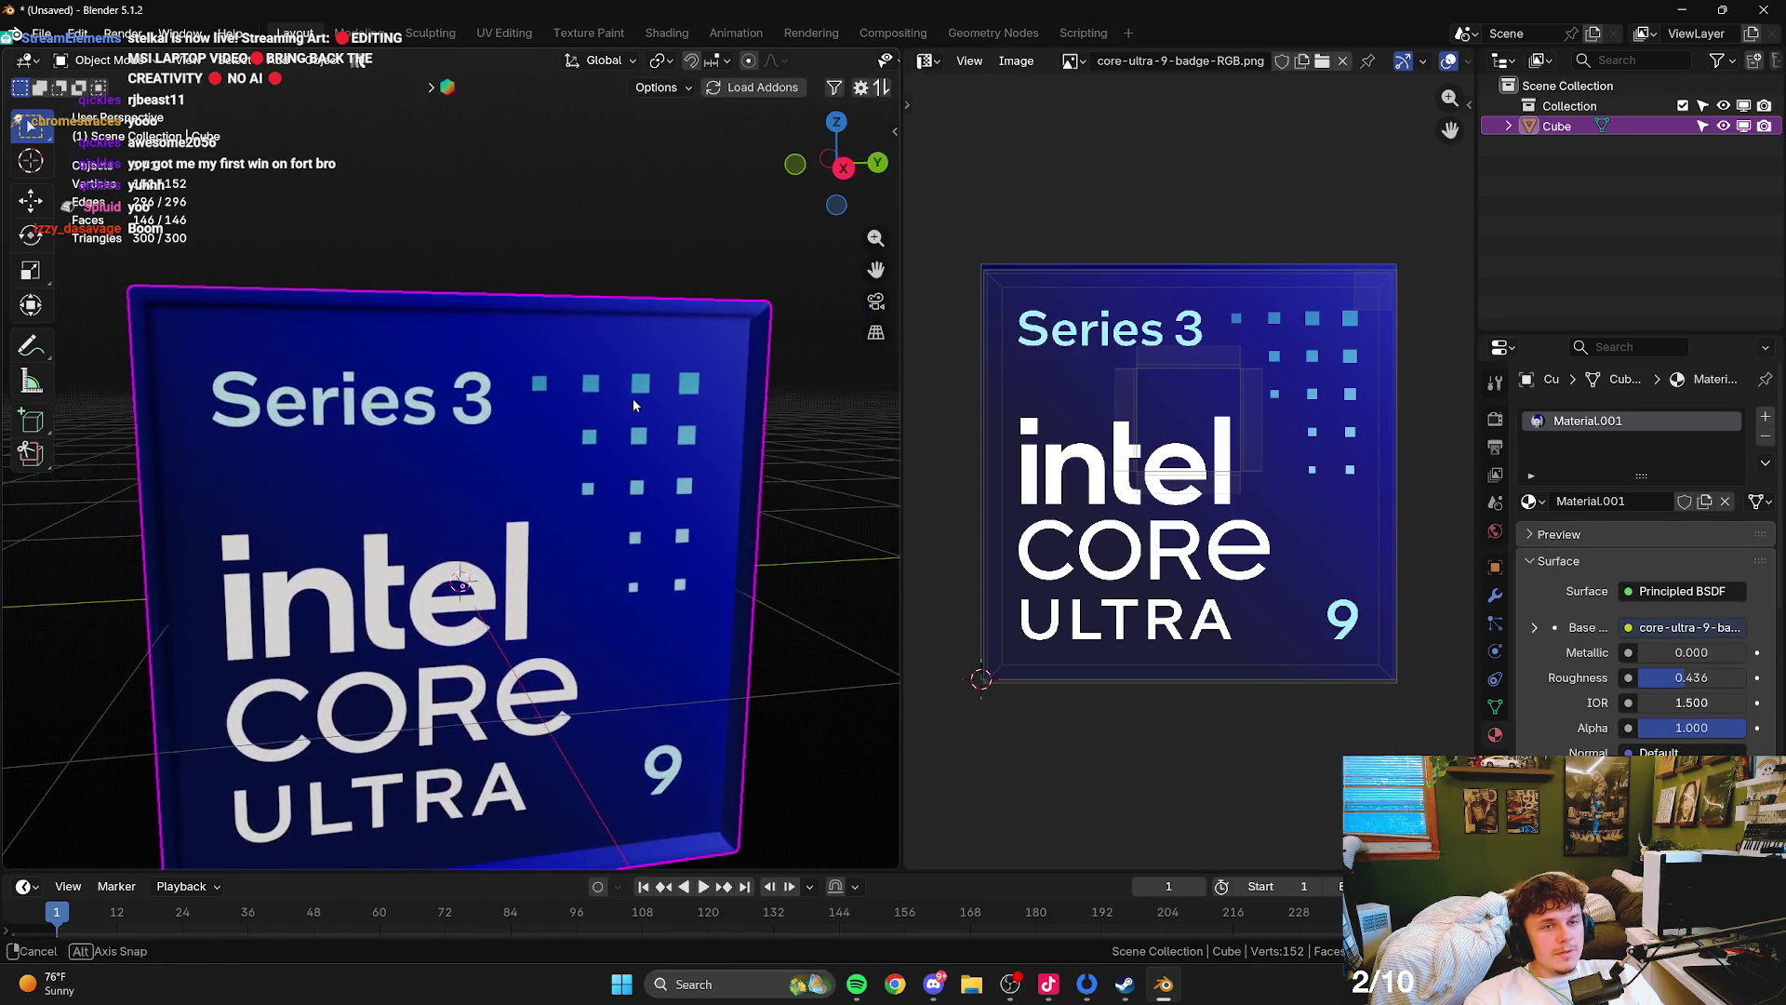
{"action": "scroll", "coordinate": [598, 316], "scroll_direction": "up", "scroll_amount": 6}
{"action": "scroll", "coordinate": [623, 381], "scroll_direction": "down", "scroll_amount": 4}
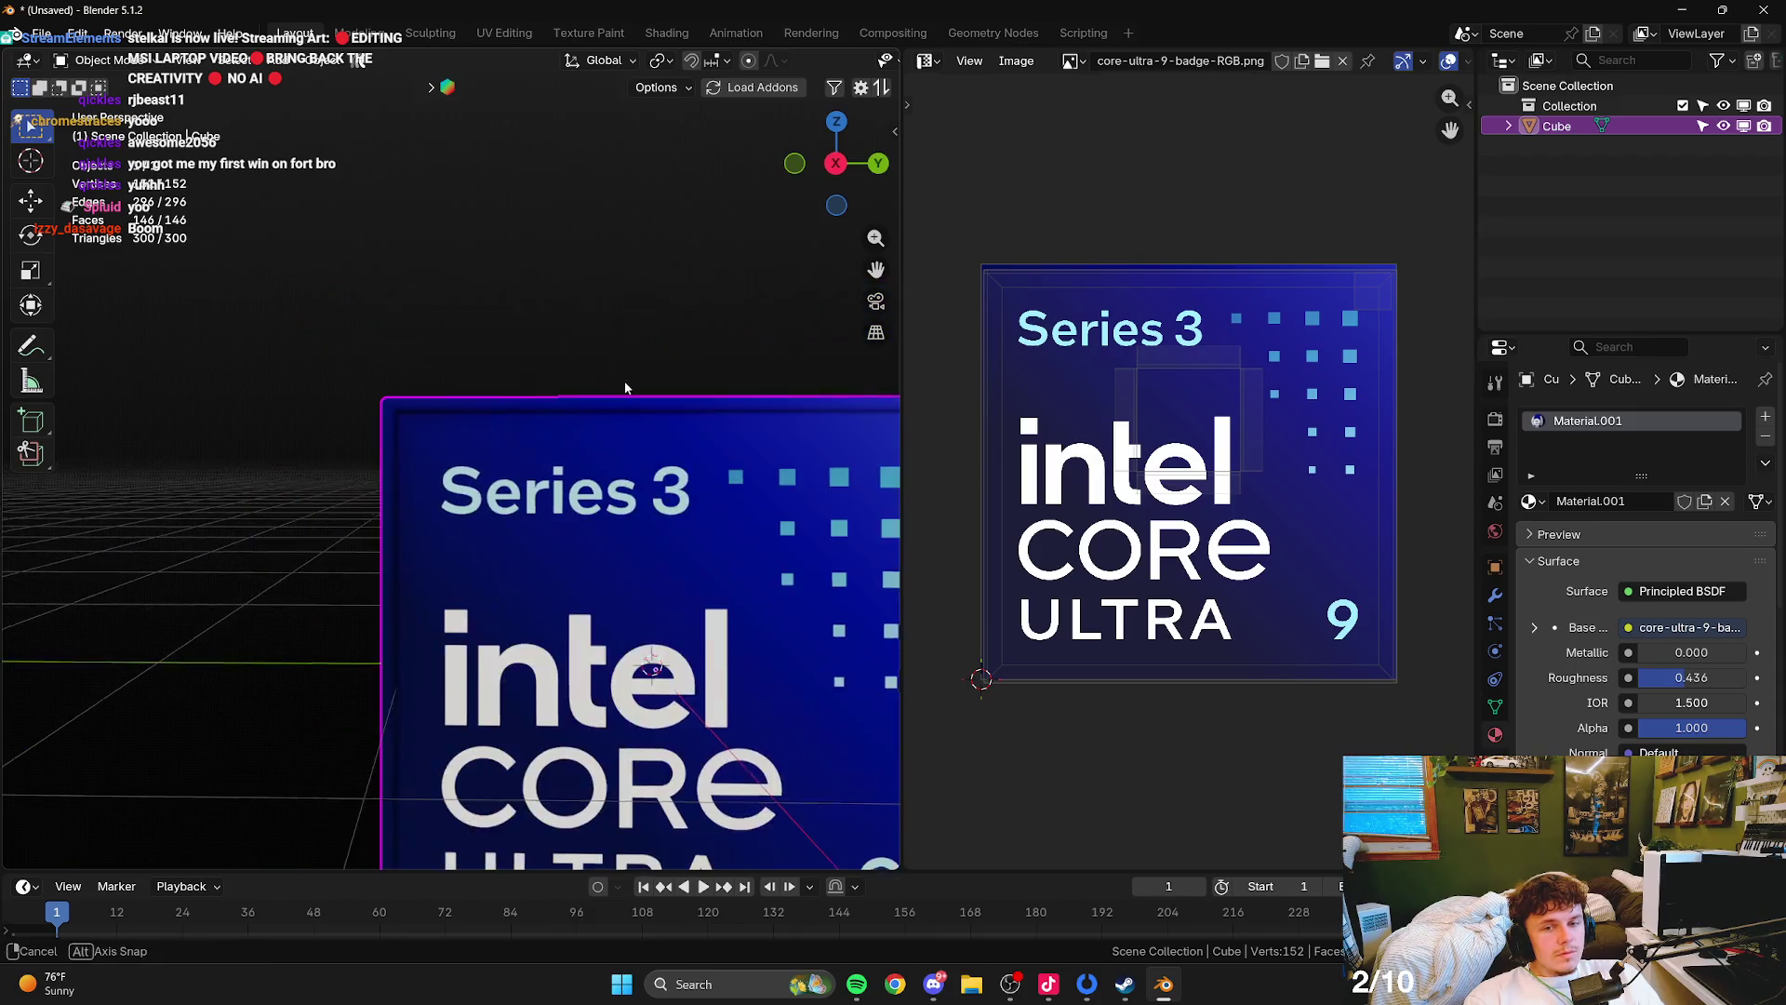
{"action": "scroll", "coordinate": [577, 355], "scroll_direction": "down", "scroll_amount": 1}
{"action": "scroll", "coordinate": [593, 389], "scroll_direction": "down", "scroll_amount": 4}
{"action": "scroll", "coordinate": [638, 431], "scroll_direction": "up", "scroll_amount": 1}
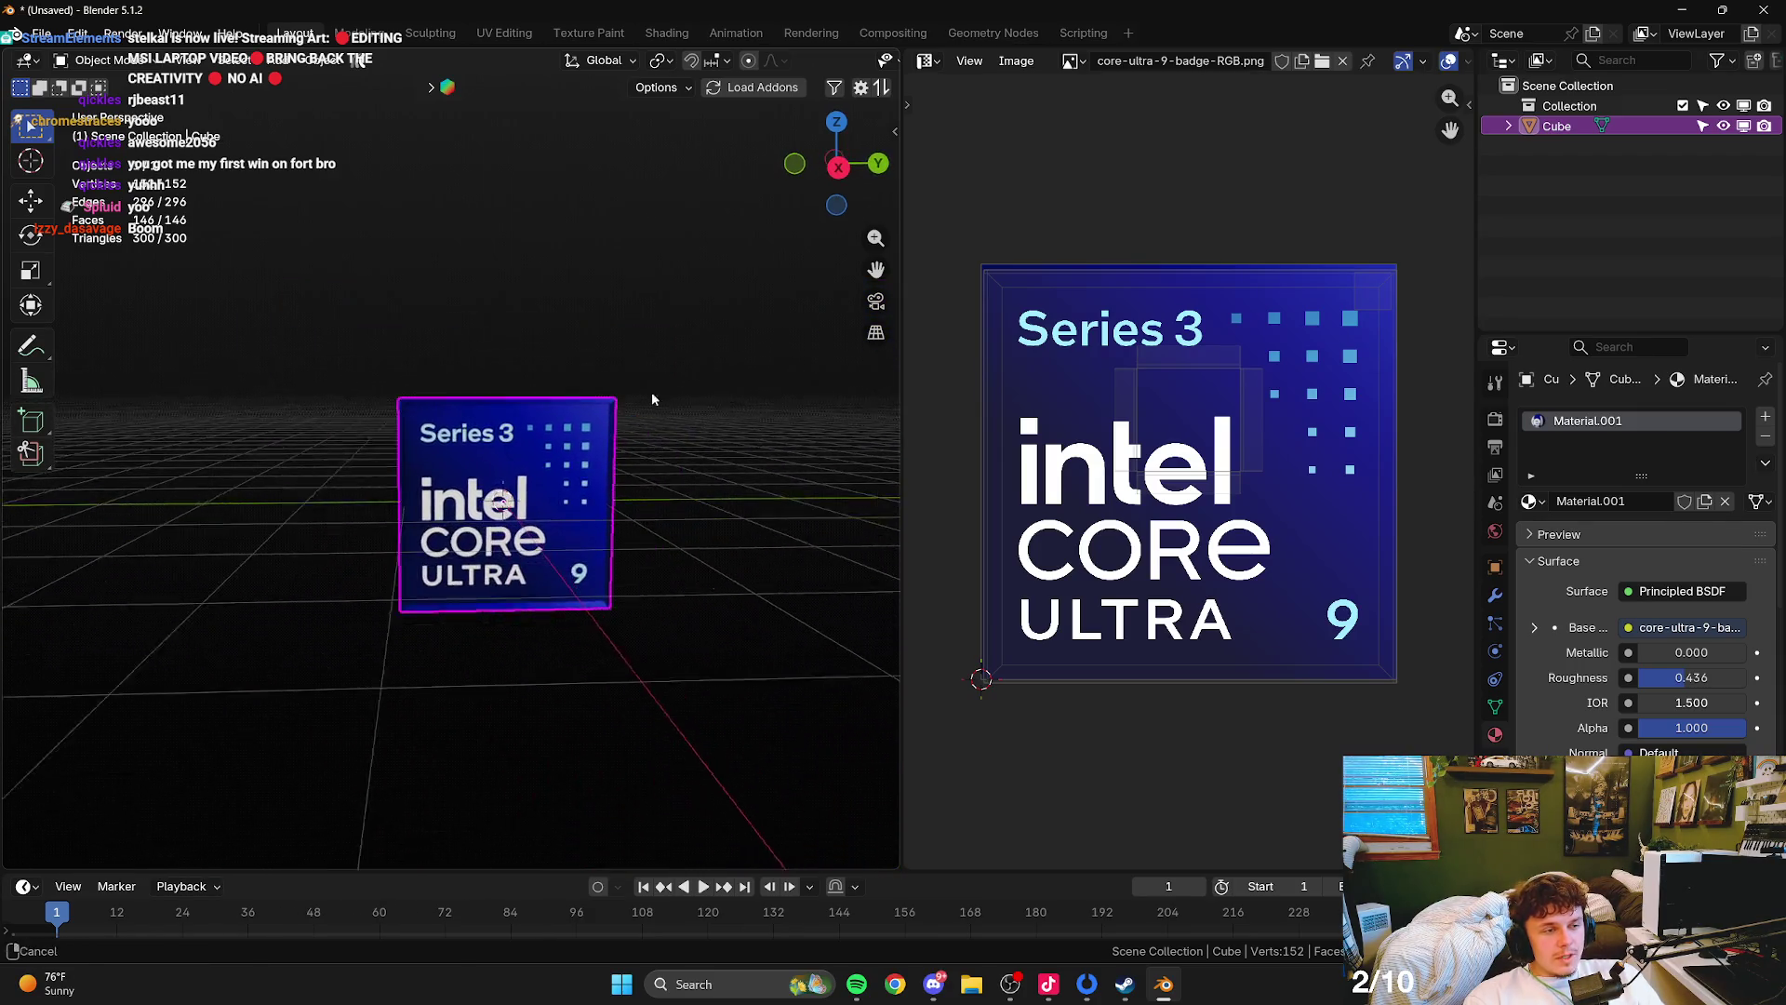
{"action": "key", "text": "r"}
{"action": "key", "text": "r"}
{"action": "right_click", "coordinate": [498, 493]}
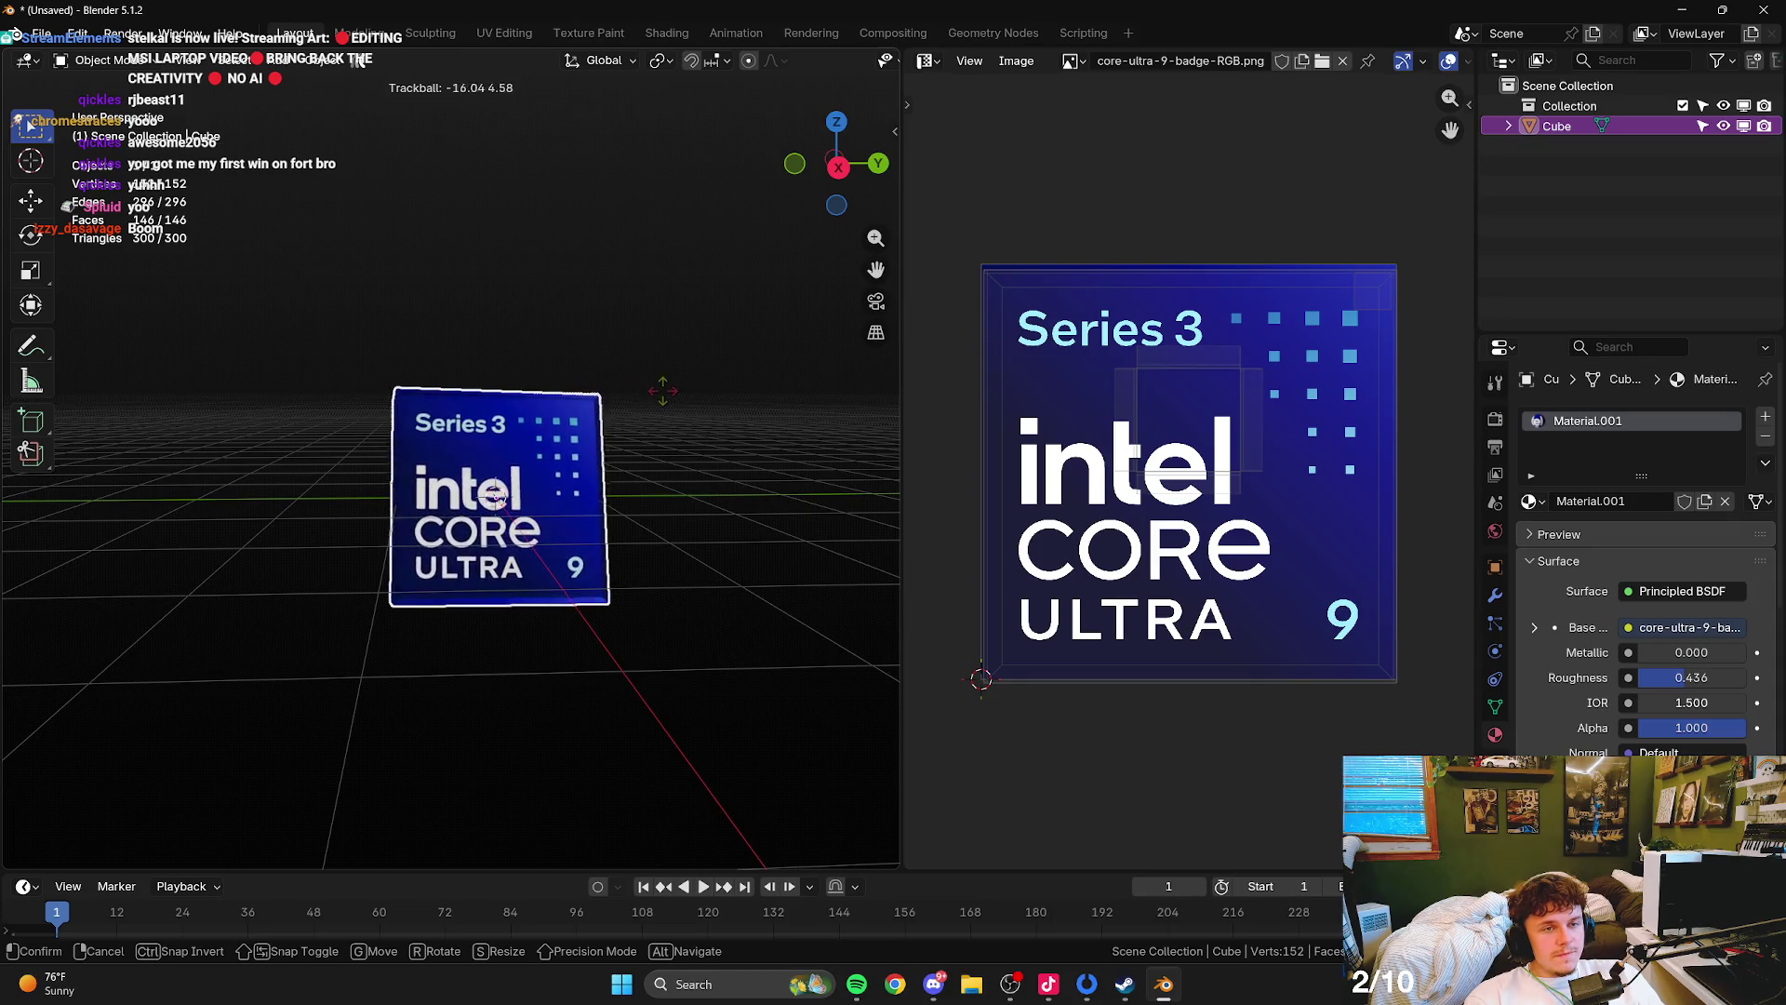
{"action": "key", "text": "Tab"}
{"action": "left_click_drag", "start_coordinate": [665, 418], "coordinate": [498, 445]}
- Select four side faces of the box from the back view
{"action": "left_click", "coordinate": [497, 446]}
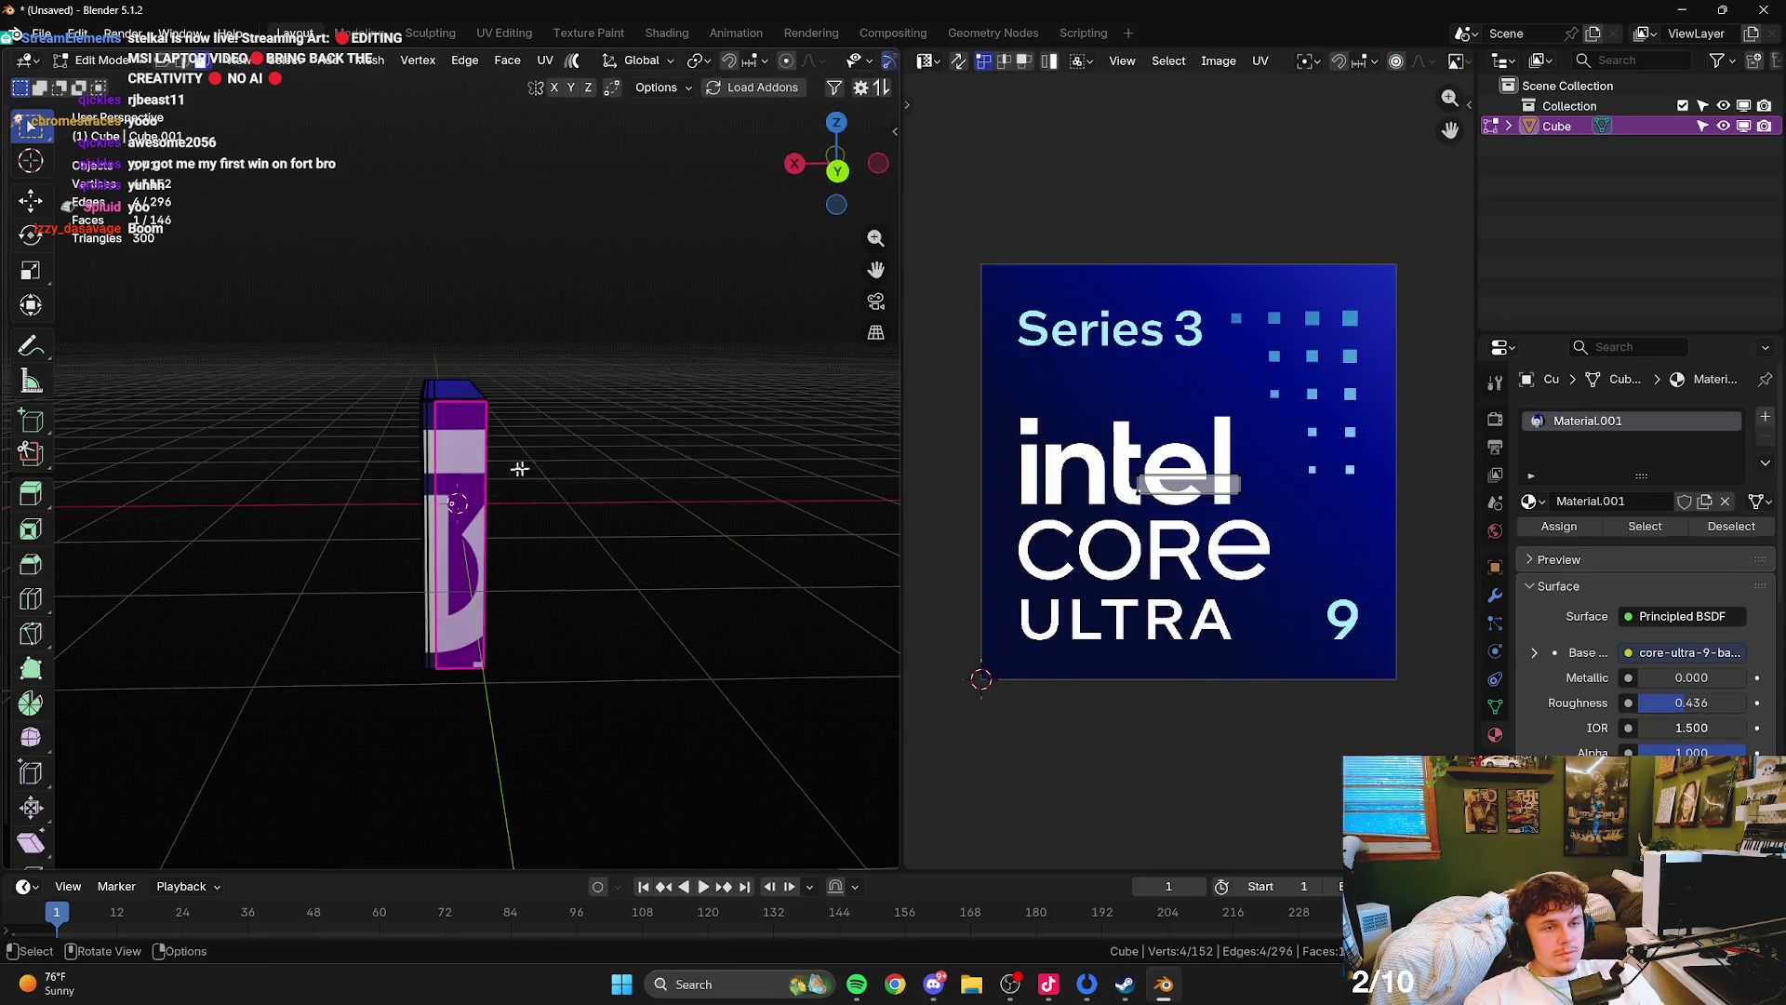
{"action": "left_click", "coordinate": [837, 164]}
{"action": "scroll", "coordinate": [440, 361], "scroll_direction": "up", "scroll_amount": 5}
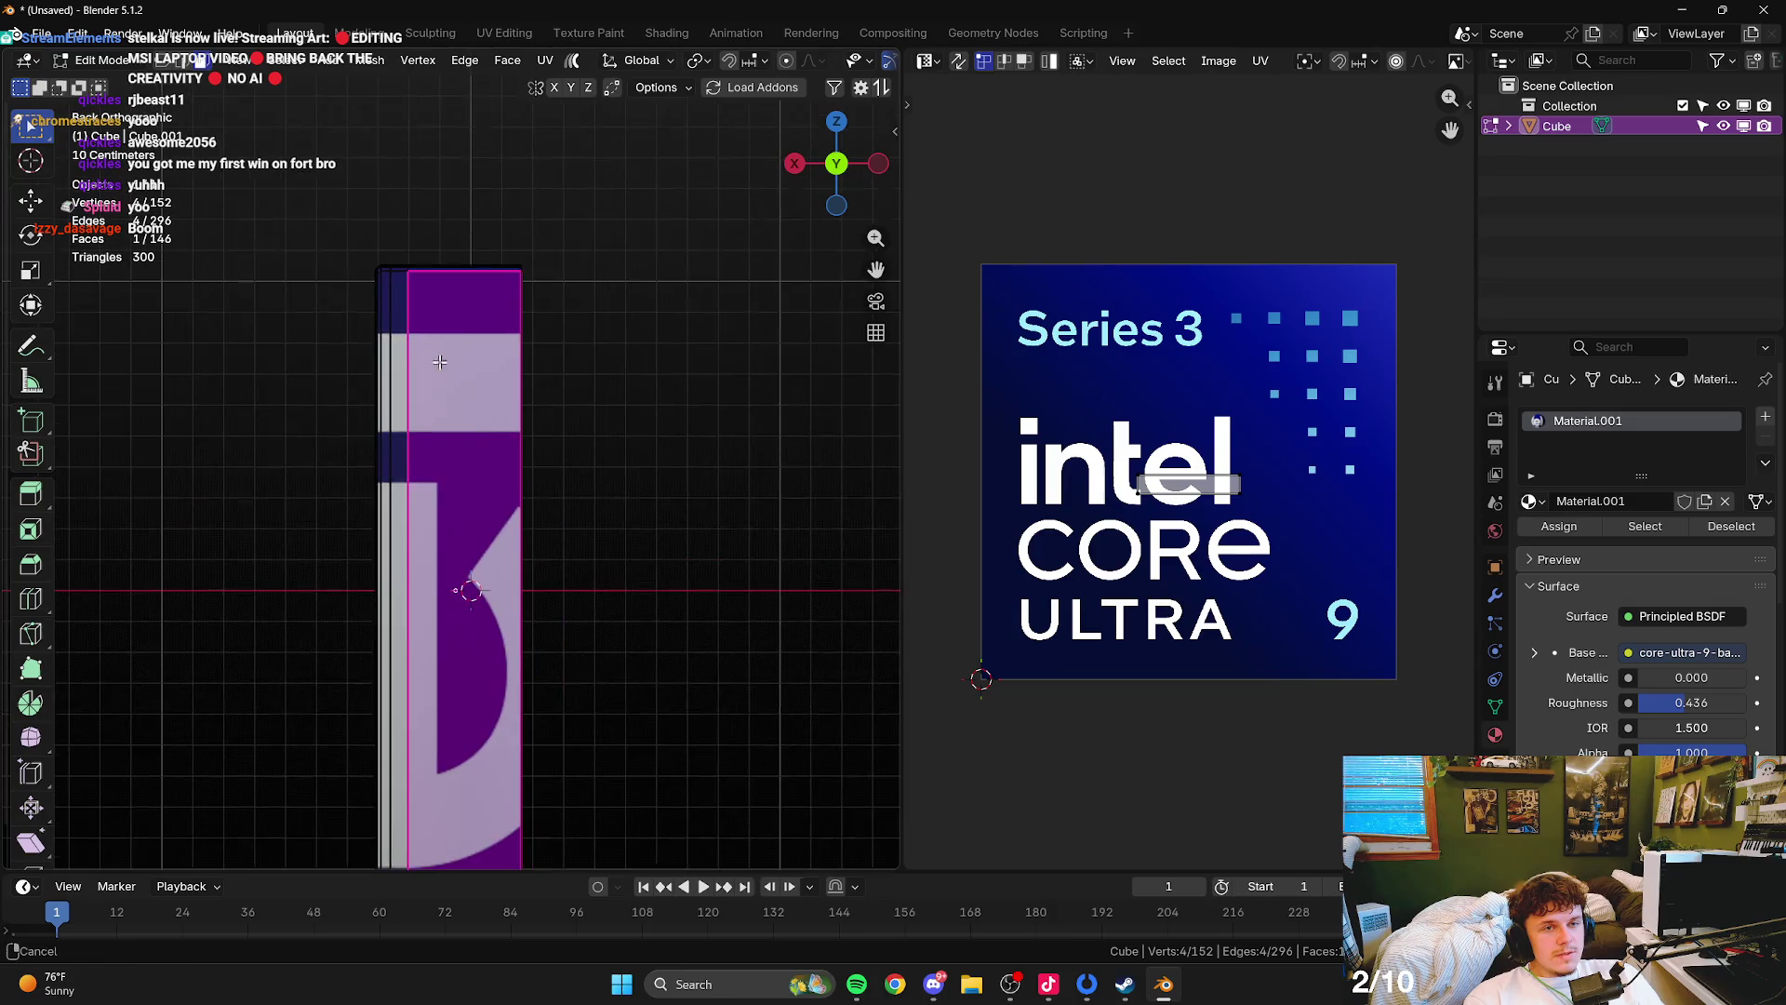
{"action": "left_click", "coordinate": [393, 311], "text": "ctrl"}
{"action": "scroll", "coordinate": [583, 448], "scroll_direction": "up", "scroll_amount": 3}
{"action": "scroll", "coordinate": [678, 438], "scroll_direction": "up", "scroll_amount": 2}
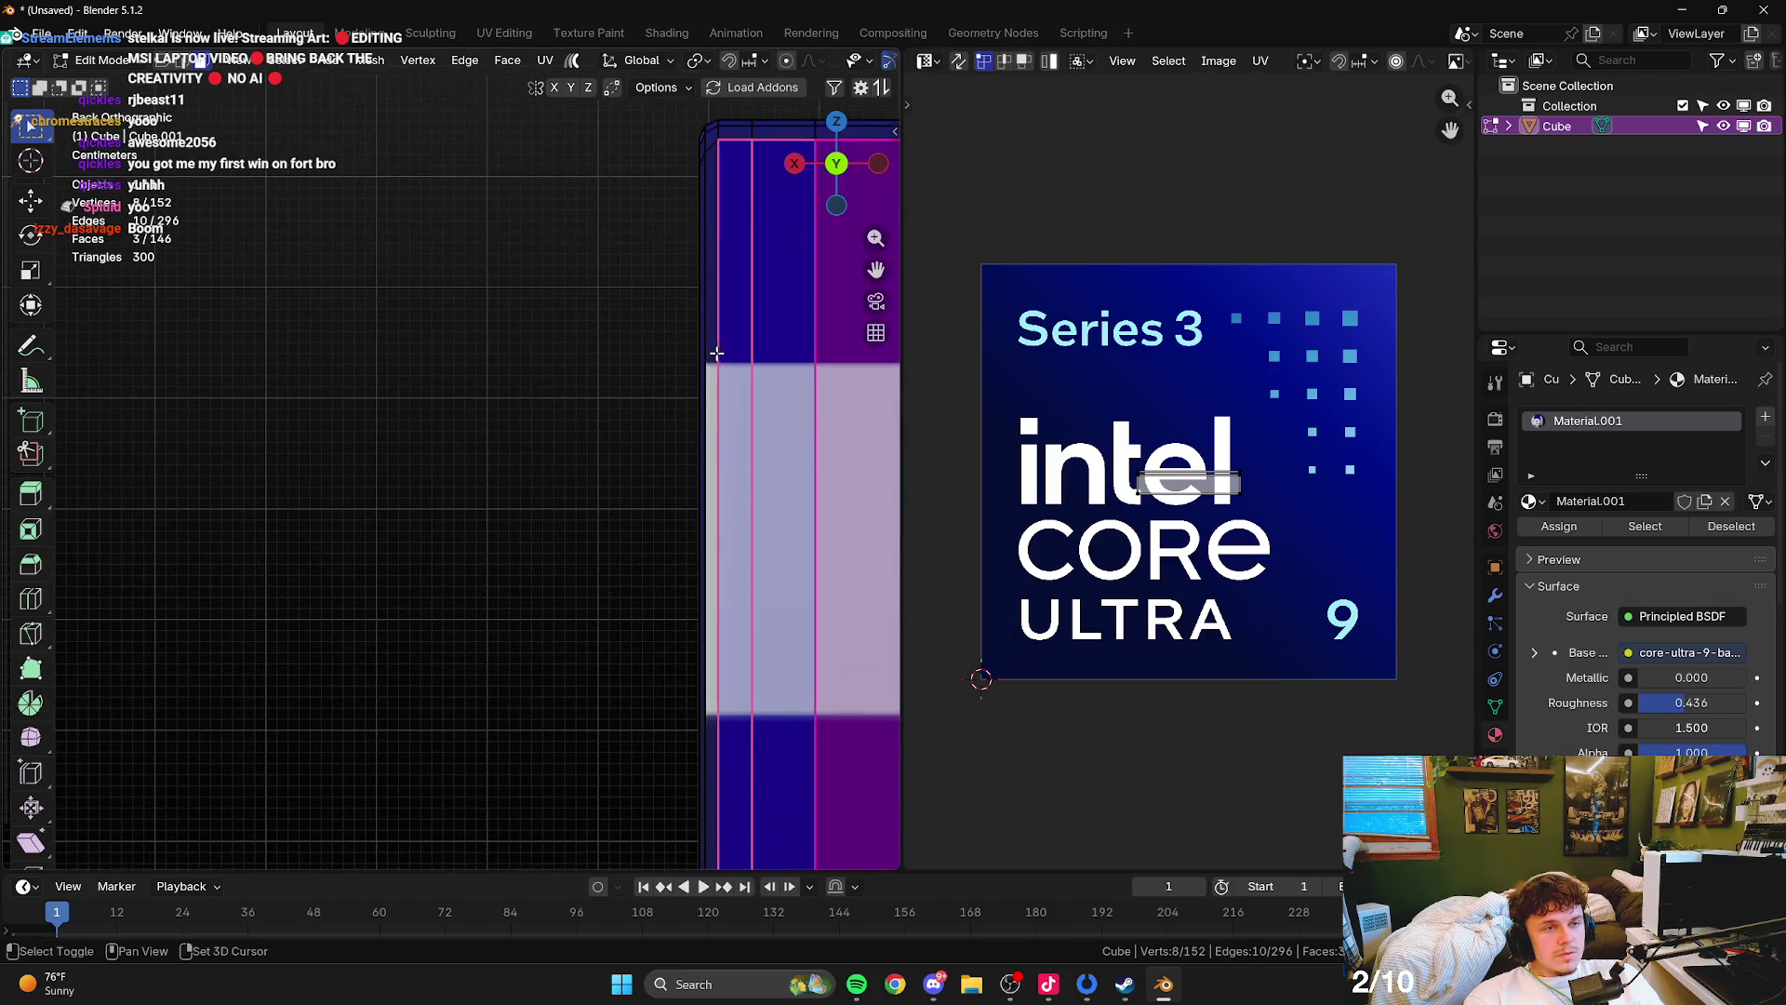
{"action": "left_click", "coordinate": [725, 437], "text": "ctrl"}
{"action": "scroll", "coordinate": [757, 406], "scroll_direction": "right", "scroll_amount": 5}
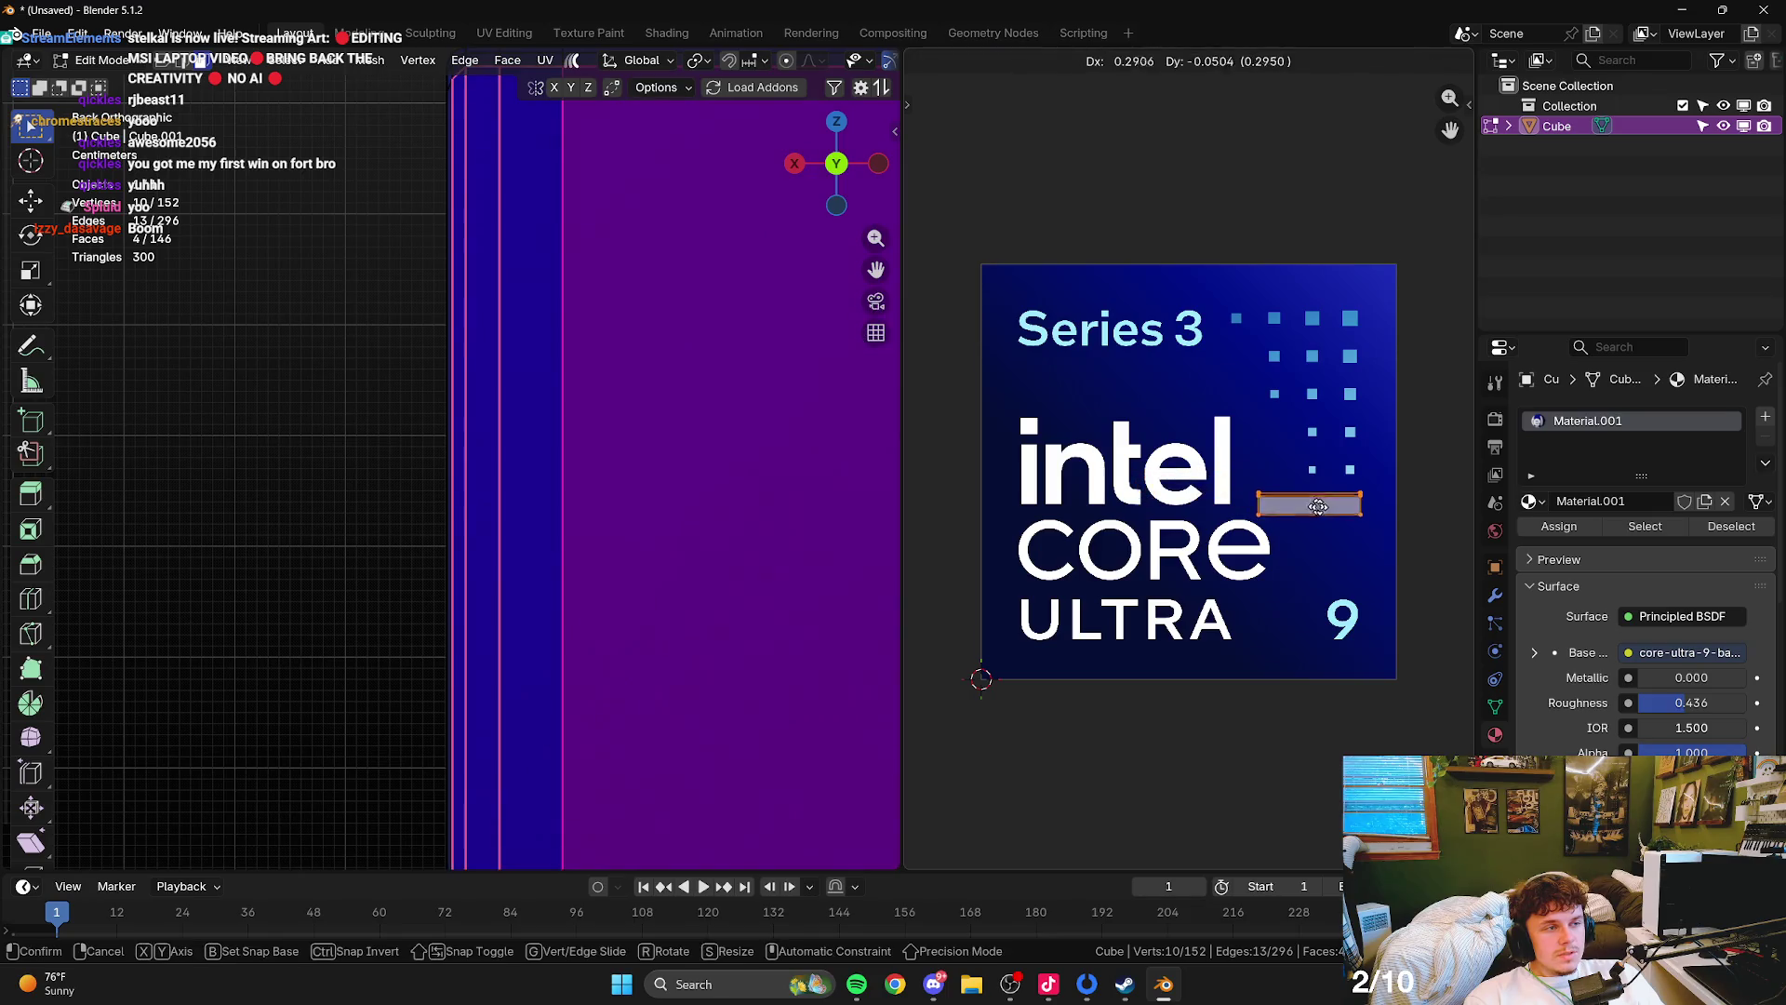
{"action": "key", "text": "Tab"}
{"action": "scroll", "coordinate": [502, 510], "scroll_direction": "down", "scroll_amount": 5}
{"action": "mouse_move", "coordinate": [590, 494]}
{"action": "left_mouse_down"}
{"action": "mouse_move", "coordinate": [440, 472]}
{"action": "mouse_move", "coordinate": [469, 380]}
{"action": "left_mouse_up"}
- Shift the large side face's UVs onto a plain blue area of the badge image
{"action": "key", "text": "Tab"}
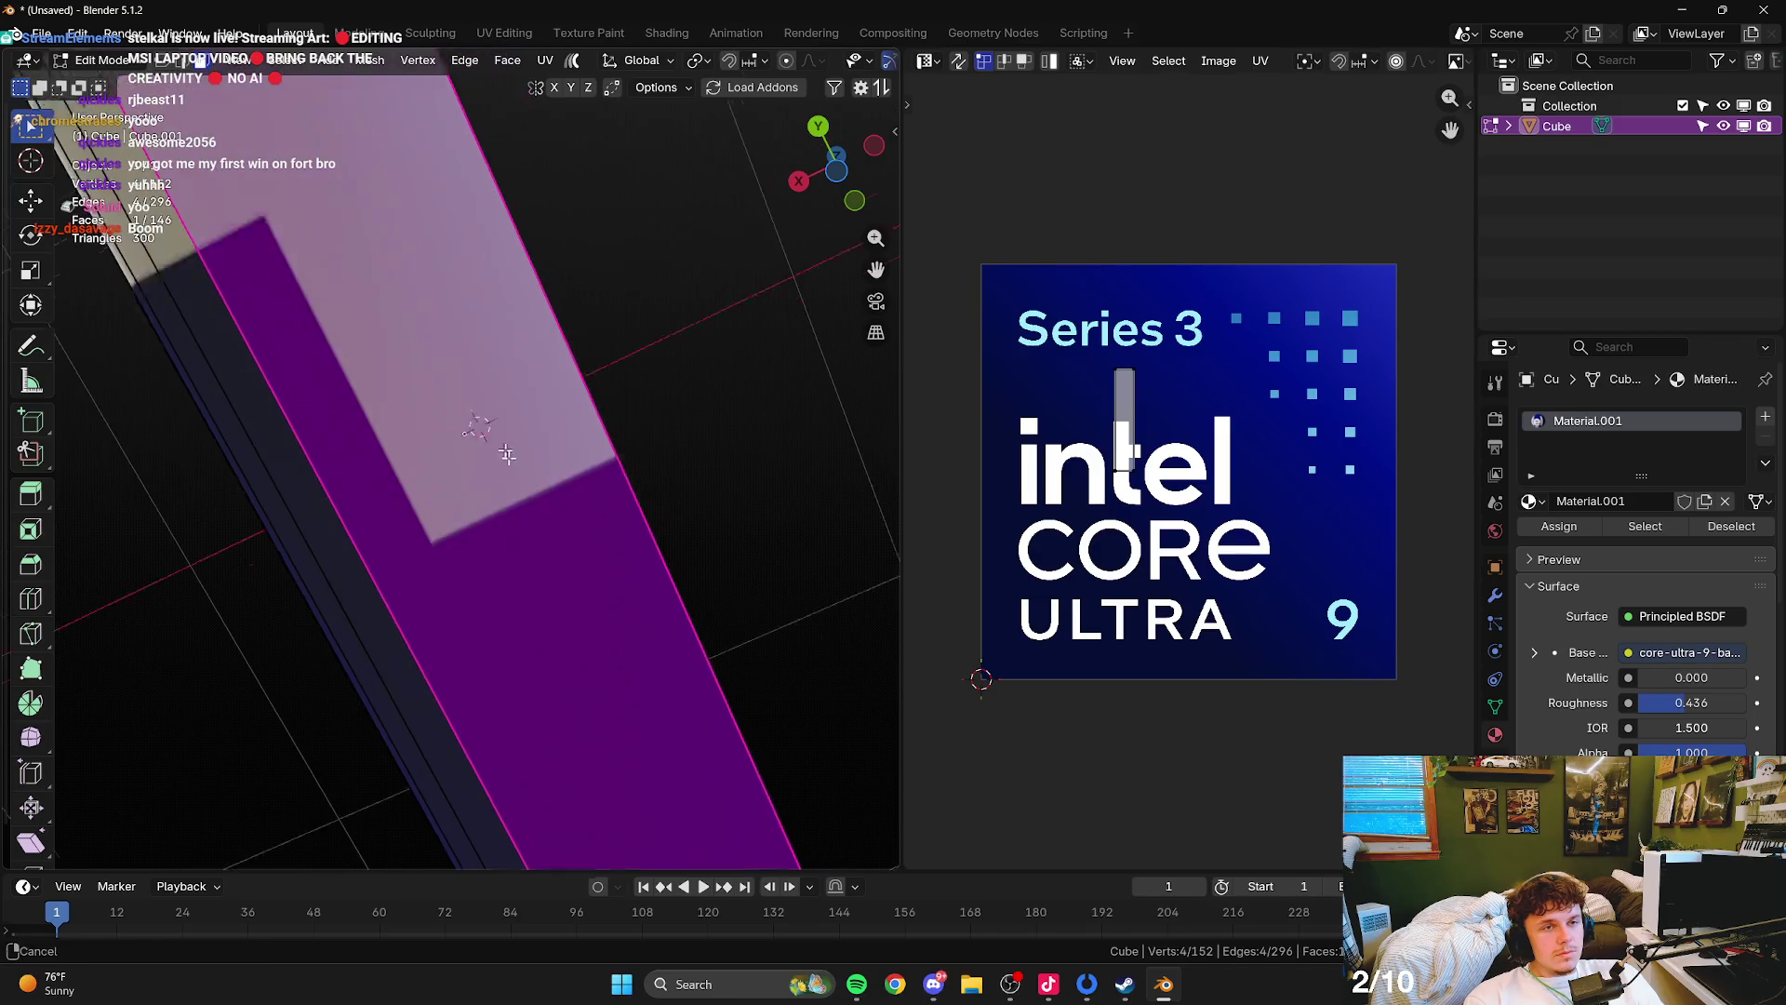
{"action": "left_click", "coordinate": [487, 446]}
{"action": "left_click_drag", "start_coordinate": [1334, 558], "coordinate": [1356, 558]}
{"action": "key", "text": "Tab"}
{"action": "scroll", "coordinate": [510, 367], "scroll_direction": "down", "scroll_amount": 4}
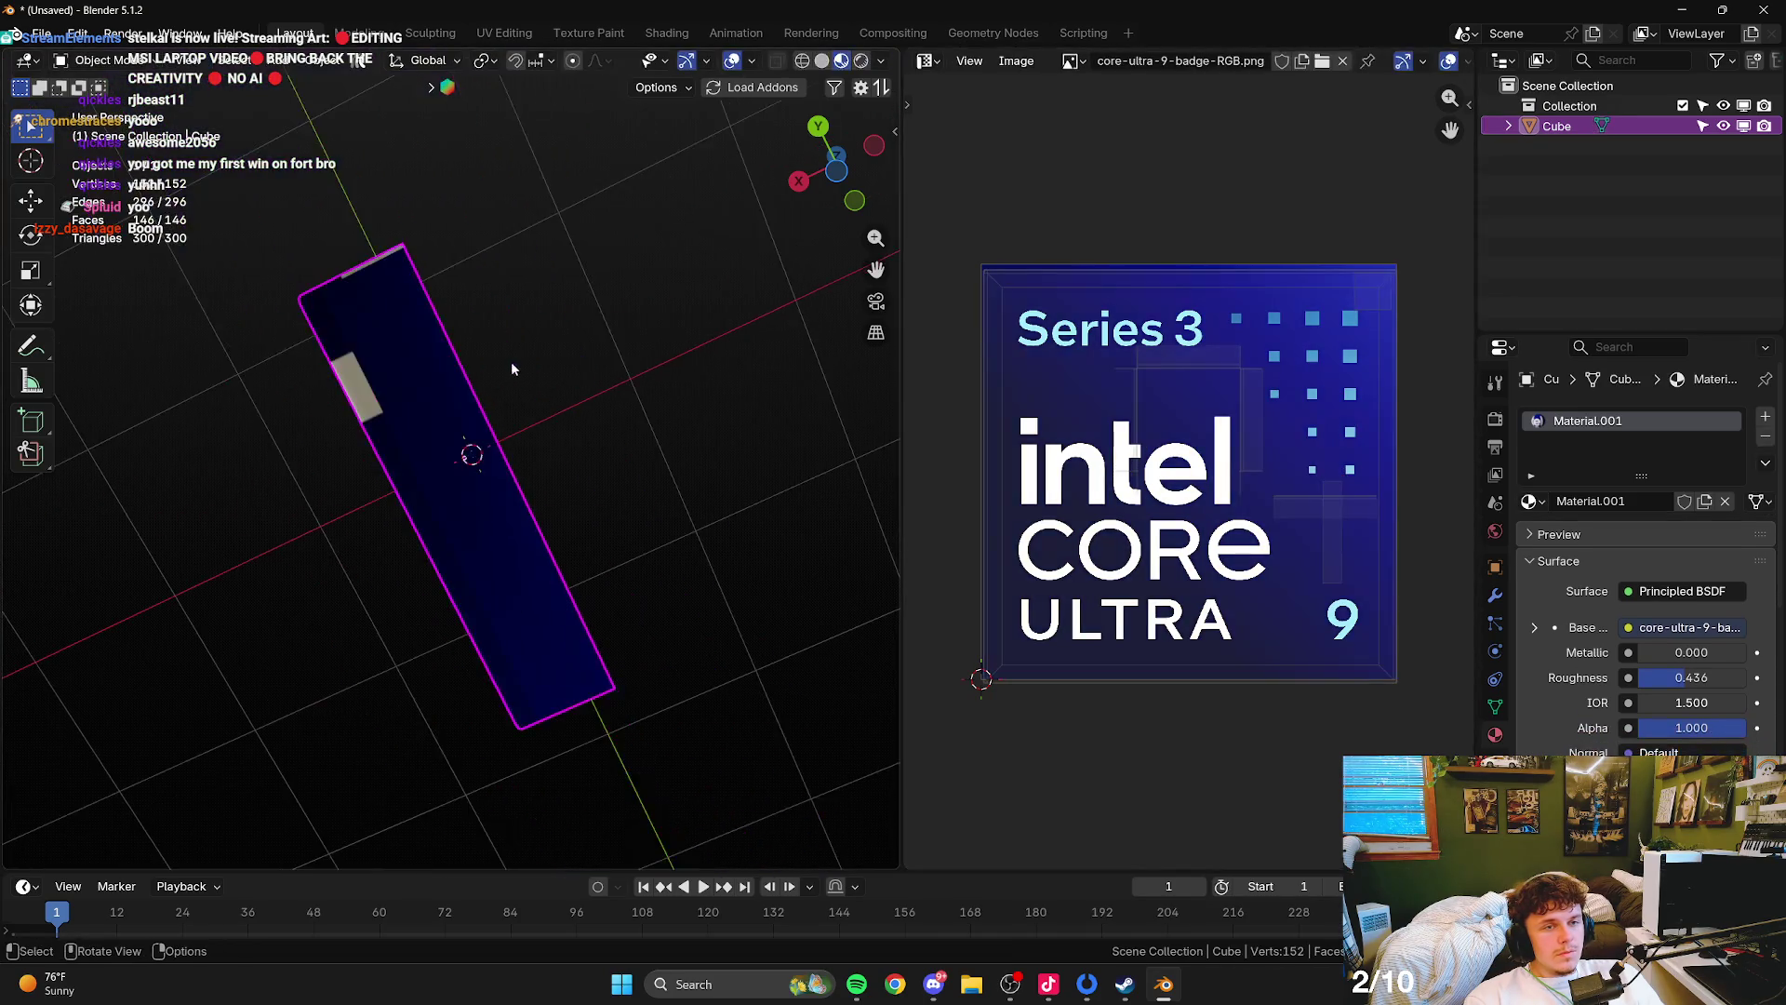
{"action": "key", "text": "Tab"}
{"action": "mouse_move", "coordinate": [511, 367]}
{"action": "left_mouse_down"}
{"action": "mouse_move", "coordinate": [450, 382]}
{"action": "mouse_move", "coordinate": [520, 409]}
{"action": "left_mouse_up"}
{"action": "key", "text": "Tab"}
{"action": "scroll", "coordinate": [399, 371], "scroll_direction": "up", "scroll_amount": 6}
- Box-select the side faces and move their UV bar to a new spot on the image
{"action": "key", "text": "Tab"}
{"action": "mouse_move", "coordinate": [598, 476]}
{"action": "left_mouse_down"}
{"action": "mouse_move", "coordinate": [494, 413]}
{"action": "mouse_move", "coordinate": [576, 400]}
{"action": "left_mouse_up"}
{"action": "key", "text": "g"}
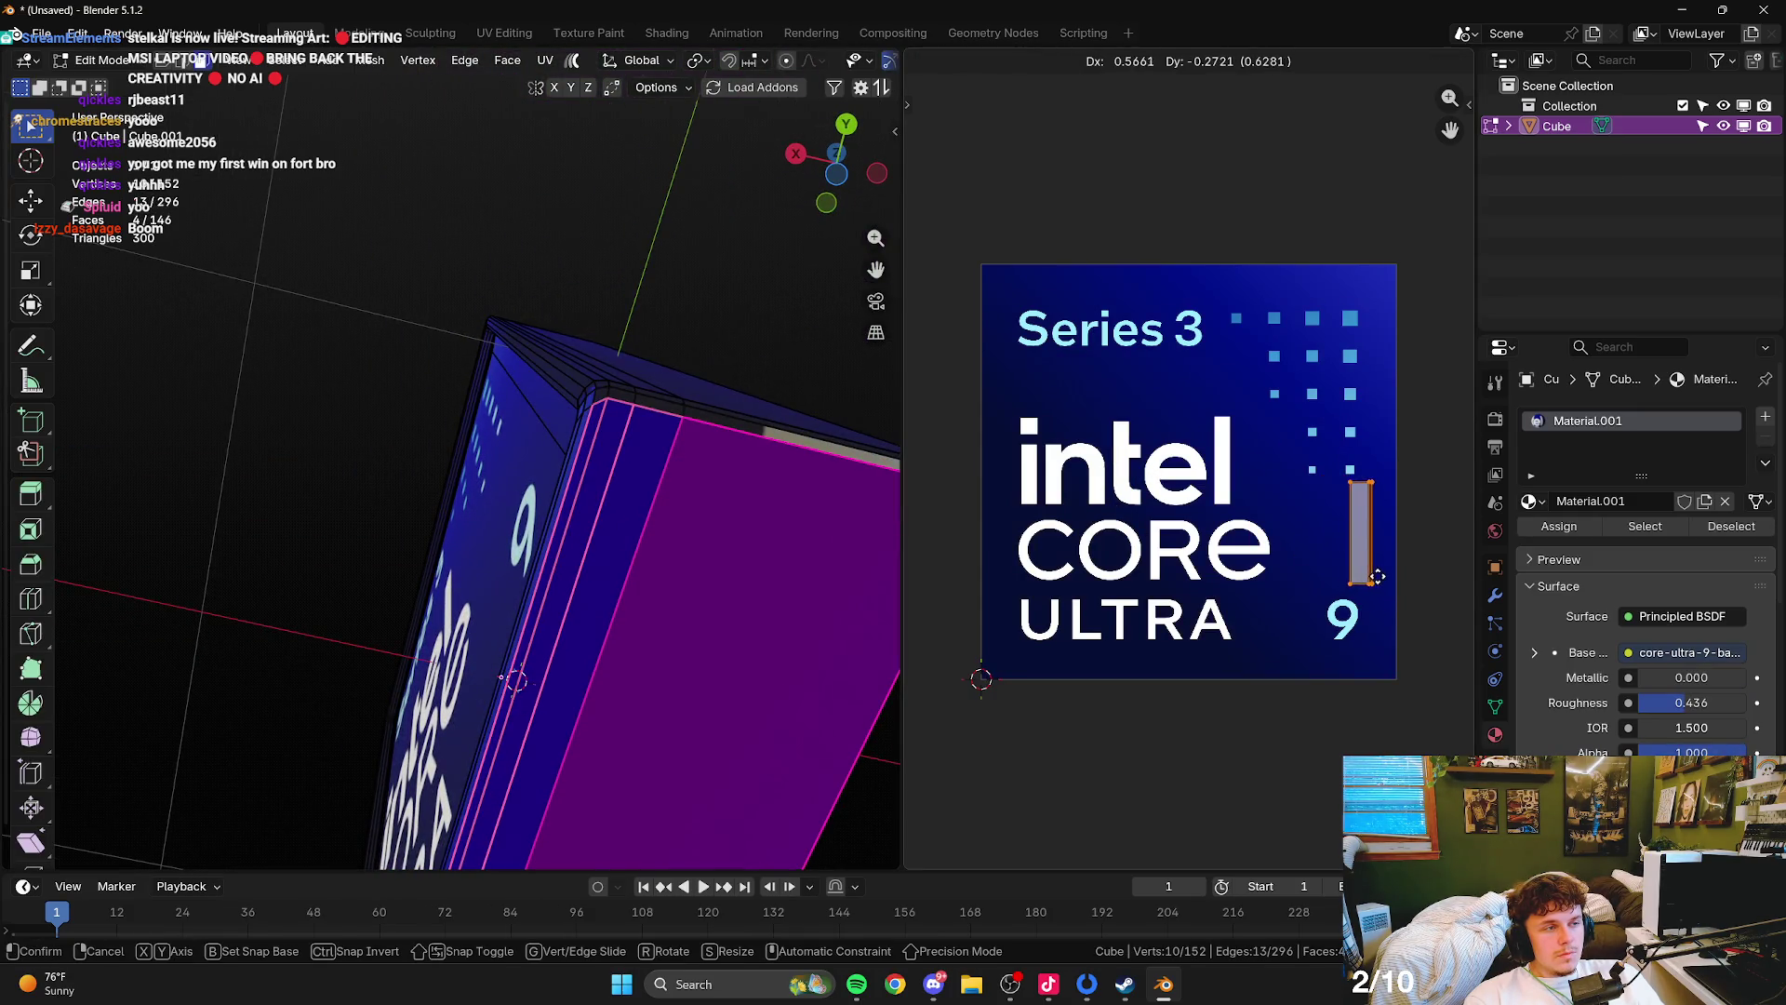
{"action": "left_click", "coordinate": [1386, 555]}
{"action": "key", "text": "Tab"}
{"action": "mouse_move", "coordinate": [558, 484]}
{"action": "left_mouse_down"}
{"action": "mouse_move", "coordinate": [612, 503]}
{"action": "mouse_move", "coordinate": [614, 484]}
{"action": "left_mouse_up"}
{"action": "key", "text": "Tab"}
- Select the two thin bar faces along the edge, then view the textured badge straight on
{"action": "scroll", "coordinate": [618, 359], "scroll_direction": "up", "scroll_amount": 4}
{"action": "scroll", "coordinate": [619, 359], "scroll_direction": "down", "scroll_amount": 3}
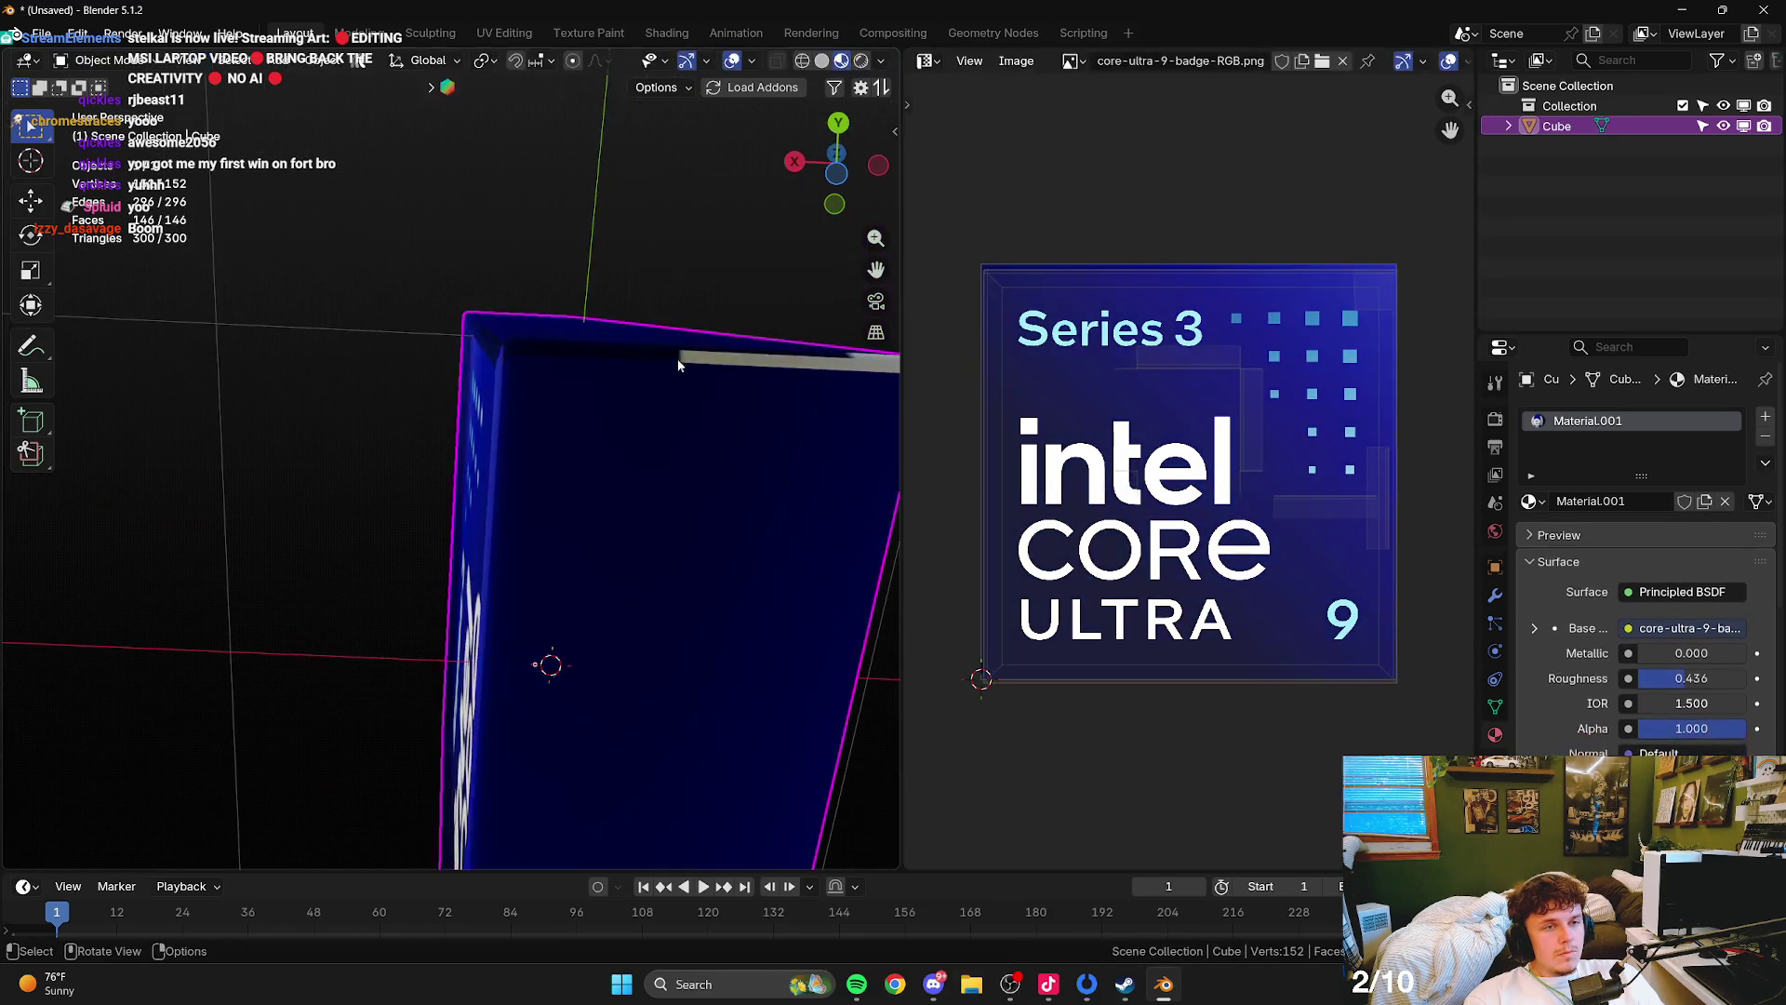
{"action": "left_click", "coordinate": [651, 351]}
{"action": "left_click_drag", "start_coordinate": [651, 352], "coordinate": [440, 484]}
{"action": "scroll", "coordinate": [440, 484], "scroll_direction": "up", "scroll_amount": 2}
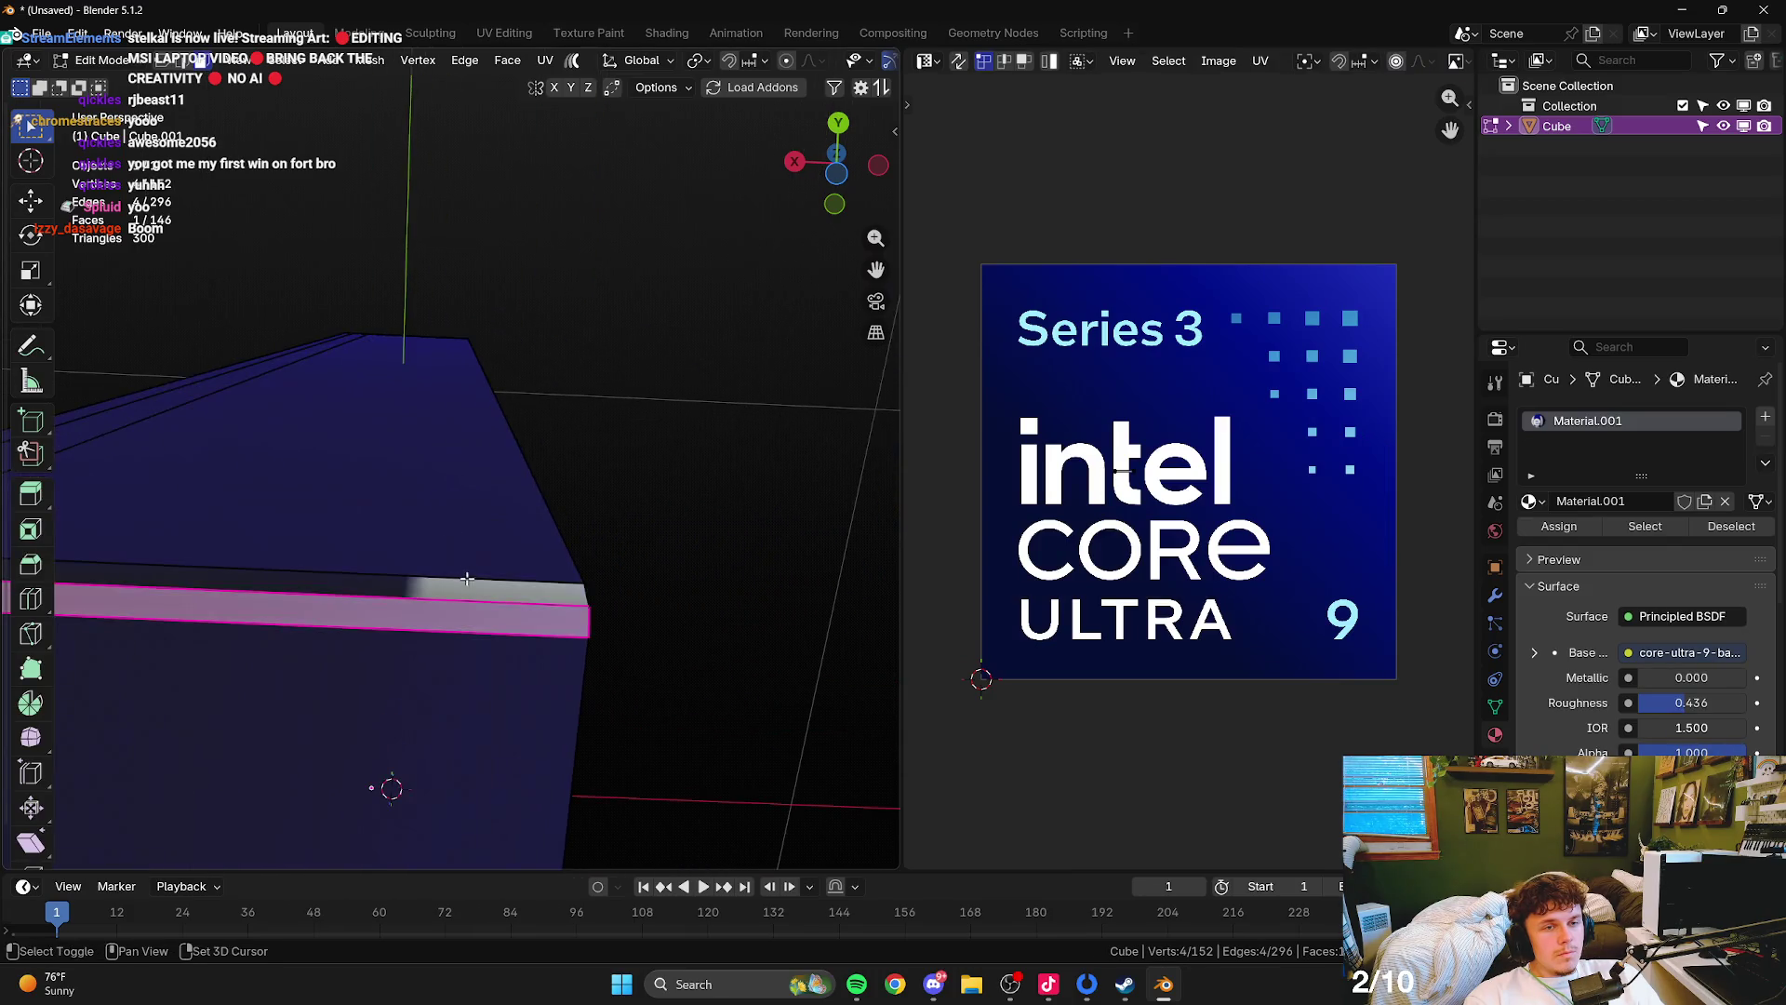
{"action": "left_click", "coordinate": [326, 578], "text": "shift"}
{"action": "key", "text": "Tab"}
{"action": "key", "text": "KP_3"}
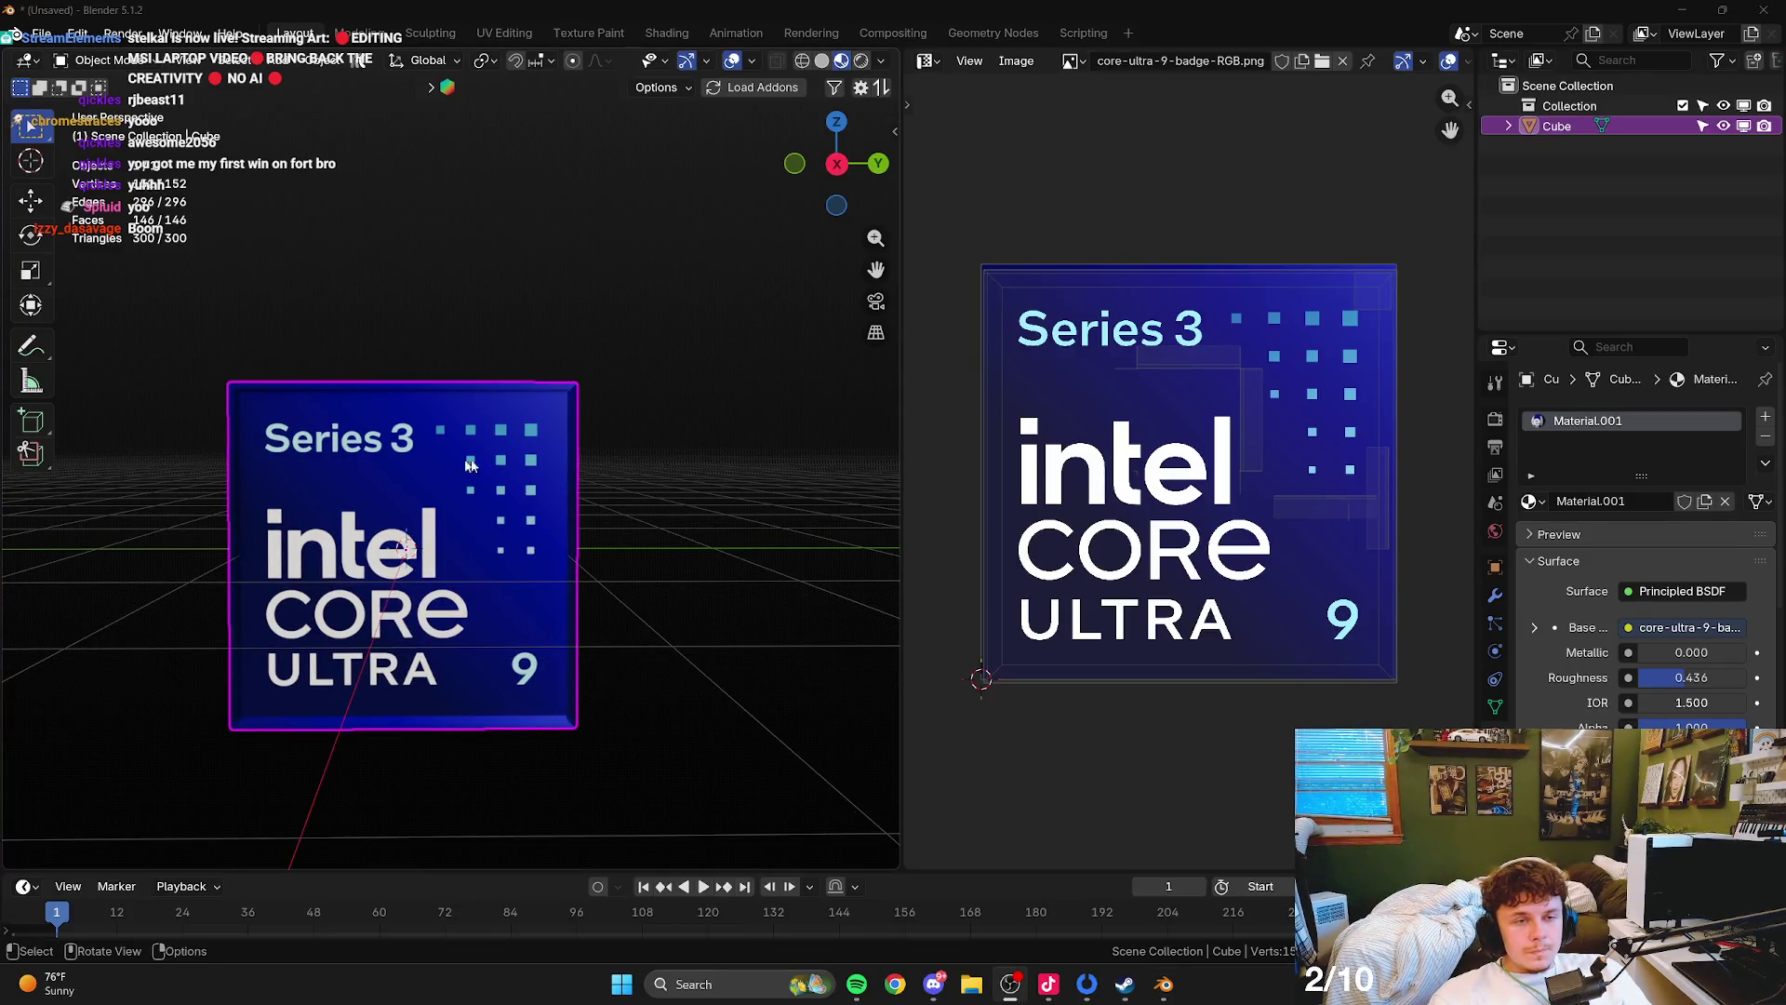
- Try rotating and moving the cube, cancel each so it stays forward, then reselect it
{"action": "key", "text": "r"}
{"action": "key", "text": "r"}
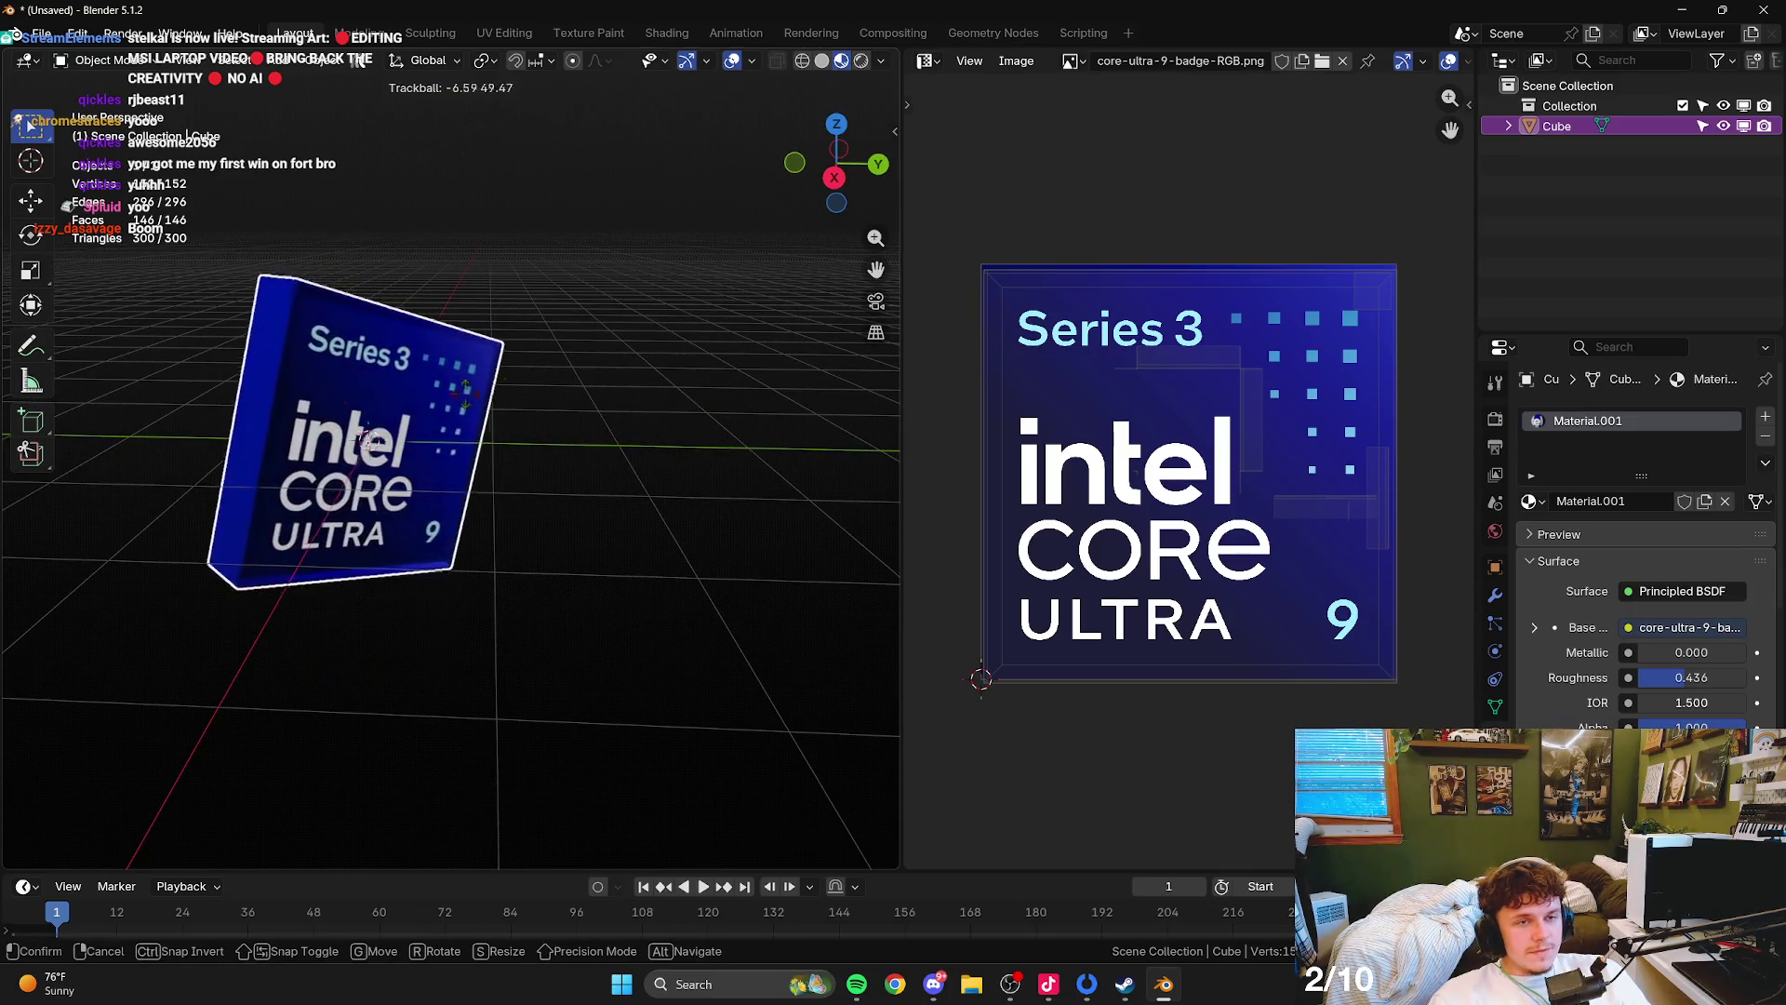
{"action": "key", "text": "Escape"}
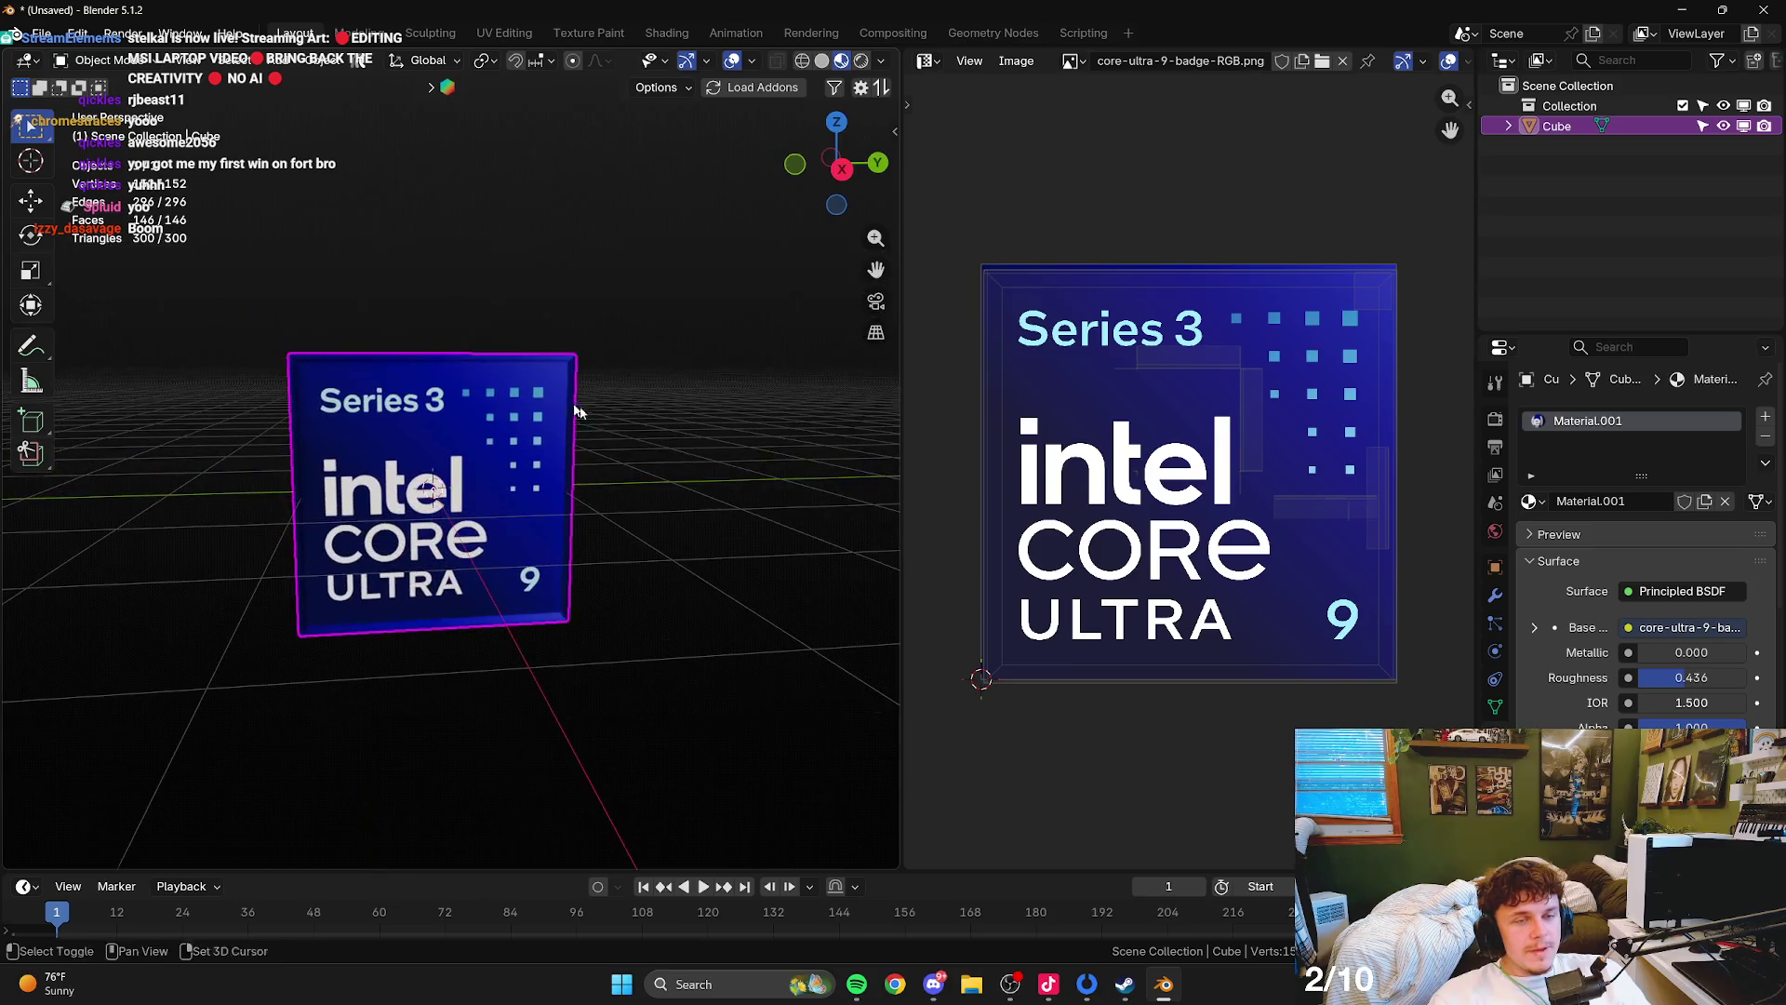
{"action": "key", "text": "g"}
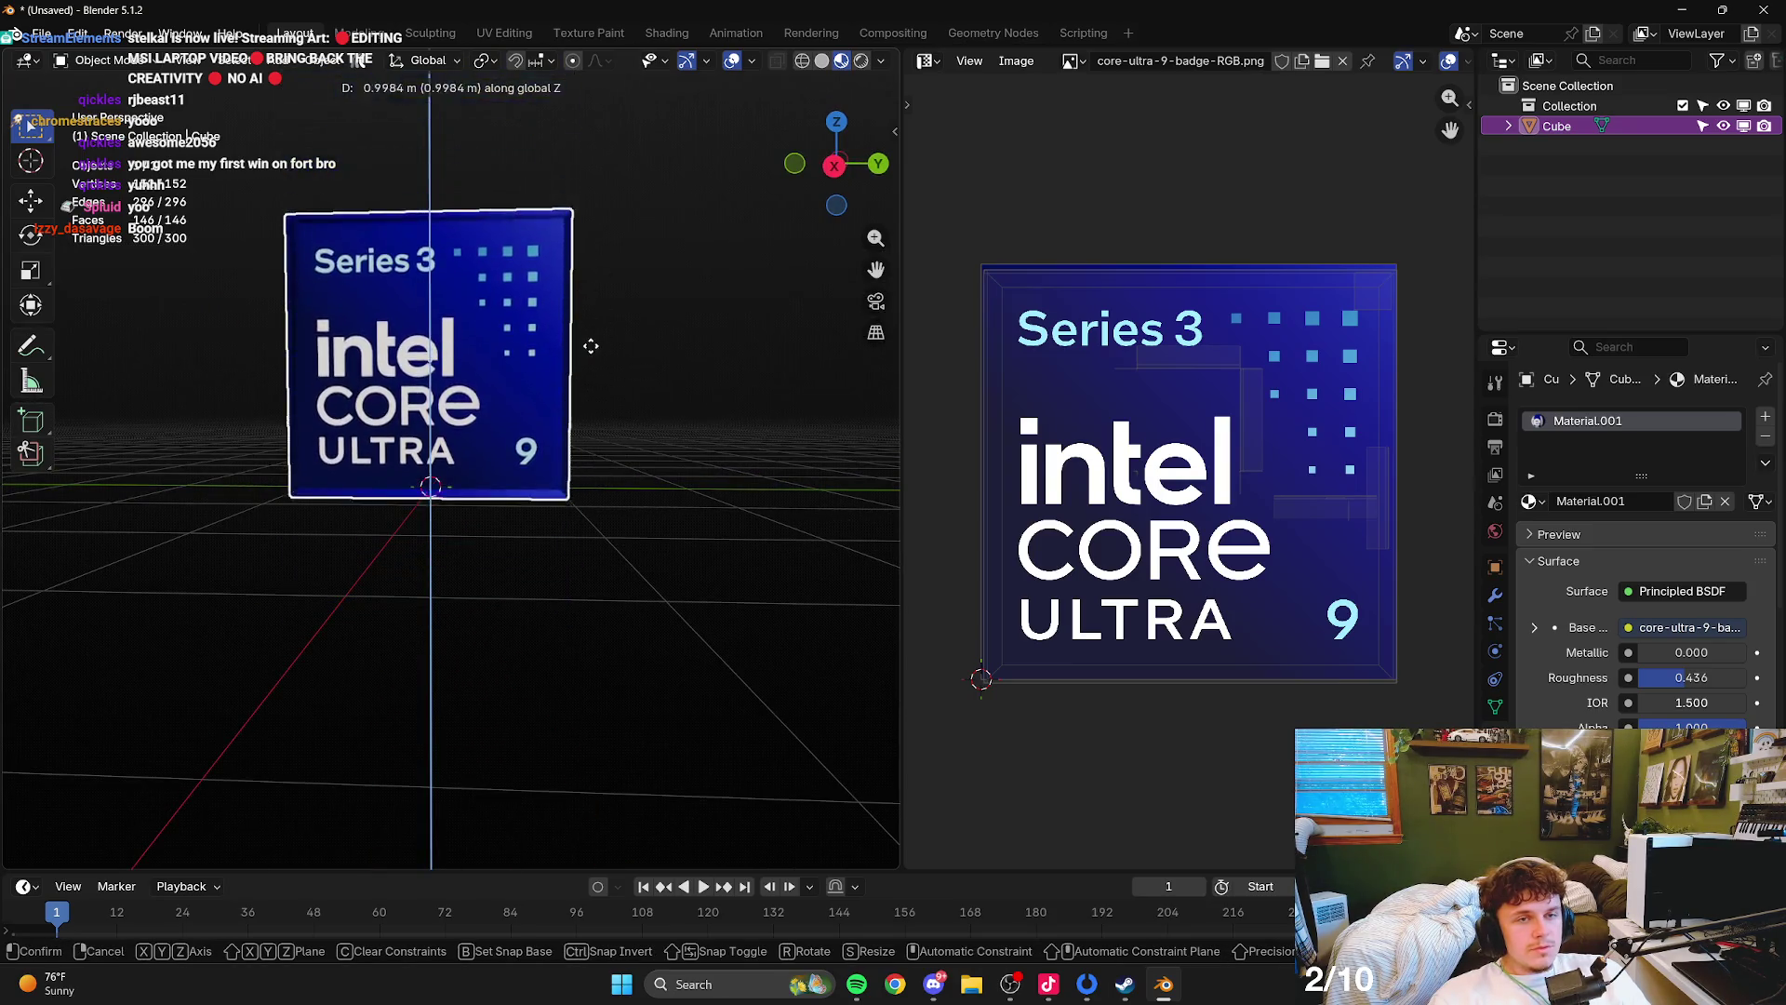
{"action": "key", "text": "Escape"}
{"action": "key", "text": "r"}
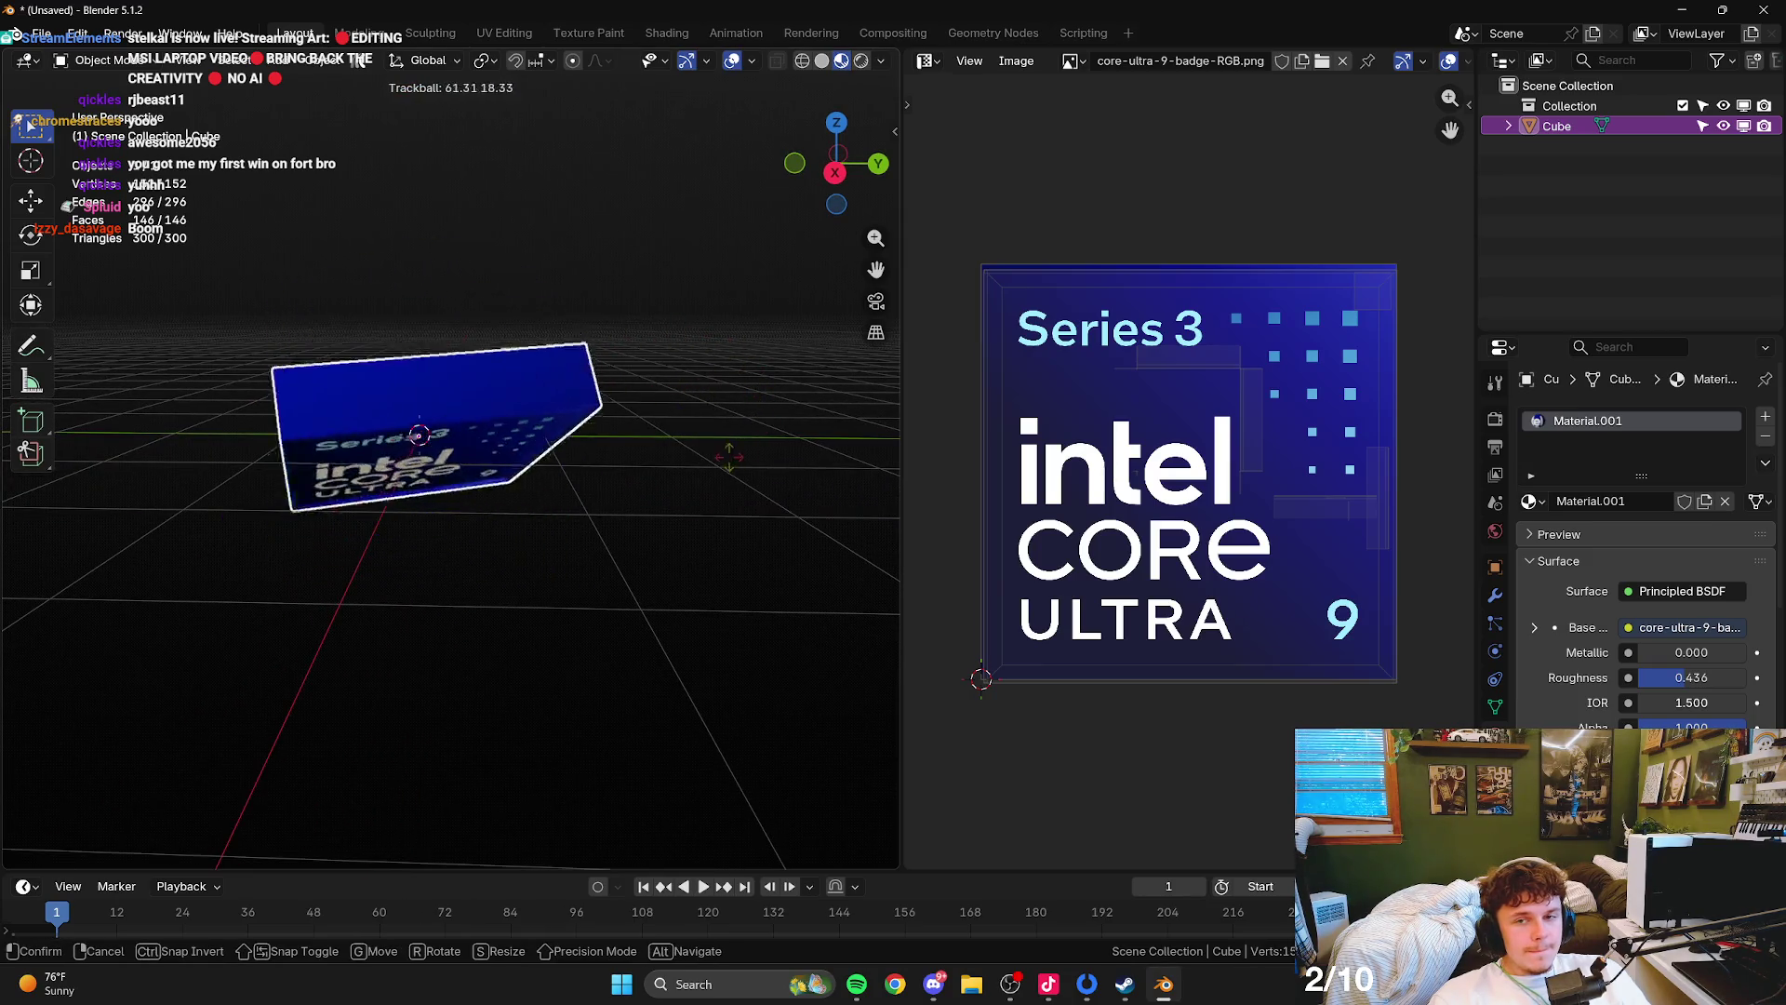
{"action": "key", "text": "Escape"}
{"action": "middle_click", "coordinate": [702, 425]}
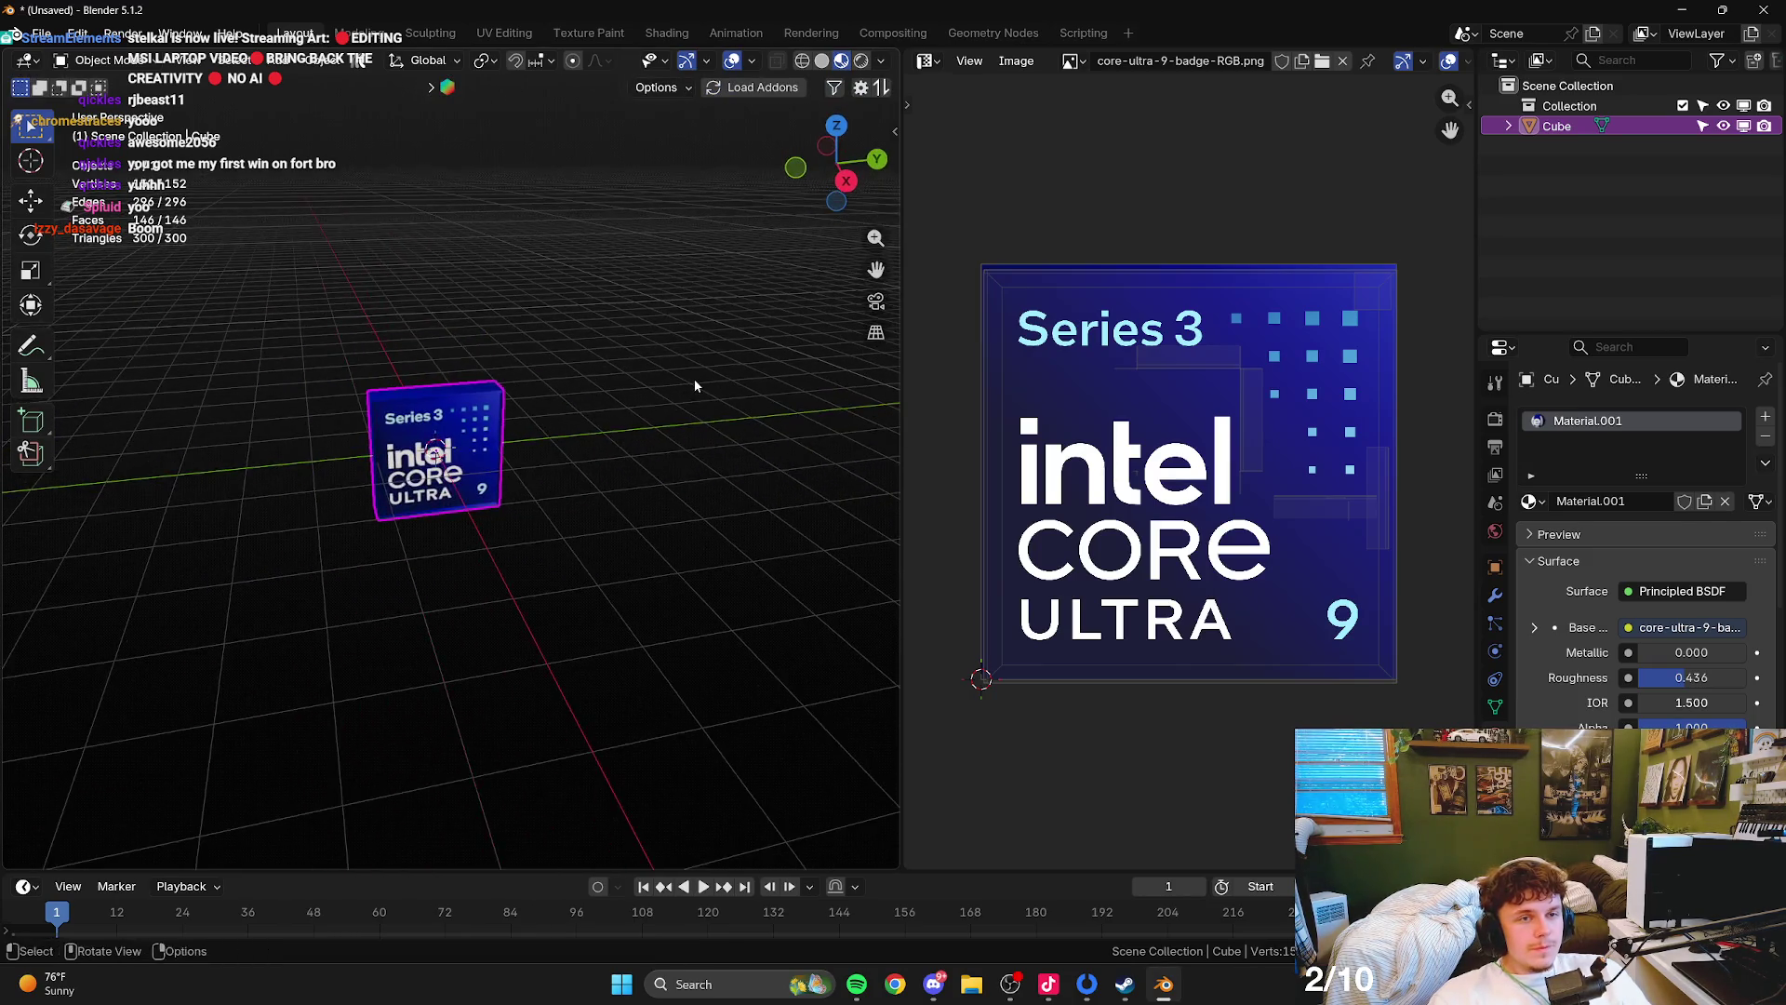
{"action": "left_click", "coordinate": [614, 326]}
{"action": "scroll", "coordinate": [507, 360], "scroll_direction": "up", "scroll_amount": 4}
{"action": "left_click", "coordinate": [507, 359]}
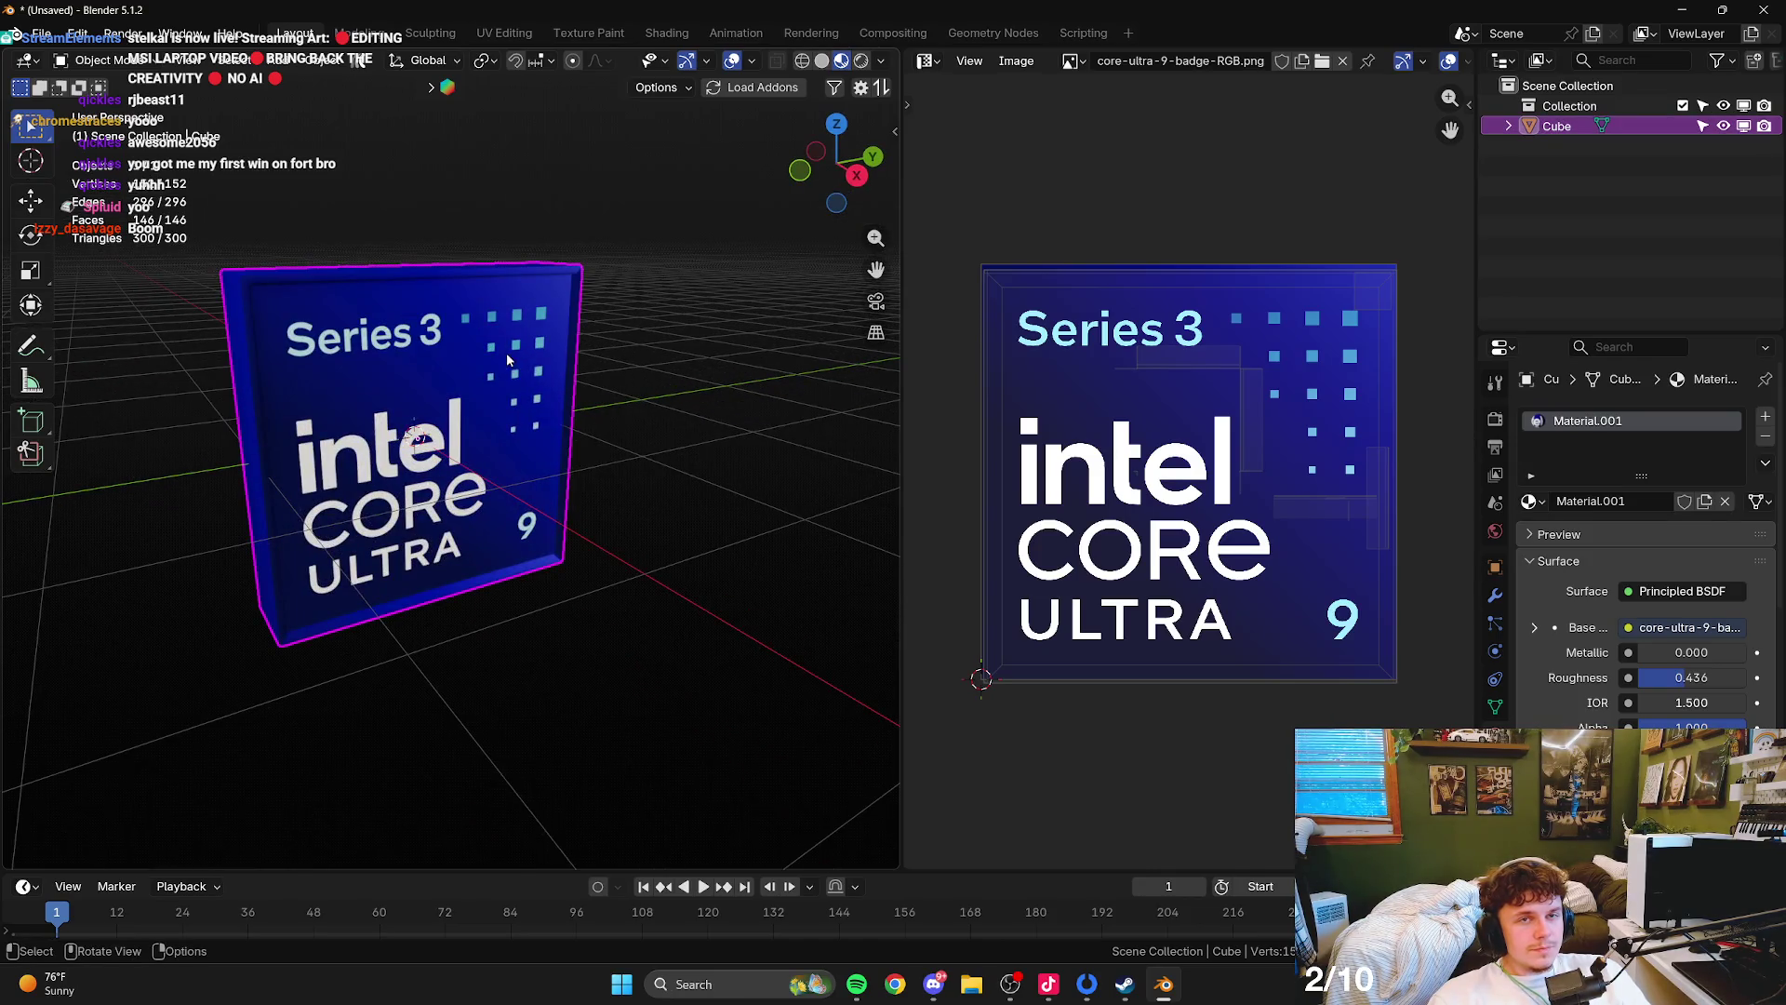
- Save the model as IntelChip_MODEL.blend in the MSI_Castle Blender_Scenes folder
{"action": "left_click", "coordinate": [42, 35]}
{"action": "mouse_move", "coordinate": [93, 96]}
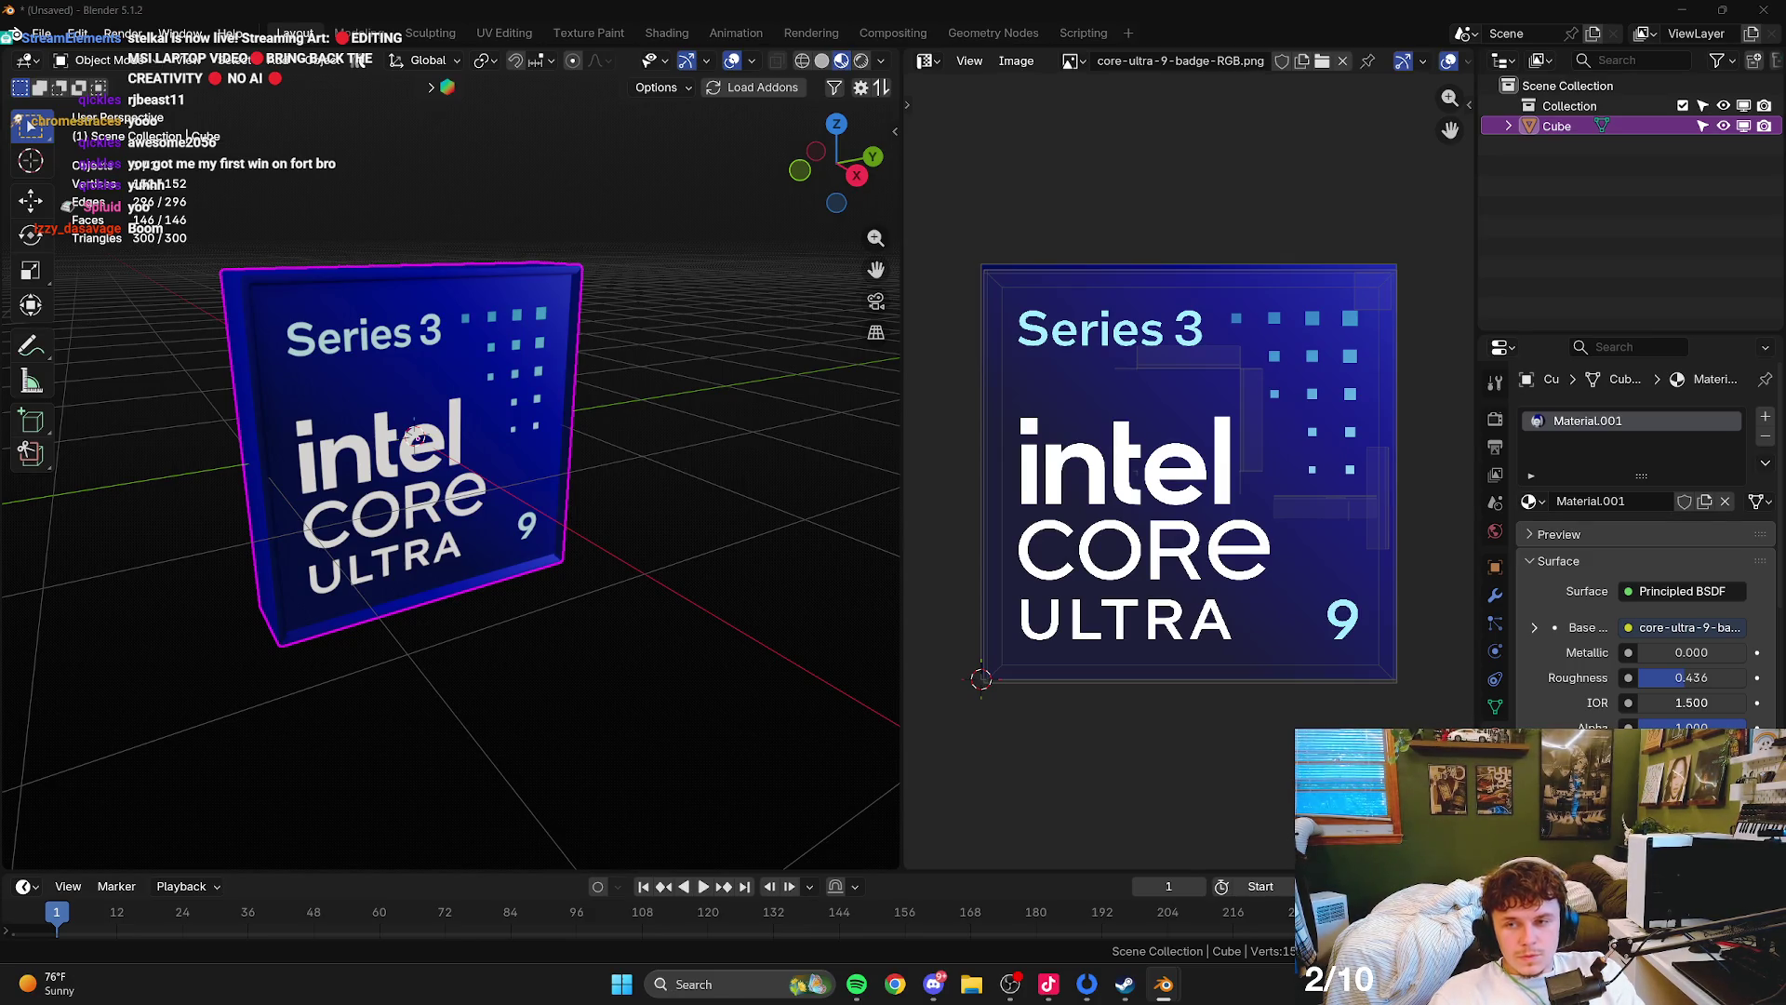
{"action": "key", "text": "Return"}
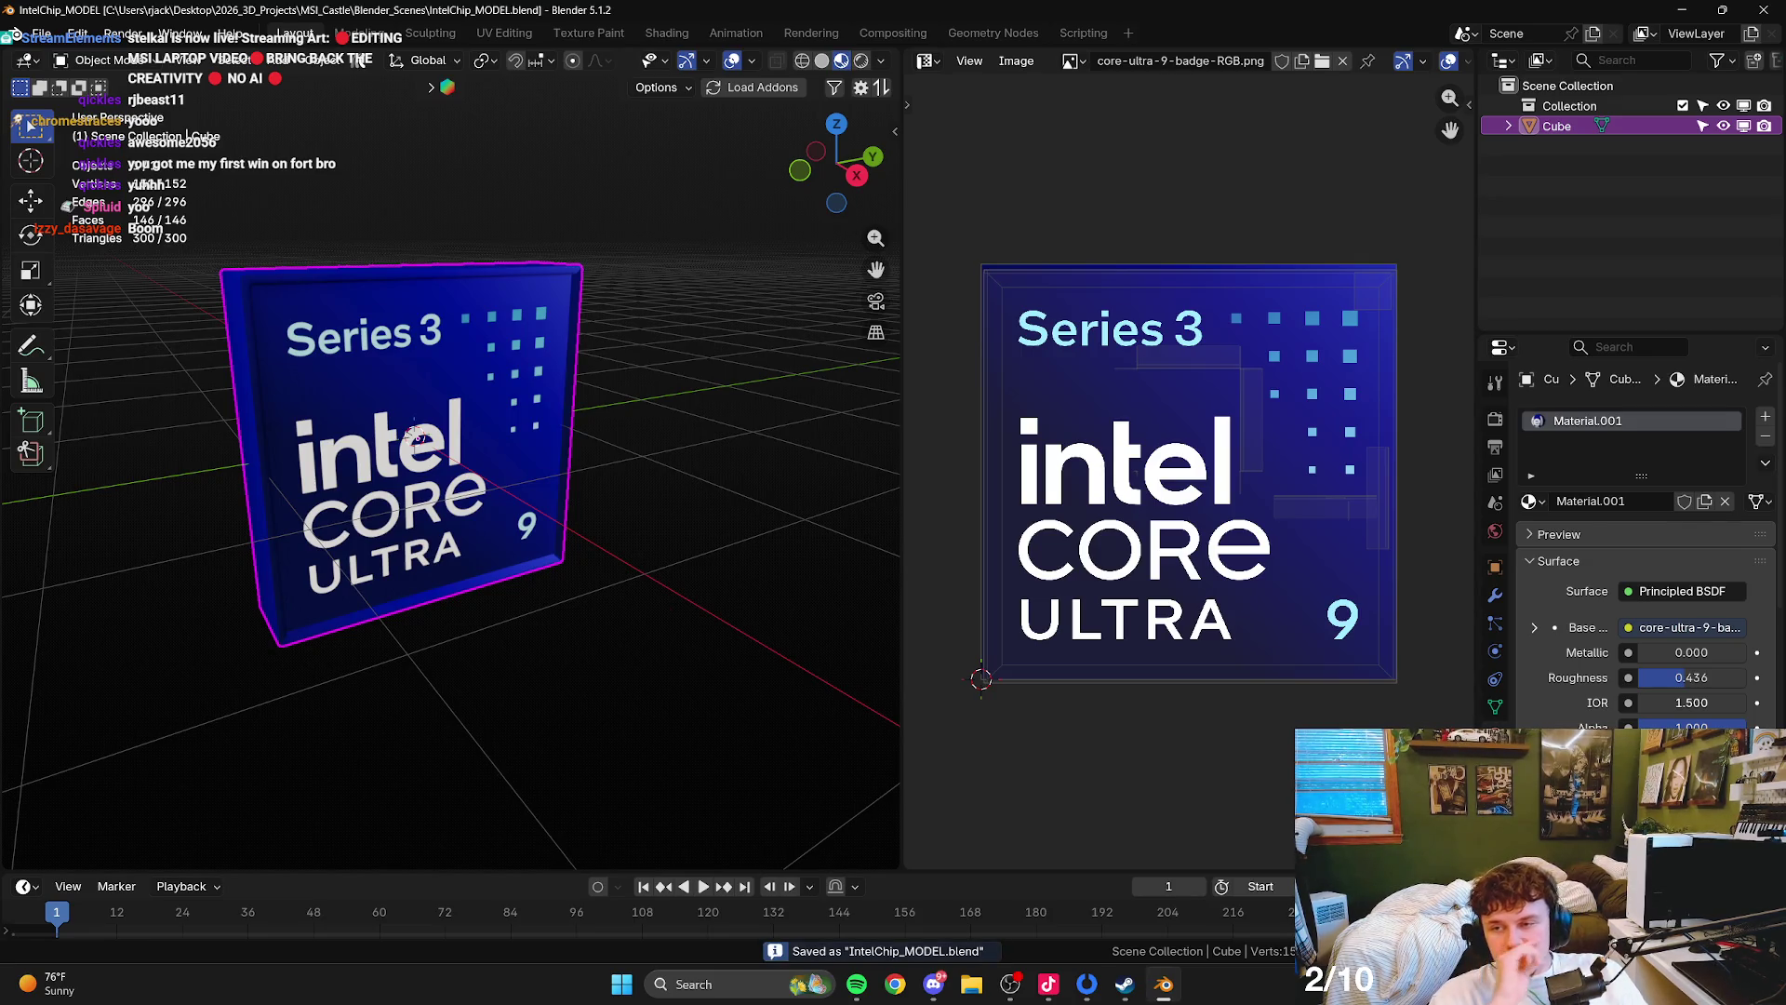
- Orbit the cube slightly, then quit Blender to return to Resolve's Rough_Layout edit
{"action": "left_click_drag", "start_coordinate": [479, 483], "coordinate": [629, 459]}
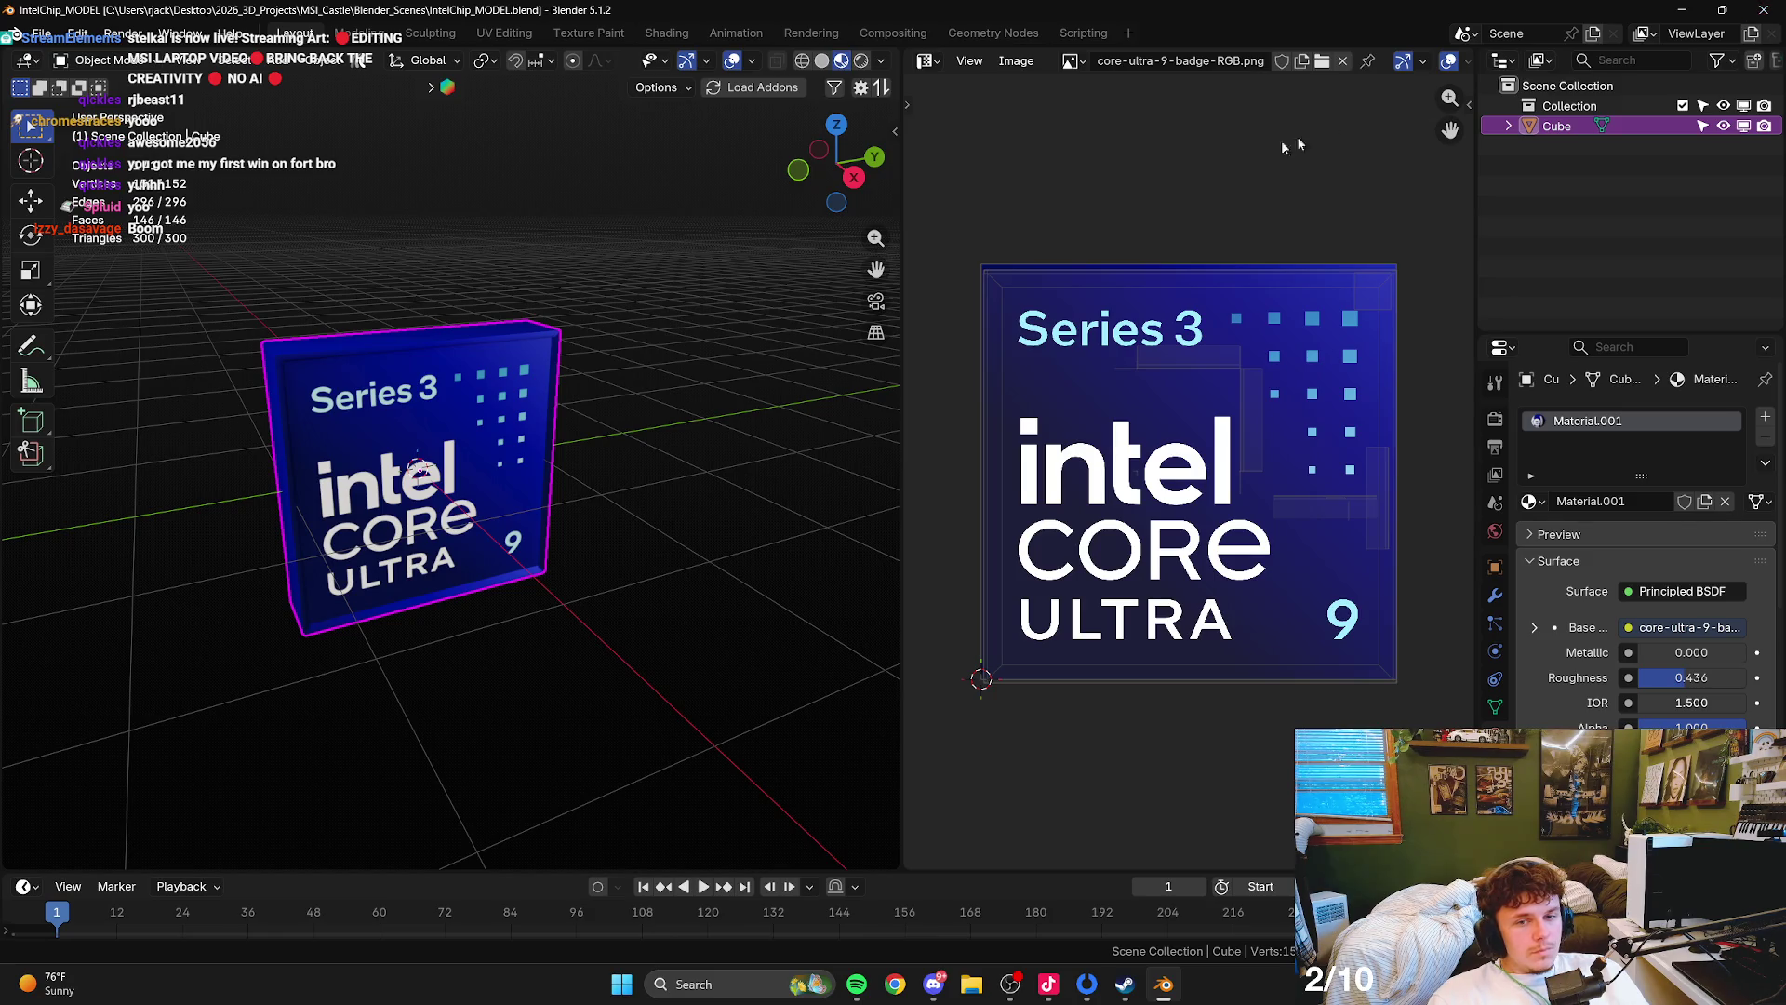
{"action": "key", "text": "ctrl+q"}
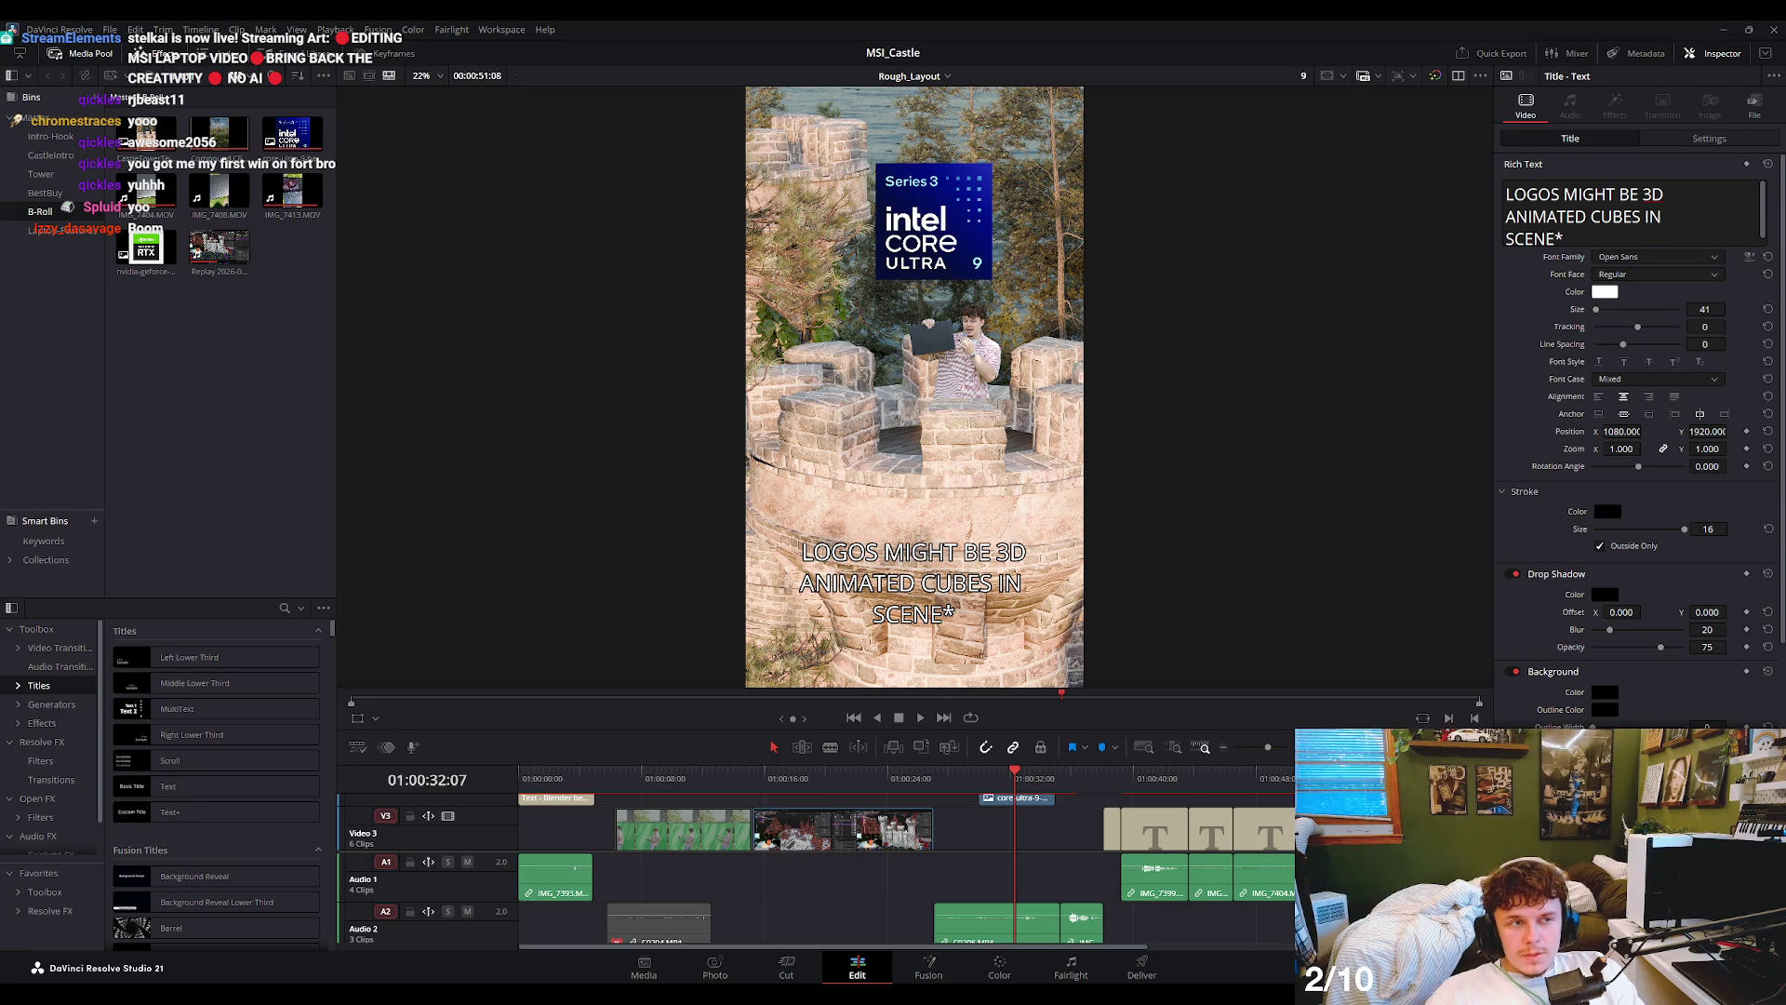
{"action": "scroll", "coordinate": [970, 248], "scroll_direction": "up", "scroll_amount": 1}
{"action": "scroll", "coordinate": [970, 248], "scroll_direction": "up", "scroll_amount": 2}
{"action": "scroll", "coordinate": [970, 248], "scroll_direction": "up", "scroll_amount": 2}
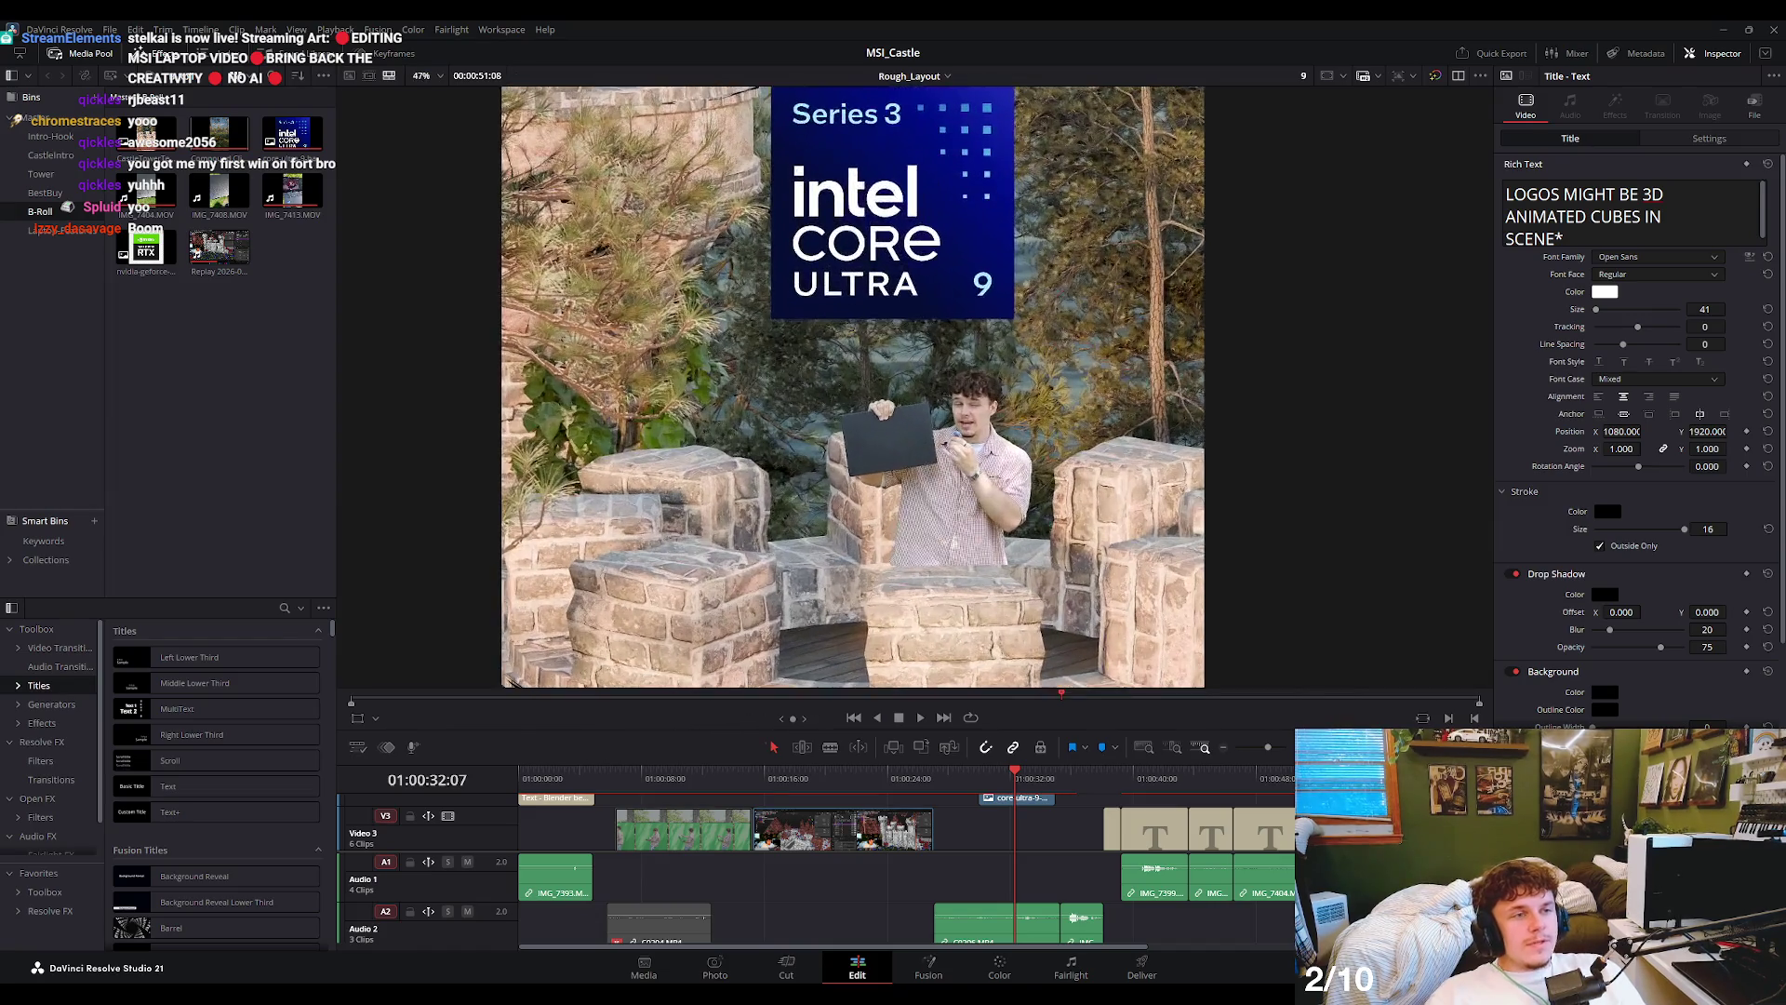
{"action": "scroll", "coordinate": [950, 372], "scroll_direction": "down", "scroll_amount": 2}
{"action": "scroll", "coordinate": [957, 319], "scroll_direction": "down", "scroll_amount": 1}
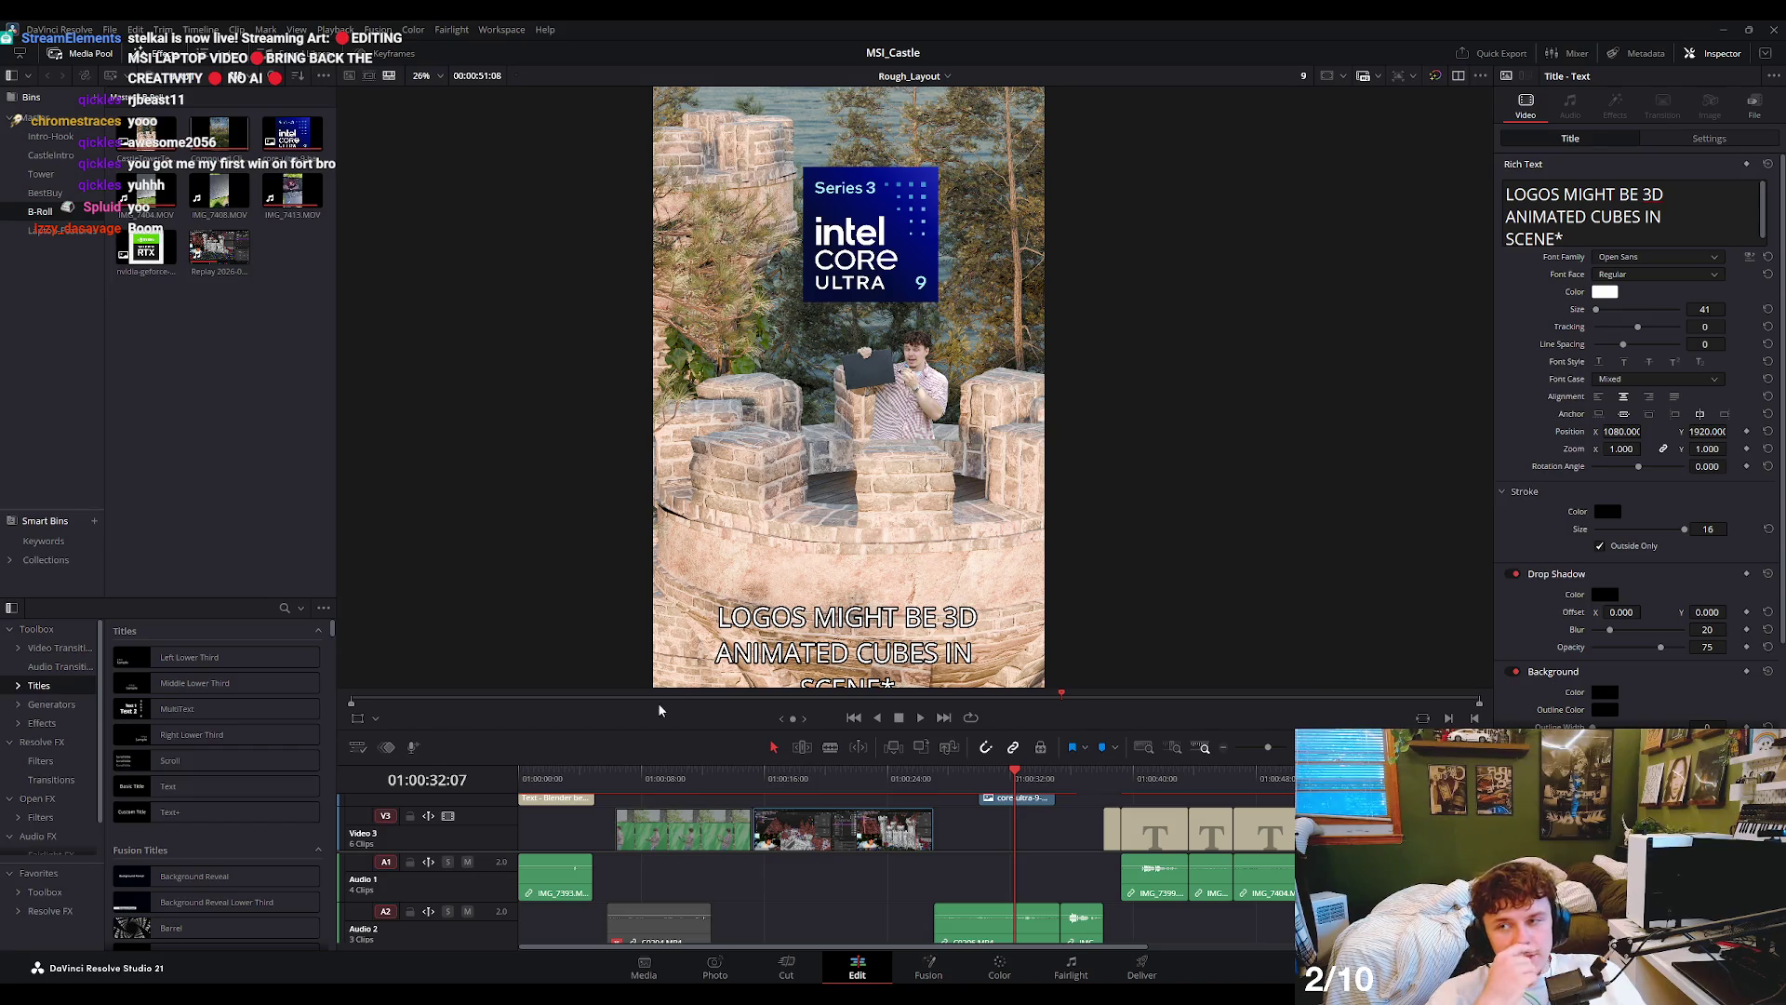
{"action": "mouse_move", "coordinate": [979, 782]}
{"action": "left_mouse_down"}
{"action": "mouse_move", "coordinate": [676, 791]}
{"action": "mouse_move", "coordinate": [979, 802]}
{"action": "left_mouse_up"}
{"action": "scroll", "coordinate": [887, 455], "scroll_direction": "down", "scroll_amount": 1}
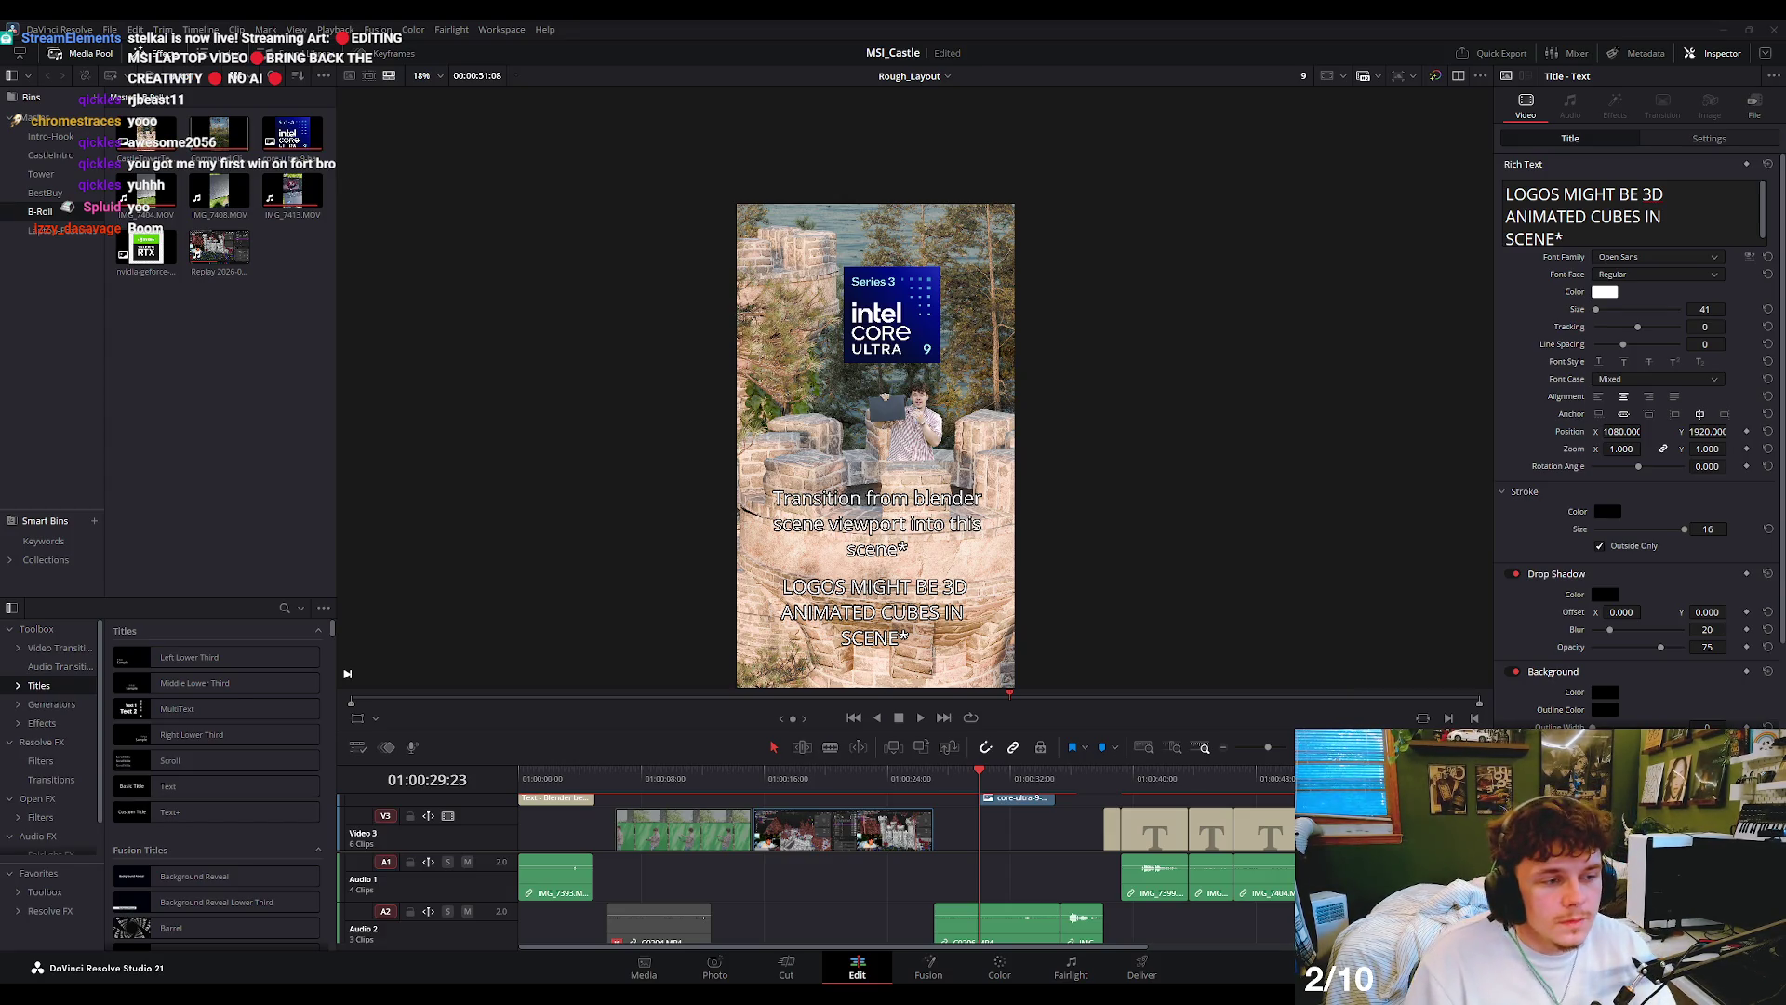
- Play the edit from near the start and make the timeline taller to show the upper tracks
{"action": "left_click_drag", "start_coordinate": [978, 772], "coordinate": [521, 777]}
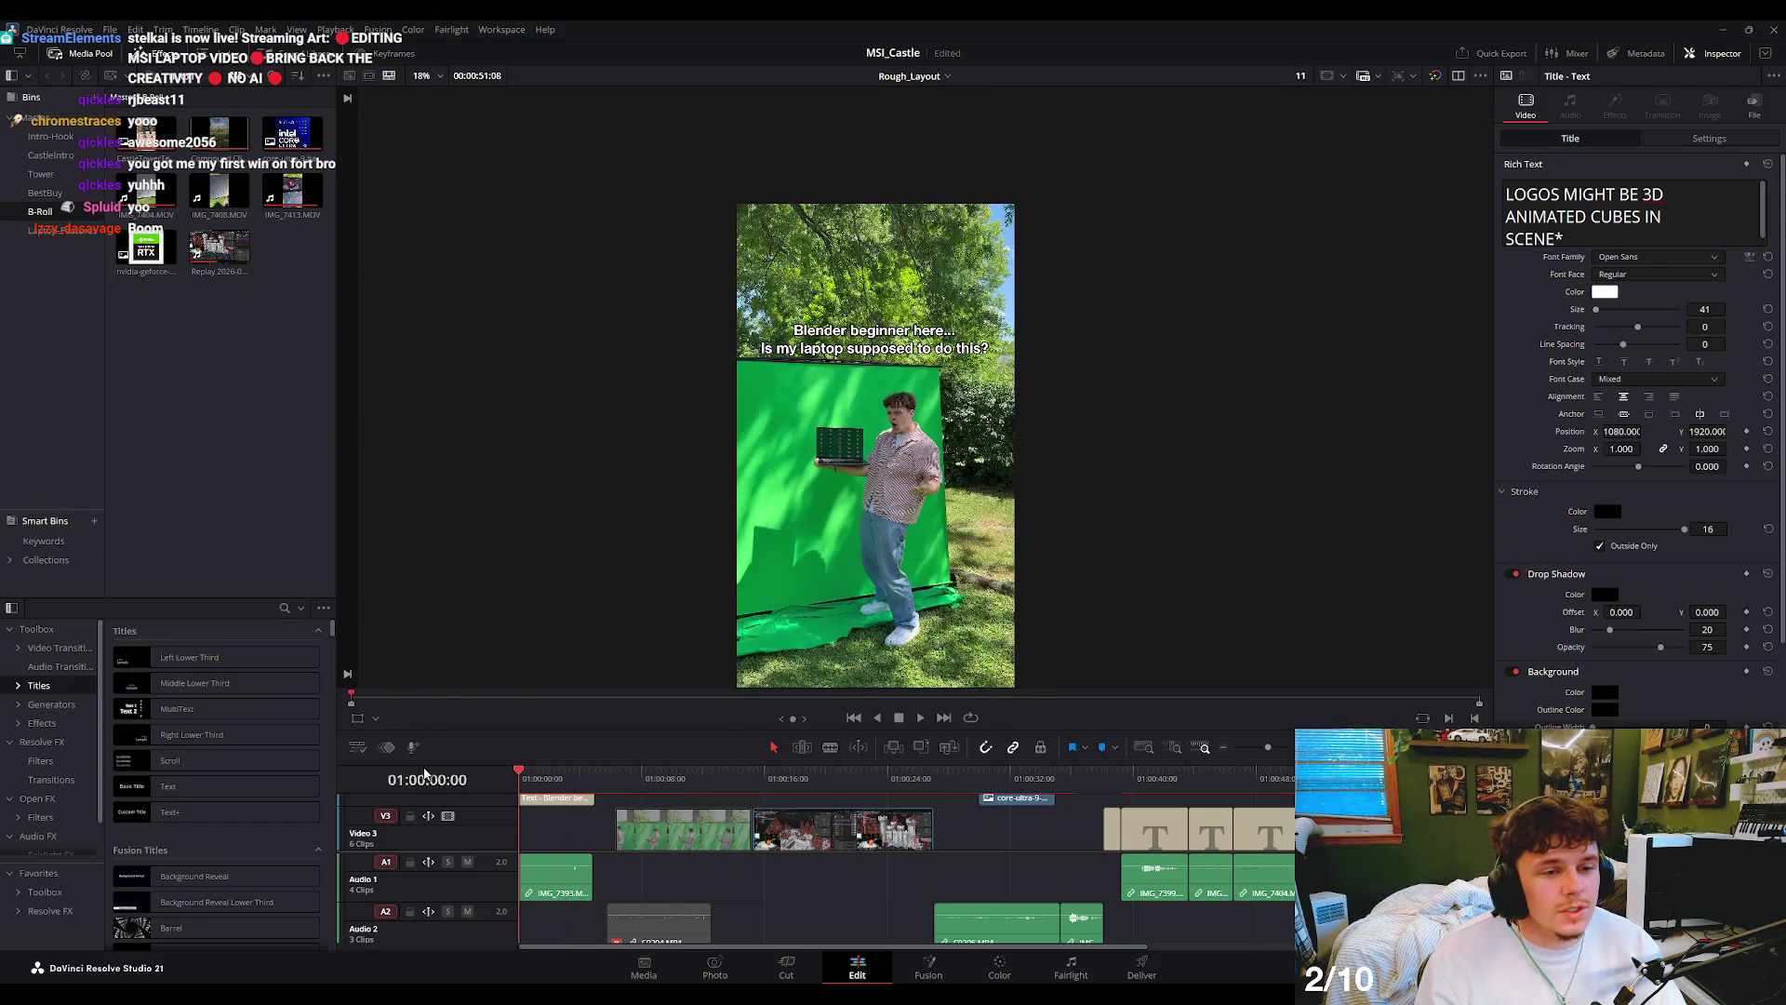
{"action": "key", "text": "space"}
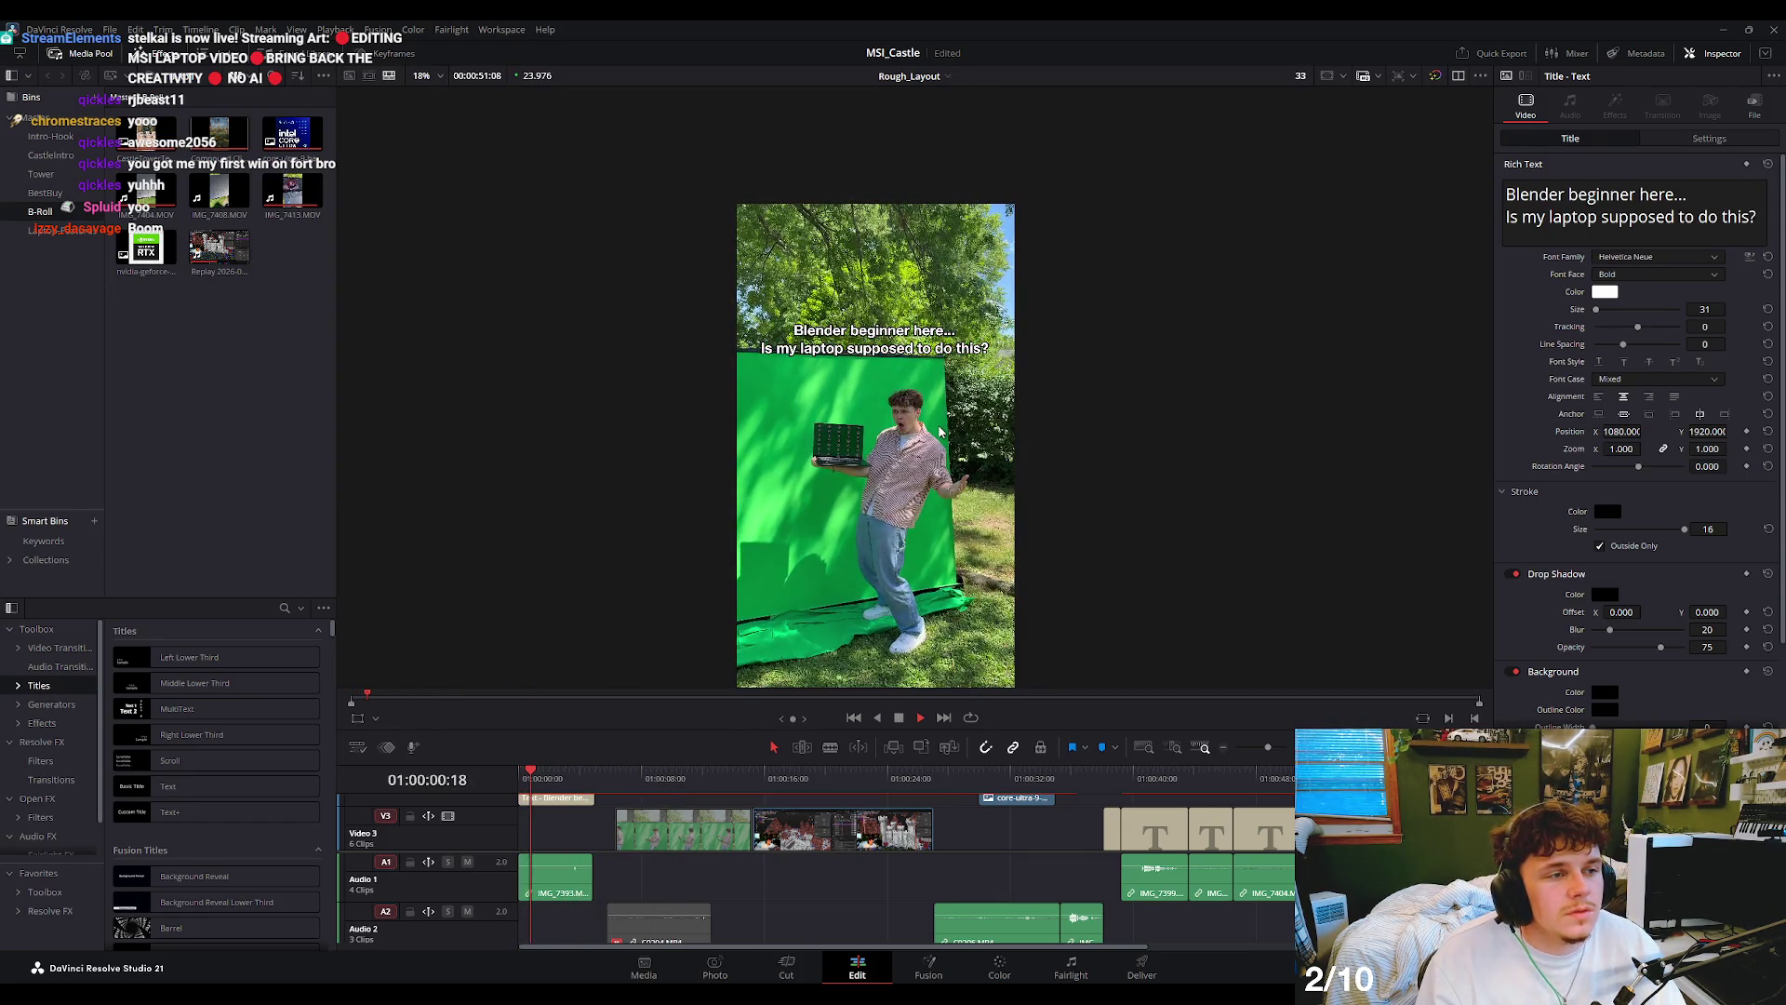
{"action": "scroll", "coordinate": [940, 432], "scroll_direction": "up", "scroll_amount": 1}
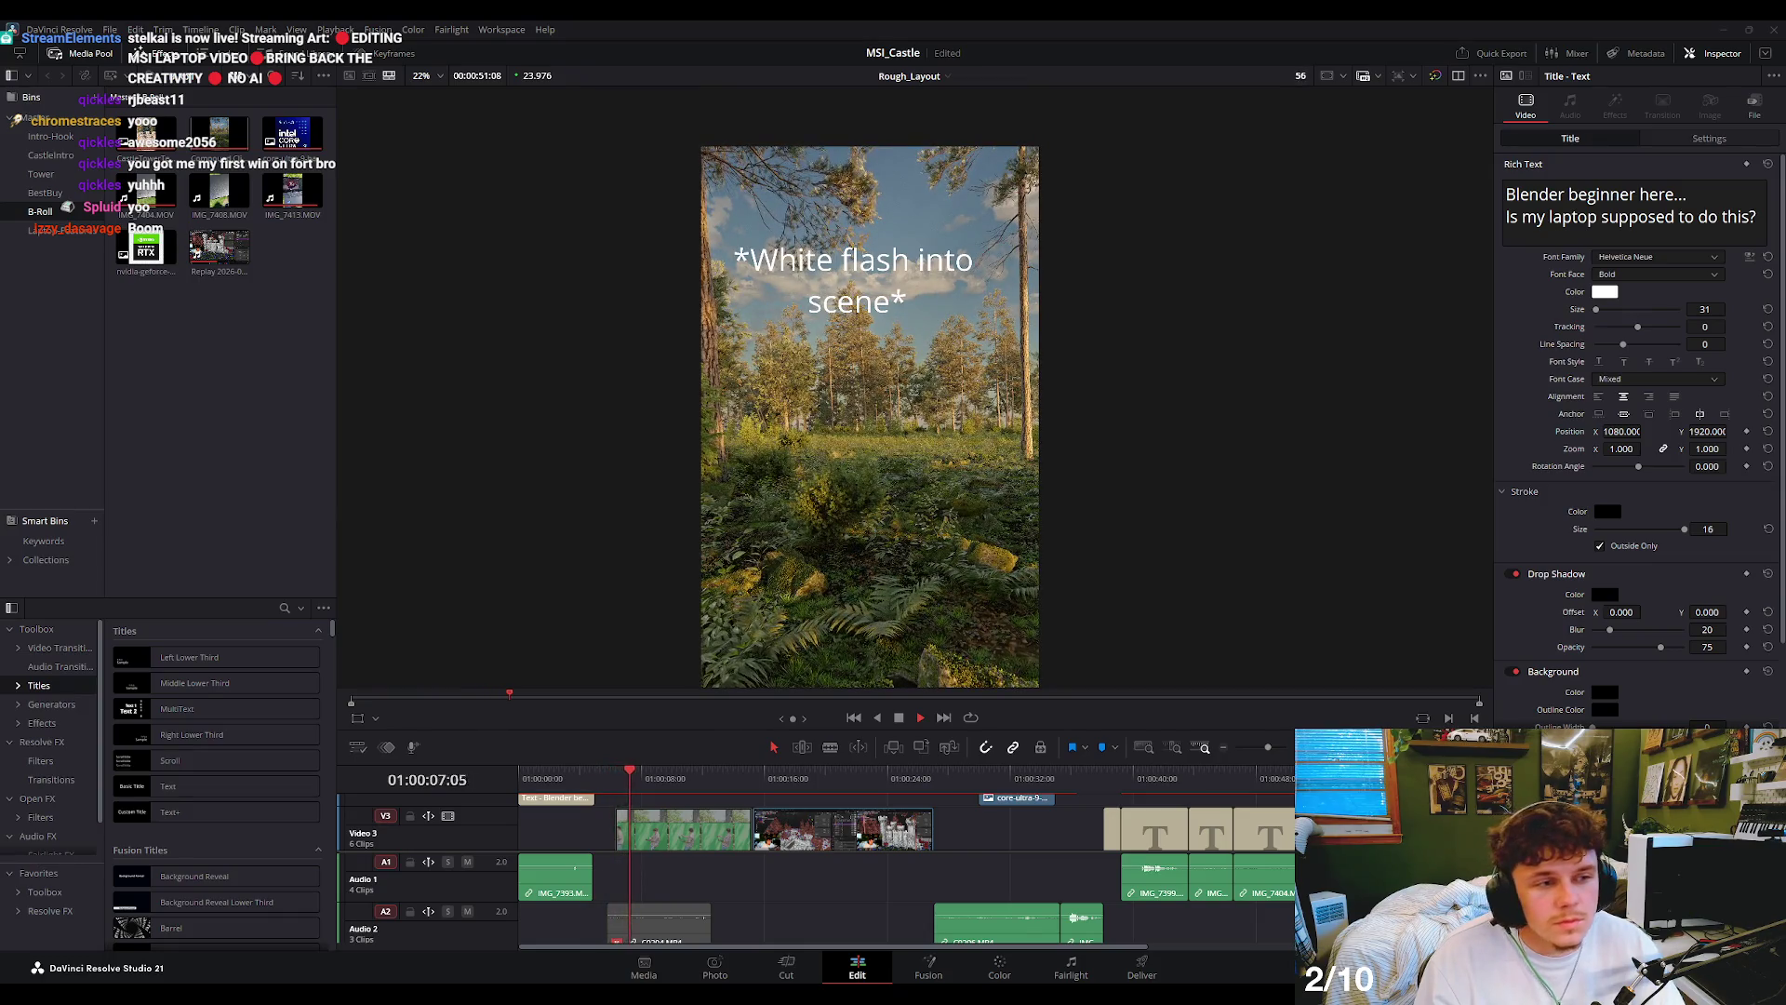
{"action": "left_click", "coordinate": [577, 772]}
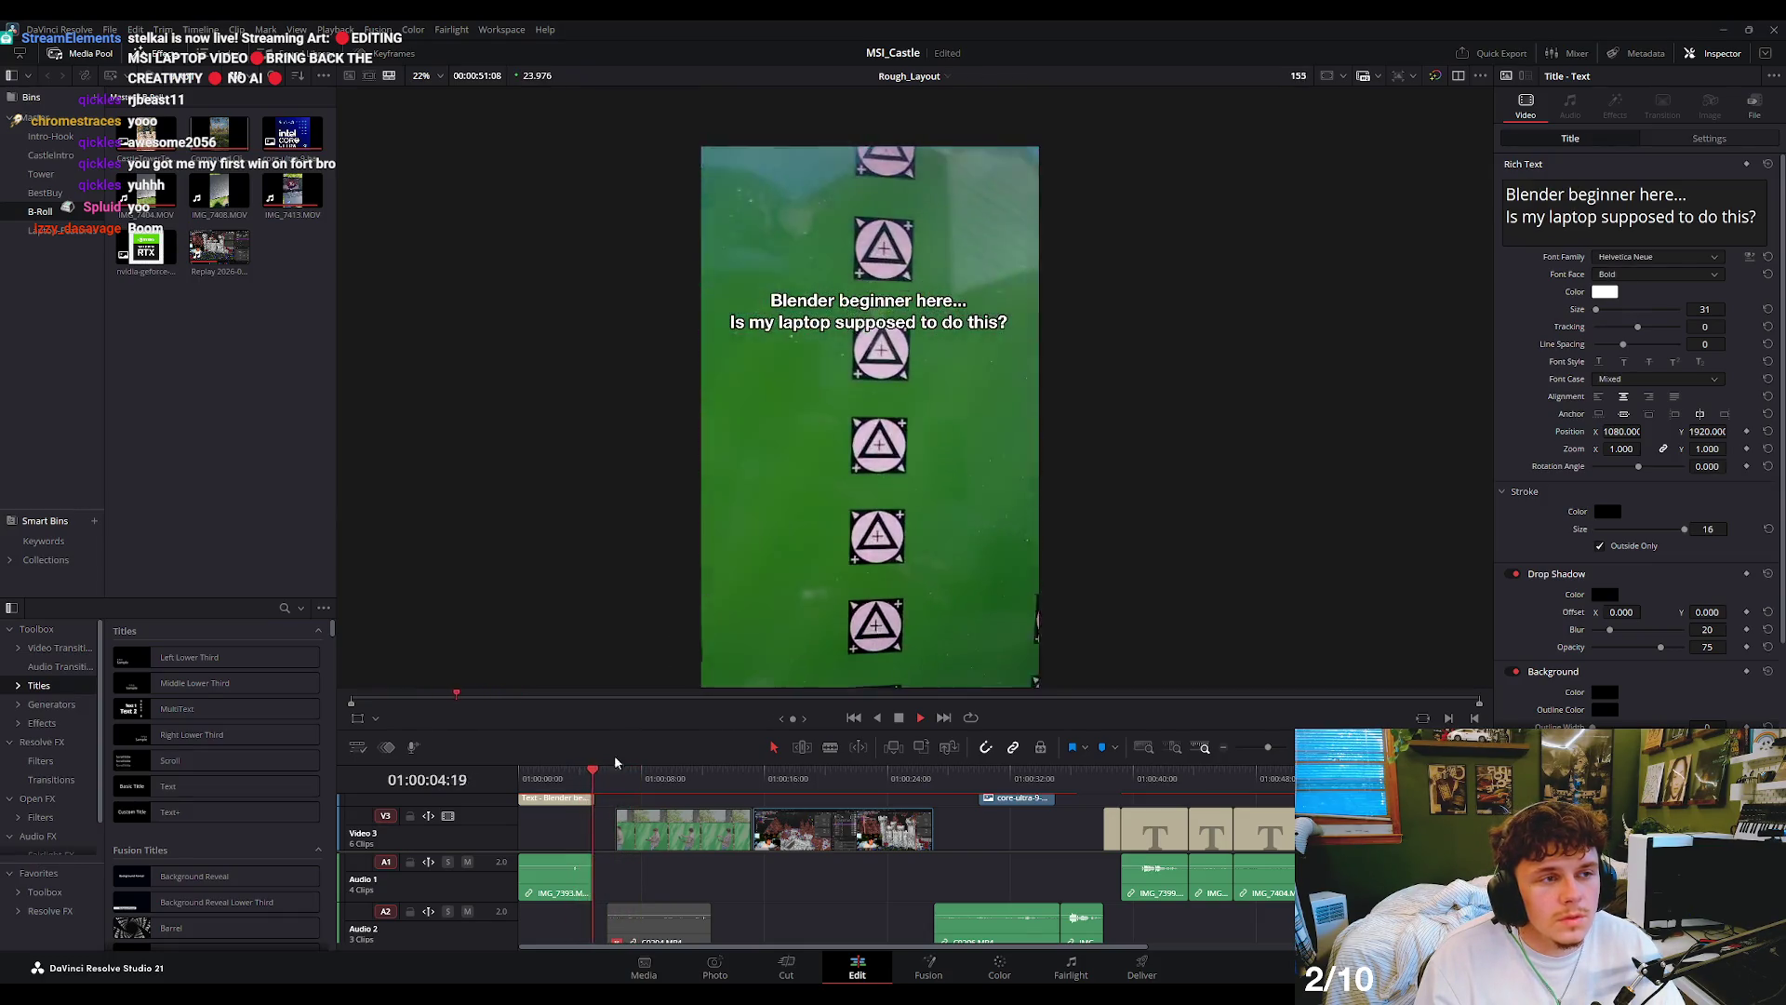
{"action": "left_click", "coordinate": [534, 772]}
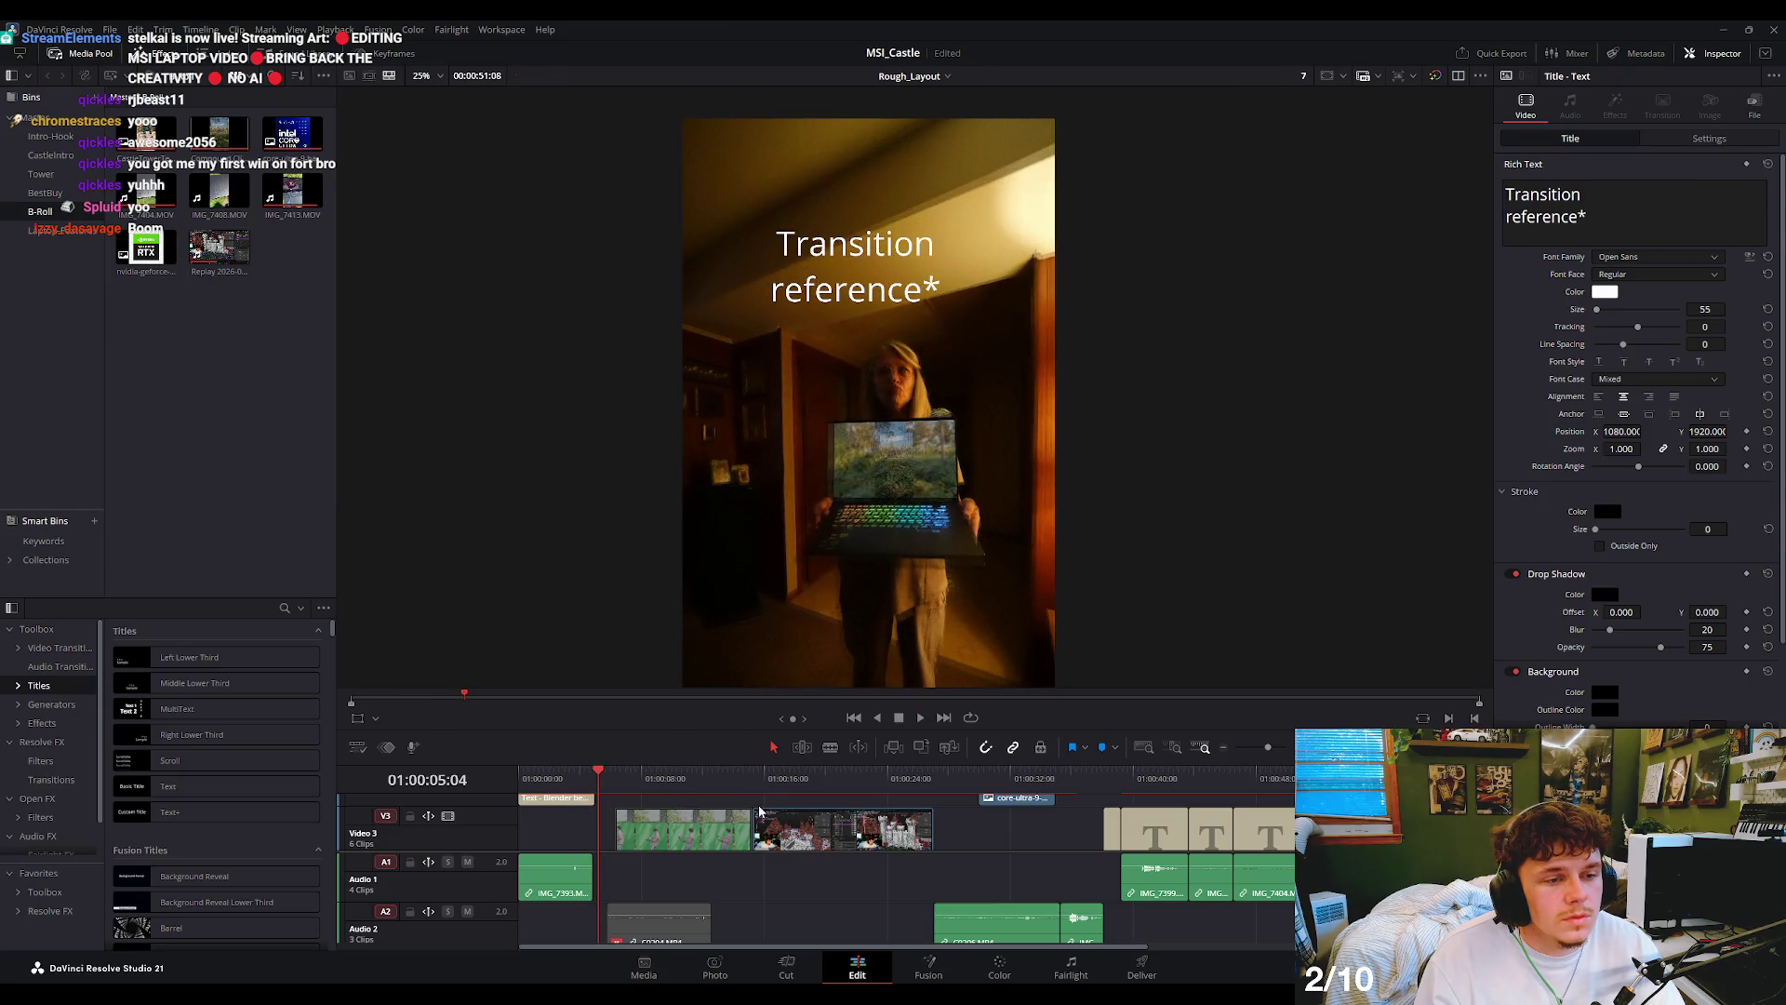
{"action": "left_click_drag", "start_coordinate": [760, 731], "coordinate": [759, 366]}
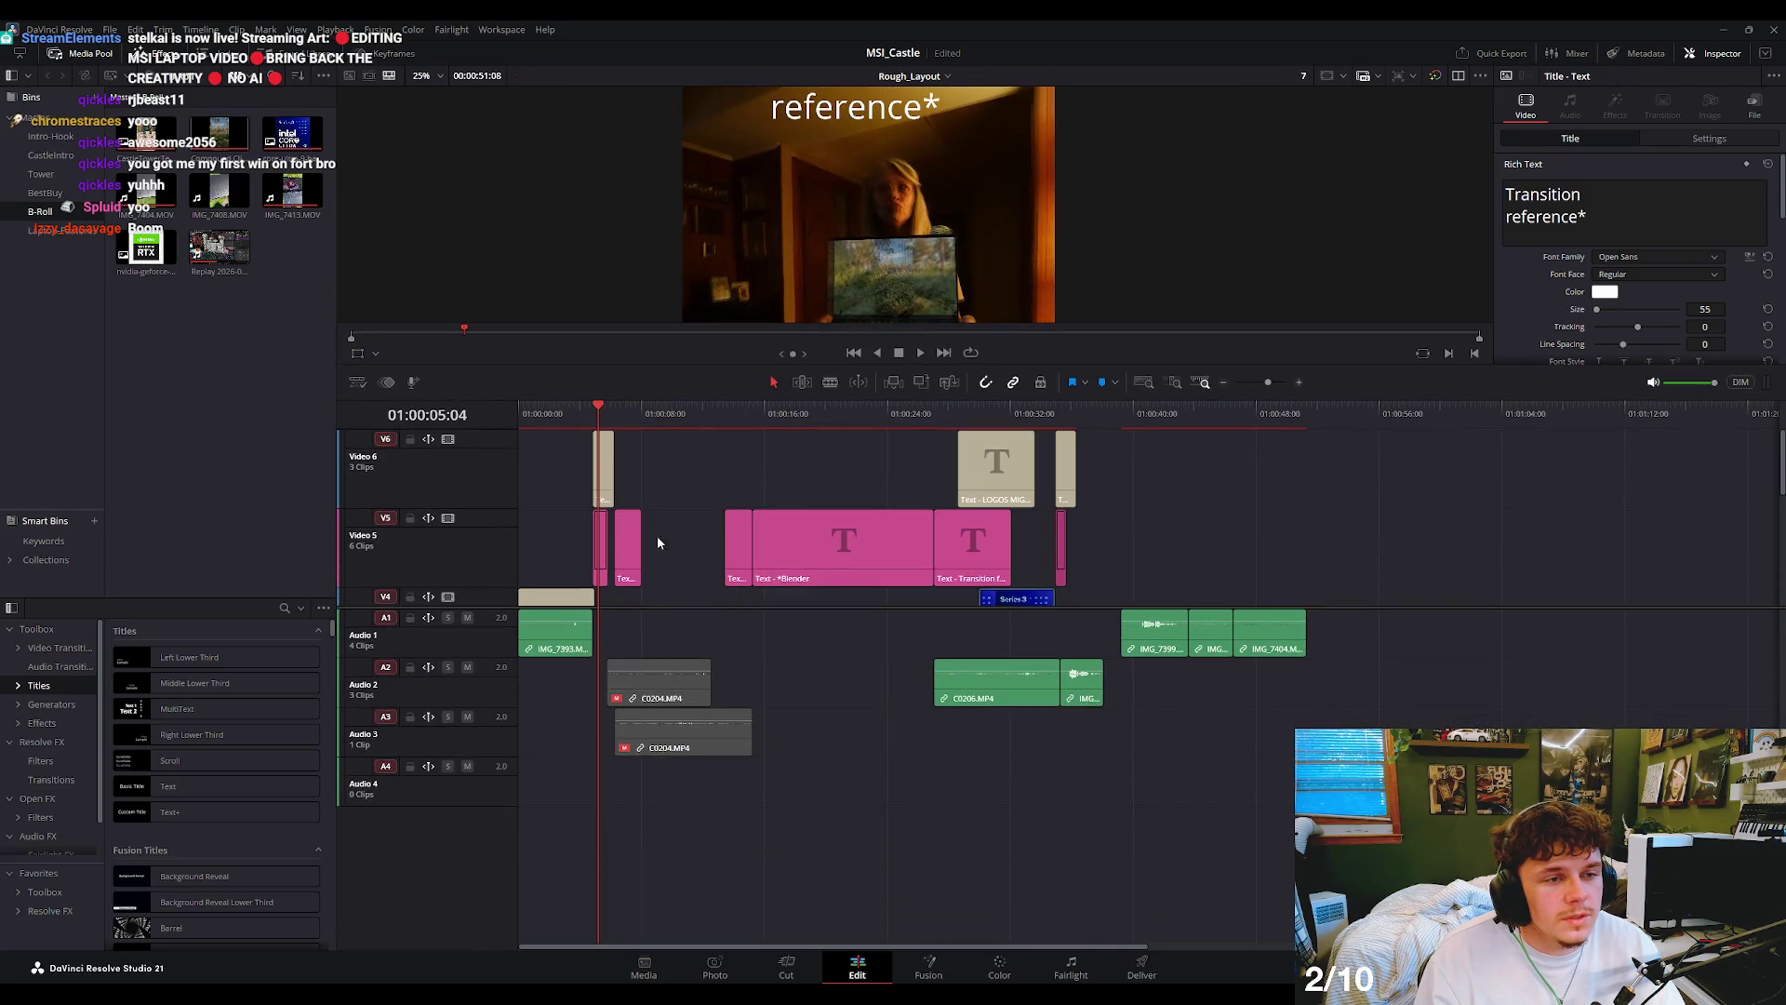
{"action": "mouse_move", "coordinate": [590, 486]}
{"action": "left_mouse_down"}
{"action": "mouse_move", "coordinate": [992, 547]}
{"action": "mouse_move", "coordinate": [672, 467]}
{"action": "left_mouse_up"}
{"action": "key", "text": "space"}
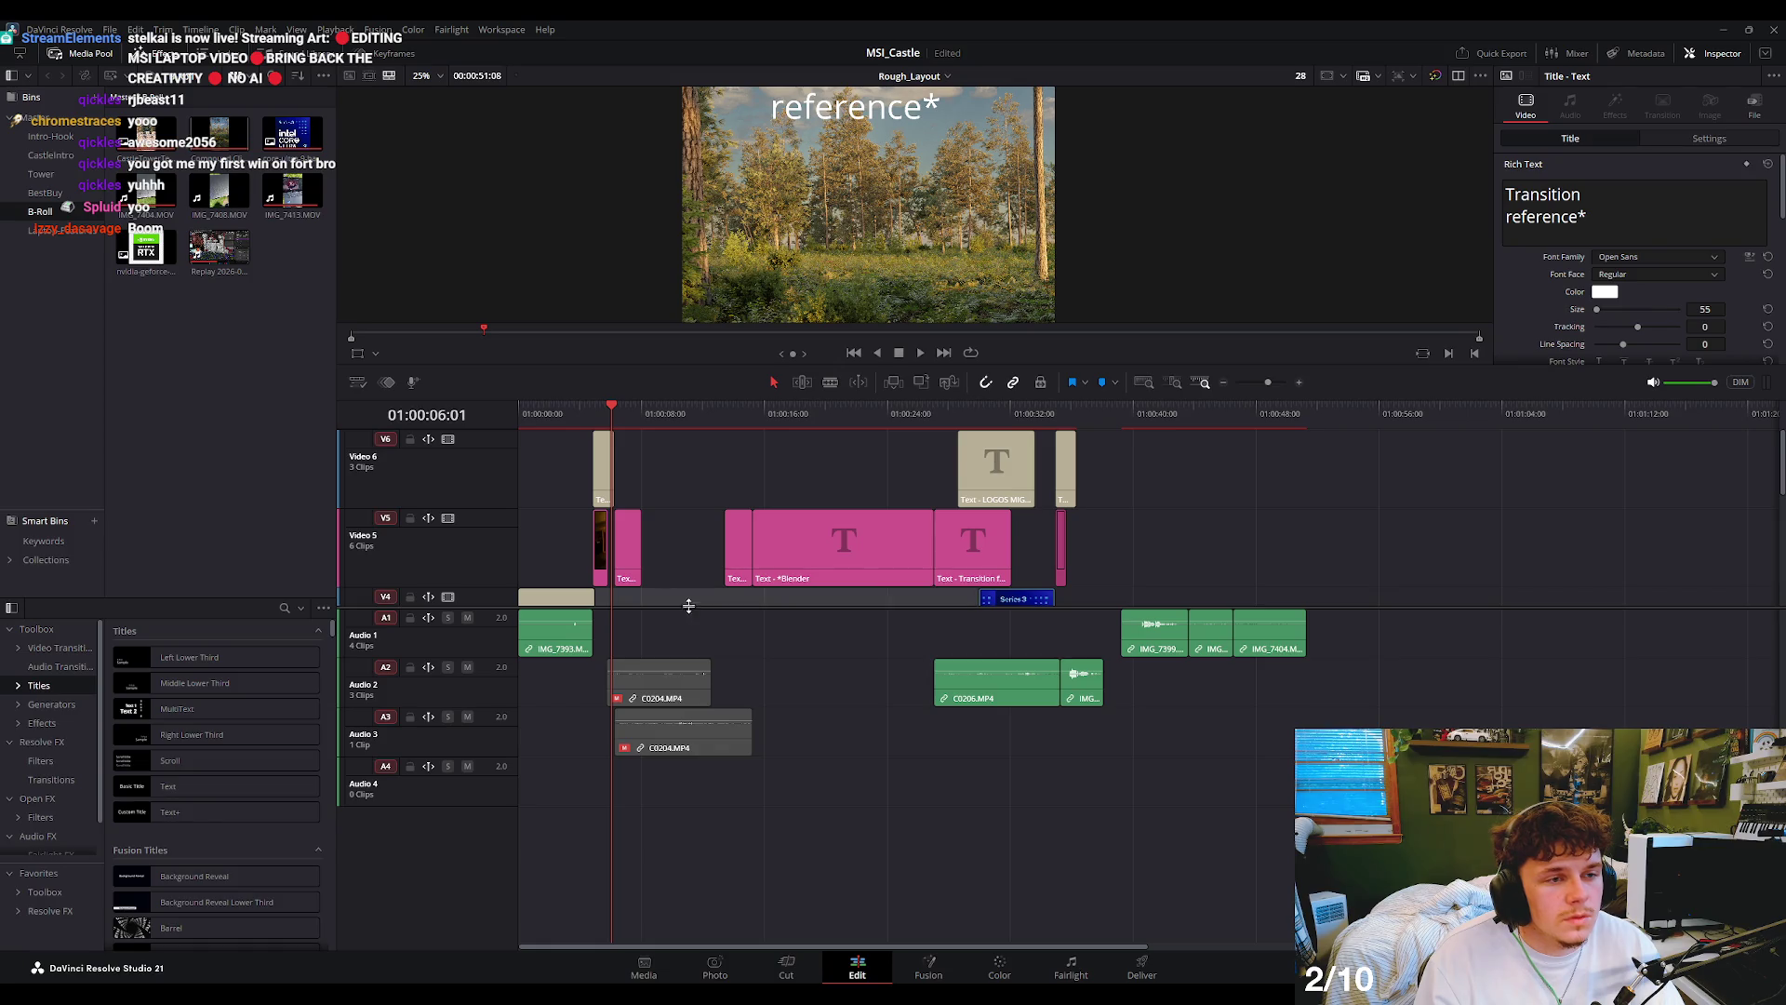
- Delete the duplicate C0204 clip on V2 together with its linked audio
{"action": "left_click_drag", "start_coordinate": [690, 602], "coordinate": [688, 810]}
{"action": "left_click", "coordinate": [691, 712]}
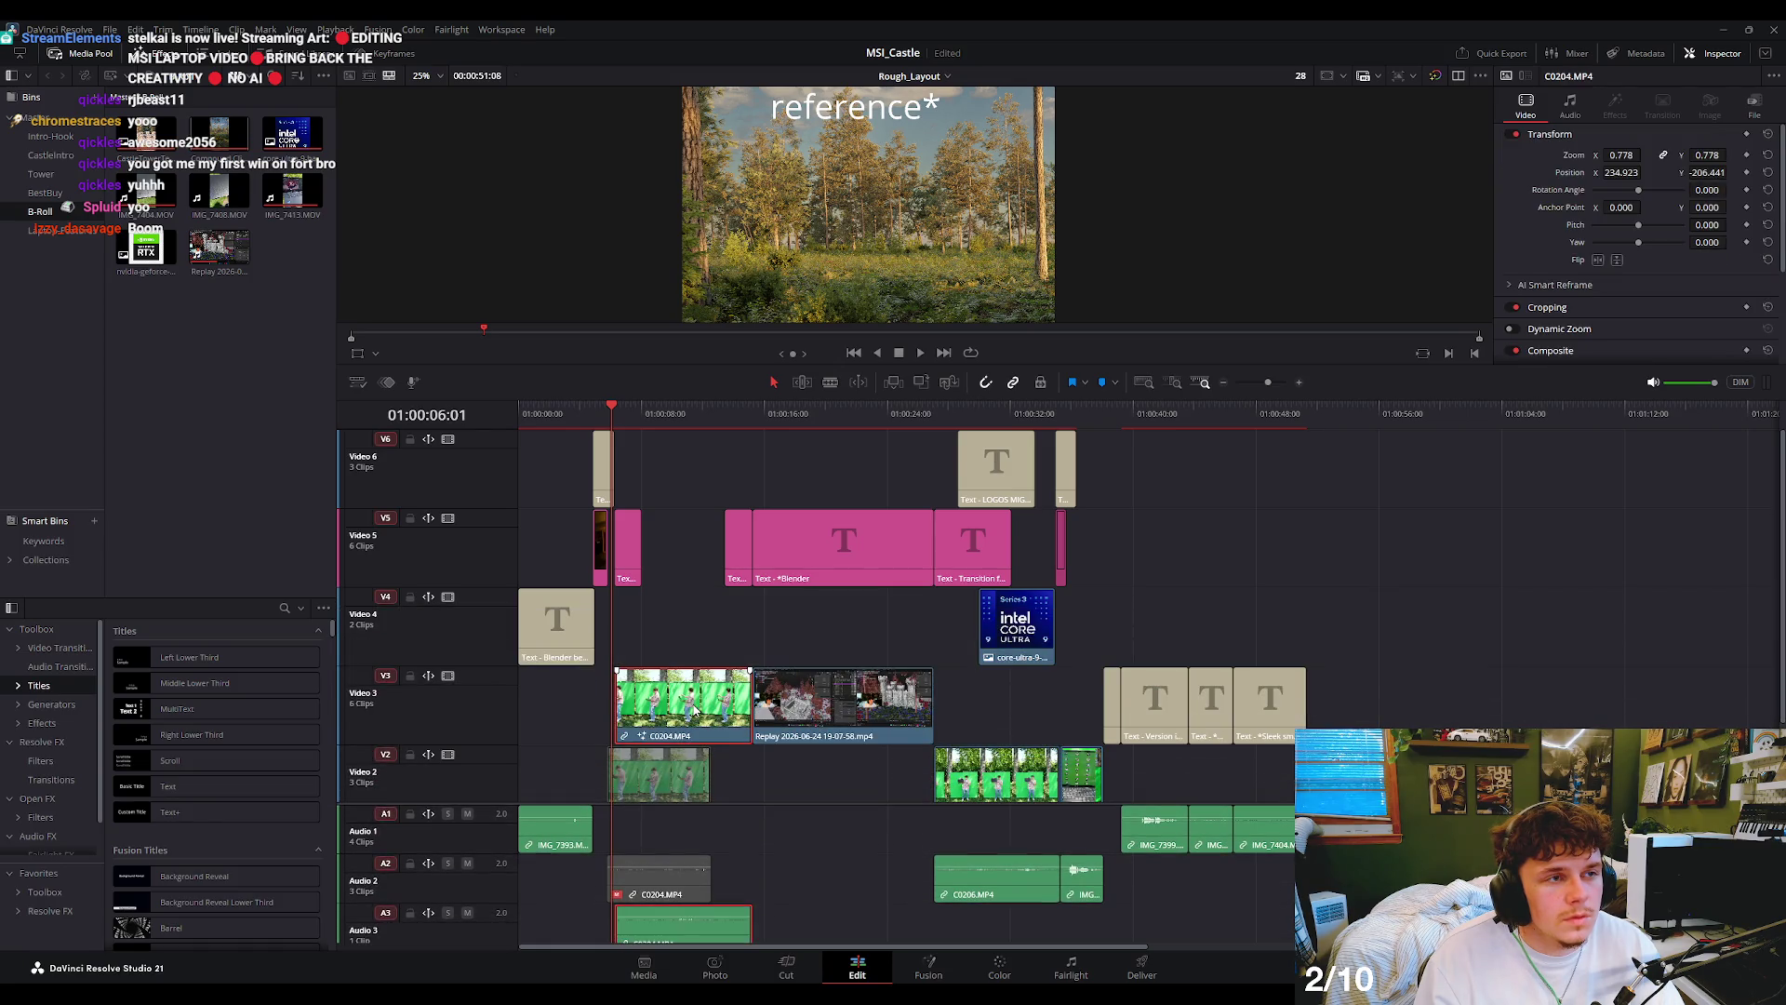
{"action": "left_click", "coordinate": [657, 765]}
{"action": "key", "text": "BackSpace"}
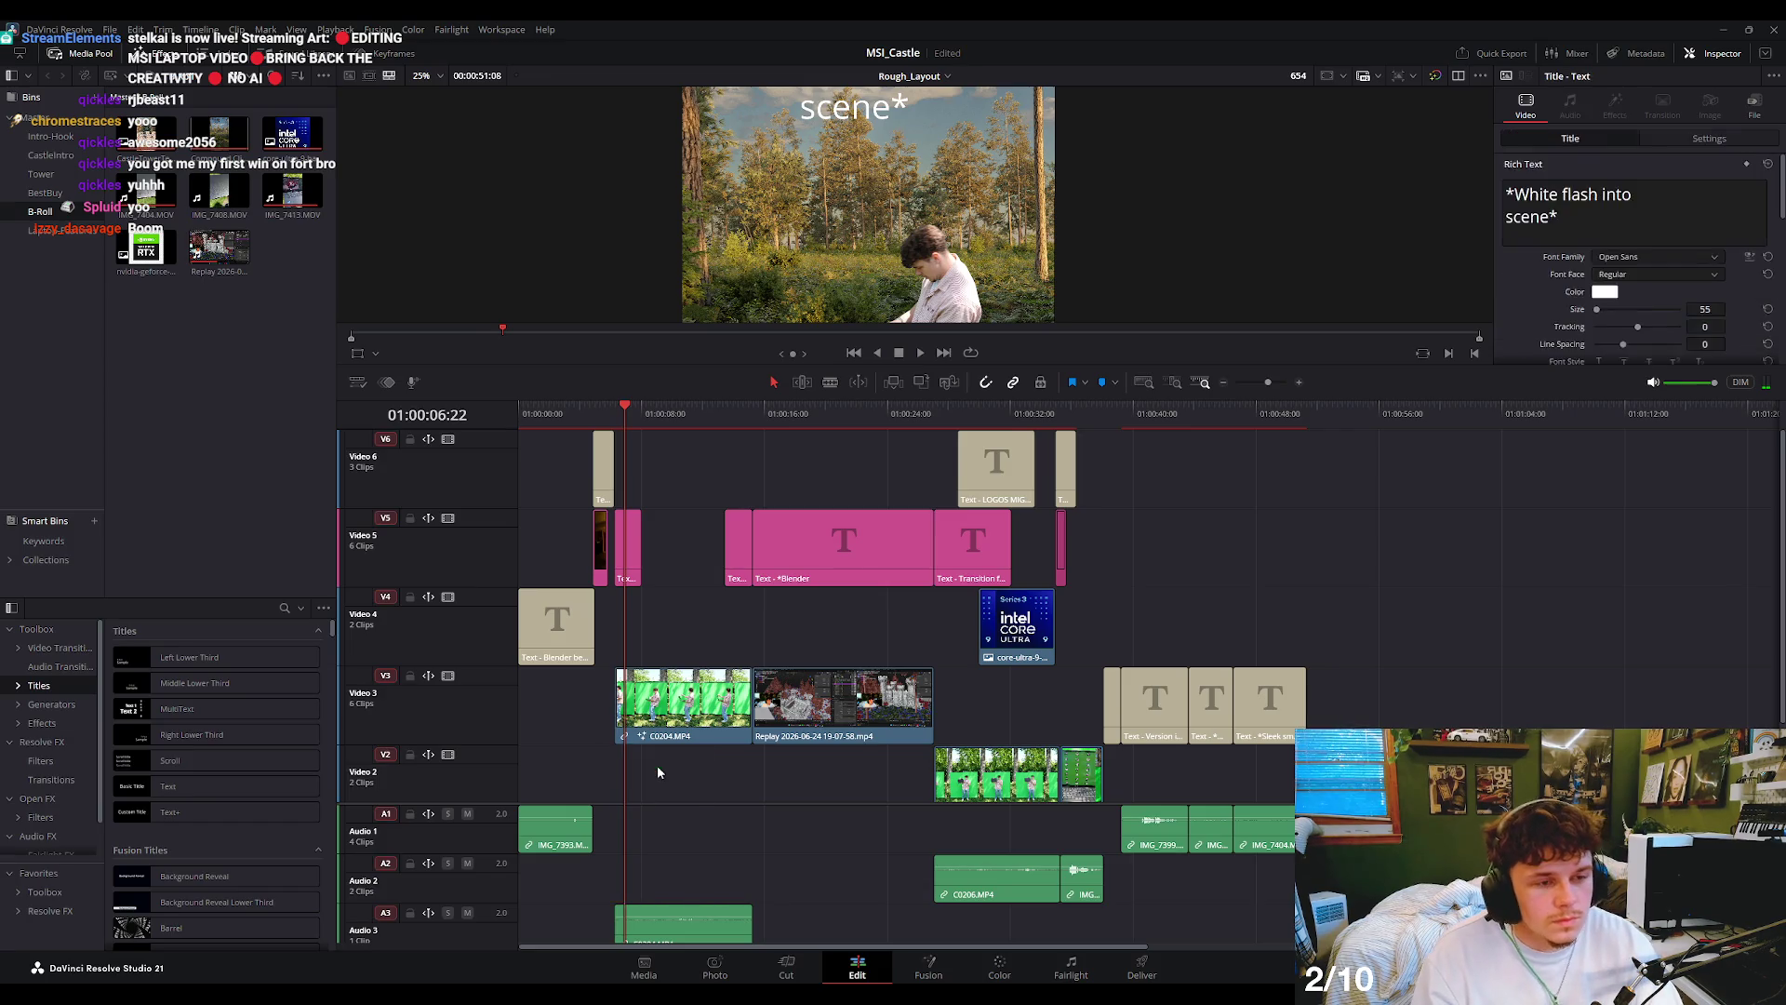
- Enlarge the viewer and resume playback of the edit
{"action": "key", "text": "space"}
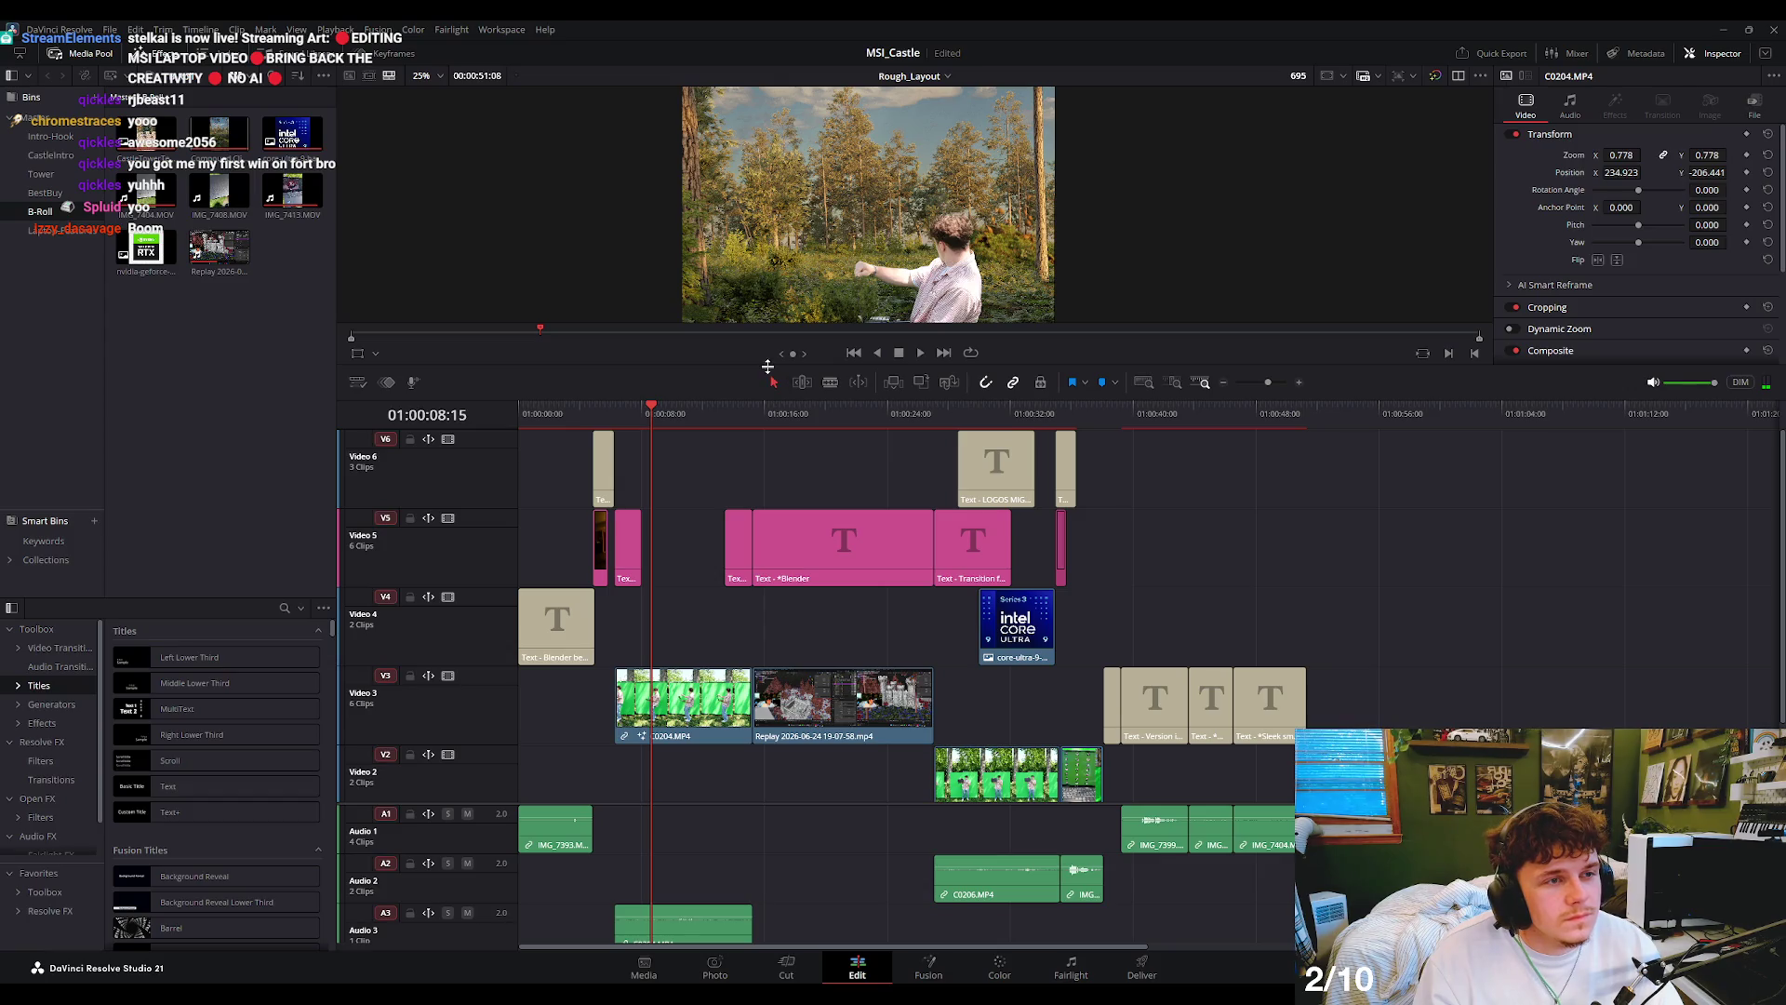
{"action": "left_click_drag", "start_coordinate": [745, 388], "coordinate": [745, 622]}
{"action": "key", "text": "space"}
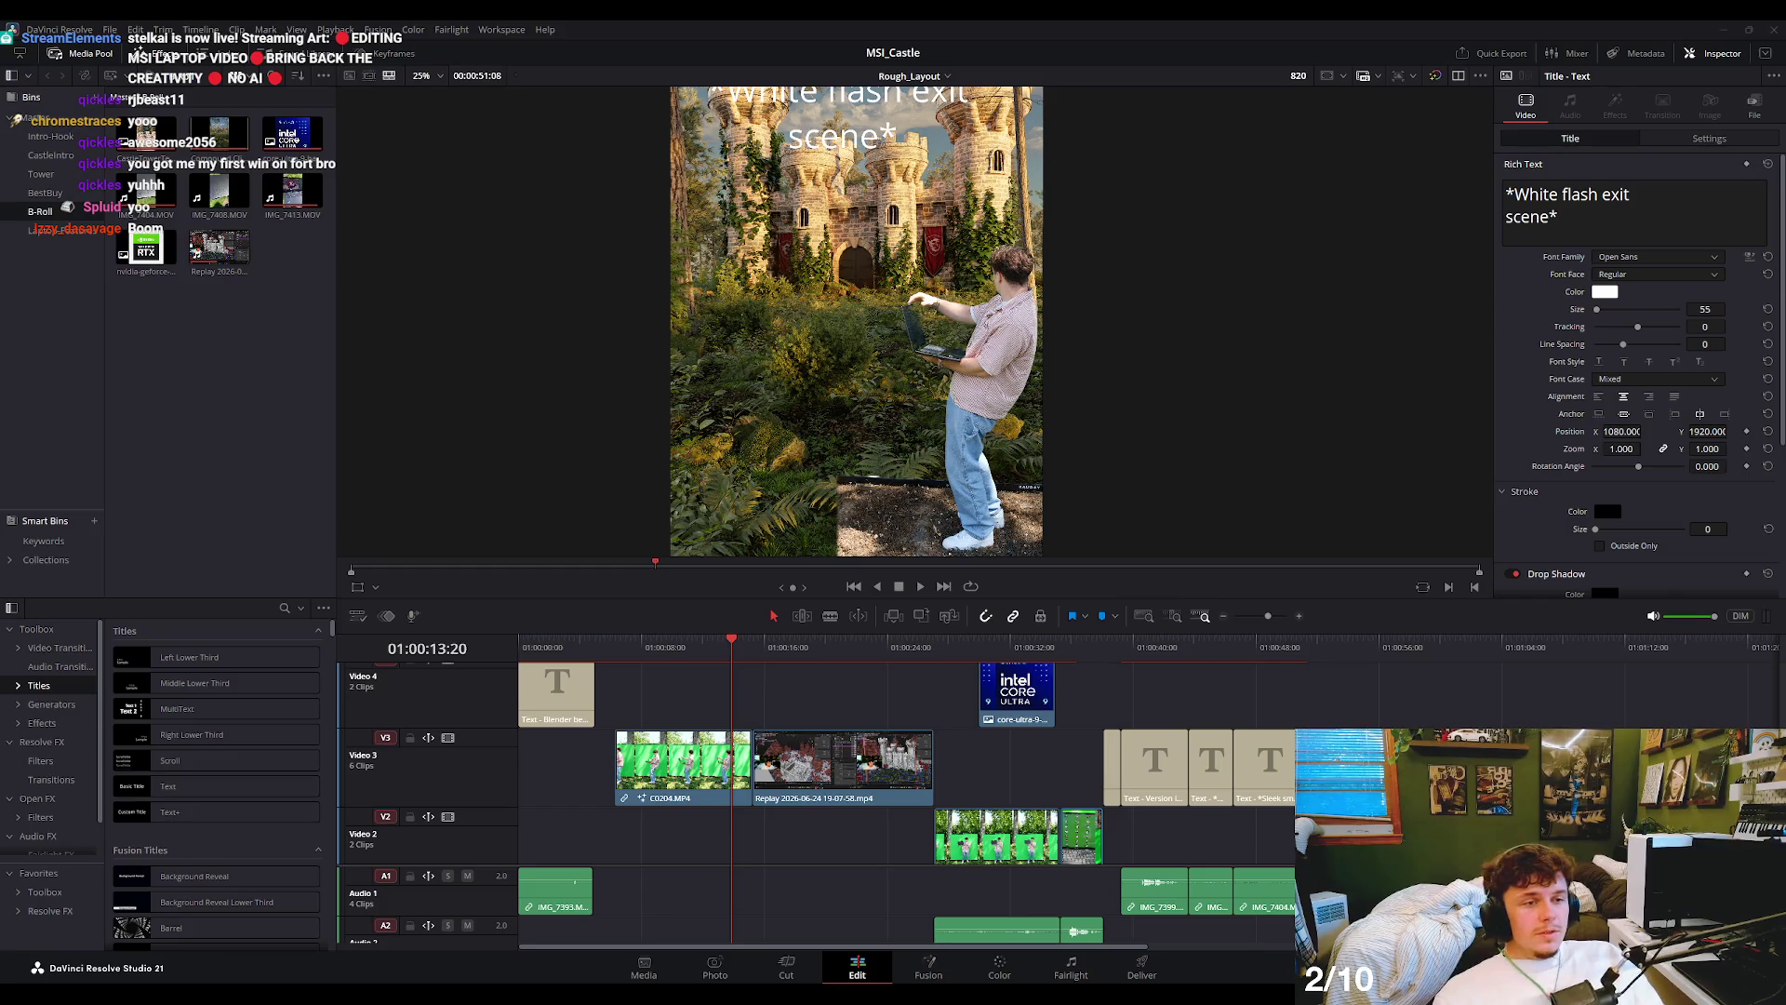
{"action": "left_click_drag", "start_coordinate": [735, 640], "coordinate": [925, 645]}
{"action": "scroll", "coordinate": [809, 395], "scroll_direction": "down", "scroll_amount": 2}
{"action": "scroll", "coordinate": [870, 669], "scroll_direction": "up", "scroll_amount": 1}
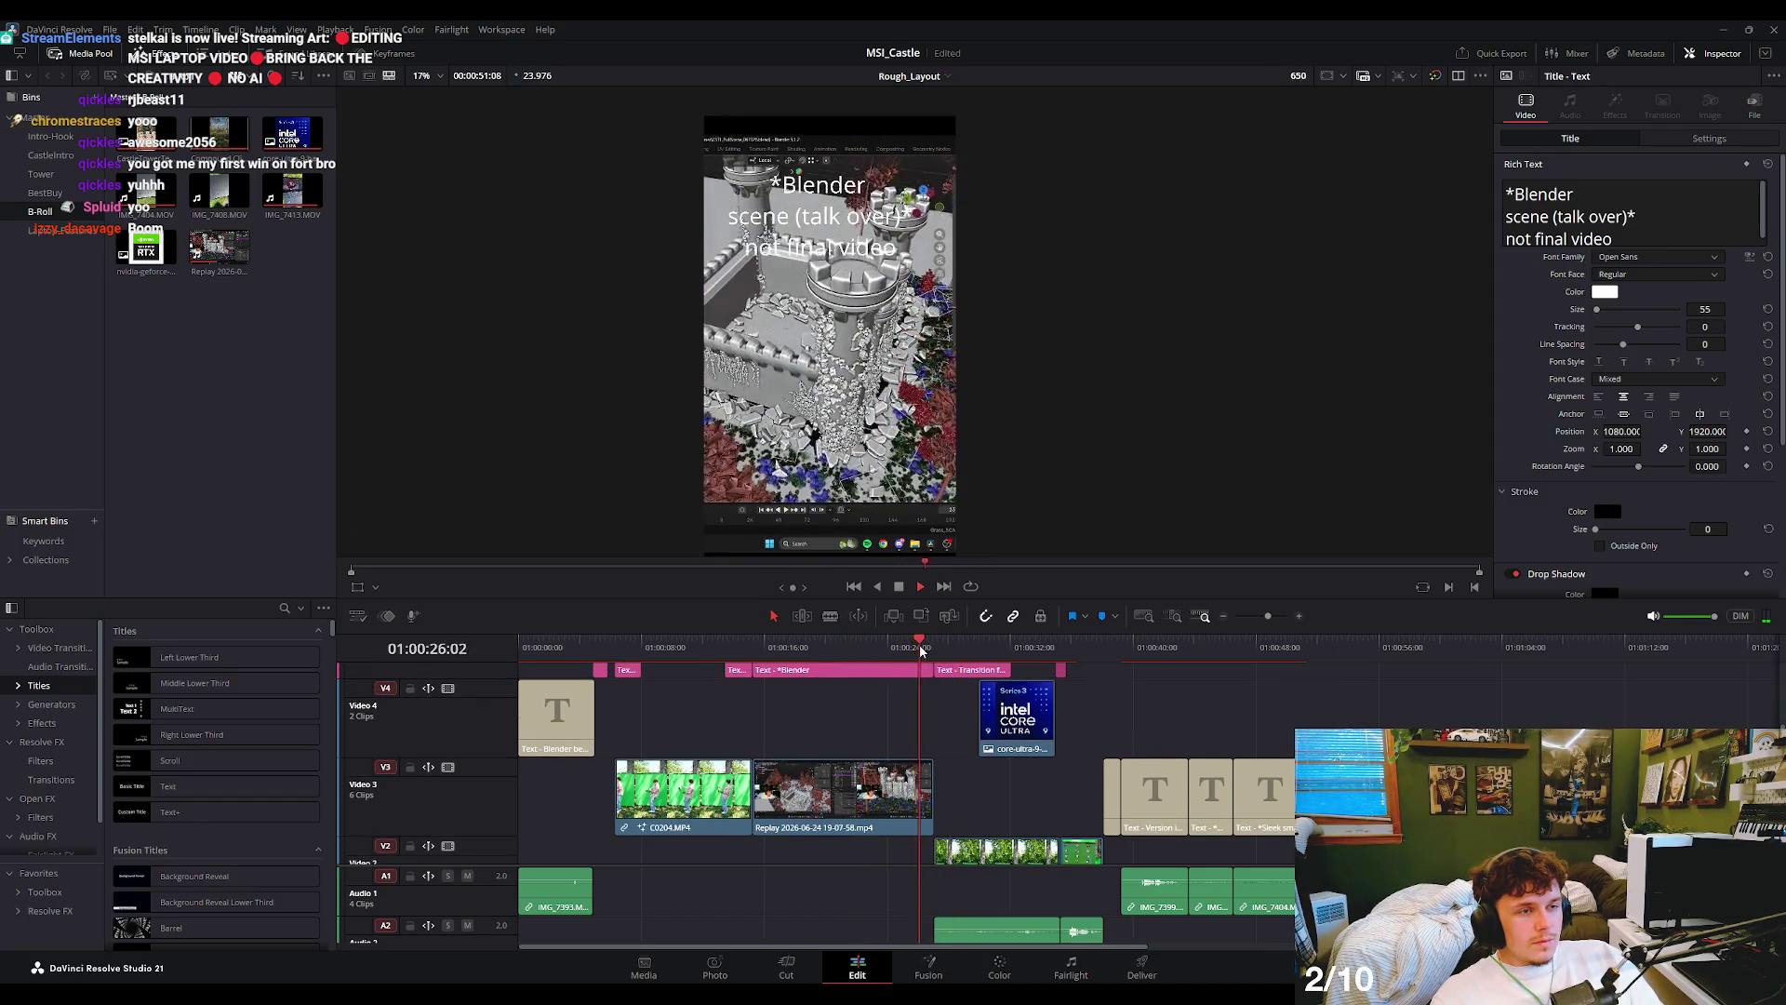
{"action": "key", "text": "space"}
{"action": "key", "text": "space"}
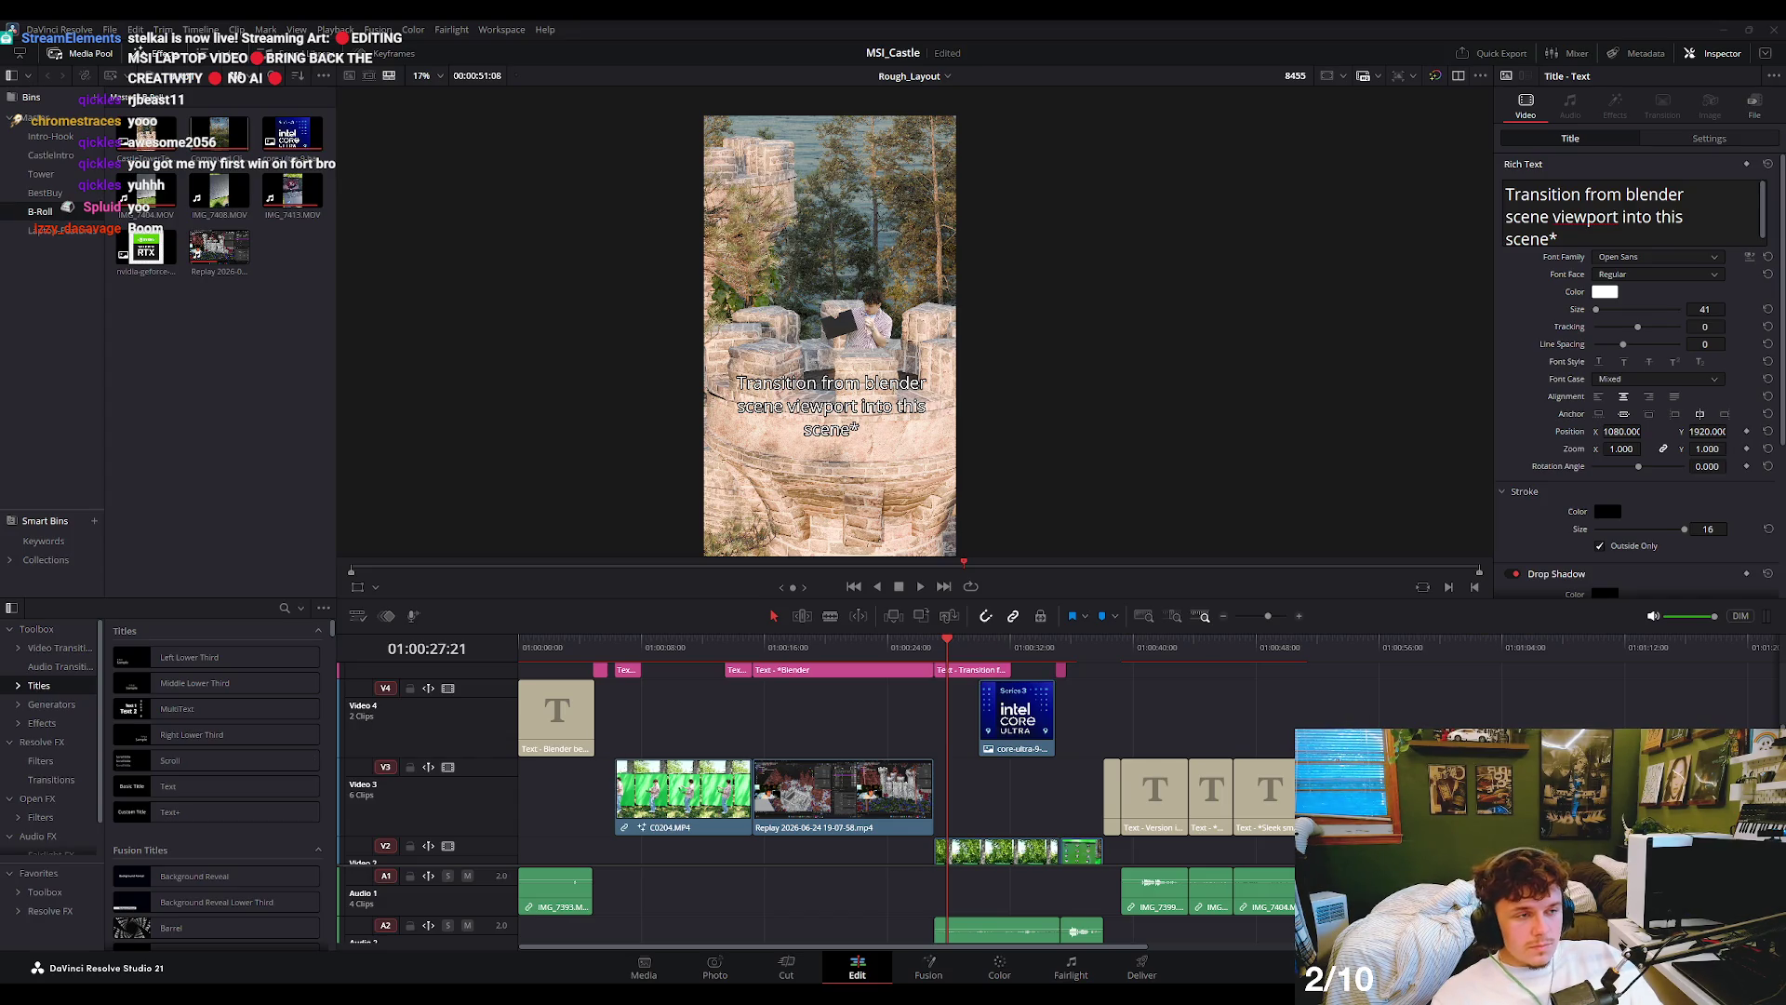
{"action": "left_click", "coordinate": [1124, 641]}
{"action": "key", "text": "space"}
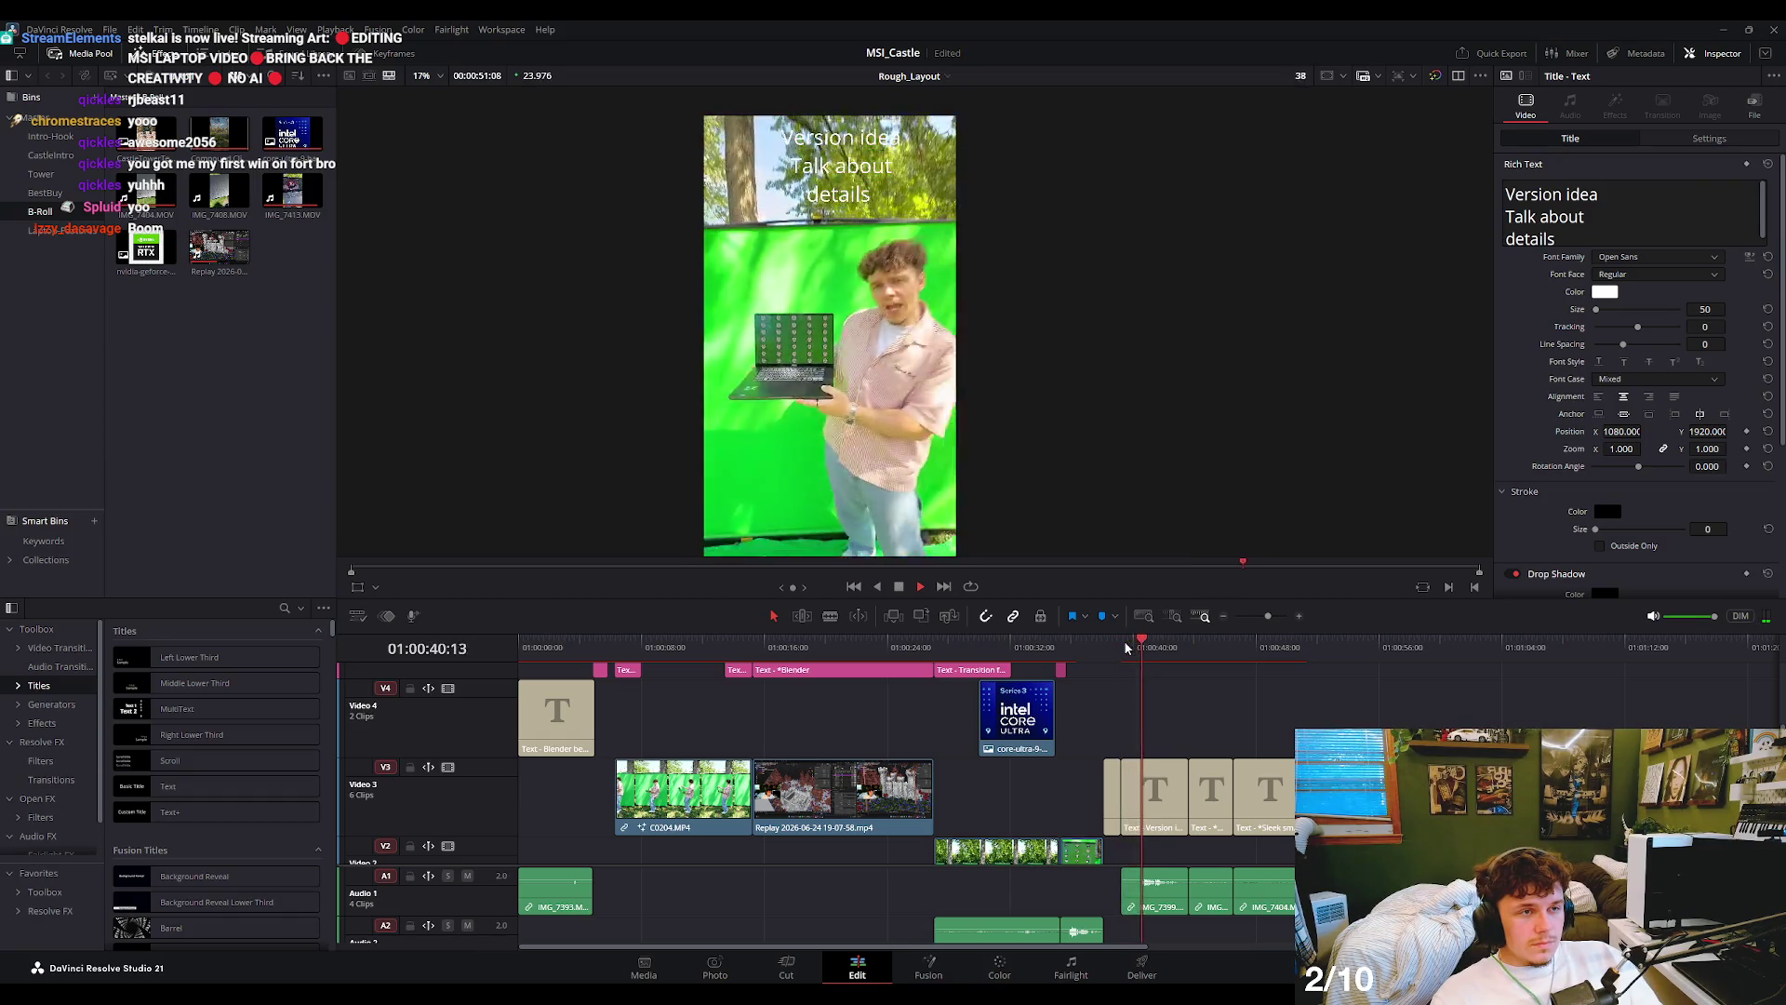
{"action": "key", "text": "space"}
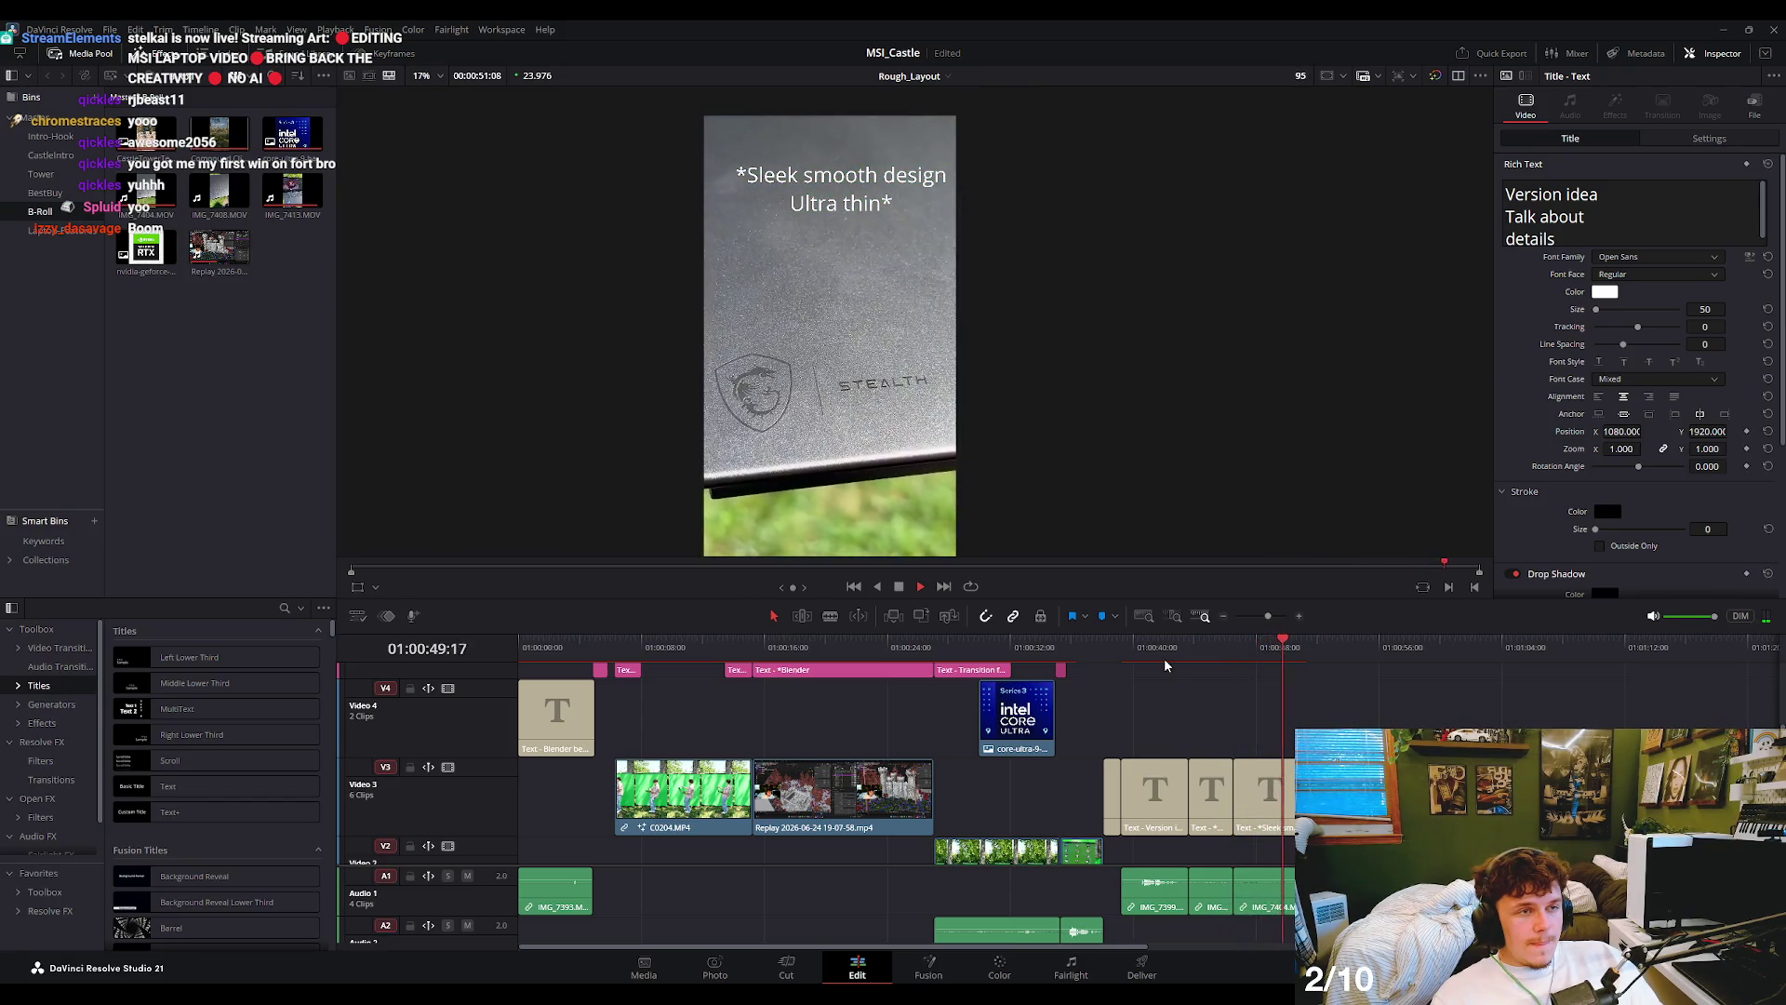
{"action": "key", "text": "space"}
{"action": "left_click", "coordinate": [1242, 655]}
{"action": "key", "text": "space"}
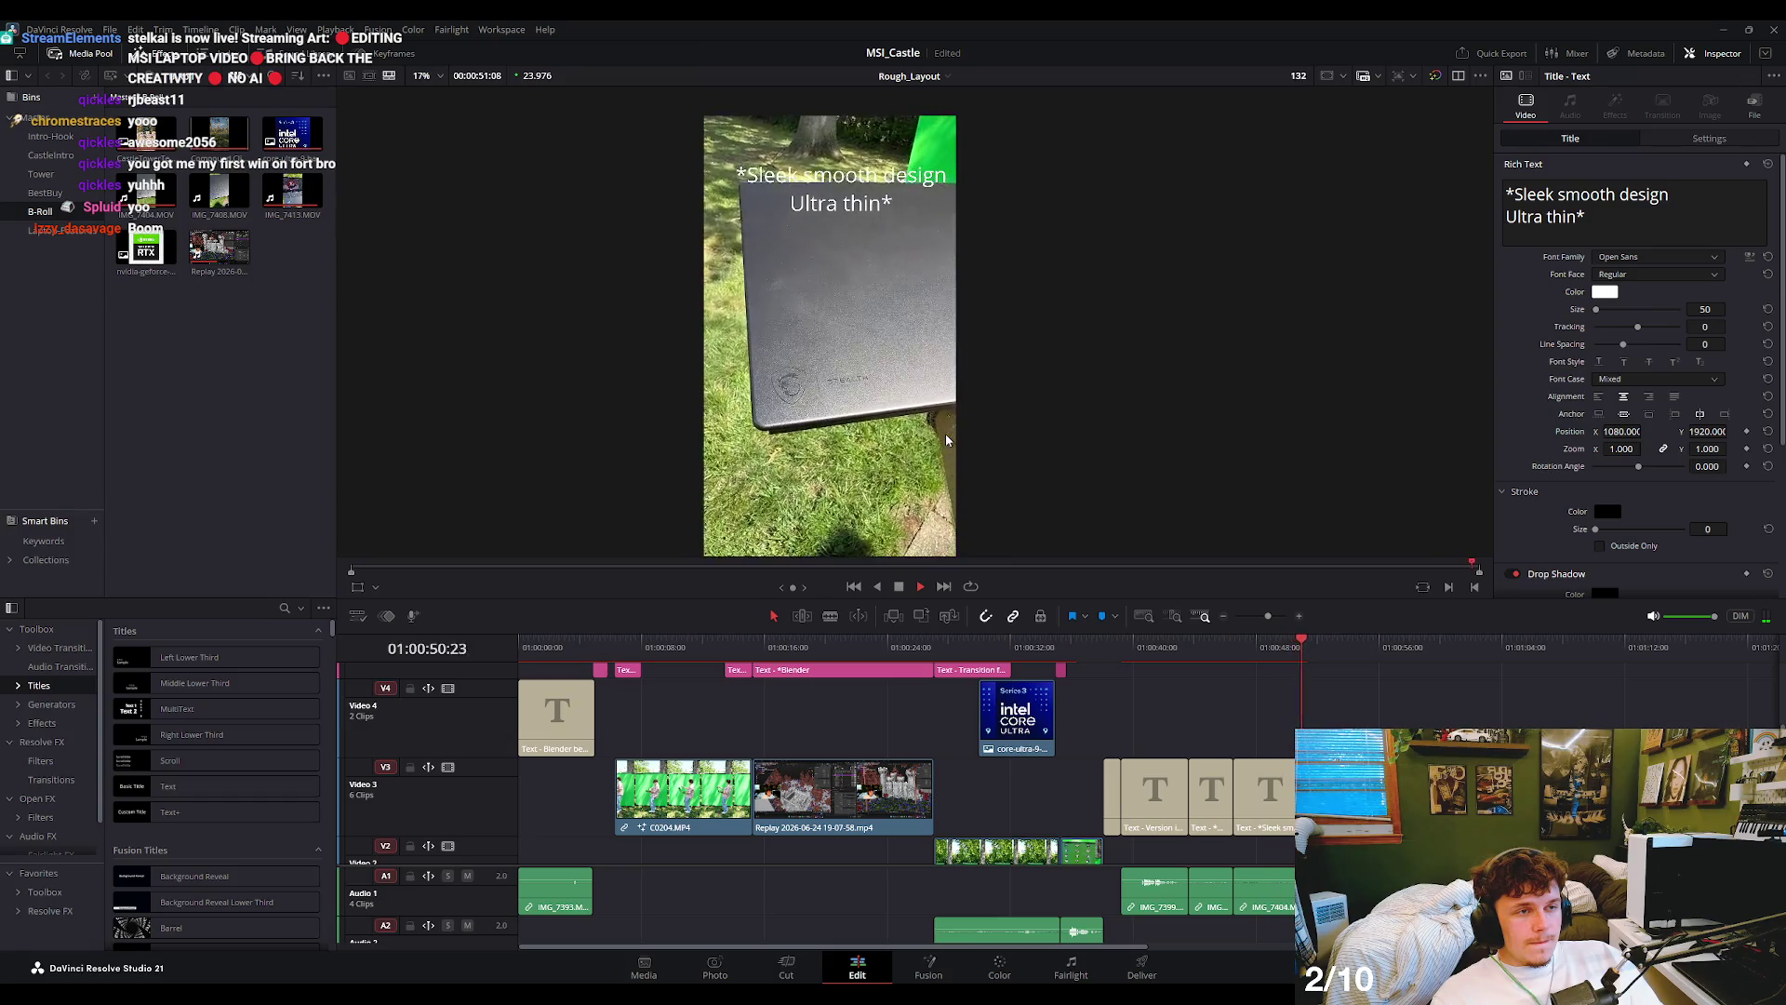
{"action": "key", "text": "space"}
{"action": "left_click_drag", "start_coordinate": [1263, 659], "coordinate": [973, 677]}
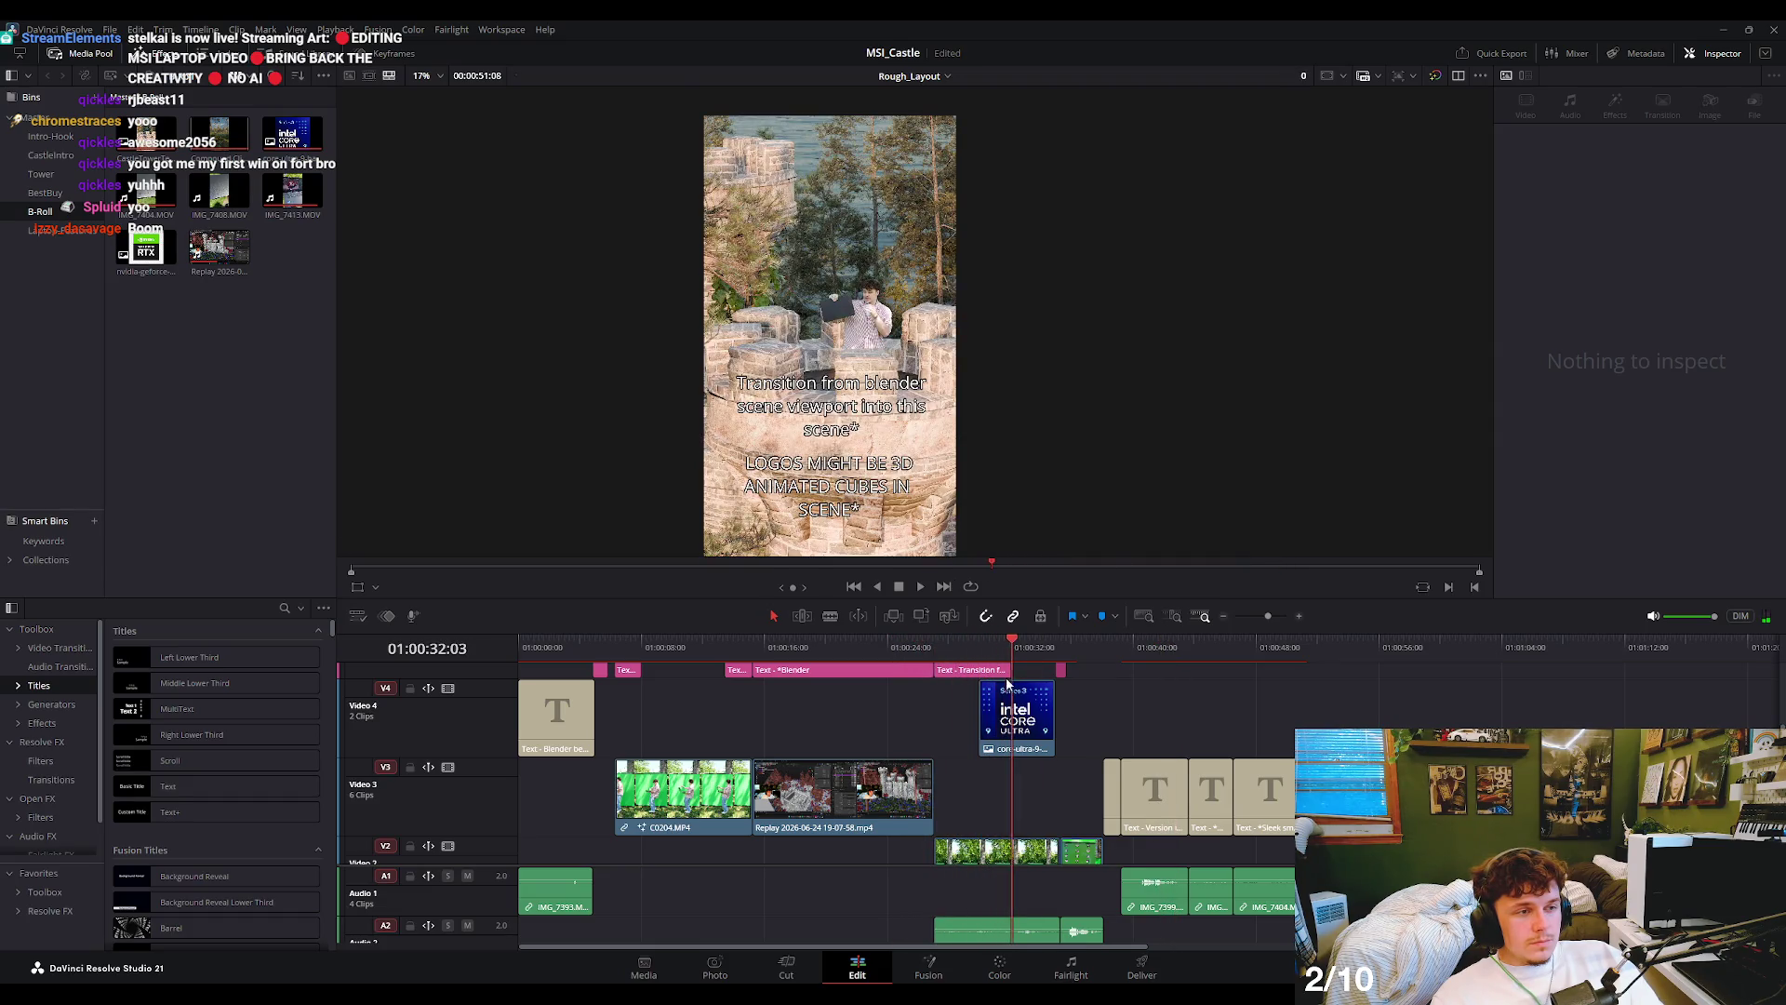
{"action": "key", "text": "space"}
{"action": "left_click", "coordinate": [1119, 643]}
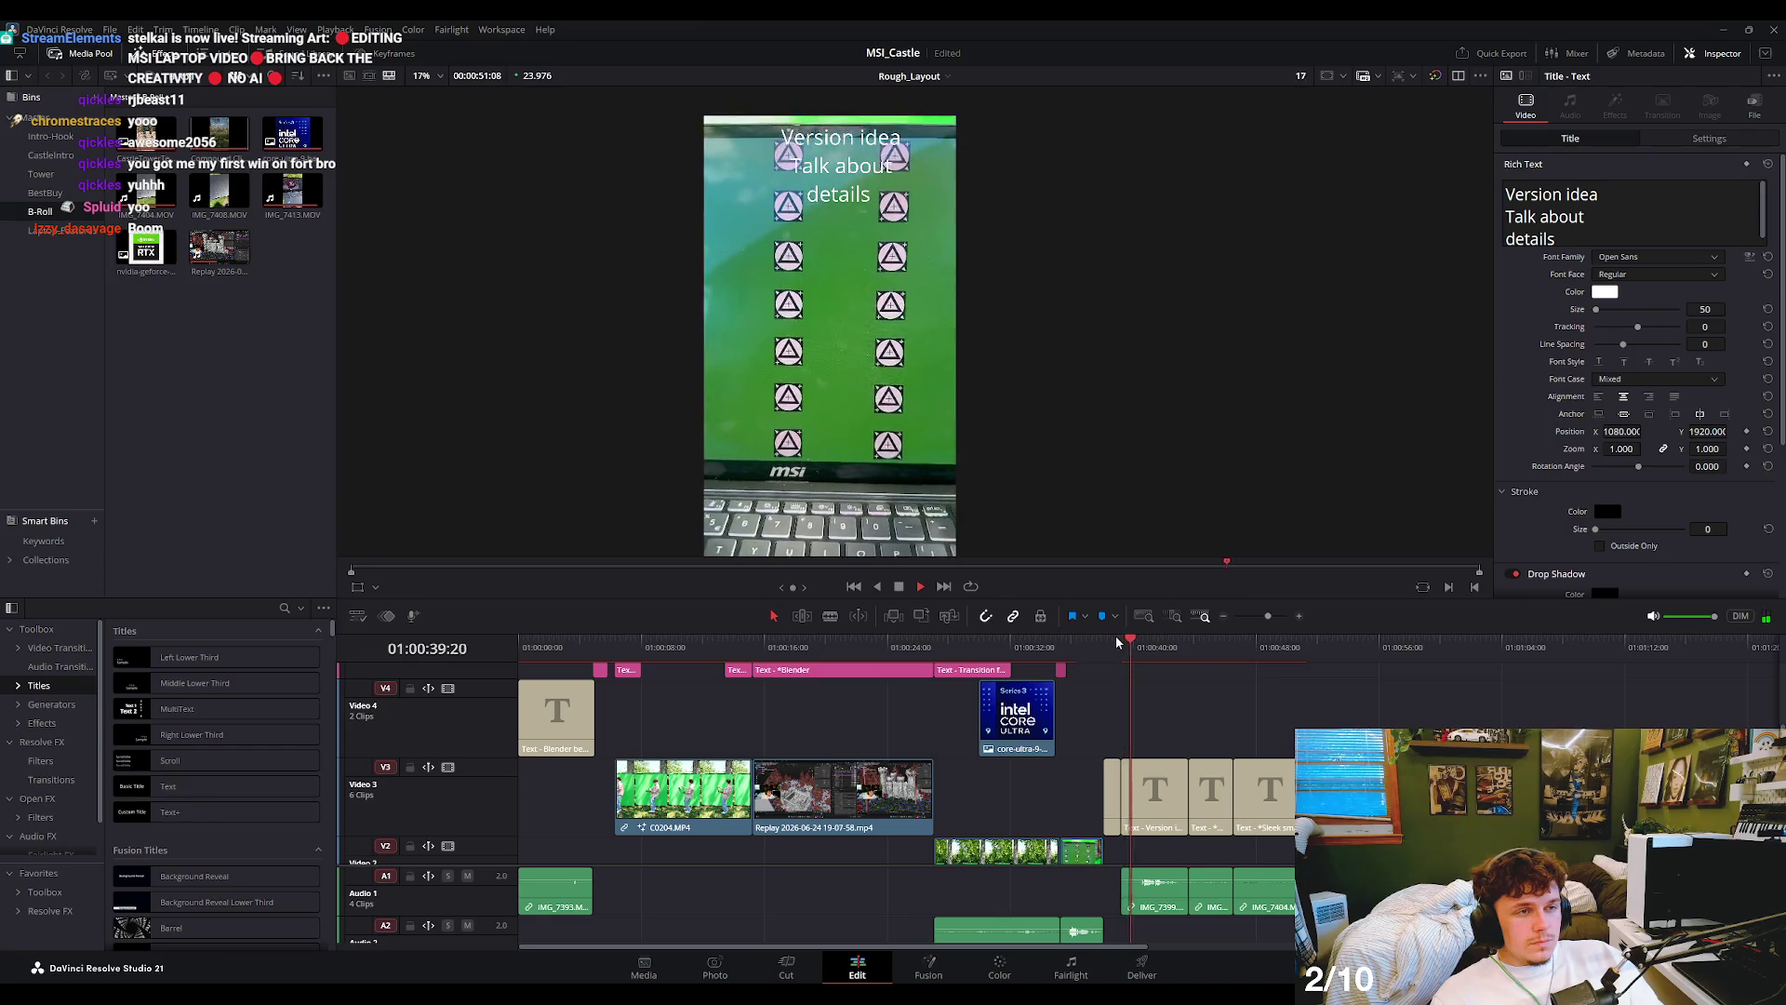
{"action": "key", "text": "space"}
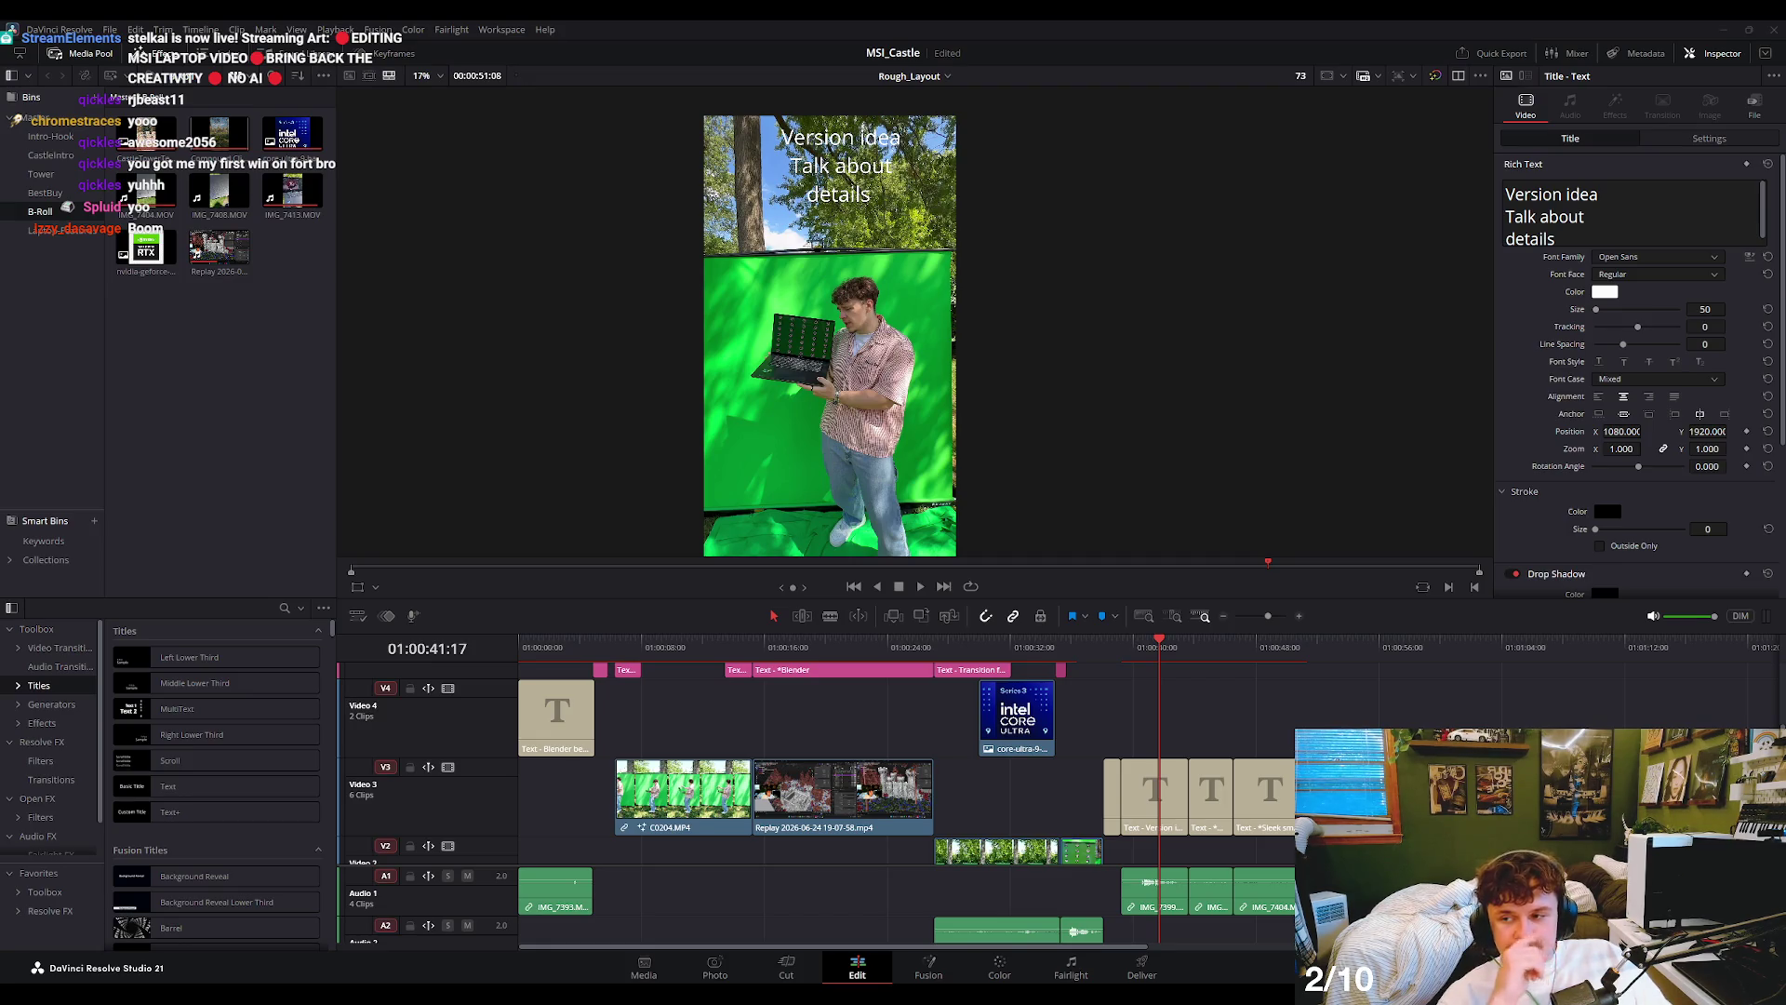
{"action": "left_click_drag", "start_coordinate": [1113, 646], "coordinate": [1129, 652]}
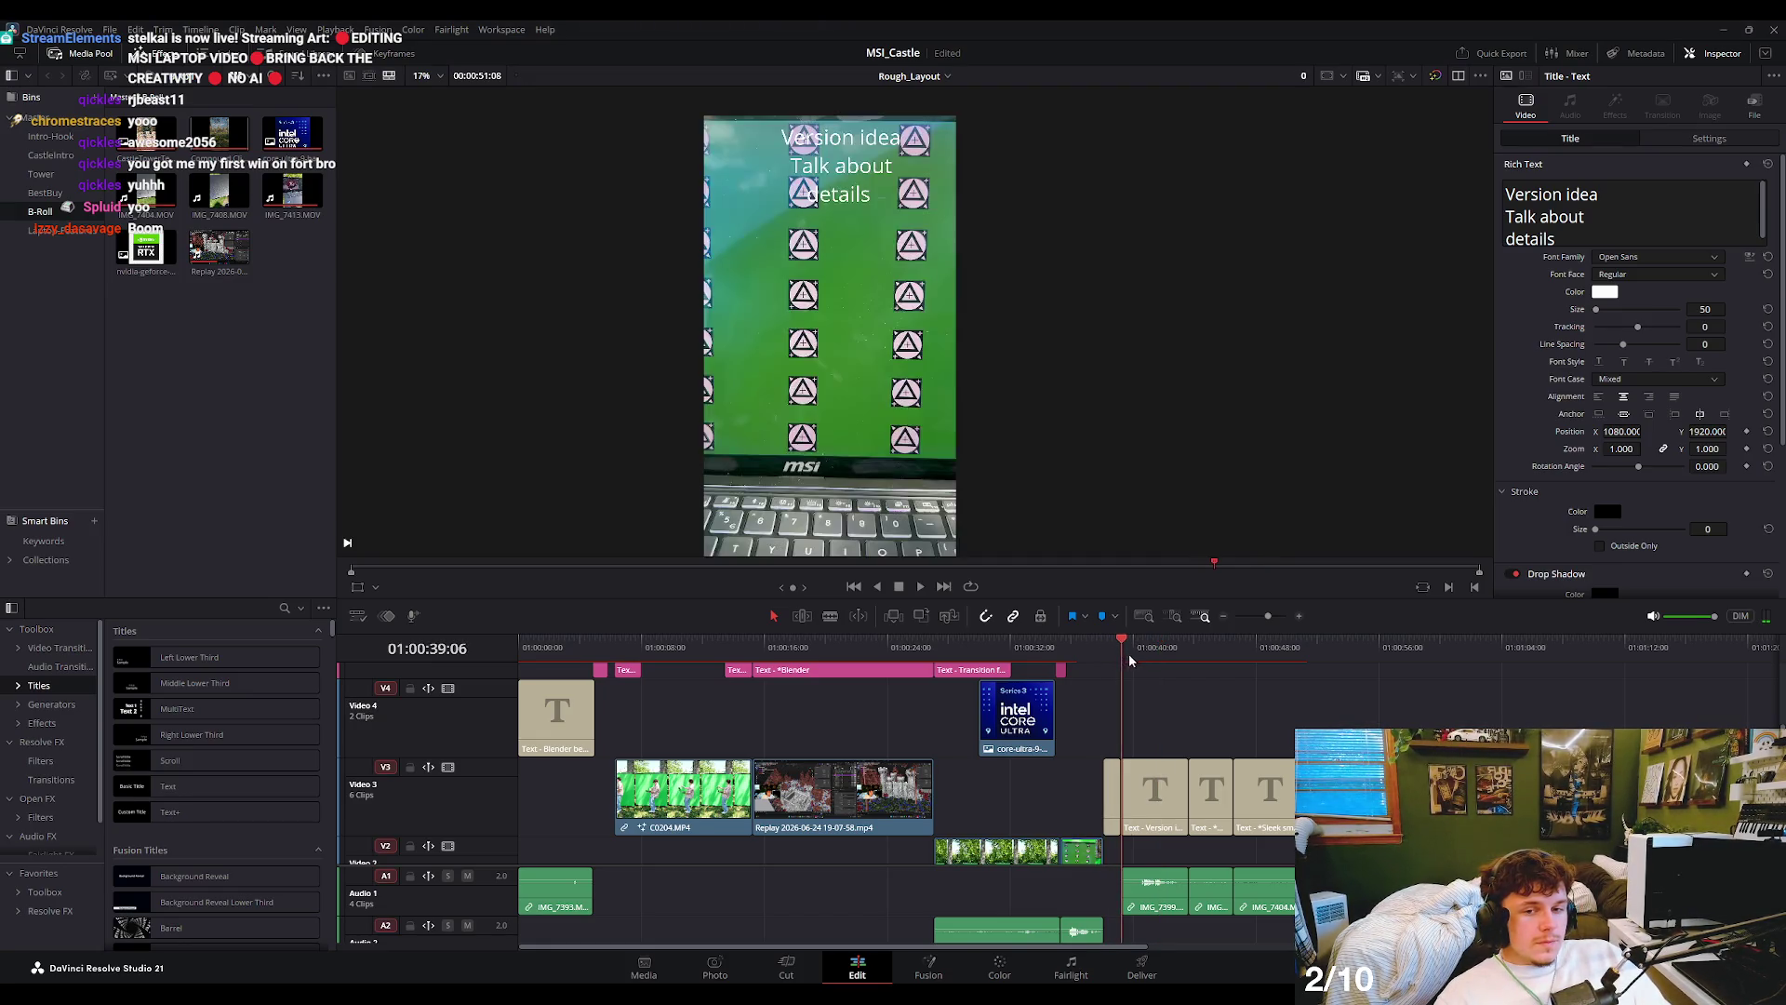
{"action": "key", "text": "space"}
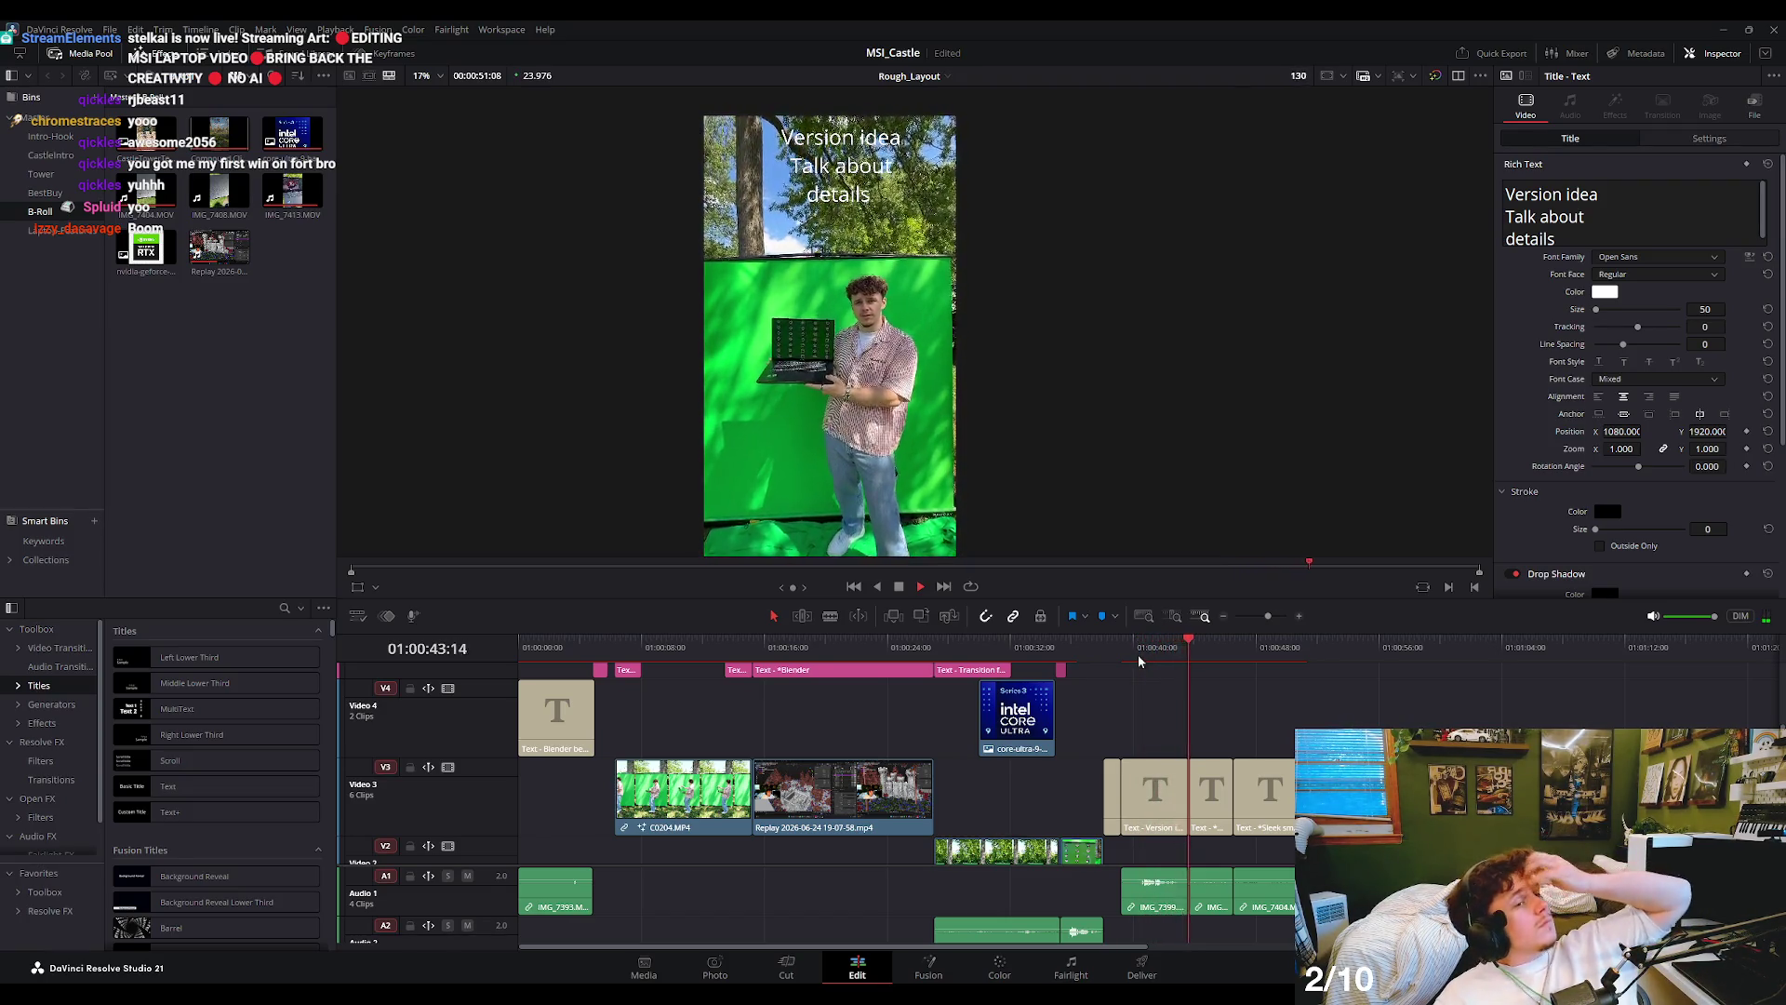
{"action": "key", "text": "space"}
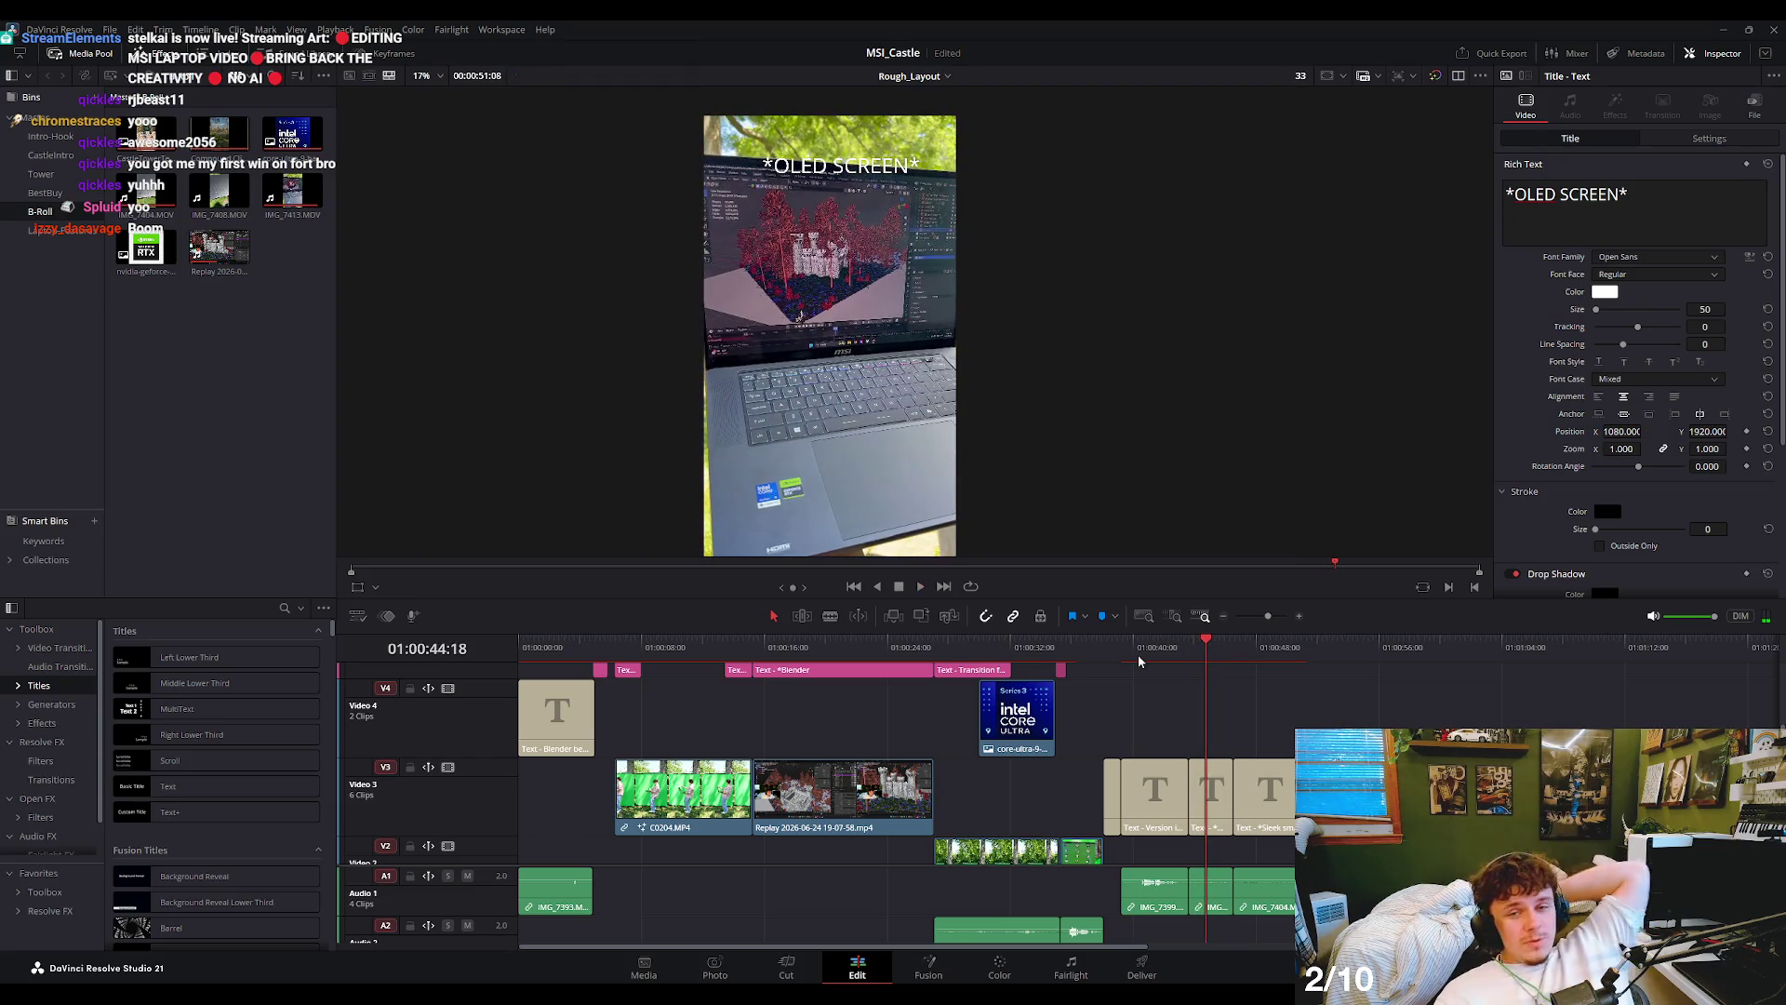
{"action": "key", "text": "space"}
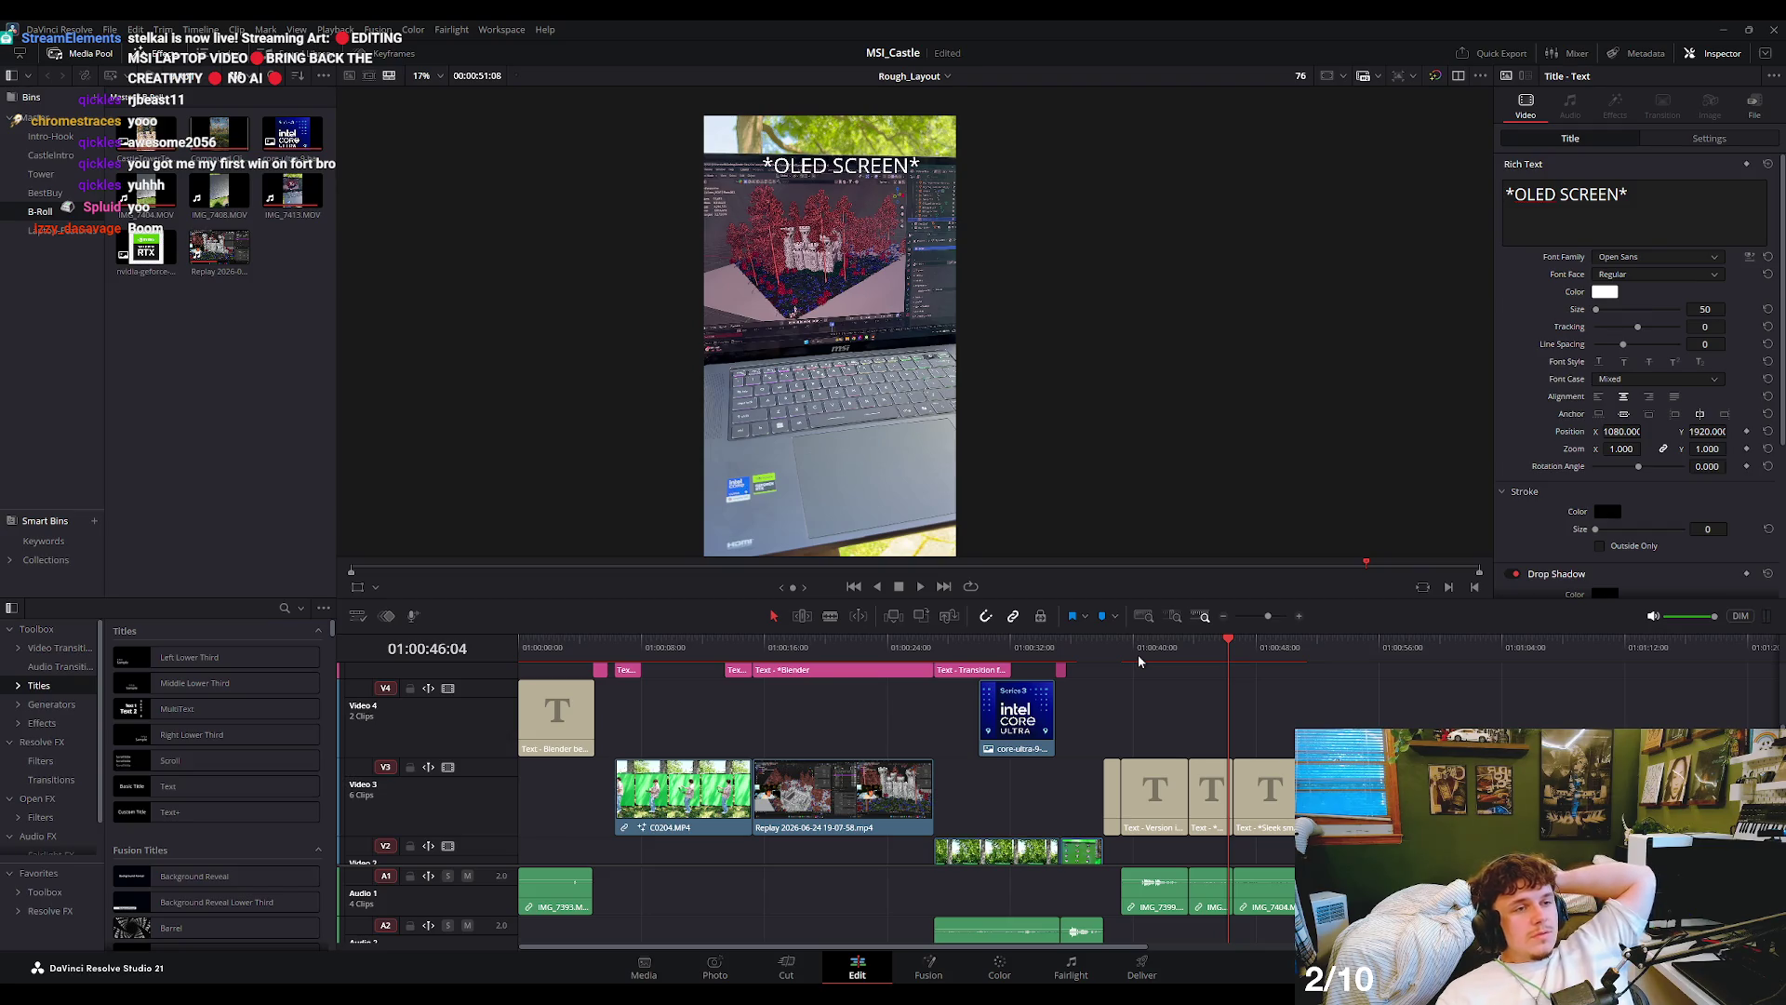
{"action": "left_click", "coordinate": [1213, 641]}
{"action": "key", "text": "space"}
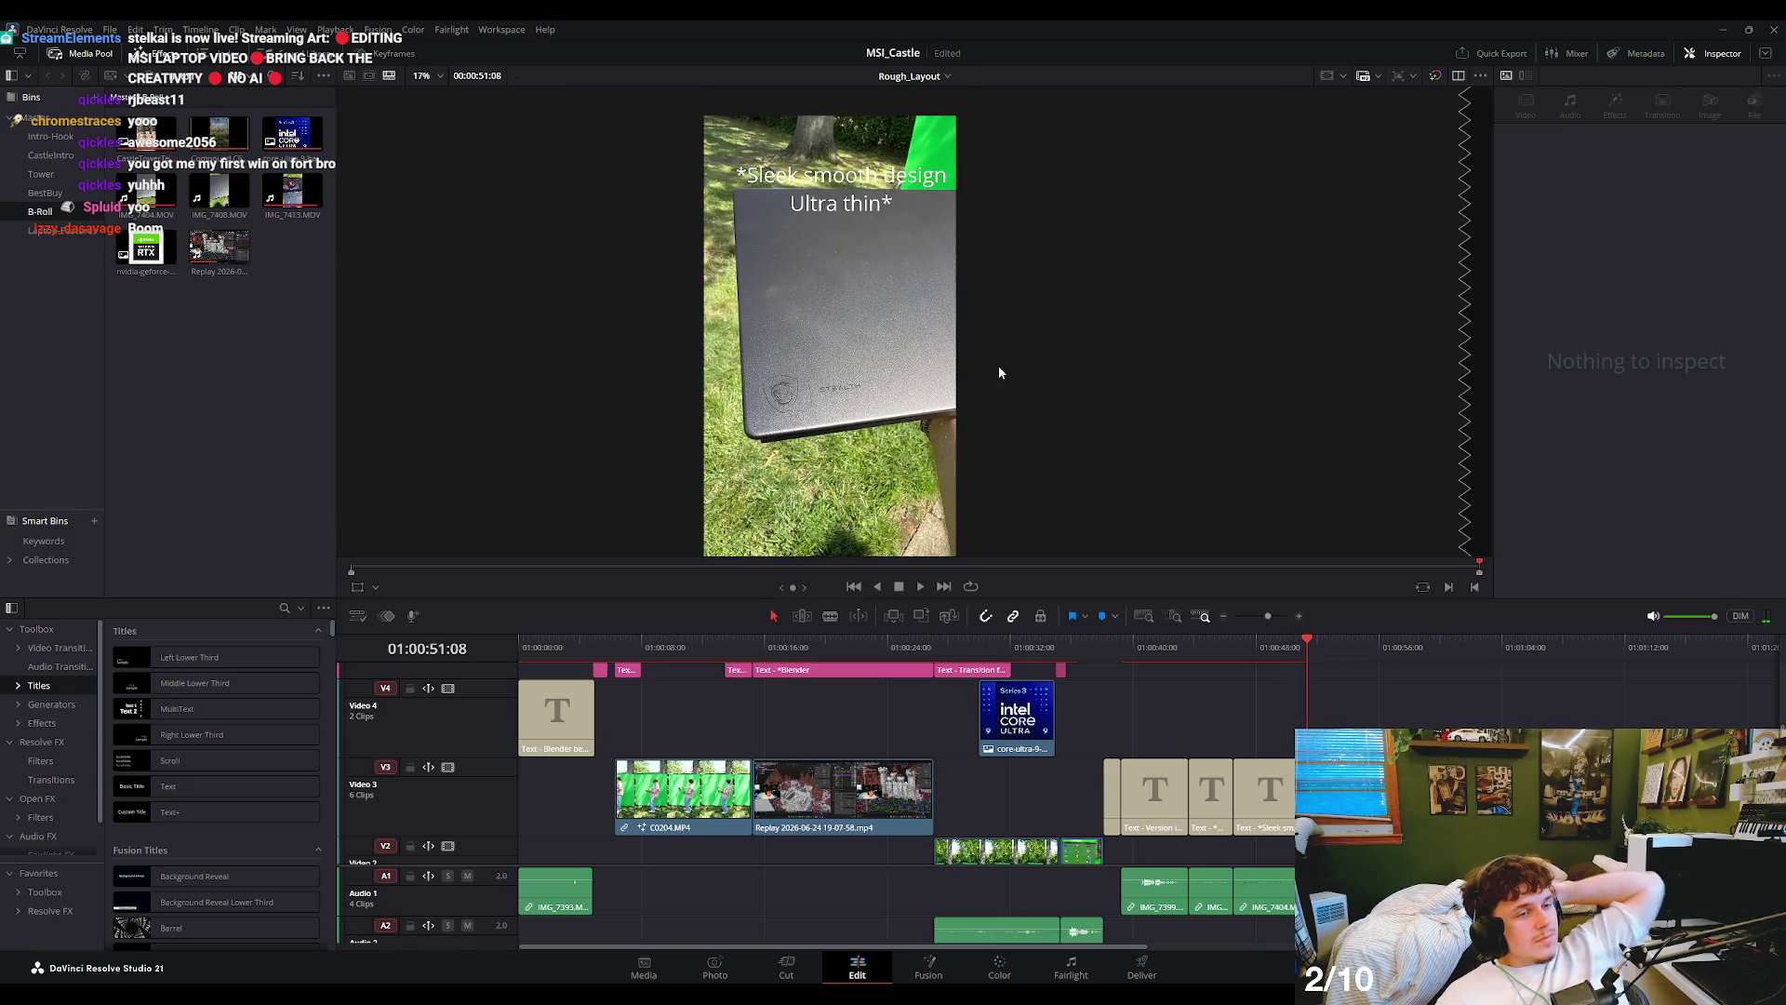
{"action": "mouse_move", "coordinate": [812, 644]}
{"action": "left_mouse_down"}
{"action": "mouse_move", "coordinate": [965, 695]}
{"action": "mouse_move", "coordinate": [1035, 650]}
{"action": "left_mouse_up"}
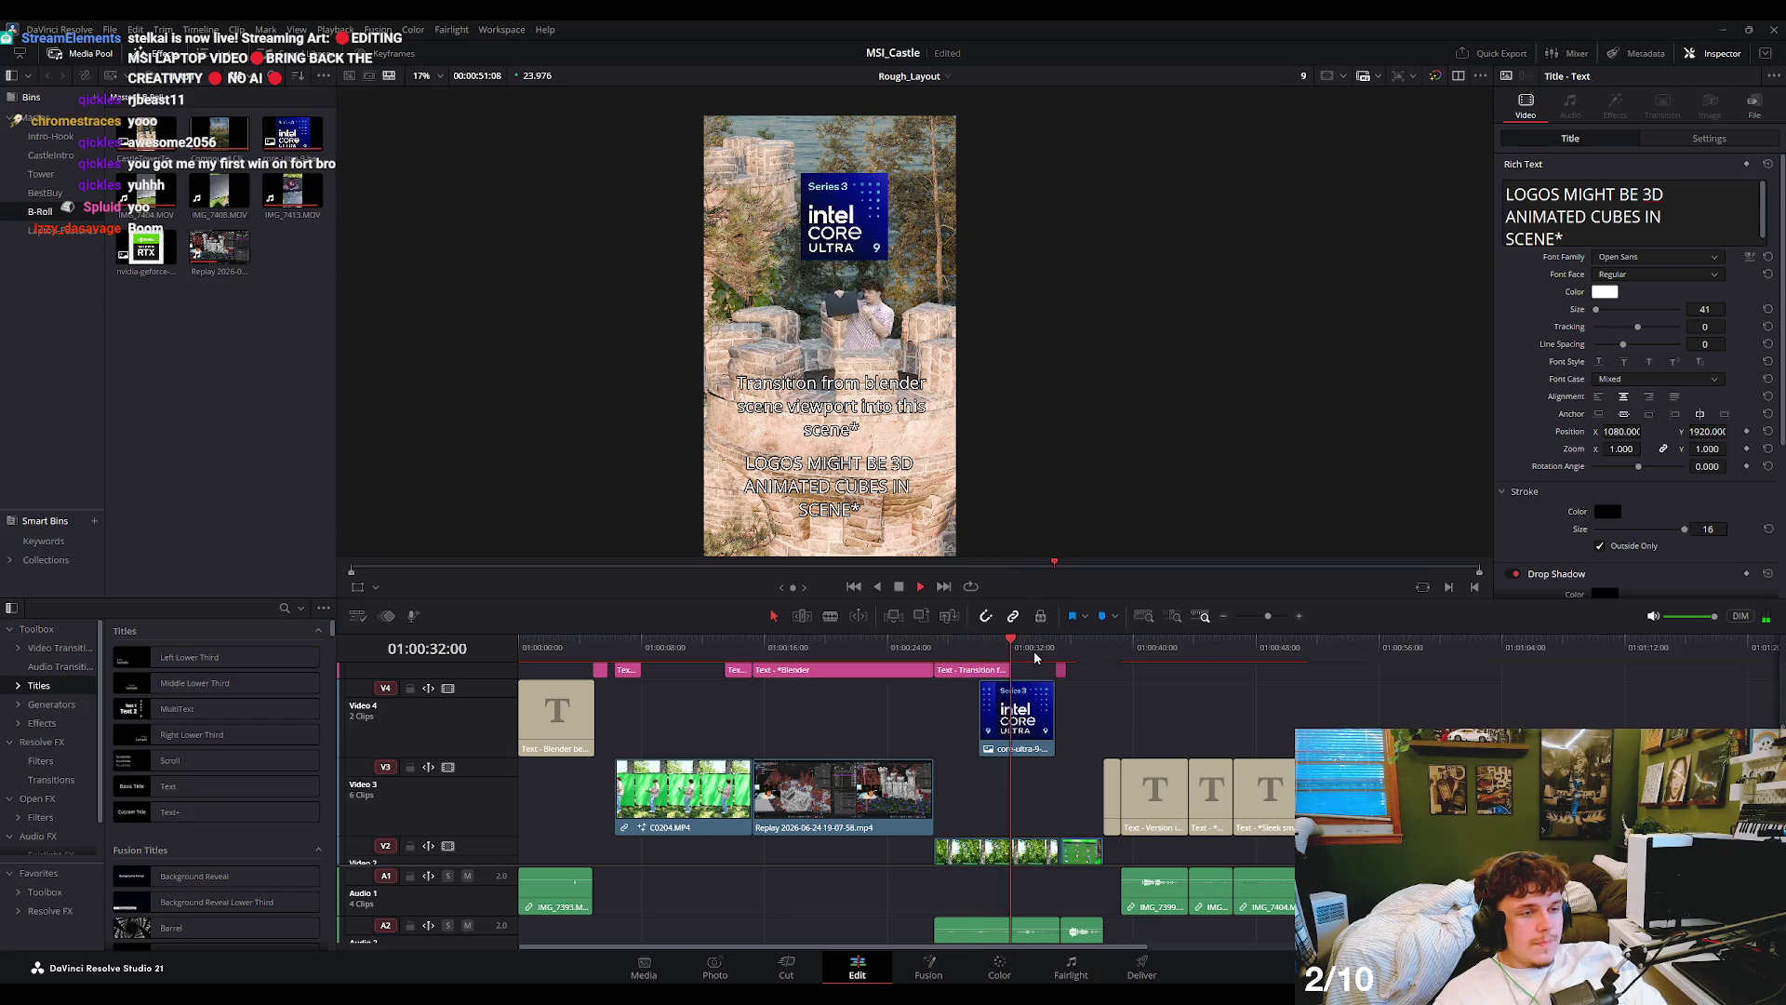
- Review the castle scene with the Intel badge, then move IMG_7419 later on Video 2
{"action": "key", "text": "space"}
{"action": "scroll", "coordinate": [1092, 690], "scroll_direction": "up", "scroll_amount": 3}
{"action": "key", "text": "space"}
{"action": "scroll", "coordinate": [1109, 714], "scroll_direction": "down", "scroll_amount": 3}
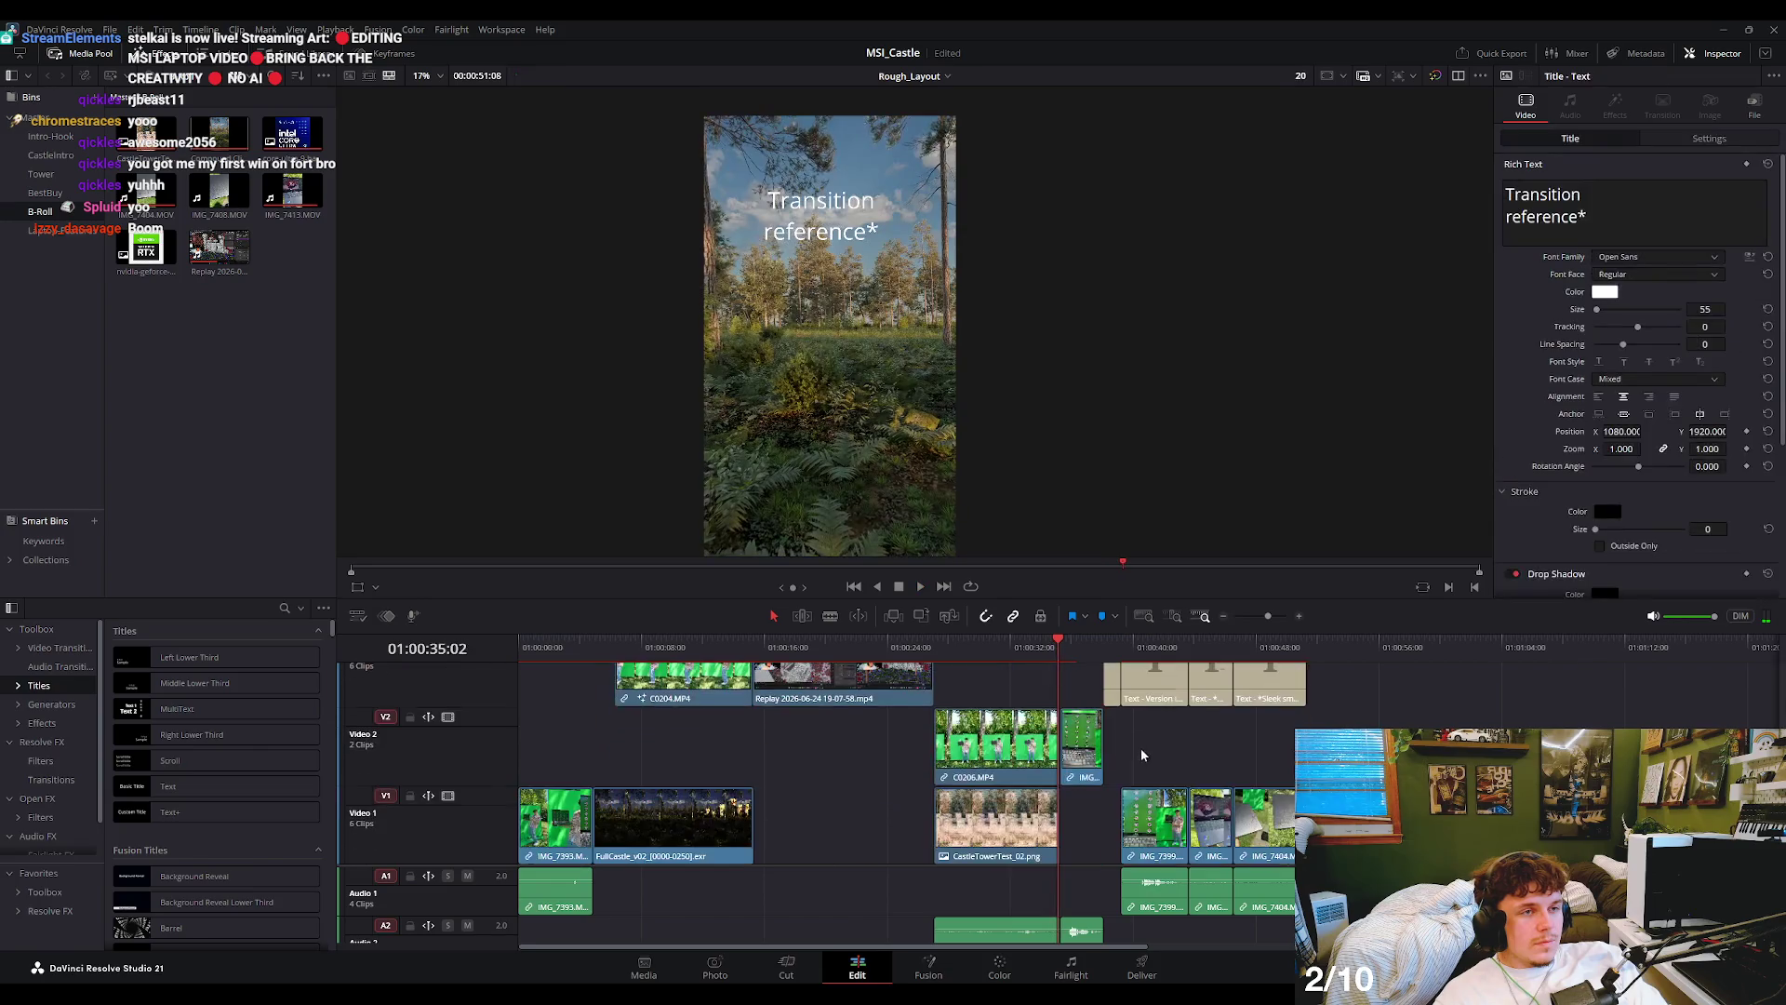
{"action": "scroll", "coordinate": [1130, 718], "scroll_direction": "up", "scroll_amount": 3}
{"action": "scroll", "coordinate": [1292, 836], "scroll_direction": "down", "scroll_amount": 2}
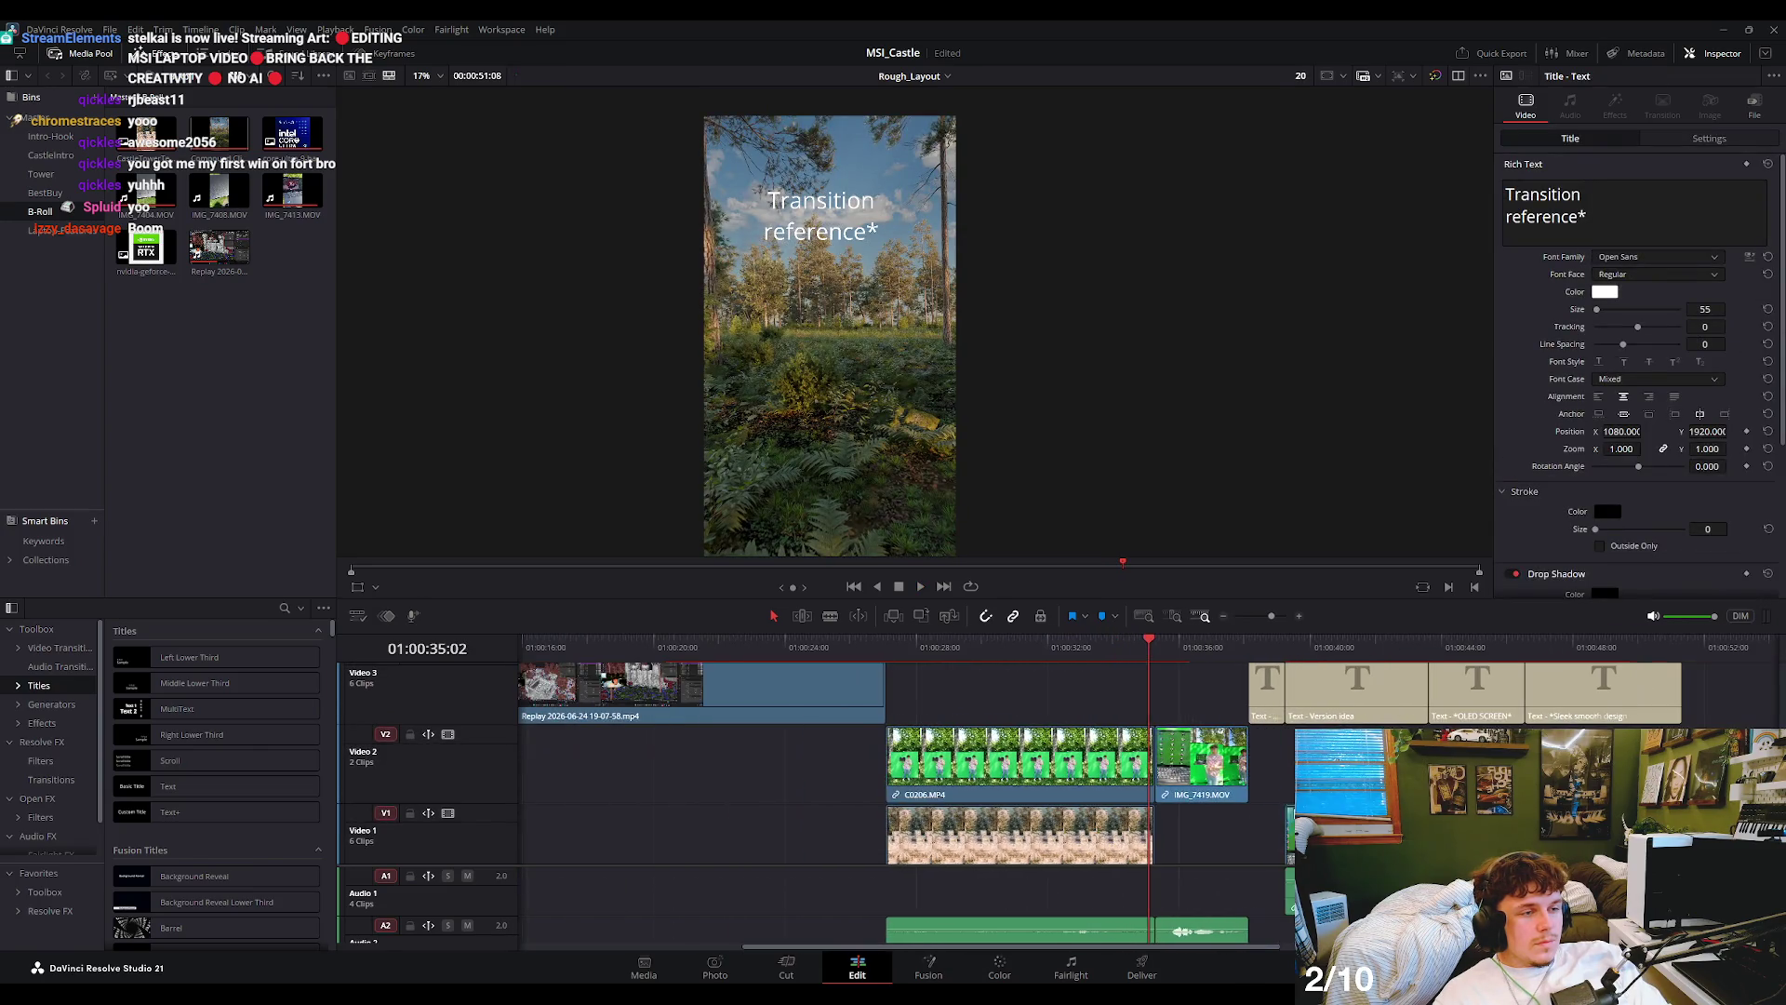
{"action": "scroll", "coordinate": [1283, 780], "scroll_direction": "down", "scroll_amount": 1}
{"action": "left_click_drag", "start_coordinate": [1186, 763], "coordinate": [1551, 763]}
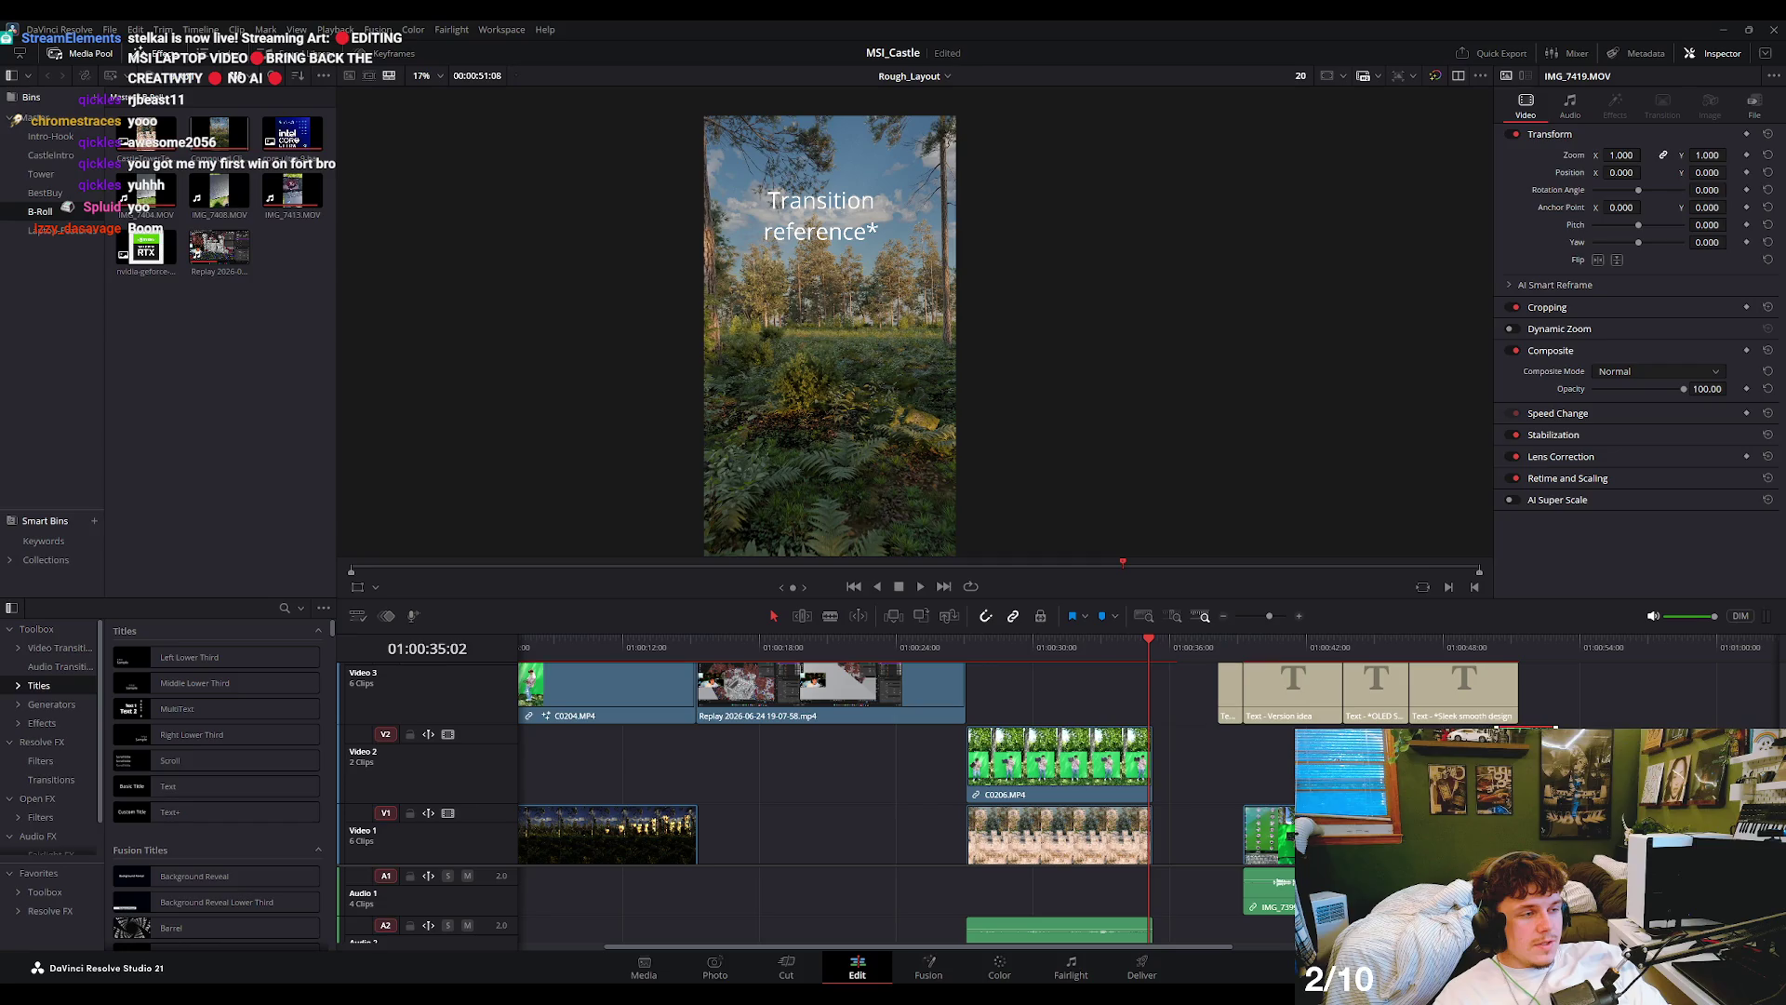
- Play past the end of the castle clips and select IMG_7399 with its audio
{"action": "key", "text": "space"}
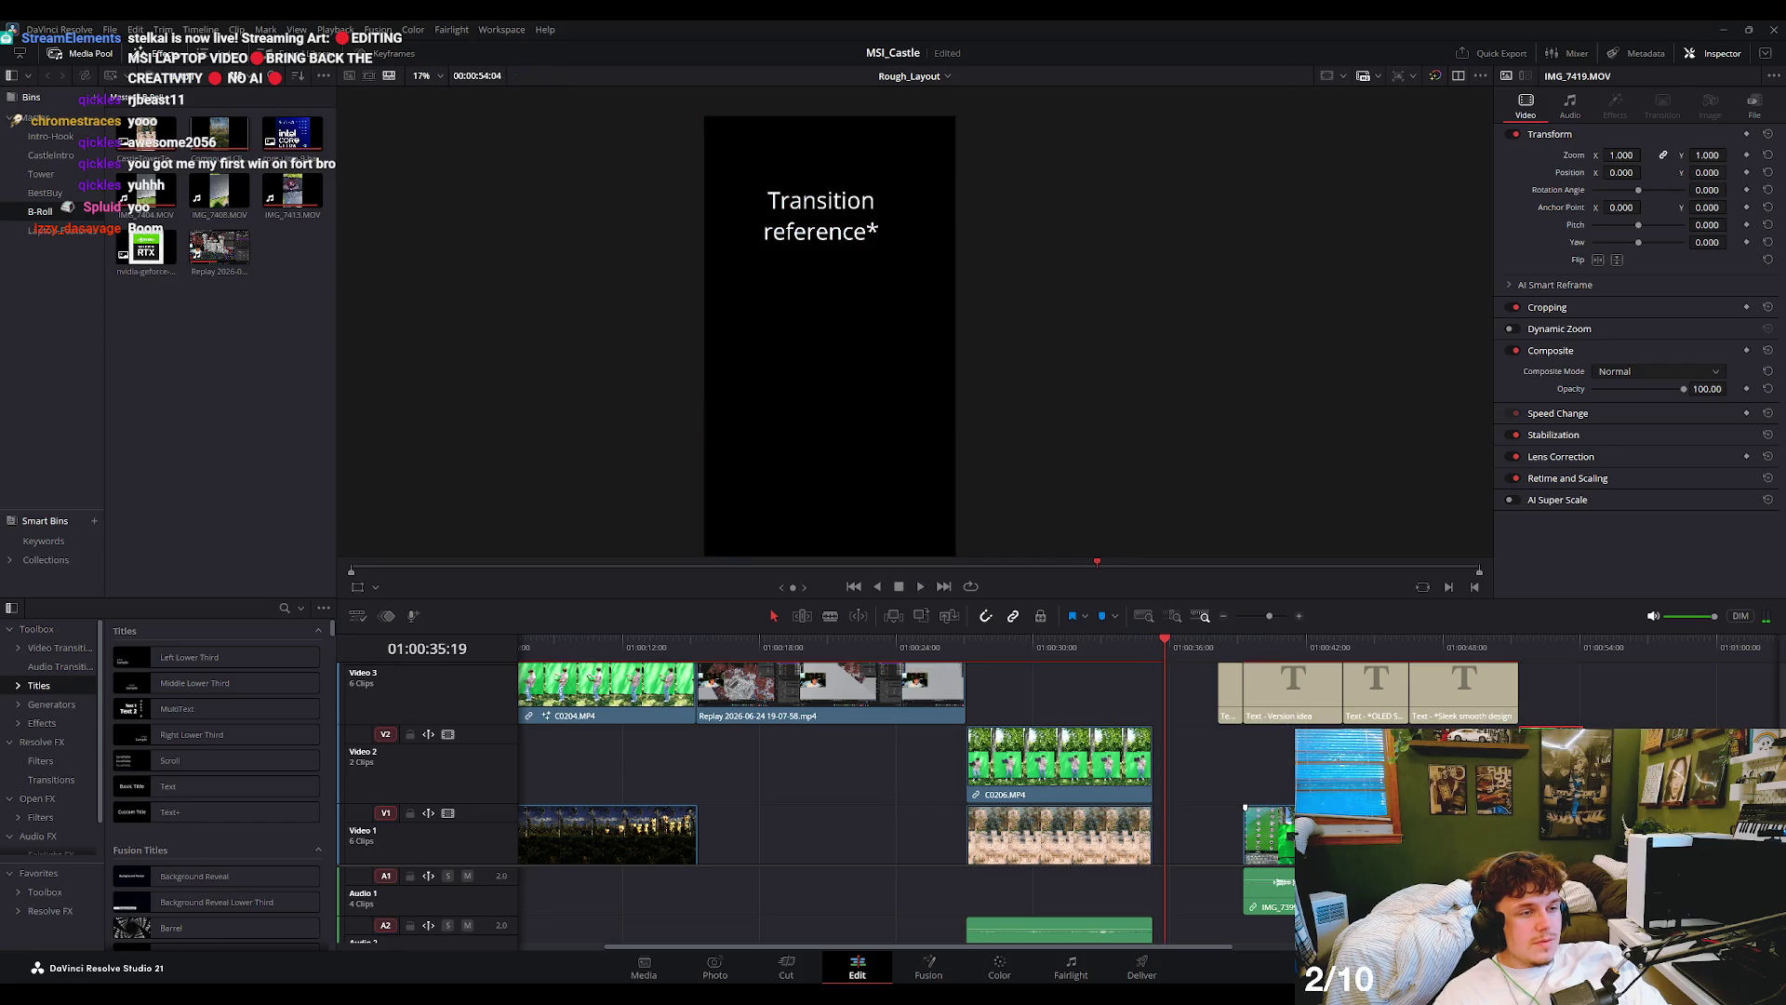
{"action": "left_click", "coordinate": [1267, 828], "text": "ctrl"}
{"action": "scroll", "coordinate": [1267, 828], "scroll_direction": "down", "scroll_amount": 1}
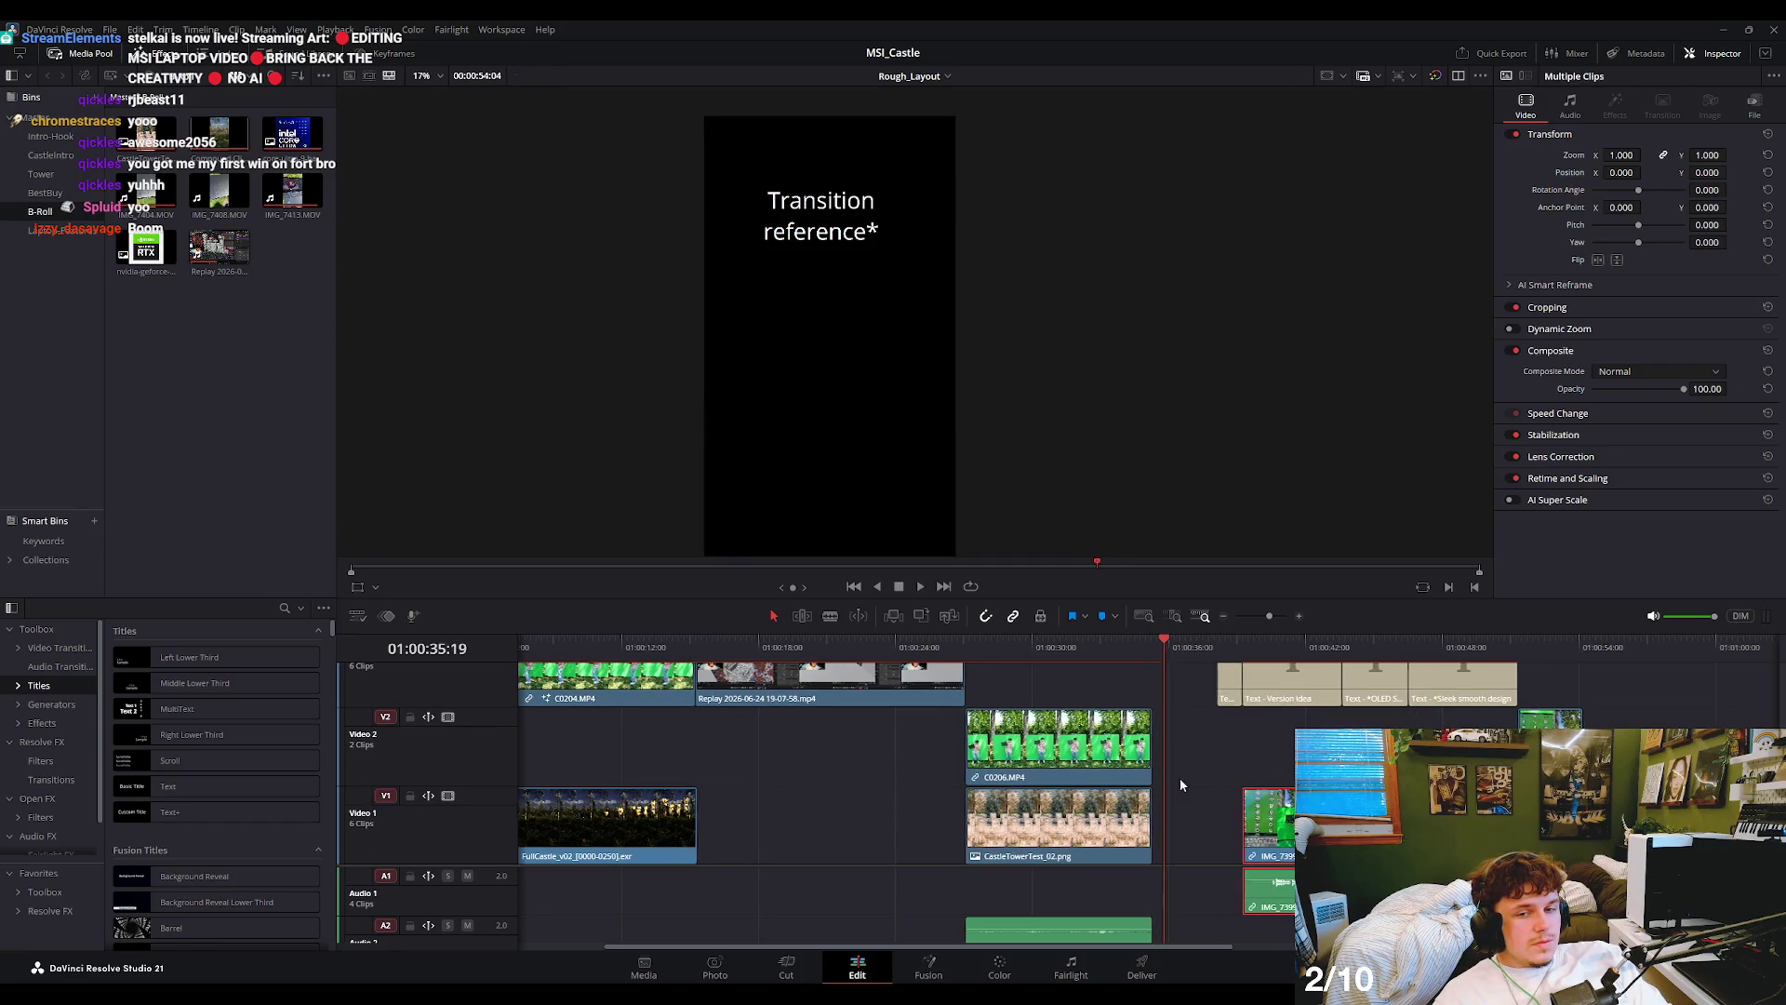
{"action": "scroll", "coordinate": [1181, 819], "scroll_direction": "right", "scroll_amount": 1}
{"action": "scroll", "coordinate": [1181, 837], "scroll_direction": "down", "scroll_amount": 3}
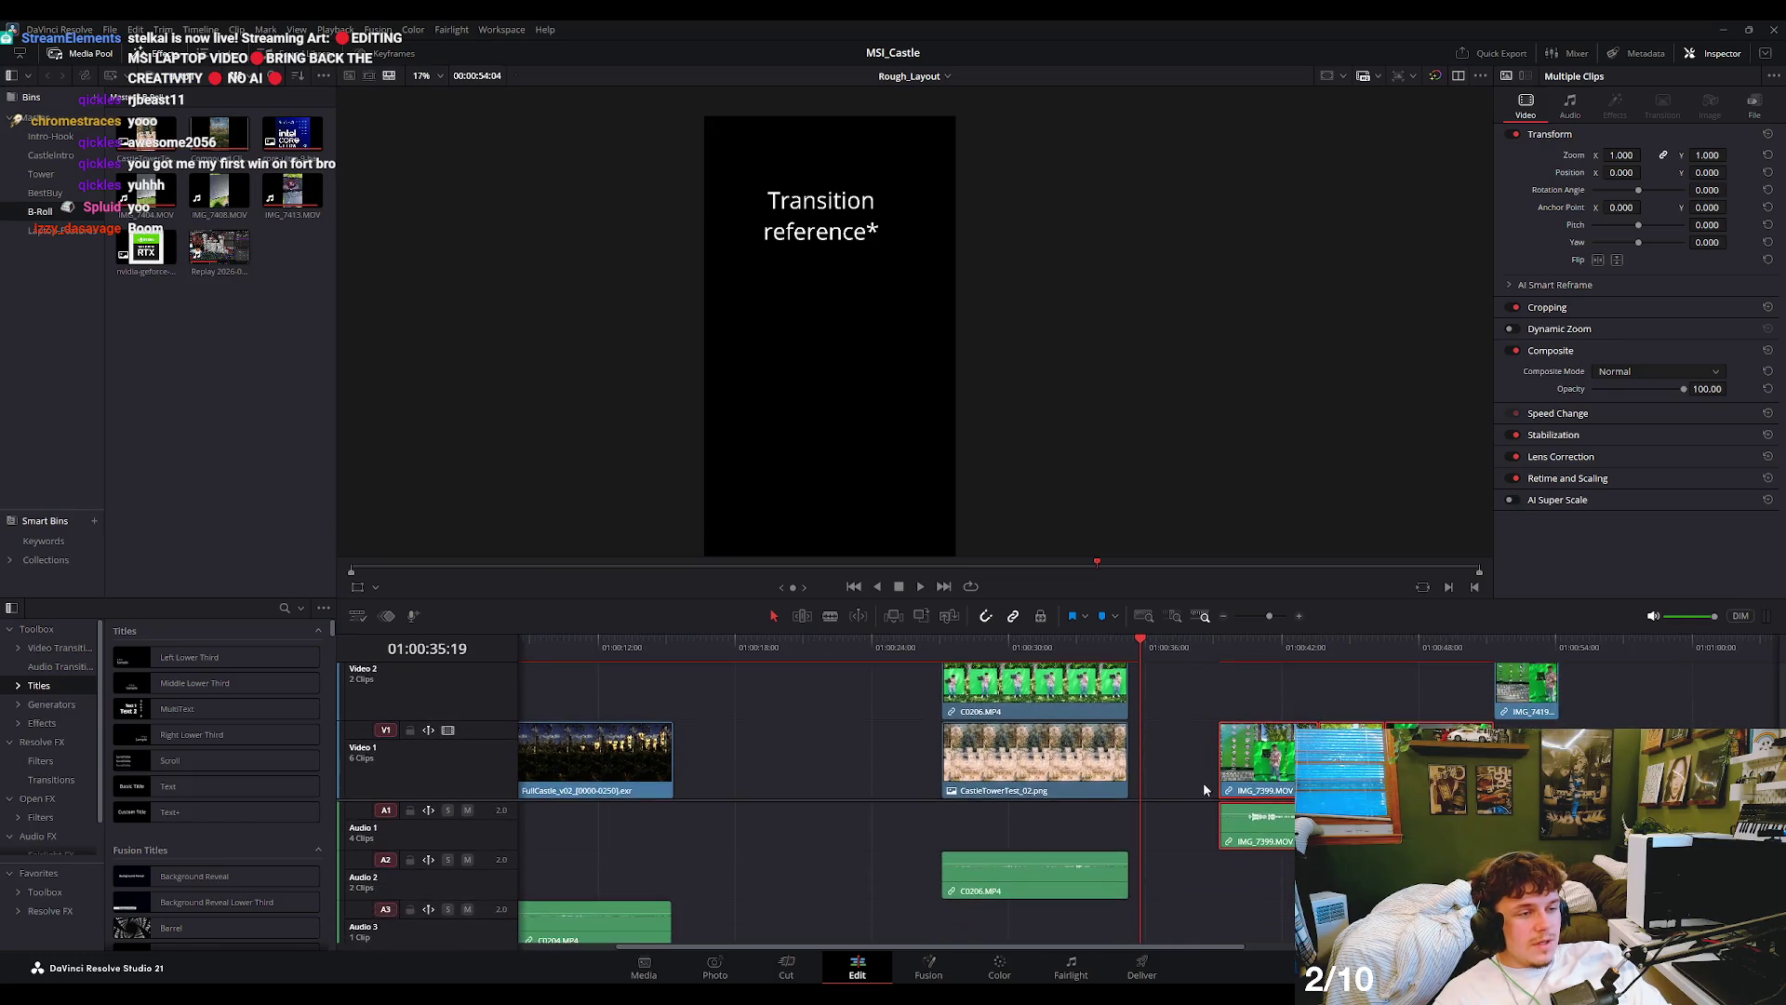
{"action": "left_click_drag", "start_coordinate": [1253, 781], "coordinate": [1173, 777]}
{"action": "scroll", "coordinate": [1153, 707], "scroll_direction": "up", "scroll_amount": 3}
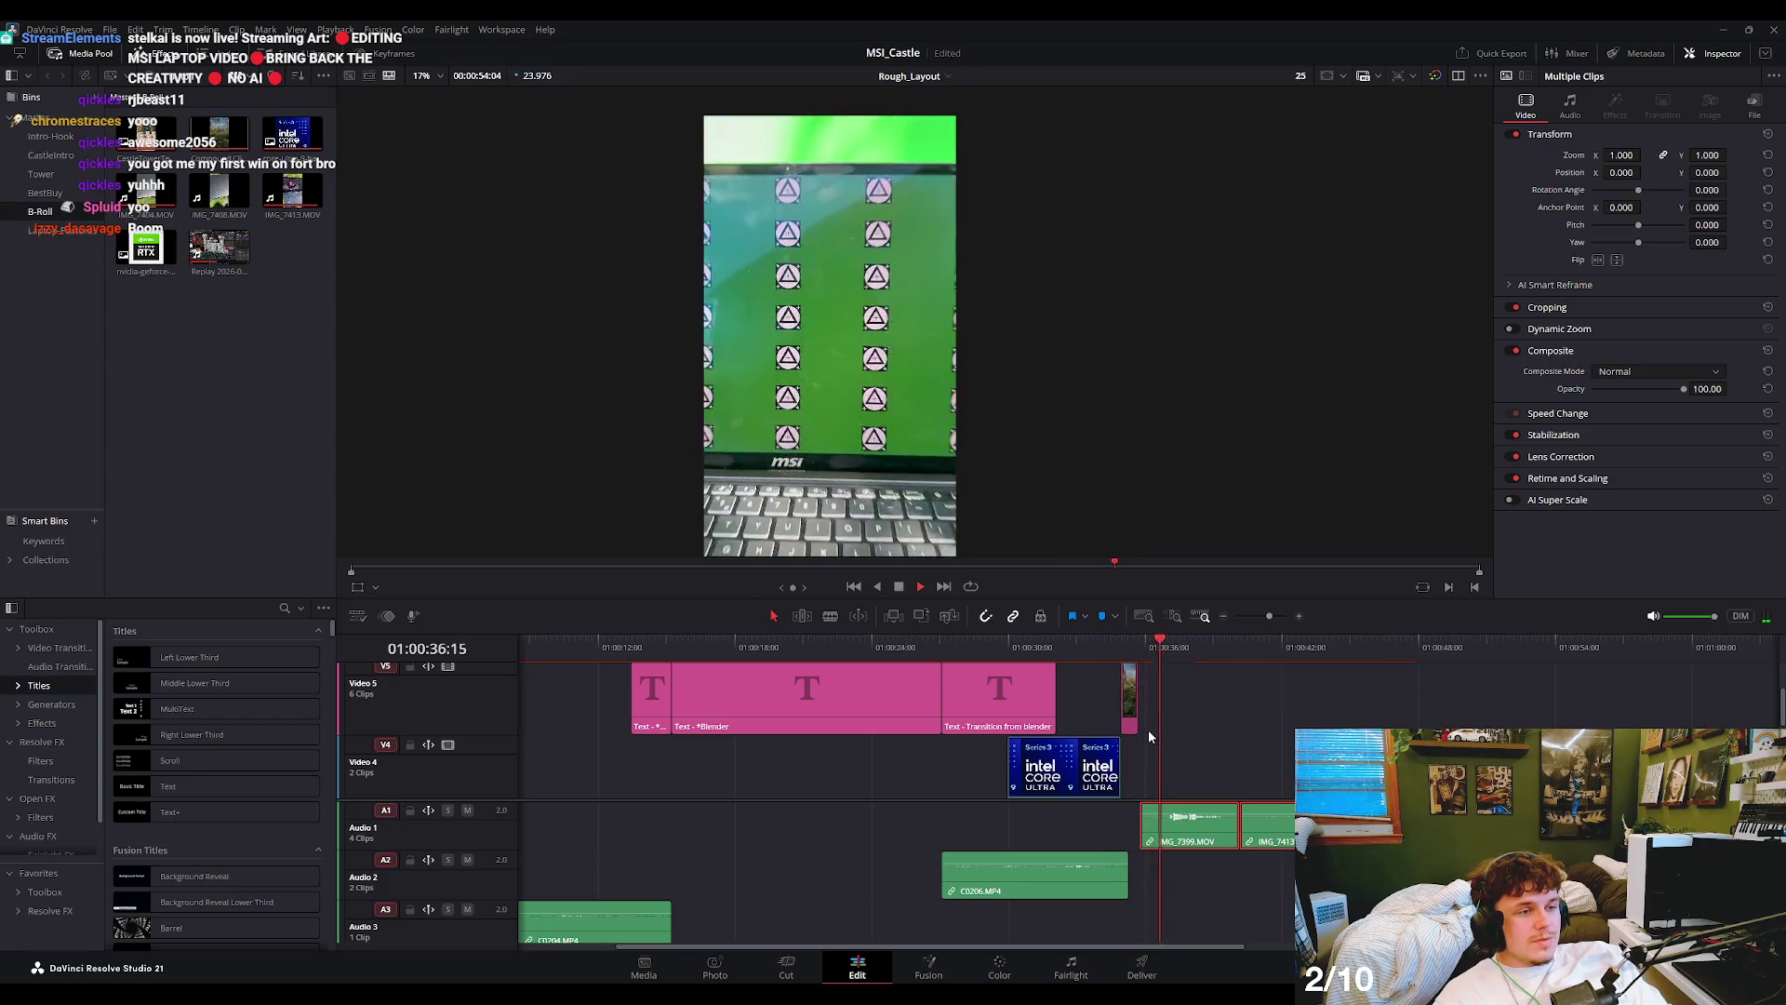
- Find the cut frame and trim the head of IMG_7399 to the playhead
{"action": "key", "text": "space"}
{"action": "scroll", "coordinate": [1169, 745], "scroll_direction": "up", "scroll_amount": 2}
{"action": "left_click_drag", "start_coordinate": [1125, 662], "coordinate": [1130, 671]}
{"action": "scroll", "coordinate": [1160, 778], "scroll_direction": "down", "scroll_amount": 2}
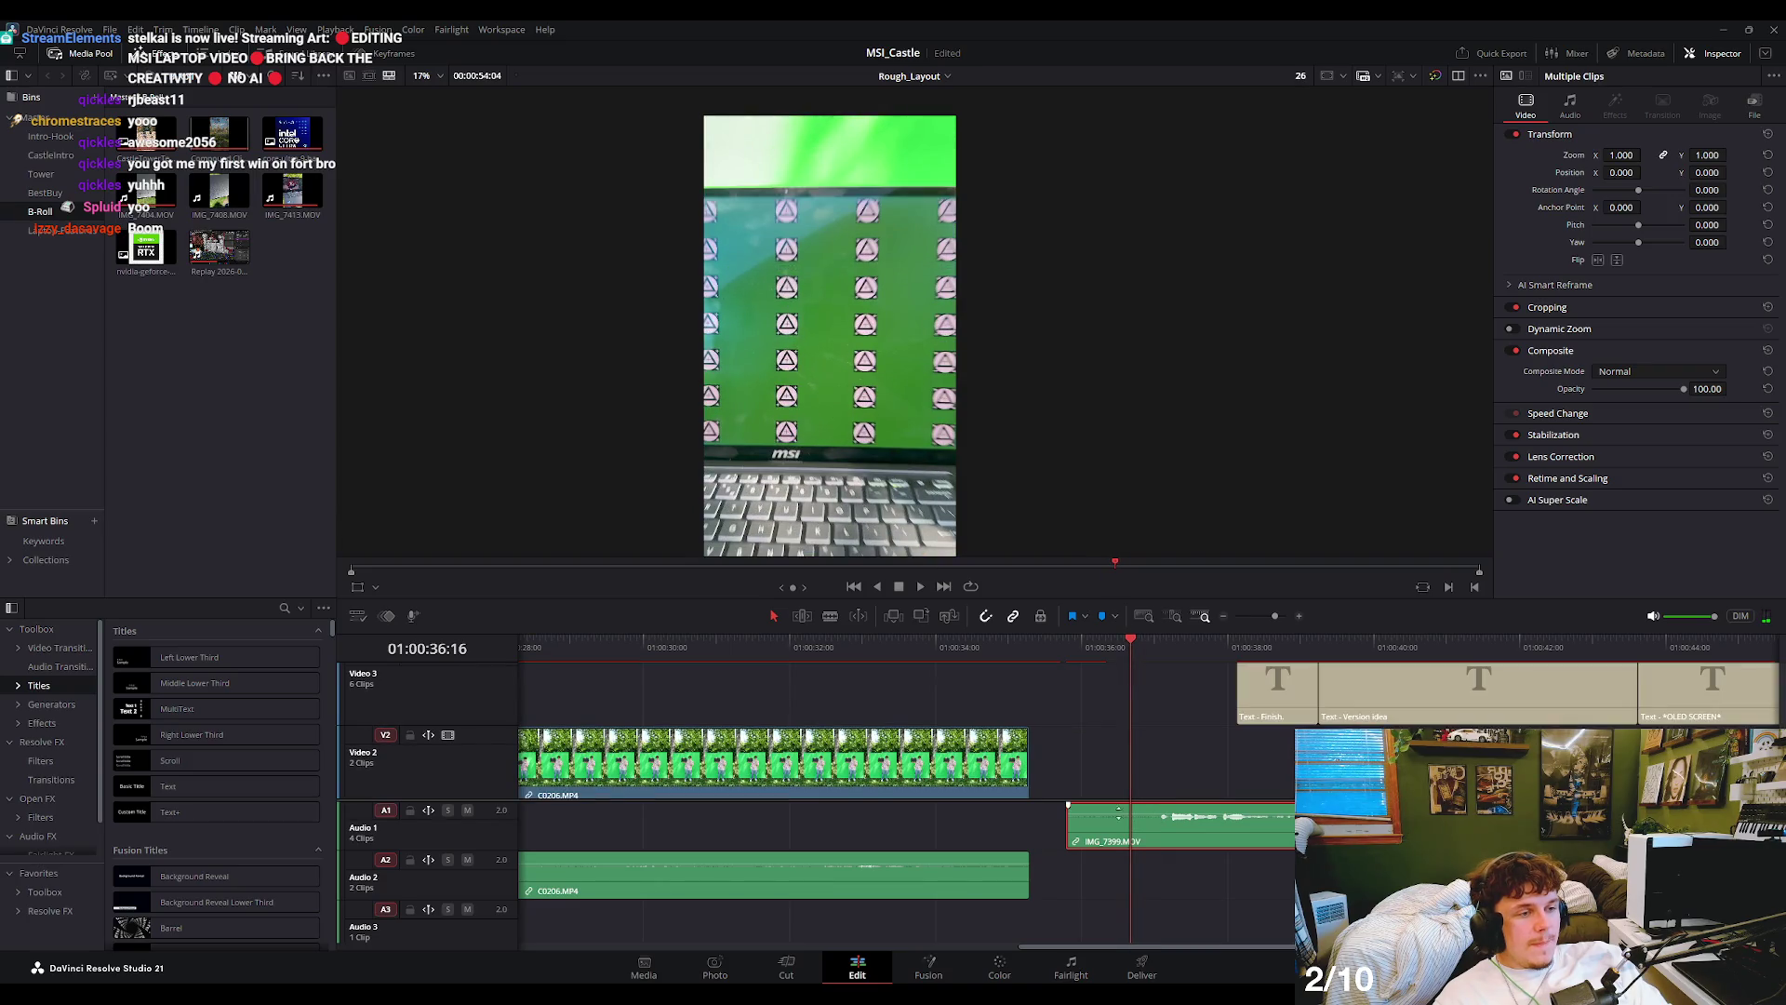
{"action": "scroll", "coordinate": [1143, 763], "scroll_direction": "down", "scroll_amount": 2}
{"action": "left_click_drag", "start_coordinate": [1070, 768], "coordinate": [1130, 768]}
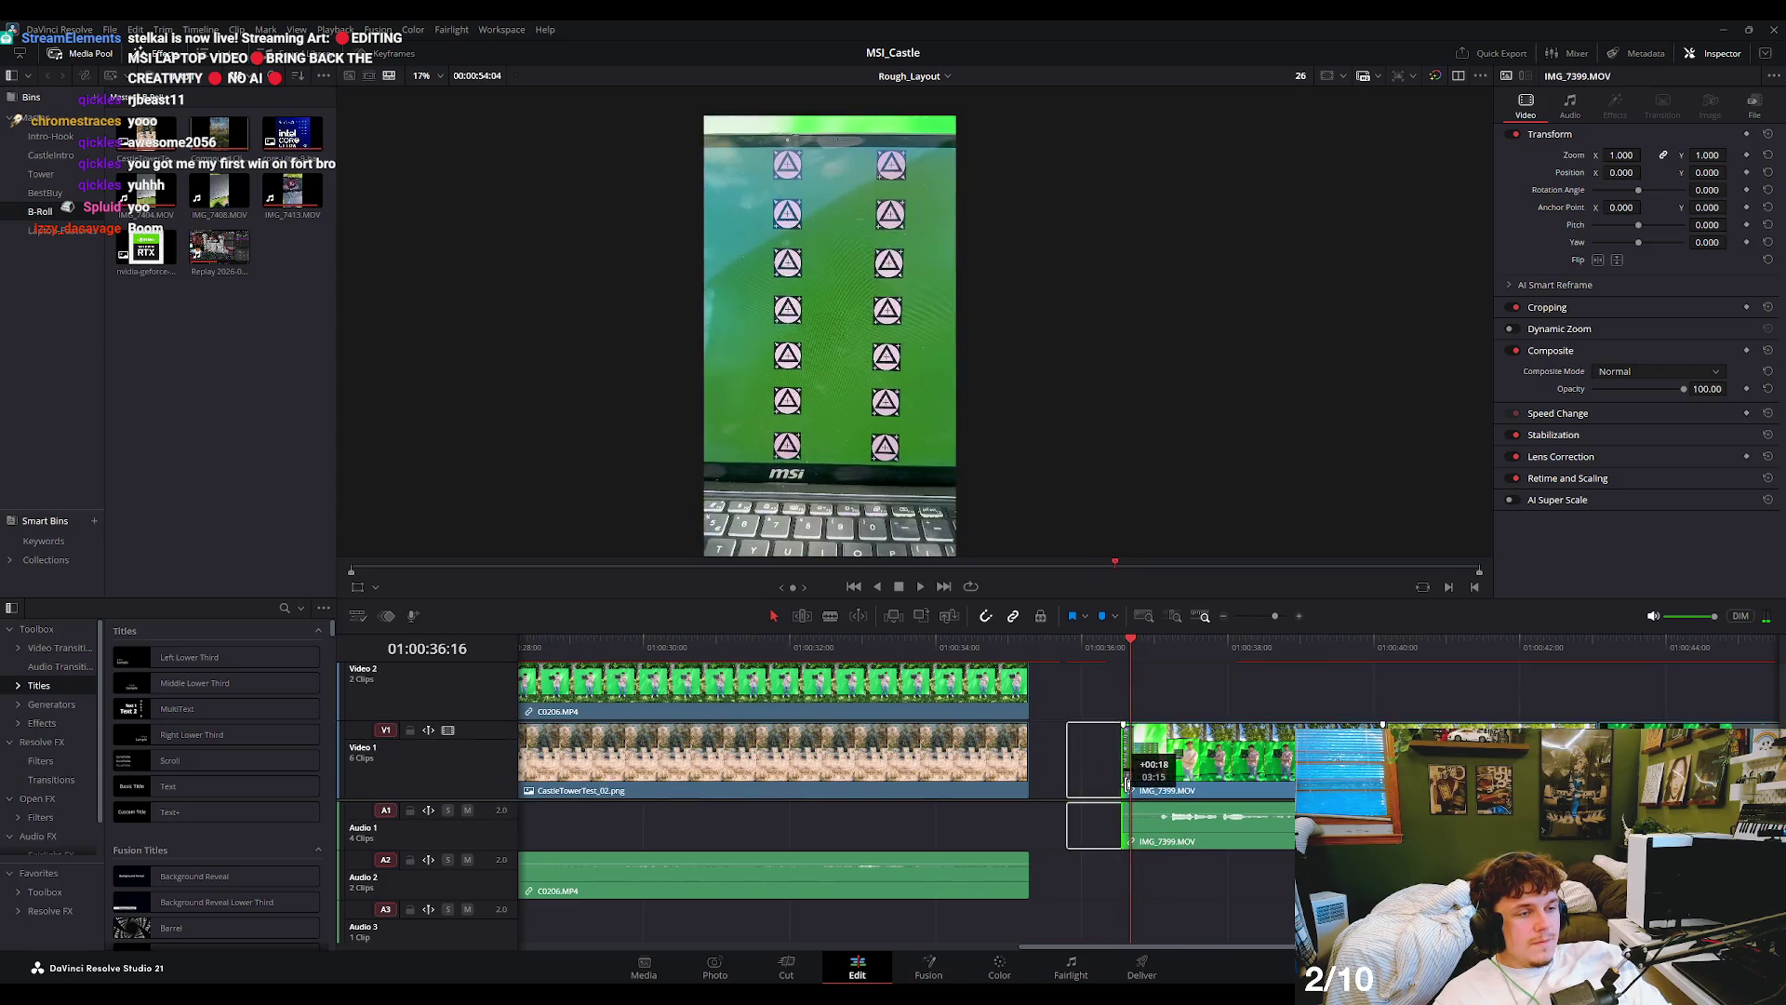
{"action": "scroll", "coordinate": [1150, 793], "scroll_direction": "down", "scroll_amount": 3}
{"action": "scroll", "coordinate": [1150, 793], "scroll_direction": "down", "scroll_amount": 2}
{"action": "scroll", "coordinate": [1151, 793], "scroll_direction": "up", "scroll_amount": 1}
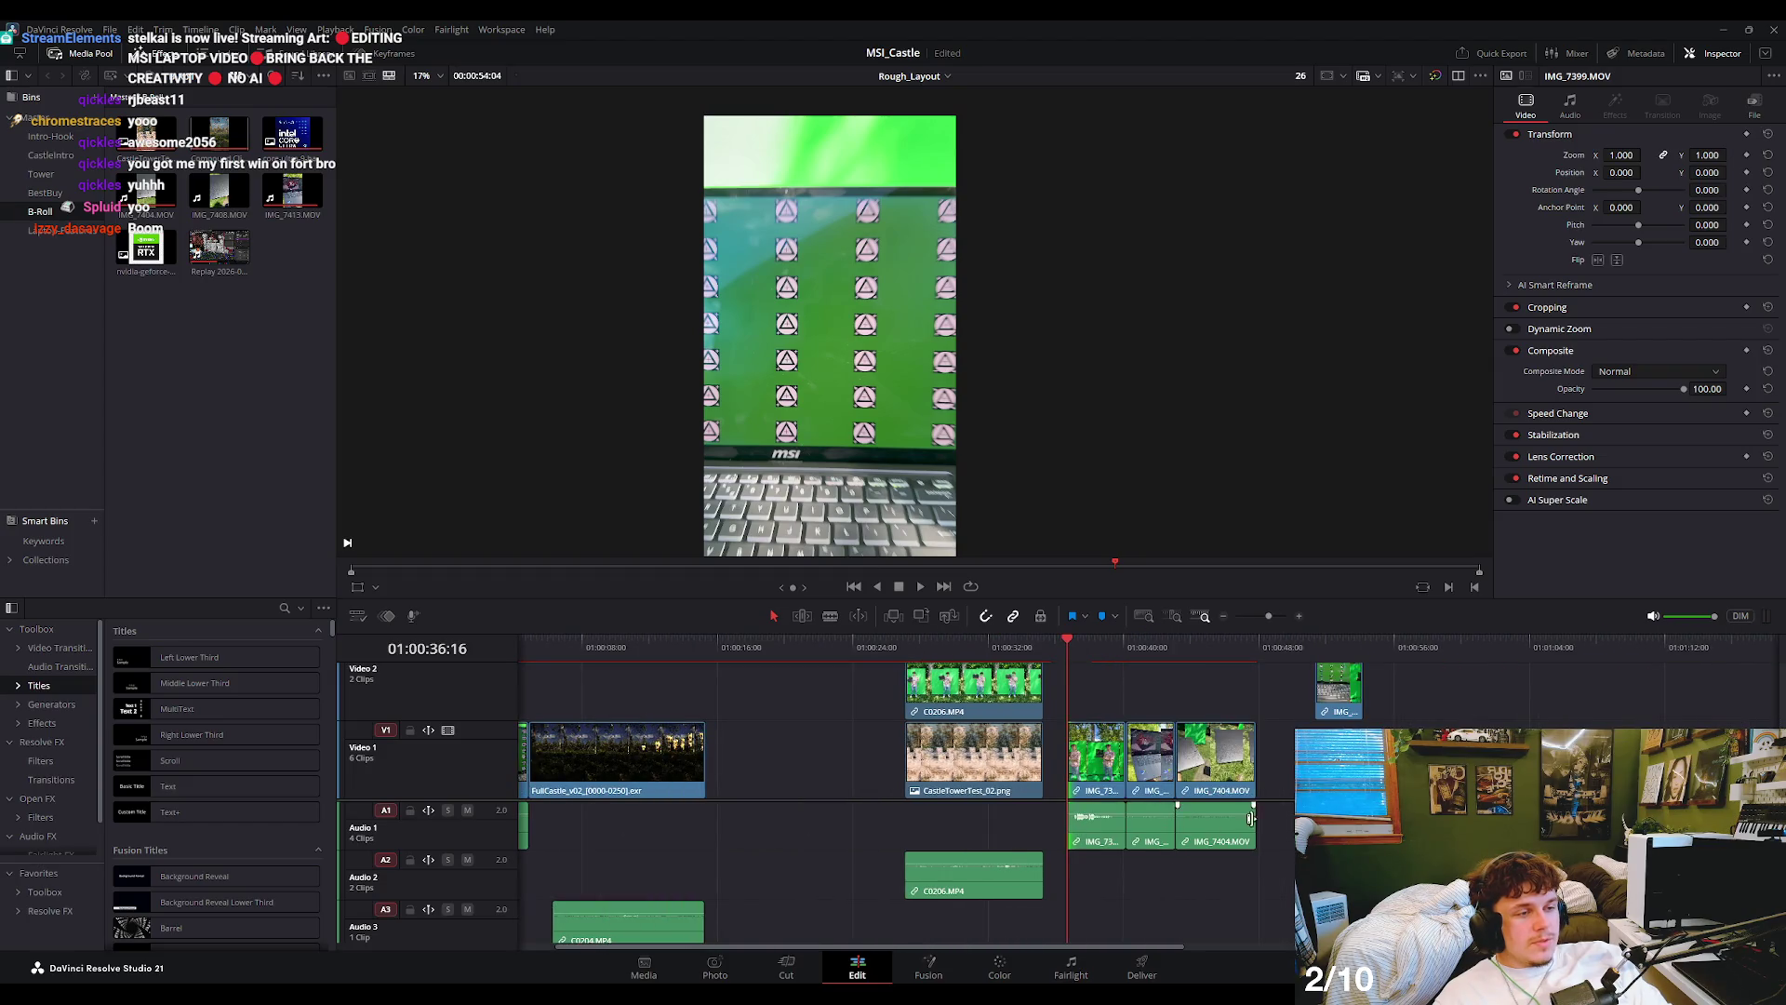
- Slide the trimmed laptop clips left to close the gap after C0206, then replay the cut
{"action": "left_click", "coordinate": [1150, 794]}
{"action": "scroll", "coordinate": [1150, 793], "scroll_direction": "up", "scroll_amount": 3}
{"action": "left_click", "coordinate": [1123, 647]}
{"action": "left_click_drag", "start_coordinate": [1123, 646], "coordinate": [1112, 647]}
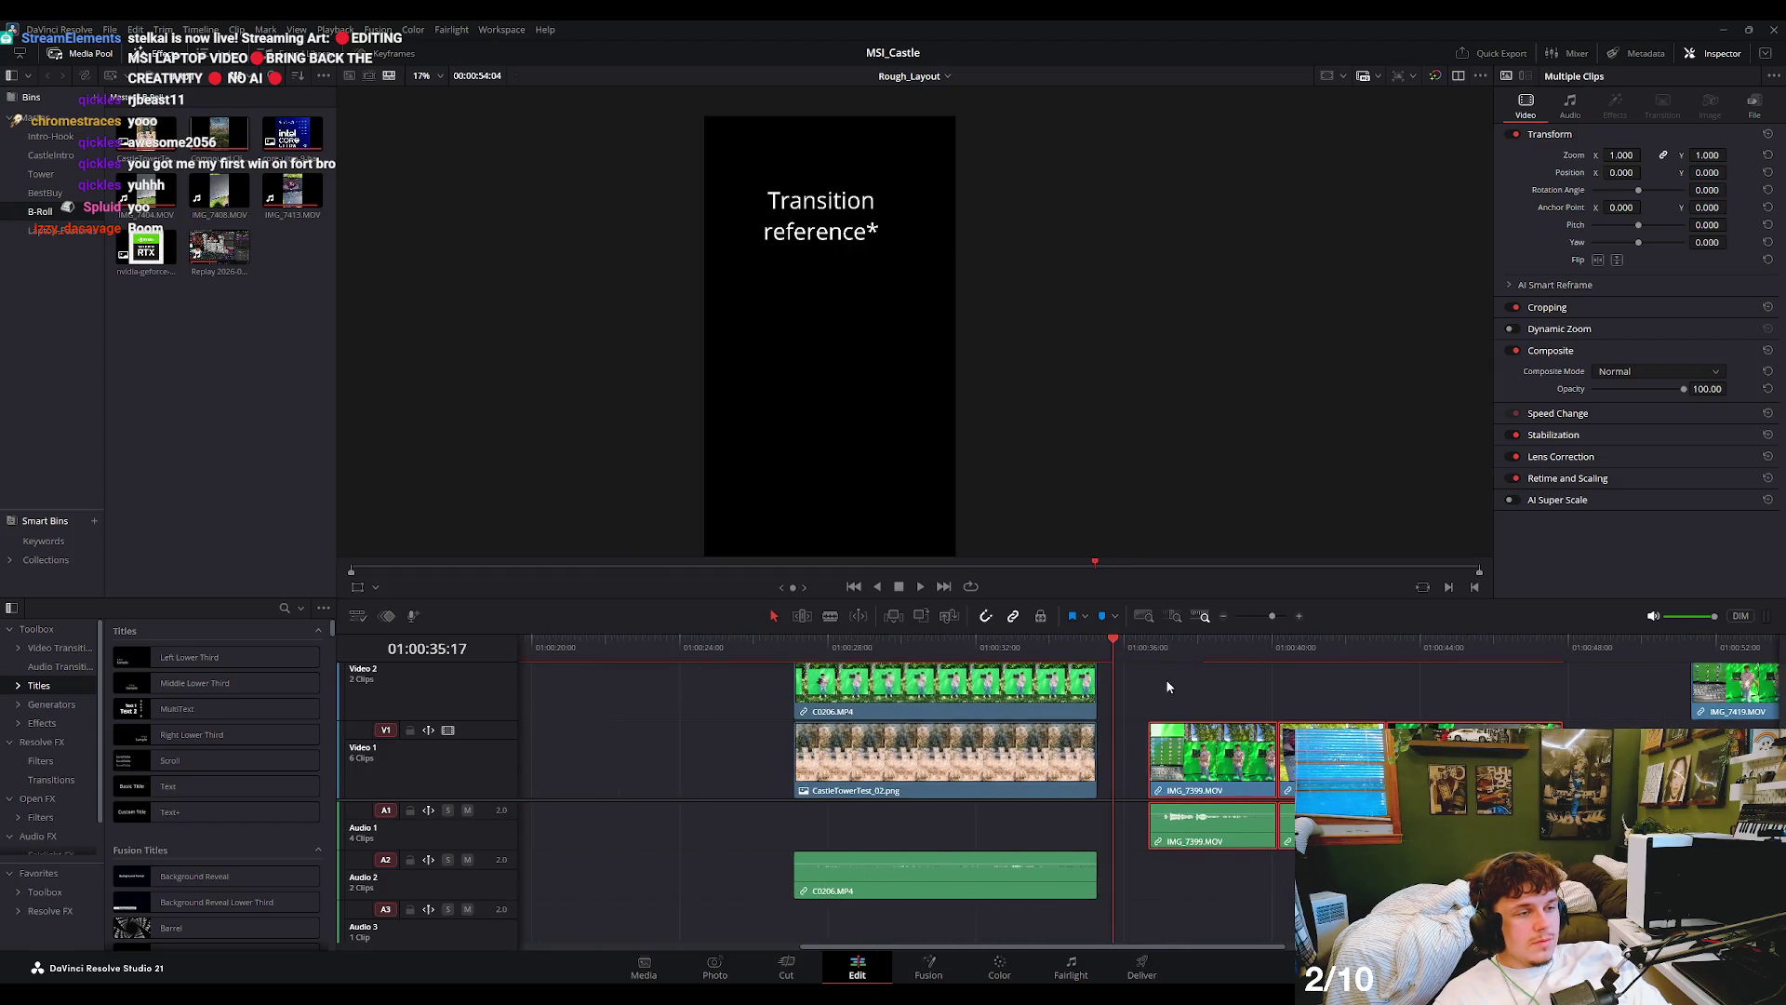
{"action": "scroll", "coordinate": [1154, 745], "scroll_direction": "up", "scroll_amount": 2}
{"action": "scroll", "coordinate": [1153, 745], "scroll_direction": "up", "scroll_amount": 2}
{"action": "scroll", "coordinate": [1107, 705], "scroll_direction": "up", "scroll_amount": 1}
{"action": "scroll", "coordinate": [1127, 726], "scroll_direction": "down", "scroll_amount": 2}
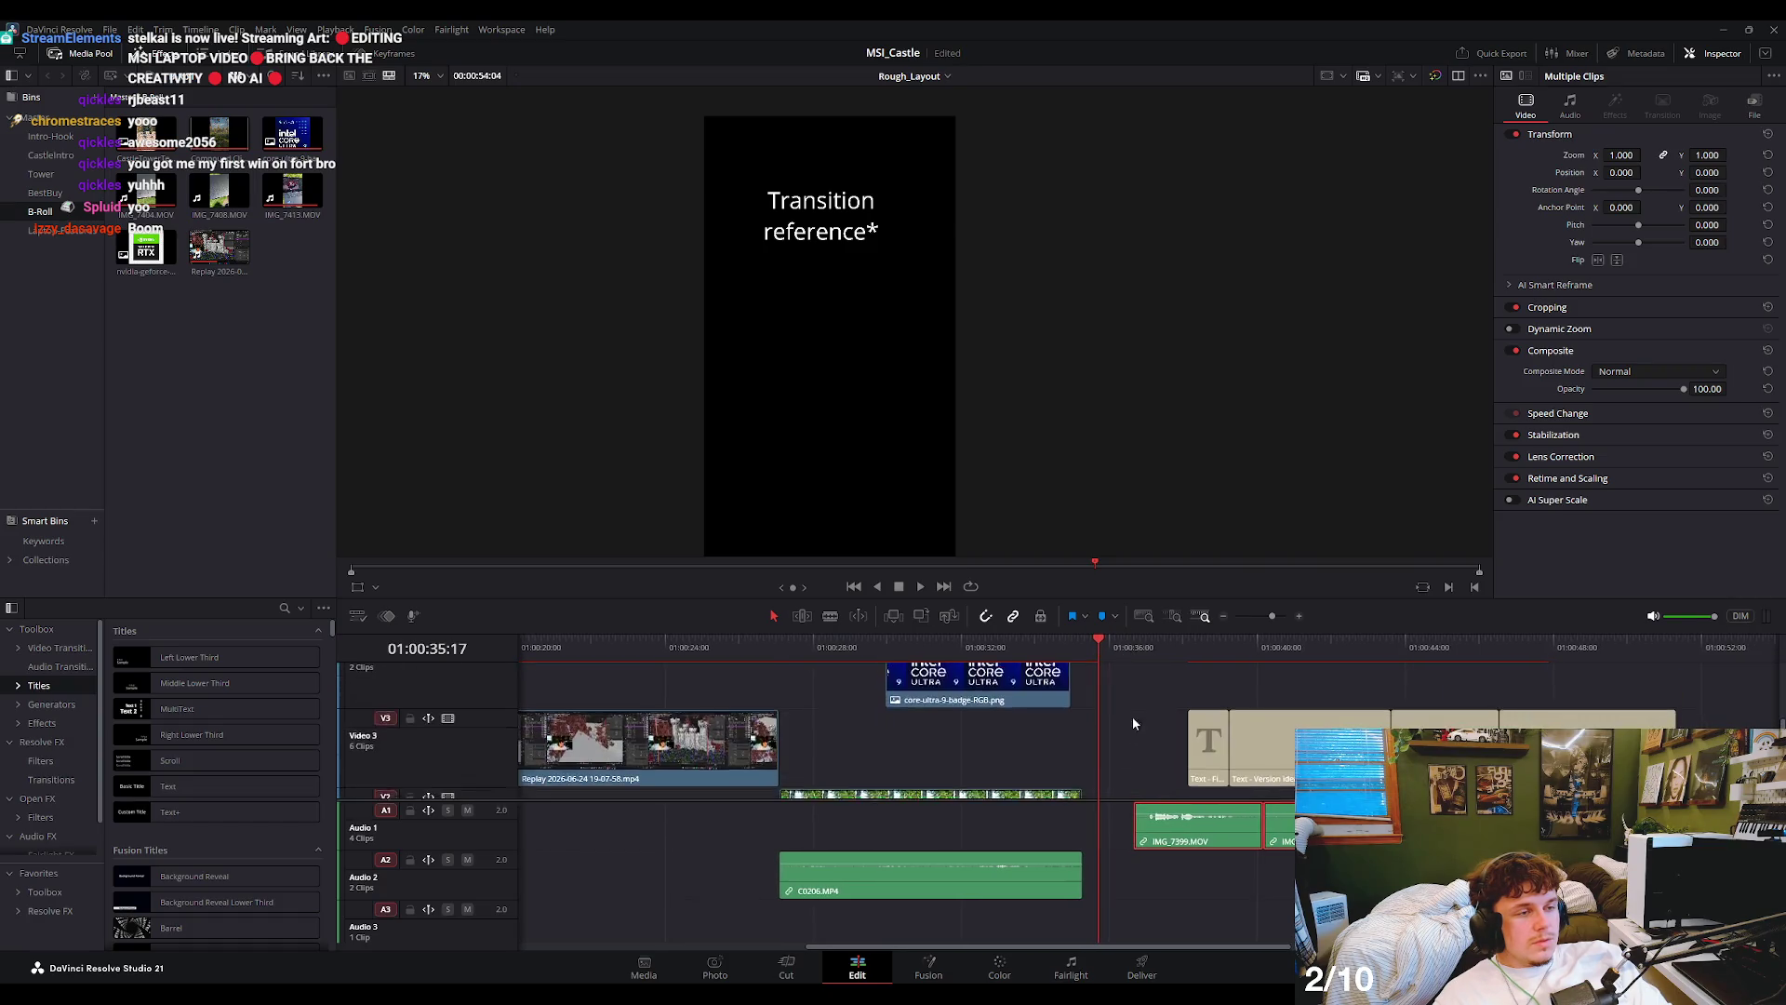
{"action": "scroll", "coordinate": [1131, 716], "scroll_direction": "down", "scroll_amount": 2}
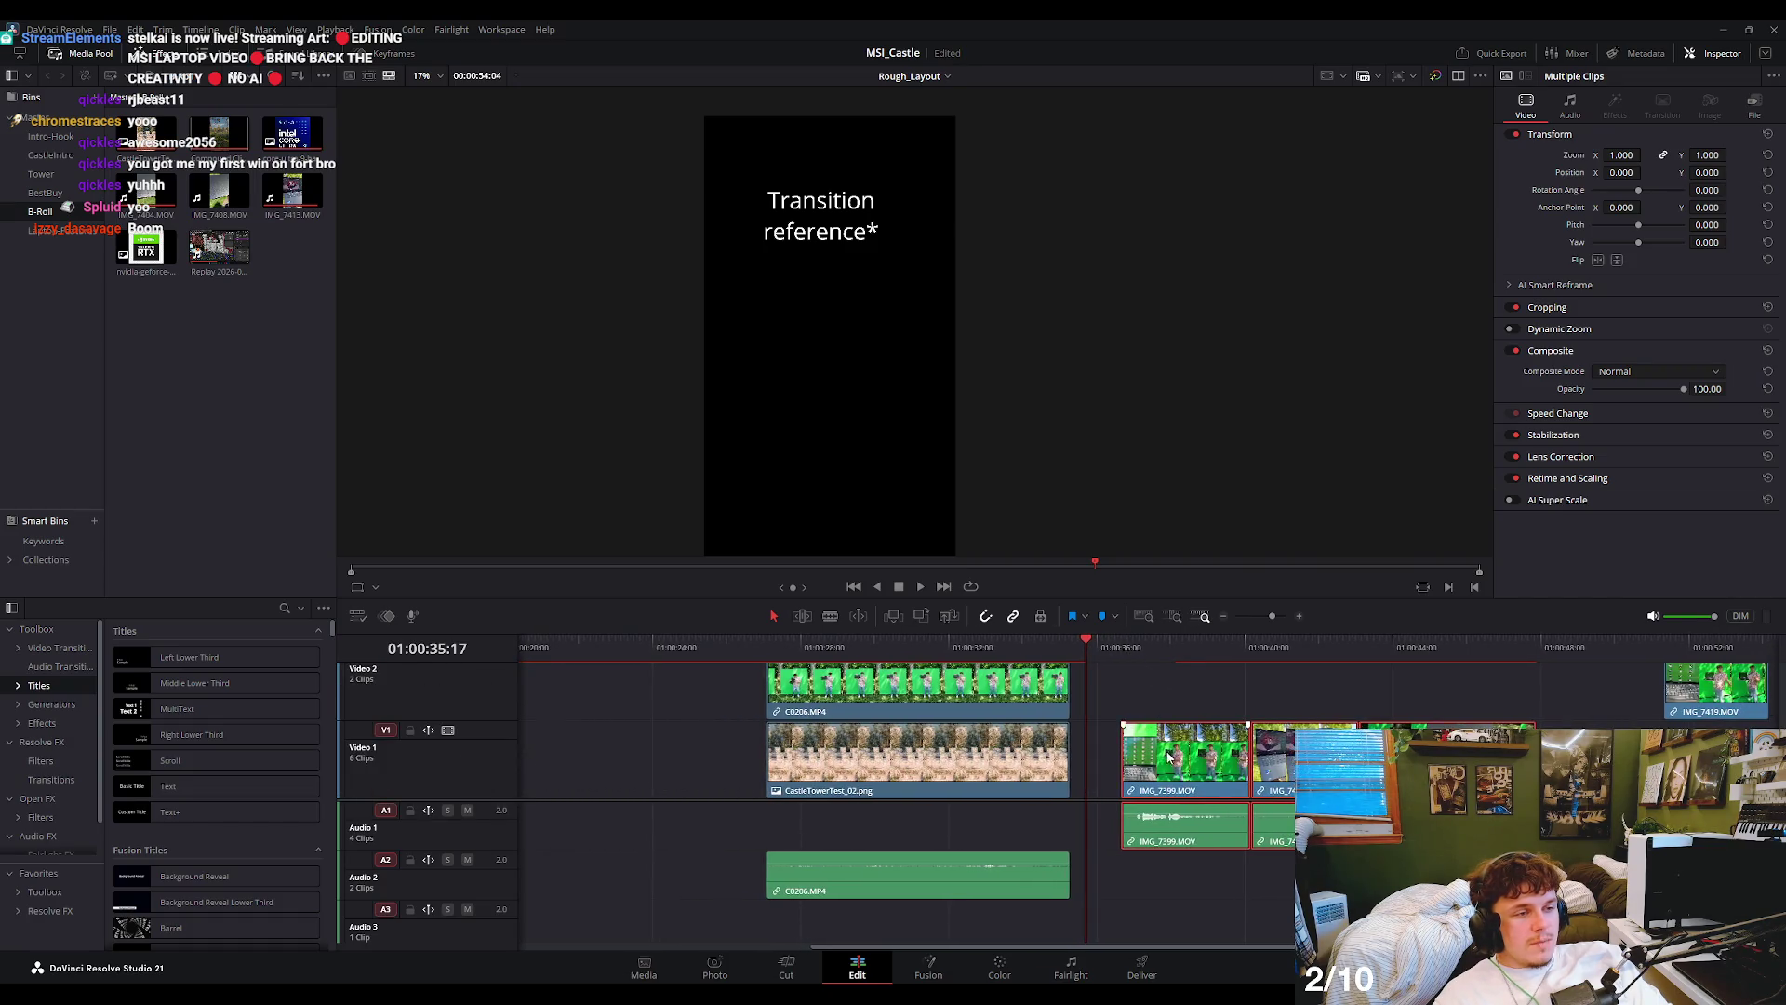
{"action": "left_click_drag", "start_coordinate": [1153, 758], "coordinate": [1114, 758]}
{"action": "left_click", "coordinate": [1064, 648]}
{"action": "key", "text": "space"}
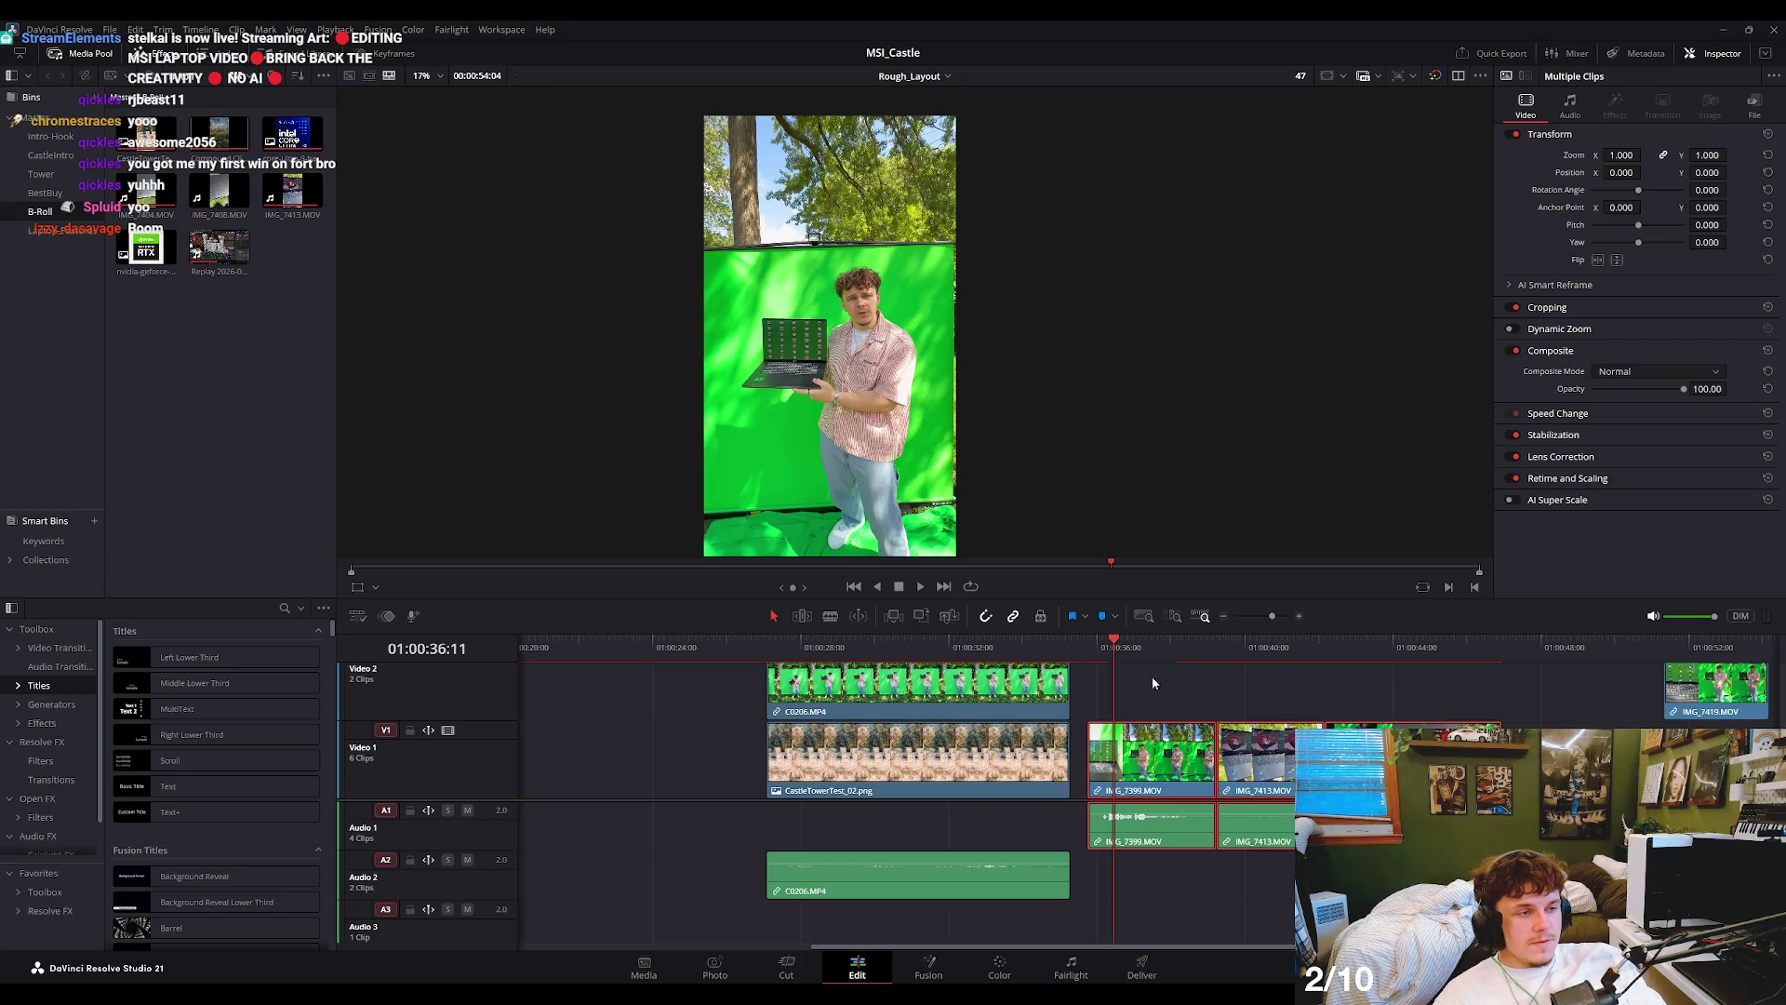
- Play the laptop B-roll from its start into the Finish title to review the cut
{"action": "left_click_drag", "start_coordinate": [1096, 642], "coordinate": [1110, 653]}
{"action": "key", "text": "space"}
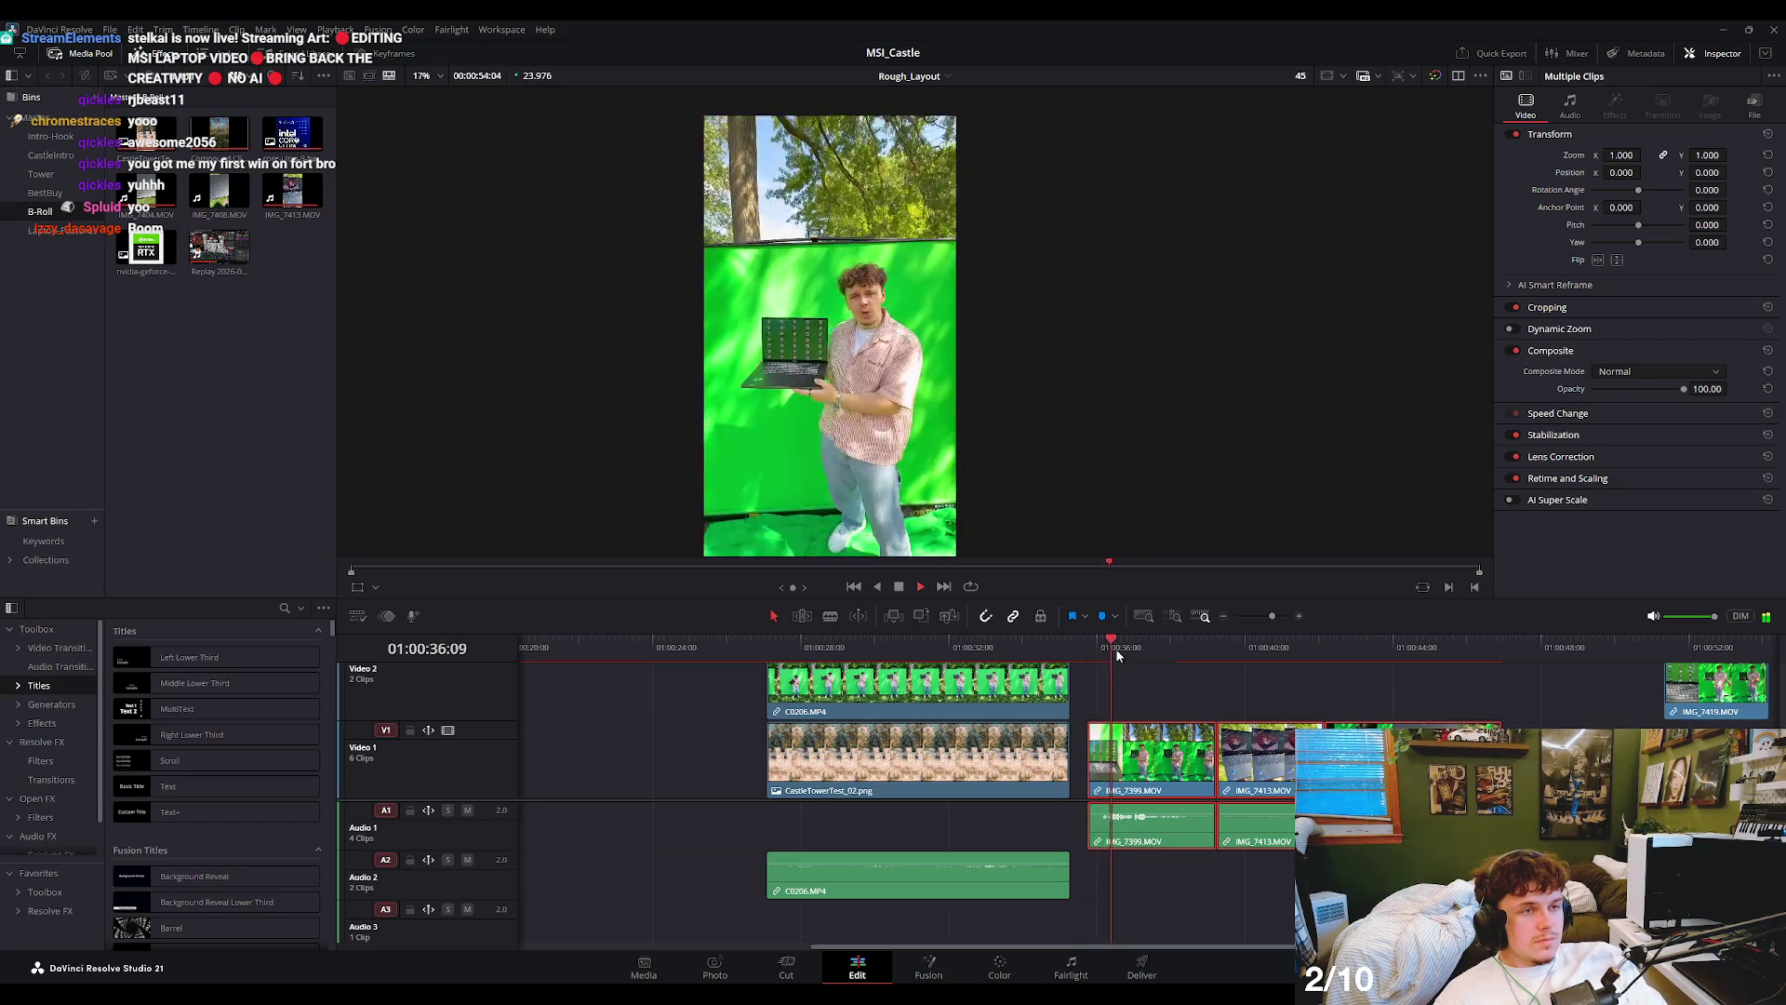
{"action": "scroll", "coordinate": [795, 328], "scroll_direction": "up", "scroll_amount": 1}
{"action": "scroll", "coordinate": [795, 327], "scroll_direction": "up", "scroll_amount": 2}
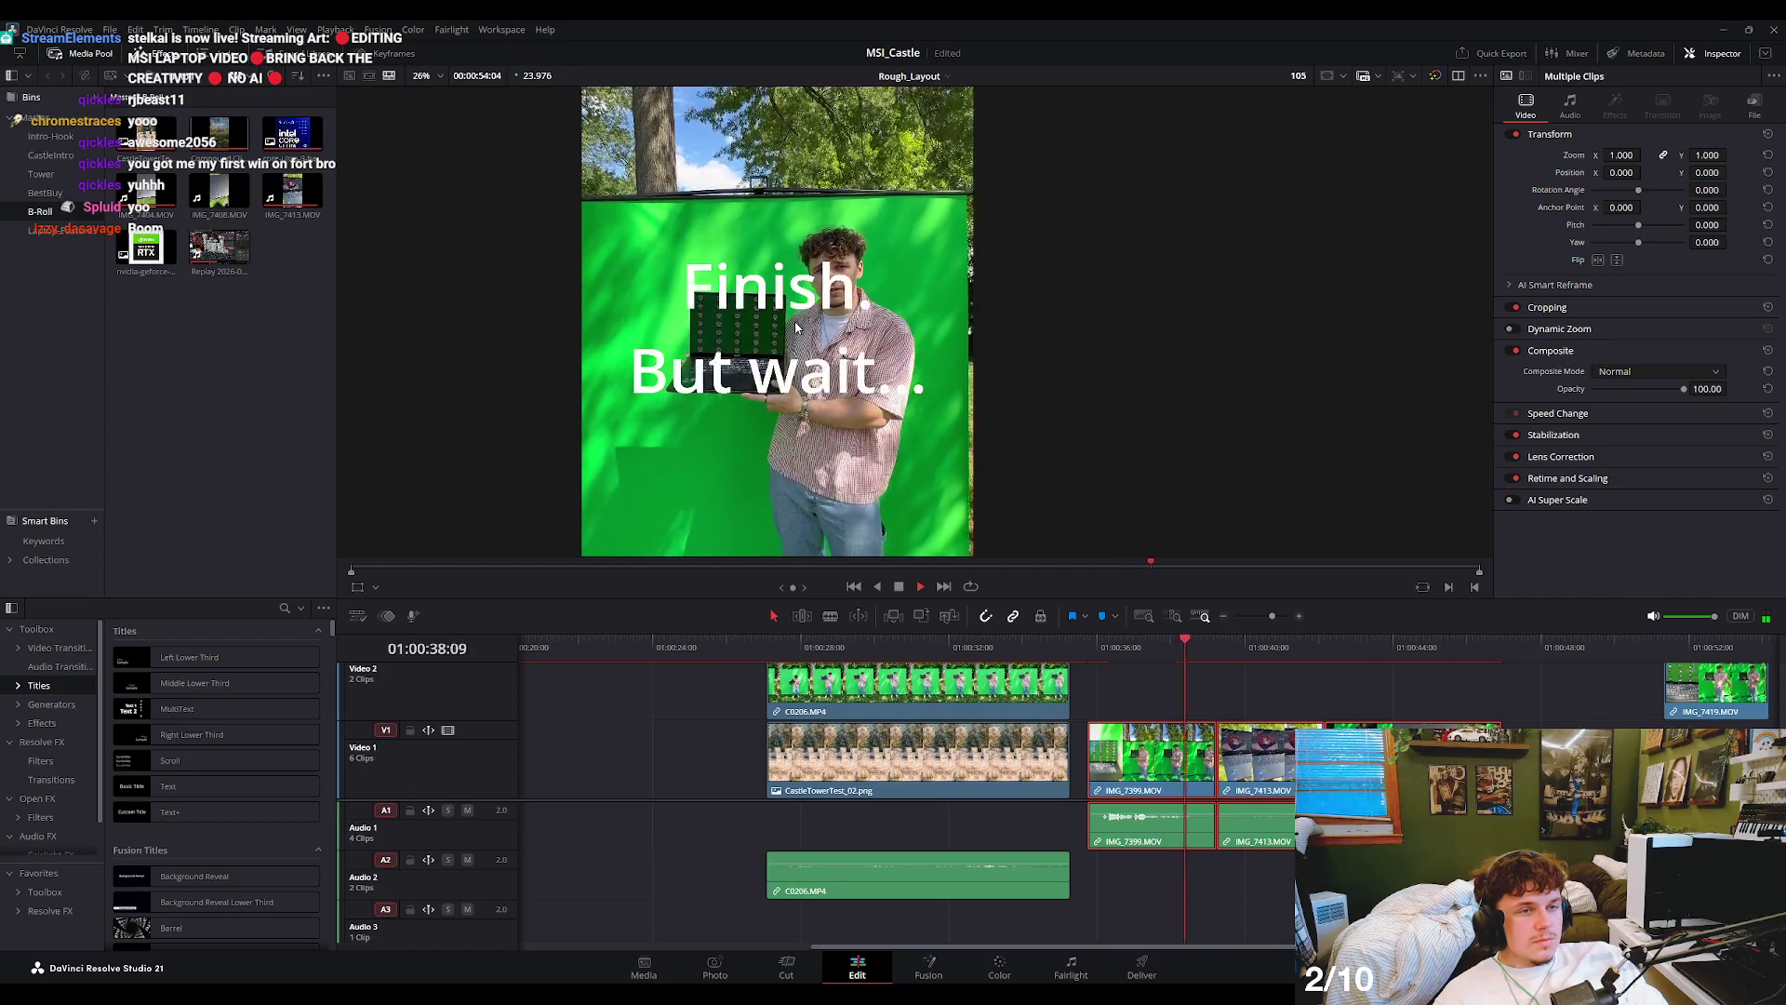
{"action": "scroll", "coordinate": [796, 328], "scroll_direction": "up", "scroll_amount": 1}
{"action": "key", "text": "space"}
{"action": "scroll", "coordinate": [1202, 684], "scroll_direction": "up", "scroll_amount": 2}
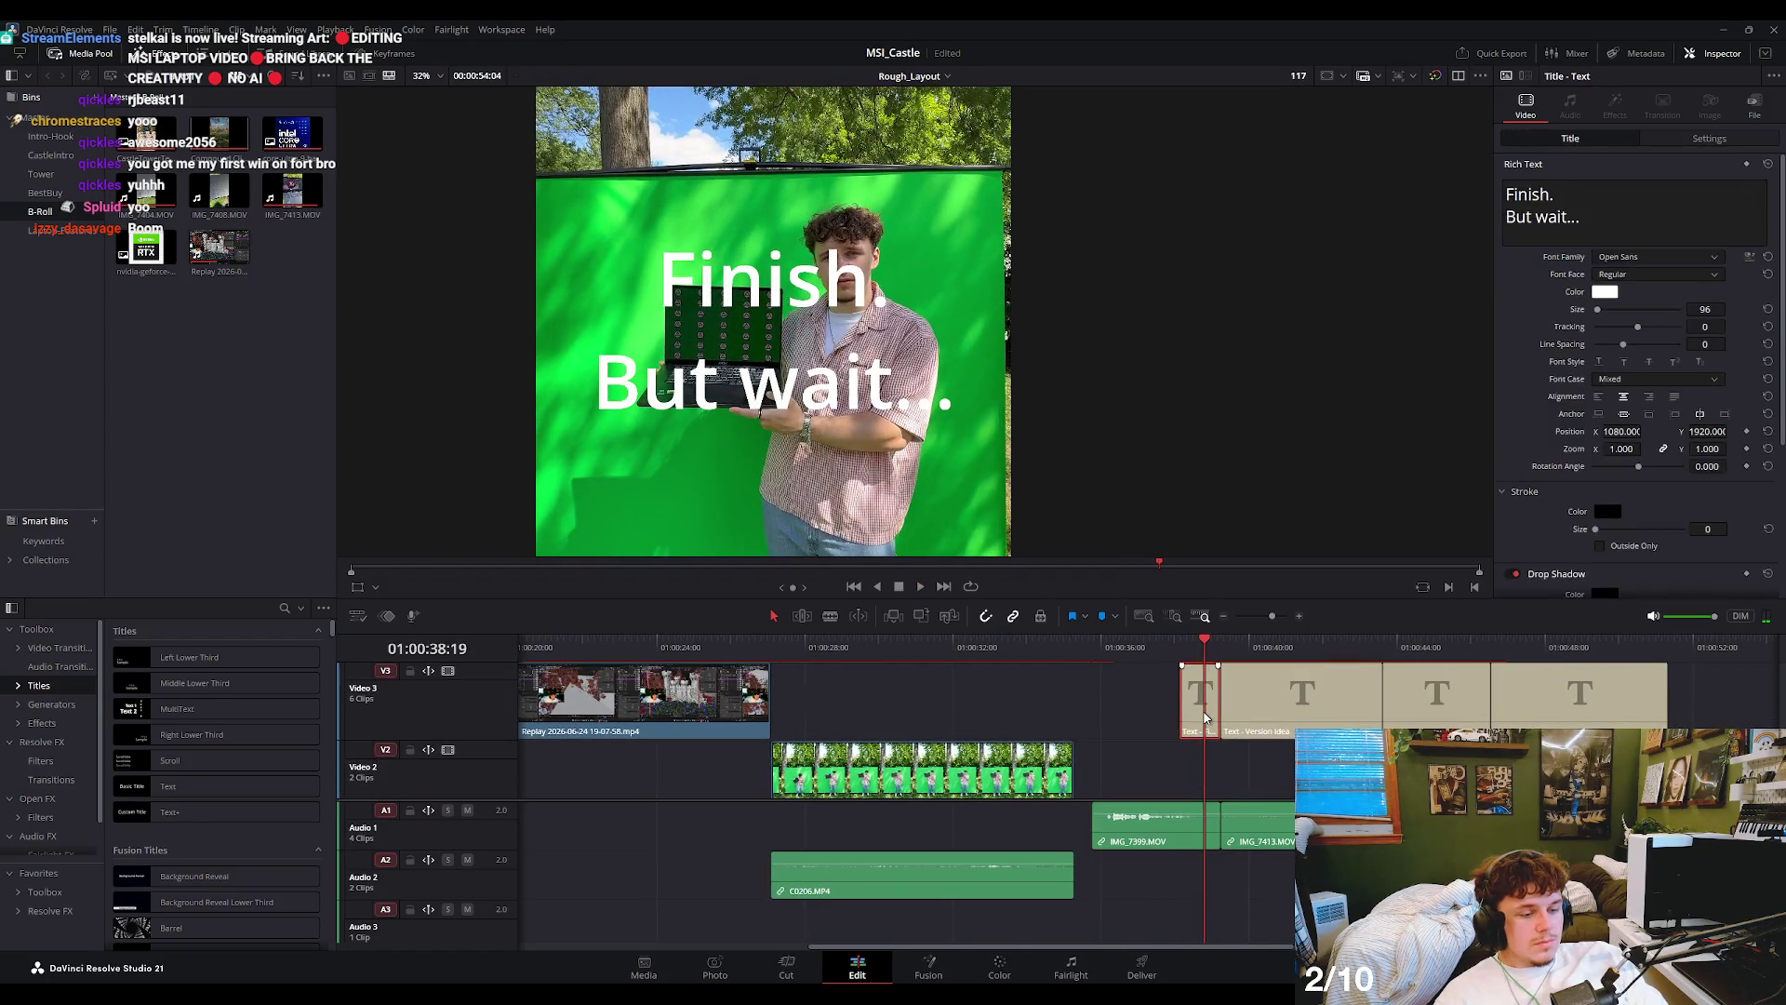
{"action": "key", "text": "space"}
{"action": "left_click", "coordinate": [1204, 728]}
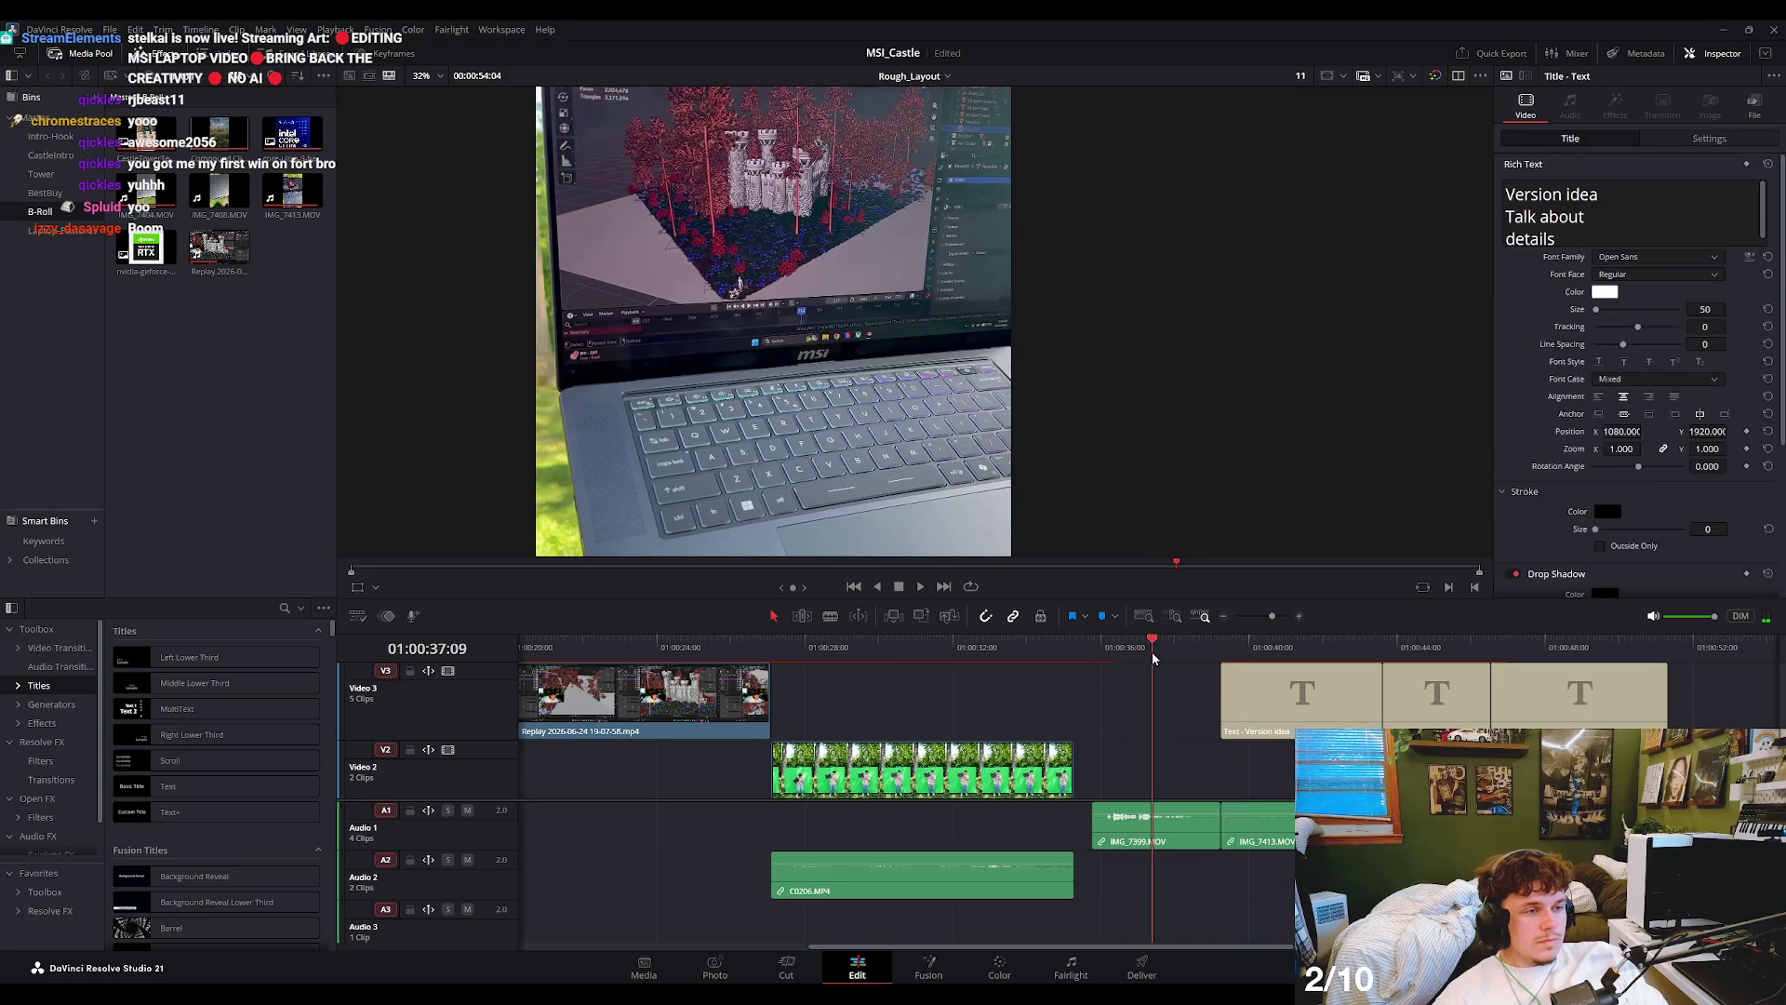
{"action": "key", "text": "shift+Left"}
- Shorten the end of IMG_7399 so IMG_7413 meets it, and replay the join
{"action": "left_click_drag", "start_coordinate": [1222, 812], "coordinate": [1202, 812]}
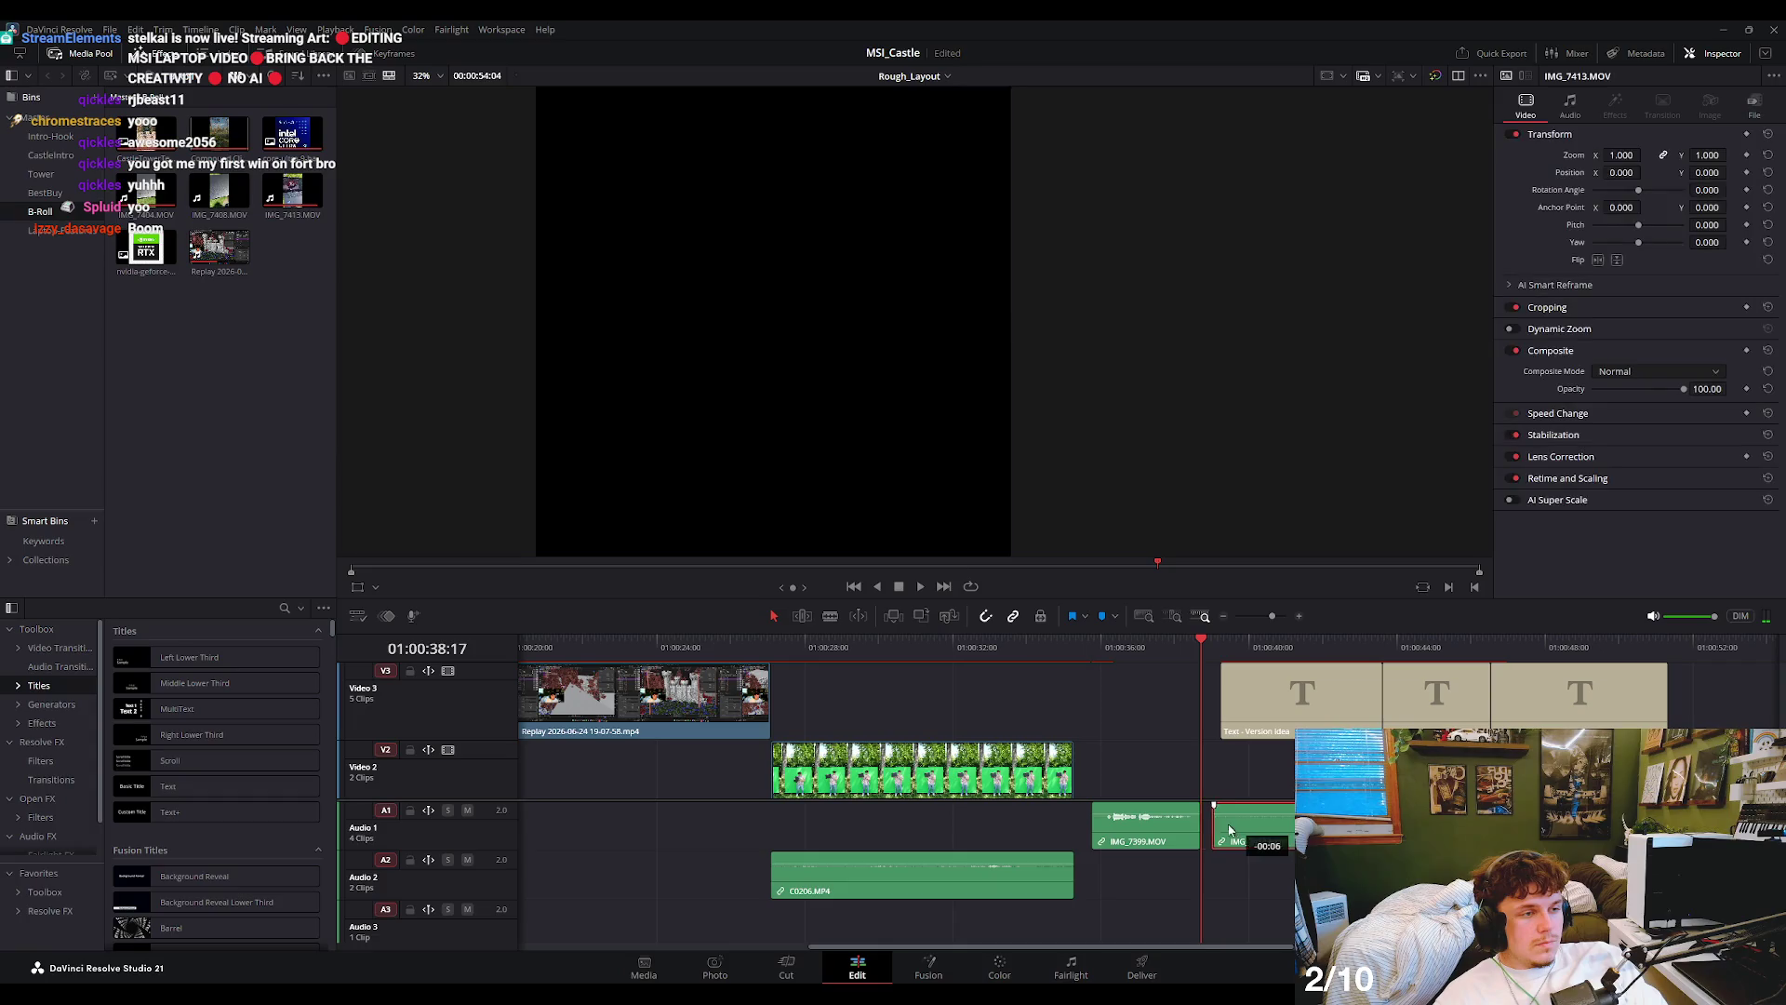
{"action": "key", "text": "space"}
{"action": "scroll", "coordinate": [867, 291], "scroll_direction": "down", "scroll_amount": 2}
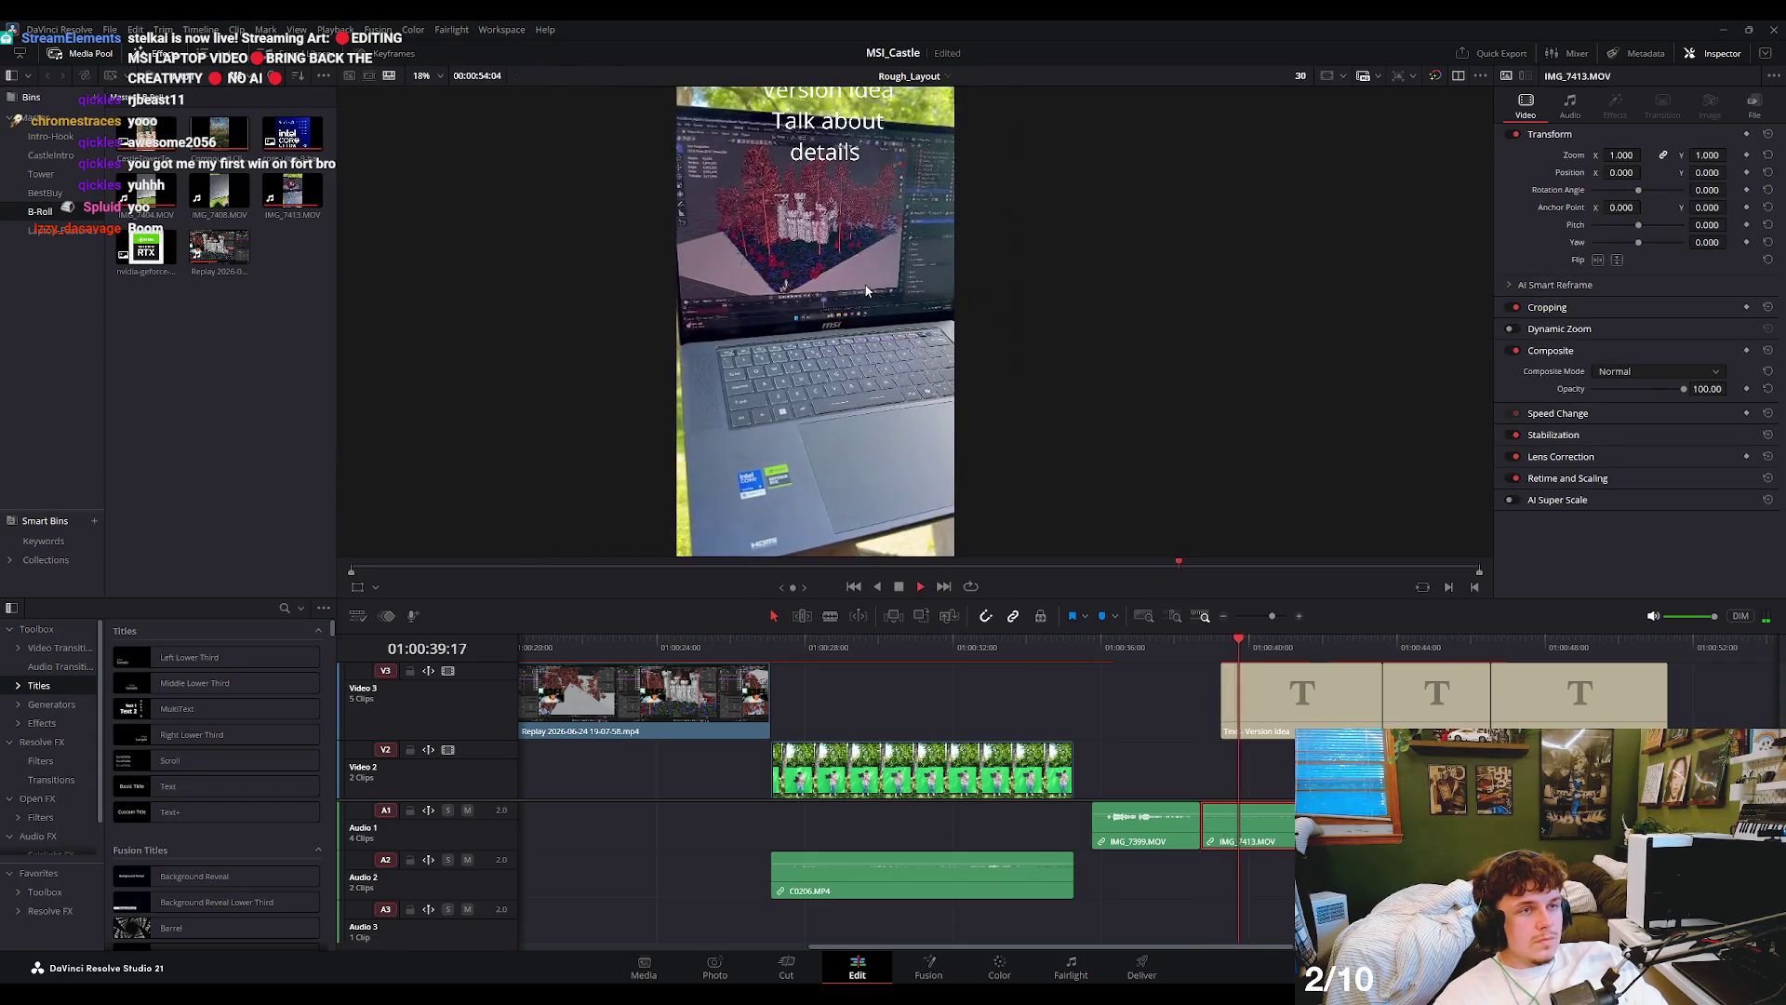
{"action": "key", "text": "space"}
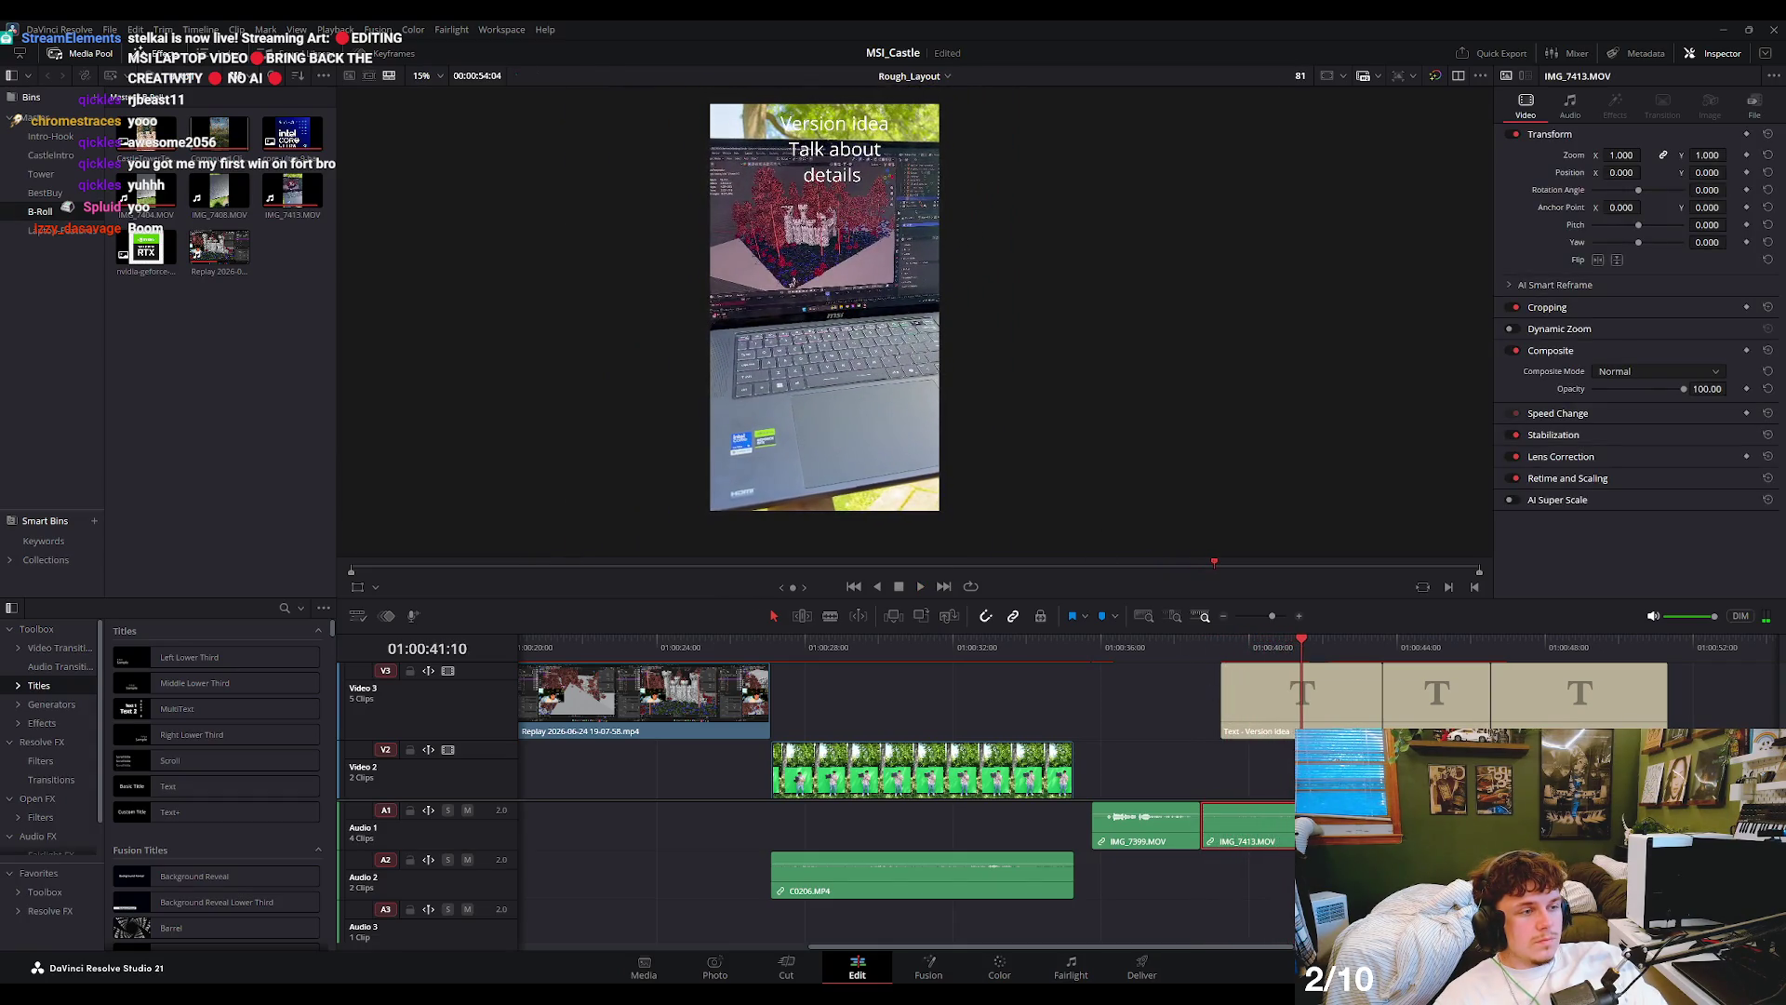
{"action": "key", "text": "space"}
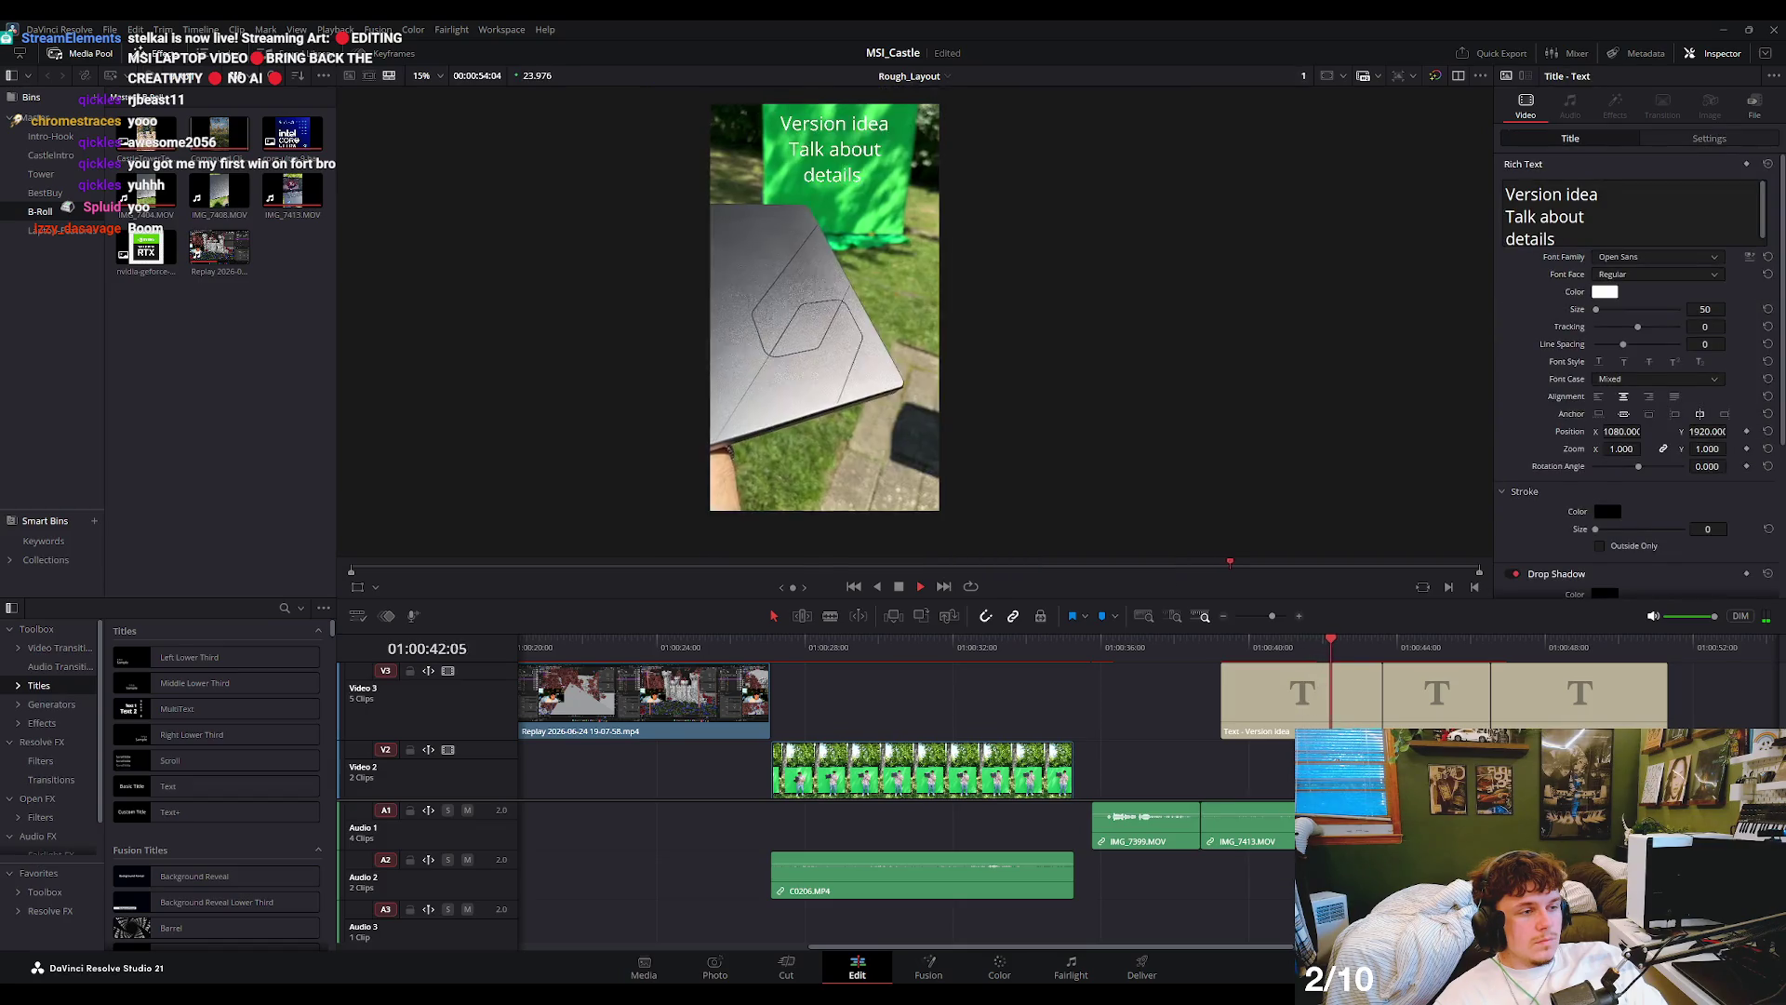
{"action": "key", "text": "shift+Left"}
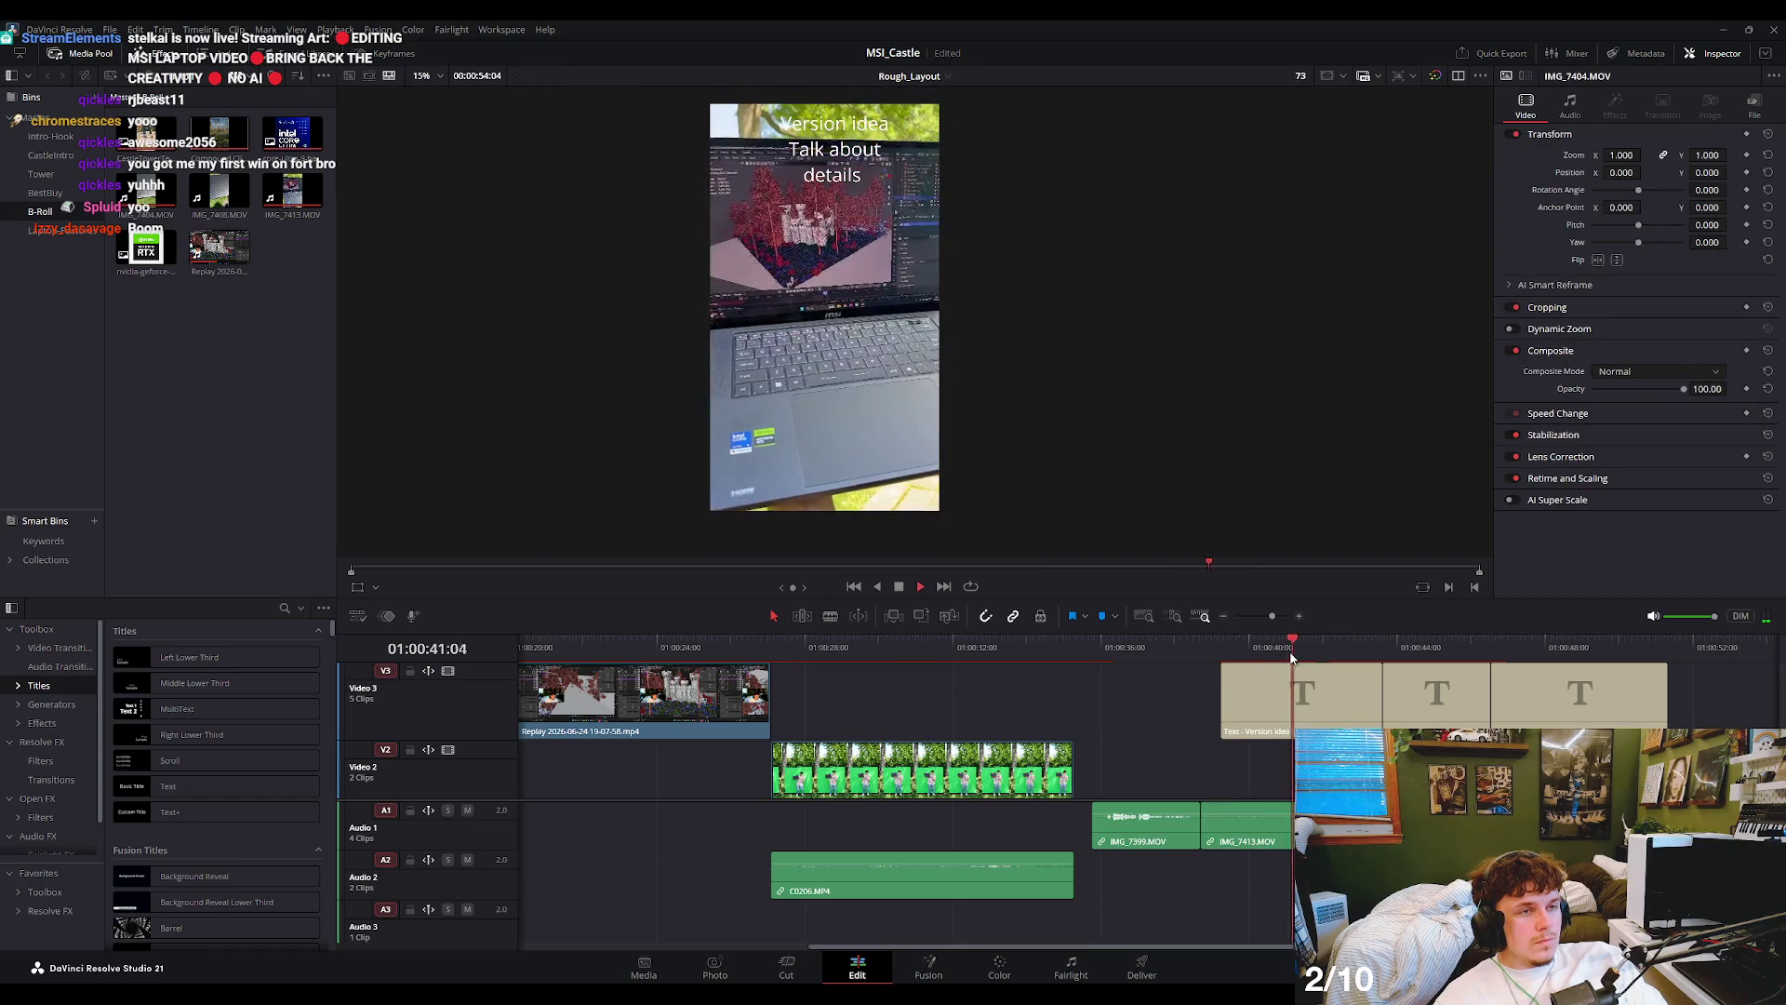
{"action": "key", "text": "space"}
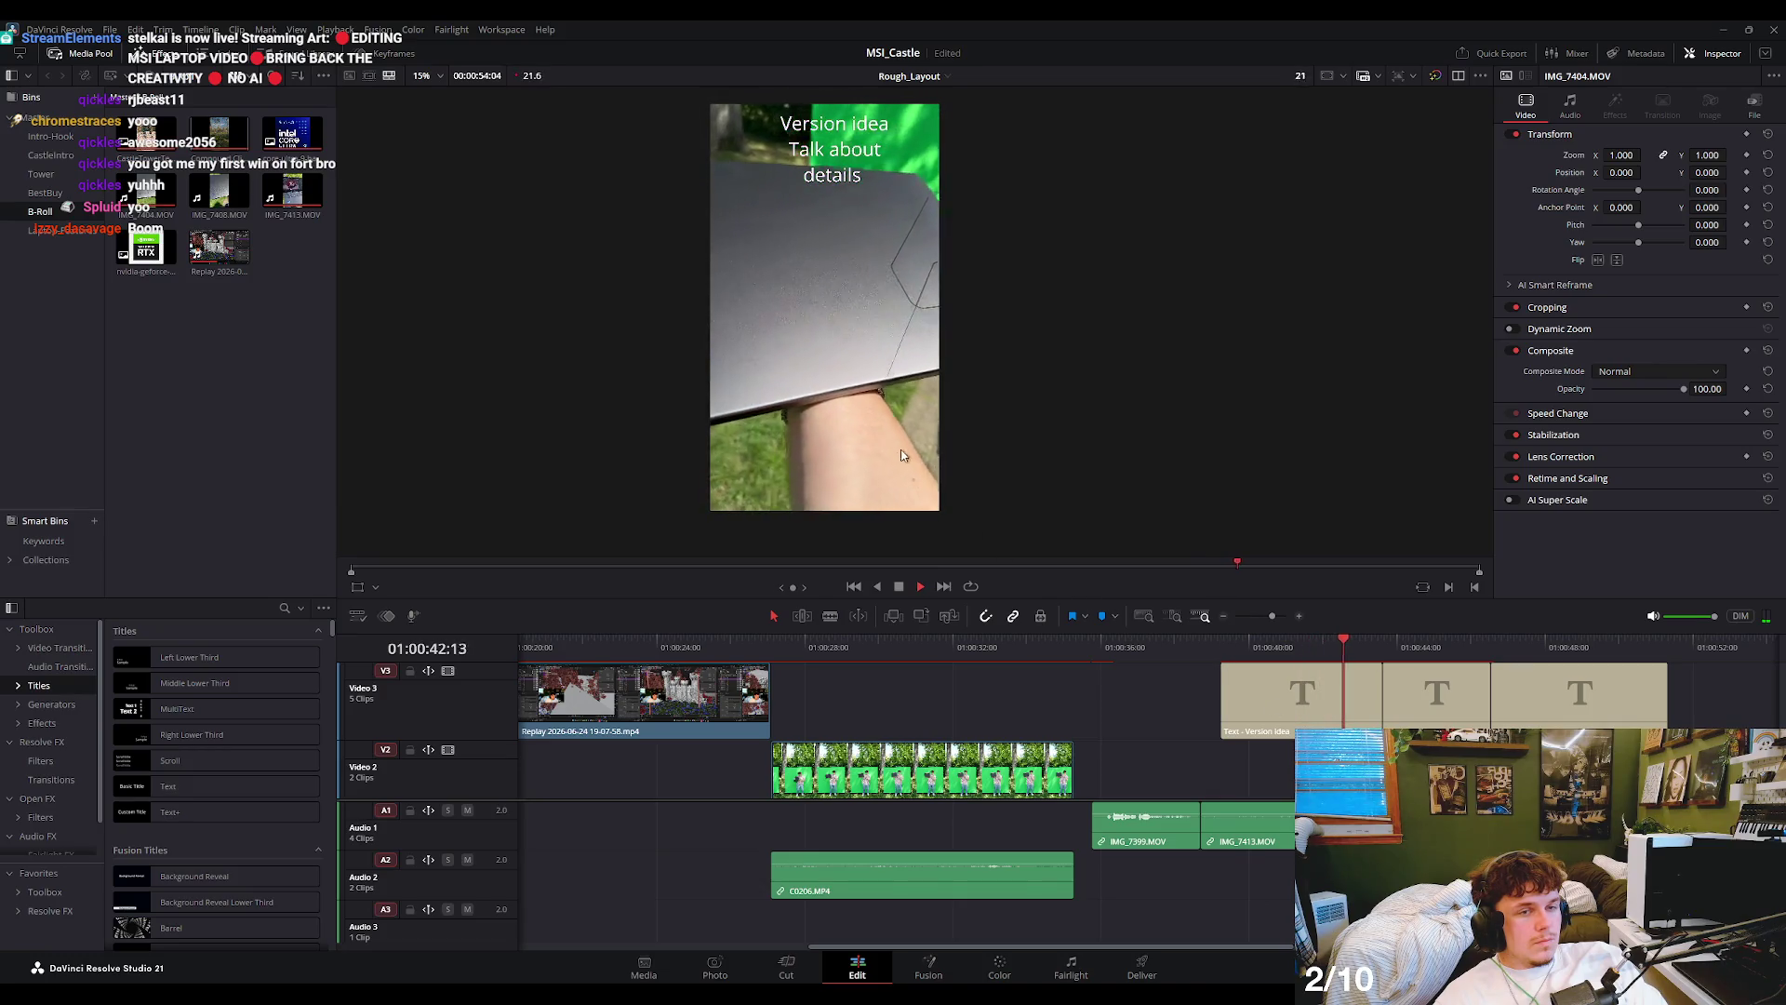
{"action": "scroll", "coordinate": [854, 382], "scroll_direction": "up", "scroll_amount": 2}
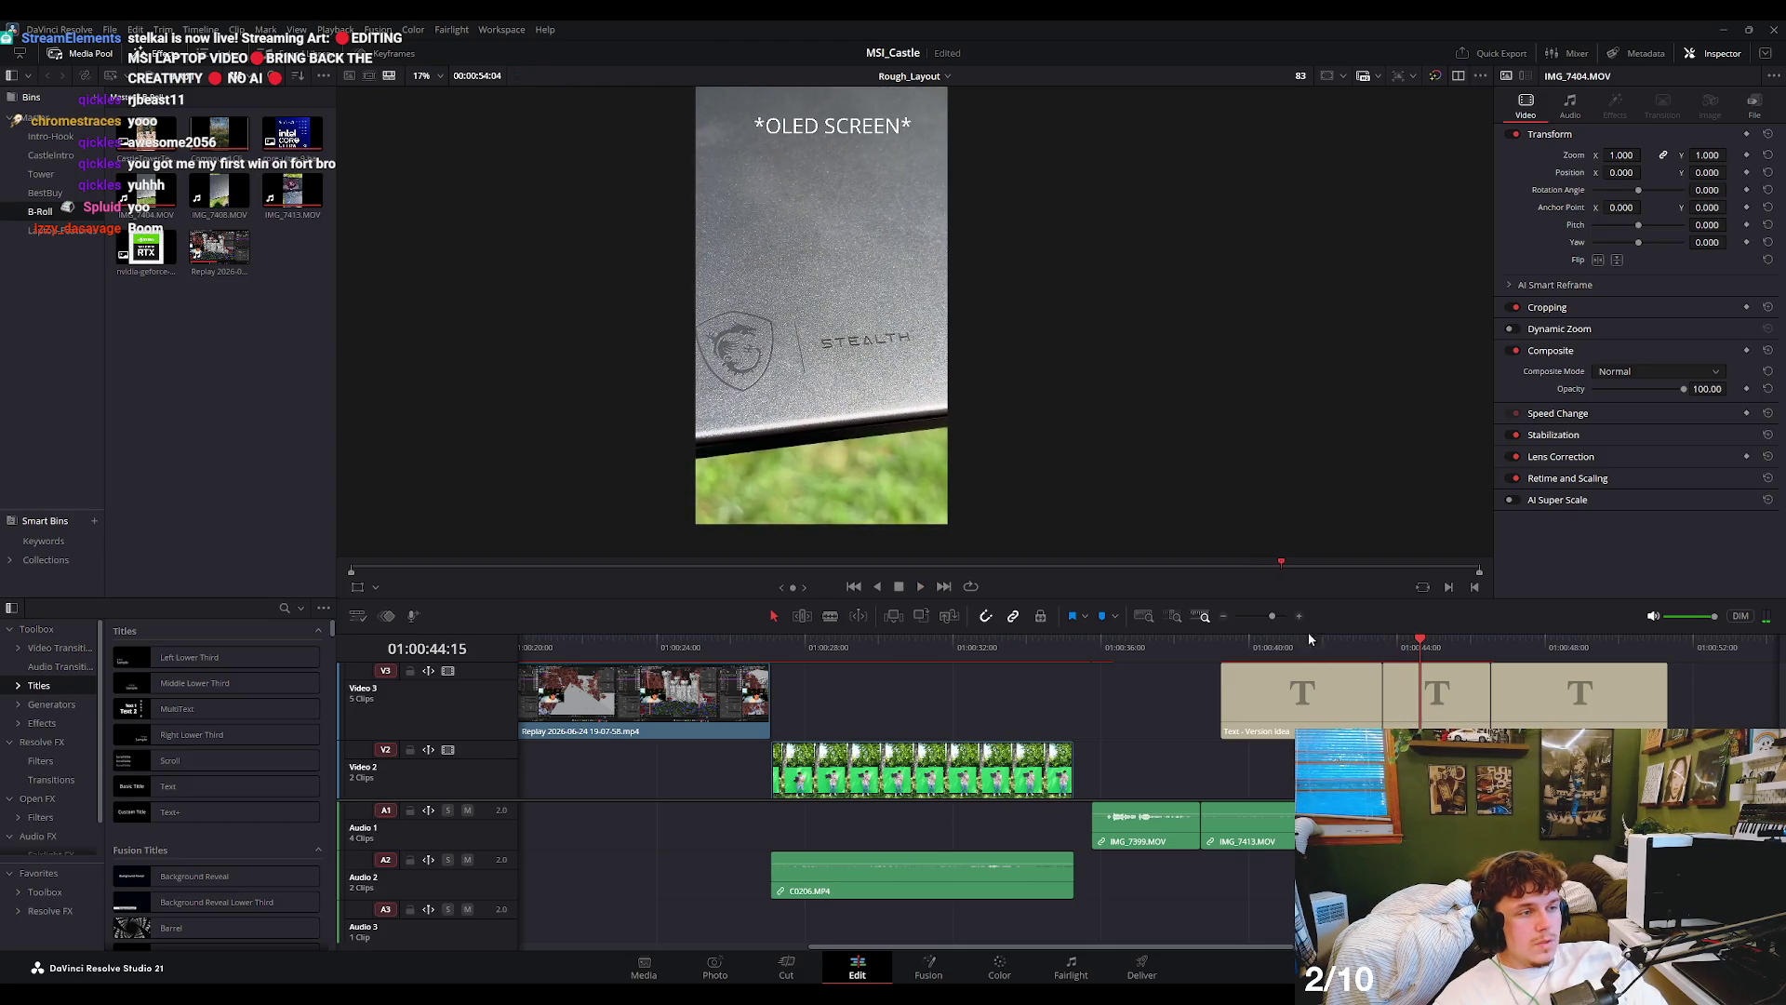
- Save the project at 01:00:44:03, then delete the third placeholder title on Video 3
{"action": "left_click_drag", "start_coordinate": [1427, 648], "coordinate": [1400, 644]}
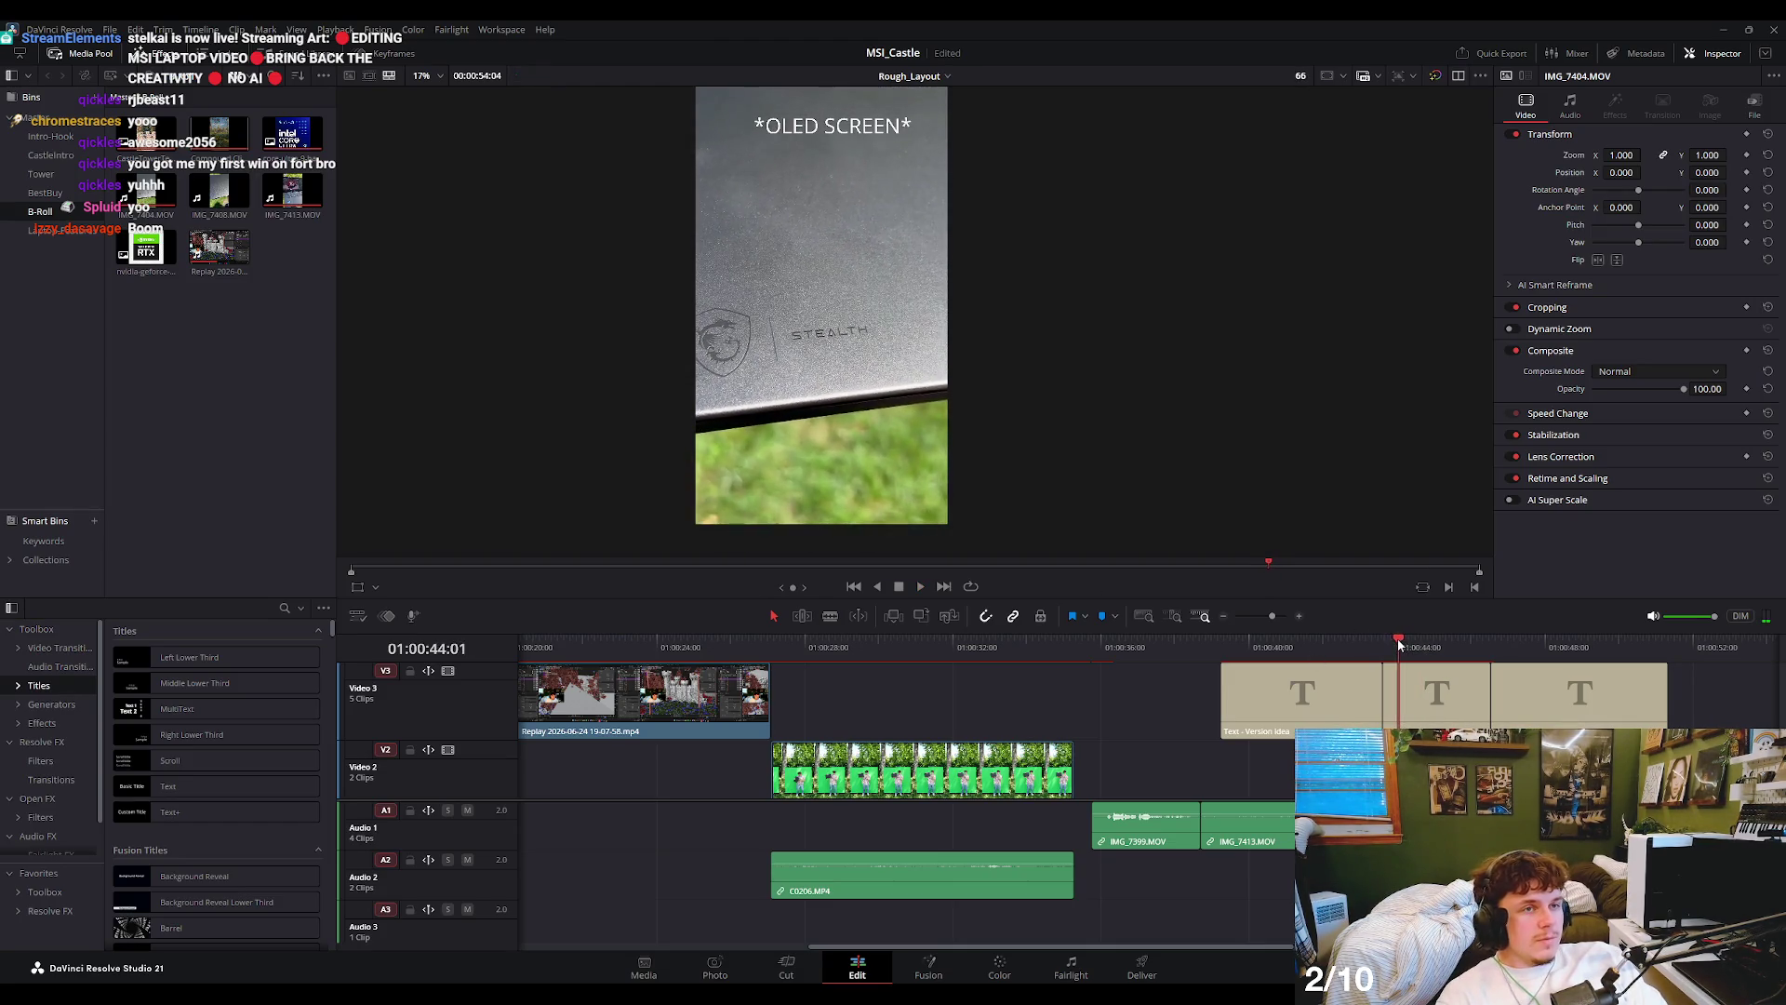
{"action": "key", "text": "ctrl+s"}
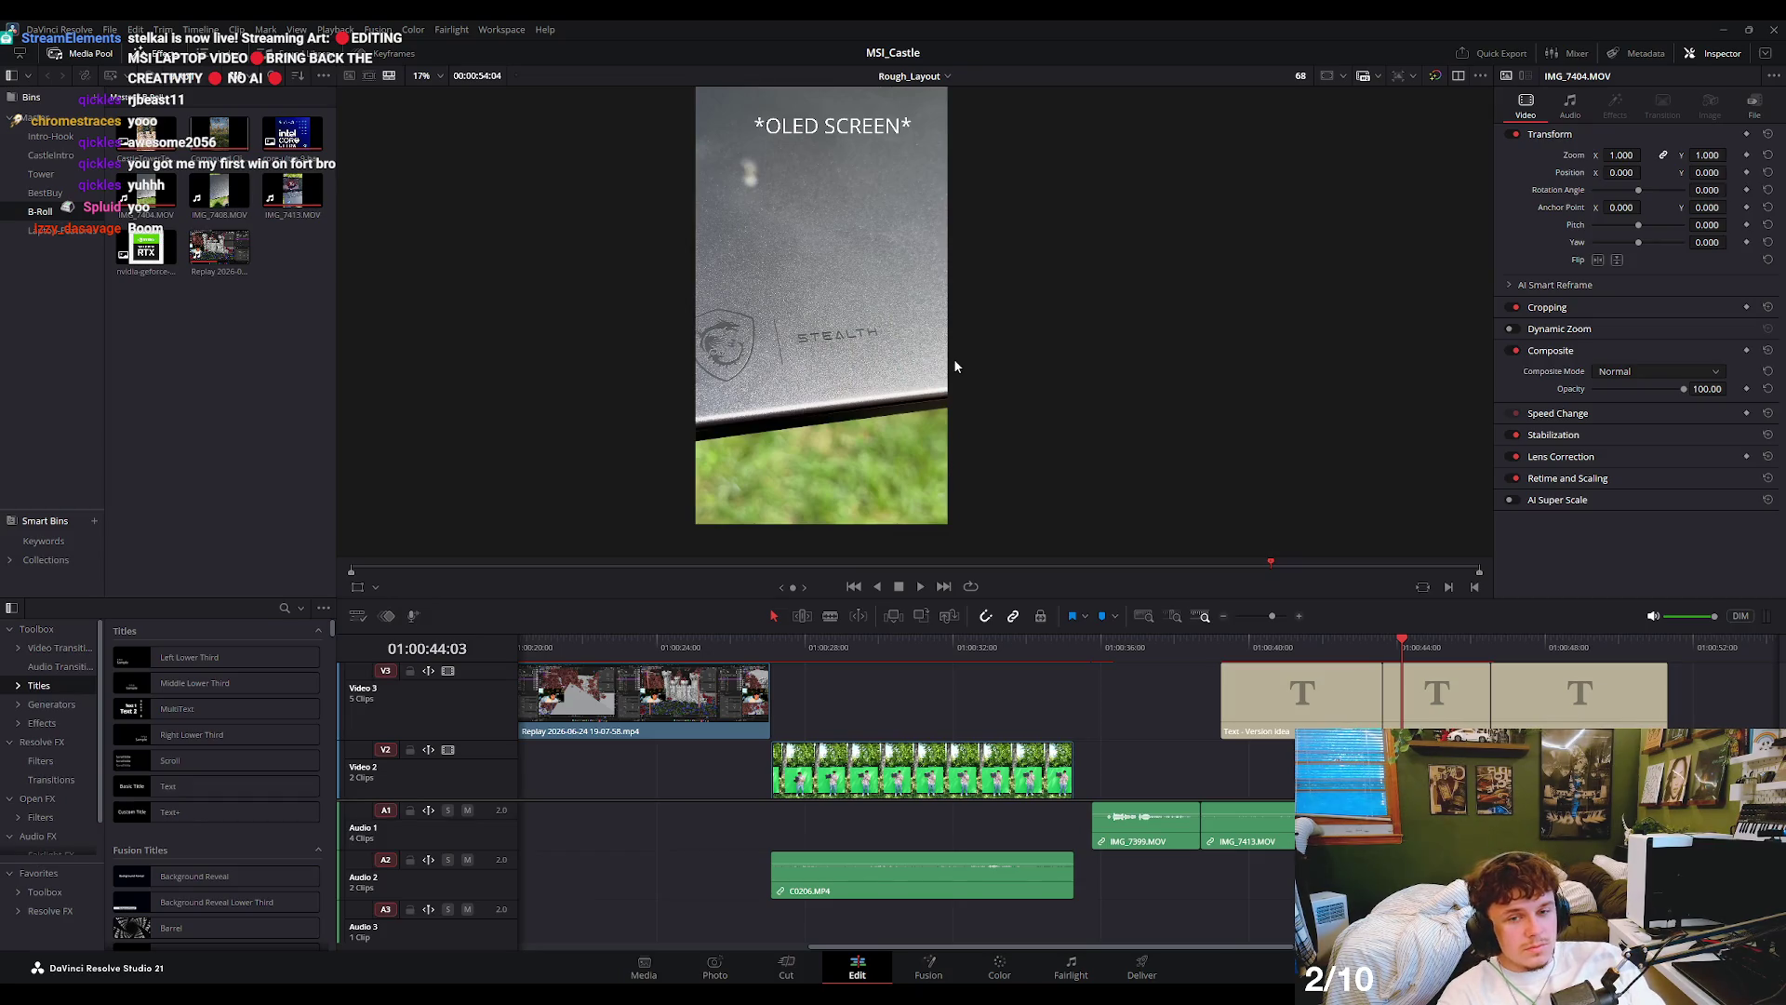
{"action": "key", "text": "Right"}
{"action": "key", "text": "Right"}
{"action": "key", "text": "Right"}
{"action": "key", "text": "space"}
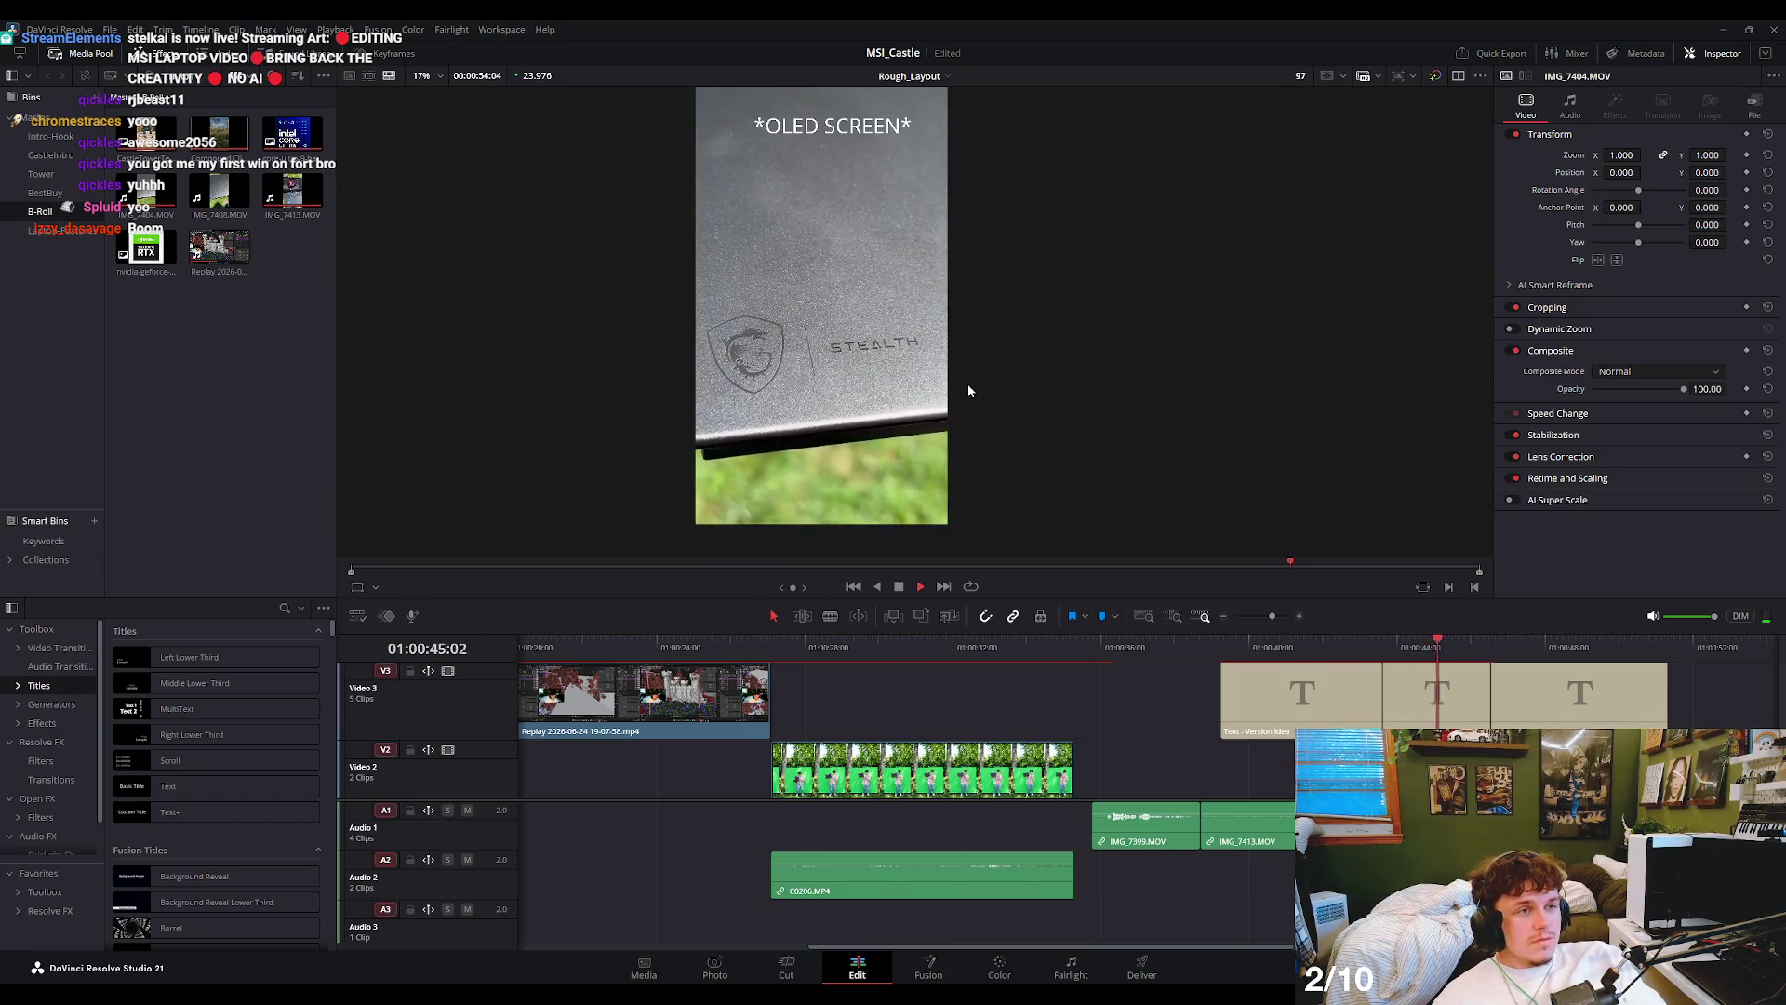
{"action": "left_click", "coordinate": [1432, 648]}
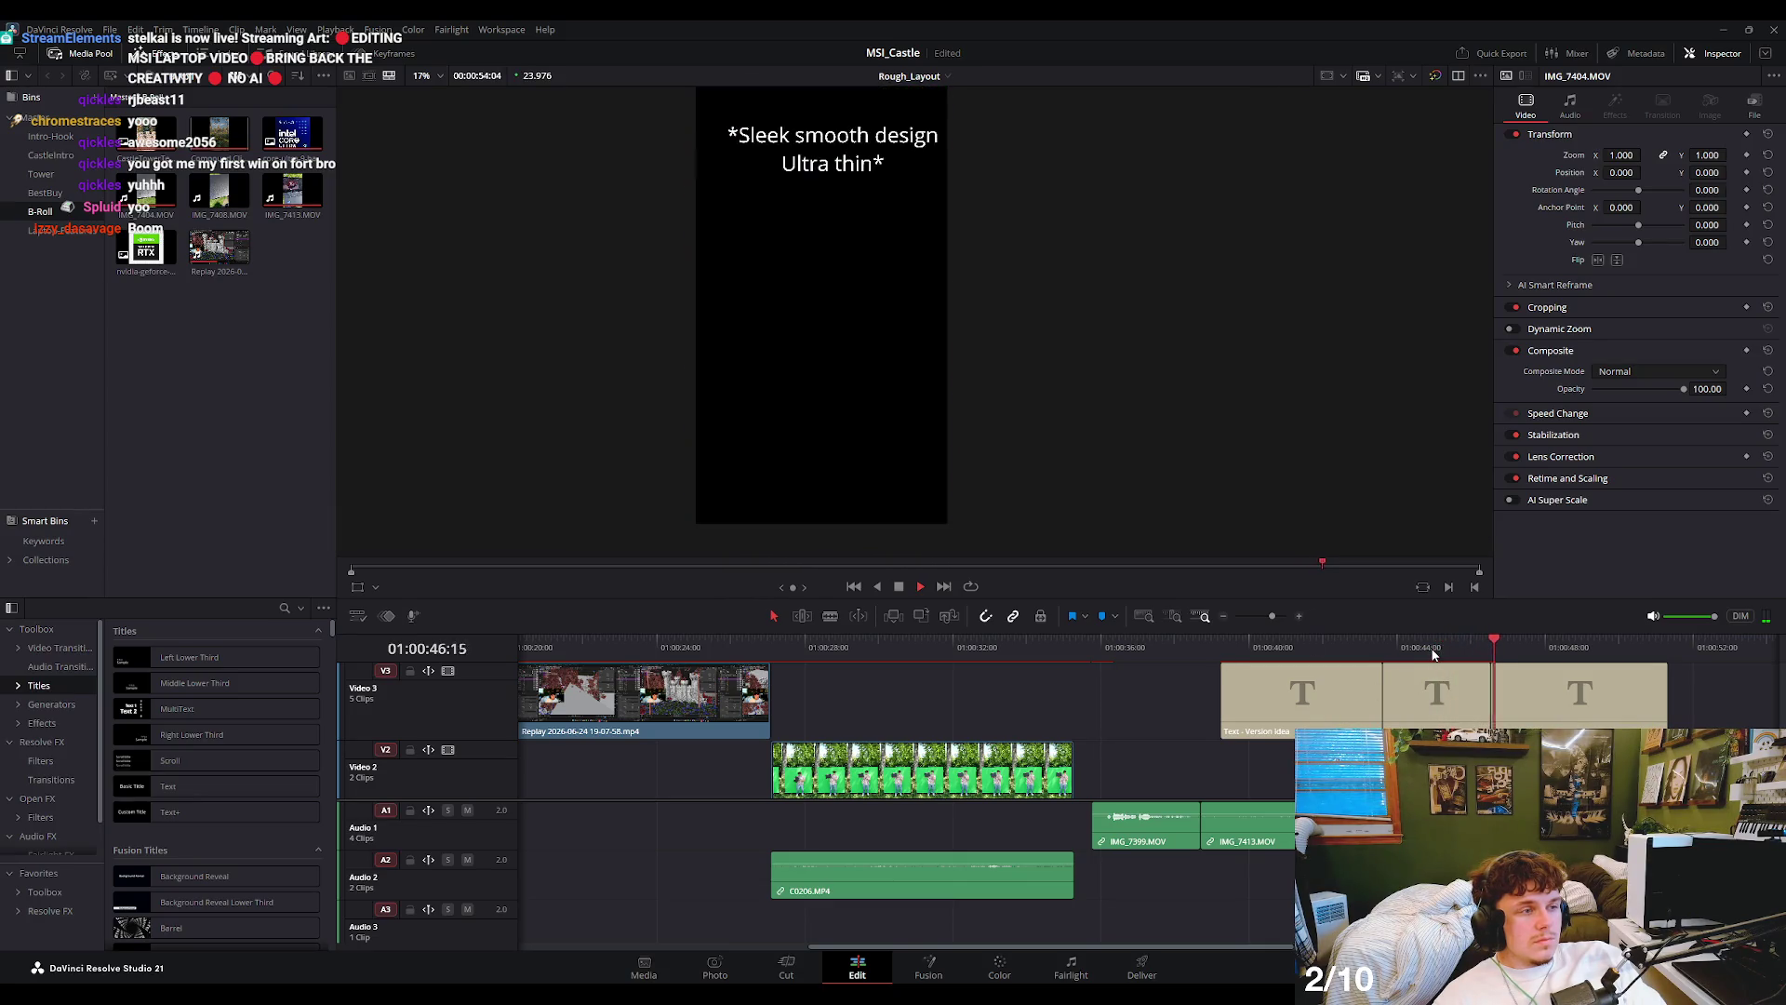
{"action": "scroll", "coordinate": [1418, 704], "scroll_direction": "right", "scroll_amount": 3}
{"action": "left_click", "coordinate": [1419, 704]}
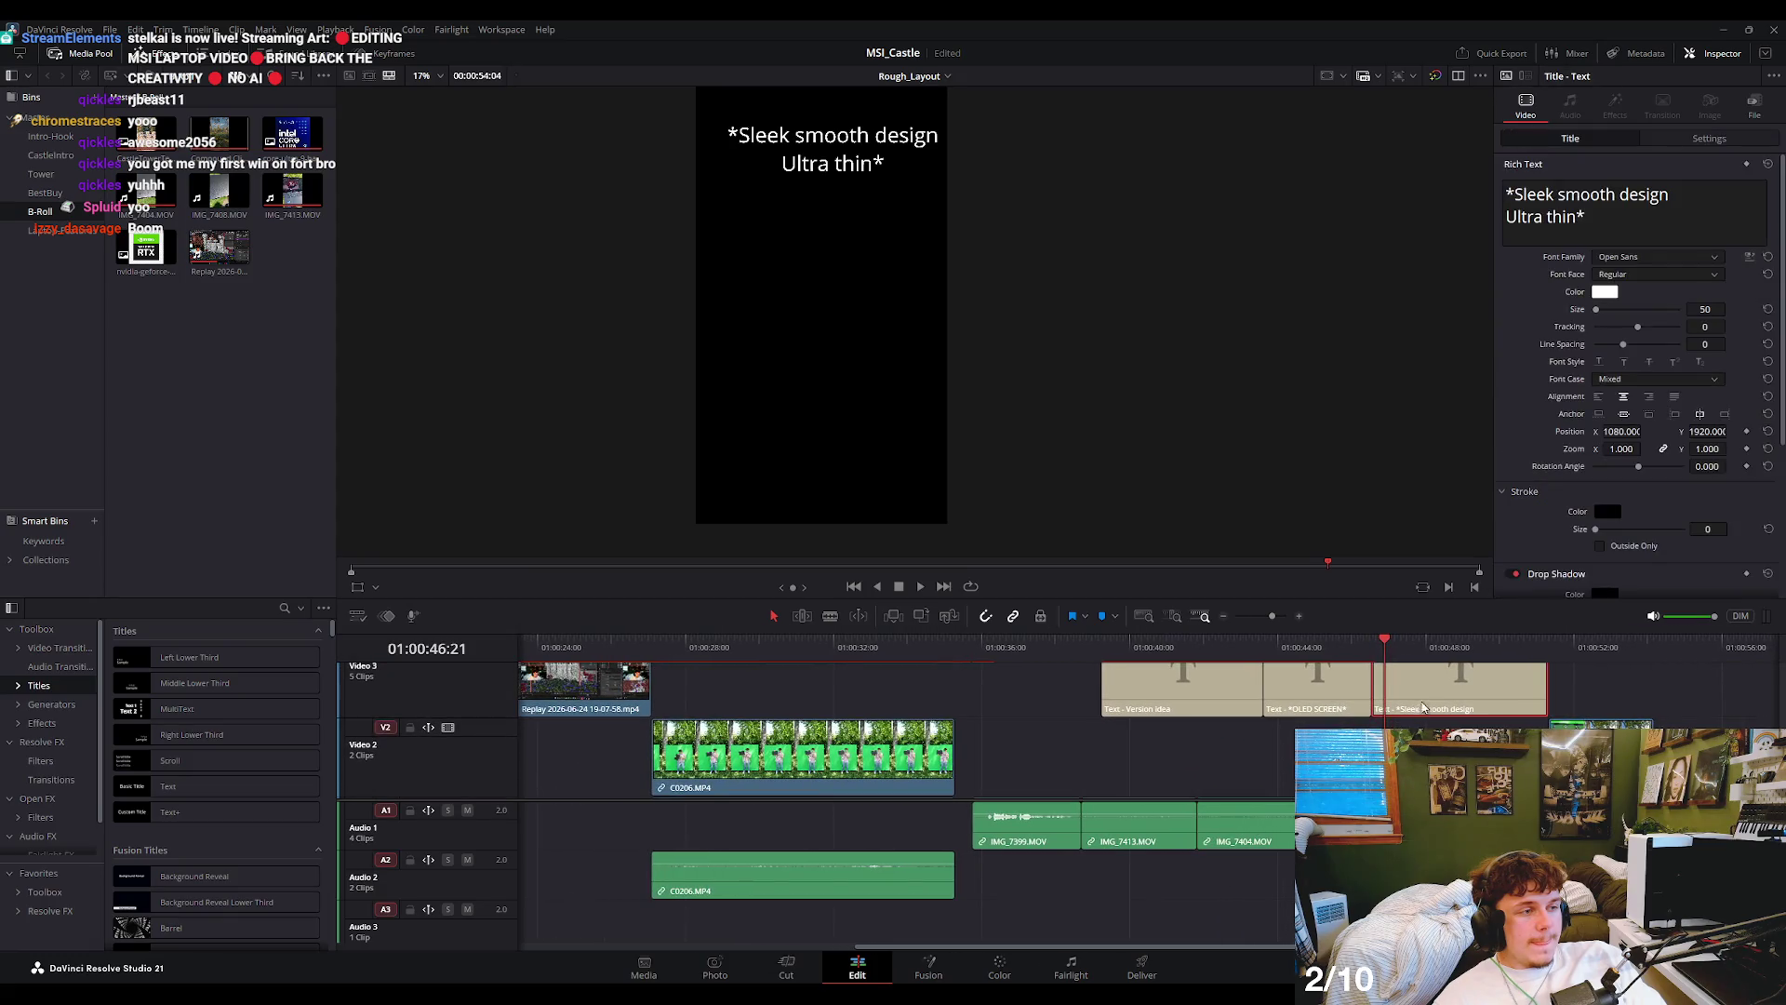
{"action": "key", "text": "Delete"}
- Delete the remaining placeholder titles, including Version idea, from Video 3
{"action": "left_click", "coordinate": [1302, 735]}
{"action": "key", "text": "Delete"}
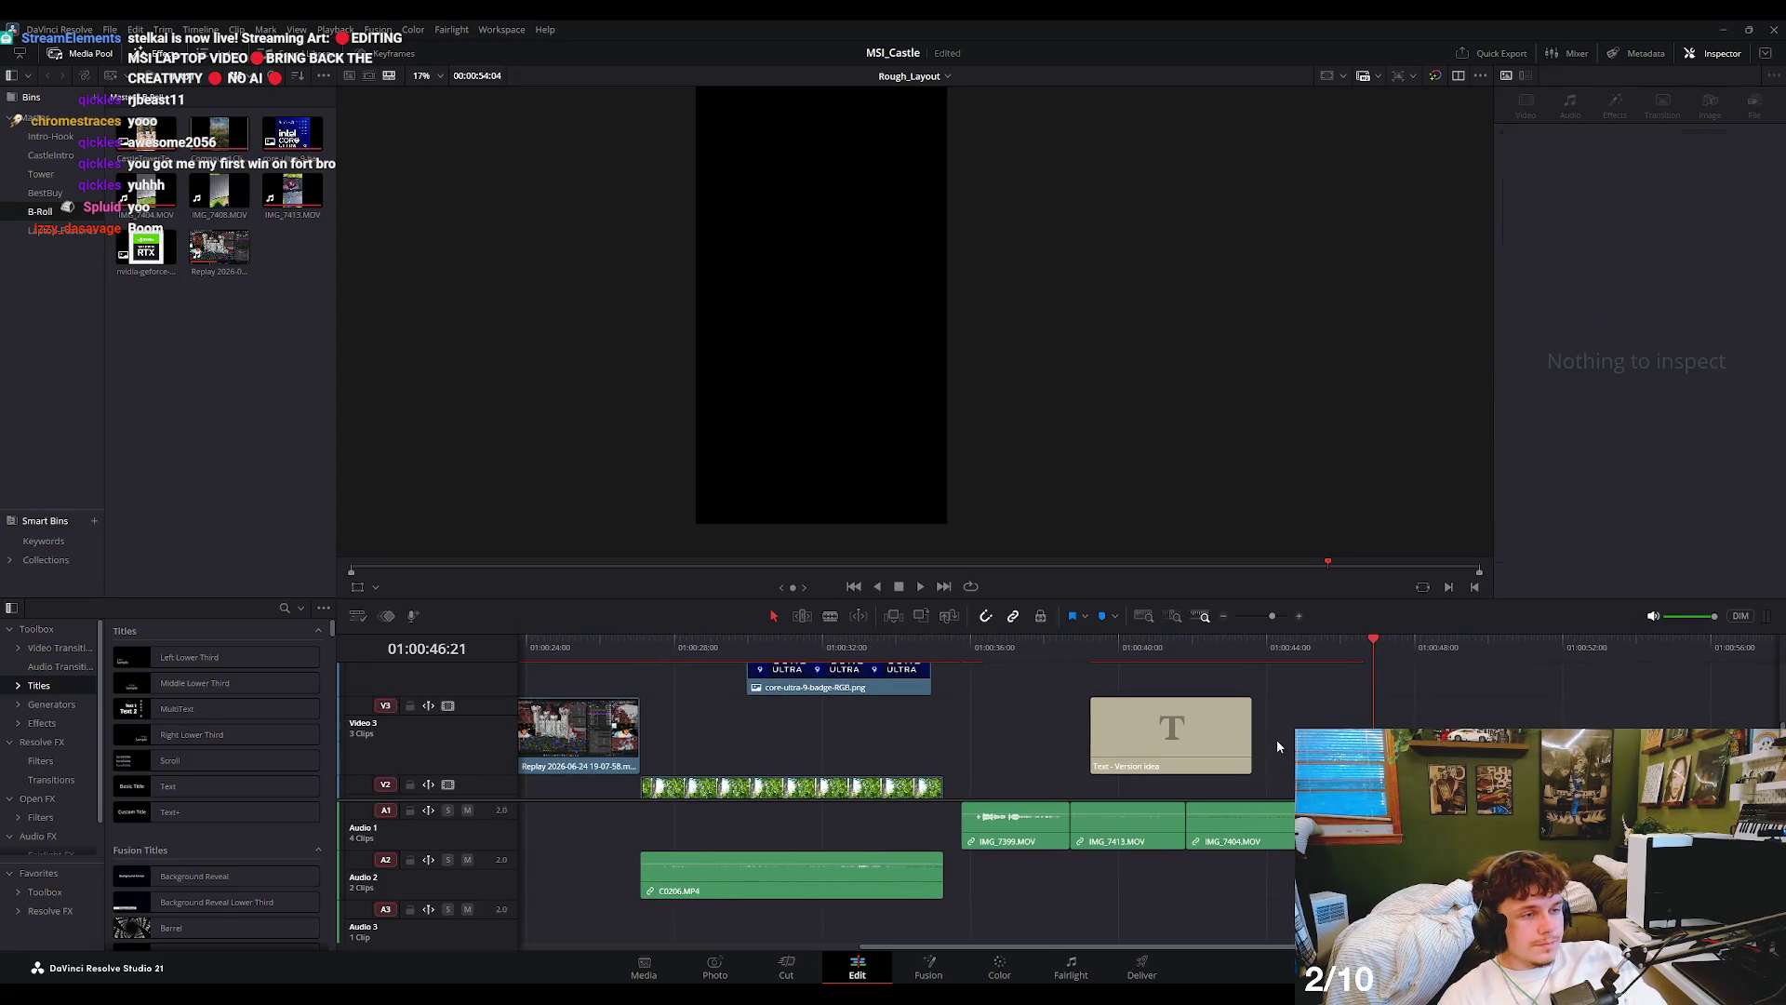
{"action": "left_click", "coordinate": [1212, 741]}
{"action": "key", "text": "Delete"}
{"action": "scroll", "coordinate": [1212, 740], "scroll_direction": "down", "scroll_amount": 2}
- Scrub IMG_7419 between the wide laptop shot and the close-up around 01:00:43:08
{"action": "left_click", "coordinate": [1413, 758]}
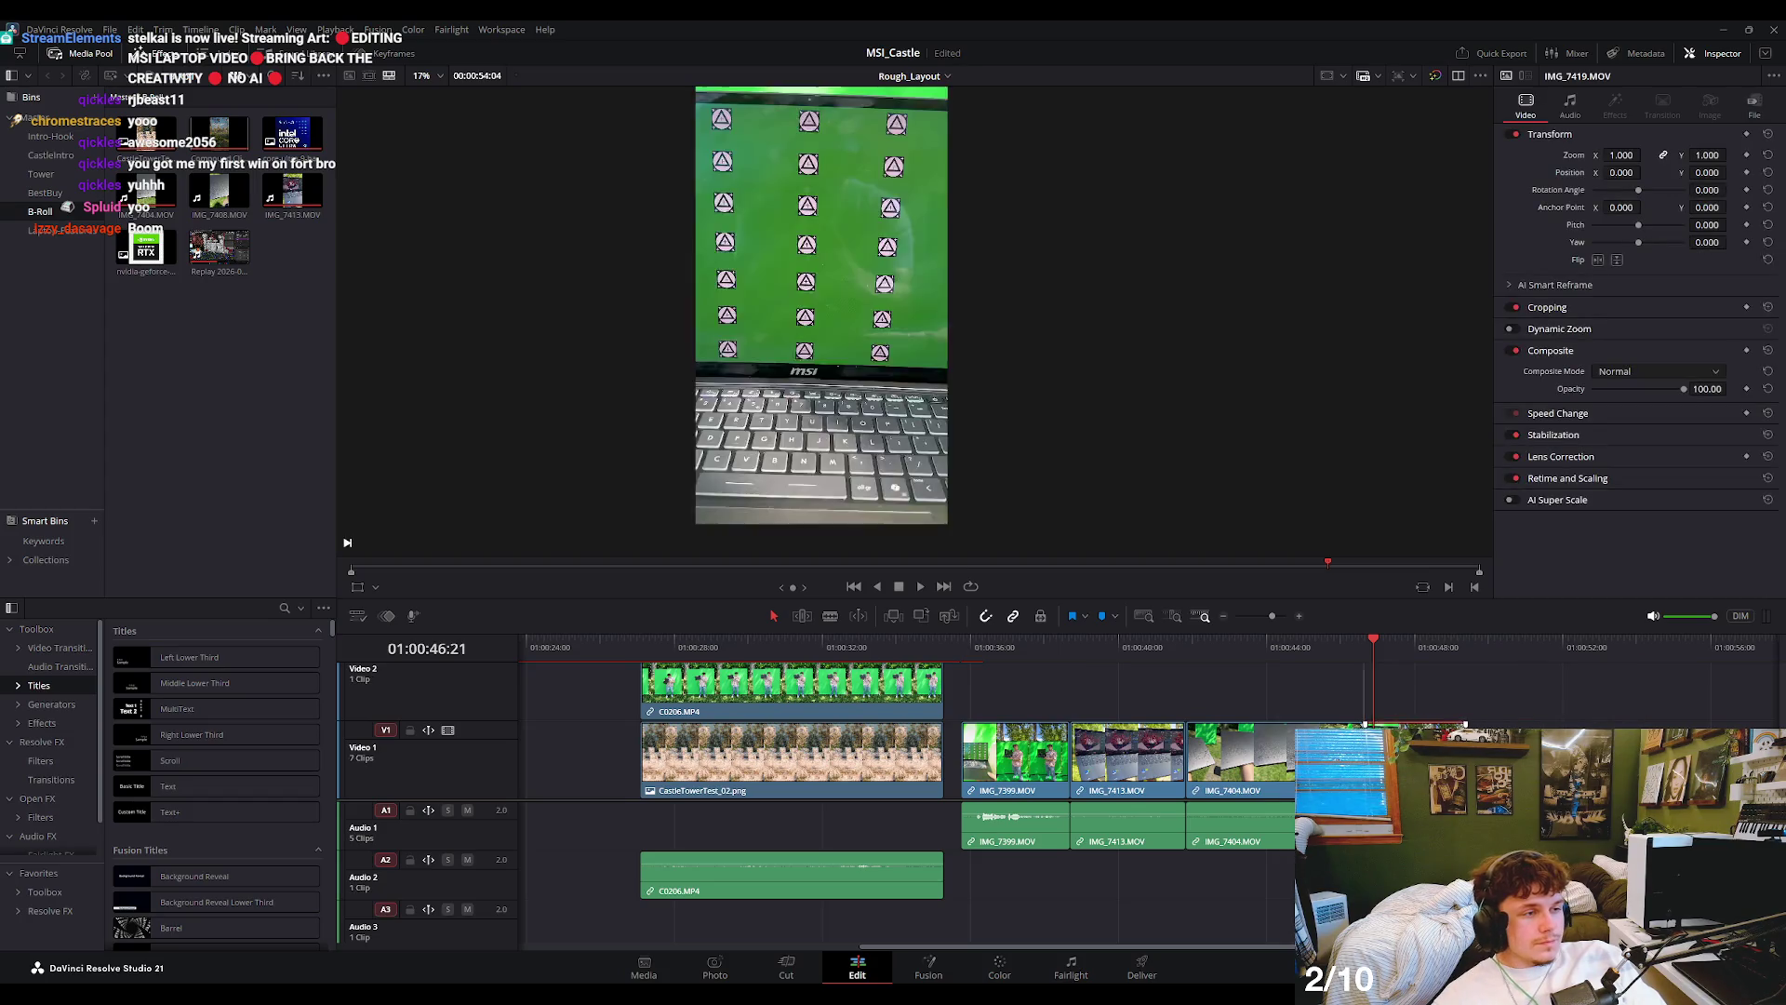
{"action": "left_click_drag", "start_coordinate": [1373, 671], "coordinate": [1386, 674]}
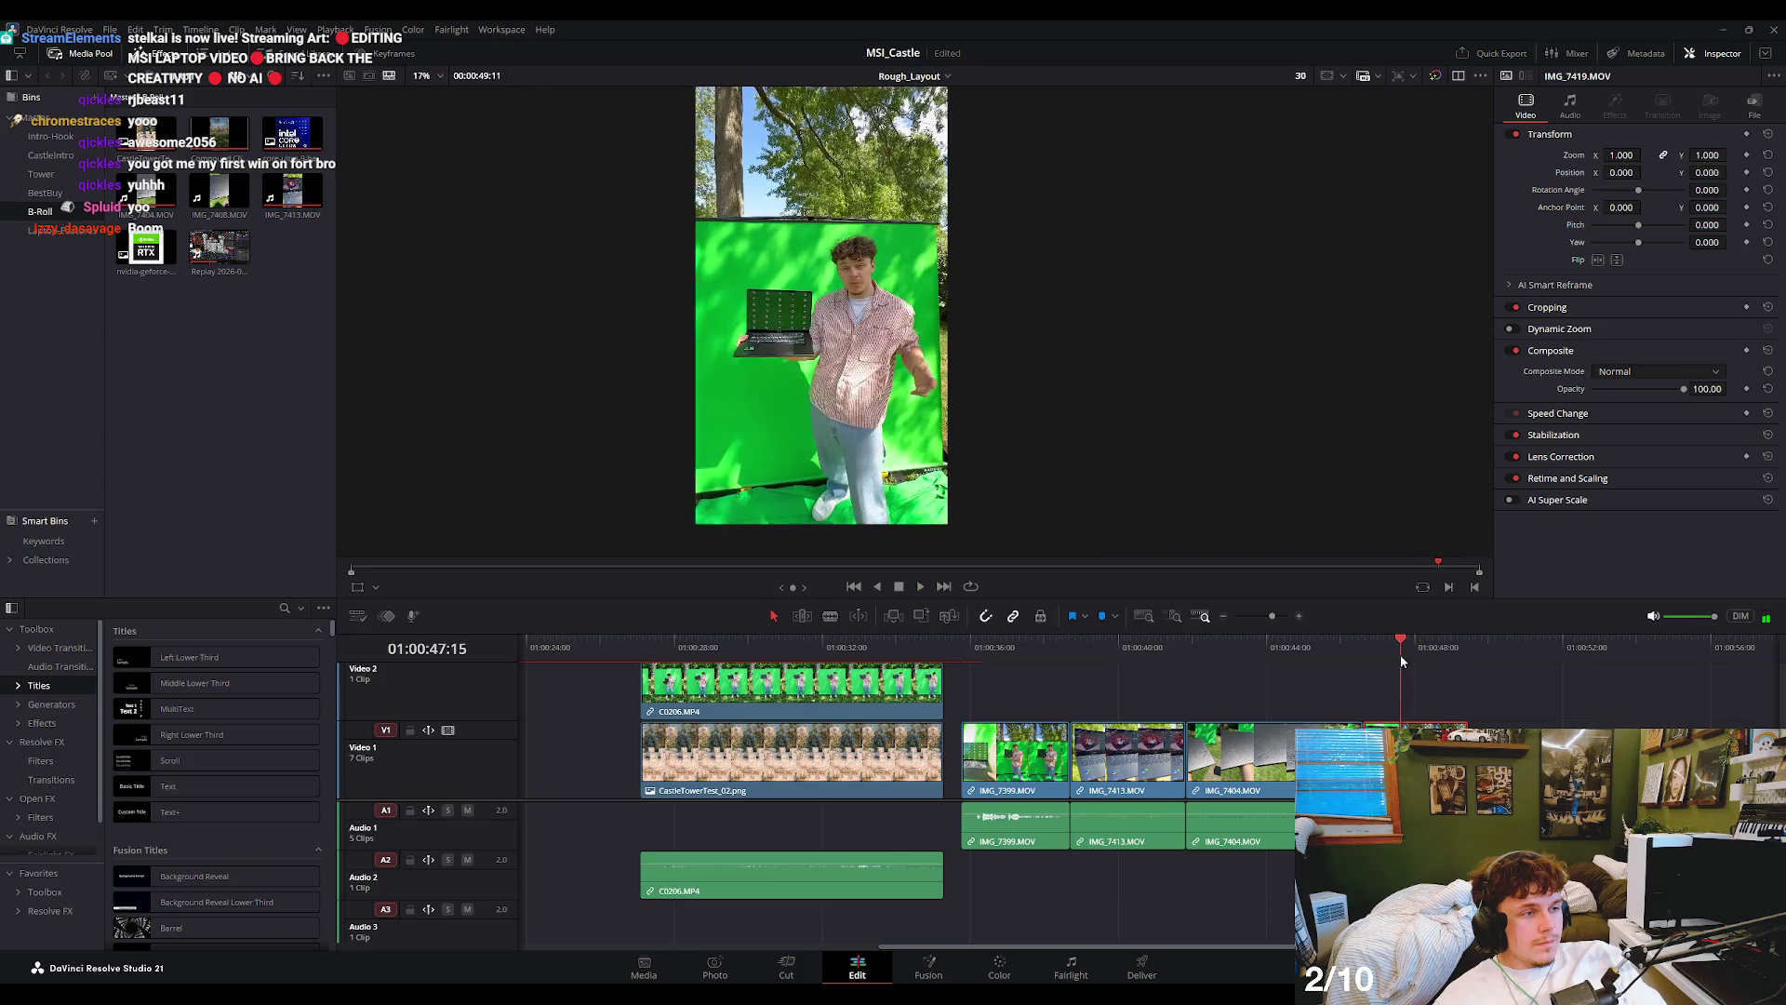
{"action": "left_click_drag", "start_coordinate": [1386, 674], "coordinate": [1393, 661]}
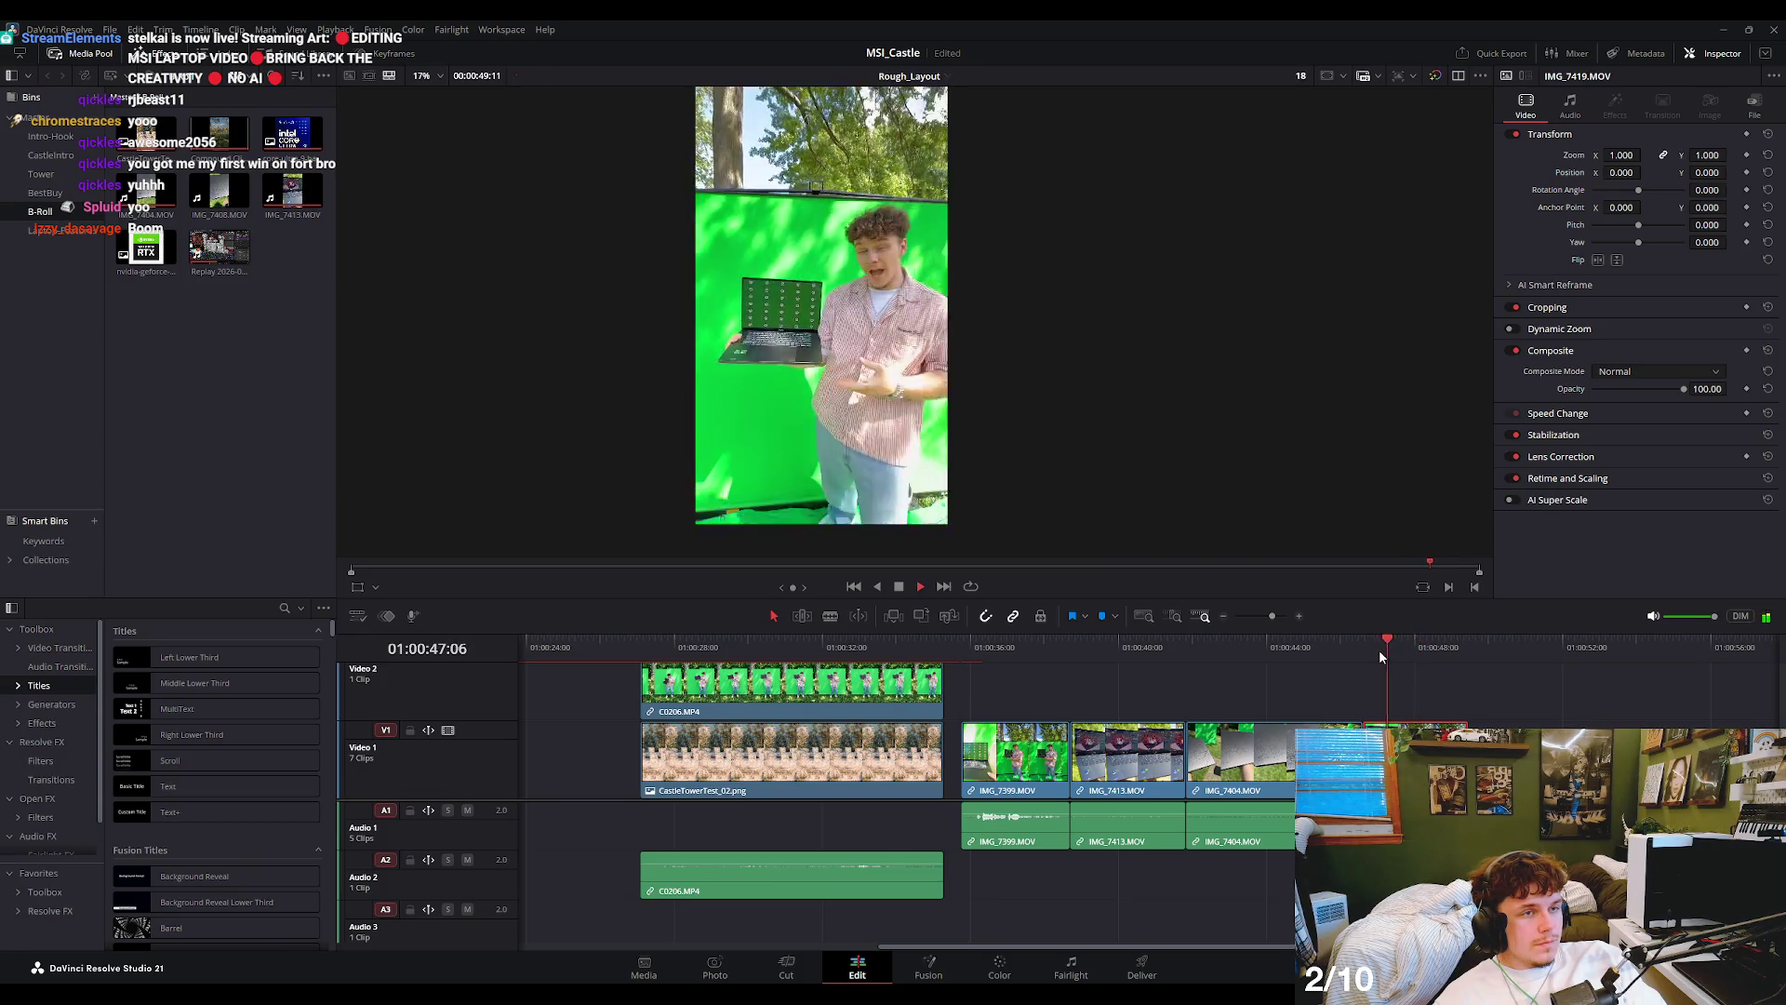
{"action": "key", "text": "space"}
{"action": "left_click_drag", "start_coordinate": [1378, 652], "coordinate": [1332, 670]}
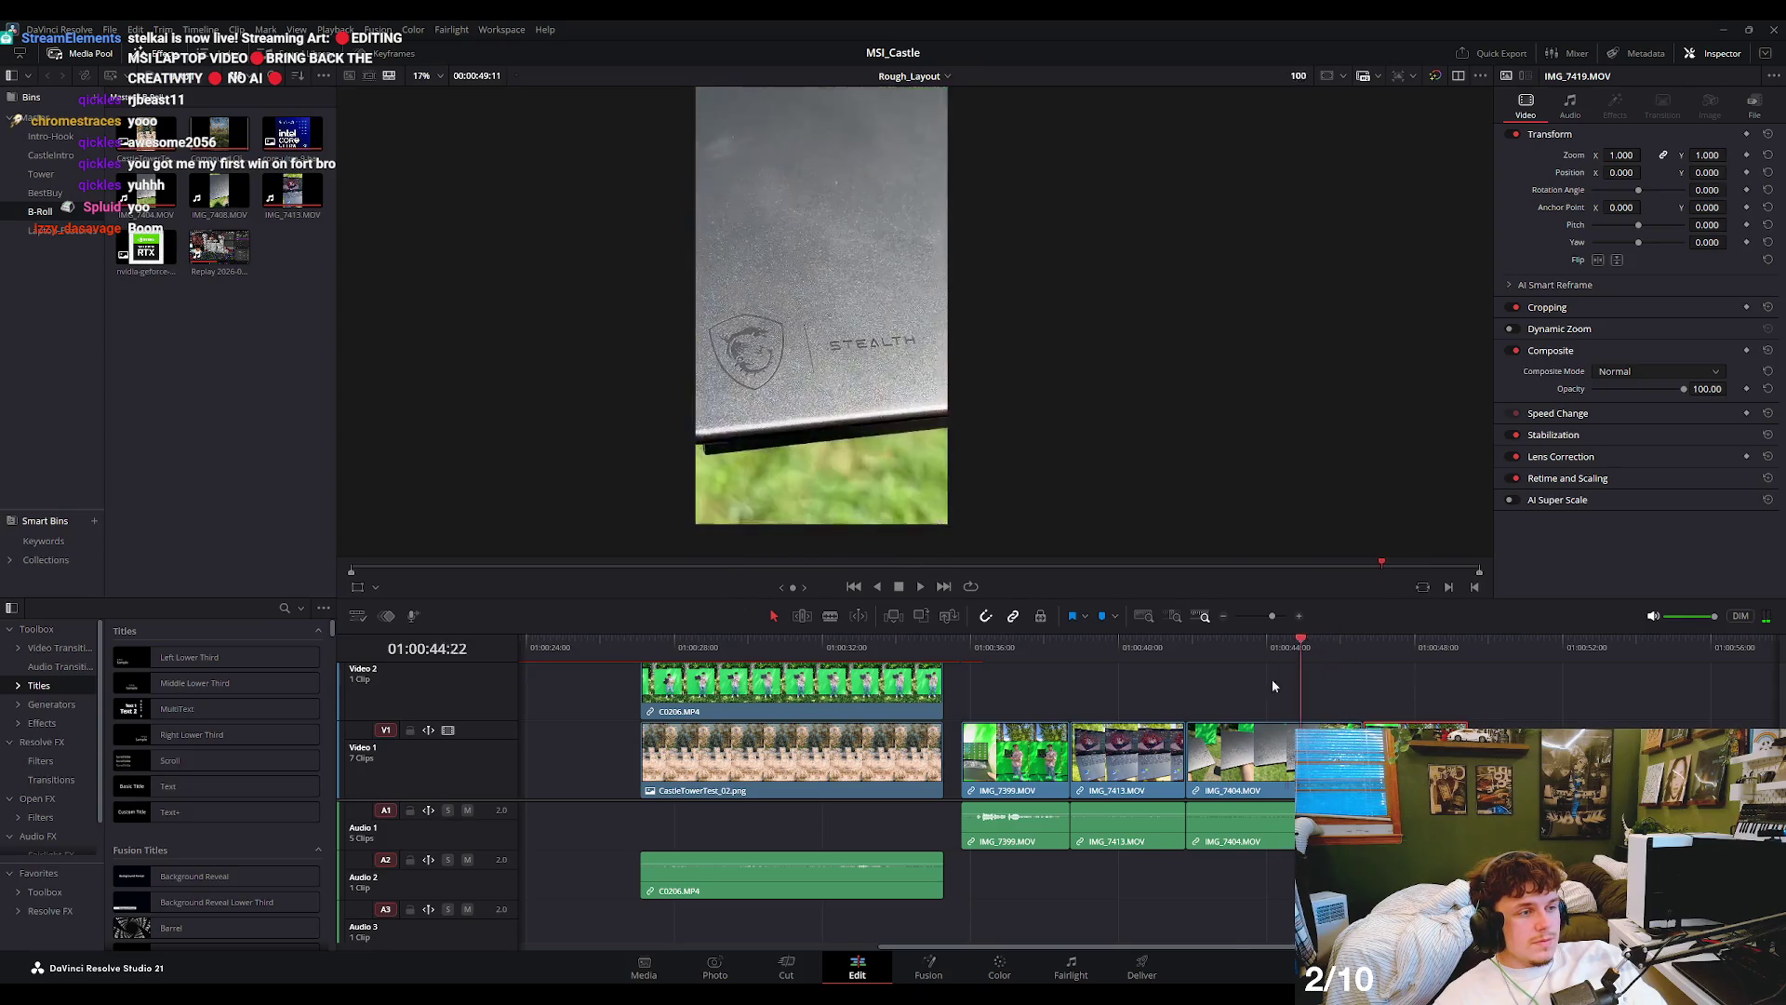
{"action": "left_click_drag", "start_coordinate": [1332, 670], "coordinate": [1267, 688]}
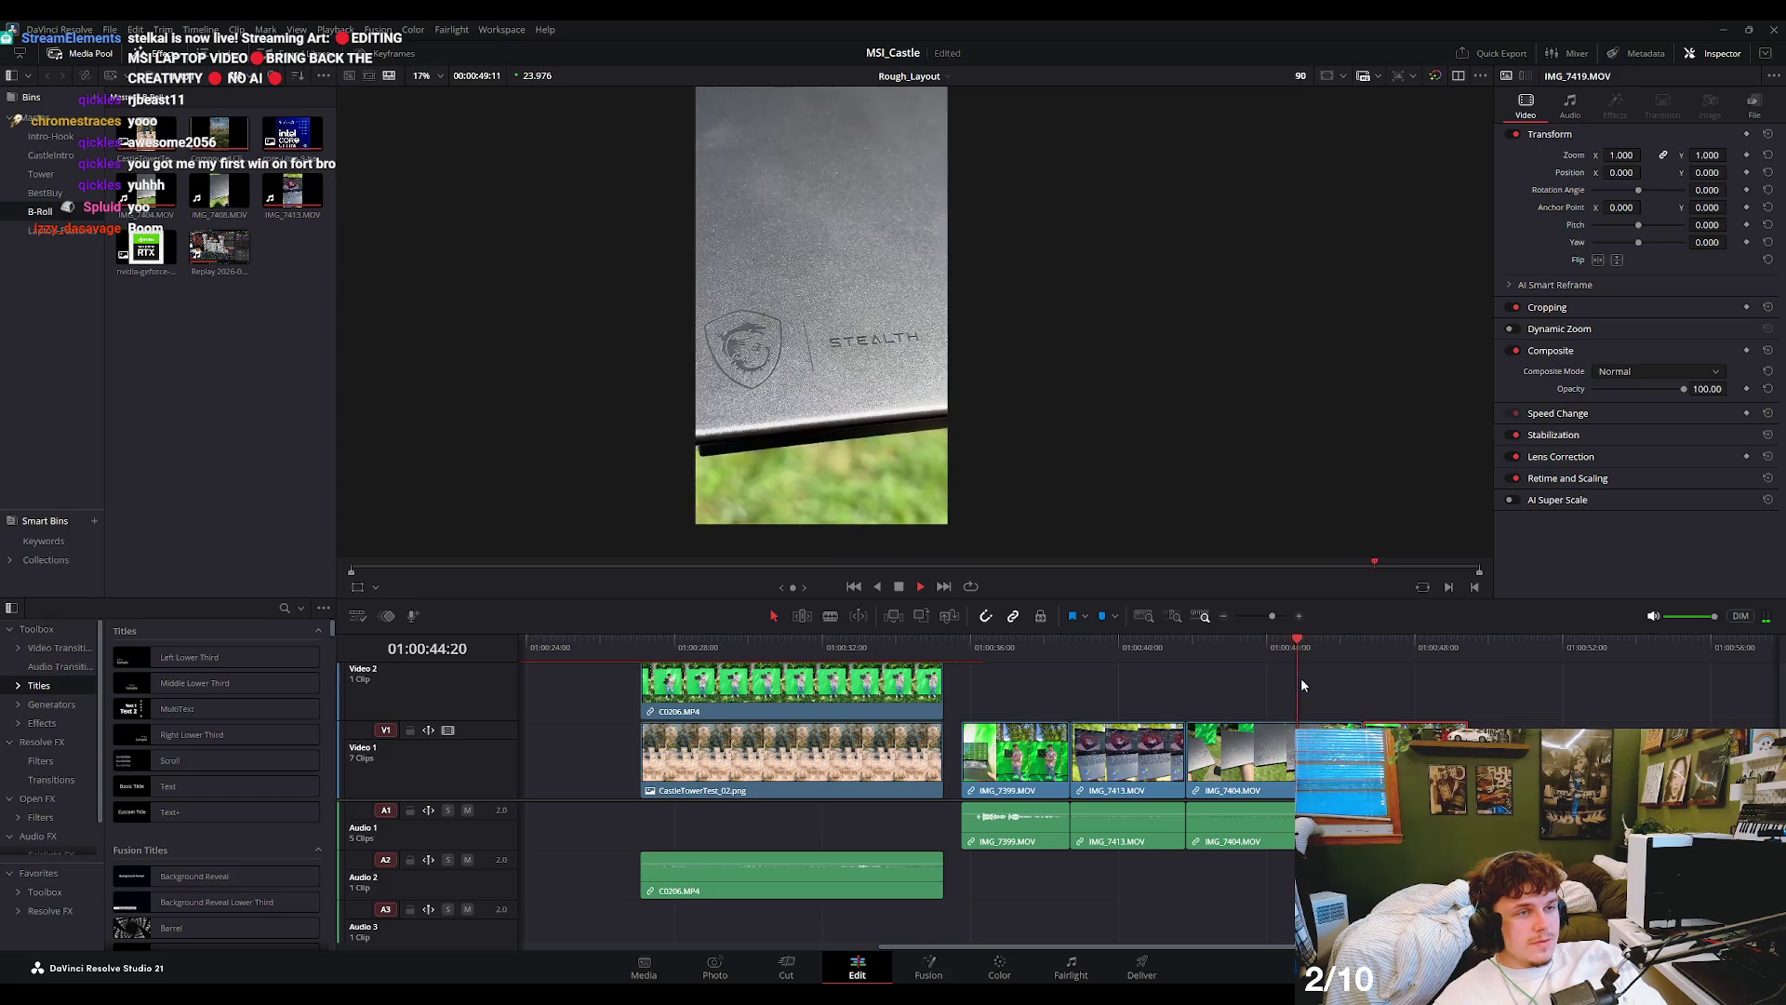
{"action": "key", "text": "space"}
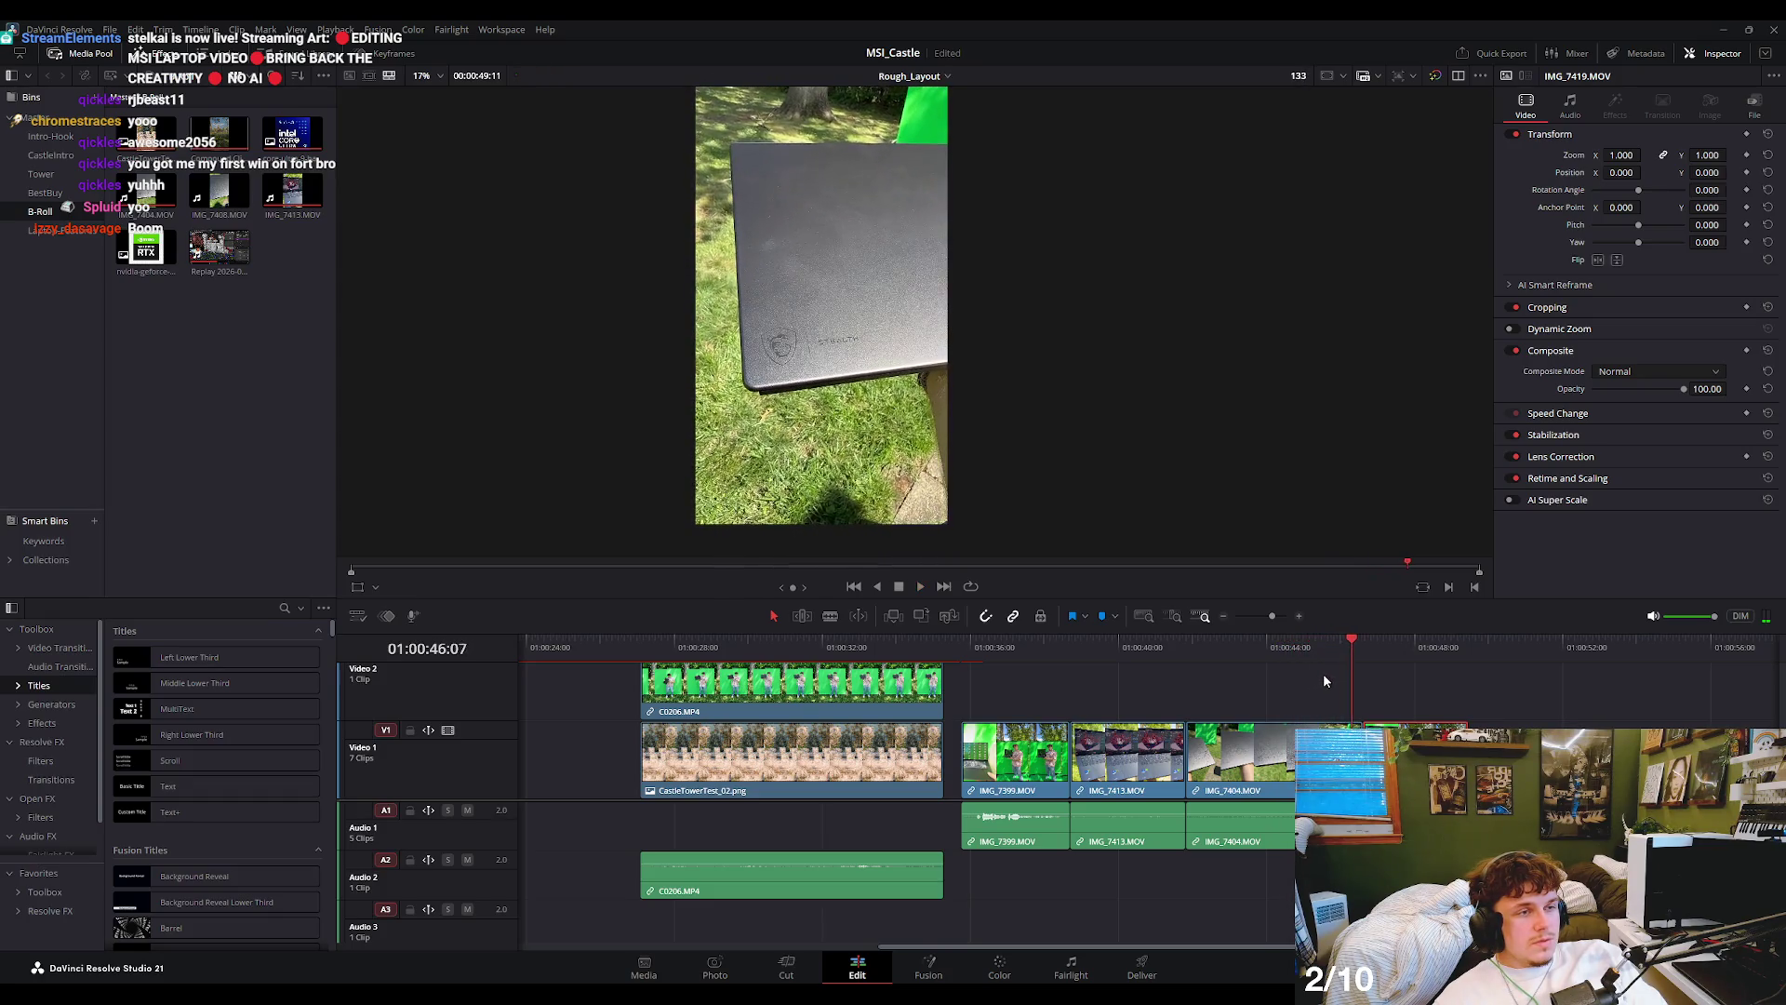
{"action": "left_click", "coordinate": [1205, 659]}
{"action": "key", "text": "space"}
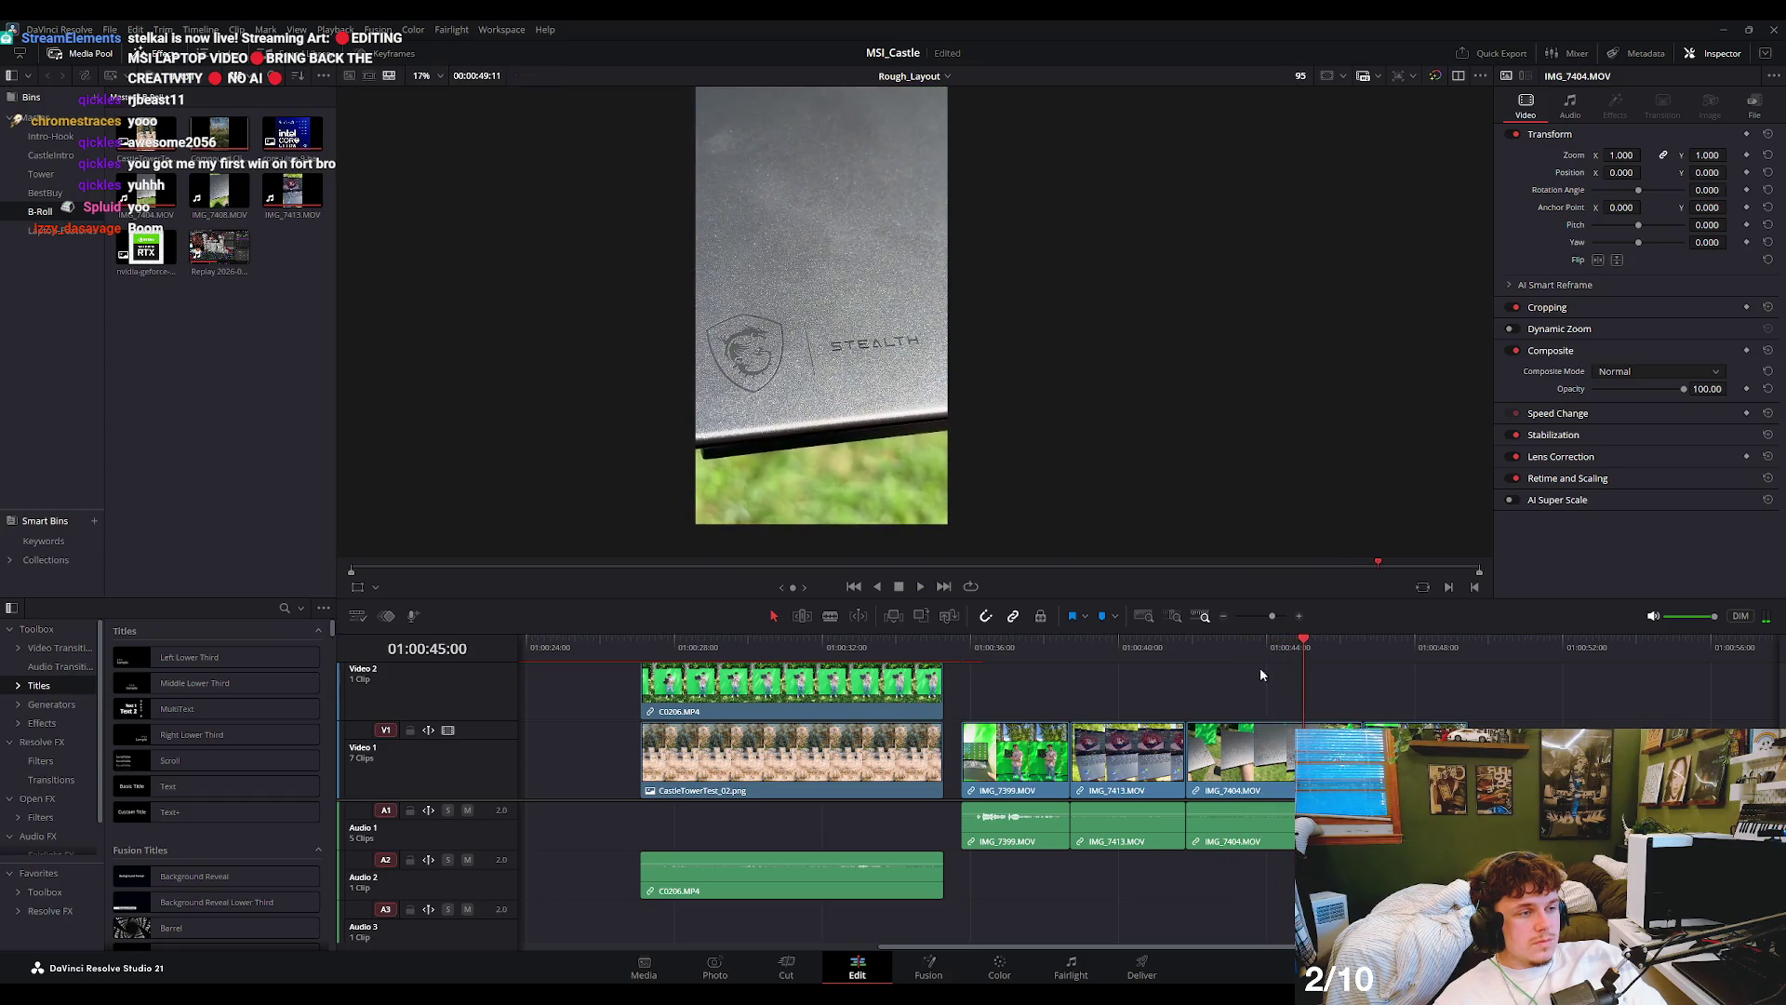
- Play the title-free laptop B-roll through IMG_7404, stopping at 01:00:49:02
{"action": "key", "text": "space"}
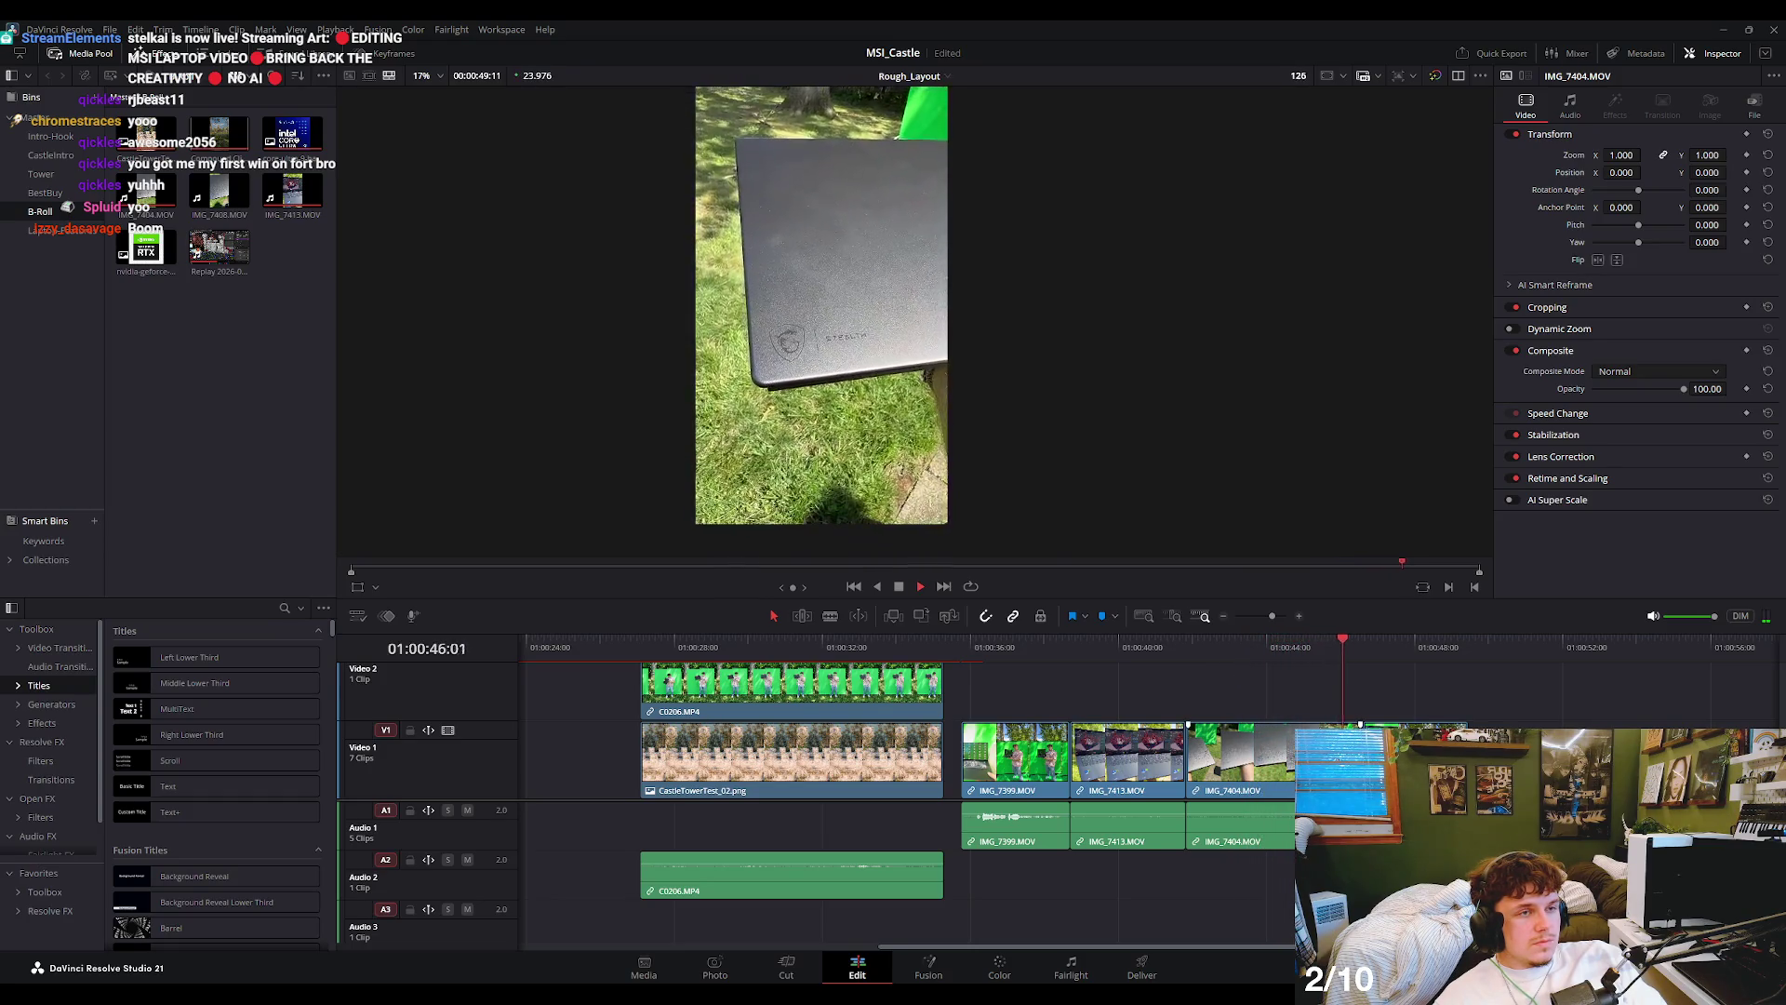
{"action": "key", "text": "space"}
{"action": "key", "text": "space"}
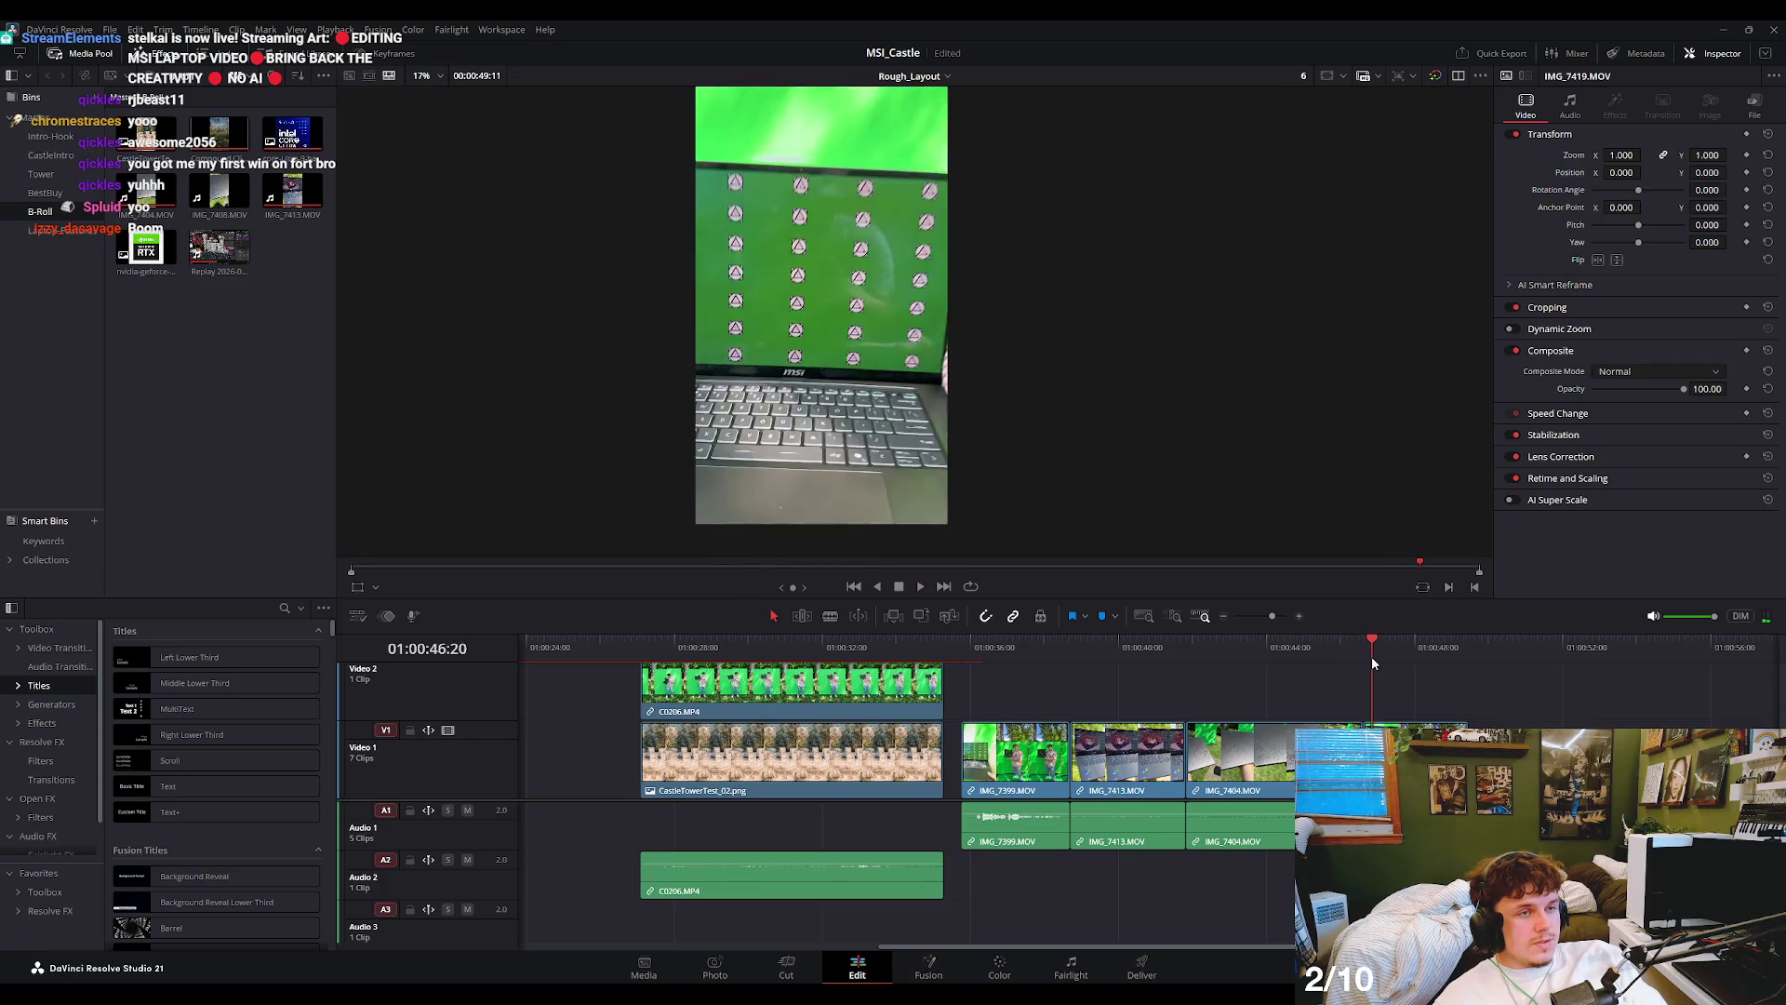
{"action": "scroll", "coordinate": [806, 287], "scroll_direction": "up", "scroll_amount": 2}
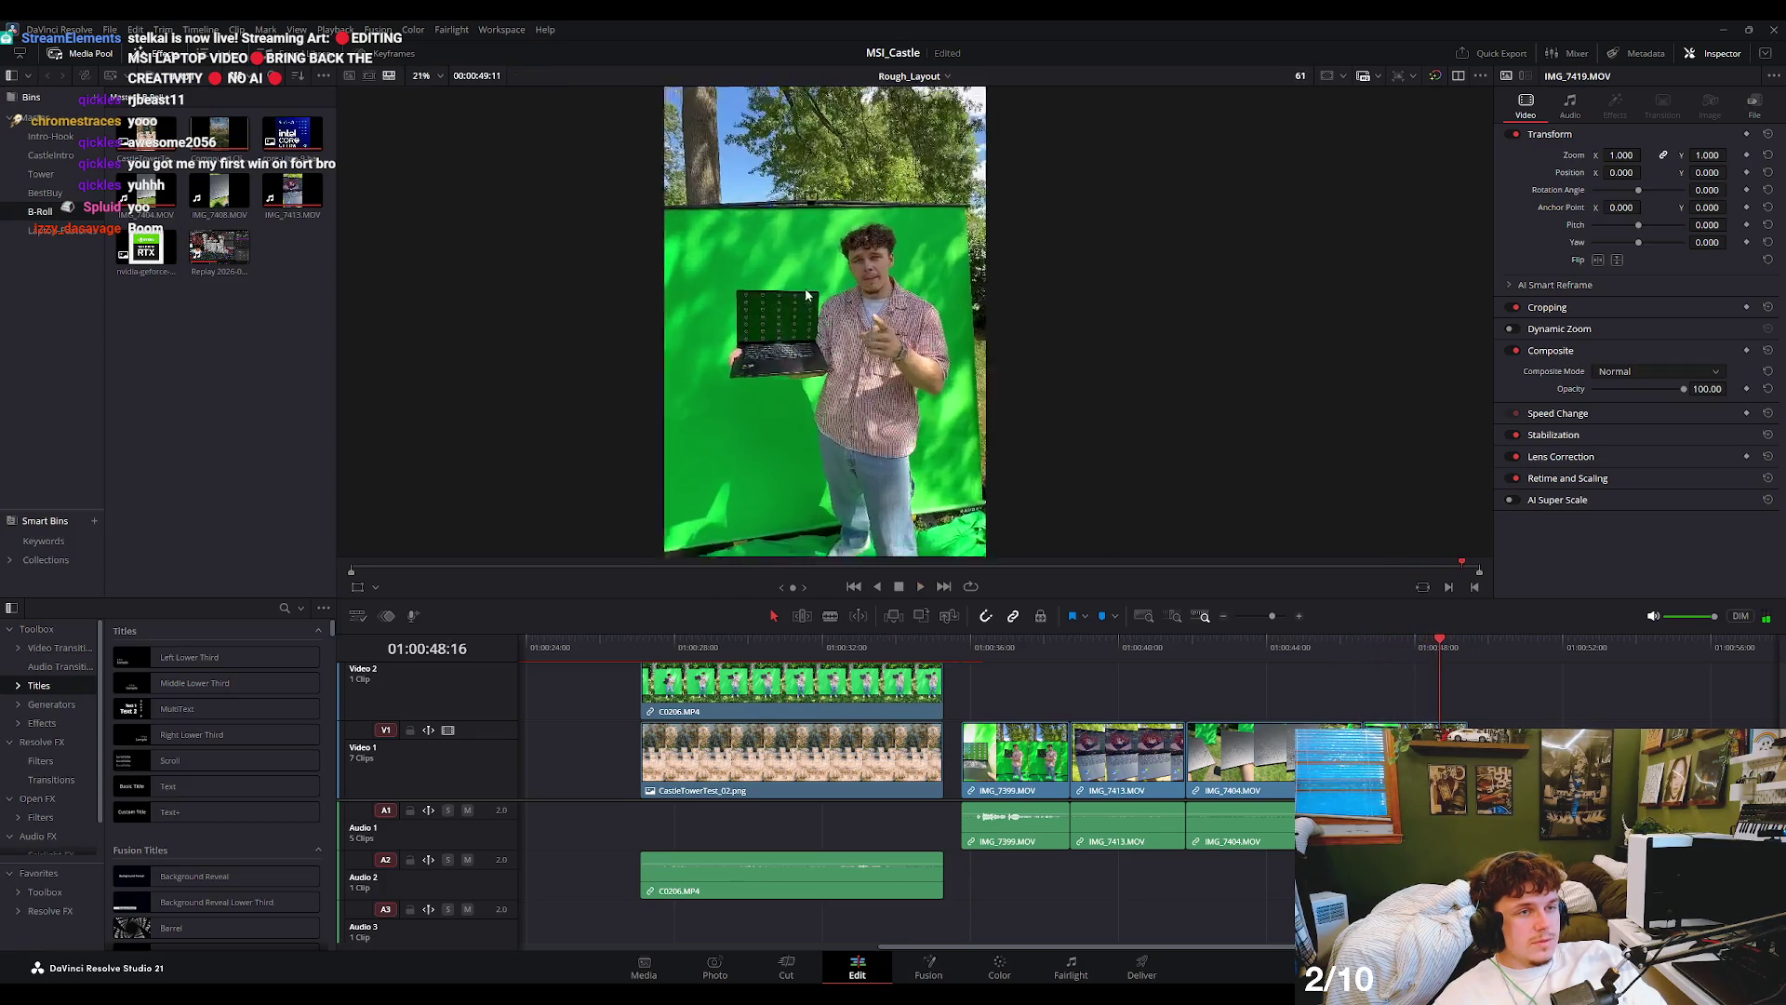
{"action": "scroll", "coordinate": [806, 290], "scroll_direction": "up", "scroll_amount": 2}
{"action": "scroll", "coordinate": [800, 377], "scroll_direction": "up", "scroll_amount": 2}
{"action": "key", "text": "space"}
{"action": "scroll", "coordinate": [801, 372], "scroll_direction": "up", "scroll_amount": 1}
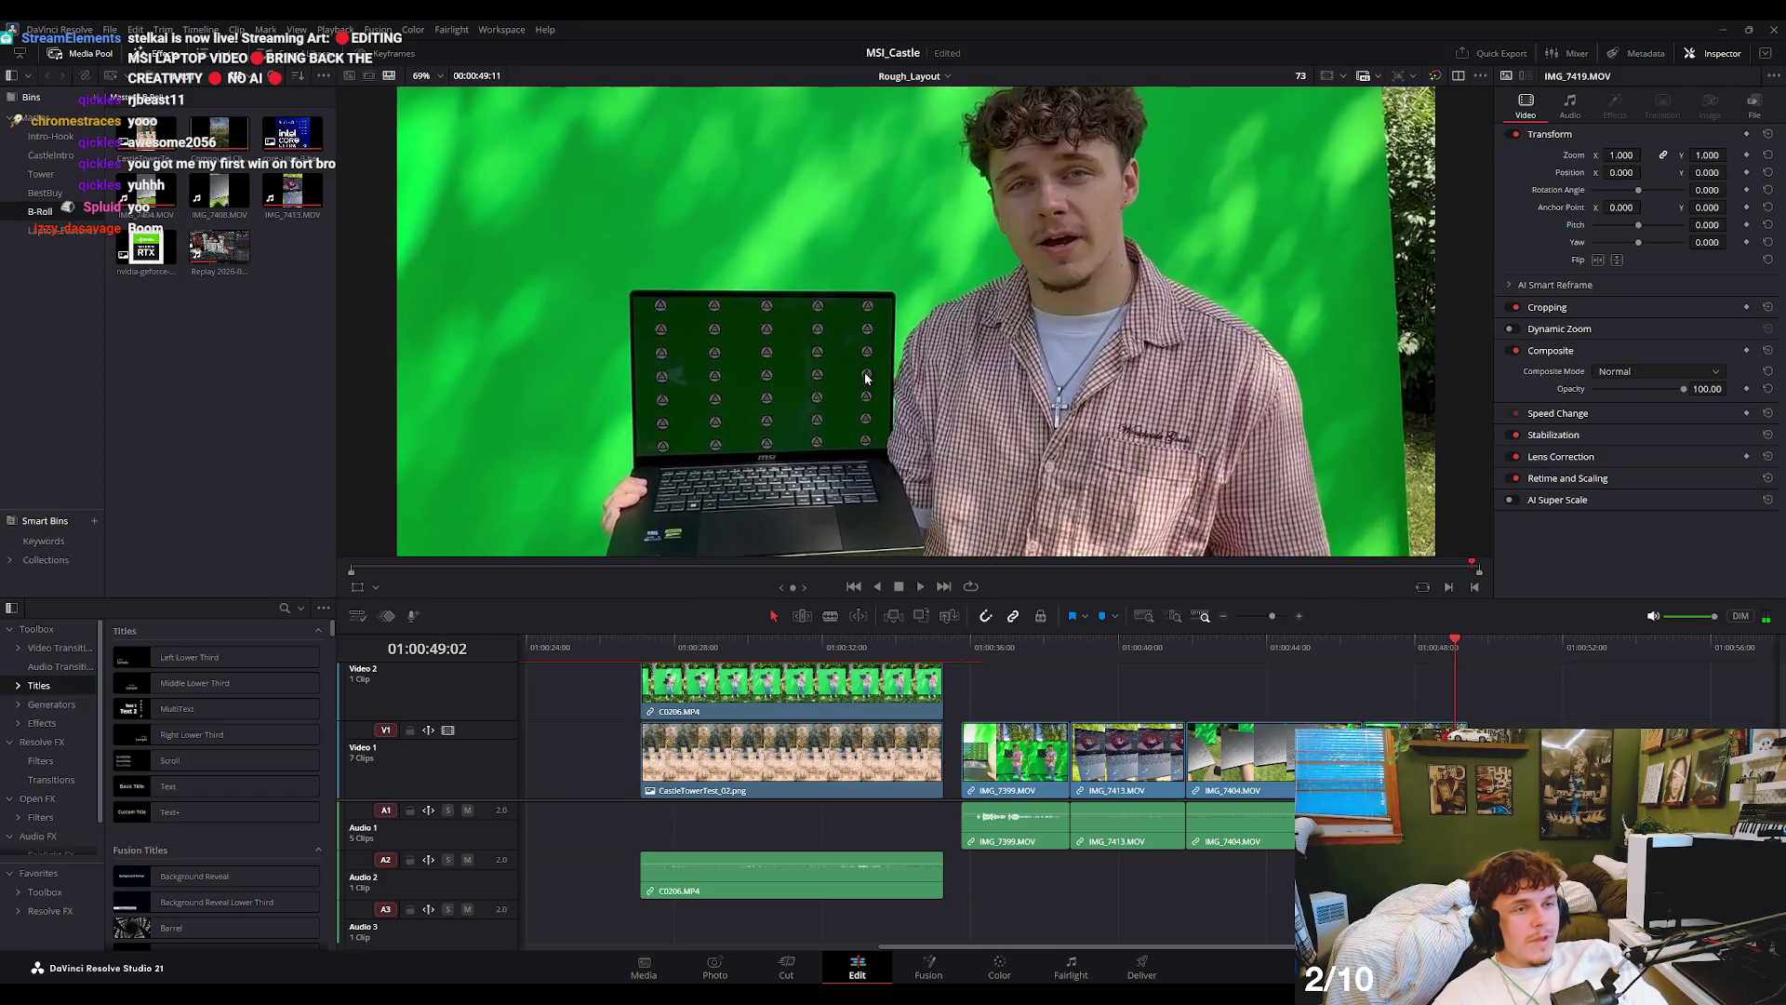
{"action": "scroll", "coordinate": [807, 368], "scroll_direction": "up", "scroll_amount": 2}
{"action": "scroll", "coordinate": [811, 254], "scroll_direction": "up", "scroll_amount": 2}
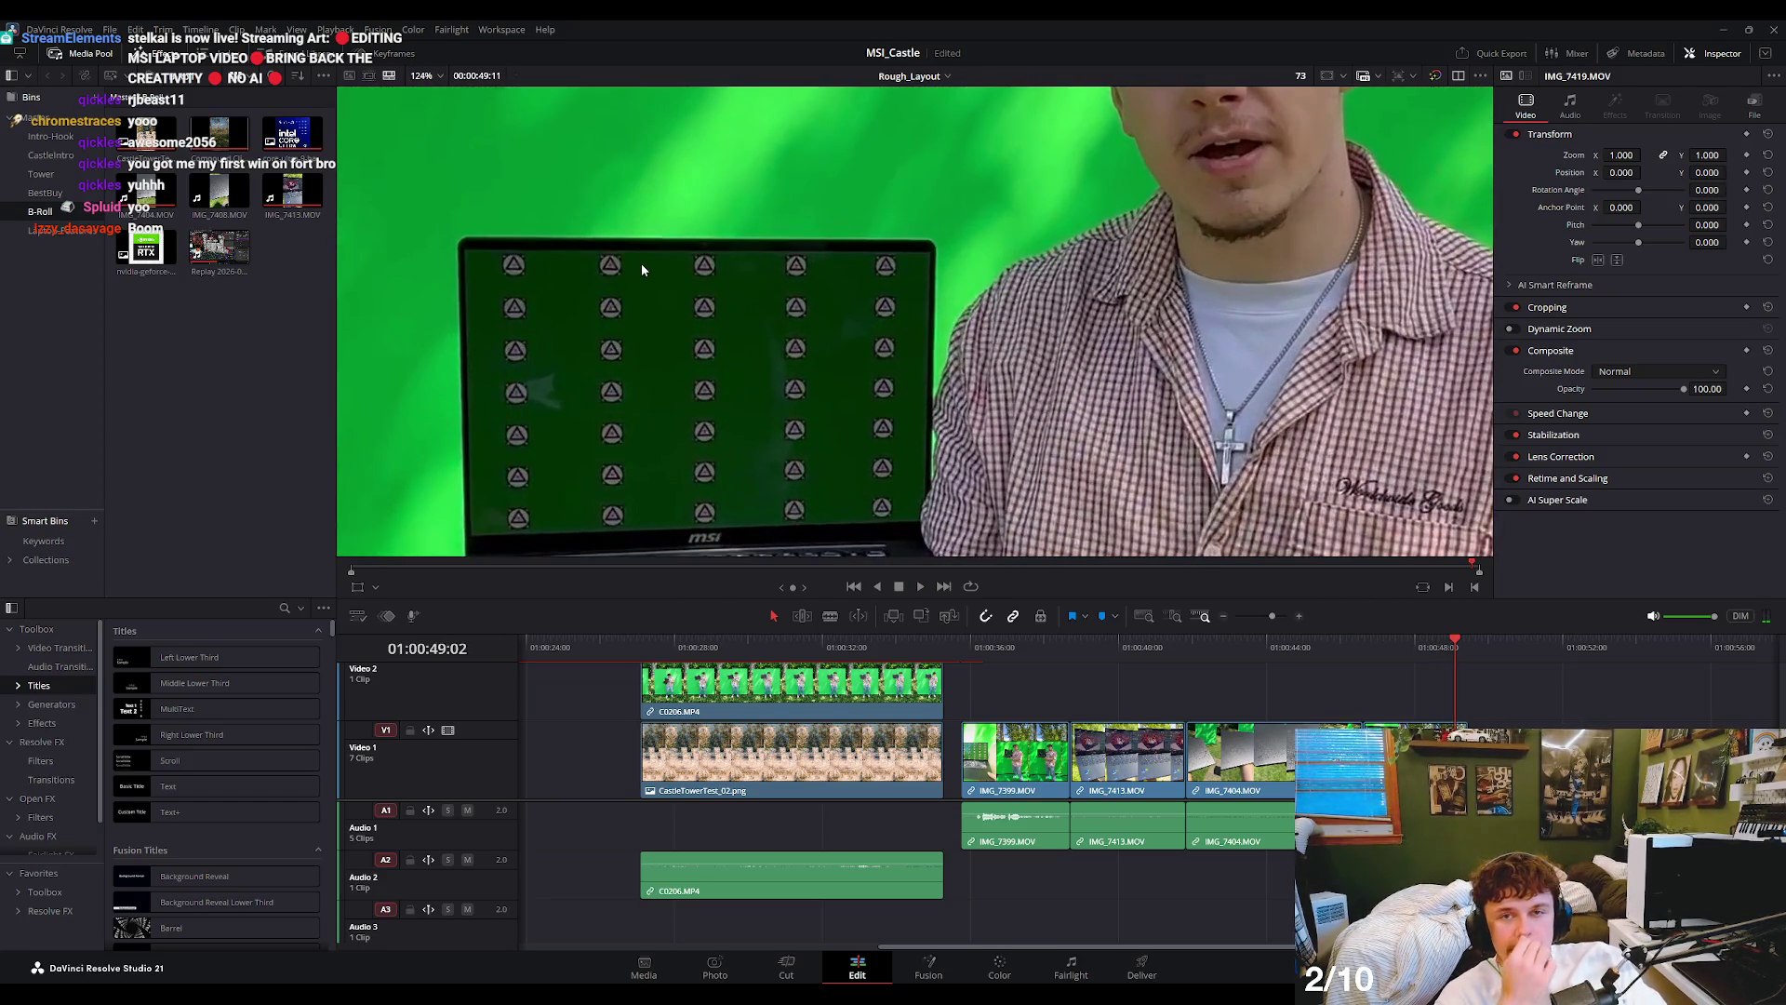
{"action": "scroll", "coordinate": [642, 270], "scroll_direction": "down", "scroll_amount": 3}
{"action": "scroll", "coordinate": [651, 317], "scroll_direction": "down", "scroll_amount": 4}
{"action": "scroll", "coordinate": [678, 337], "scroll_direction": "down", "scroll_amount": 3}
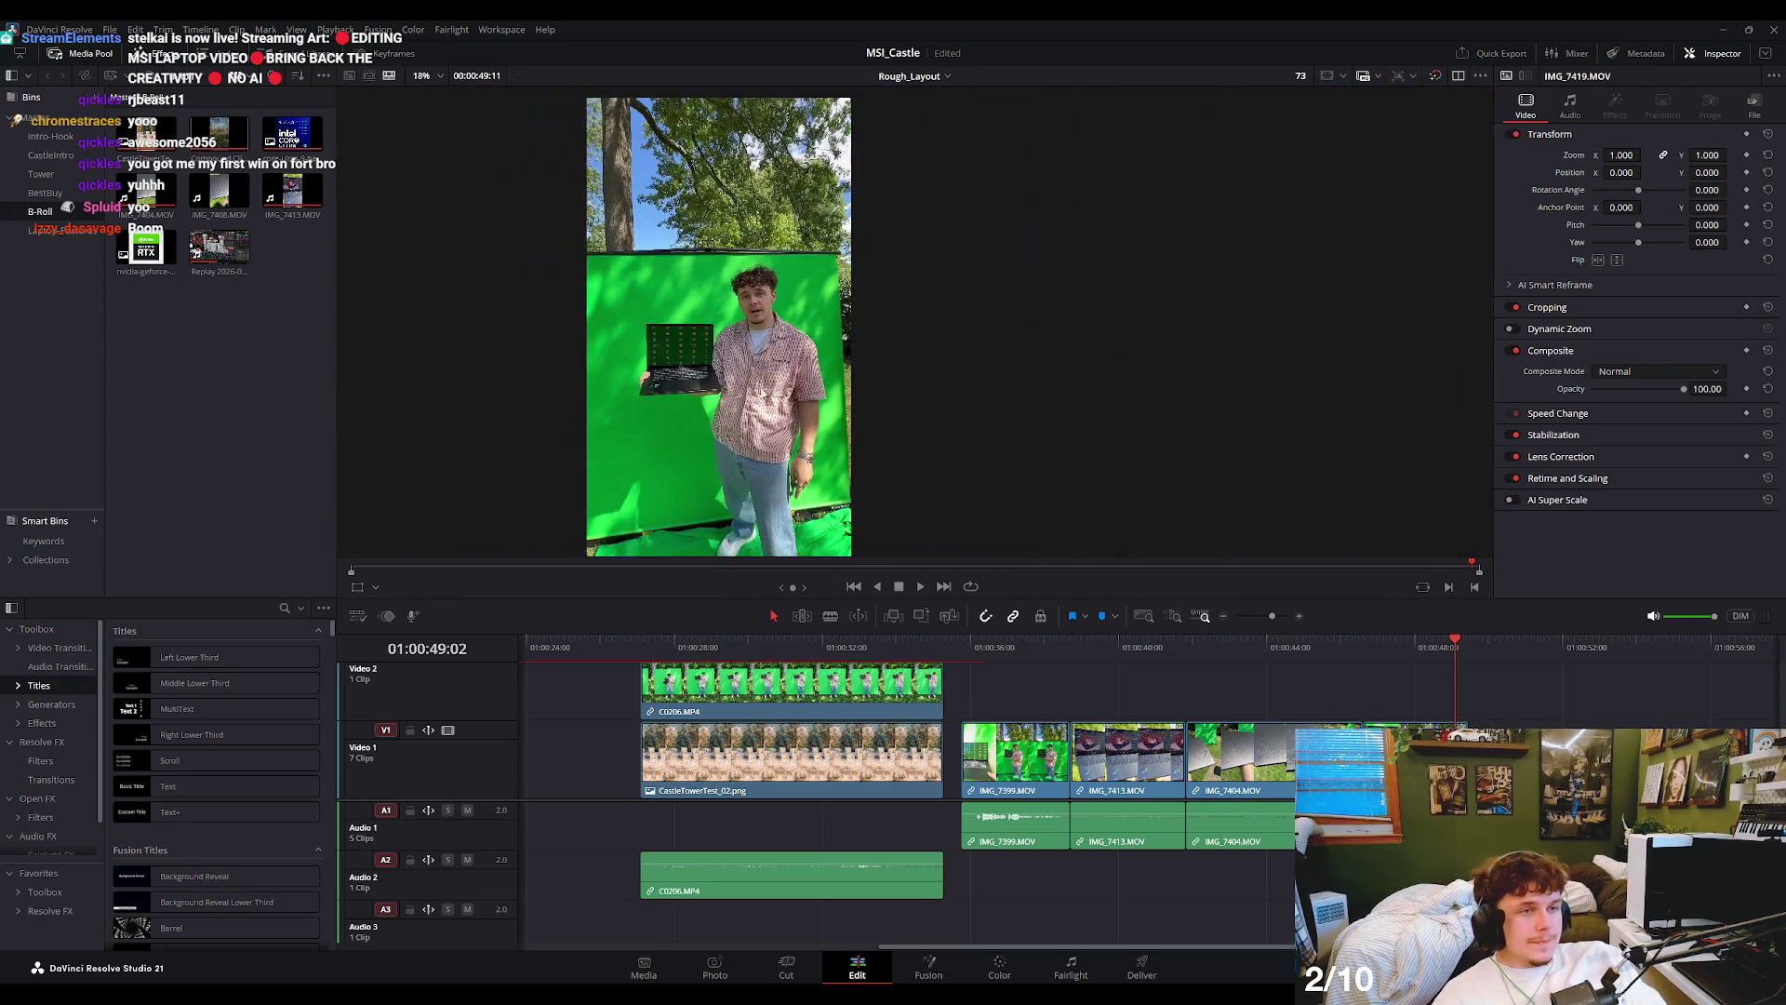
{"action": "left_click", "coordinate": [909, 646]}
{"action": "key", "text": "space"}
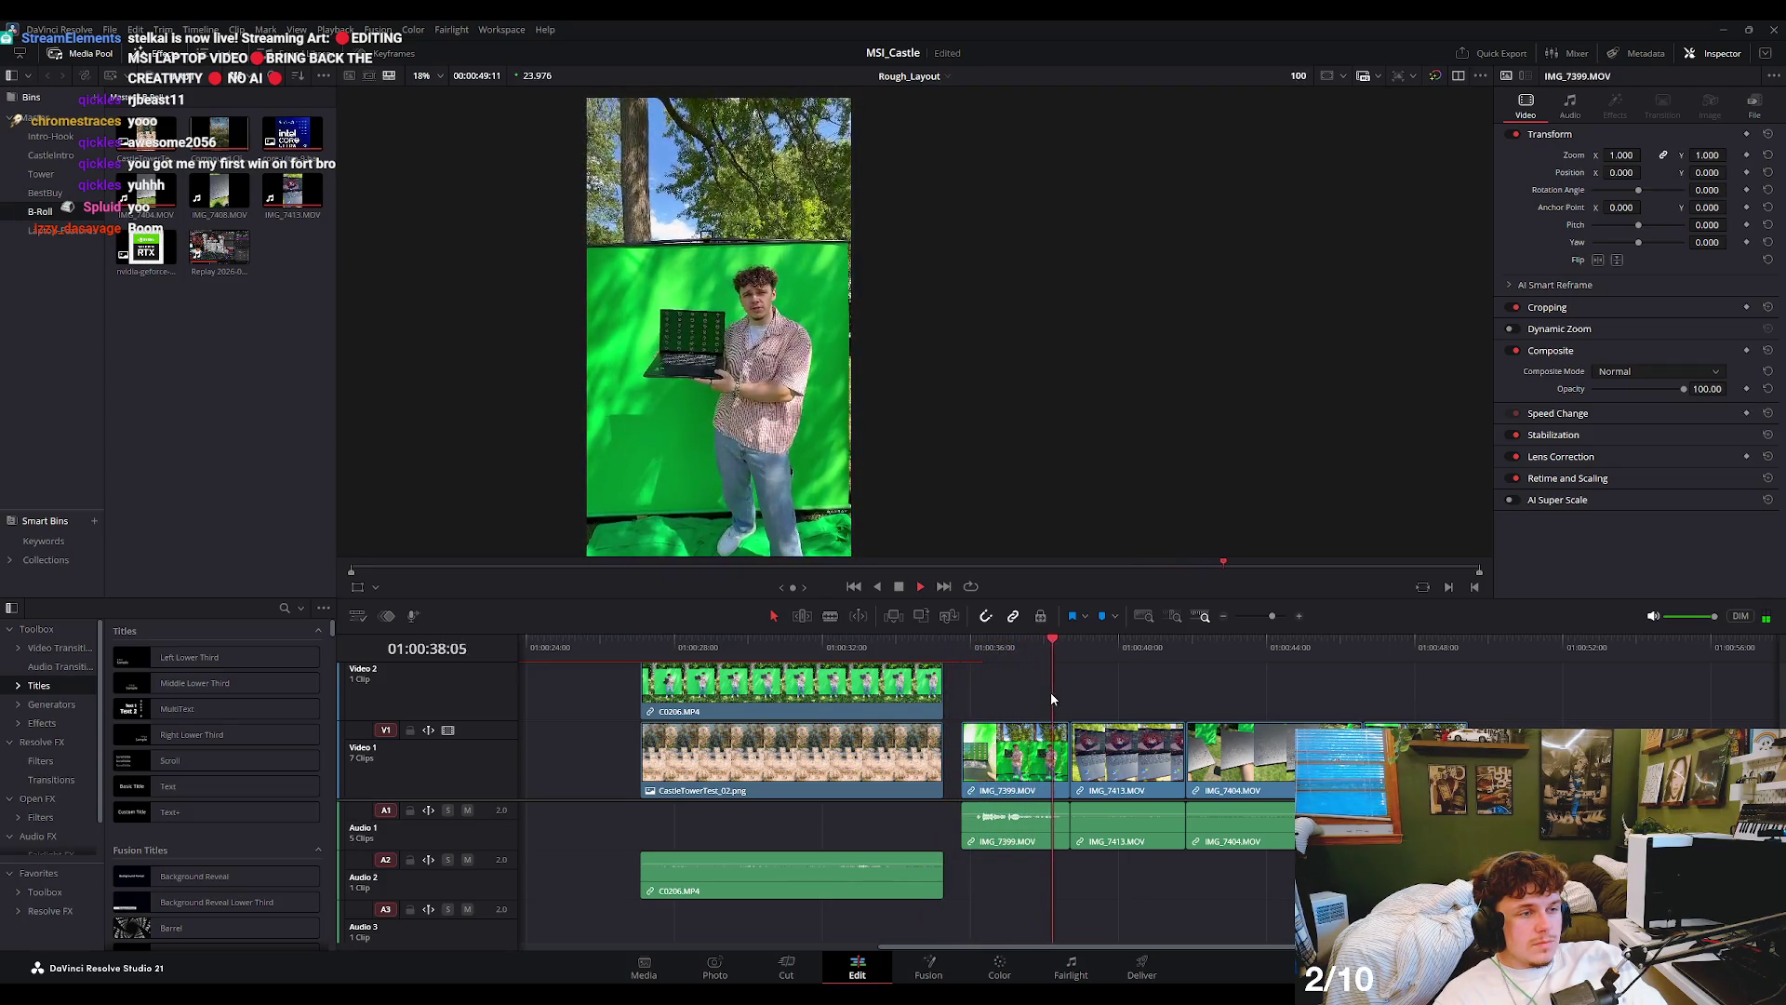
{"action": "key", "text": "space"}
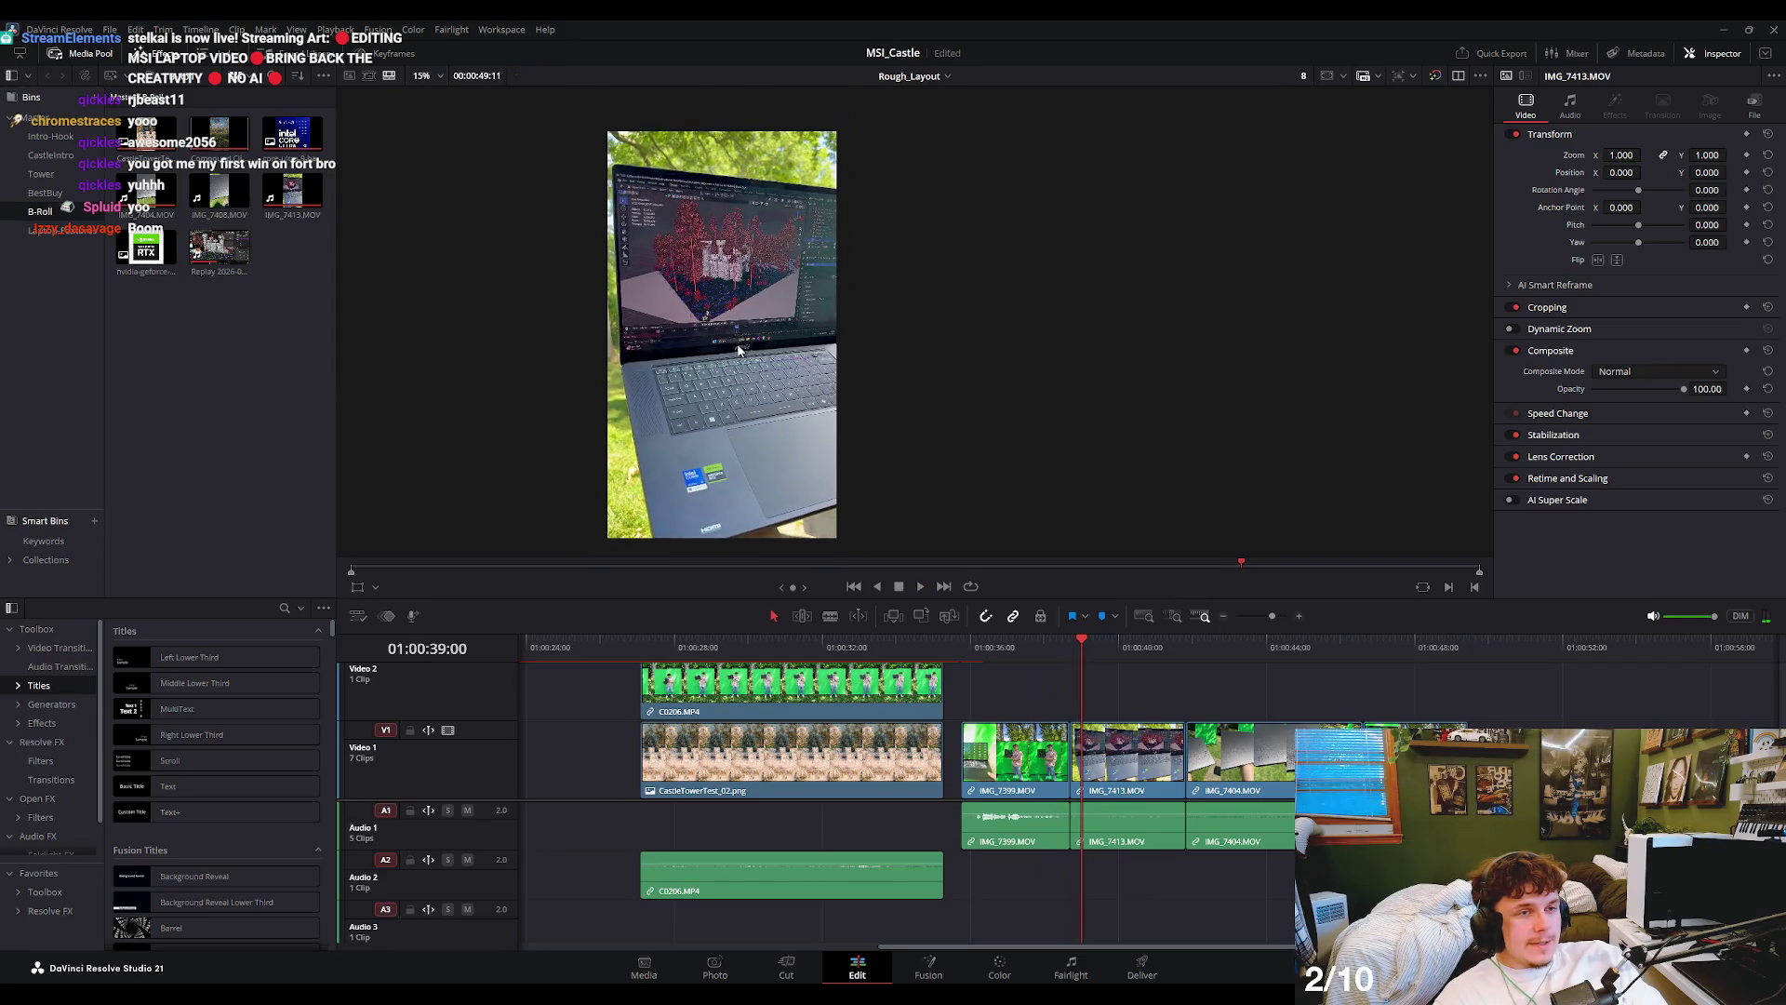
{"action": "key", "text": "space"}
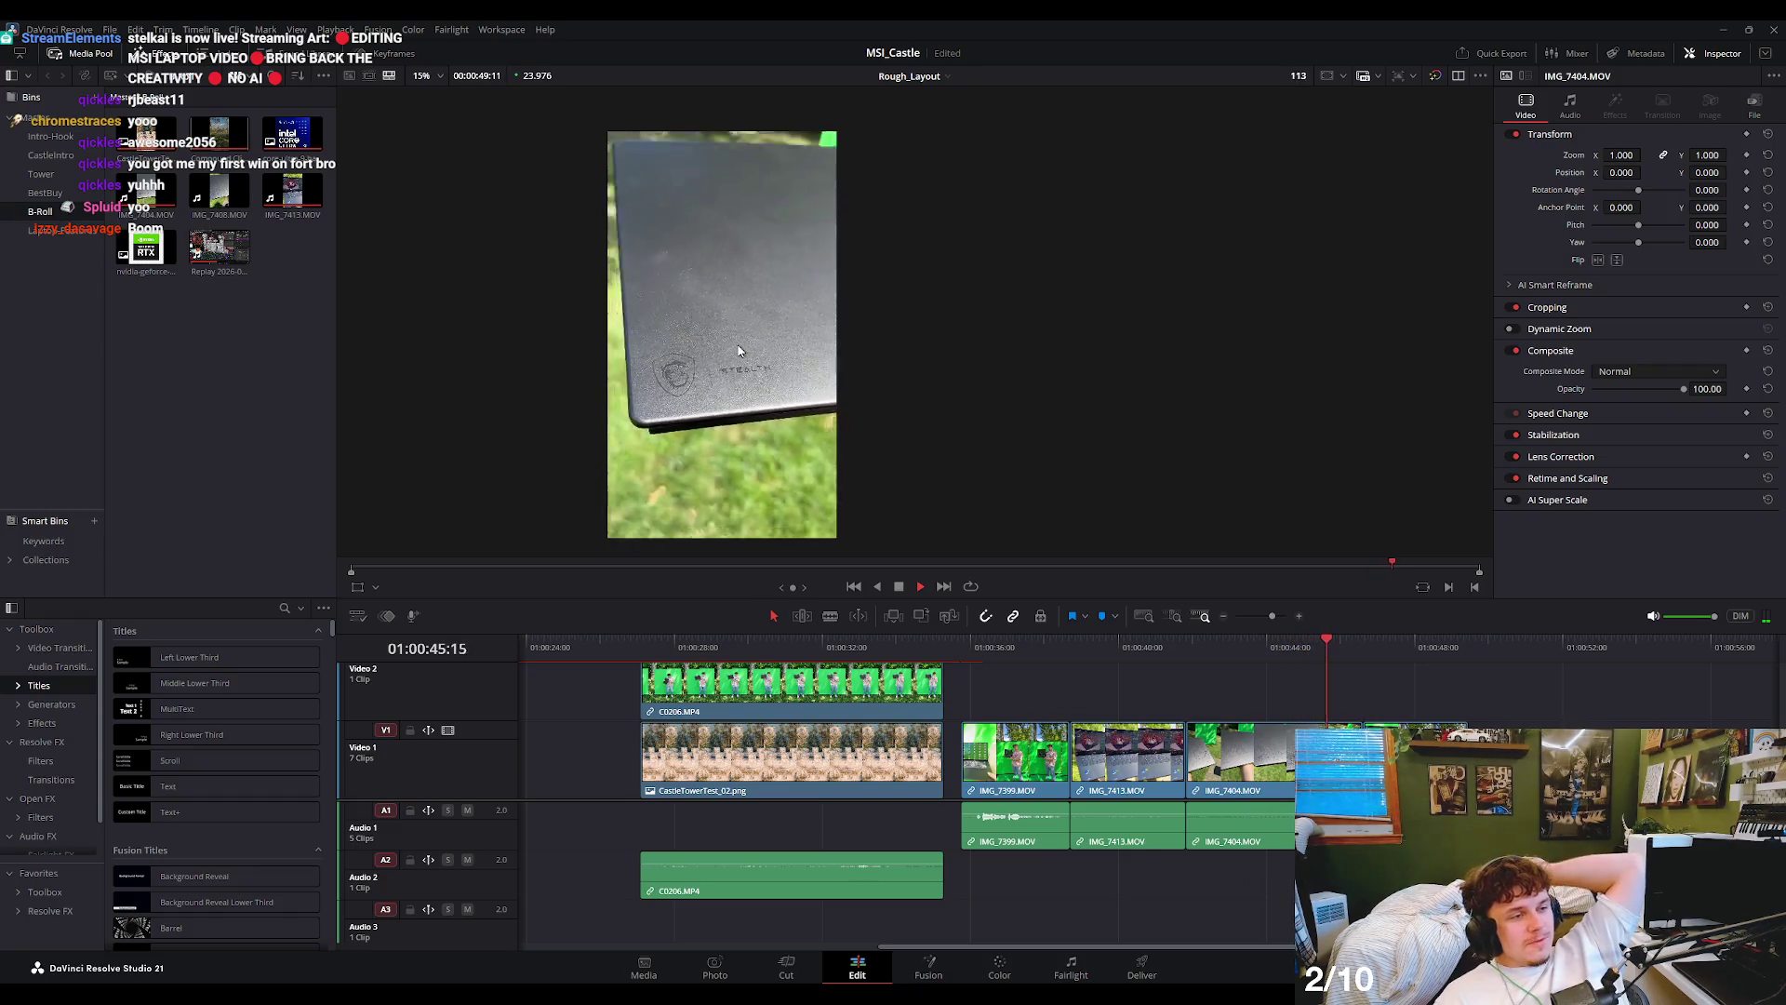
{"action": "key", "text": "space"}
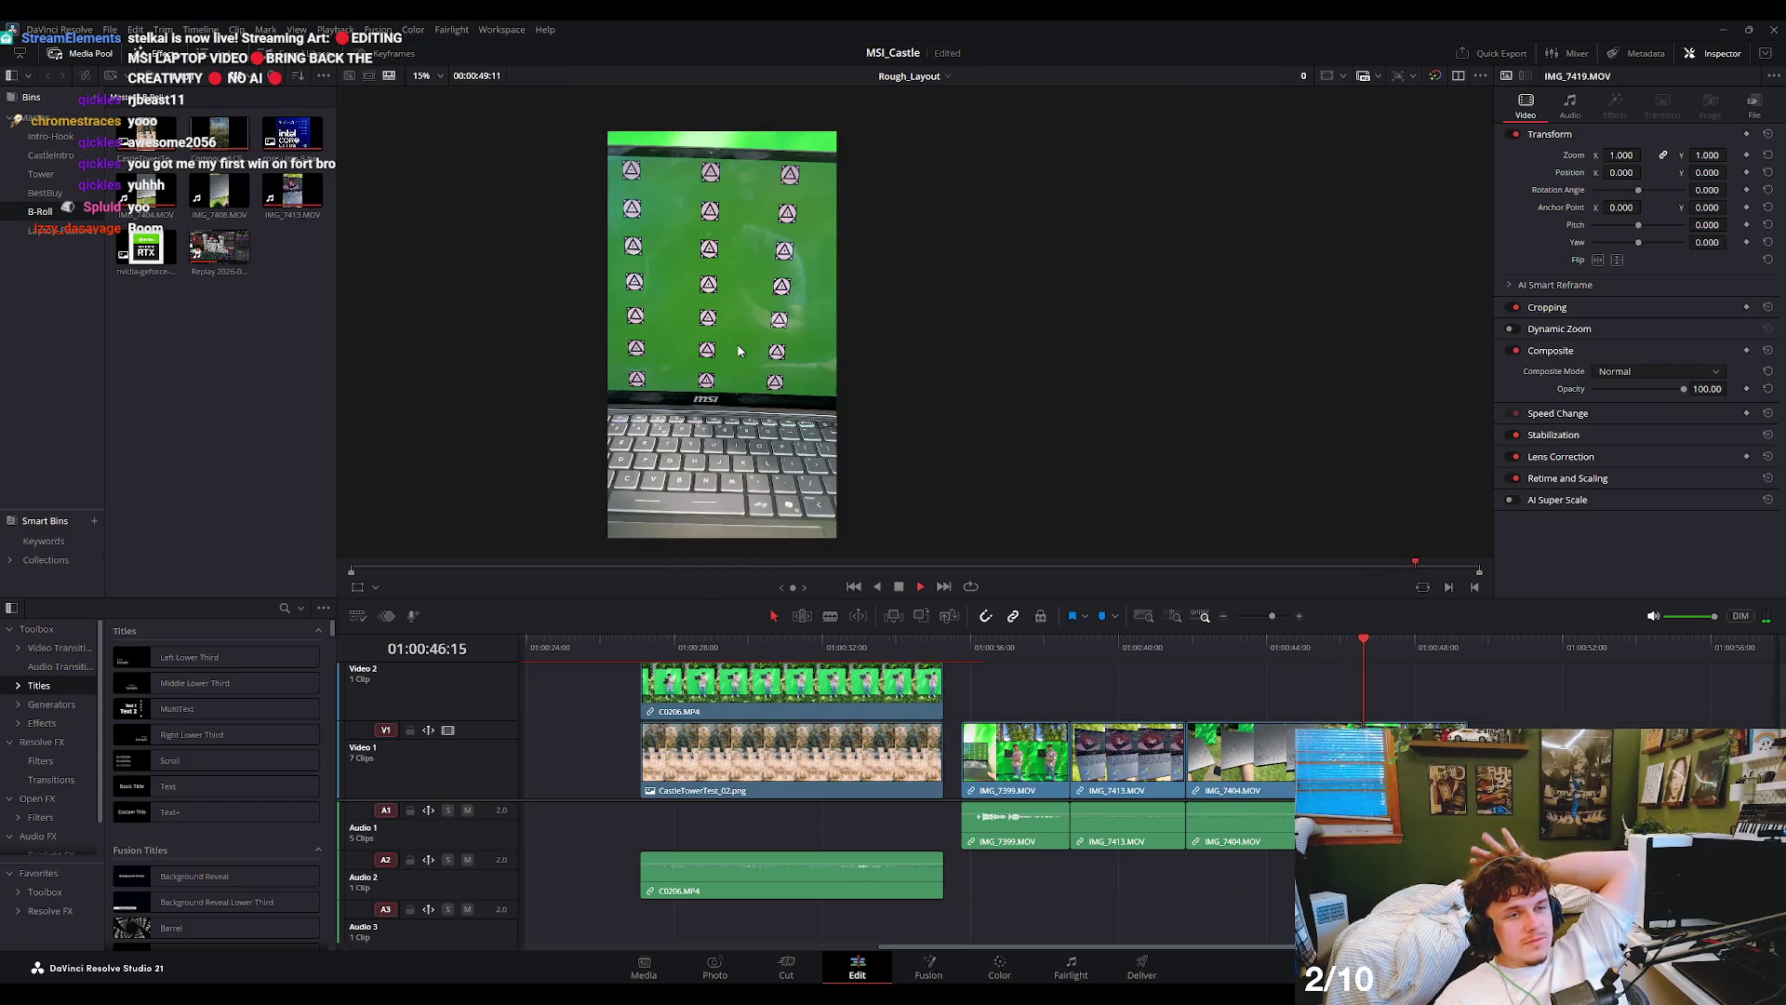
{"action": "key", "text": "space"}
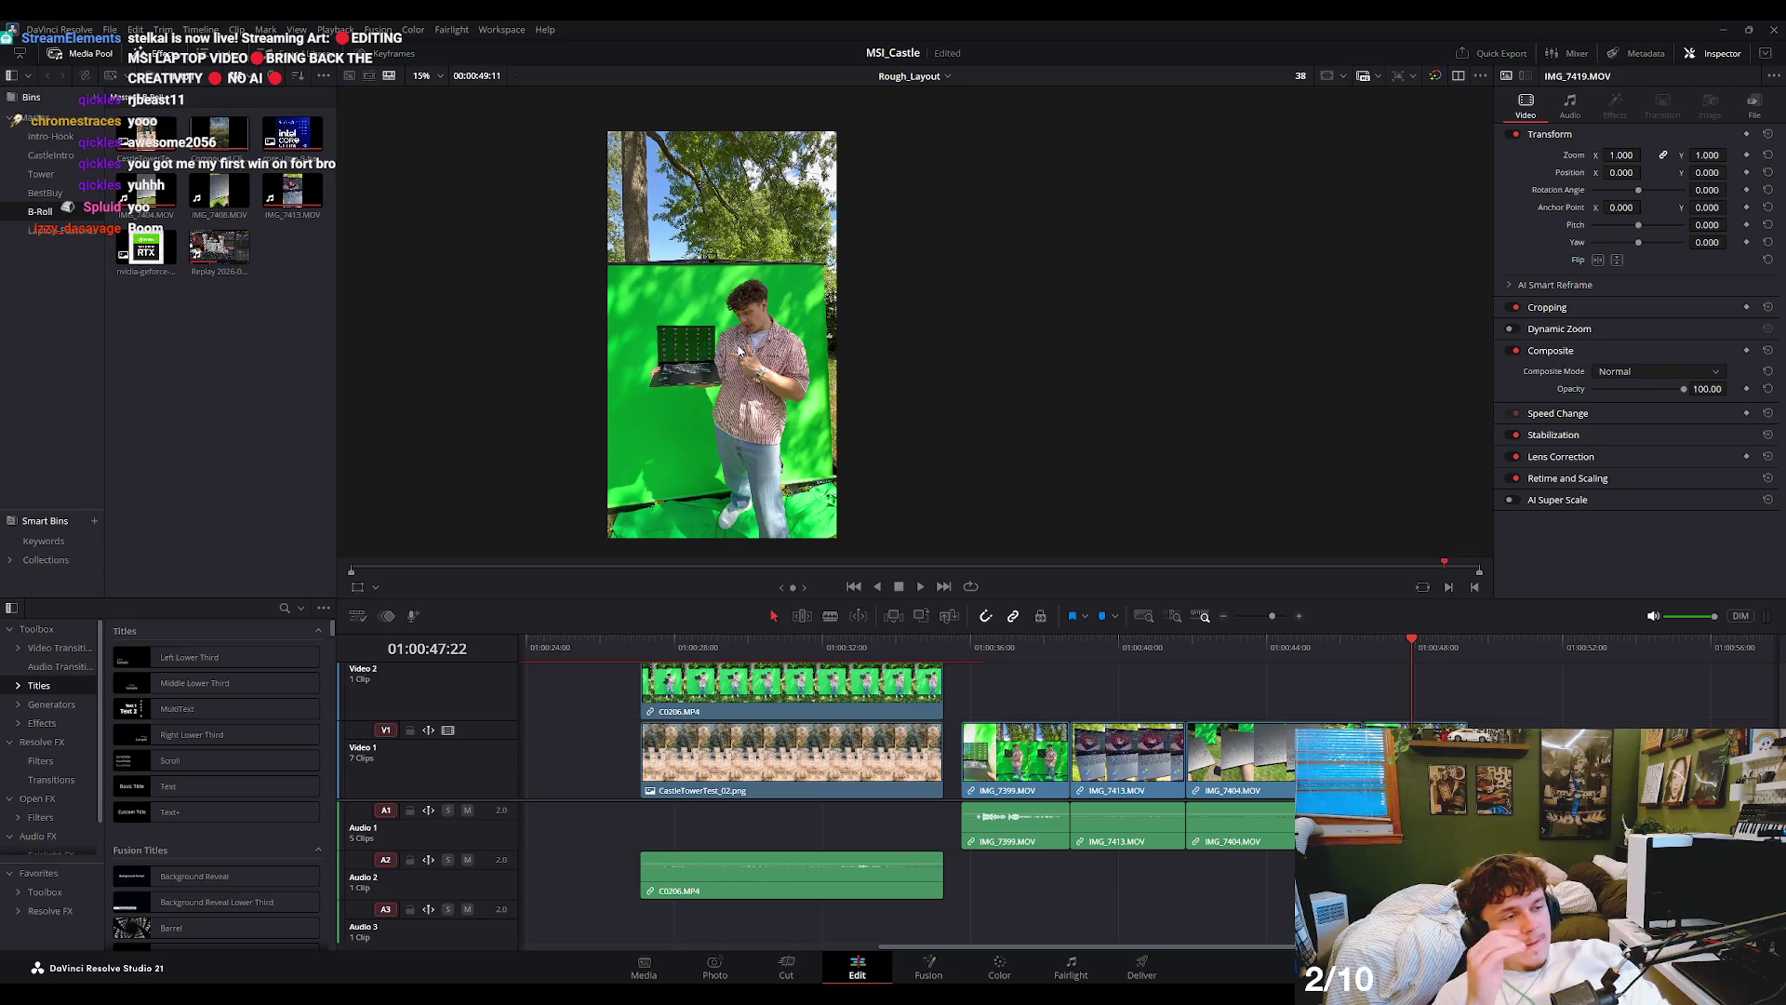
{"action": "left_click_drag", "start_coordinate": [1341, 644], "coordinate": [1285, 651]}
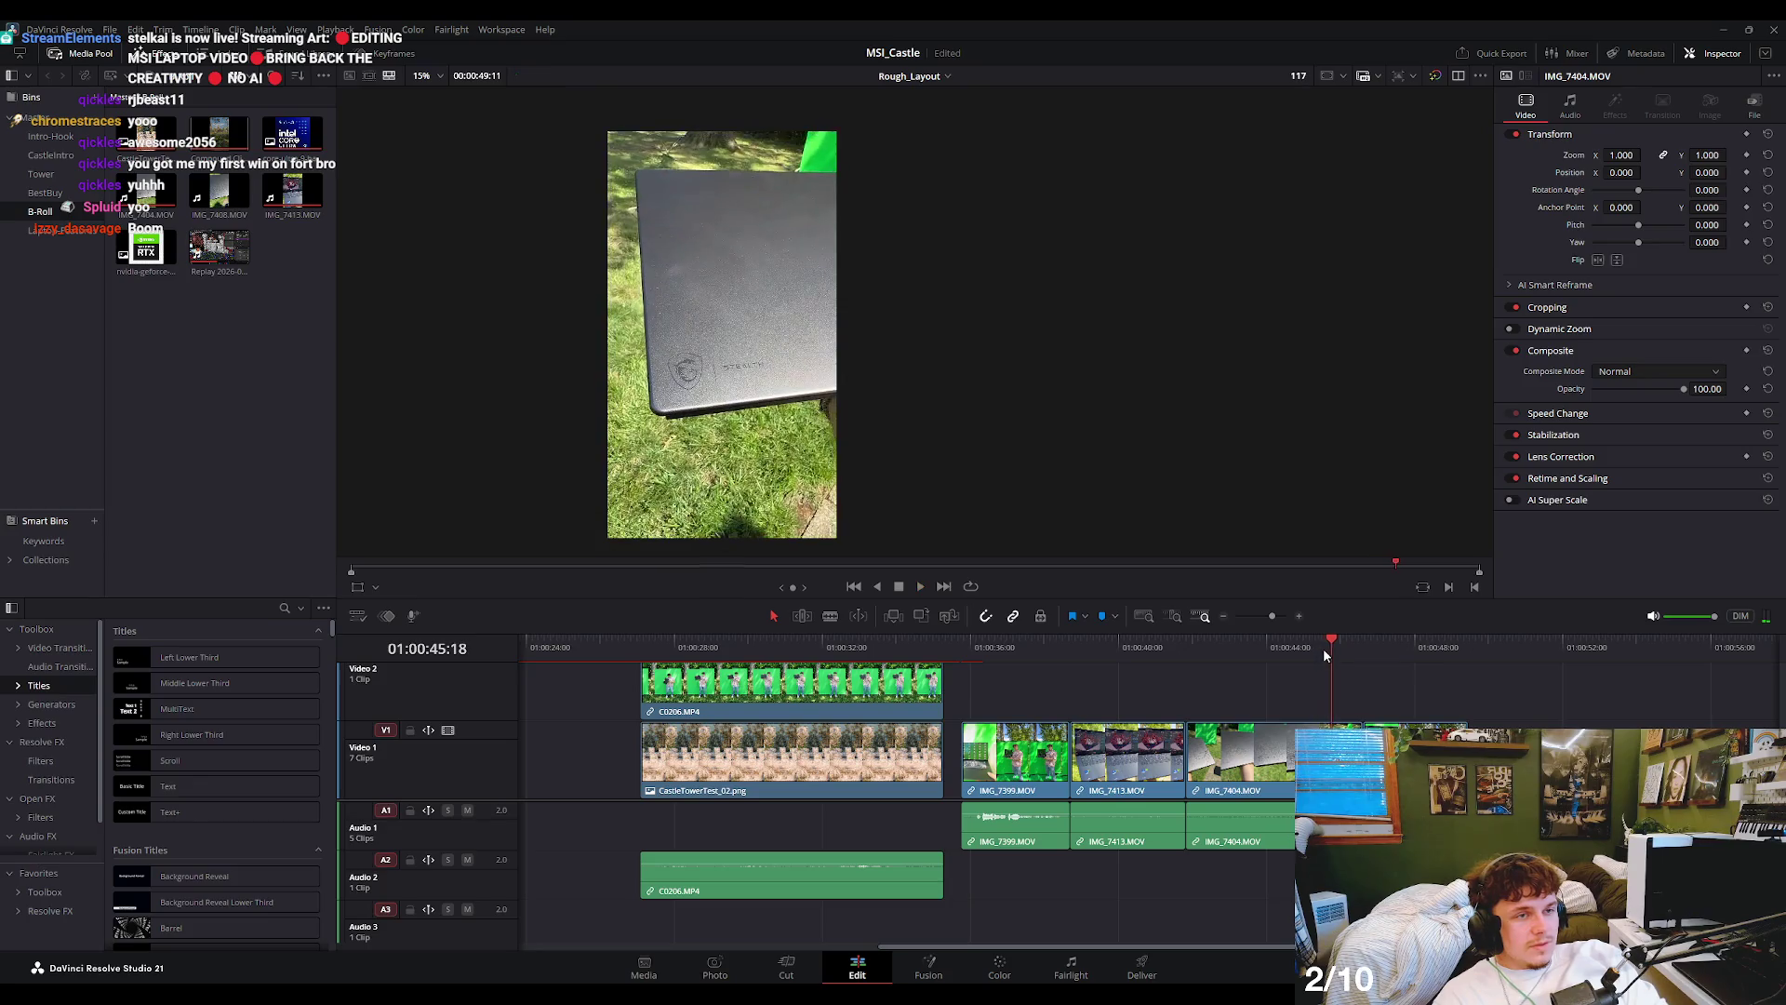
{"action": "scroll", "coordinate": [755, 300], "scroll_direction": "up", "scroll_amount": 2}
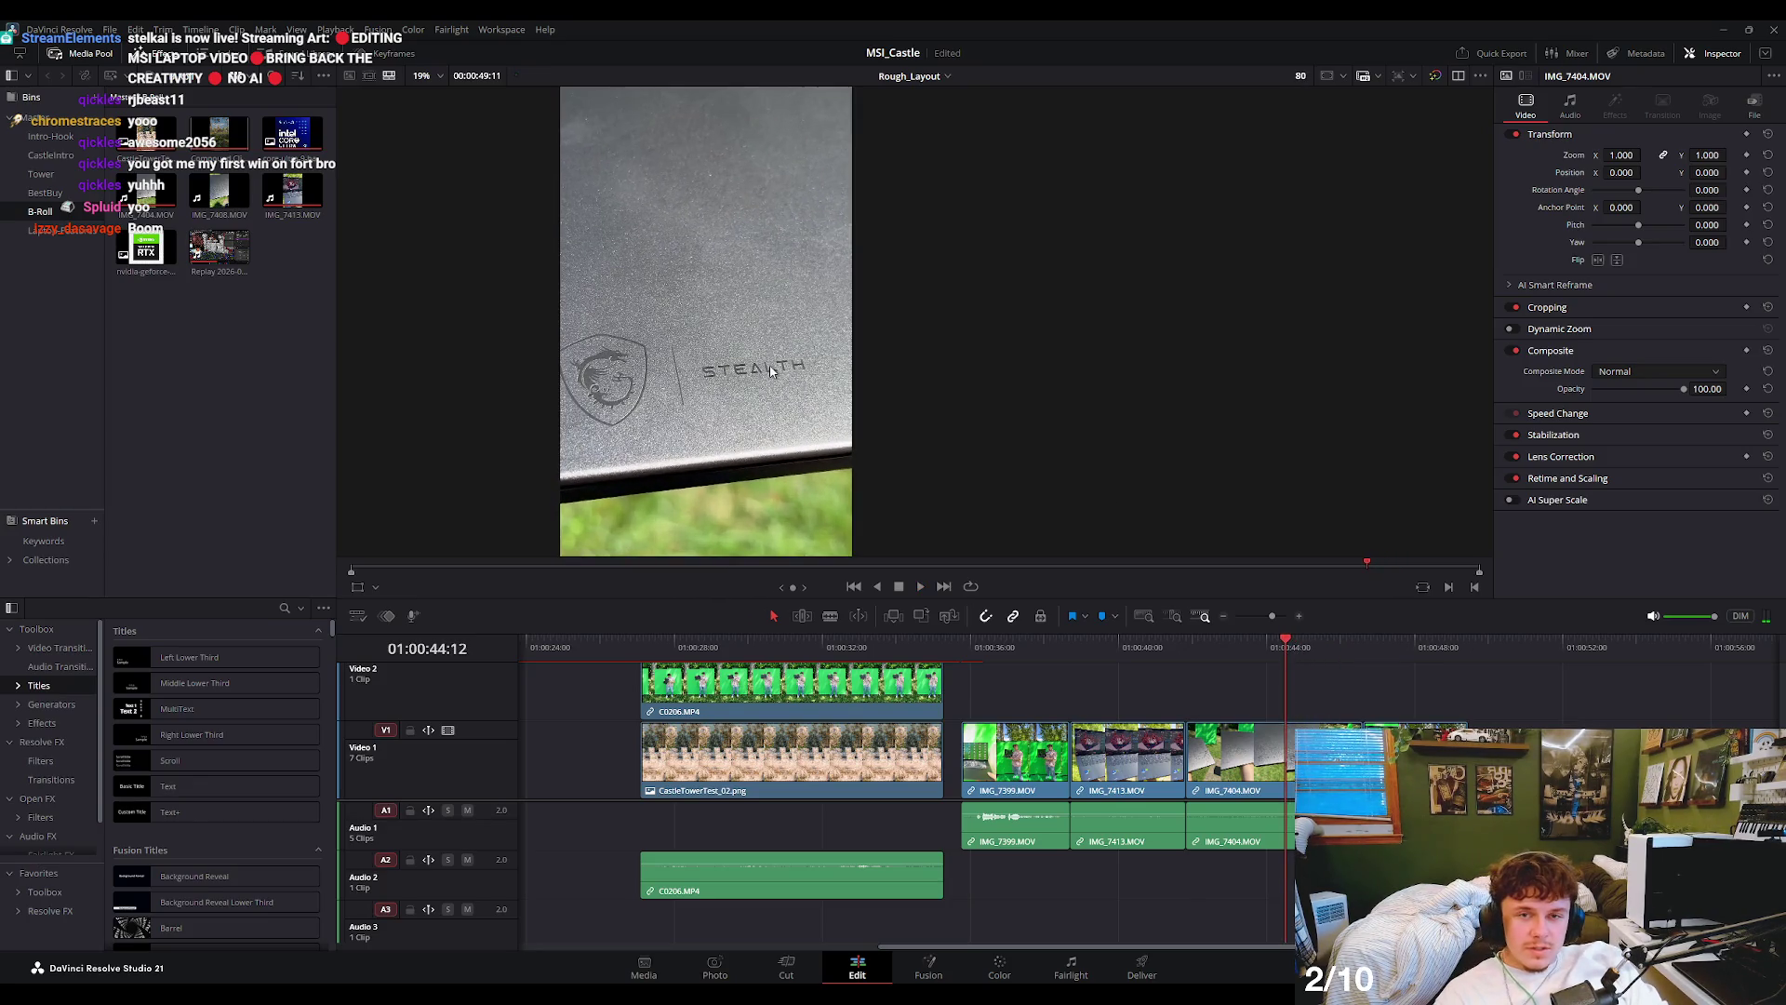
{"action": "key", "text": "space"}
{"action": "key", "text": "space"}
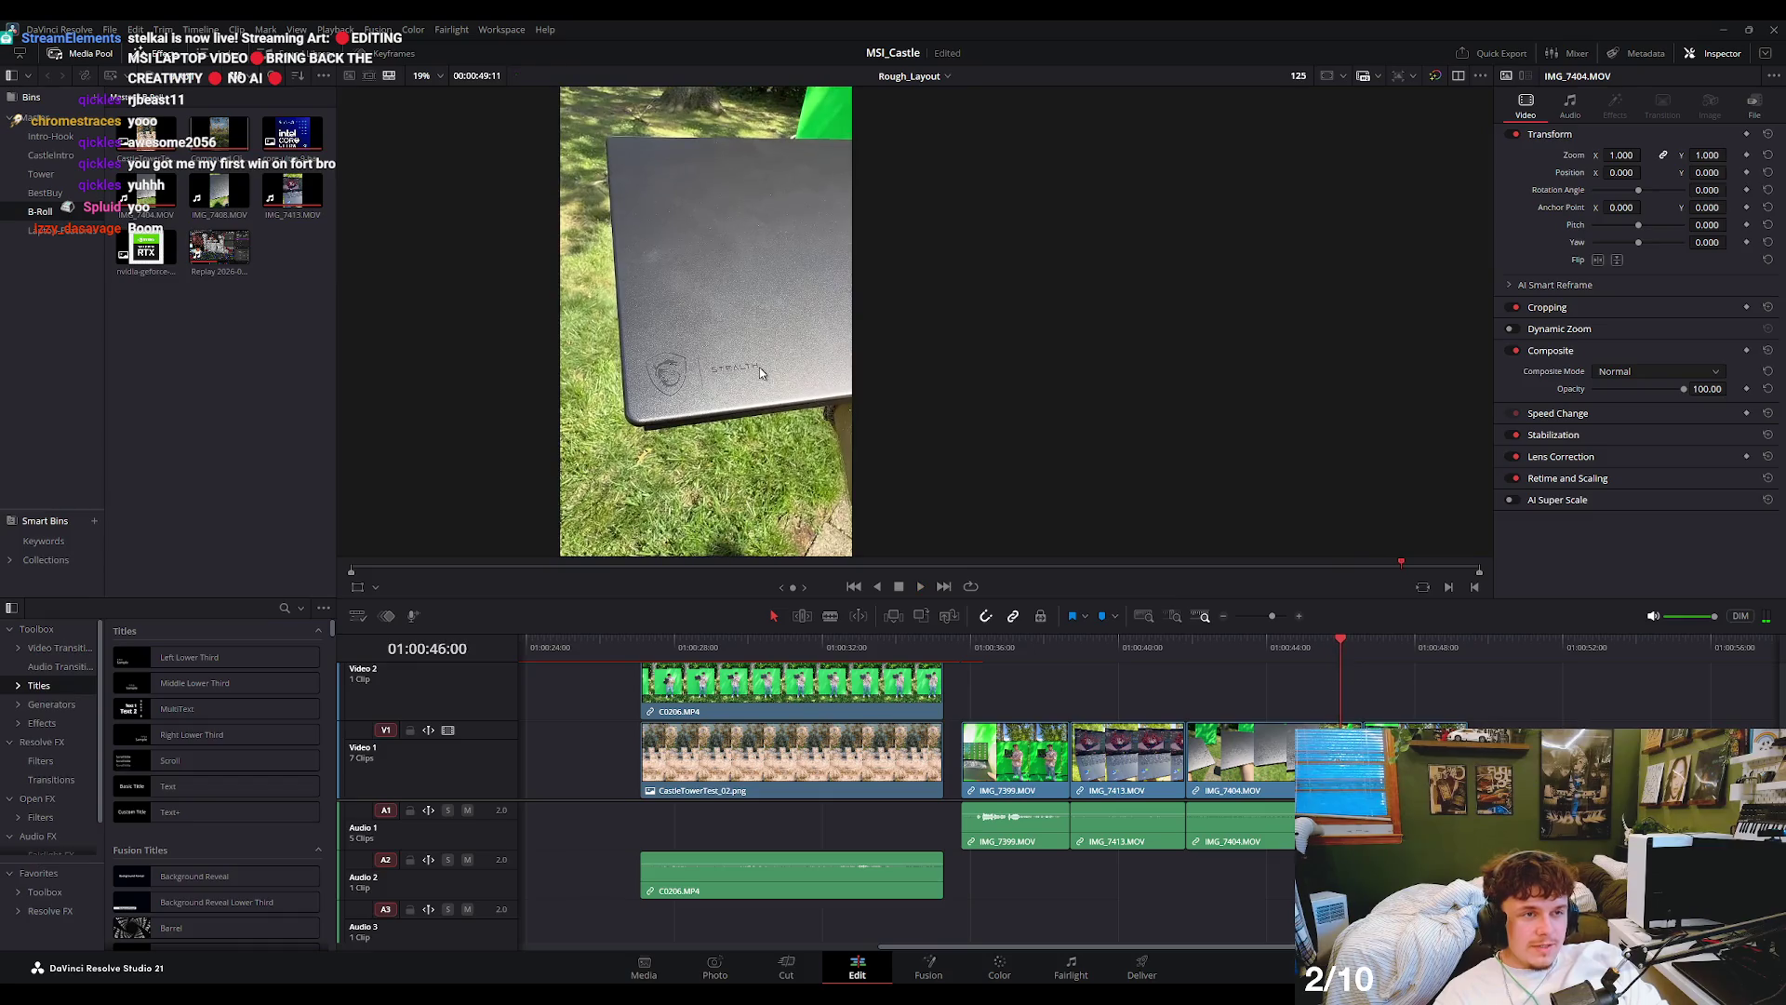
{"action": "left_click", "coordinate": [1364, 649]}
{"action": "key", "text": "space"}
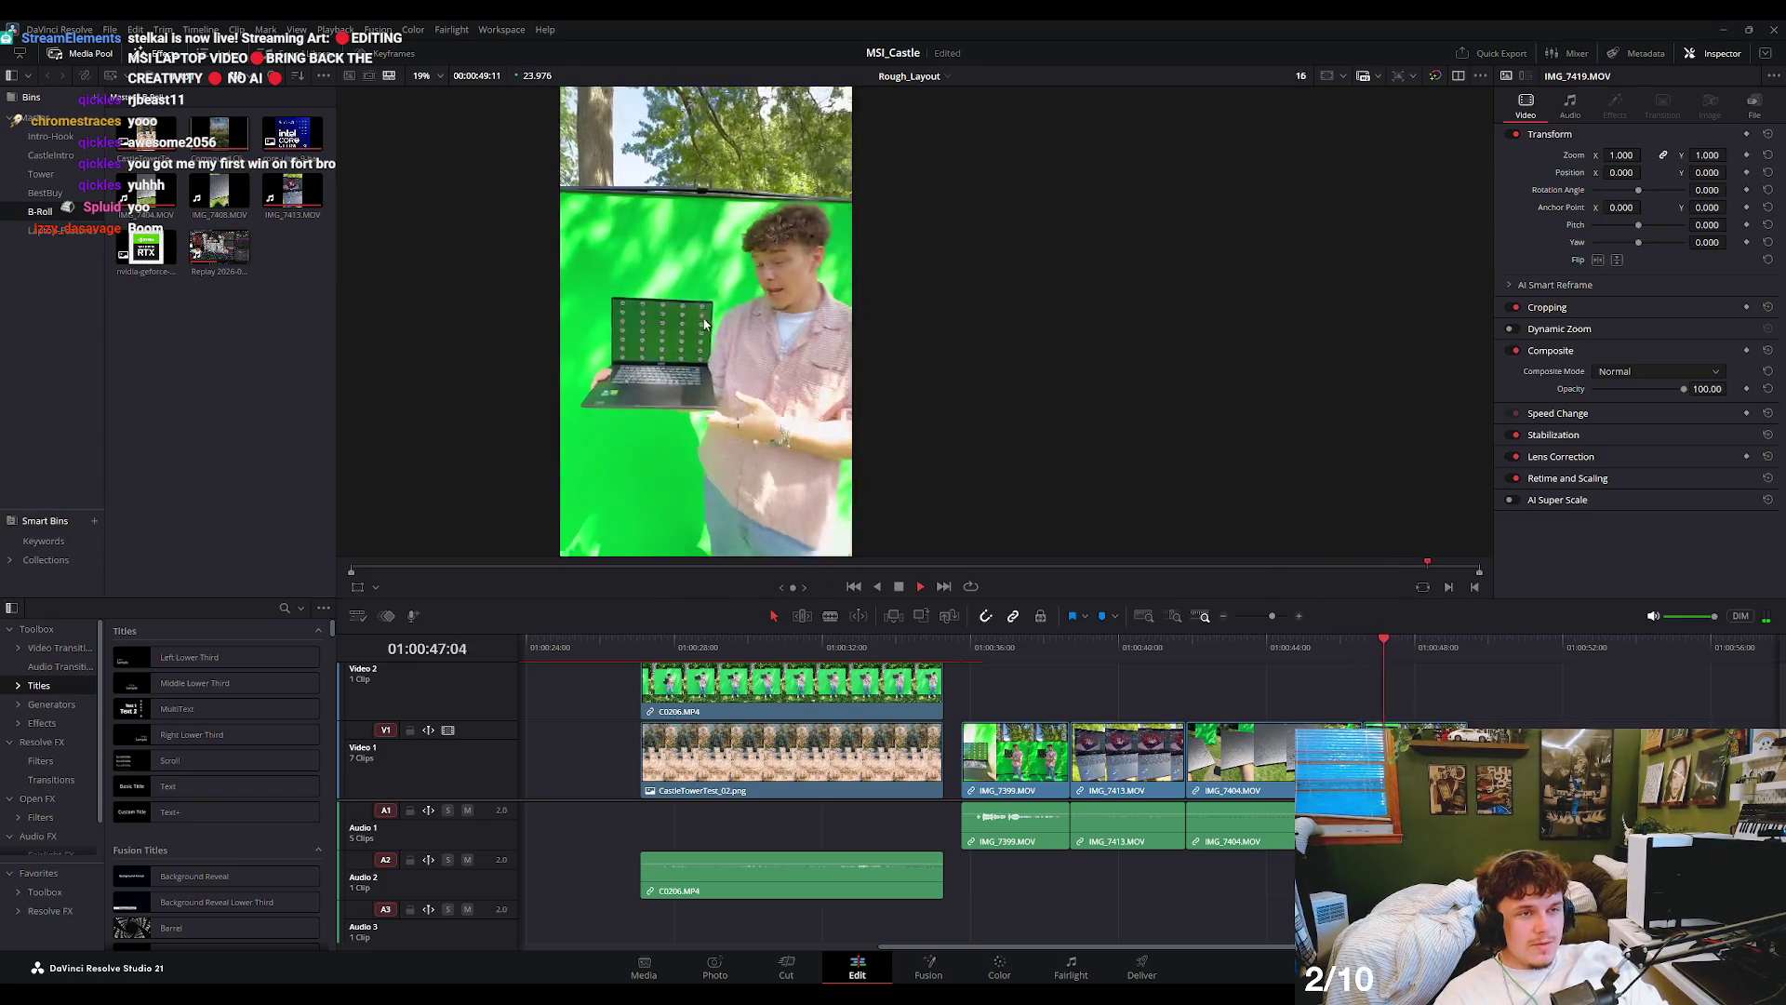
{"action": "left_click", "coordinate": [1051, 651]}
{"action": "key", "text": "space"}
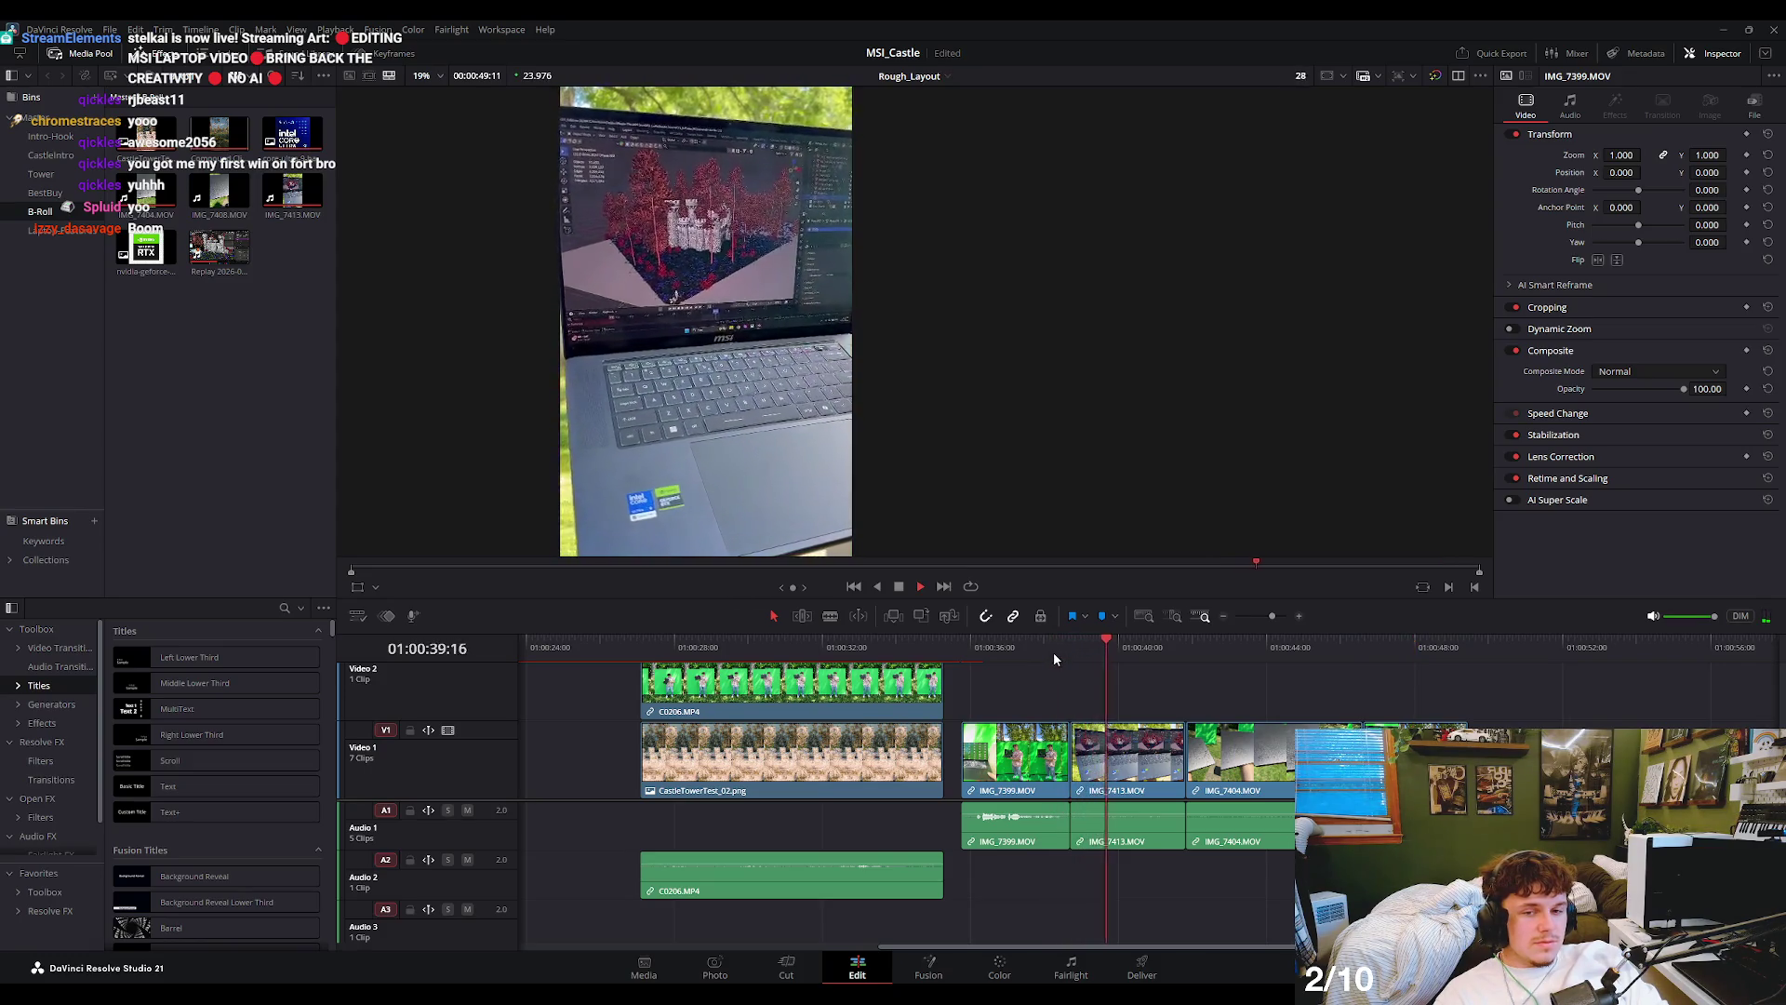
{"action": "key", "text": "space"}
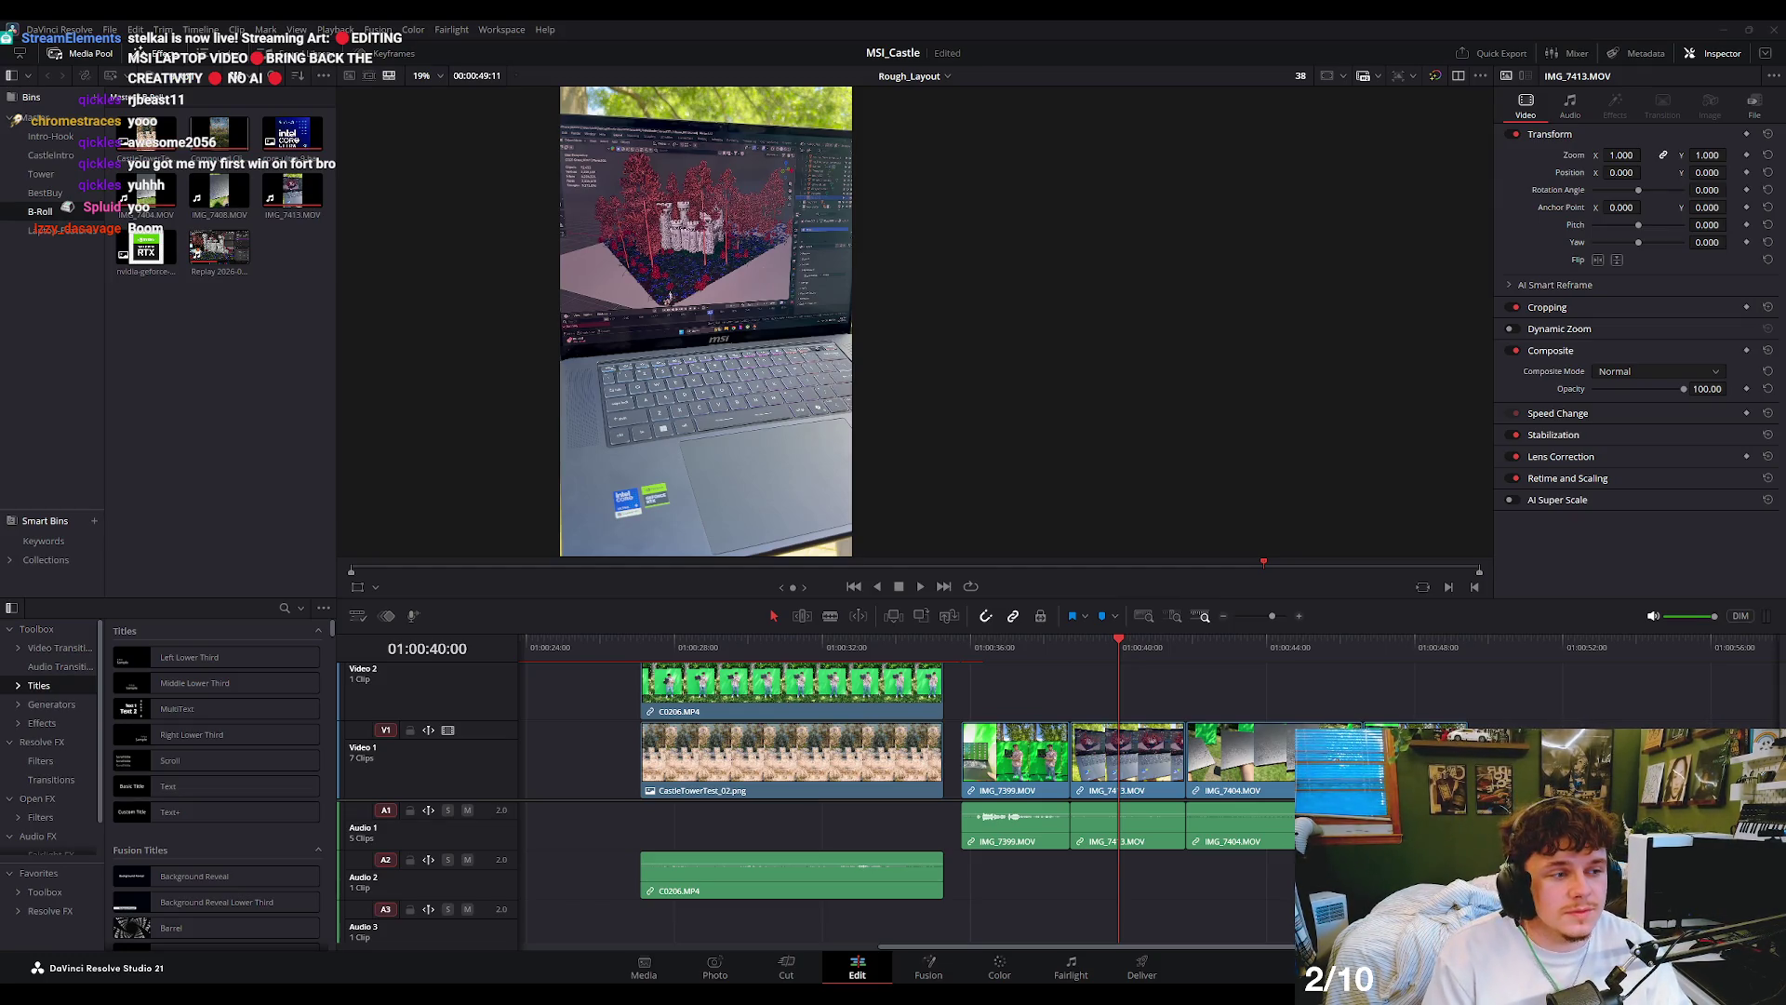
{"action": "left_click", "coordinate": [932, 647]}
{"action": "key", "text": "space"}
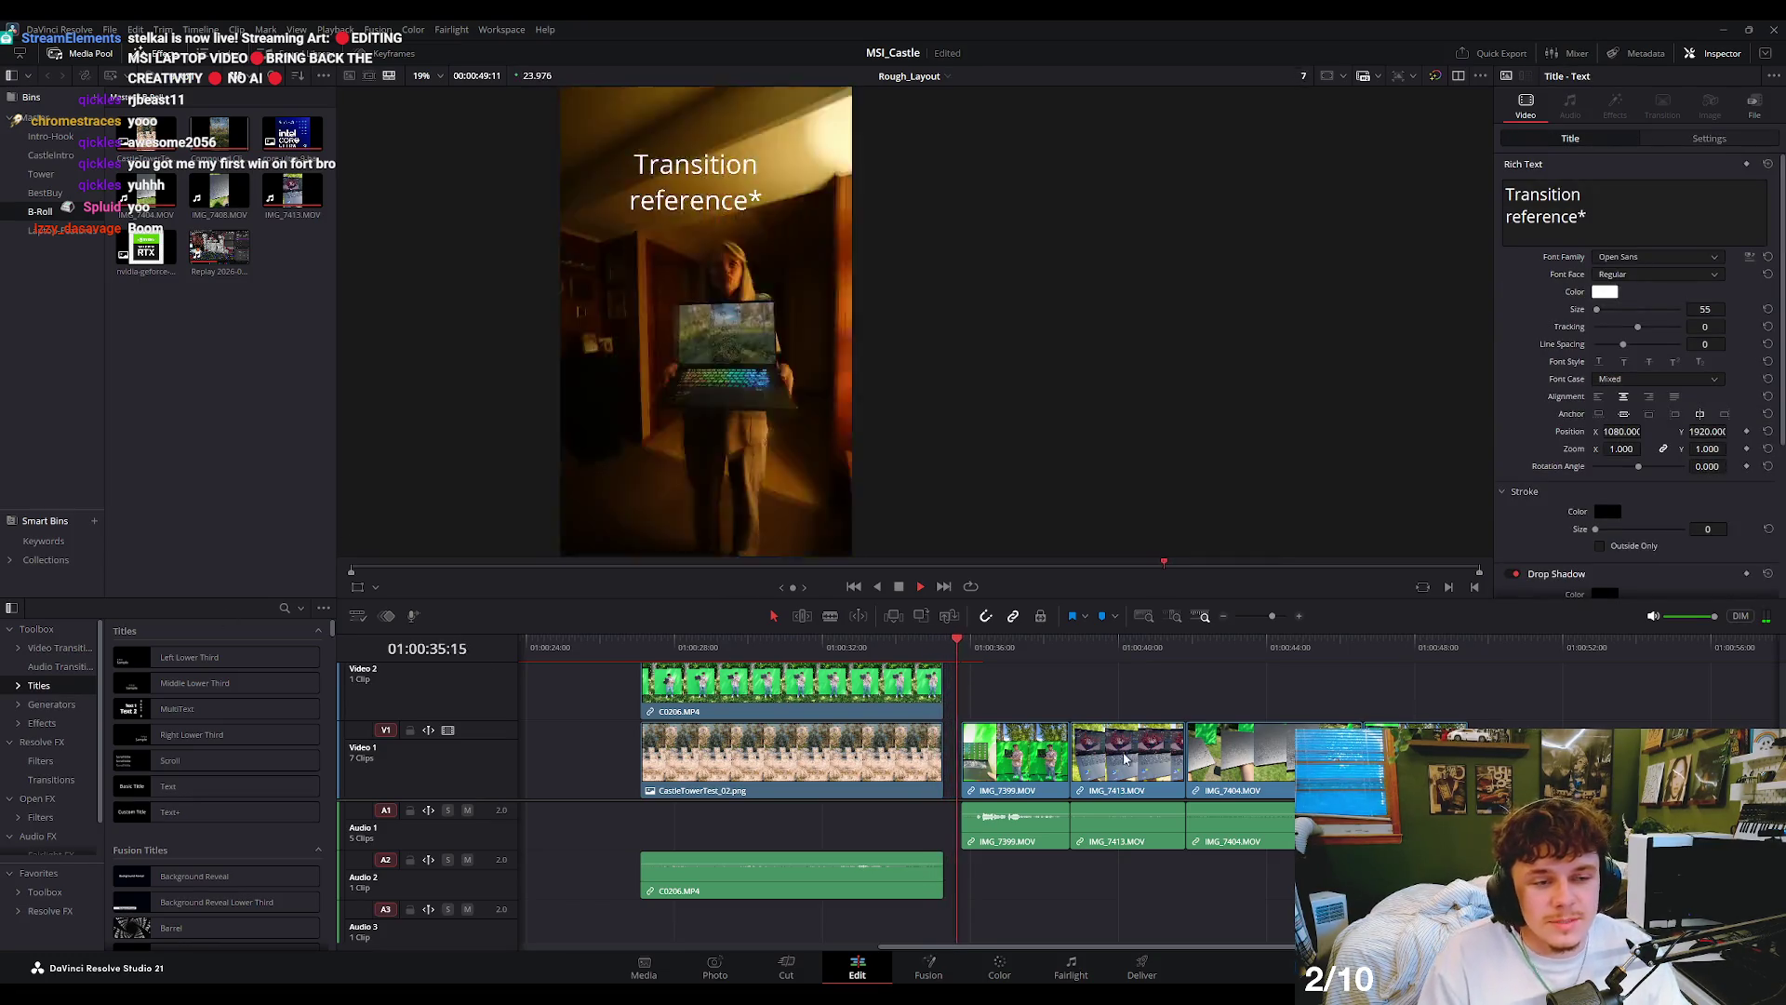
{"action": "key", "text": "space"}
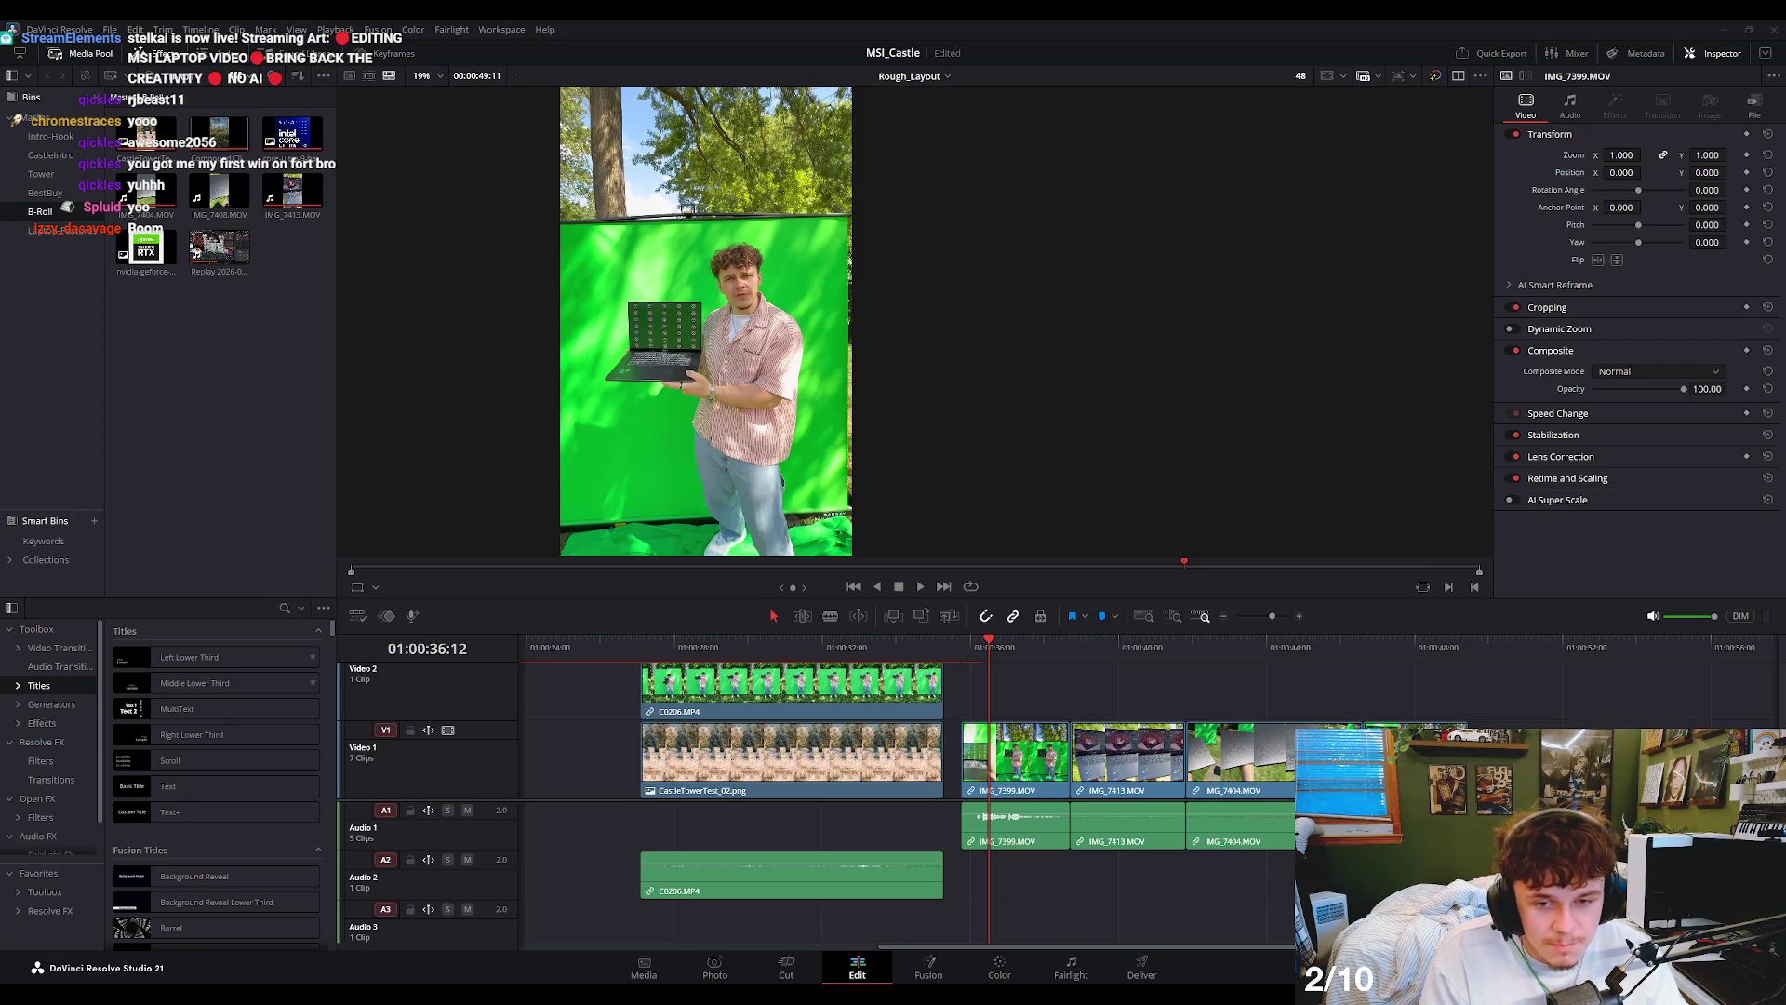
{"action": "key", "text": "Home"}
{"action": "left_click", "coordinate": [788, 698]}
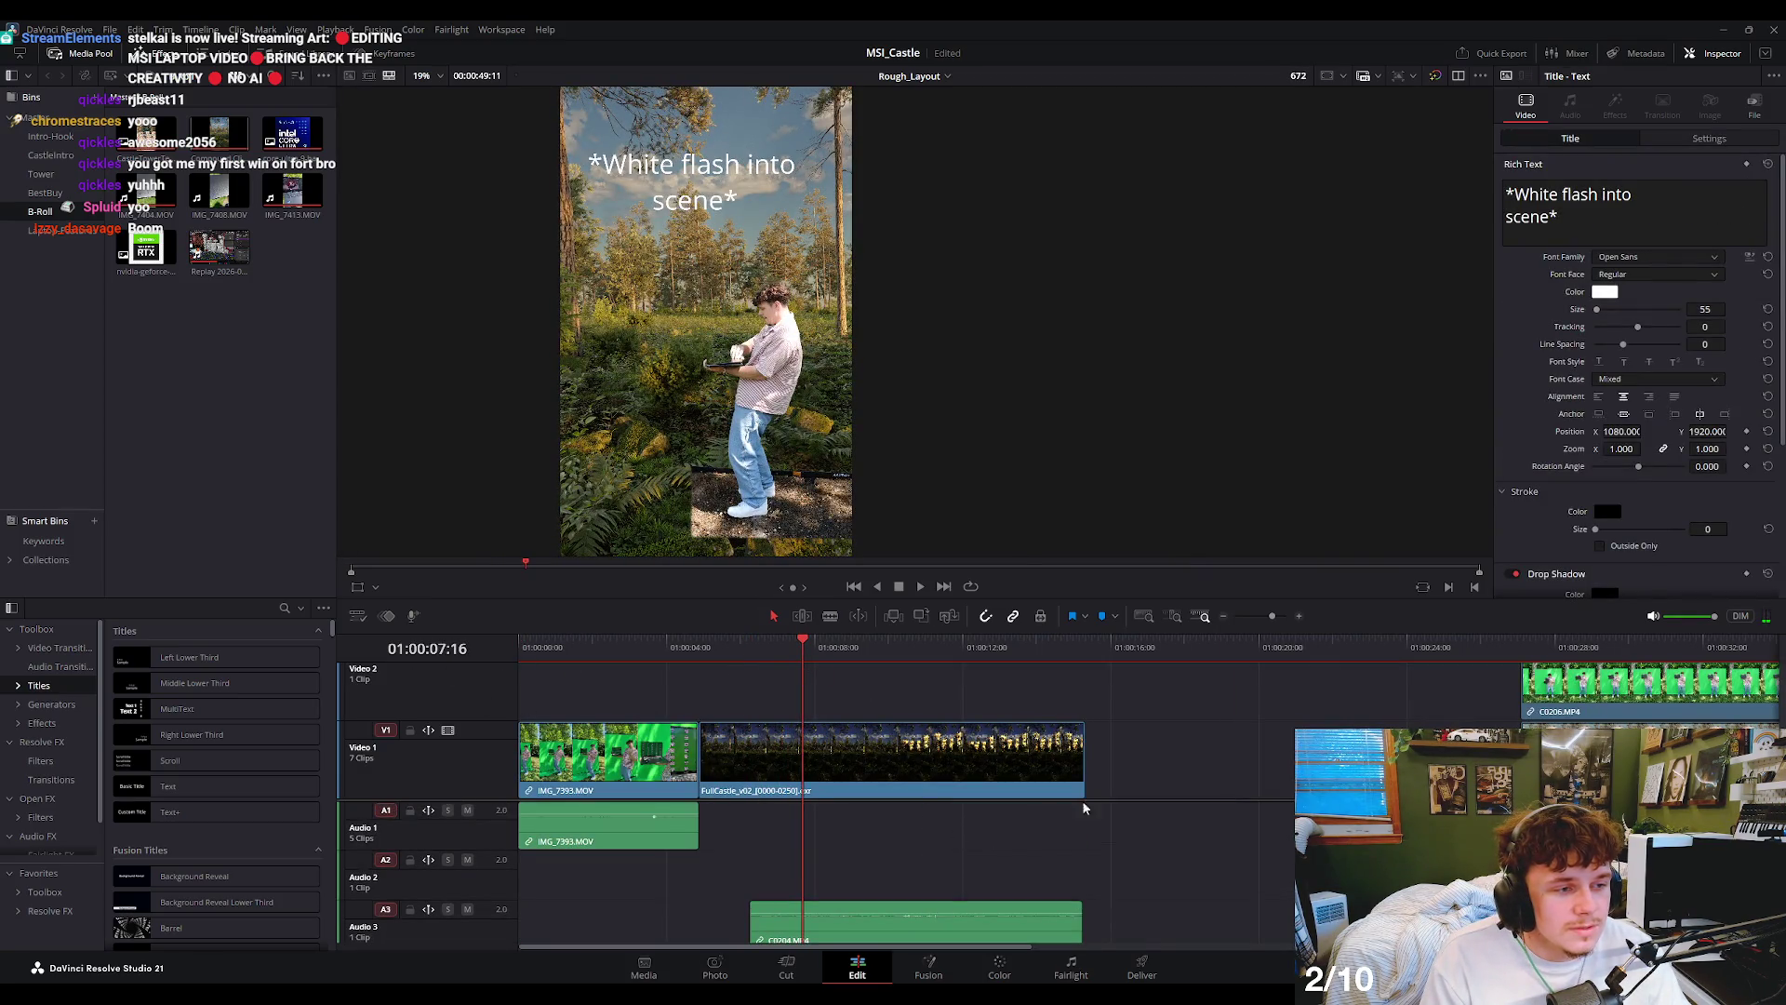
{"action": "scroll", "coordinate": [1023, 772], "scroll_direction": "up", "scroll_amount": 2}
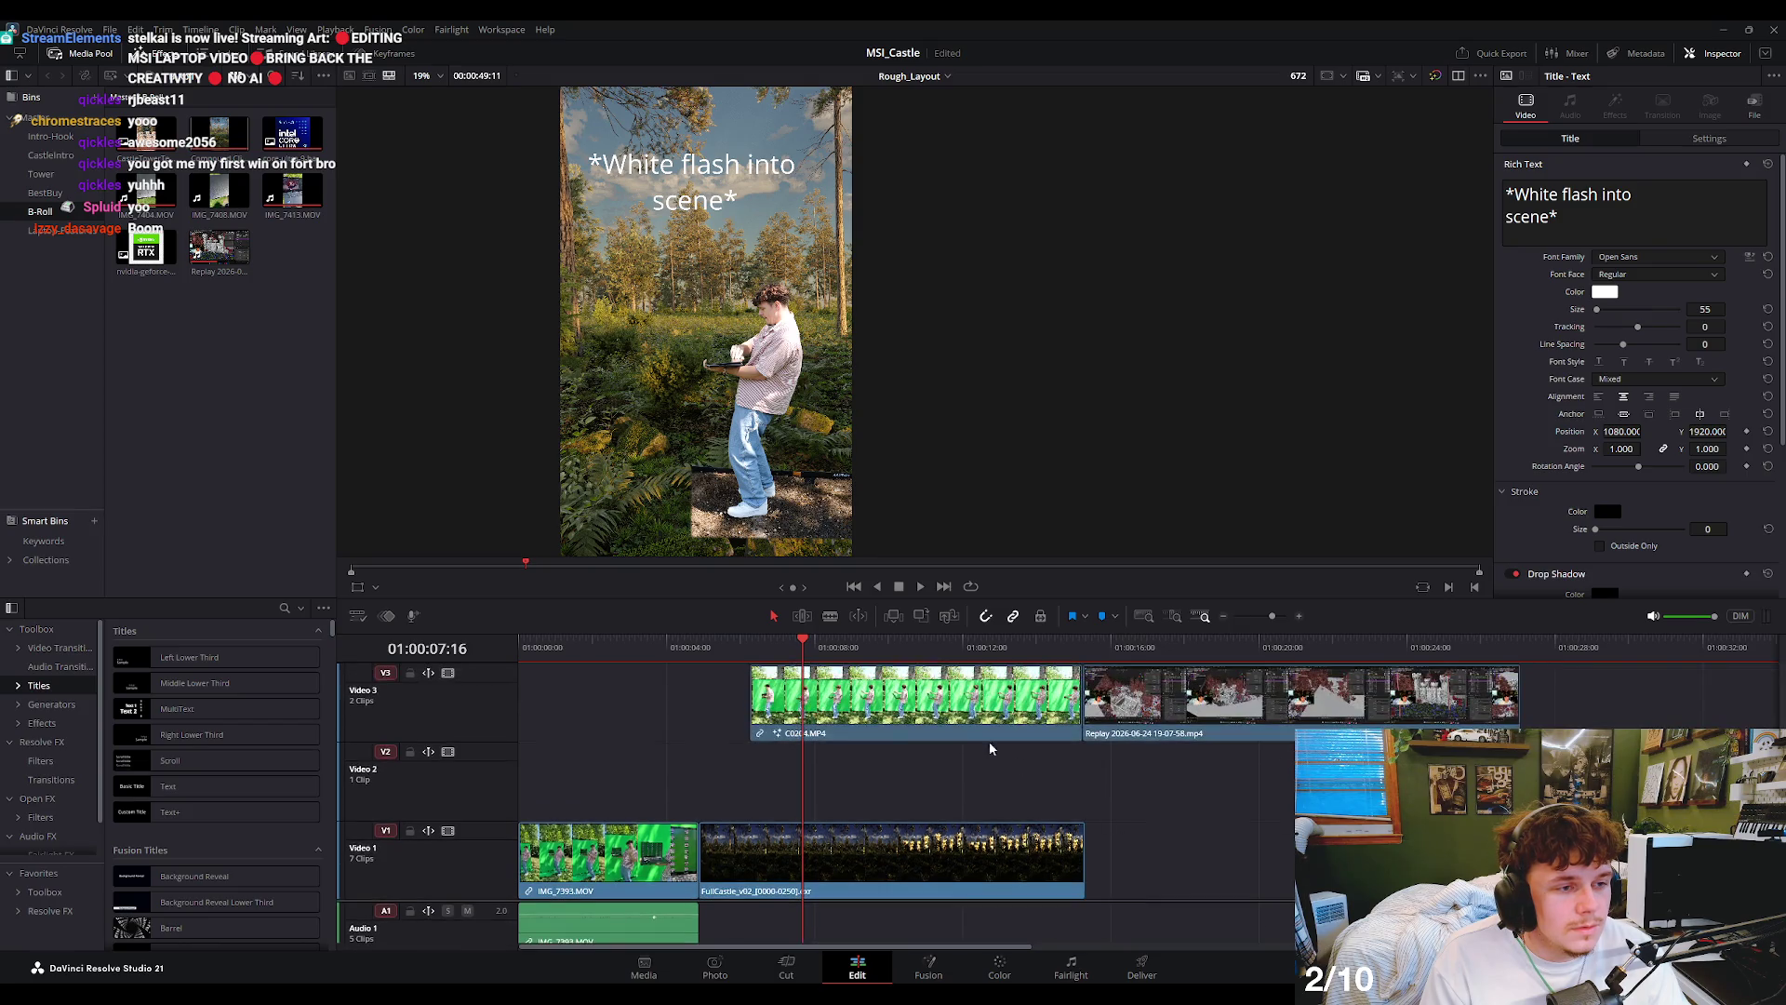
{"action": "left_click", "coordinate": [978, 728]}
{"action": "key", "text": "space"}
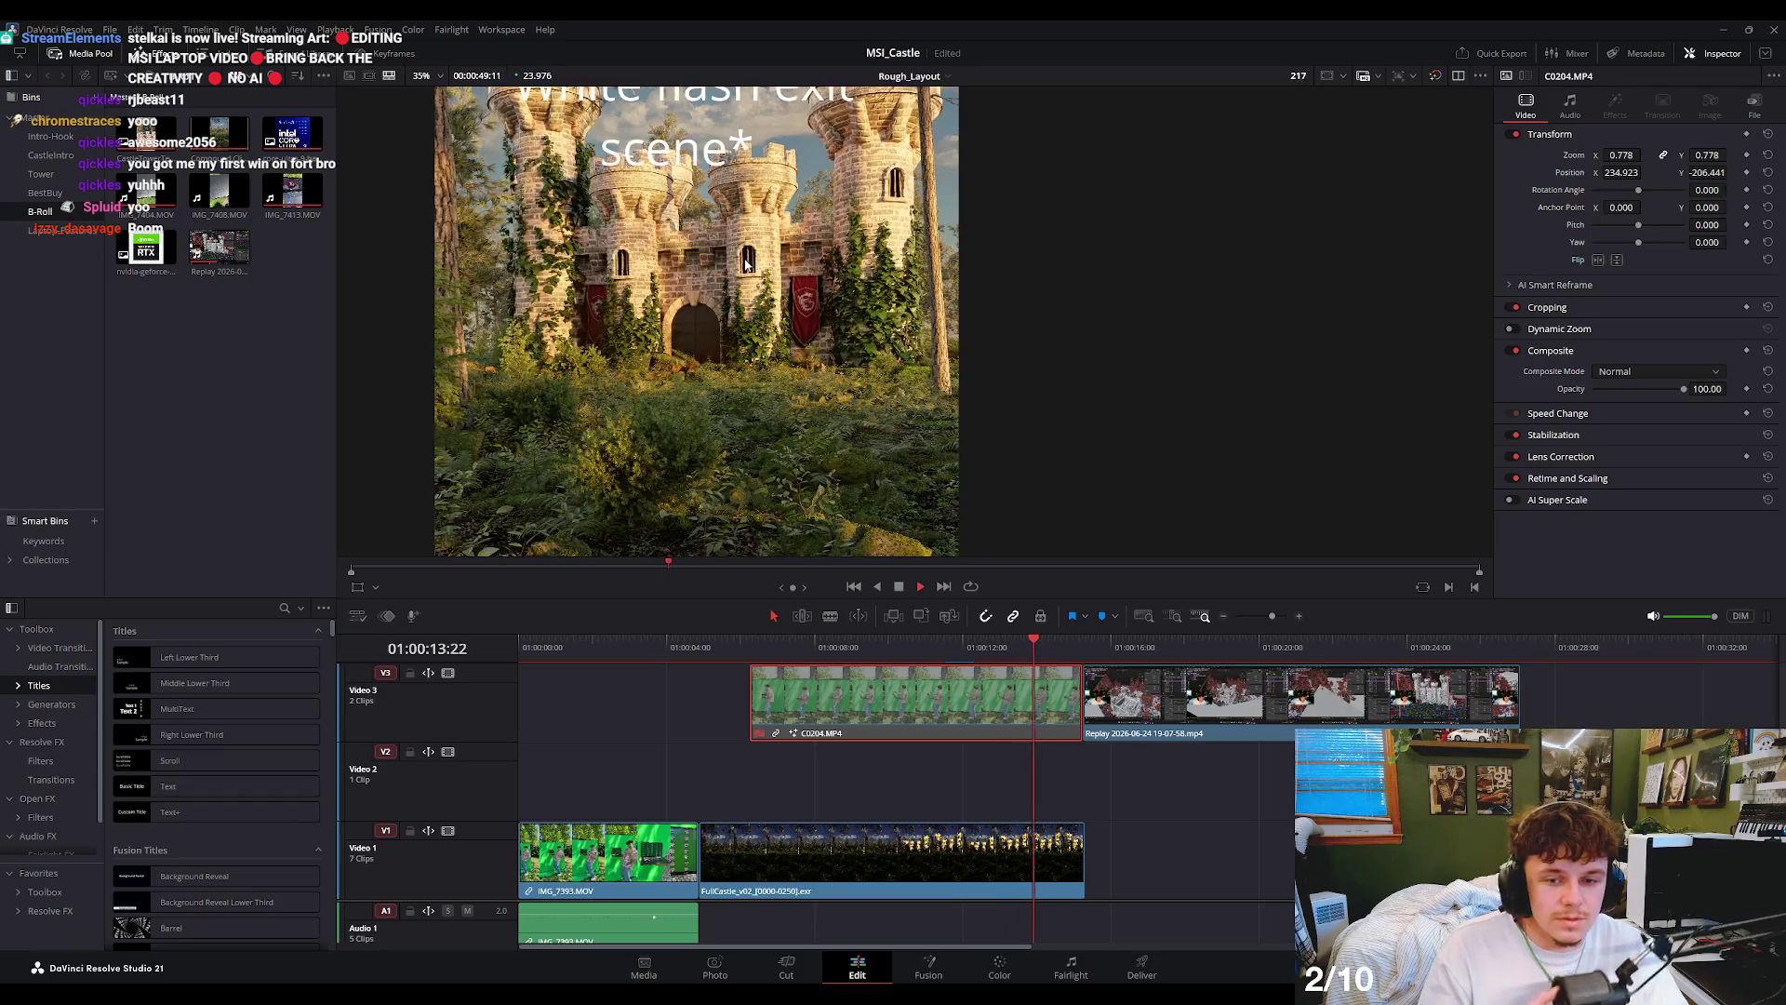
{"action": "left_click", "coordinate": [829, 781]}
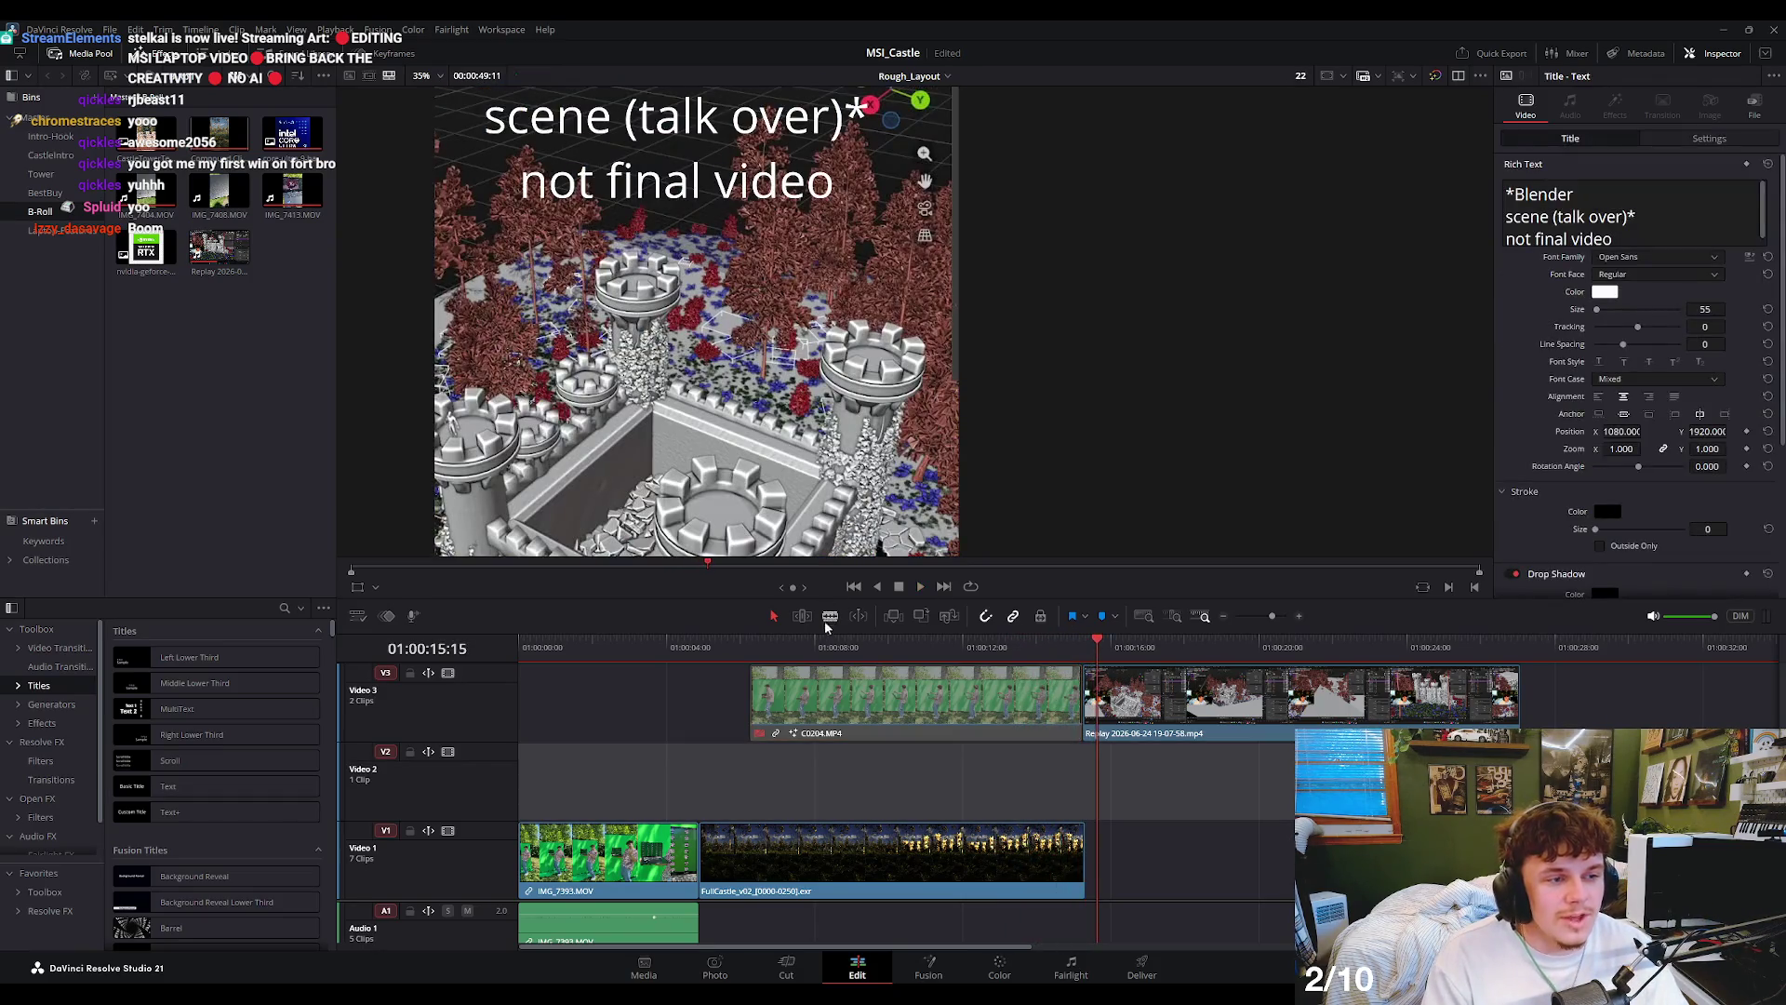
{"action": "left_click", "coordinate": [781, 781]}
{"action": "key", "text": "space"}
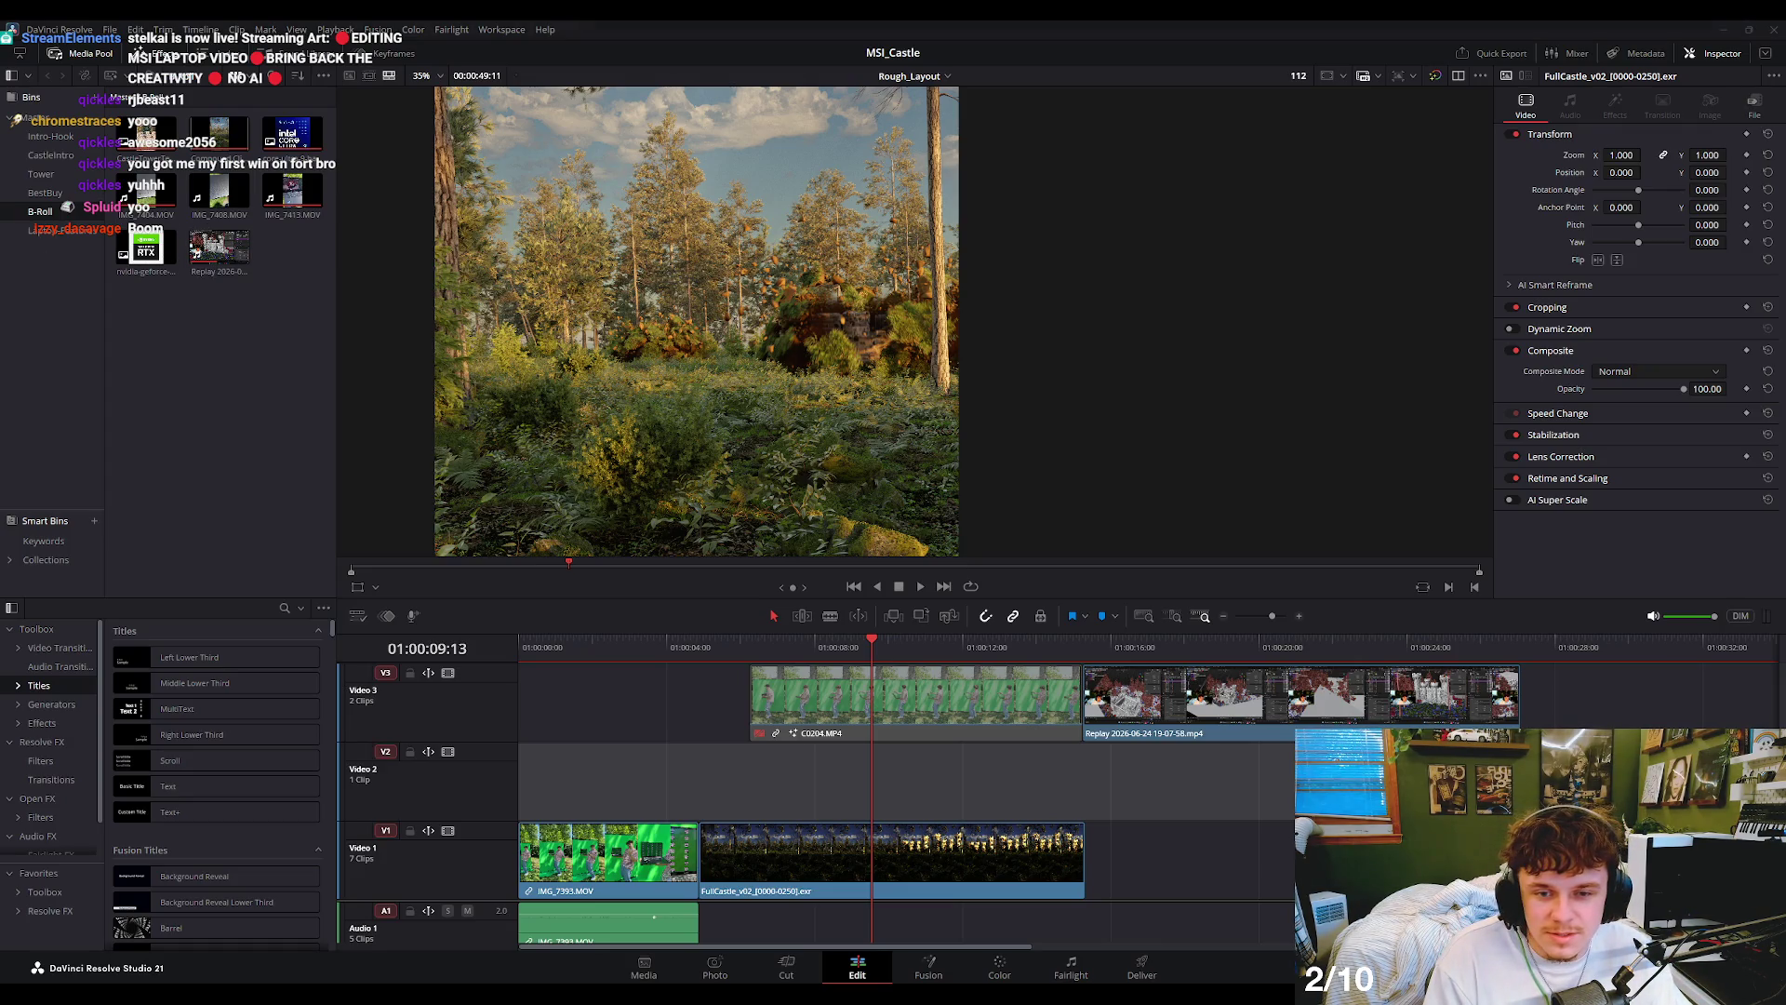
{"action": "key", "text": "Up"}
{"action": "key", "text": "space"}
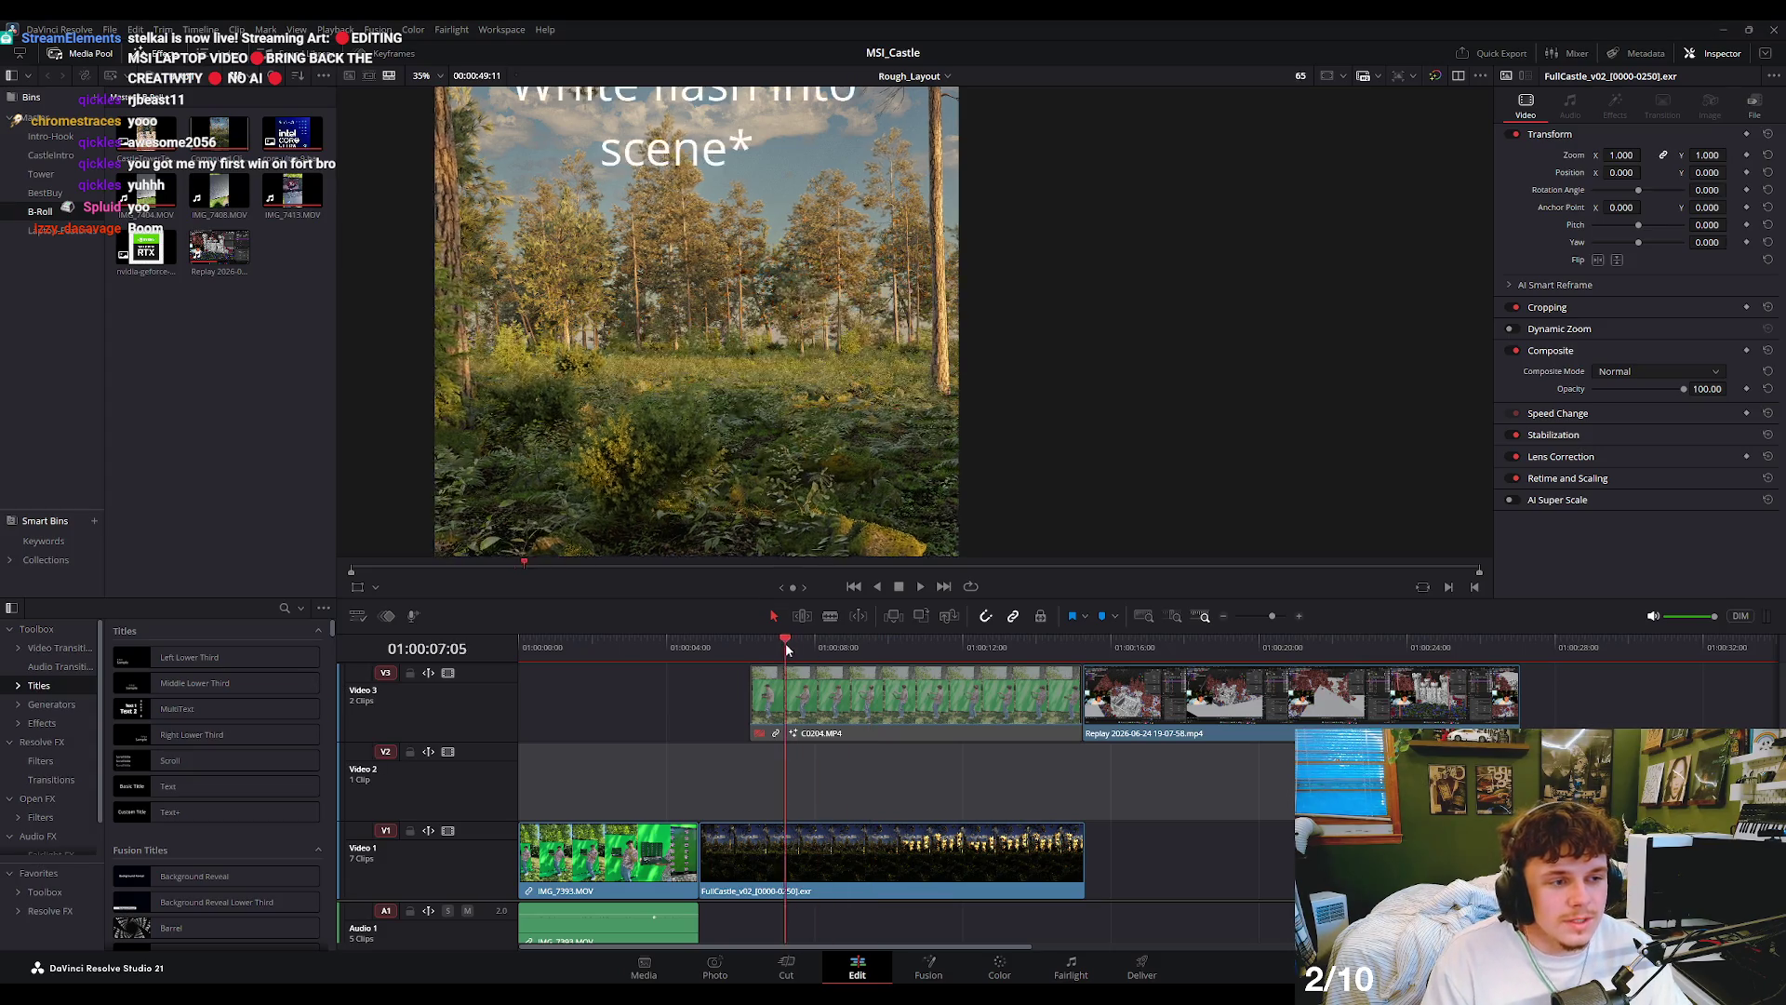
{"action": "key", "text": "space"}
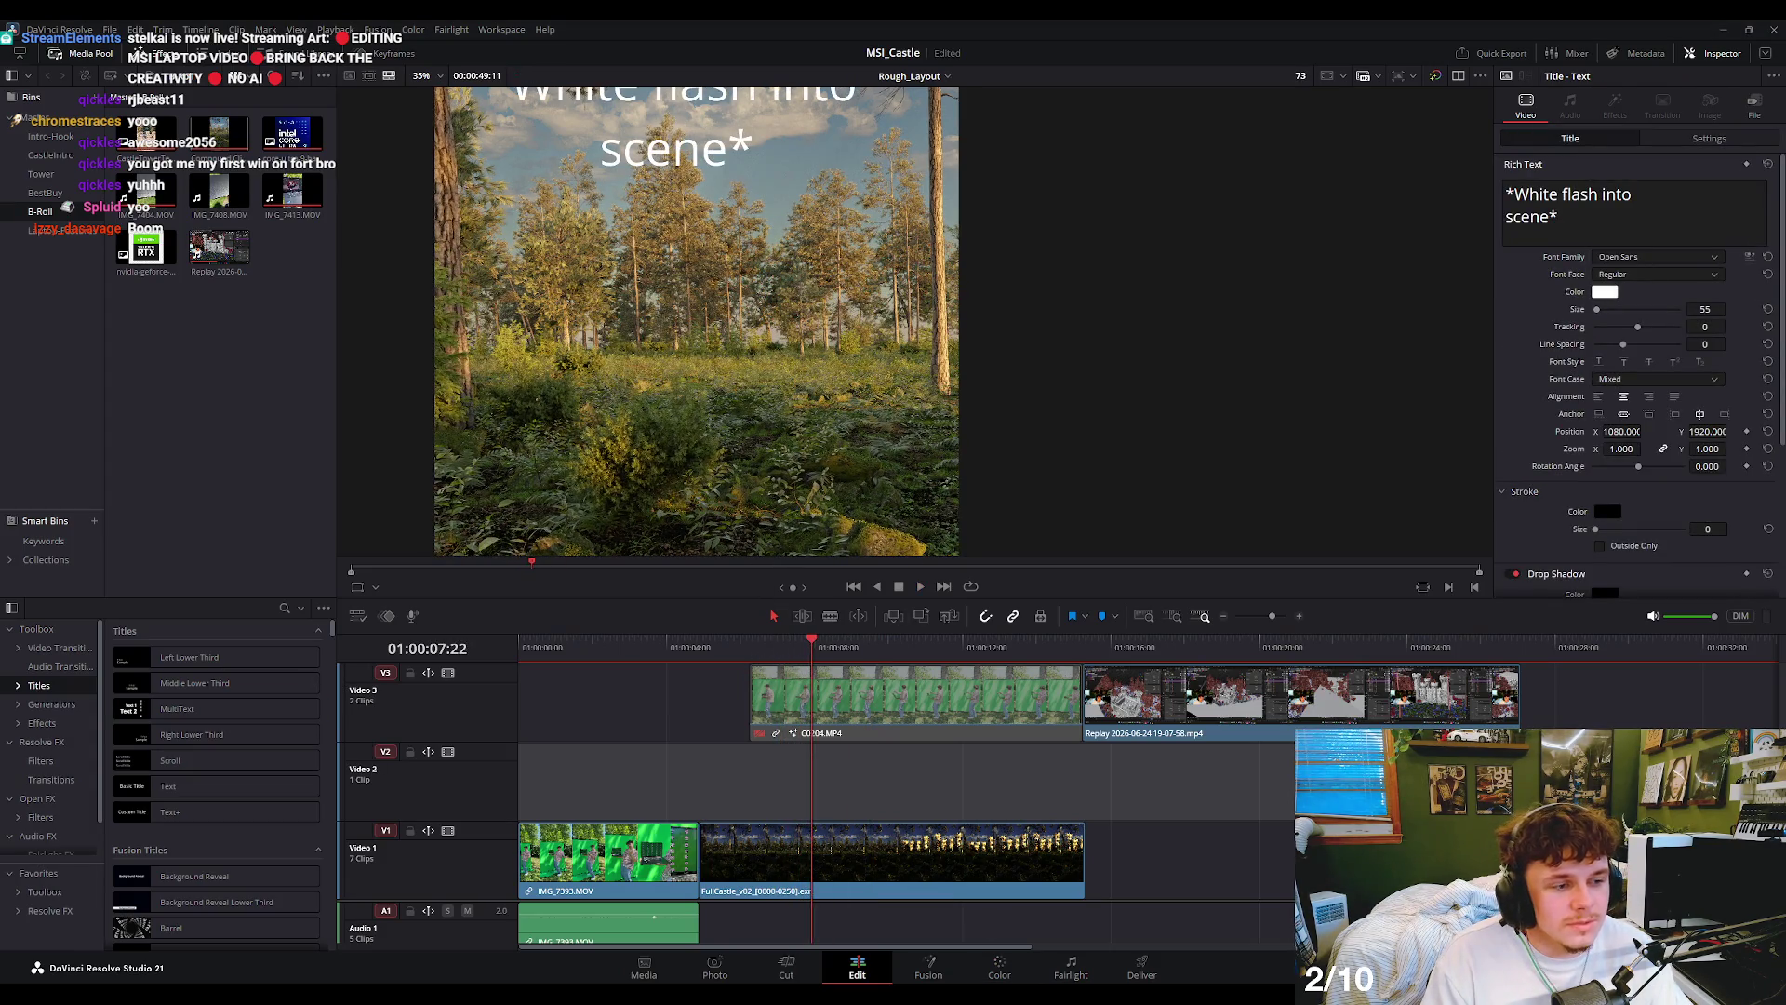
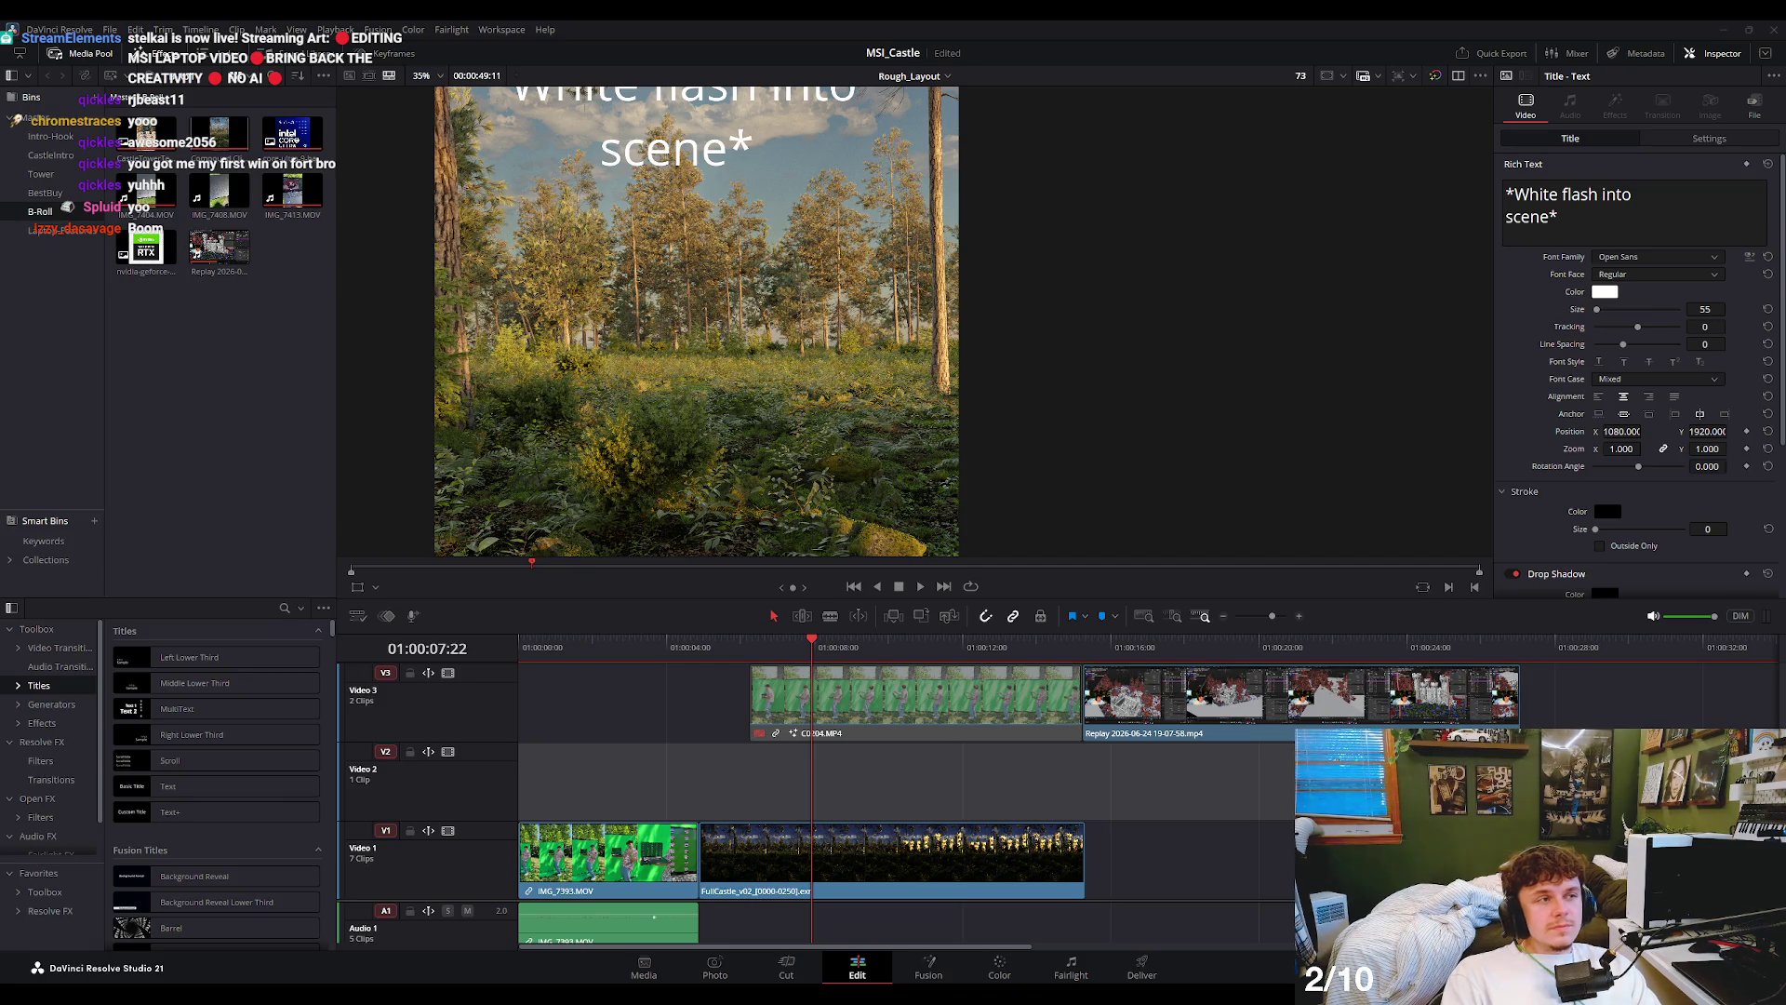
- Play through the green-screen laptop shot and scrub to the laptop lid frame
{"action": "scroll", "coordinate": [759, 491], "scroll_direction": "down", "scroll_amount": 4}
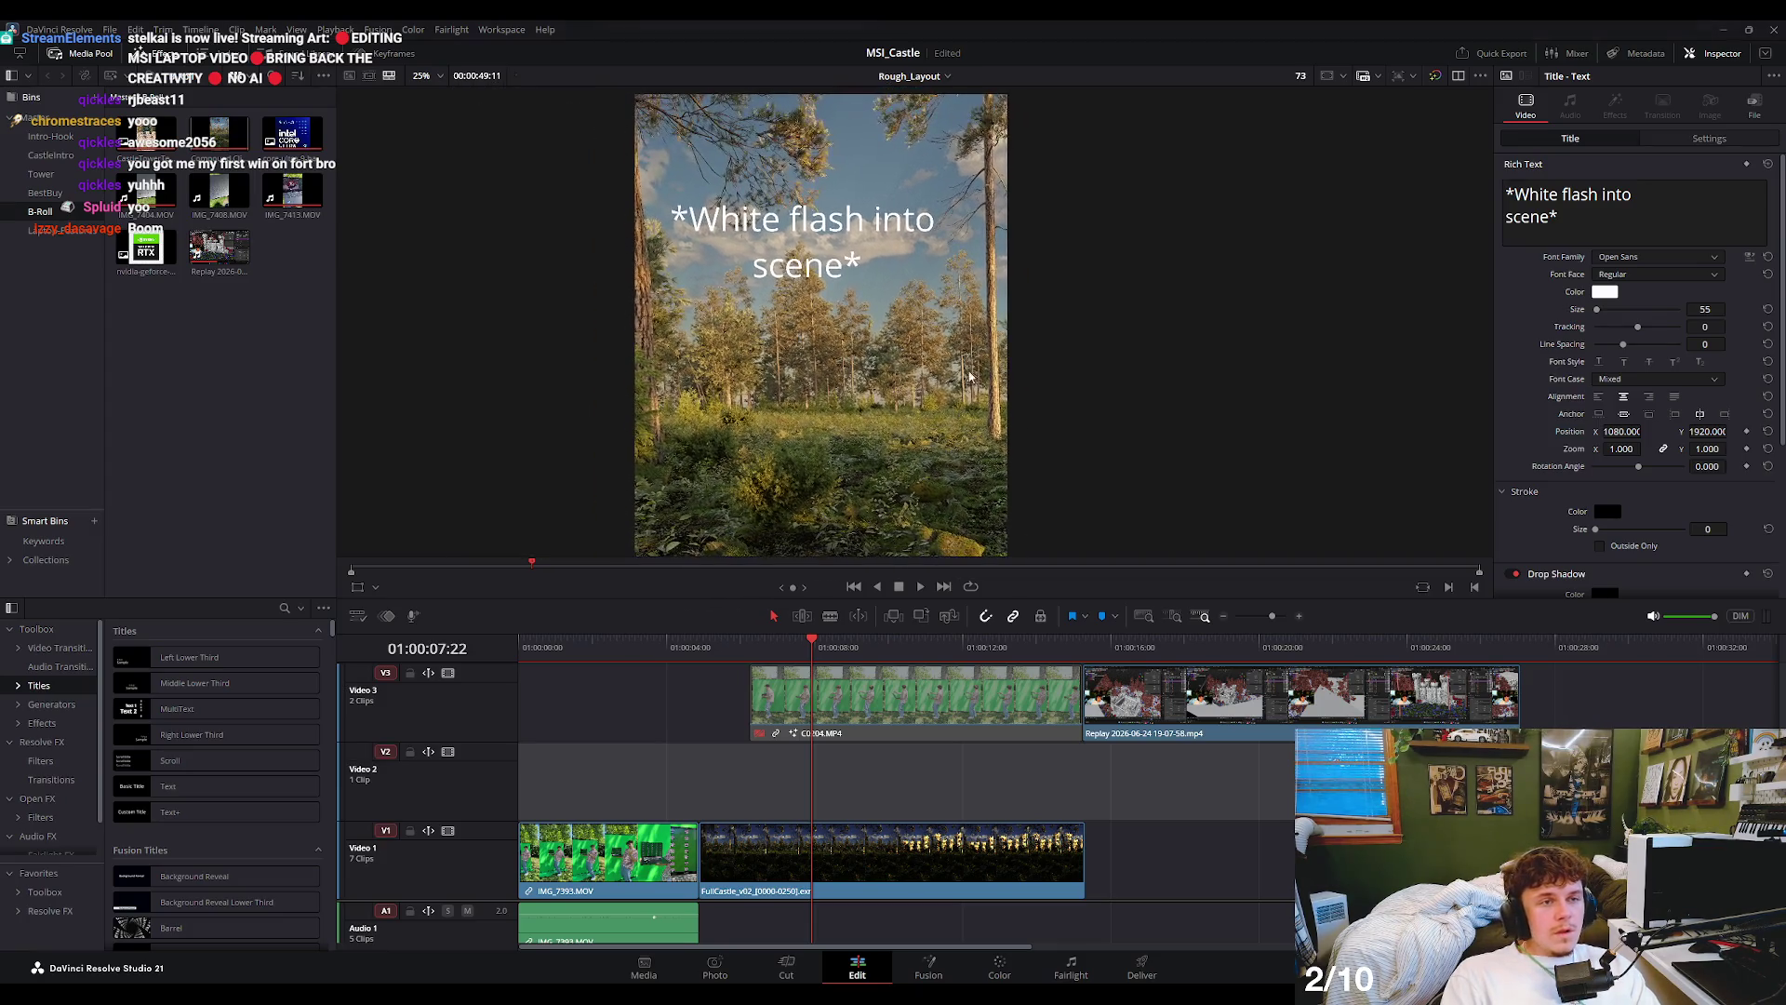
{"action": "key", "text": "l"}
{"action": "key", "text": "l"}
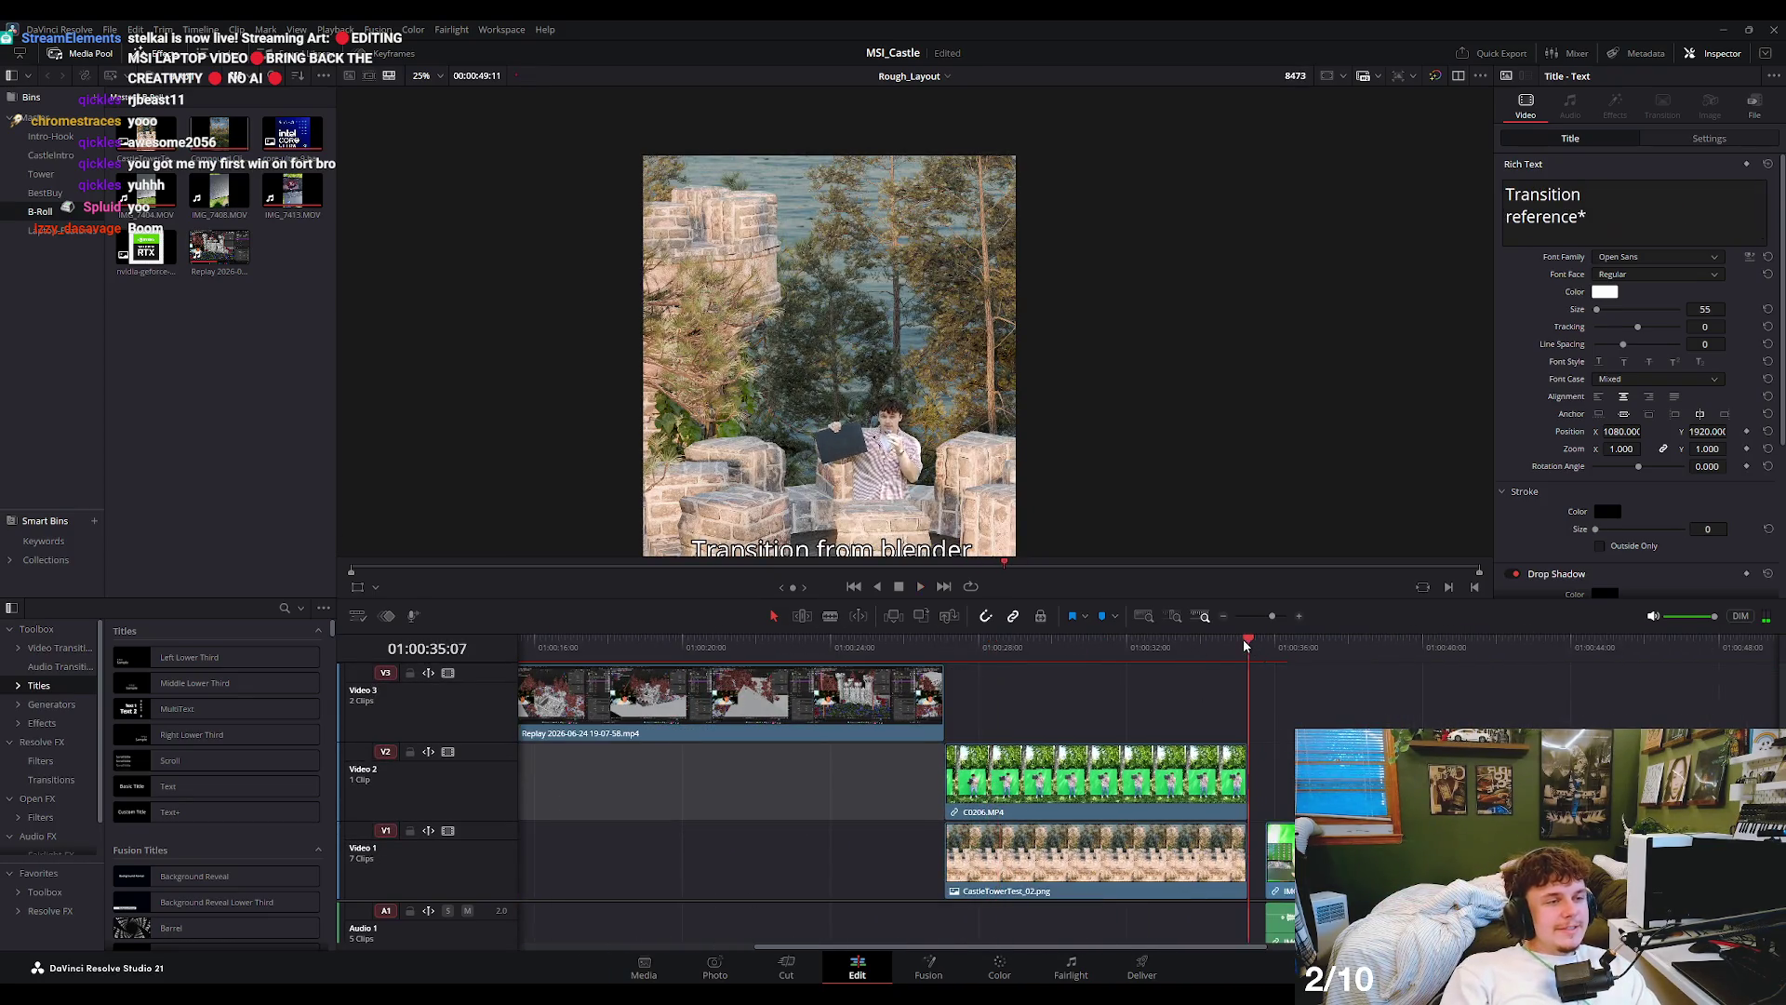
{"action": "key", "text": "k"}
{"action": "key", "text": "l"}
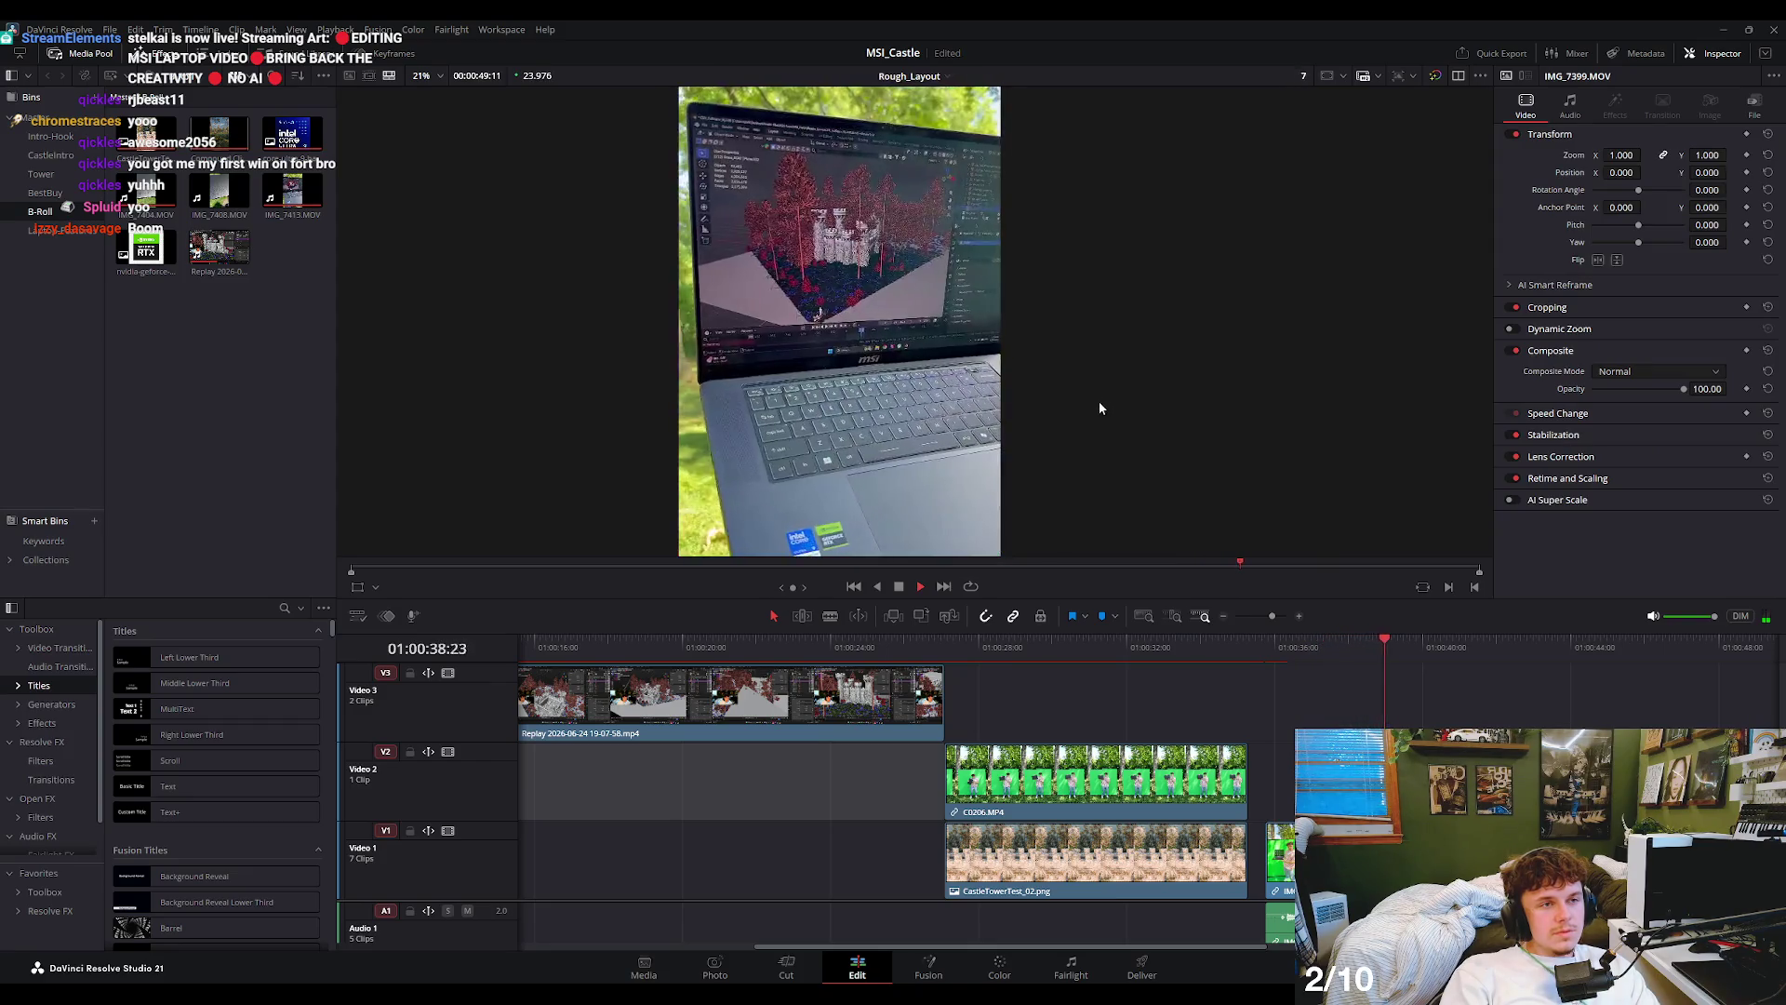
{"action": "key", "text": "space"}
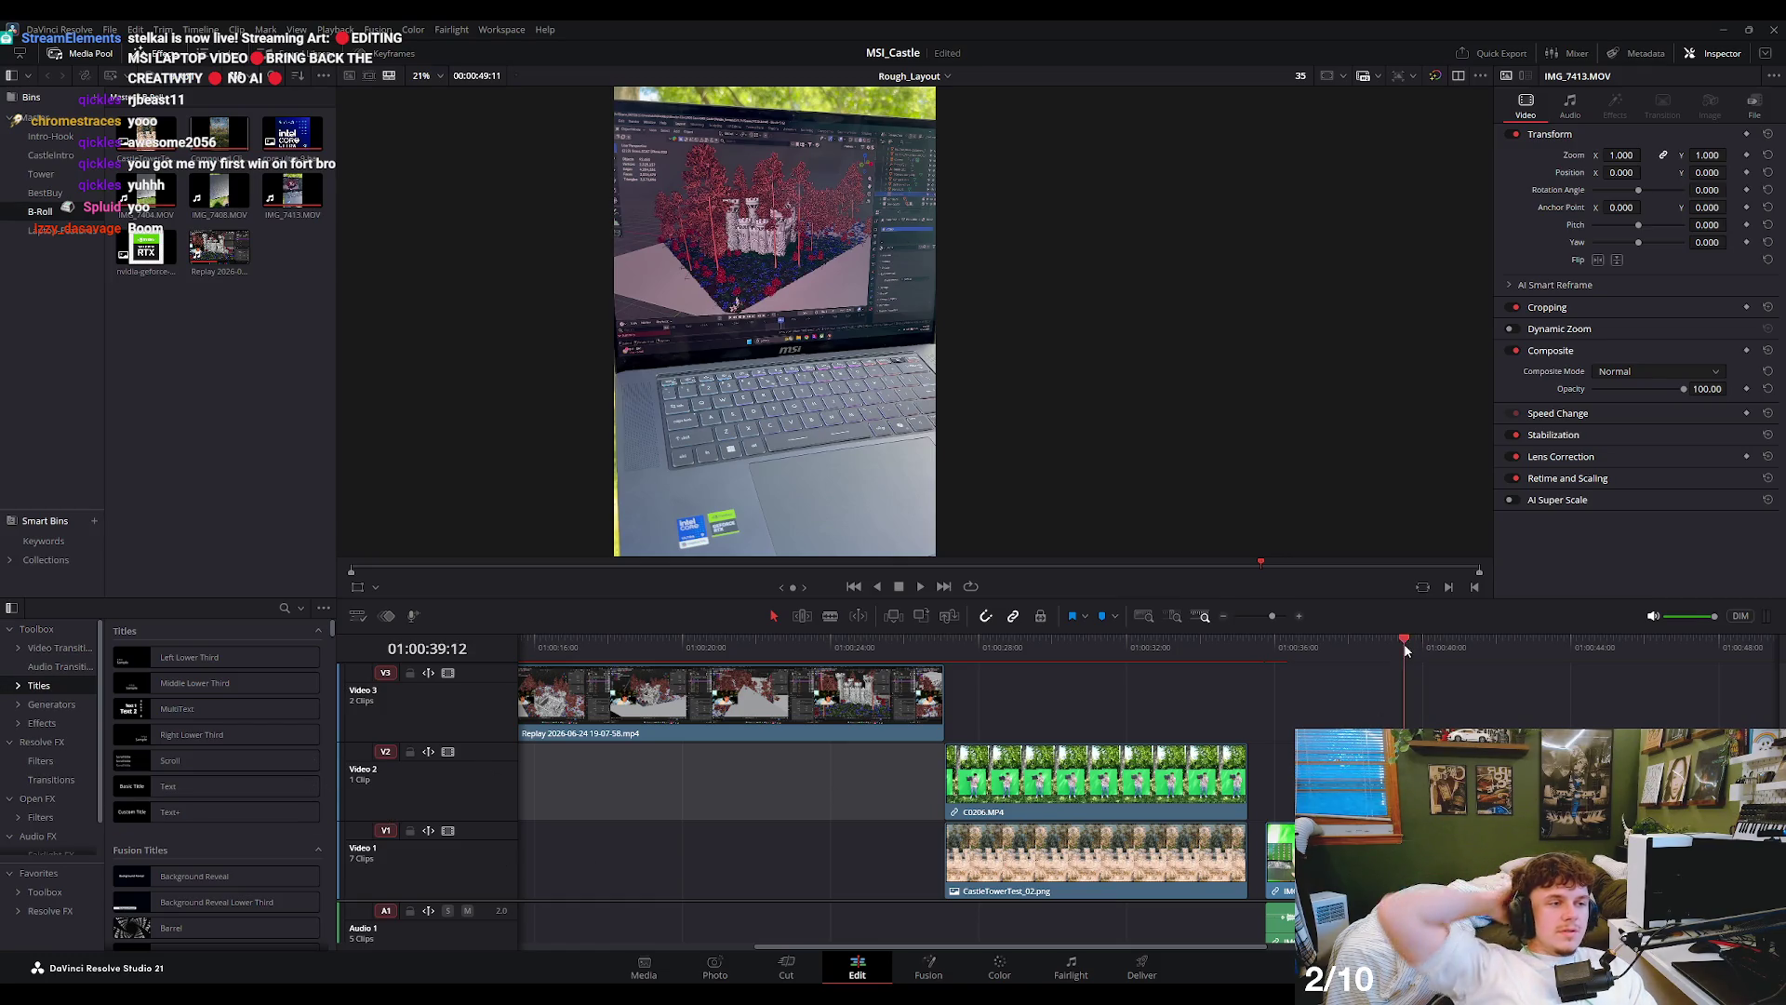
{"action": "left_click", "coordinate": [1436, 656]}
{"action": "key", "text": "space"}
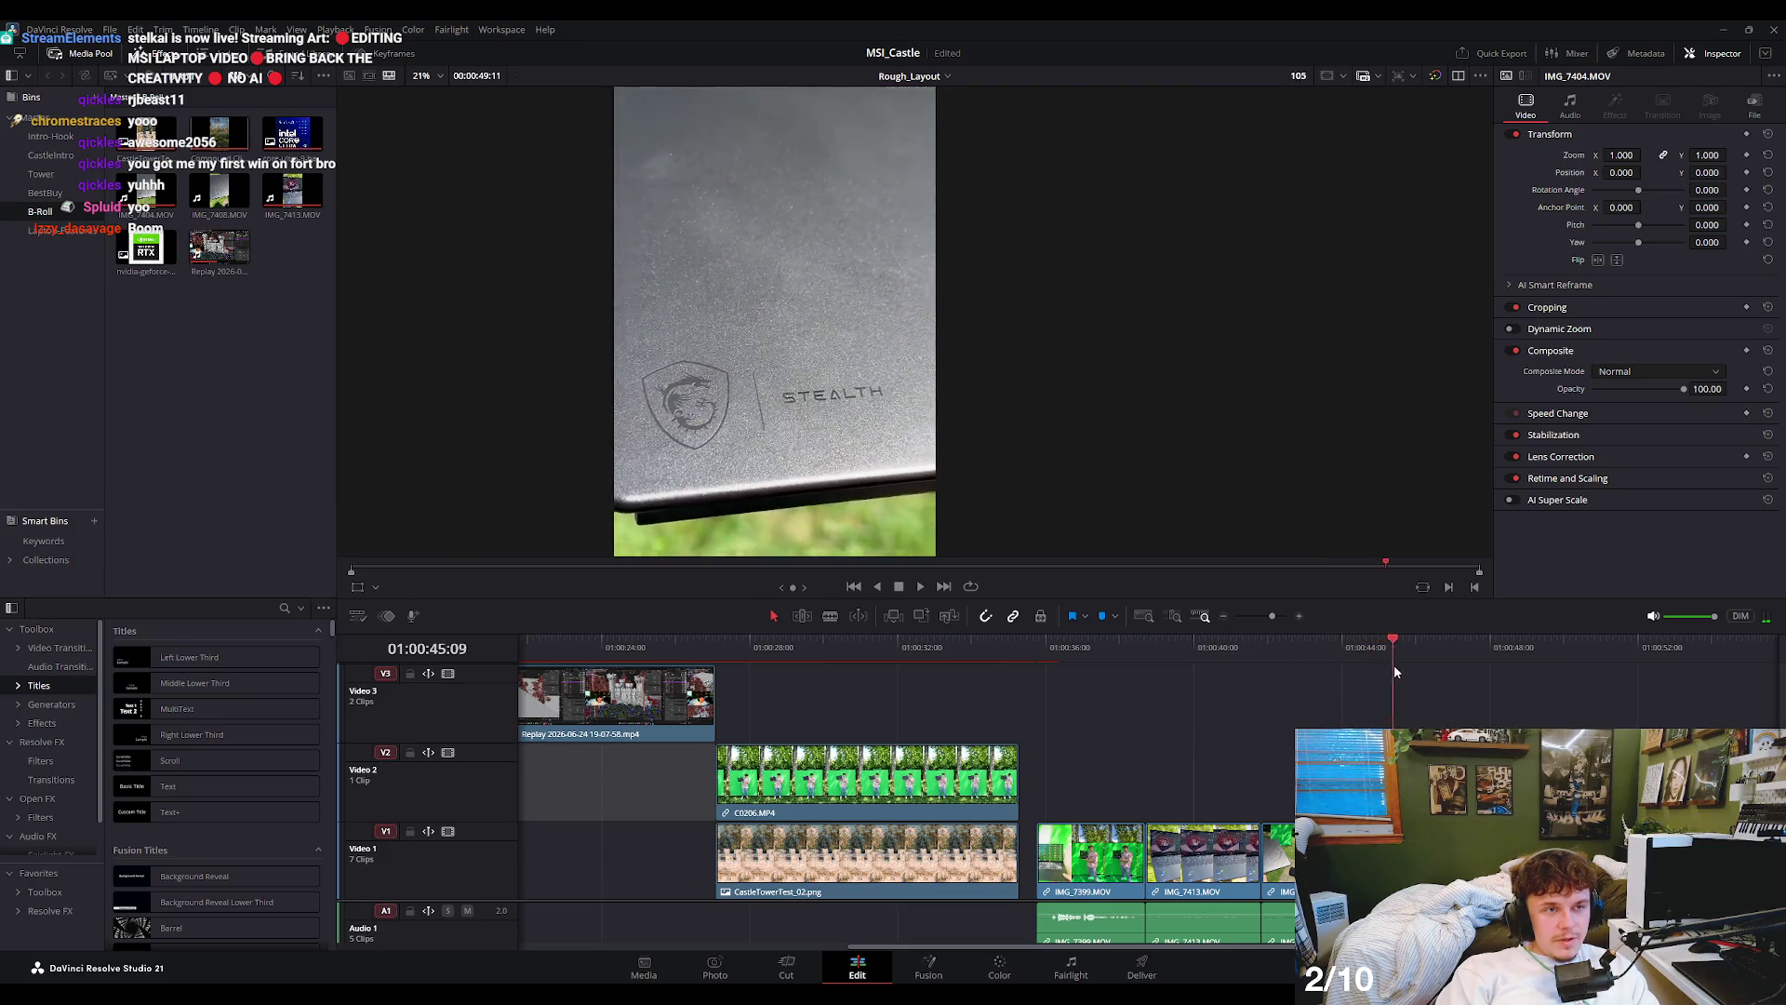
{"action": "left_click_drag", "start_coordinate": [1431, 681], "coordinate": [1334, 710]}
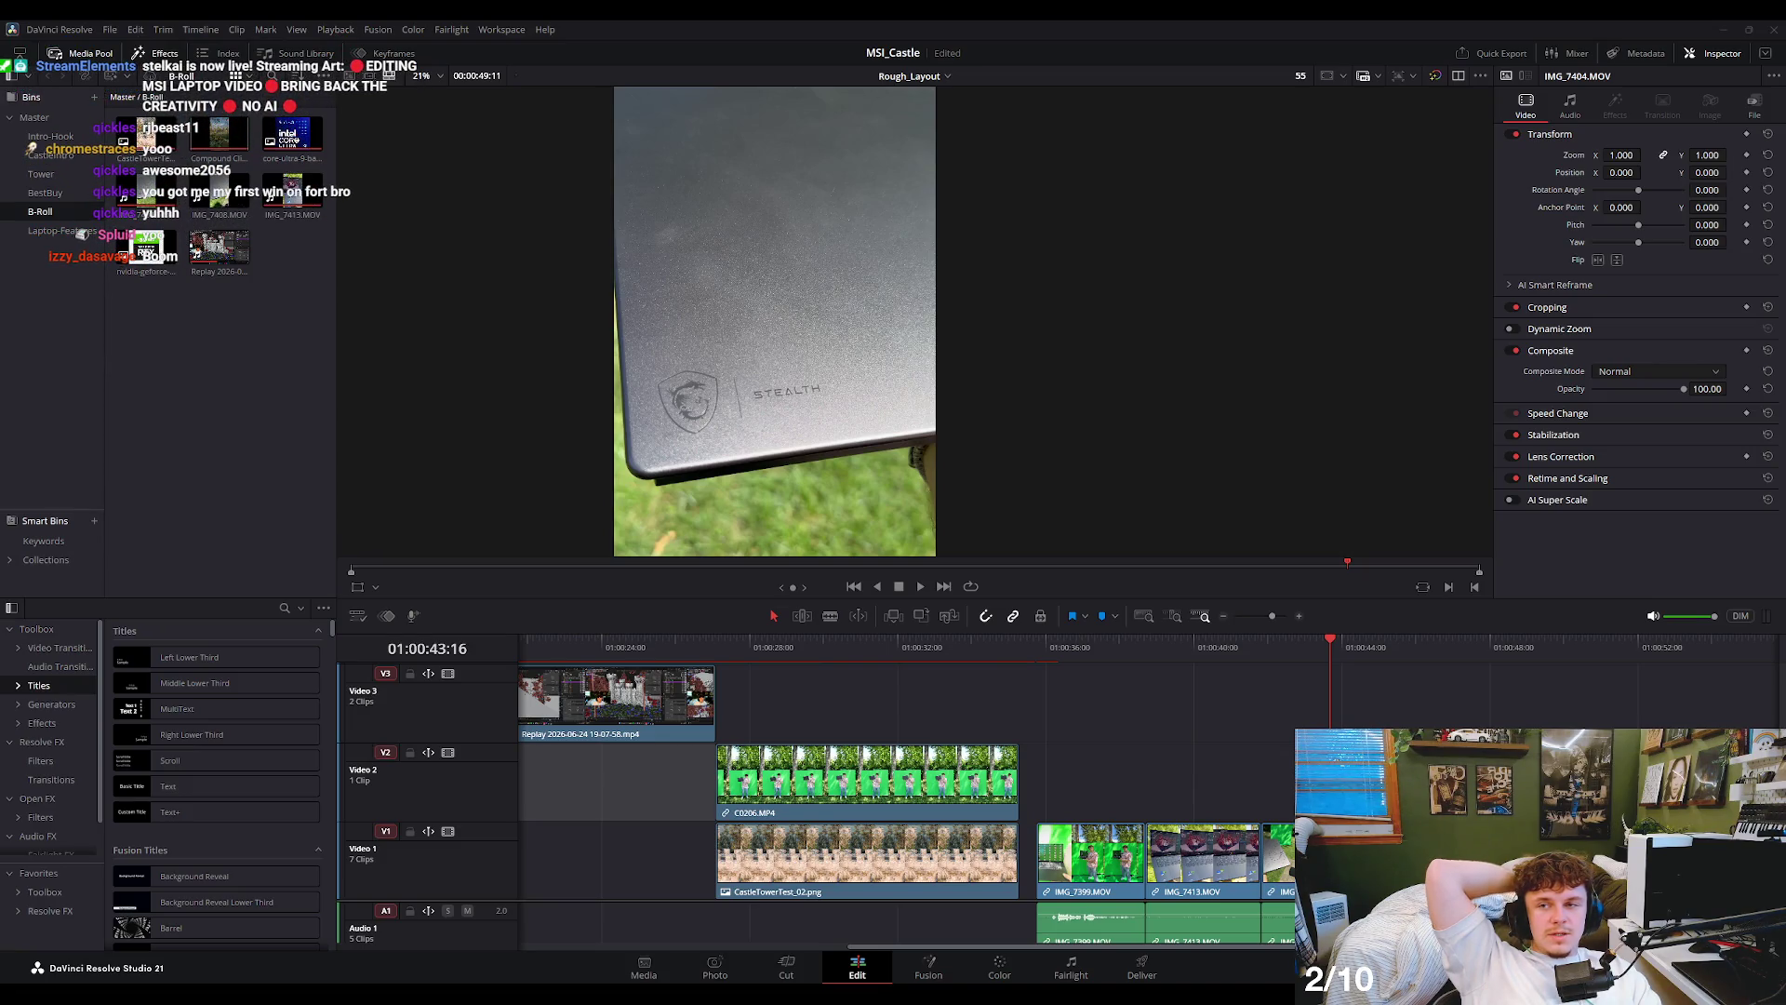
{"action": "left_click", "coordinate": [1262, 651]}
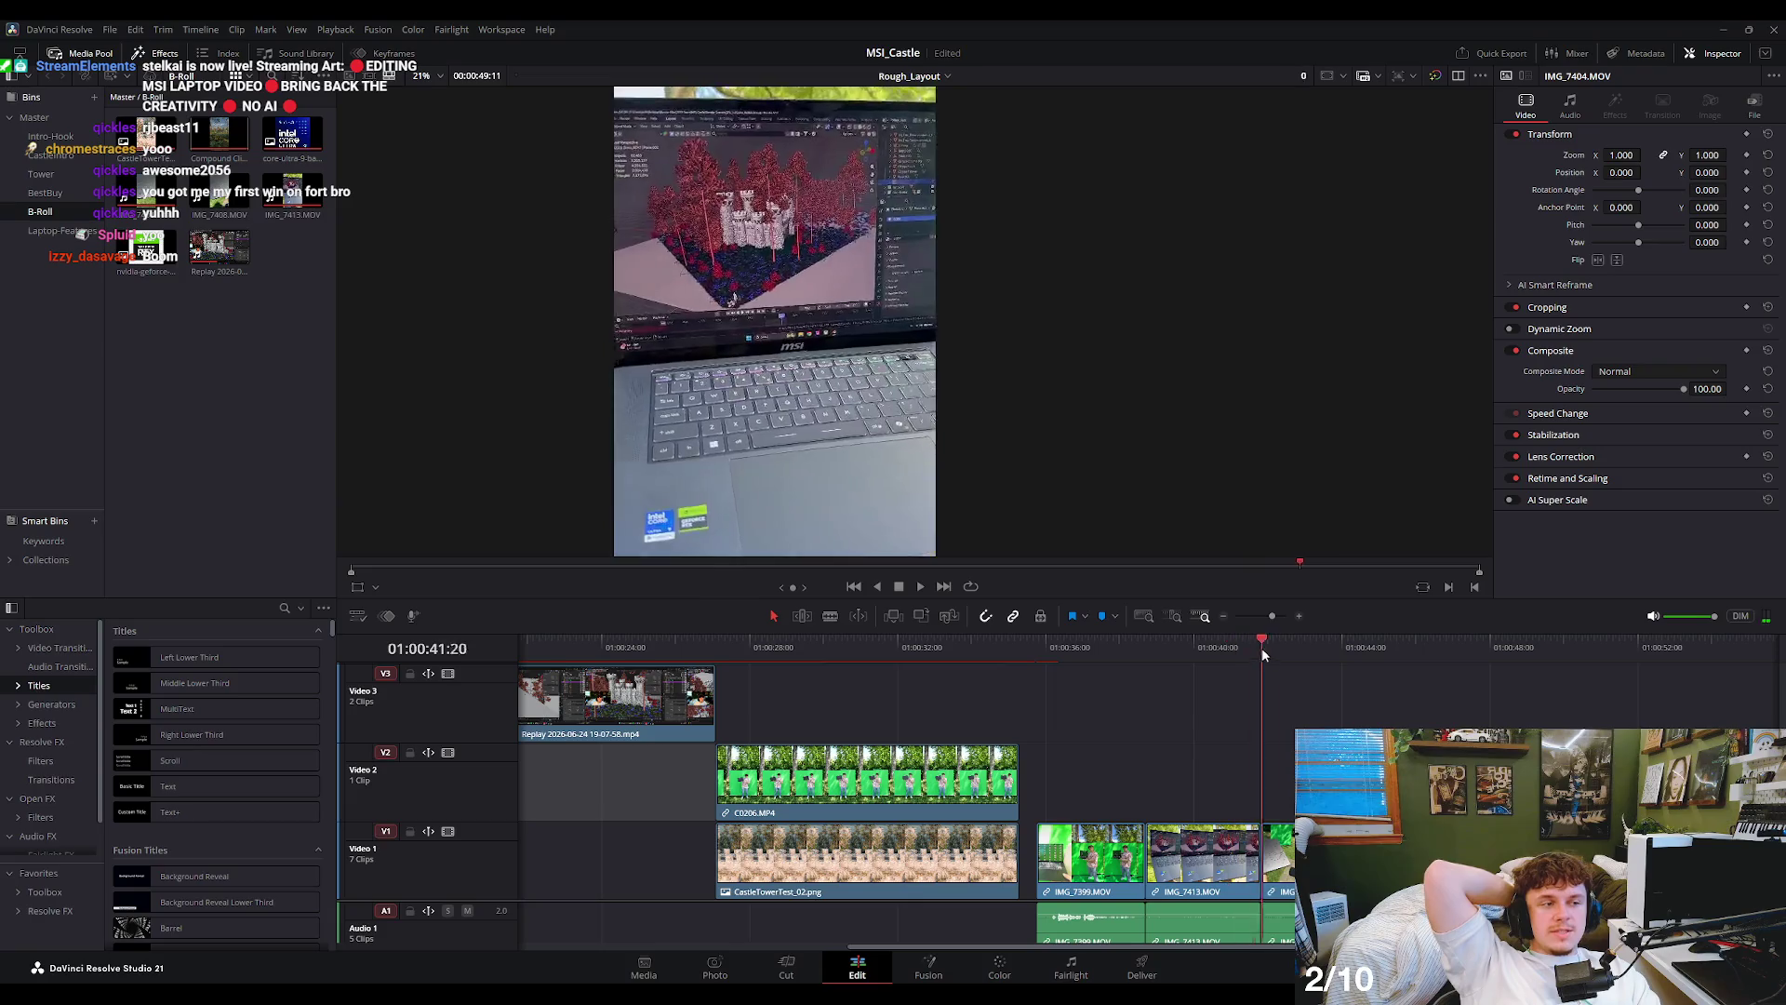
{"action": "left_click_drag", "start_coordinate": [1262, 654], "coordinate": [1317, 646]}
- Zoom the timeline in and replay the opening castle and forest intro around 01:00:07
{"action": "scroll", "coordinate": [811, 710], "scroll_direction": "up", "scroll_amount": 3}
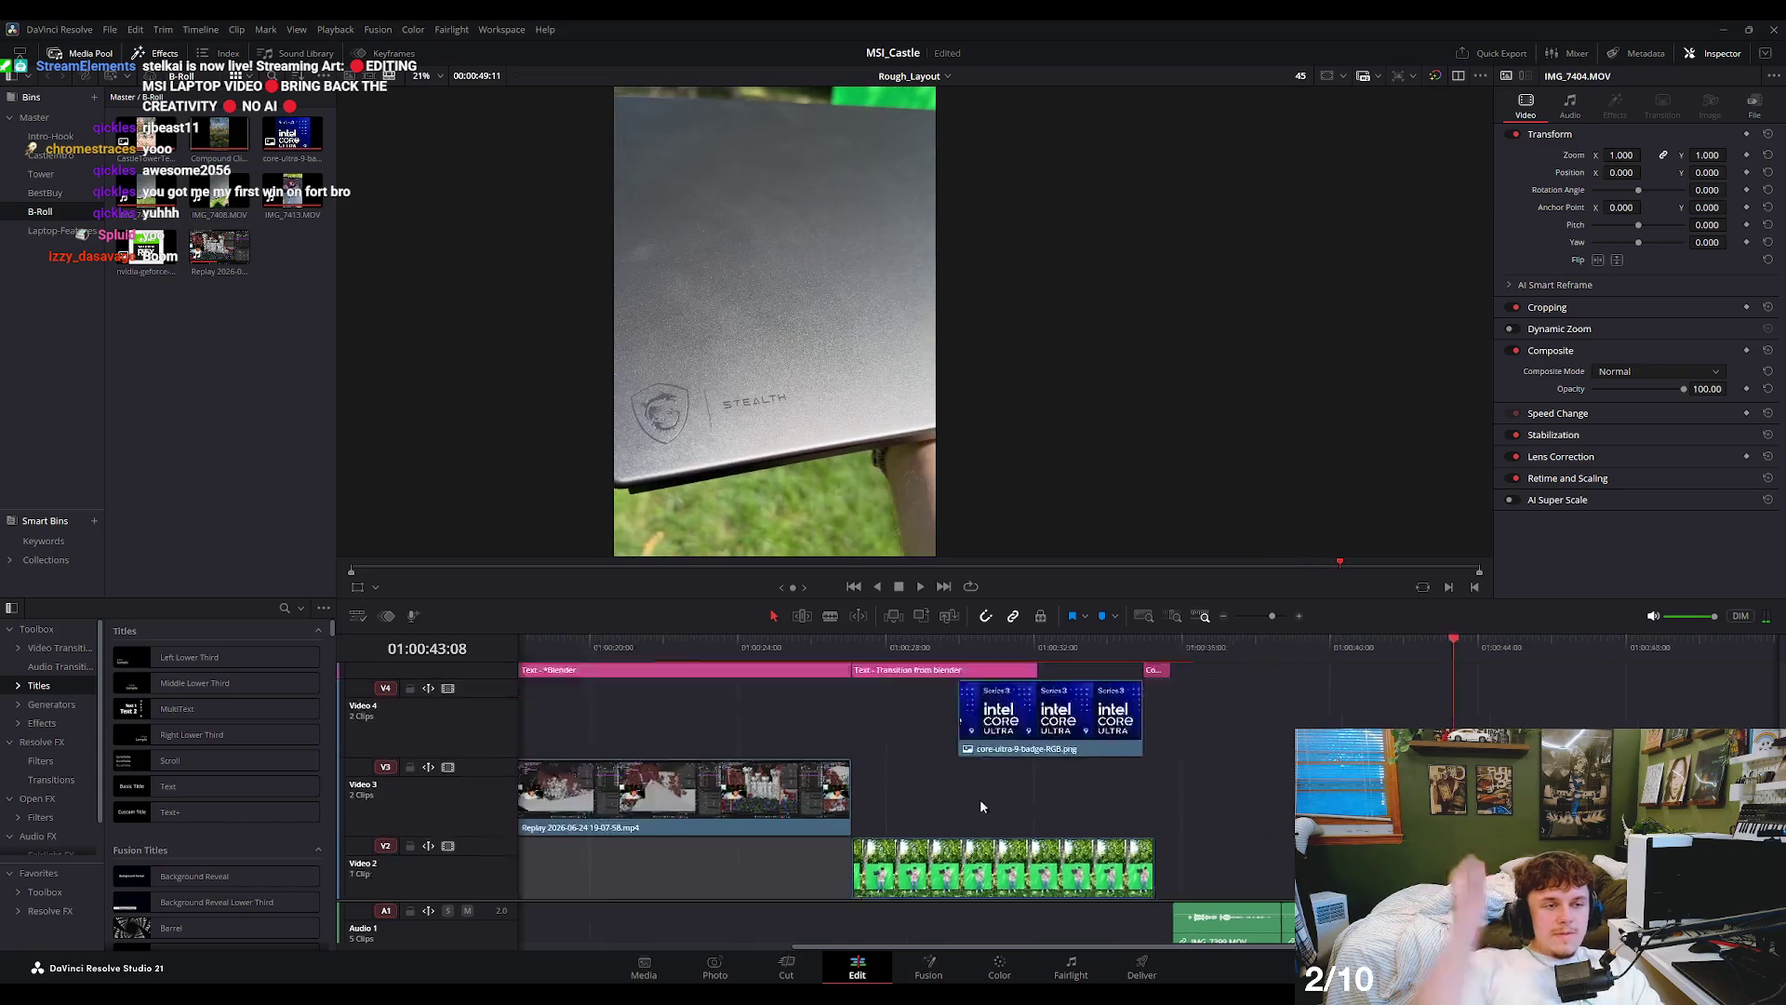
{"action": "scroll", "coordinate": [980, 798], "scroll_direction": "left", "scroll_amount": 5}
{"action": "left_click", "coordinate": [610, 651]}
{"action": "key", "text": "ctrl+equal"}
{"action": "key", "text": "space"}
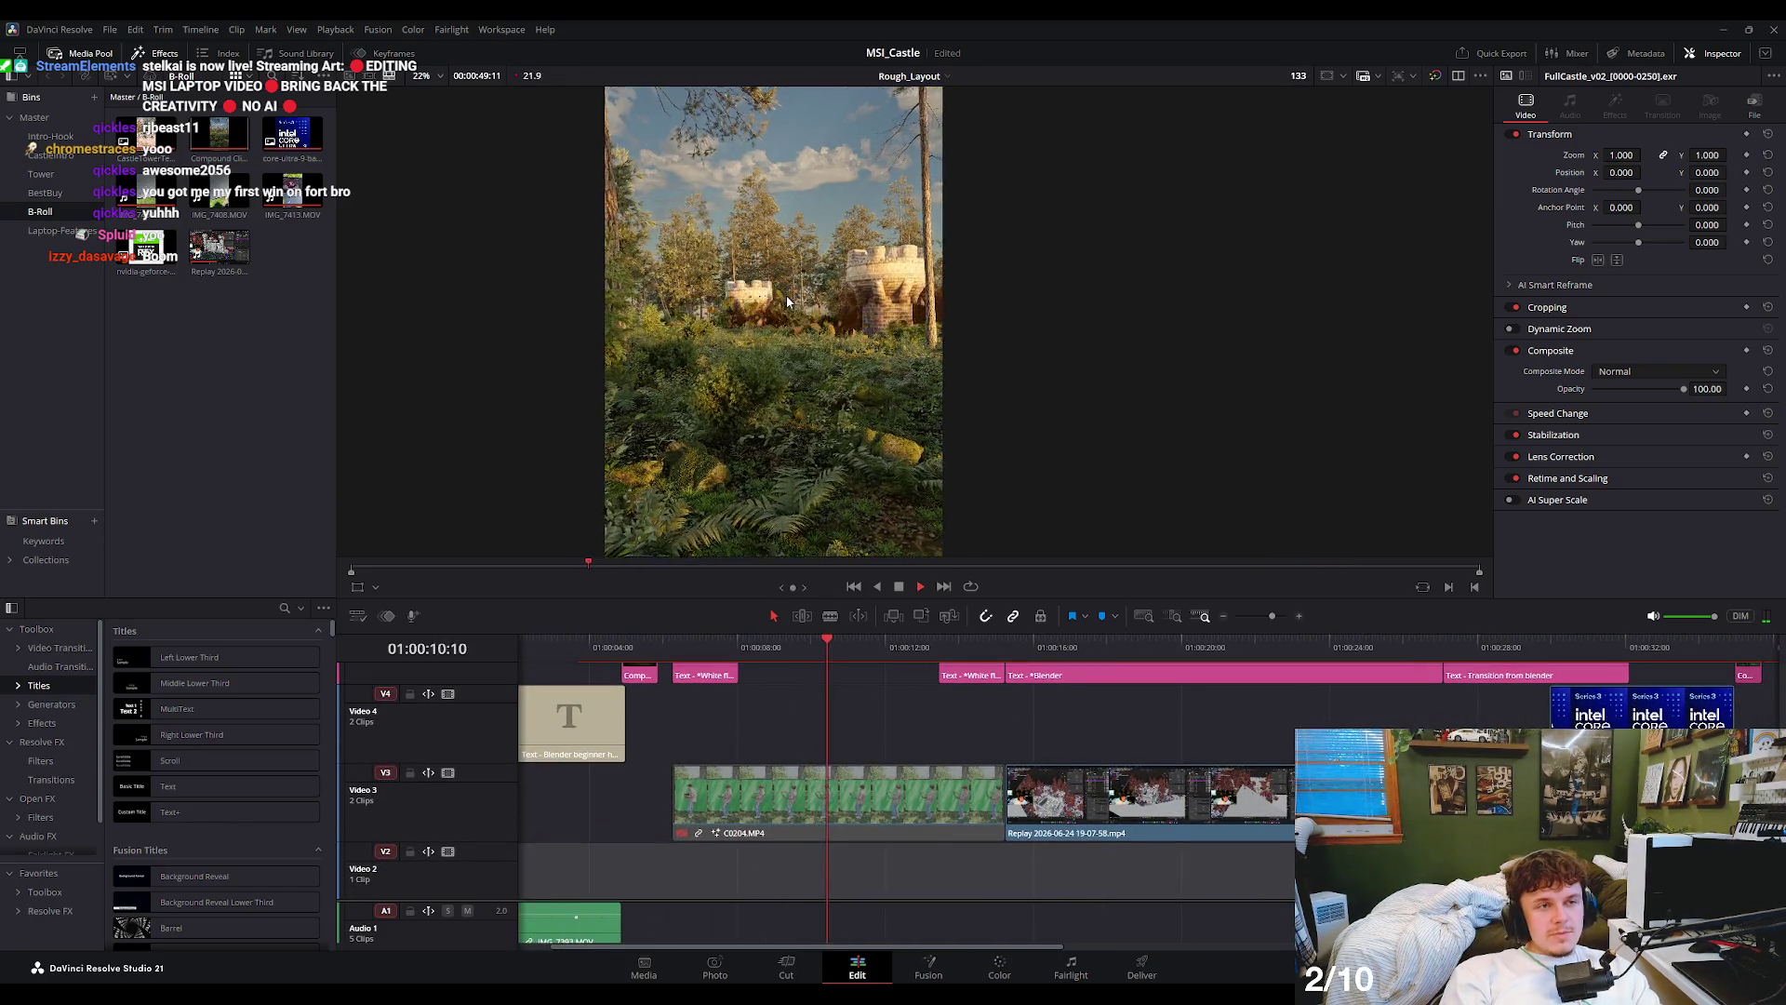
{"action": "left_click_drag", "start_coordinate": [800, 650], "coordinate": [774, 647]}
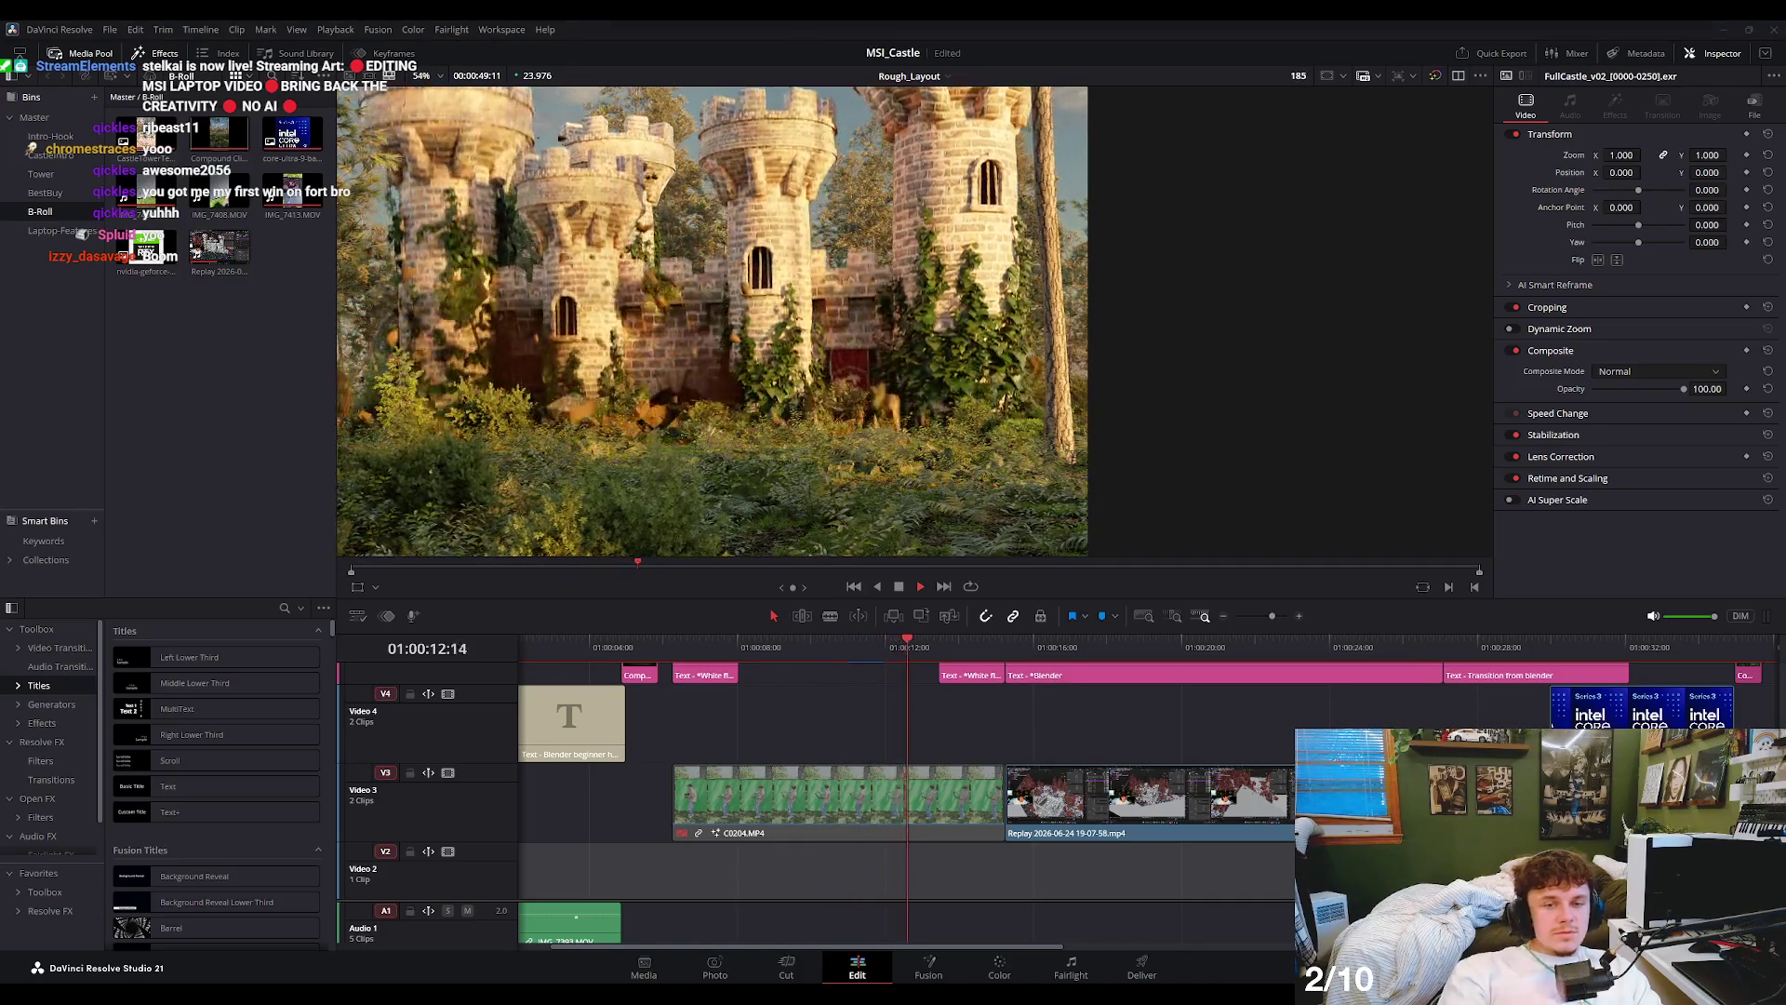
{"action": "left_click", "coordinate": [693, 642]}
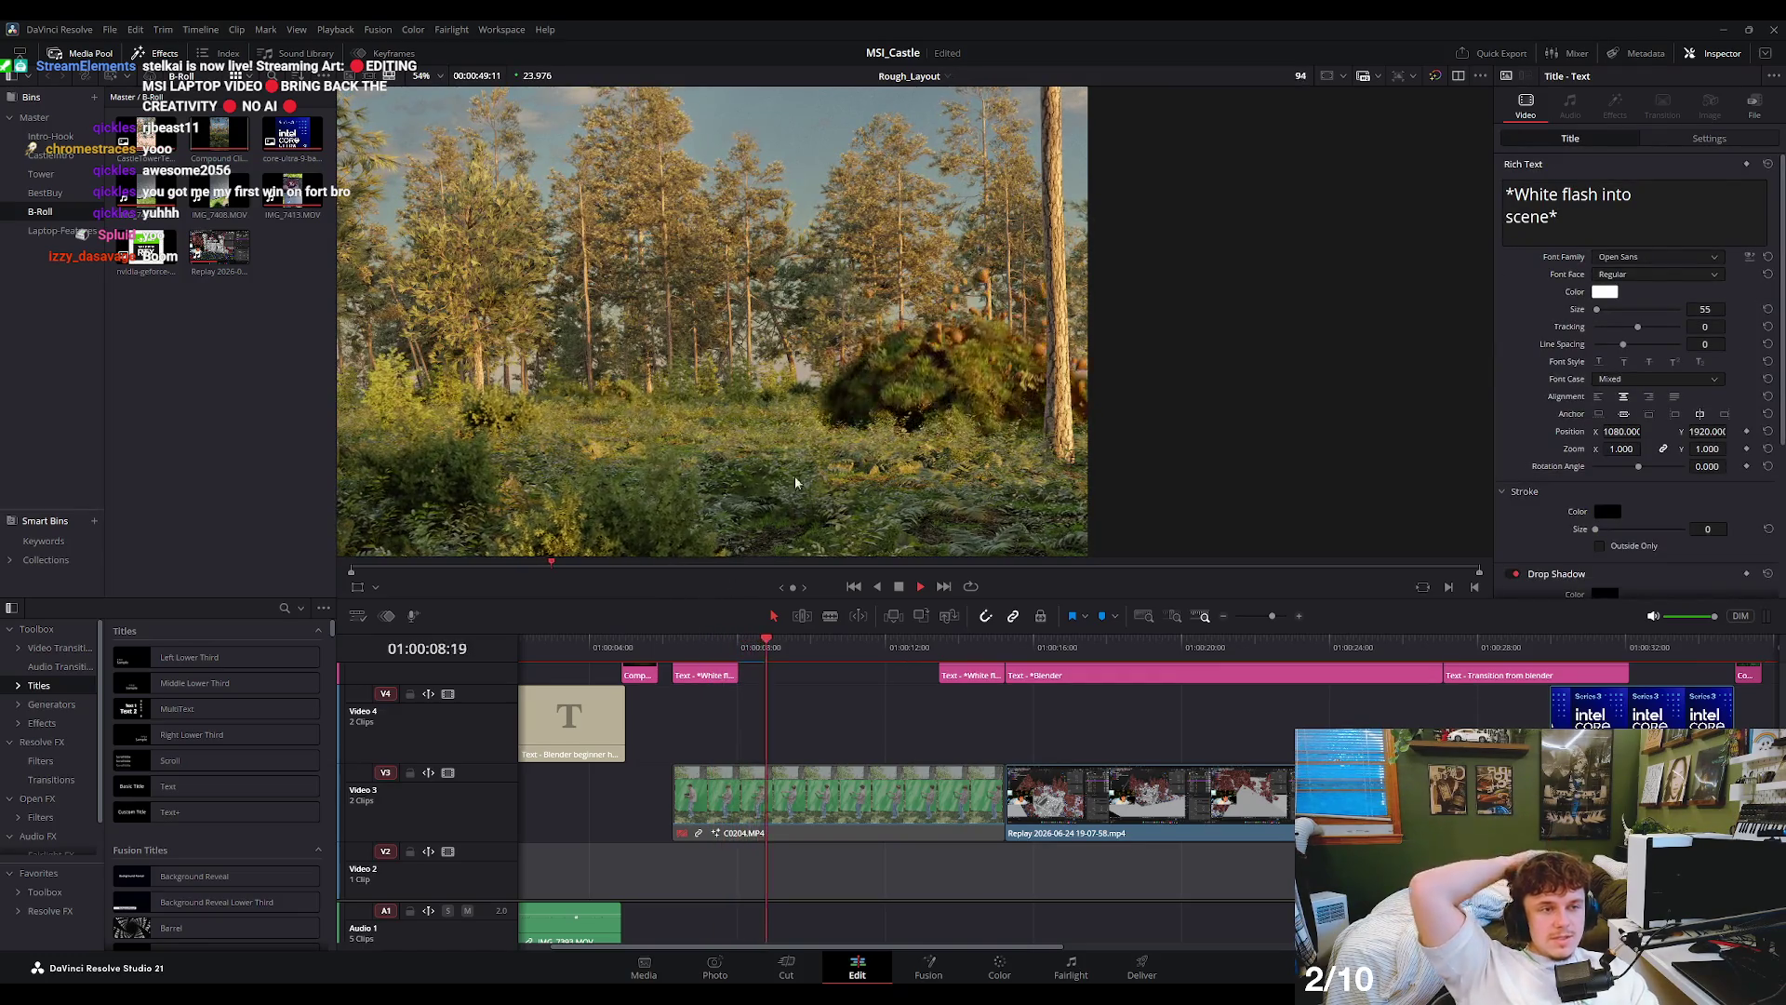
{"action": "scroll", "coordinate": [757, 393], "scroll_direction": "up", "scroll_amount": 2}
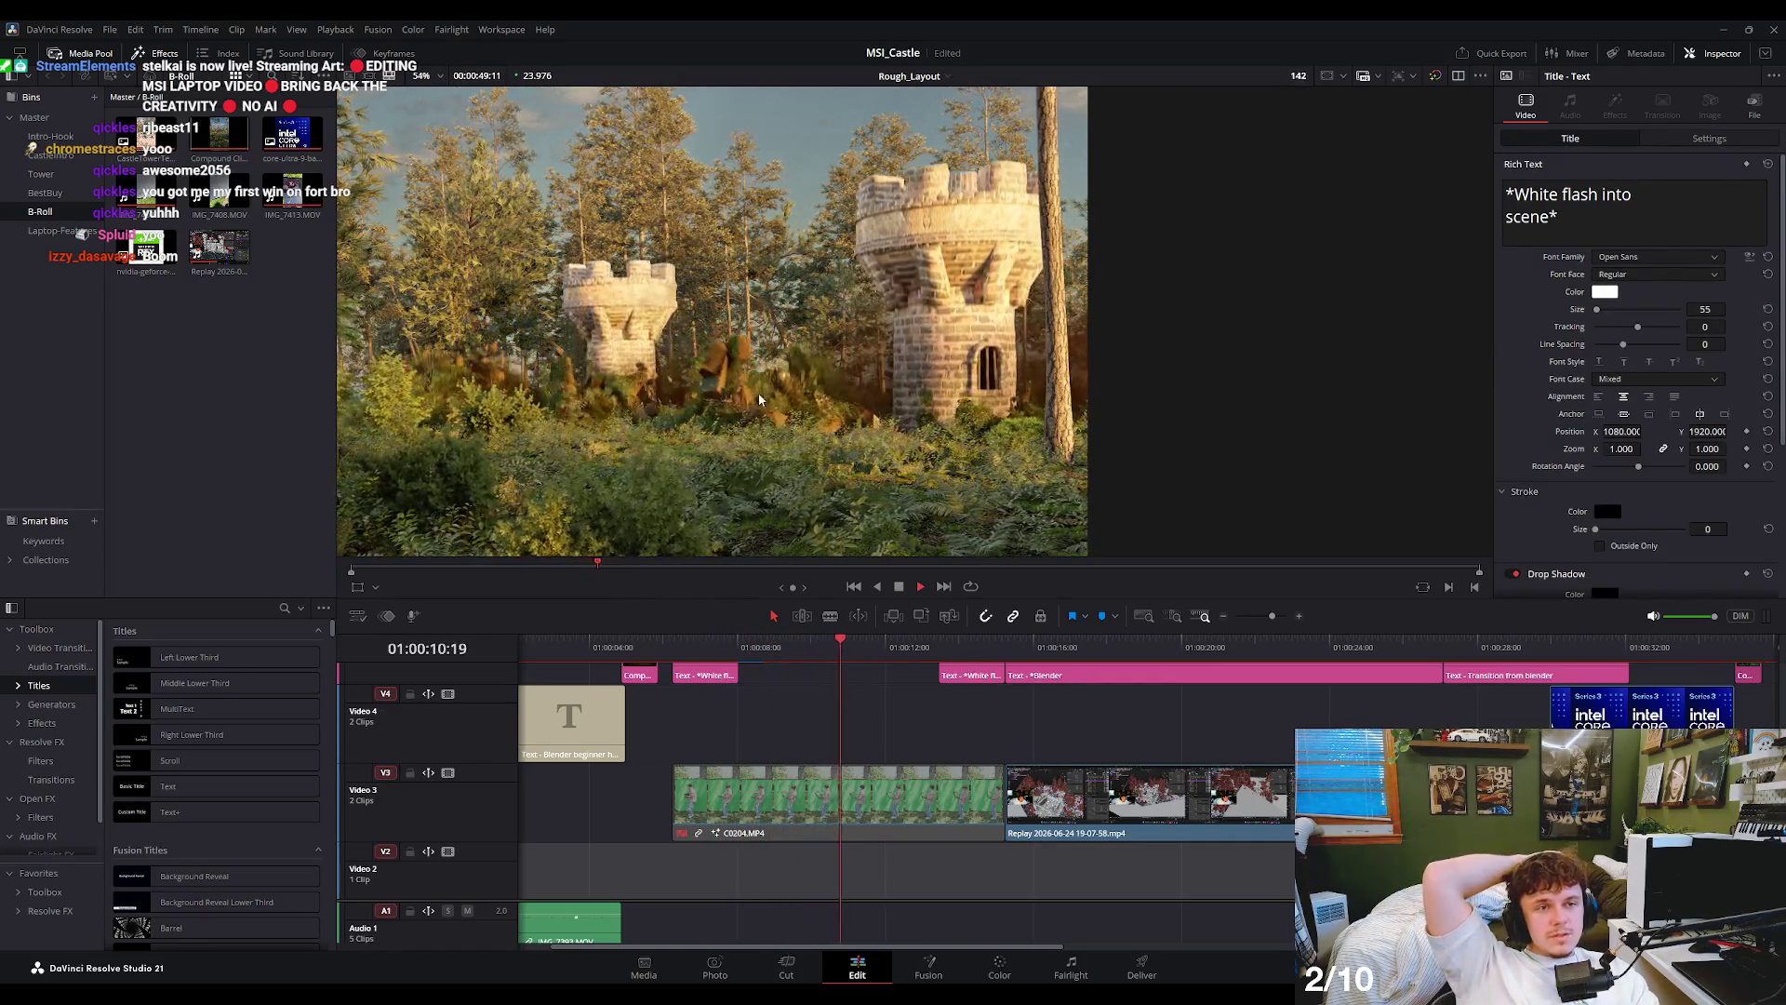
{"action": "scroll", "coordinate": [757, 393], "scroll_direction": "up", "scroll_amount": 2}
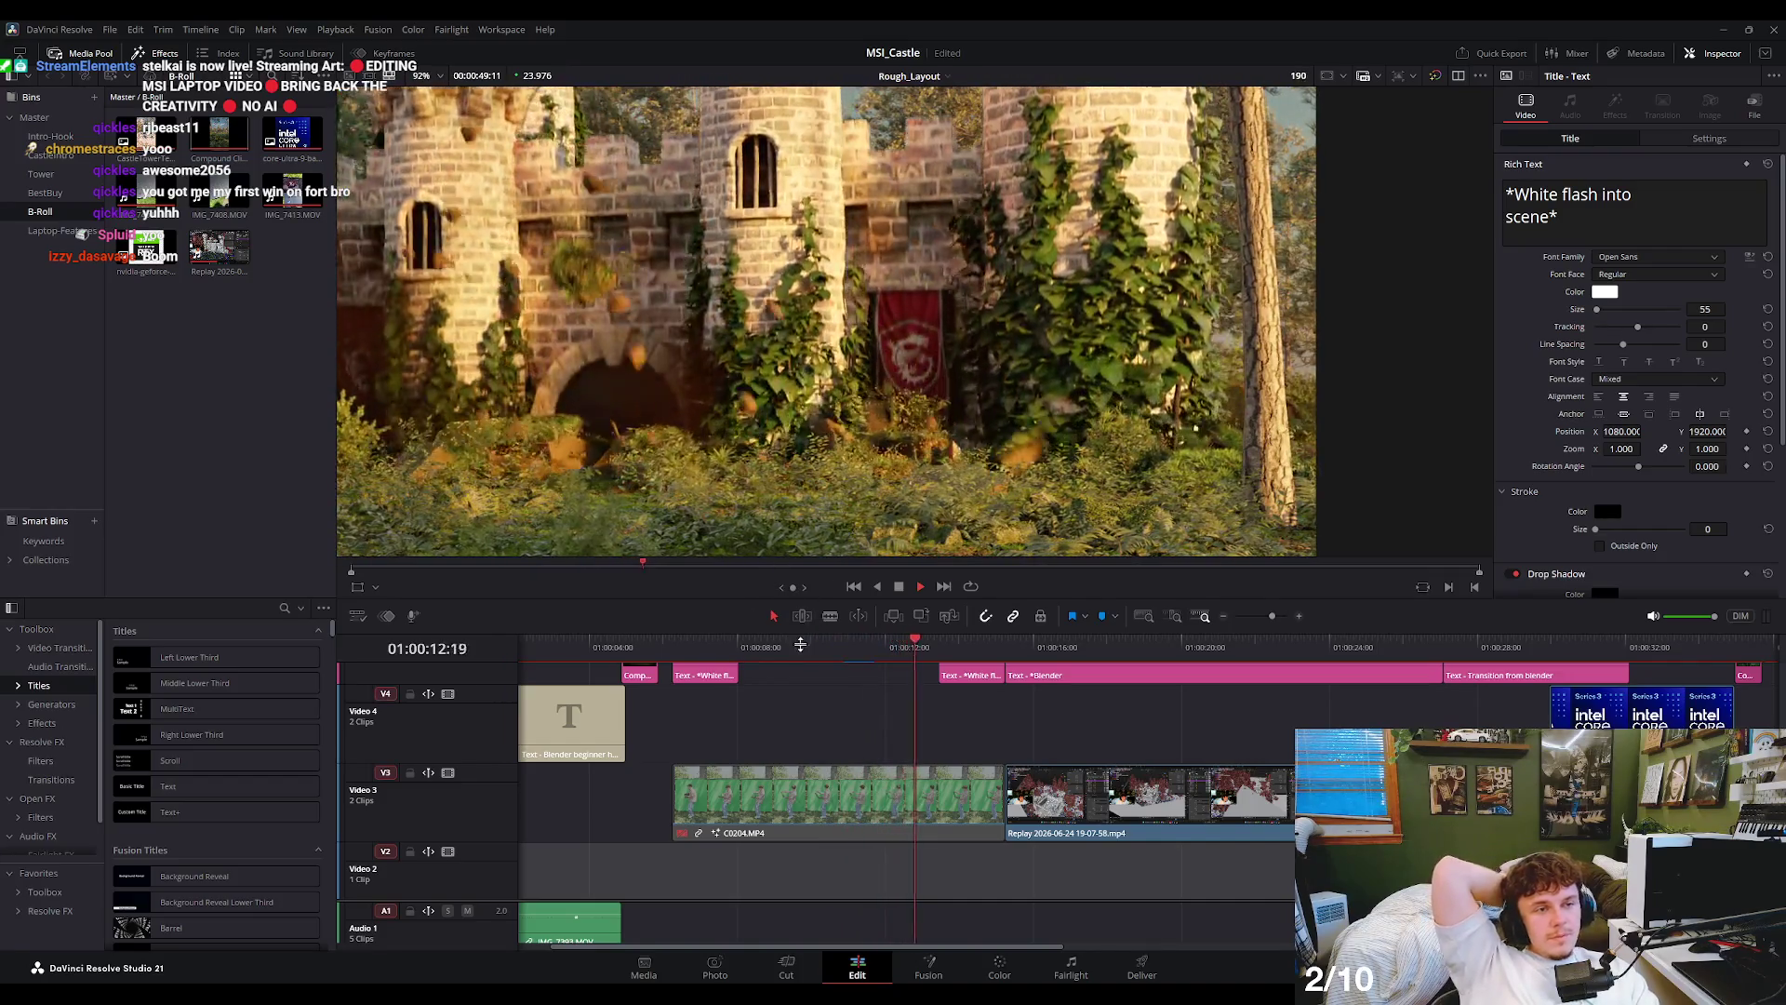
{"action": "left_click", "coordinate": [714, 643]}
- Review the forest shot from 01:00:05:21 up to the White flash into scene title
{"action": "scroll", "coordinate": [932, 402], "scroll_direction": "up", "scroll_amount": 1}
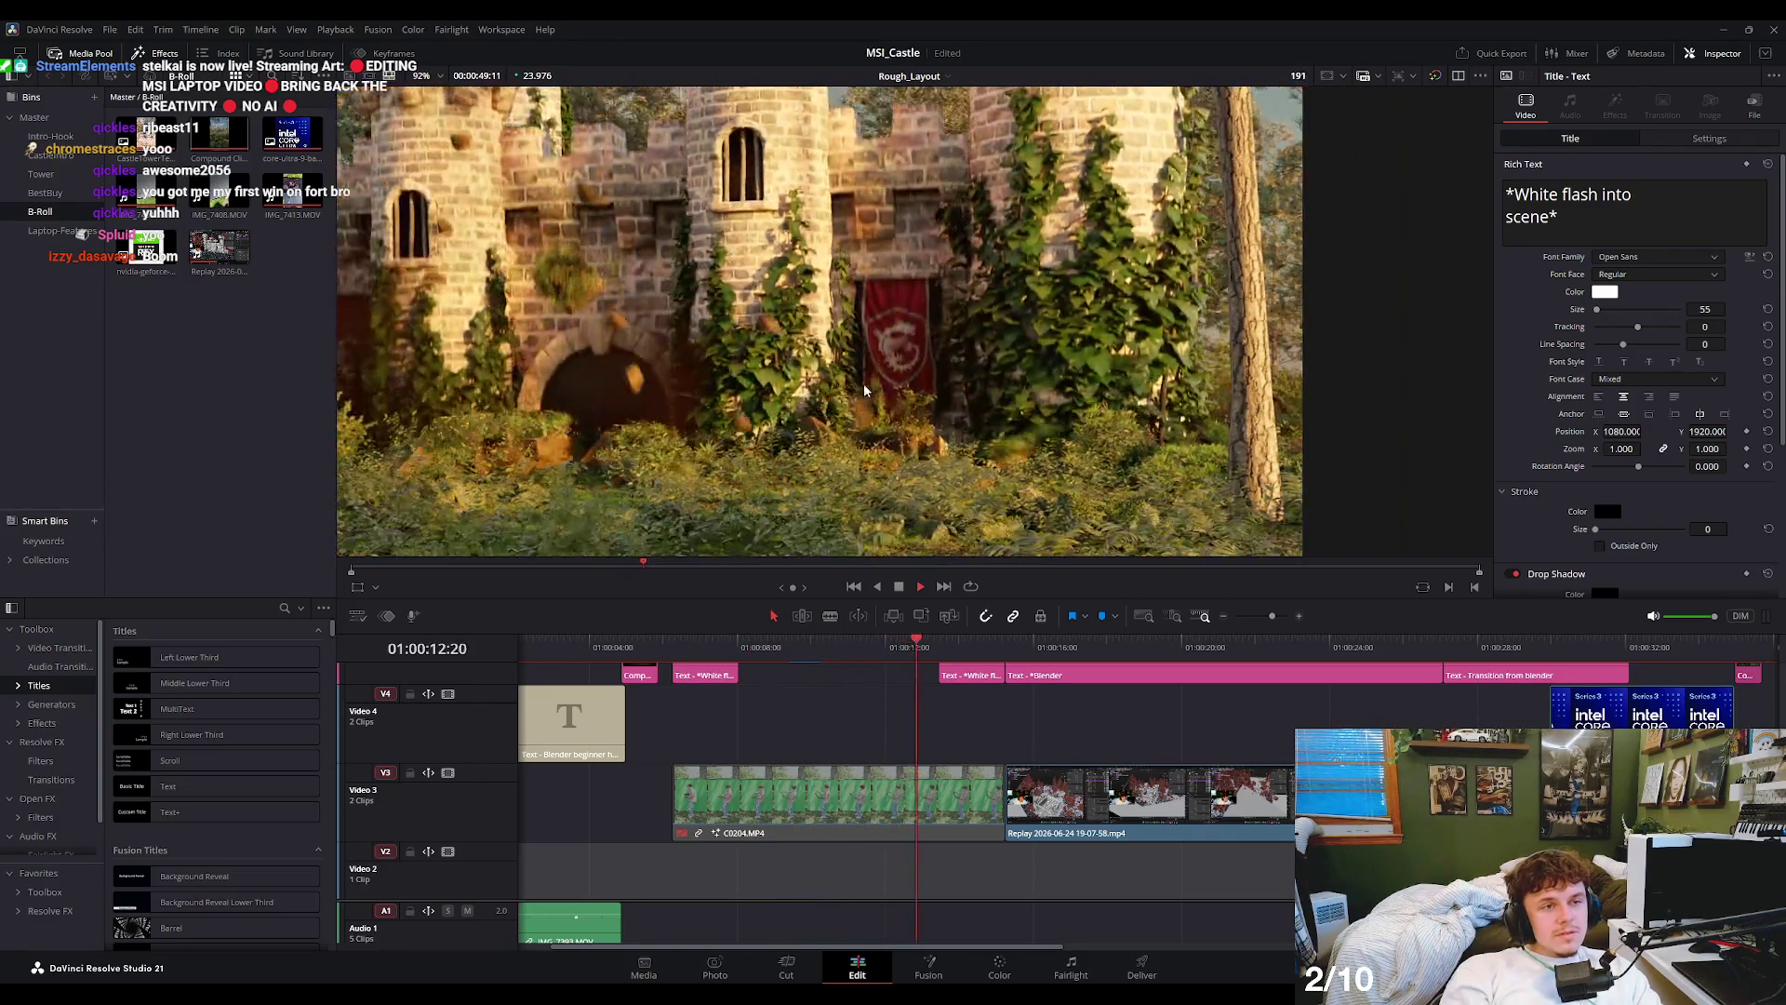
{"action": "scroll", "coordinate": [863, 384], "scroll_direction": "down", "scroll_amount": 4}
{"action": "scroll", "coordinate": [927, 465], "scroll_direction": "up", "scroll_amount": 2}
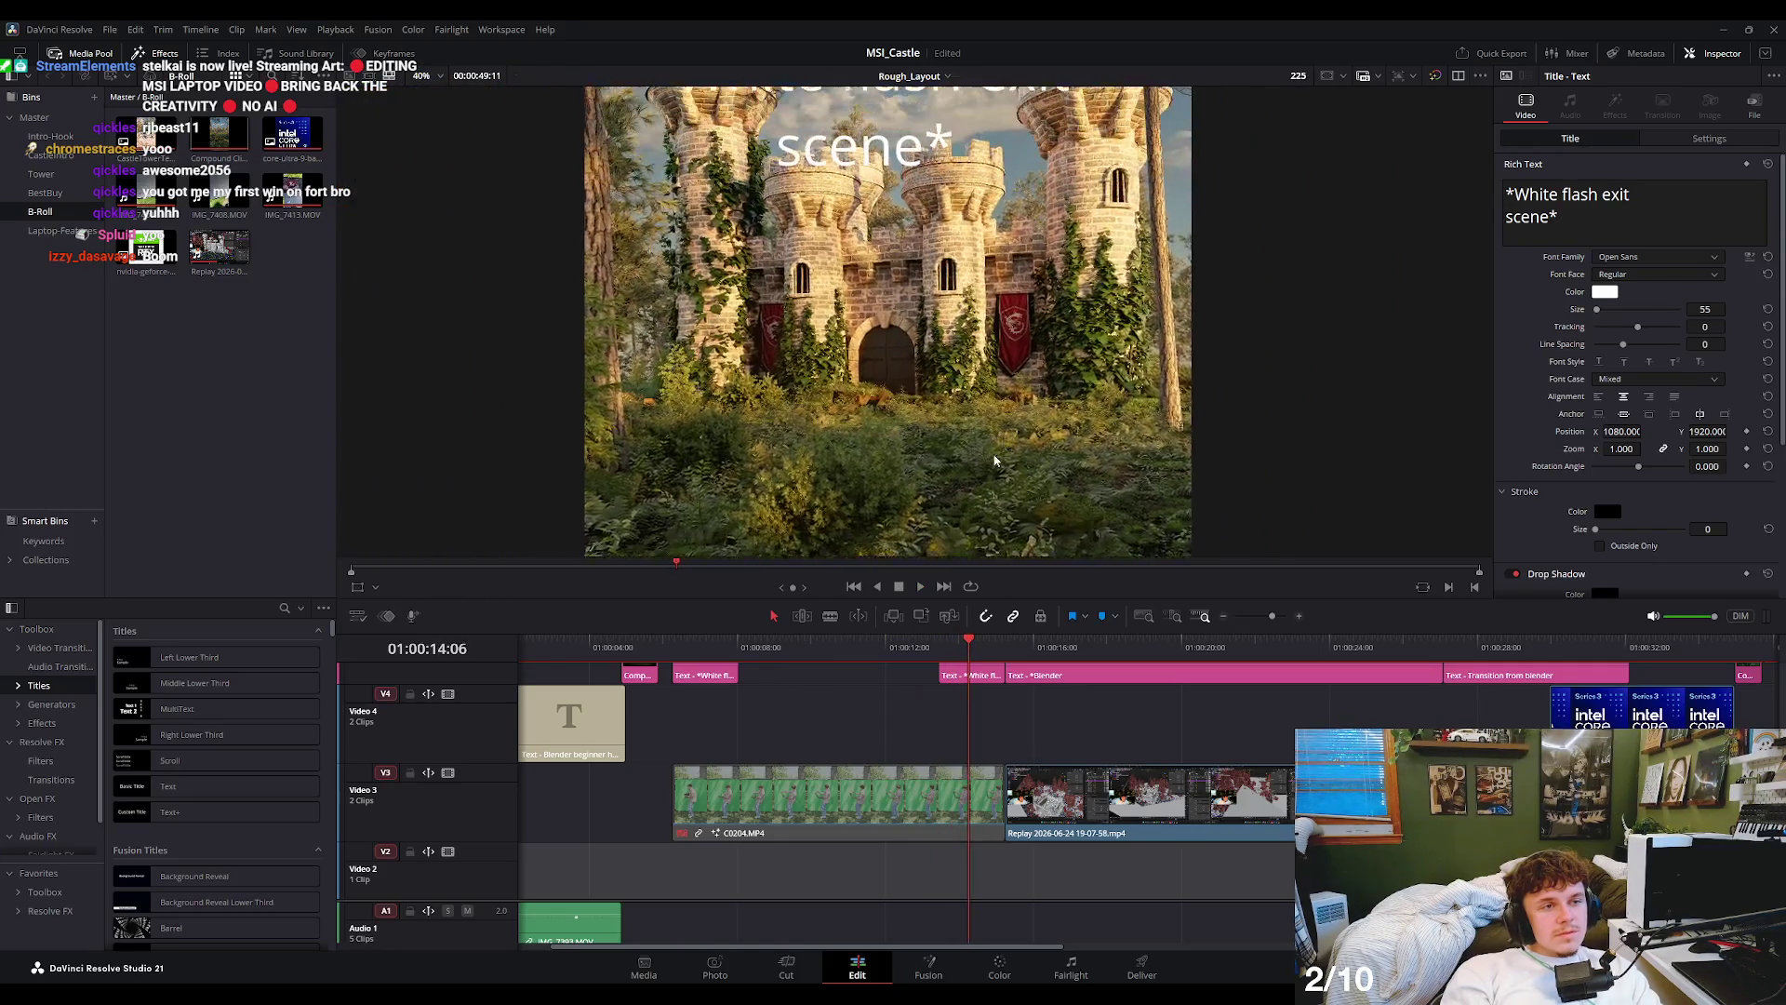
{"action": "left_click_drag", "start_coordinate": [886, 651], "coordinate": [740, 649]}
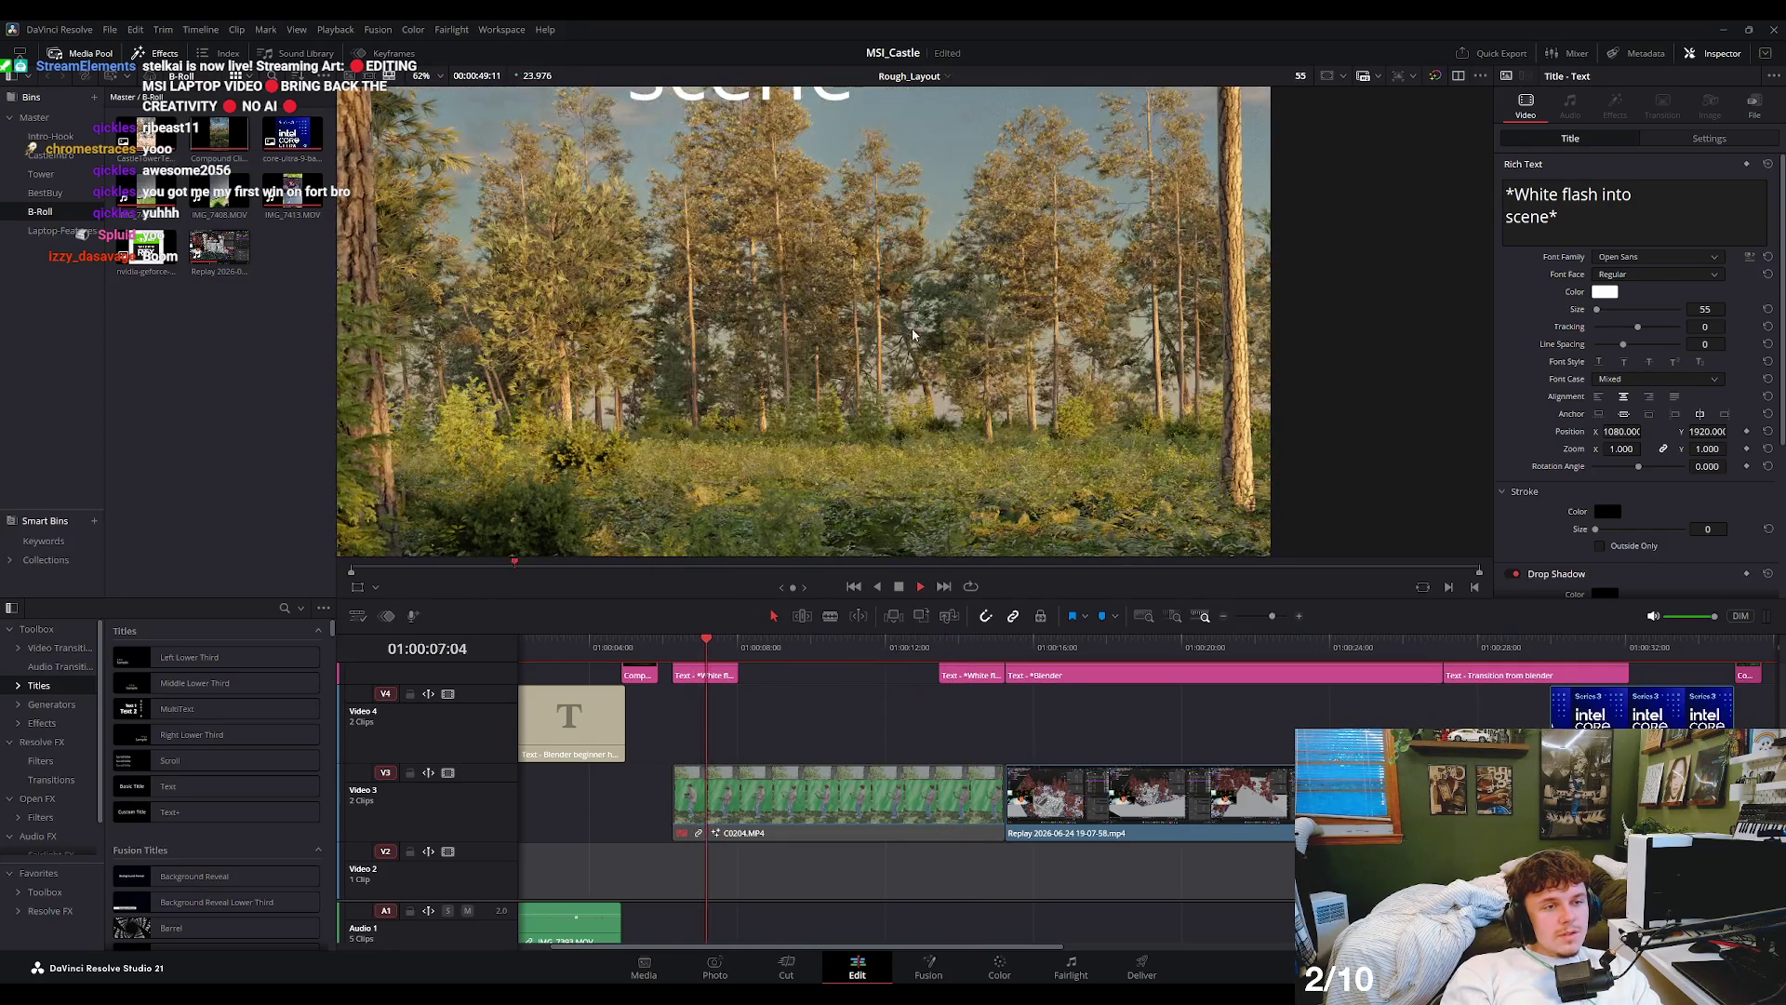
{"action": "scroll", "coordinate": [874, 475], "scroll_direction": "up", "scroll_amount": 3}
{"action": "left_click_drag", "start_coordinate": [874, 474], "coordinate": [962, 351]}
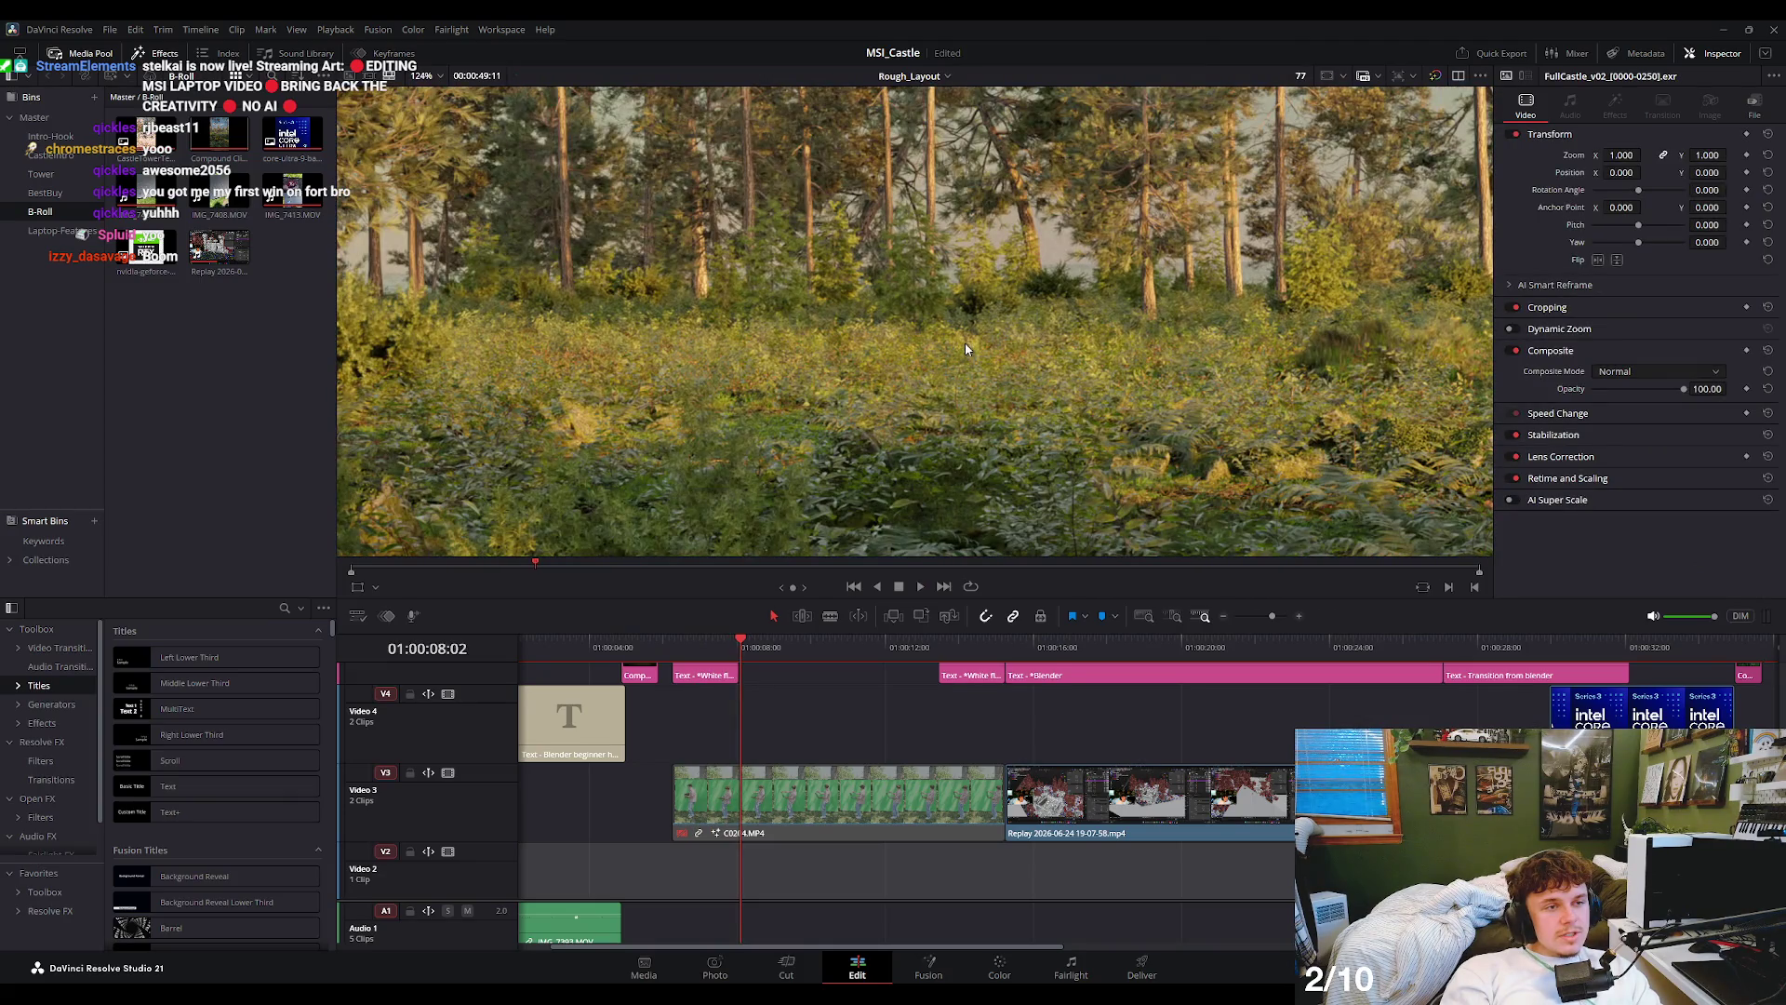
{"action": "scroll", "coordinate": [963, 349], "scroll_direction": "up", "scroll_amount": 4}
{"action": "key", "text": "space"}
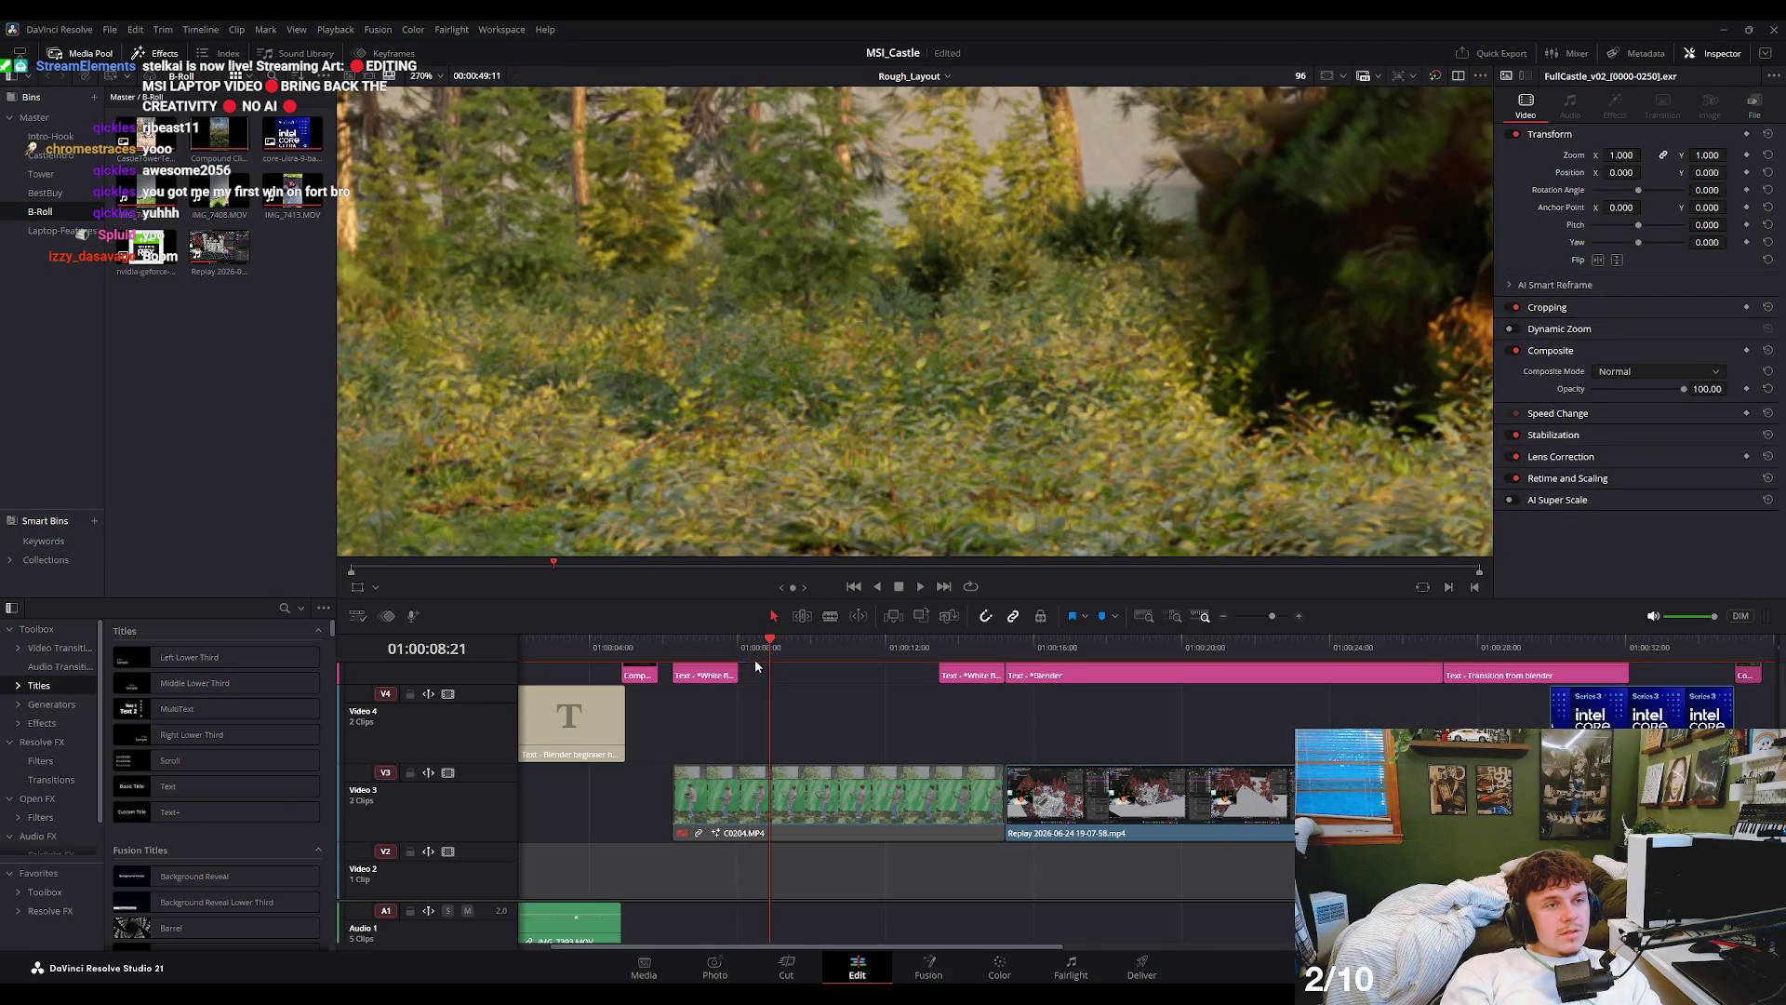
{"action": "scroll", "coordinate": [789, 455], "scroll_direction": "down", "scroll_amount": 3}
{"action": "key", "text": "shift+Left"}
{"action": "key", "text": "shift+Left"}
{"action": "key", "text": "shift+Left"}
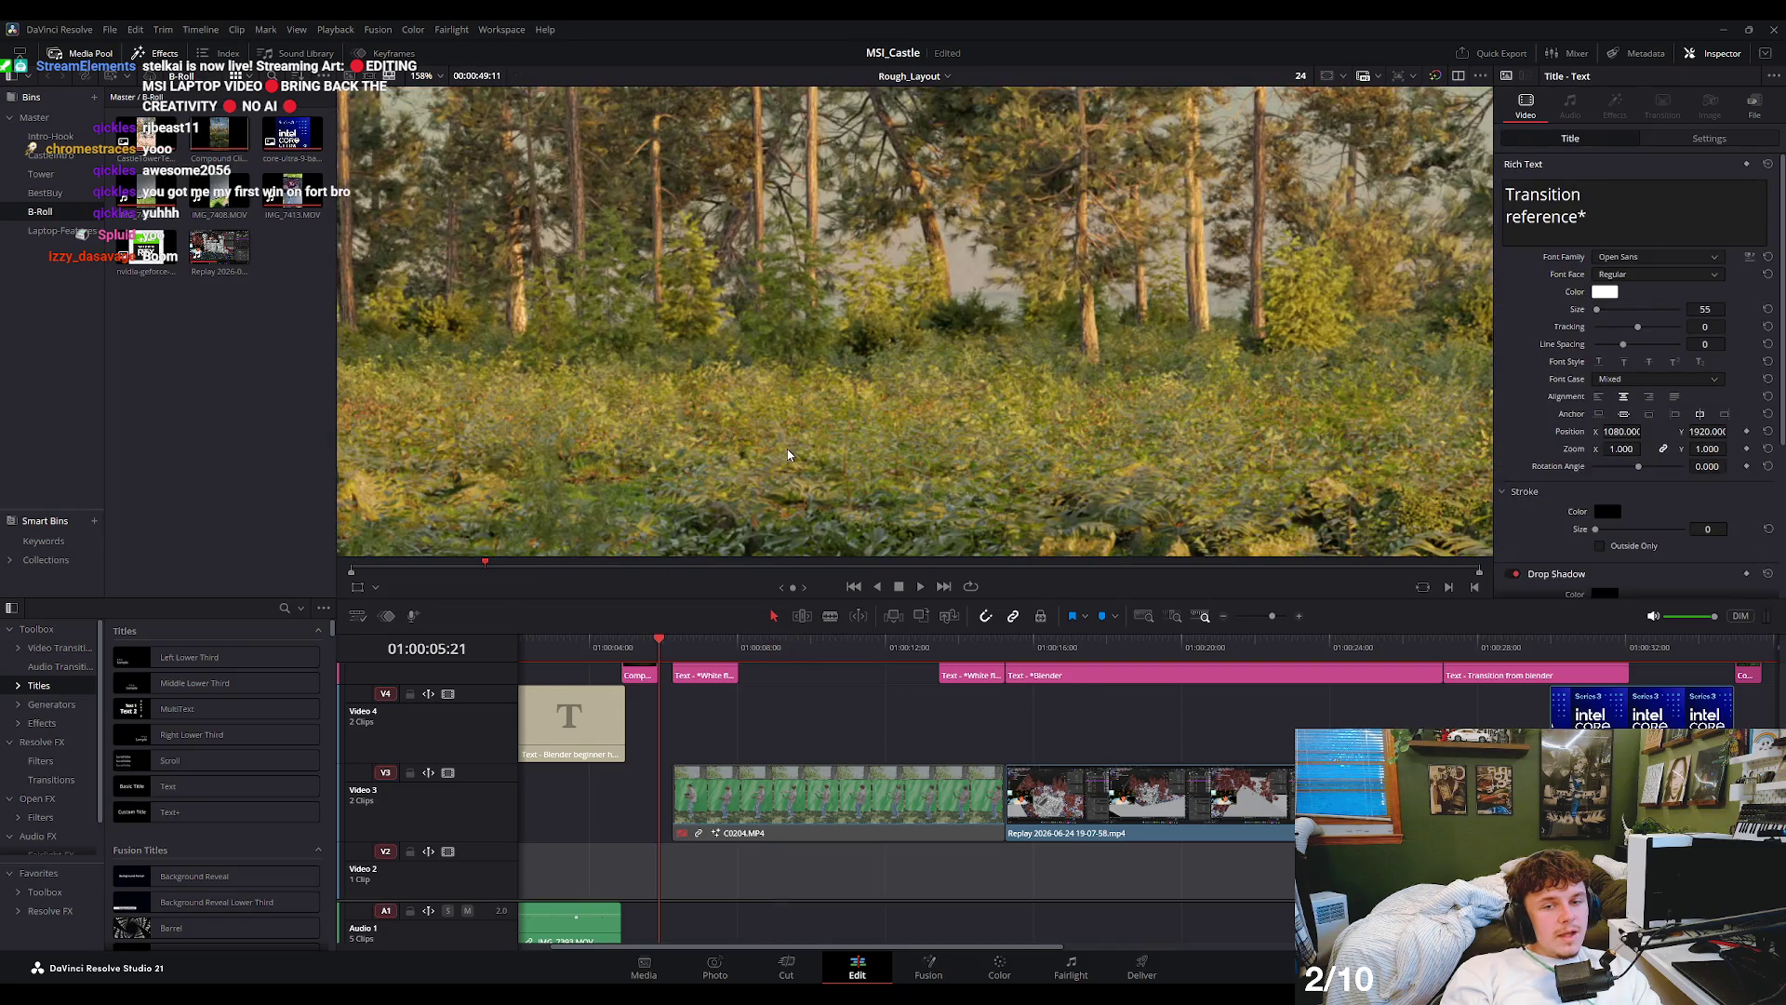
{"action": "key", "text": "space"}
{"action": "scroll", "coordinate": [819, 444], "scroll_direction": "down", "scroll_amount": 3}
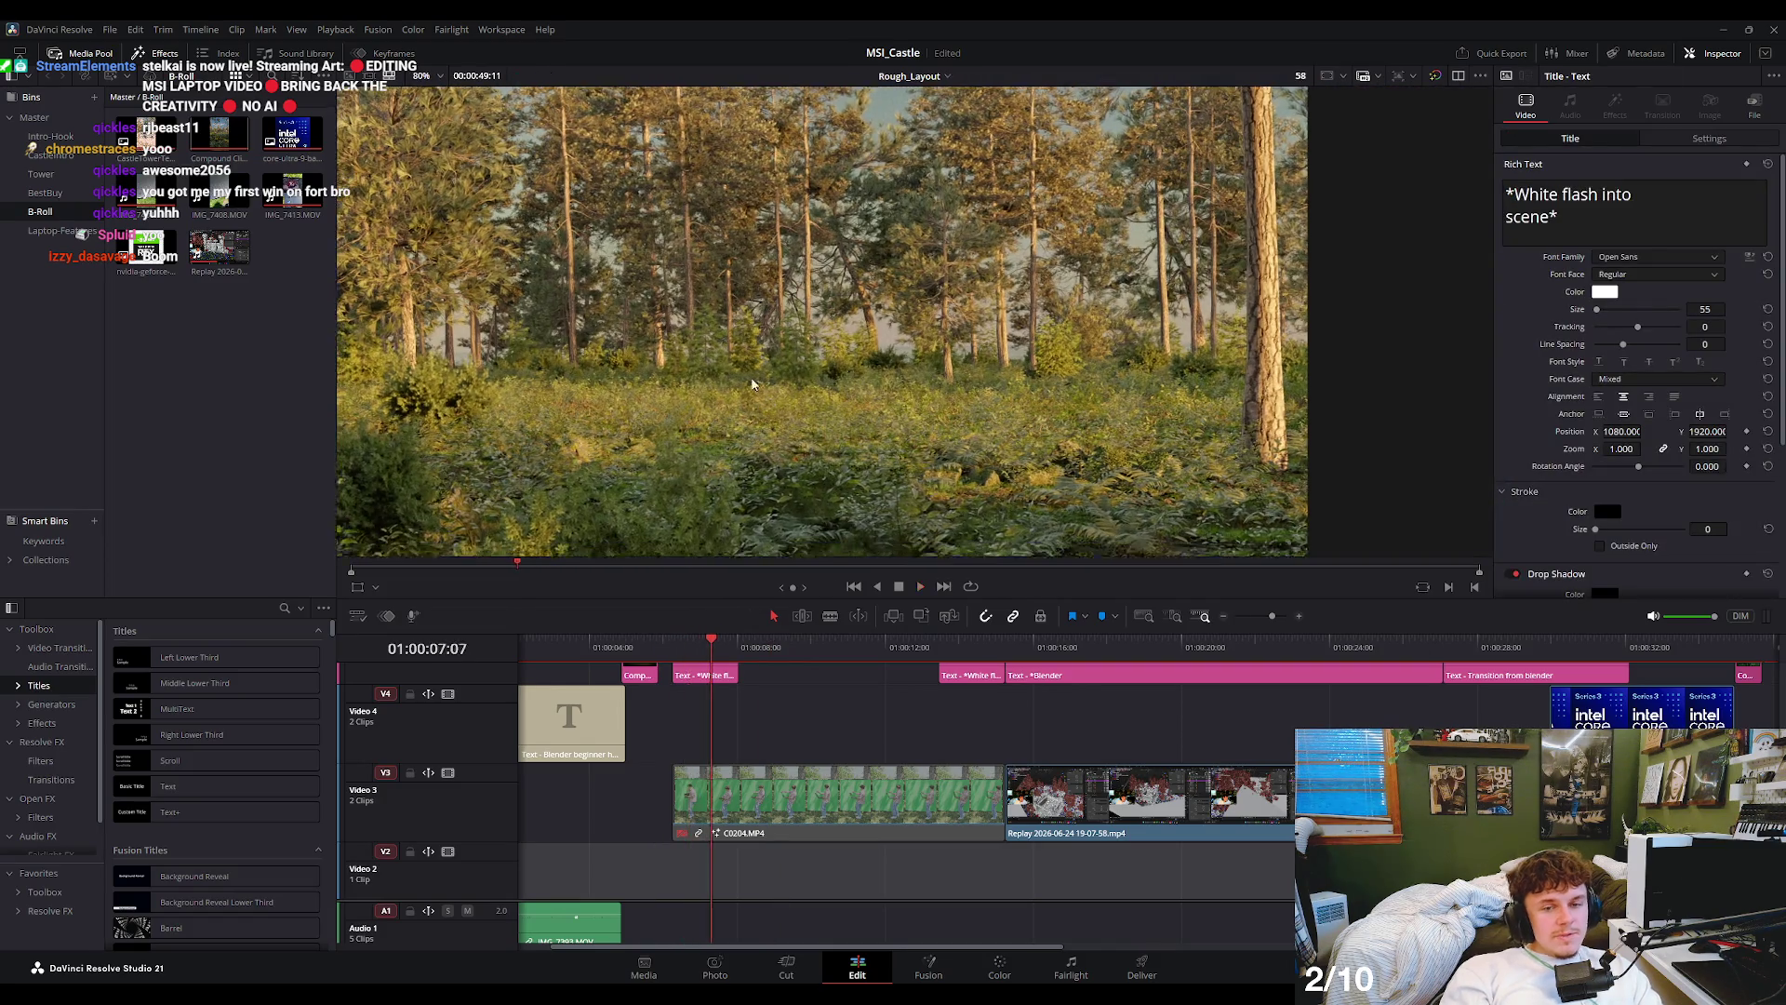
{"action": "key", "text": "space"}
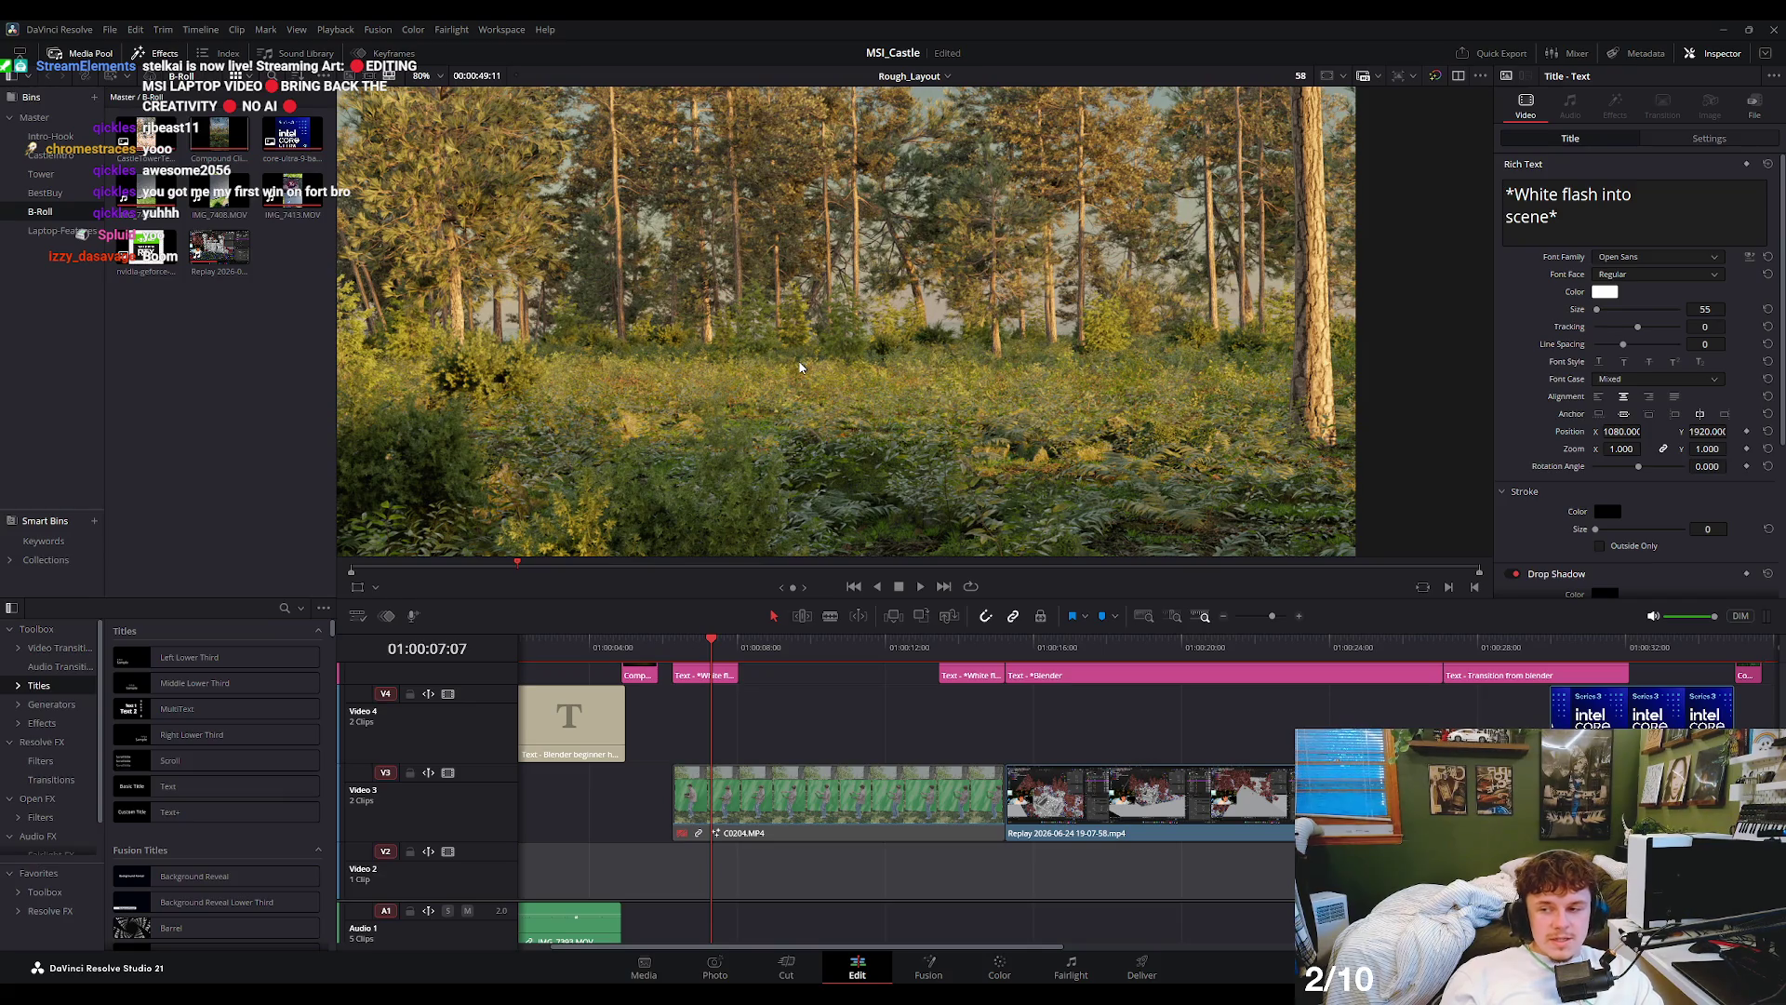
- Scrub the frames from 01:00:07:17 to 01:00:09:22 and replay the castle reveal
{"action": "scroll", "coordinate": [817, 386], "scroll_direction": "up", "scroll_amount": 1}
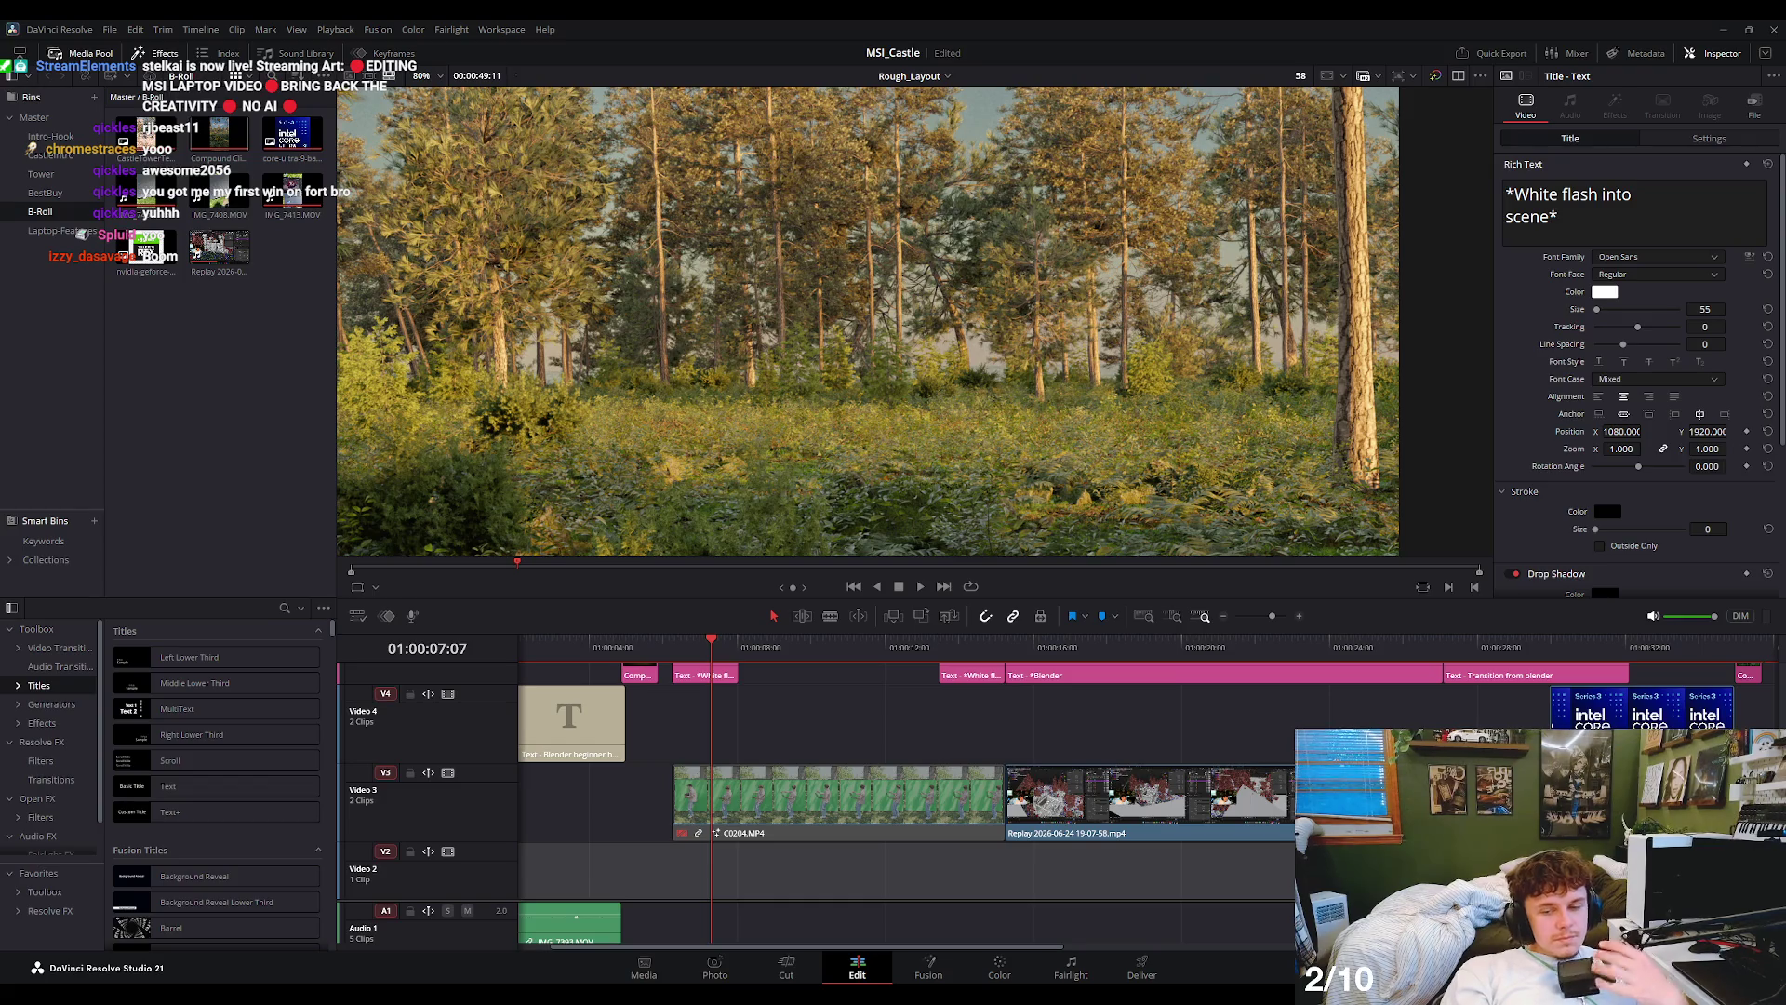
{"action": "scroll", "coordinate": [794, 430], "scroll_direction": "up", "scroll_amount": 2}
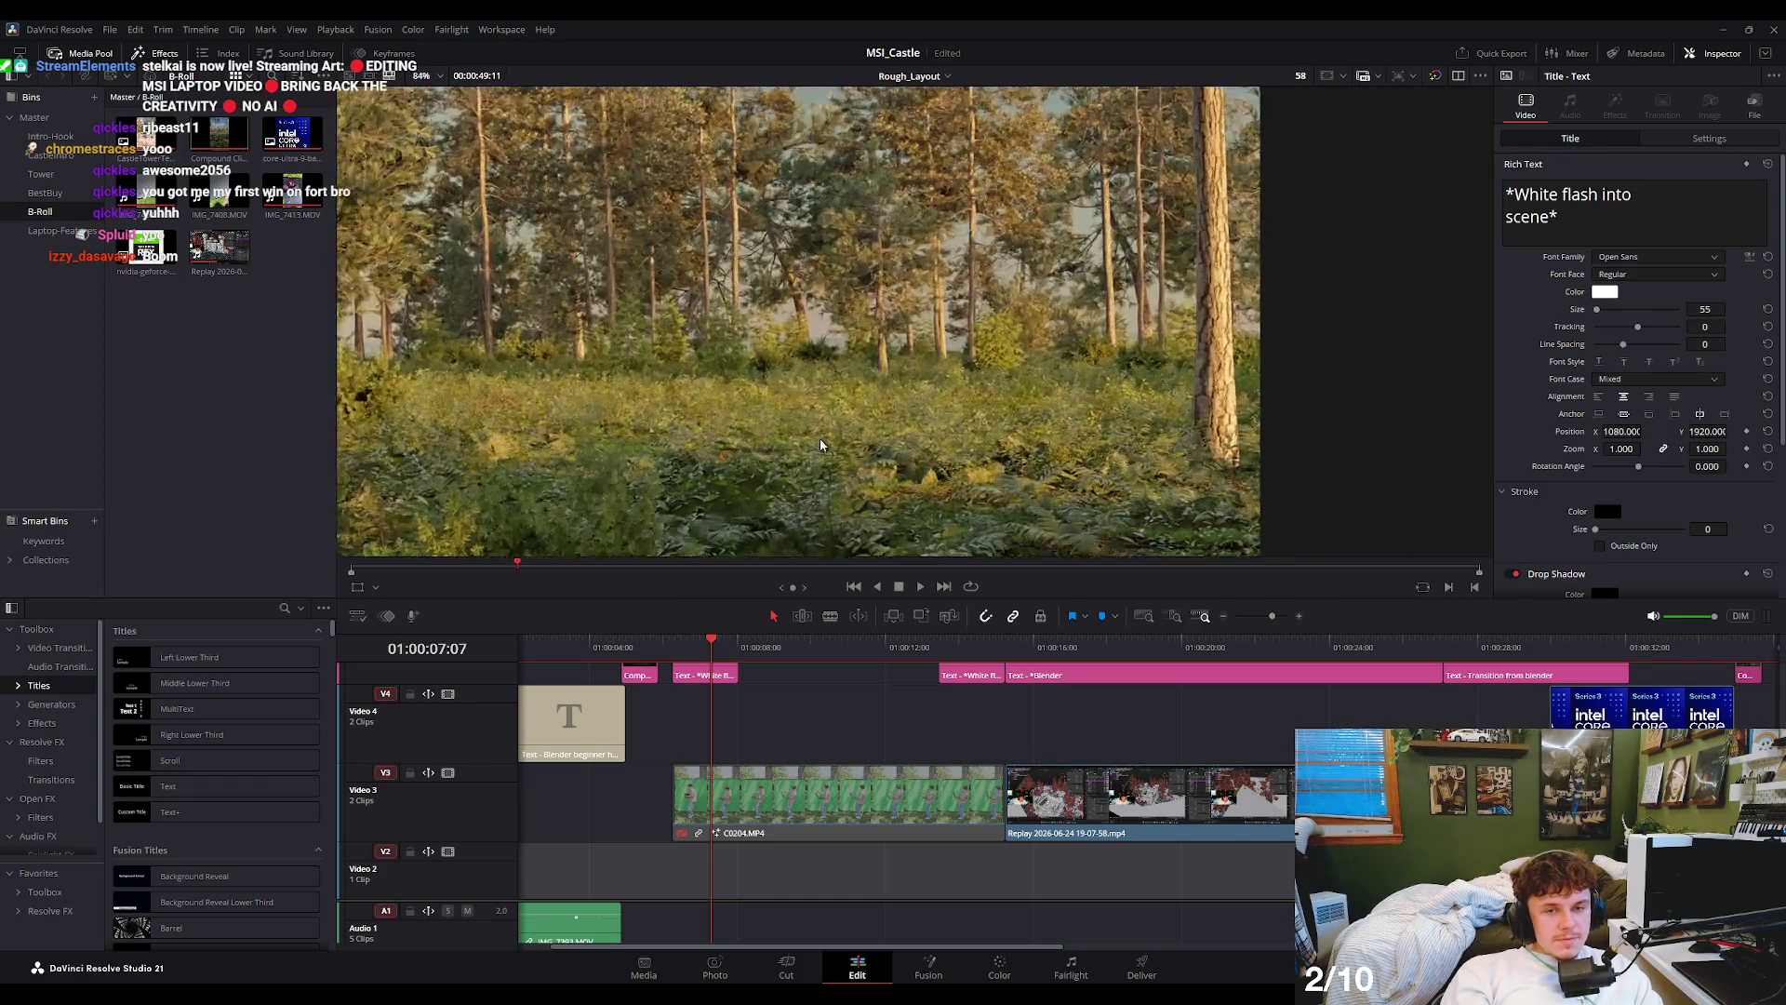
{"action": "left_click", "coordinate": [726, 649]}
{"action": "mouse_move", "coordinate": [754, 651]}
{"action": "left_mouse_down"}
{"action": "mouse_move", "coordinate": [700, 654]}
{"action": "mouse_move", "coordinate": [789, 666]}
{"action": "left_mouse_up"}
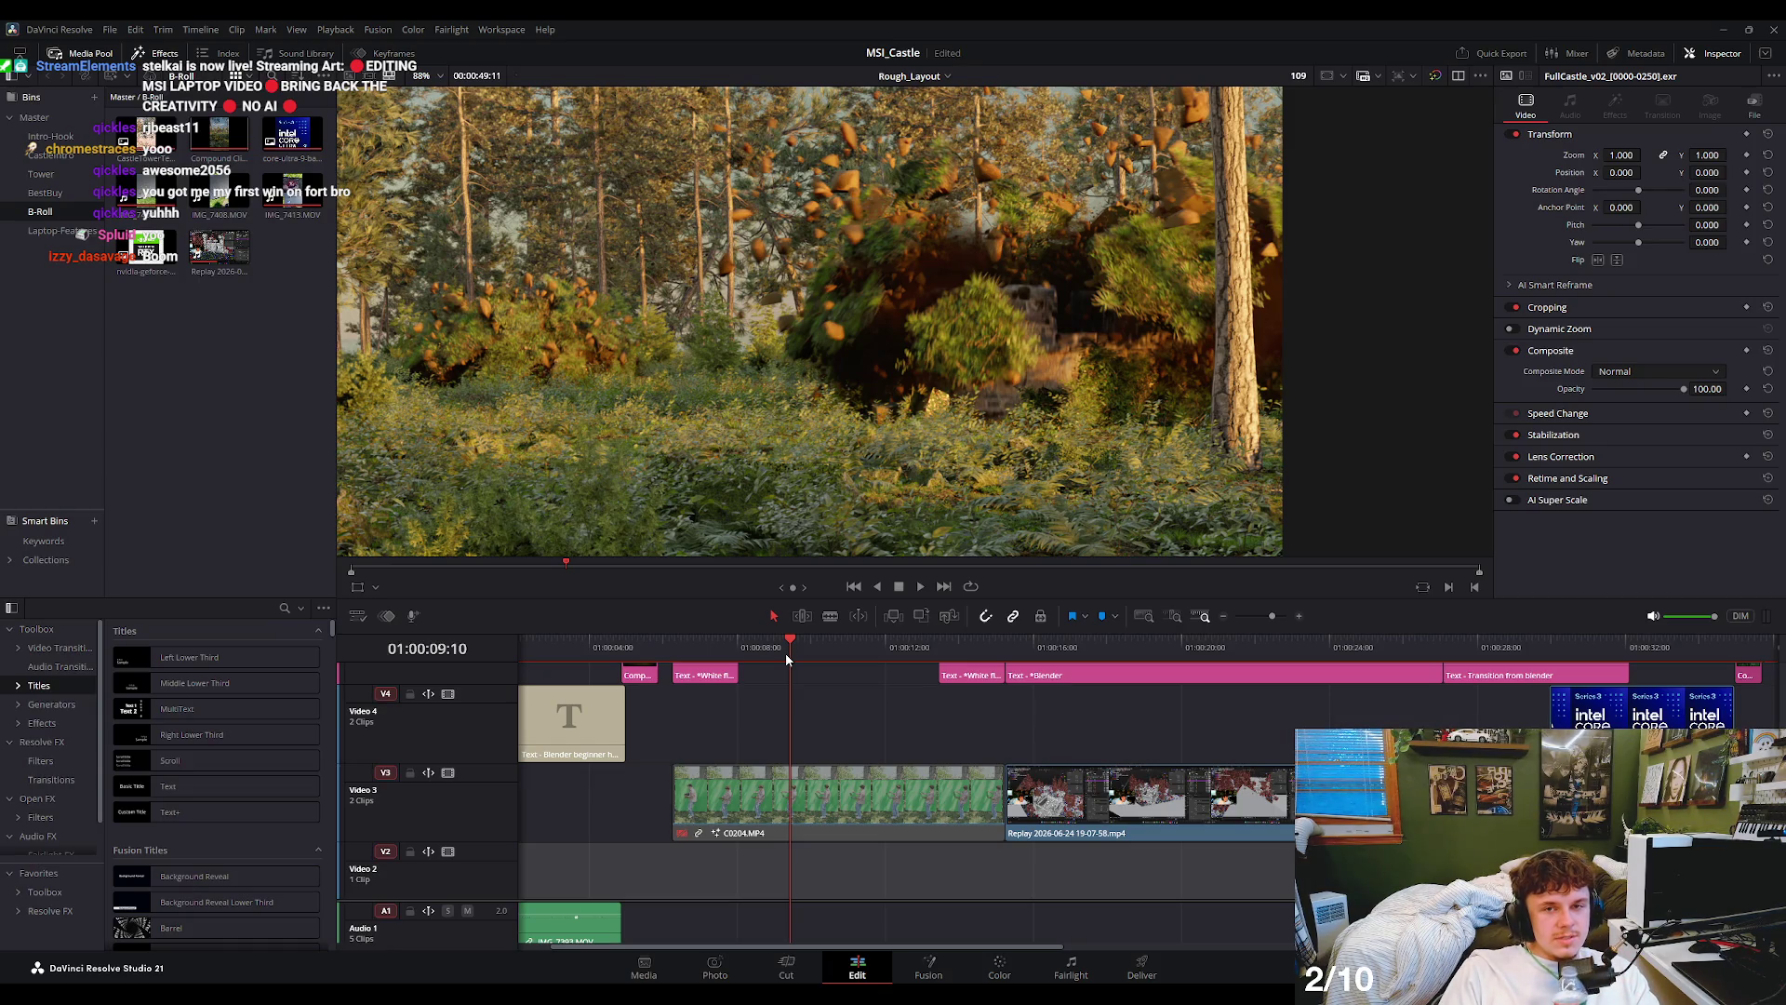
{"action": "scroll", "coordinate": [801, 380], "scroll_direction": "up", "scroll_amount": 3}
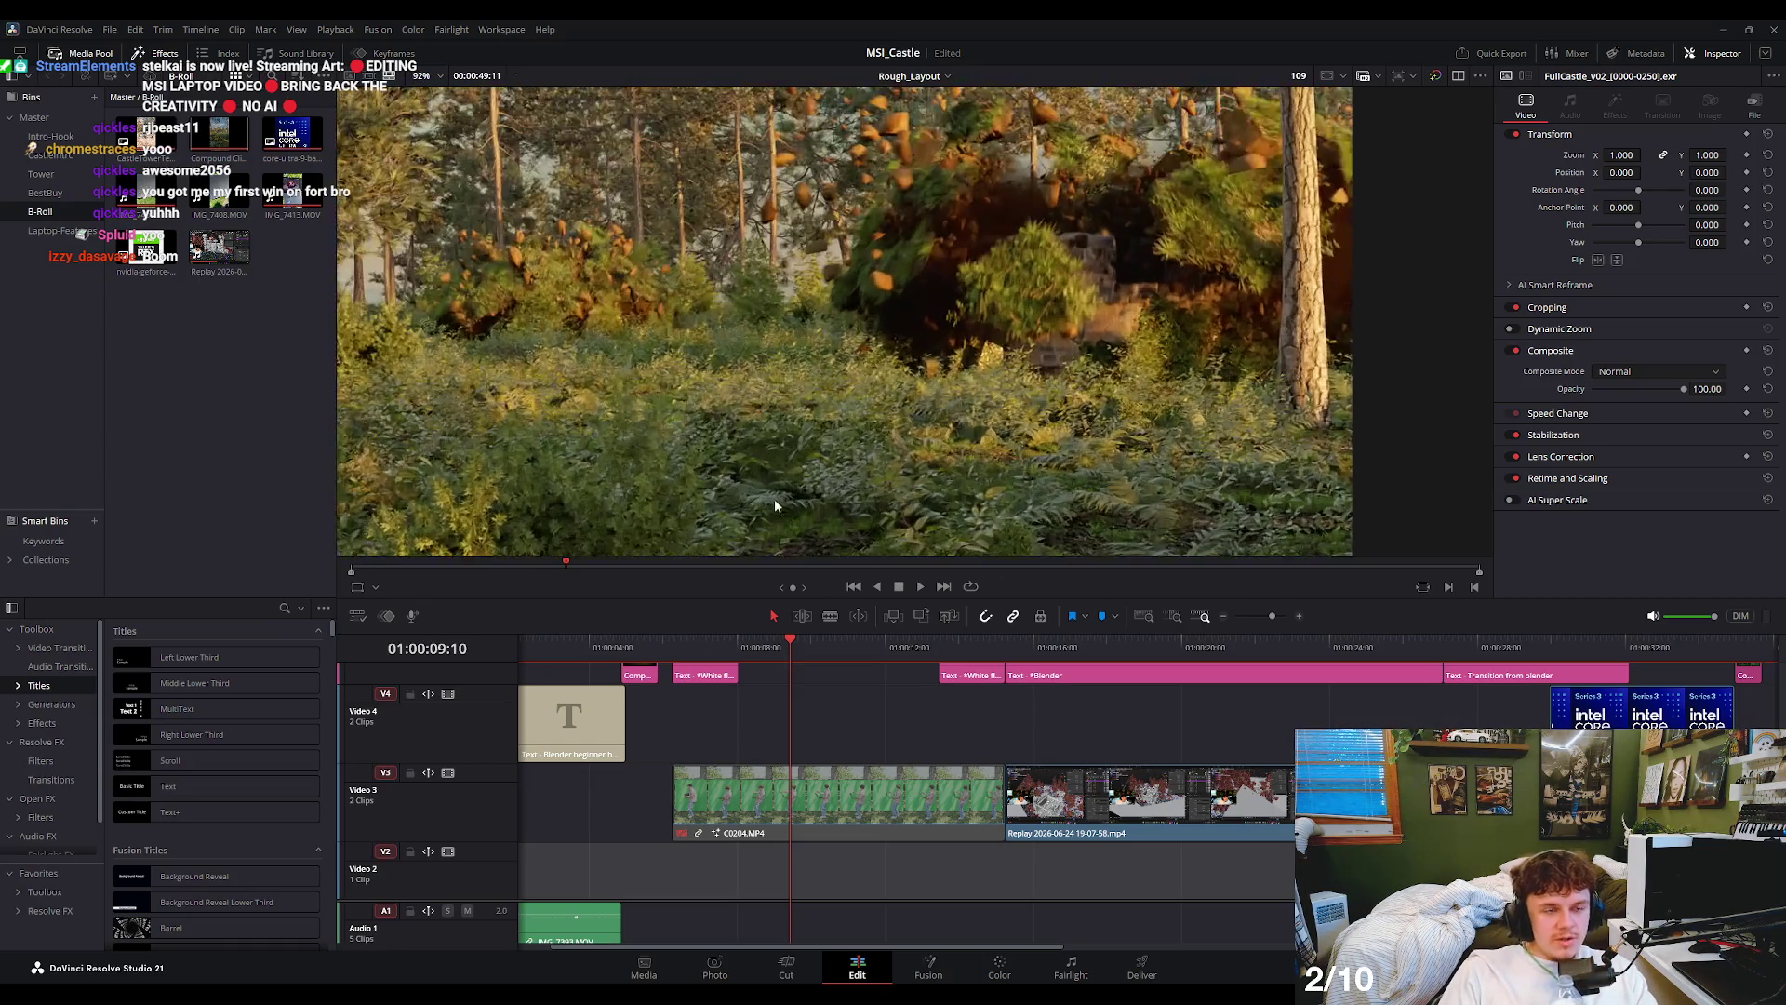
{"action": "scroll", "coordinate": [802, 380], "scroll_direction": "down", "scroll_amount": 5}
{"action": "mouse_move", "coordinate": [790, 646]}
{"action": "left_mouse_down"}
{"action": "mouse_move", "coordinate": [958, 669]}
{"action": "mouse_move", "coordinate": [915, 652]}
{"action": "left_mouse_up"}
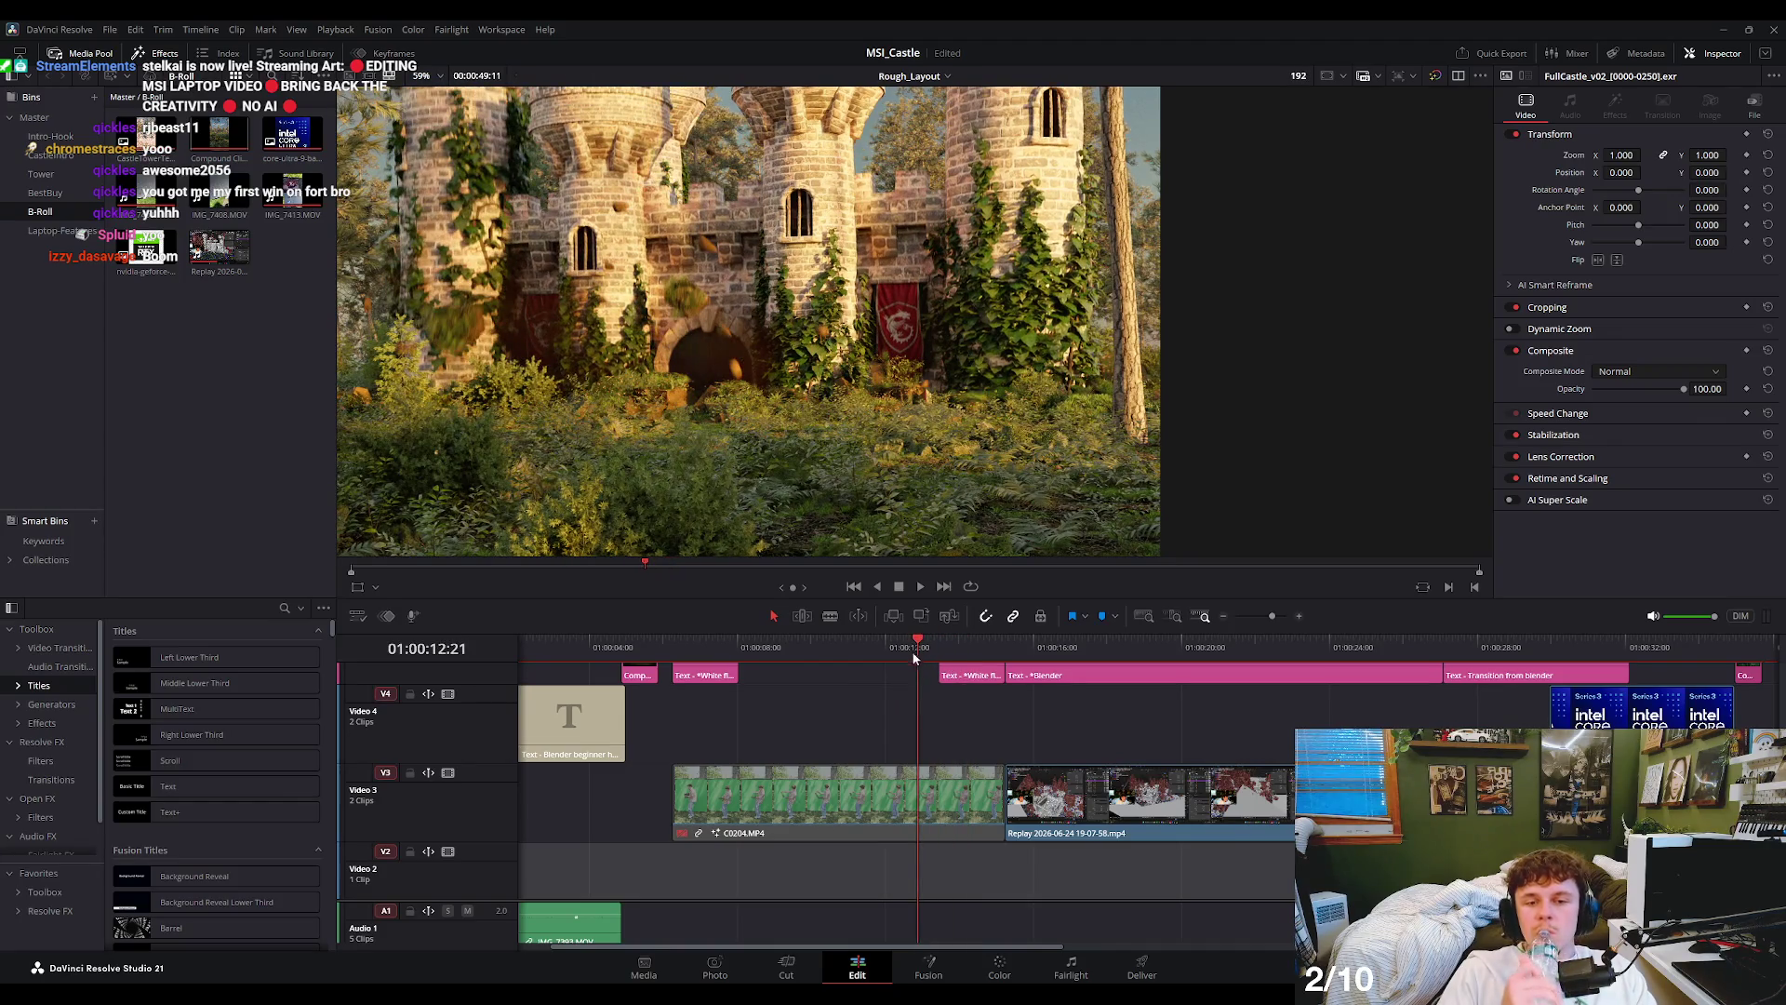
{"action": "scroll", "coordinate": [741, 371], "scroll_direction": "down", "scroll_amount": 3}
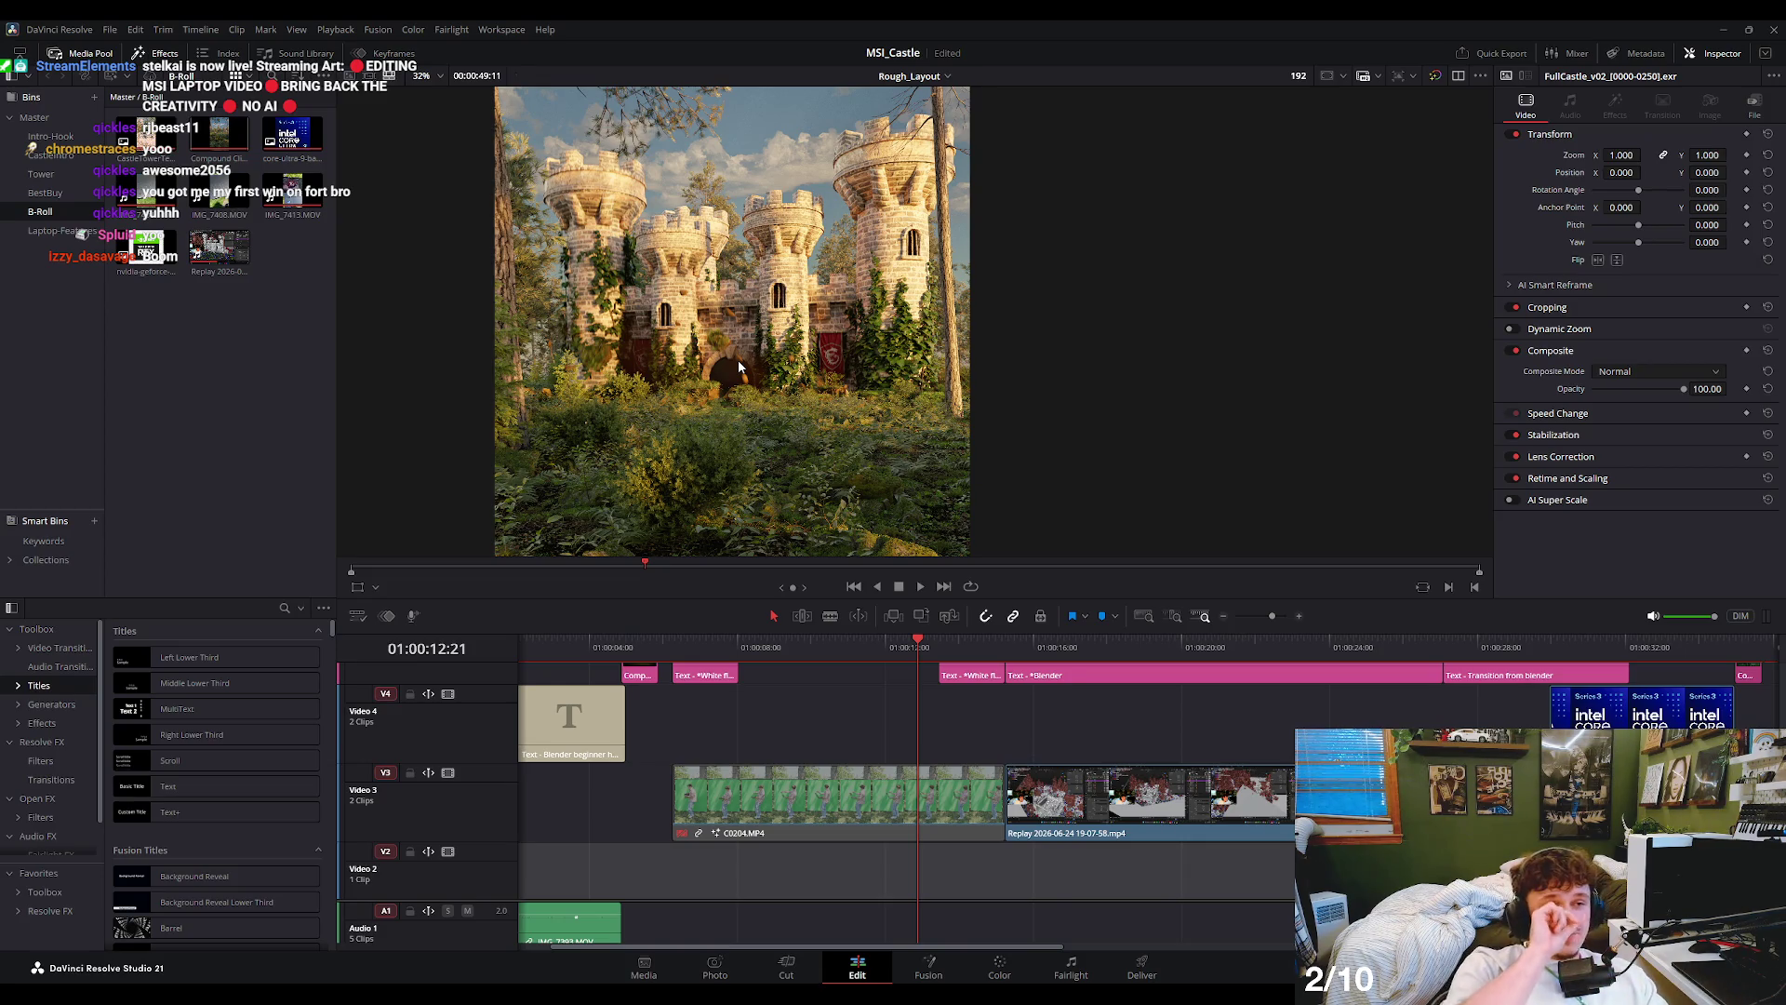
{"action": "scroll", "coordinate": [741, 363], "scroll_direction": "up", "scroll_amount": 3}
{"action": "mouse_move", "coordinate": [843, 643]}
{"action": "left_mouse_down"}
{"action": "mouse_move", "coordinate": [807, 651]}
{"action": "mouse_move", "coordinate": [897, 702]}
{"action": "mouse_move", "coordinate": [822, 696]}
{"action": "left_mouse_up"}
{"action": "key", "text": "space"}
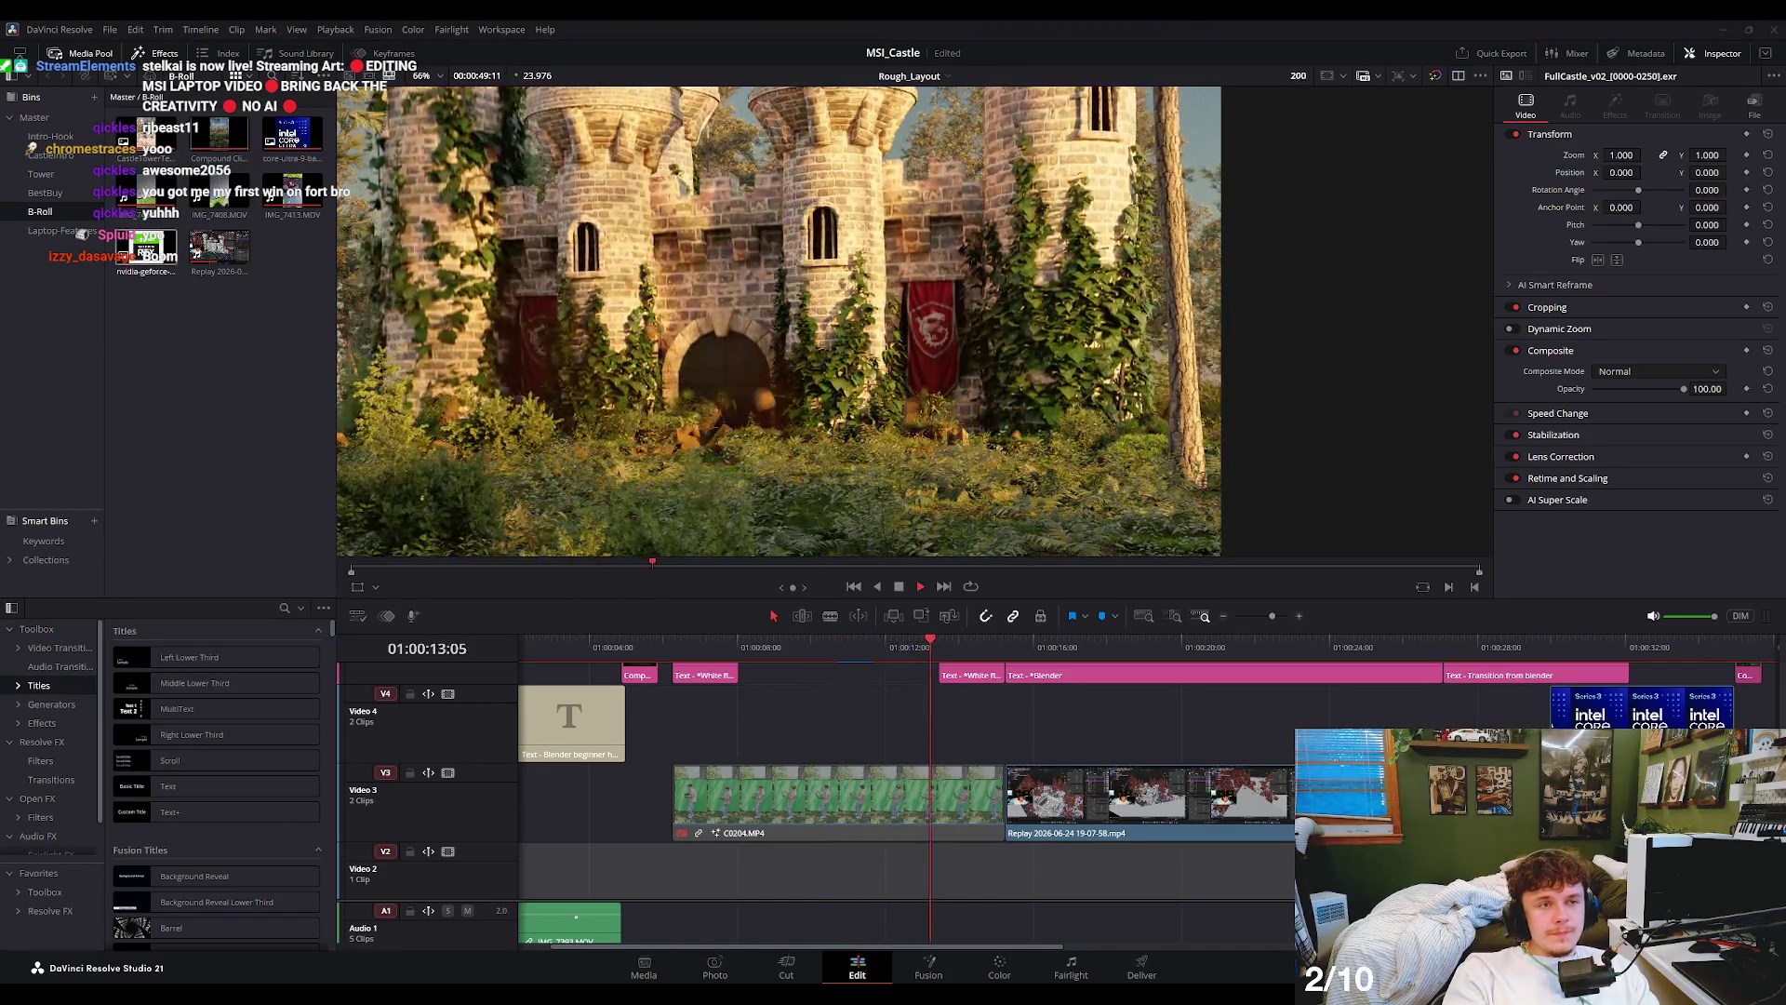
- Scrub between the Blender castle title section and the transition reference section
{"action": "scroll", "coordinate": [713, 321], "scroll_direction": "down", "scroll_amount": 2}
{"action": "left_click", "coordinate": [868, 642]}
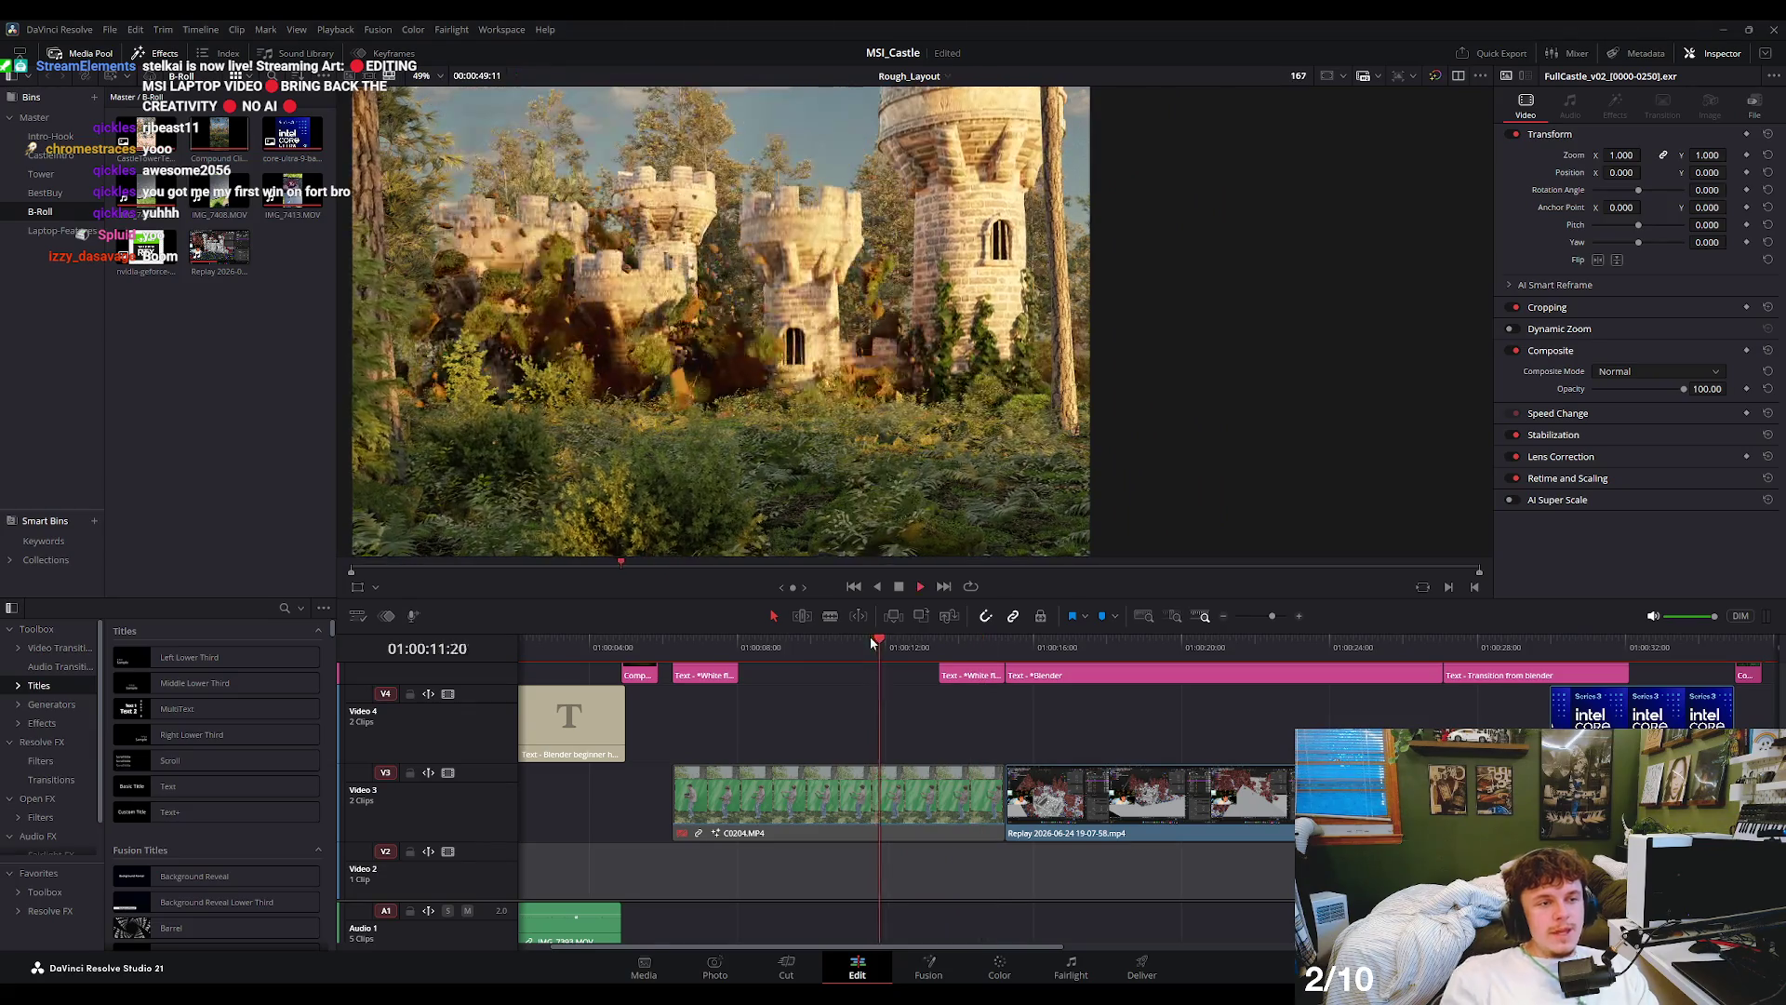
{"action": "scroll", "coordinate": [707, 283], "scroll_direction": "down", "scroll_amount": 1}
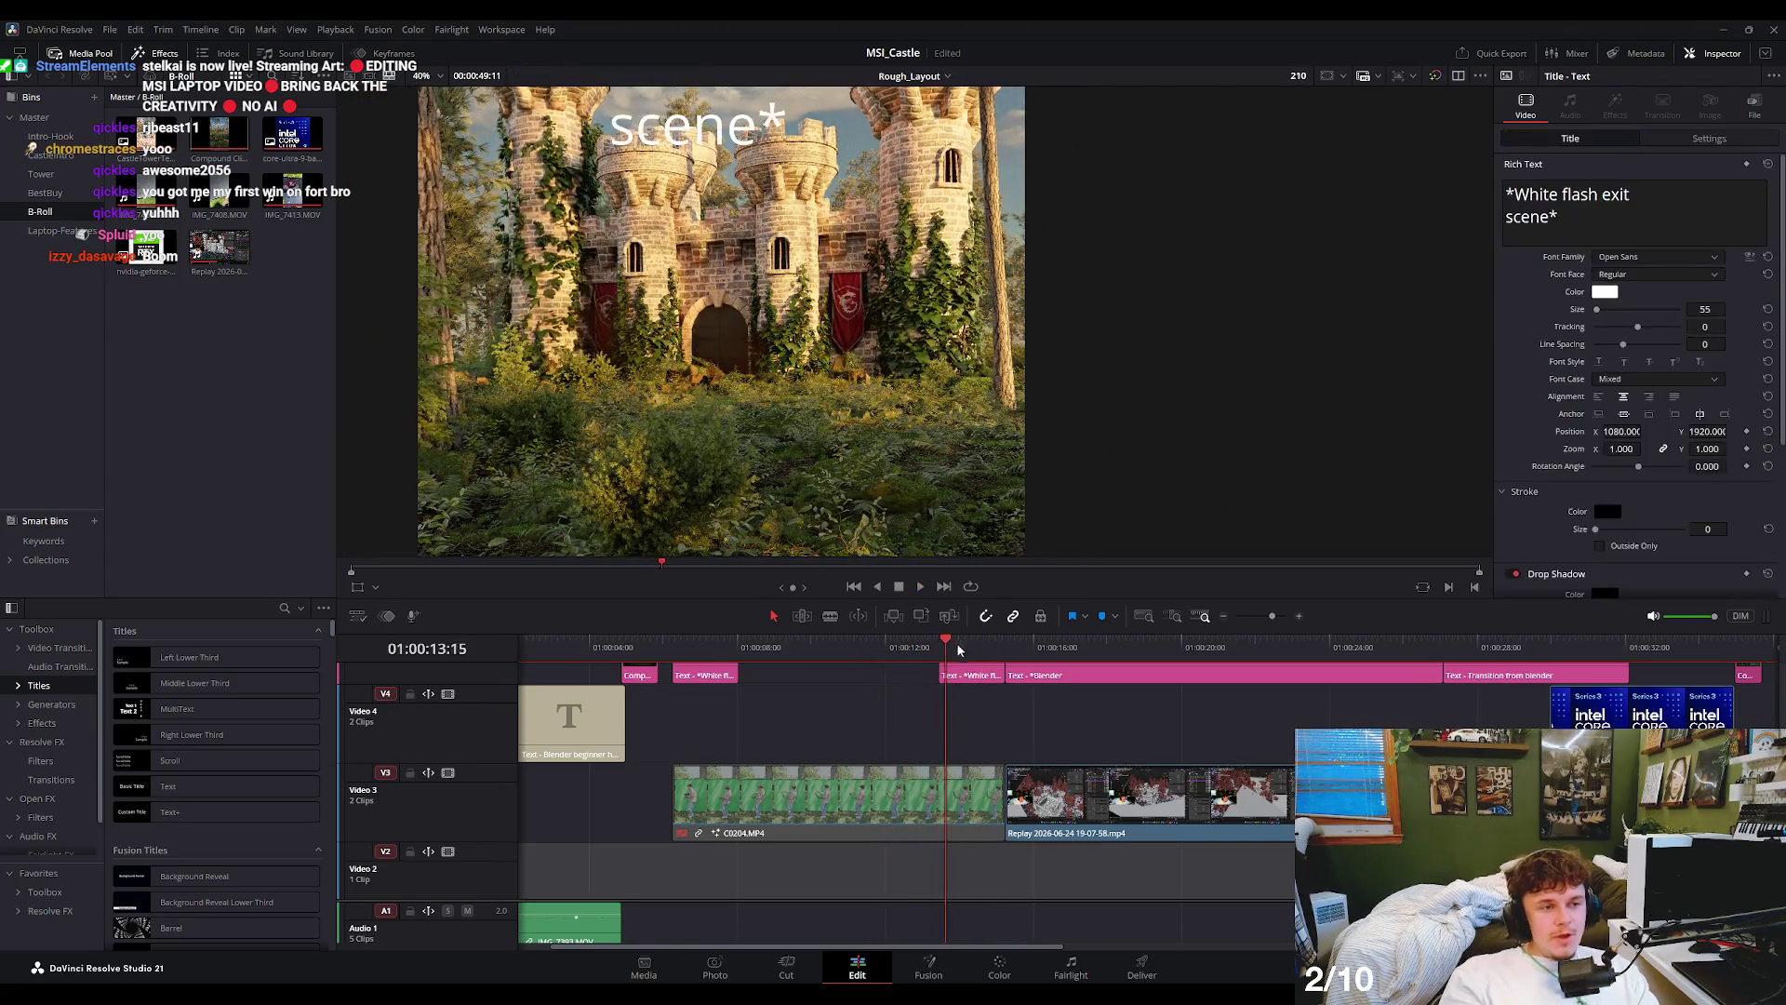
{"action": "left_click", "coordinate": [1042, 649]}
{"action": "scroll", "coordinate": [850, 454], "scroll_direction": "down", "scroll_amount": 2}
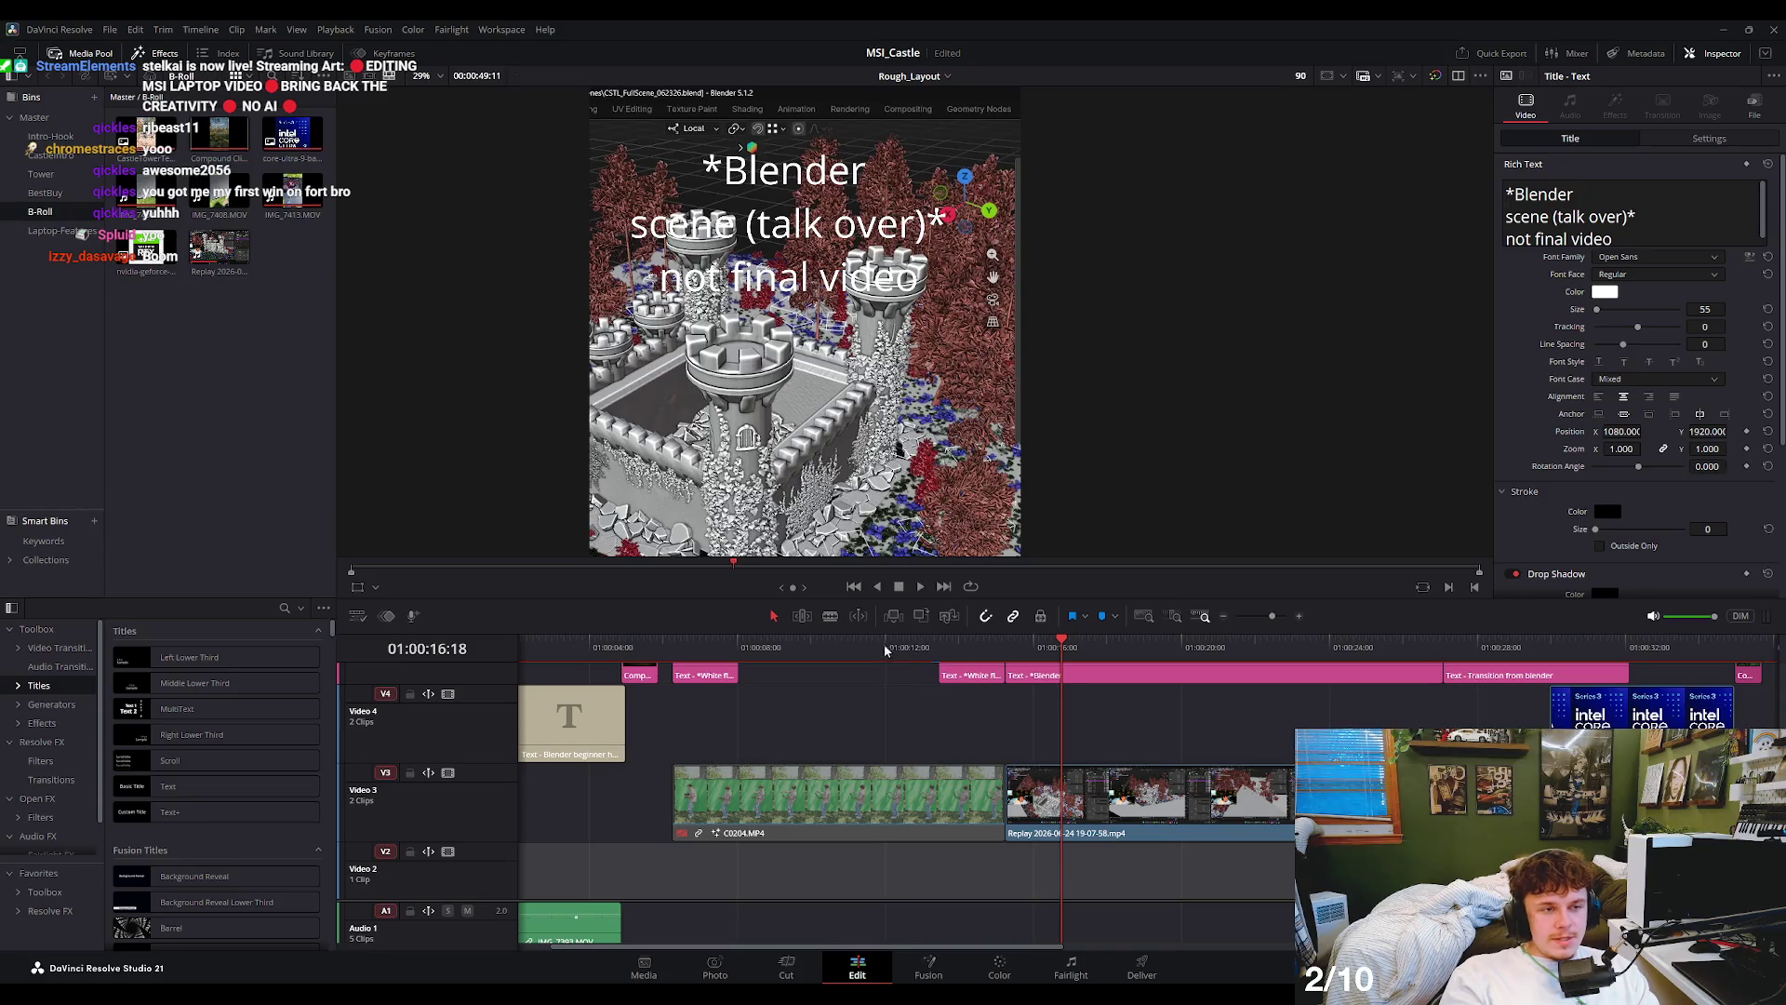
{"action": "mouse_move", "coordinate": [885, 649]}
{"action": "left_mouse_down"}
{"action": "mouse_move", "coordinate": [637, 658]}
{"action": "mouse_move", "coordinate": [1464, 721]}
{"action": "left_mouse_up"}
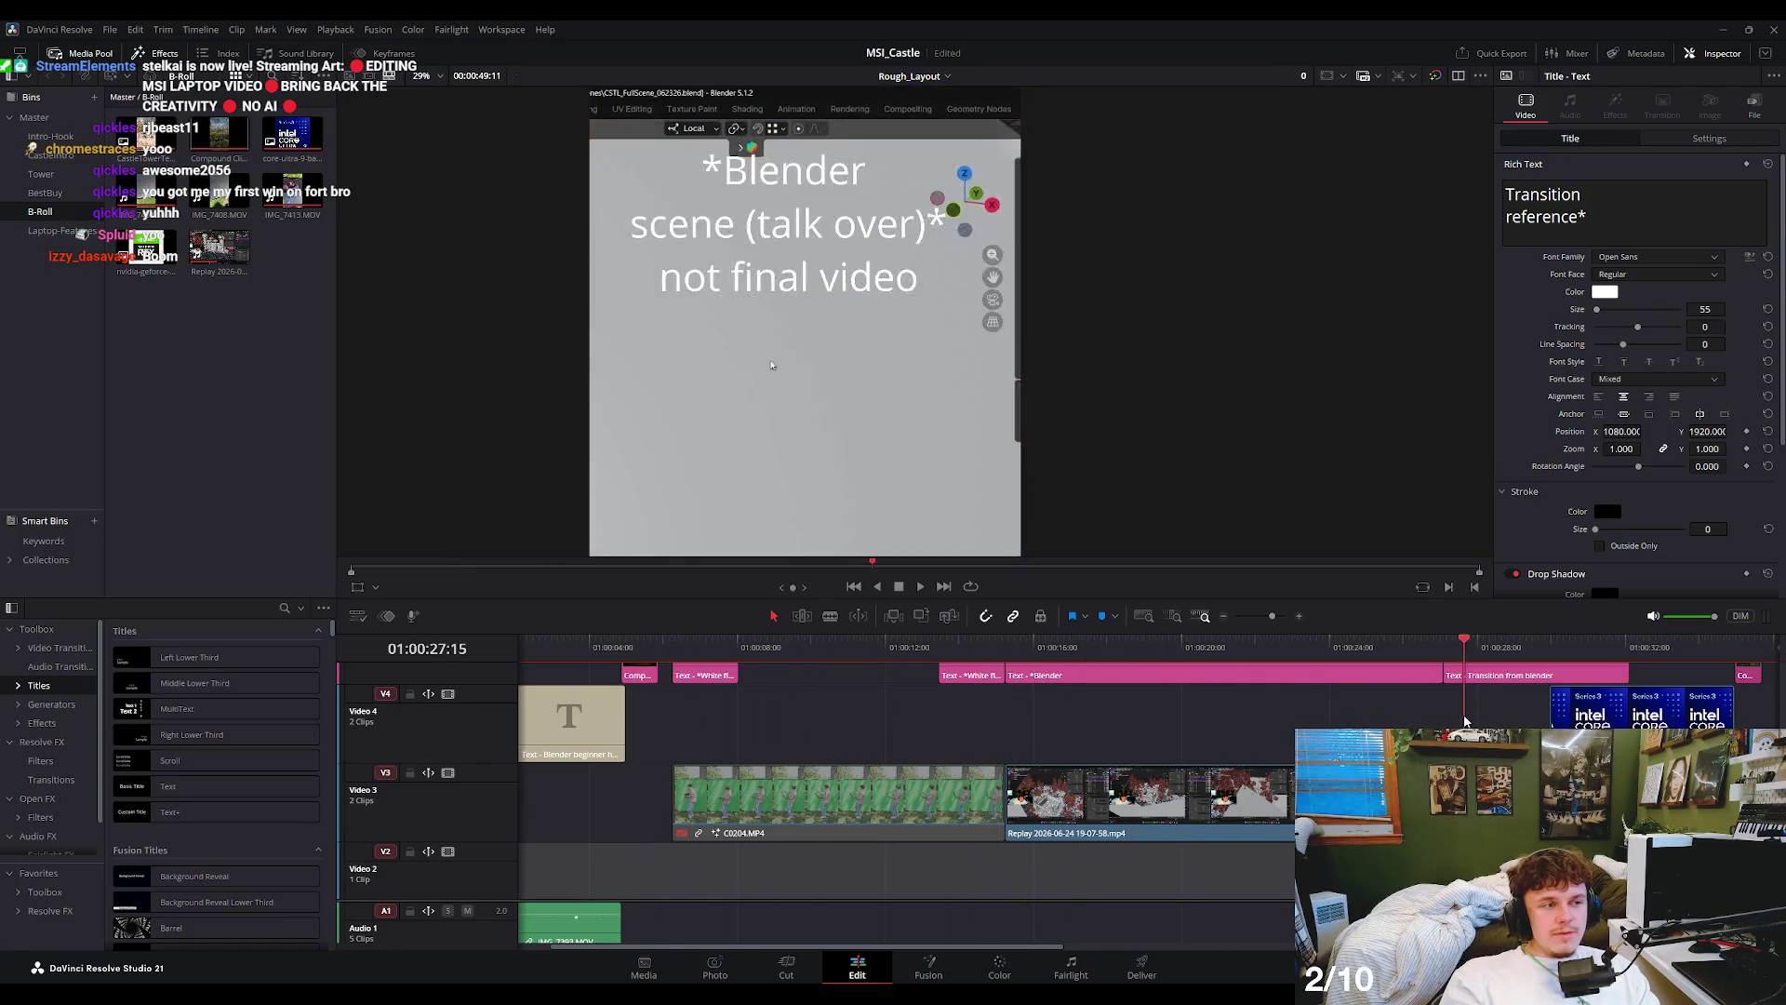
{"action": "scroll", "coordinate": [1464, 721], "scroll_direction": "down", "scroll_amount": 2}
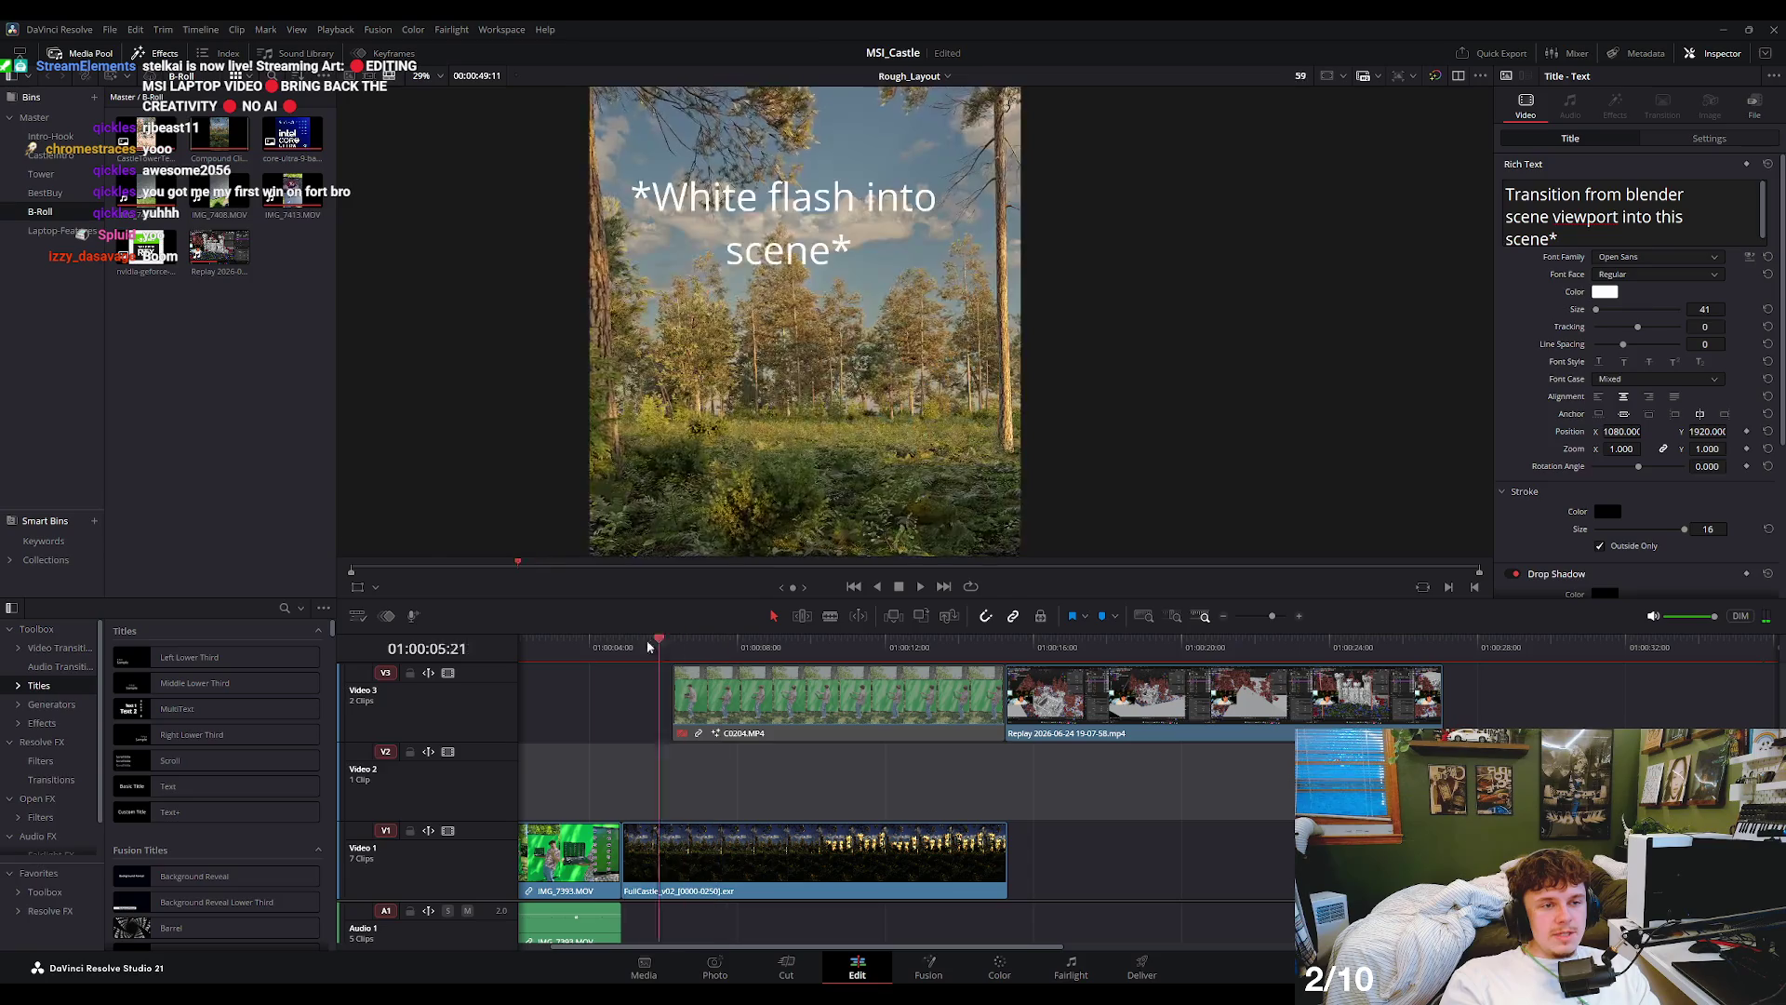
{"action": "left_click_drag", "start_coordinate": [577, 646], "coordinate": [635, 655]}
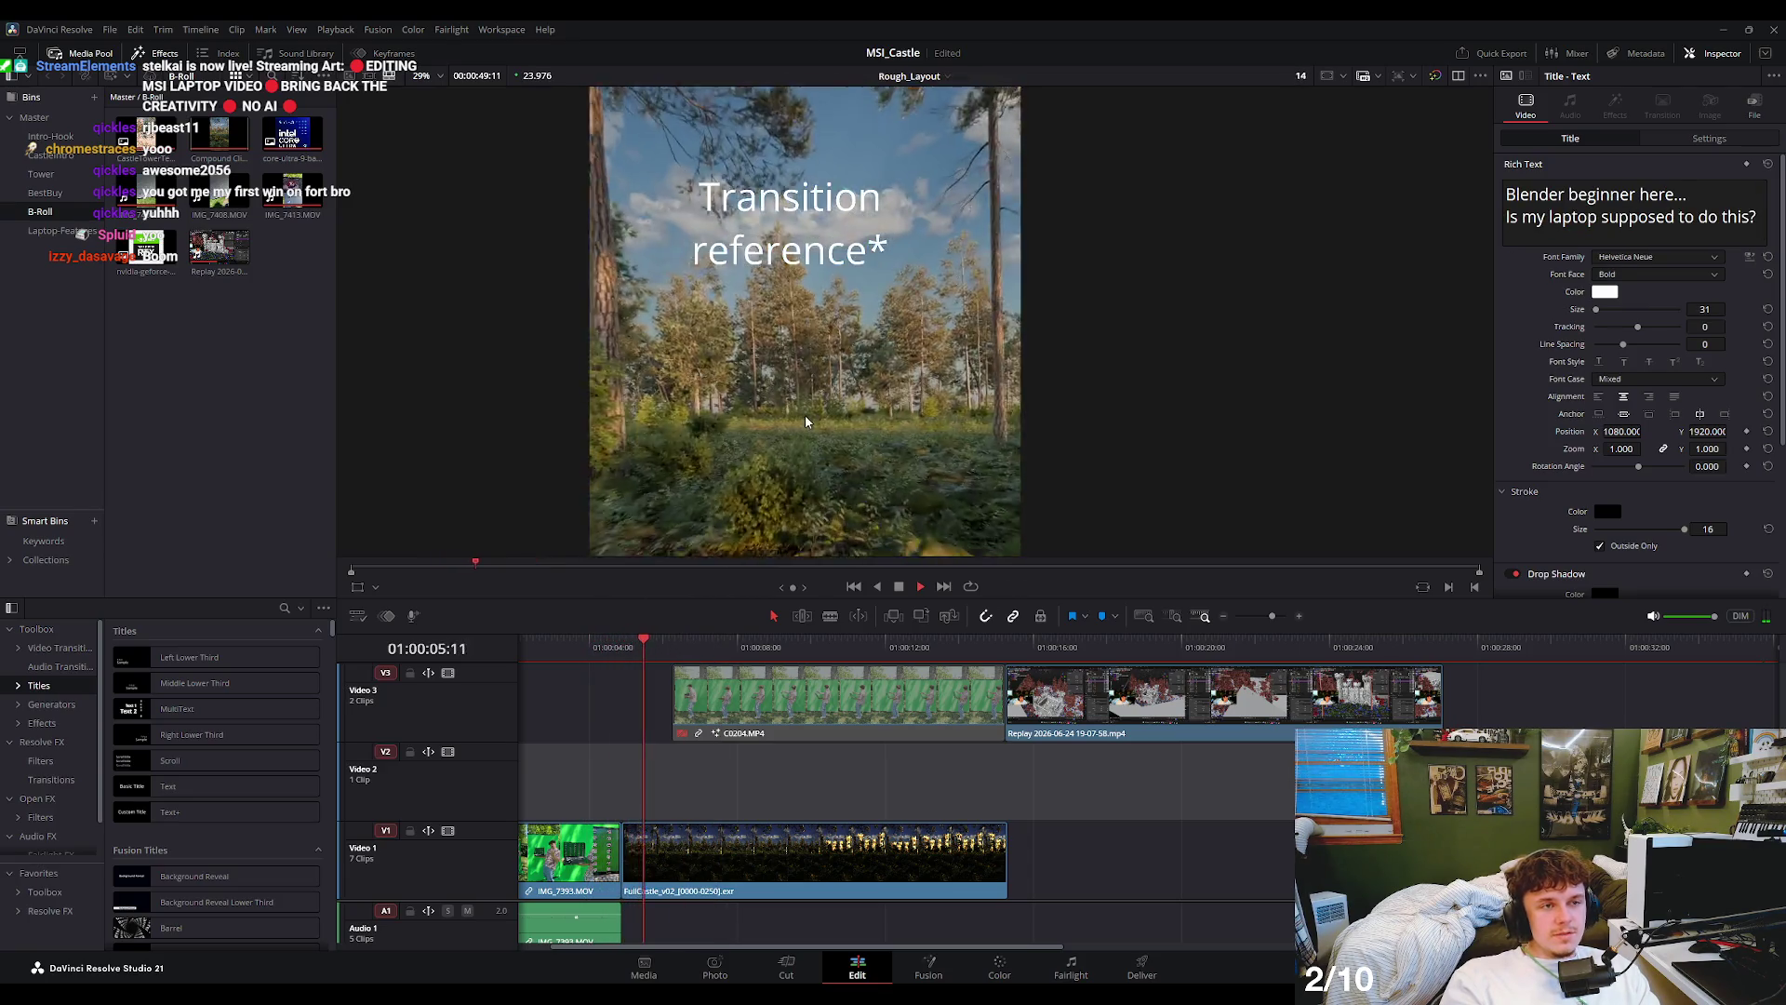
{"action": "scroll", "coordinate": [805, 415], "scroll_direction": "down", "scroll_amount": 2}
{"action": "left_click", "coordinate": [562, 655]}
- Play the edit from the start twice to check the opening
{"action": "key", "text": "Home"}
{"action": "key", "text": "space"}
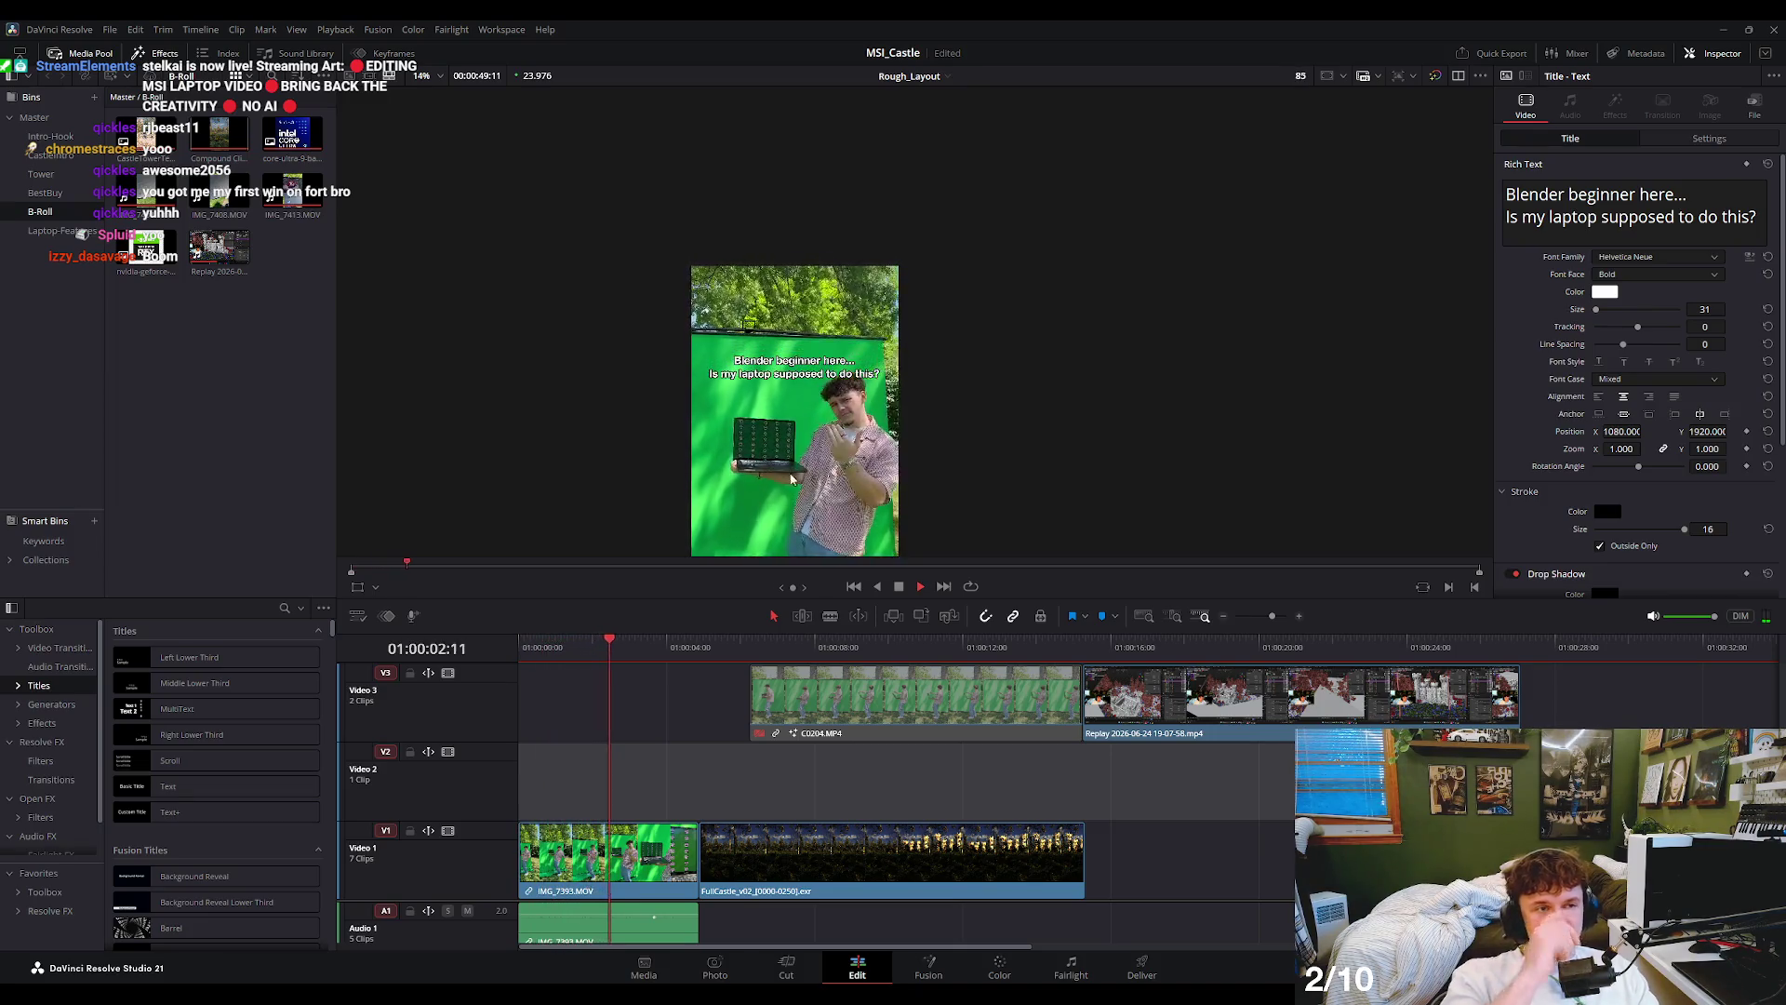
{"action": "scroll", "coordinate": [819, 419], "scroll_direction": "up", "scroll_amount": 3}
{"action": "key", "text": "space"}
{"action": "scroll", "coordinate": [842, 396], "scroll_direction": "up", "scroll_amount": 2}
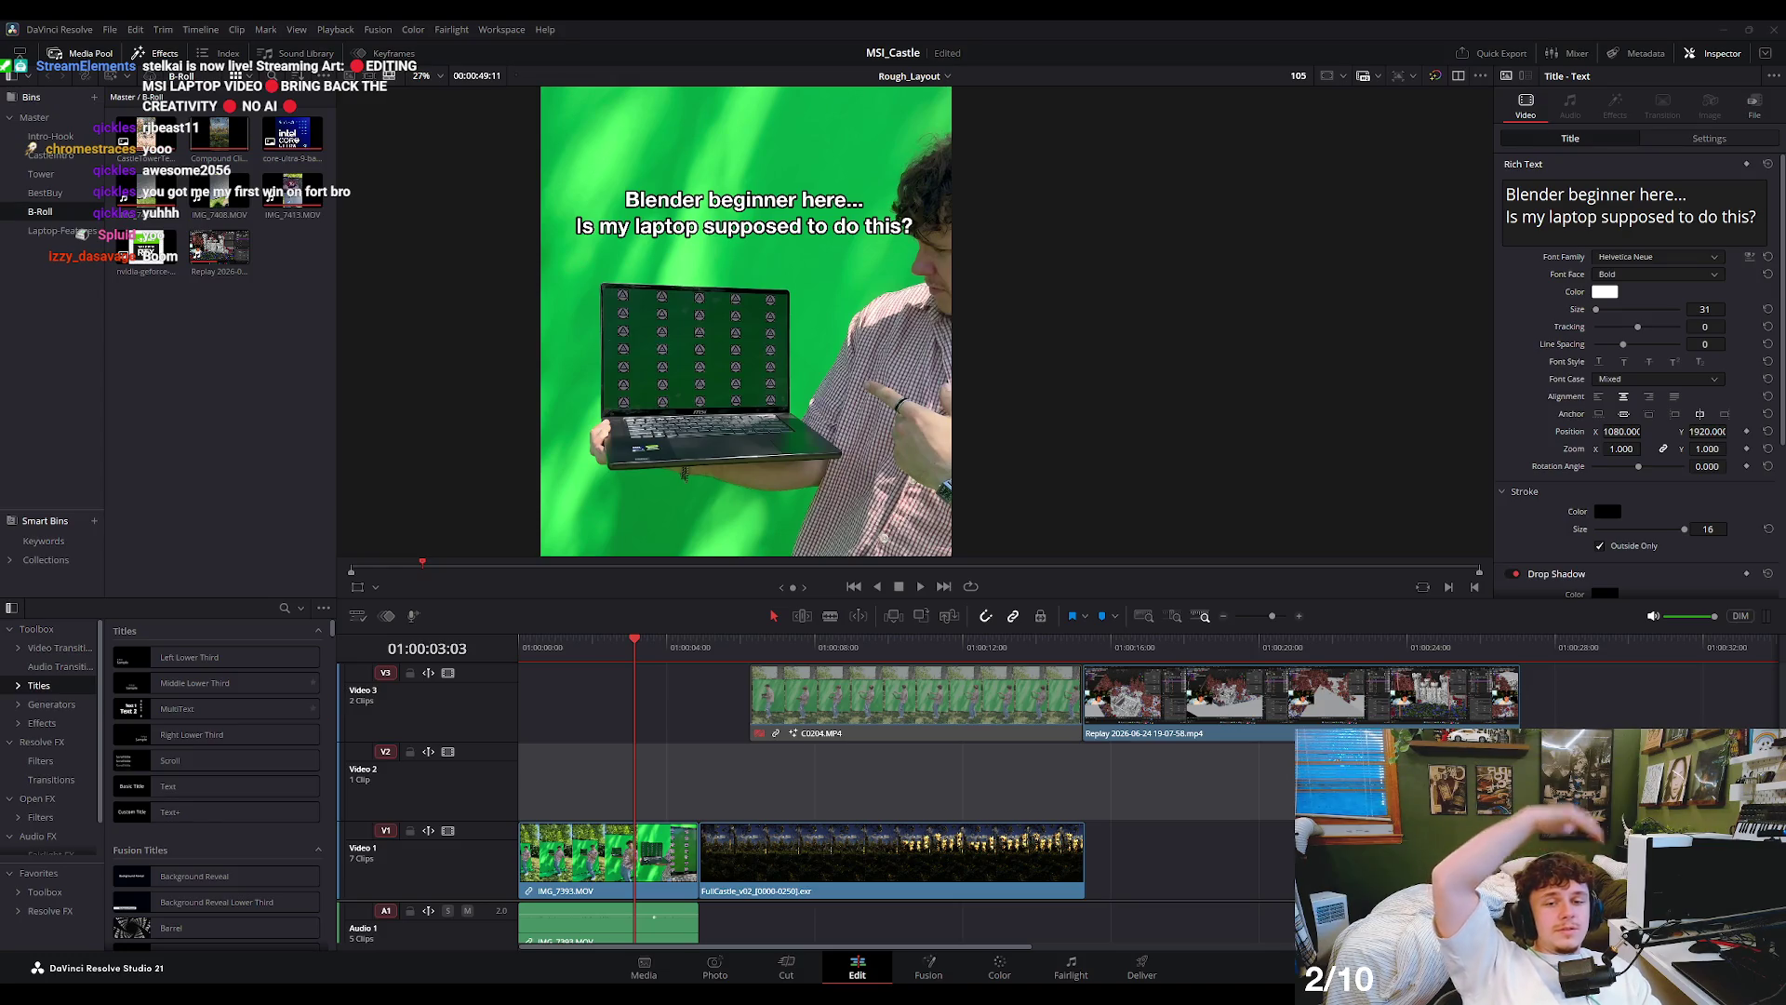
{"action": "key", "text": "Home"}
{"action": "key", "text": "space"}
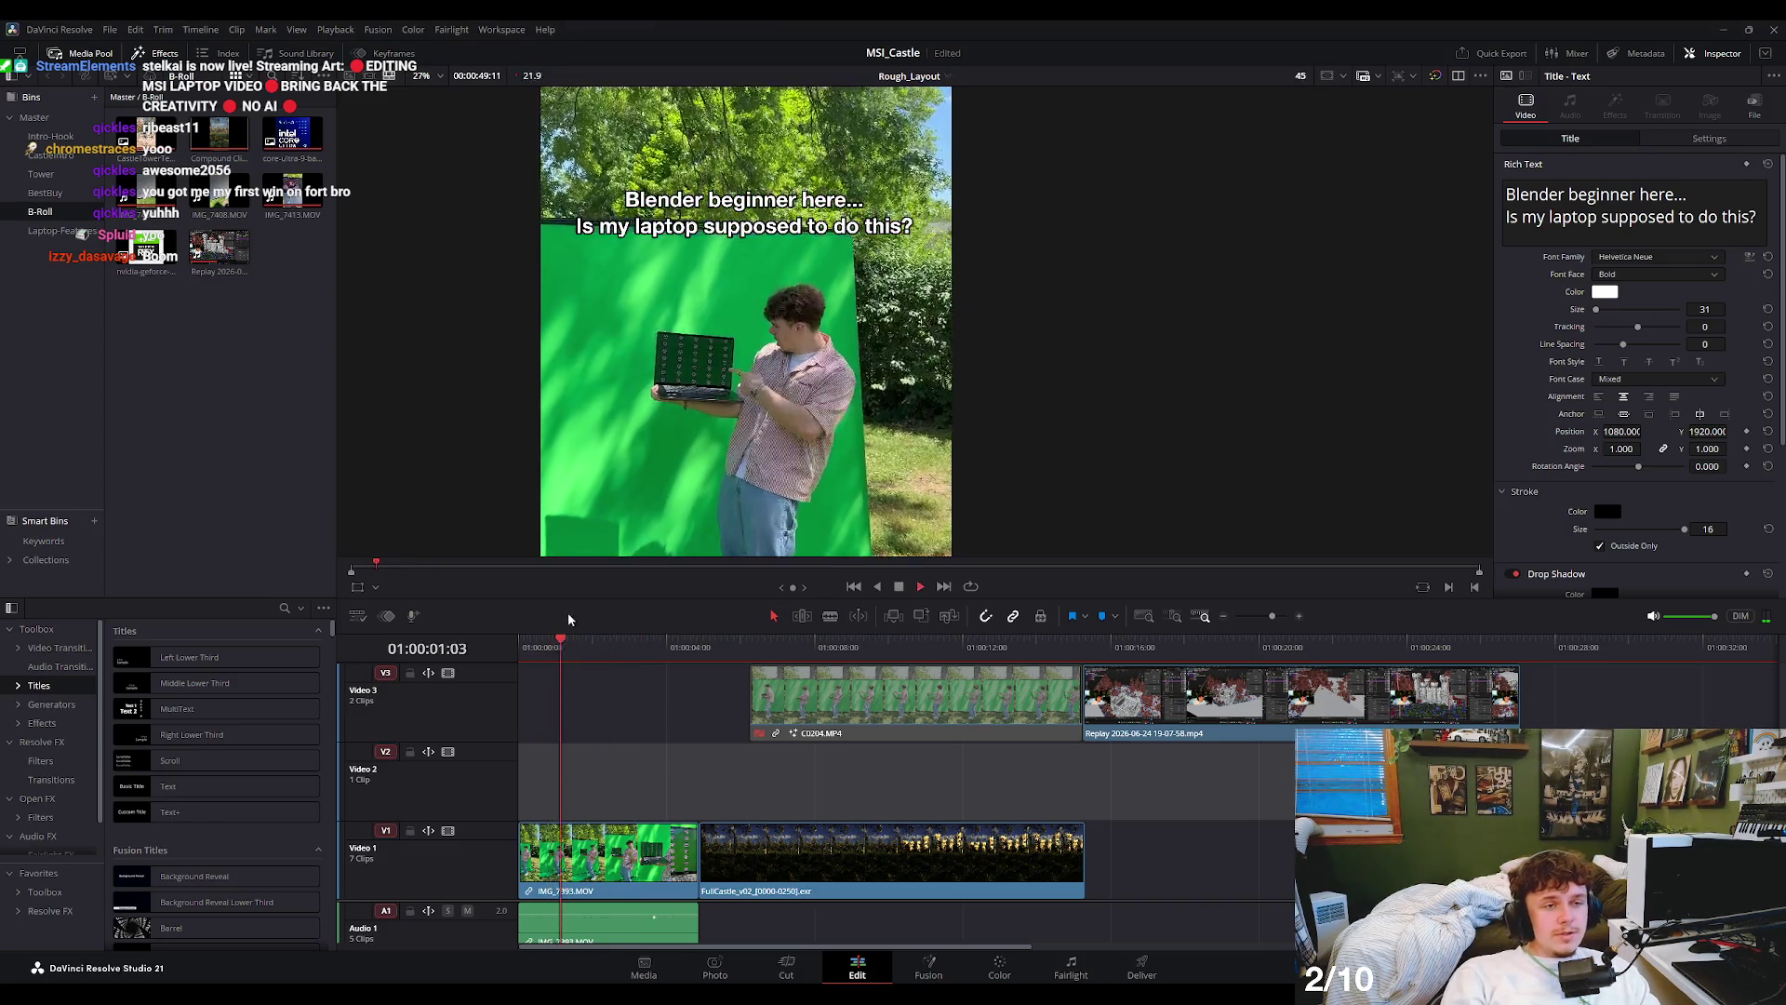
{"action": "key", "text": "space"}
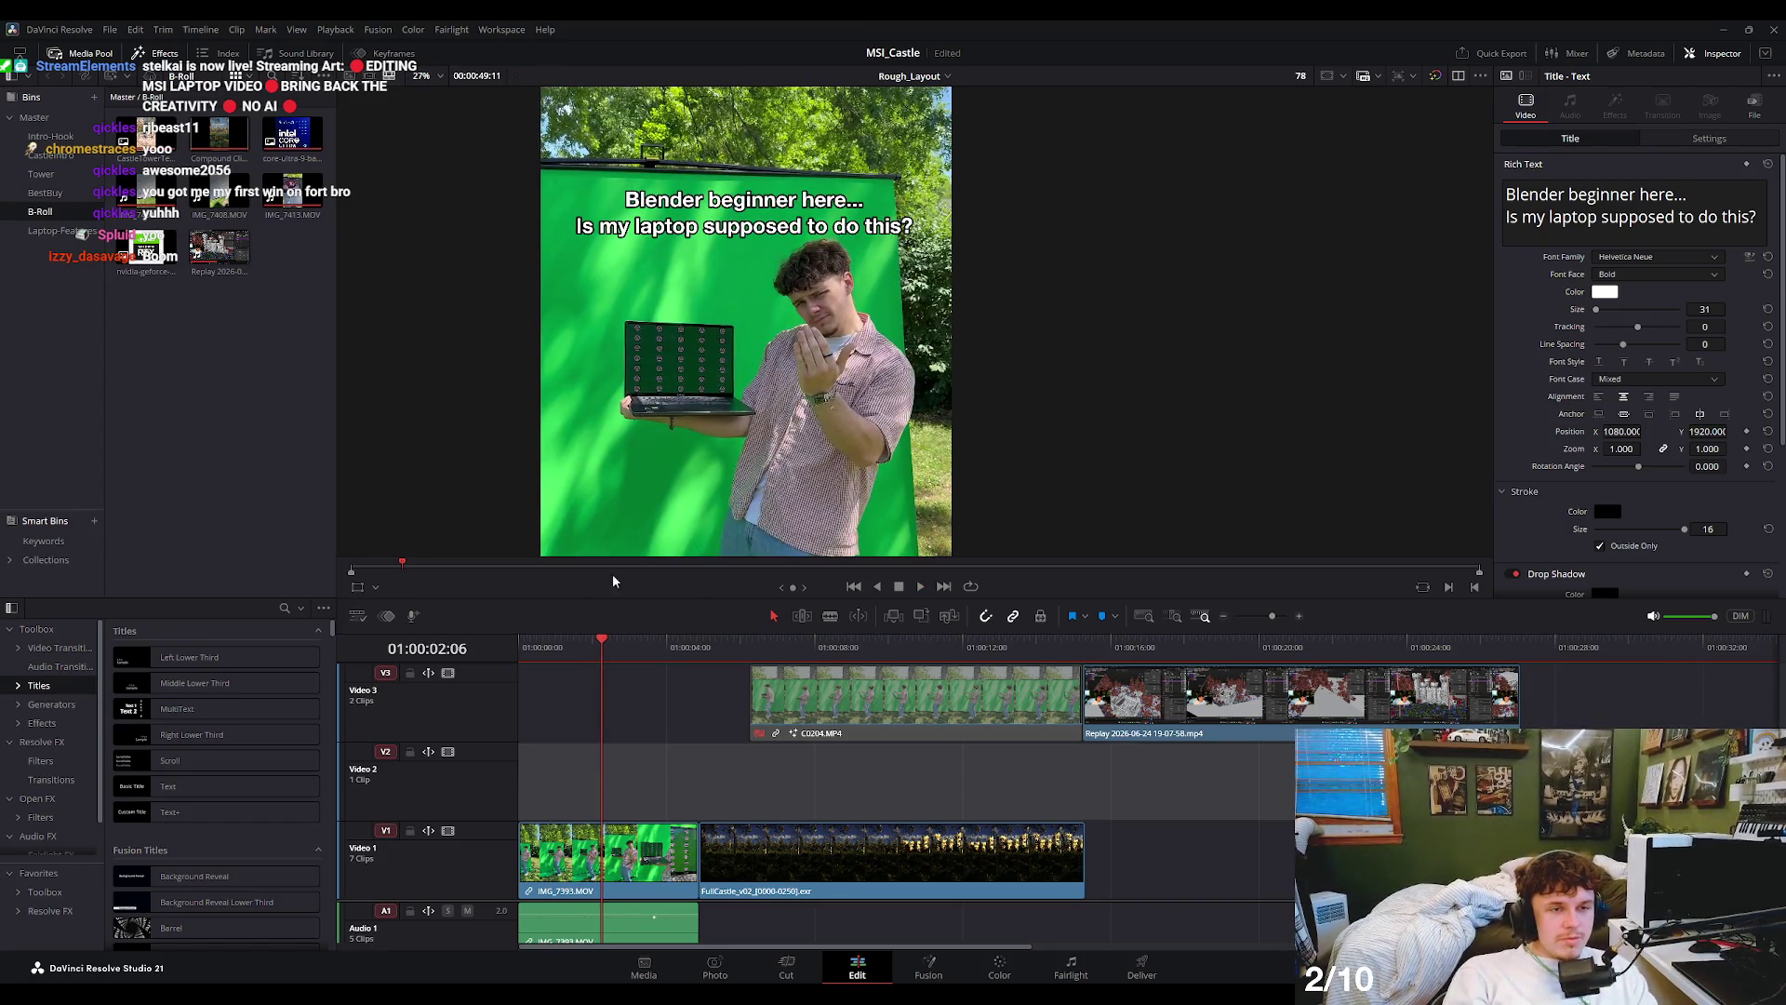
- Replay the opening green-screen shot from the first frame to the turned-head frame
{"action": "key", "text": "Home"}
{"action": "scroll", "coordinate": [672, 441], "scroll_direction": "up", "scroll_amount": 1}
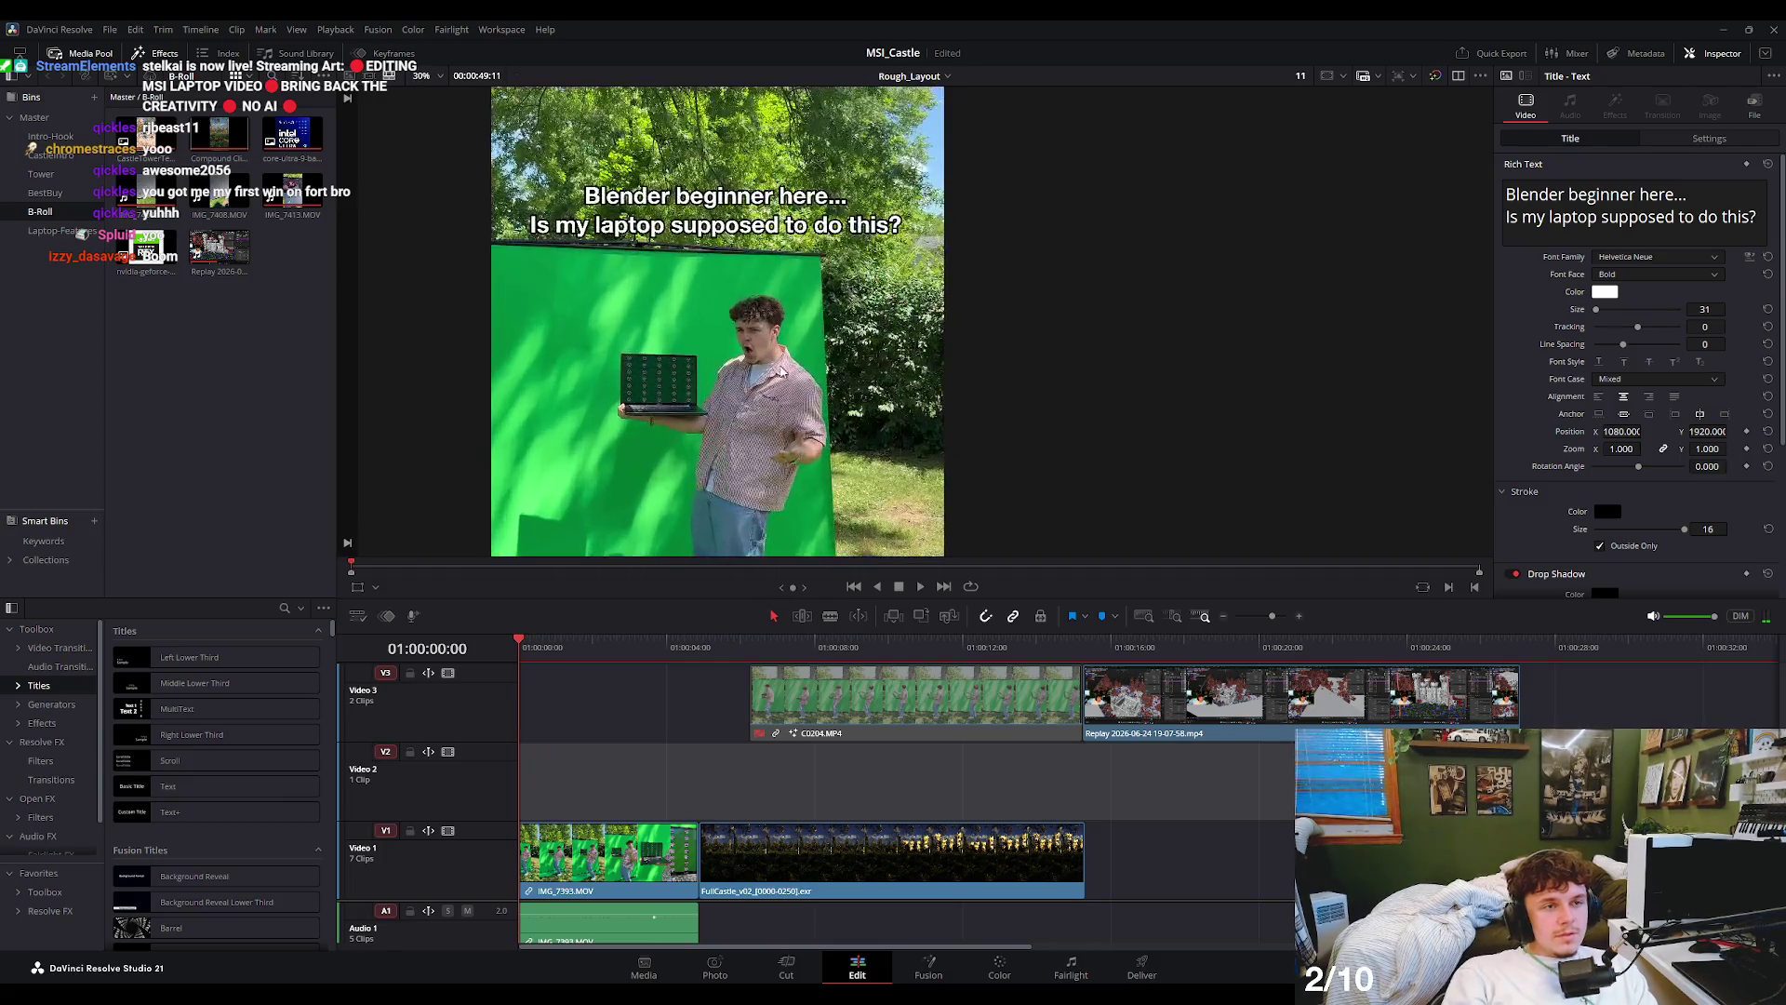
{"action": "scroll", "coordinate": [698, 410], "scroll_direction": "up", "scroll_amount": 2}
{"action": "scroll", "coordinate": [726, 372], "scroll_direction": "up", "scroll_amount": 2}
{"action": "scroll", "coordinate": [758, 325], "scroll_direction": "up", "scroll_amount": 3}
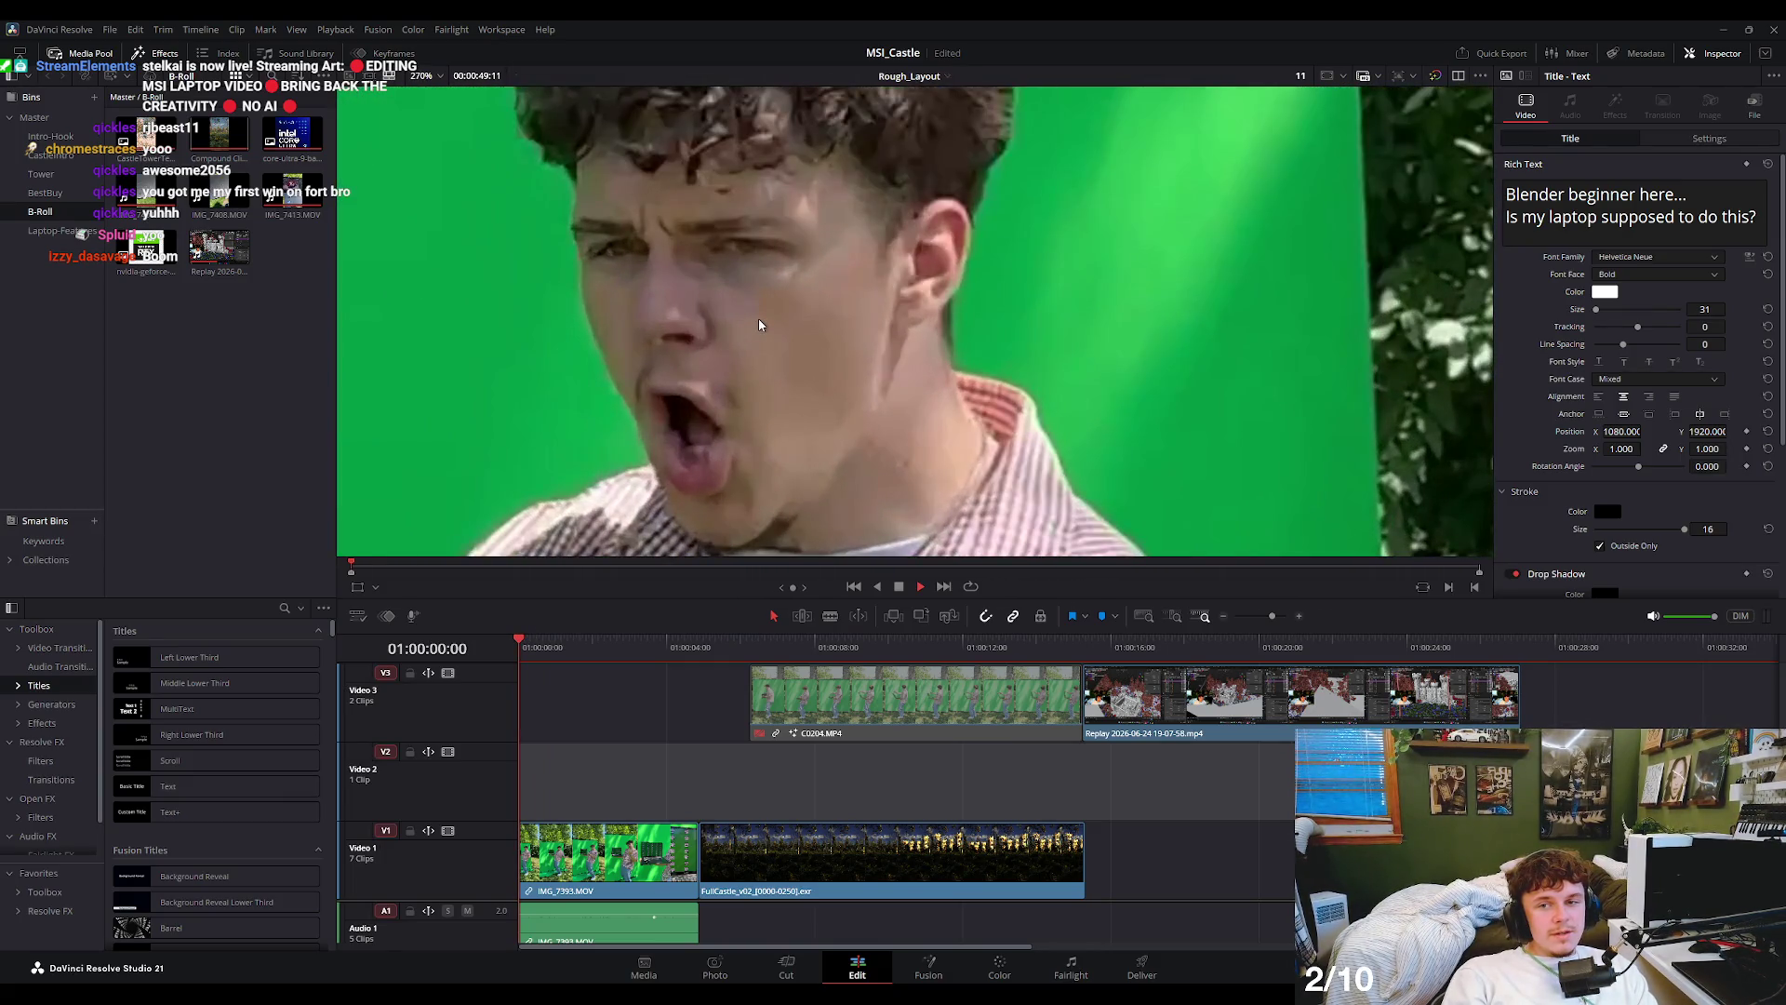
{"action": "key", "text": "space"}
{"action": "key", "text": "space"}
{"action": "key", "text": "Home"}
{"action": "key", "text": "space"}
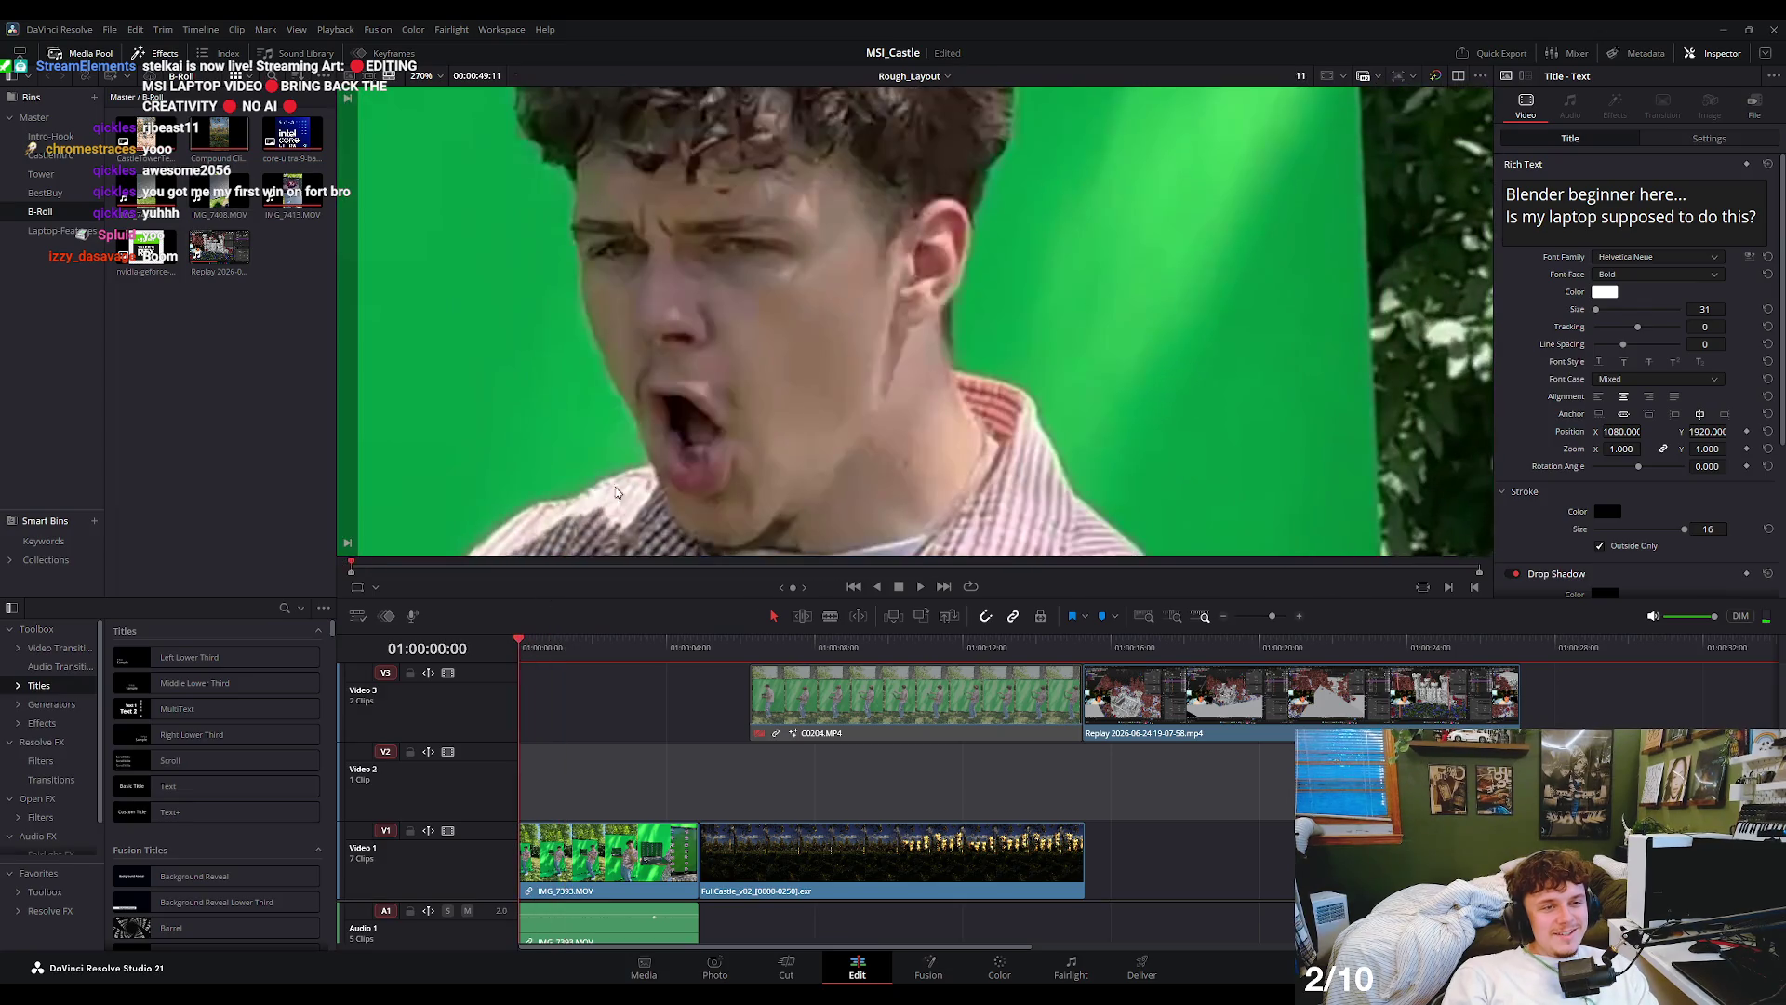
{"action": "key", "text": "Home"}
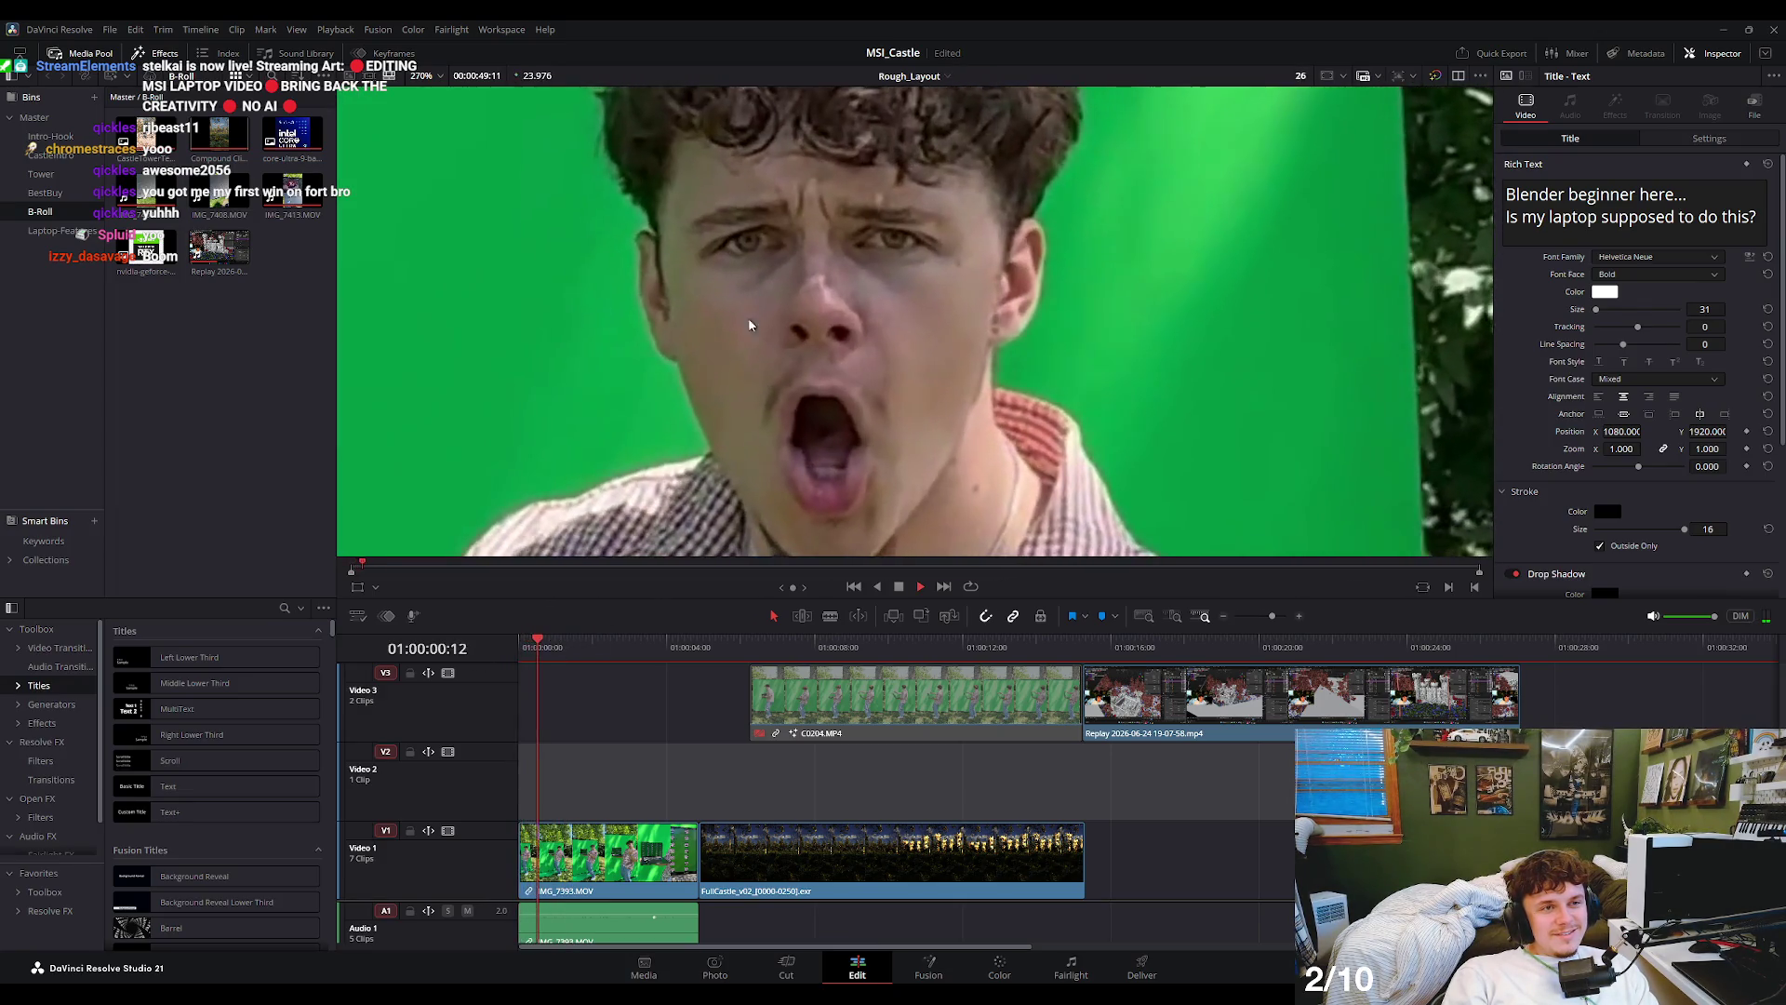
- Play on and stop at the transition reference clip
{"action": "scroll", "coordinate": [837, 335], "scroll_direction": "down", "scroll_amount": 1}
{"action": "scroll", "coordinate": [837, 335], "scroll_direction": "down", "scroll_amount": 3}
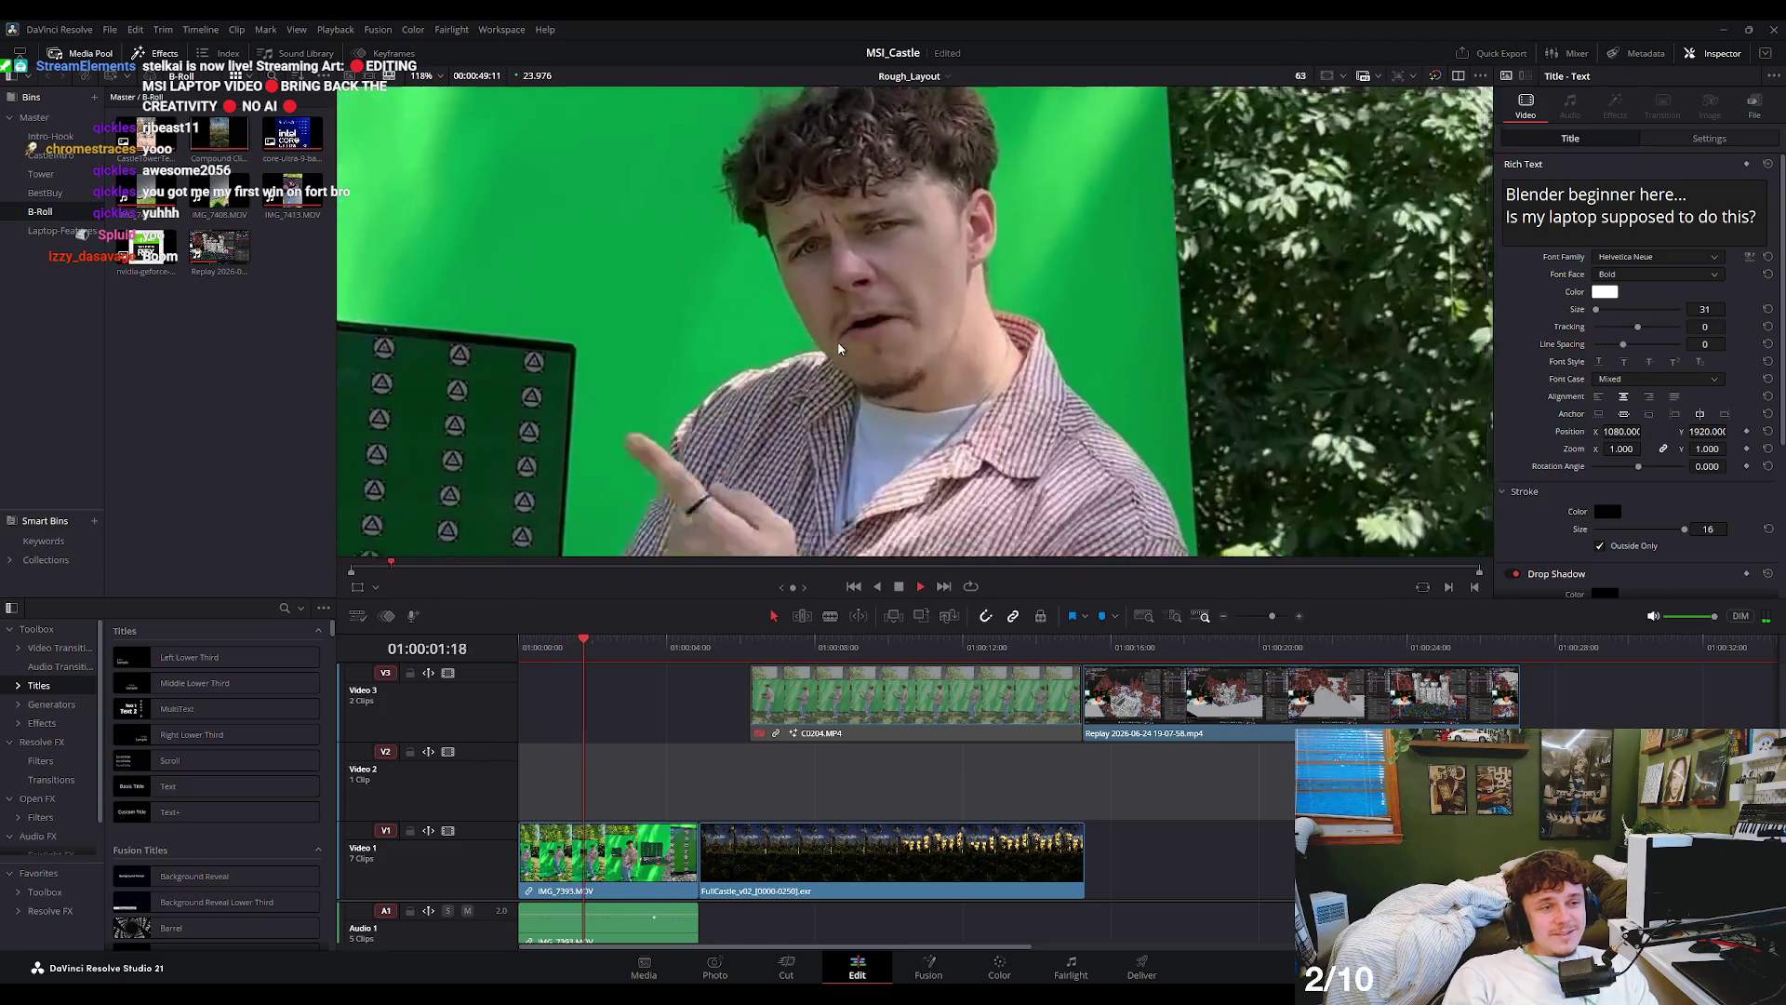
{"action": "scroll", "coordinate": [874, 297], "scroll_direction": "down", "scroll_amount": 2}
{"action": "scroll", "coordinate": [903, 261], "scroll_direction": "down", "scroll_amount": 1}
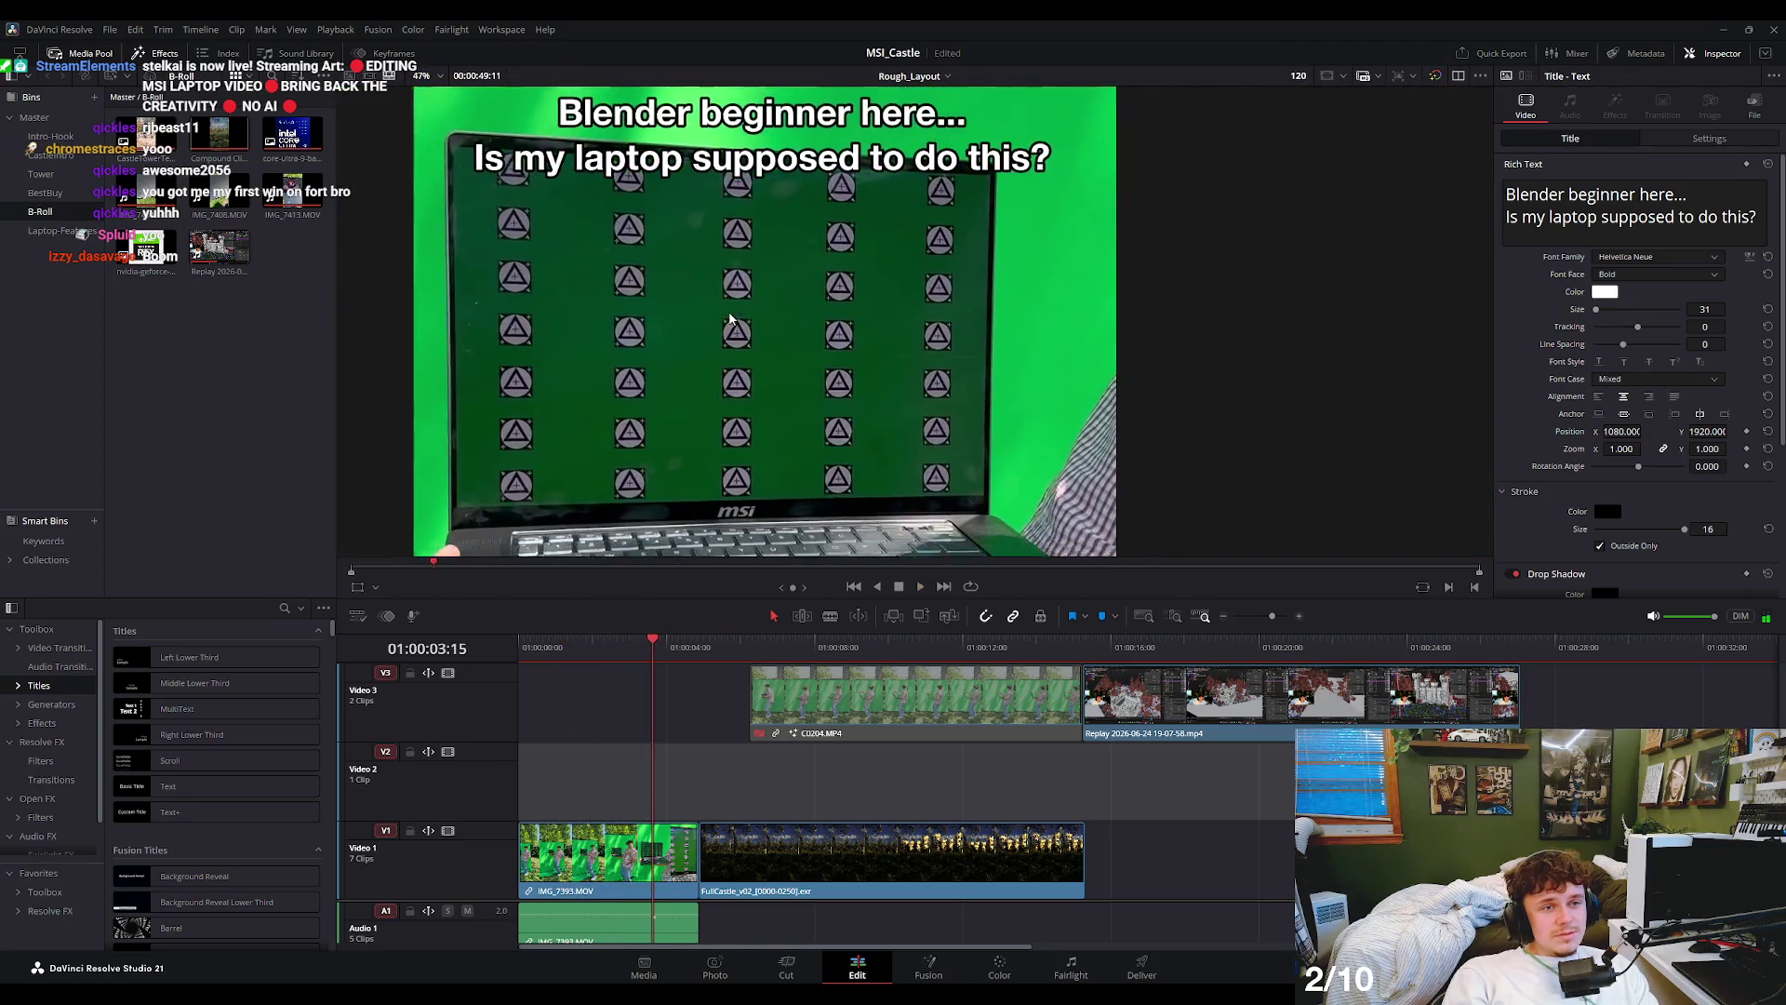
{"action": "scroll", "coordinate": [874, 270], "scroll_direction": "up", "scroll_amount": 2}
{"action": "scroll", "coordinate": [828, 279], "scroll_direction": "up", "scroll_amount": 2}
{"action": "scroll", "coordinate": [794, 288], "scroll_direction": "up", "scroll_amount": 1}
{"action": "key", "text": "space"}
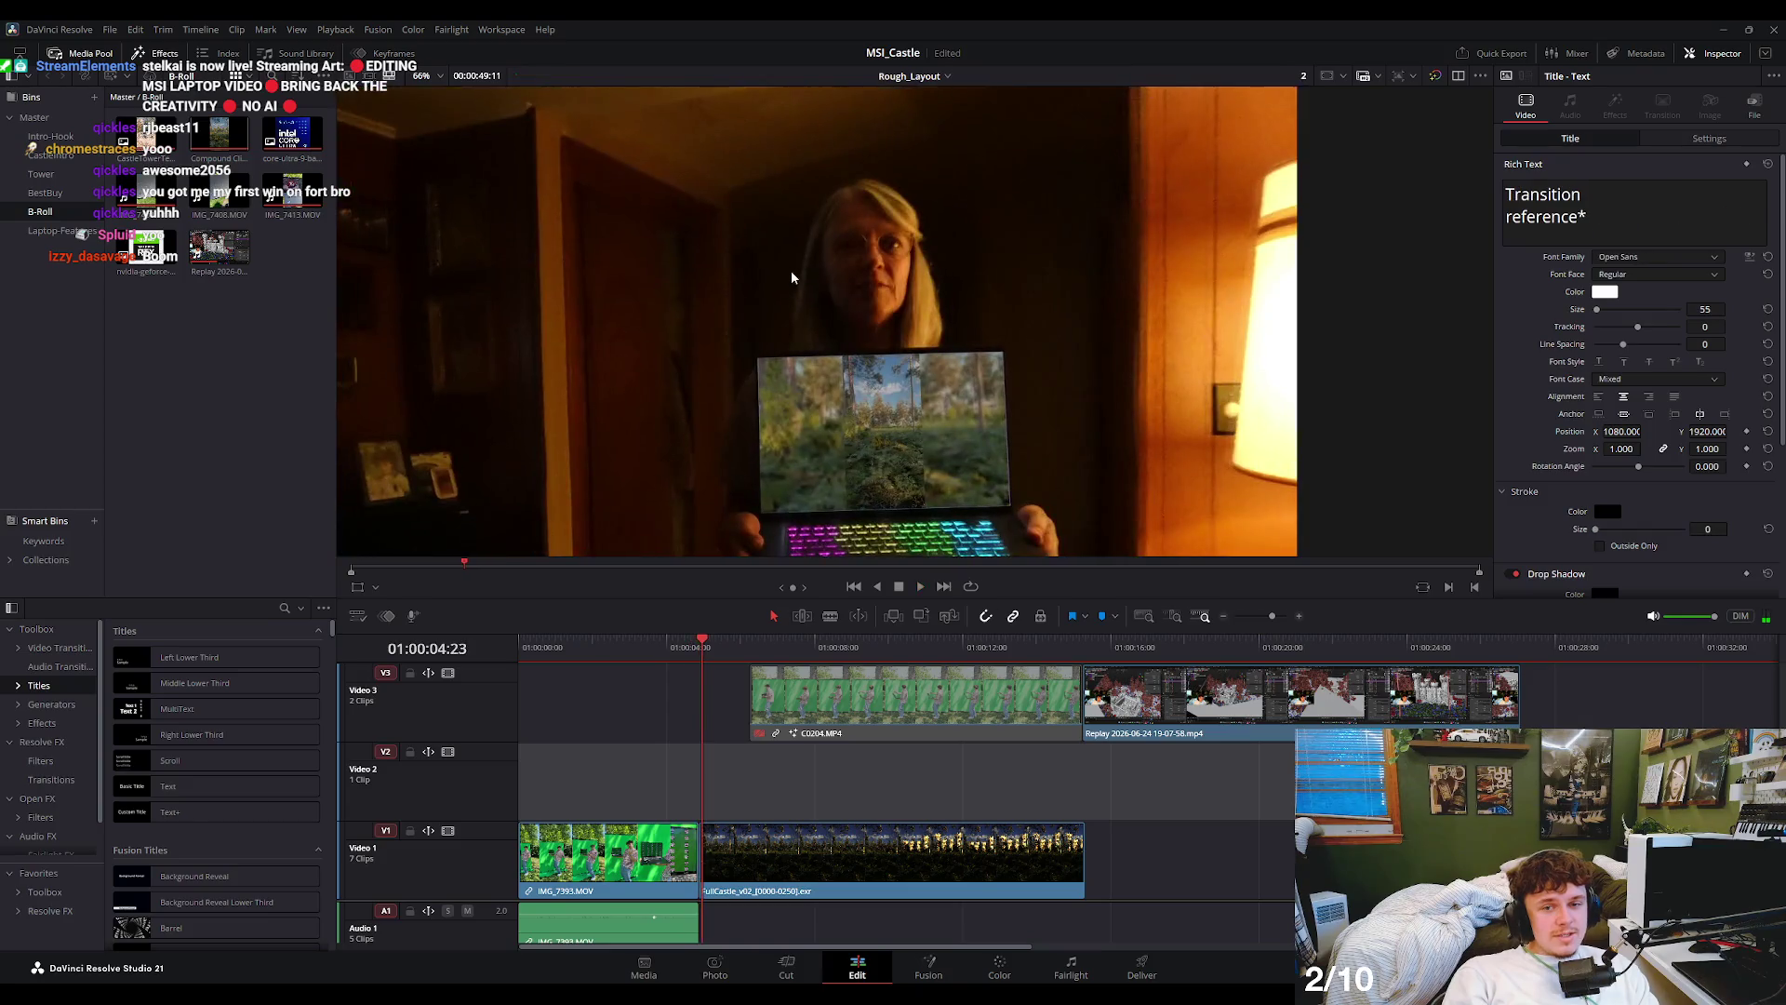
{"action": "scroll", "coordinate": [797, 286], "scroll_direction": "down", "scroll_amount": 2}
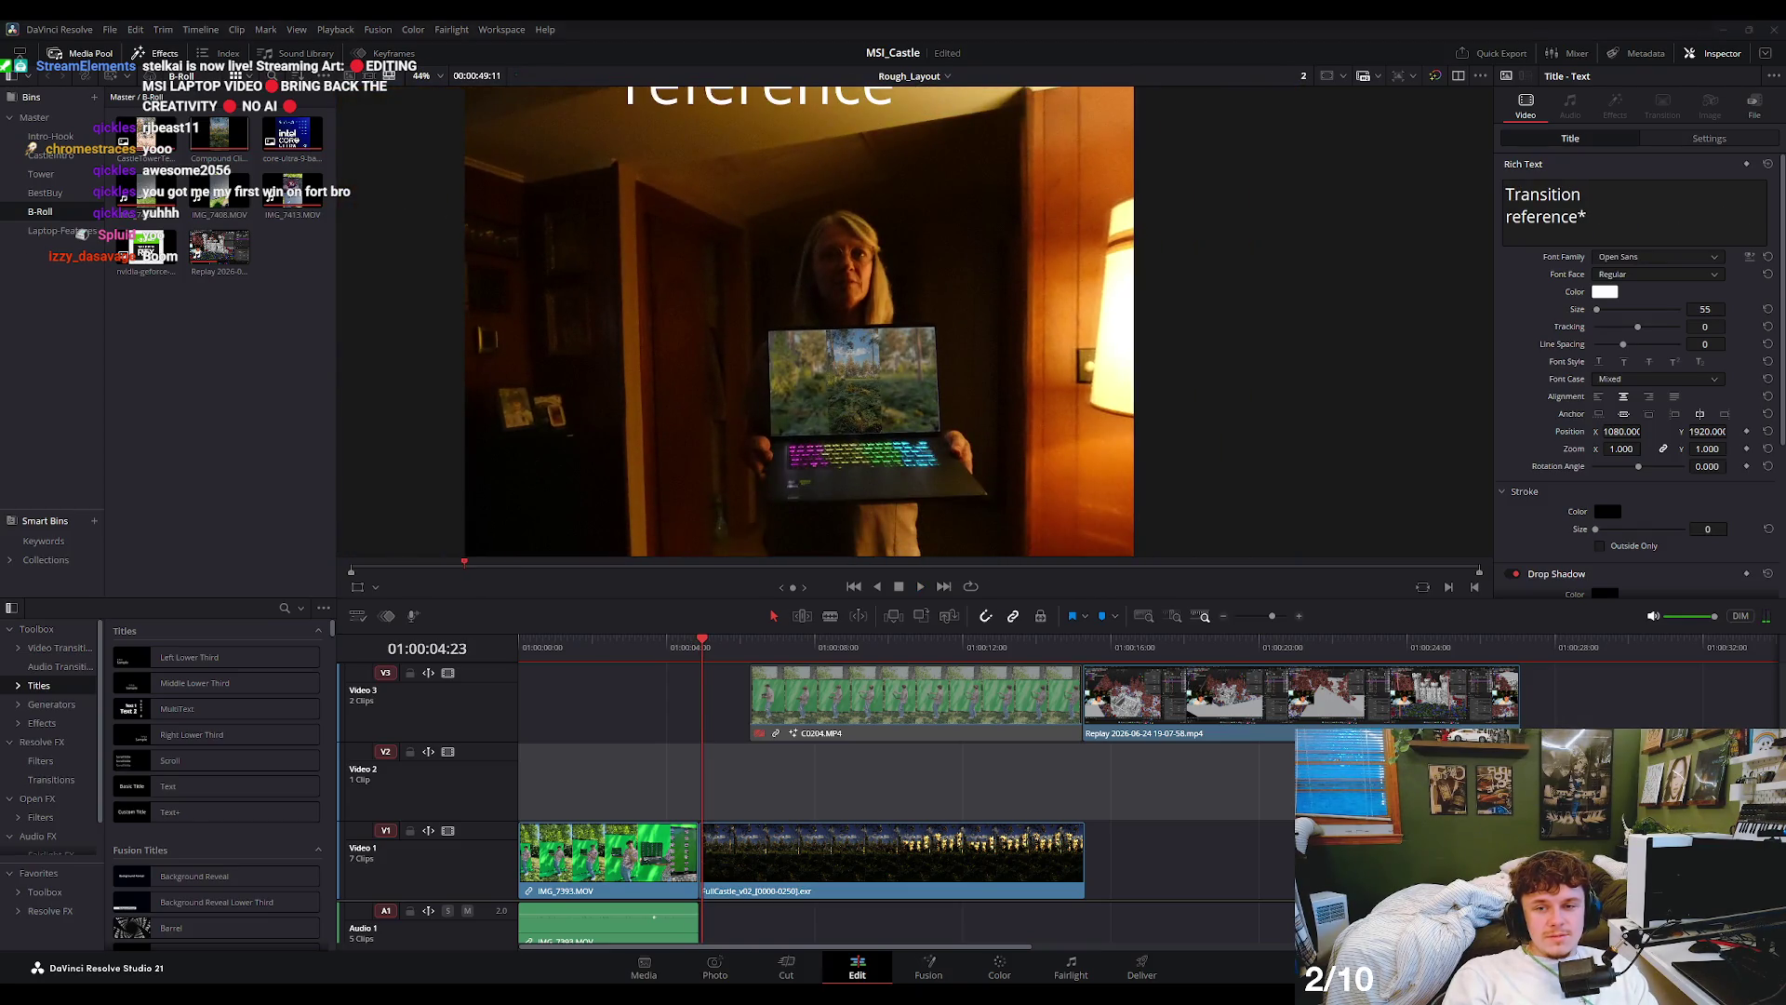
{"action": "scroll", "coordinate": [797, 287], "scroll_direction": "down", "scroll_amount": 1}
{"action": "scroll", "coordinate": [797, 287], "scroll_direction": "down", "scroll_amount": 1}
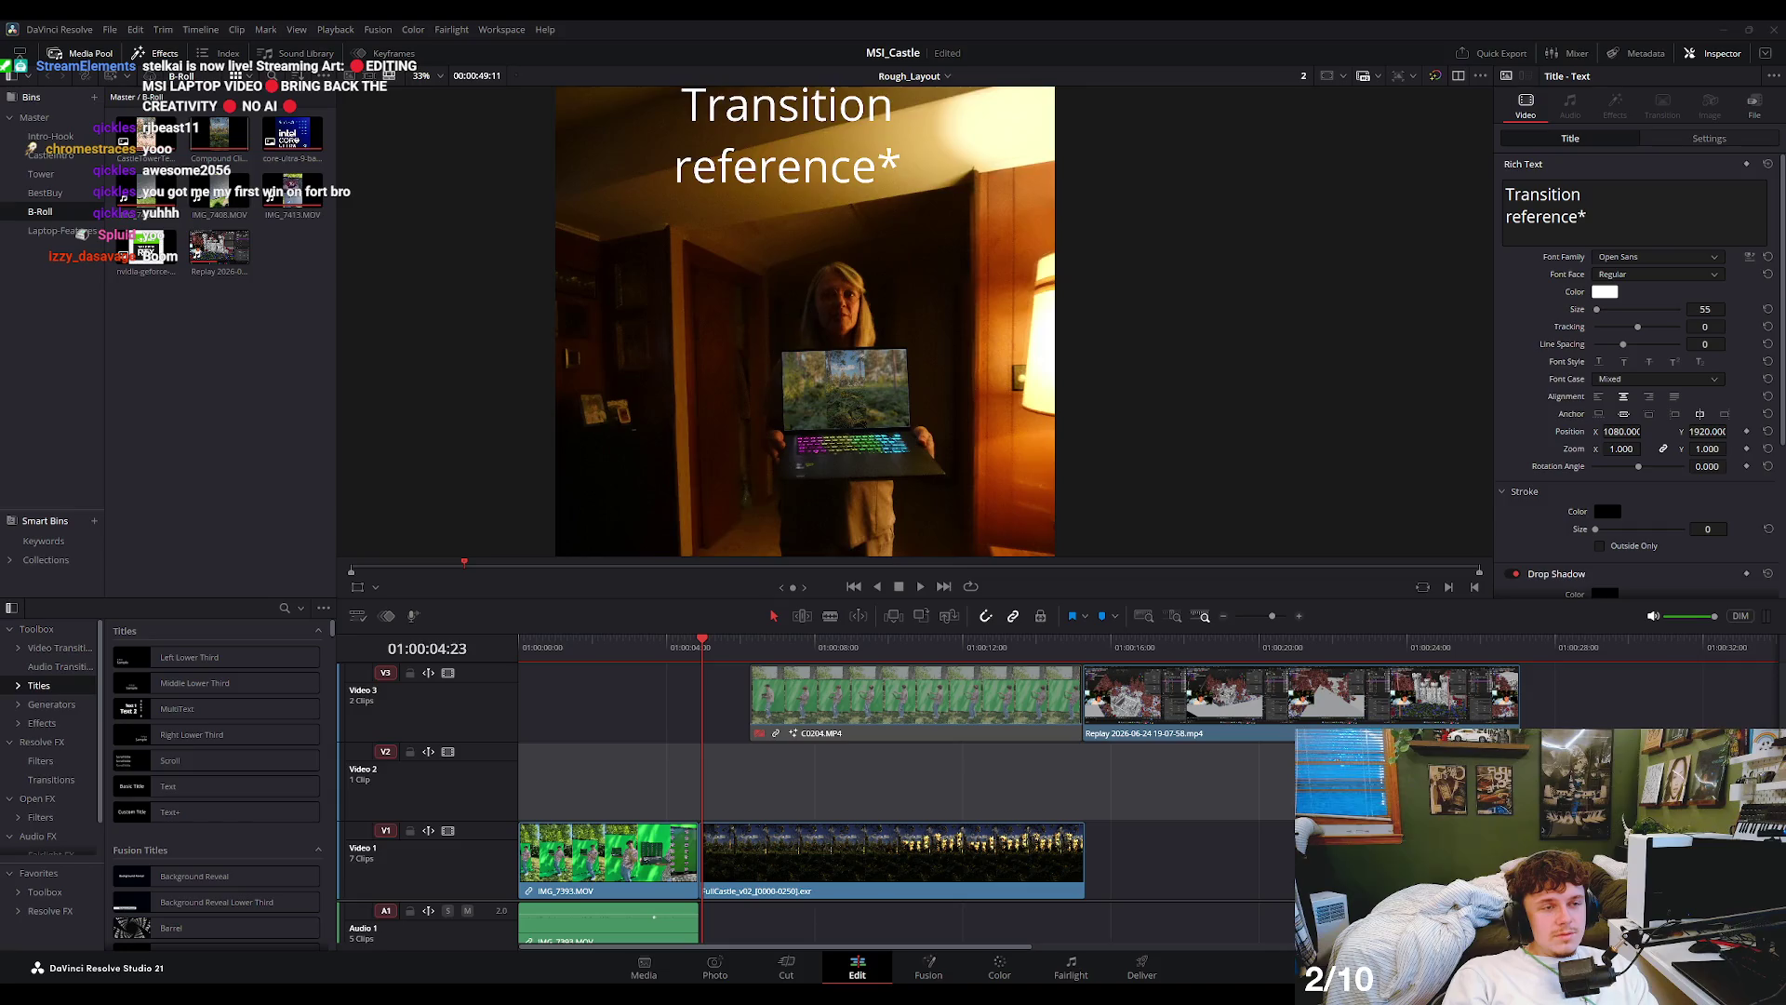
- Replay the cut into the forest and the white flash title, stopping at the FullCastle render
{"action": "left_click", "coordinate": [680, 649]}
{"action": "key", "text": "space"}
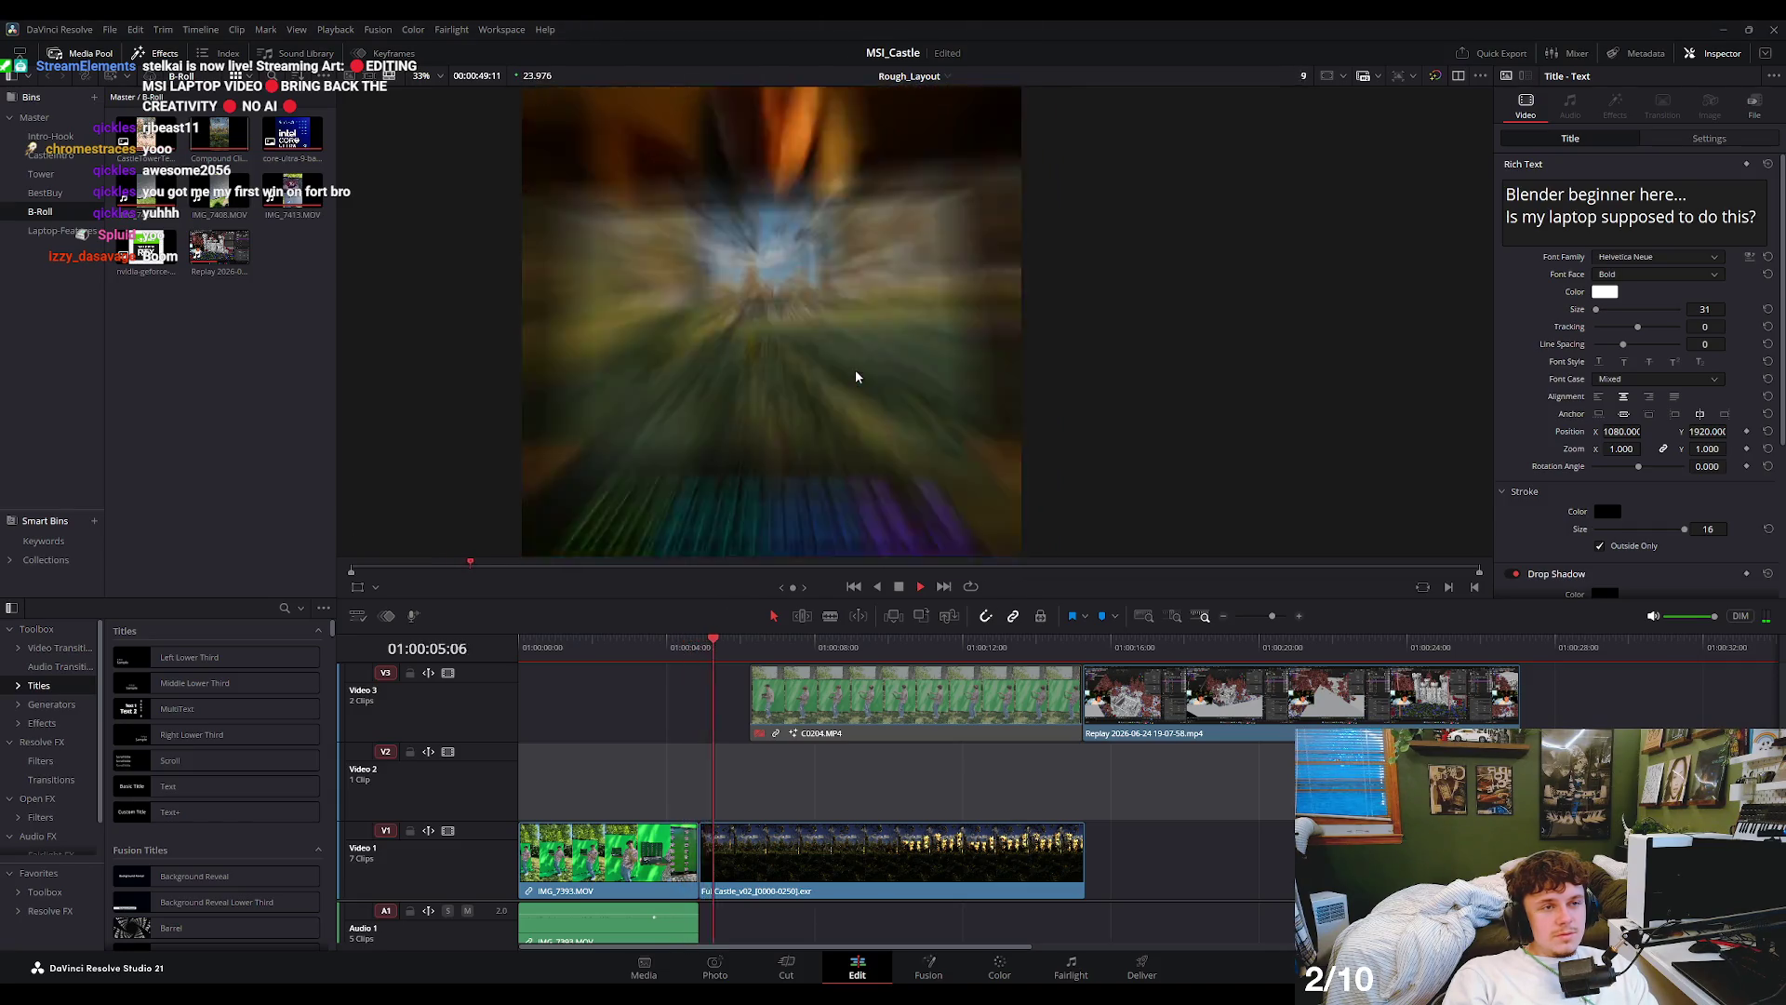
{"action": "scroll", "coordinate": [865, 322], "scroll_direction": "down", "scroll_amount": 1}
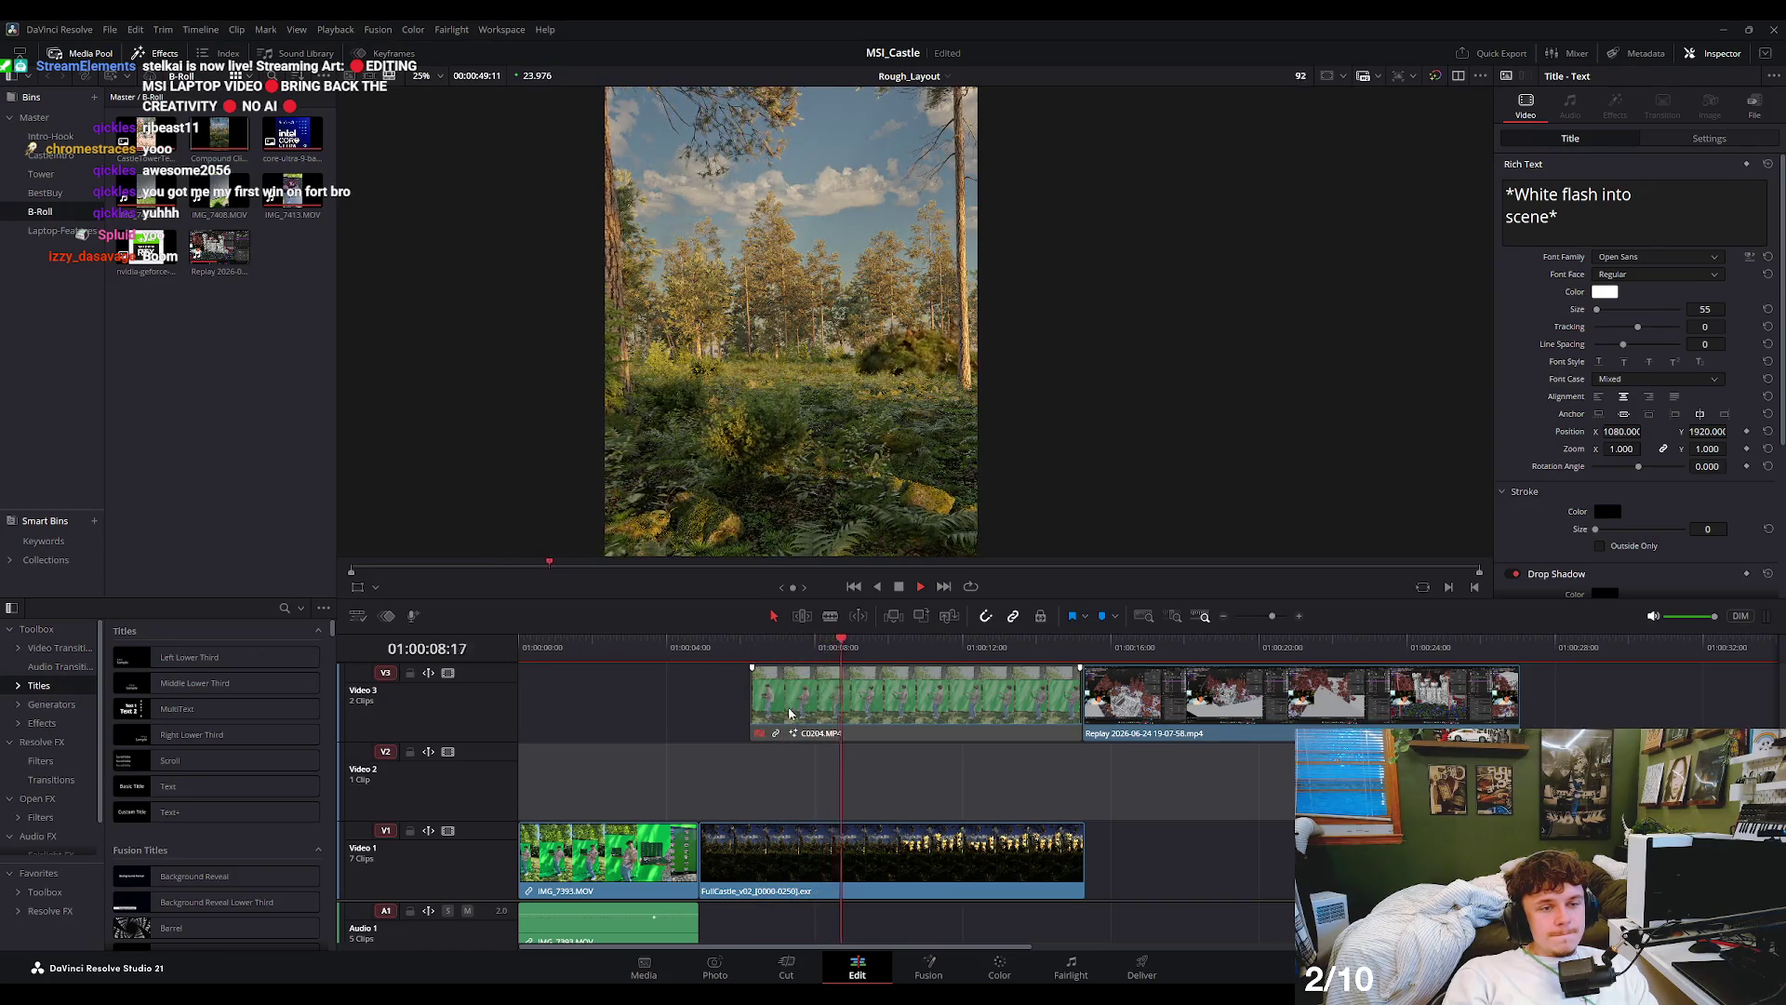
{"action": "key", "text": "space"}
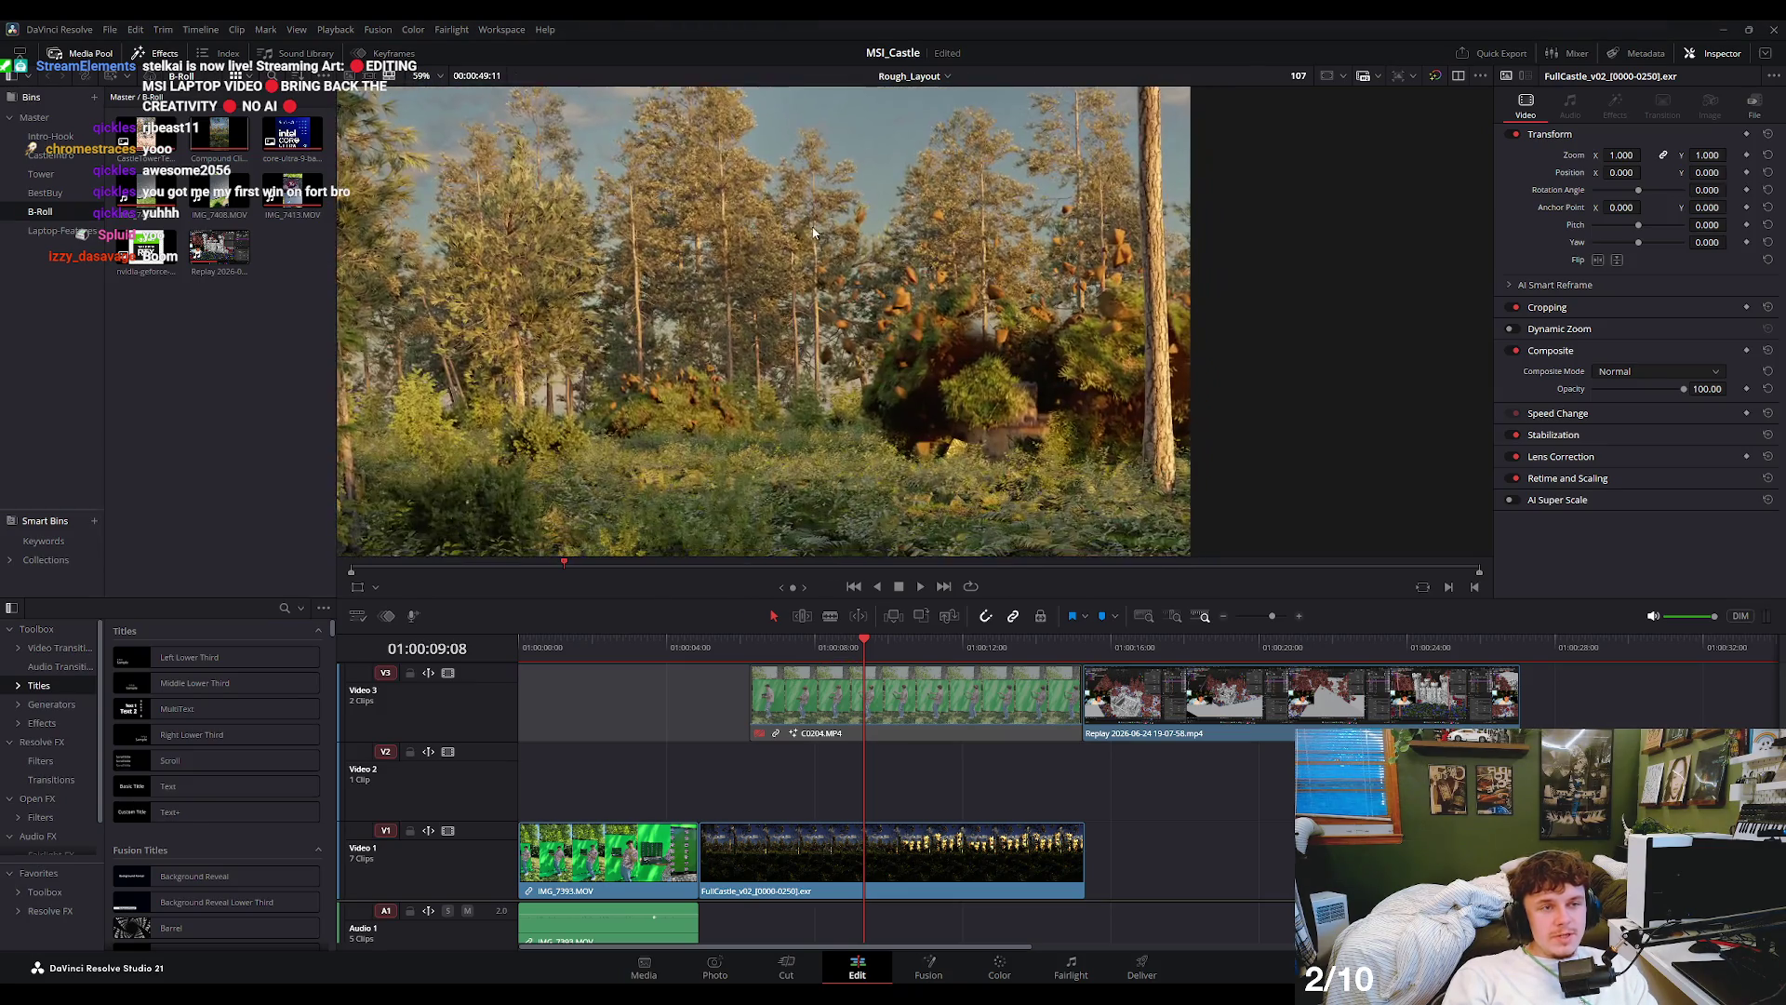
{"action": "left_click", "coordinate": [807, 648]}
{"action": "key", "text": "space"}
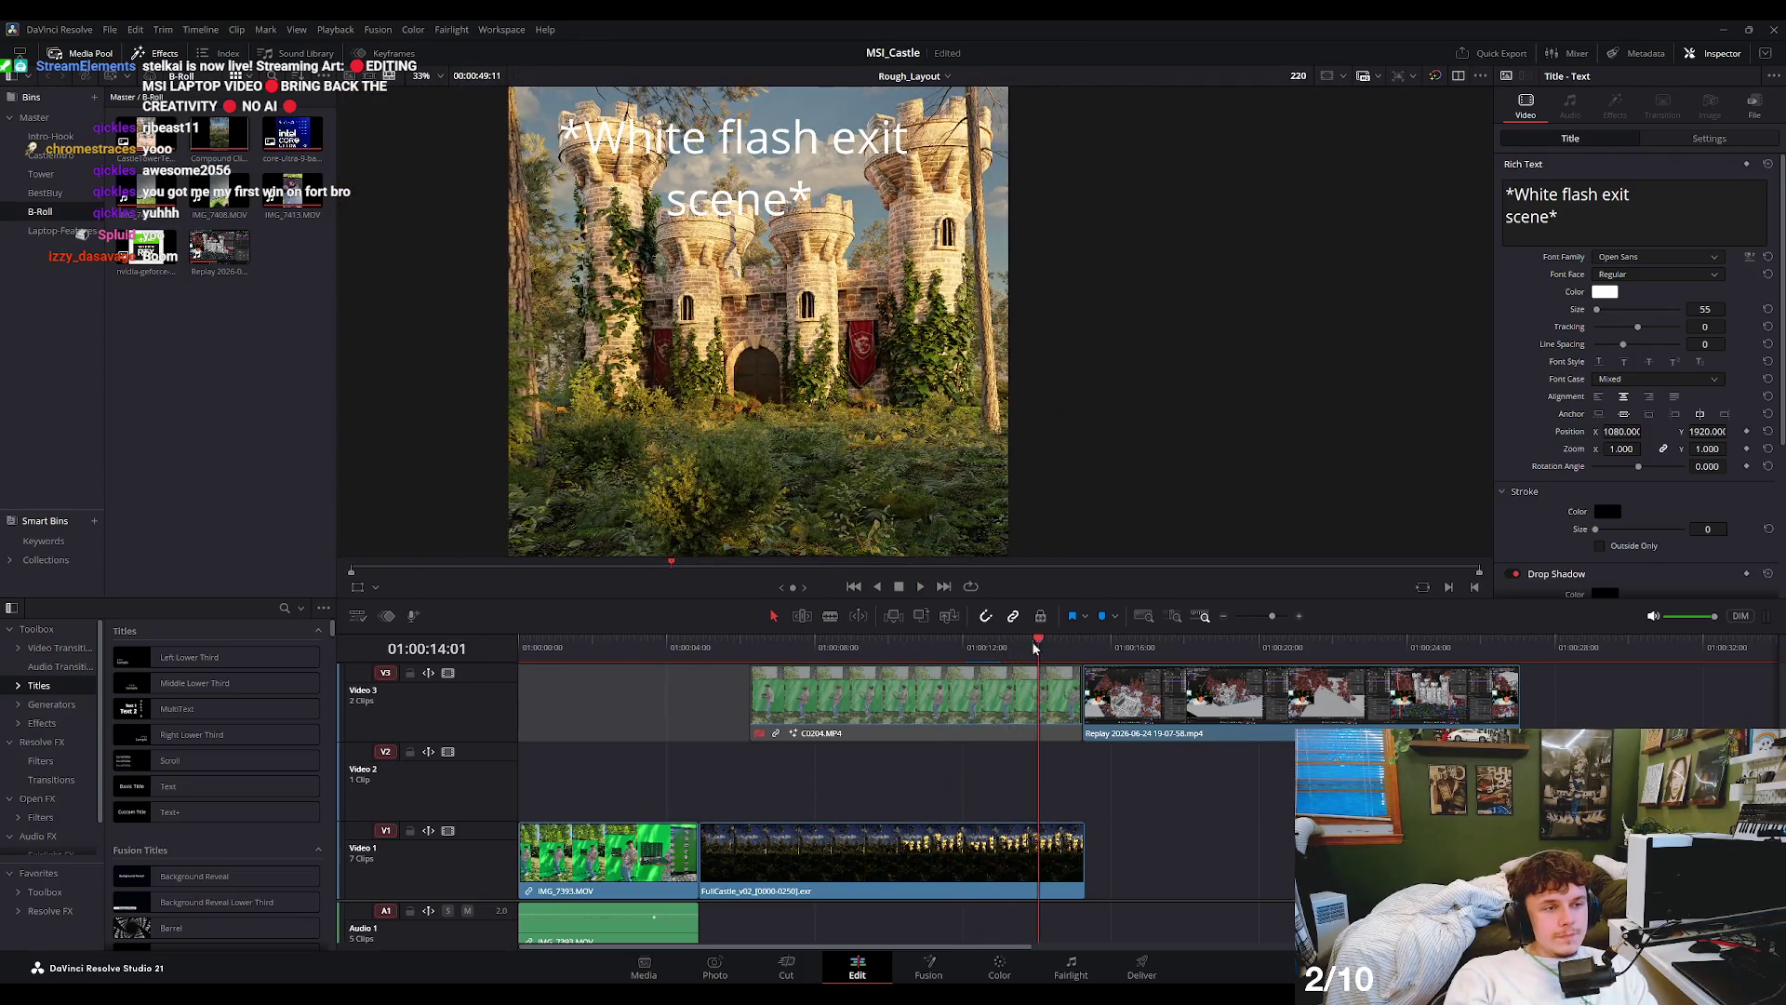
{"action": "left_click", "coordinate": [897, 861]}
{"action": "scroll", "coordinate": [1161, 827], "scroll_direction": "up", "scroll_amount": 2}
{"action": "left_click_drag", "start_coordinate": [913, 640], "coordinate": [1162, 642]}
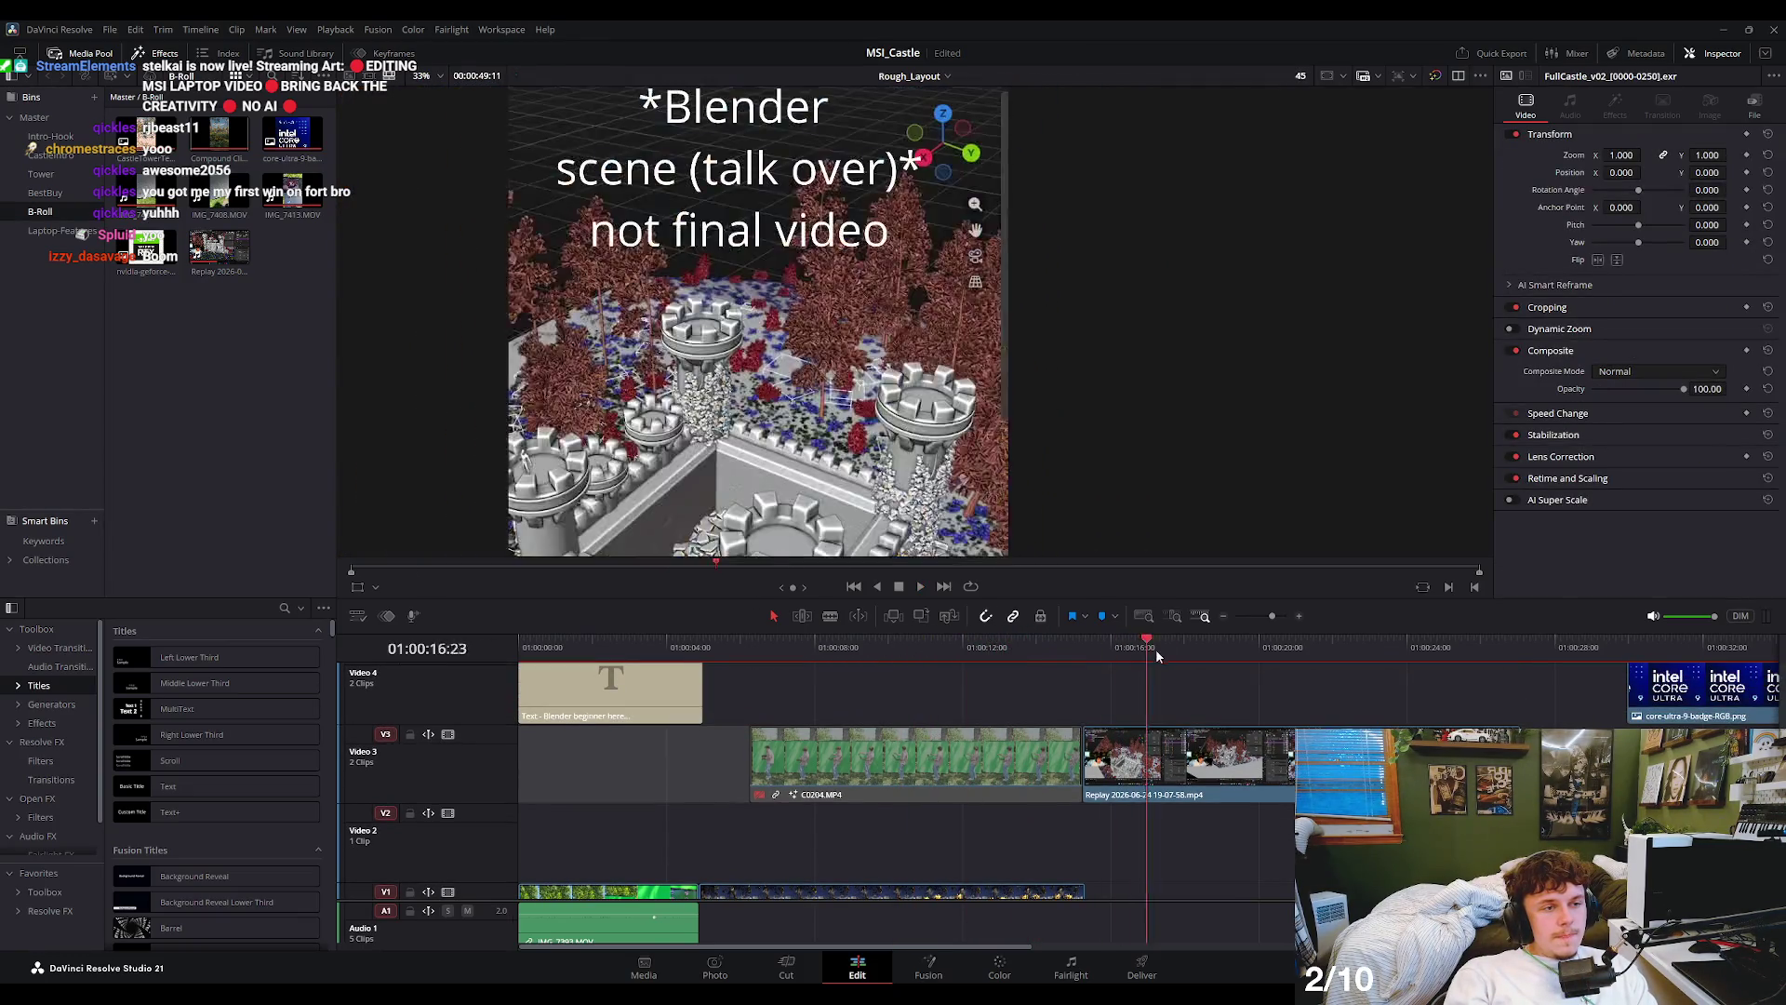
- Set the Replay clip on V3 to 0.490 zoom, then enlarge it to 0.670 after playback
{"action": "left_click", "coordinate": [1223, 745]}
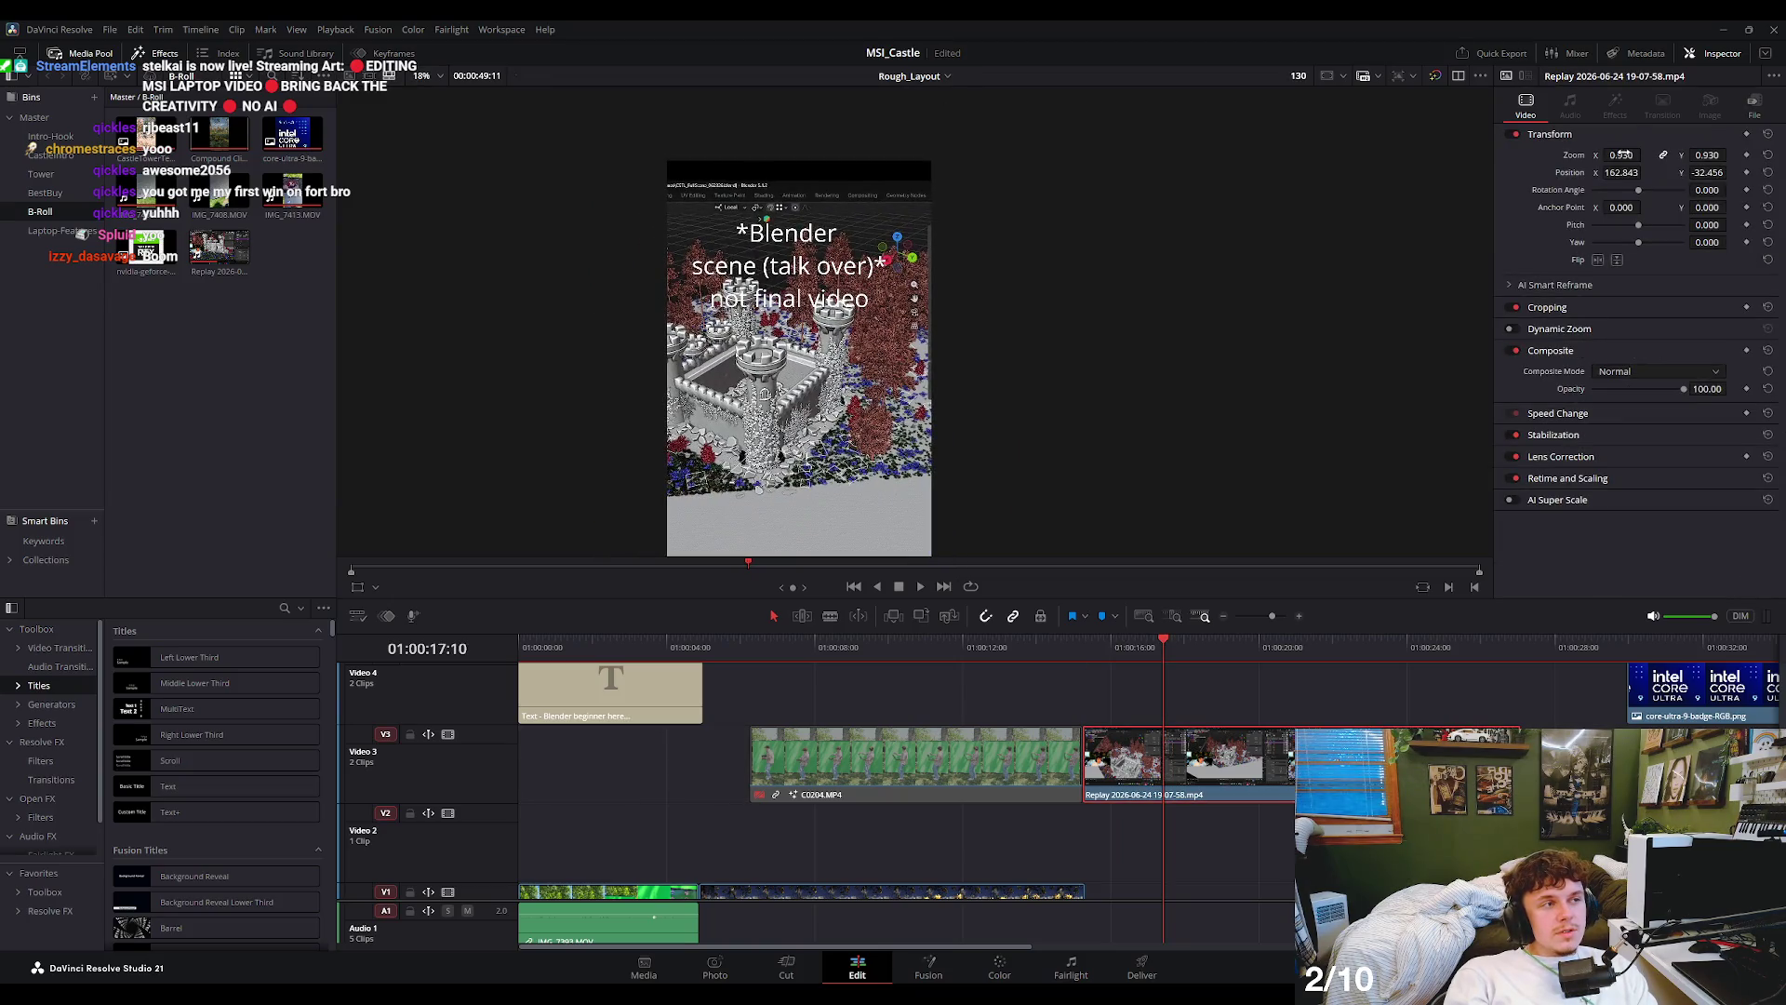
{"action": "left_click_drag", "start_coordinate": [1623, 154], "coordinate": [1581, 155]}
{"action": "key", "text": "space"}
{"action": "scroll", "coordinate": [861, 374], "scroll_direction": "up", "scroll_amount": 3}
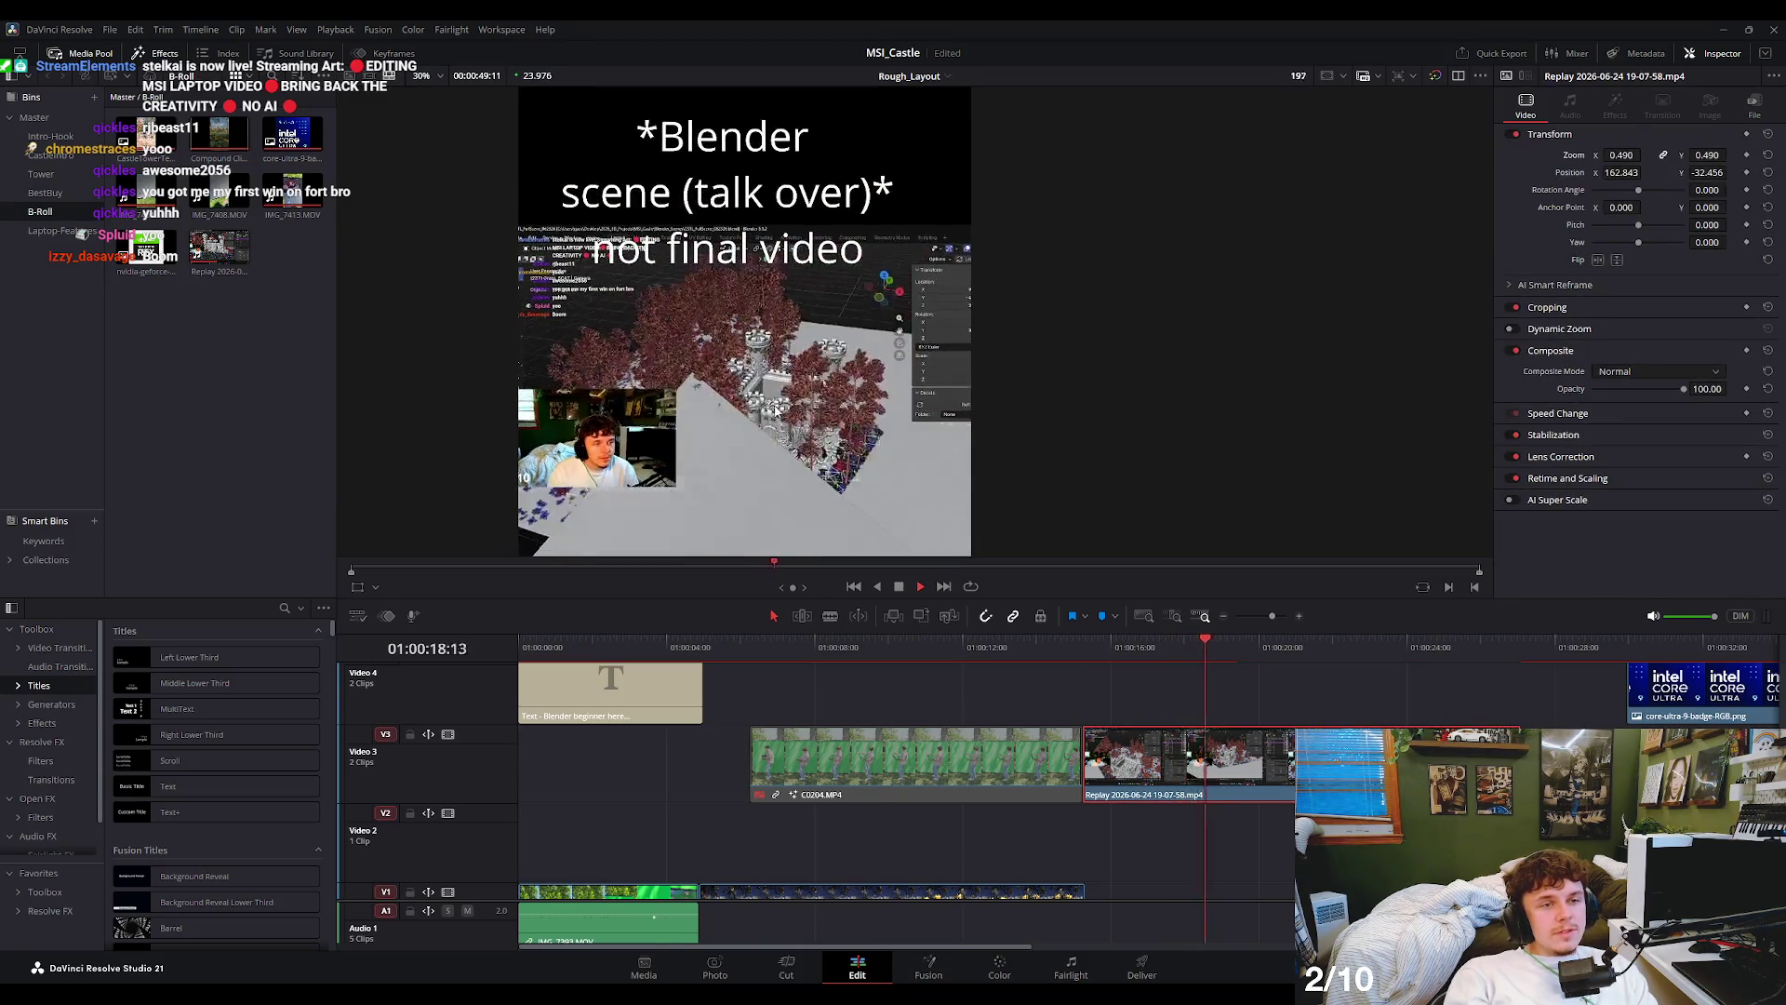
{"action": "scroll", "coordinate": [839, 351], "scroll_direction": "up", "scroll_amount": 1}
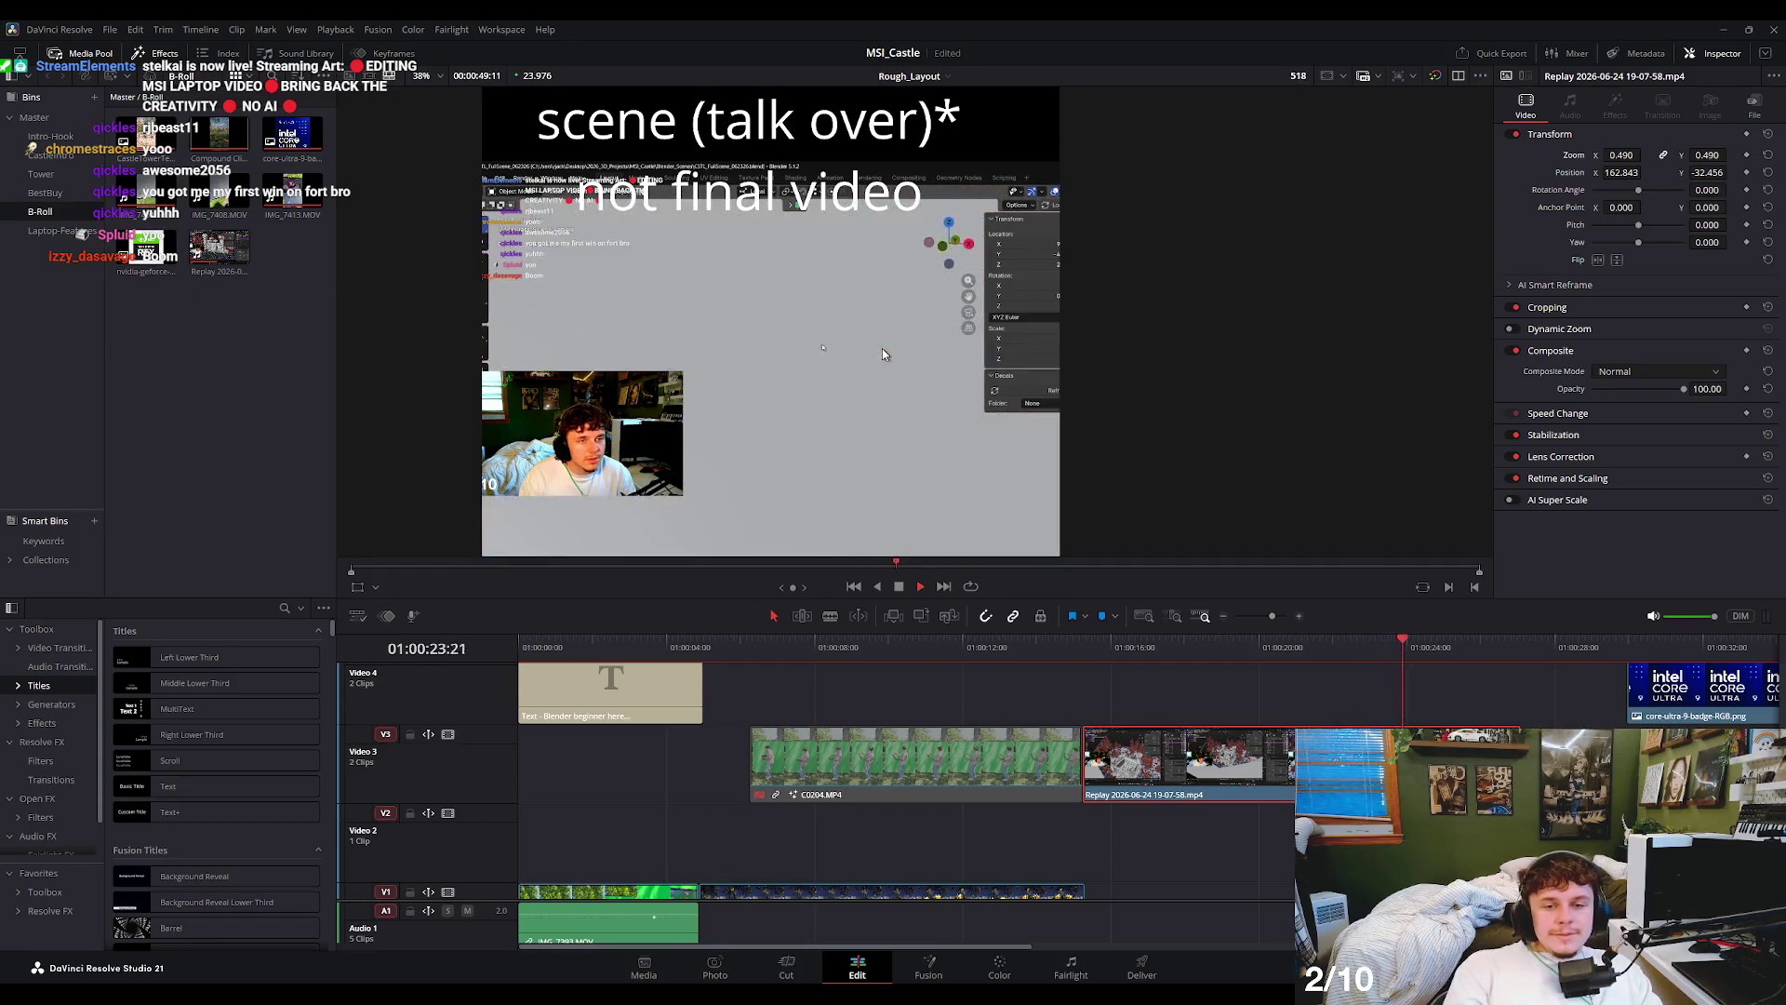
{"action": "scroll", "coordinate": [807, 426], "scroll_direction": "down", "scroll_amount": 1}
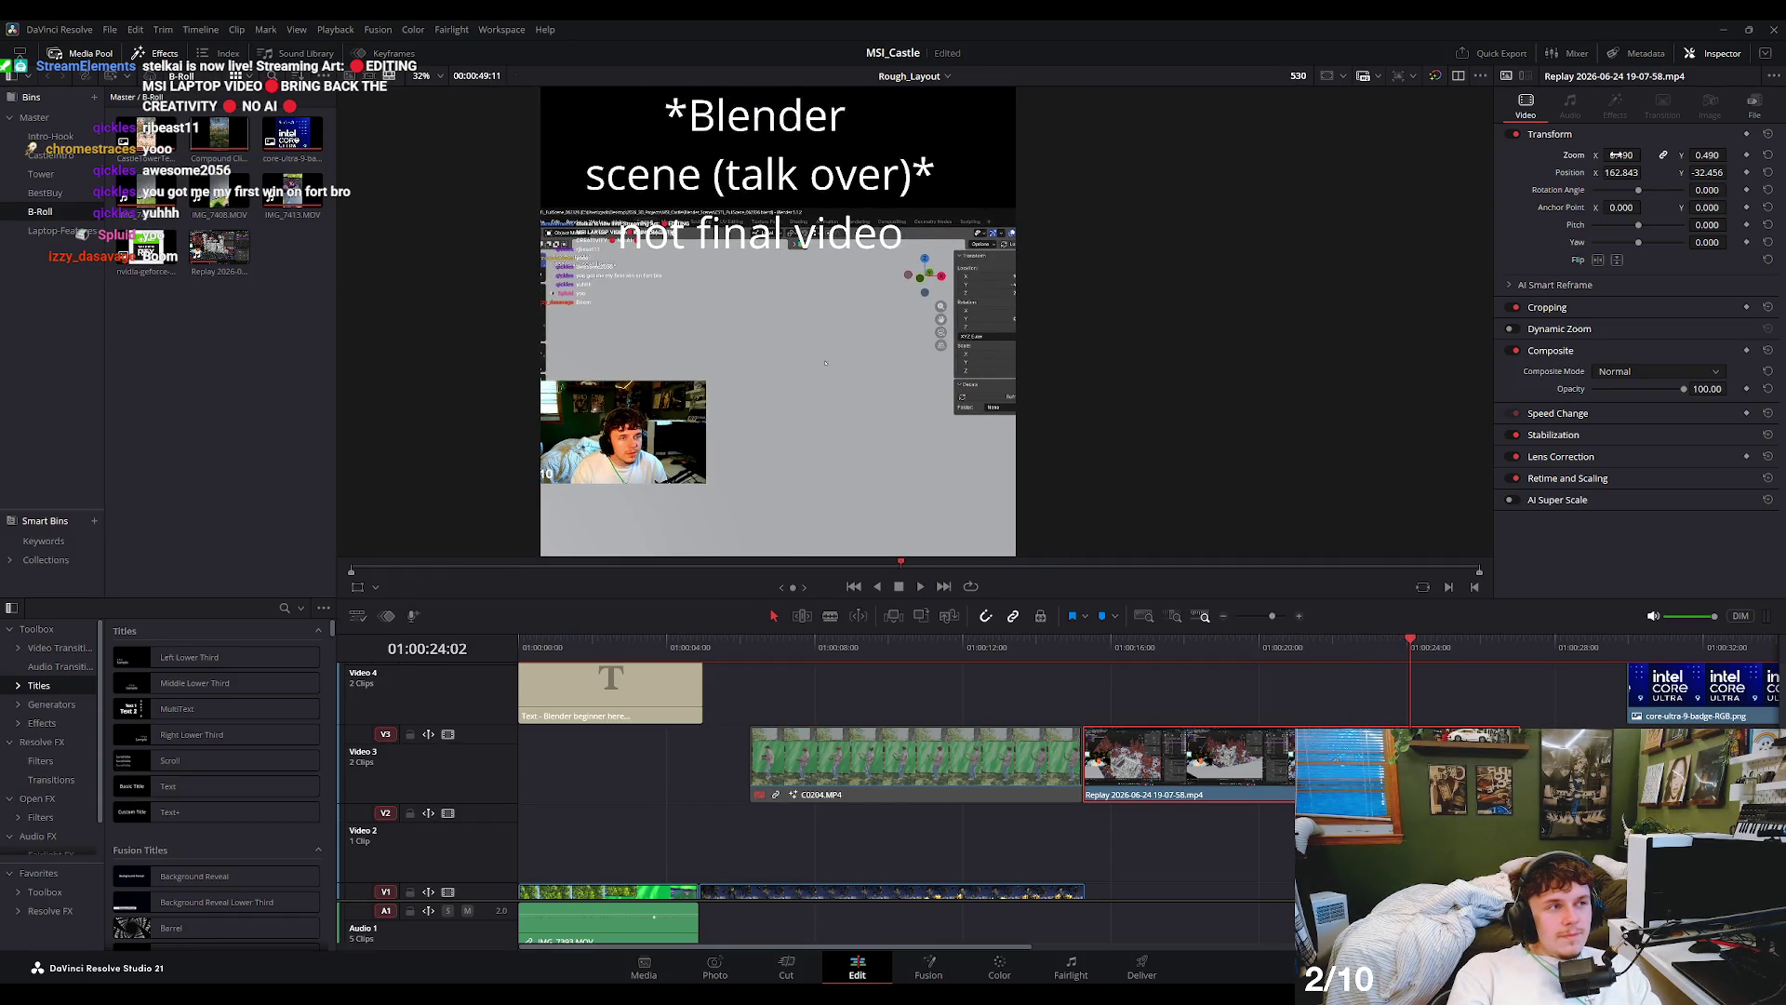
{"action": "left_click_drag", "start_coordinate": [1619, 156], "coordinate": [1665, 155]}
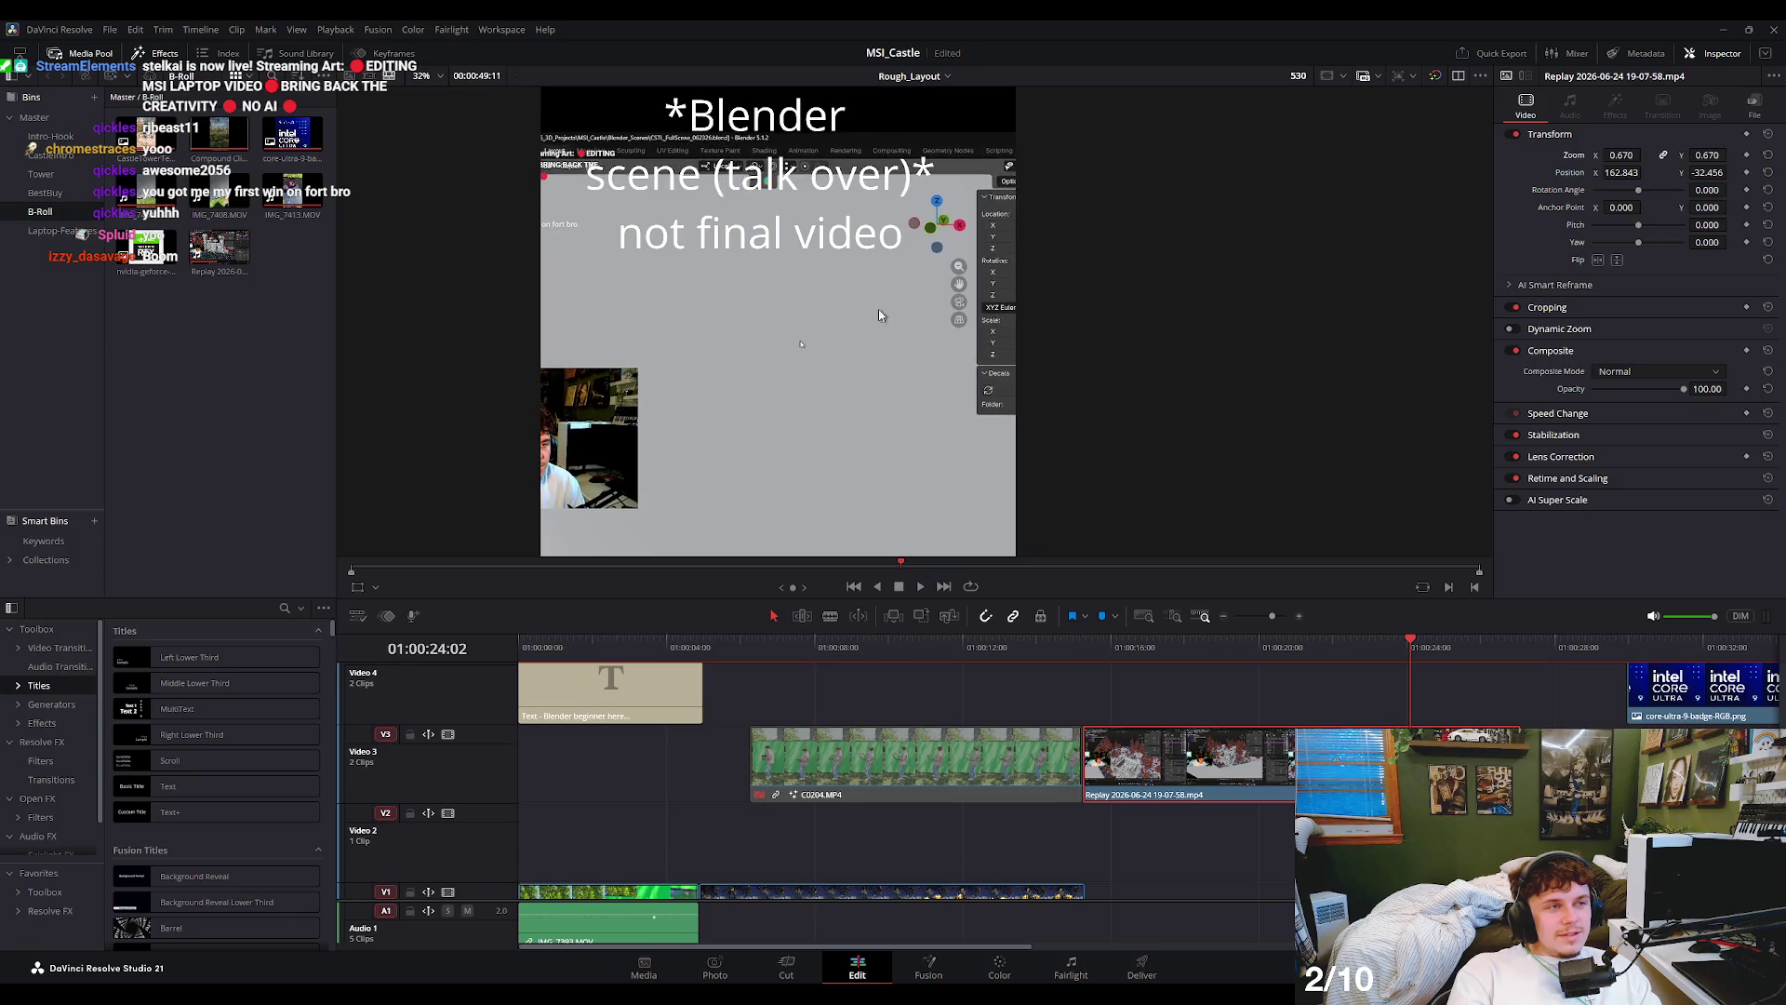
{"action": "scroll", "coordinate": [878, 314], "scroll_direction": "down", "scroll_amount": 1}
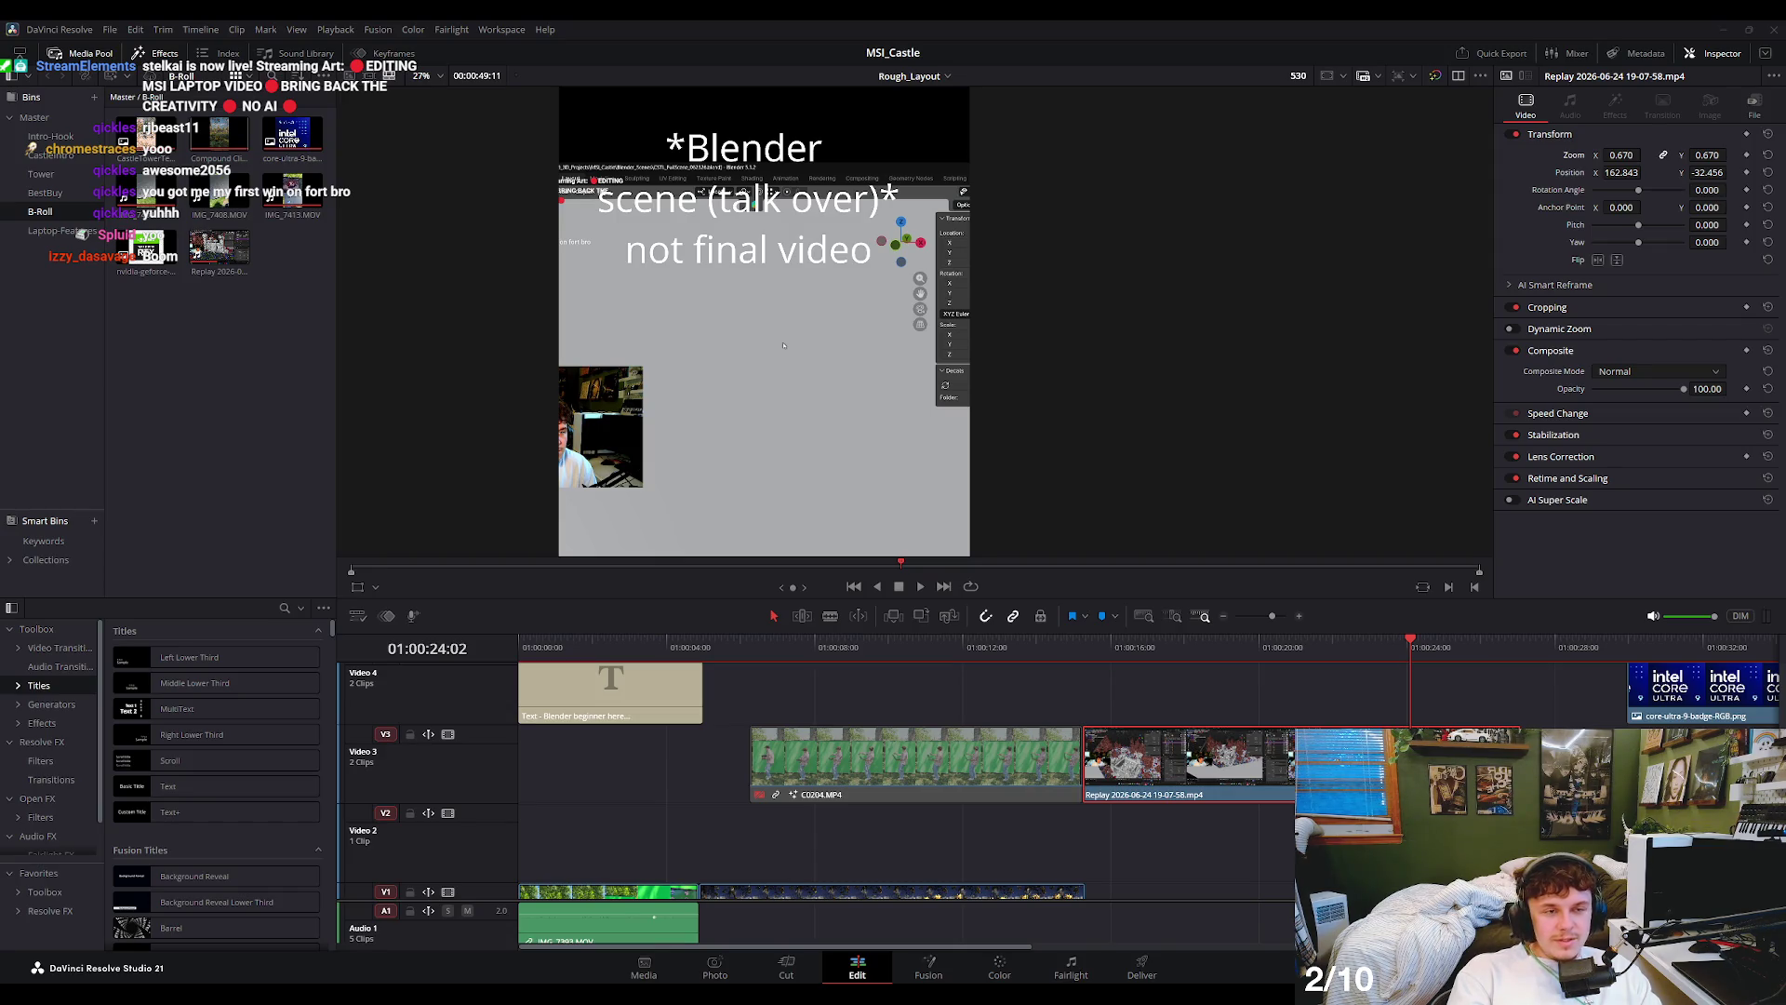
{"action": "mouse_move", "coordinate": [746, 642]}
{"action": "left_mouse_down"}
{"action": "mouse_move", "coordinate": [757, 655]}
{"action": "mouse_move", "coordinate": [515, 644]}
{"action": "left_mouse_up"}
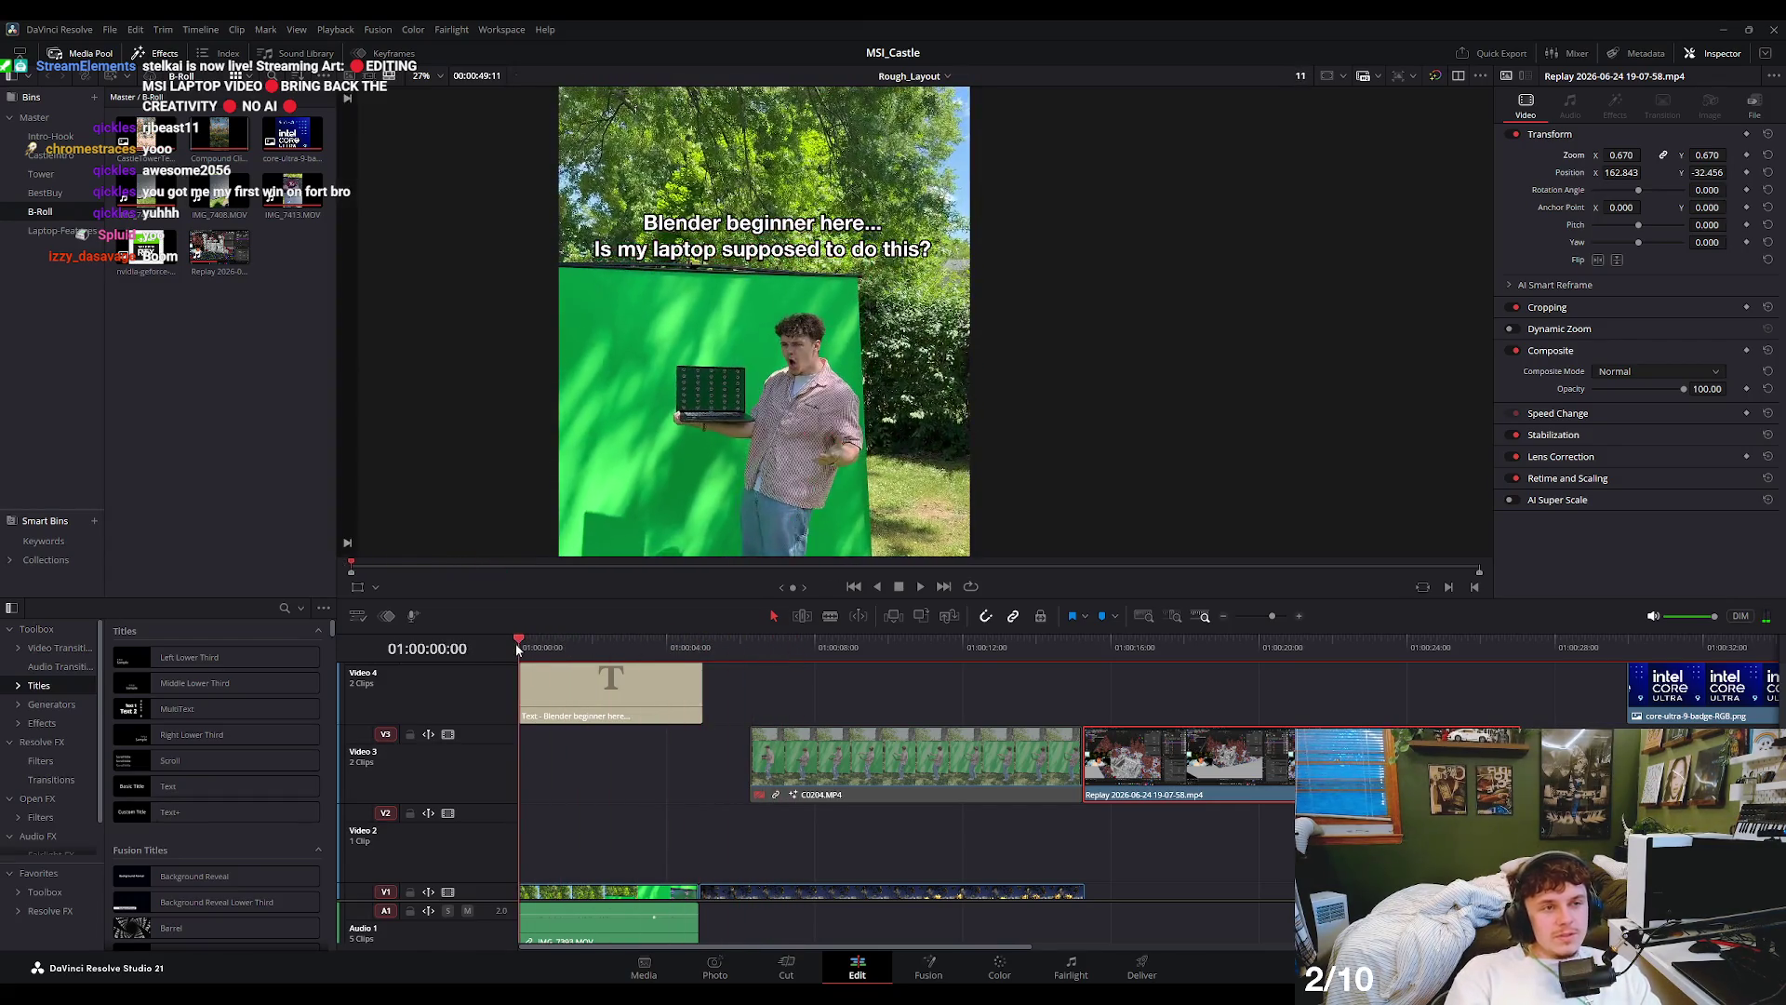
{"action": "key", "text": "space"}
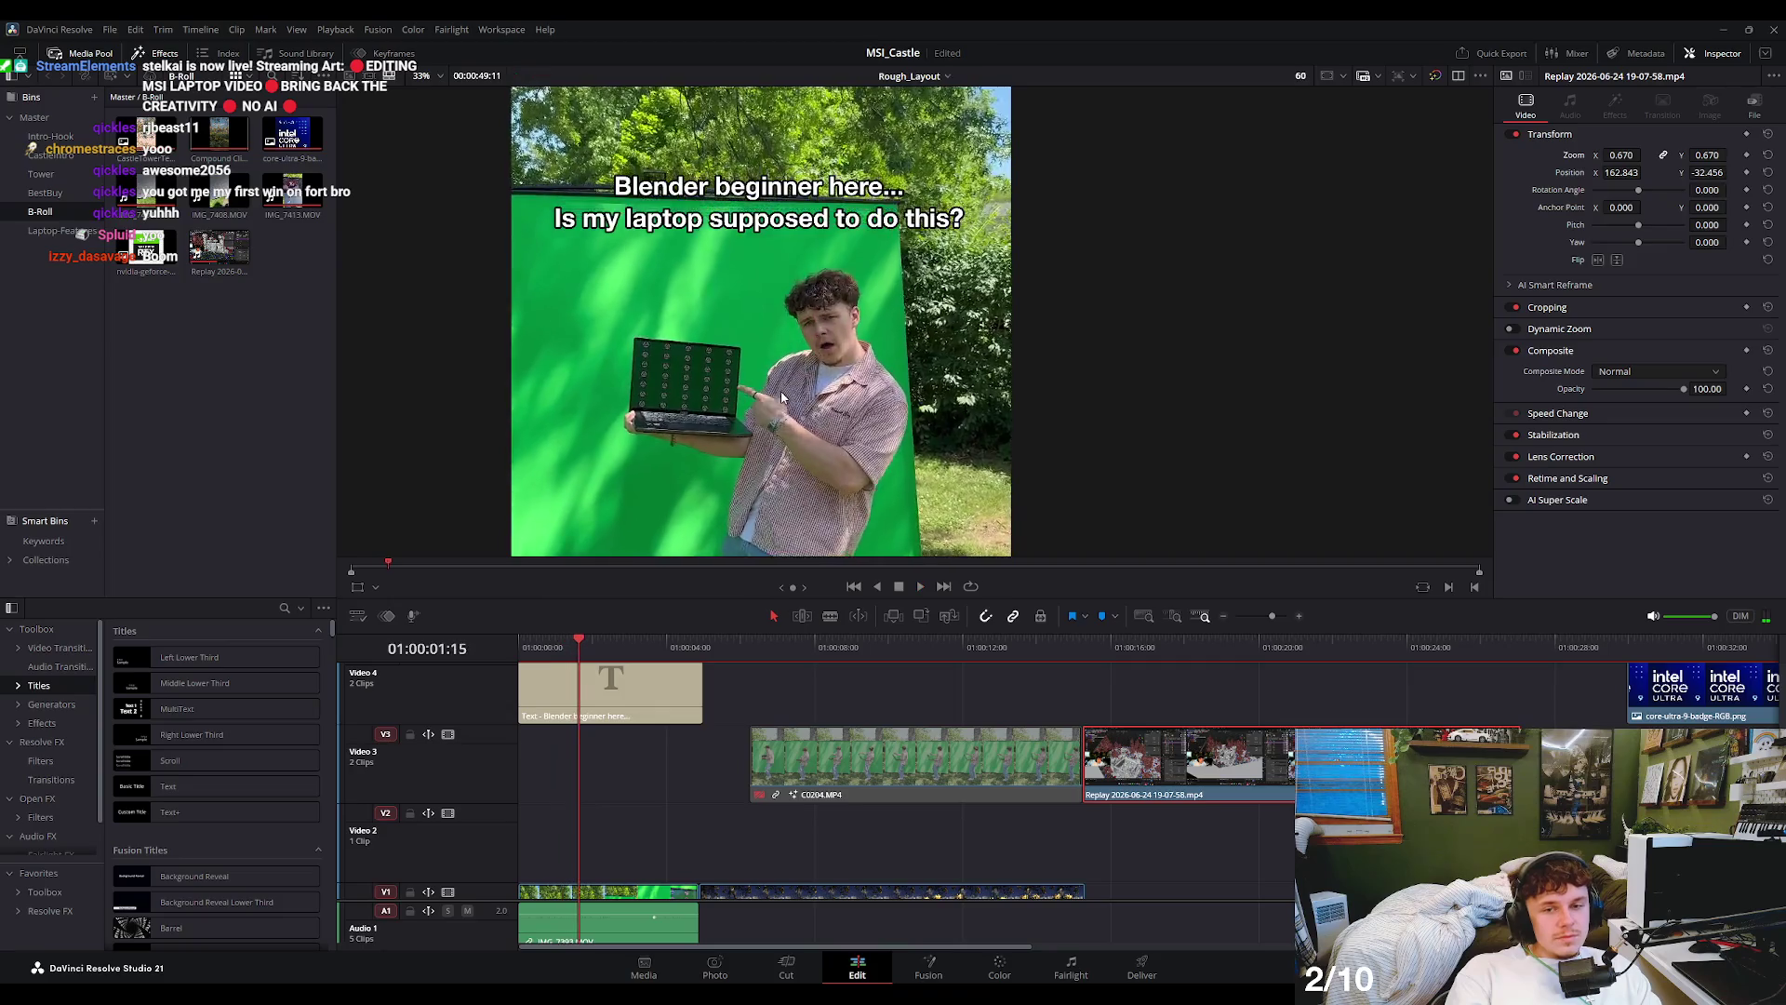
{"action": "scroll", "coordinate": [763, 424], "scroll_direction": "down", "scroll_amount": 3}
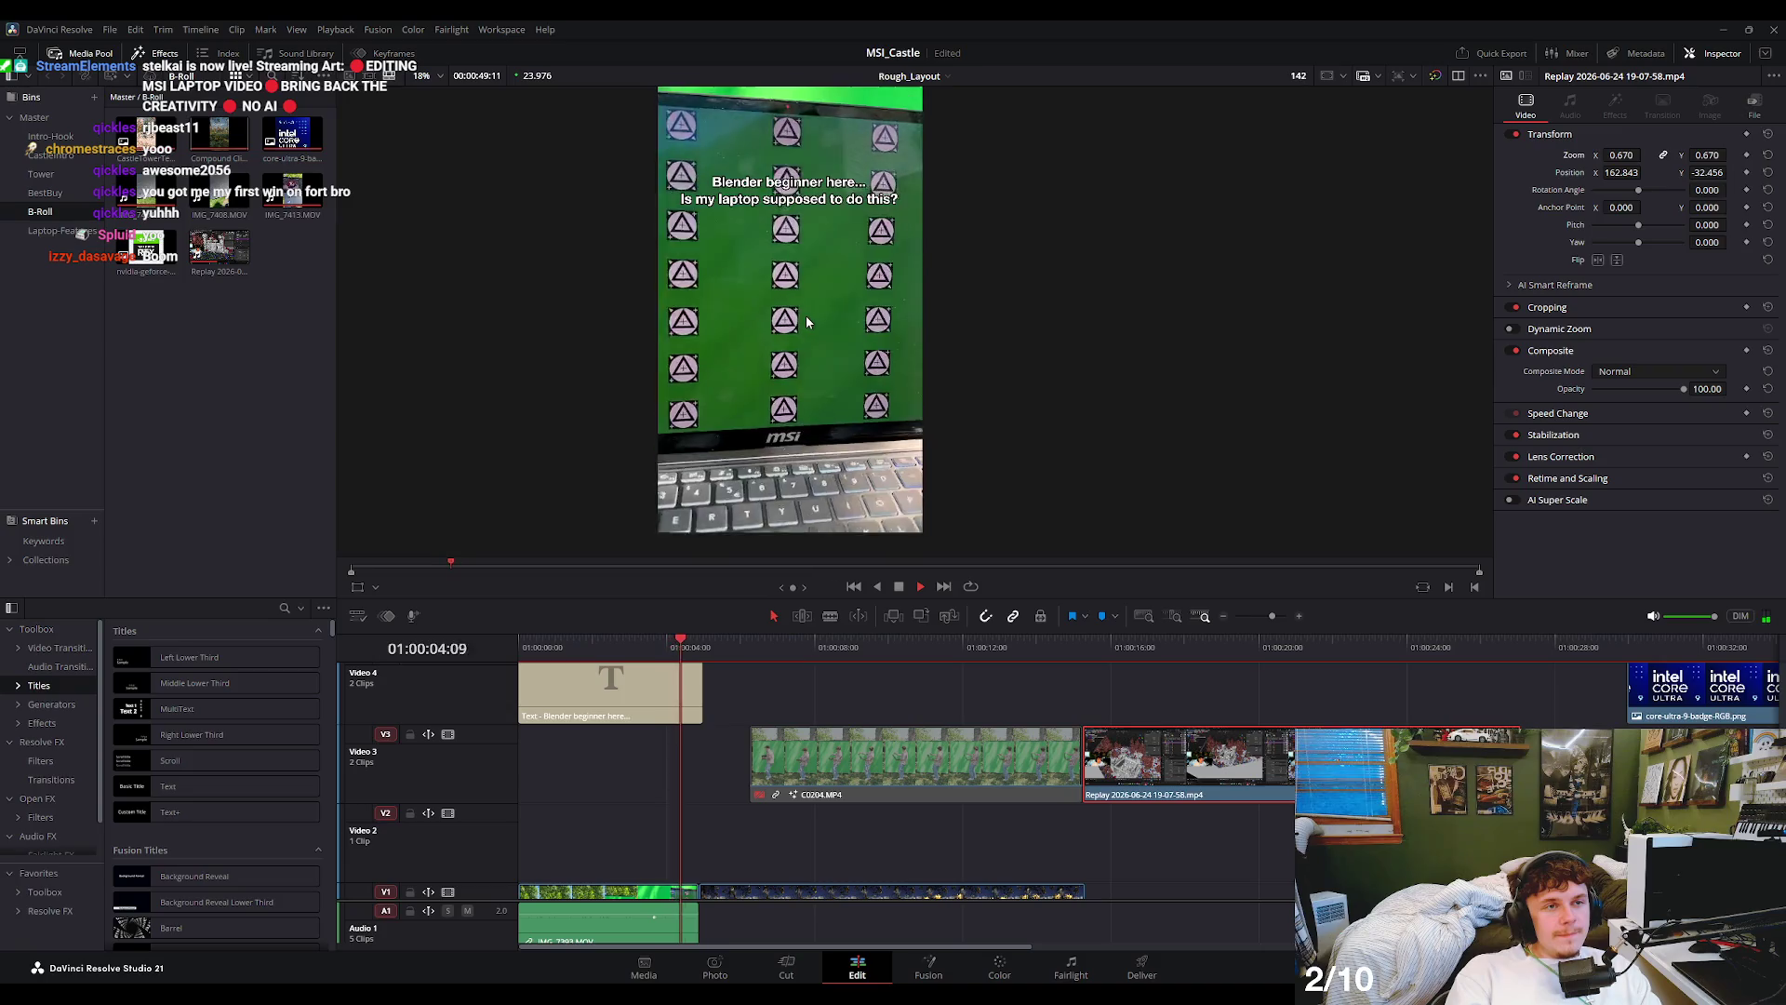
{"action": "key", "text": "space"}
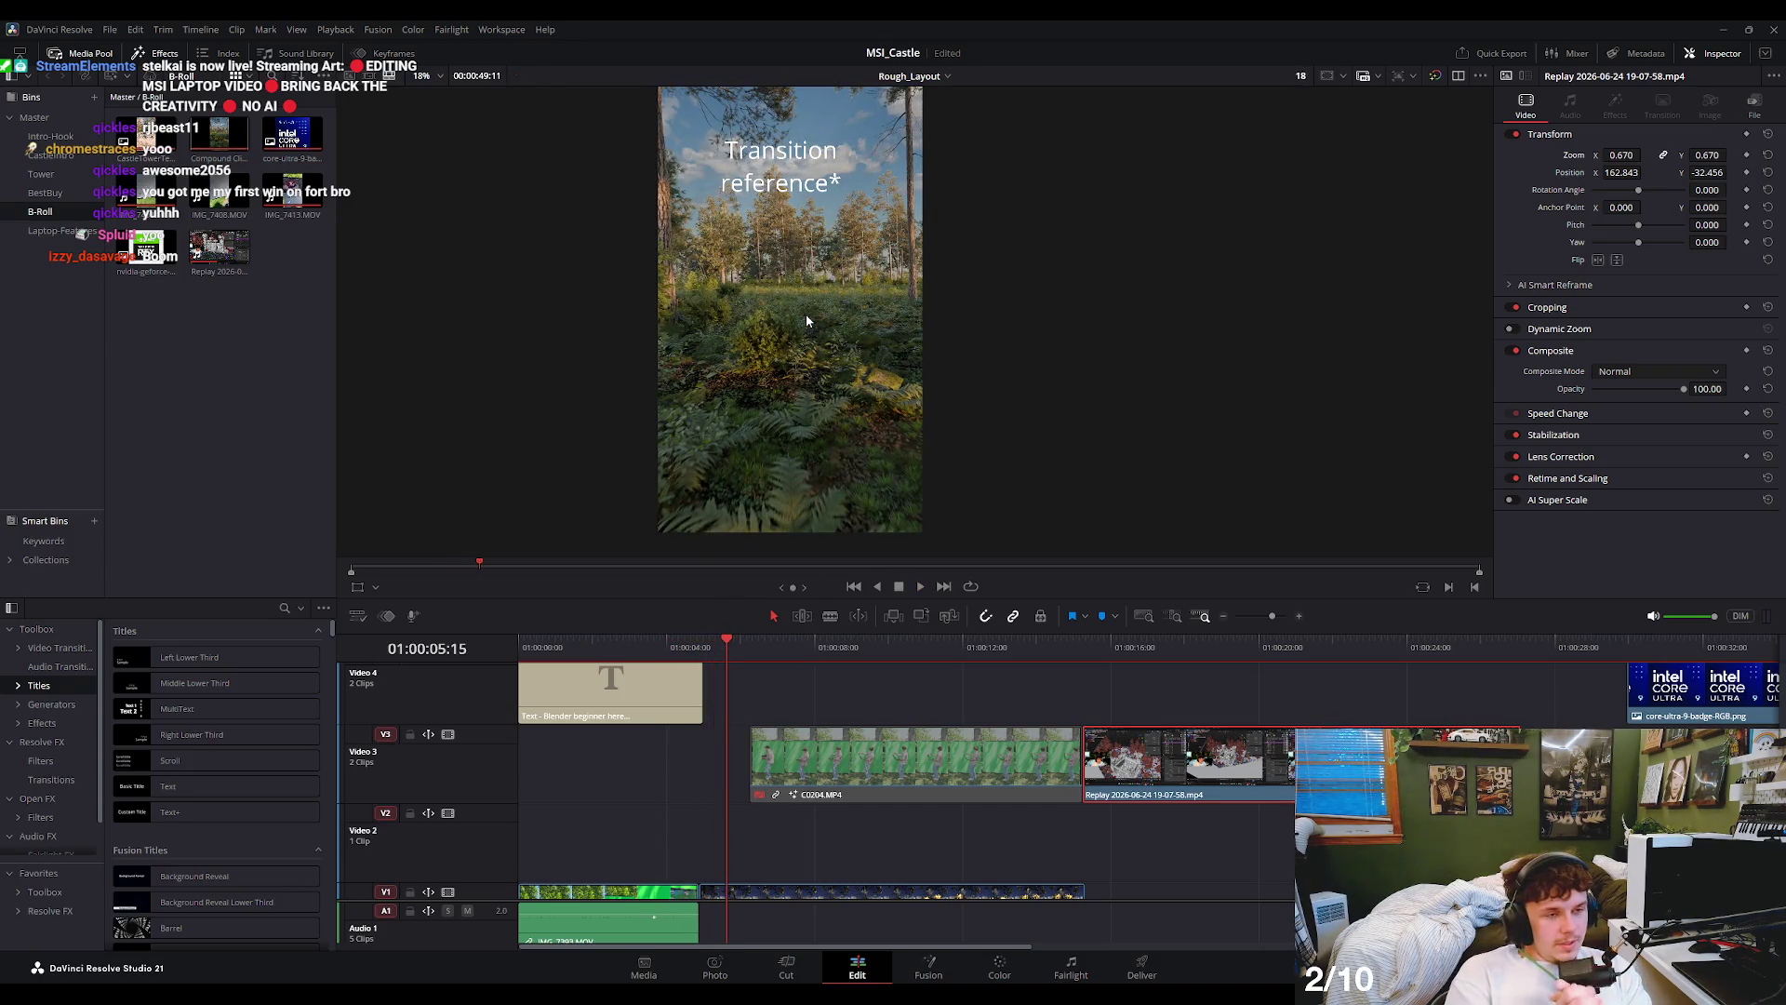
{"action": "scroll", "coordinate": [794, 688], "scroll_direction": "up", "scroll_amount": 3}
{"action": "scroll", "coordinate": [794, 688], "scroll_direction": "down", "scroll_amount": 5}
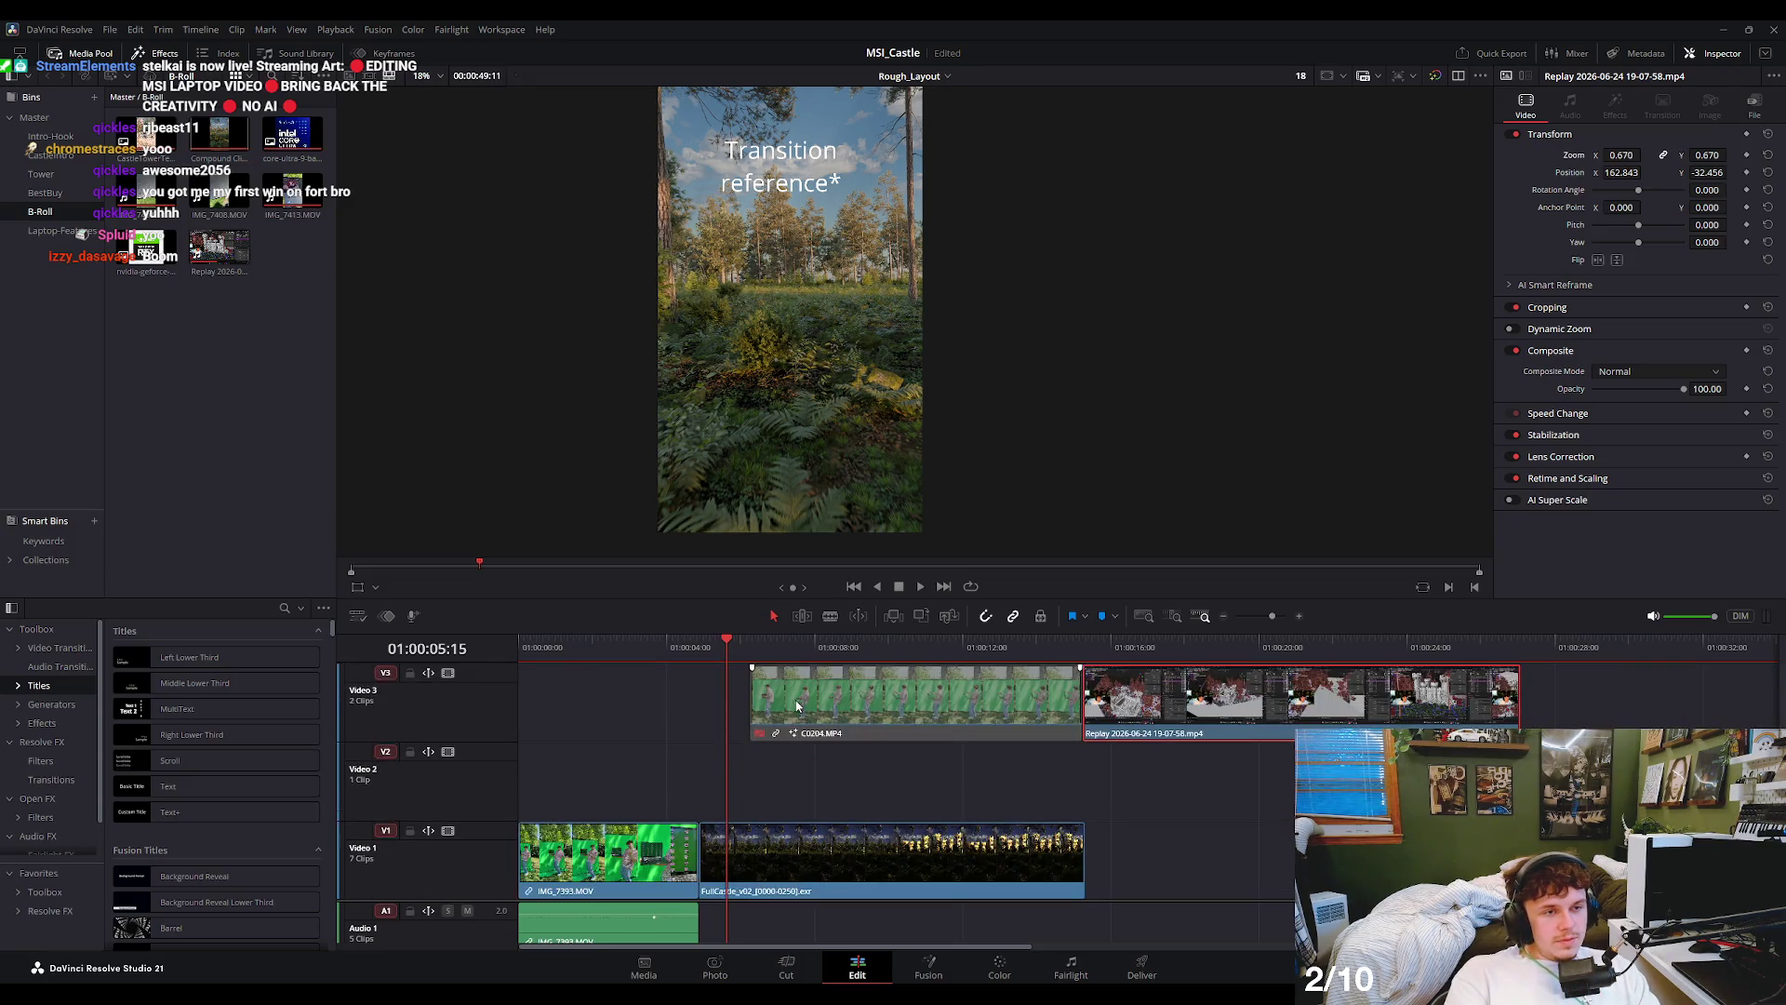
{"action": "left_click", "coordinate": [831, 871]}
{"action": "scroll", "coordinate": [855, 725], "scroll_direction": "up", "scroll_amount": 3}
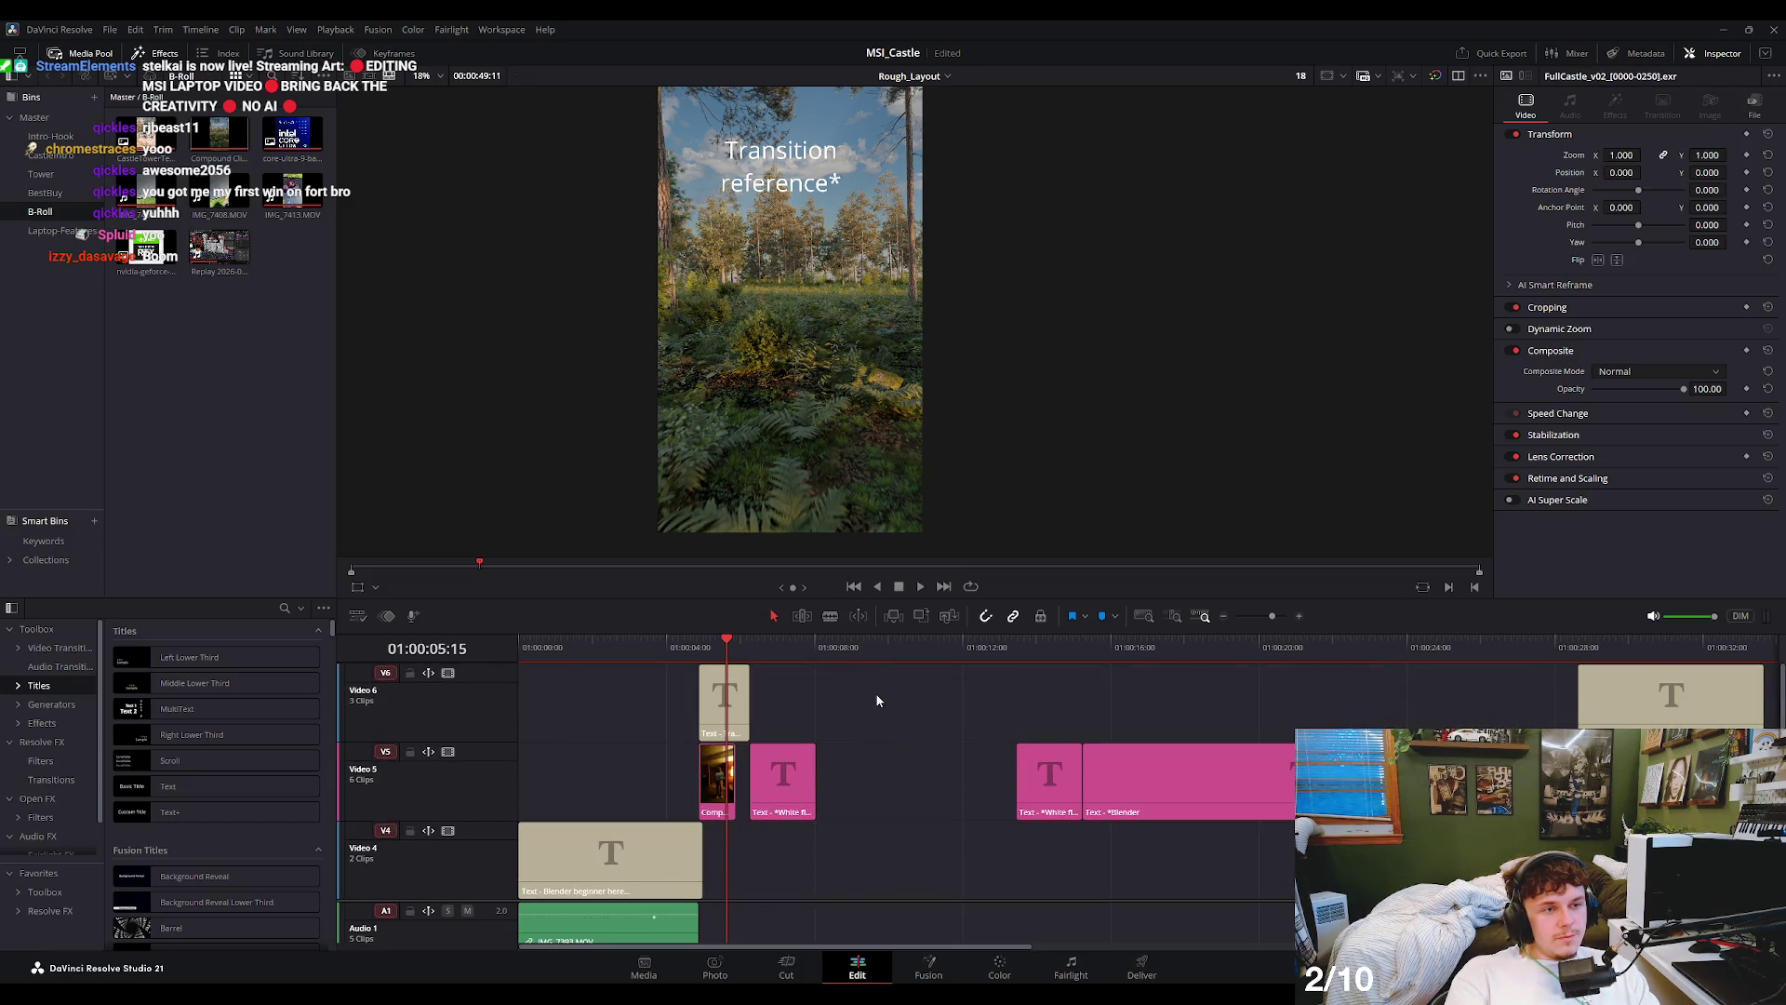
{"action": "left_click", "coordinate": [873, 696]}
{"action": "left_click_drag", "start_coordinate": [727, 641], "coordinate": [840, 641]}
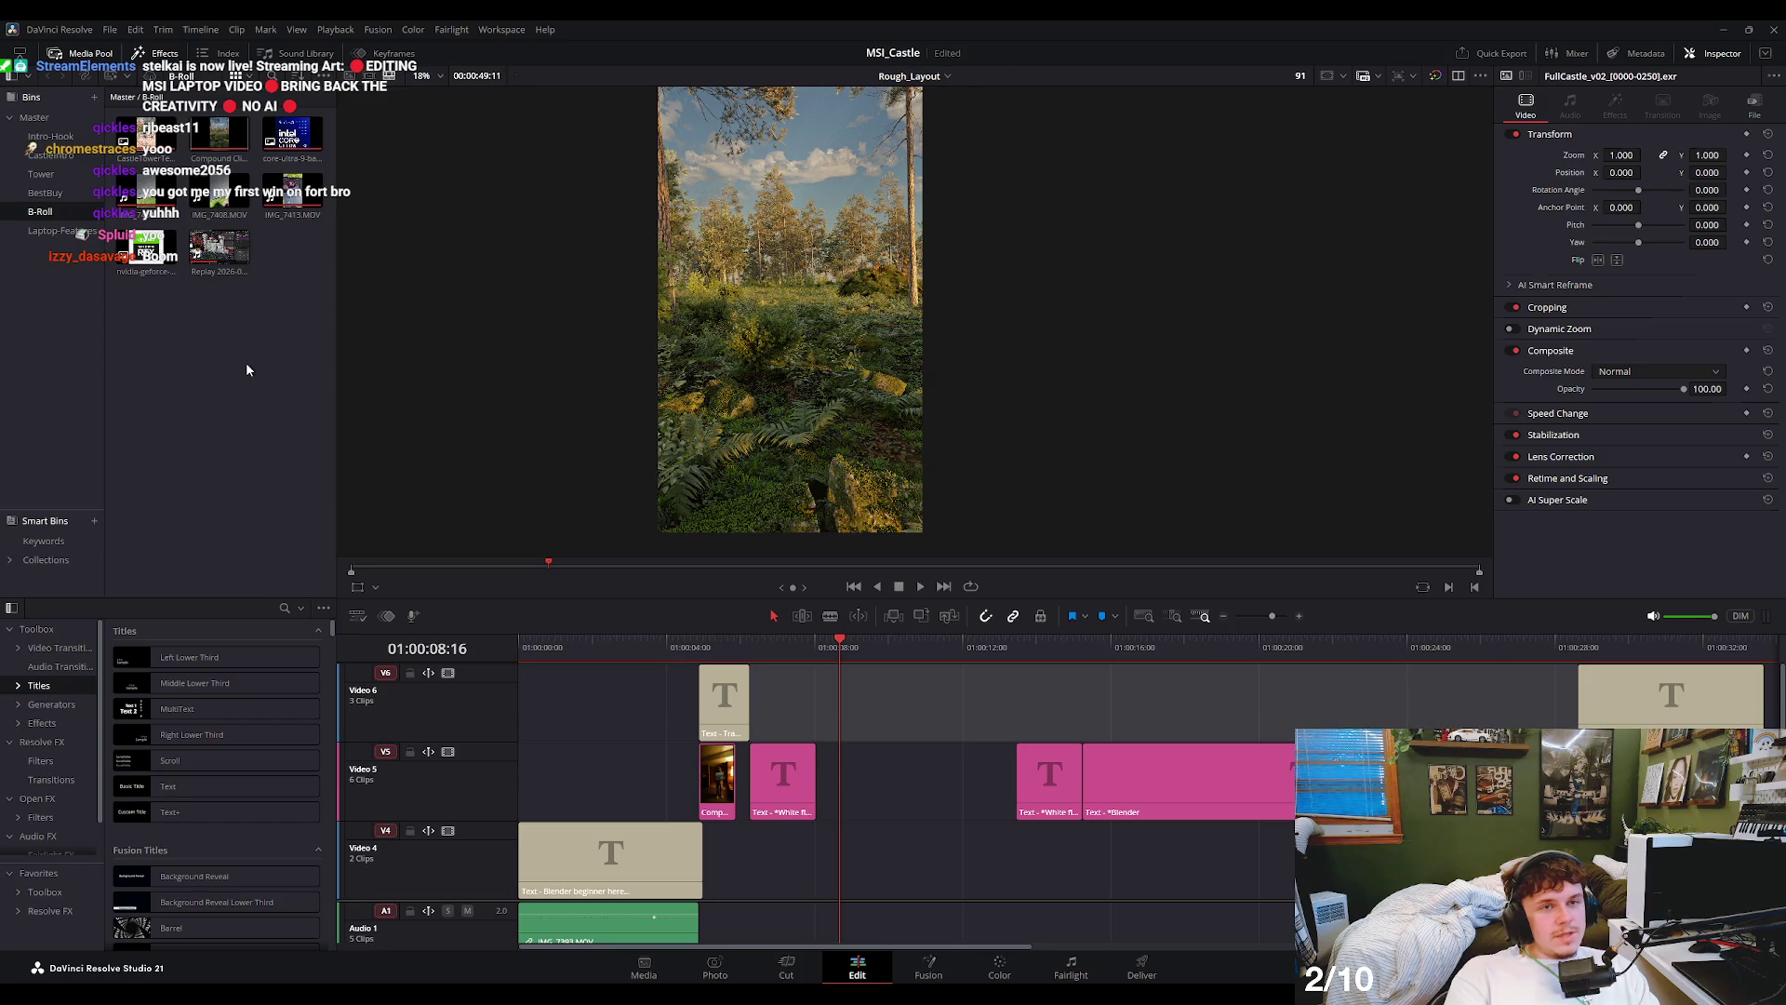
{"action": "left_click", "coordinate": [301, 378]}
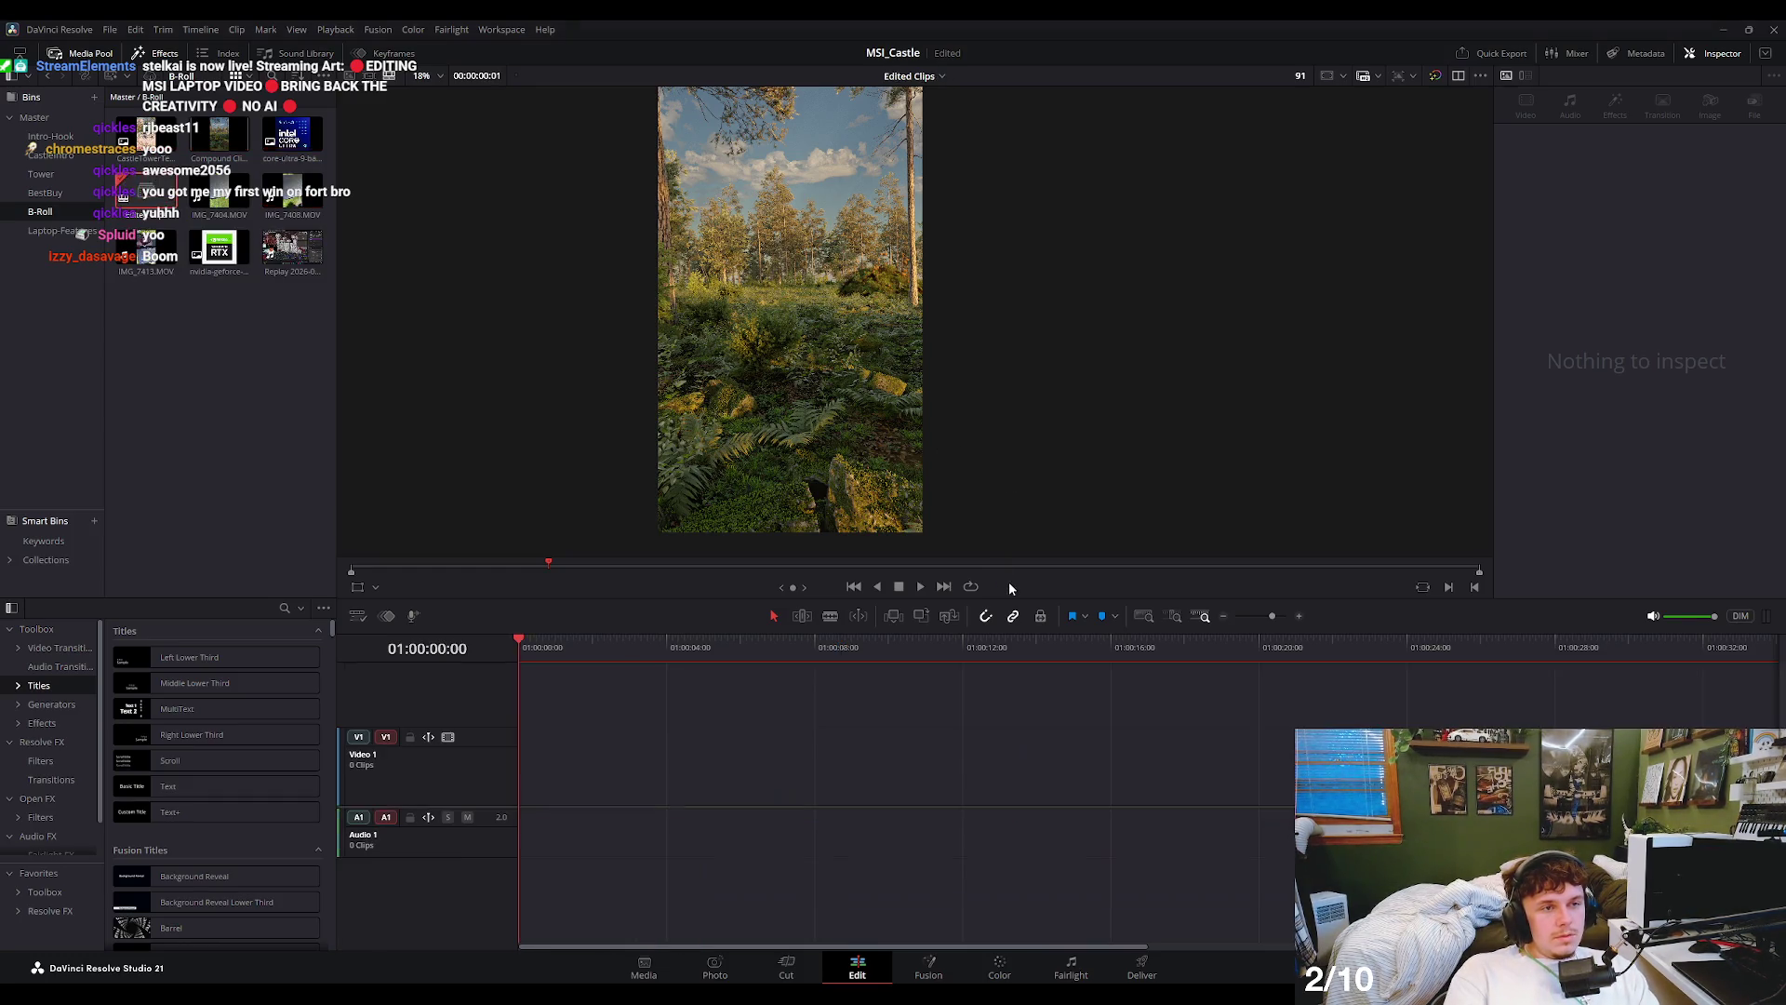
- Create a new empty Edited Clips timeline, then return to Rough_Layout
{"action": "key", "text": "ctrl+n"}
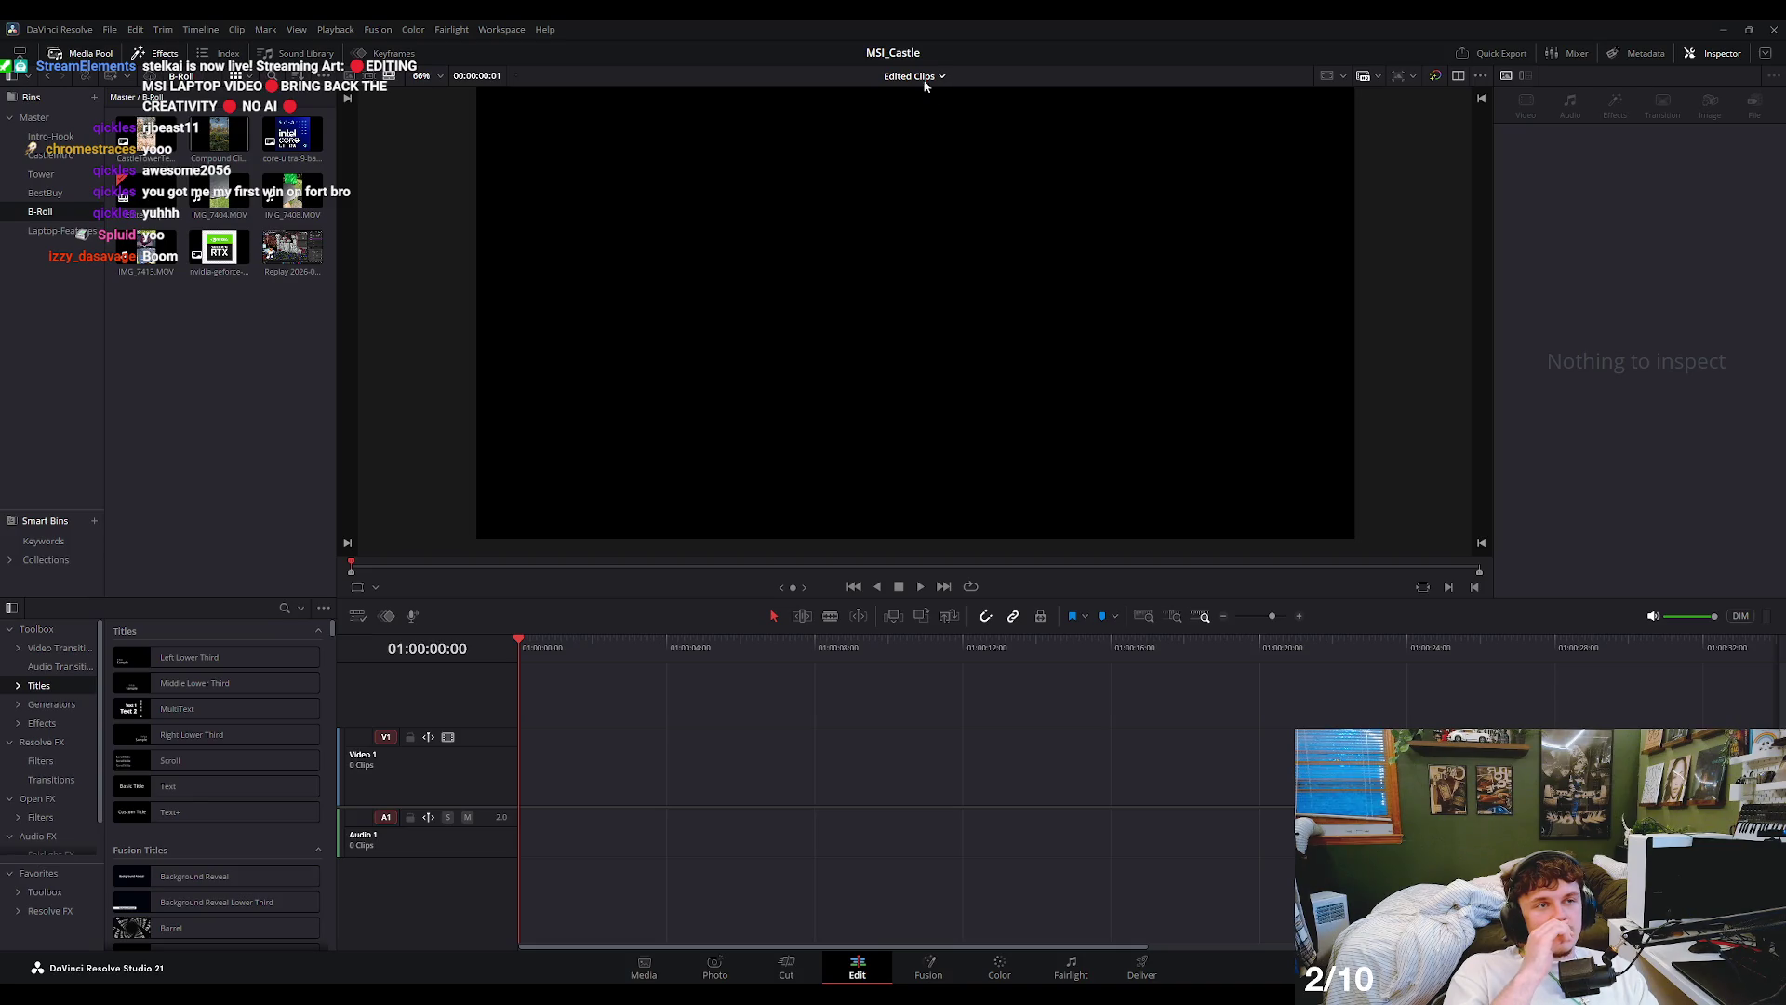
{"action": "left_click", "coordinate": [917, 77]}
{"action": "left_click", "coordinate": [943, 119]}
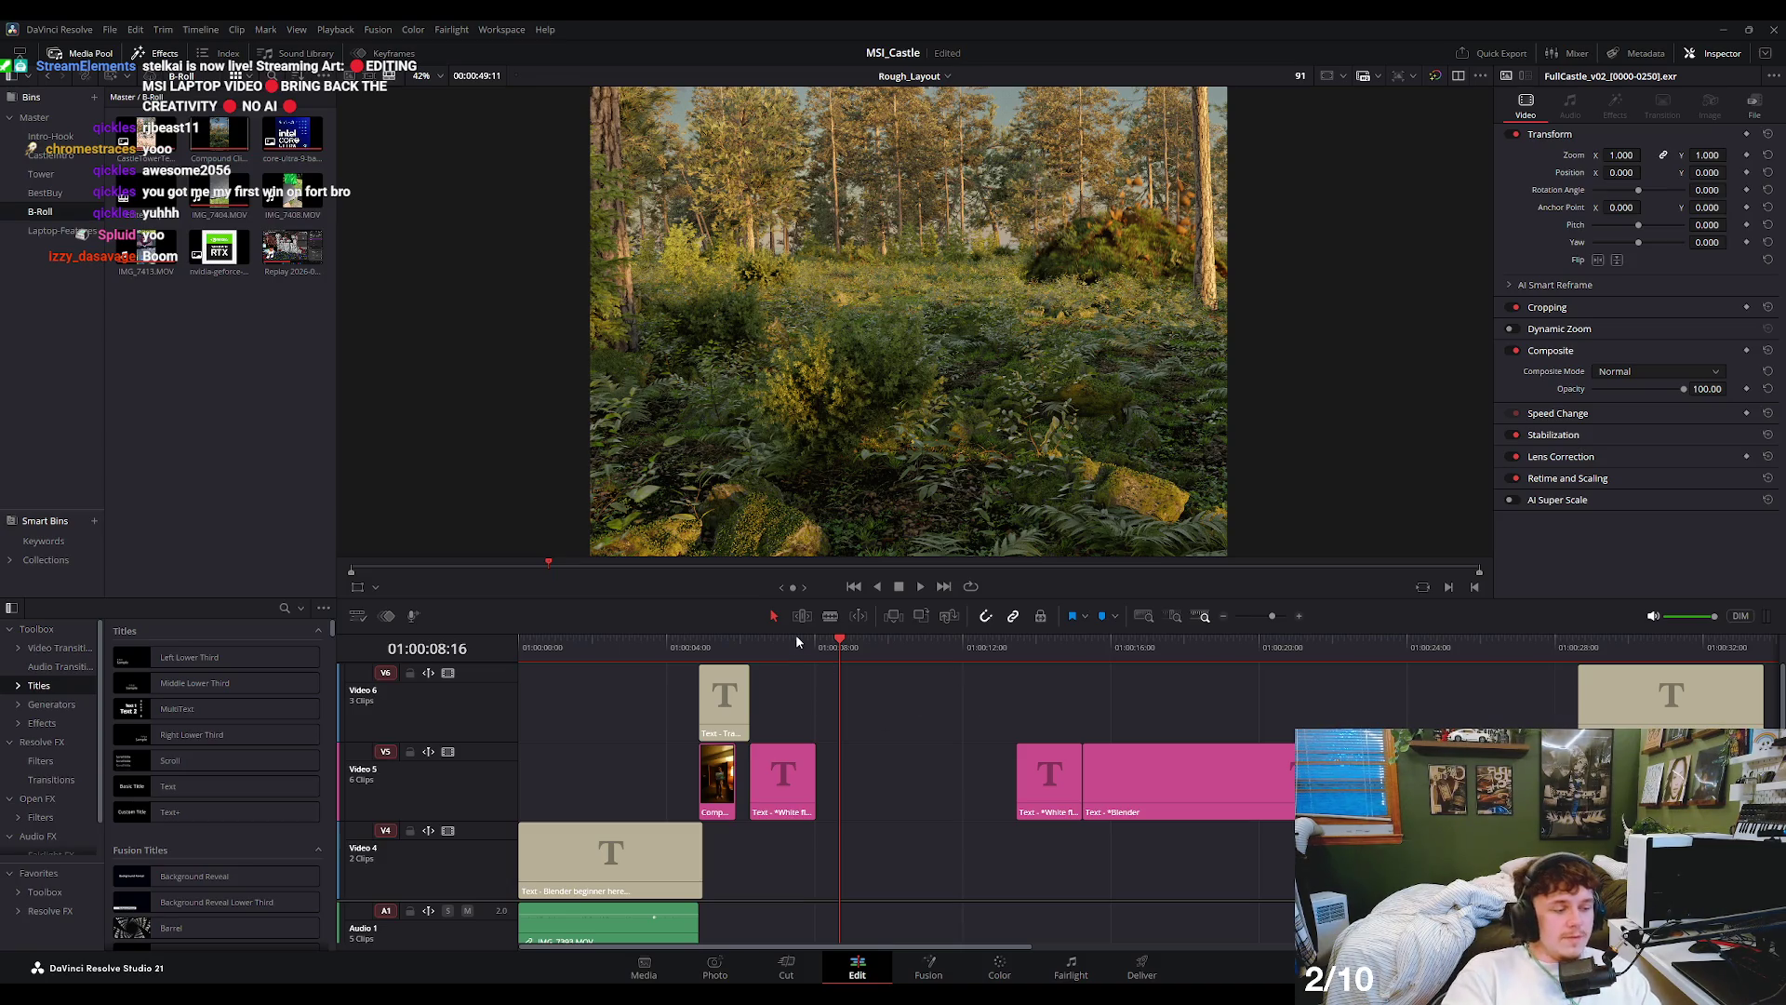
- Rewind to the green-screen laptop shot and play it back twice
{"action": "left_click", "coordinate": [737, 640]}
{"action": "left_click_drag", "start_coordinate": [618, 640], "coordinate": [651, 640]}
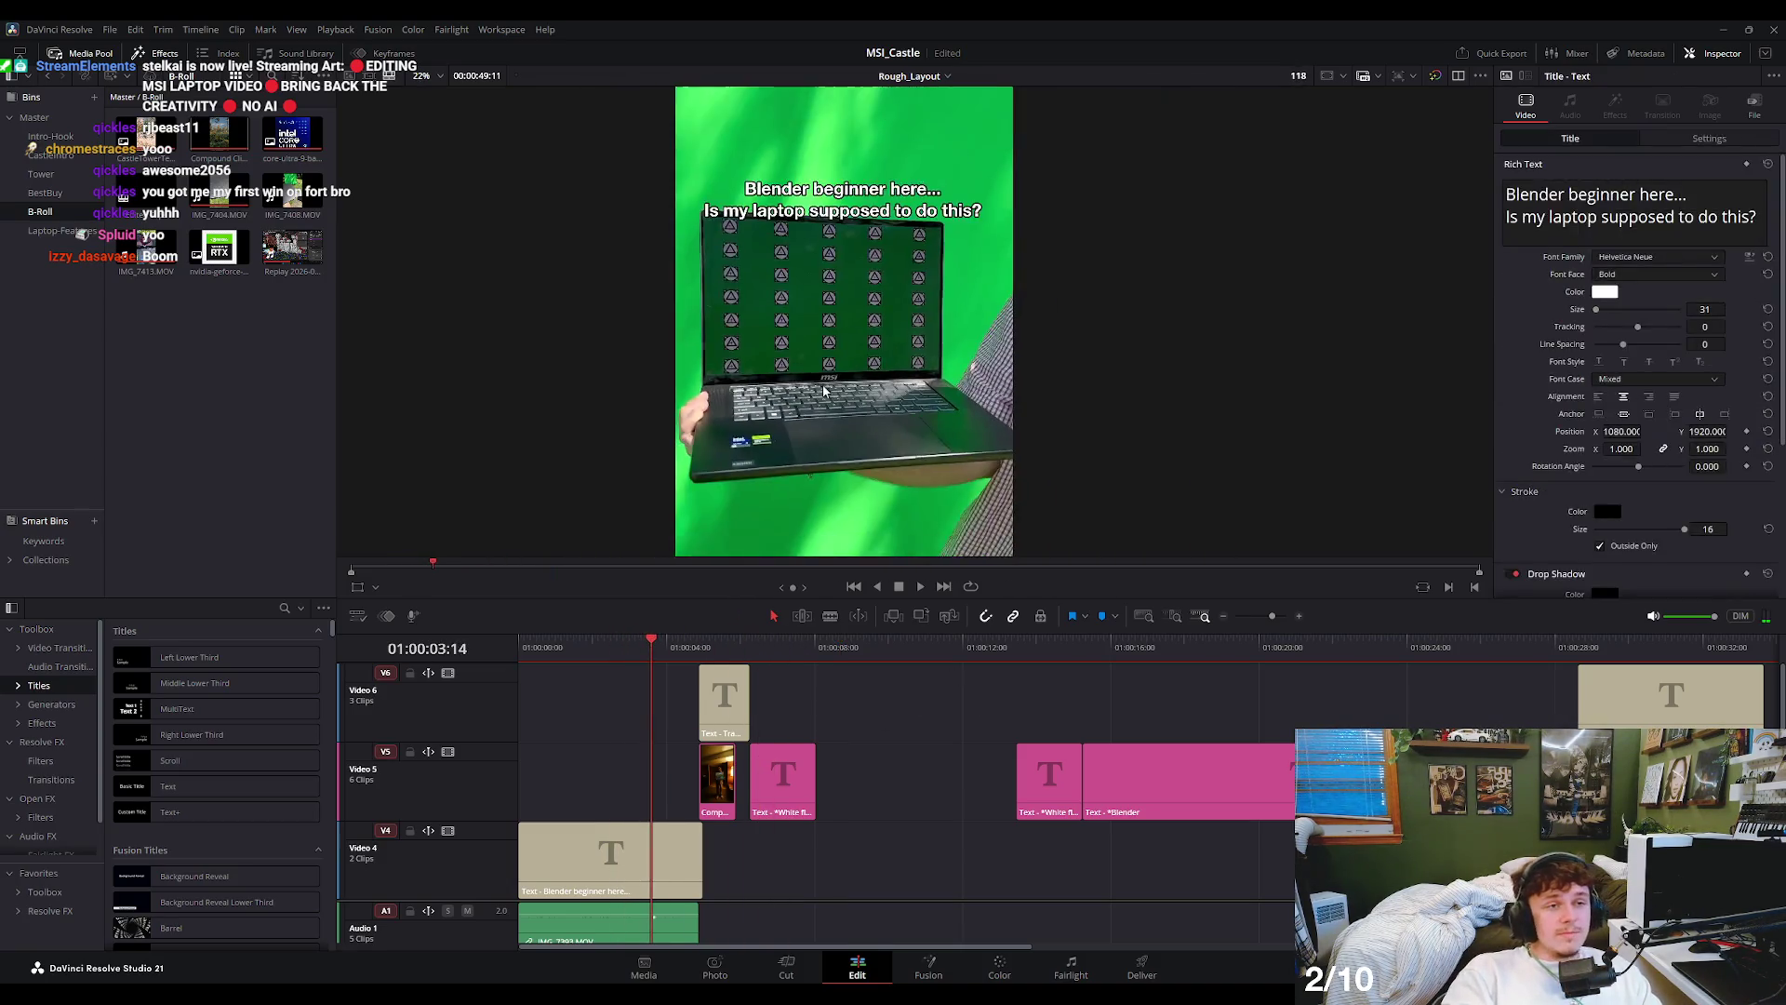
{"action": "key", "text": "space"}
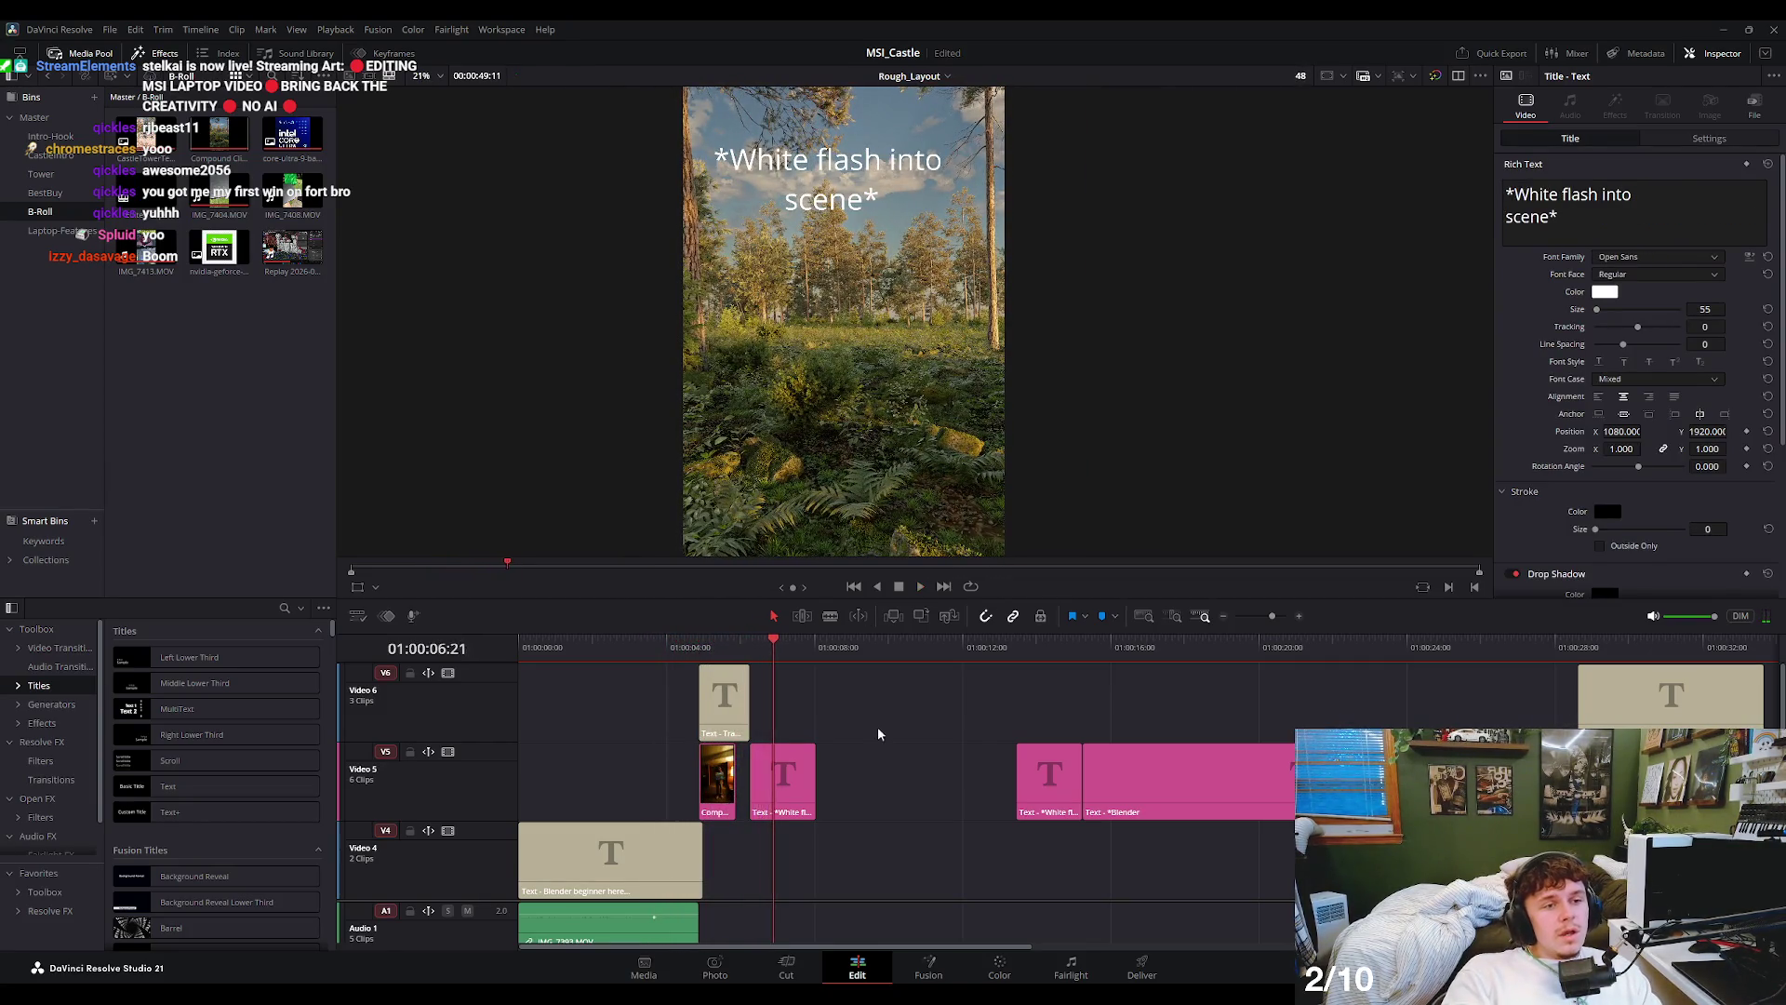
{"action": "key", "text": "space"}
{"action": "scroll", "coordinate": [869, 728], "scroll_direction": "down", "scroll_amount": 2}
{"action": "scroll", "coordinate": [868, 729], "scroll_direction": "down", "scroll_amount": 1}
{"action": "key", "text": "space"}
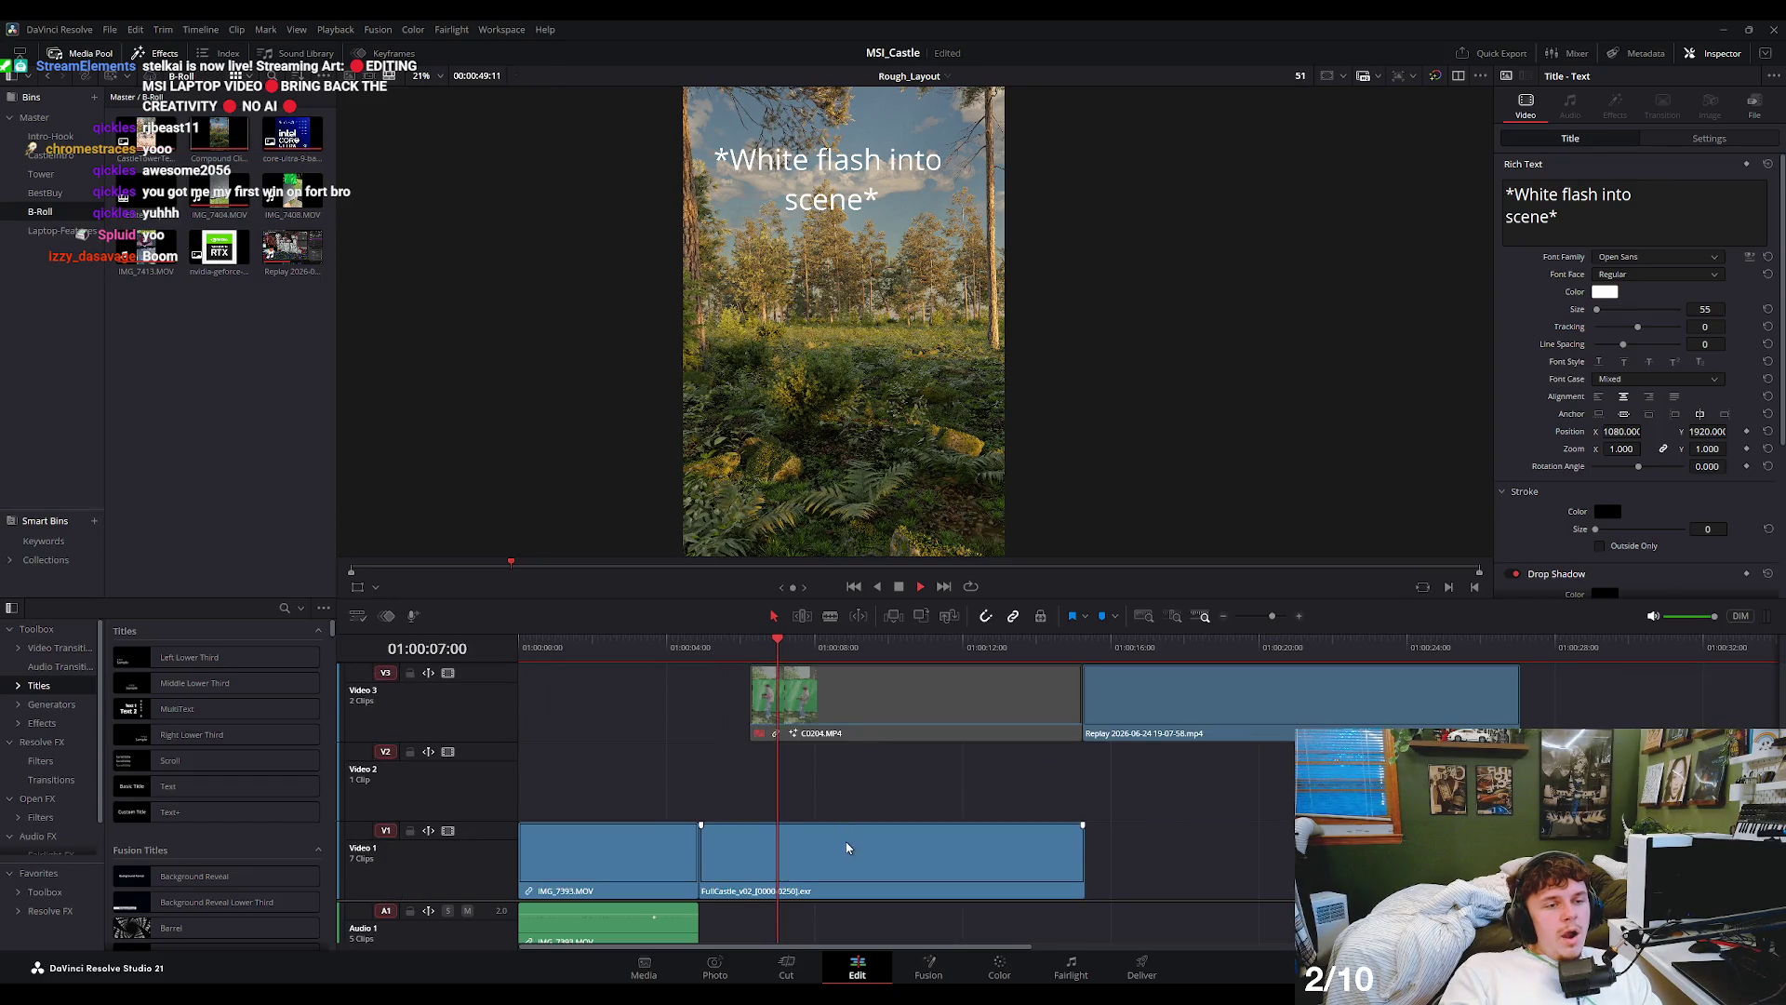
{"action": "key", "text": "space"}
{"action": "scroll", "coordinate": [741, 768], "scroll_direction": "up", "scroll_amount": 2}
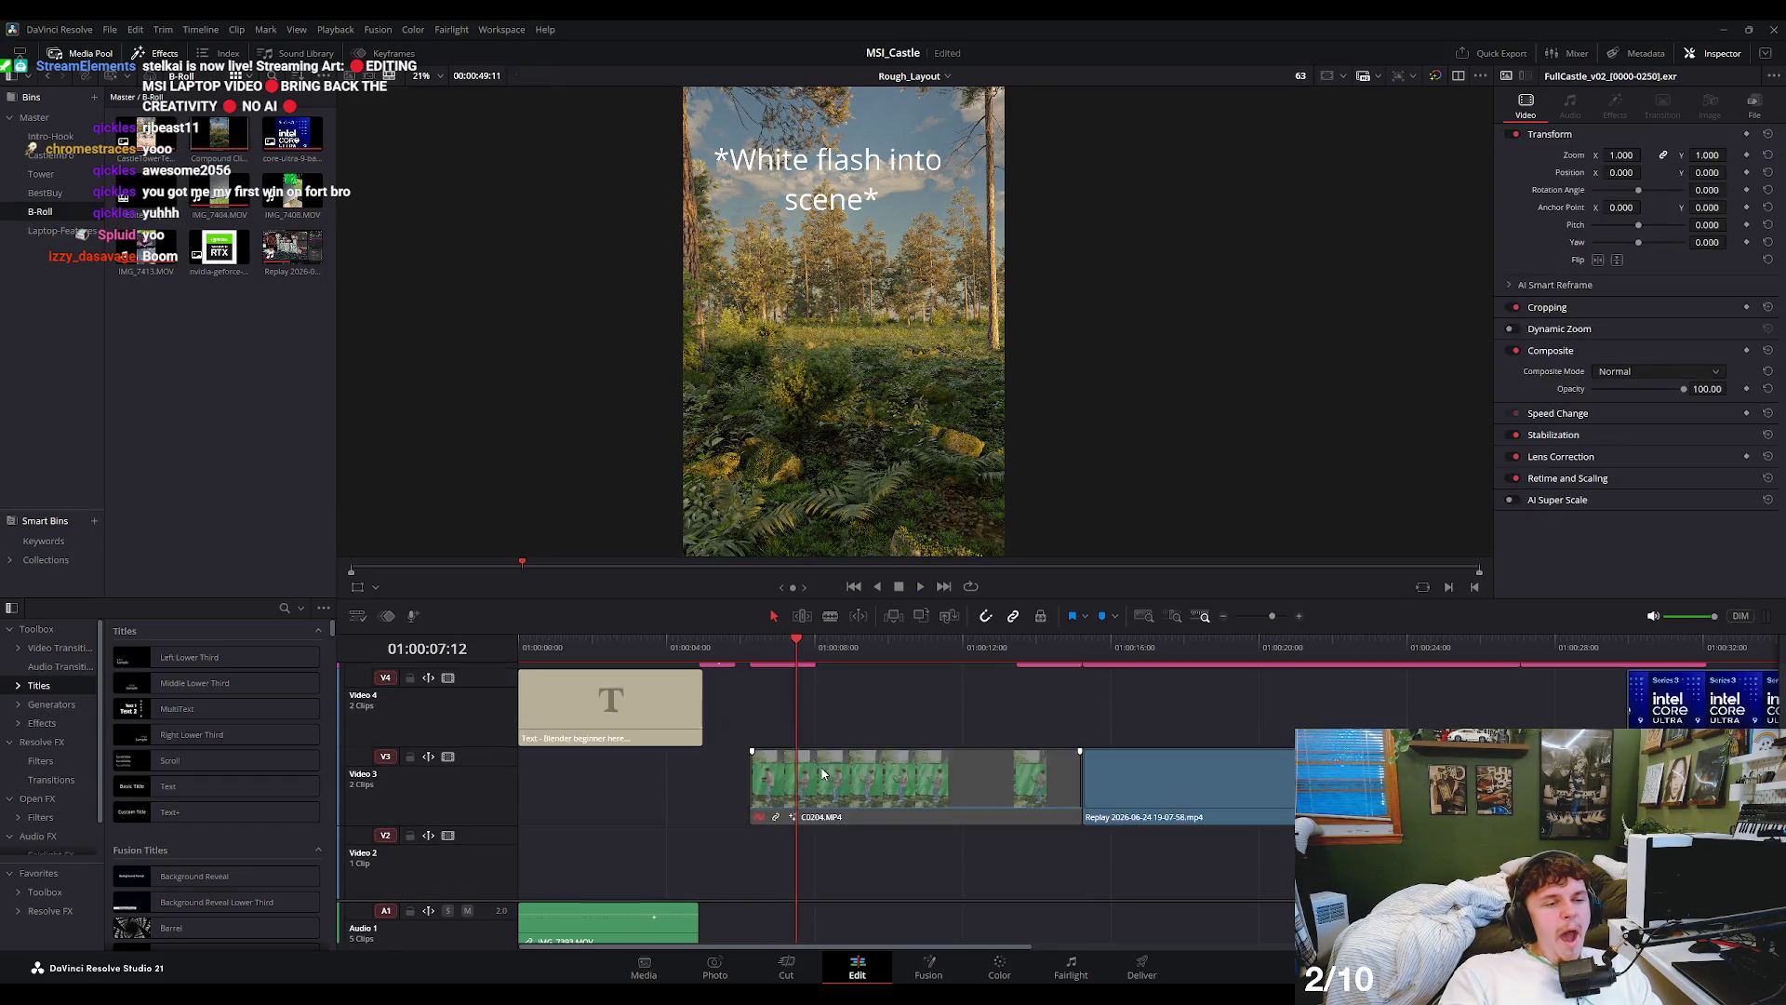
{"action": "scroll", "coordinate": [837, 685], "scroll_direction": "down", "scroll_amount": 2}
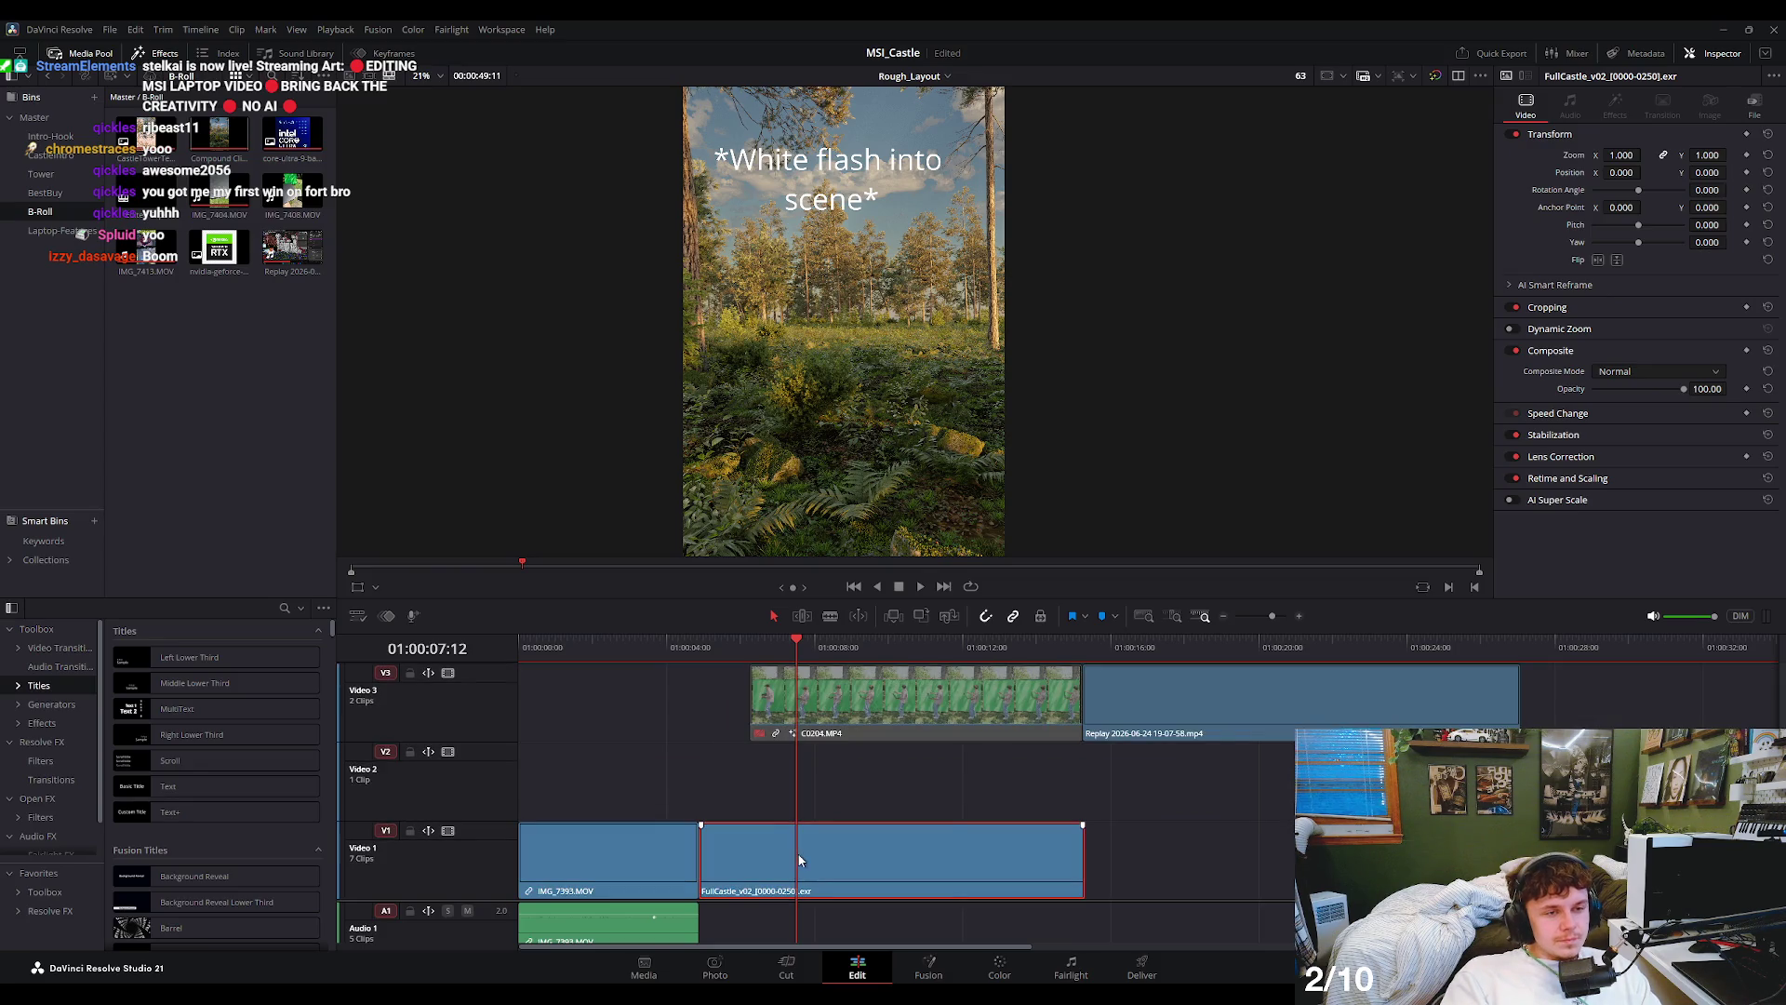
- Clear the clip selection and list the Master bin's folders
{"action": "left_click", "coordinate": [221, 352]}
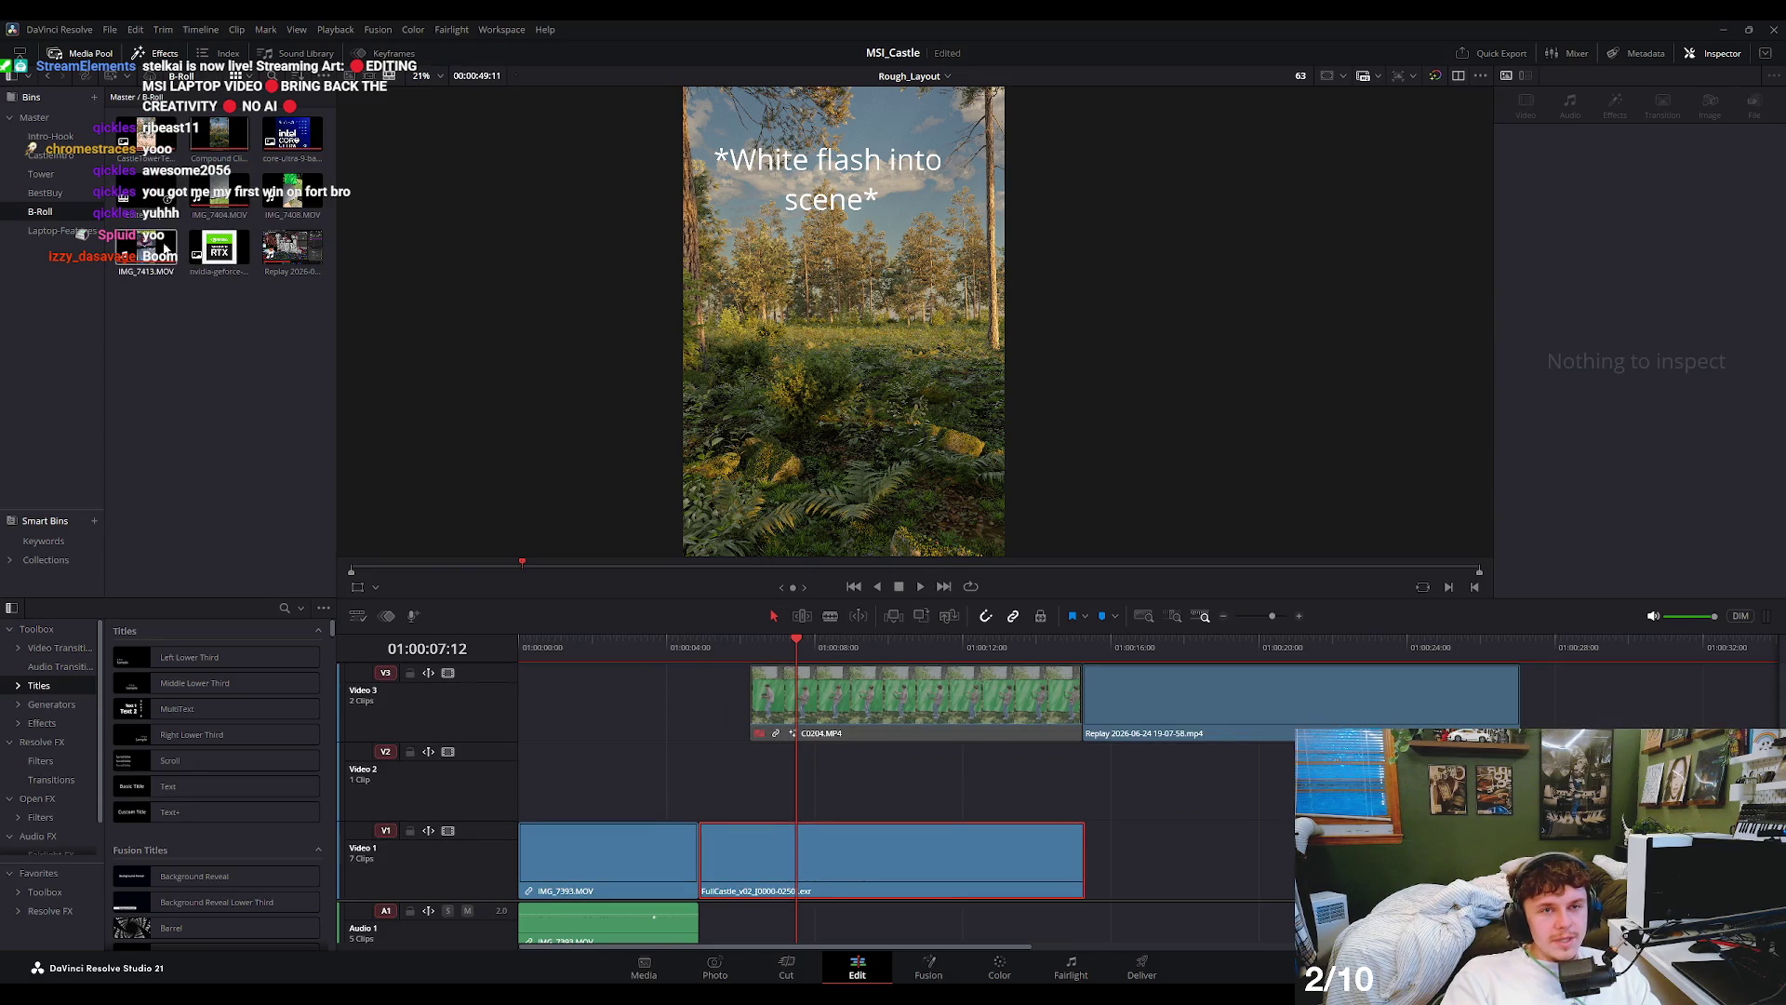
{"action": "left_click", "coordinate": [34, 117]}
{"action": "left_click", "coordinate": [129, 198]}
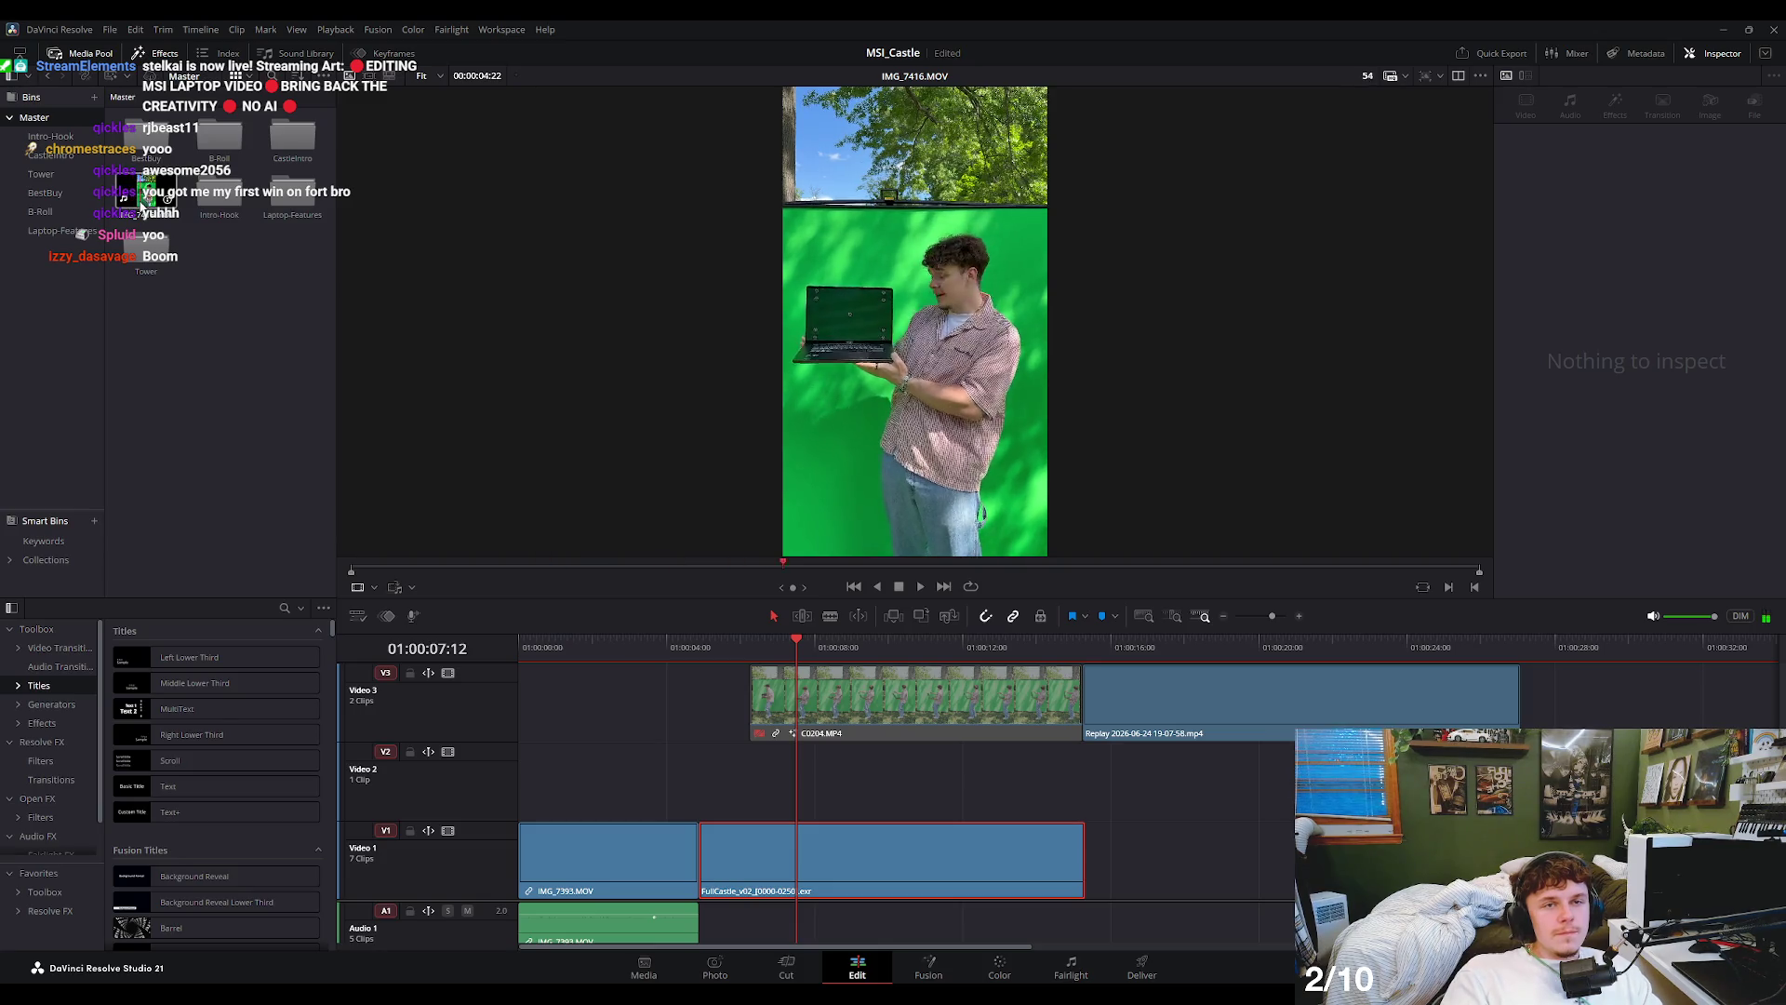
- Add IMG_7416.MOV to the end of Video 1 and play back from the castle shot
{"action": "scroll", "coordinate": [1190, 761], "scroll_direction": "down", "scroll_amount": 3}
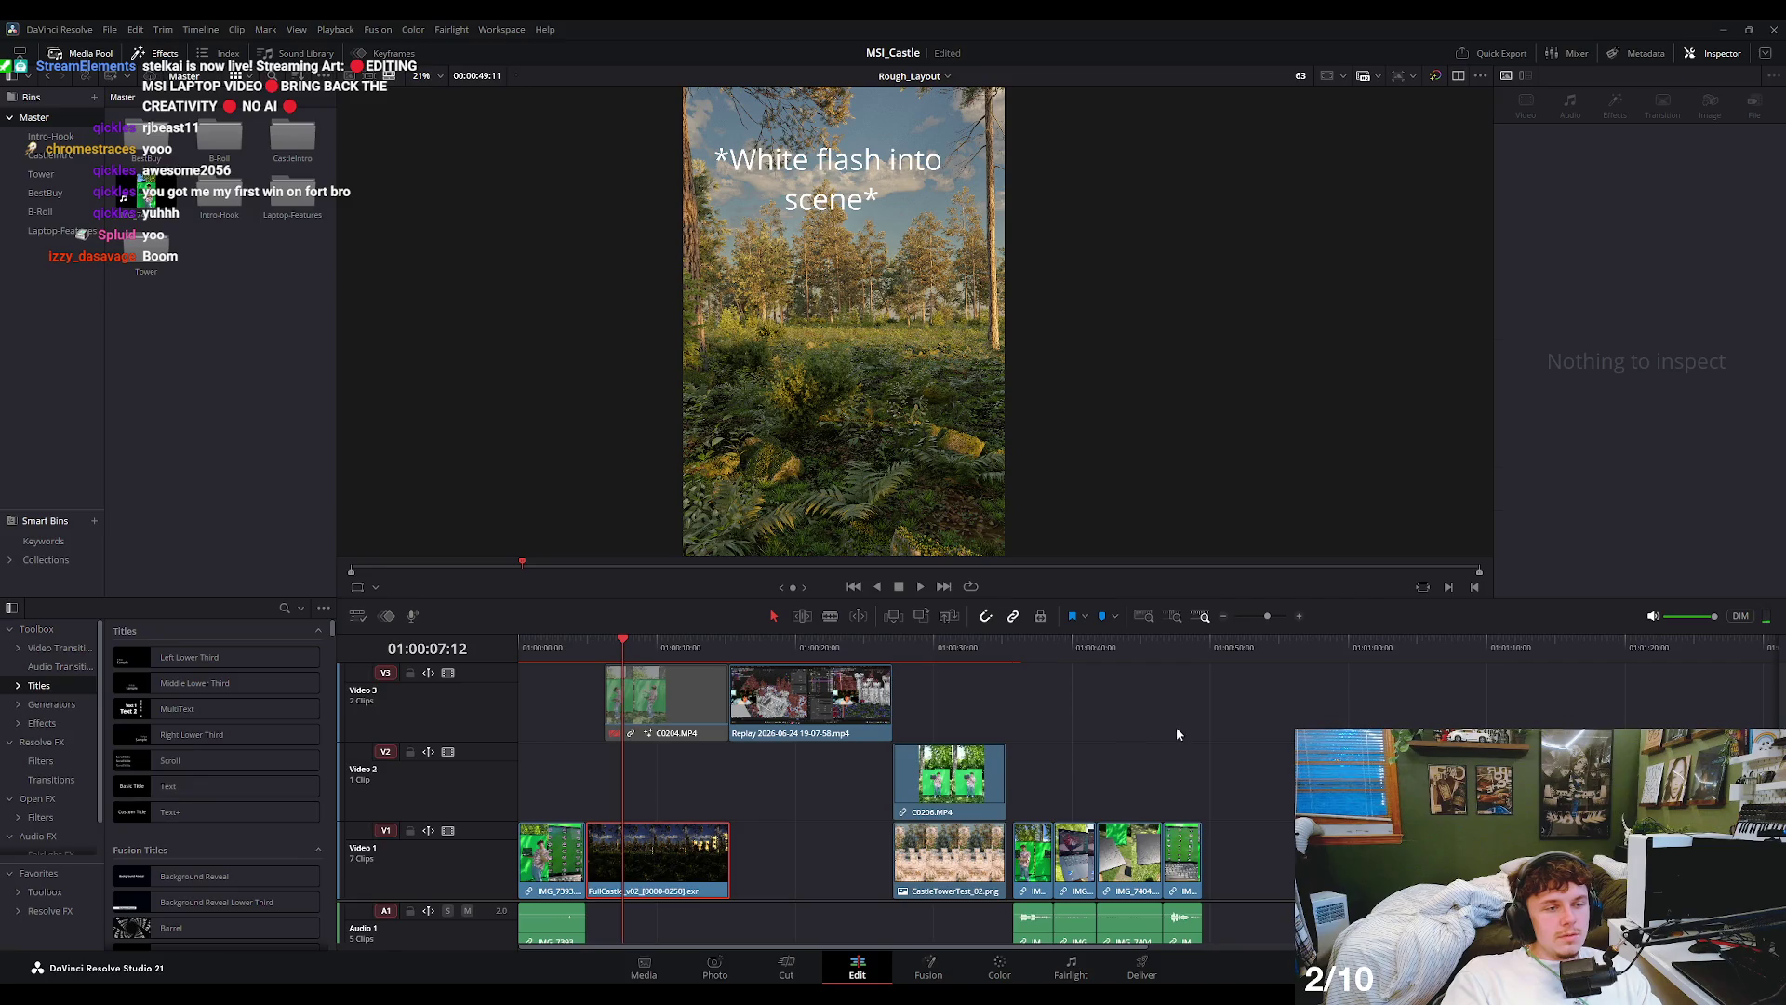
{"action": "left_click", "coordinate": [125, 198]}
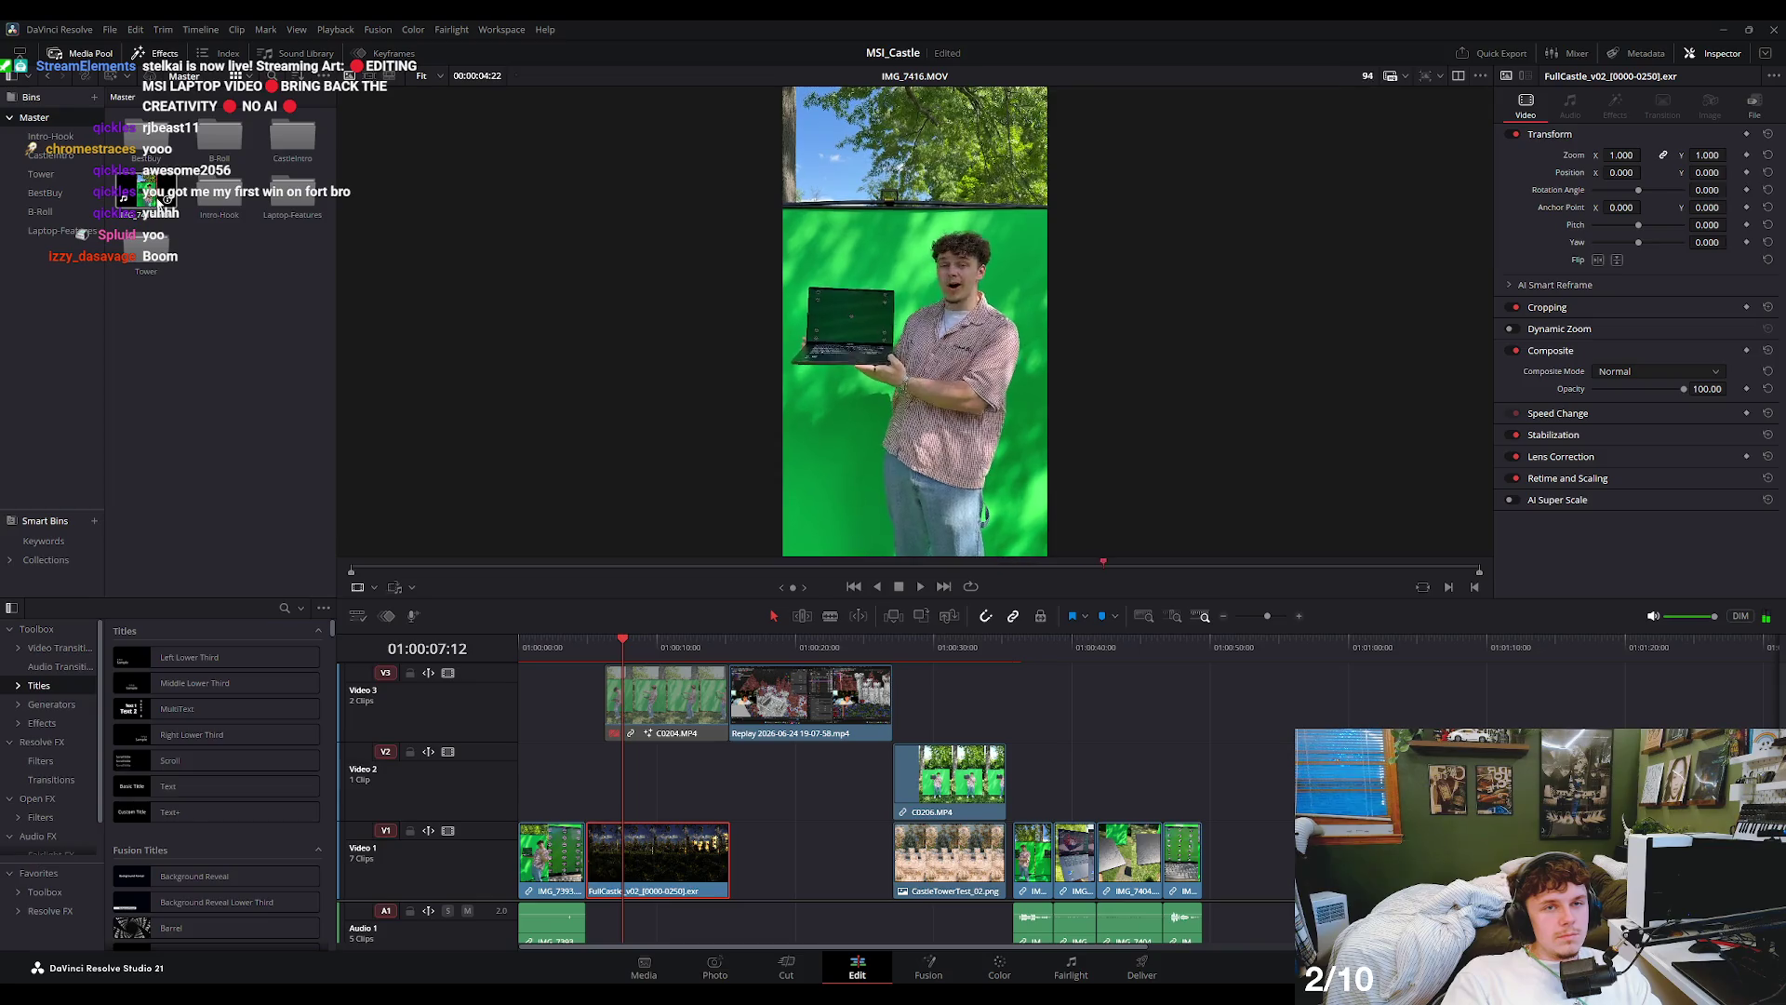
{"action": "mouse_move", "coordinate": [149, 201]}
{"action": "left_mouse_down"}
{"action": "mouse_move", "coordinate": [927, 744]}
{"action": "mouse_move", "coordinate": [1271, 807]}
{"action": "left_mouse_up"}
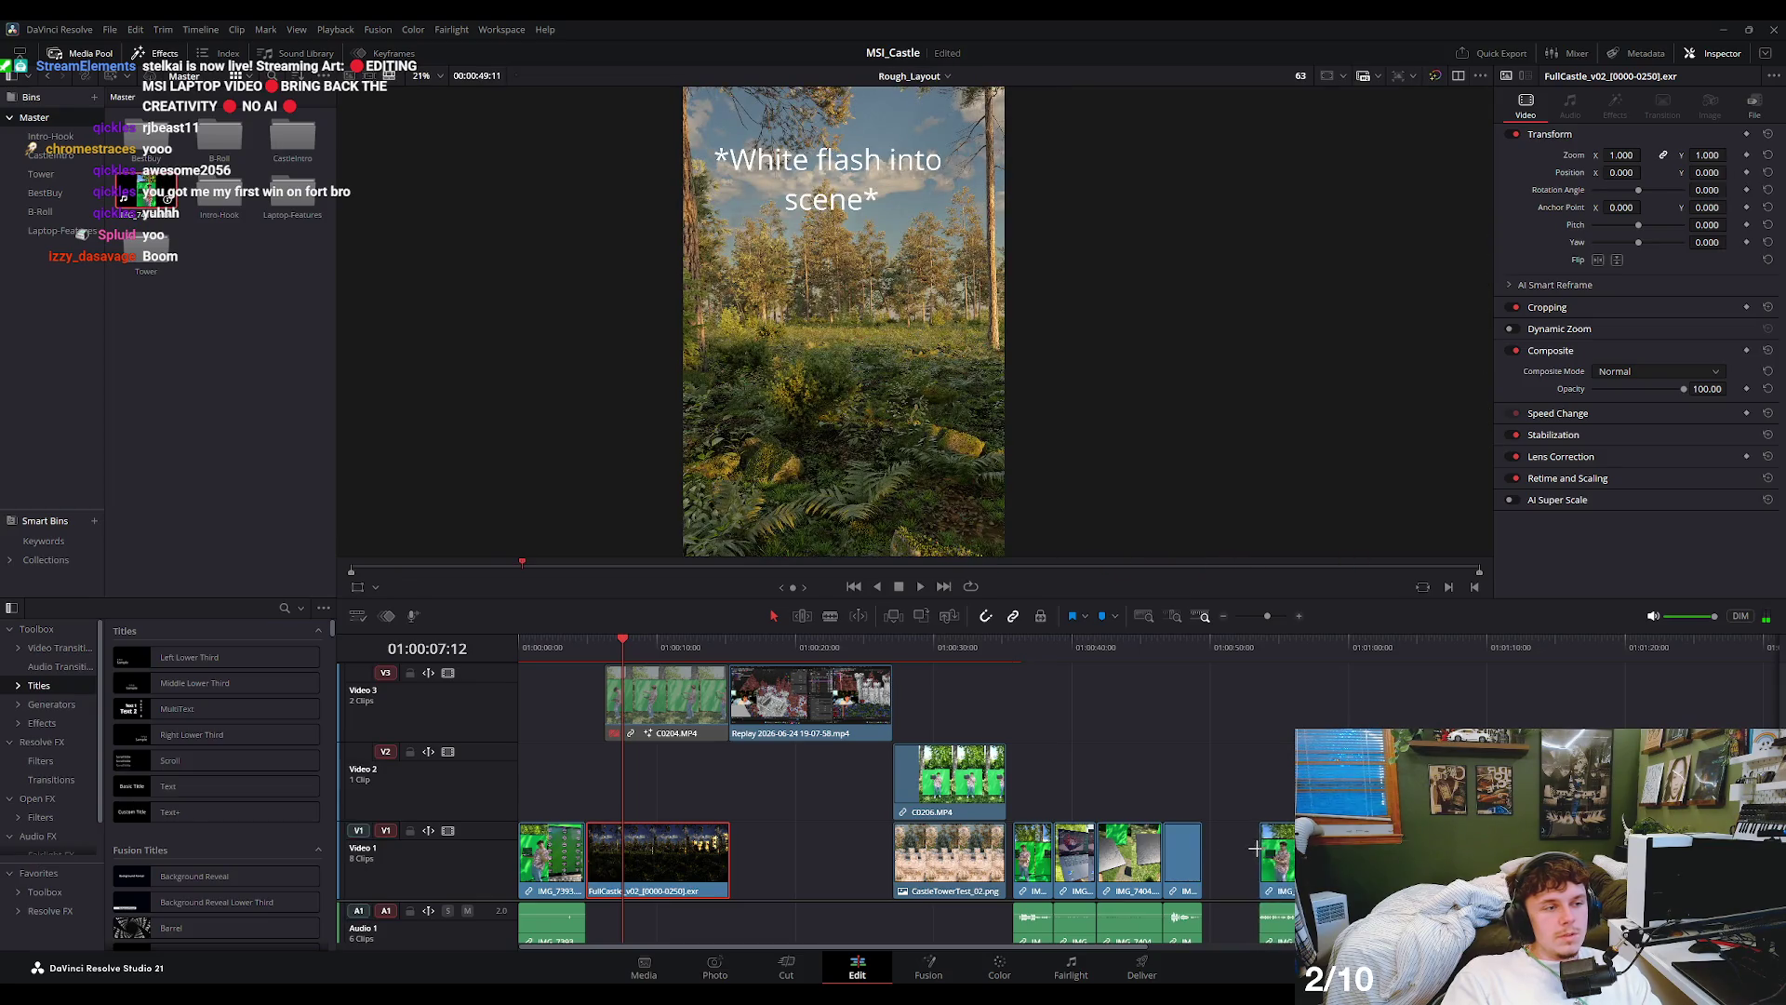
{"action": "left_click_drag", "start_coordinate": [1033, 652], "coordinate": [930, 672]}
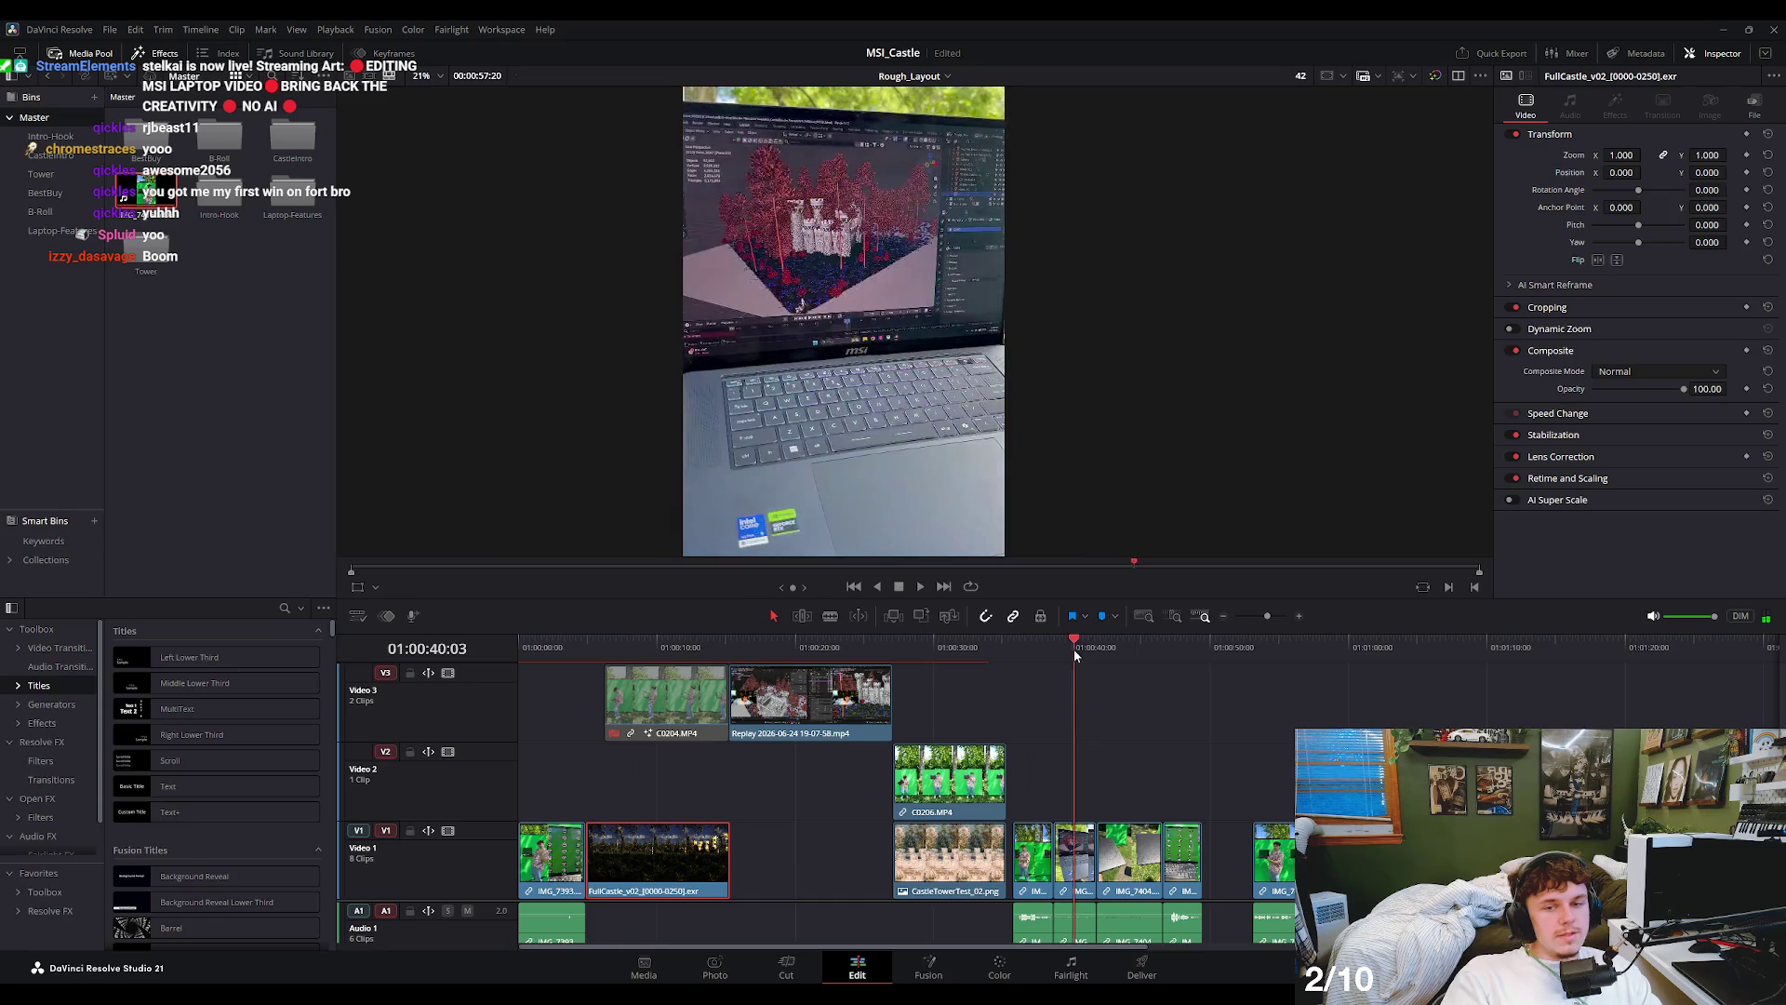
{"action": "key", "text": "space"}
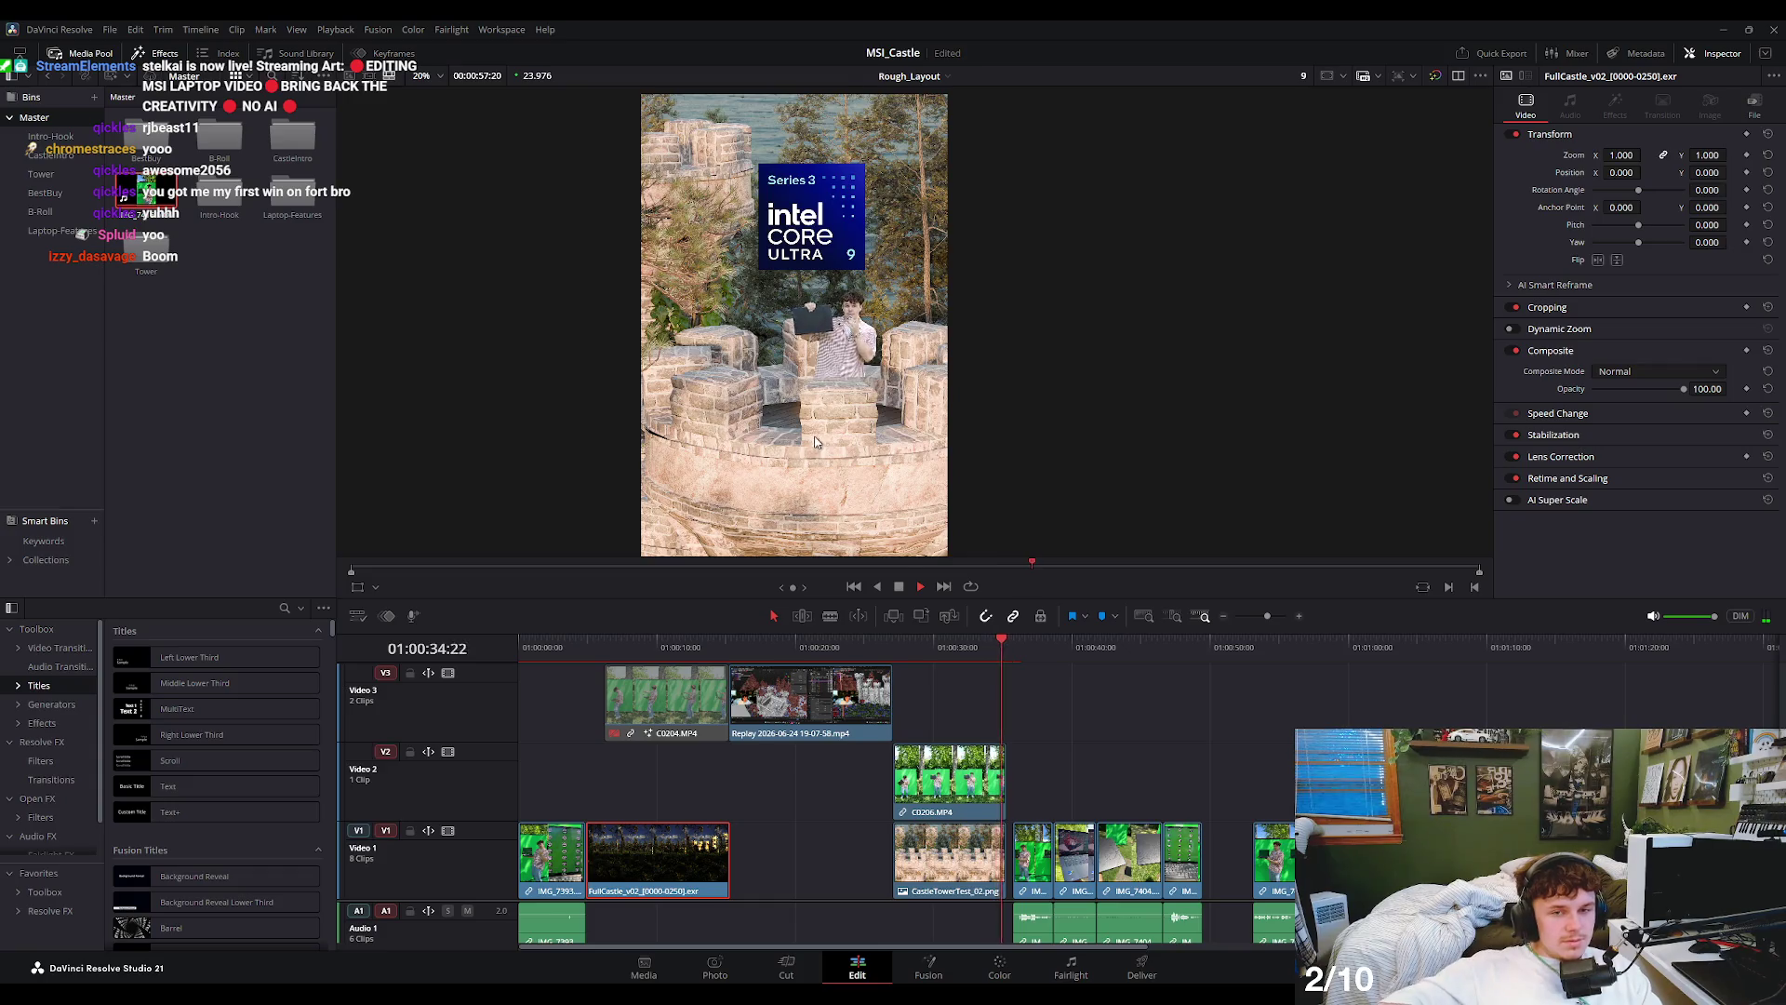
{"action": "left_click", "coordinate": [1091, 690]}
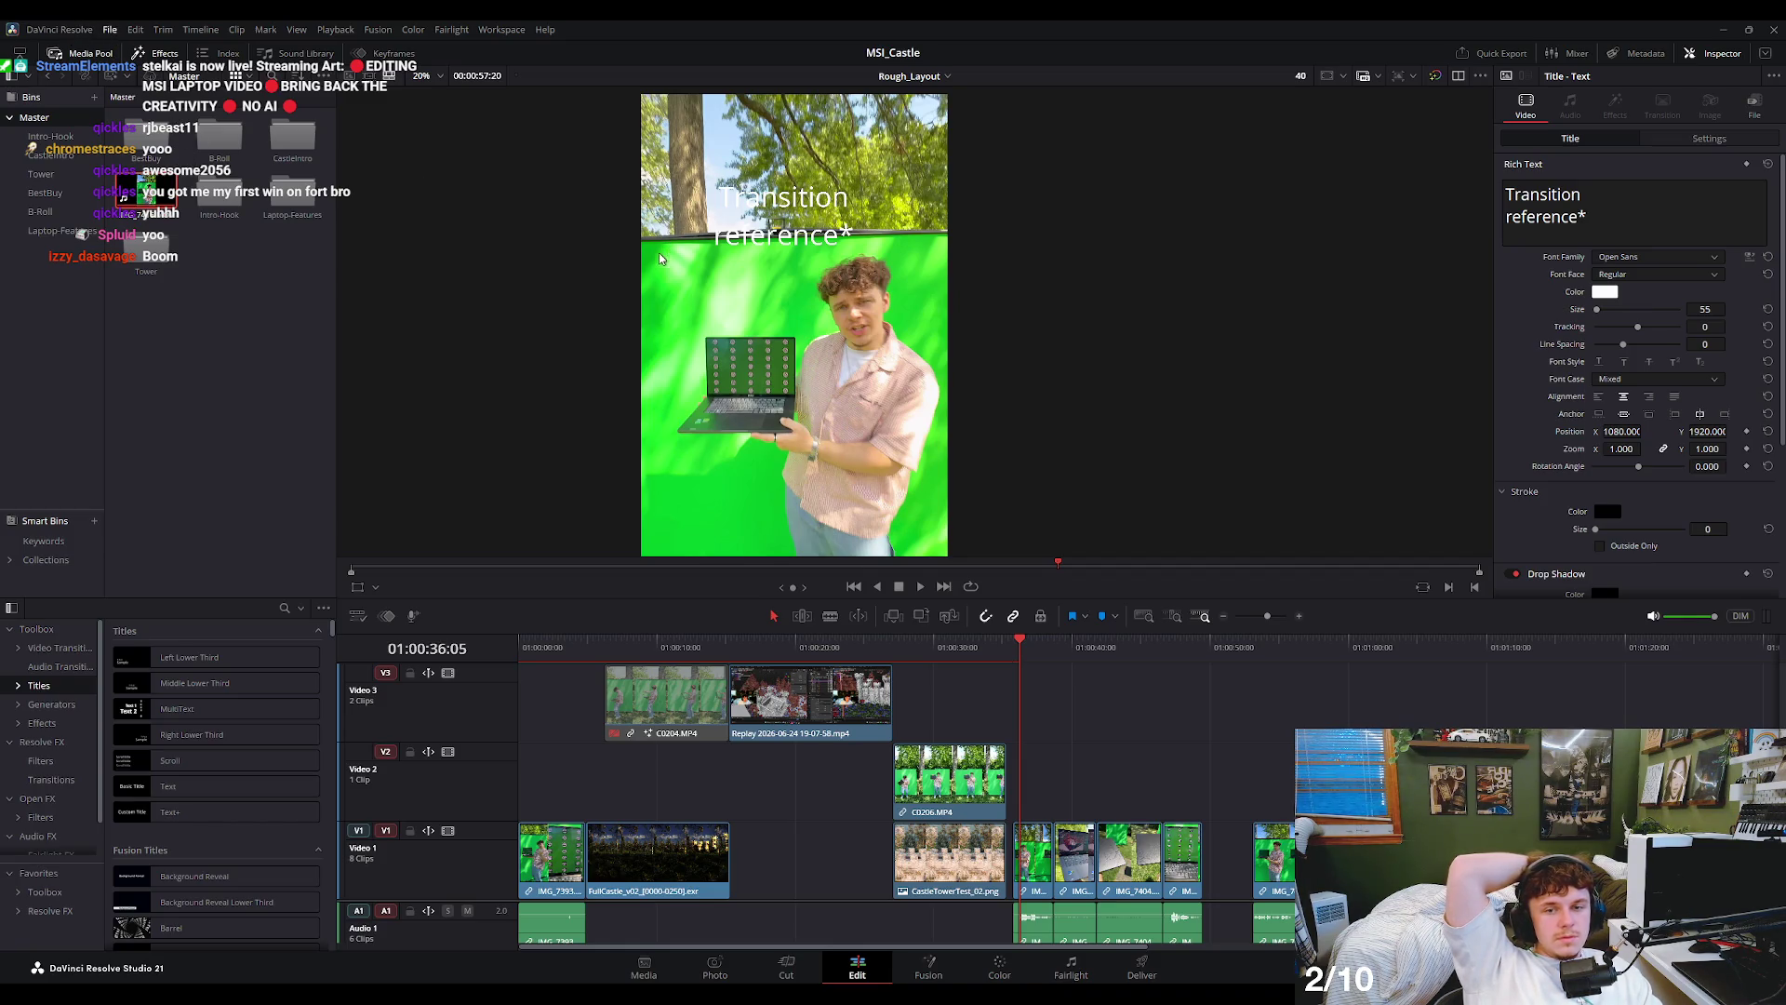
- Jump to the start of the edit, move to the Blender castle scene and zoom the view
{"action": "key", "text": "Home"}
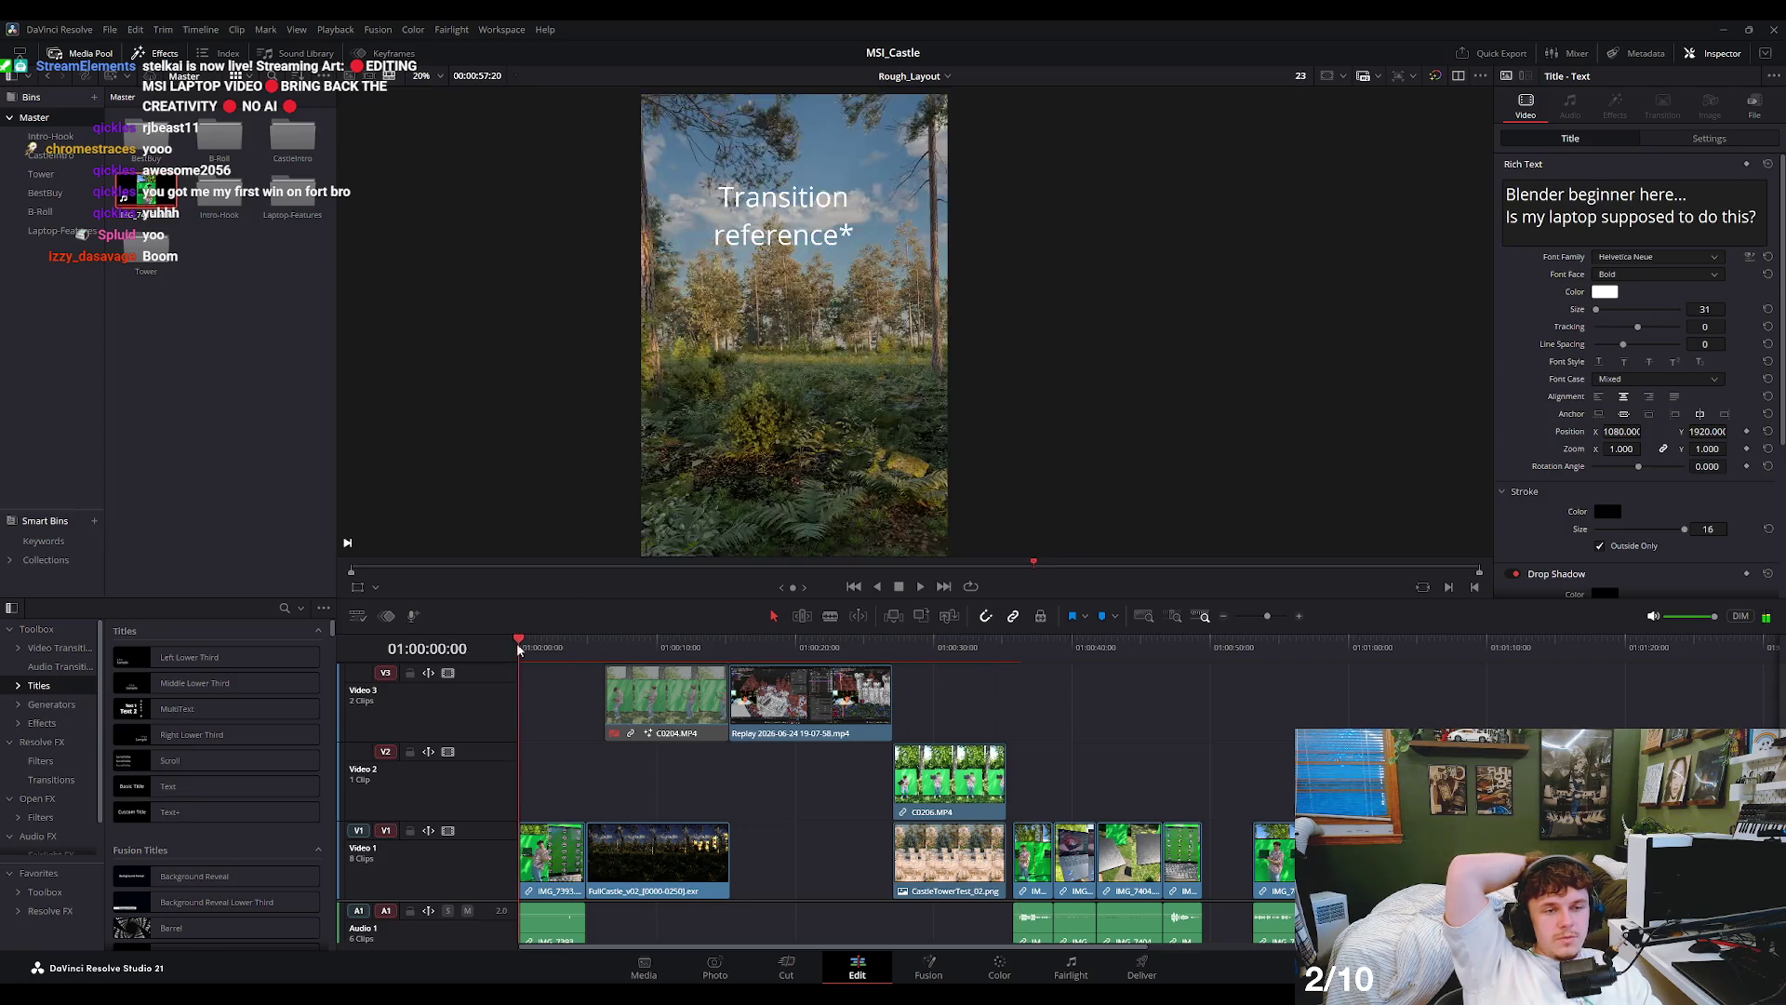
{"action": "scroll", "coordinate": [561, 667], "scroll_direction": "up", "scroll_amount": 3}
{"action": "mouse_move", "coordinate": [561, 667]}
{"action": "left_mouse_down"}
{"action": "mouse_move", "coordinate": [888, 699]}
{"action": "mouse_move", "coordinate": [709, 709]}
{"action": "left_mouse_up"}
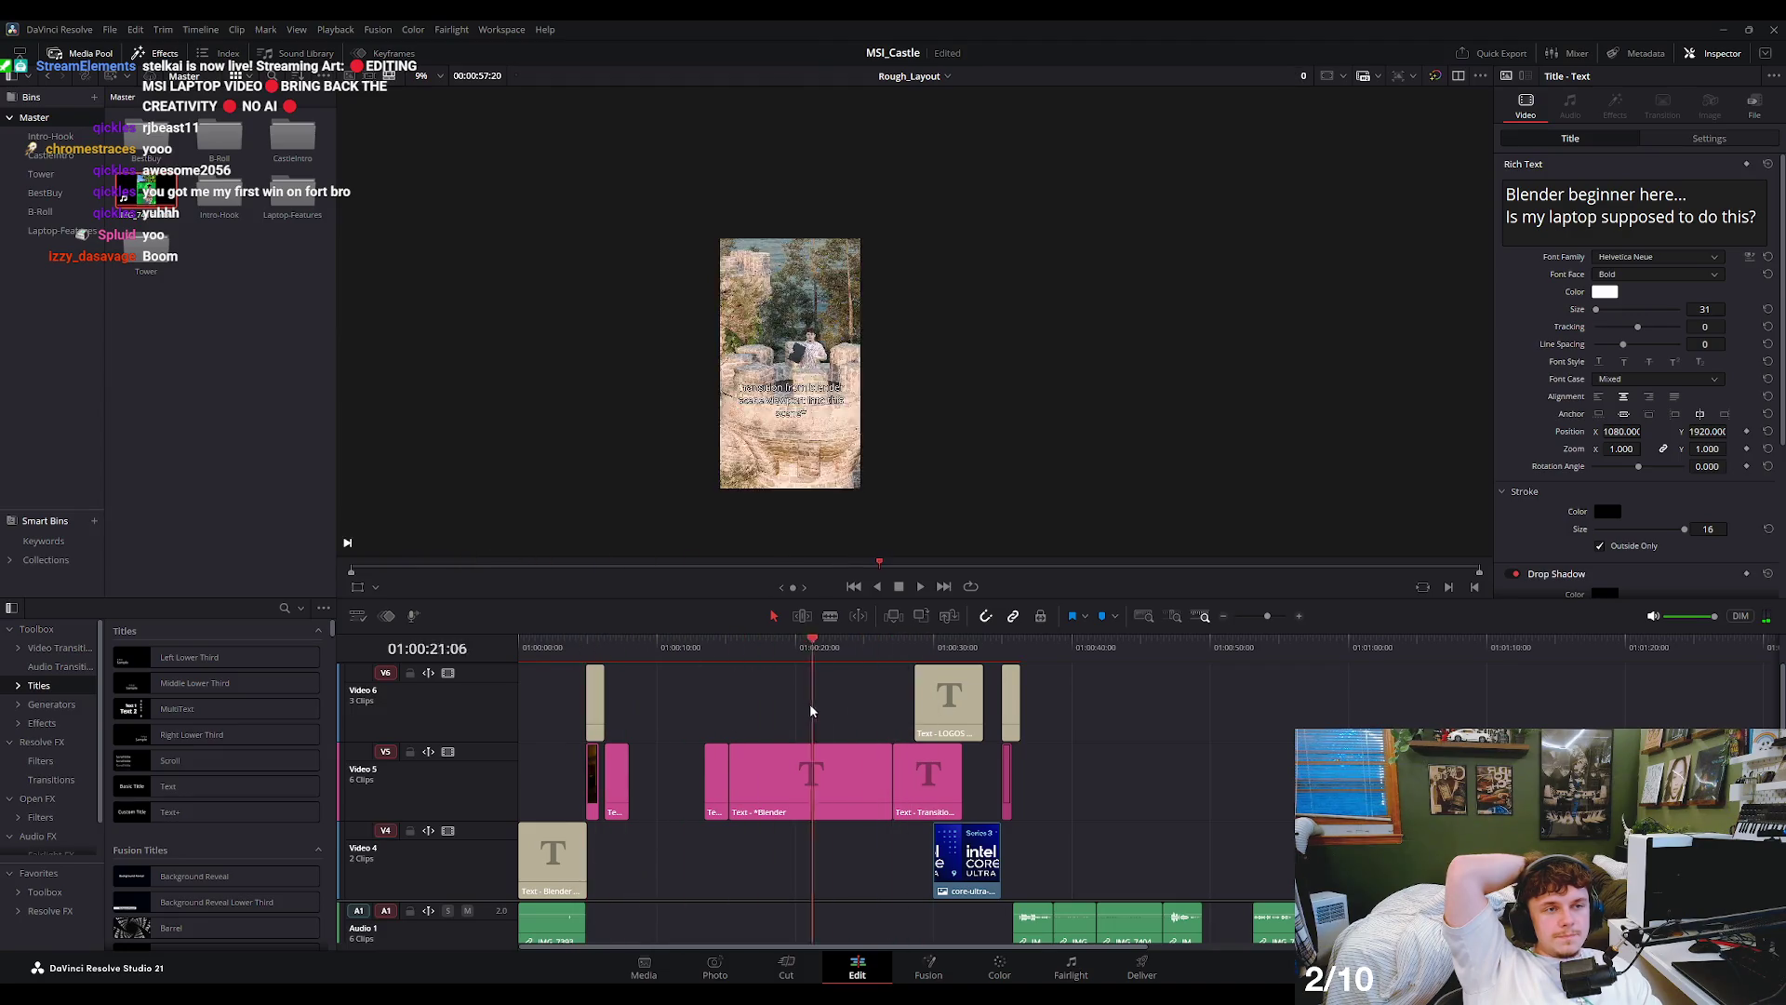
{"action": "scroll", "coordinate": [859, 322], "scroll_direction": "up", "scroll_amount": 10}
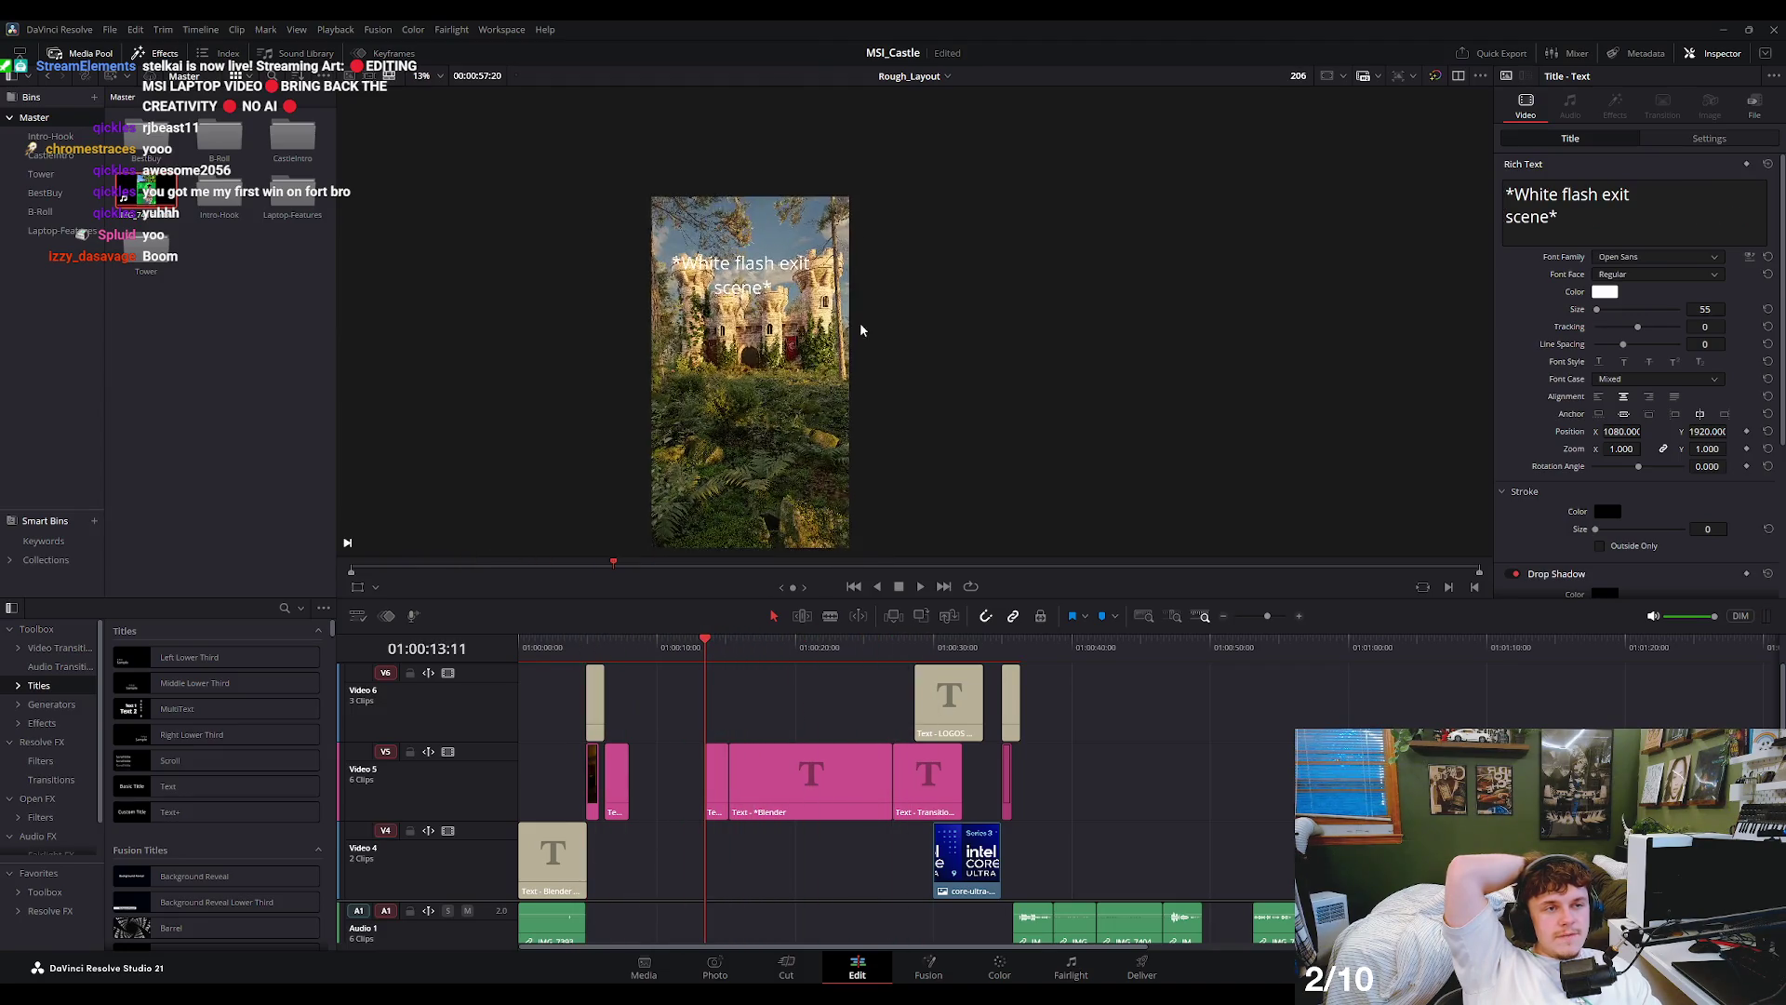
{"action": "scroll", "coordinate": [792, 355], "scroll_direction": "up", "scroll_amount": 6}
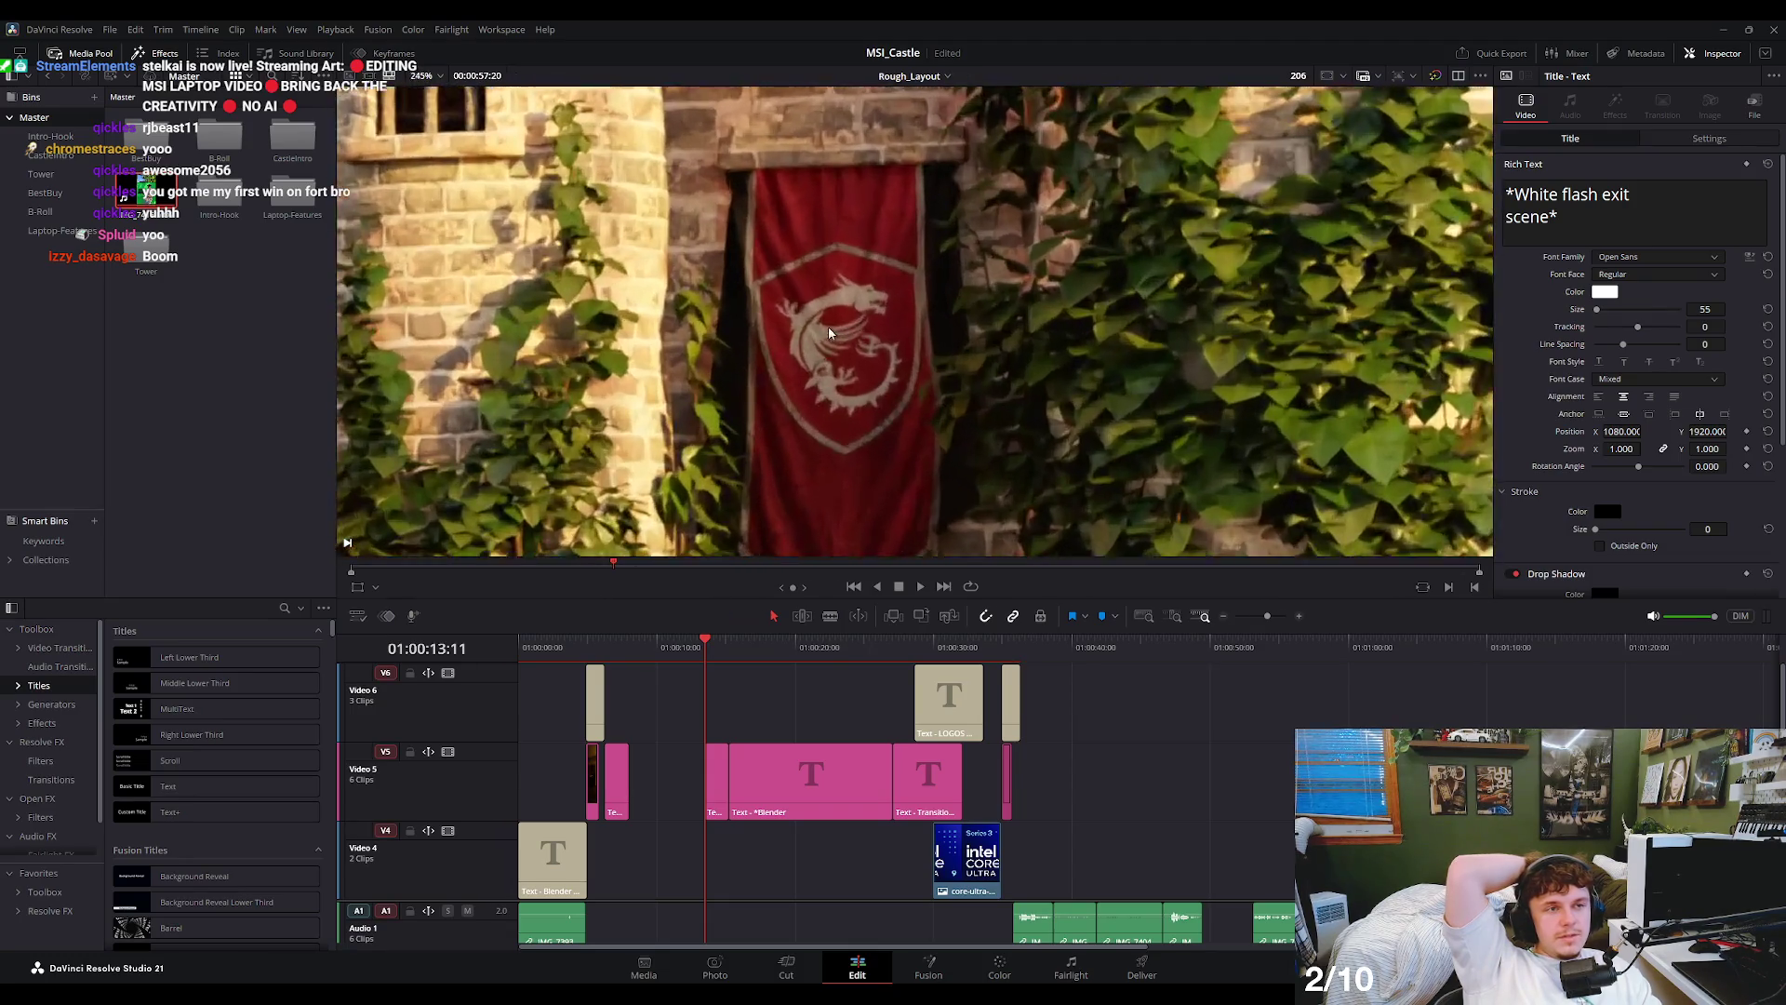
{"action": "scroll", "coordinate": [828, 327], "scroll_direction": "up", "scroll_amount": 3}
{"action": "scroll", "coordinate": [884, 289], "scroll_direction": "down", "scroll_amount": 3}
{"action": "scroll", "coordinate": [882, 303], "scroll_direction": "down", "scroll_amount": 2}
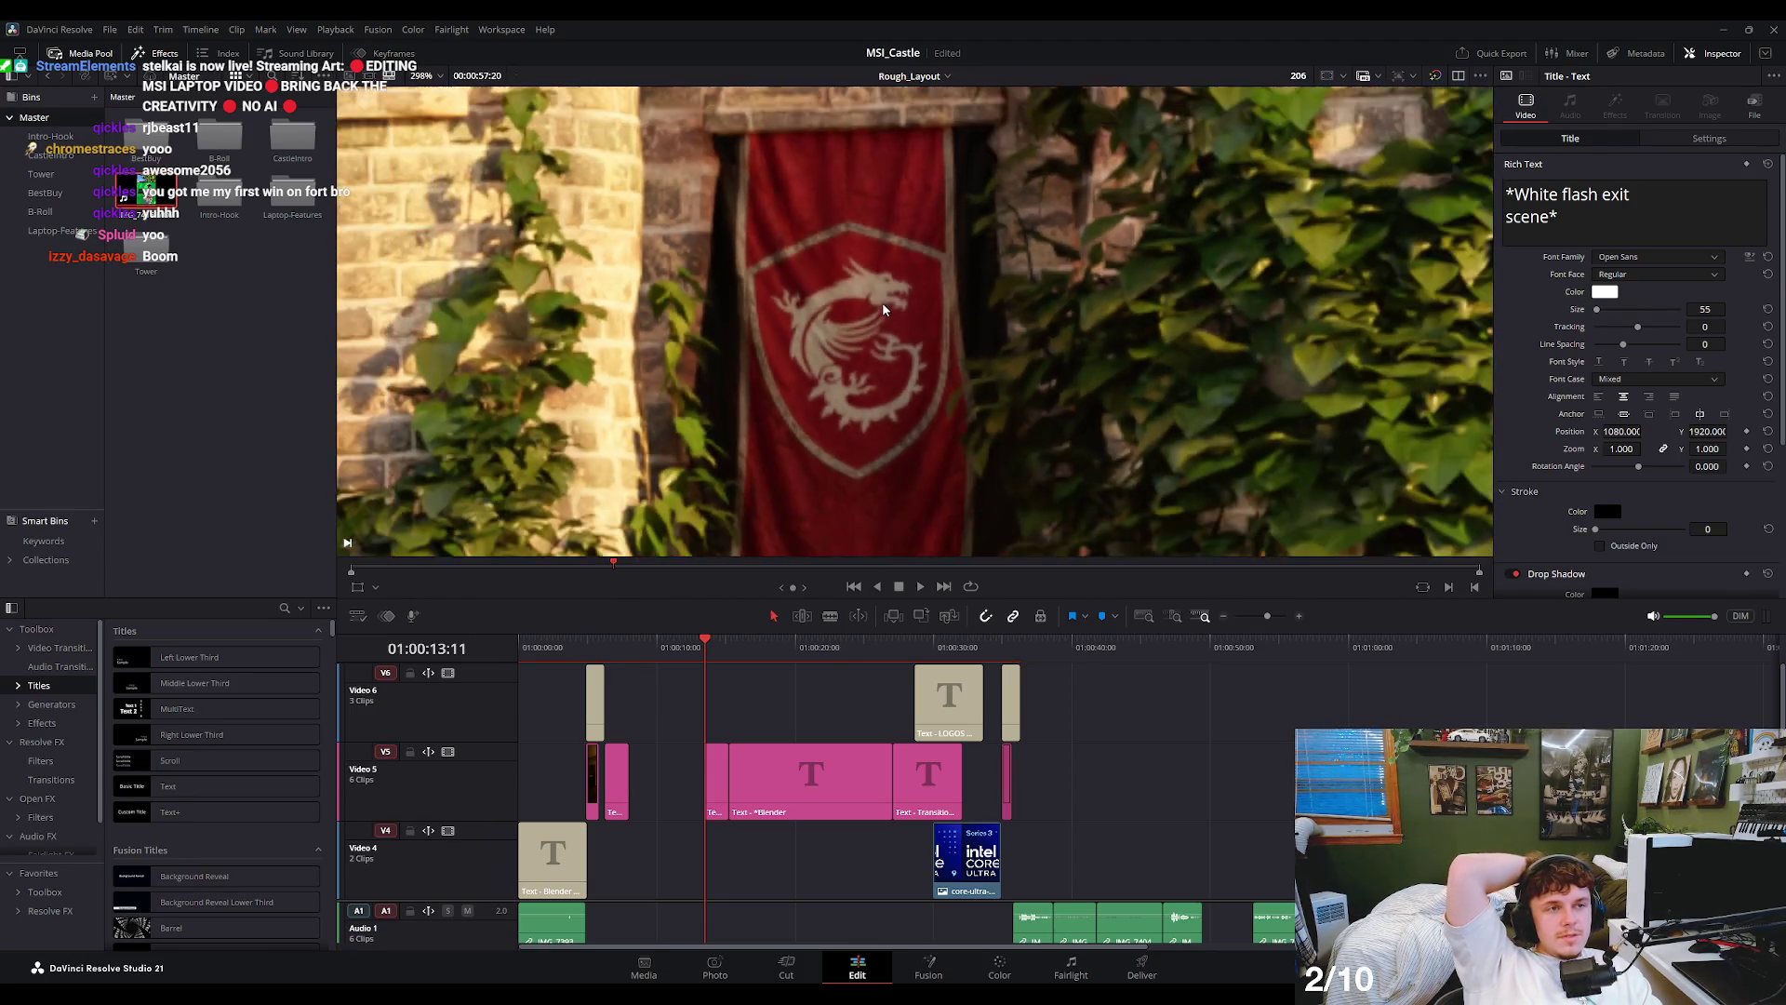
{"action": "scroll", "coordinate": [880, 312], "scroll_direction": "down", "scroll_amount": 2}
{"action": "scroll", "coordinate": [878, 316], "scroll_direction": "down", "scroll_amount": 2}
{"action": "scroll", "coordinate": [878, 316], "scroll_direction": "down", "scroll_amount": 3}
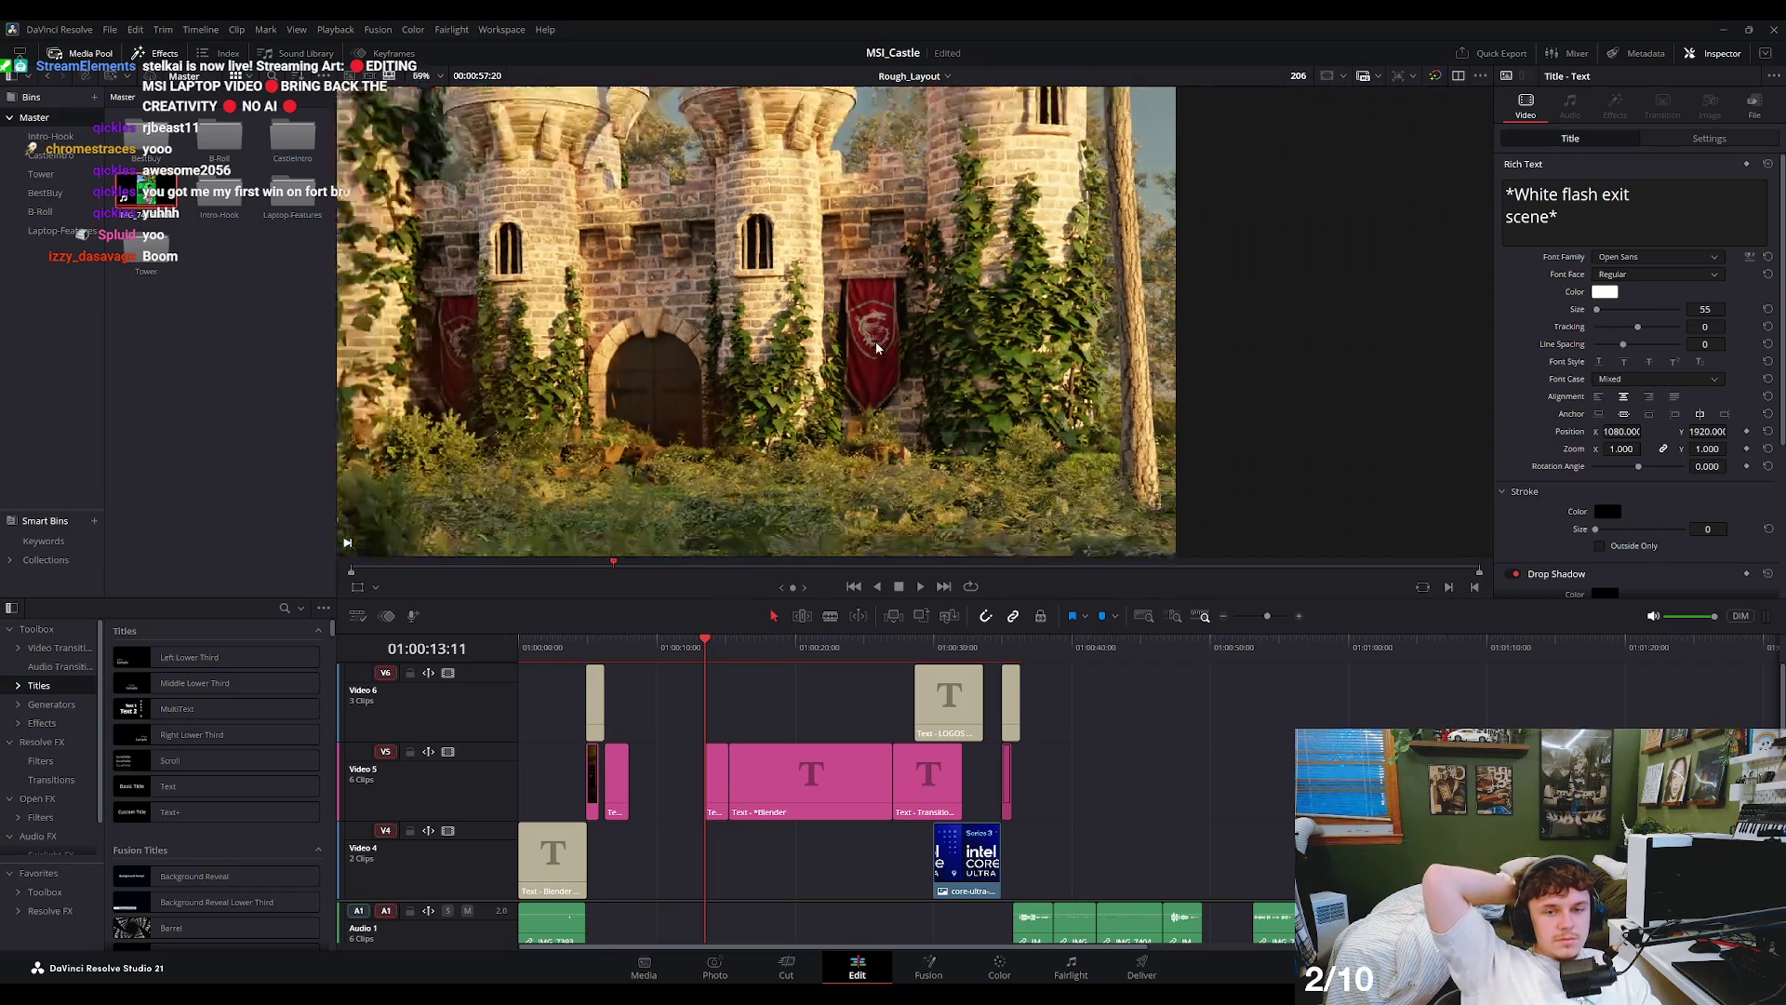
{"action": "scroll", "coordinate": [893, 372], "scroll_direction": "down", "scroll_amount": 2}
{"action": "scroll", "coordinate": [911, 432], "scroll_direction": "down", "scroll_amount": 2}
{"action": "scroll", "coordinate": [916, 428], "scroll_direction": "down", "scroll_amount": 2}
{"action": "scroll", "coordinate": [930, 420], "scroll_direction": "down", "scroll_amount": 1}
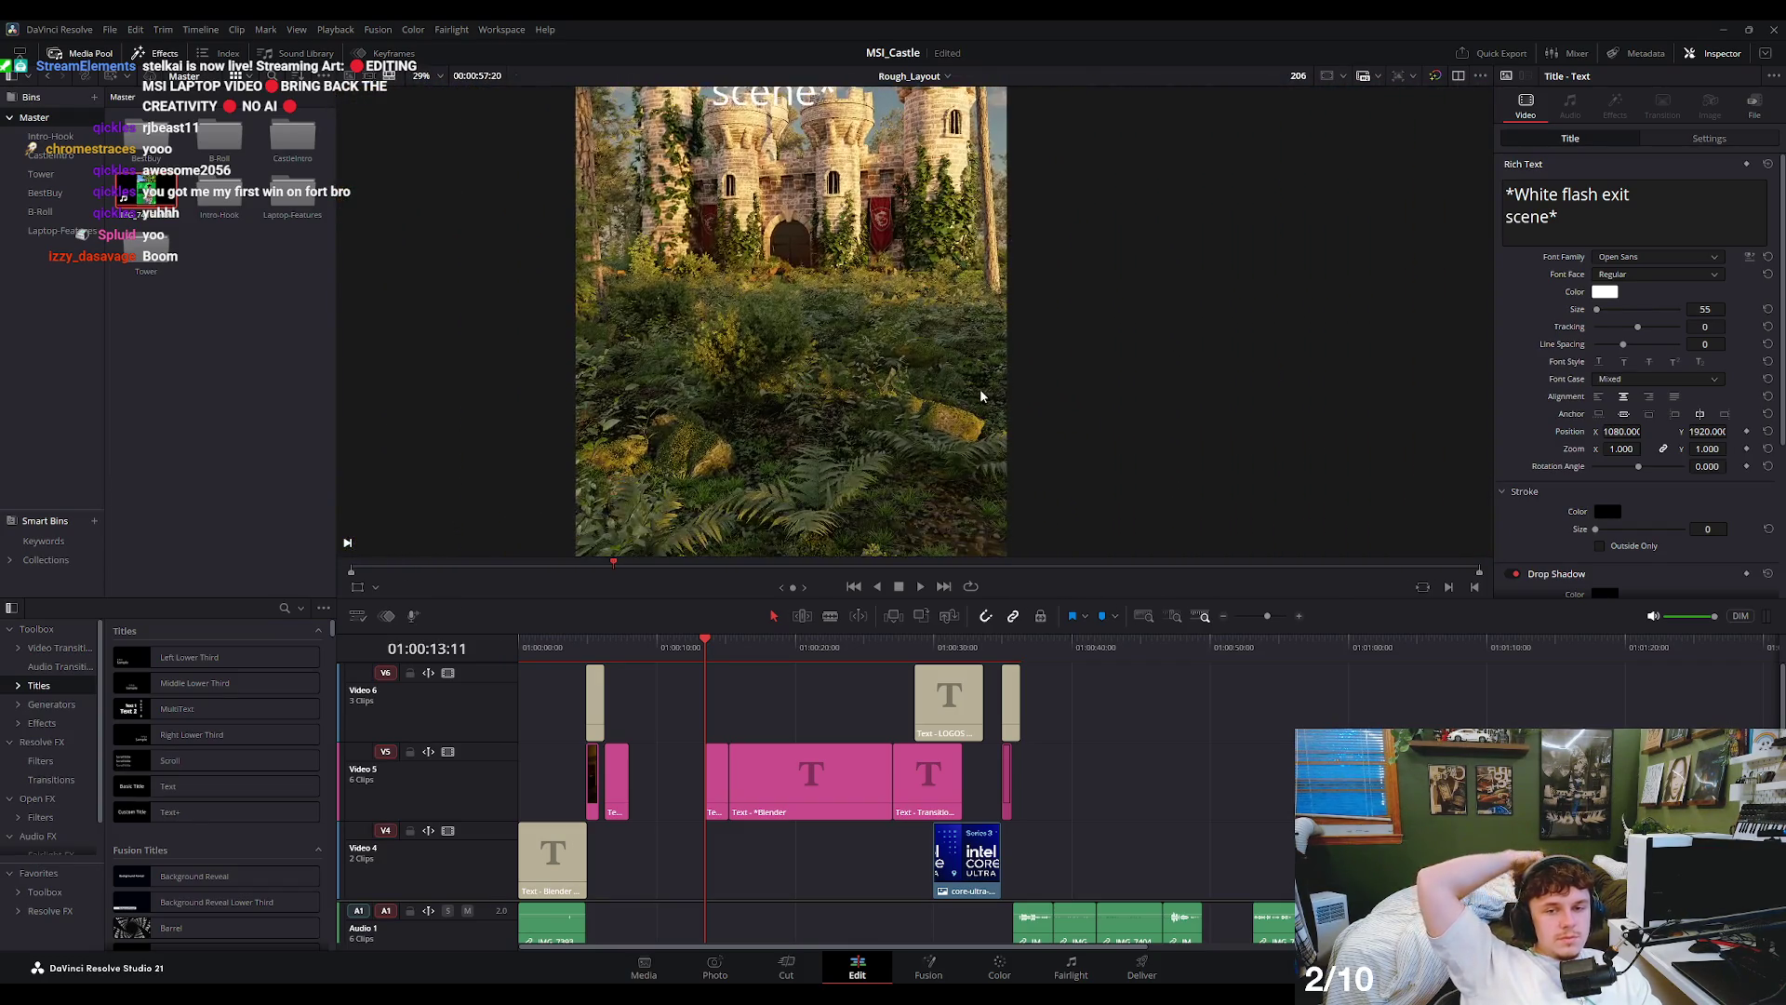
{"action": "scroll", "coordinate": [944, 414], "scroll_direction": "down", "scroll_amount": 1}
{"action": "scroll", "coordinate": [961, 406], "scroll_direction": "down", "scroll_amount": 1}
{"action": "scroll", "coordinate": [885, 471], "scroll_direction": "up", "scroll_amount": 2}
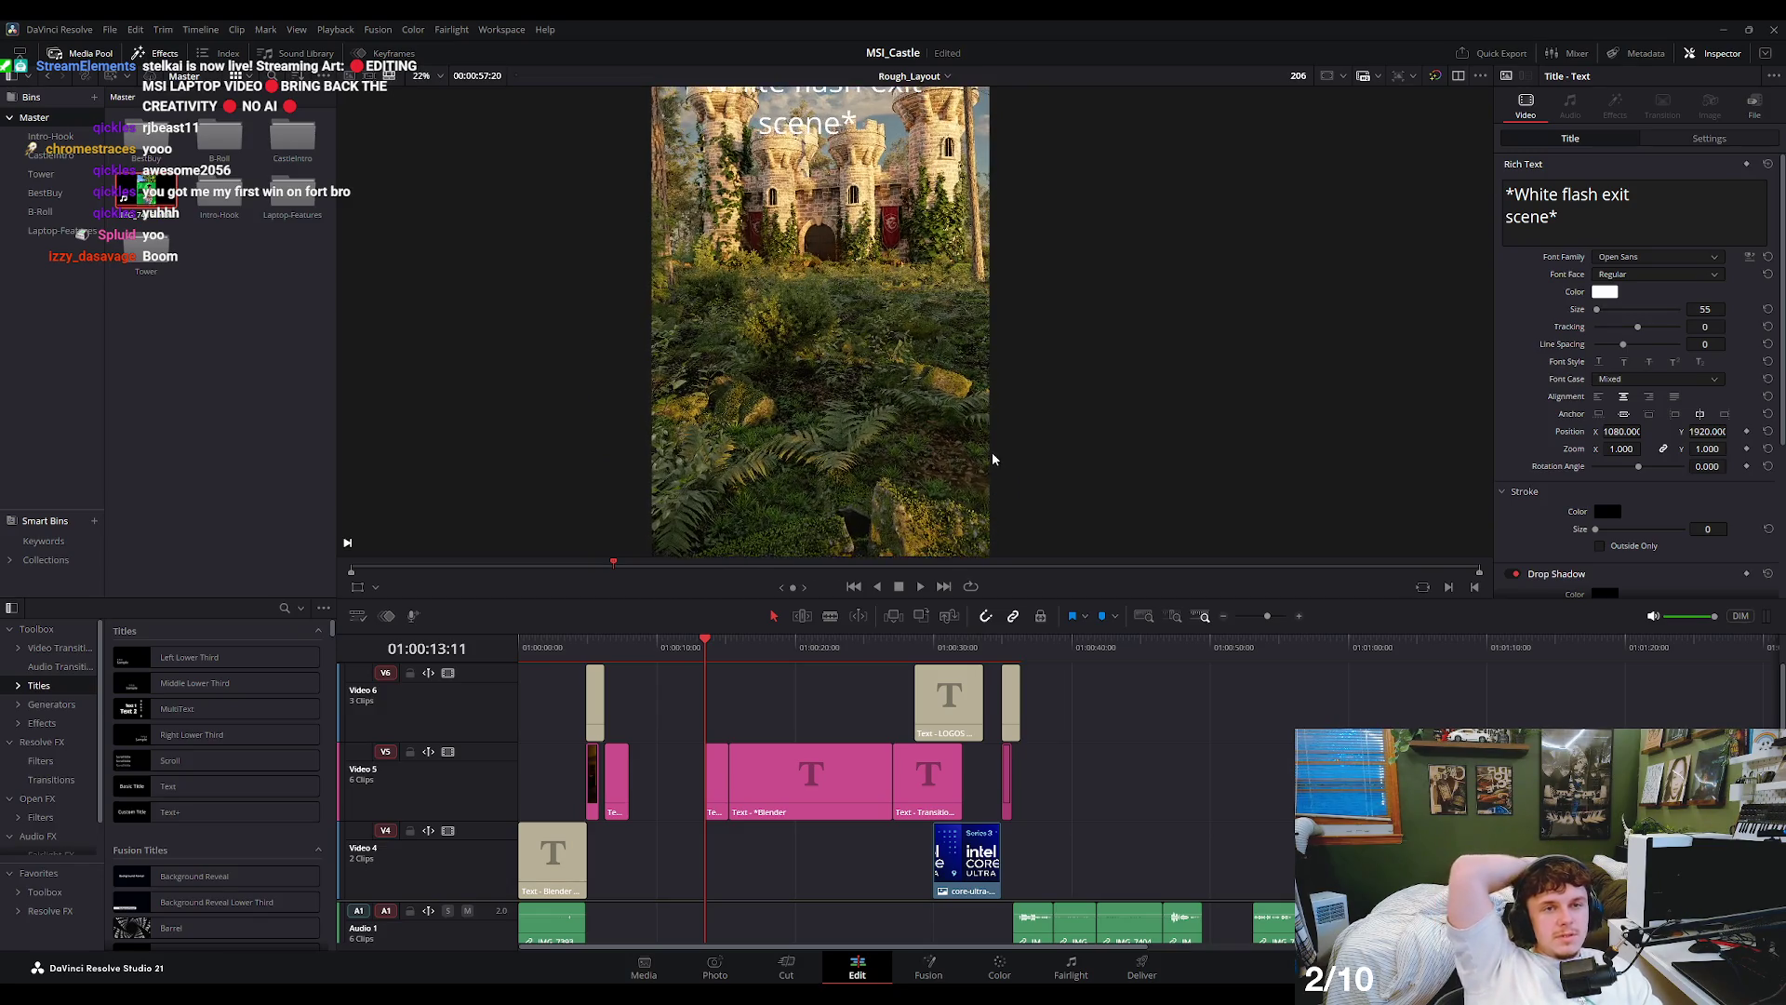
{"action": "scroll", "coordinate": [981, 462], "scroll_direction": "down", "scroll_amount": 1}
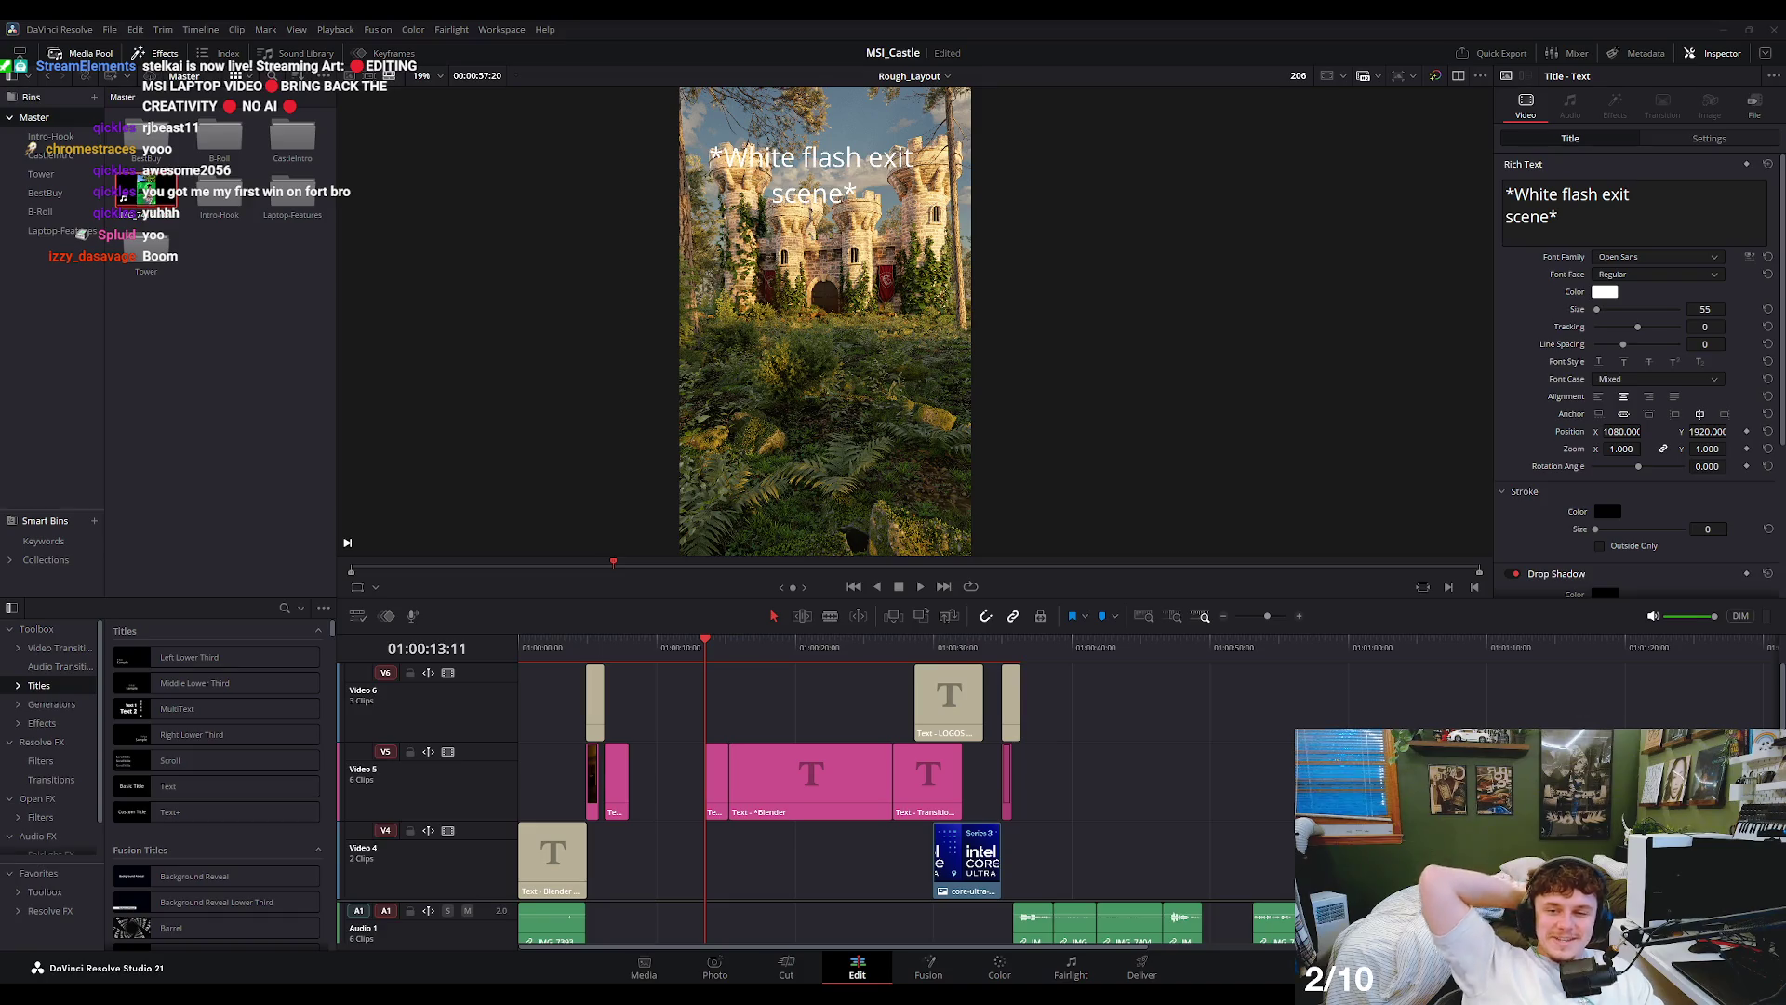
- Clear the Media Pool selection and park the playhead on the FullCastle clip at 01:00:11:13
{"action": "scroll", "coordinate": [781, 416], "scroll_direction": "up", "scroll_amount": 3}
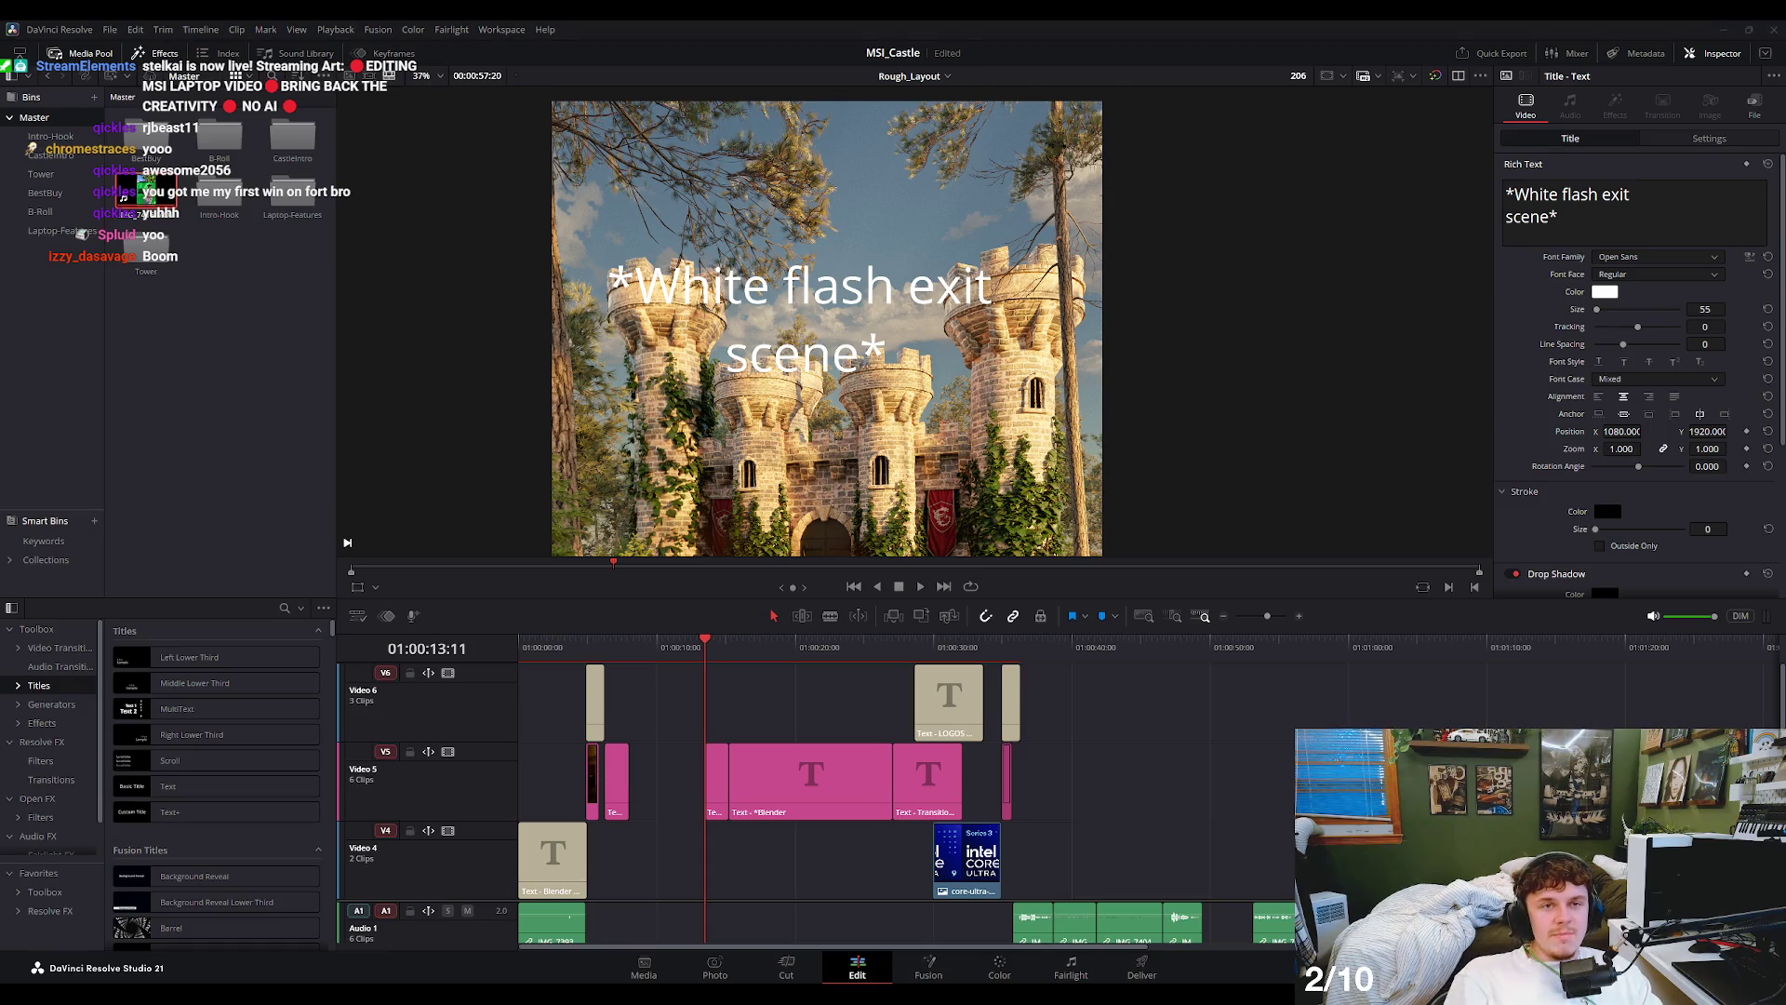
{"action": "left_click", "coordinate": [406, 284]}
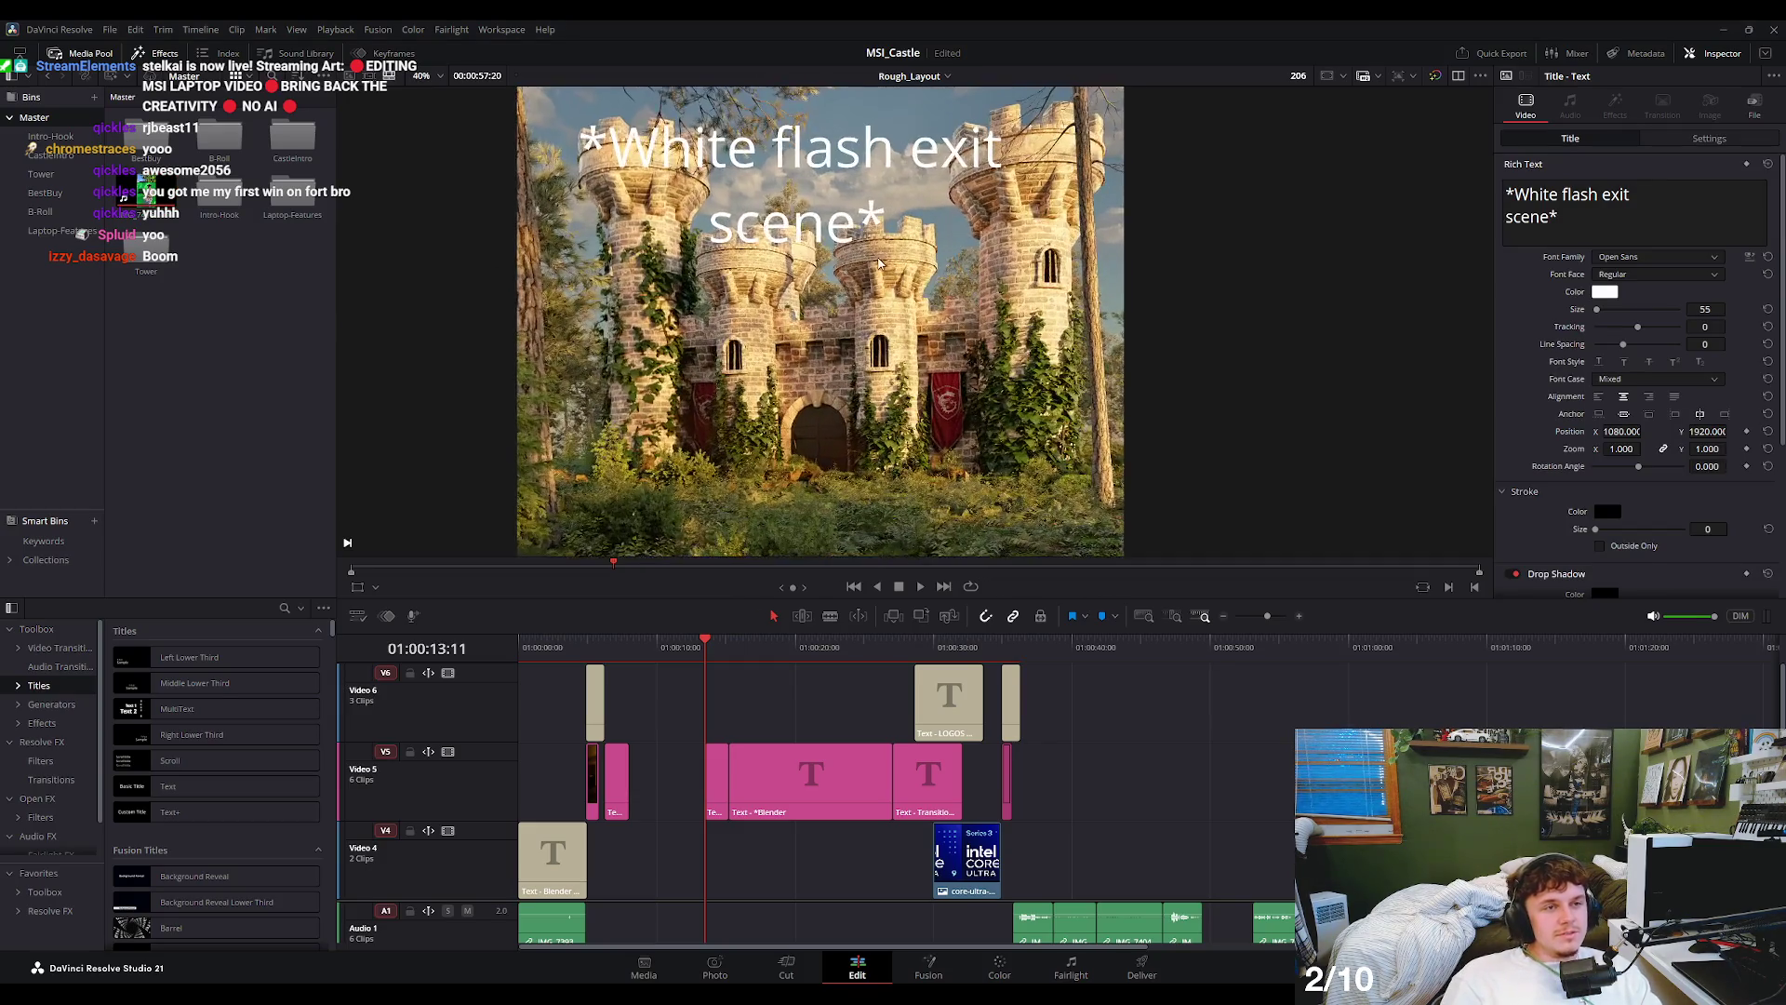
{"action": "left_click_drag", "start_coordinate": [712, 656], "coordinate": [679, 649]}
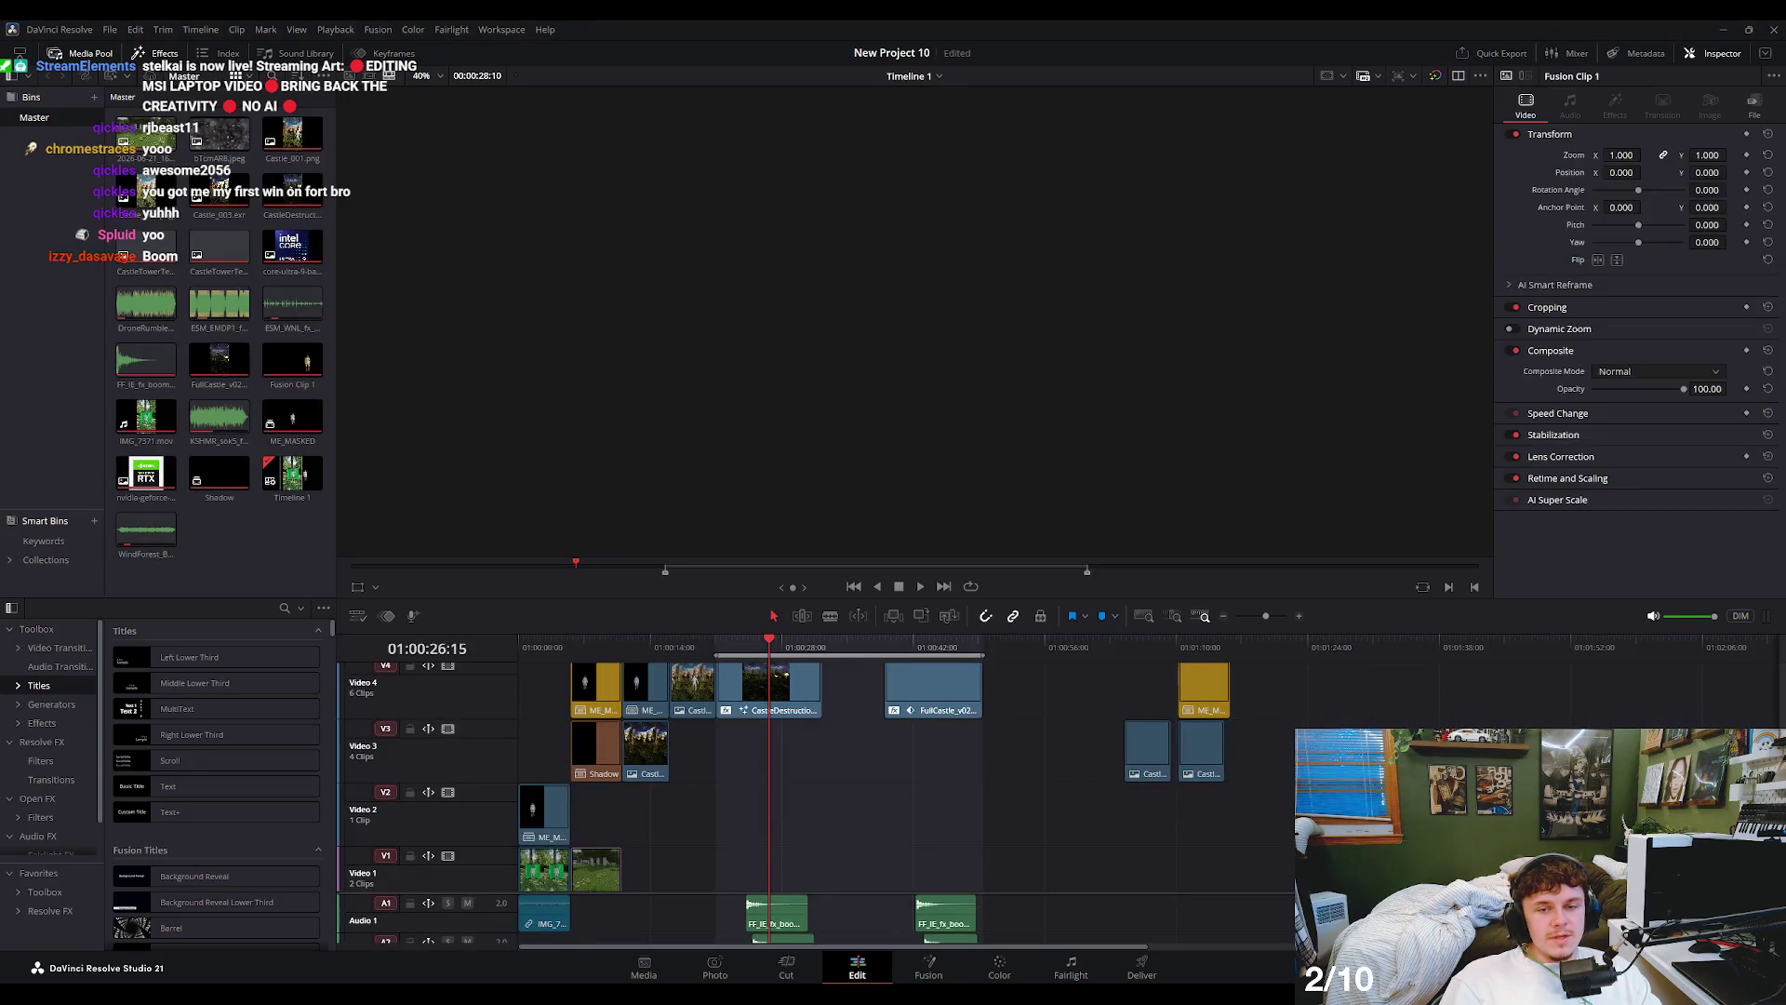
{"action": "left_click_drag", "start_coordinate": [612, 657], "coordinate": [586, 651]}
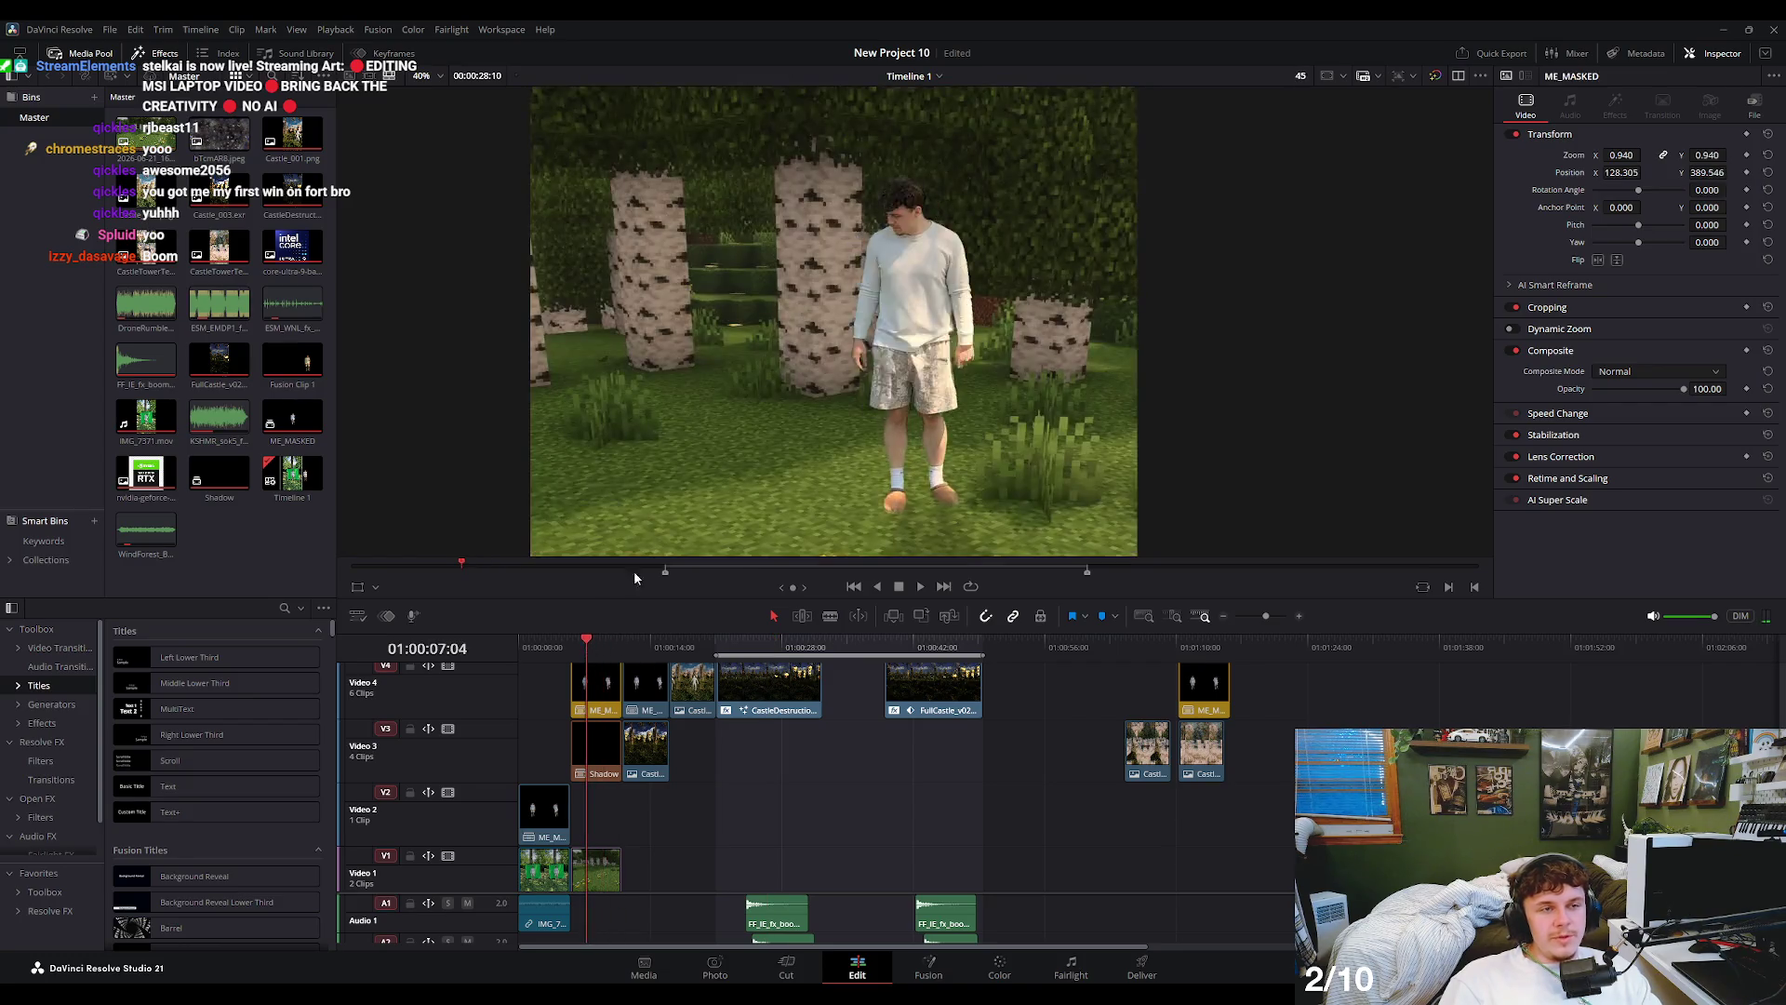
{"action": "scroll", "coordinate": [887, 382], "scroll_direction": "up", "scroll_amount": 2}
{"action": "scroll", "coordinate": [939, 312], "scroll_direction": "up", "scroll_amount": 1}
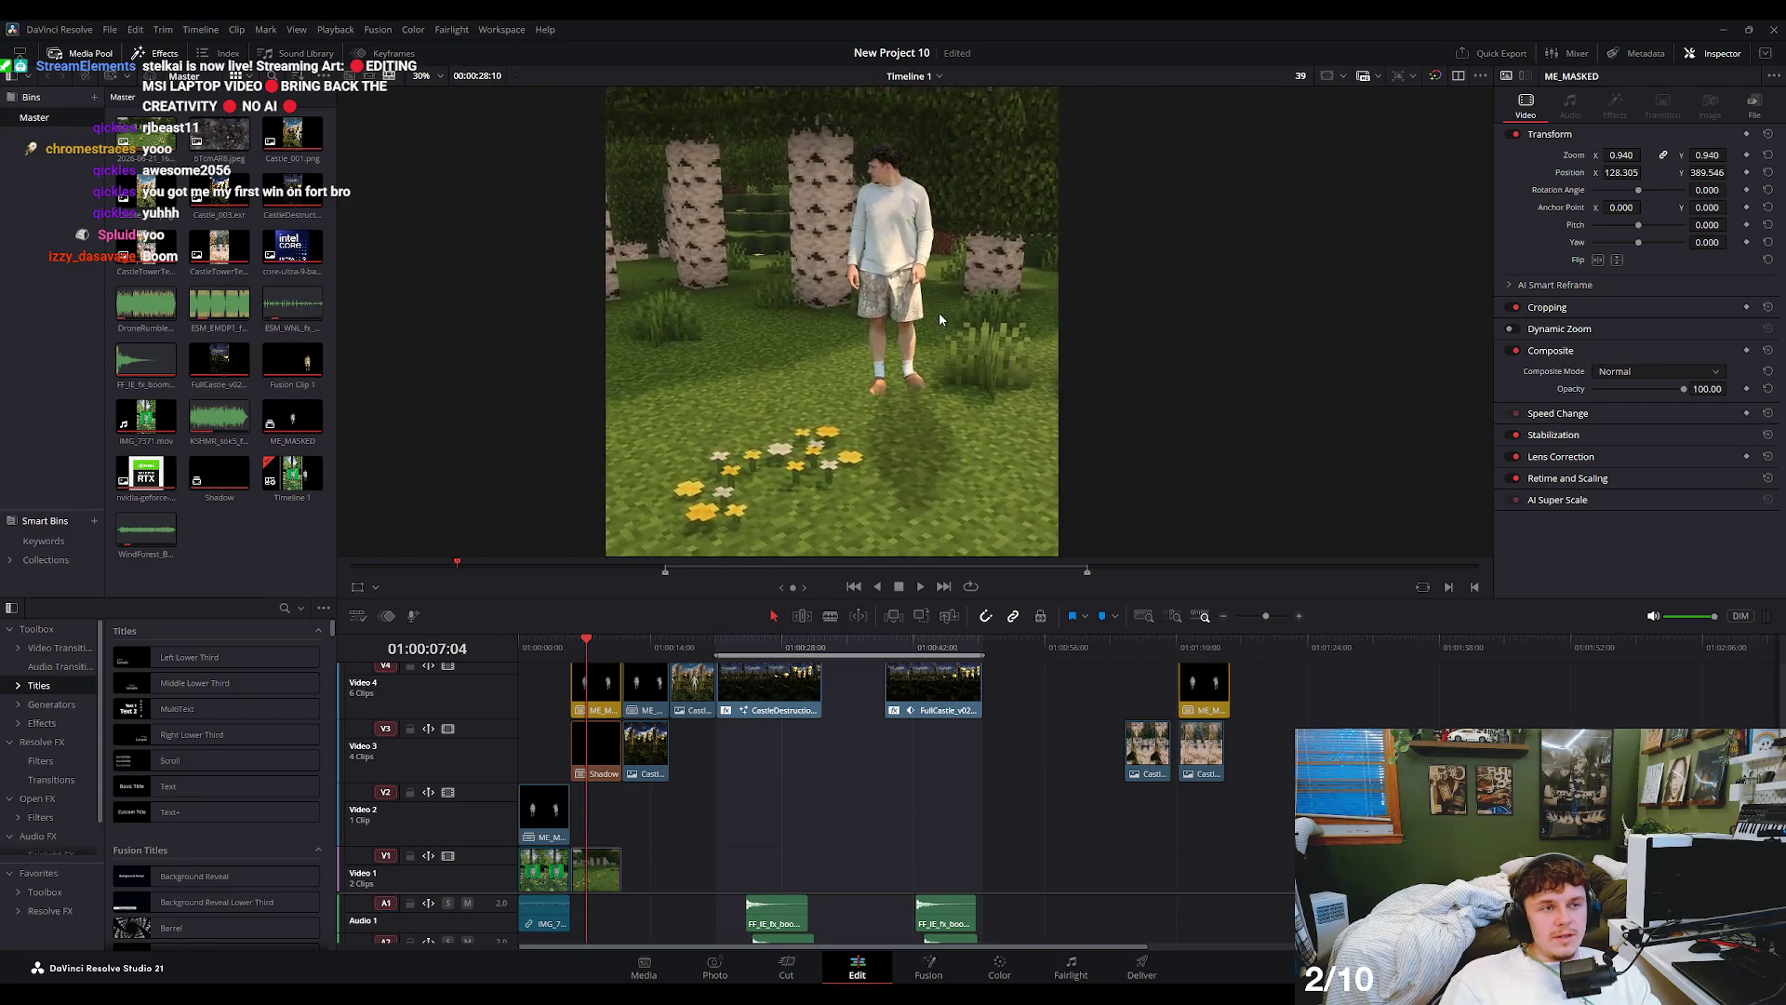
{"action": "scroll", "coordinate": [917, 355], "scroll_direction": "up", "scroll_amount": 2}
{"action": "scroll", "coordinate": [916, 354], "scroll_direction": "up", "scroll_amount": 1}
{"action": "scroll", "coordinate": [893, 372], "scroll_direction": "up", "scroll_amount": 1}
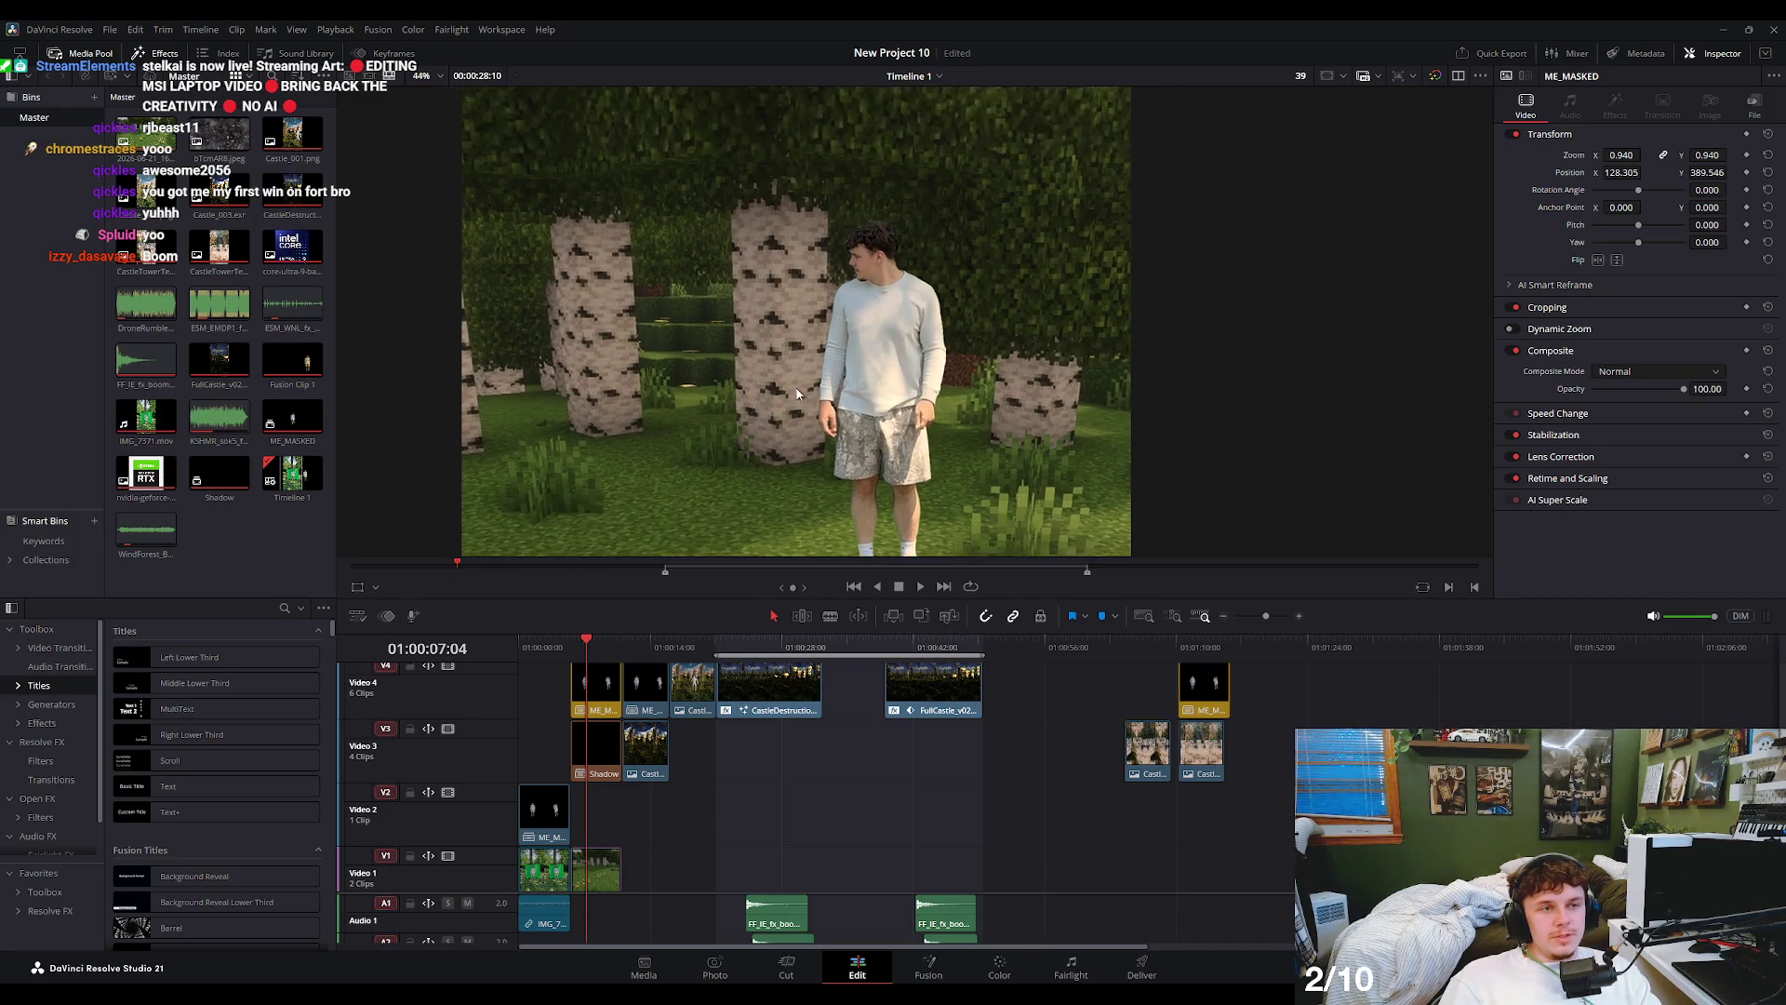
{"action": "scroll", "coordinate": [865, 391], "scroll_direction": "up", "scroll_amount": 1}
{"action": "scroll", "coordinate": [838, 414], "scroll_direction": "up", "scroll_amount": 1}
{"action": "left_click_drag", "start_coordinate": [586, 662], "coordinate": [589, 651]}
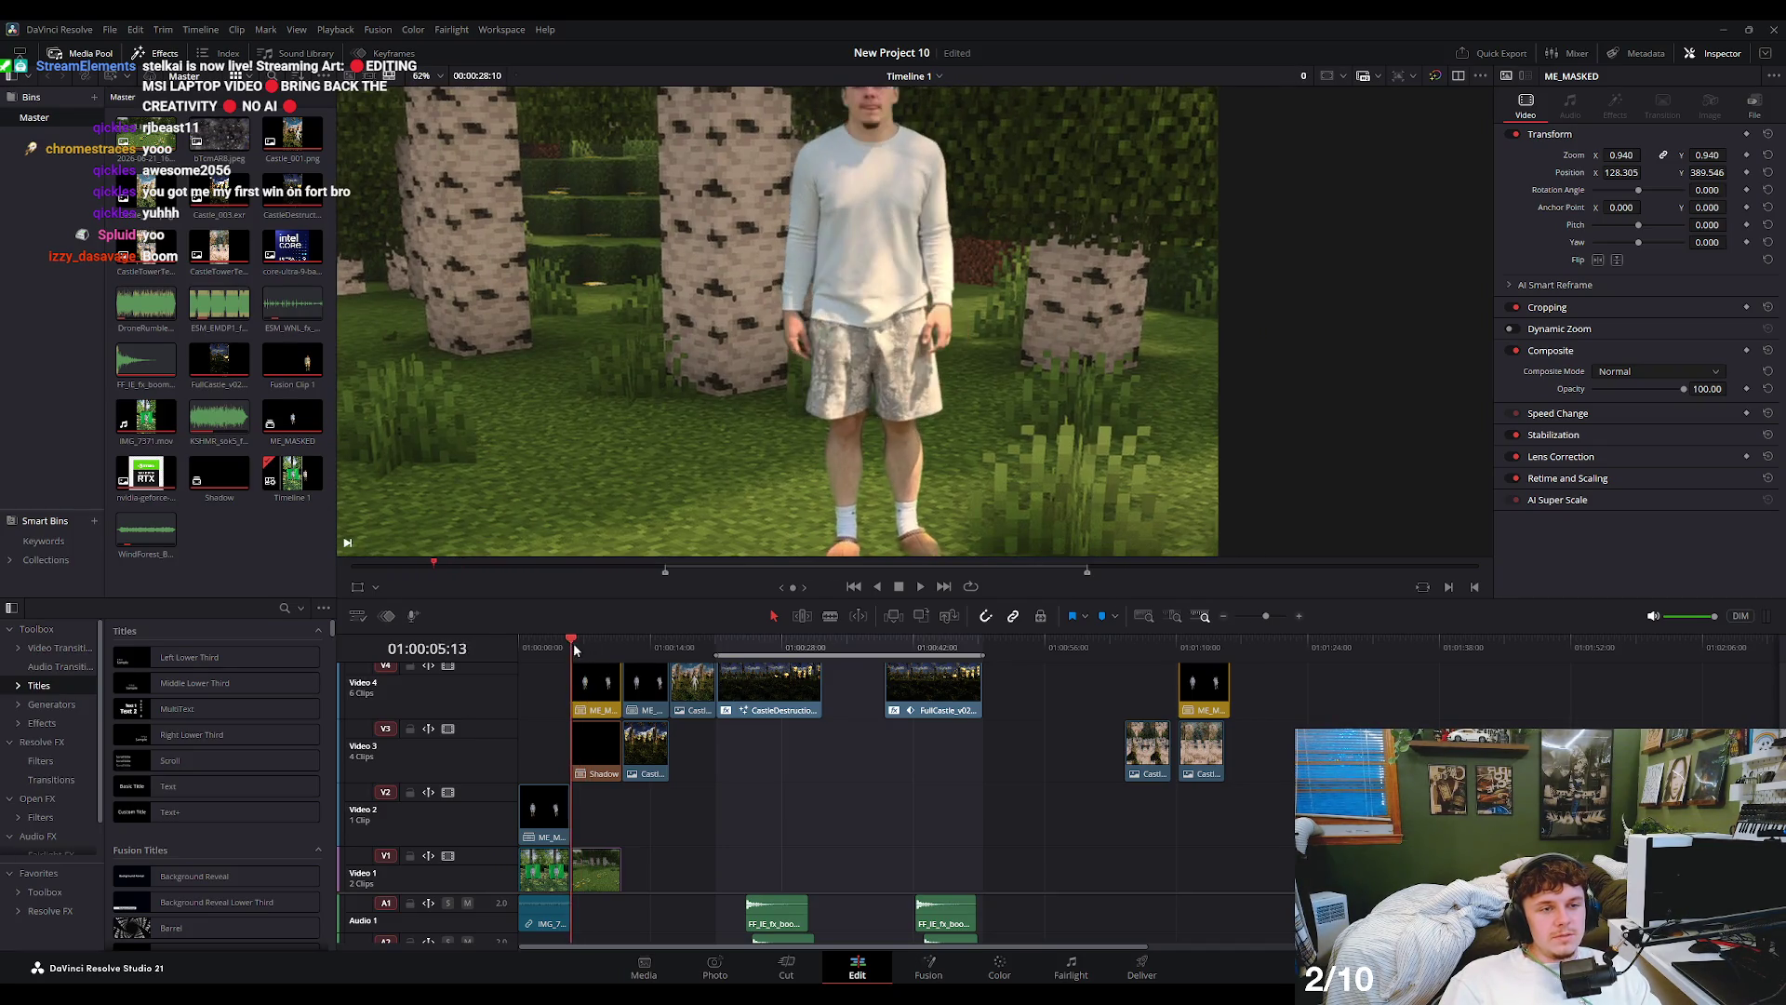
{"action": "scroll", "coordinate": [621, 424], "scroll_direction": "down", "scroll_amount": 3}
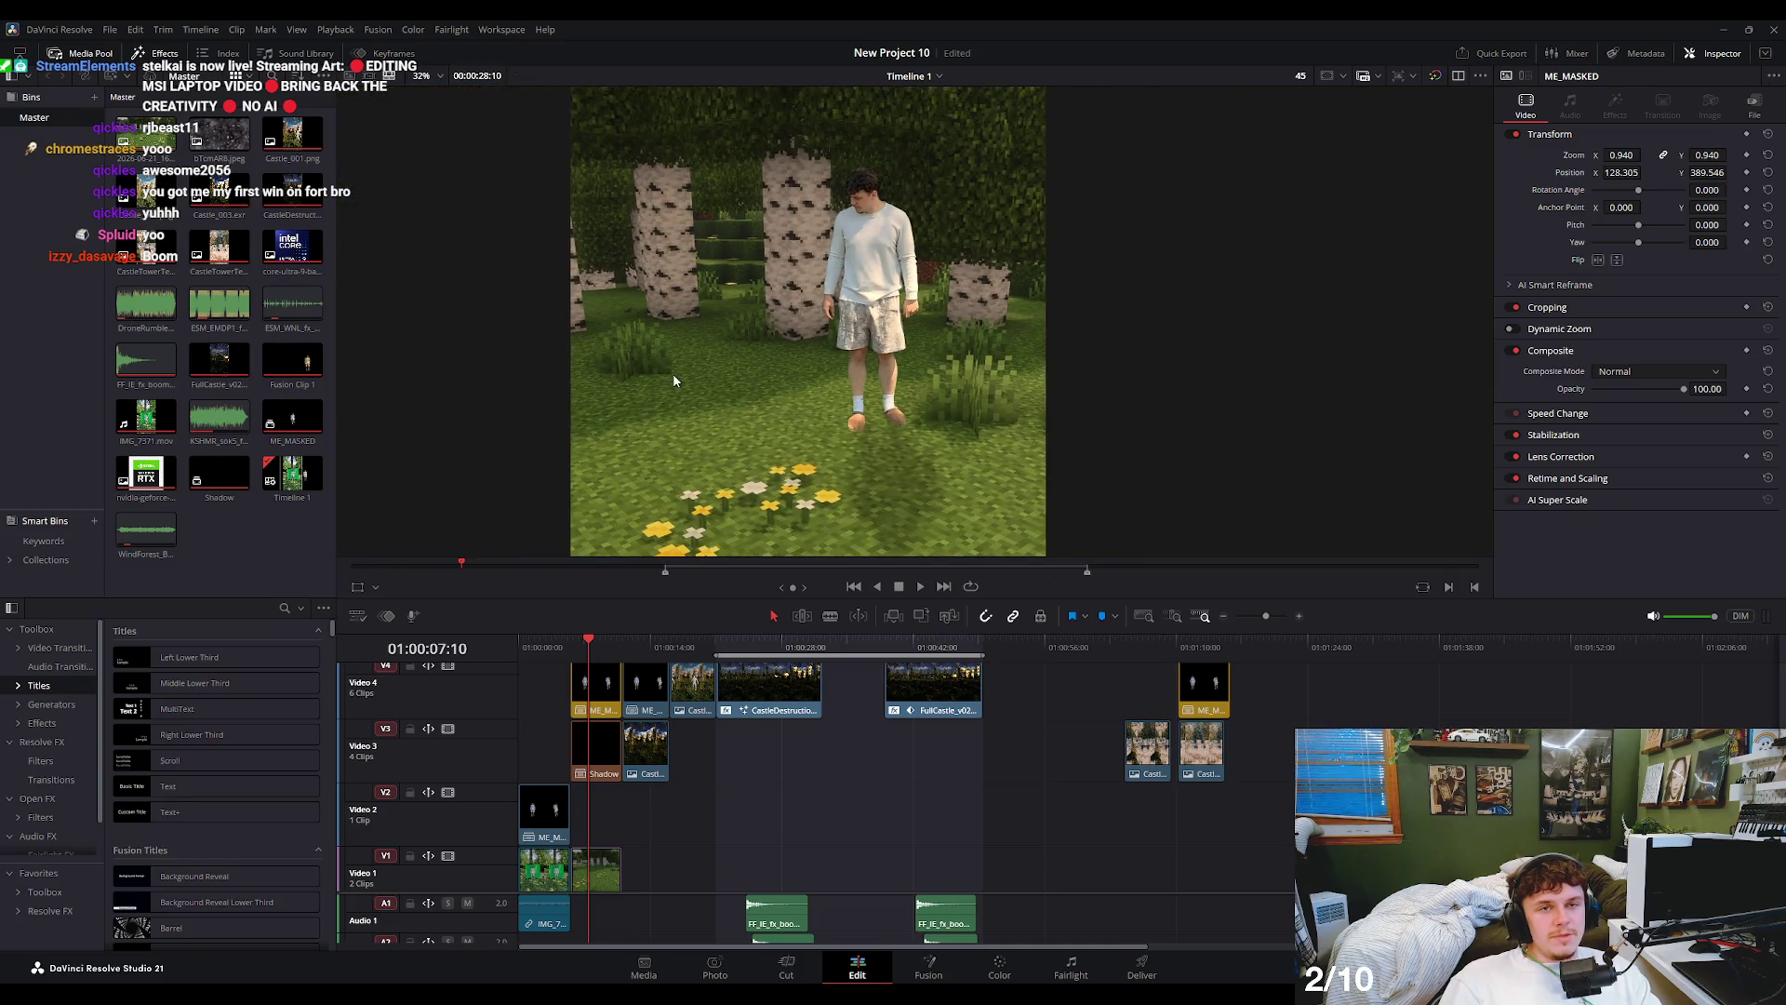
{"action": "scroll", "coordinate": [673, 372], "scroll_direction": "down", "scroll_amount": 2}
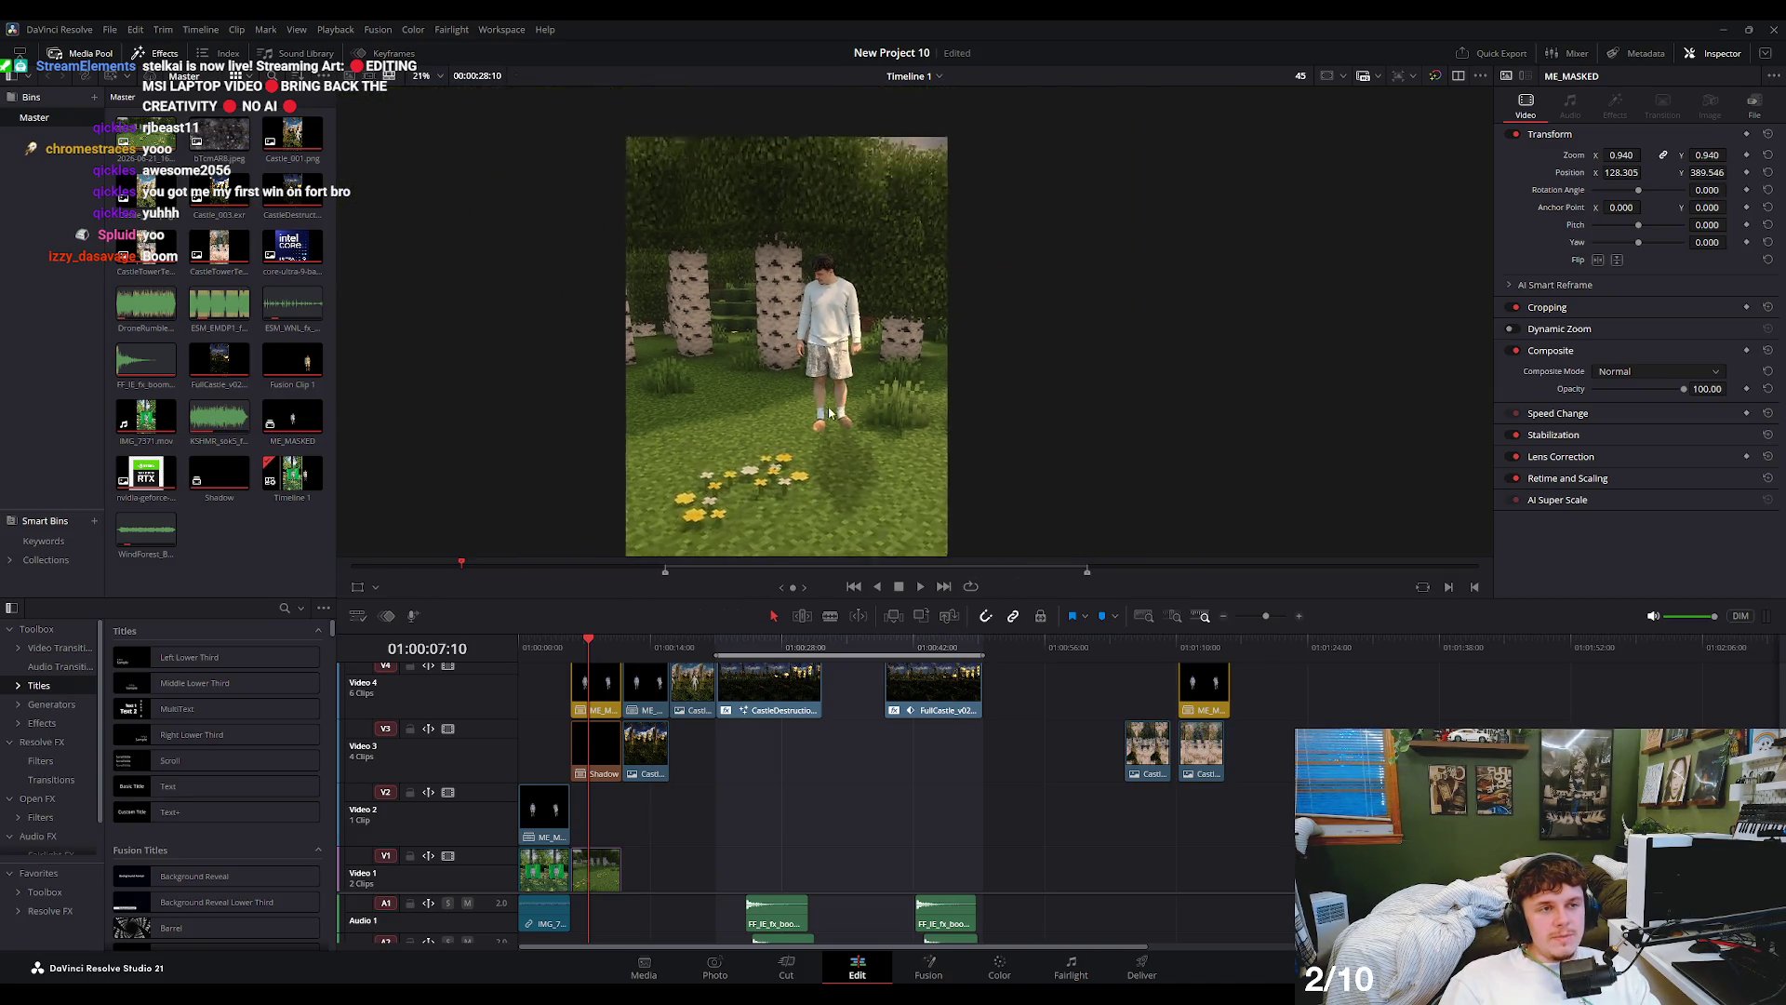
{"action": "scroll", "coordinate": [835, 300], "scroll_direction": "up", "scroll_amount": 1}
{"action": "scroll", "coordinate": [836, 300], "scroll_direction": "up", "scroll_amount": 2}
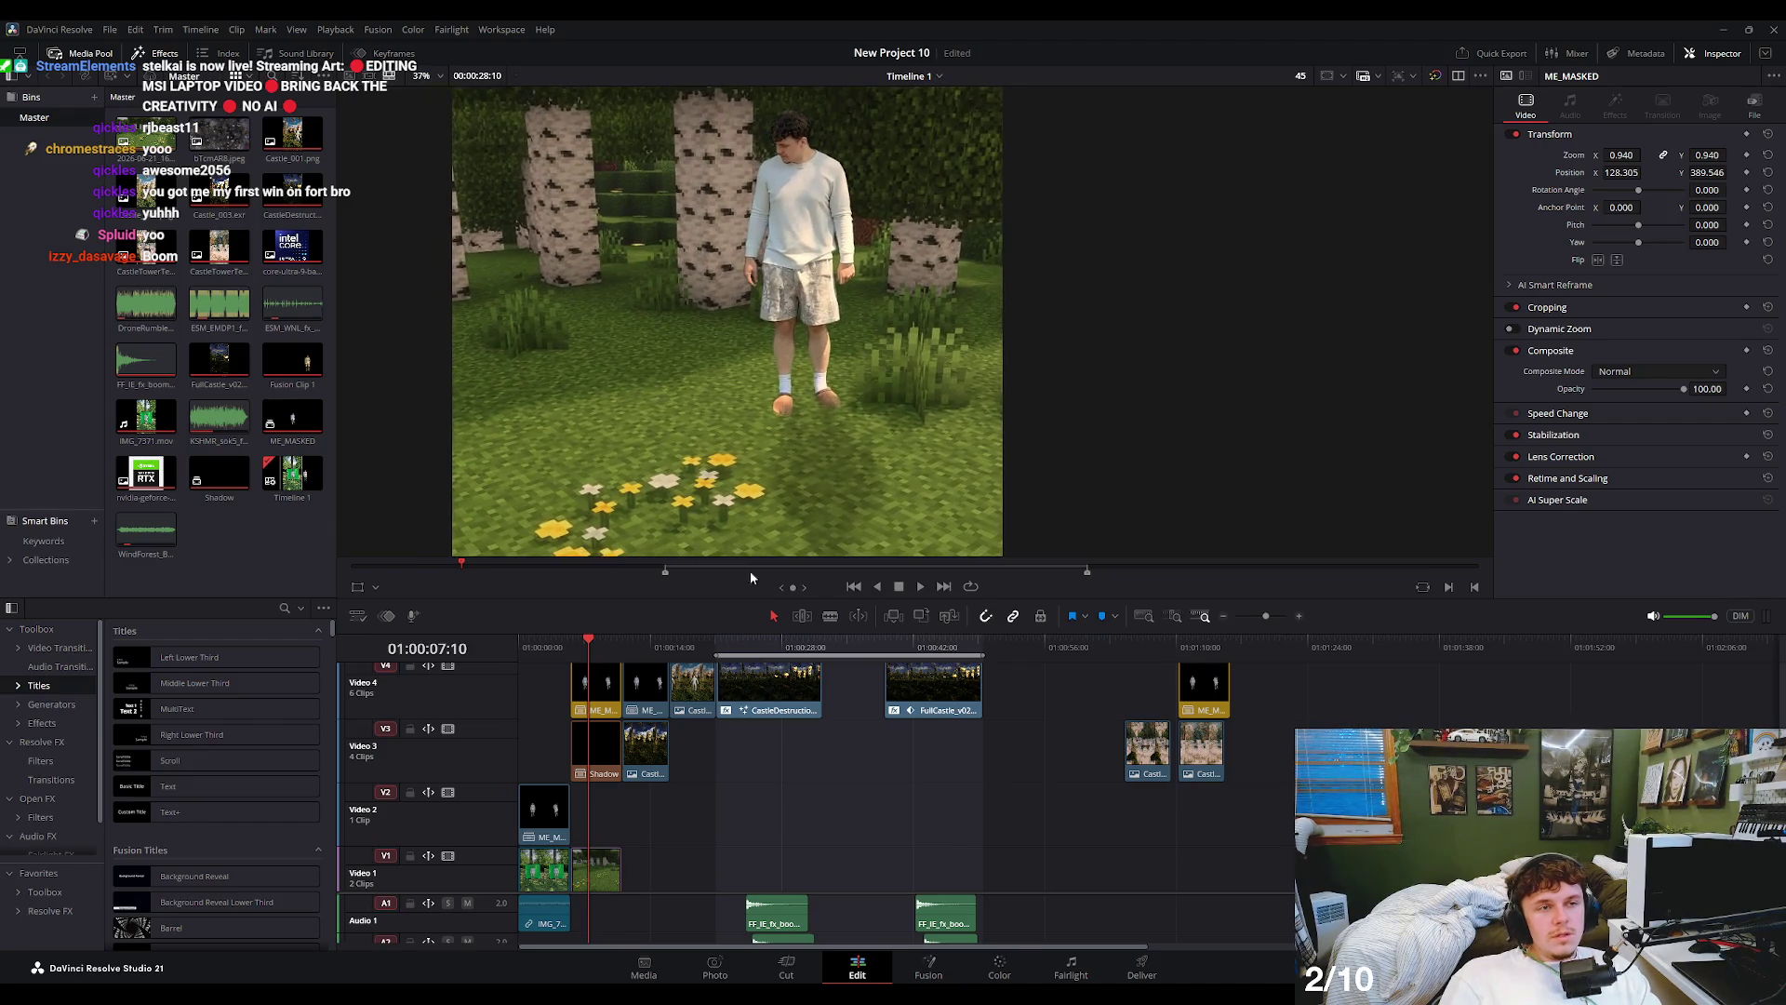
{"action": "left_click_drag", "start_coordinate": [589, 645], "coordinate": [595, 648]}
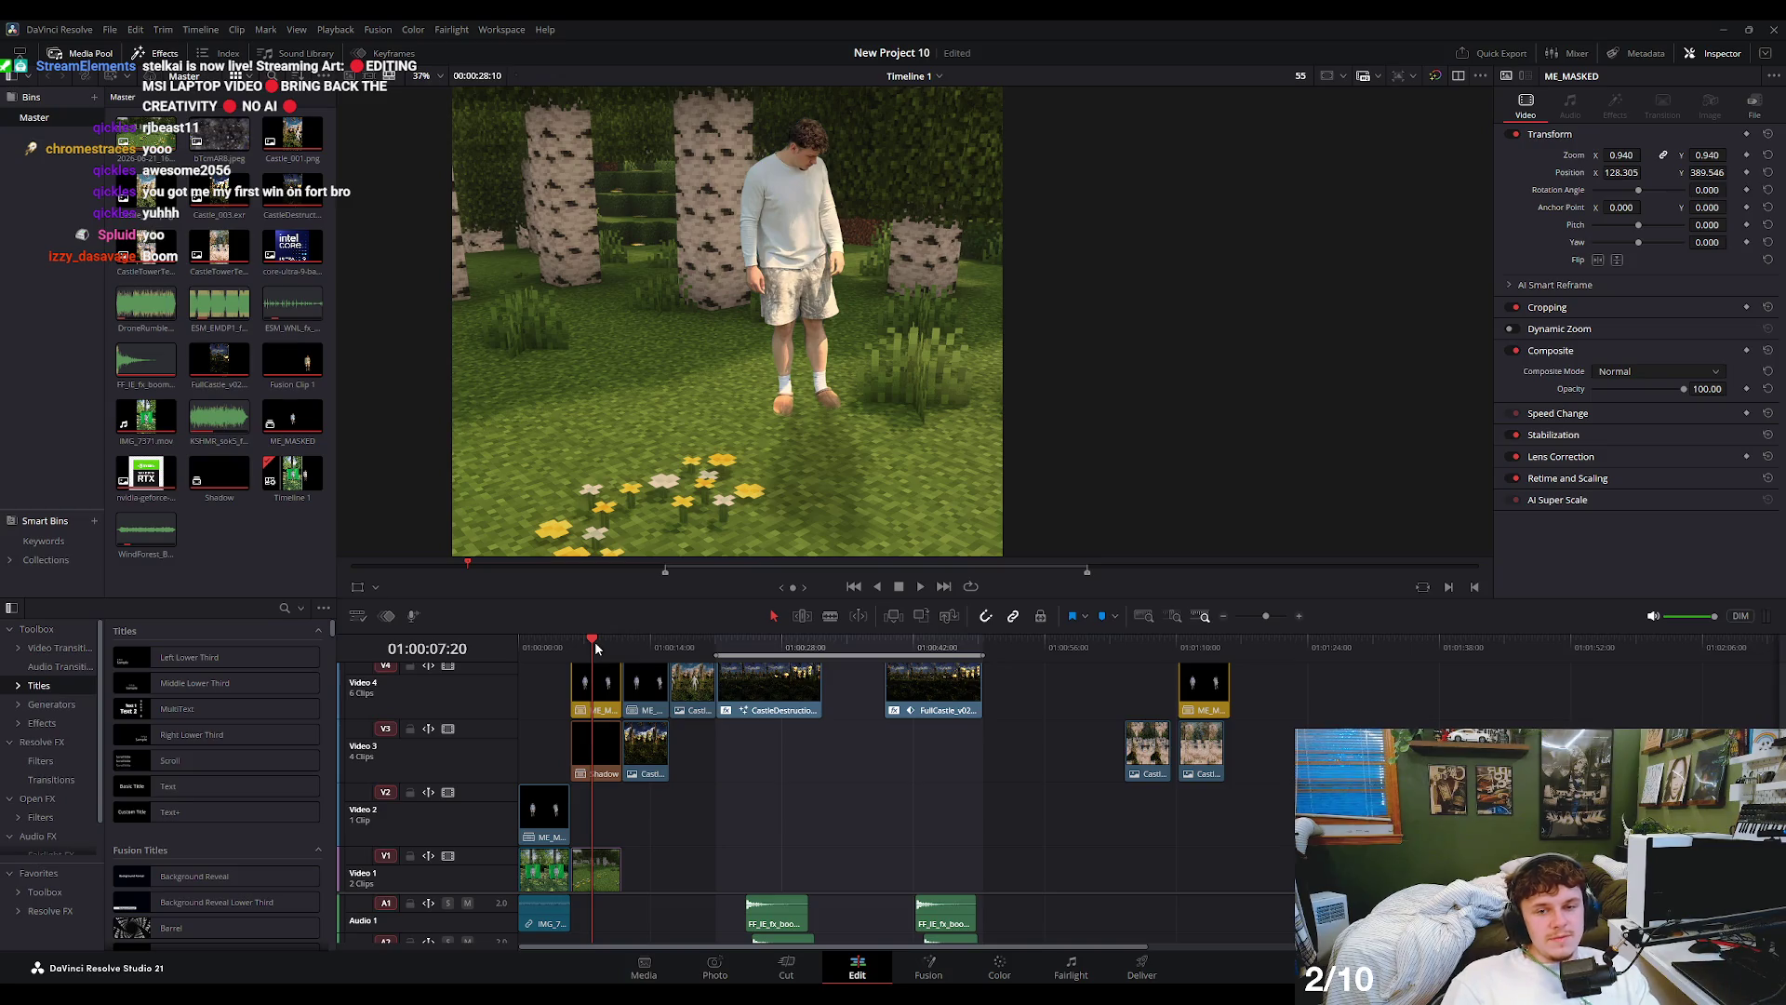
{"action": "scroll", "coordinate": [776, 368], "scroll_direction": "down", "scroll_amount": 3}
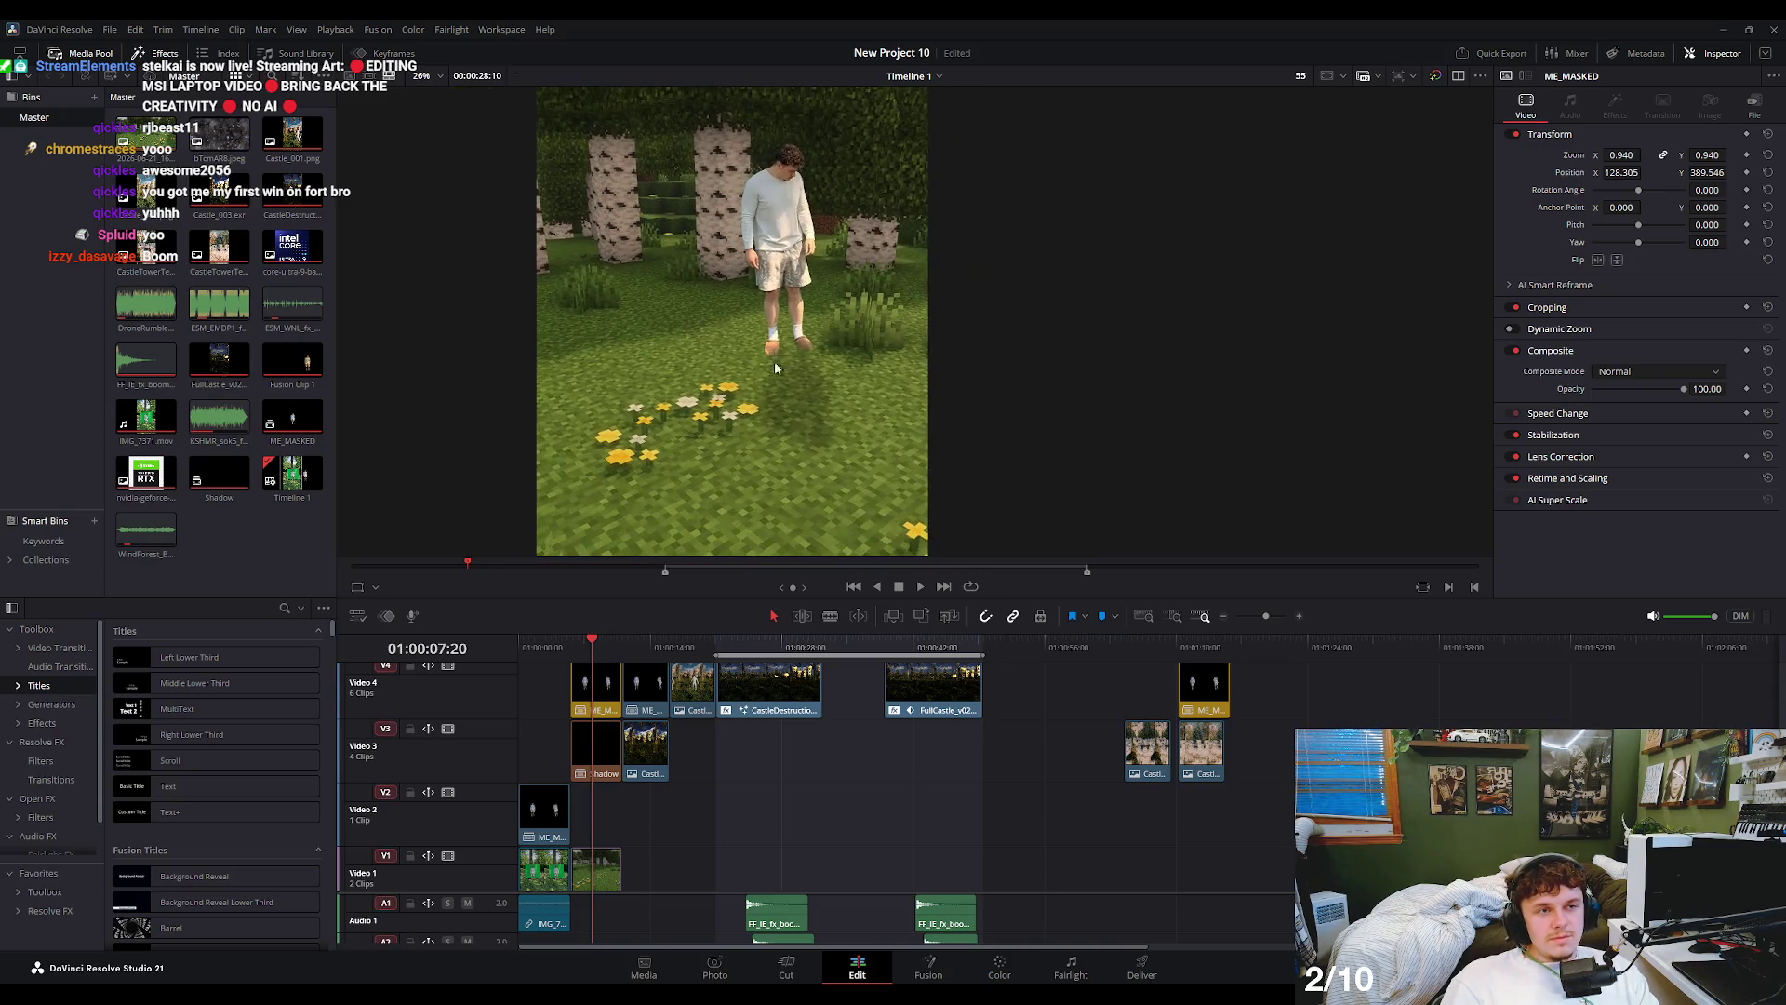
{"action": "mouse_move", "coordinate": [744, 329]}
{"action": "left_mouse_down"}
{"action": "mouse_move", "coordinate": [798, 398]}
{"action": "mouse_move", "coordinate": [741, 366]}
{"action": "left_mouse_up"}
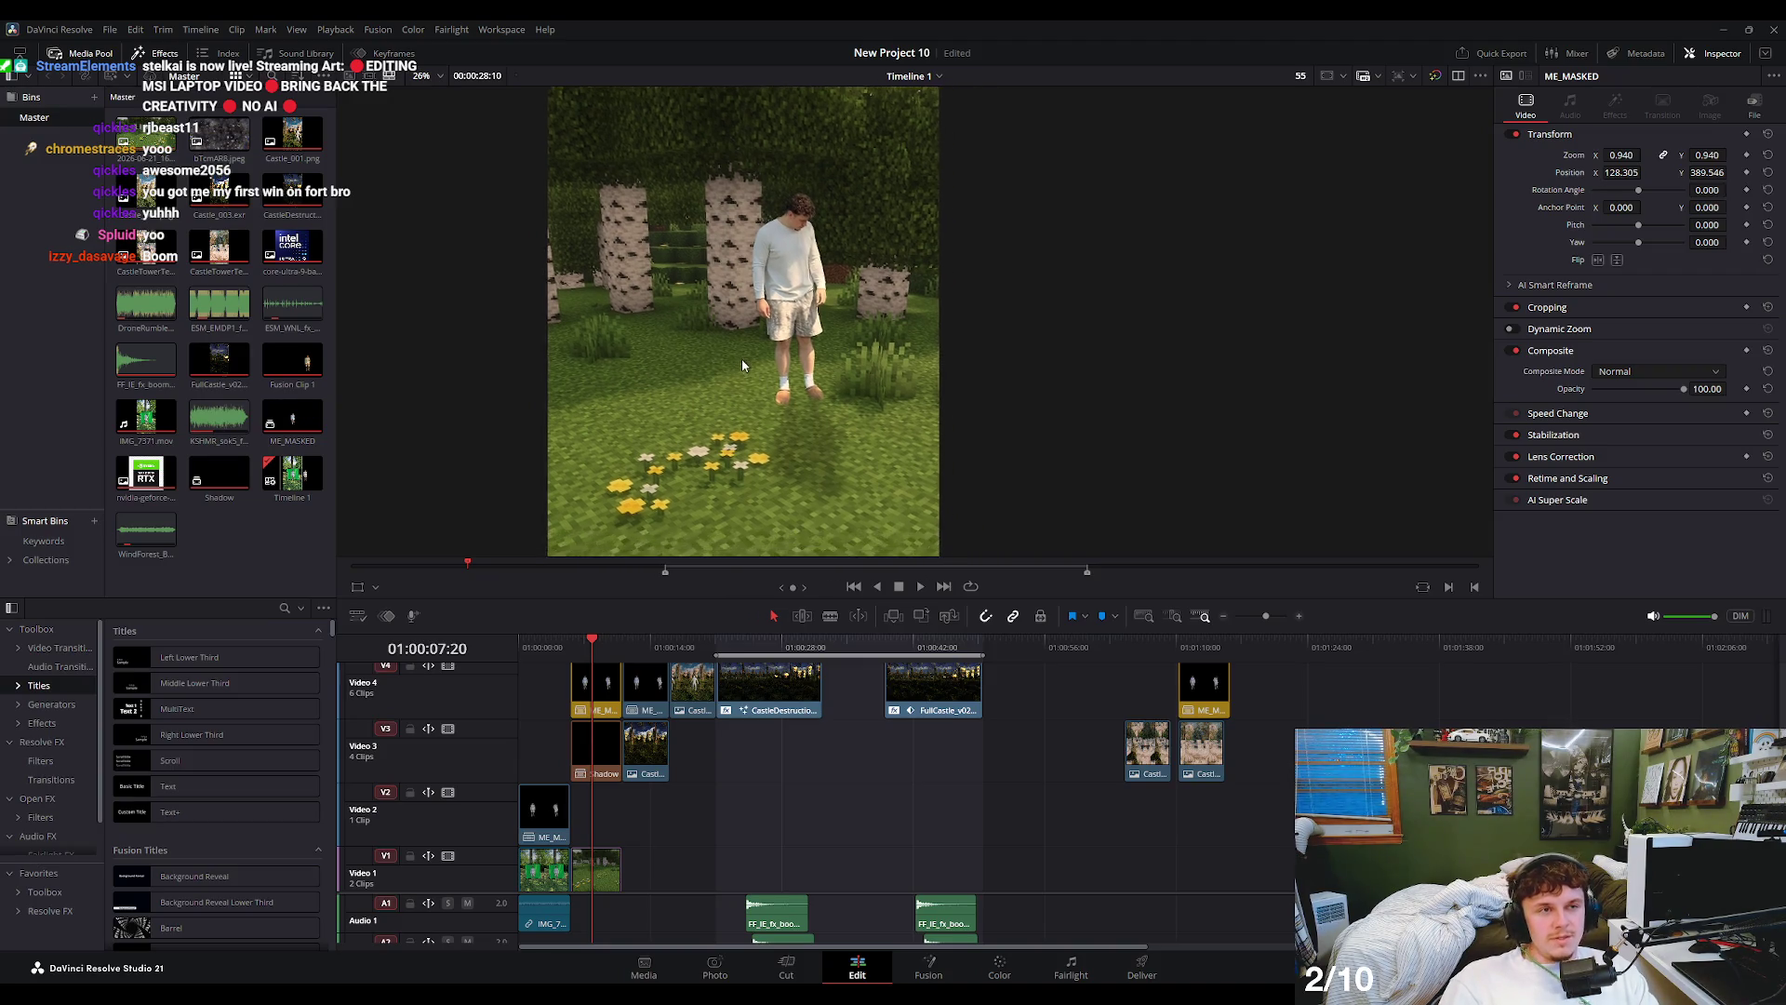
{"action": "scroll", "coordinate": [756, 354], "scroll_direction": "up", "scroll_amount": 3}
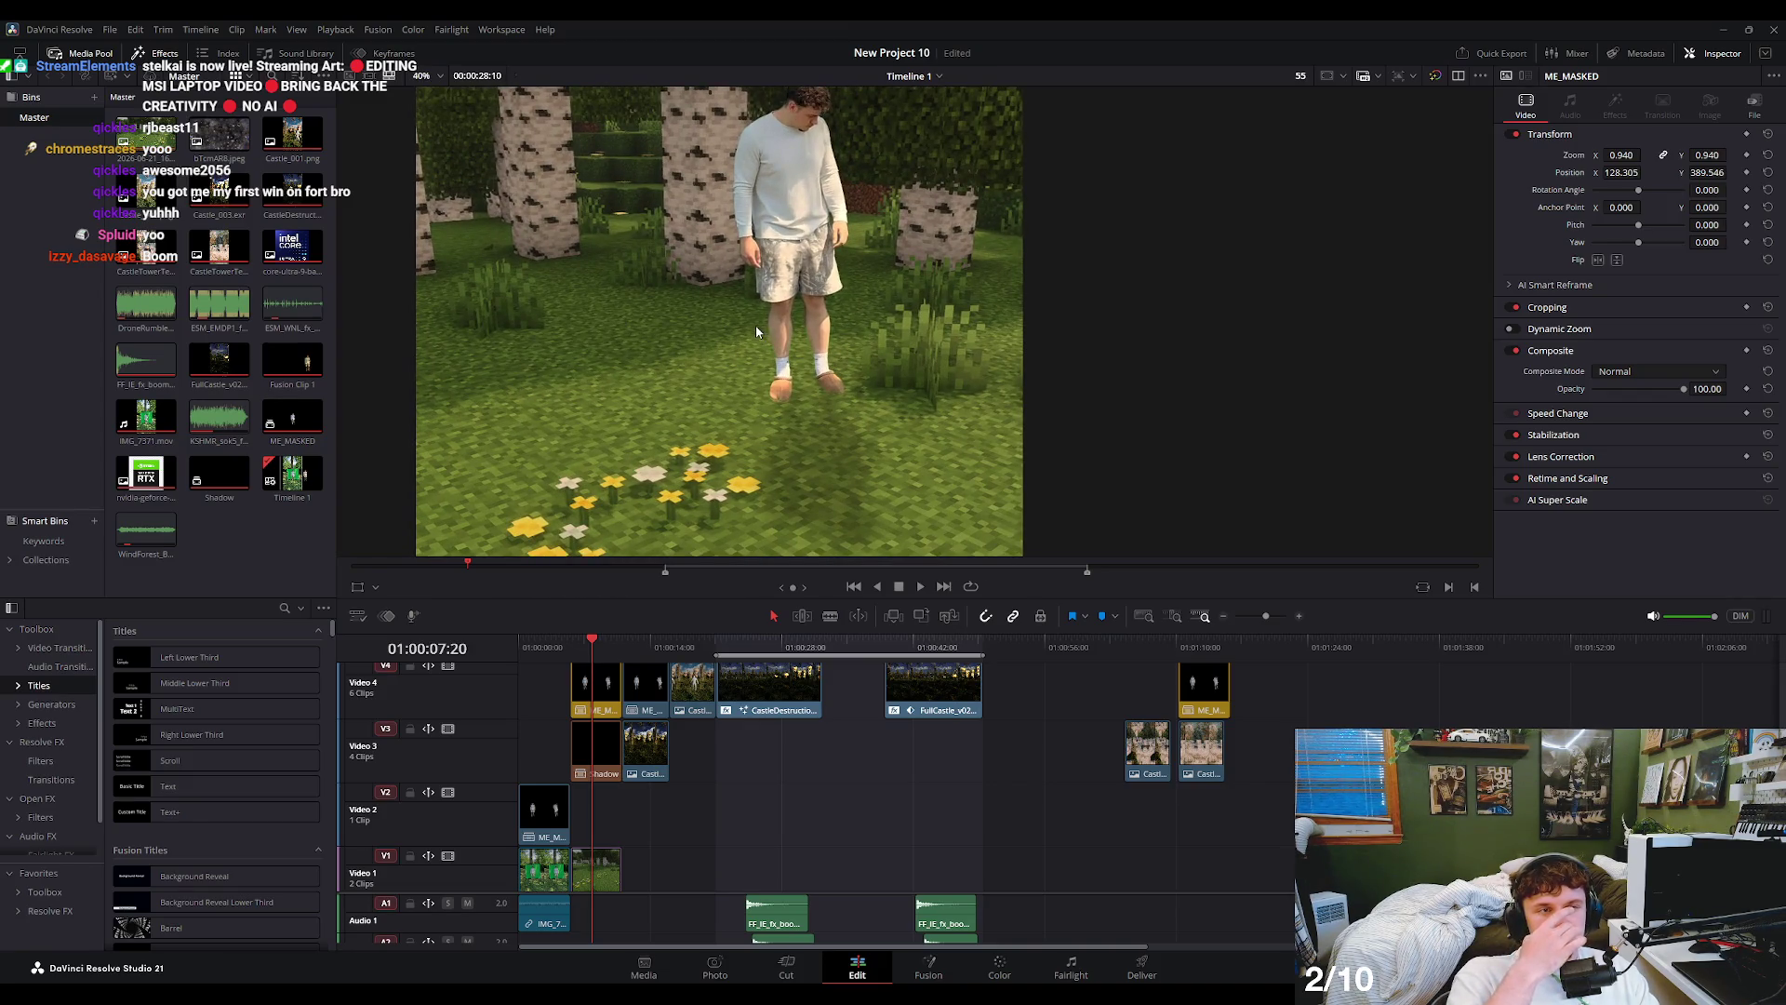
{"action": "scroll", "coordinate": [756, 321], "scroll_direction": "up", "scroll_amount": 2}
{"action": "scroll", "coordinate": [776, 362], "scroll_direction": "down", "scroll_amount": 2}
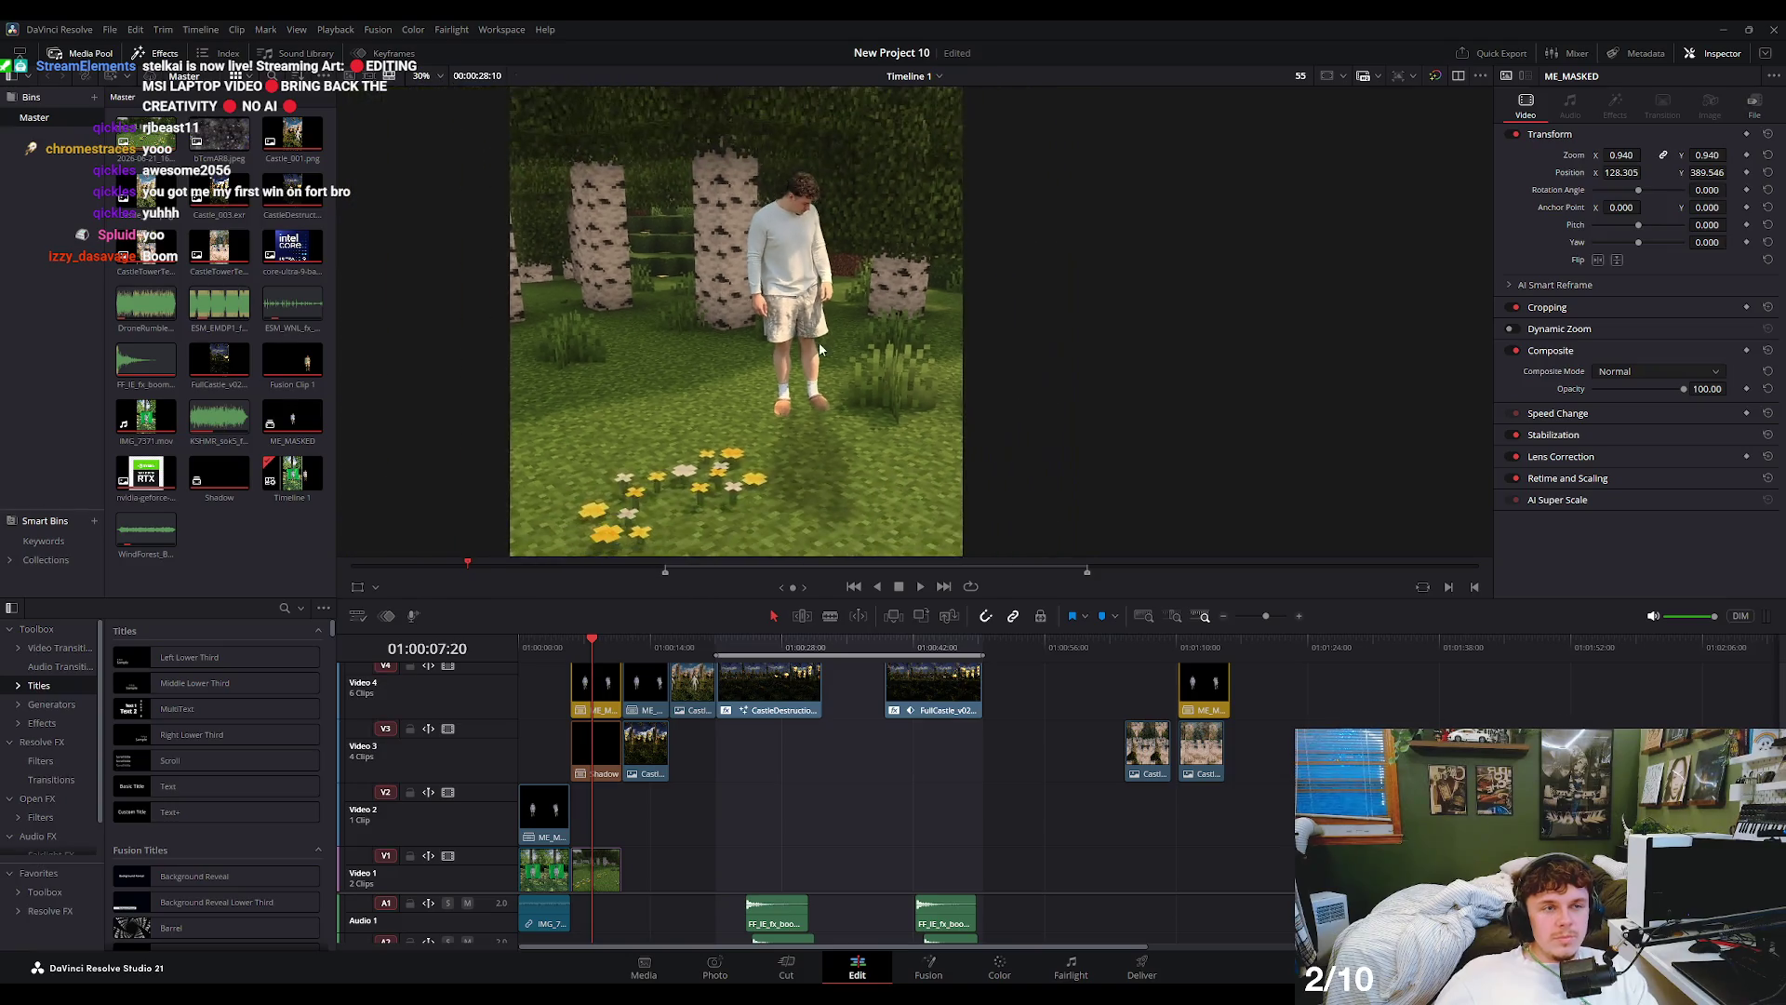
{"action": "scroll", "coordinate": [767, 367], "scroll_direction": "down", "scroll_amount": 1}
{"action": "scroll", "coordinate": [755, 370], "scroll_direction": "down", "scroll_amount": 1}
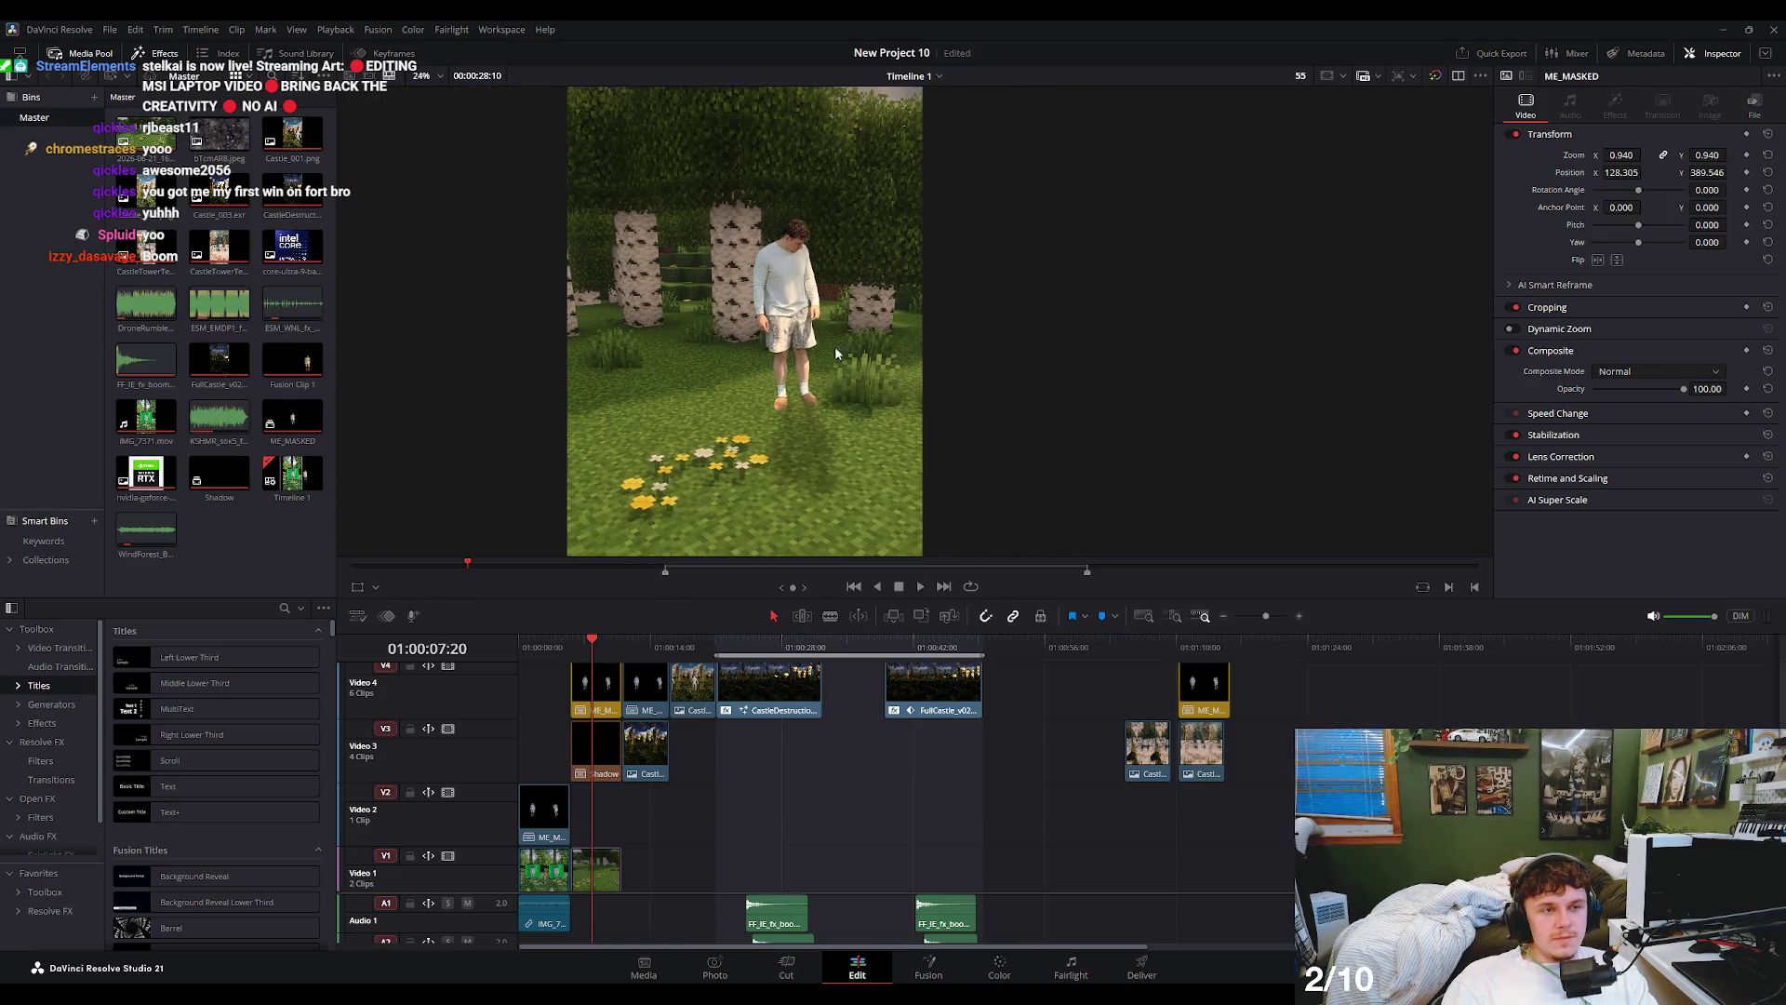
{"action": "left_click_drag", "start_coordinate": [753, 372], "coordinate": [767, 440]}
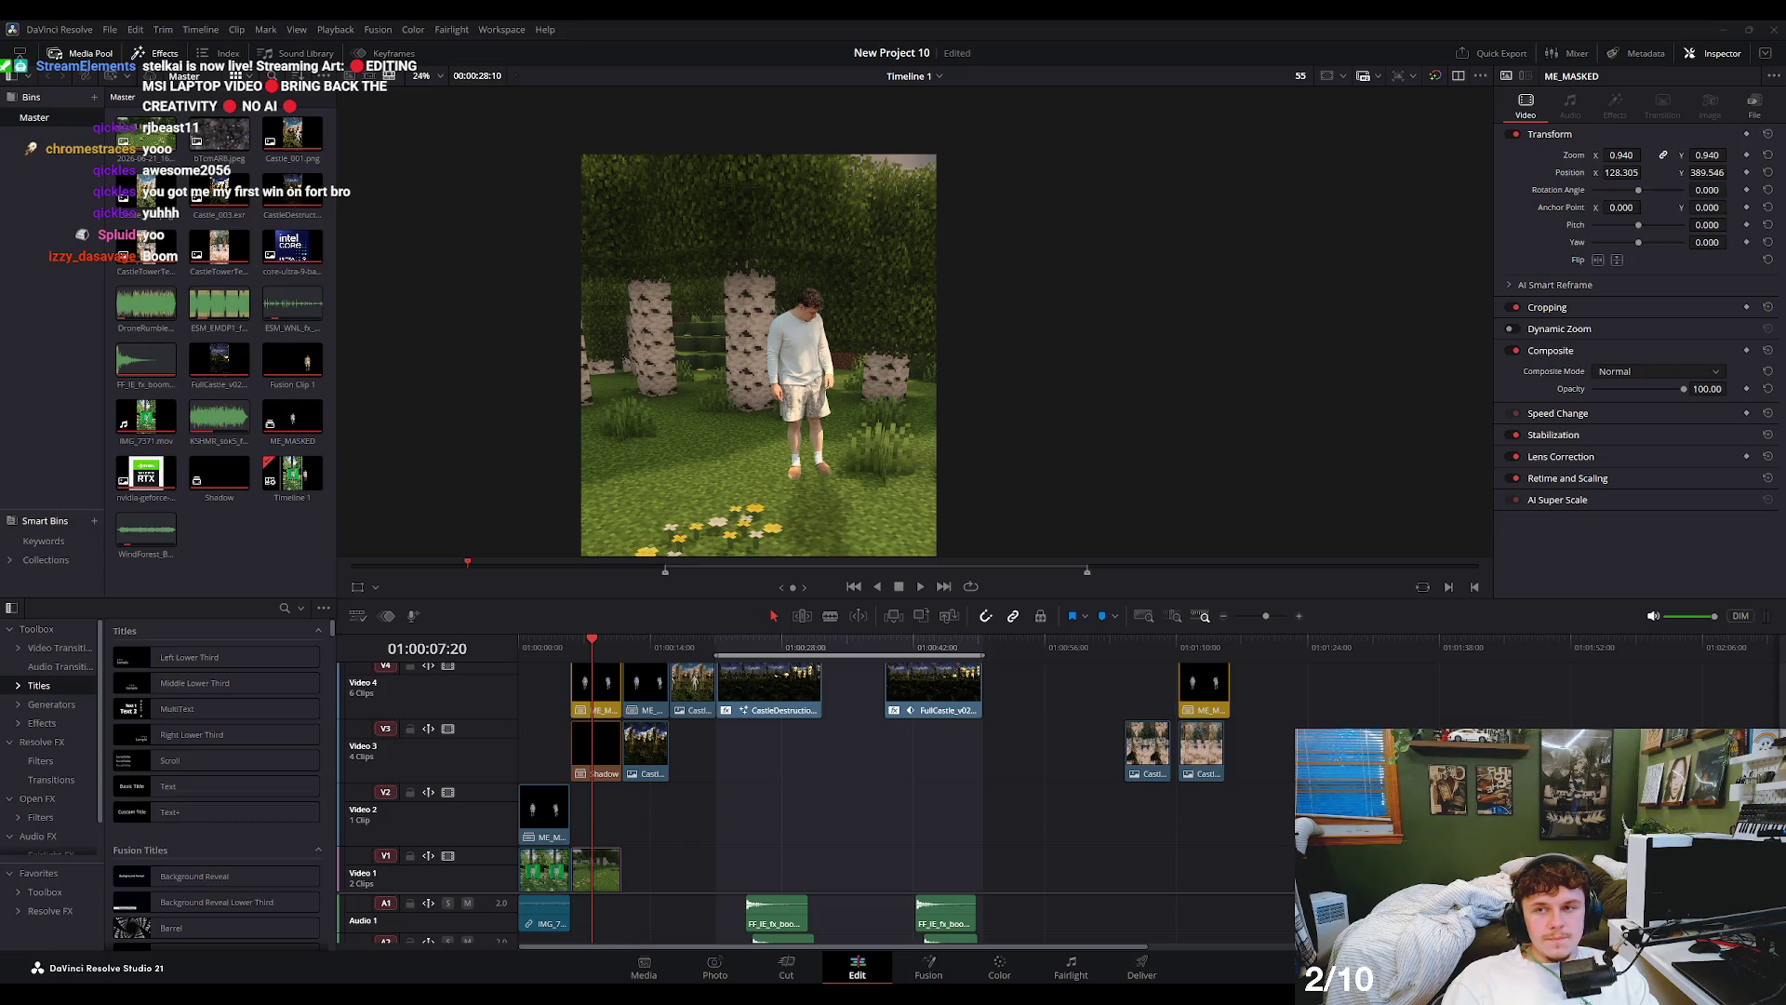
{"action": "scroll", "coordinate": [753, 403], "scroll_direction": "up", "scroll_amount": 2}
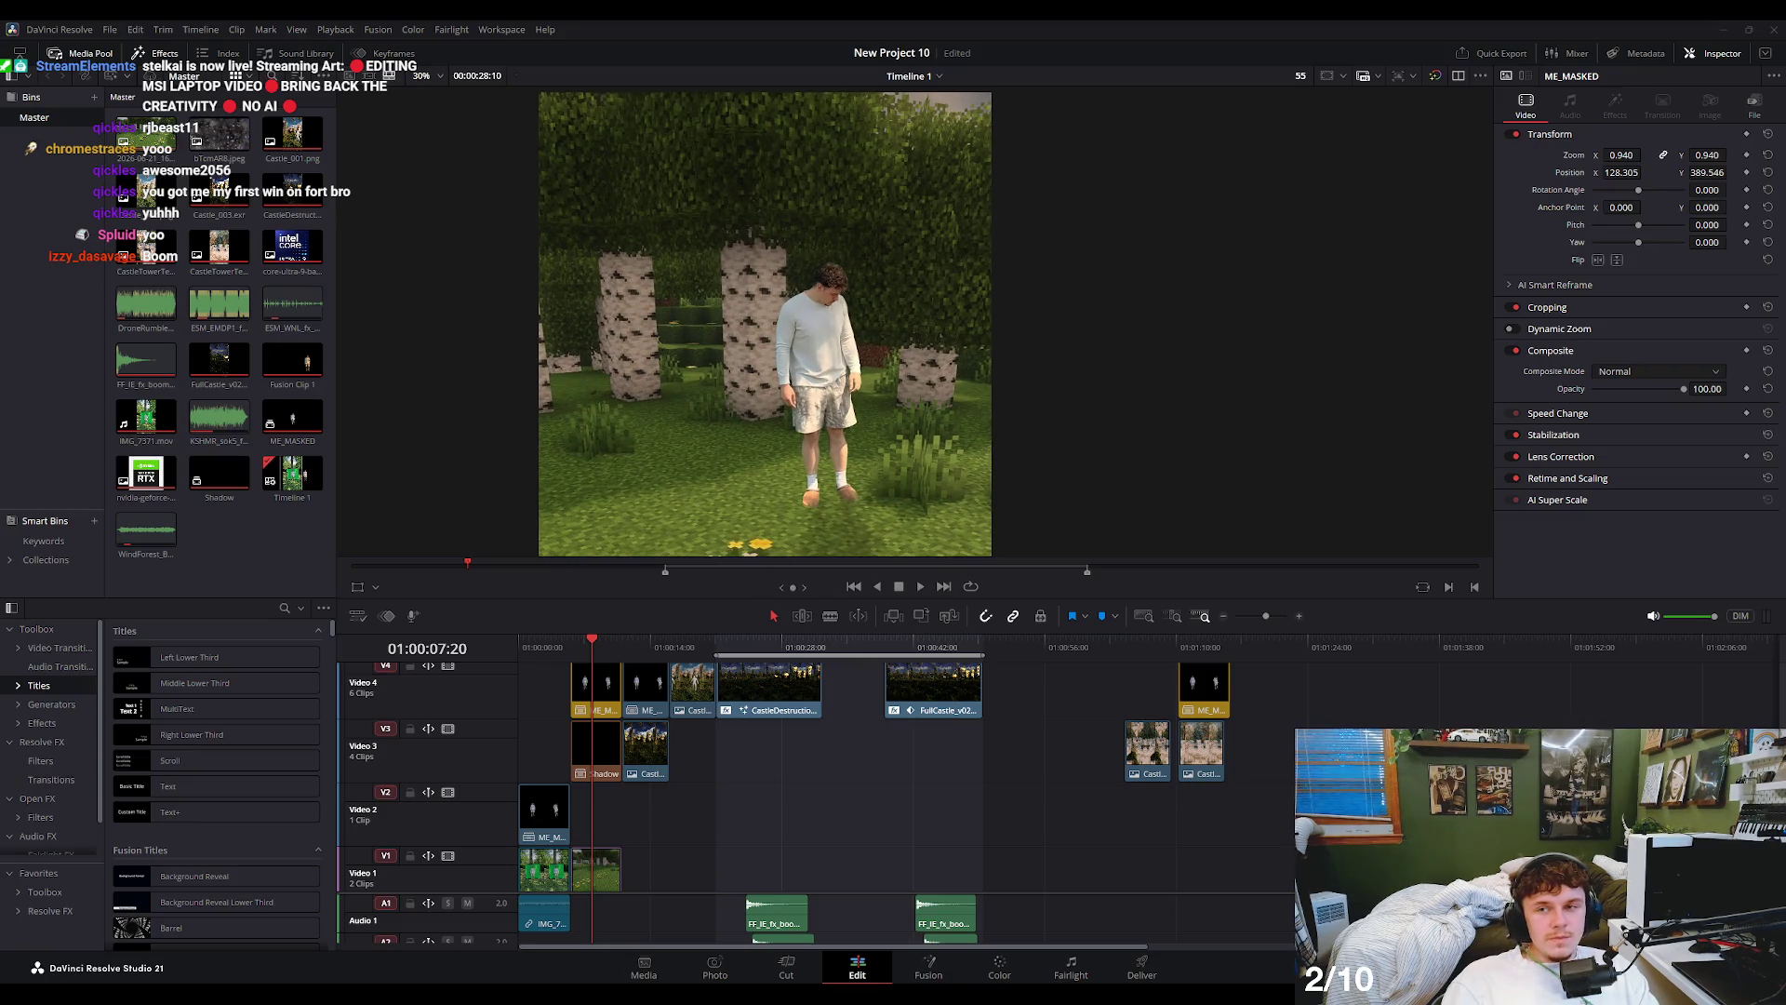
{"action": "scroll", "coordinate": [784, 370], "scroll_direction": "up", "scroll_amount": 1}
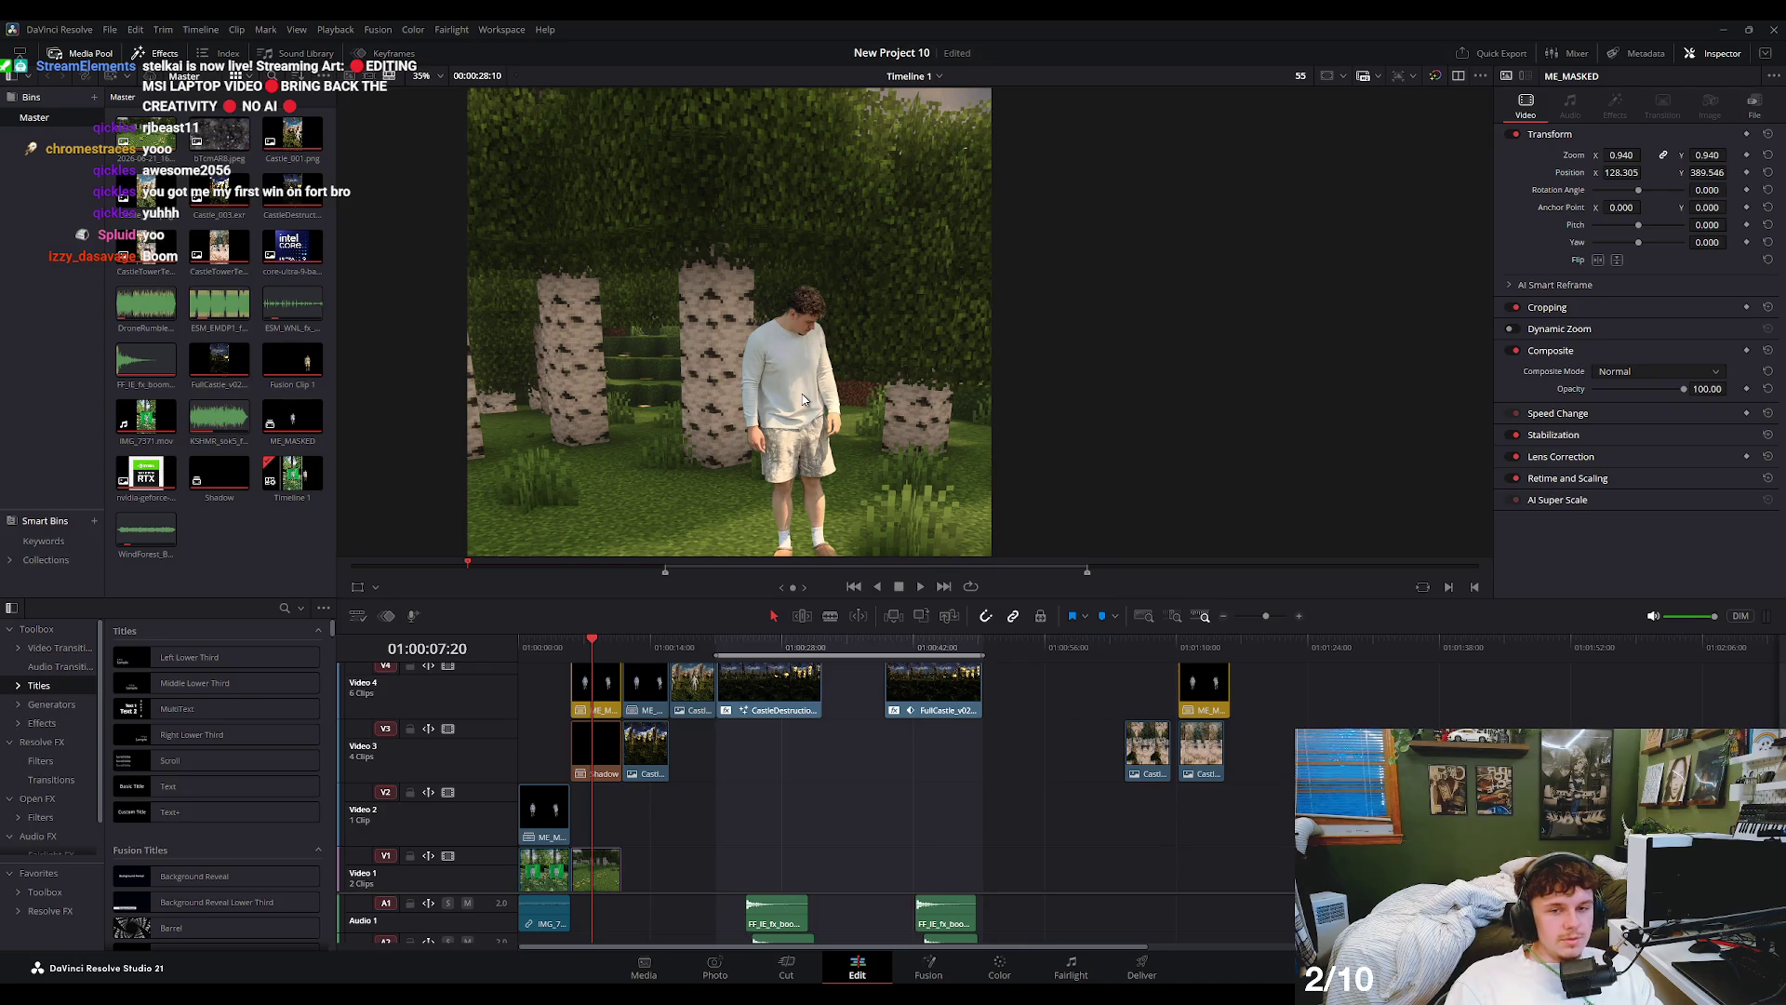
{"action": "scroll", "coordinate": [664, 504], "scroll_direction": "up", "scroll_amount": 2}
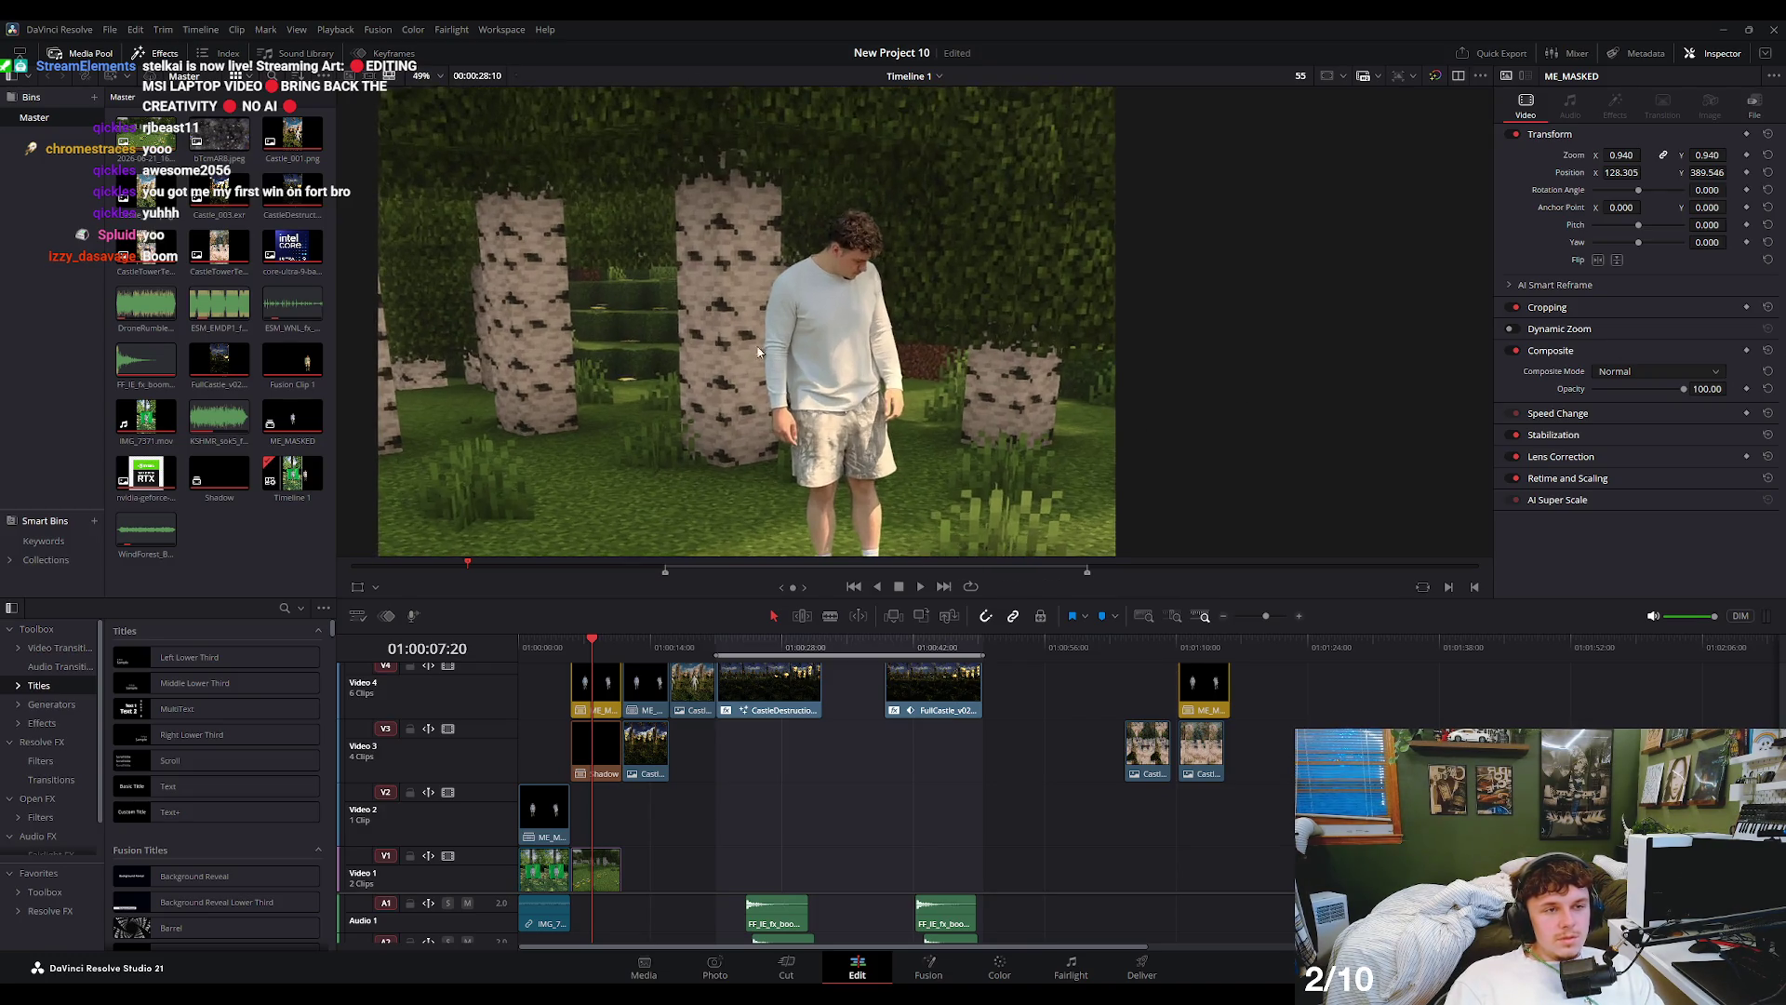
{"action": "scroll", "coordinate": [744, 353], "scroll_direction": "down", "scroll_amount": 2}
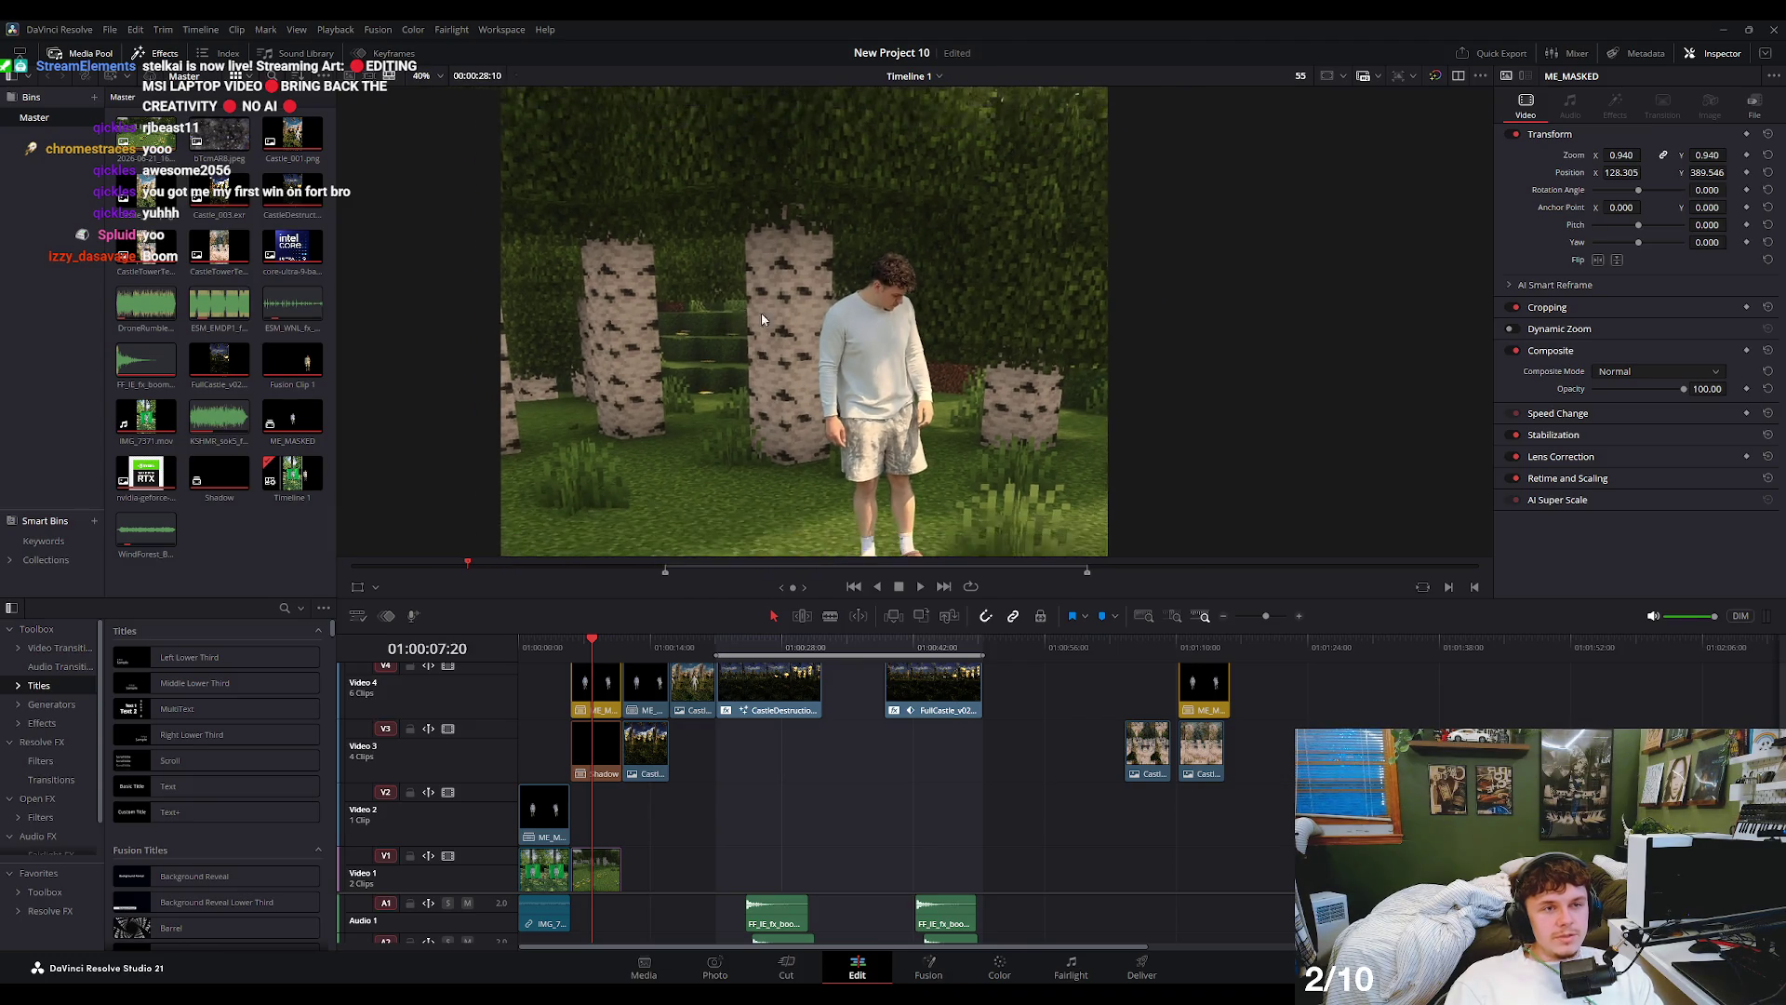
{"action": "scroll", "coordinate": [761, 312], "scroll_direction": "down", "scroll_amount": 2}
{"action": "scroll", "coordinate": [877, 421], "scroll_direction": "down", "scroll_amount": 2}
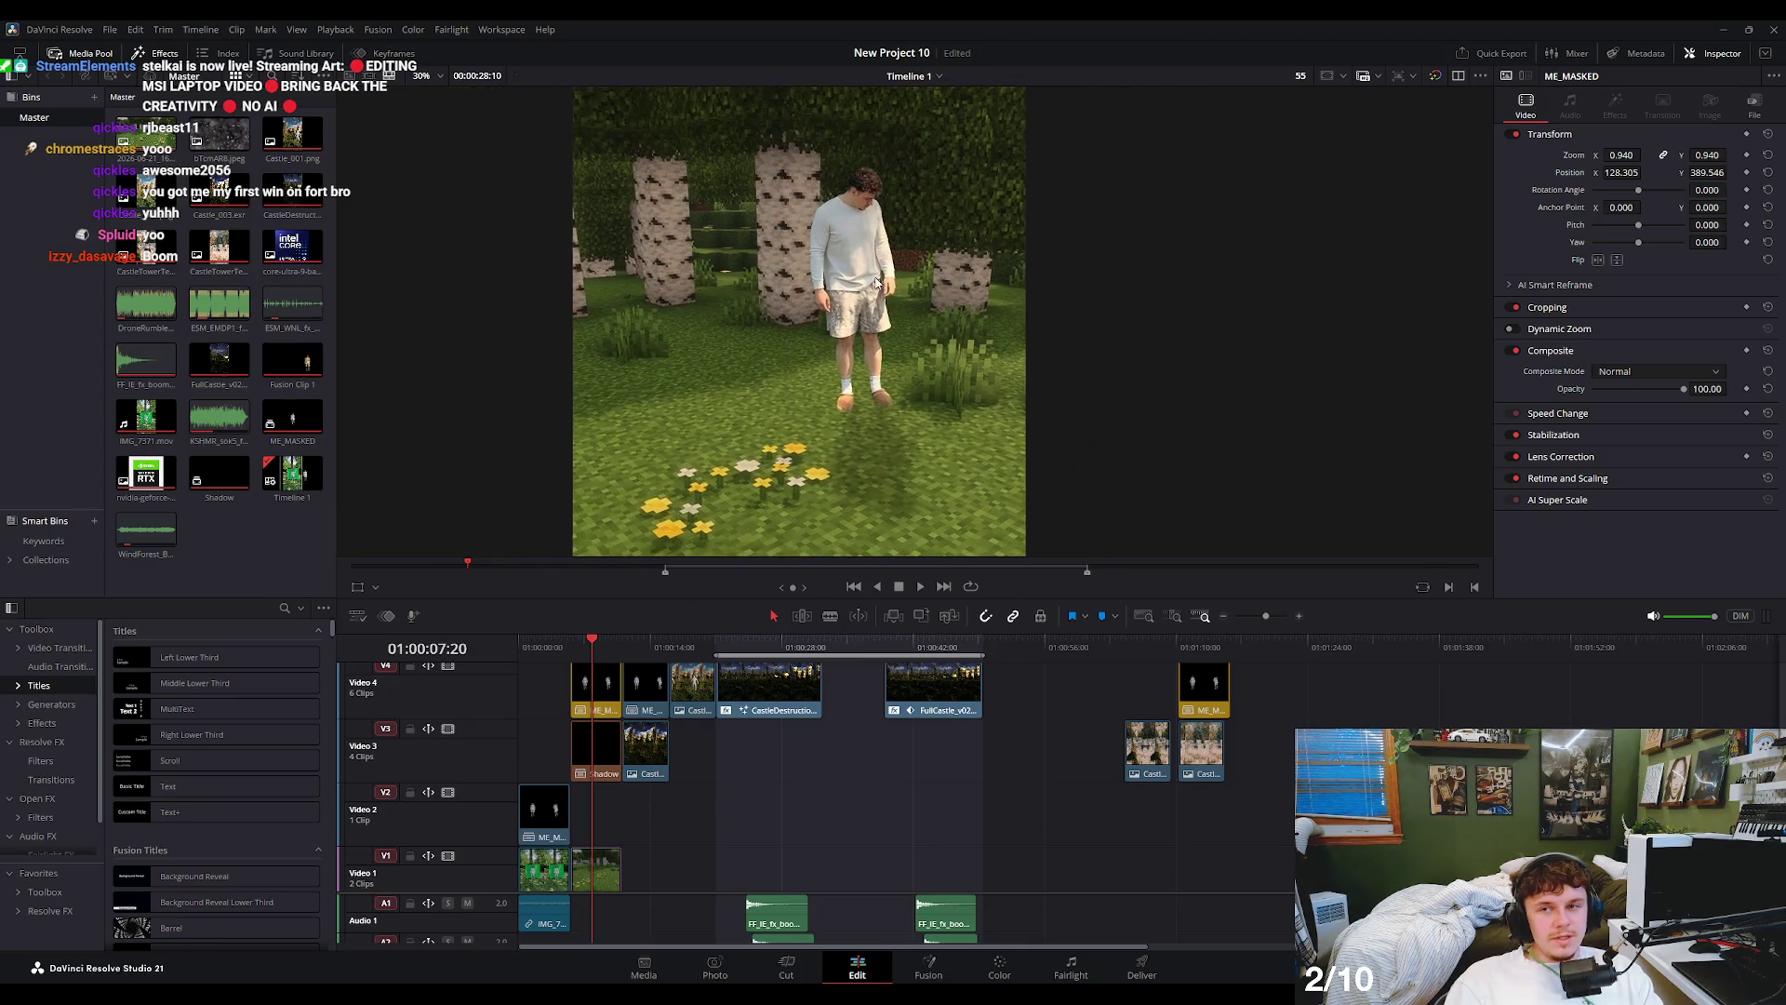
{"action": "scroll", "coordinate": [837, 372], "scroll_direction": "down", "scroll_amount": 1}
{"action": "scroll", "coordinate": [801, 314], "scroll_direction": "down", "scroll_amount": 1}
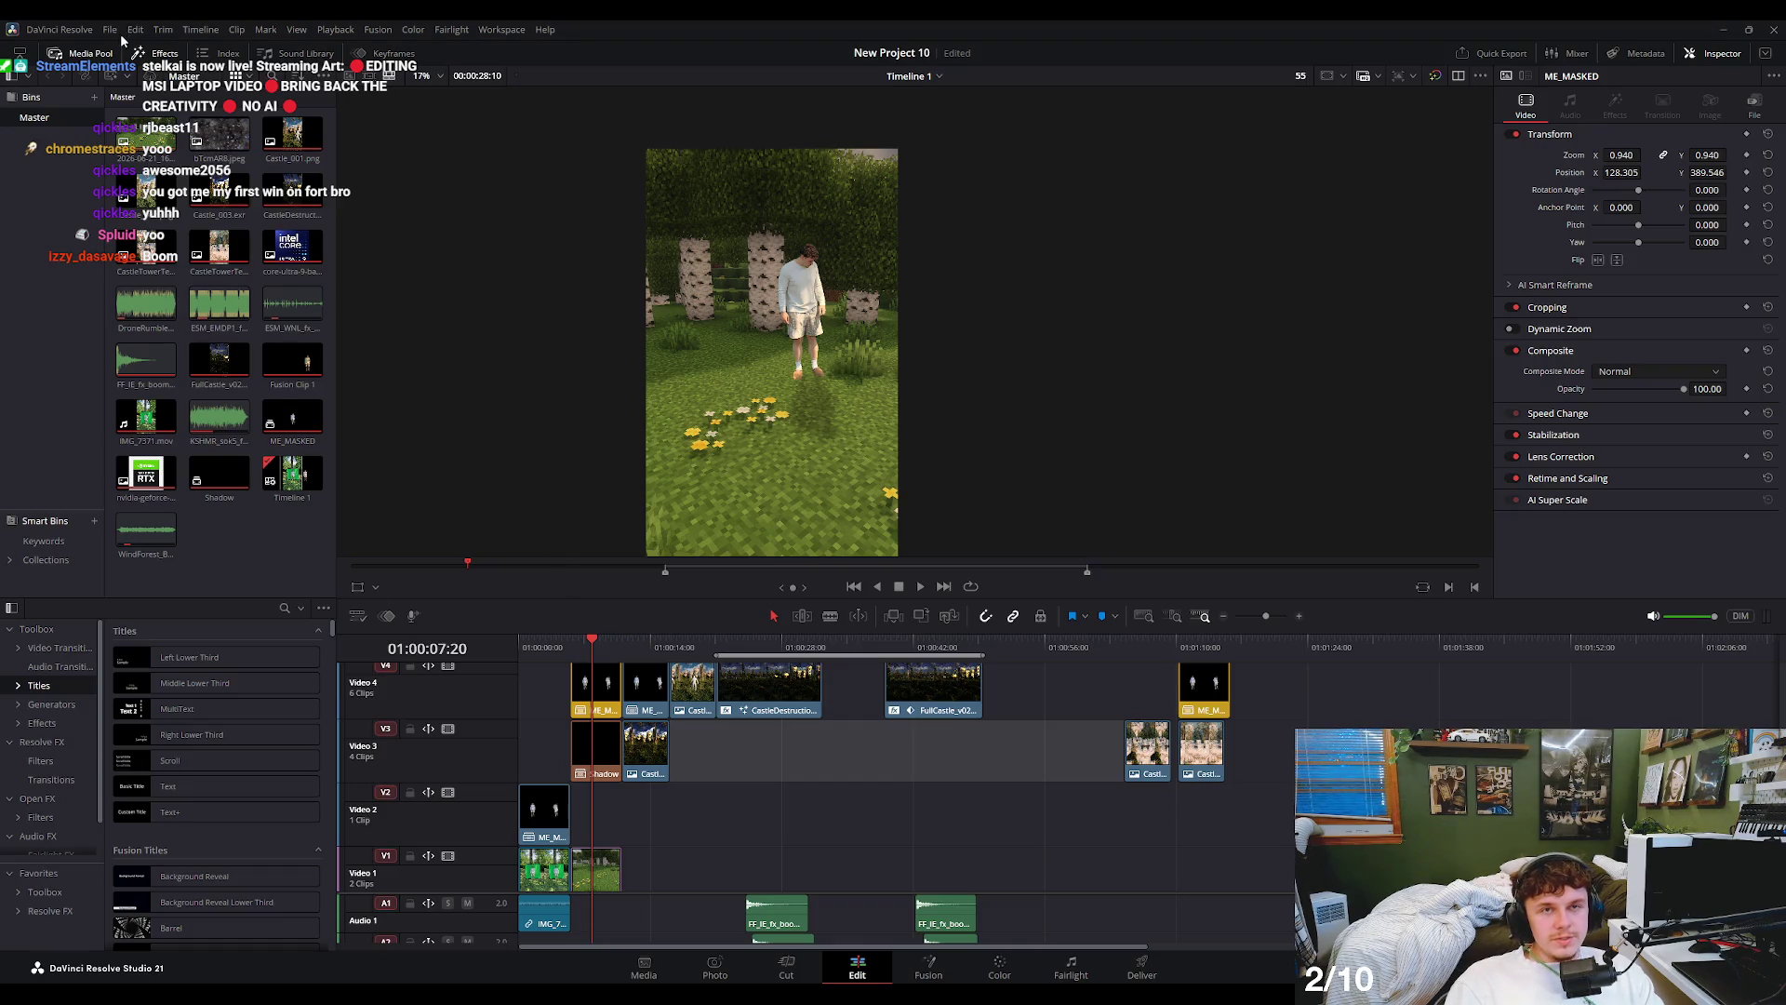
{"action": "scroll", "coordinate": [733, 349], "scroll_direction": "up", "scroll_amount": 2}
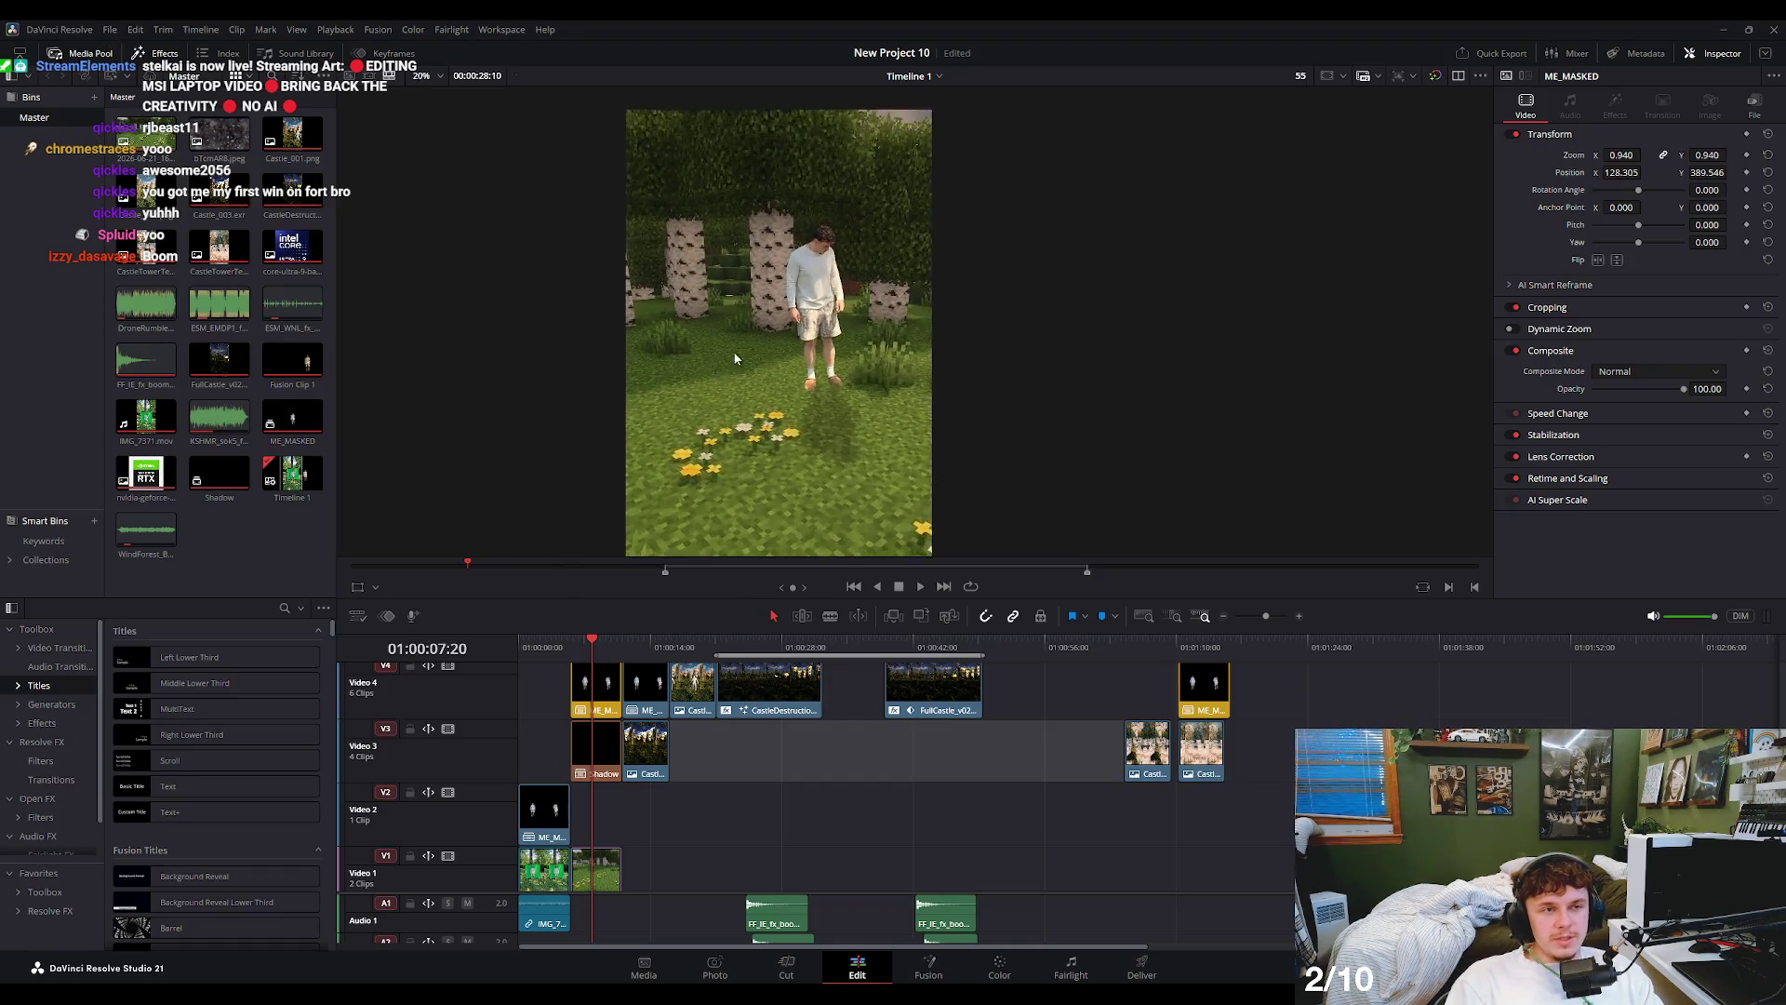
{"action": "scroll", "coordinate": [912, 394], "scroll_direction": "up", "scroll_amount": 3}
{"action": "left_click_drag", "start_coordinate": [815, 398], "coordinate": [840, 367]}
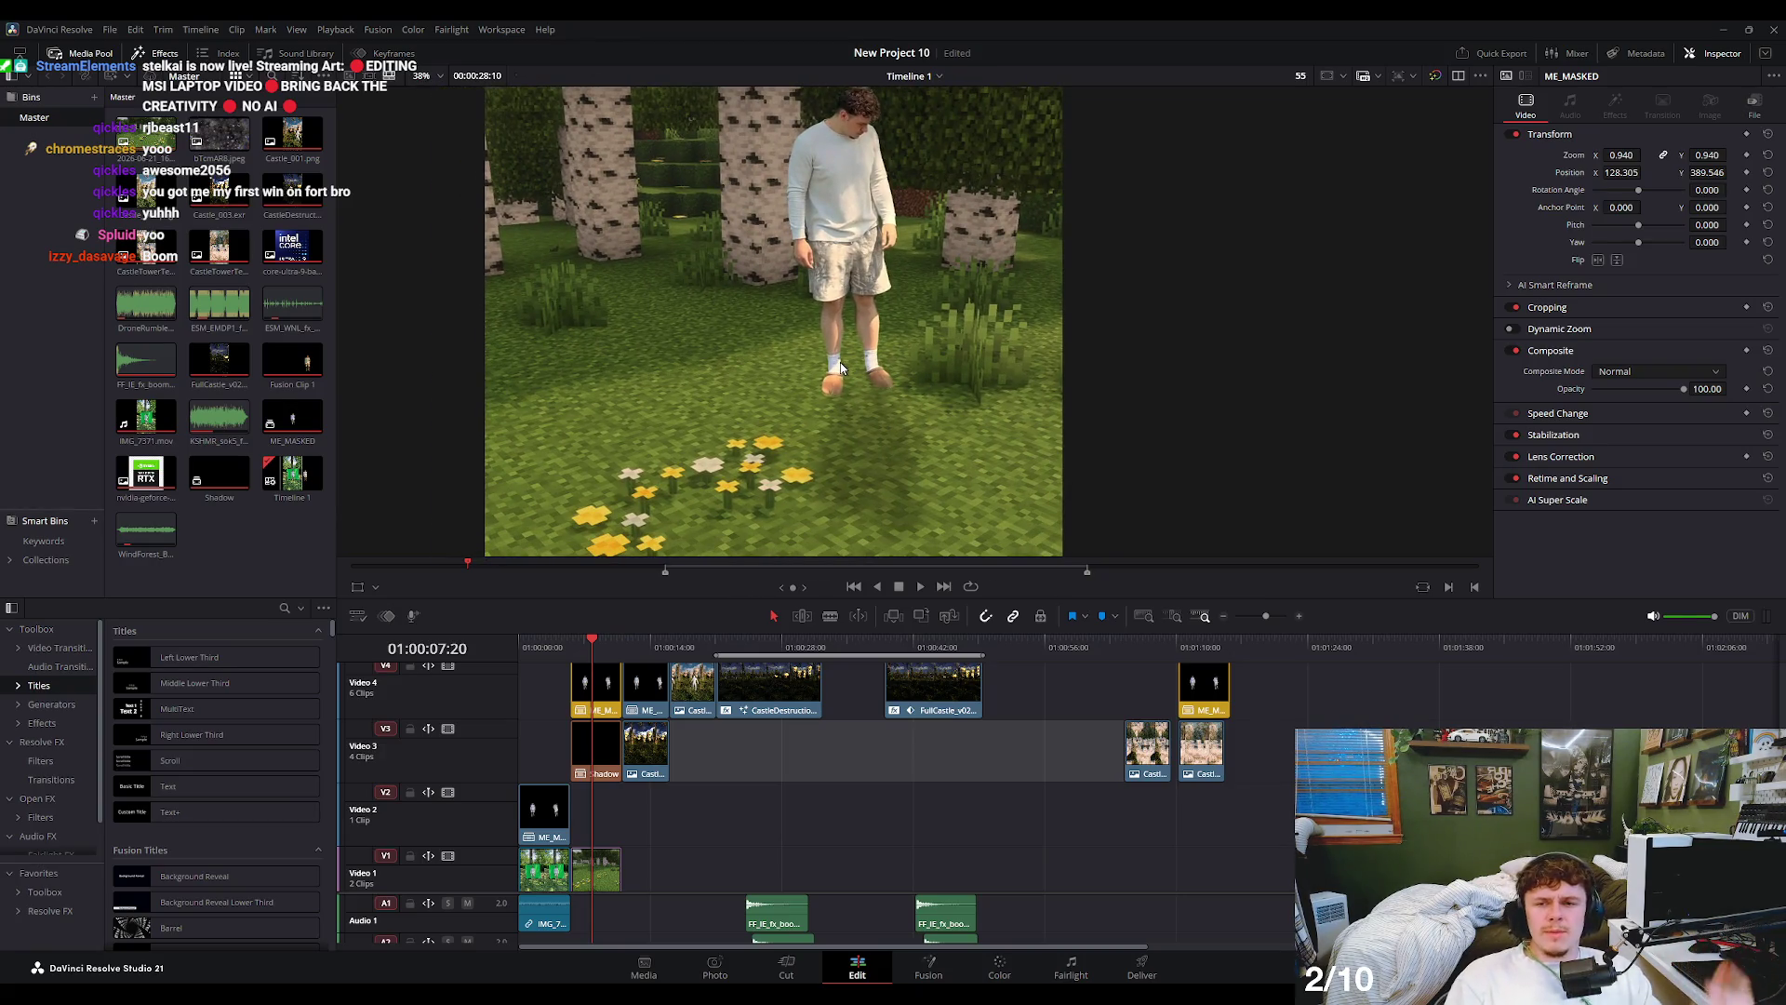
{"action": "left_click_drag", "start_coordinate": [791, 371], "coordinate": [788, 364]}
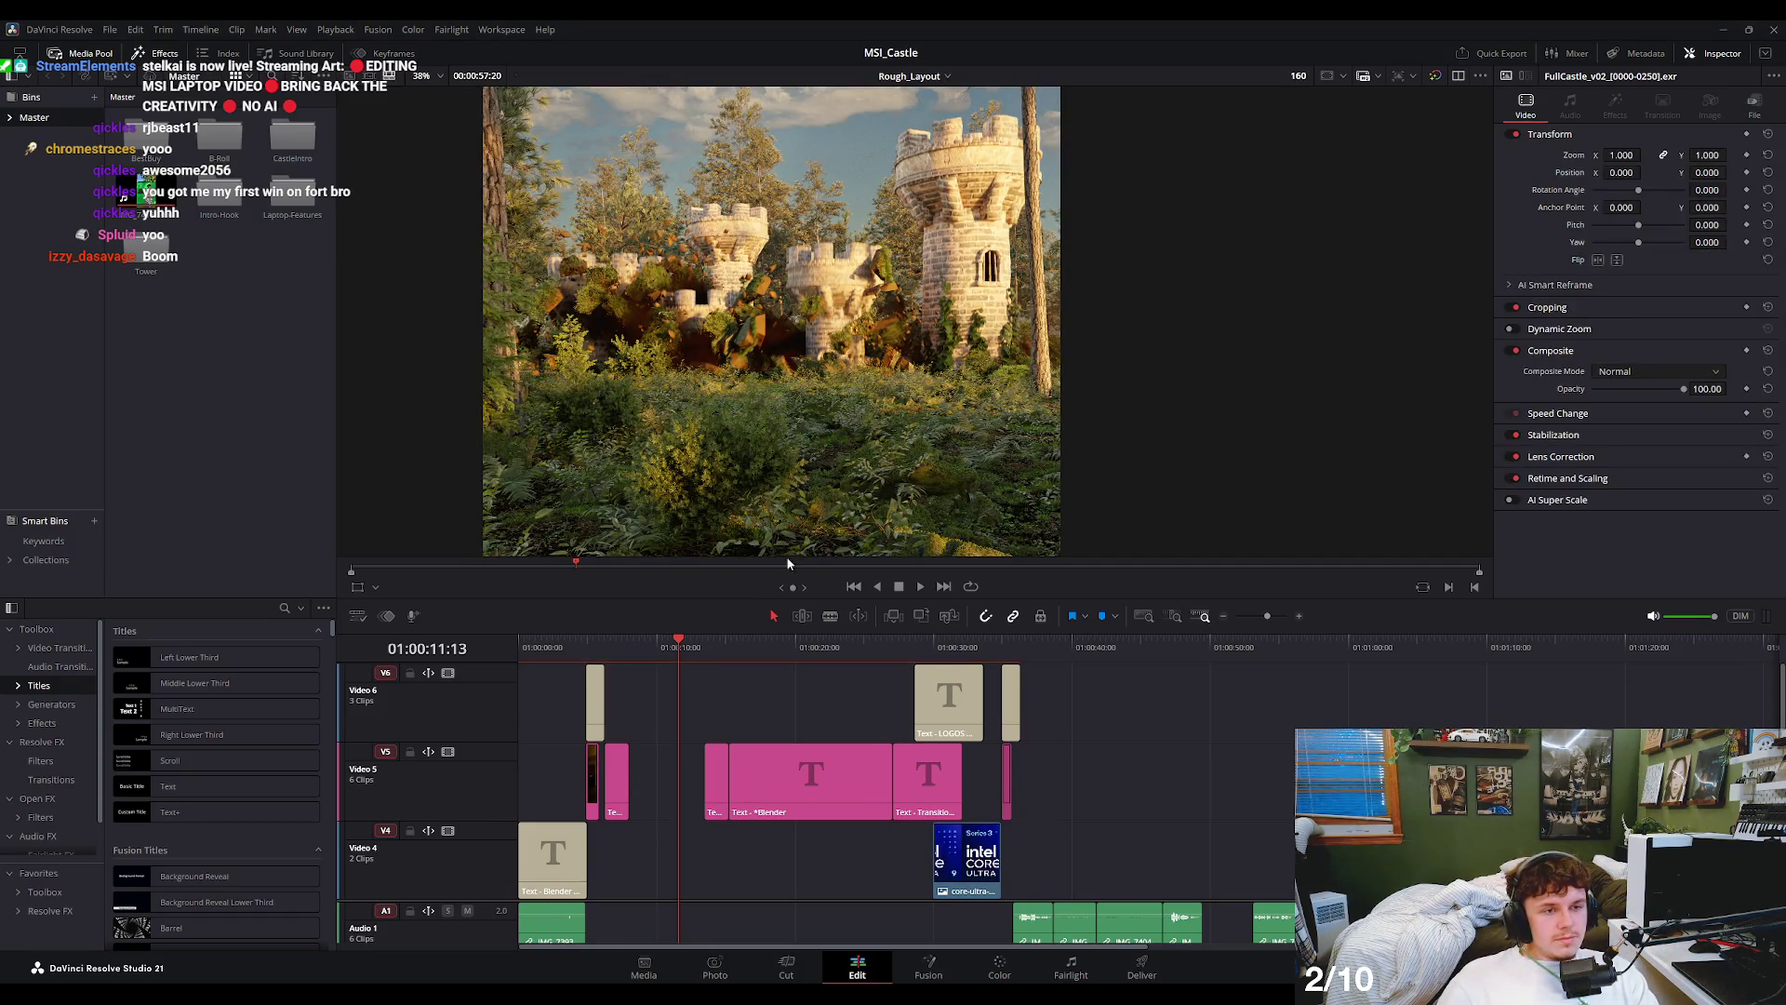
{"action": "left_click", "coordinate": [595, 647]}
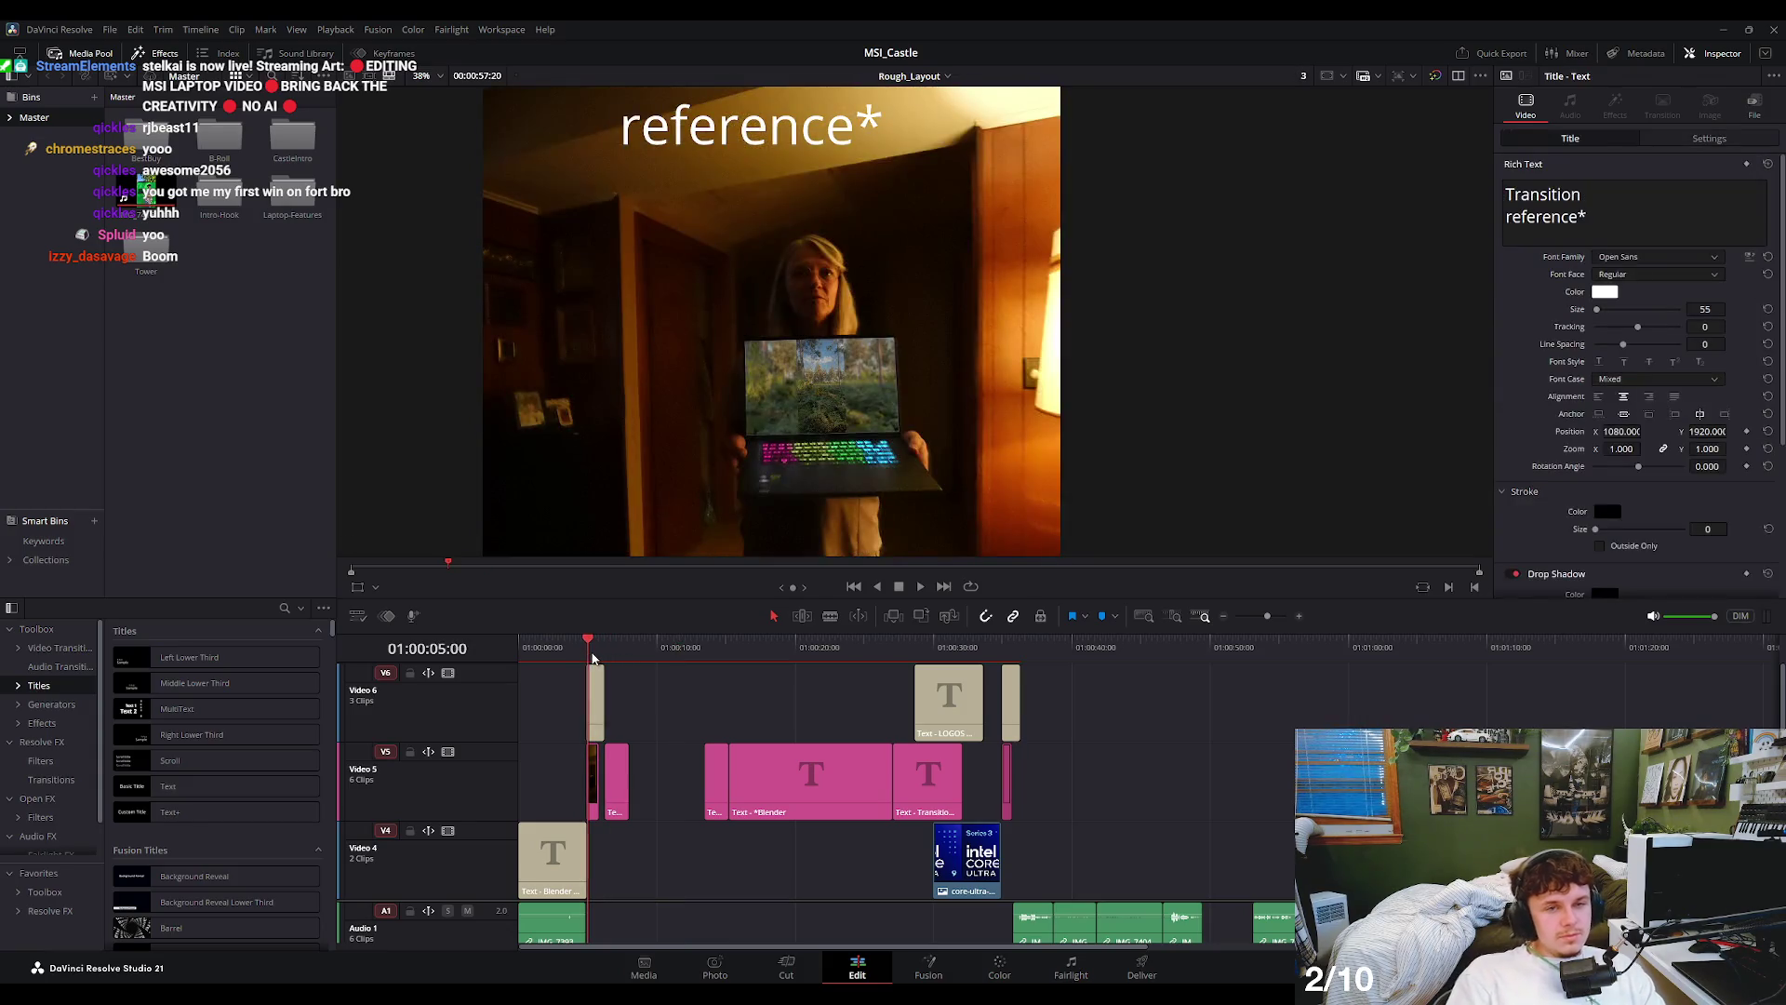
{"action": "key", "text": "space"}
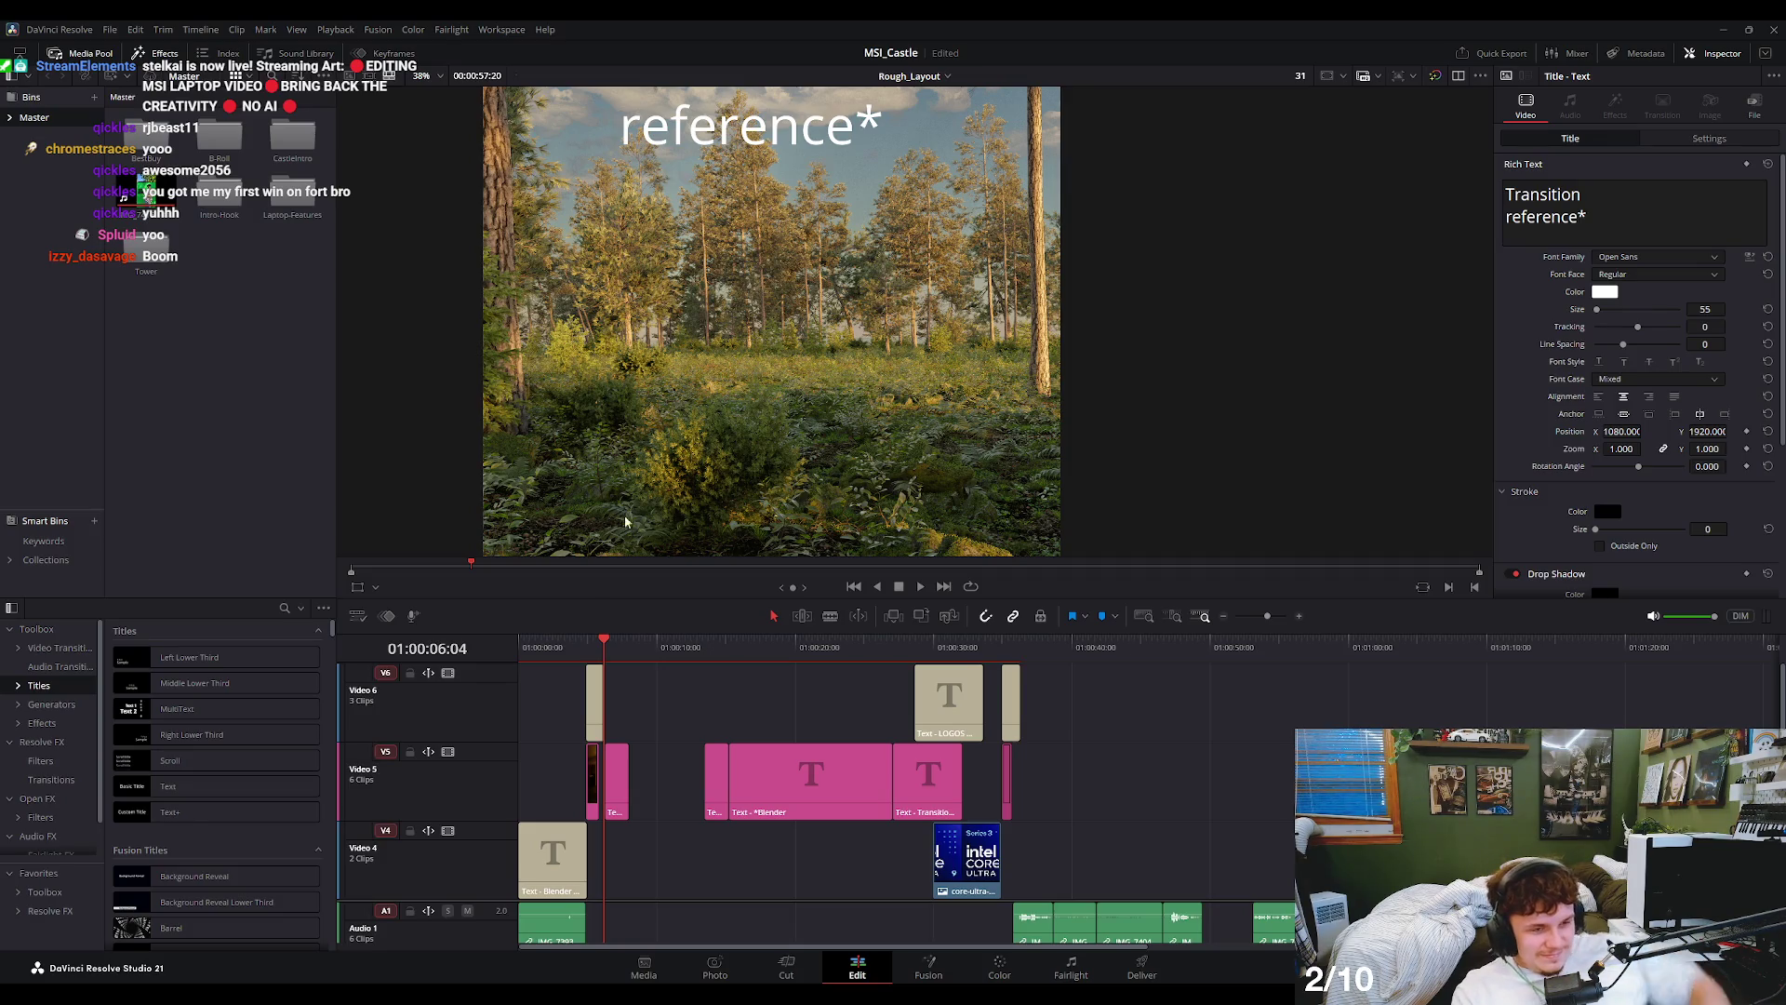
{"action": "key", "text": "Up"}
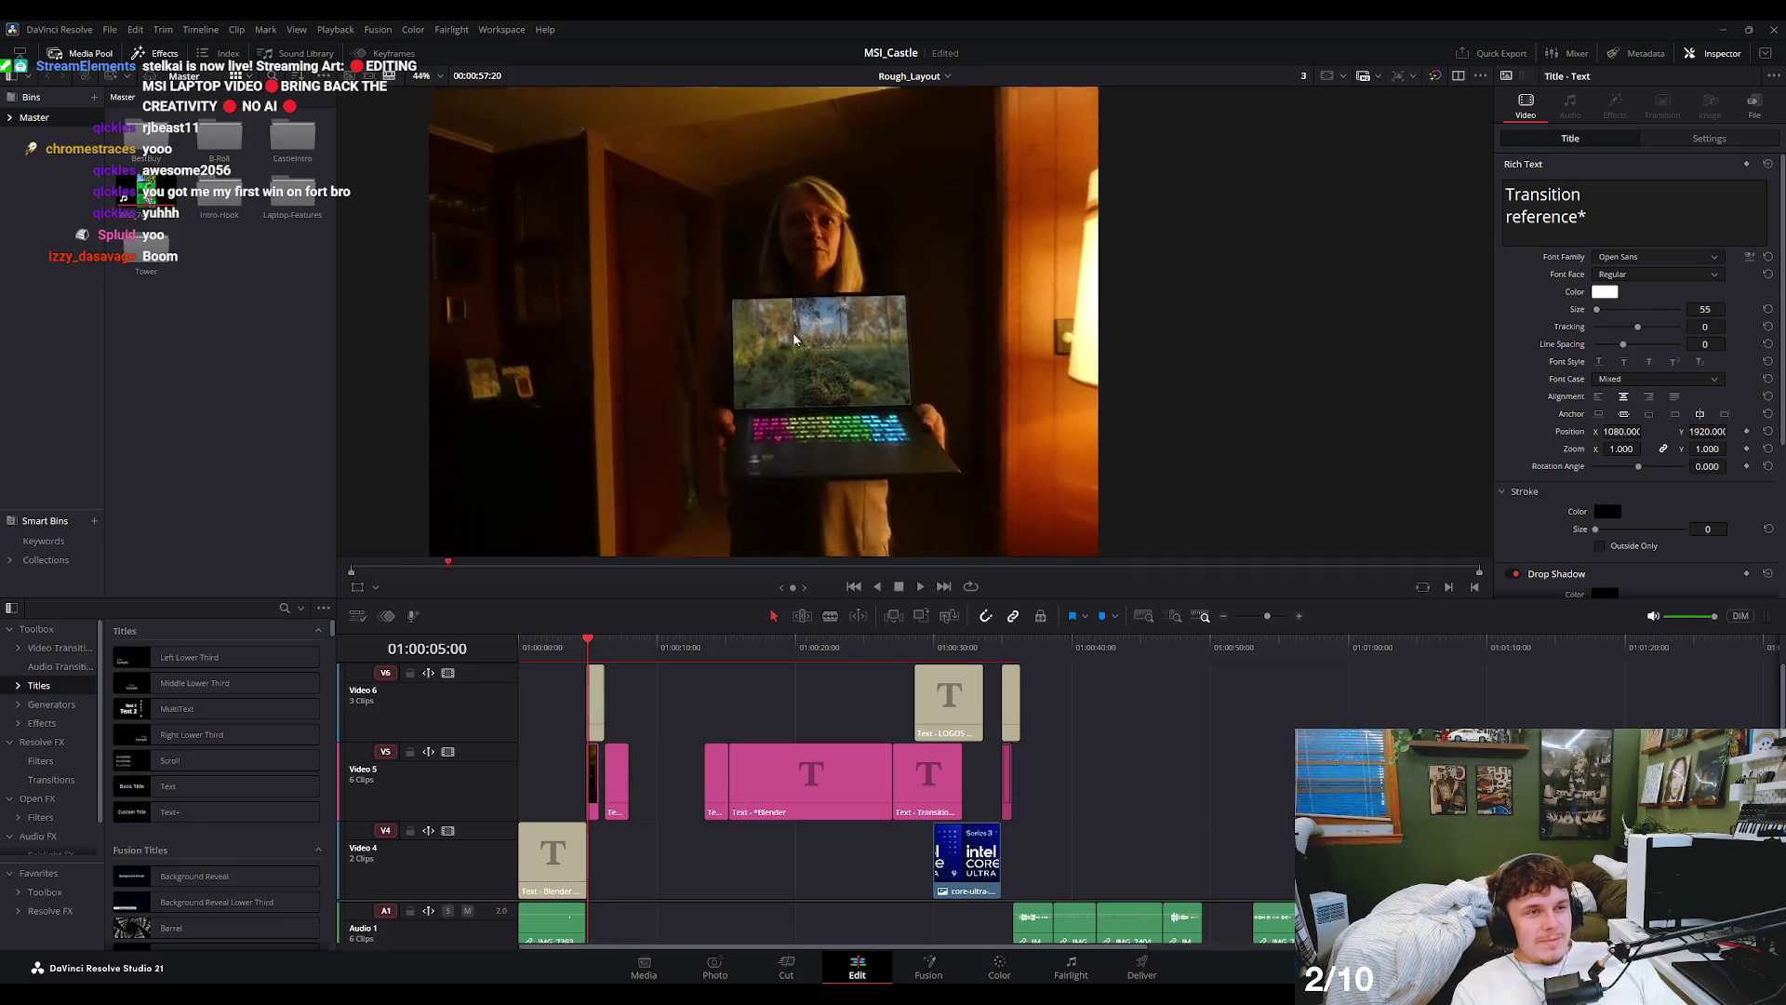
{"action": "scroll", "coordinate": [669, 504], "scroll_direction": "down", "scroll_amount": 5}
{"action": "left_click", "coordinate": [569, 648]}
{"action": "left_click_drag", "start_coordinate": [569, 655], "coordinate": [544, 649]}
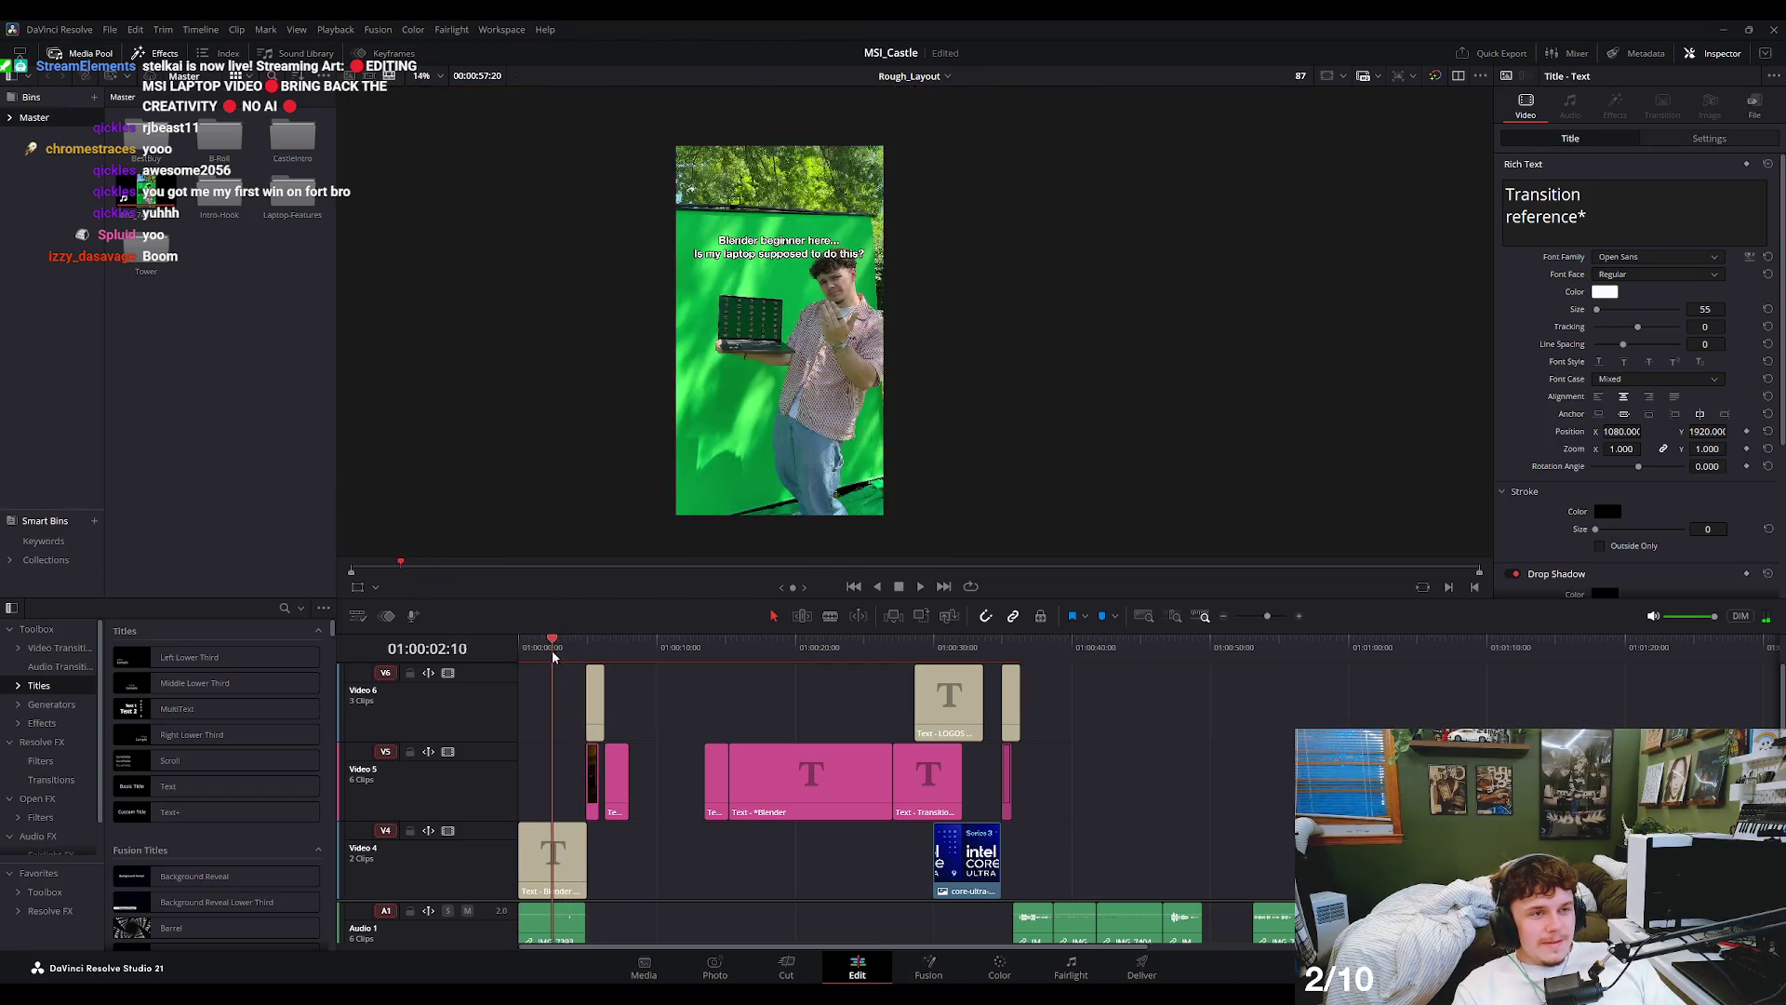
{"action": "scroll", "coordinate": [761, 342], "scroll_direction": "up", "scroll_amount": 3}
{"action": "scroll", "coordinate": [765, 340], "scroll_direction": "up", "scroll_amount": 1}
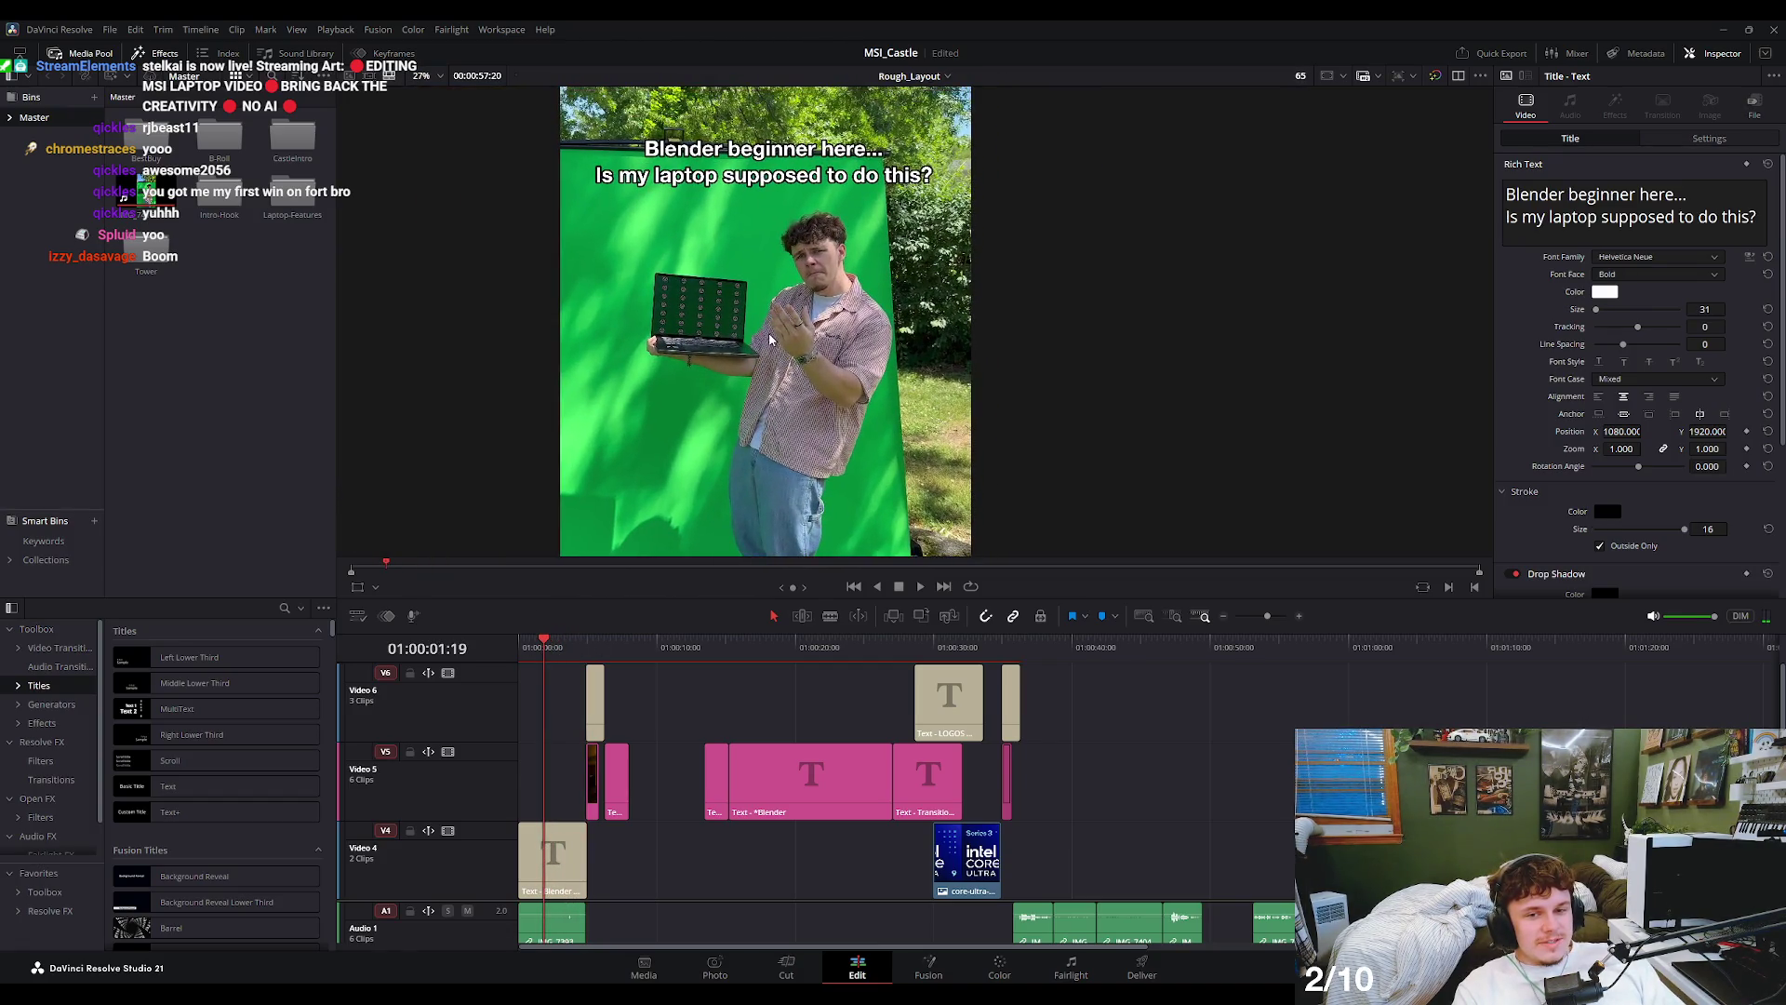
{"action": "key", "text": "space"}
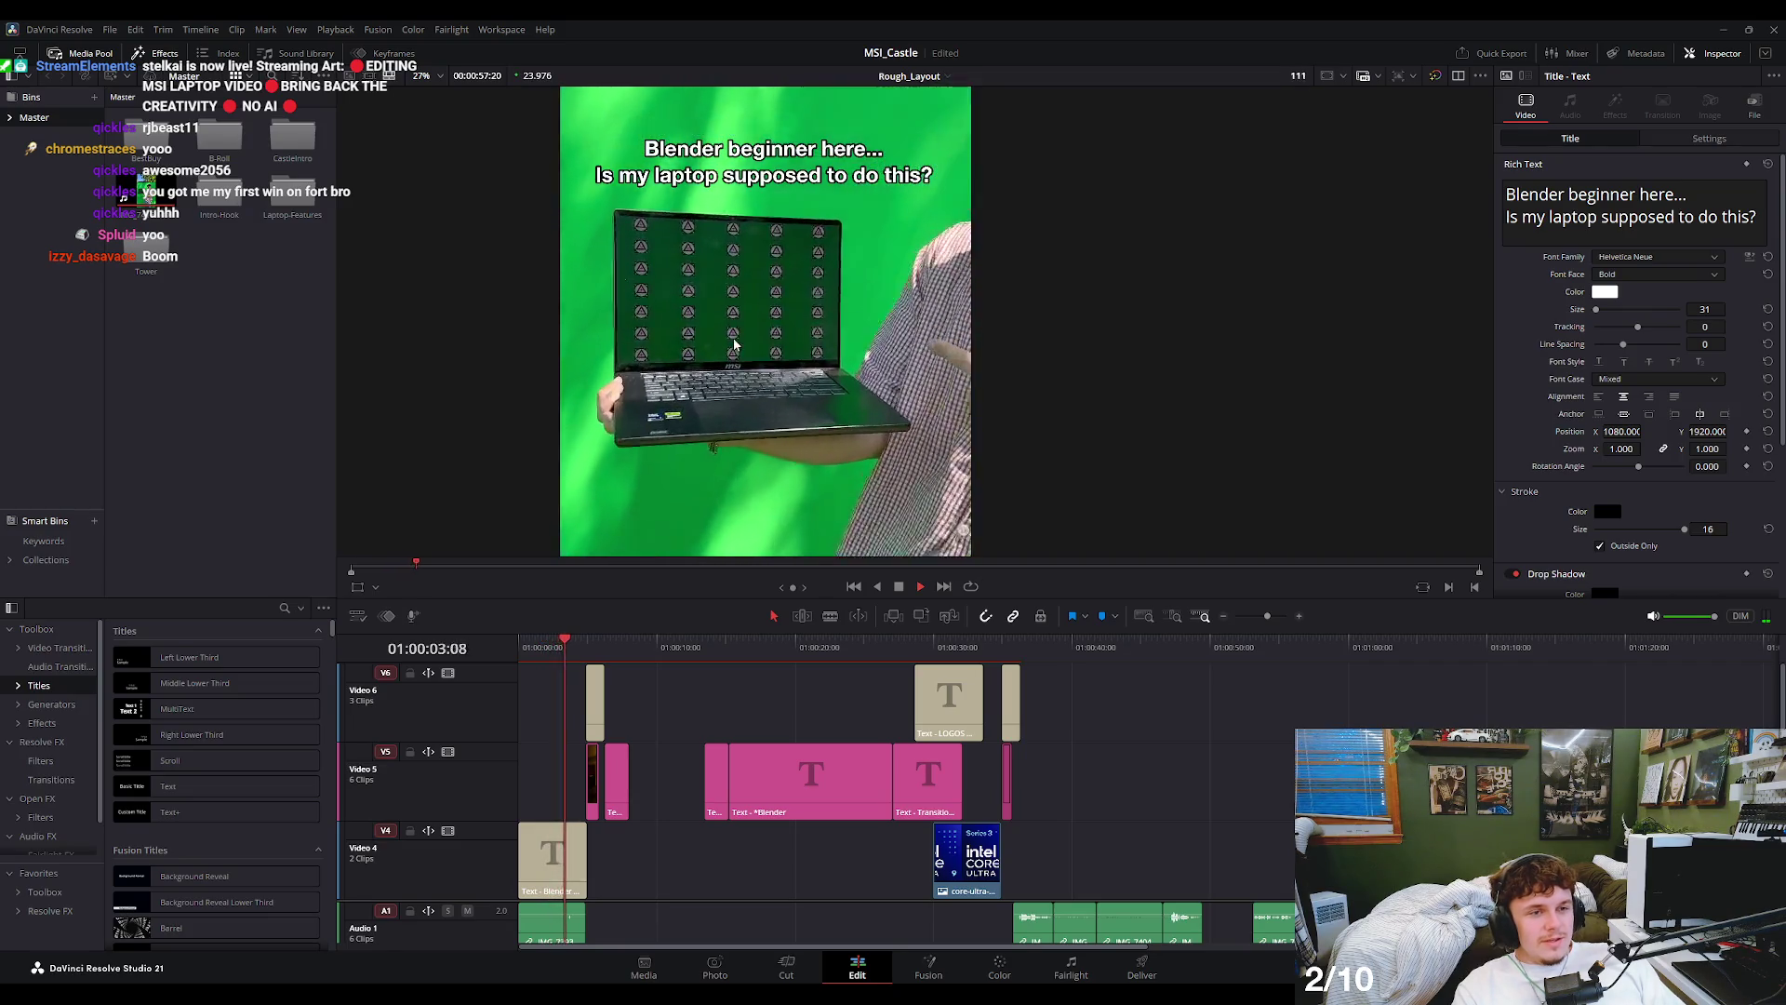
{"action": "key", "text": "space"}
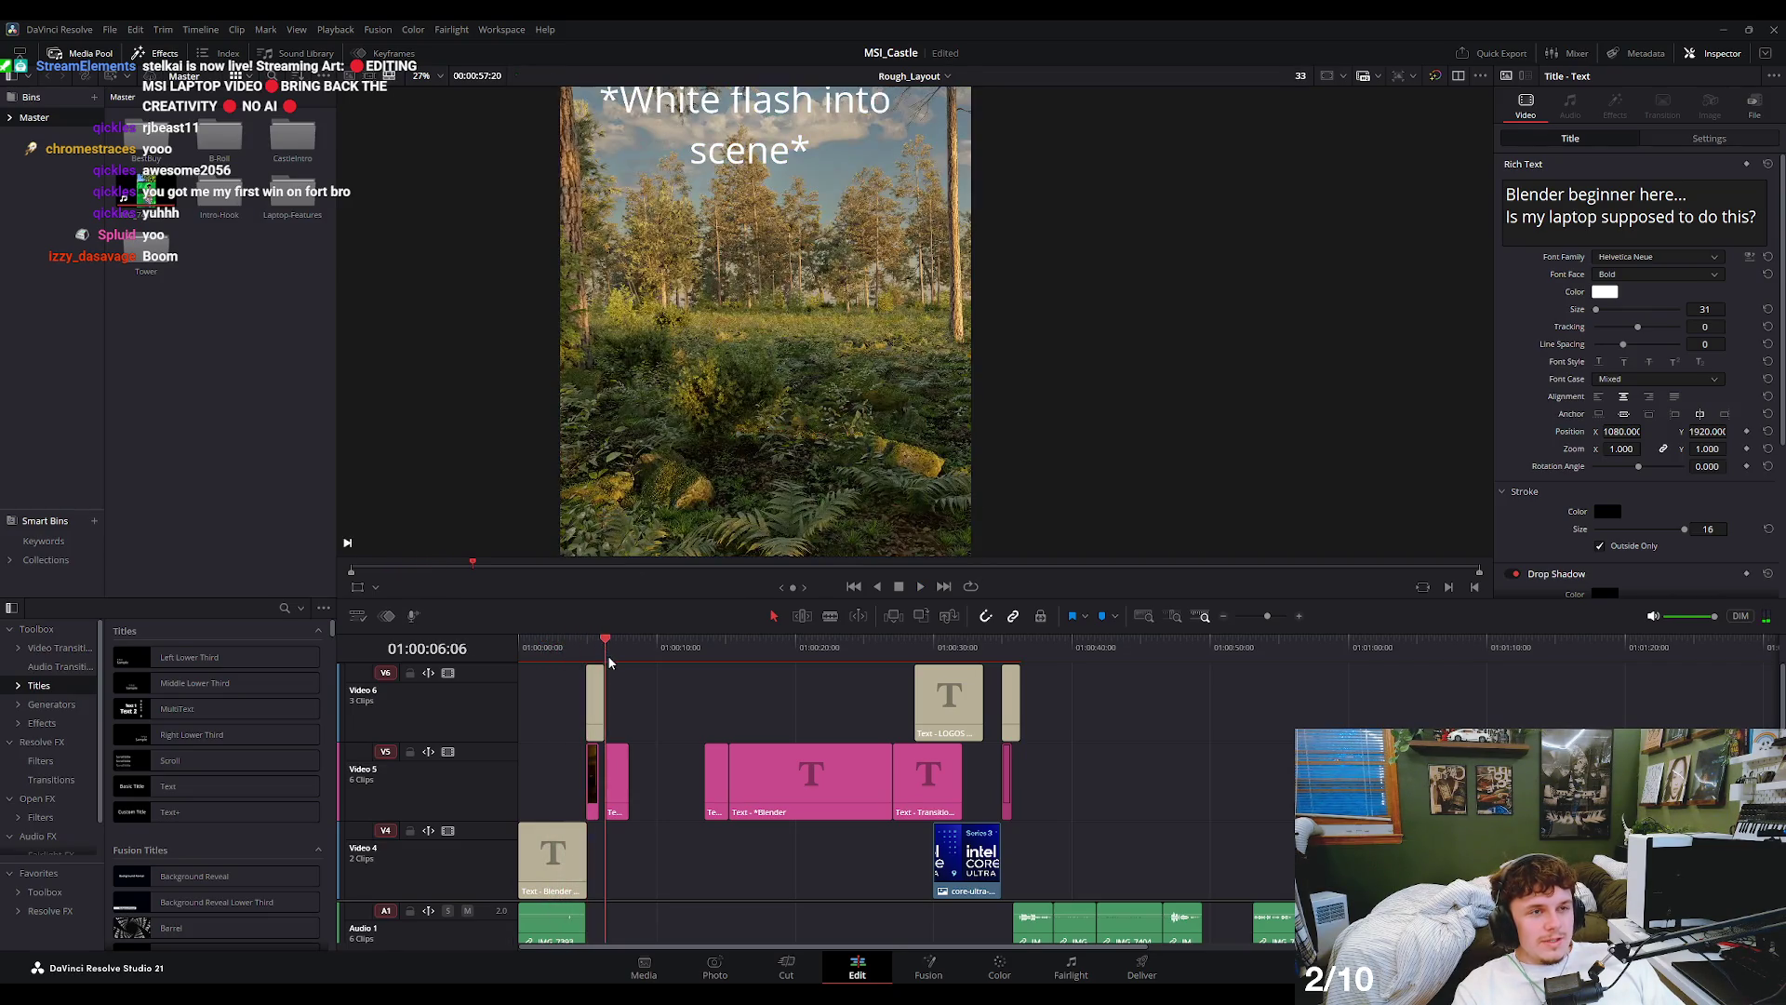
{"action": "scroll", "coordinate": [753, 370], "scroll_direction": "down", "scroll_amount": 2}
{"action": "key", "text": "space"}
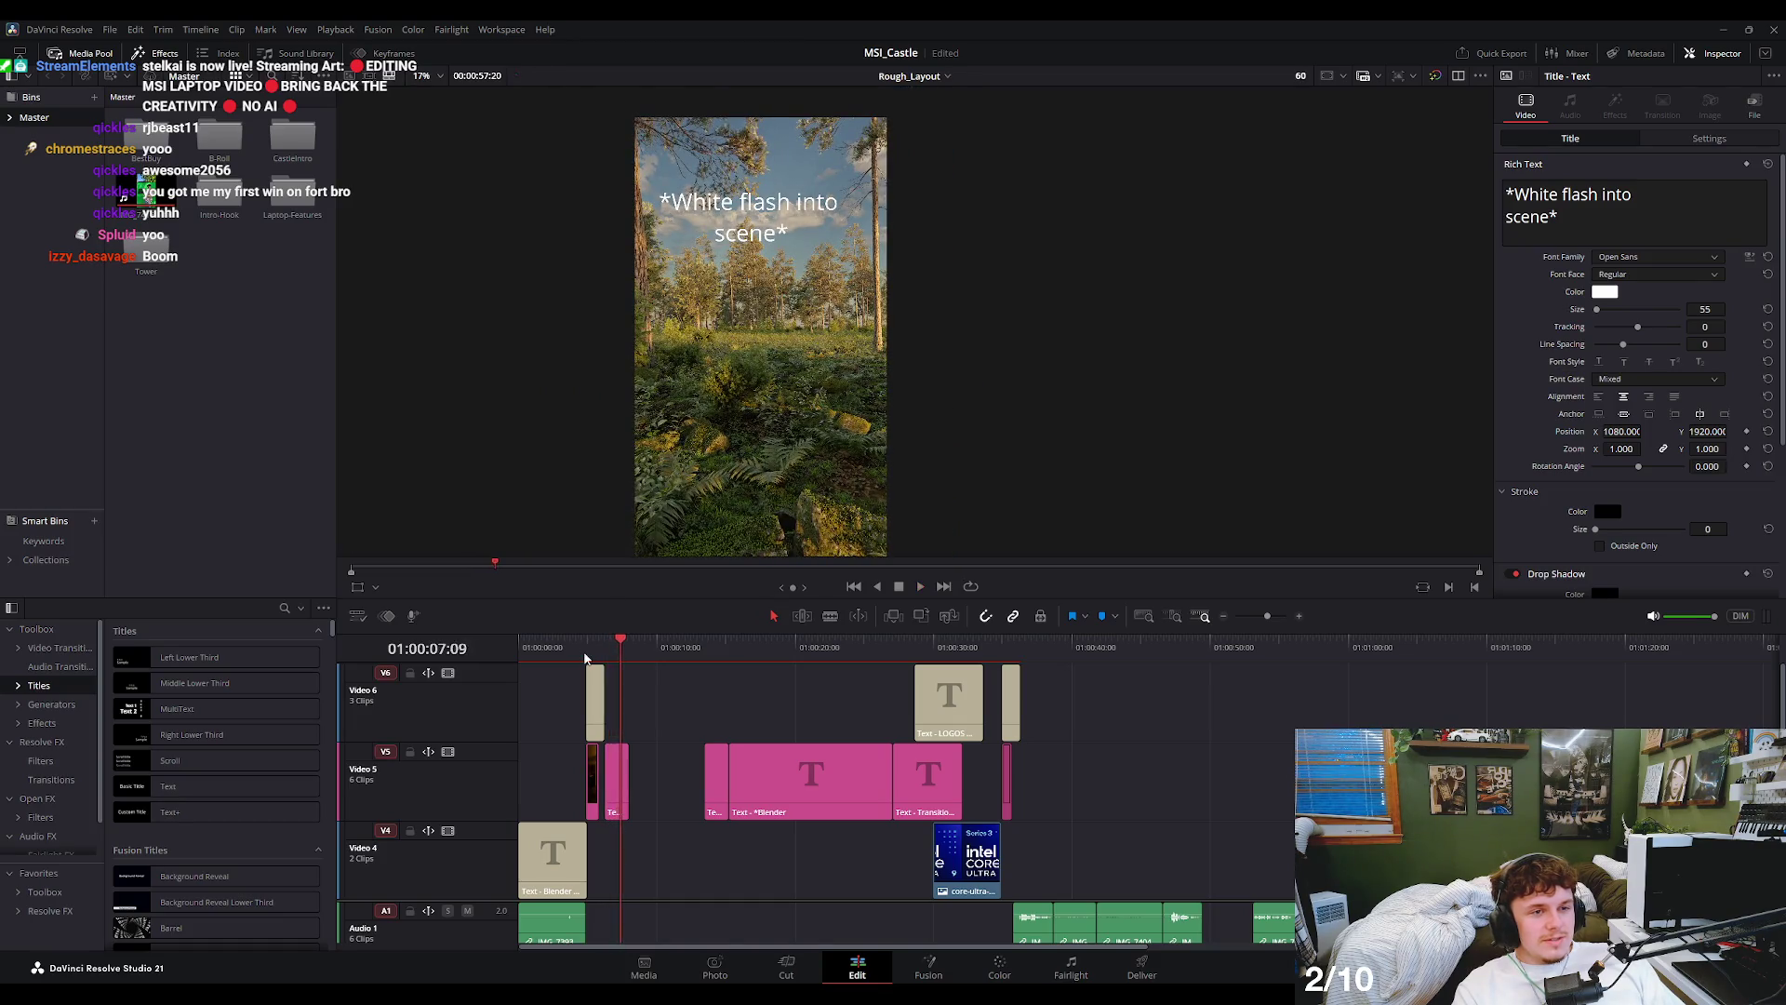
{"action": "key", "text": "Up"}
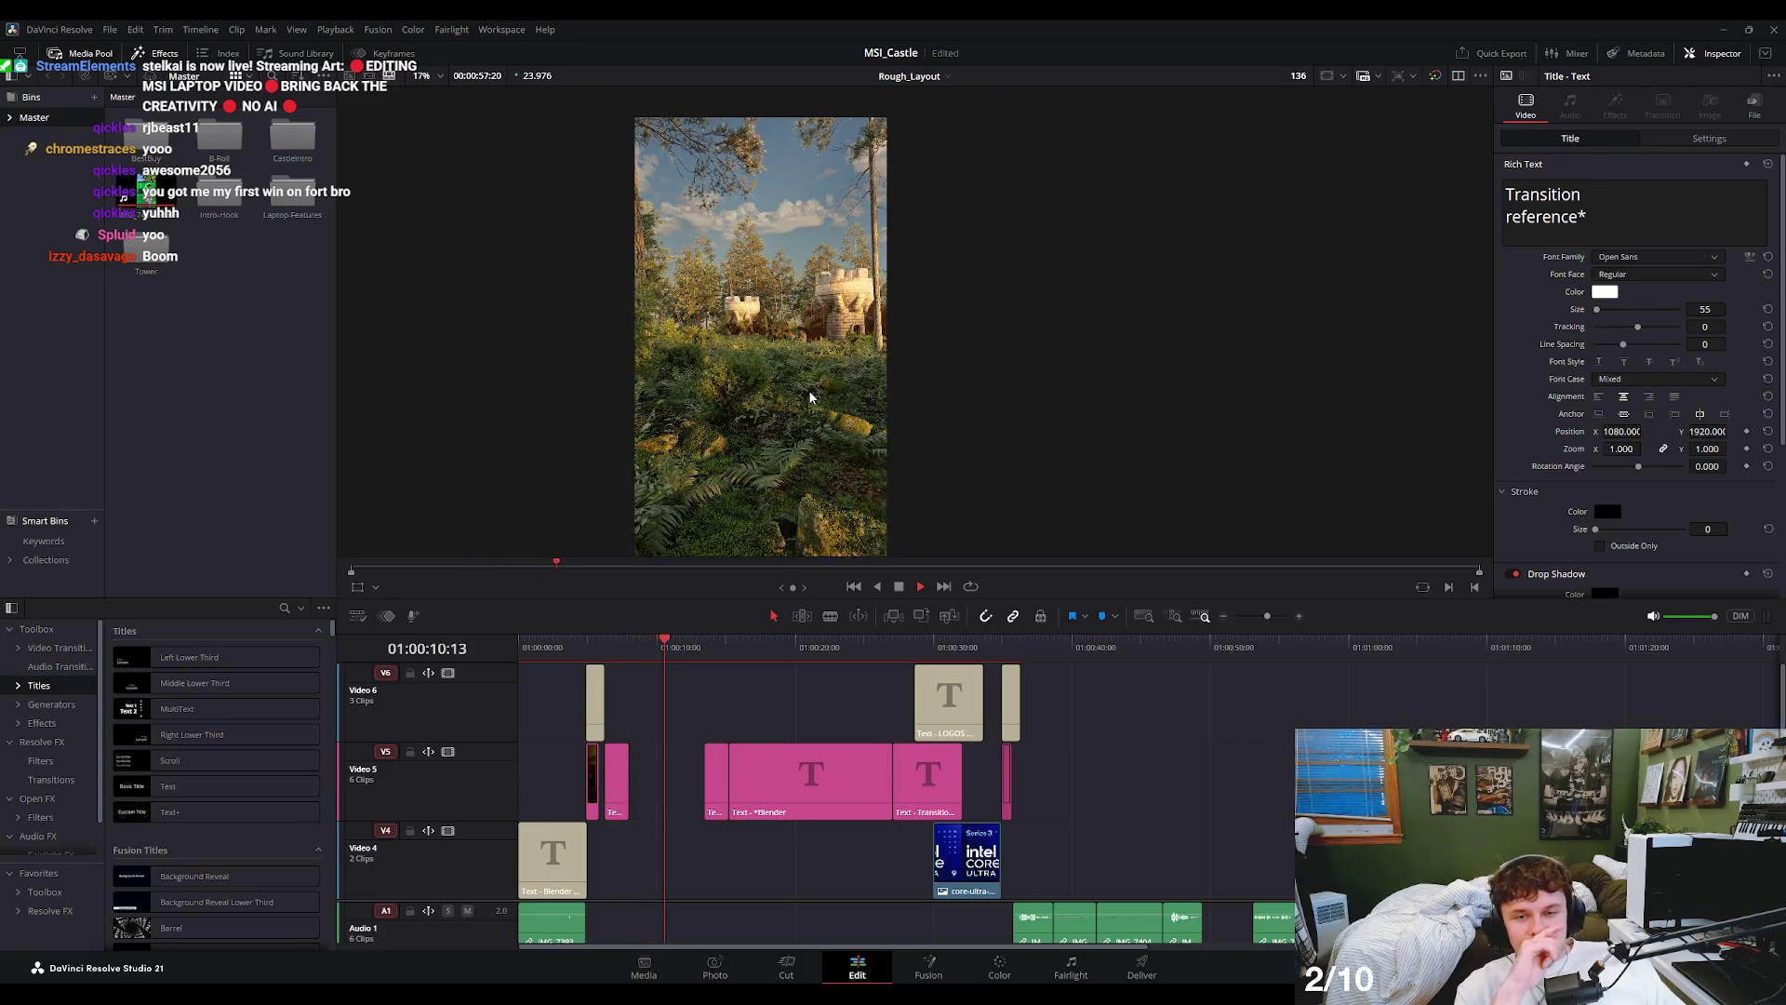
{"action": "key", "text": "space"}
{"action": "scroll", "coordinate": [705, 331], "scroll_direction": "down", "scroll_amount": 2}
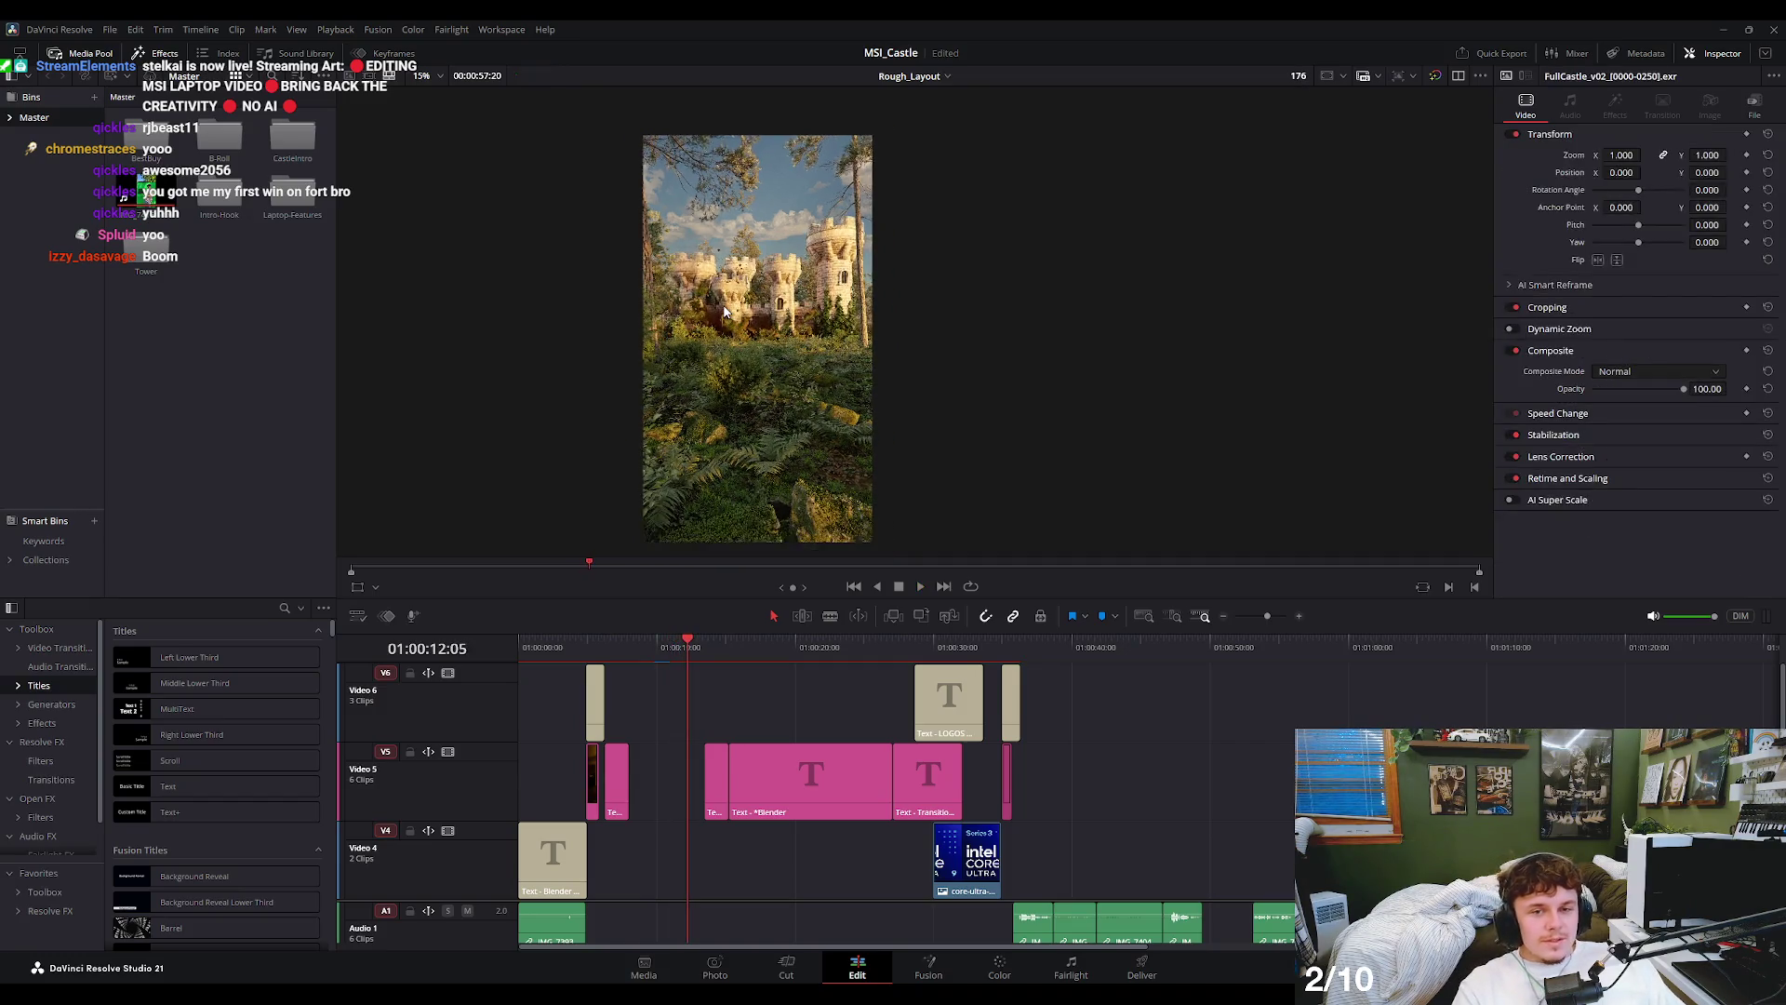
{"action": "scroll", "coordinate": [705, 331], "scroll_direction": "down", "scroll_amount": 2}
{"action": "scroll", "coordinate": [716, 330], "scroll_direction": "down", "scroll_amount": 1}
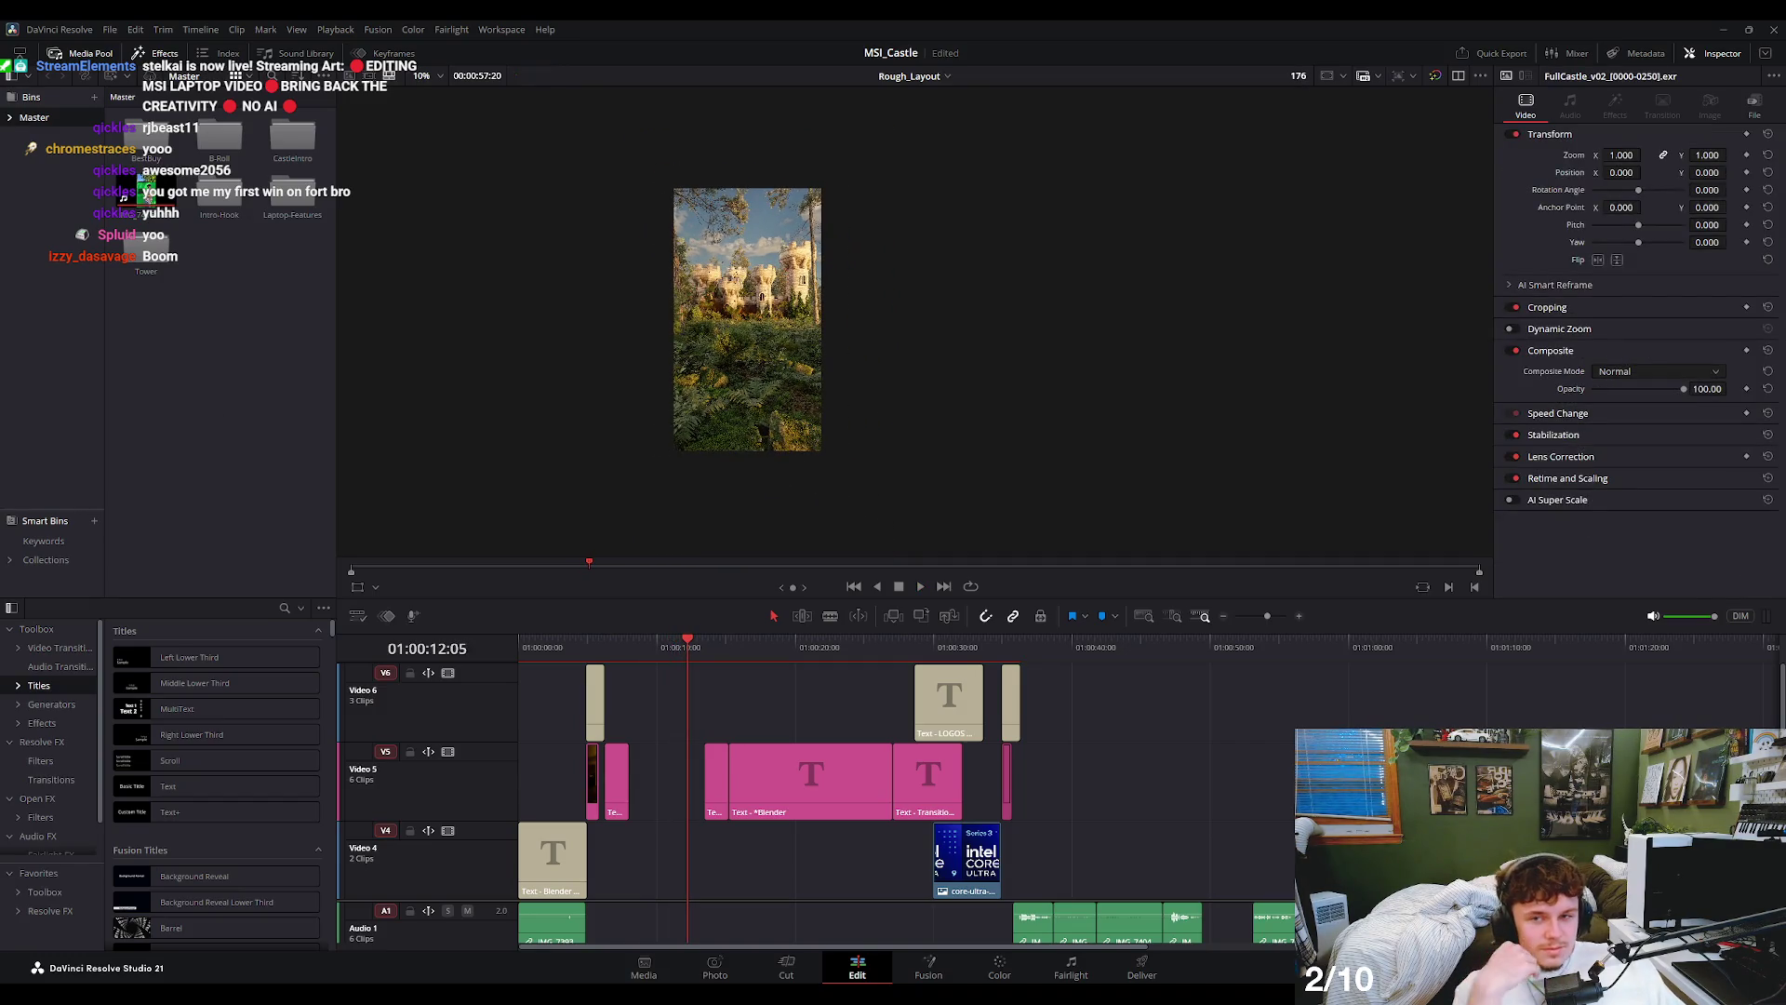
{"action": "scroll", "coordinate": [649, 737], "scroll_direction": "down", "scroll_amount": 3}
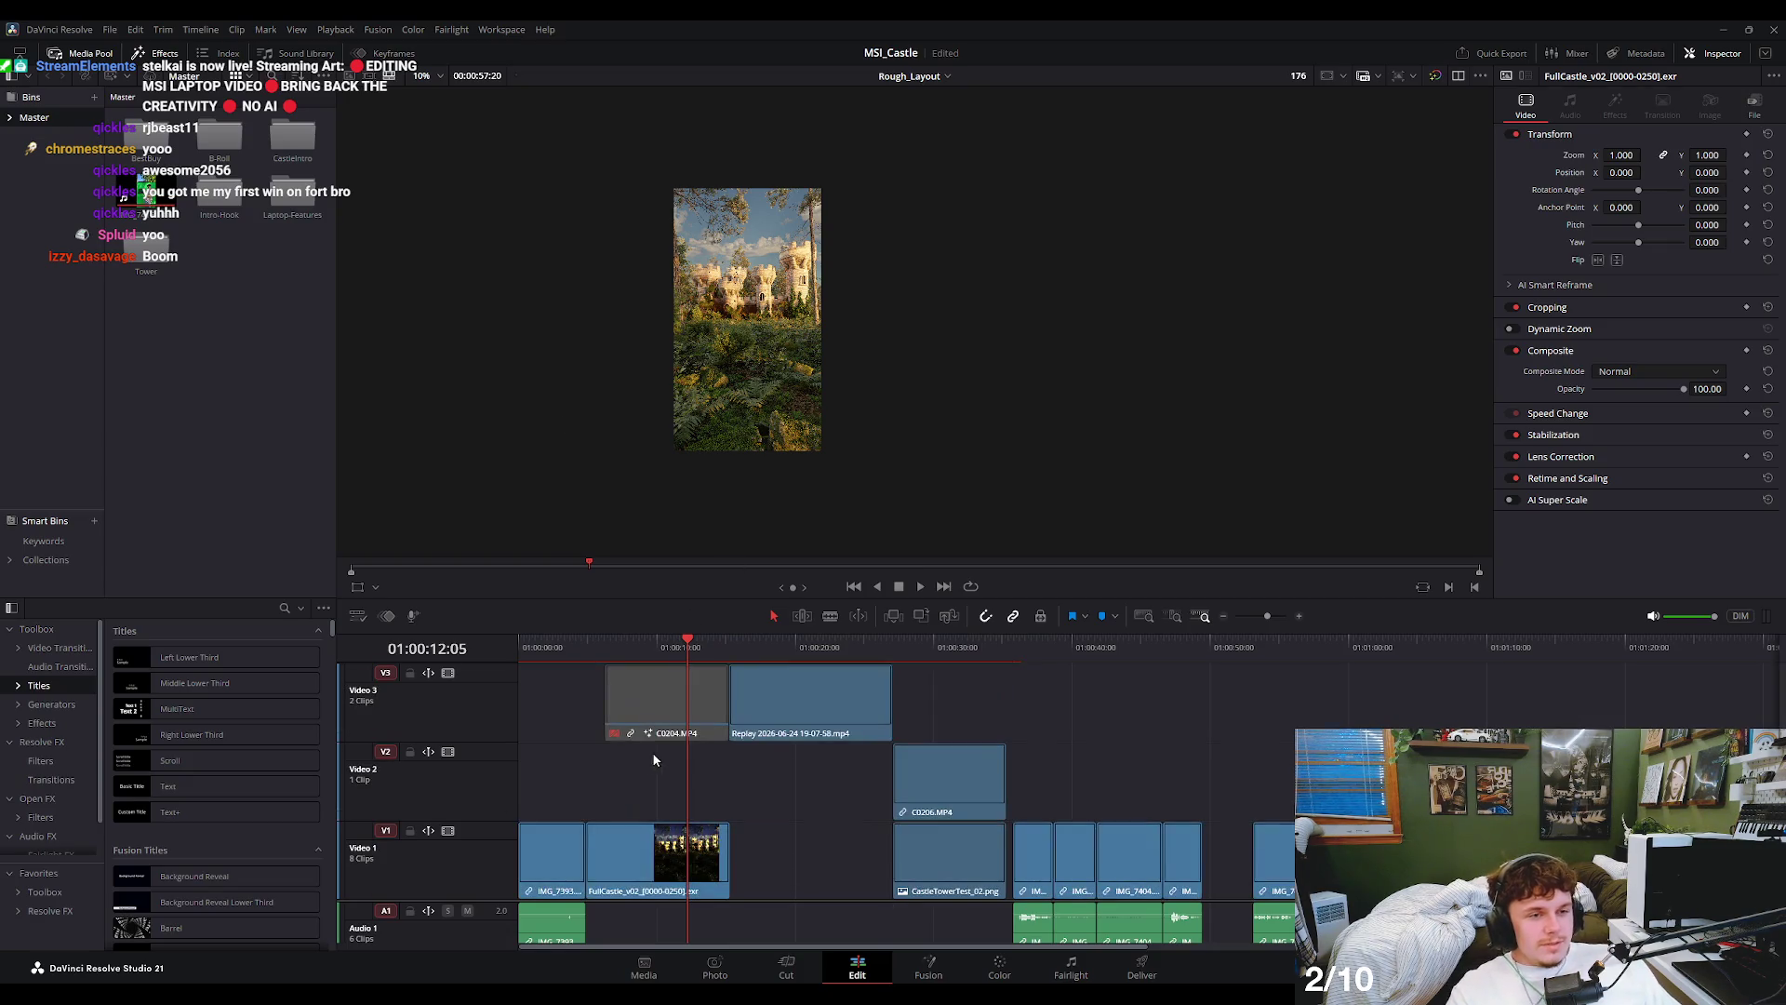
{"action": "left_click", "coordinate": [230, 293]}
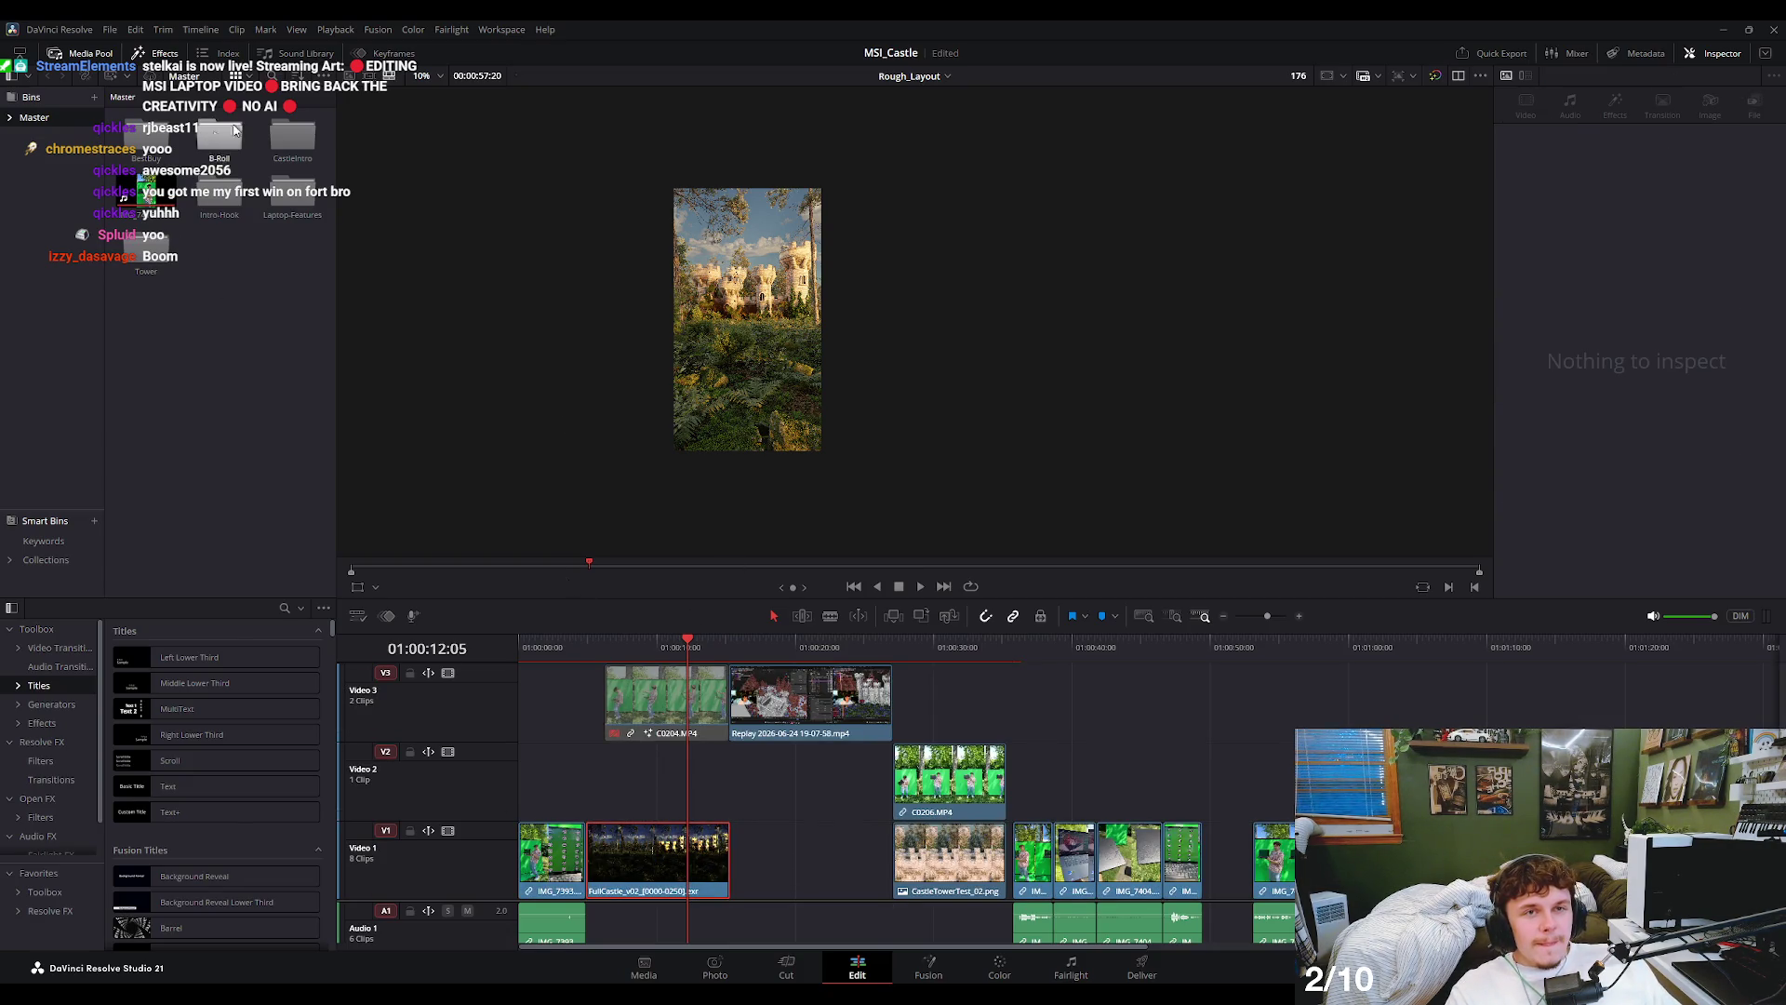
{"action": "left_click", "coordinate": [914, 75]}
{"action": "left_click", "coordinate": [940, 117]}
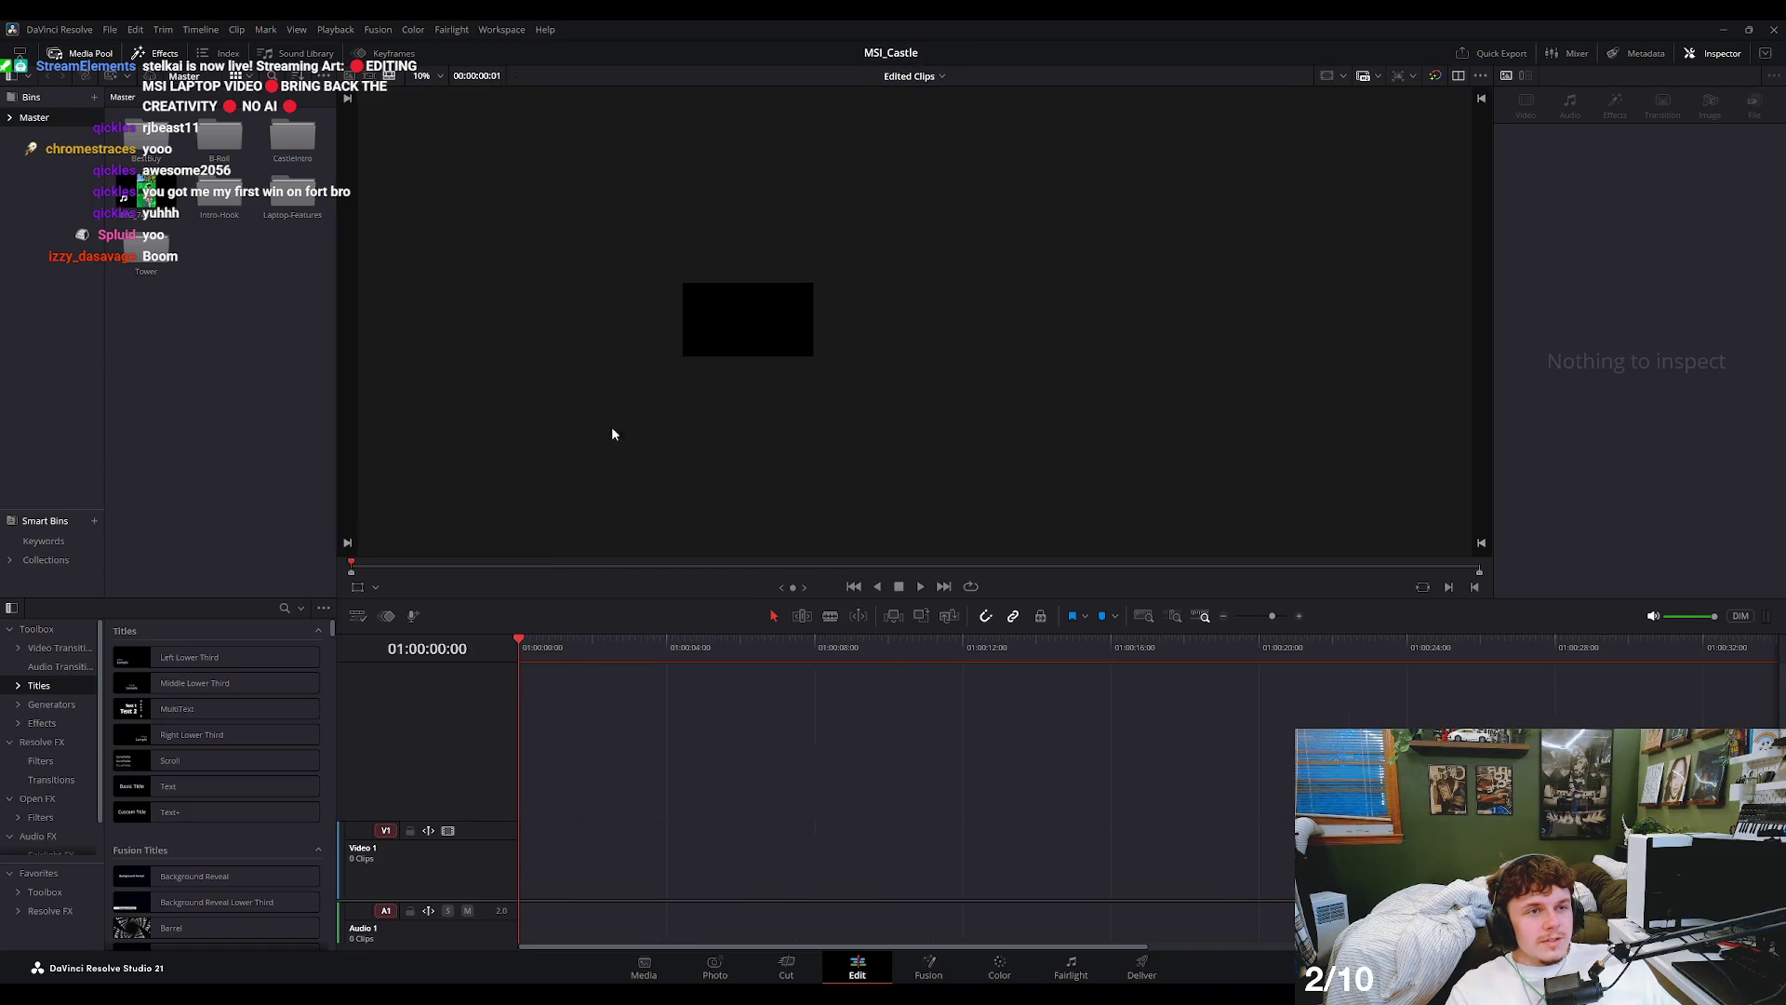
{"action": "left_click", "coordinate": [10, 118]}
{"action": "left_click", "coordinate": [51, 136]}
{"action": "left_click", "coordinate": [52, 154]}
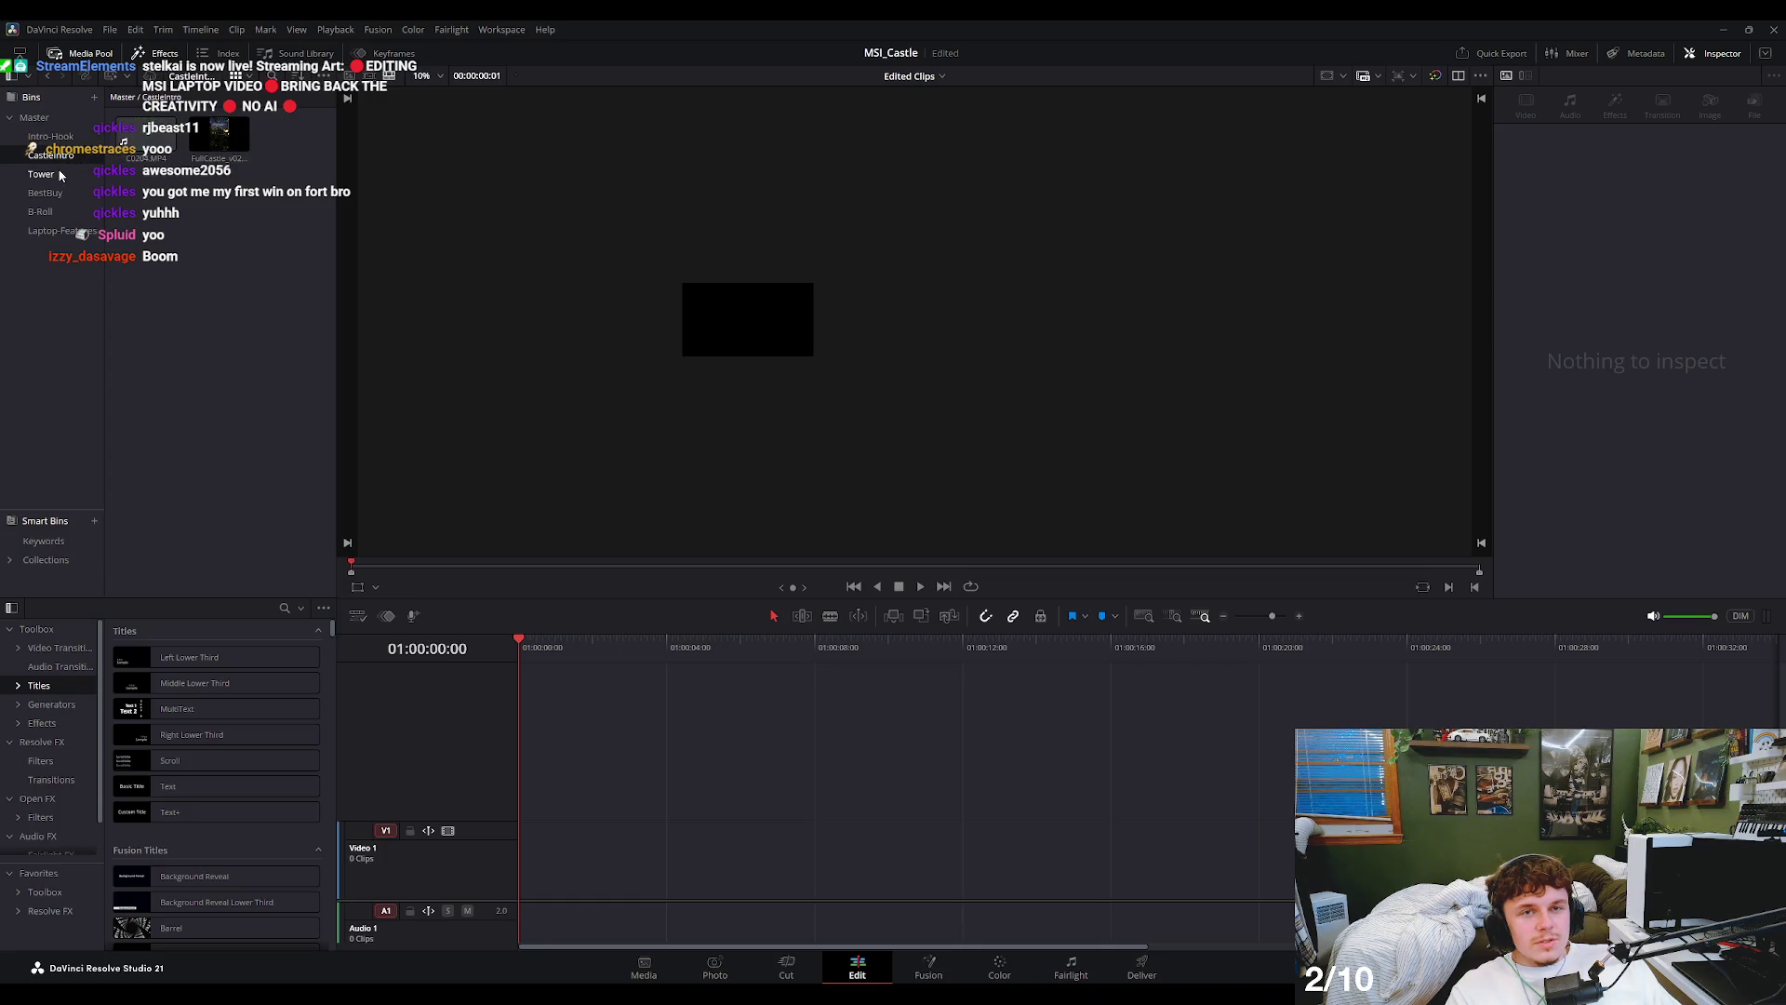
{"action": "left_click_drag", "start_coordinate": [220, 134], "coordinate": [613, 854]}
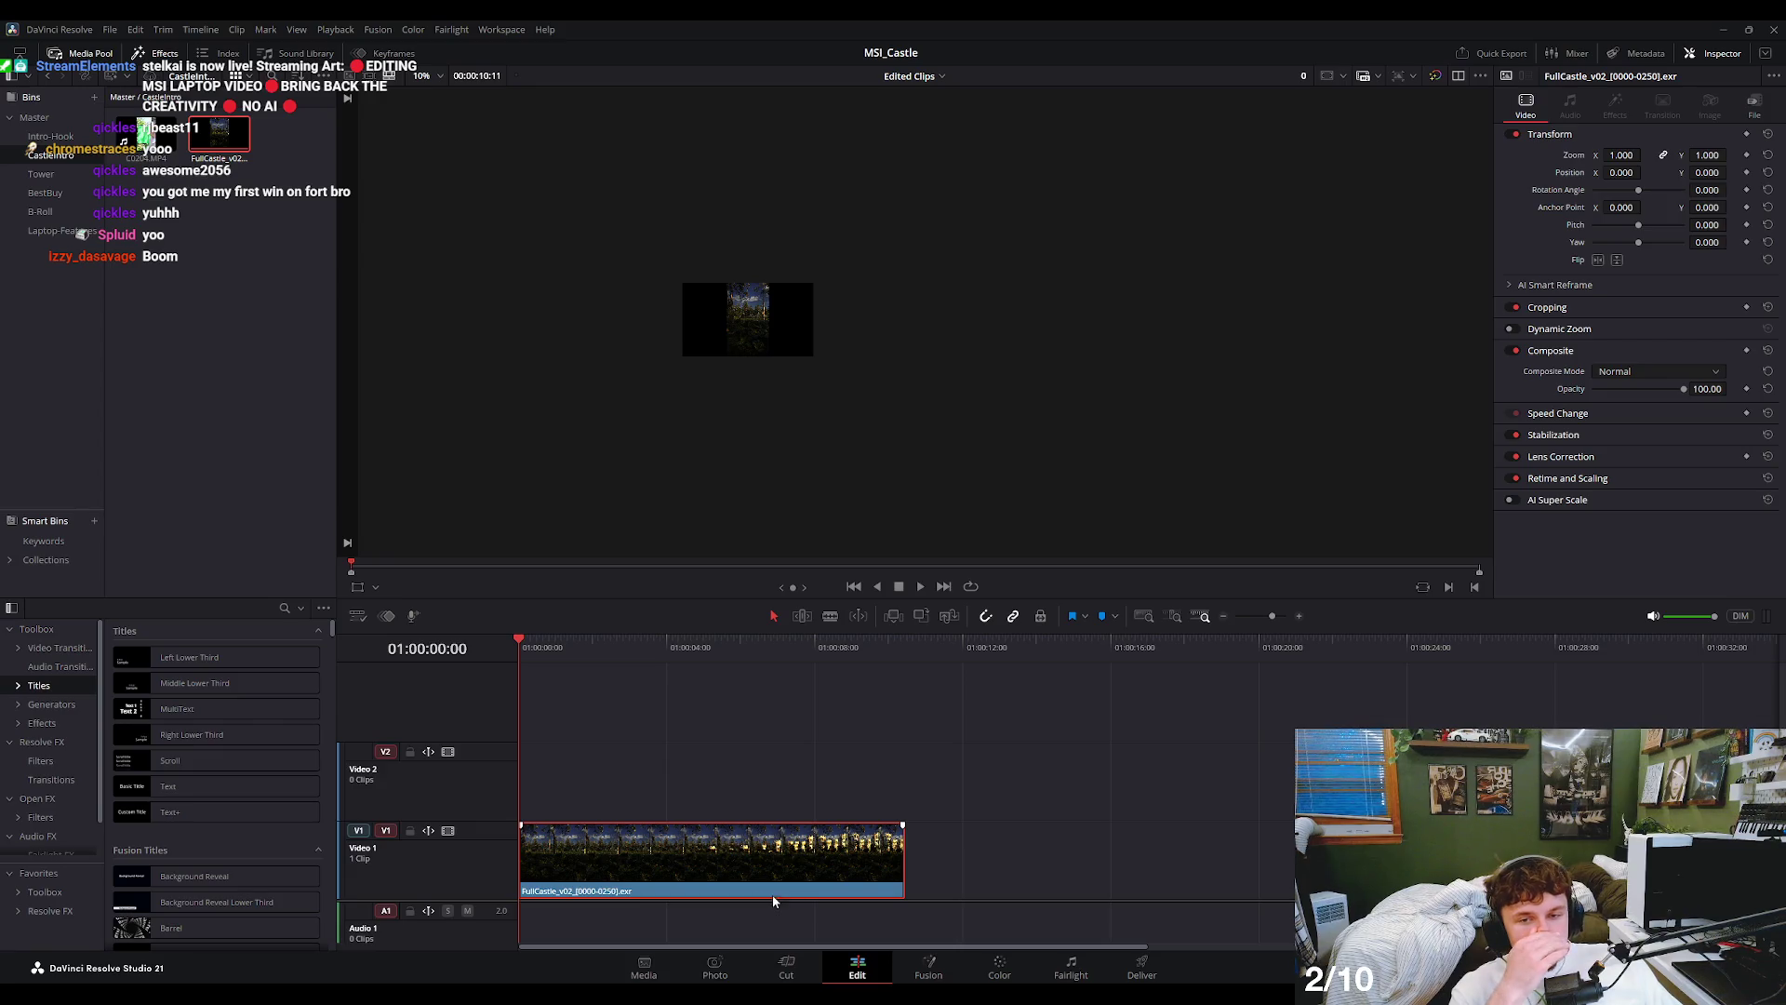
{"action": "left_click_drag", "start_coordinate": [545, 644], "coordinate": [542, 647]}
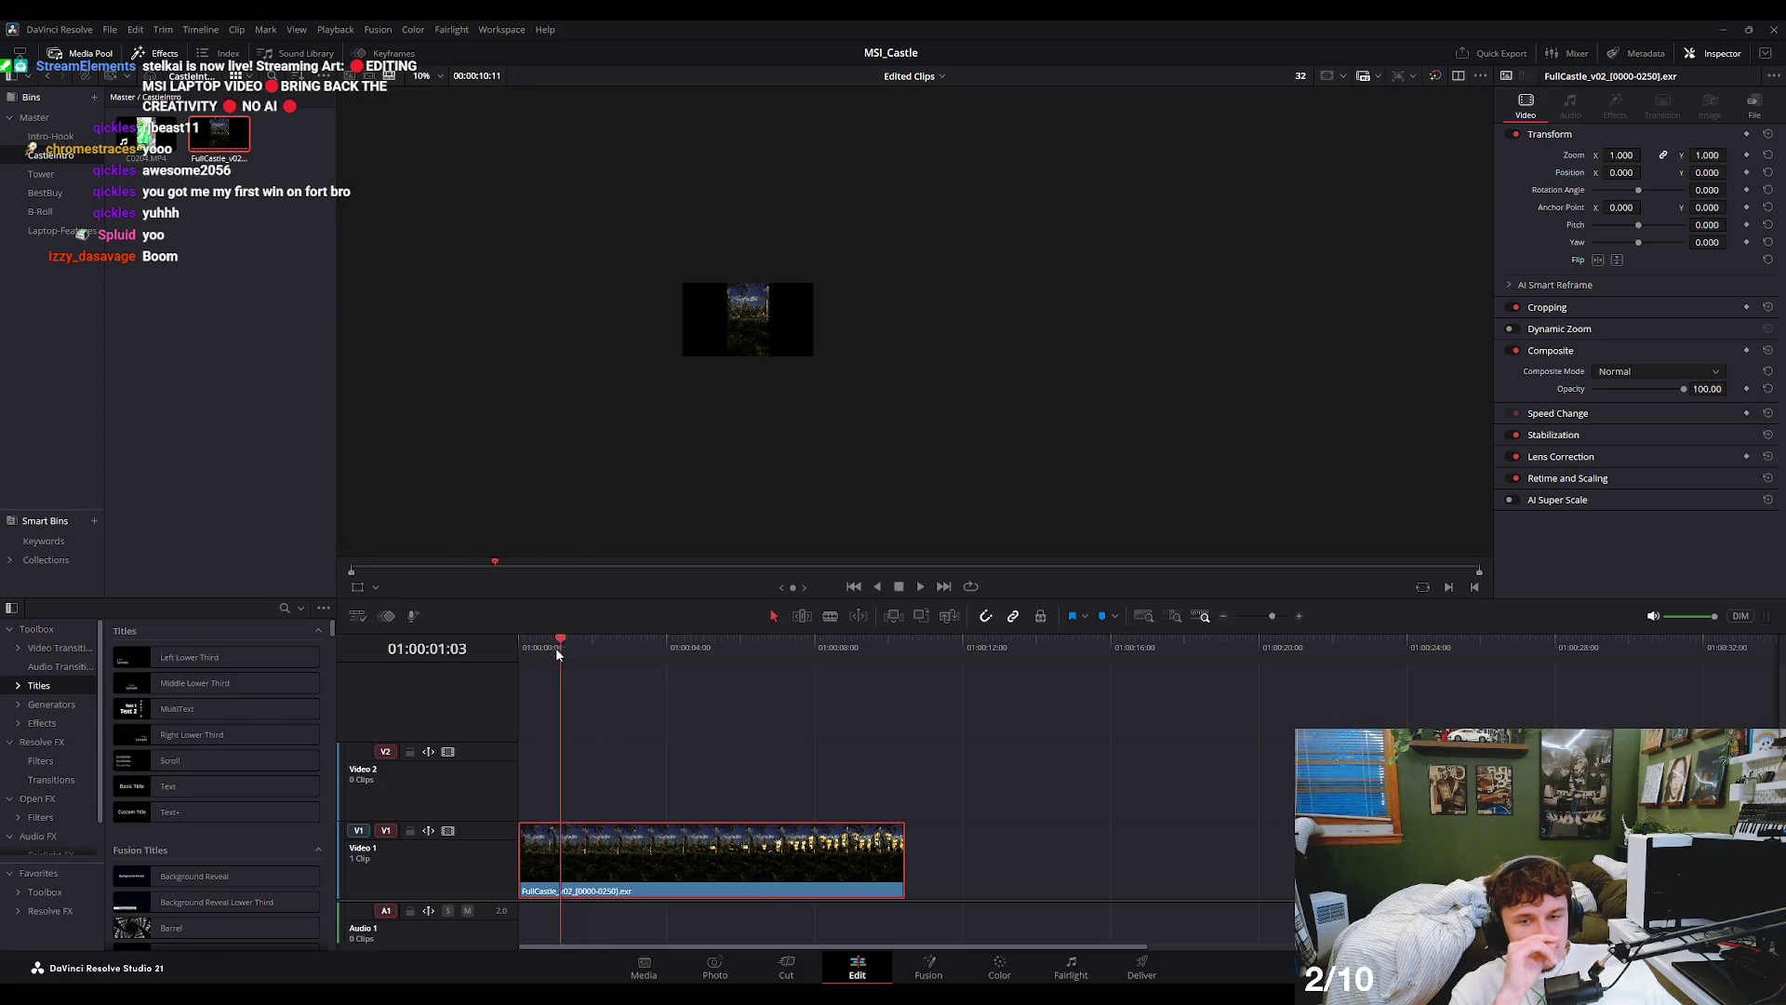
{"action": "key", "text": "Delete"}
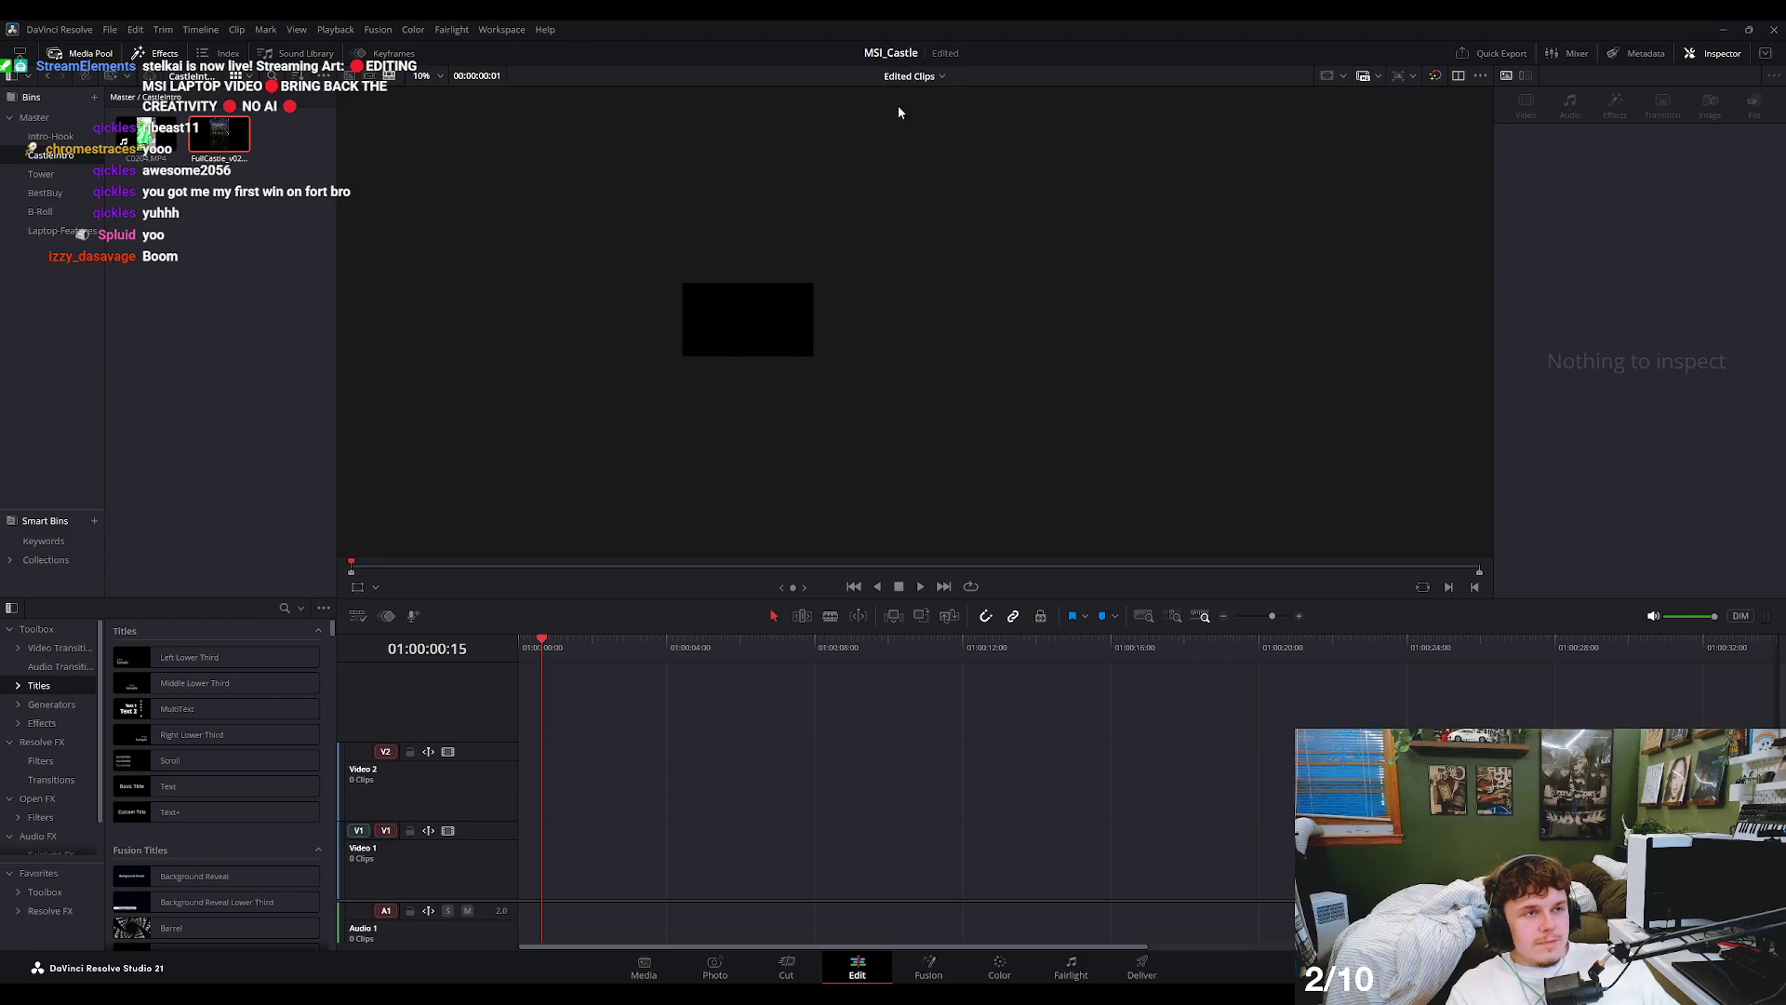
{"action": "left_click", "coordinate": [914, 75]}
{"action": "left_click", "coordinate": [925, 97]}
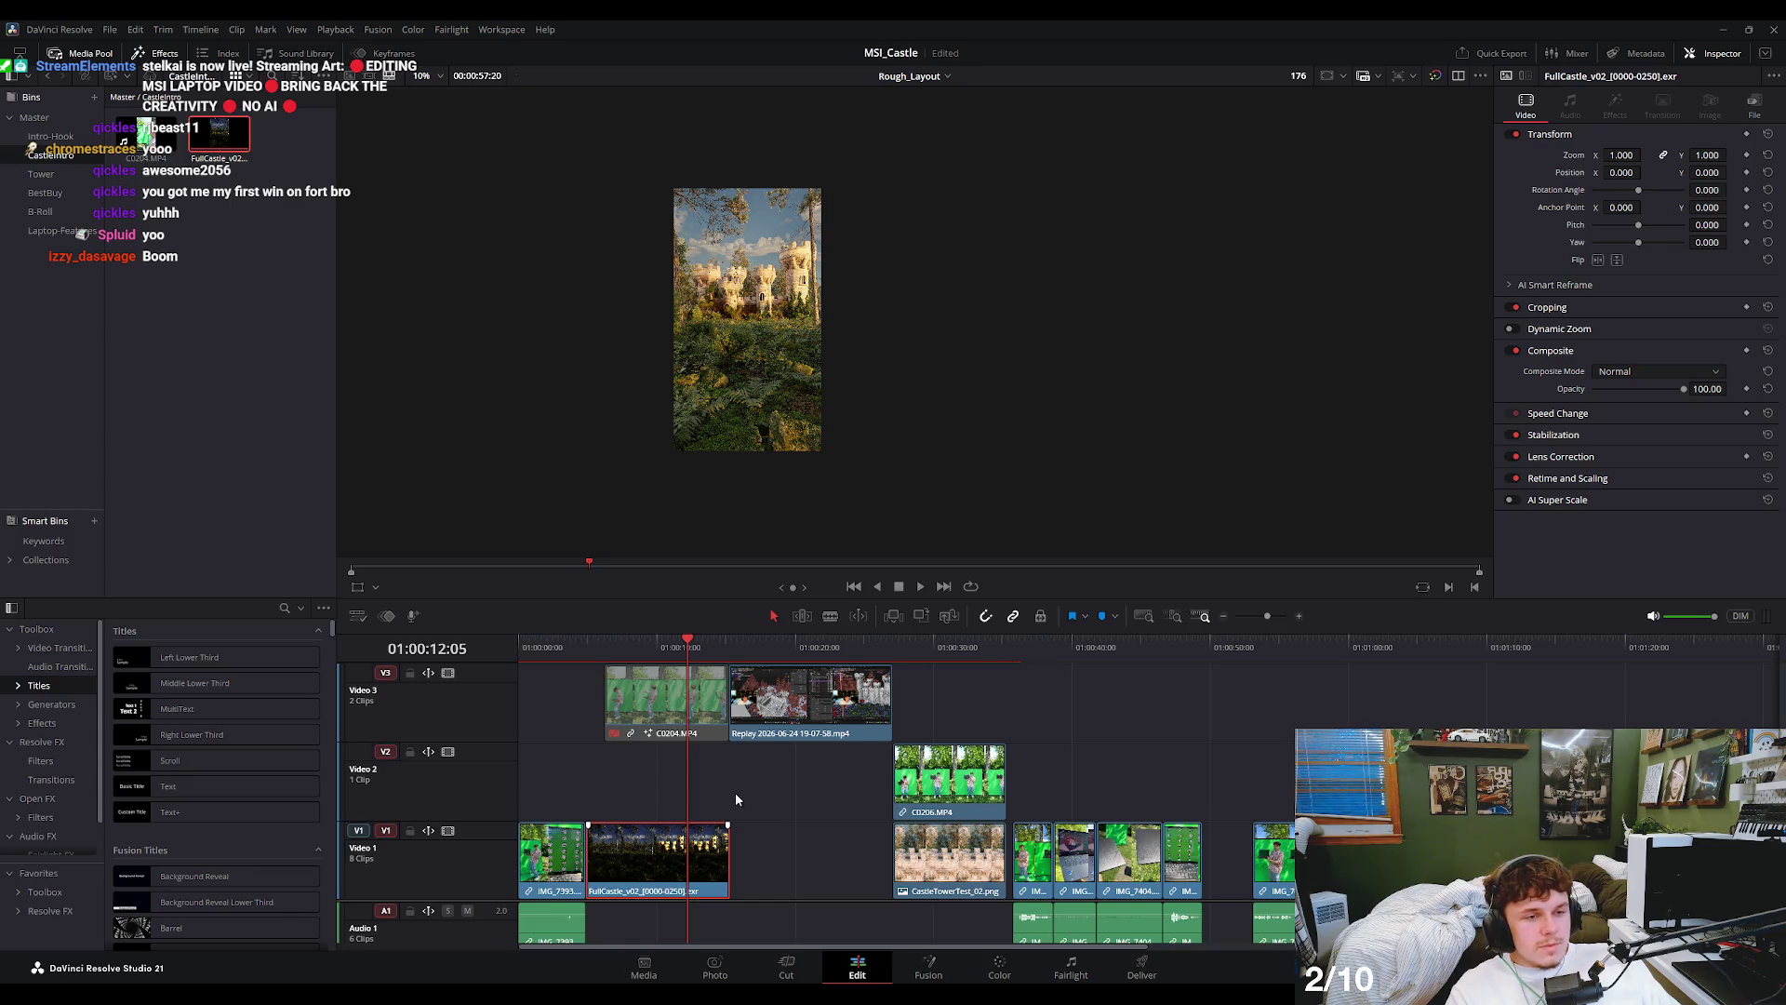
- On Edited Clips, duplicate FullCastle onto Video 2 and zoom one copy to 3.560
{"action": "left_click", "coordinate": [929, 80]}
{"action": "left_click", "coordinate": [939, 107]}
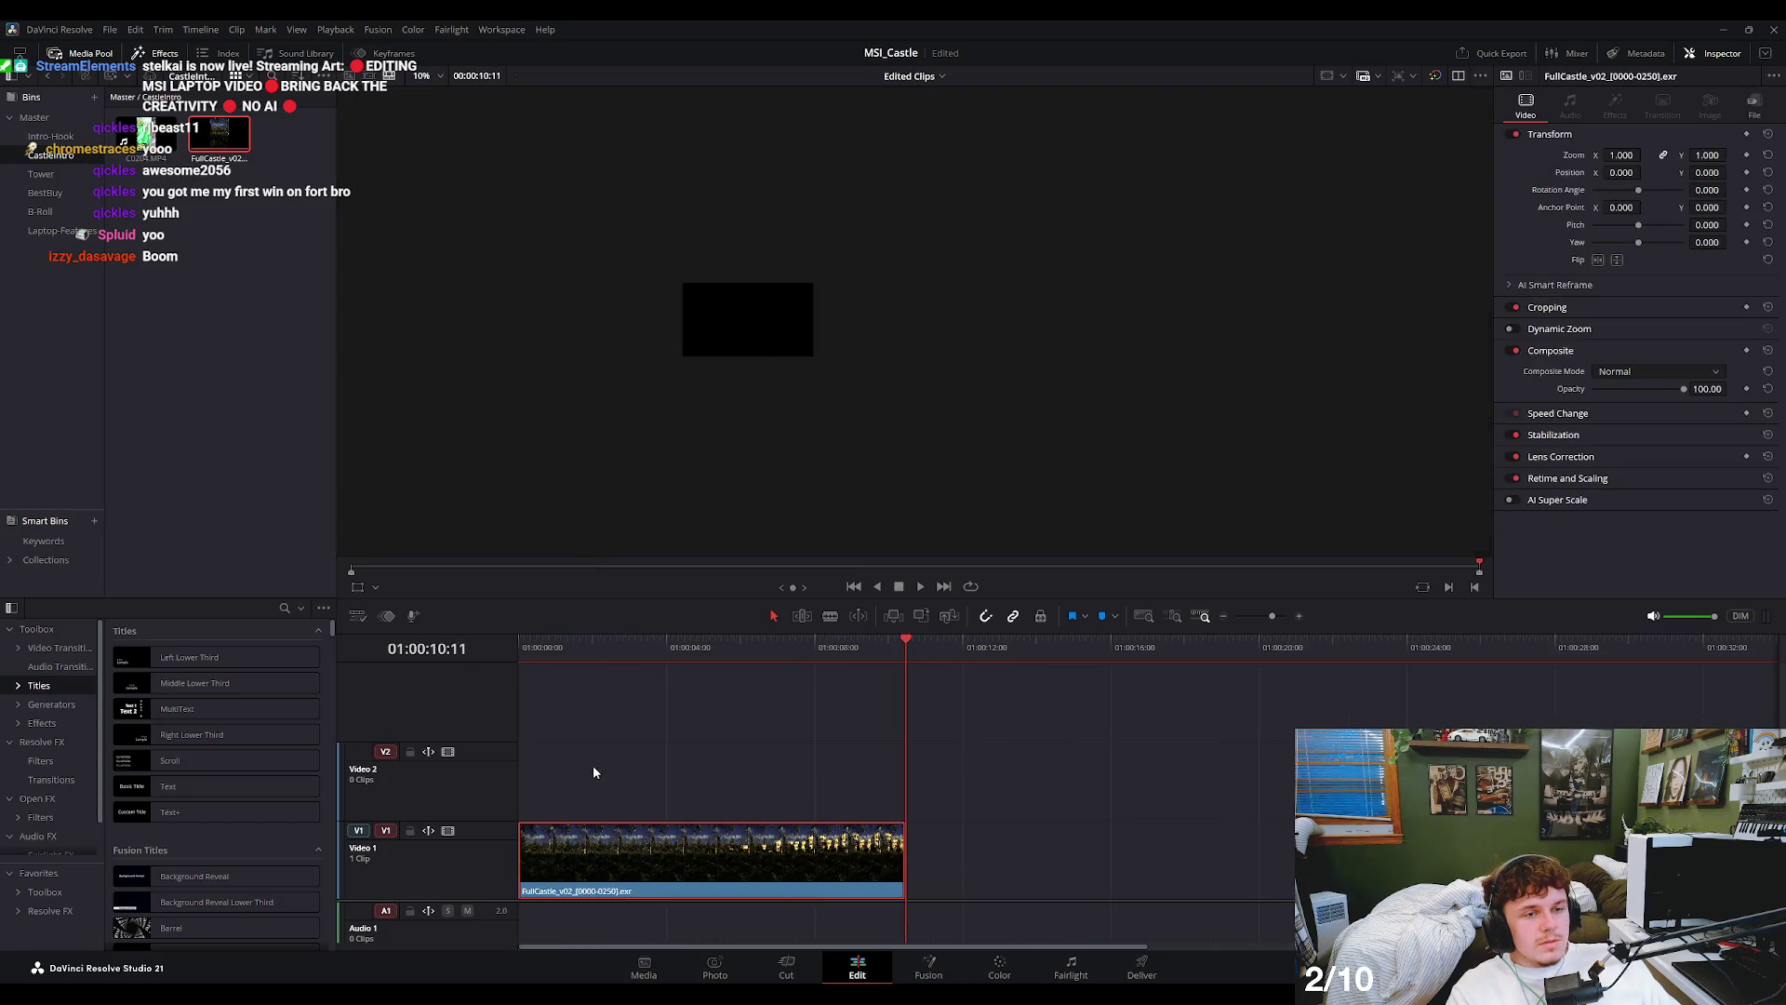
{"action": "left_click", "coordinate": [558, 696]}
{"action": "scroll", "coordinate": [777, 331], "scroll_direction": "up", "scroll_amount": 2}
{"action": "scroll", "coordinate": [621, 293], "scroll_direction": "up", "scroll_amount": 3}
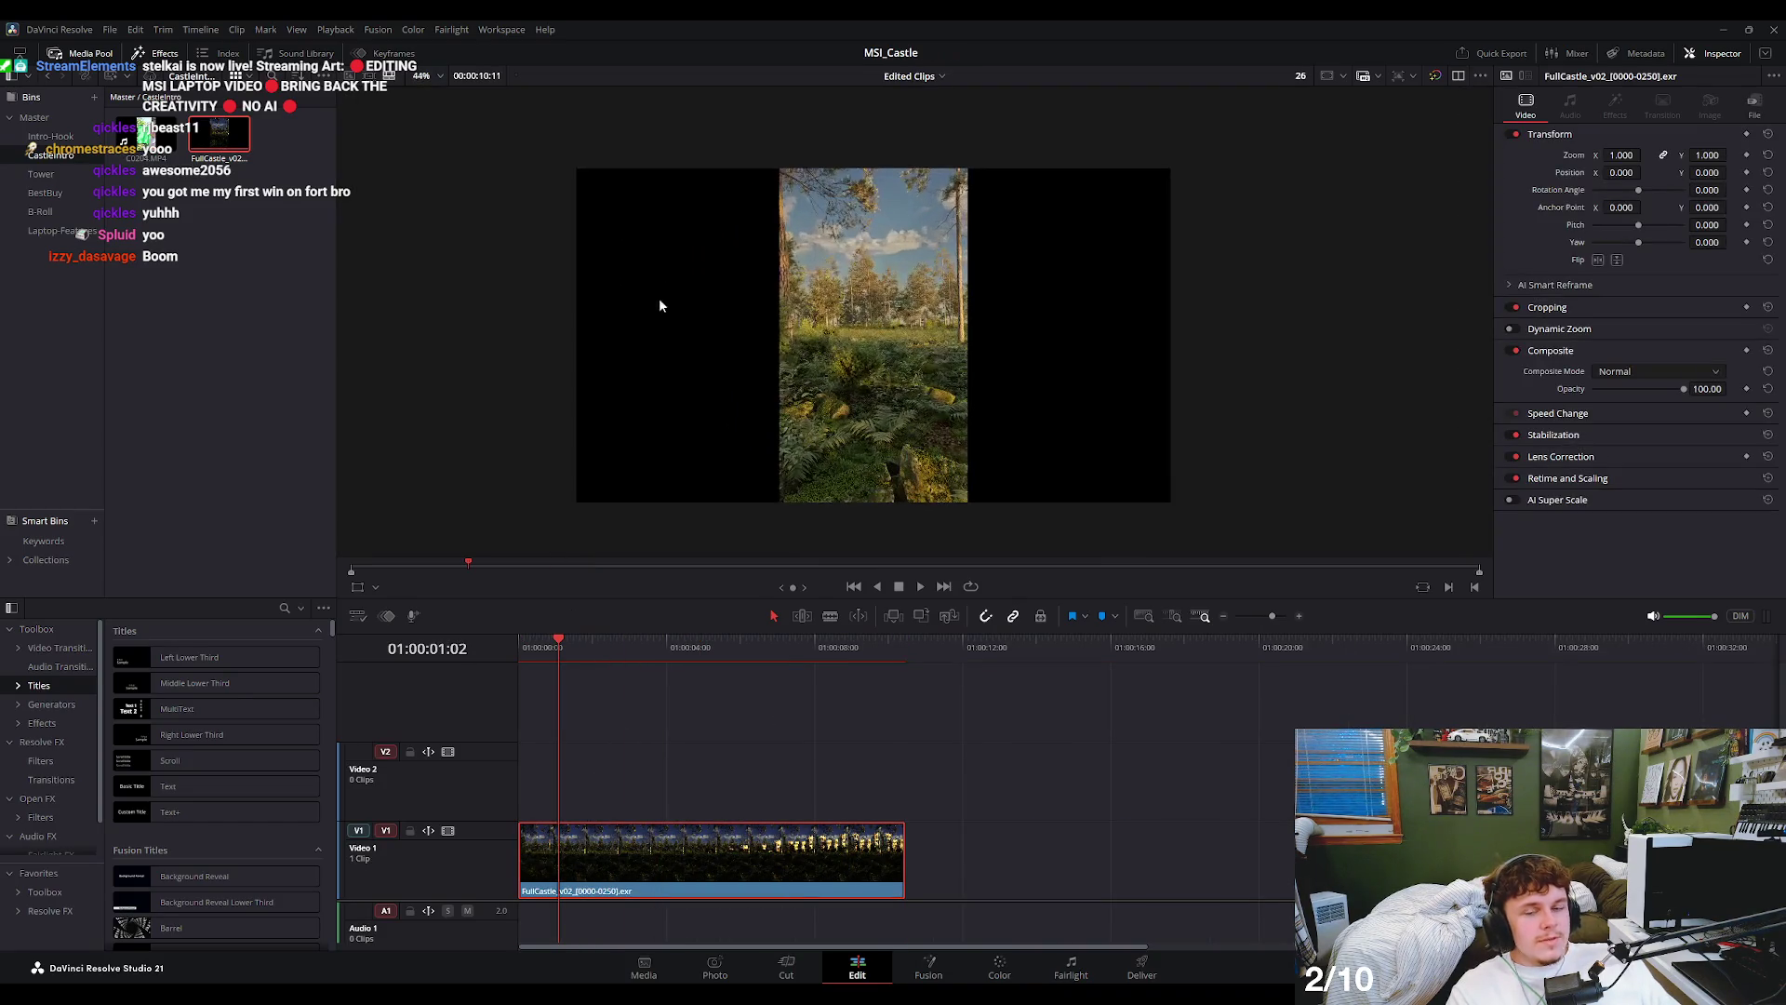
{"action": "left_click_drag", "start_coordinate": [693, 851], "coordinate": [693, 772]}
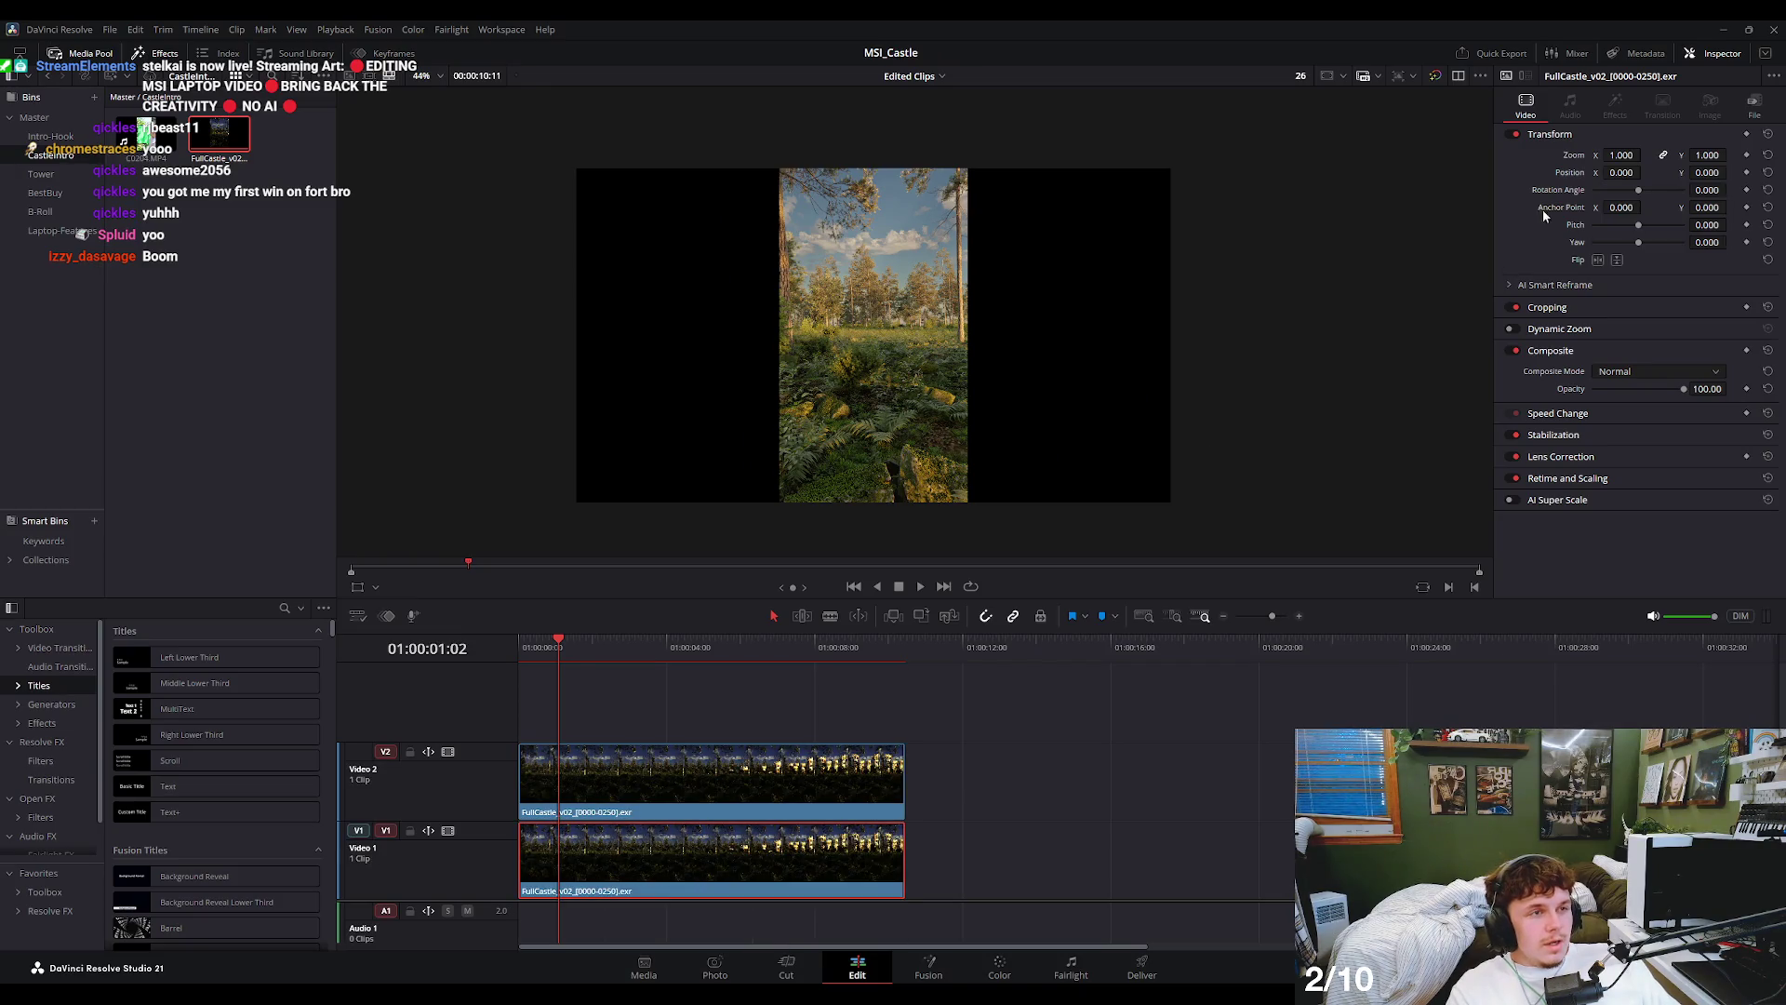
{"action": "left_click_drag", "start_coordinate": [1630, 154], "coordinate": [1683, 155]}
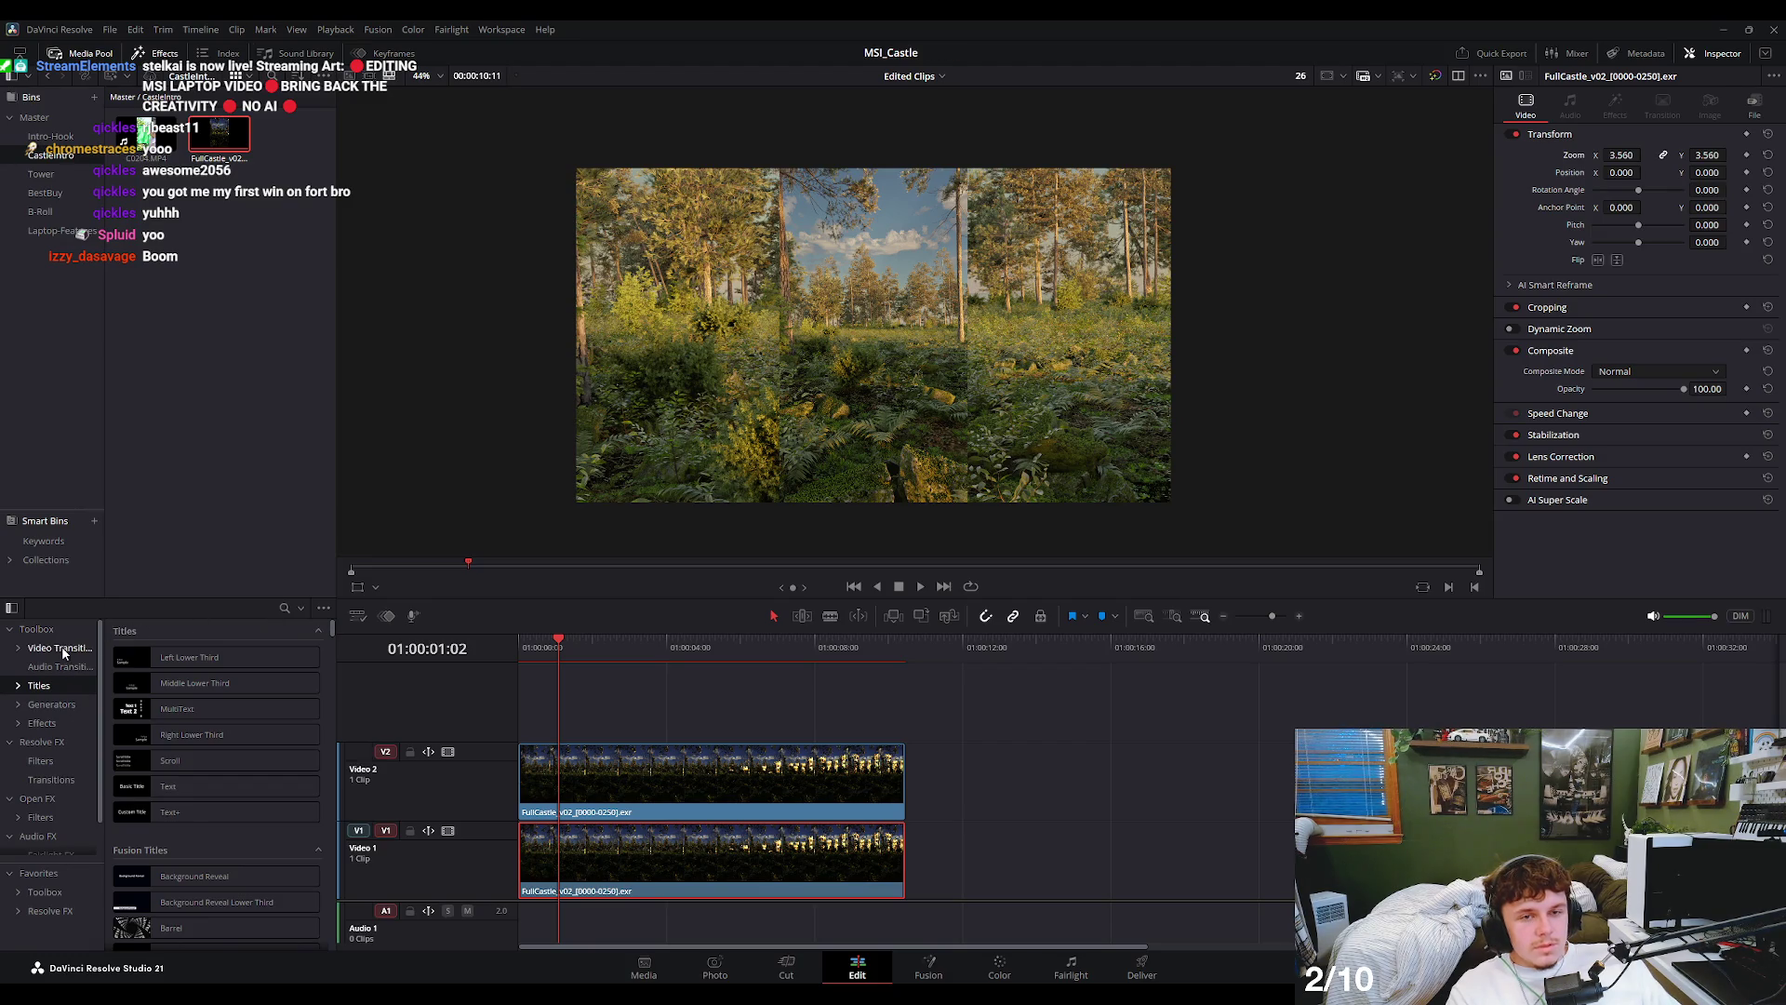
- Search effects for 'blur' and apply Resolve FX Lens Blur to the enlarged castle clip
{"action": "key", "text": "space"}
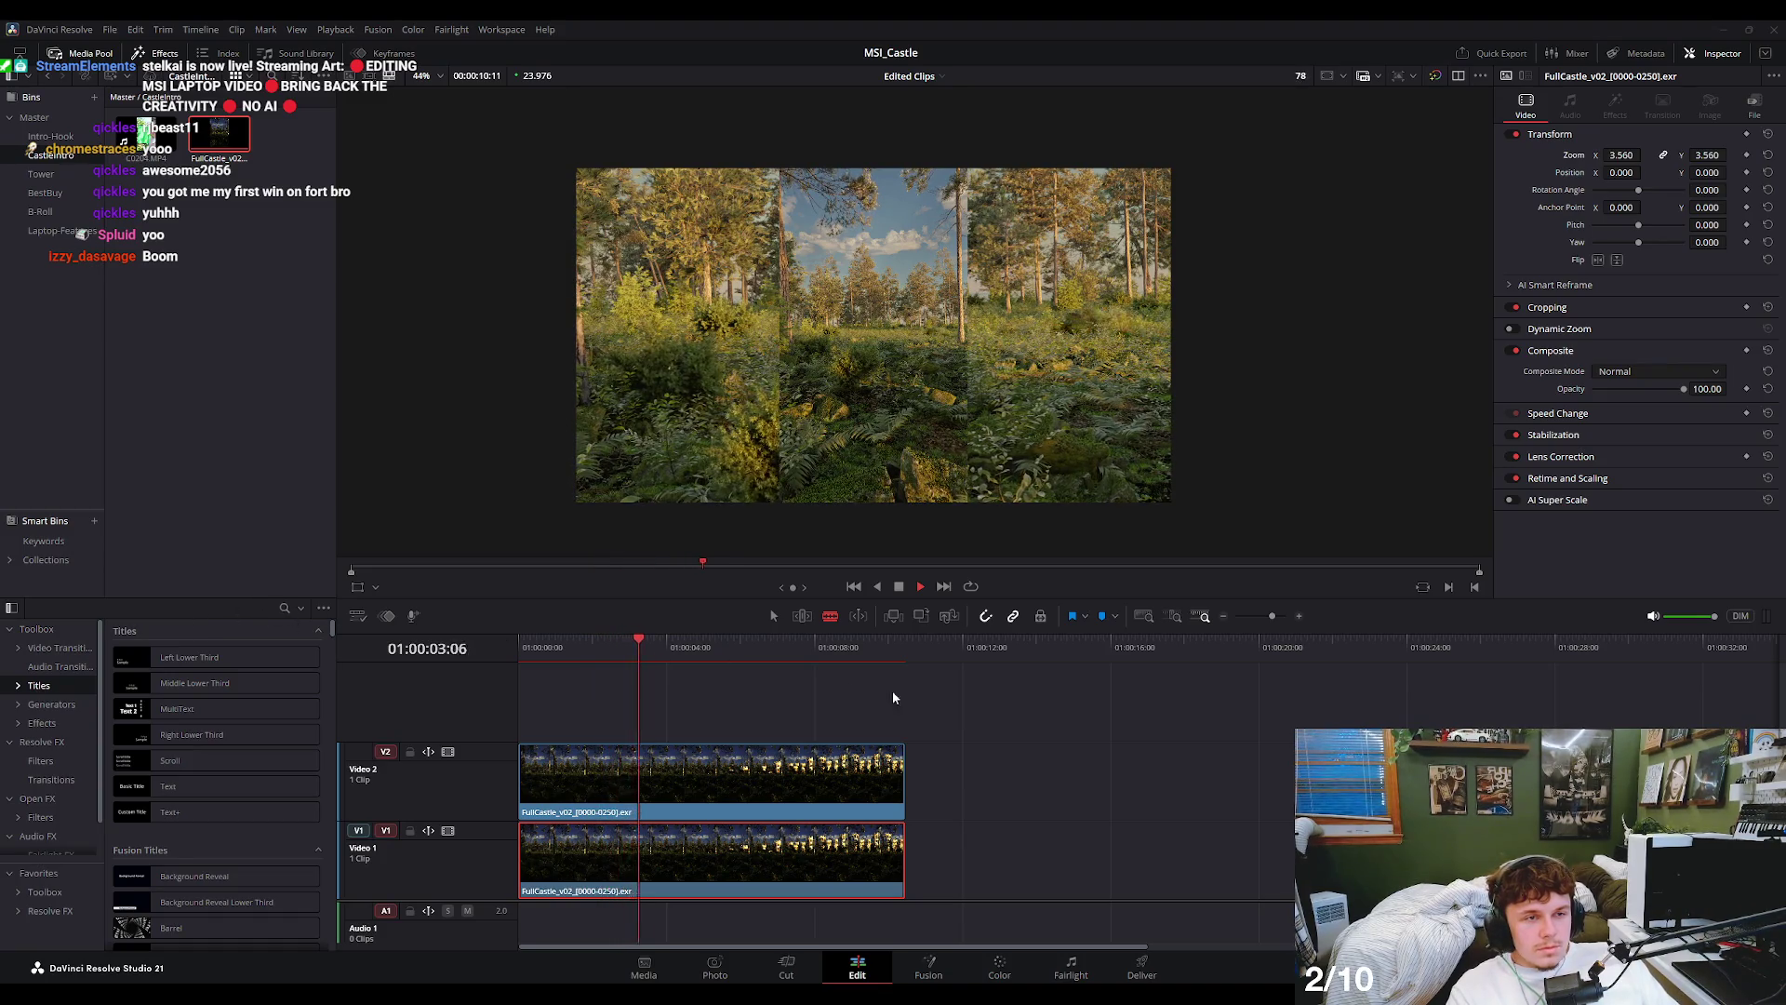
{"action": "left_click", "coordinate": [285, 607]}
{"action": "type", "text": "blur"}
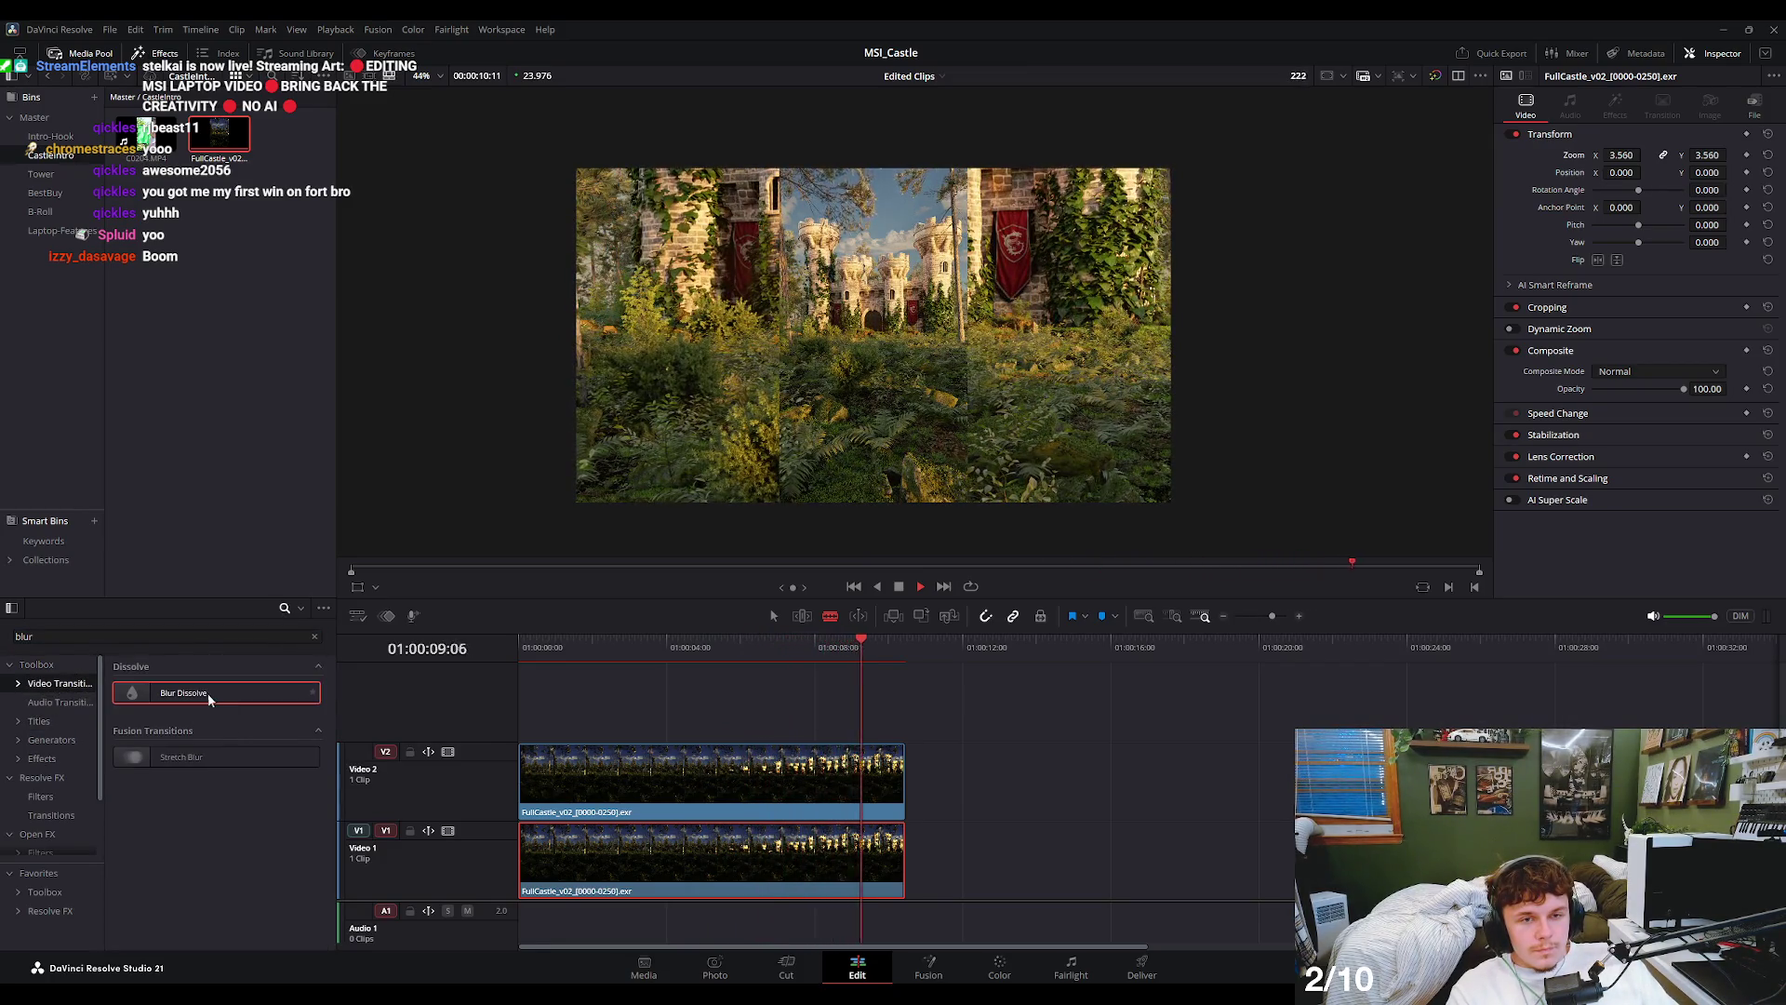
{"action": "left_click", "coordinate": [42, 778]}
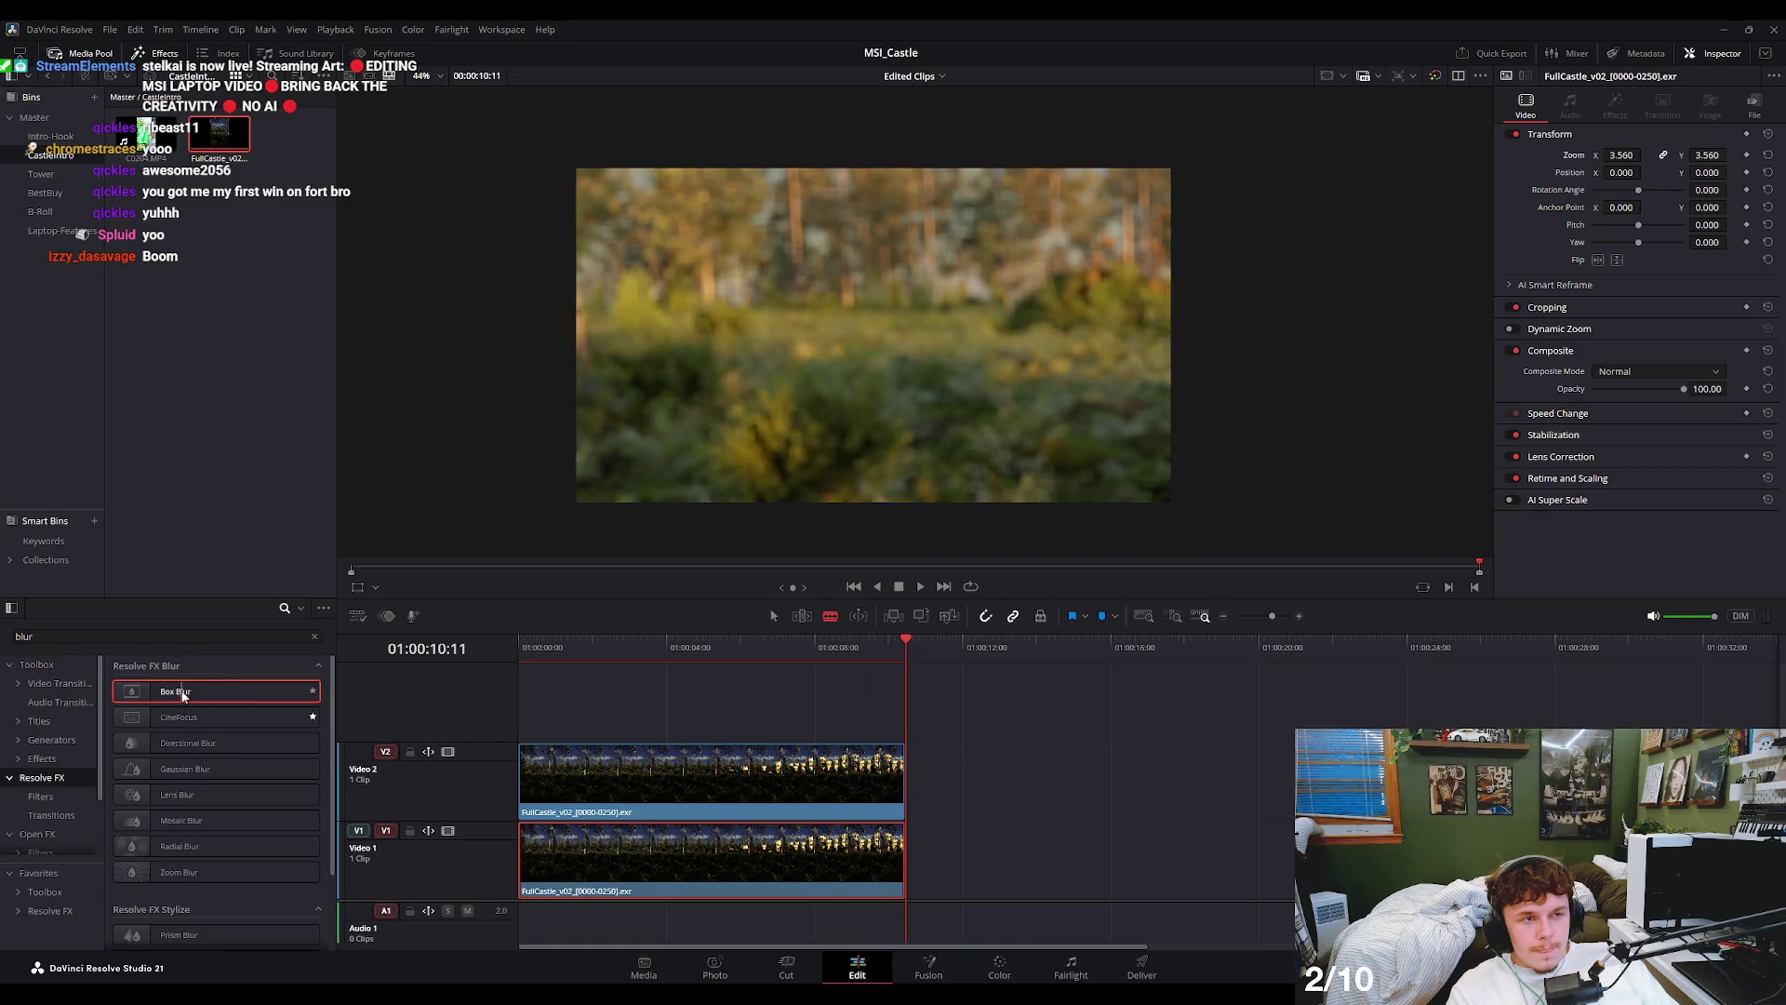
{"action": "left_click", "coordinate": [211, 714]}
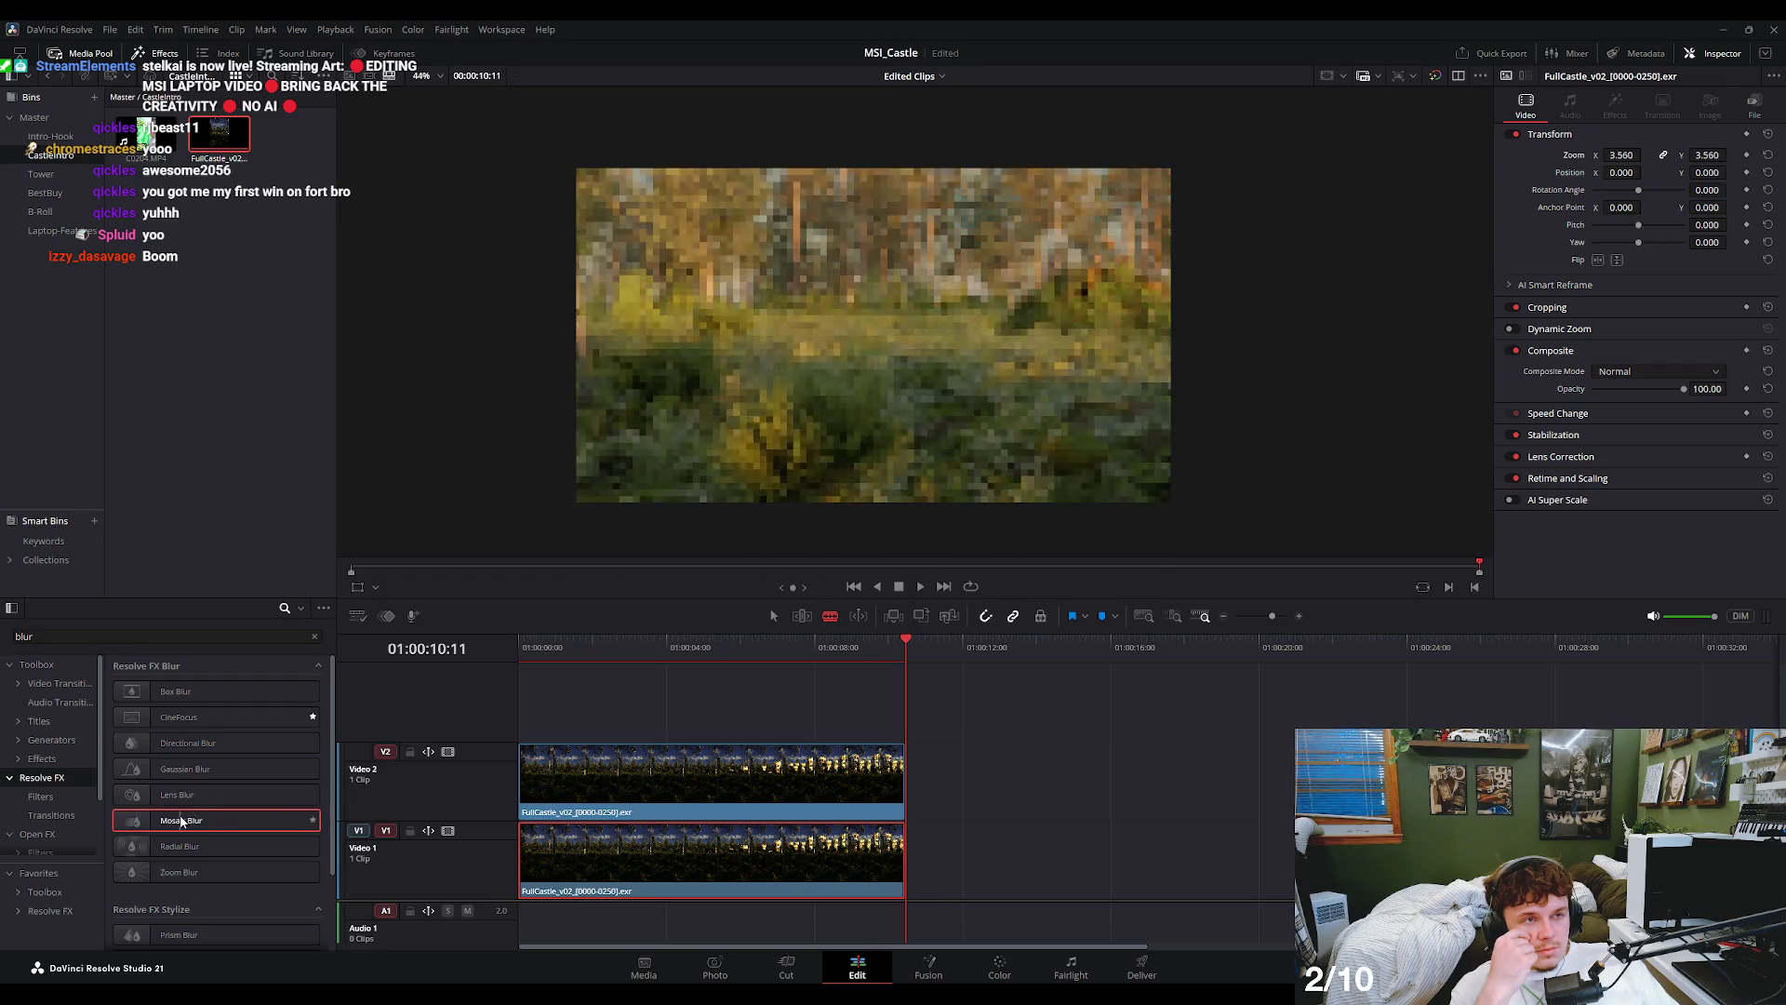
{"action": "left_click_drag", "start_coordinate": [210, 793], "coordinate": [795, 780]}
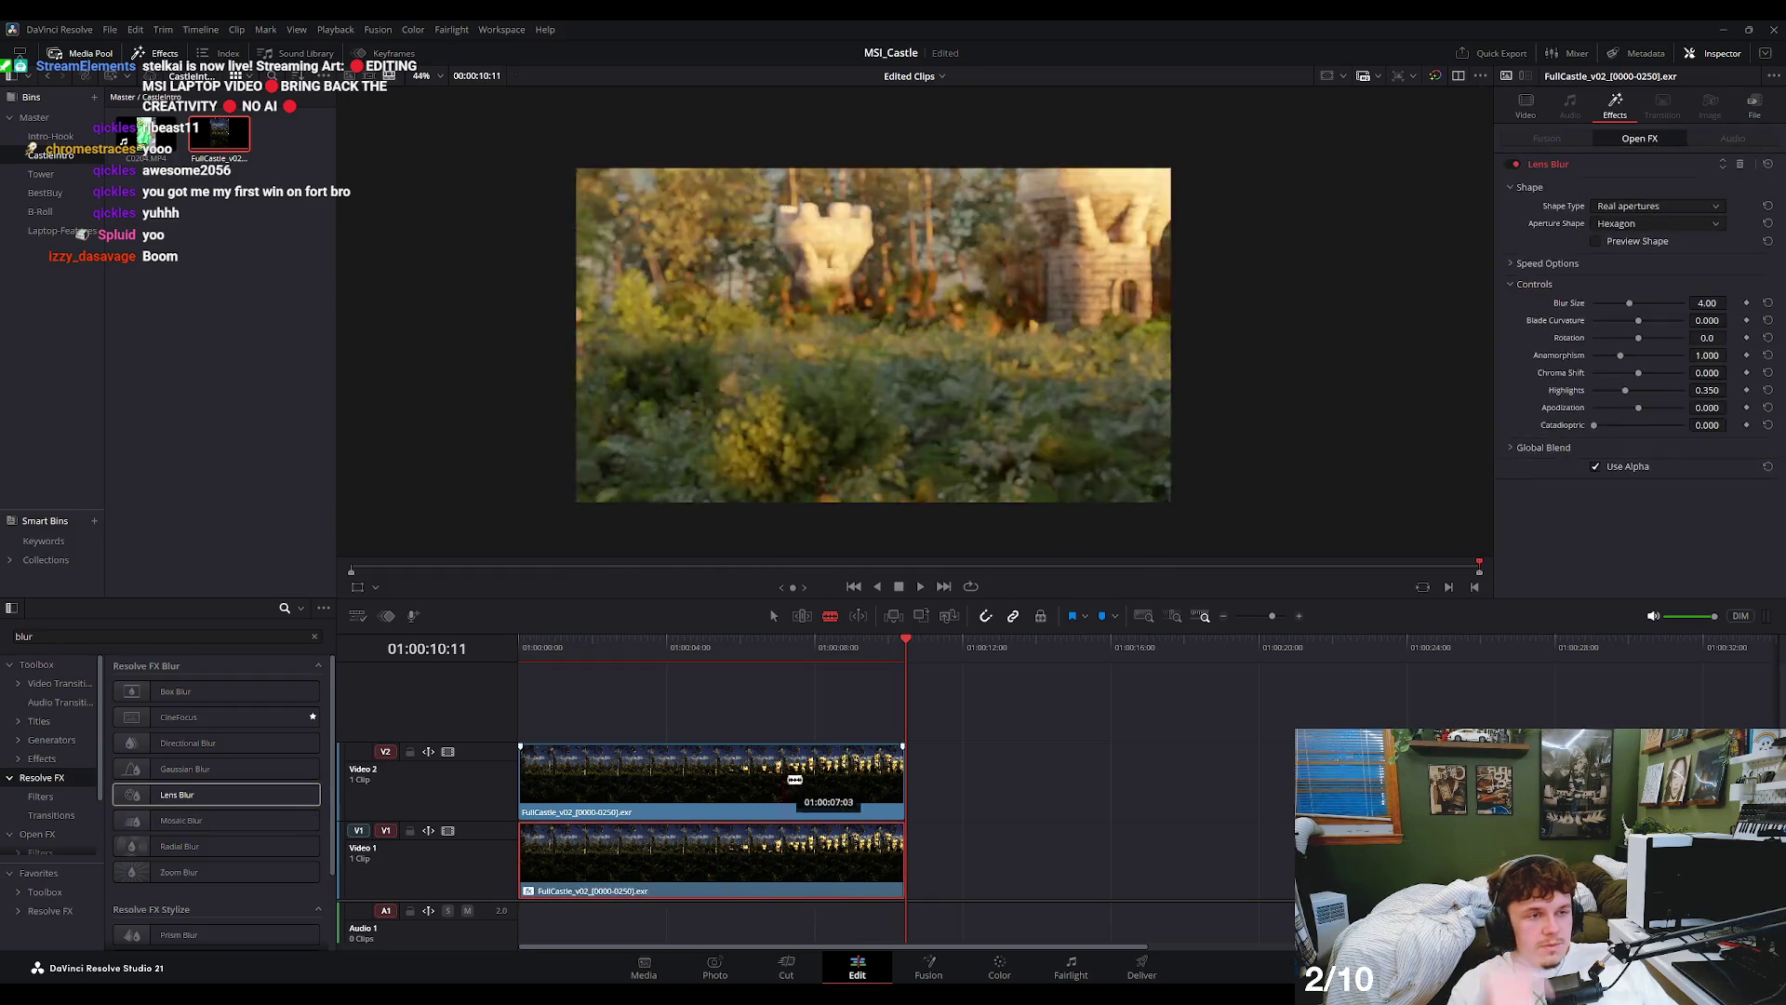
- Undo the accidental blade cut, return to Selection mode and select the upper castle clip
{"action": "left_click_drag", "start_coordinate": [862, 646], "coordinate": [549, 649]}
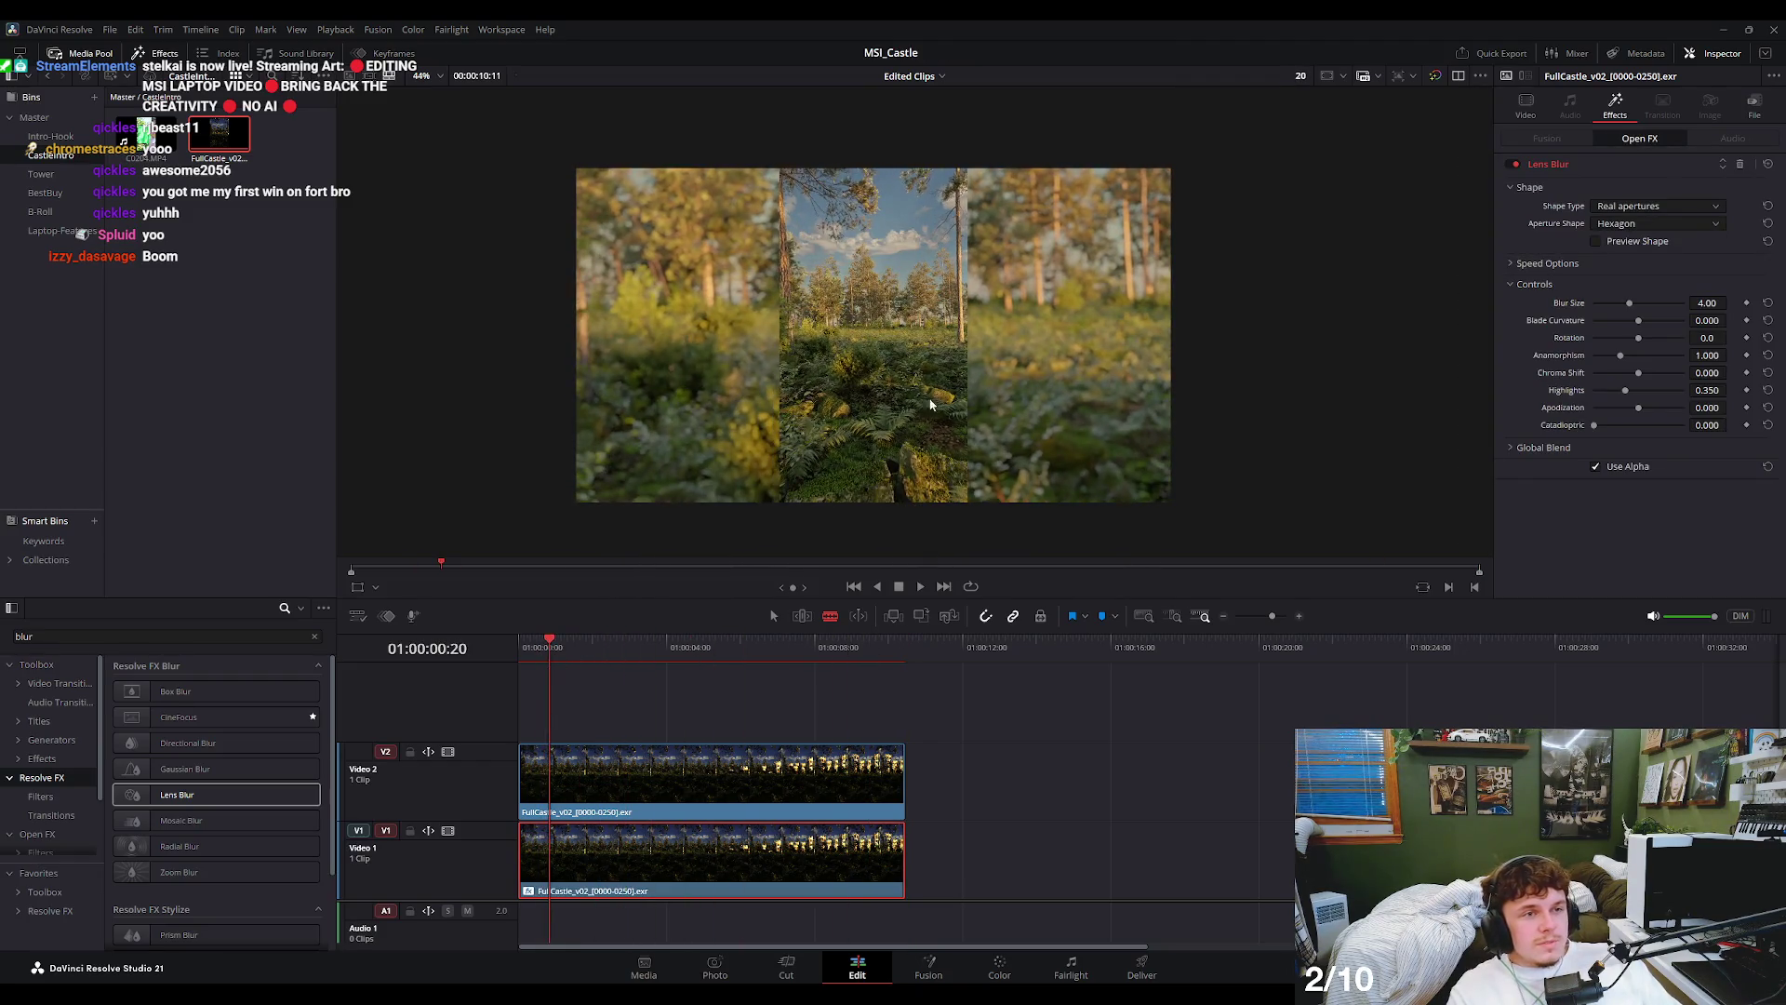
{"action": "scroll", "coordinate": [930, 404], "scroll_direction": "up", "scroll_amount": 2}
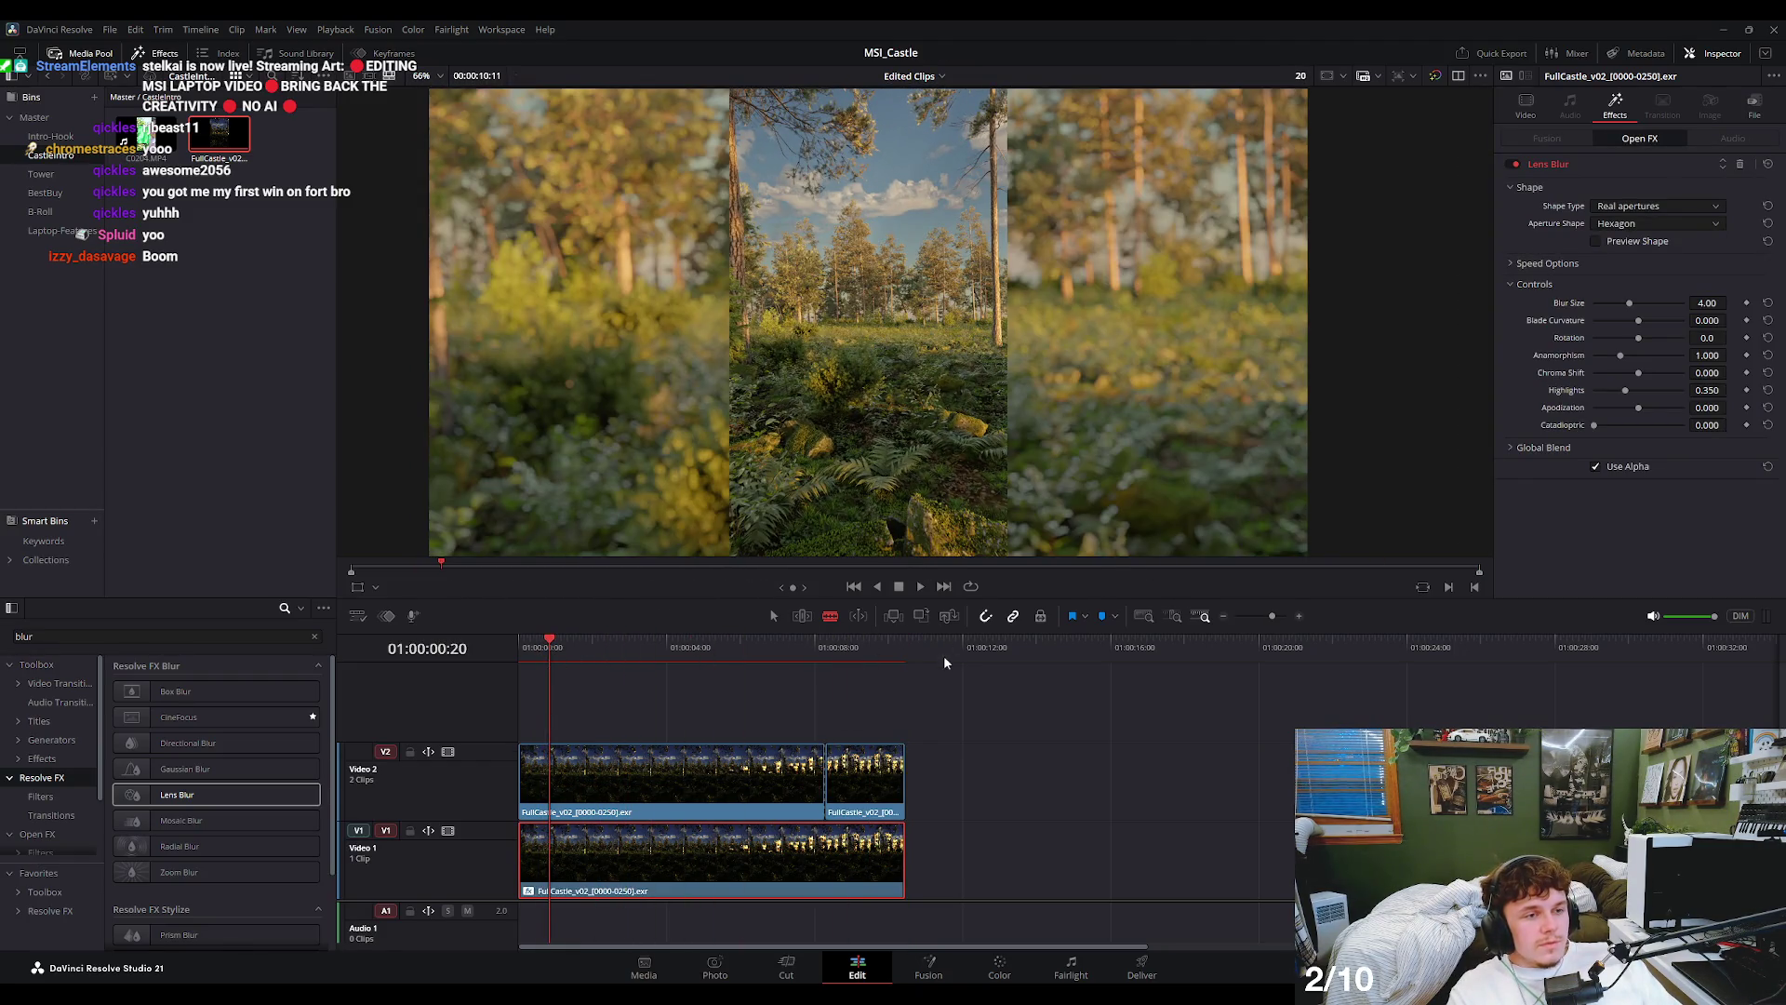
{"action": "key", "text": "ctrl+z"}
{"action": "key", "text": "a"}
{"action": "left_click", "coordinate": [794, 757]}
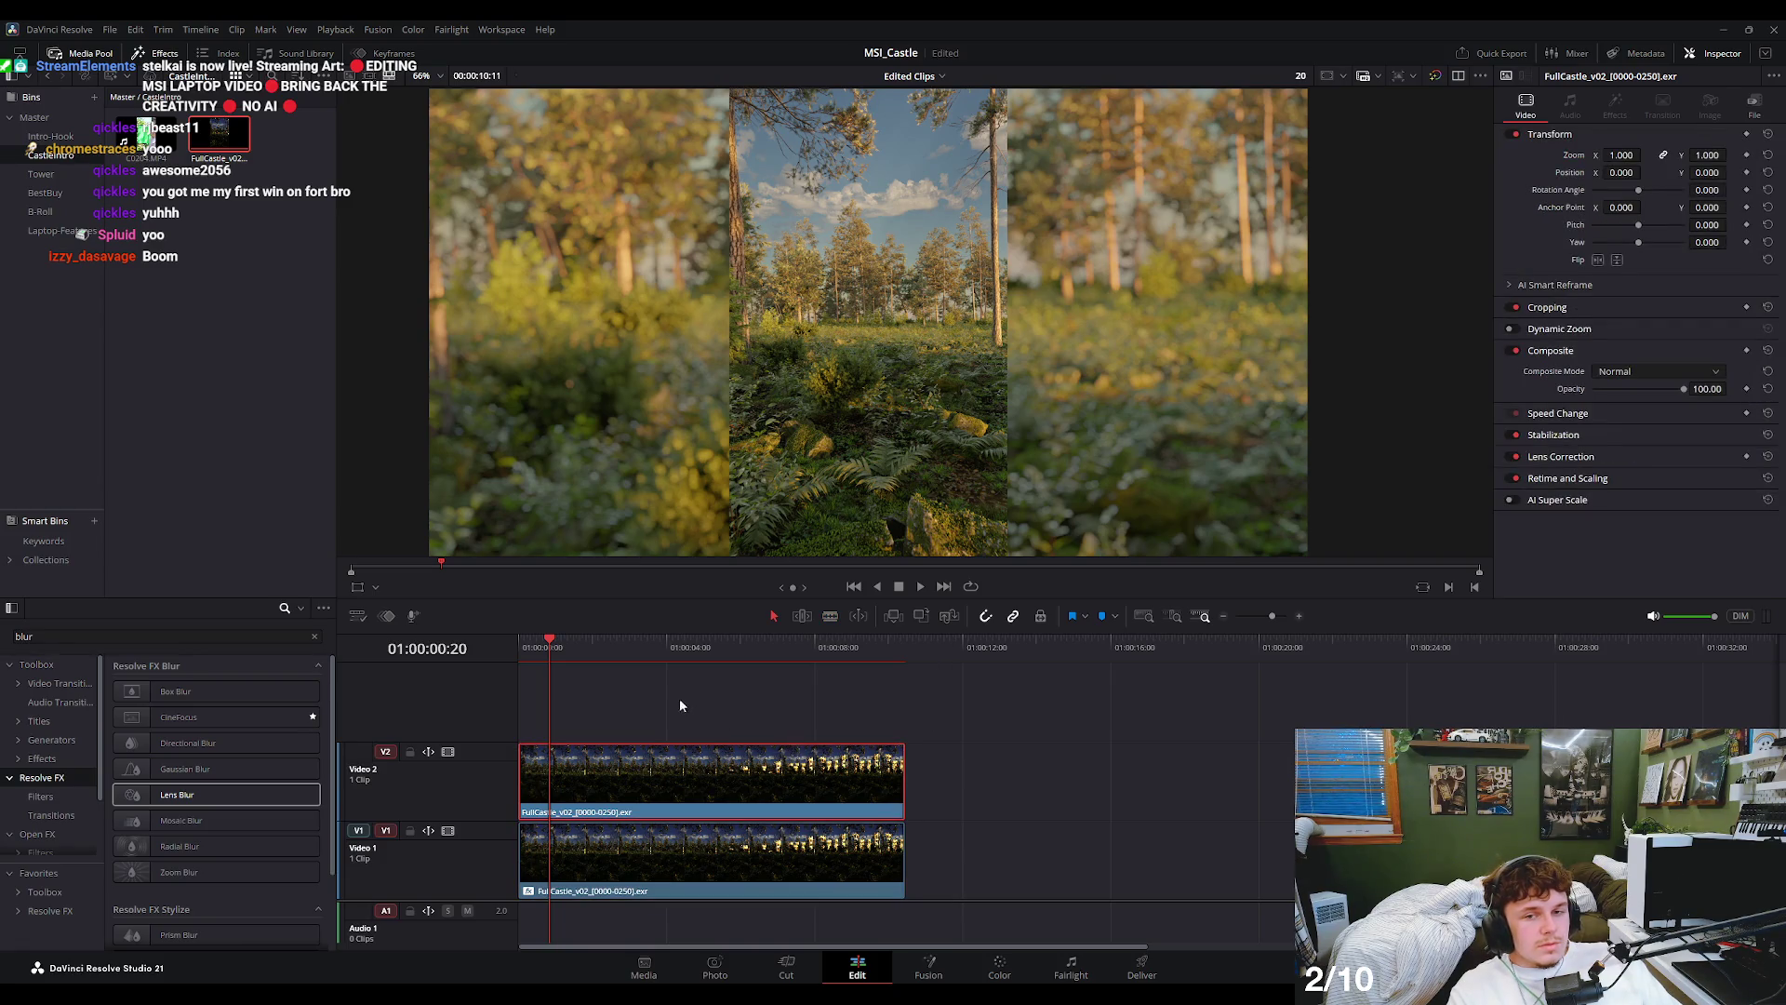
- In the upper clip's Cropping settings, raise Softness to 100
{"action": "key", "text": "space"}
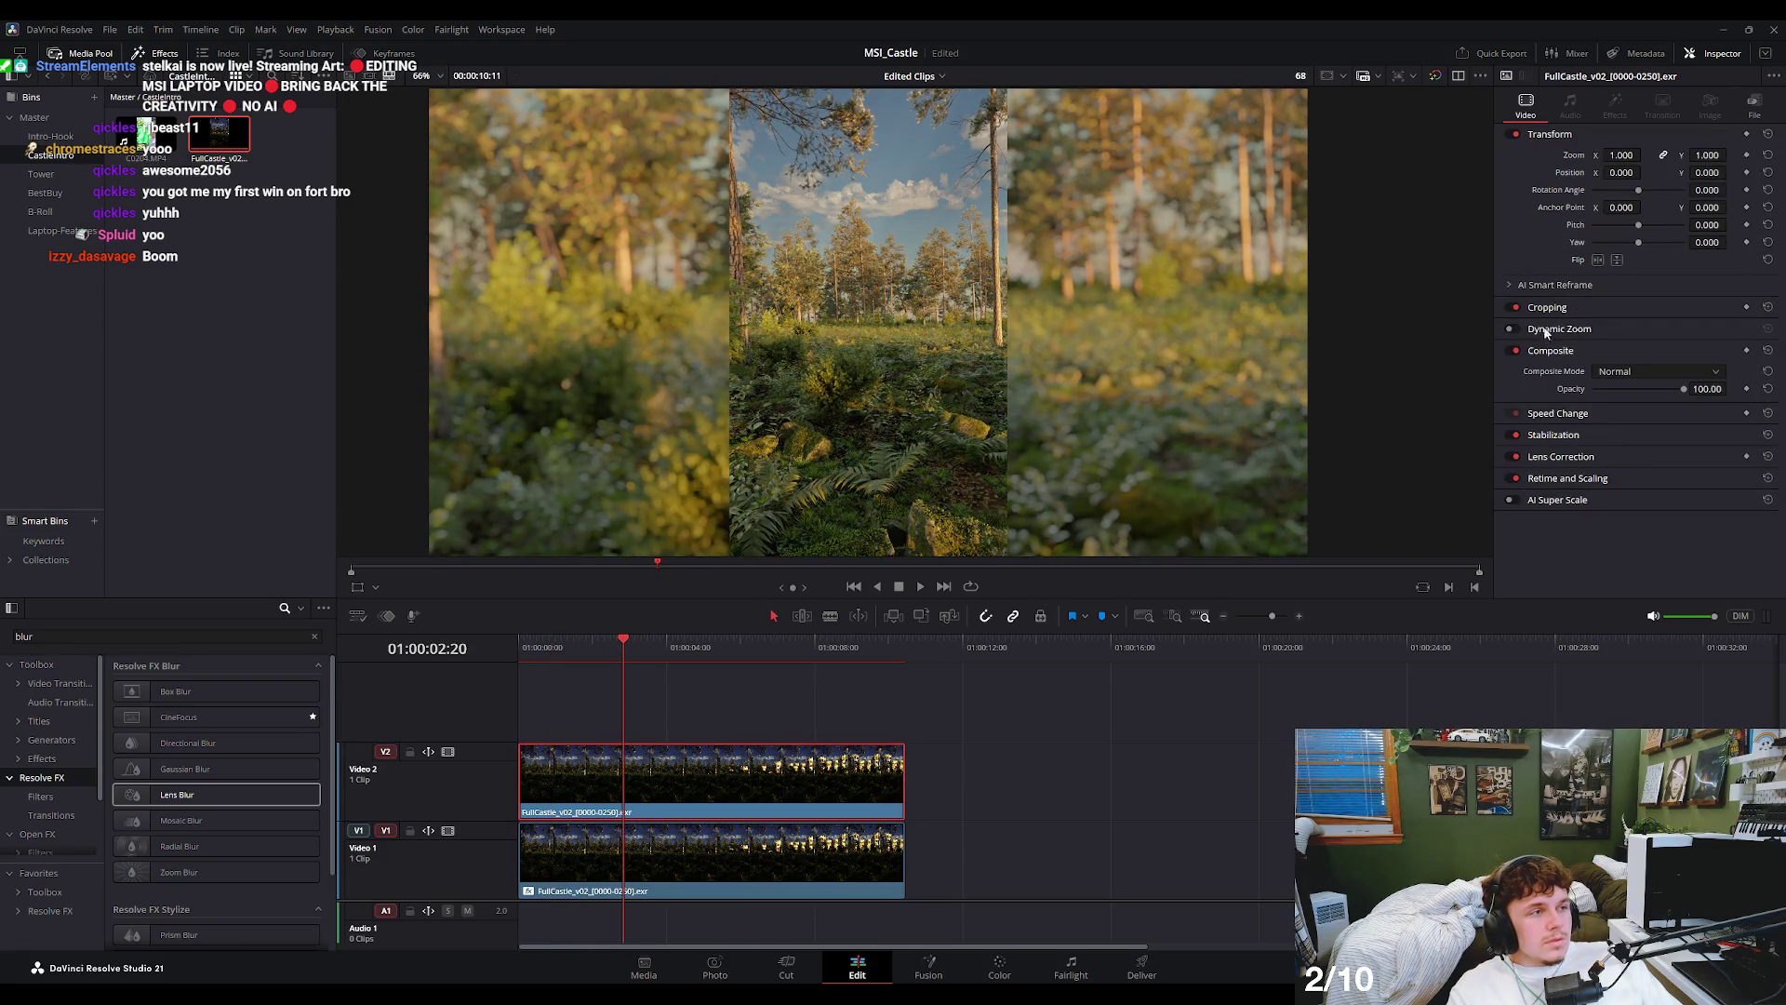
{"action": "left_click", "coordinate": [1547, 307]}
{"action": "mouse_move", "coordinate": [1638, 400]}
{"action": "left_mouse_down"}
{"action": "mouse_move", "coordinate": [1656, 401]}
{"action": "mouse_move", "coordinate": [1569, 394]}
{"action": "mouse_move", "coordinate": [1667, 398]}
{"action": "left_mouse_up"}
{"action": "left_click", "coordinate": [1634, 413]}
{"action": "left_click_drag", "start_coordinate": [1628, 407], "coordinate": [1620, 352]}
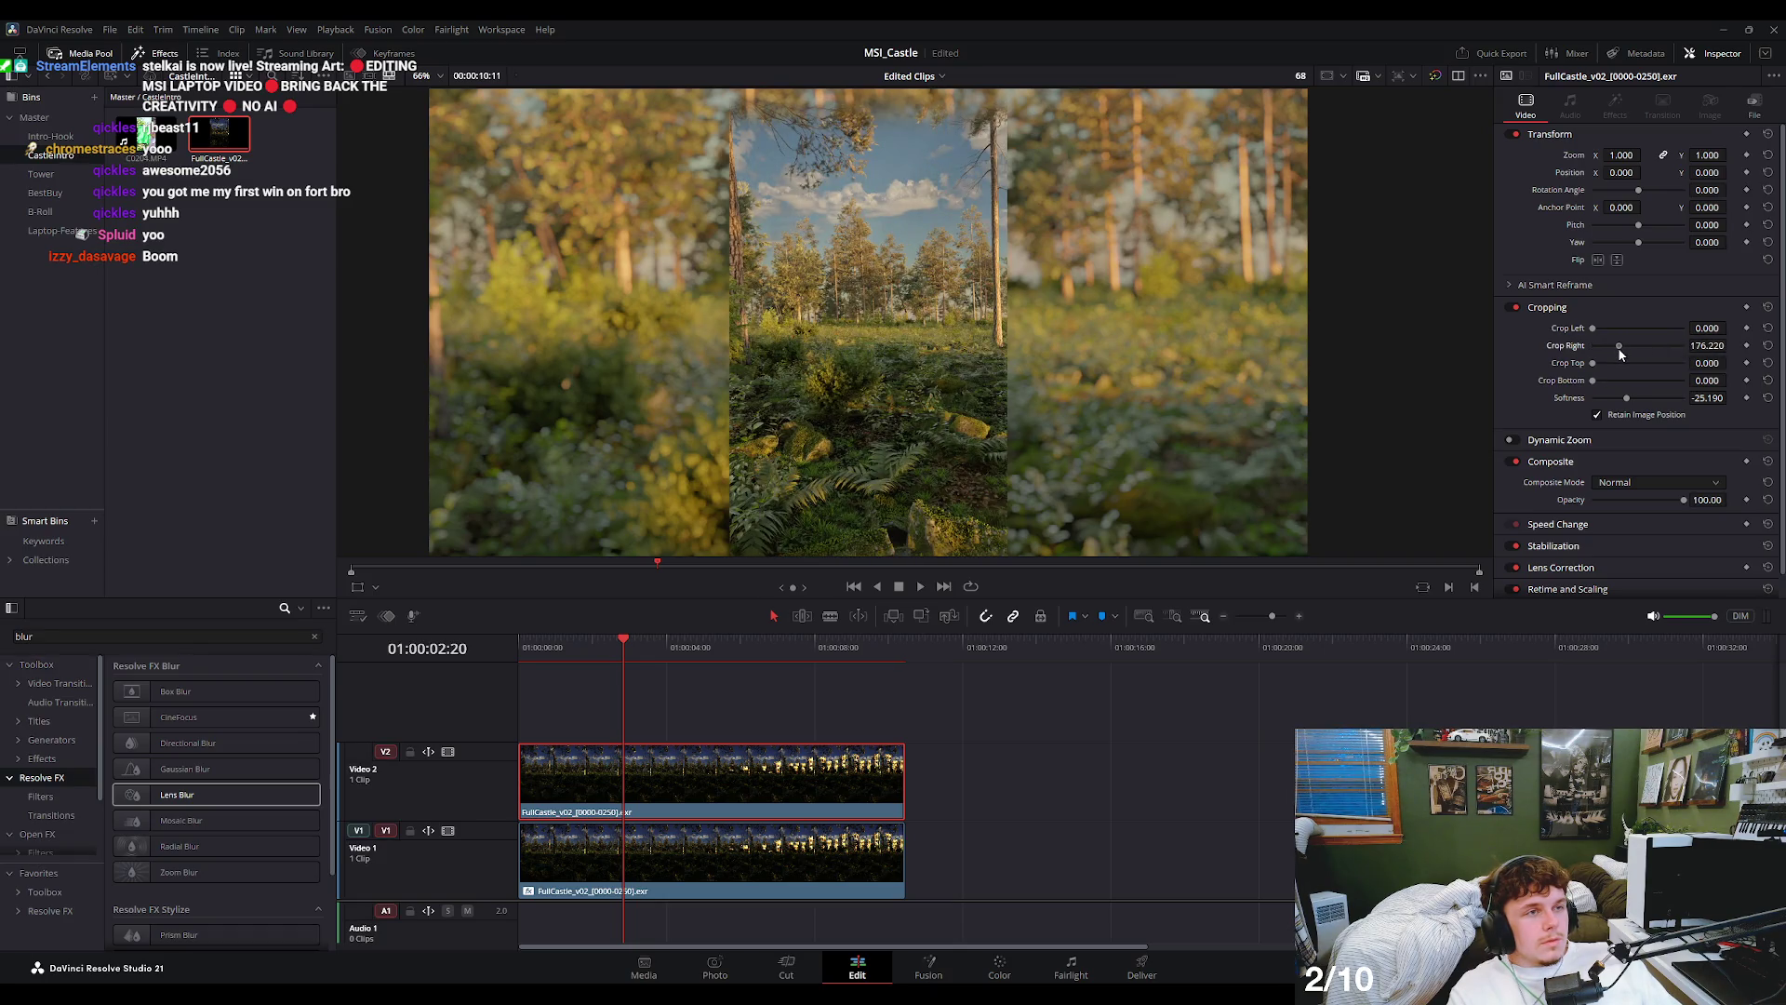
{"action": "left_click_drag", "start_coordinate": [1593, 327], "coordinate": [1593, 330]}
{"action": "left_click_drag", "start_coordinate": [1631, 400], "coordinate": [1736, 382]}
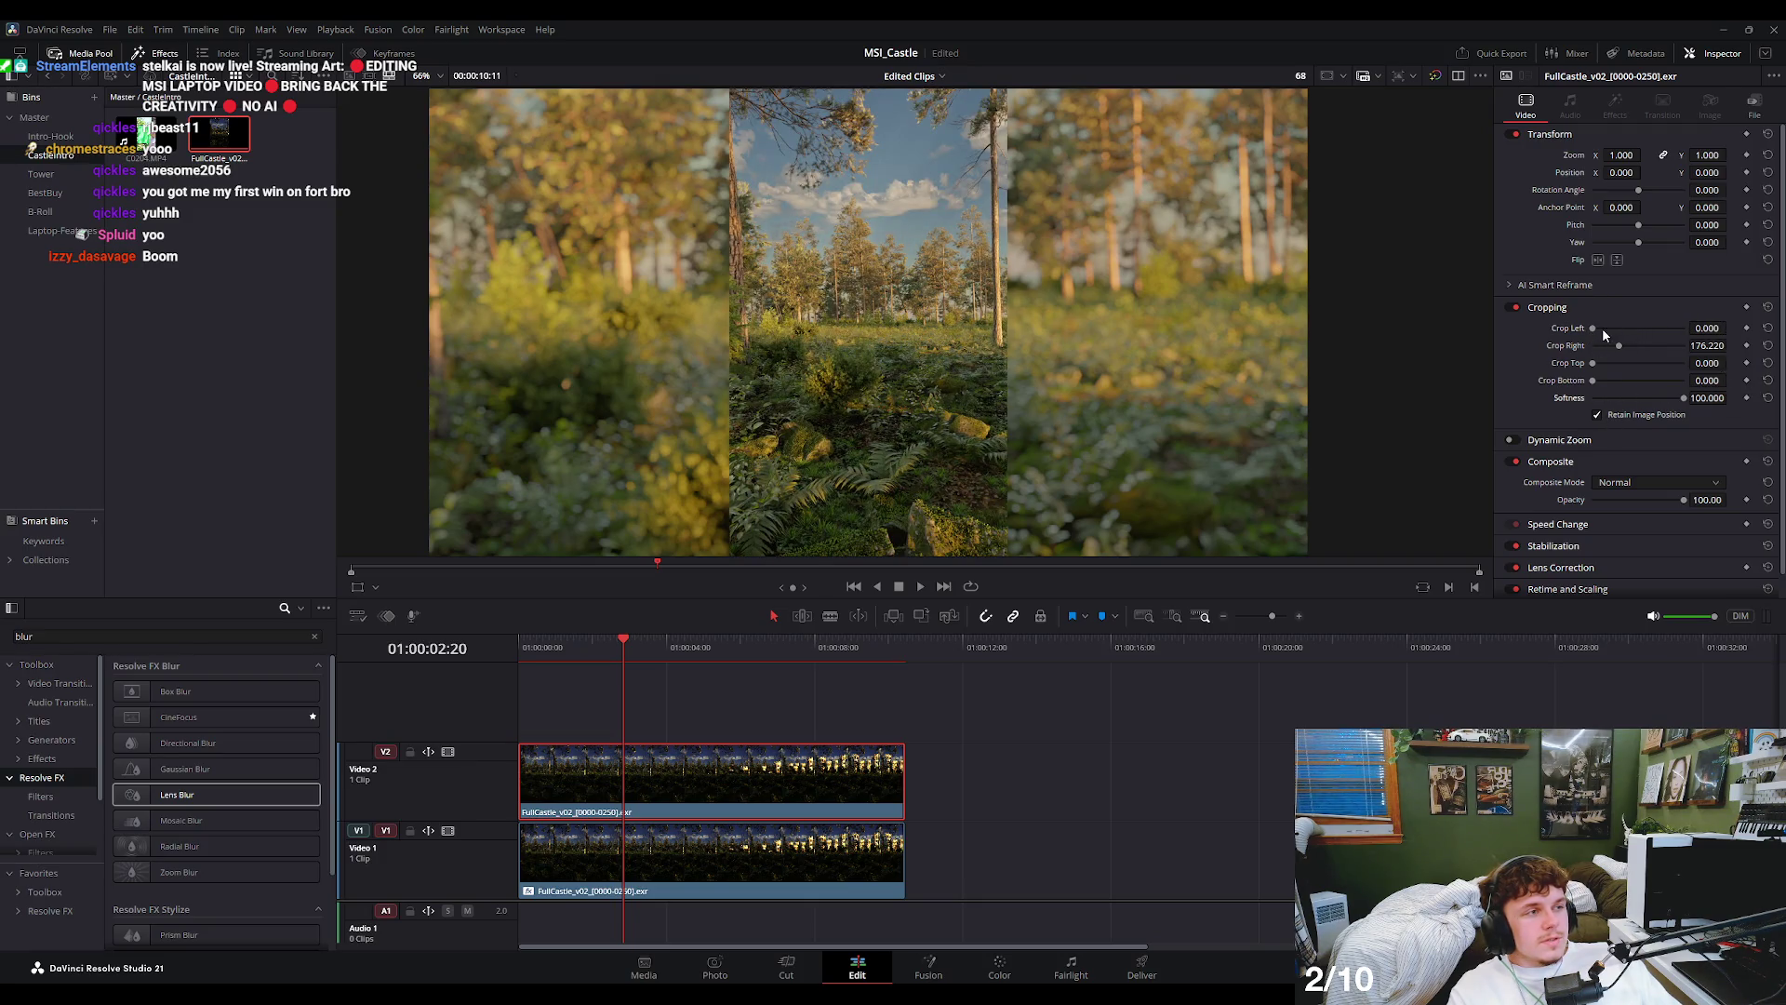
- Crop the upper clip to Crop Right 296.790 and Crop Left 273.610, then select both clips
{"action": "left_click_drag", "start_coordinate": [1618, 347], "coordinate": [1638, 347]}
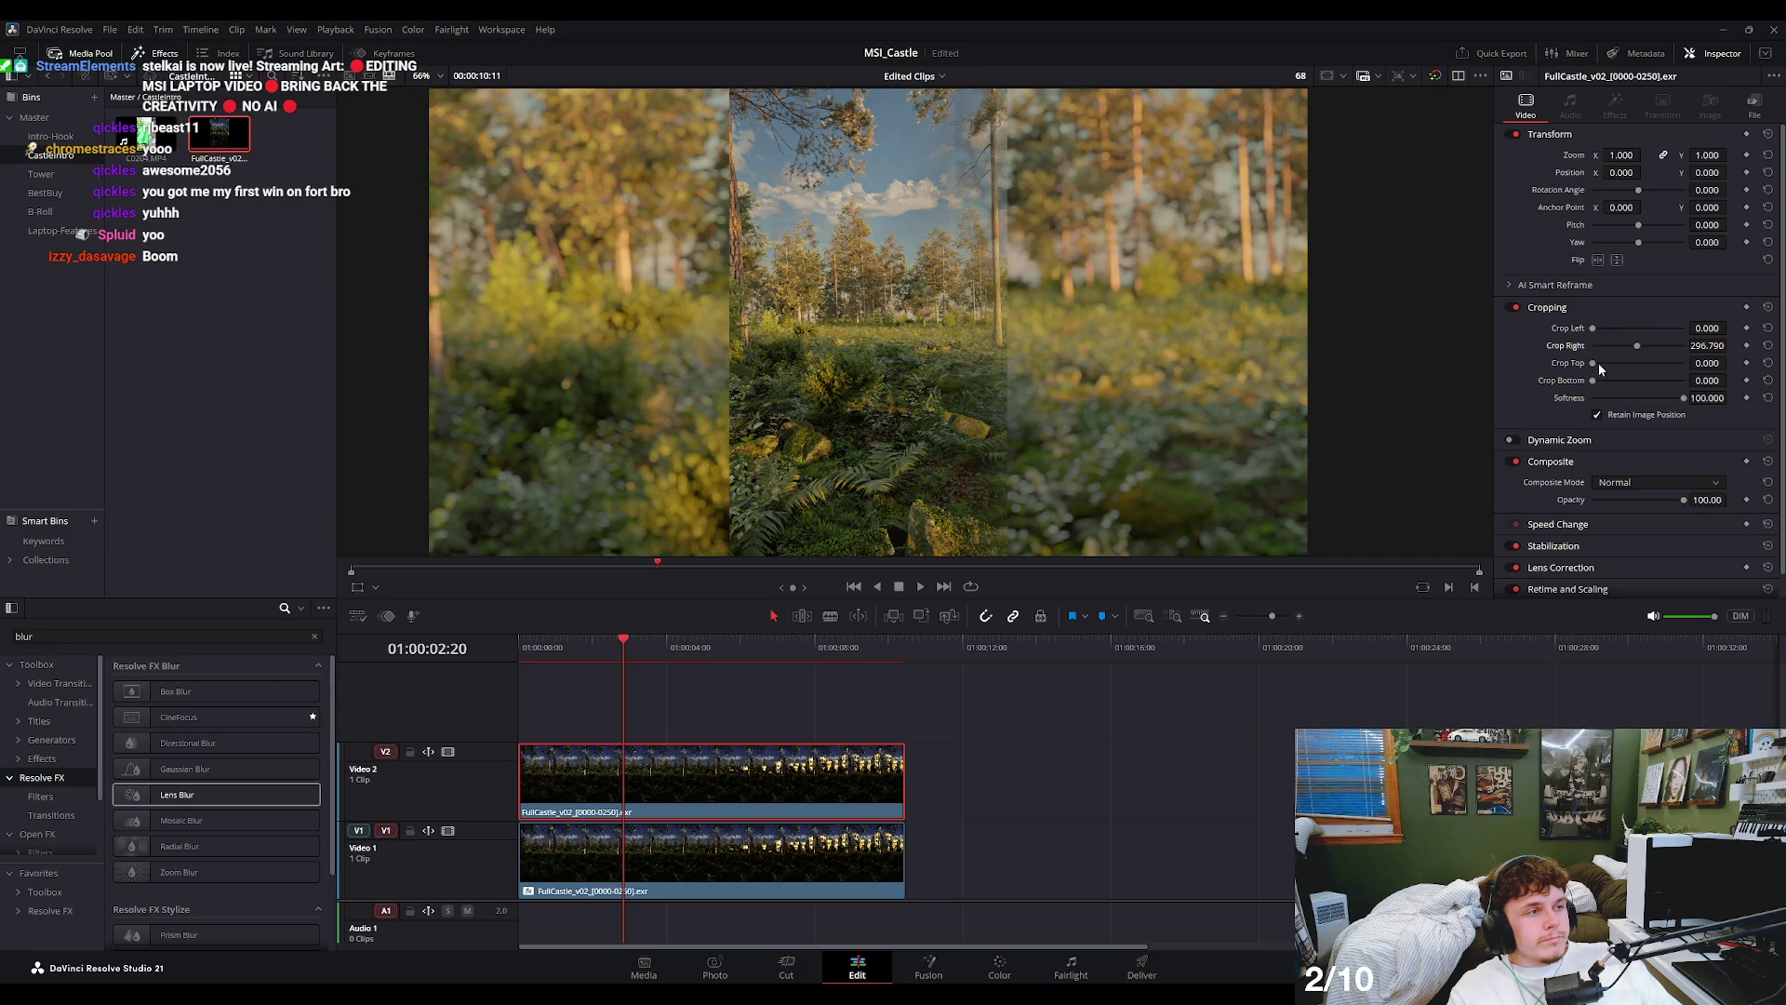
{"action": "left_click_drag", "start_coordinate": [1592, 329], "coordinate": [1634, 333]}
{"action": "scroll", "coordinate": [955, 293], "scroll_direction": "down", "scroll_amount": 3}
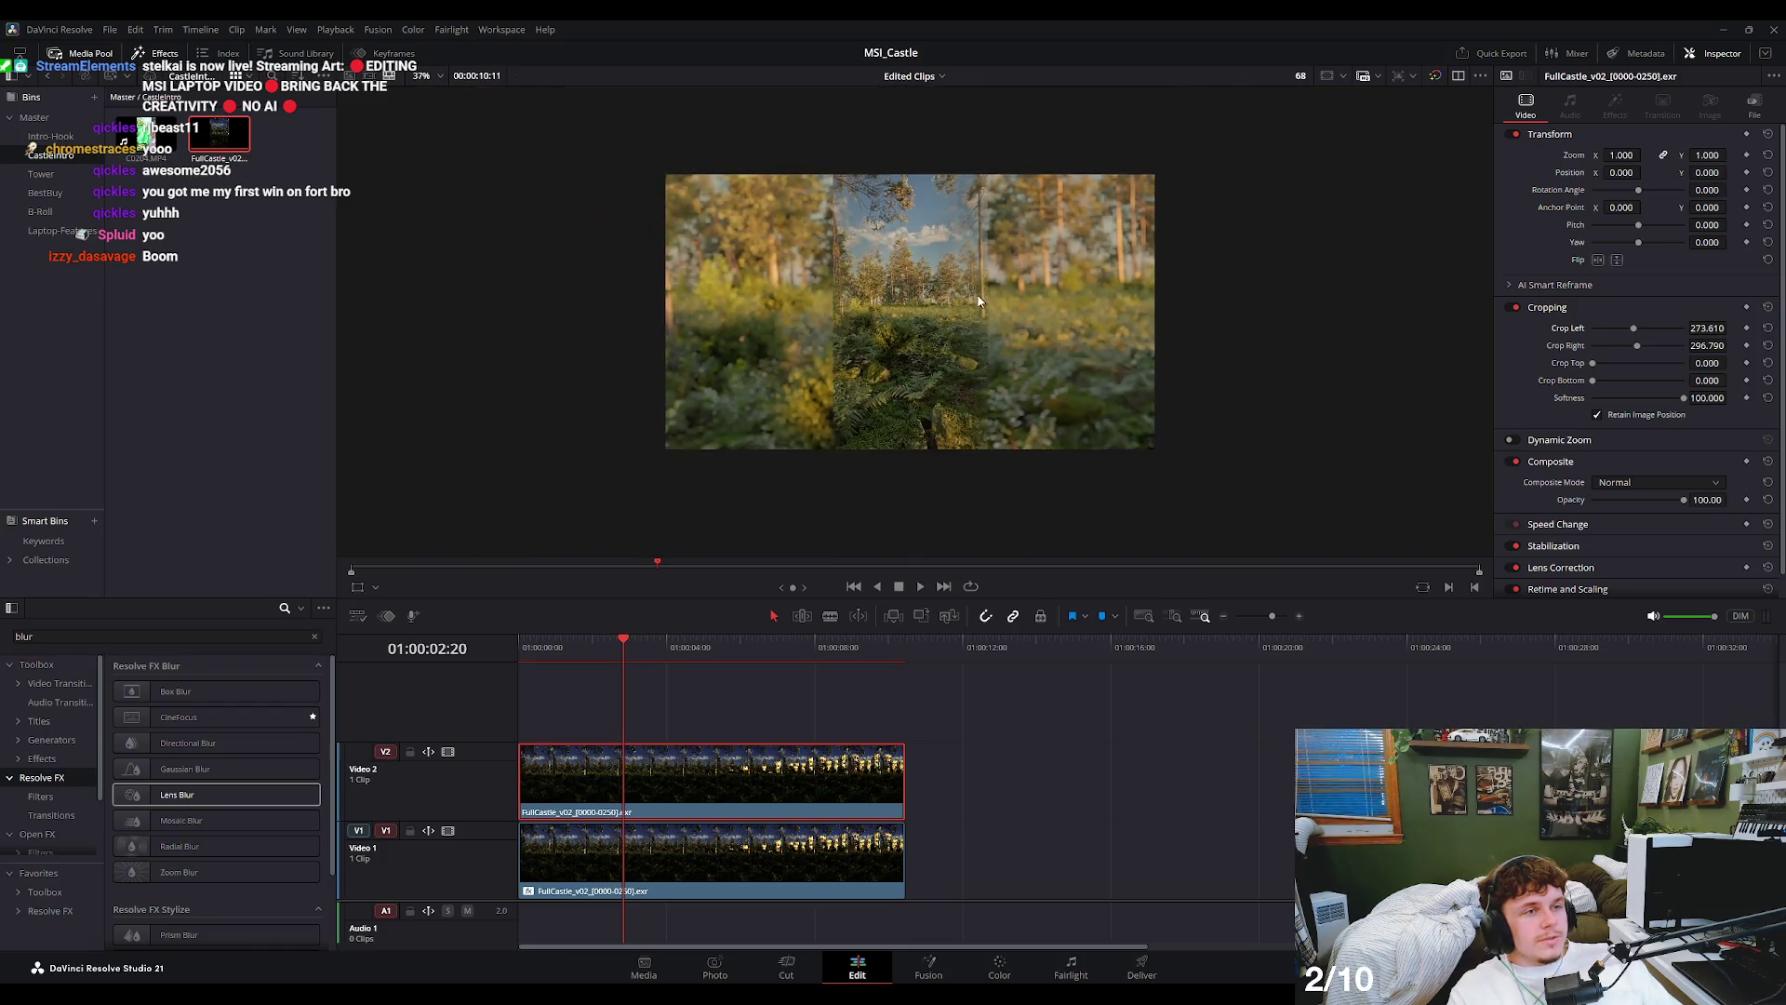
{"action": "scroll", "coordinate": [954, 293], "scroll_direction": "up", "scroll_amount": 2}
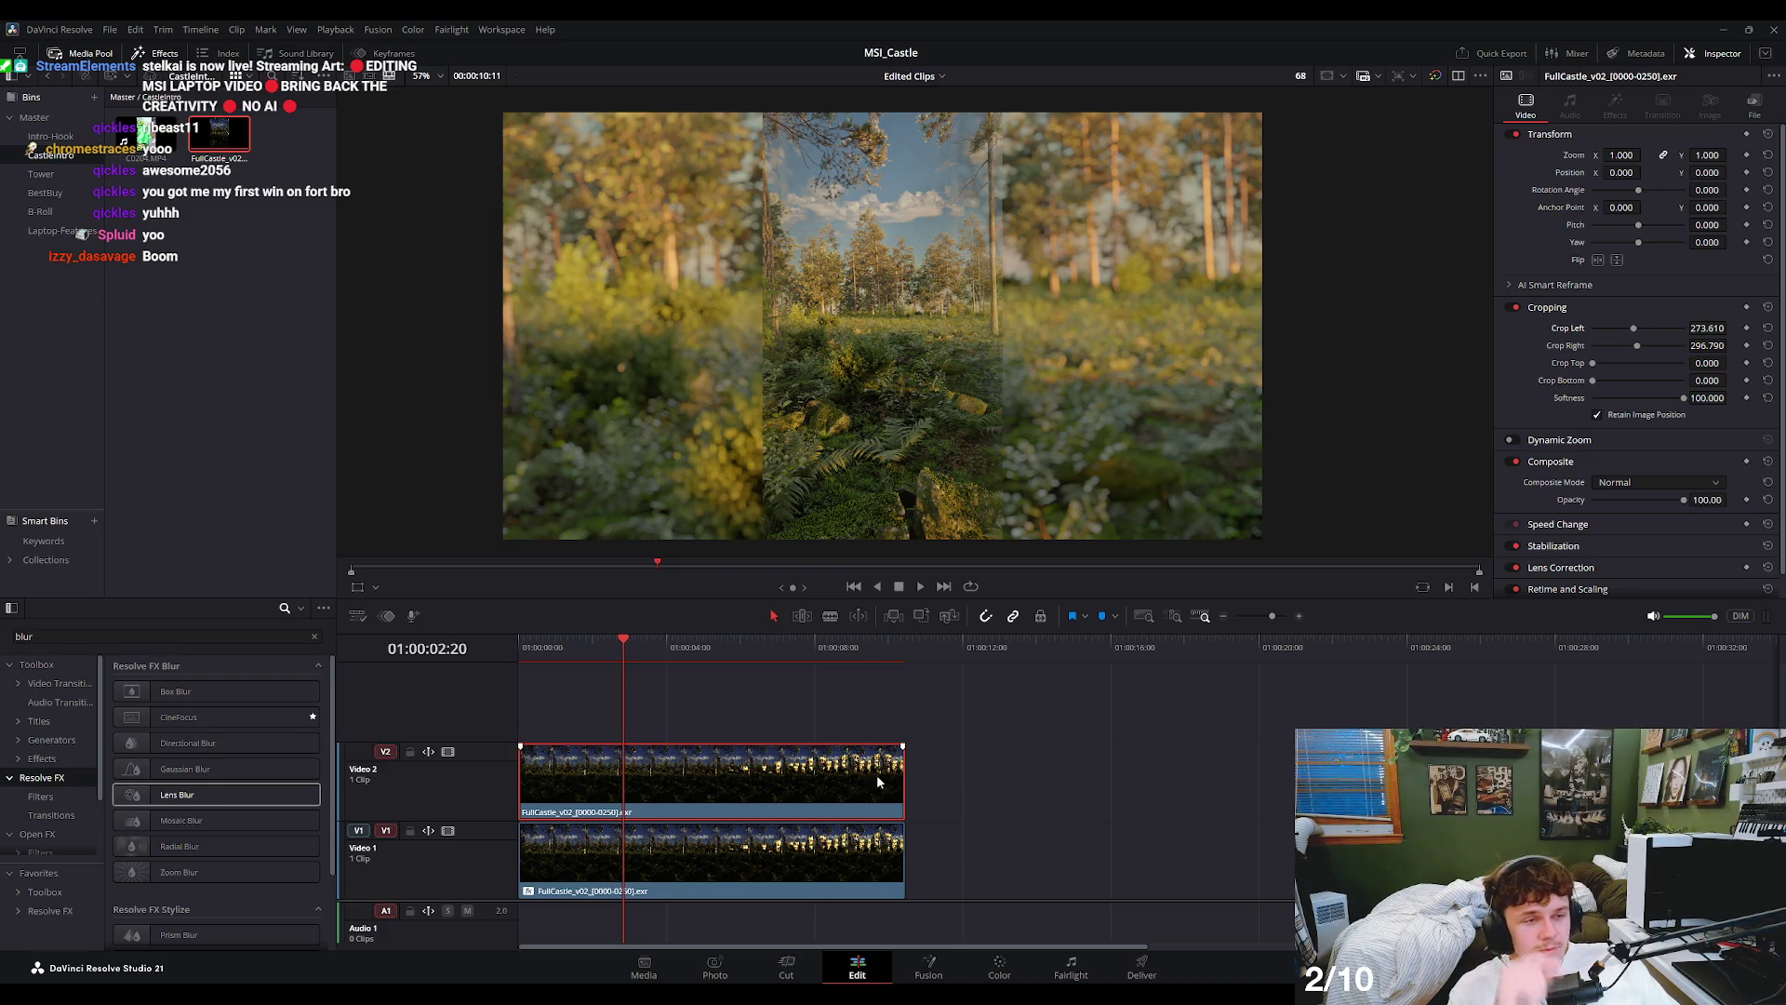
{"action": "left_click", "coordinate": [999, 753]}
{"action": "left_click_drag", "start_coordinate": [1000, 759], "coordinate": [897, 860]}
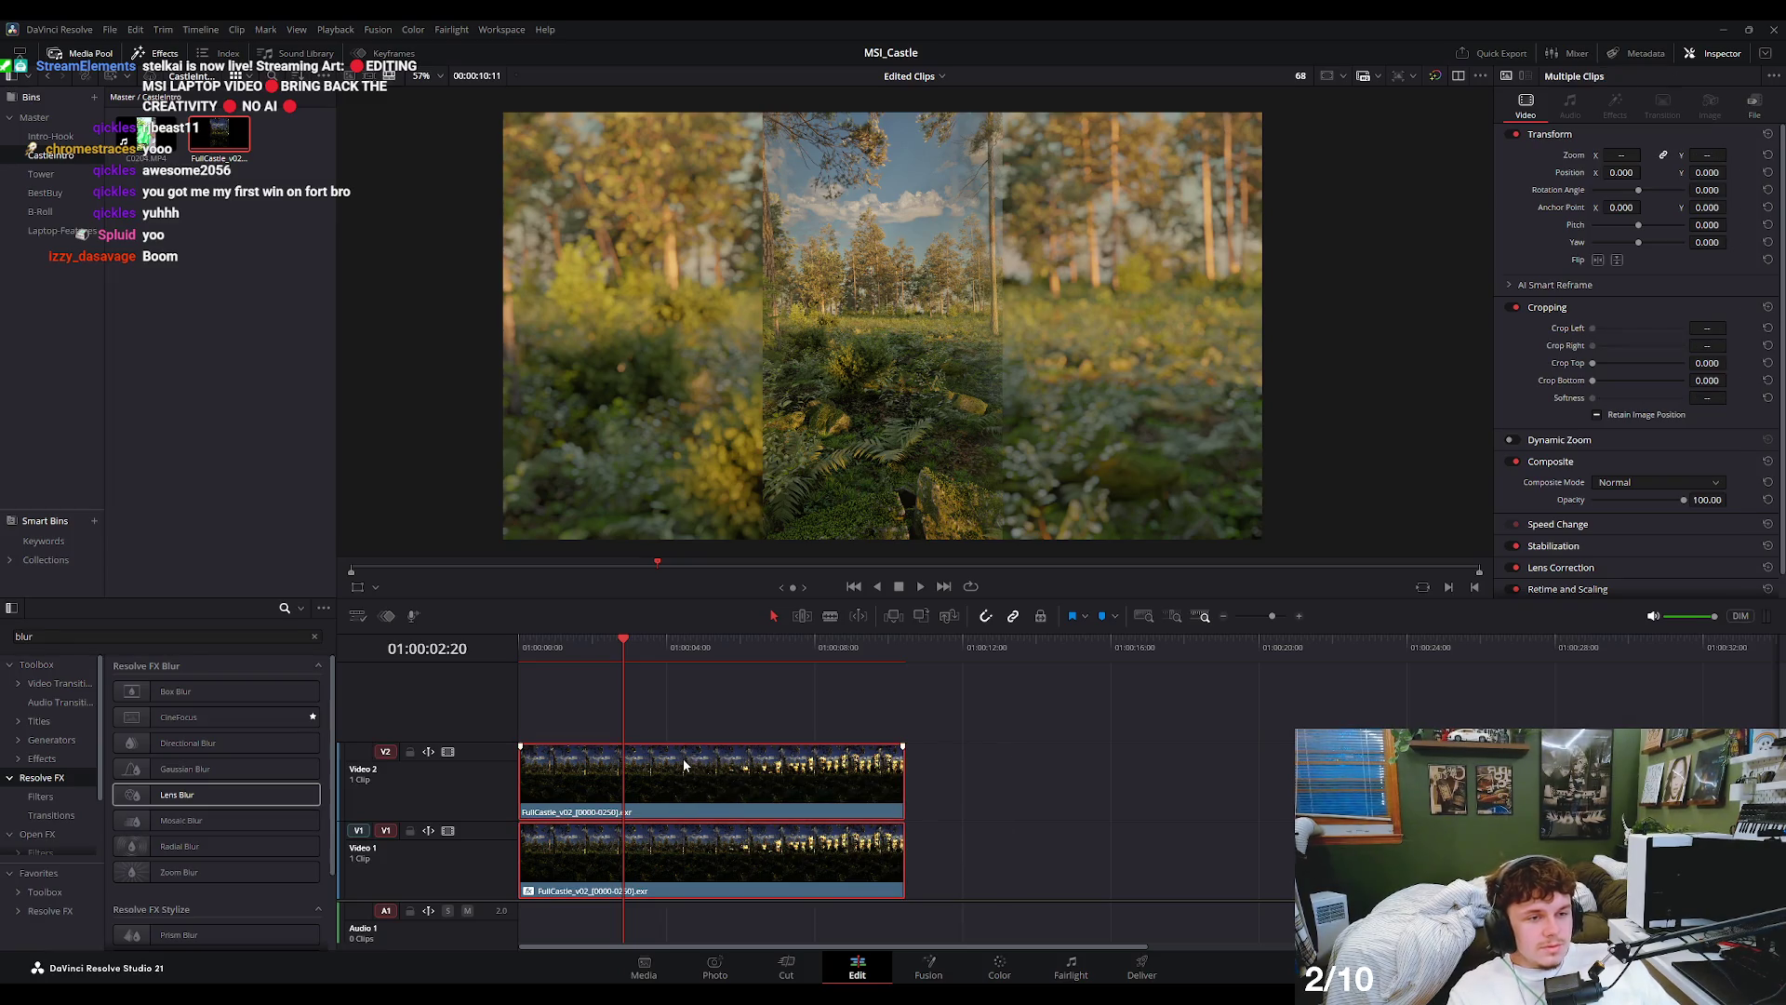
- Switch to the Rough_Layout timeline and open the B-Roll bin under Master
{"action": "left_click", "coordinate": [941, 75]}
{"action": "left_click", "coordinate": [916, 102]}
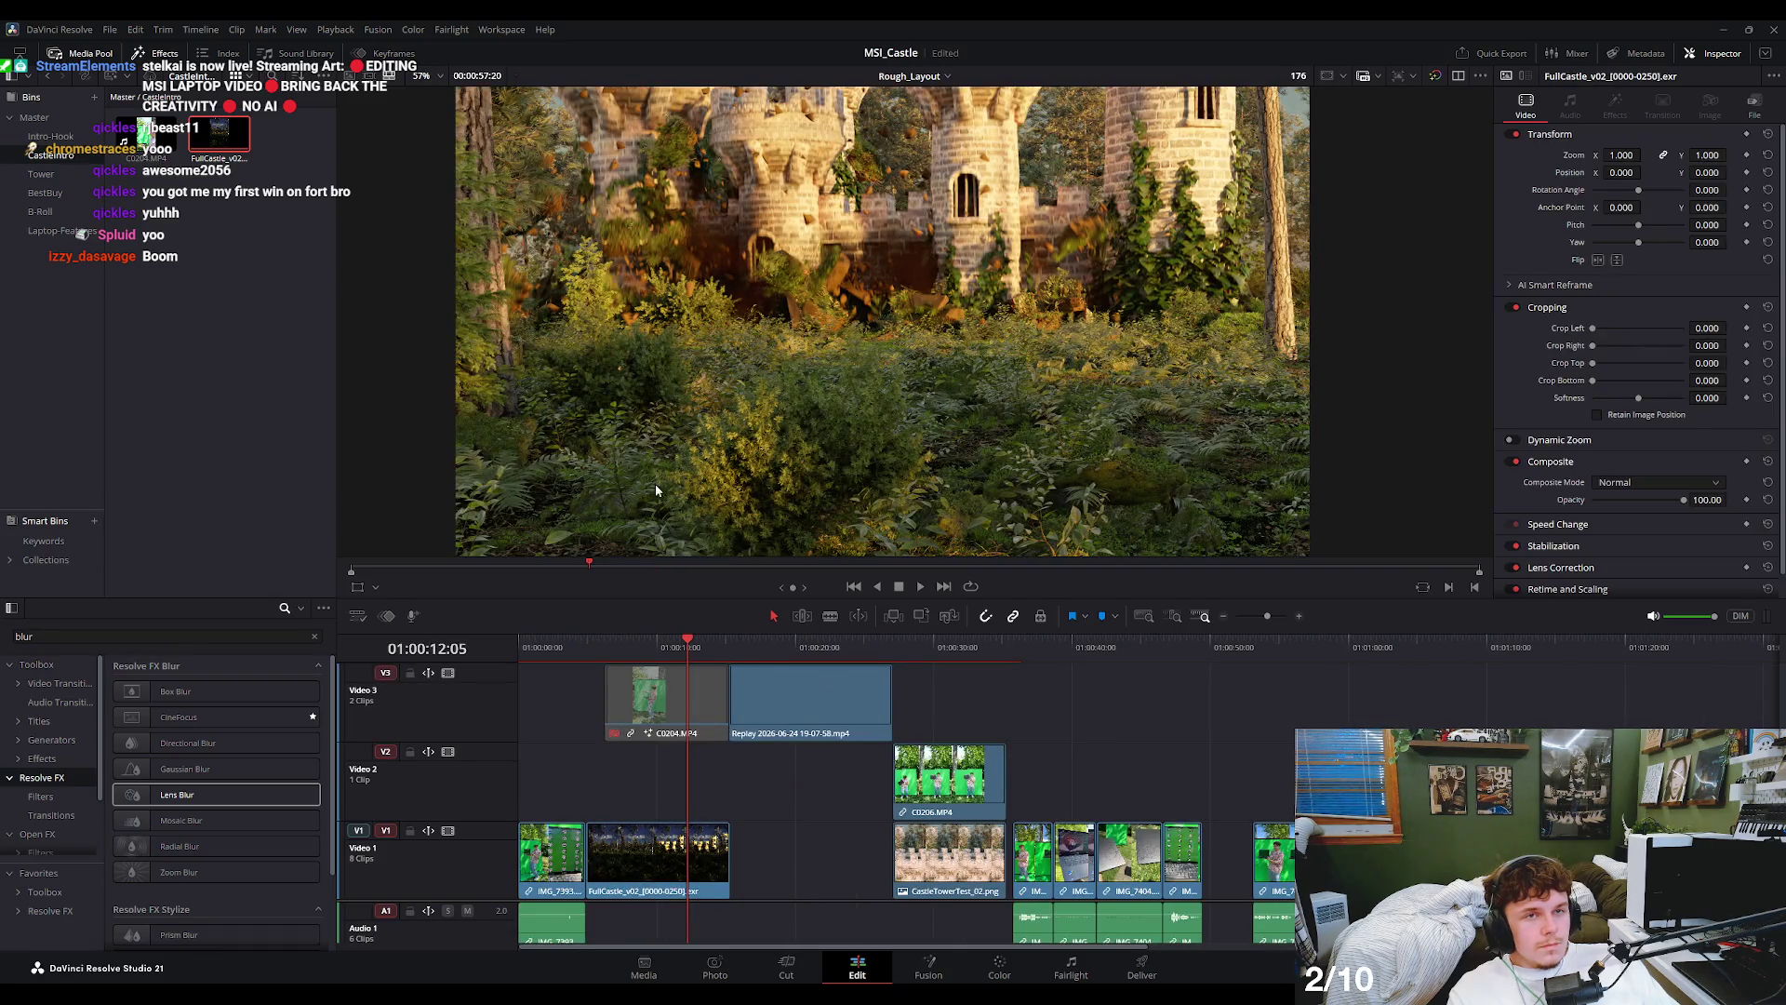
{"action": "left_click", "coordinate": [35, 118]}
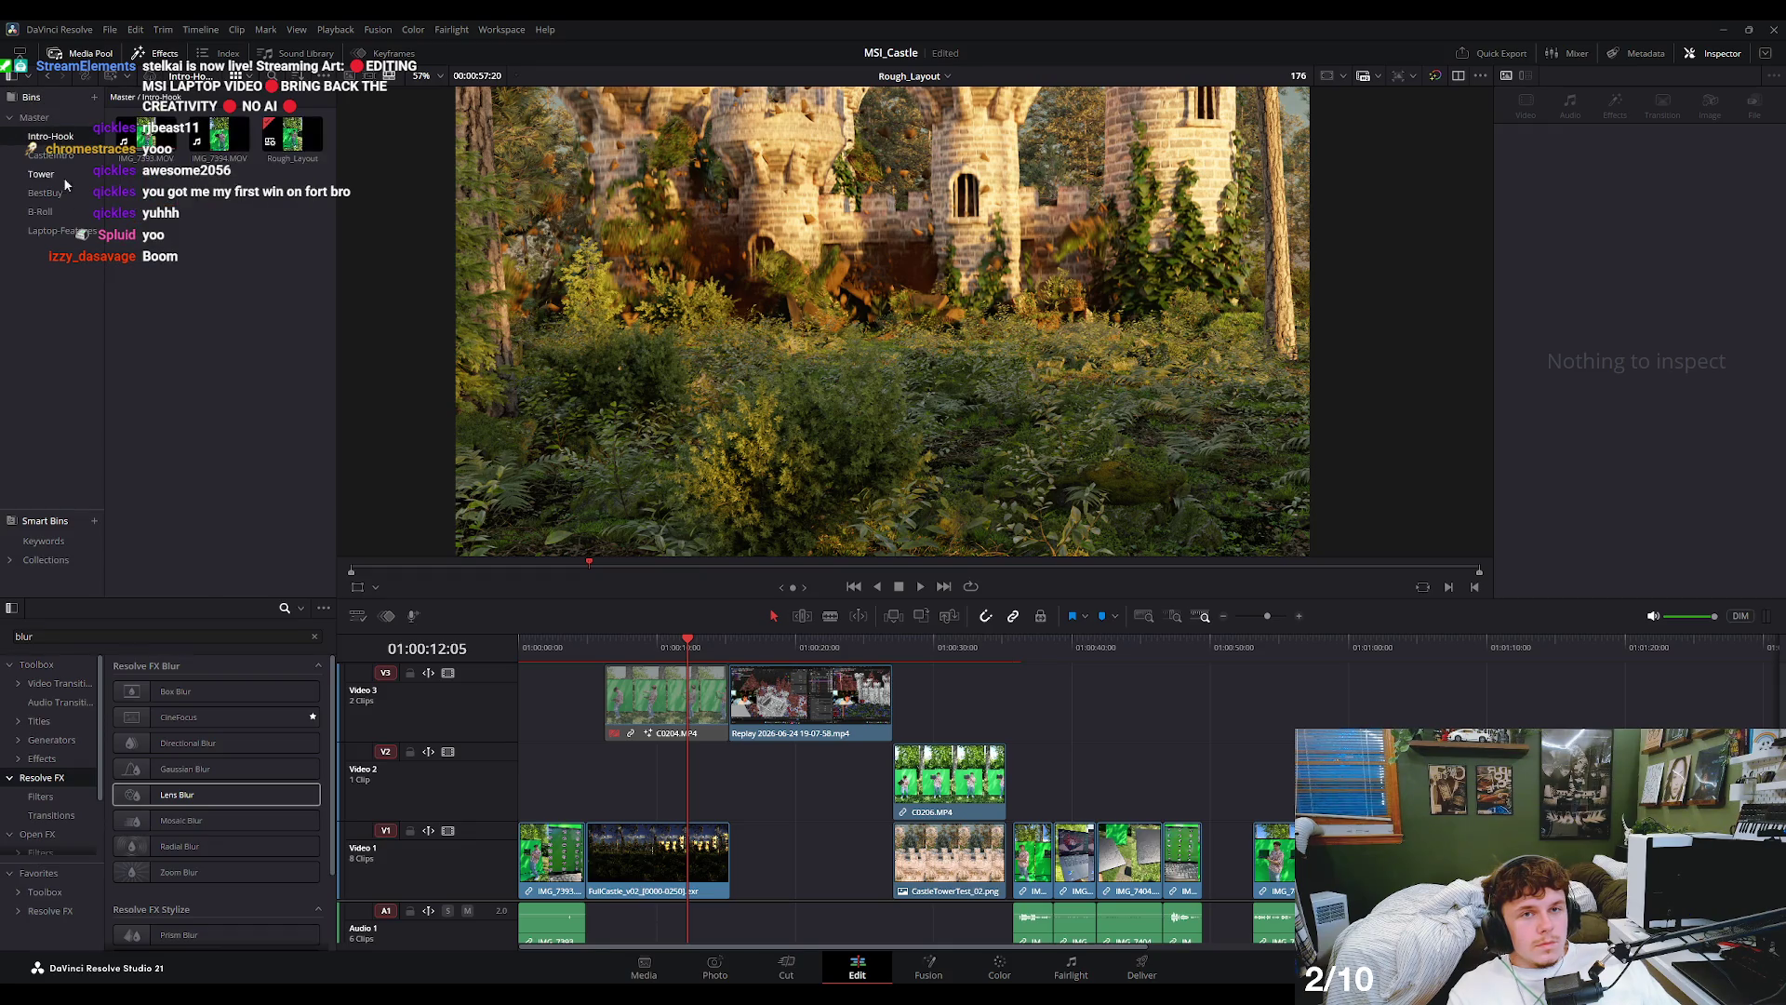
{"action": "left_click", "coordinate": [72, 214]}
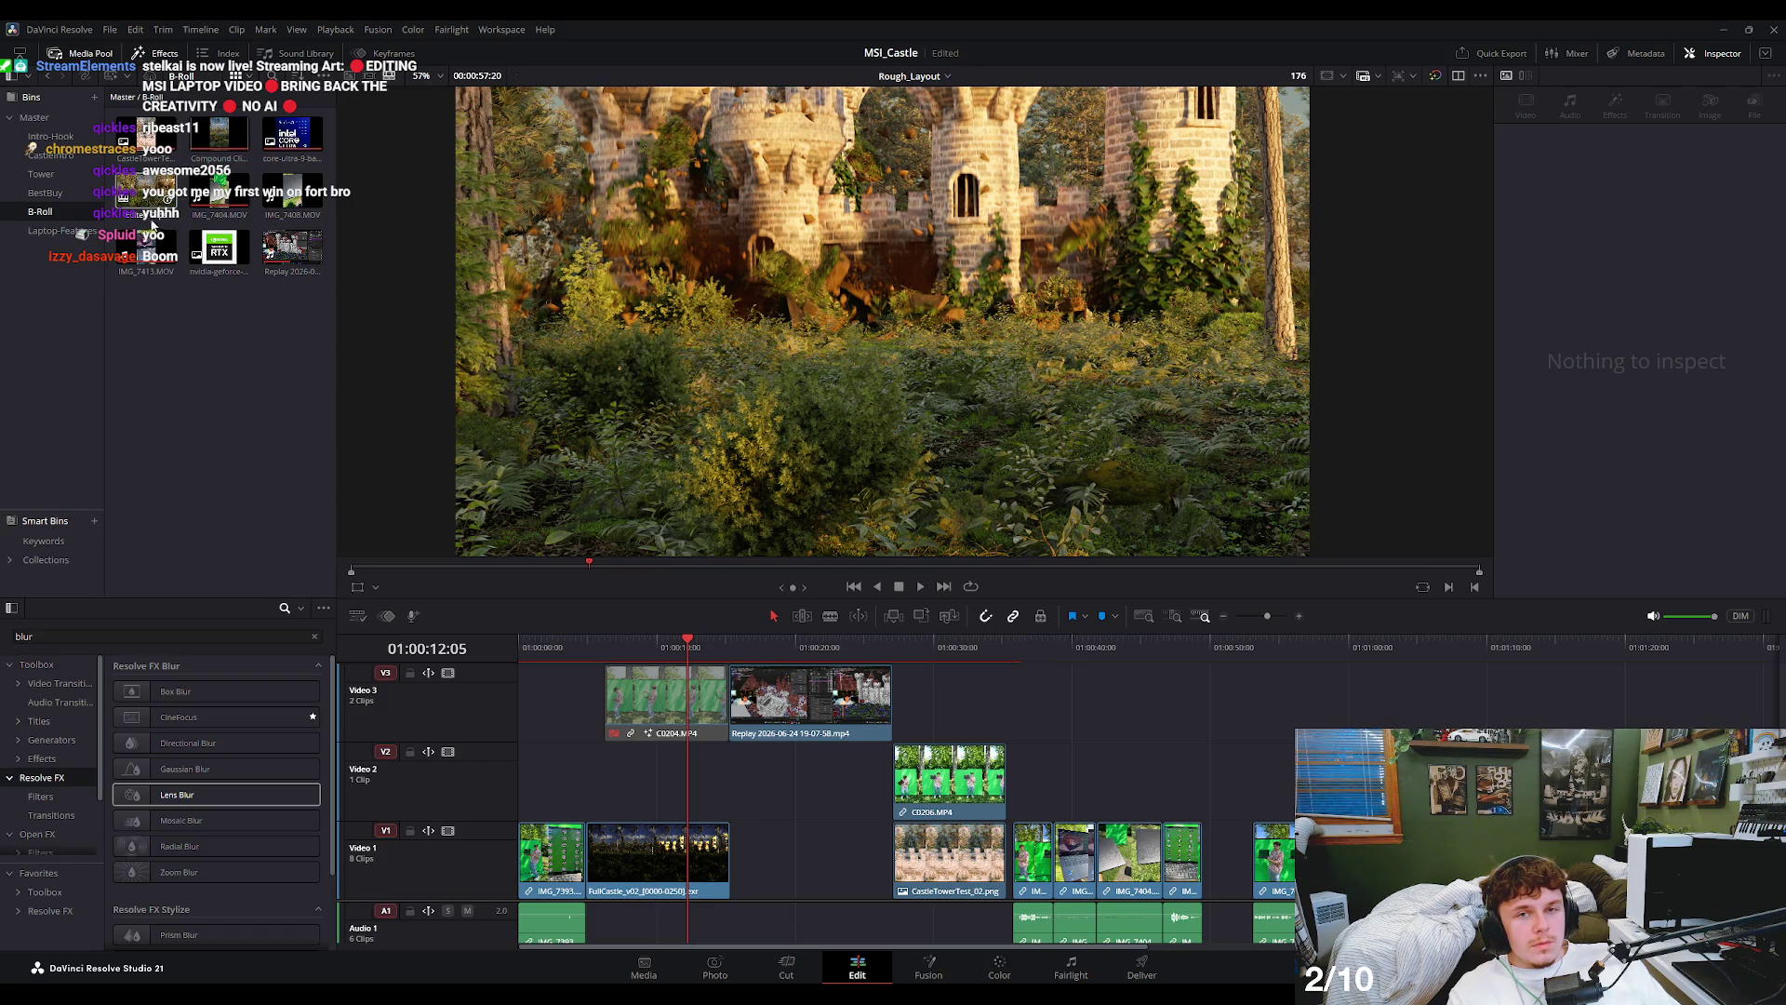
- Drop the Edited Clips timeline onto V3, then undo the addition
{"action": "left_click_drag", "start_coordinate": [152, 223], "coordinate": [967, 693]}
{"action": "left_click", "coordinate": [963, 679]}
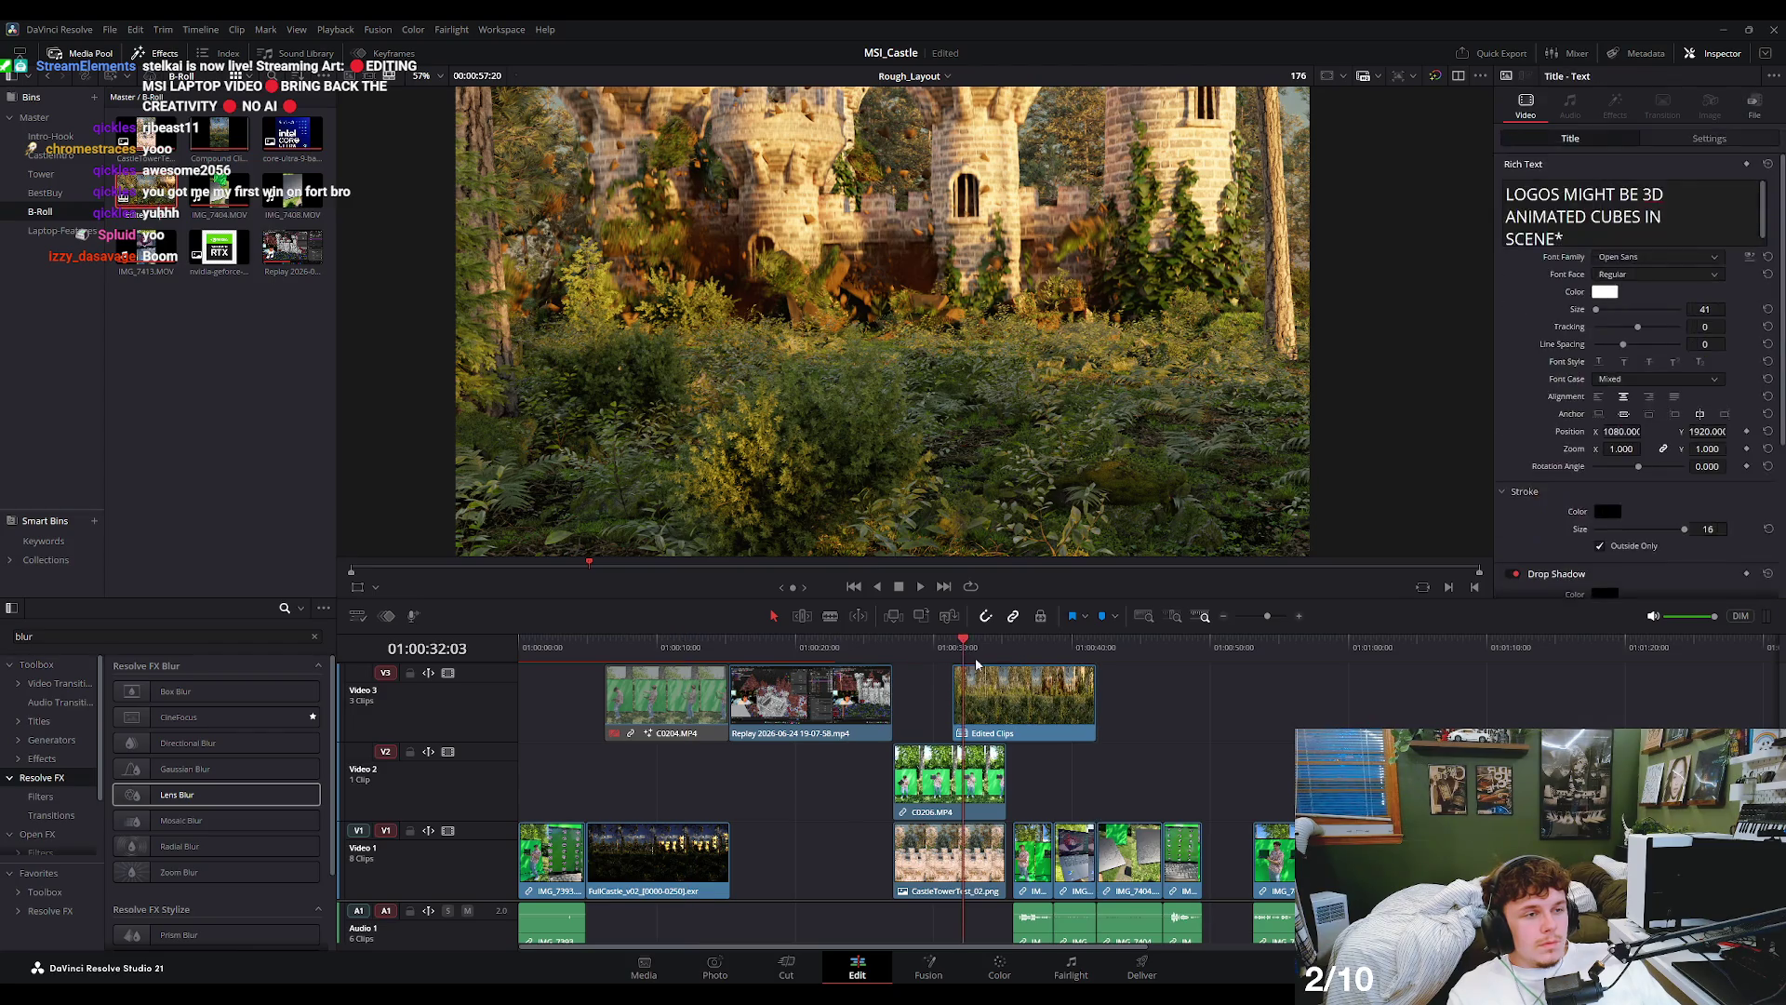
{"action": "left_click", "coordinate": [977, 666]}
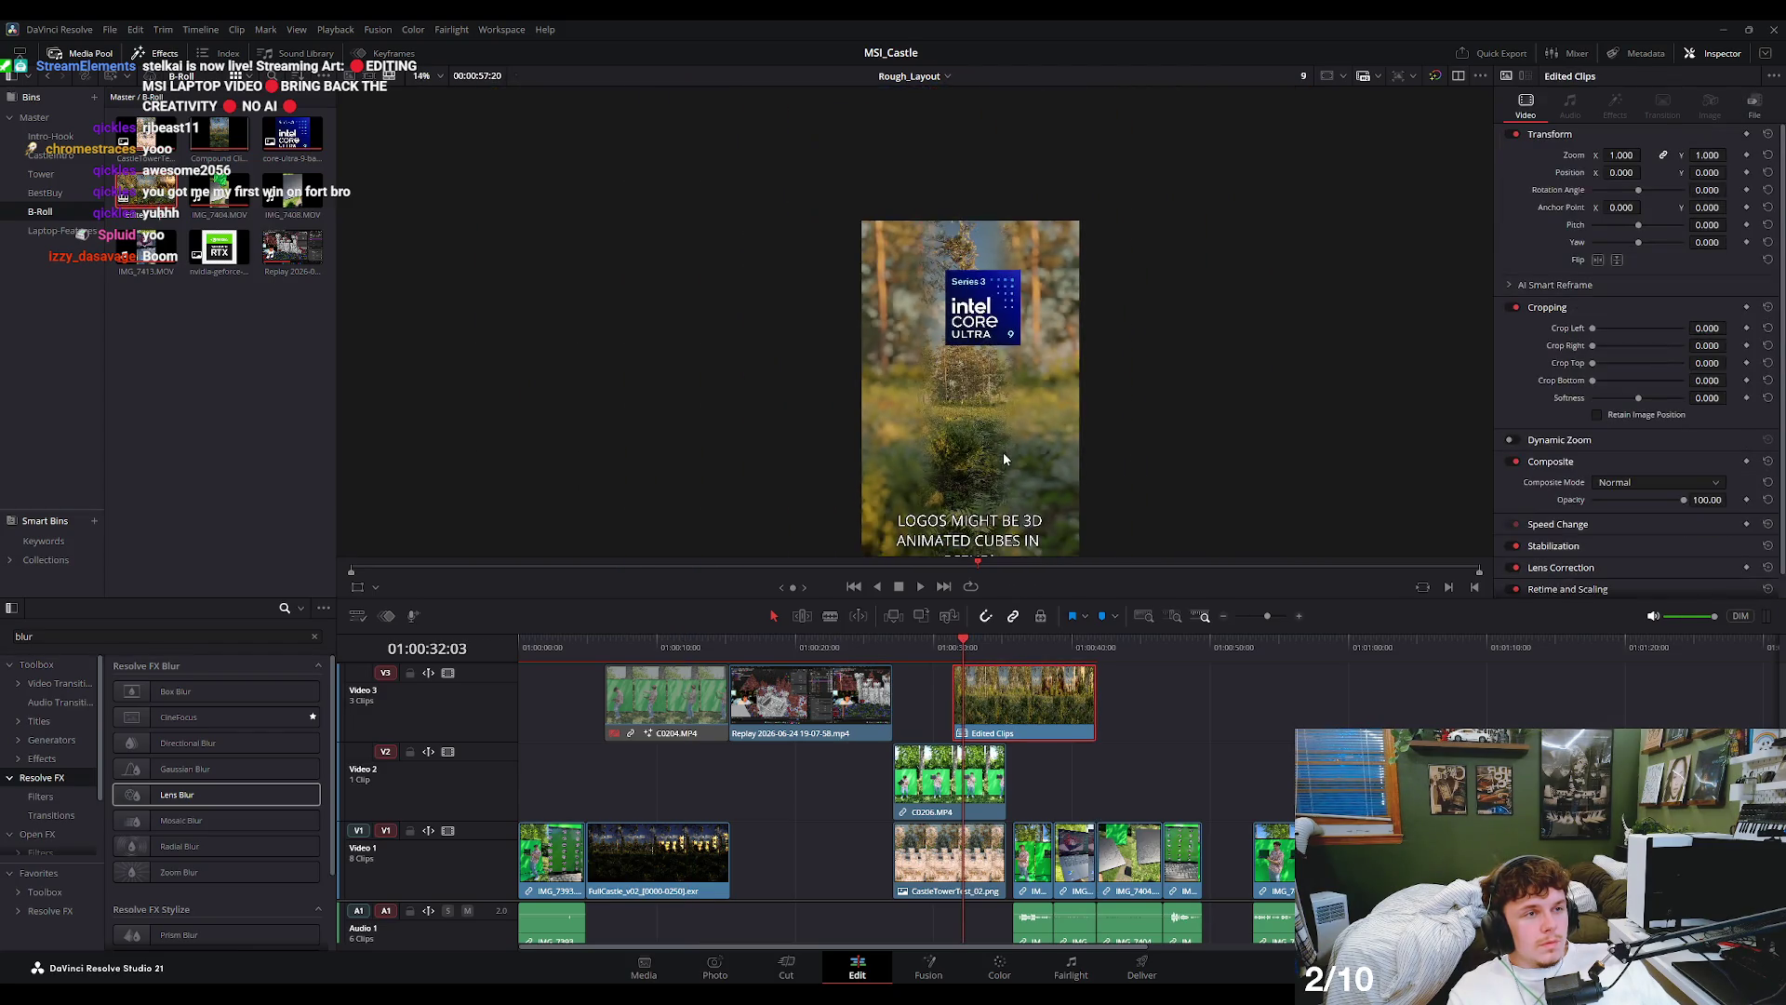
{"action": "key", "text": "ctrl+z"}
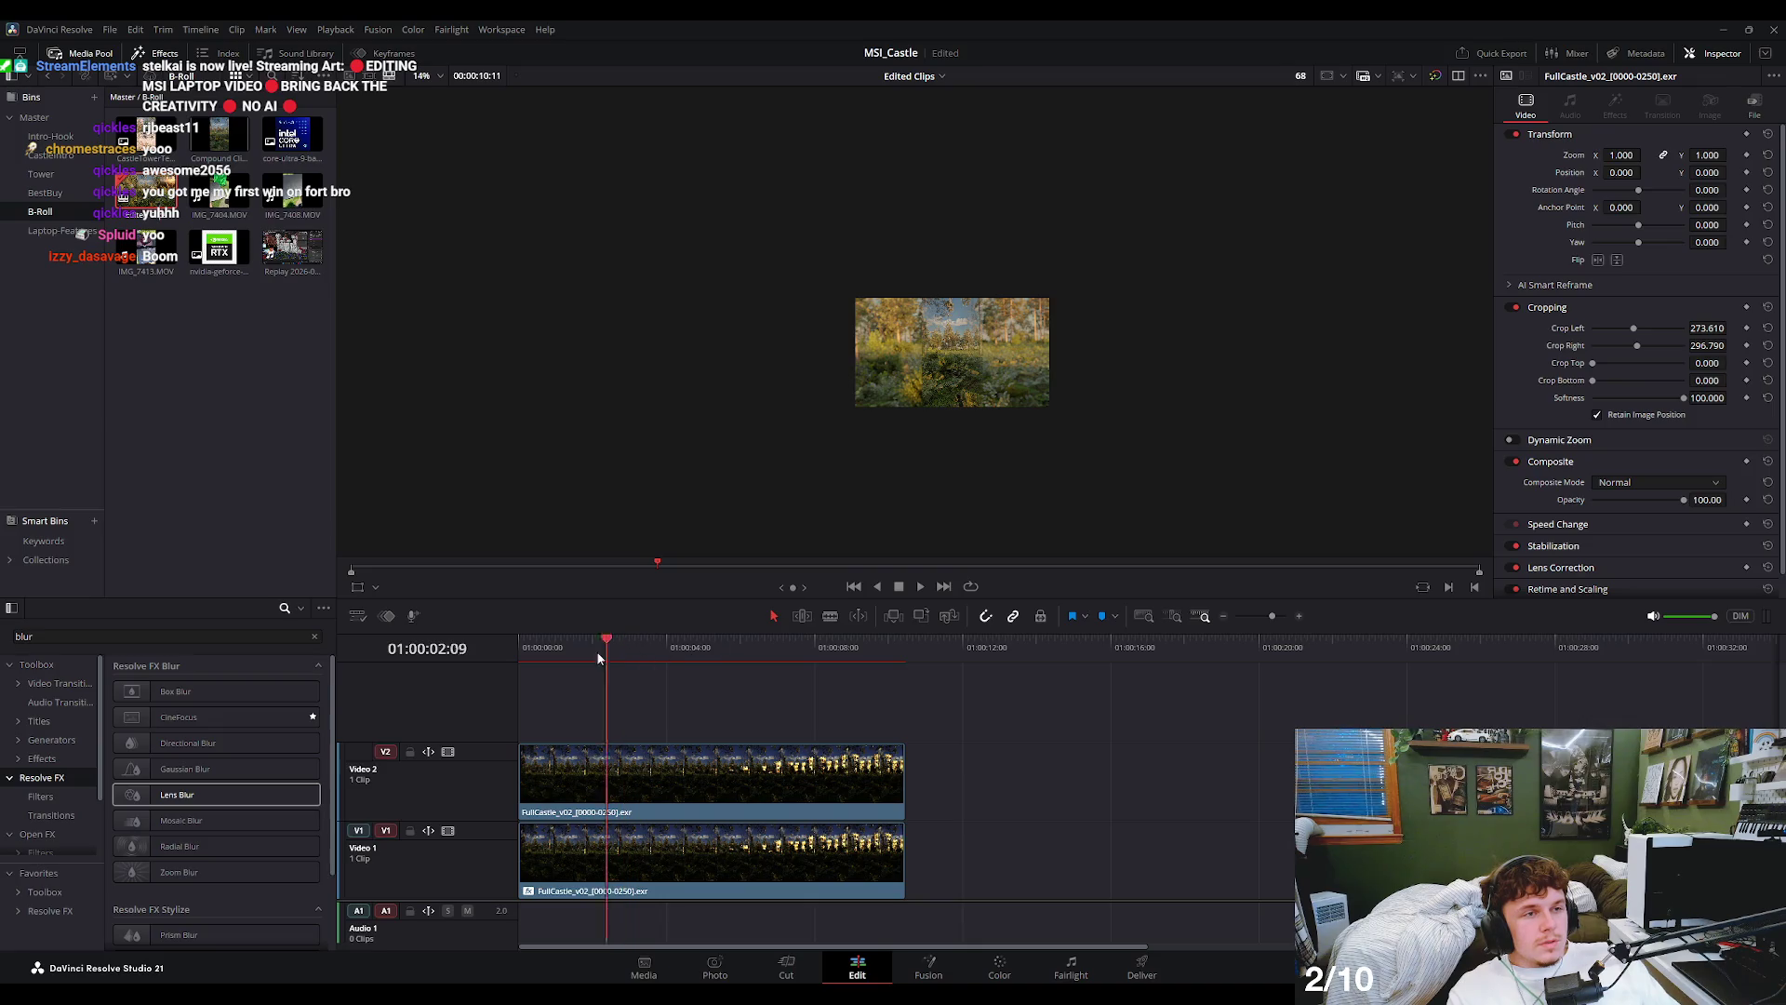
- Play back the opening of the stacked castle composite several times to review it
{"action": "scroll", "coordinate": [1000, 317], "scroll_direction": "up", "scroll_amount": 1}
{"action": "key", "text": "space"}
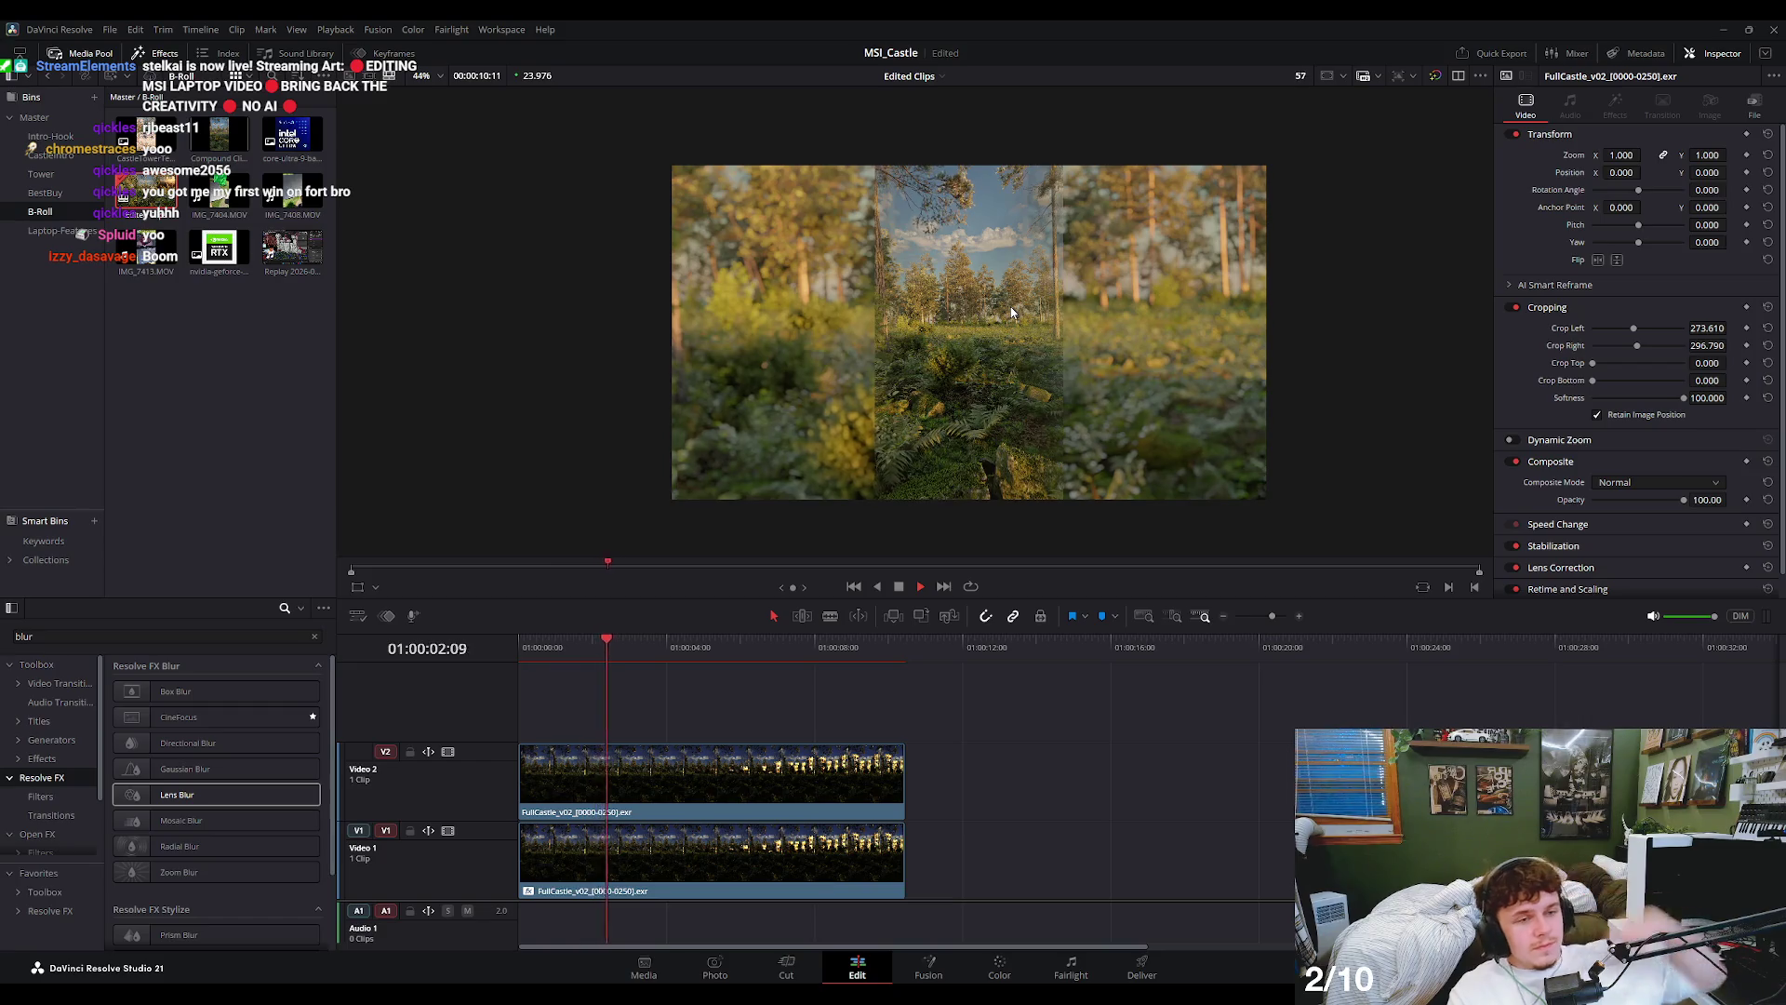
{"action": "key", "text": "space"}
{"action": "left_click", "coordinate": [550, 645]}
{"action": "key", "text": "space"}
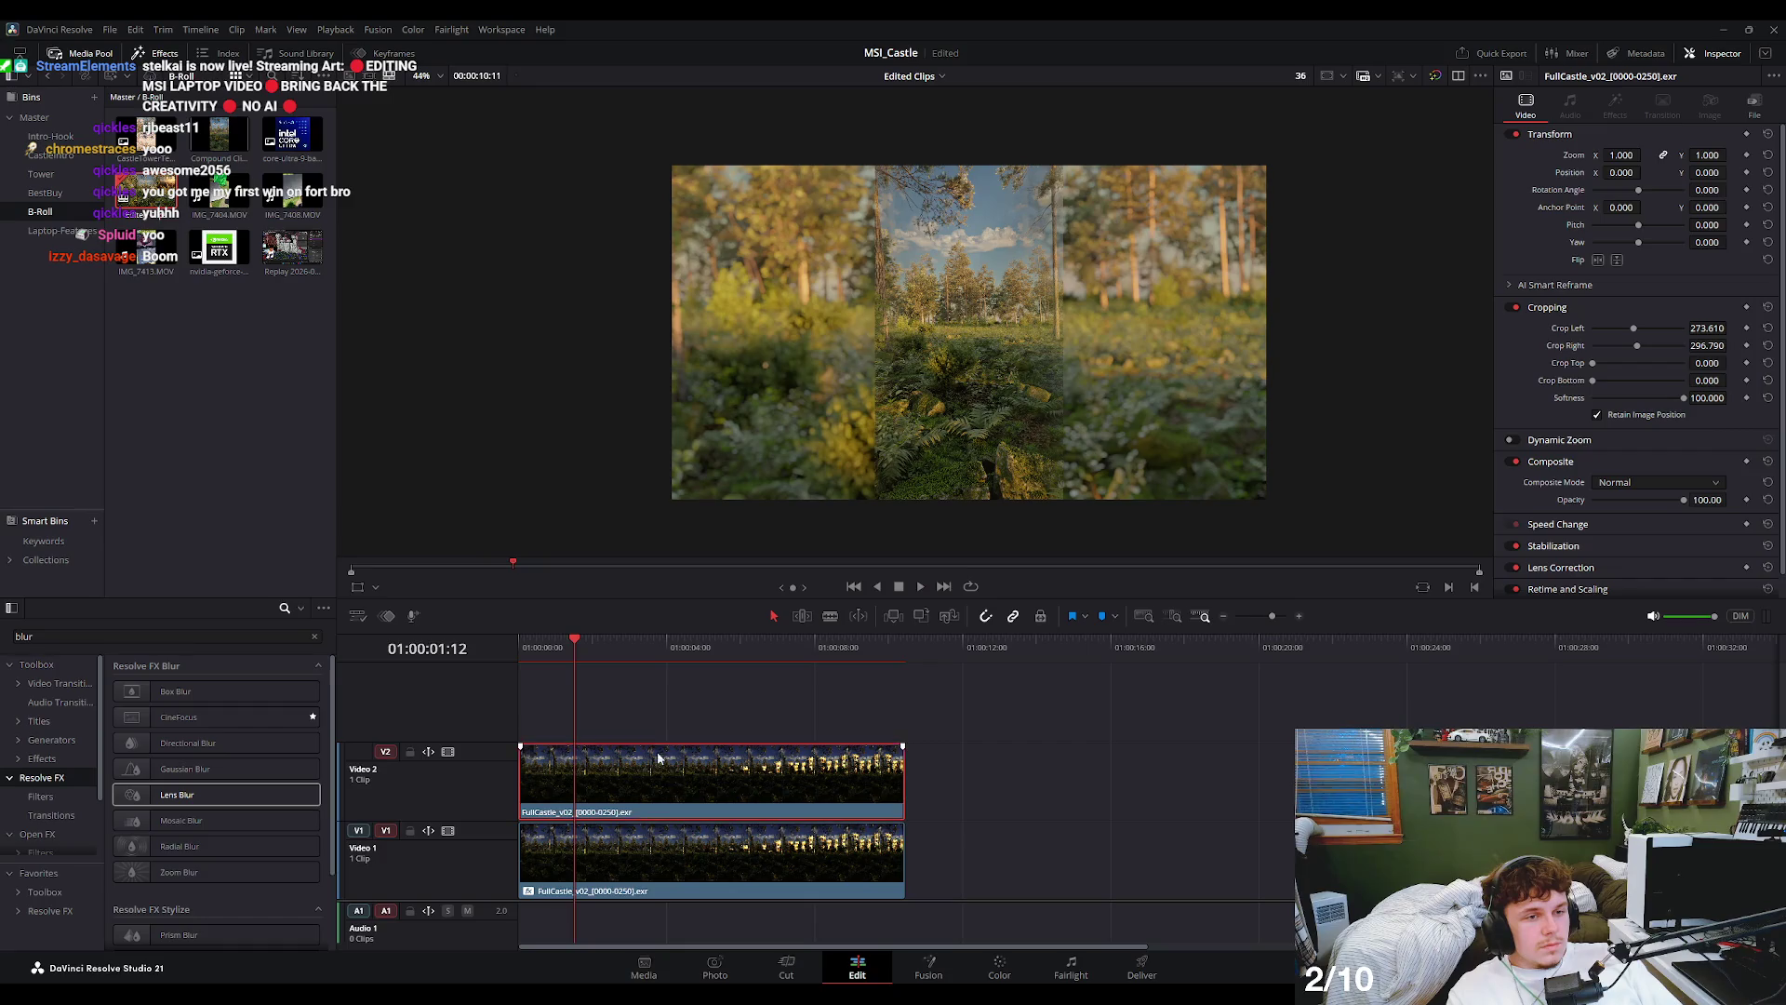
{"action": "left_click", "coordinate": [517, 659]}
{"action": "key", "text": "space"}
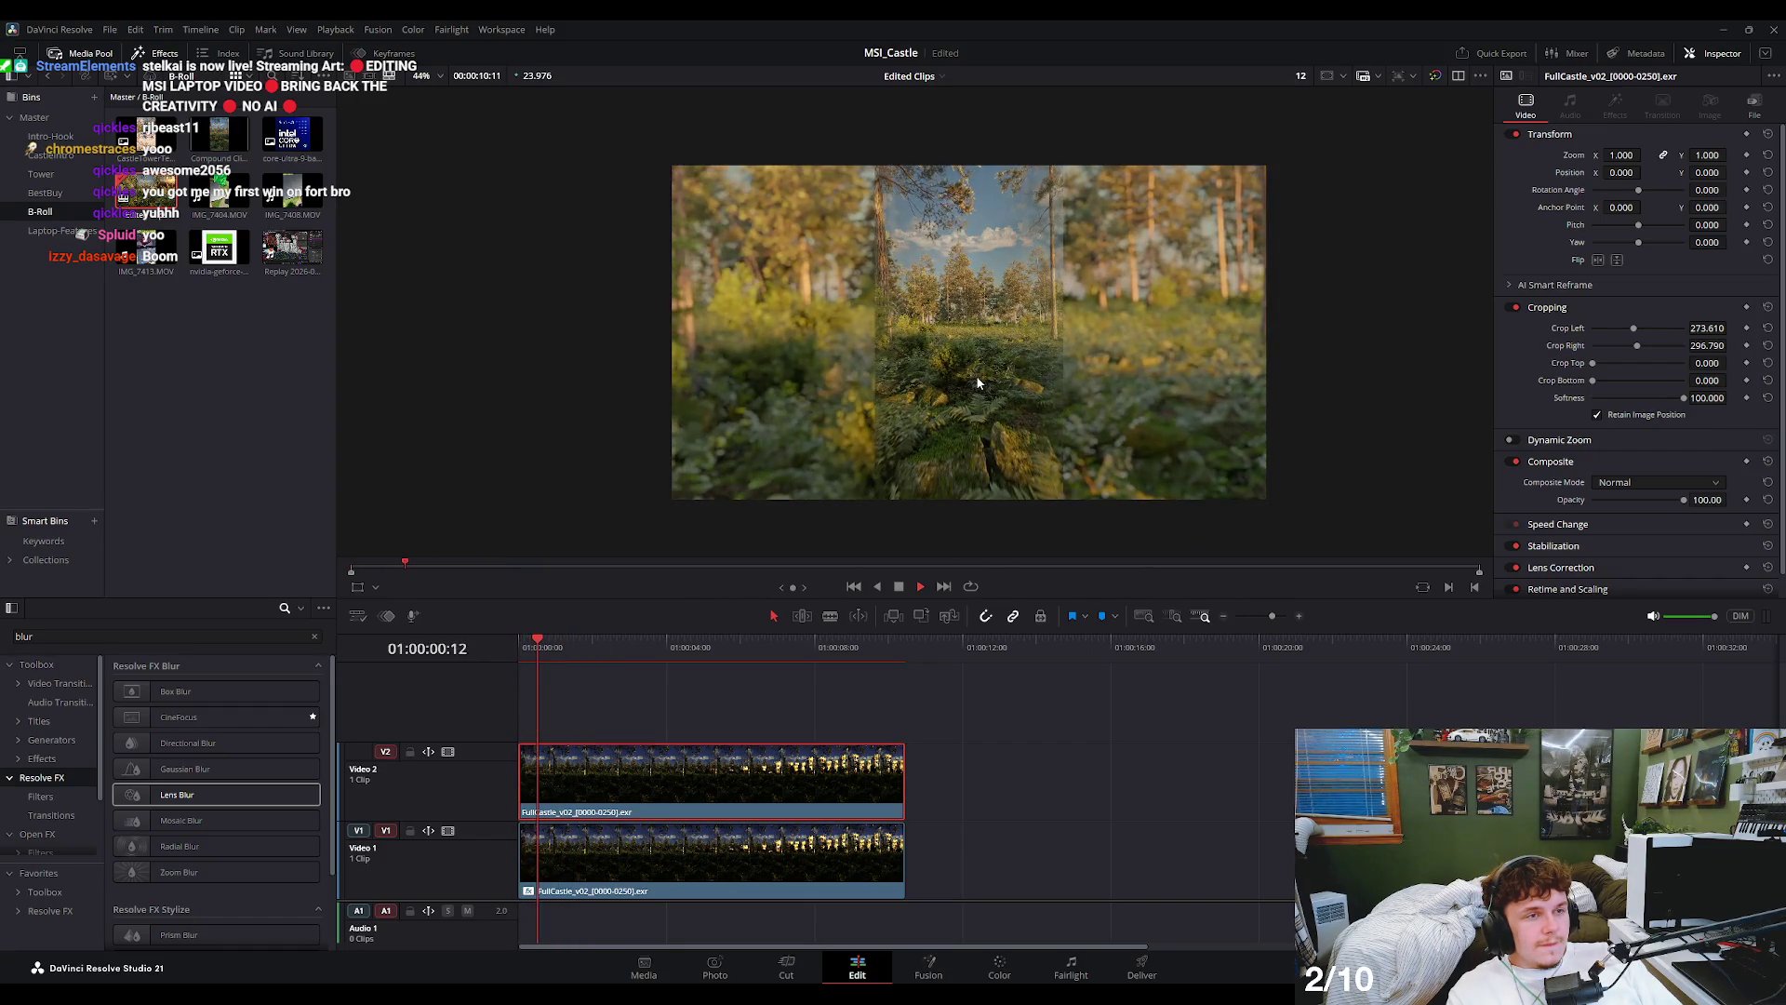
{"action": "key", "text": "space"}
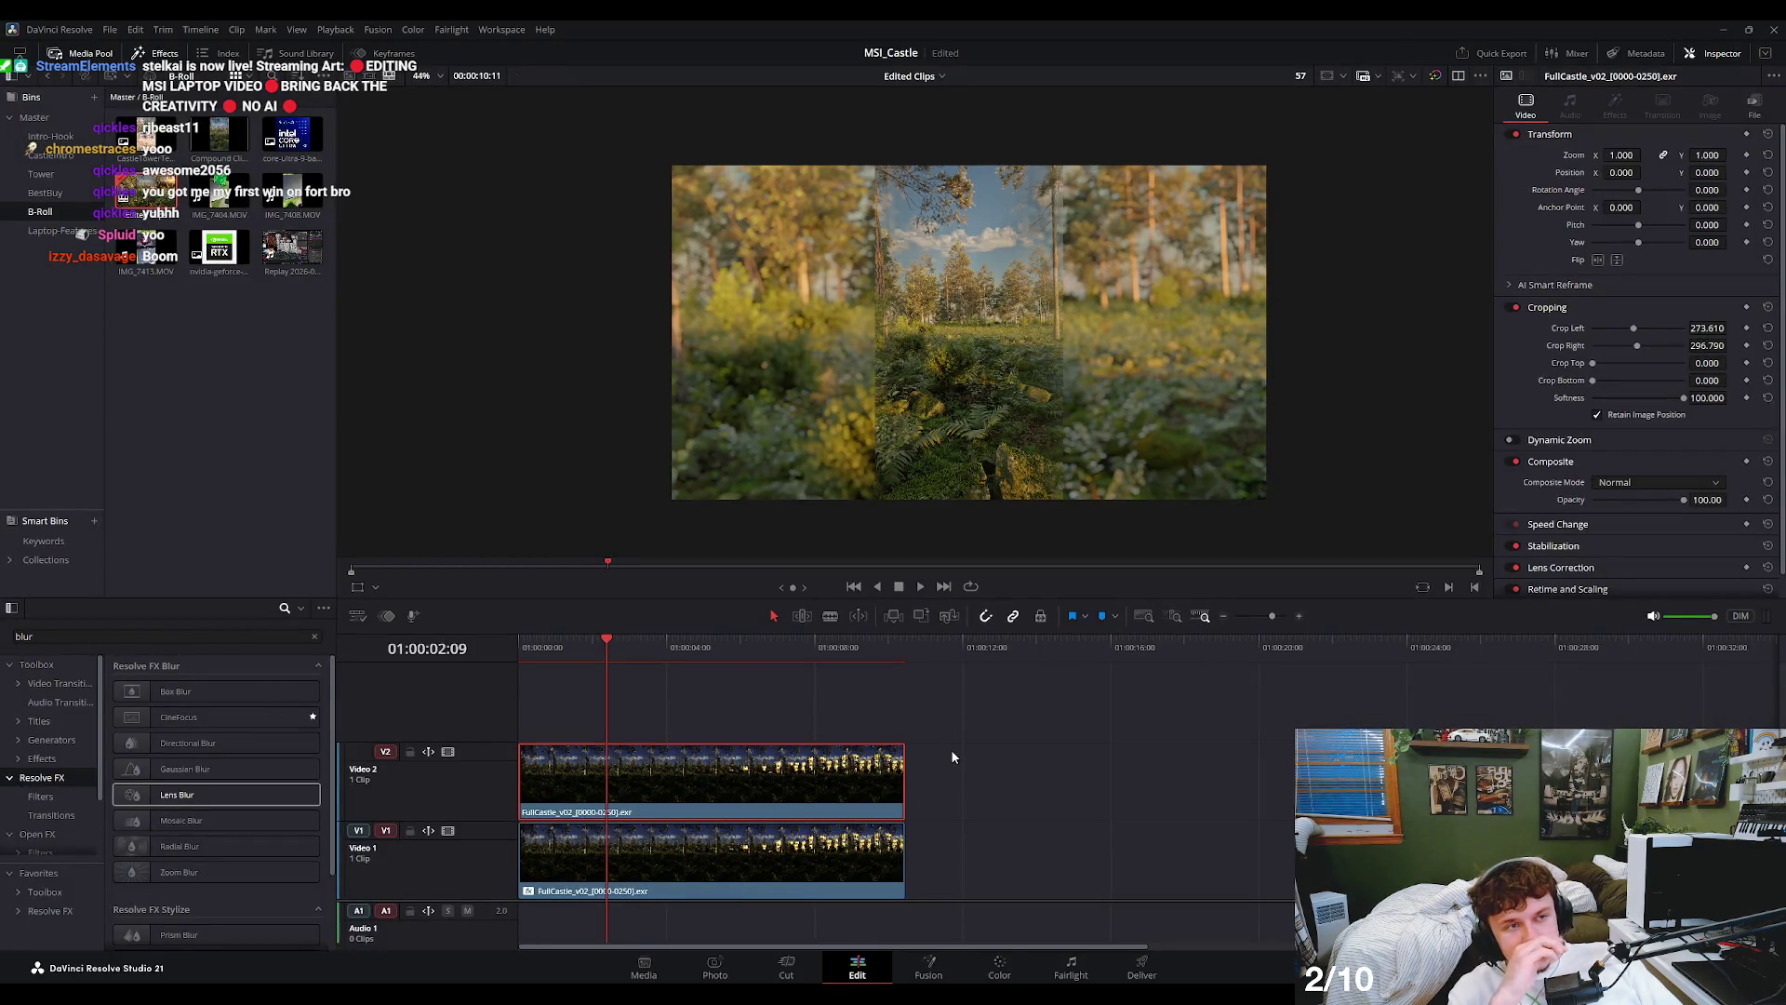
{"action": "left_click", "coordinate": [532, 651]}
{"action": "key", "text": "Home"}
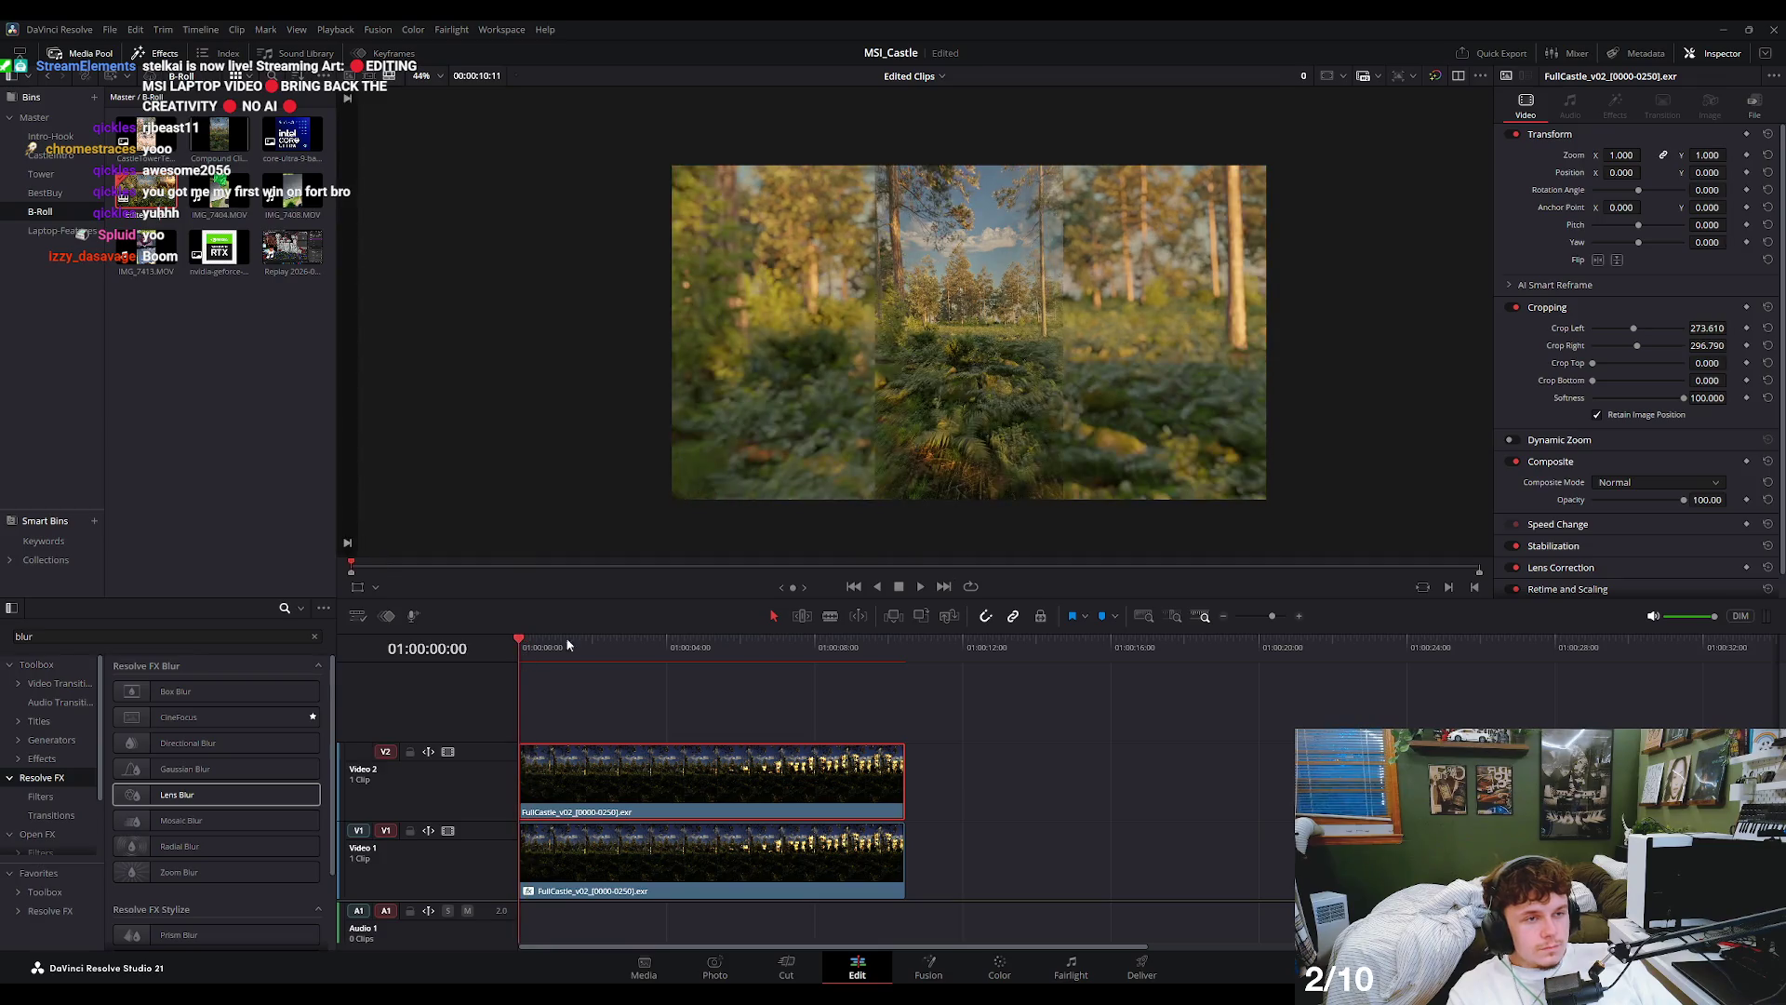
{"action": "key", "text": "space"}
{"action": "key", "text": "space"}
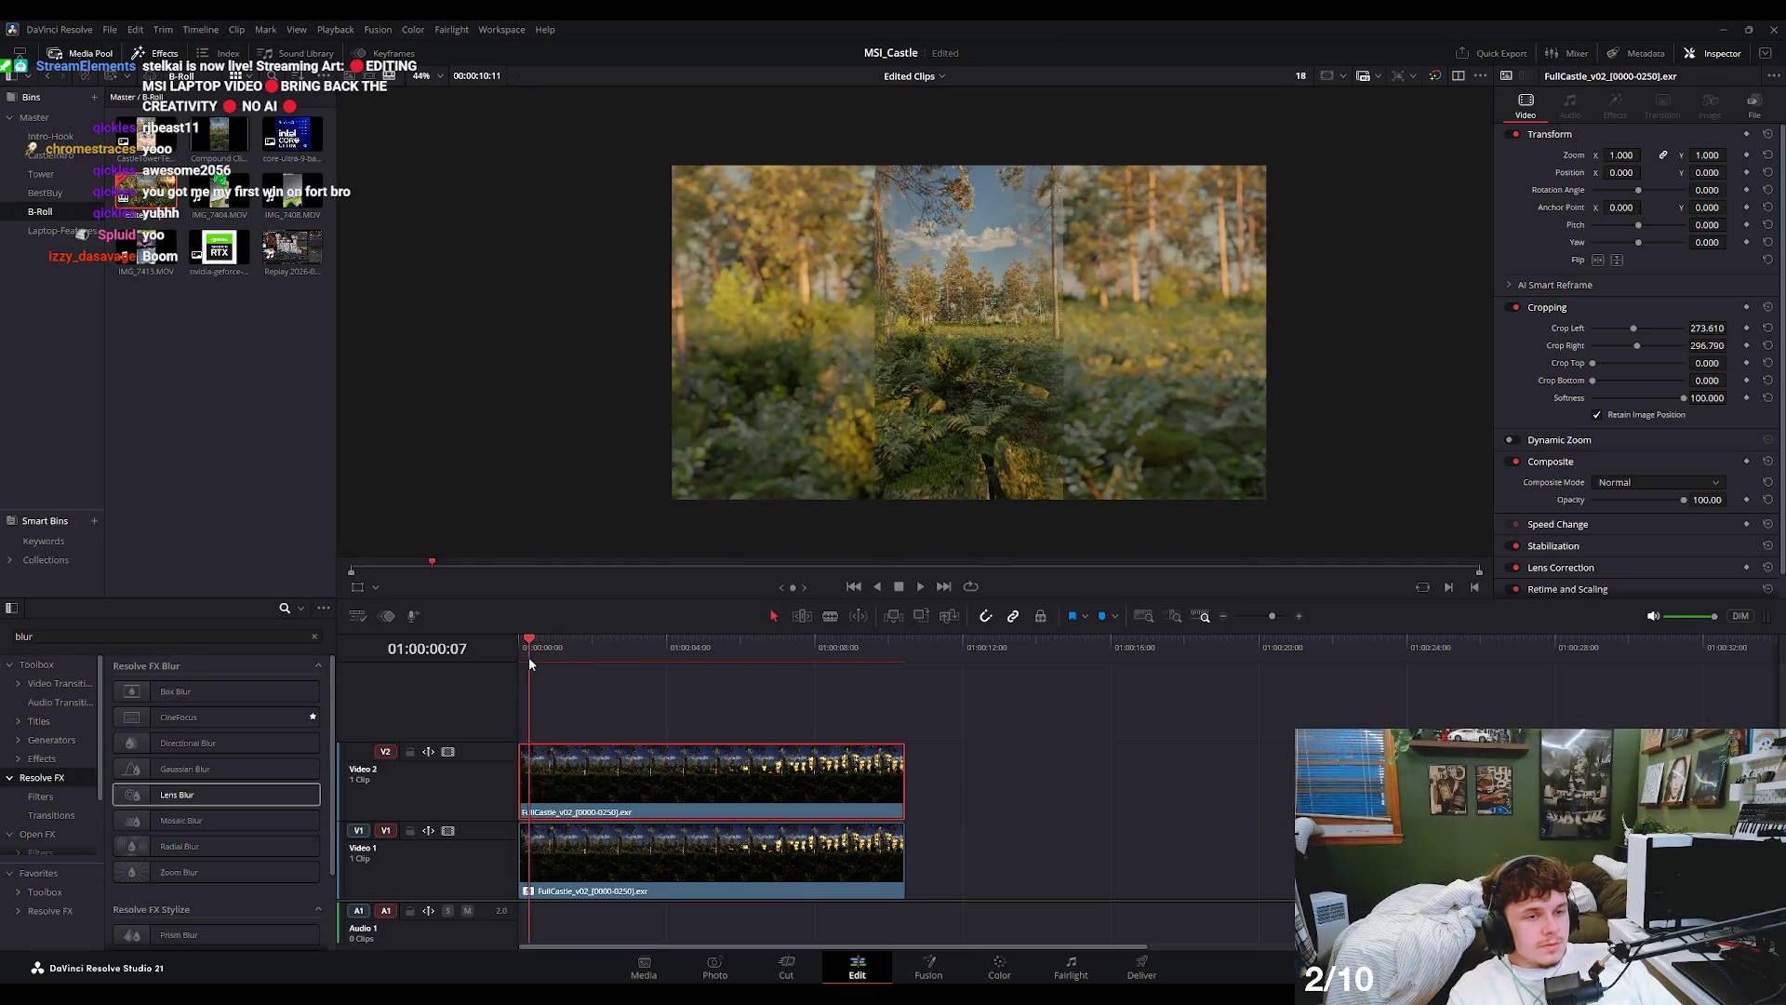
{"action": "left_click_drag", "start_coordinate": [526, 651], "coordinate": [507, 655]}
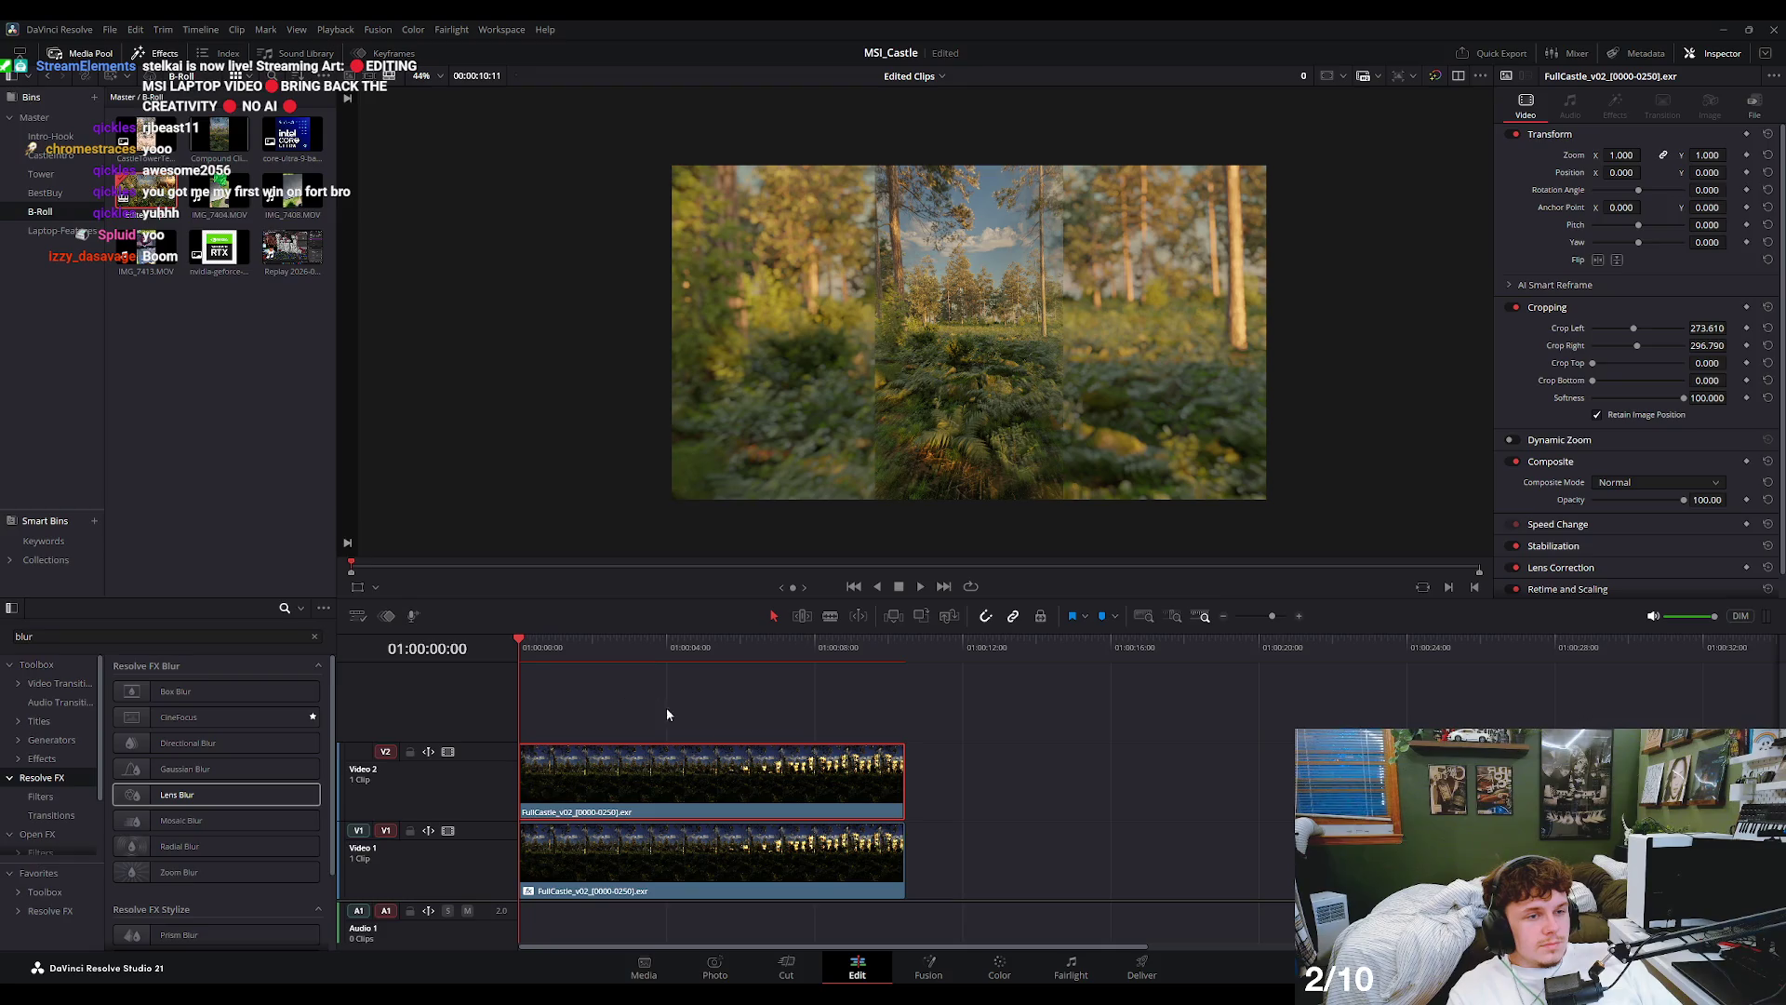
{"action": "key", "text": "space"}
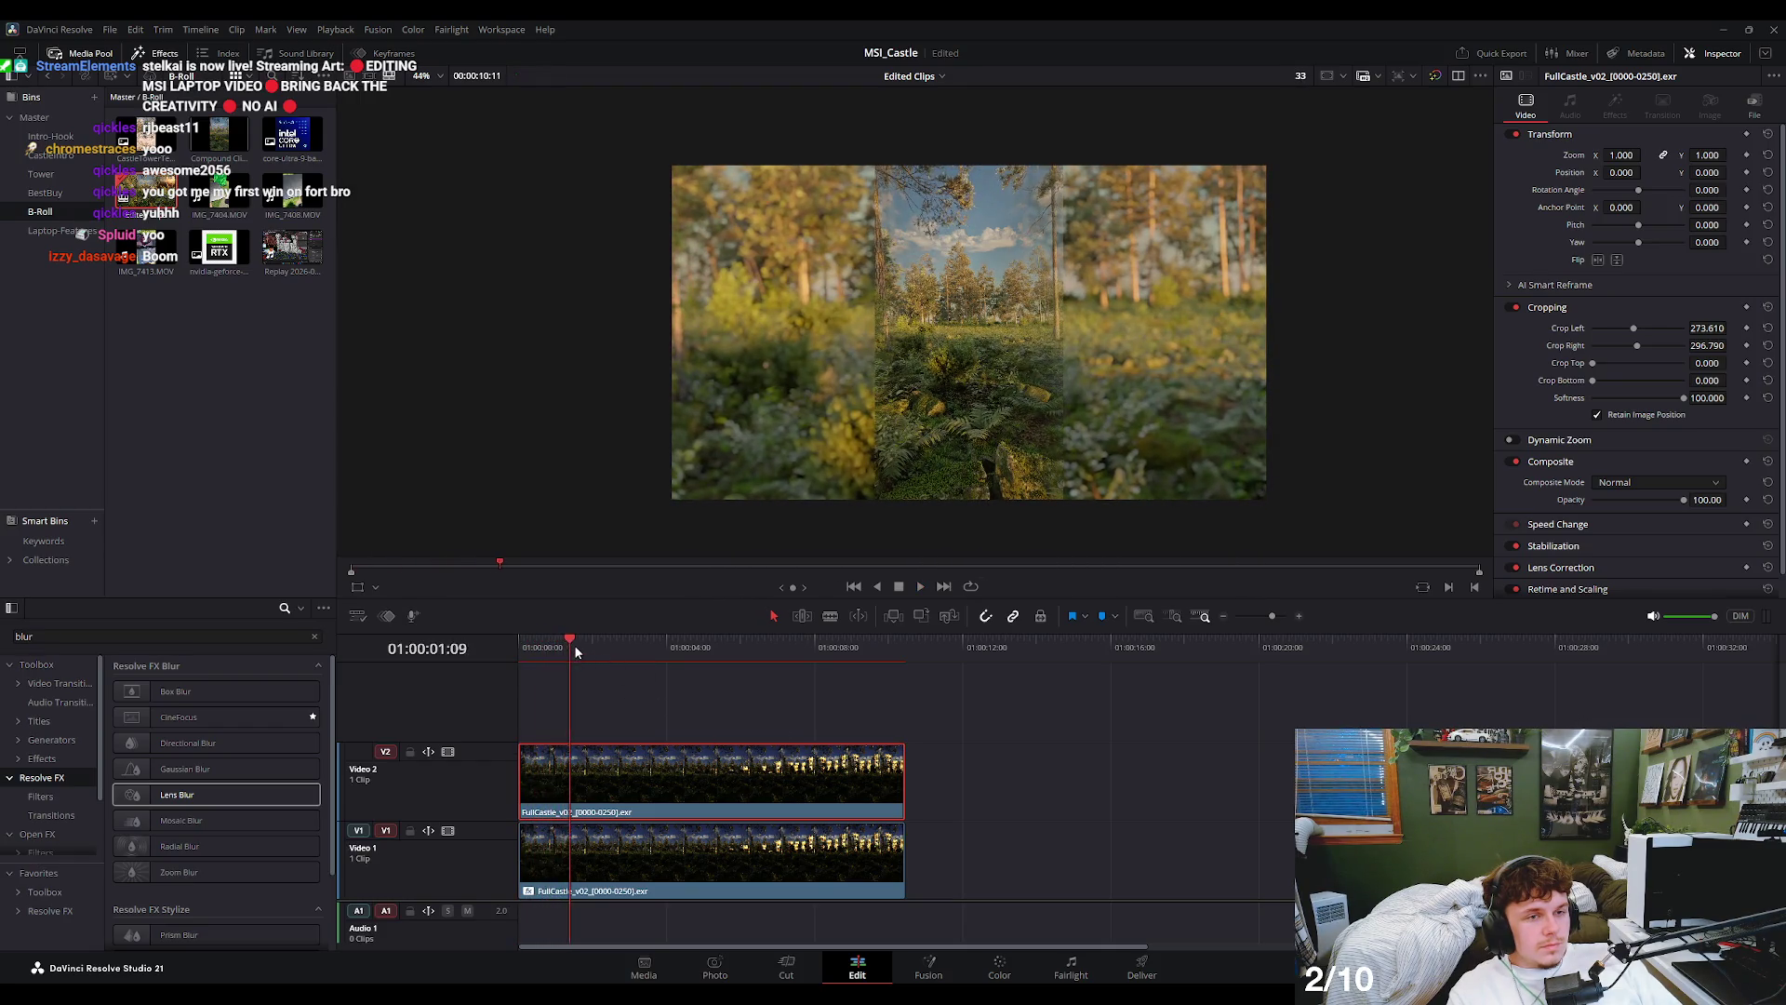
{"action": "left_click", "coordinate": [512, 654]}
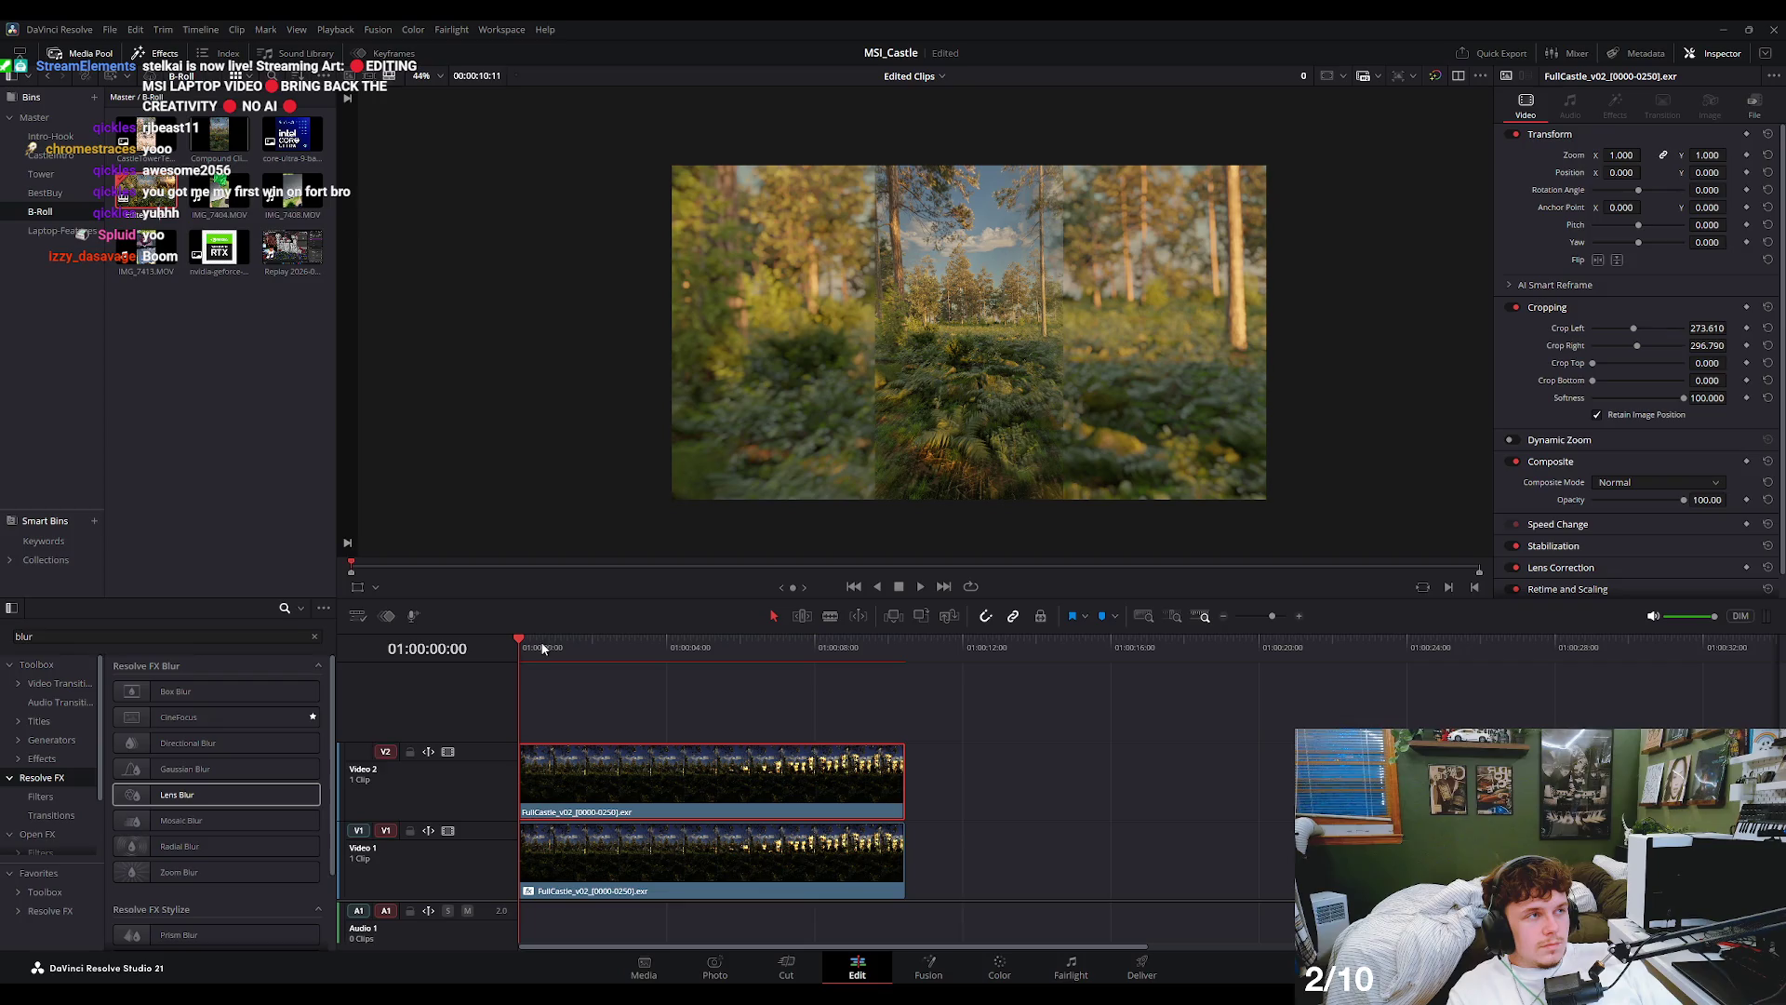
{"action": "key", "text": "space"}
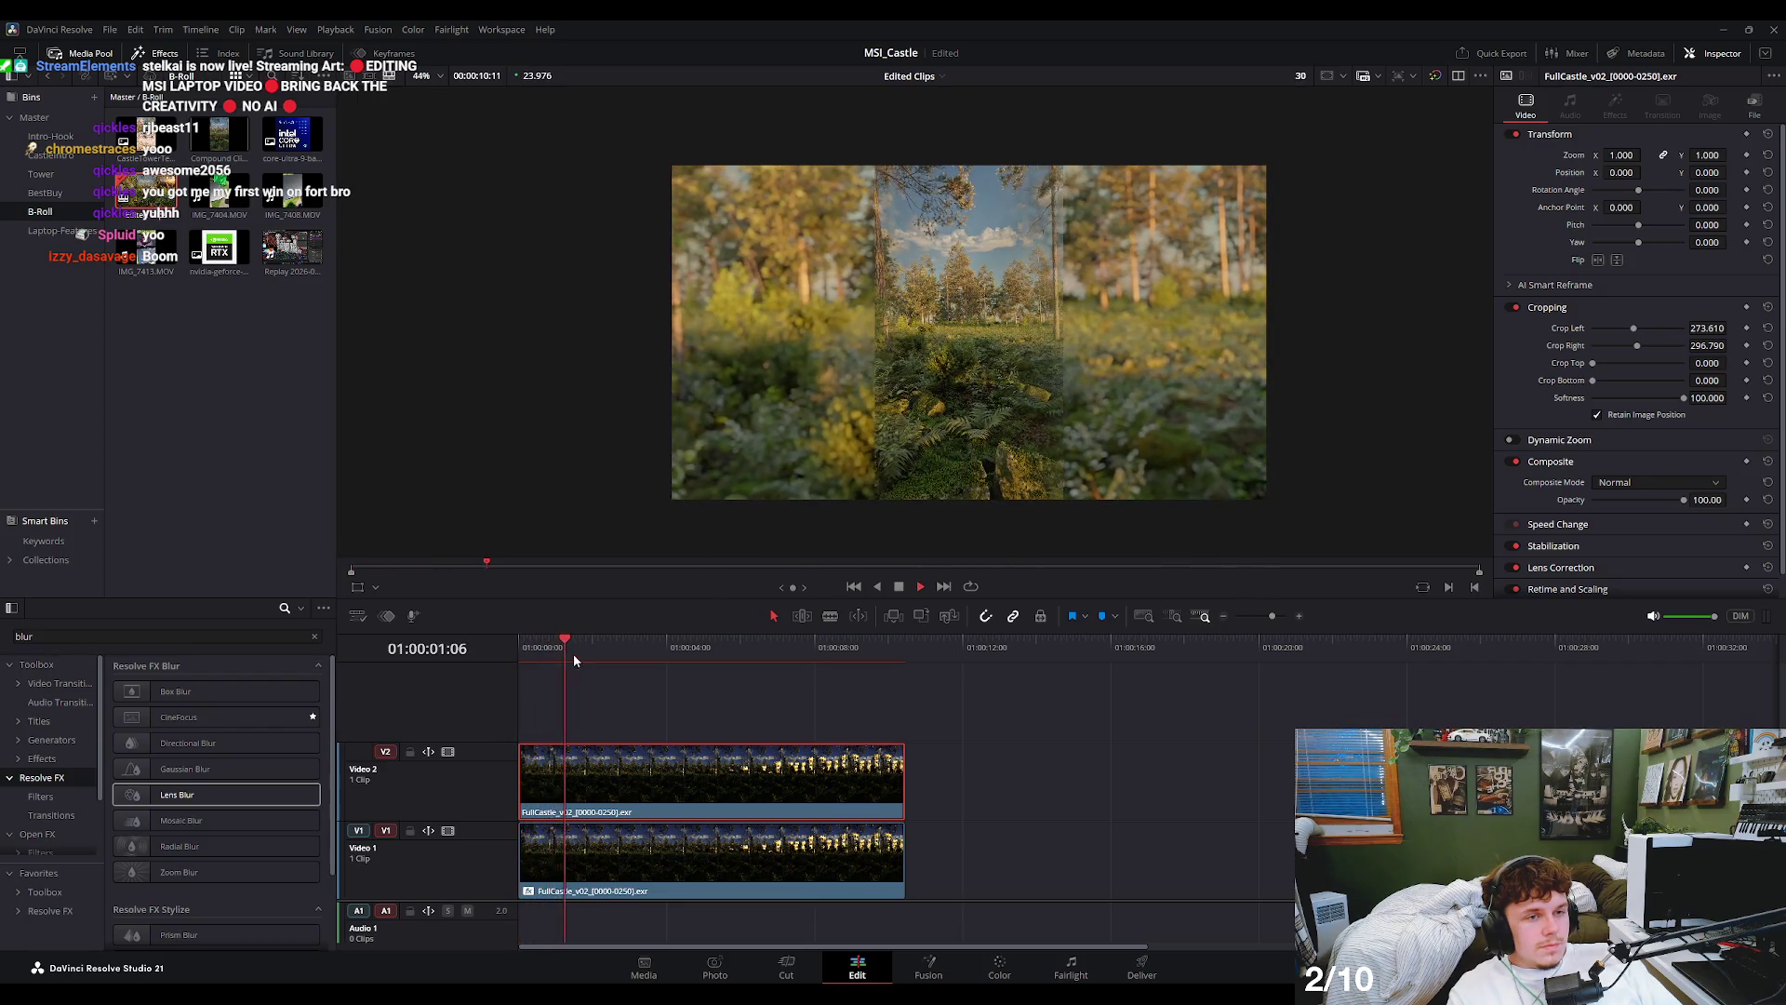
{"action": "key", "text": "space"}
- Trim both stacked FullCastle clips so they end about four seconds in
{"action": "left_click_drag", "start_coordinate": [902, 781], "coordinate": [667, 771]}
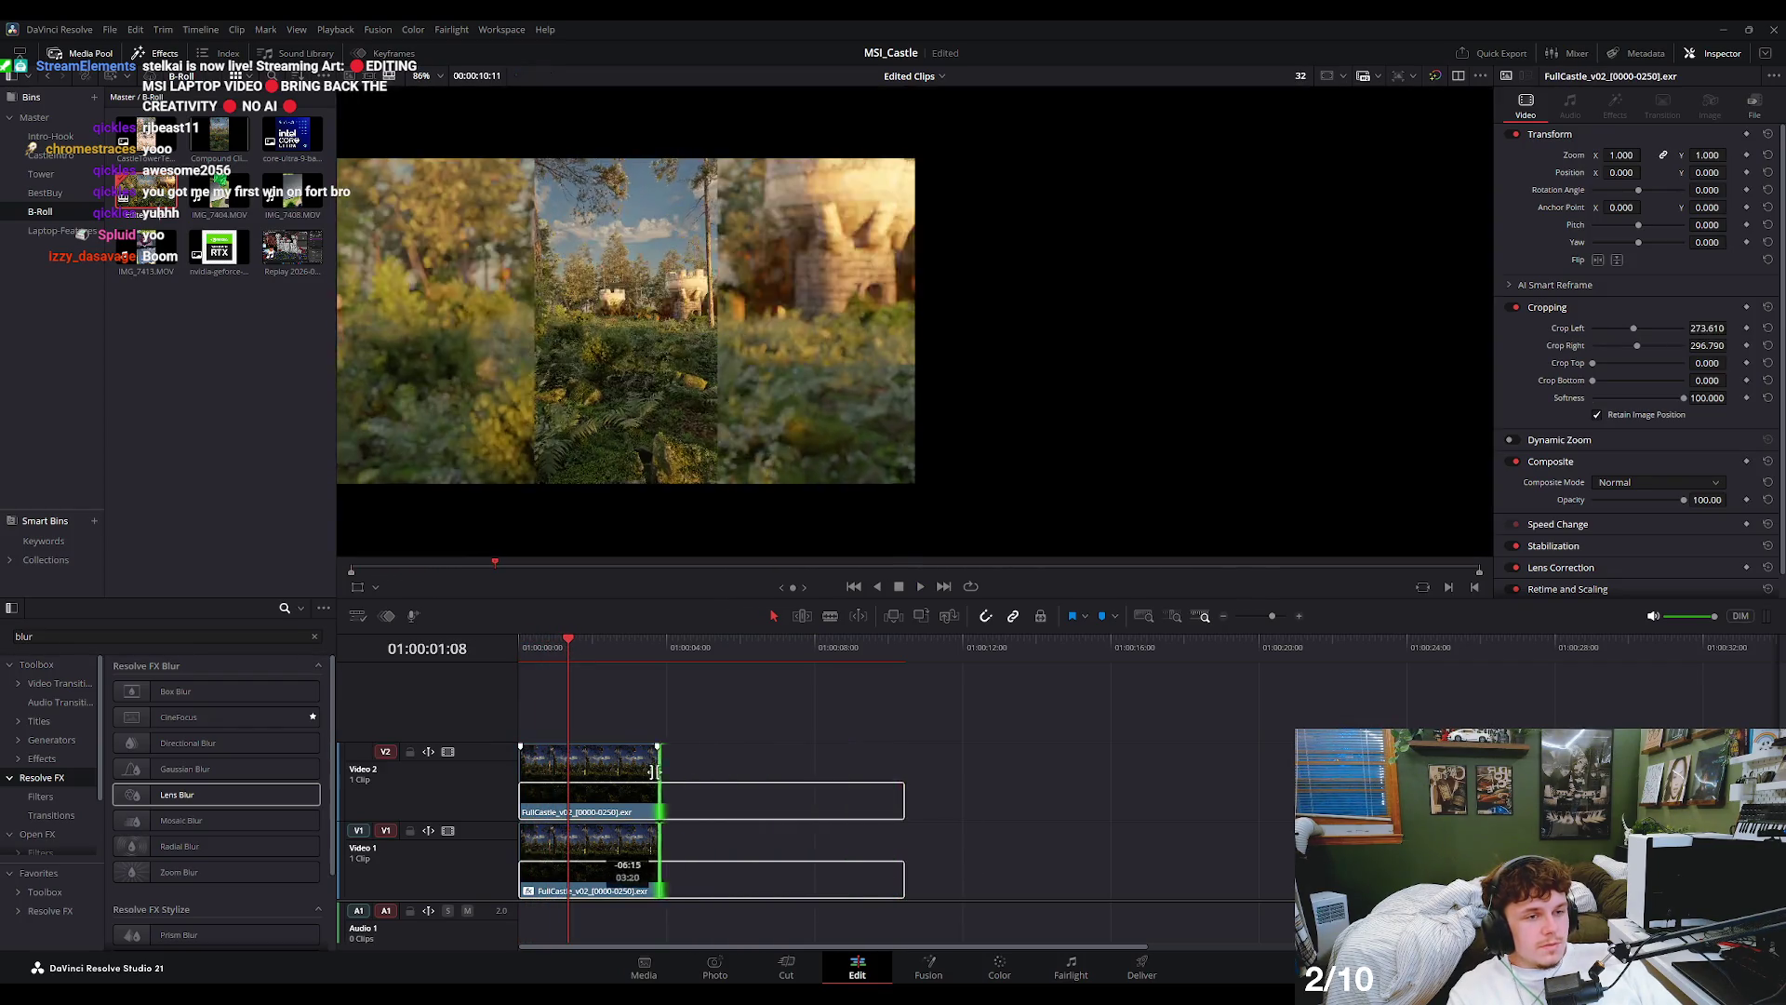
{"action": "left_click_drag", "start_coordinate": [549, 649], "coordinate": [508, 650]}
{"action": "left_click", "coordinate": [609, 764]}
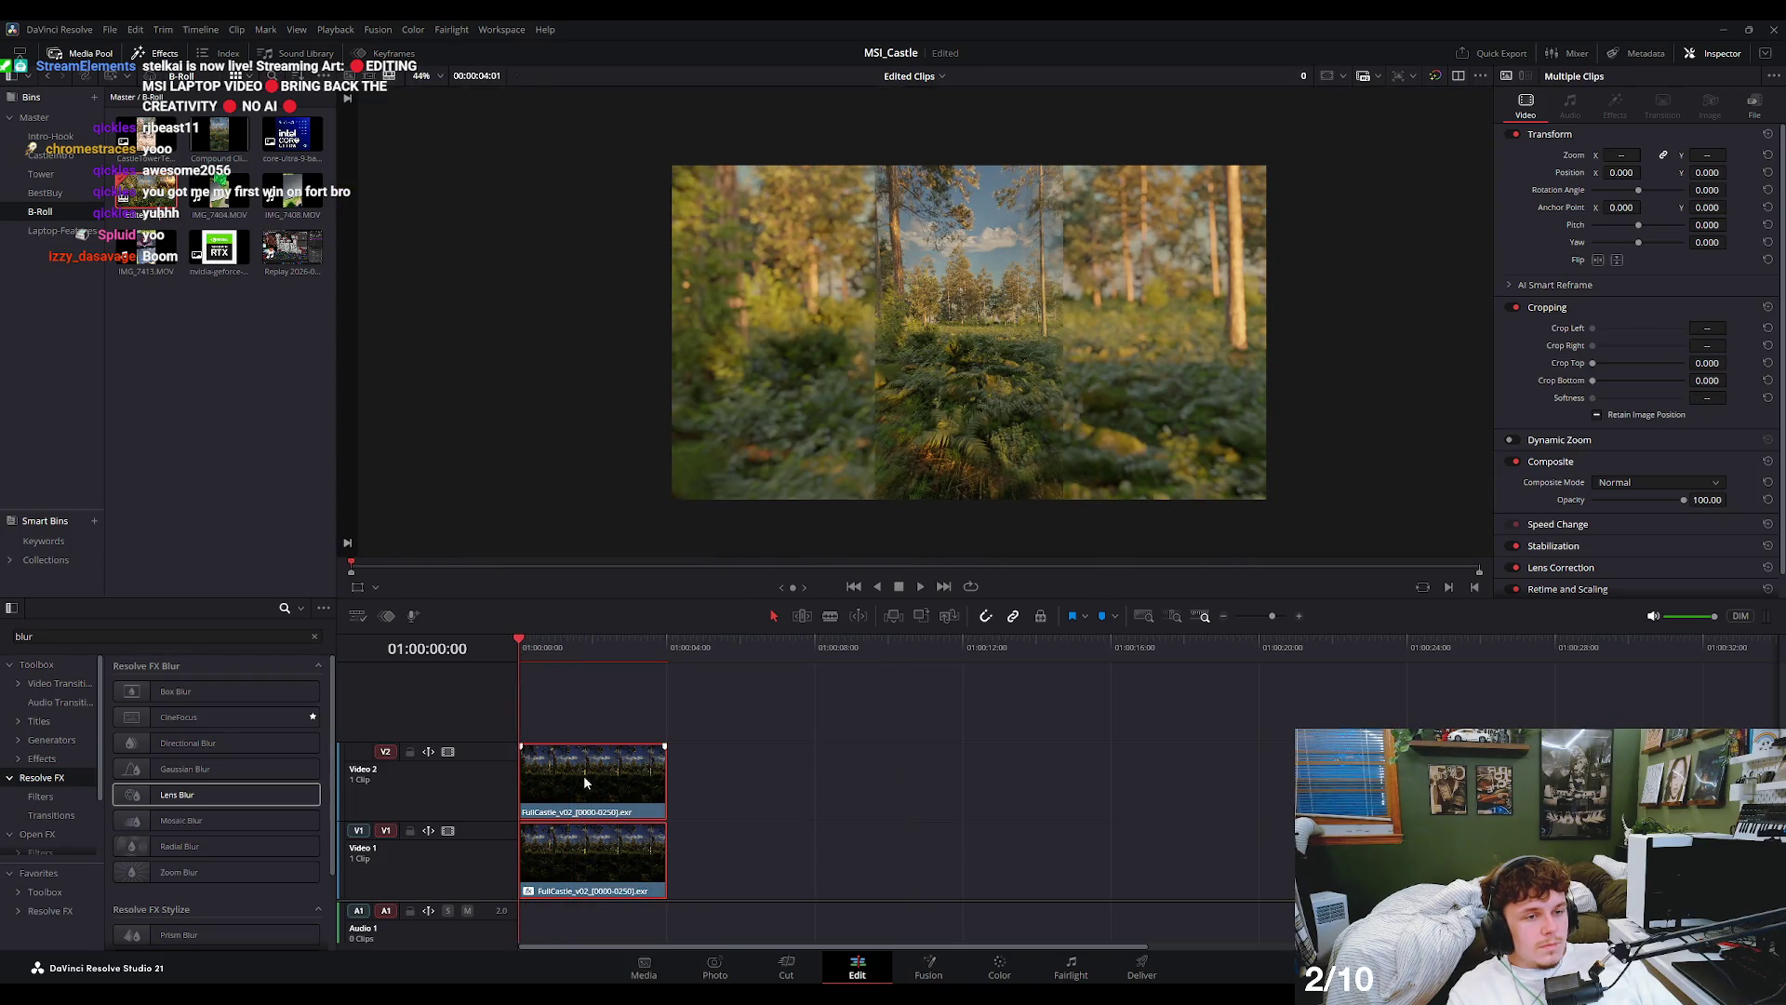
{"action": "left_click", "coordinate": [593, 775]}
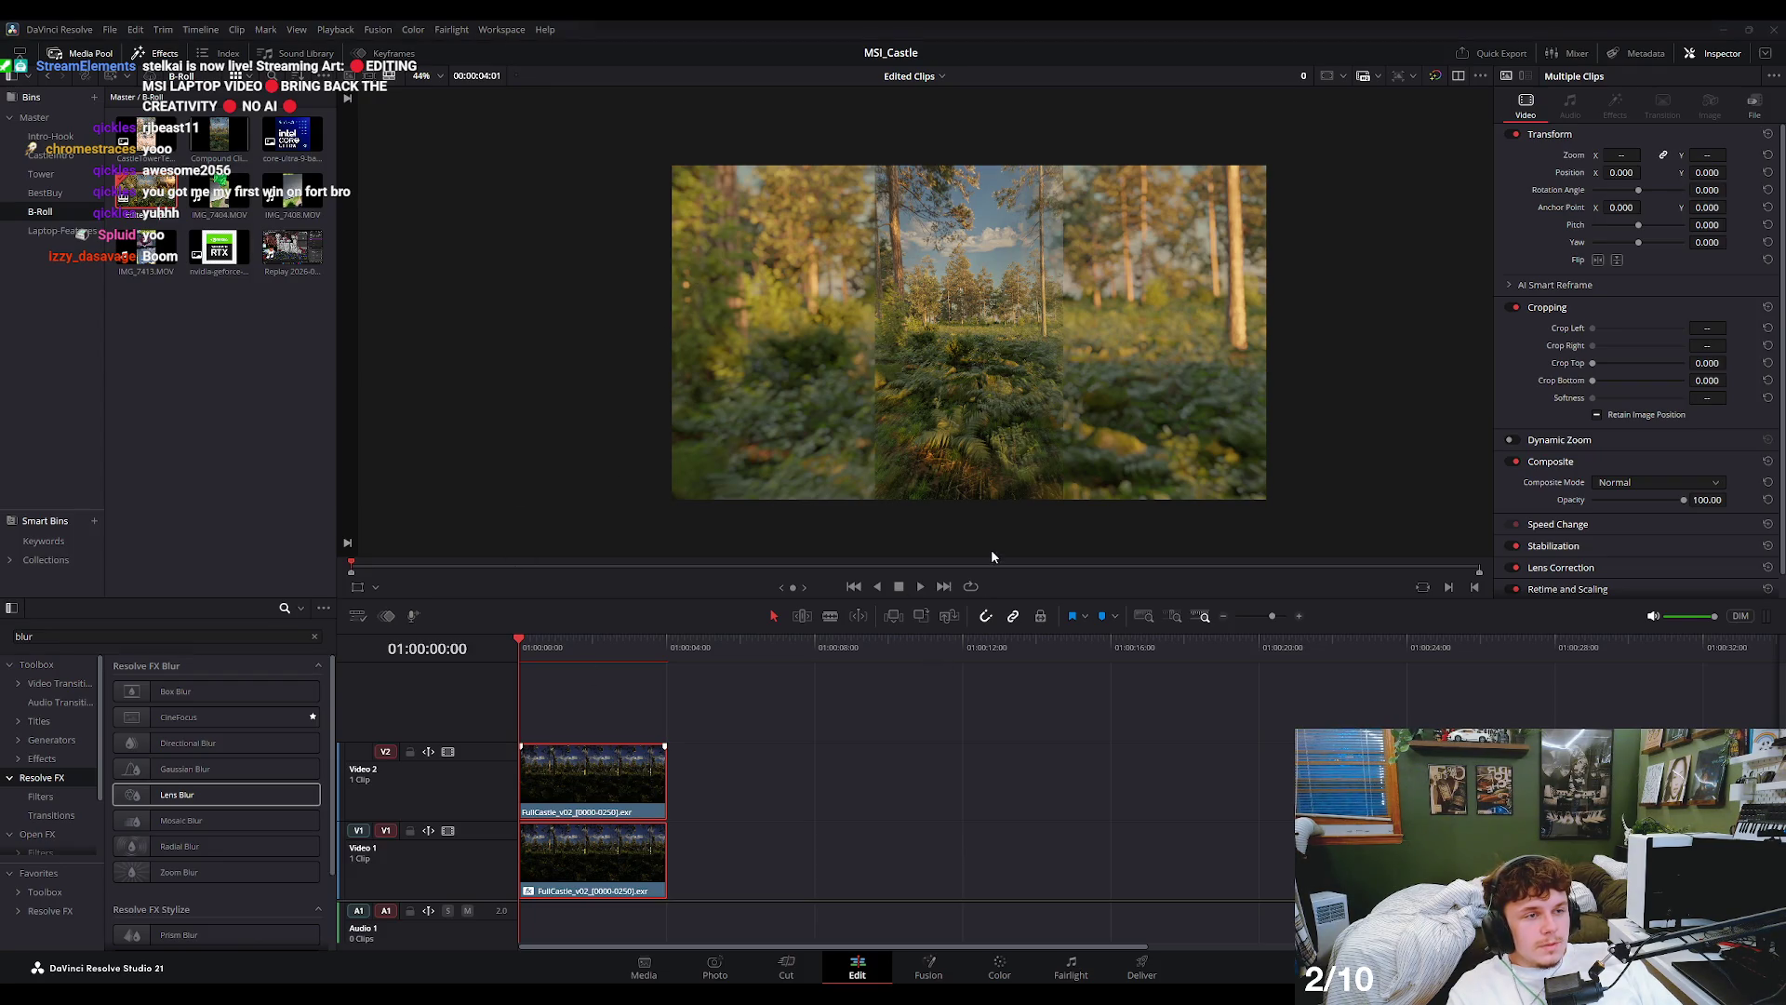
- Combine both clips into a compound clip and rename it ComputerScreen
{"action": "key", "text": "alt+c"}
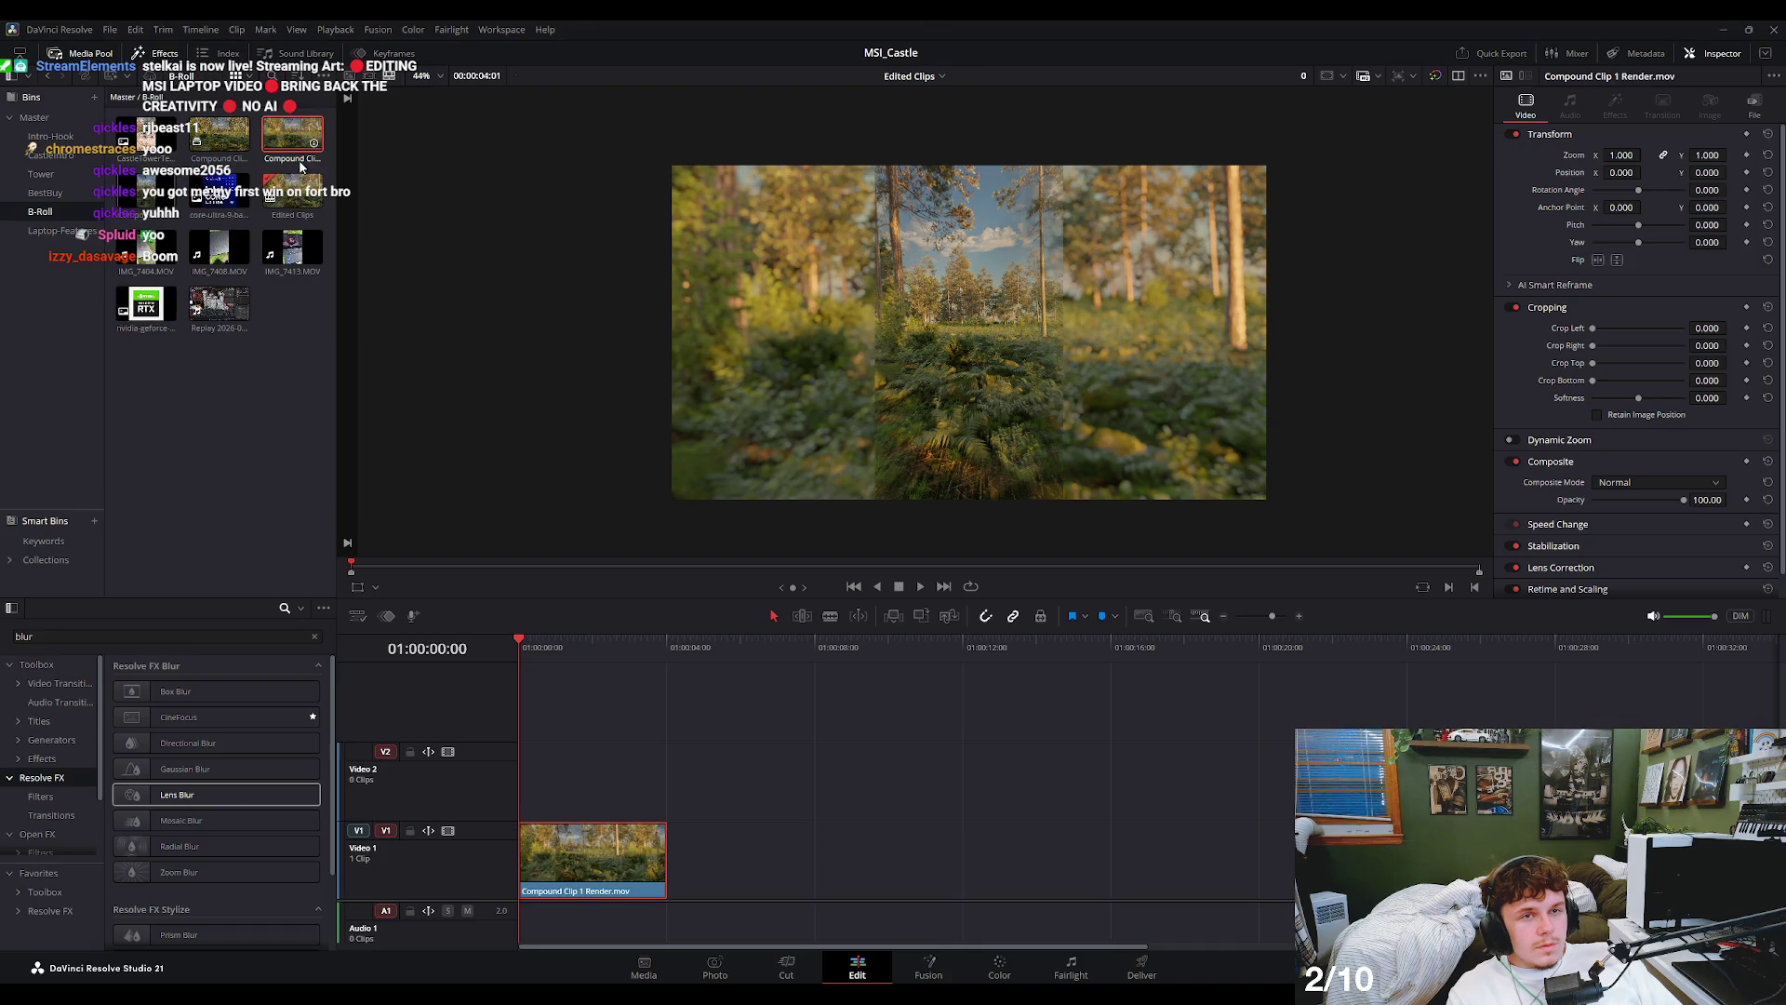
{"action": "left_click", "coordinate": [301, 163]}
{"action": "type", "text": "q"}
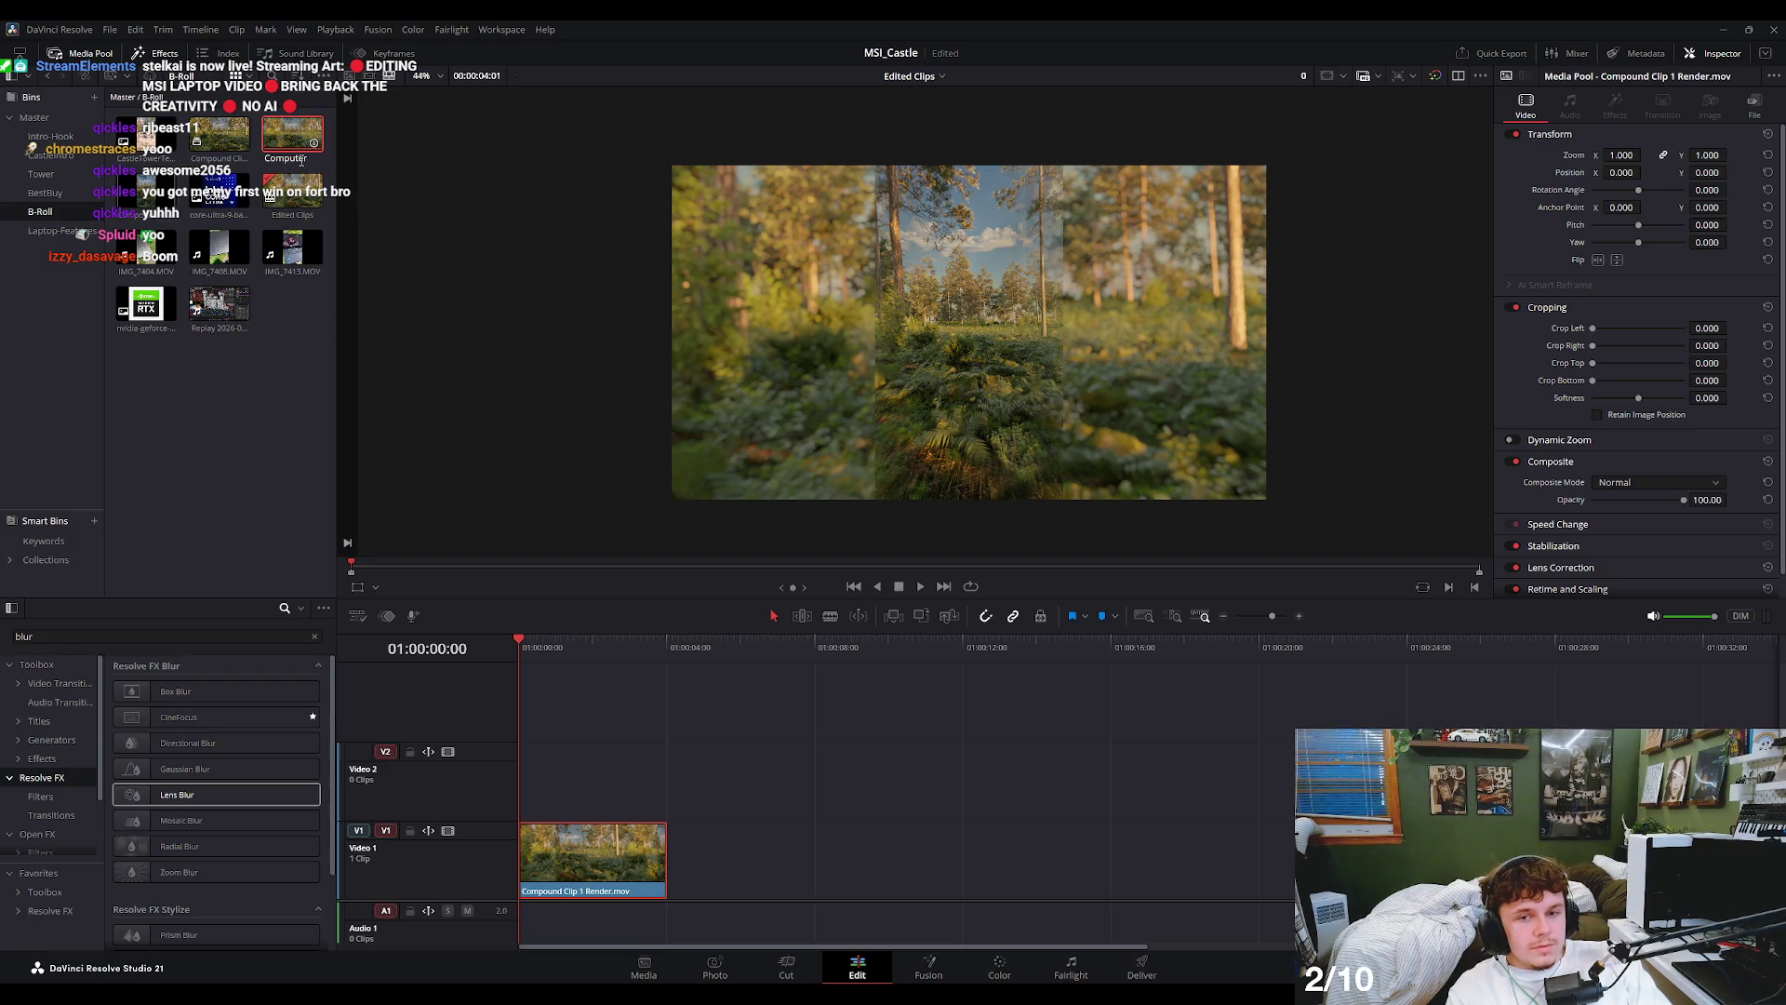
{"action": "type", "text": "reen"}
{"action": "key", "text": "Return"}
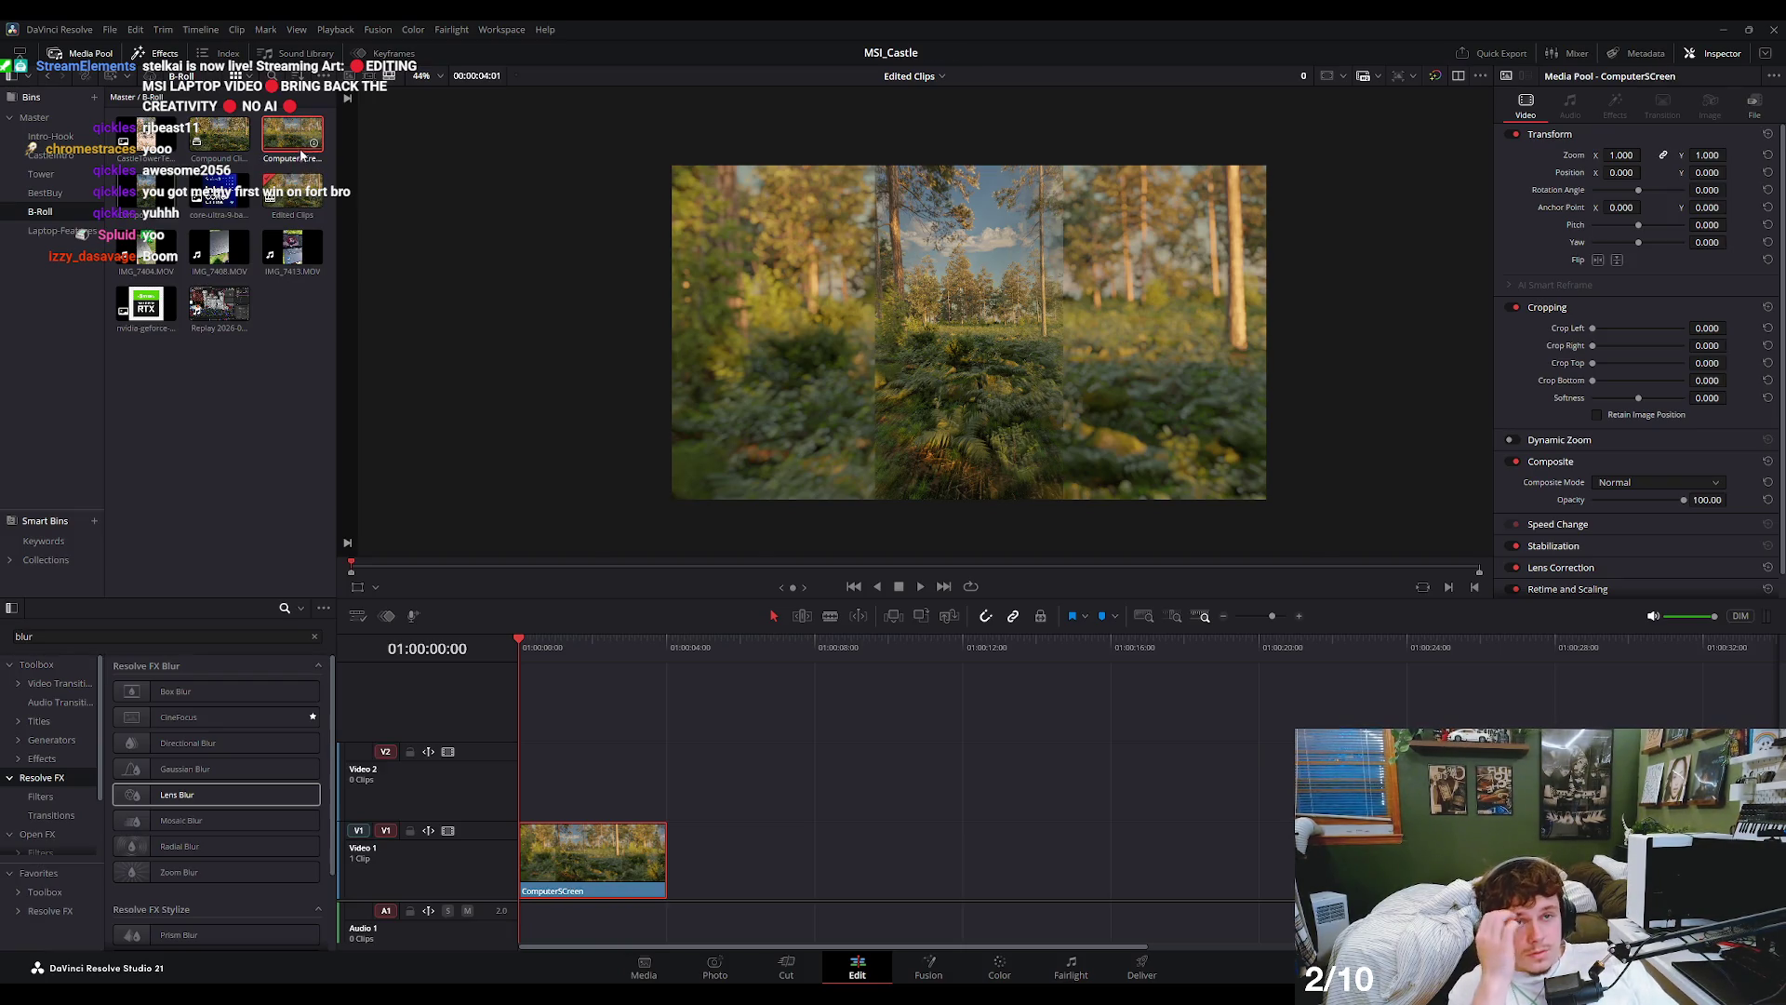
- Fix the ComputerScreen clip name and return to the Rough_Layout timeline
{"action": "key", "text": "q"}
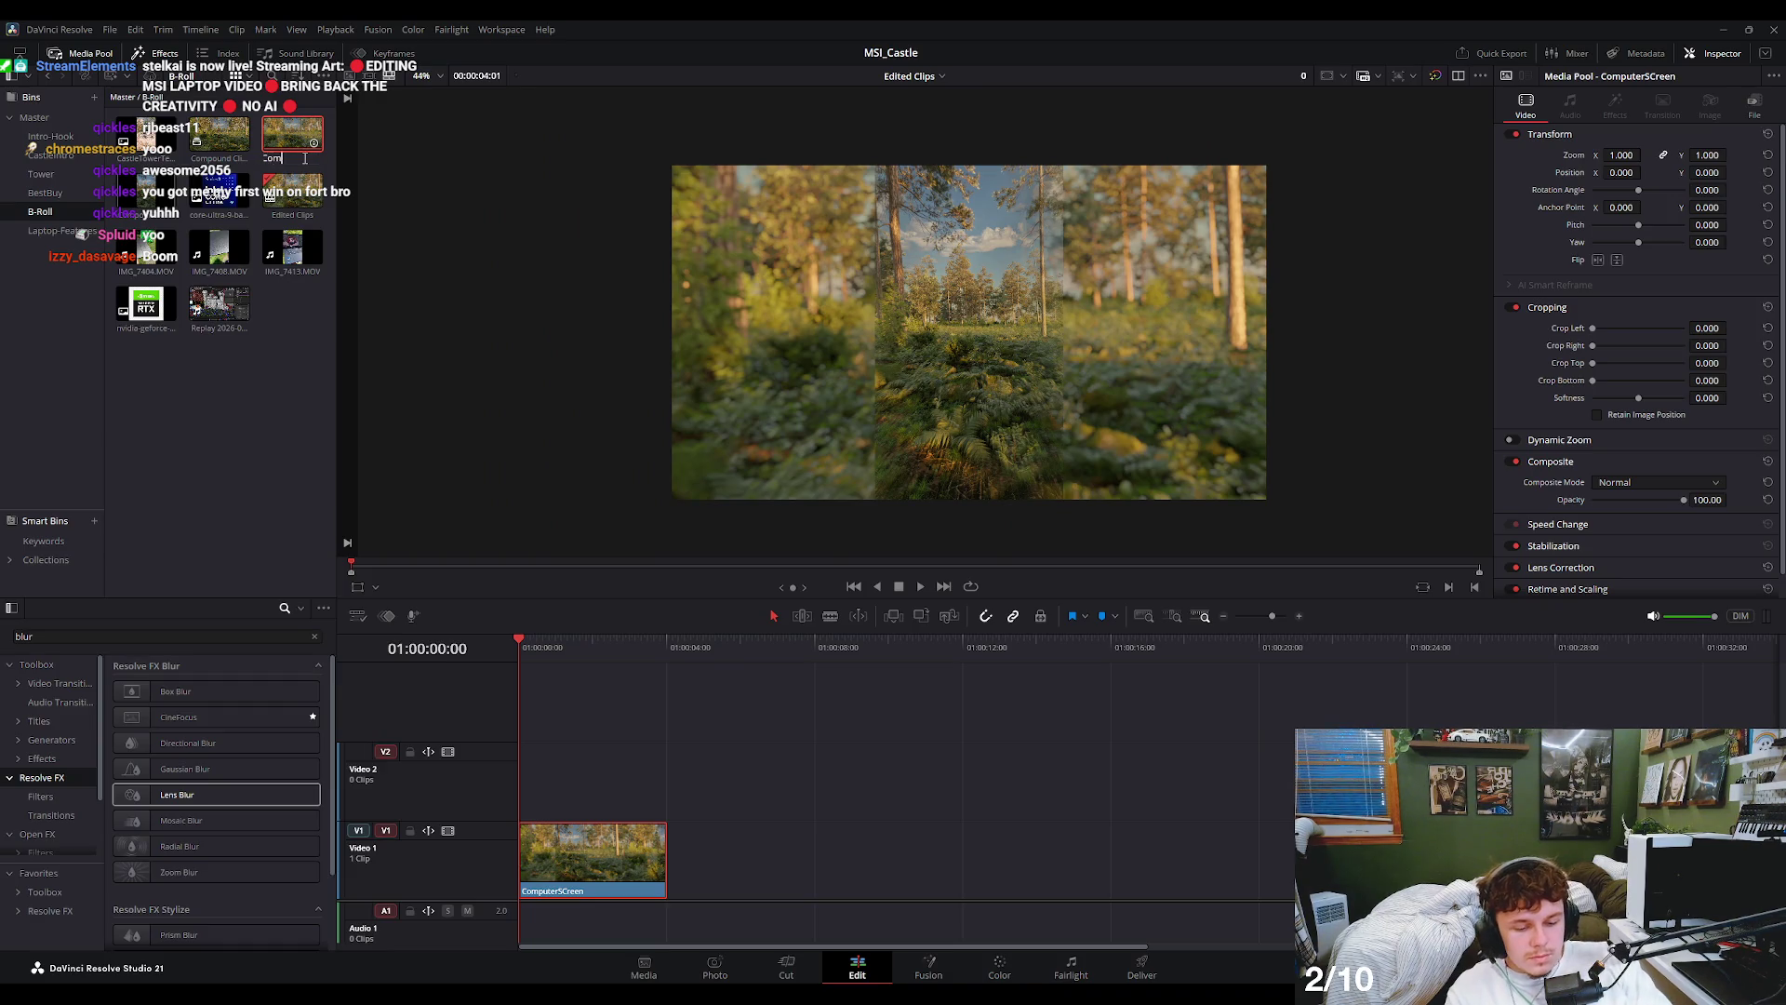
{"action": "left_click", "coordinate": [306, 159]}
{"action": "key", "text": "Return"}
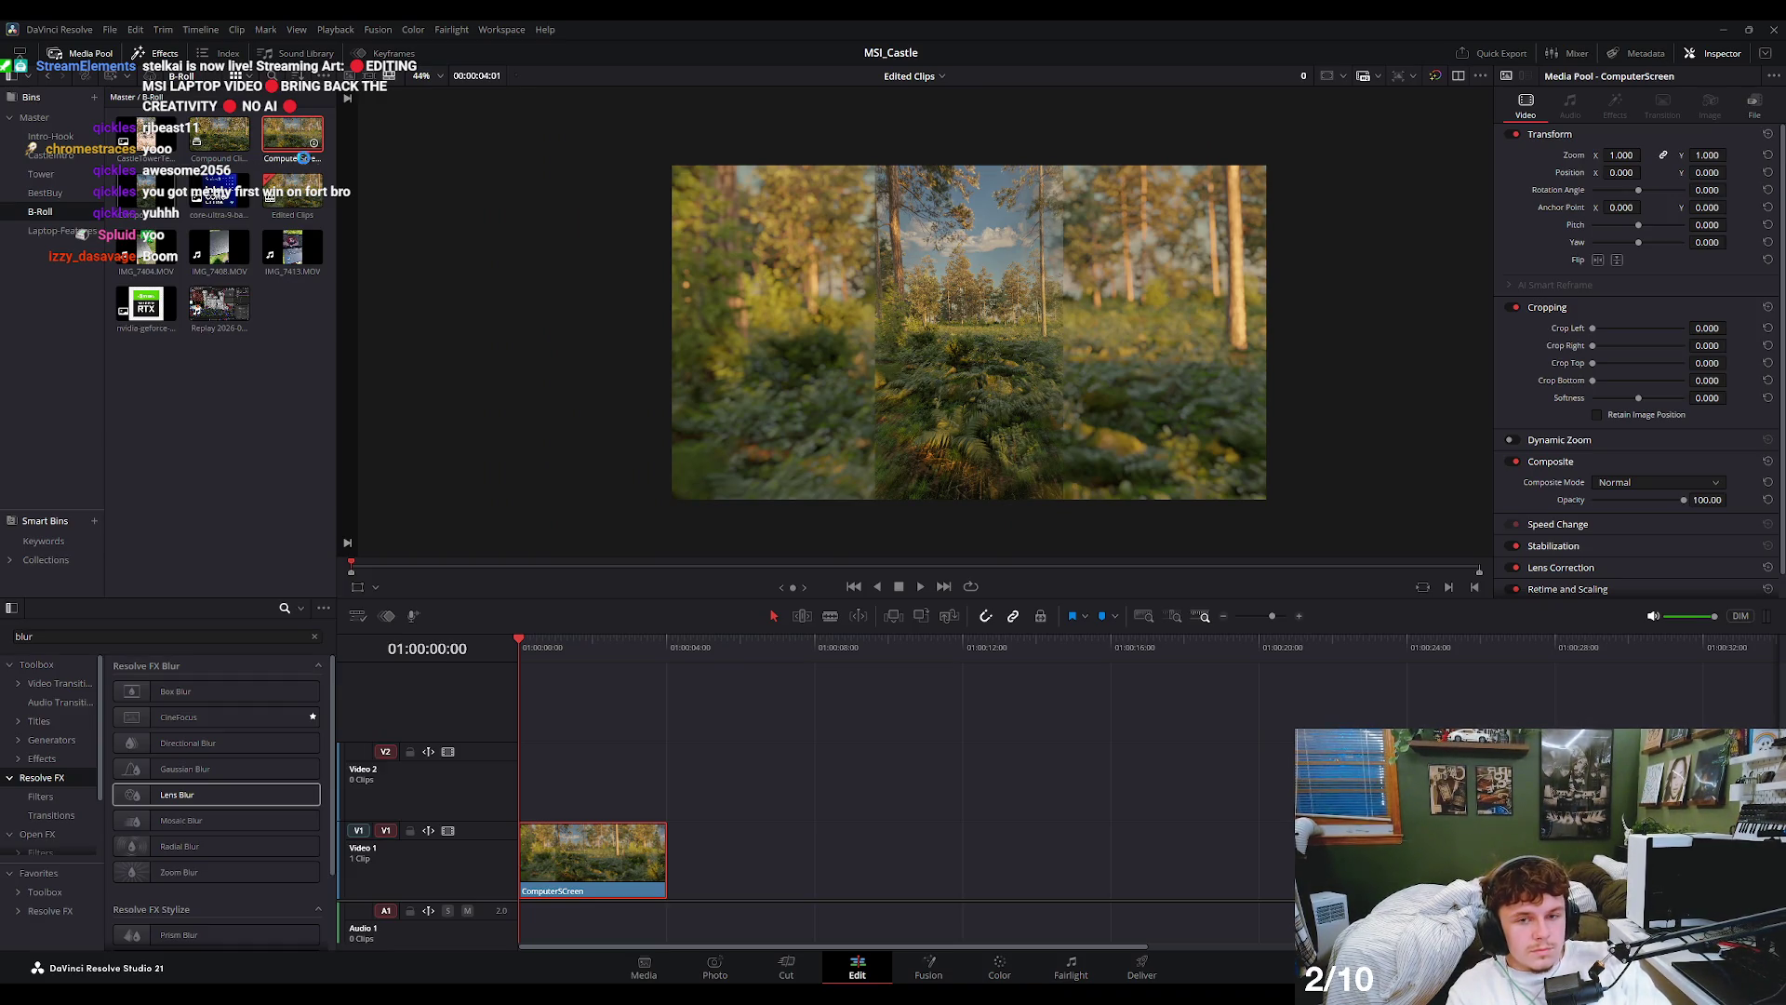
{"action": "left_click", "coordinate": [970, 879]}
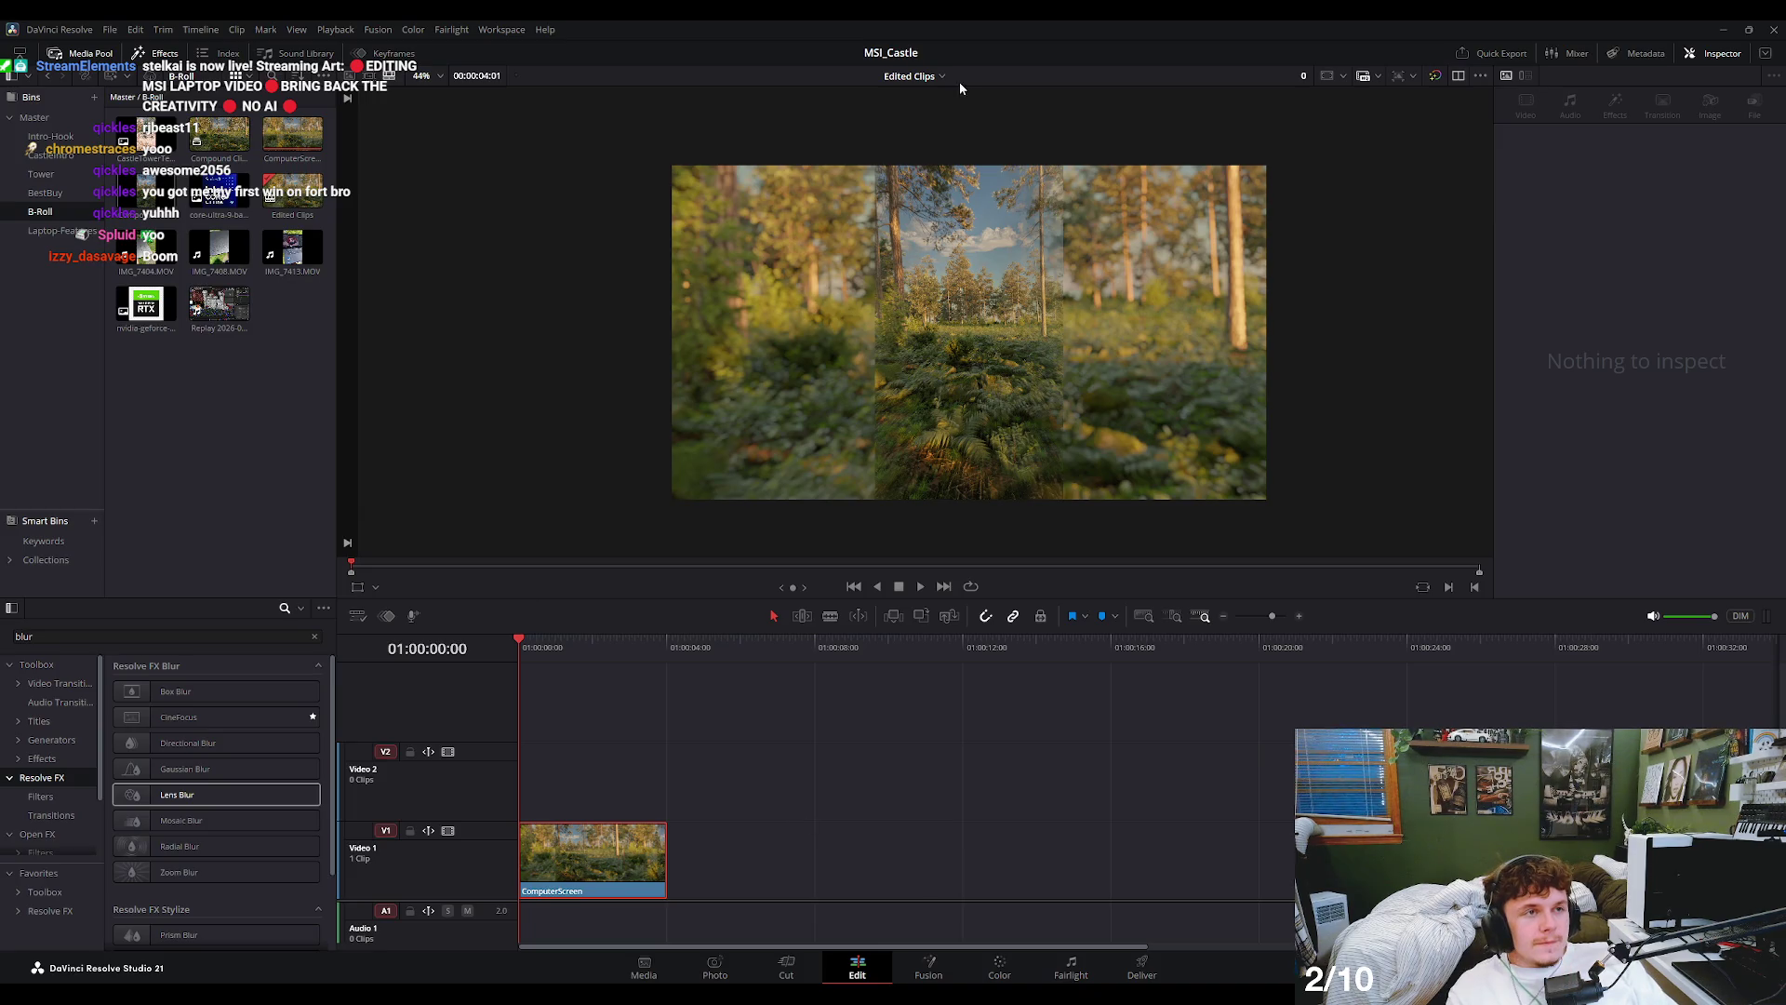
{"action": "left_click", "coordinate": [914, 75]}
{"action": "left_click", "coordinate": [937, 121]}
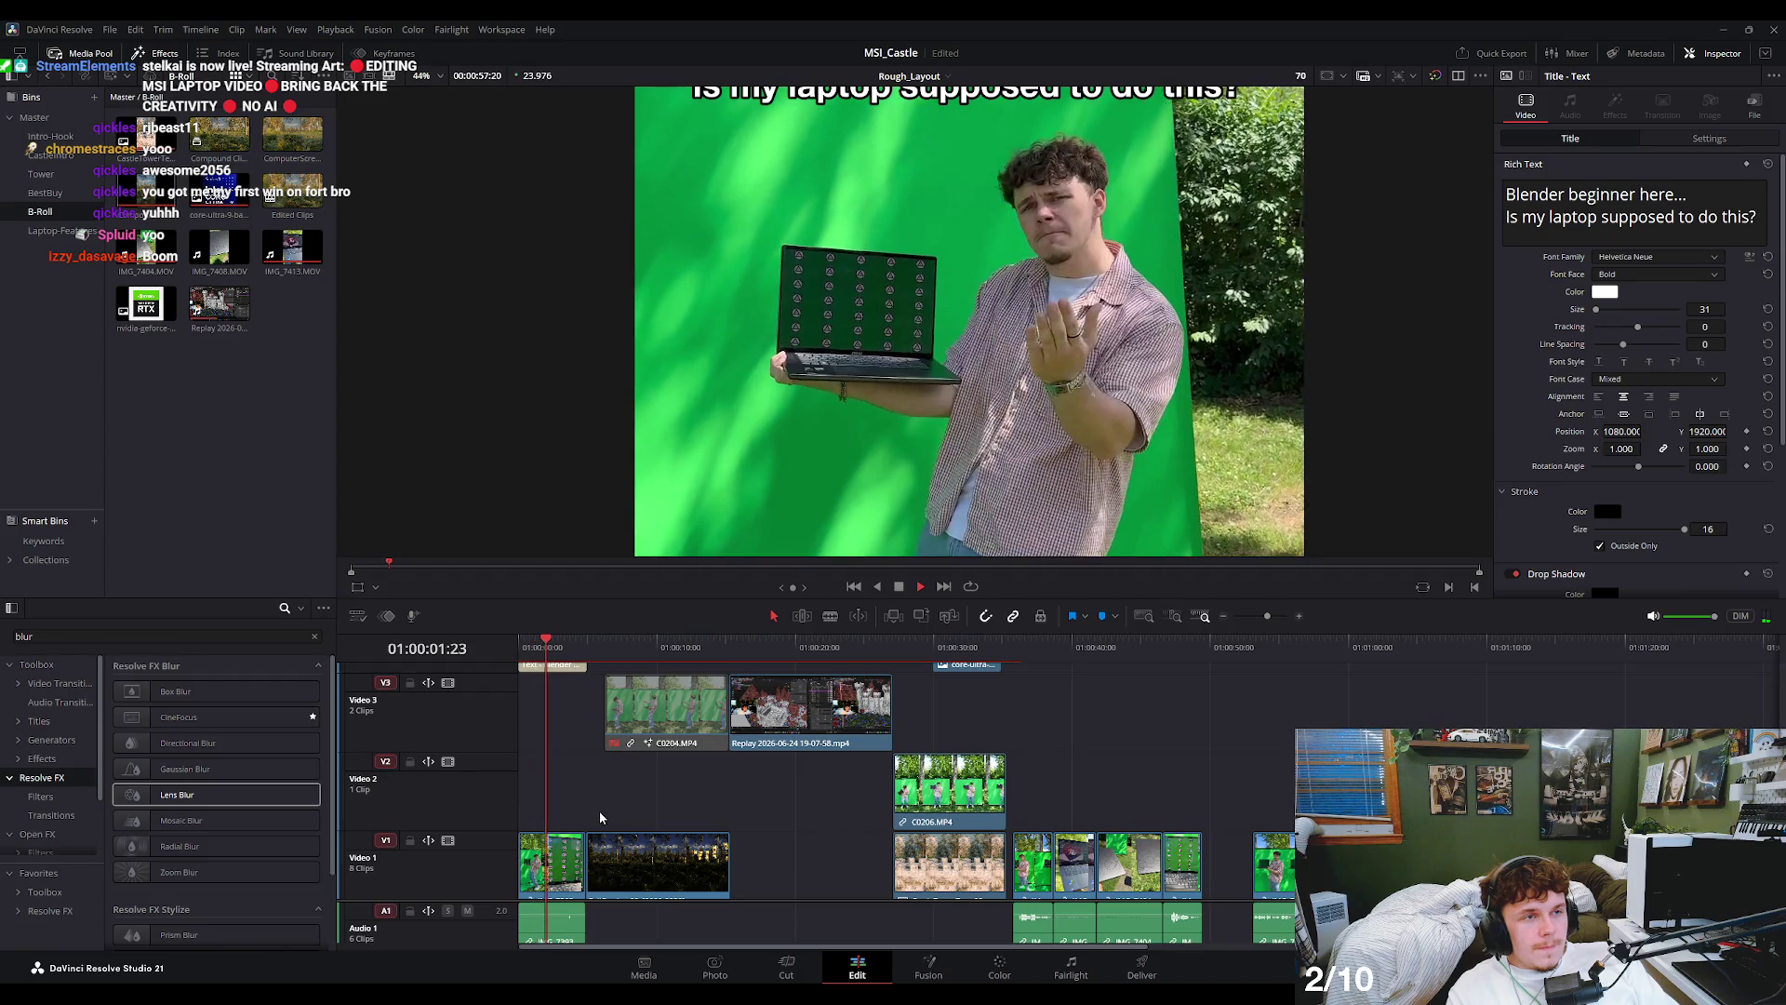
- Open the green-screen laptop clip in Fusion and insert a PlanarTracker node
{"action": "left_click", "coordinate": [567, 856]}
{"action": "left_click", "coordinate": [929, 966]}
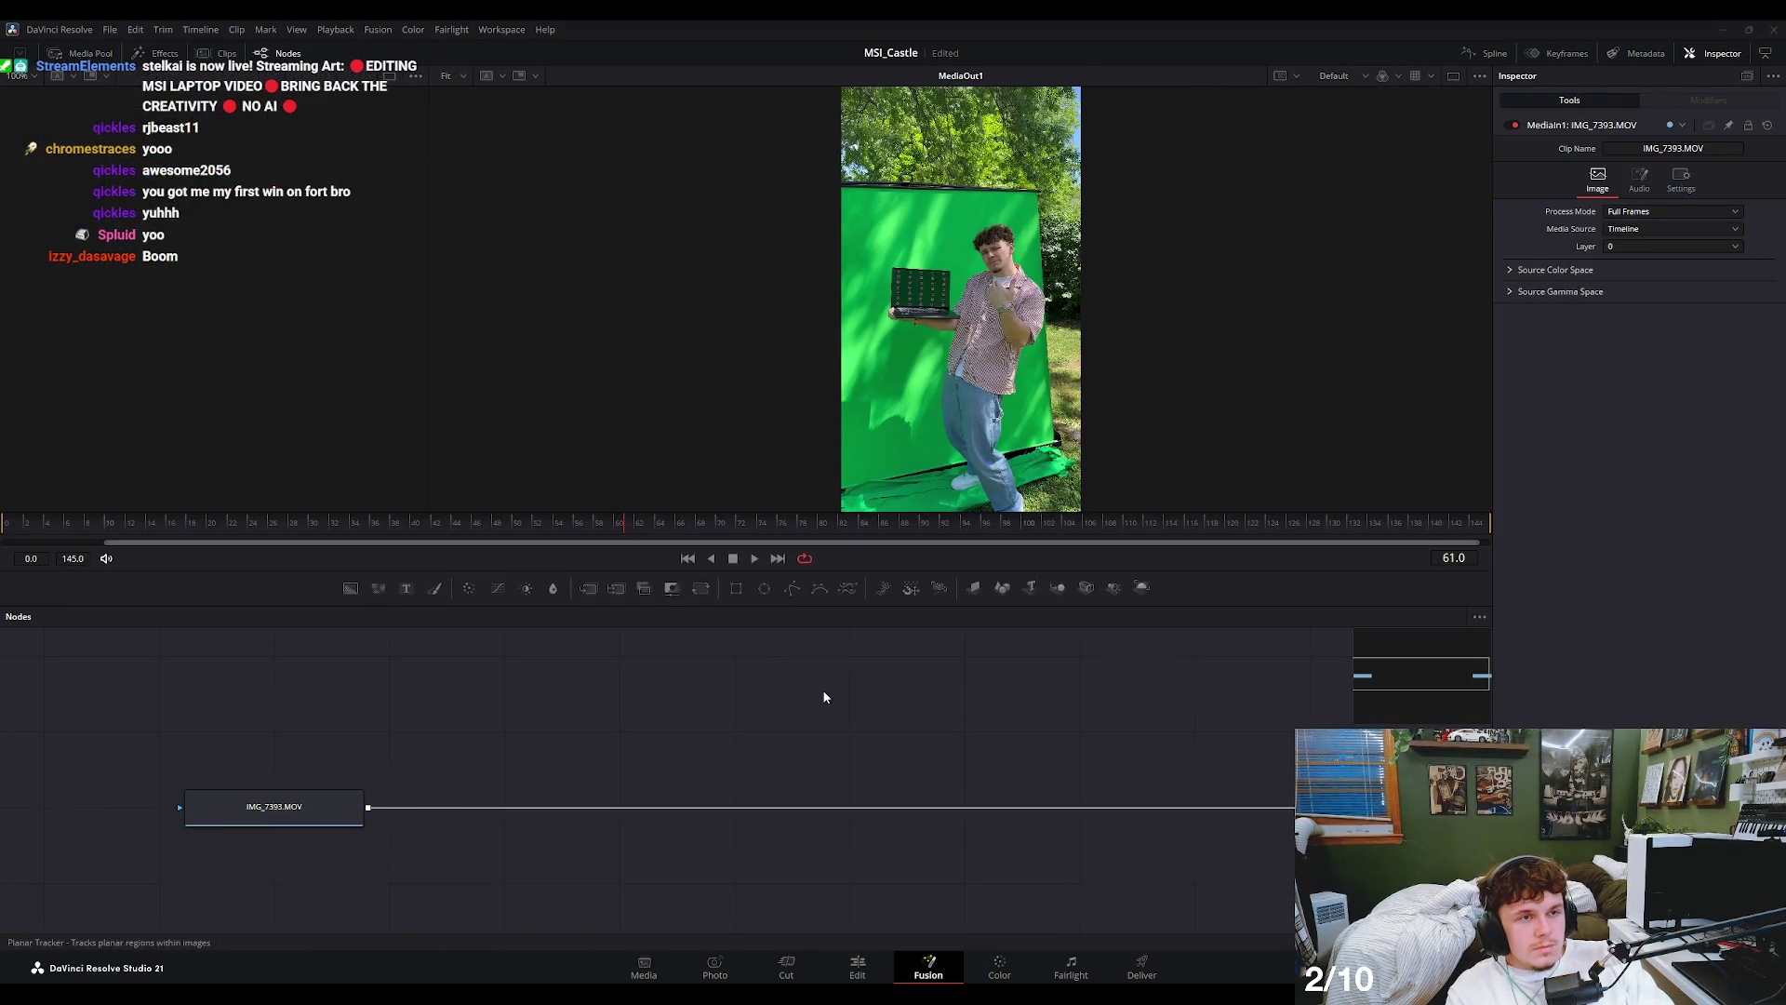
{"action": "left_click_drag", "start_coordinate": [824, 696], "coordinate": [828, 807]}
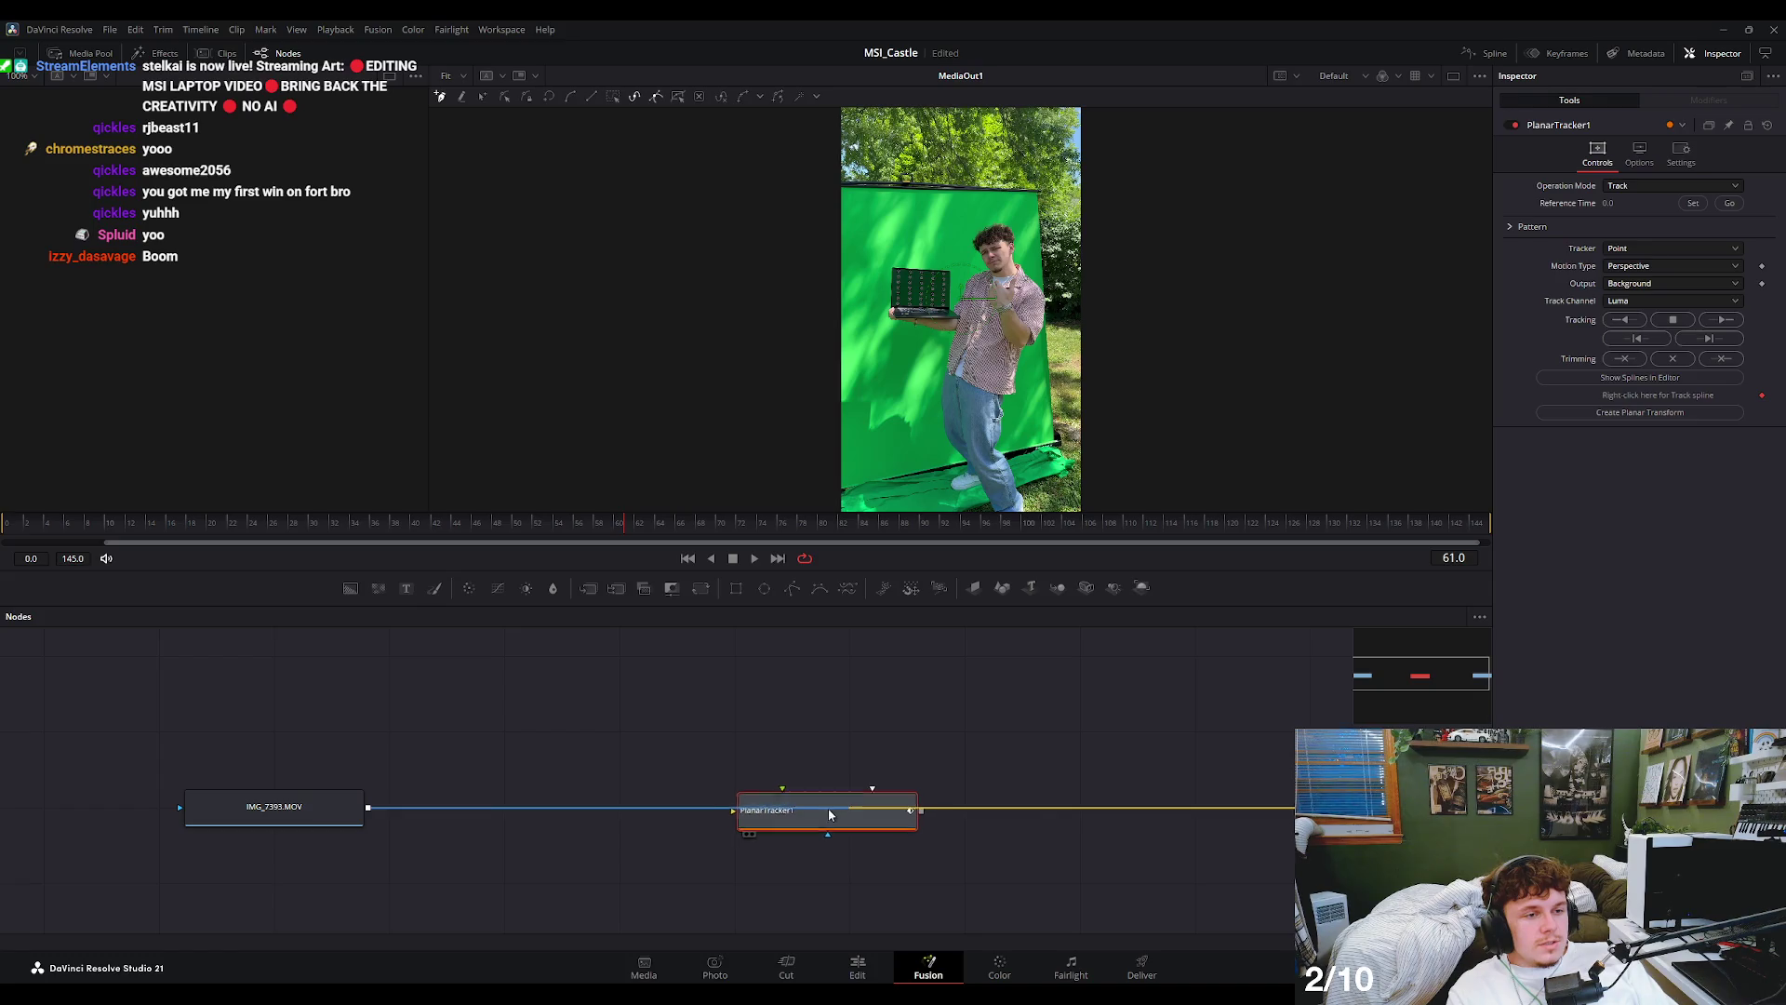
- On the first frame, outline the laptop screen with a closed four-corner polygon
{"action": "scroll", "coordinate": [925, 354], "scroll_direction": "up", "scroll_amount": 5}
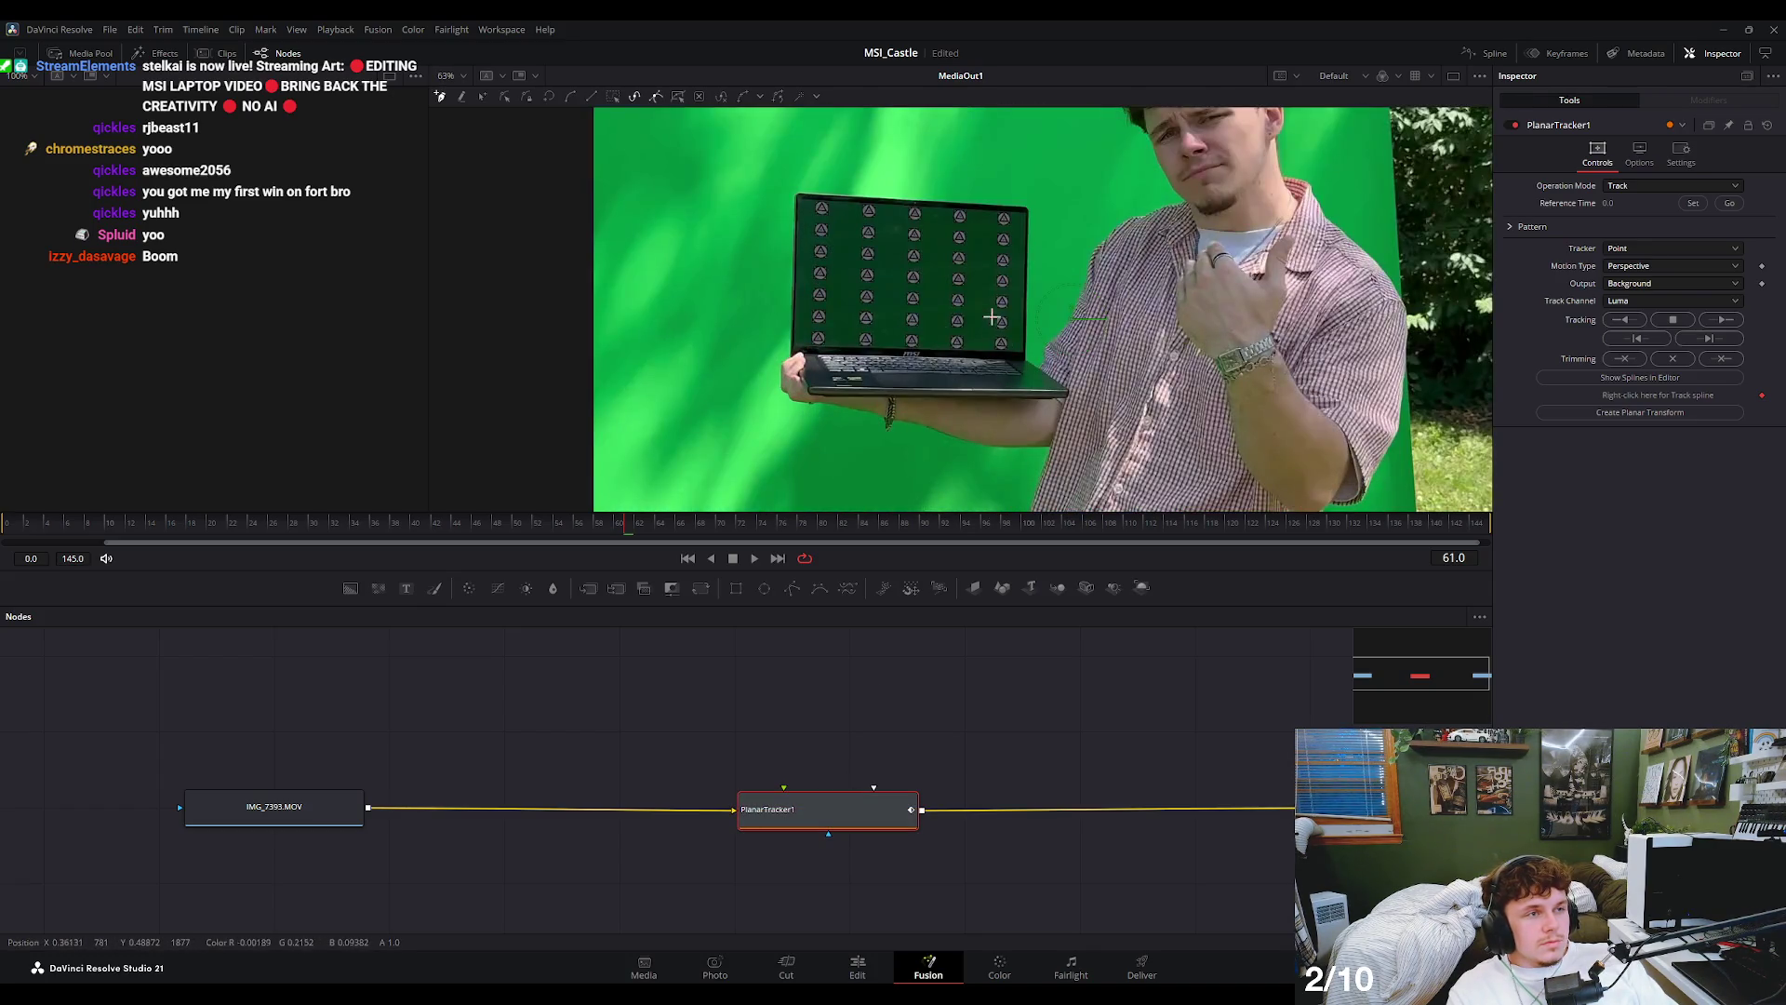
{"action": "scroll", "coordinate": [930, 279], "scroll_direction": "up", "scroll_amount": 5}
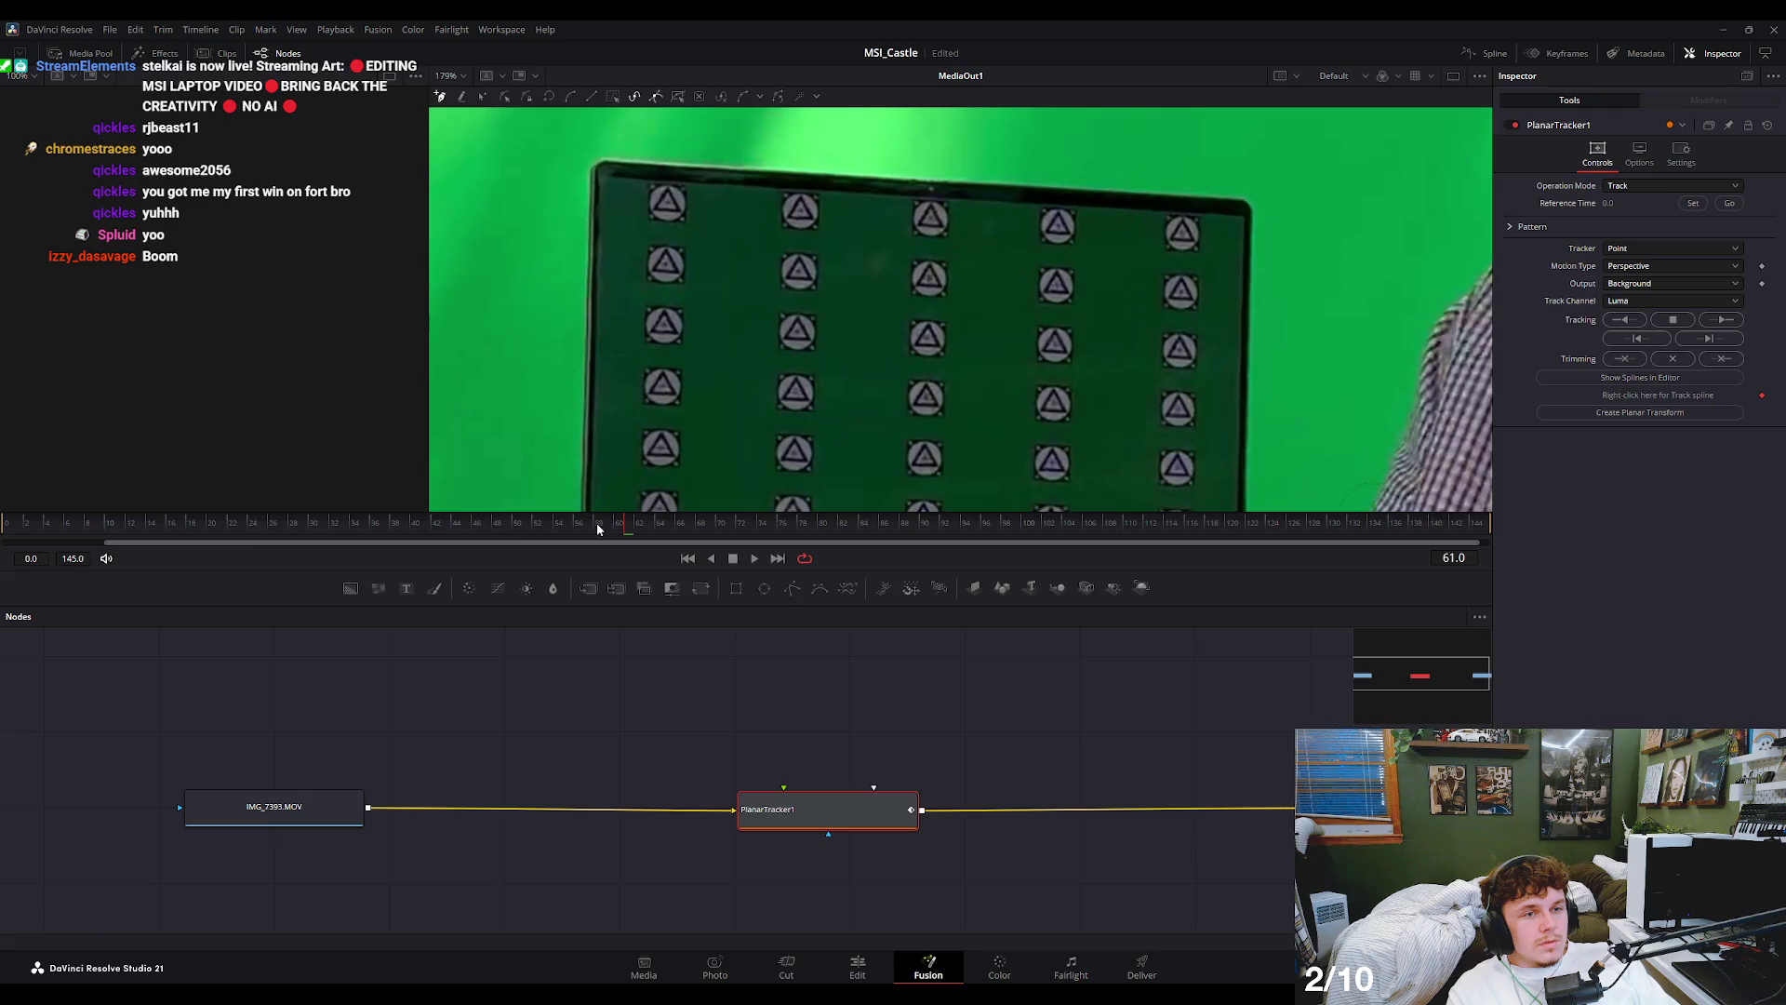
{"action": "left_click_drag", "start_coordinate": [597, 527], "coordinate": [6, 528]}
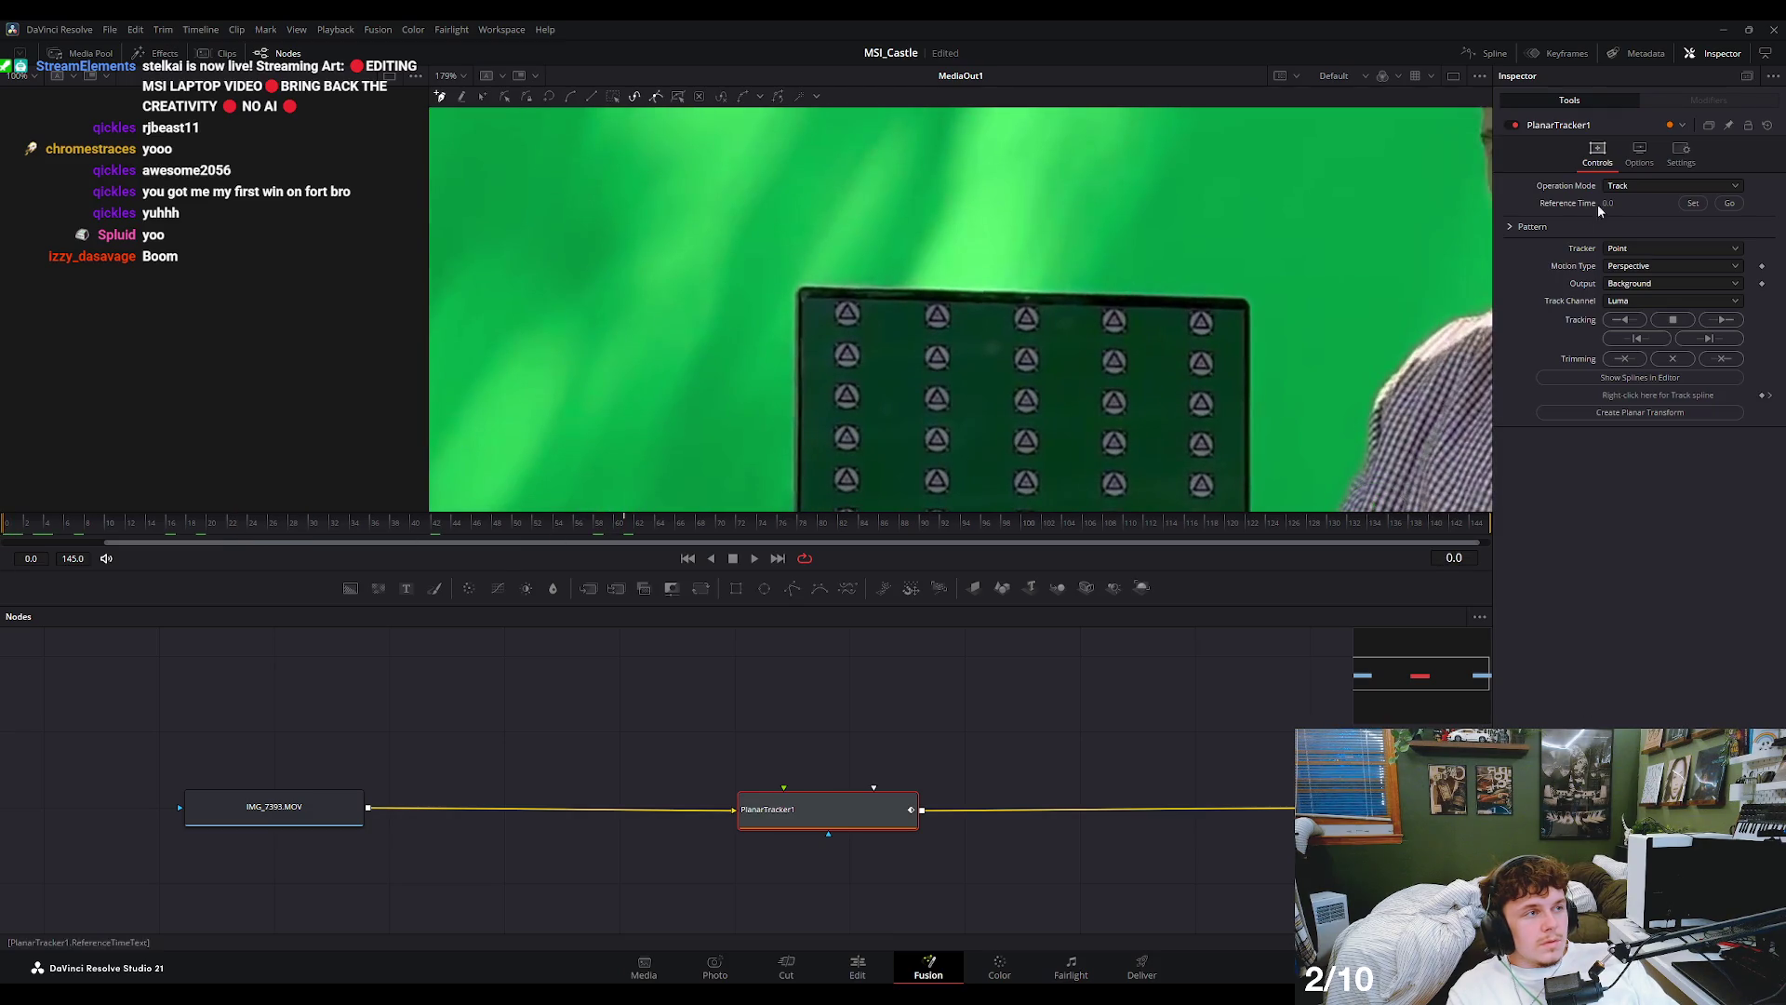
{"action": "scroll", "coordinate": [802, 286], "scroll_direction": "up", "scroll_amount": 3}
{"action": "scroll", "coordinate": [802, 287], "scroll_direction": "down", "scroll_amount": 3}
{"action": "scroll", "coordinate": [586, 292], "scroll_direction": "up", "scroll_amount": 5}
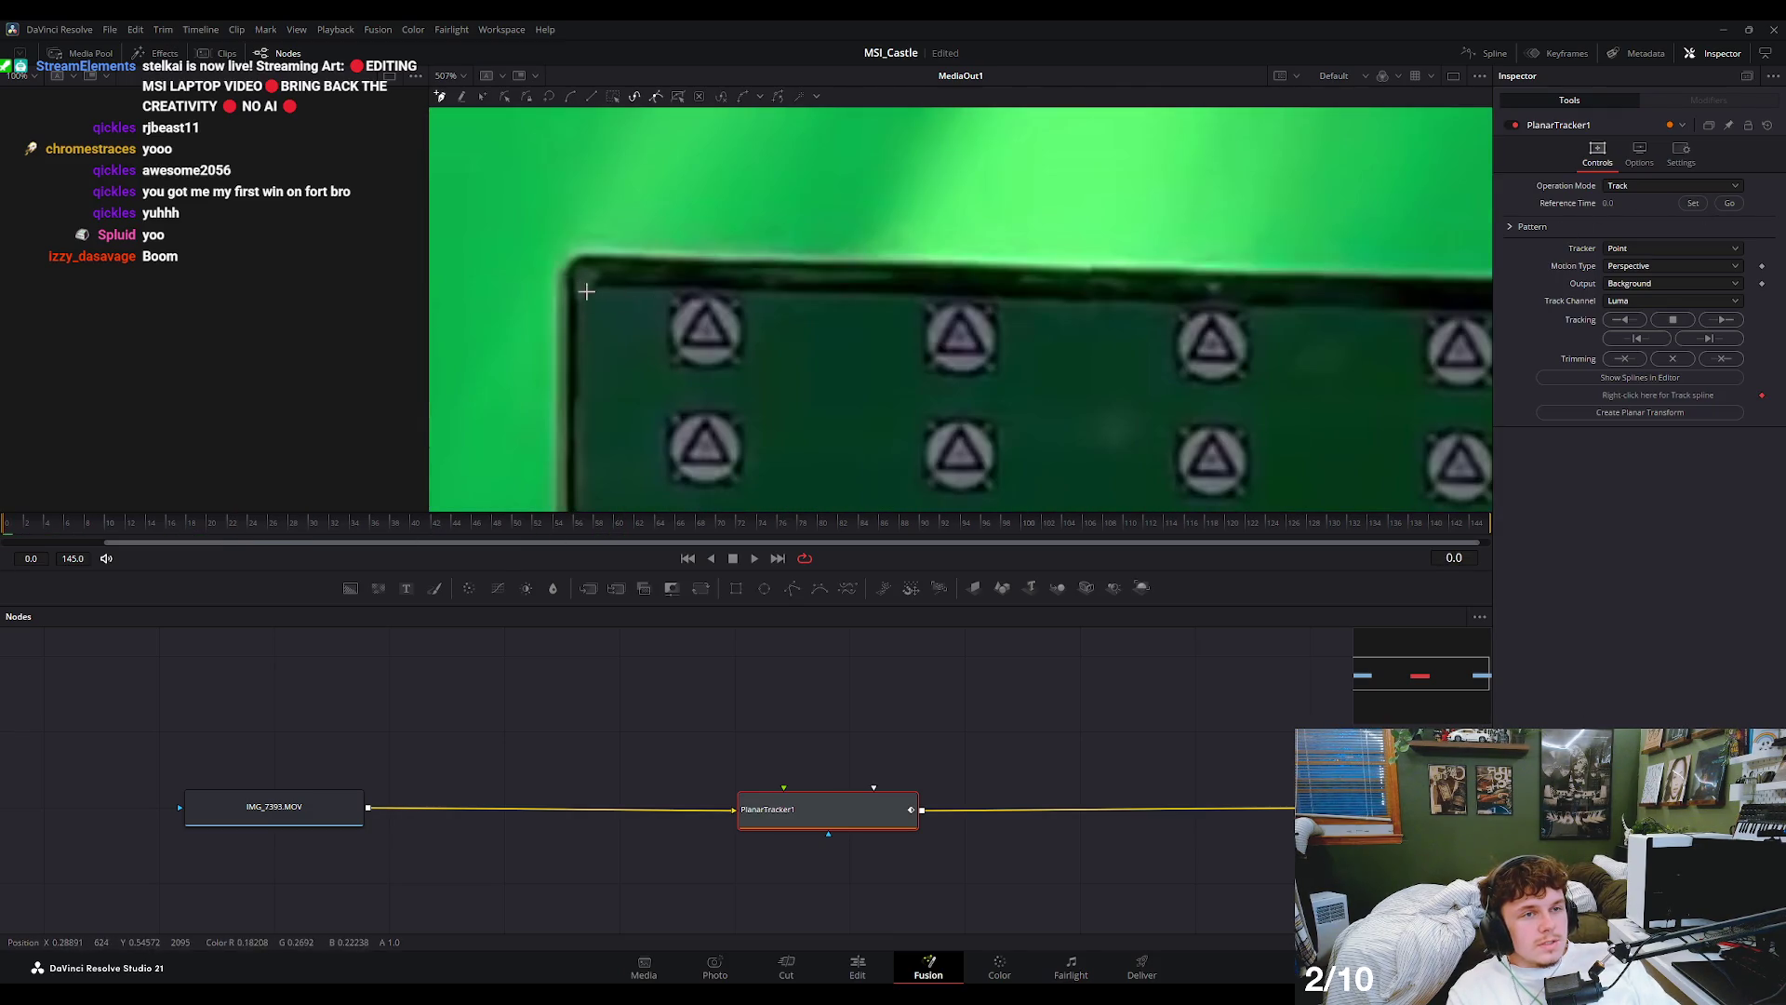
{"action": "left_click", "coordinate": [586, 292]}
{"action": "left_click", "coordinate": [1362, 290]}
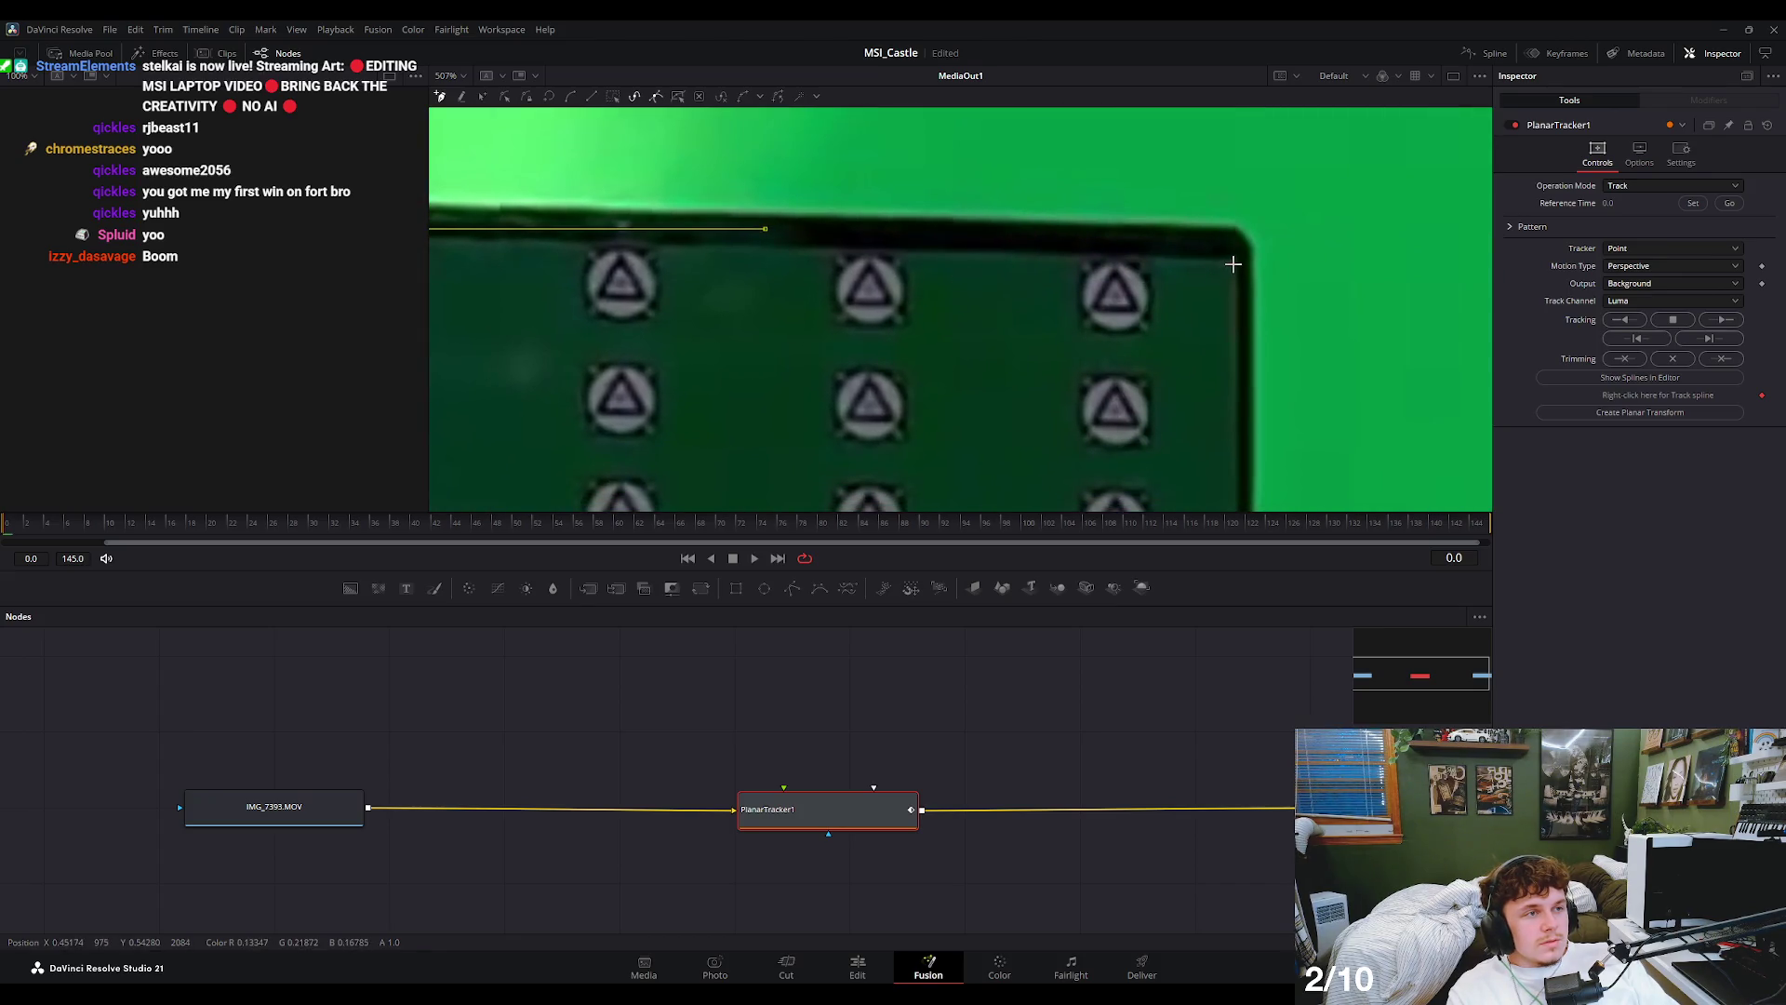
{"action": "scroll", "coordinate": [1233, 279], "scroll_direction": "down", "scroll_amount": 3}
{"action": "scroll", "coordinate": [1231, 315], "scroll_direction": "down", "scroll_amount": 2}
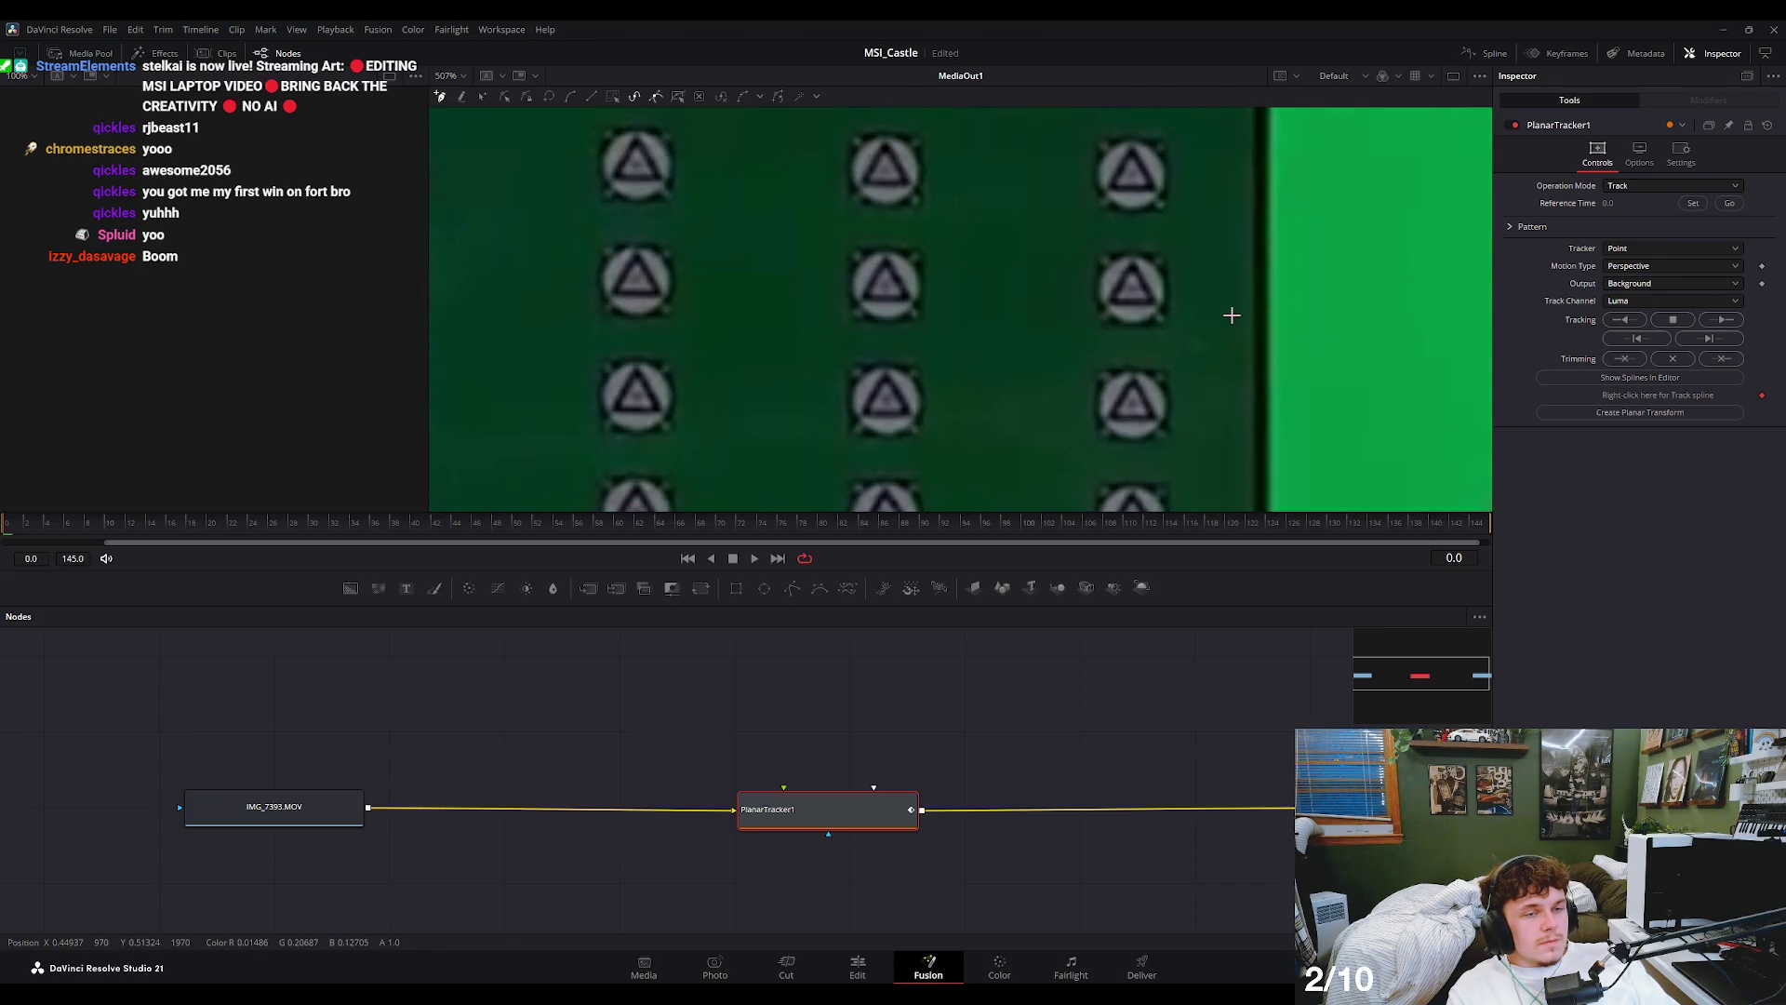
{"action": "scroll", "coordinate": [1232, 315], "scroll_direction": "down", "scroll_amount": 5}
{"action": "scroll", "coordinate": [1079, 405], "scroll_direction": "up", "scroll_amount": 6}
{"action": "left_click", "coordinate": [1075, 413]}
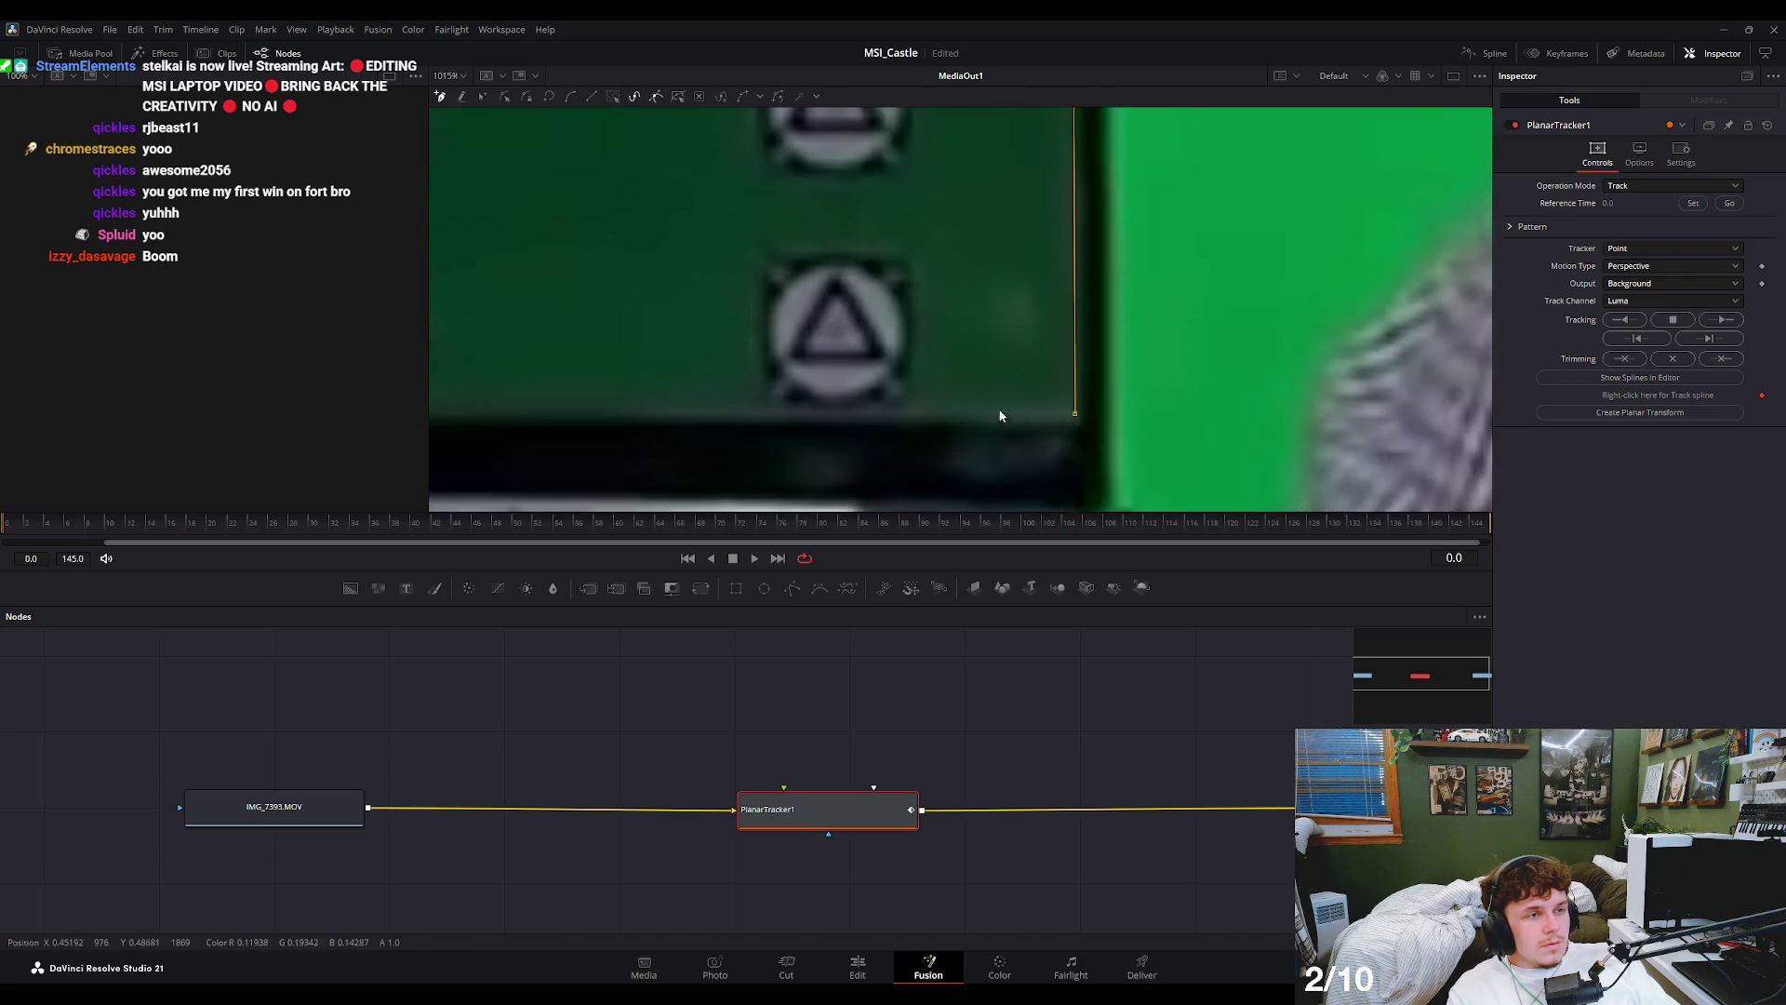
{"action": "scroll", "coordinate": [1001, 415], "scroll_direction": "down", "scroll_amount": 5}
{"action": "scroll", "coordinate": [814, 402], "scroll_direction": "up", "scroll_amount": 6}
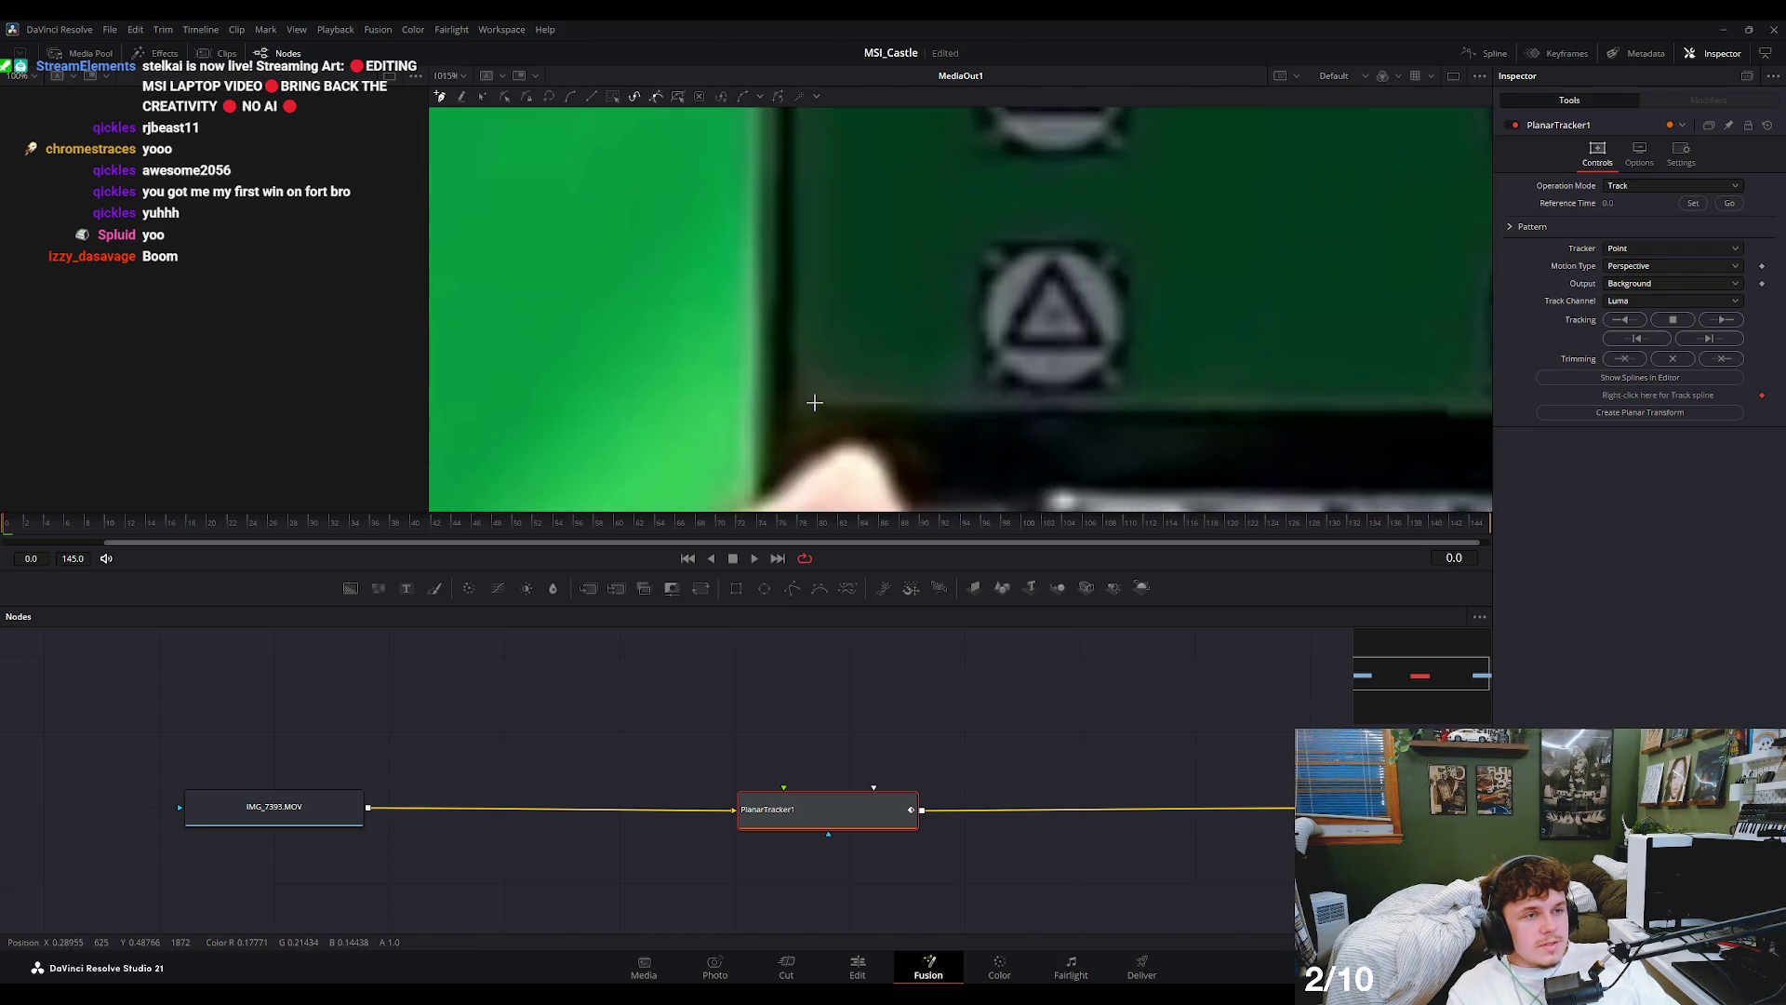
{"action": "scroll", "coordinate": [912, 242], "scroll_direction": "down", "scroll_amount": 5}
{"action": "scroll", "coordinate": [947, 316], "scroll_direction": "up", "scroll_amount": 6}
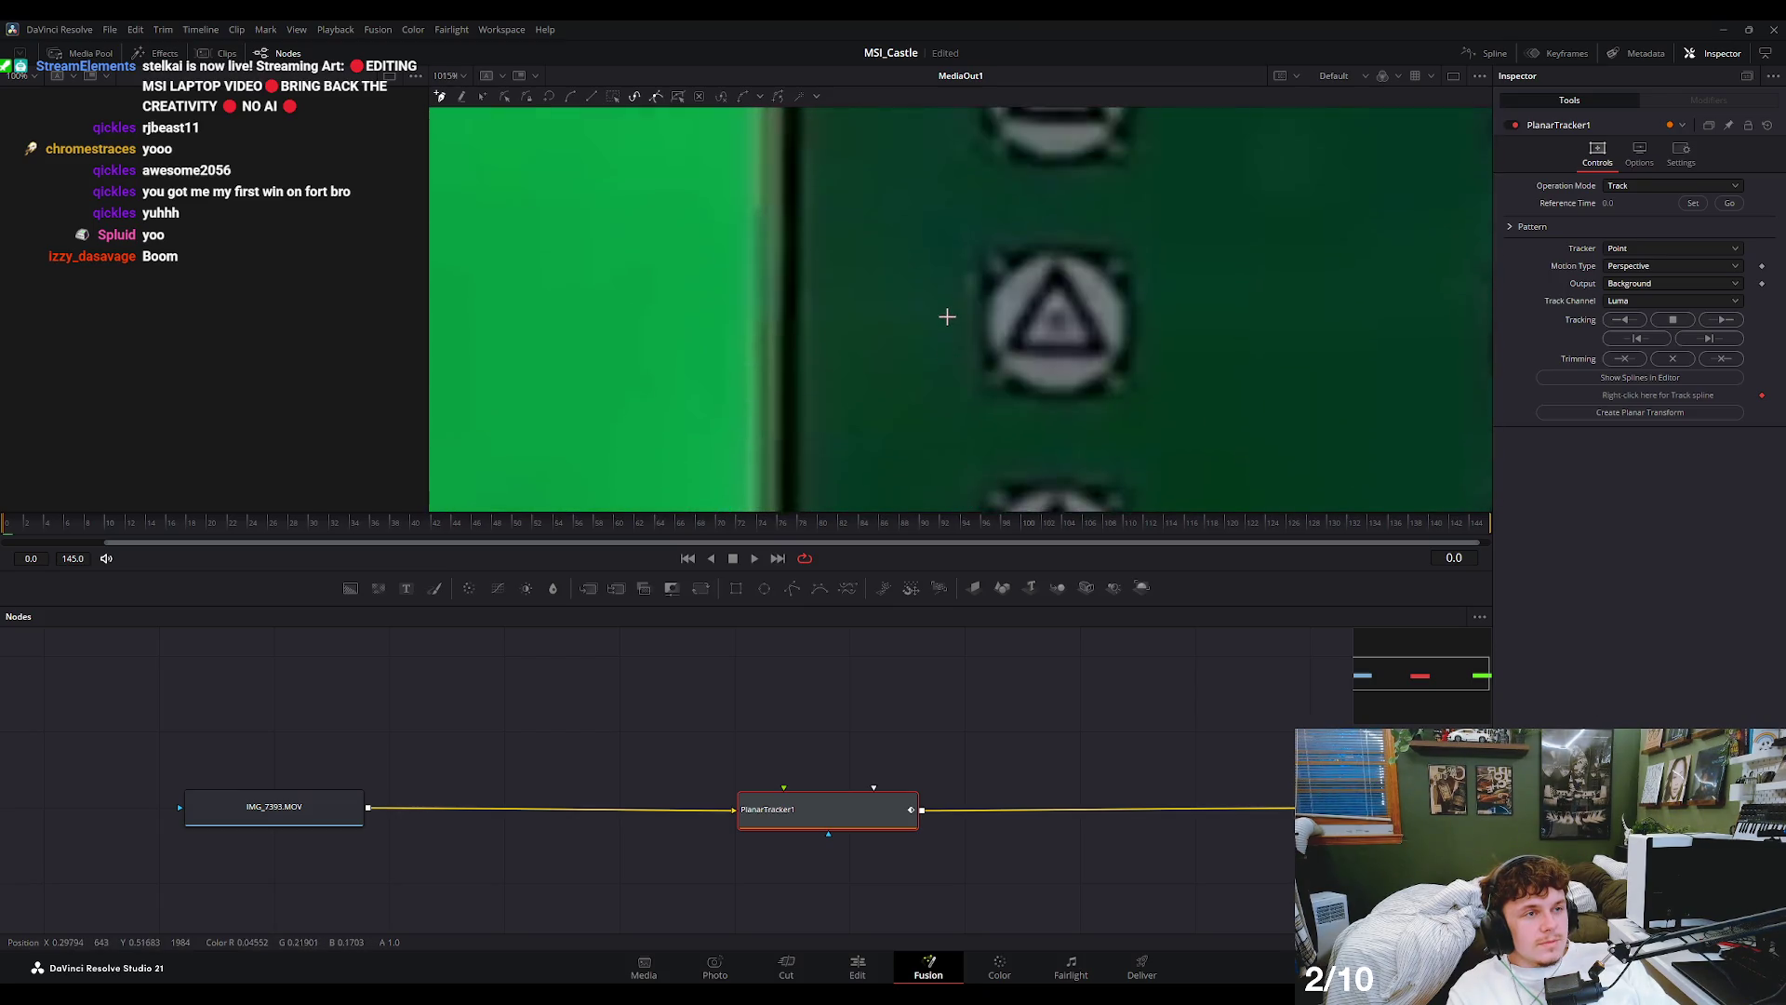
{"action": "scroll", "coordinate": [869, 219], "scroll_direction": "up", "scroll_amount": 2}
{"action": "scroll", "coordinate": [841, 354], "scroll_direction": "up", "scroll_amount": 3}
{"action": "left_click", "coordinate": [834, 375]}
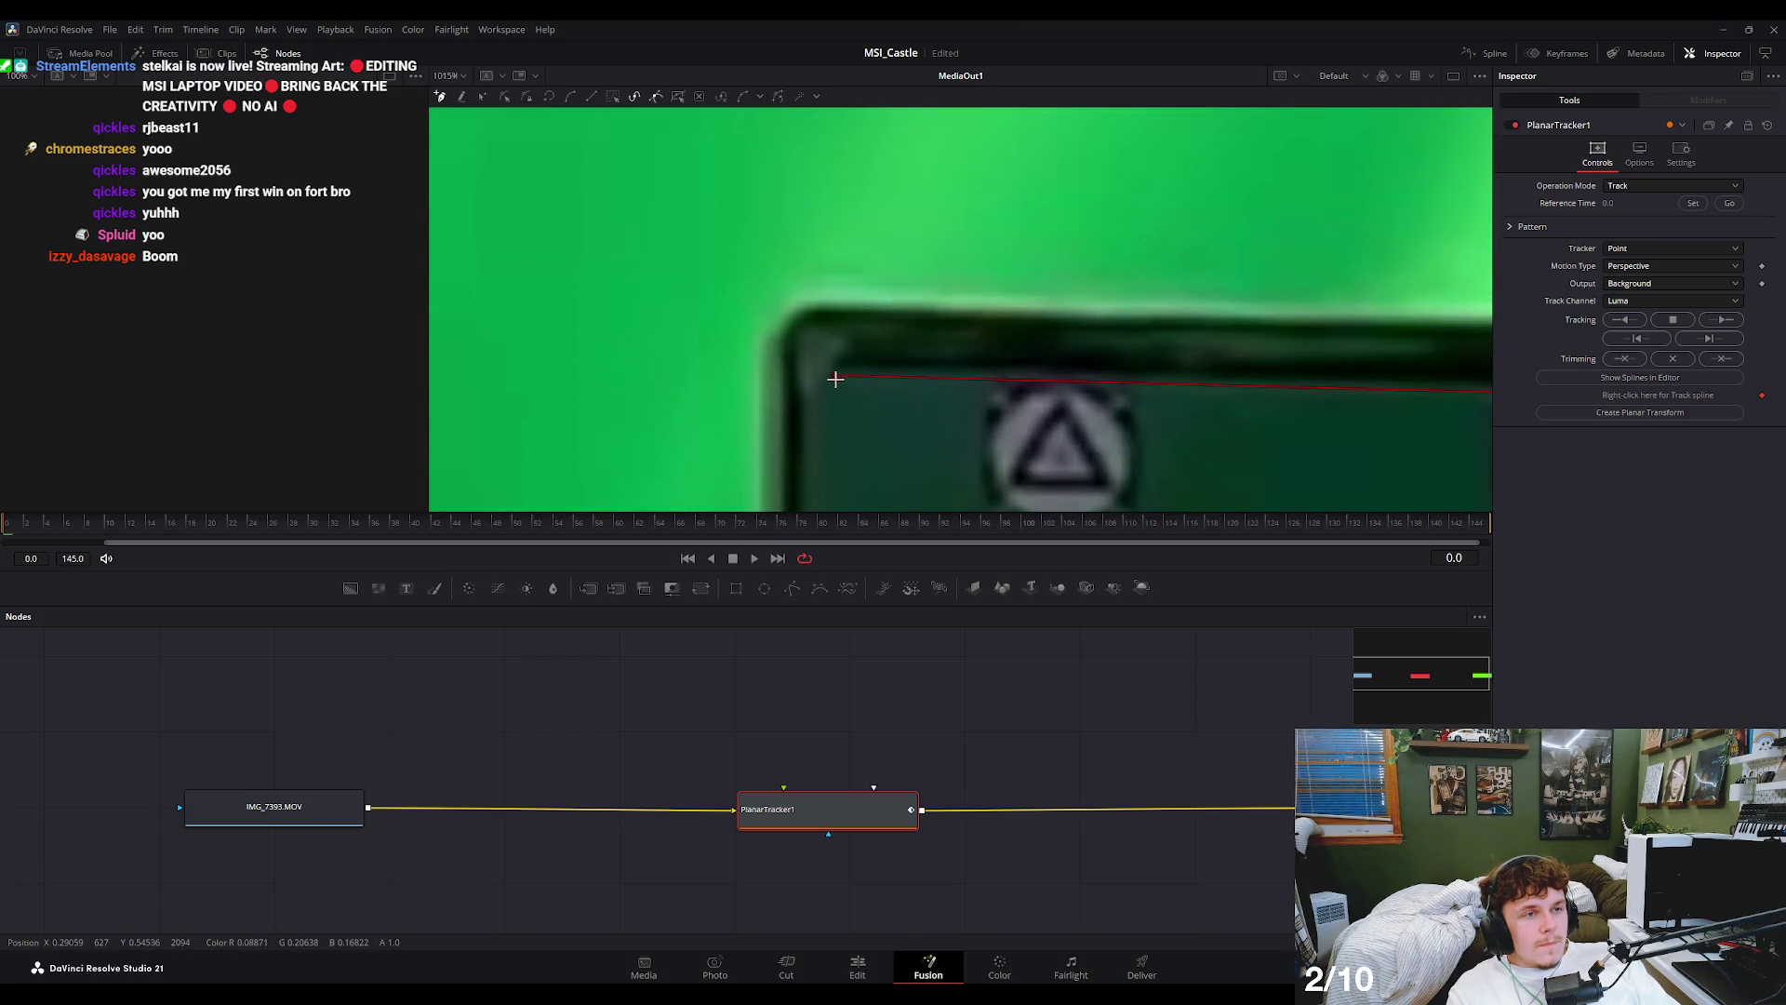
{"action": "left_click", "coordinate": [835, 378]}
{"action": "scroll", "coordinate": [958, 383], "scroll_direction": "down", "scroll_amount": 5}
{"action": "scroll", "coordinate": [1025, 350], "scroll_direction": "up", "scroll_amount": 1}
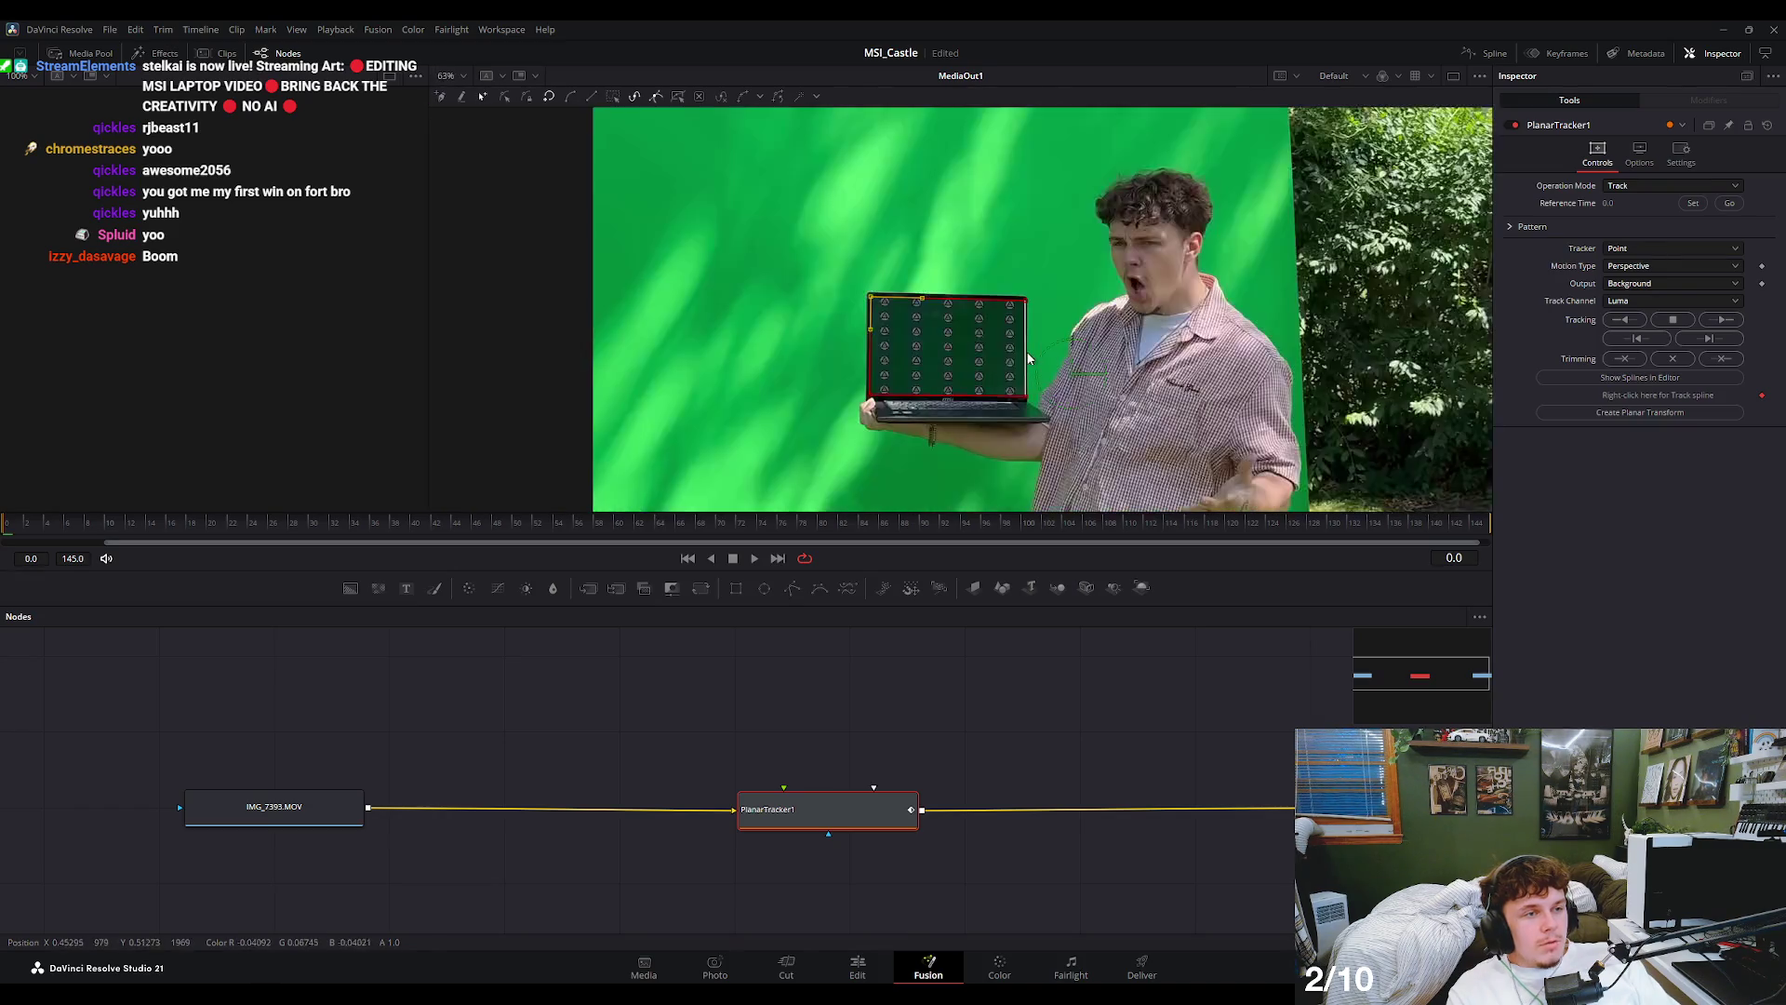
{"action": "scroll", "coordinate": [970, 348], "scroll_direction": "up", "scroll_amount": 1}
{"action": "scroll", "coordinate": [970, 348], "scroll_direction": "up", "scroll_amount": 2}
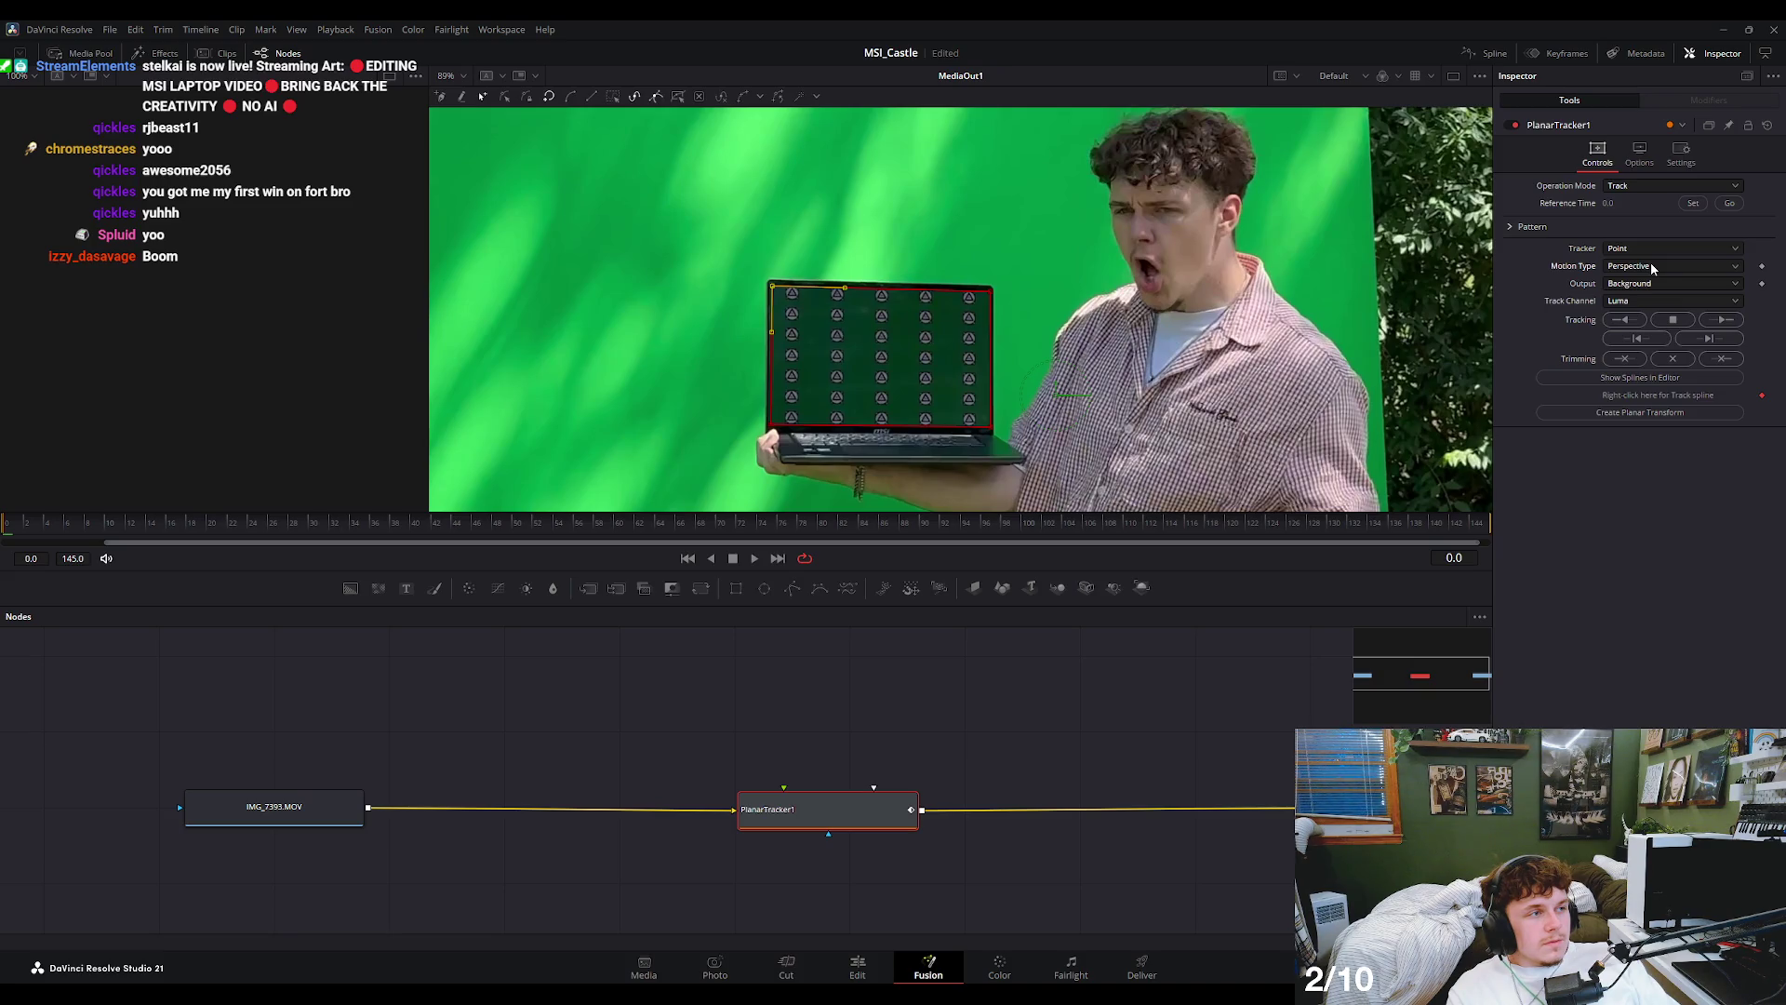
{"action": "scroll", "coordinate": [1665, 266], "scroll_direction": "up", "scroll_amount": 2}
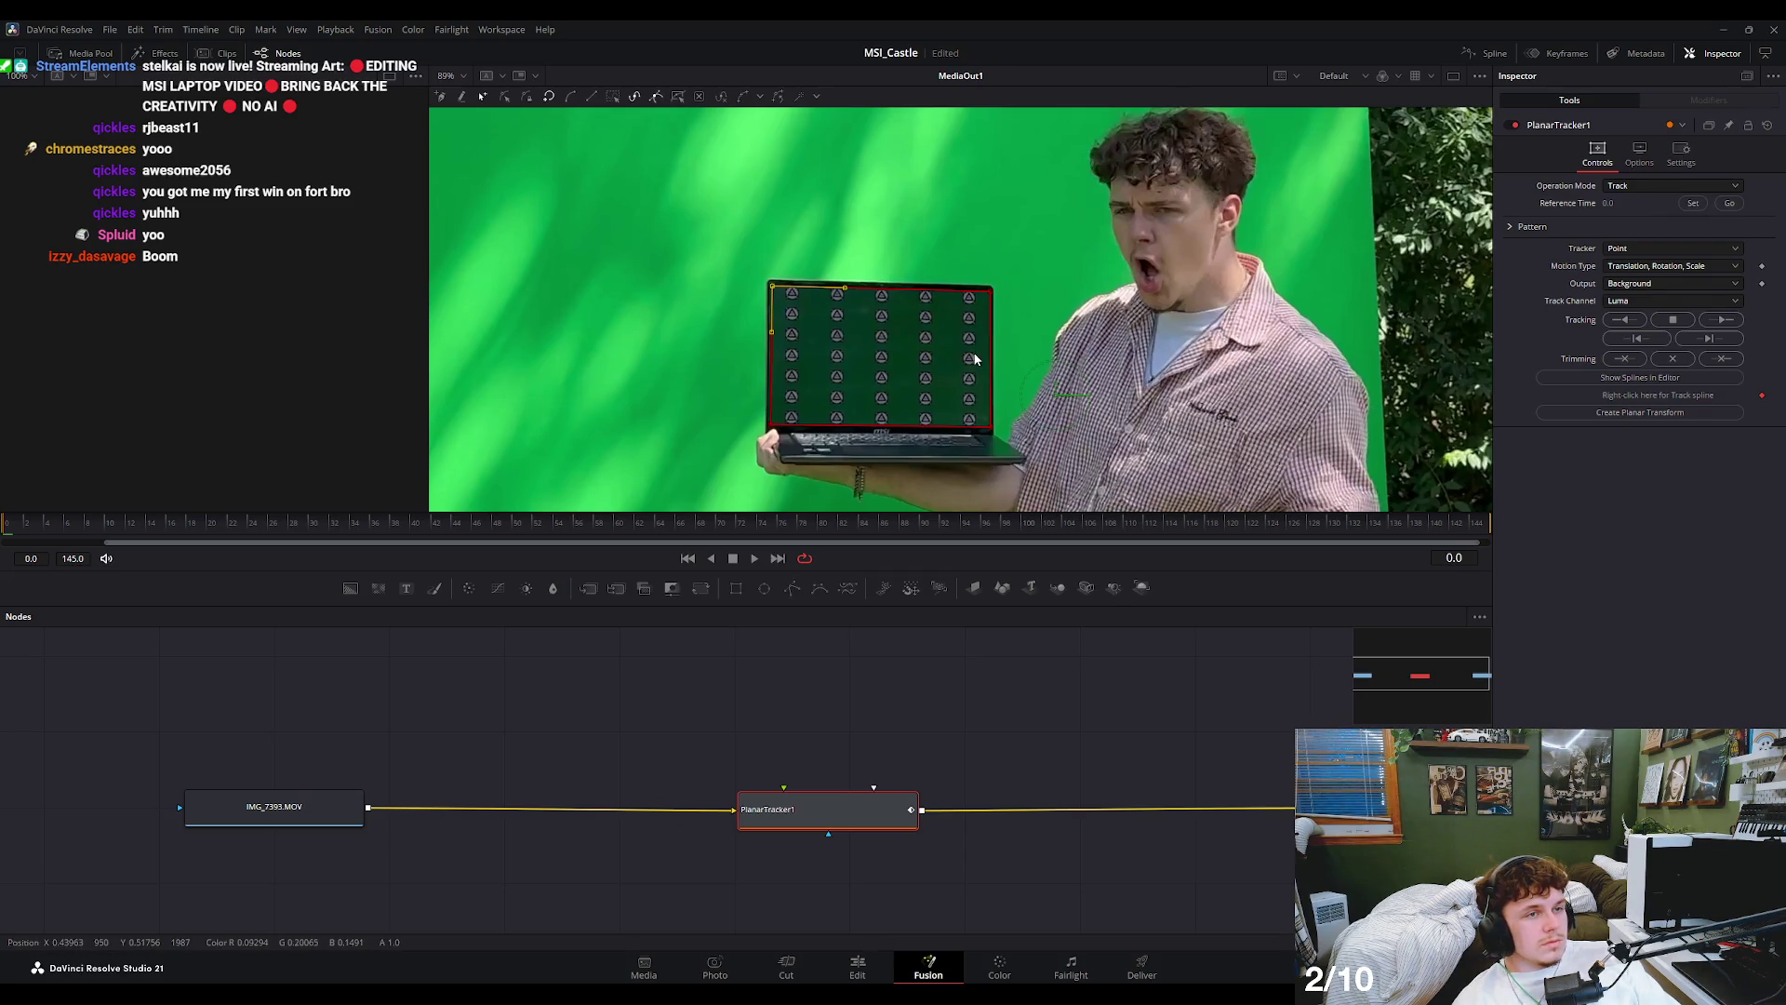
- Start a forward track of the laptop screen, then stop it
{"action": "left_click", "coordinate": [1716, 324]}
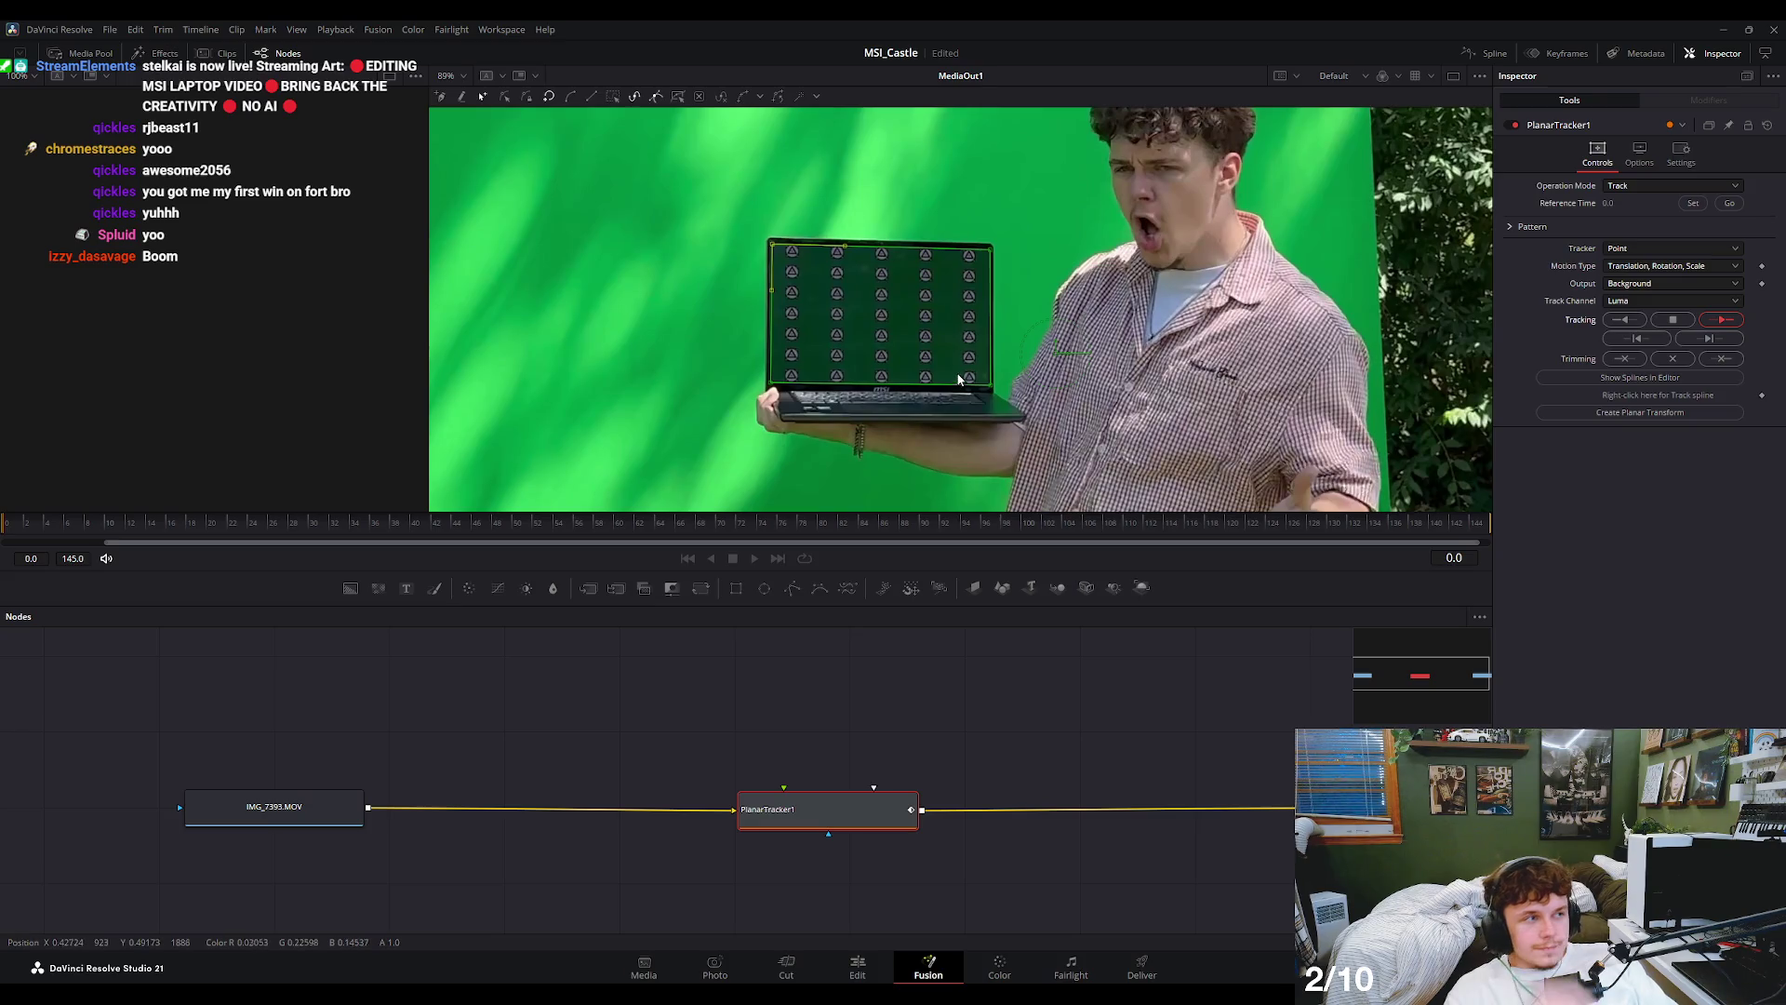
{"action": "scroll", "coordinate": [960, 366], "scroll_direction": "down", "scroll_amount": 3}
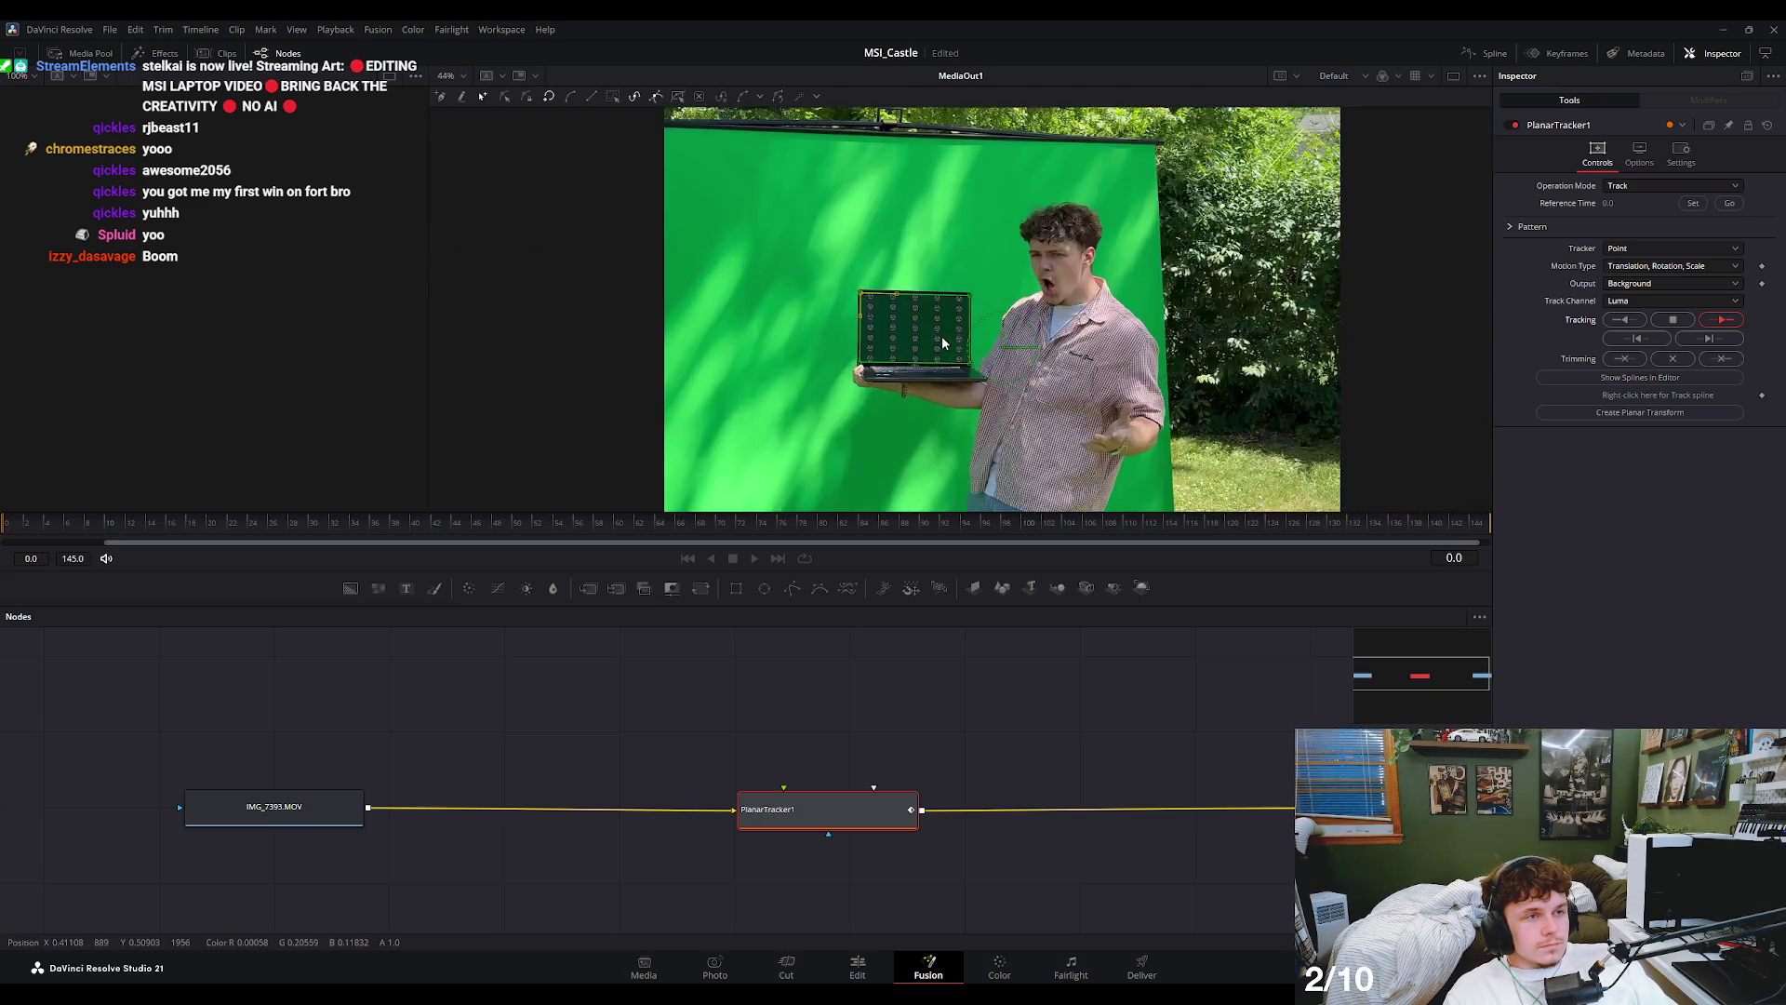
{"action": "scroll", "coordinate": [935, 341], "scroll_direction": "up", "scroll_amount": 2}
{"action": "scroll", "coordinate": [939, 372], "scroll_direction": "up", "scroll_amount": 1}
{"action": "scroll", "coordinate": [946, 390], "scroll_direction": "down", "scroll_amount": 1}
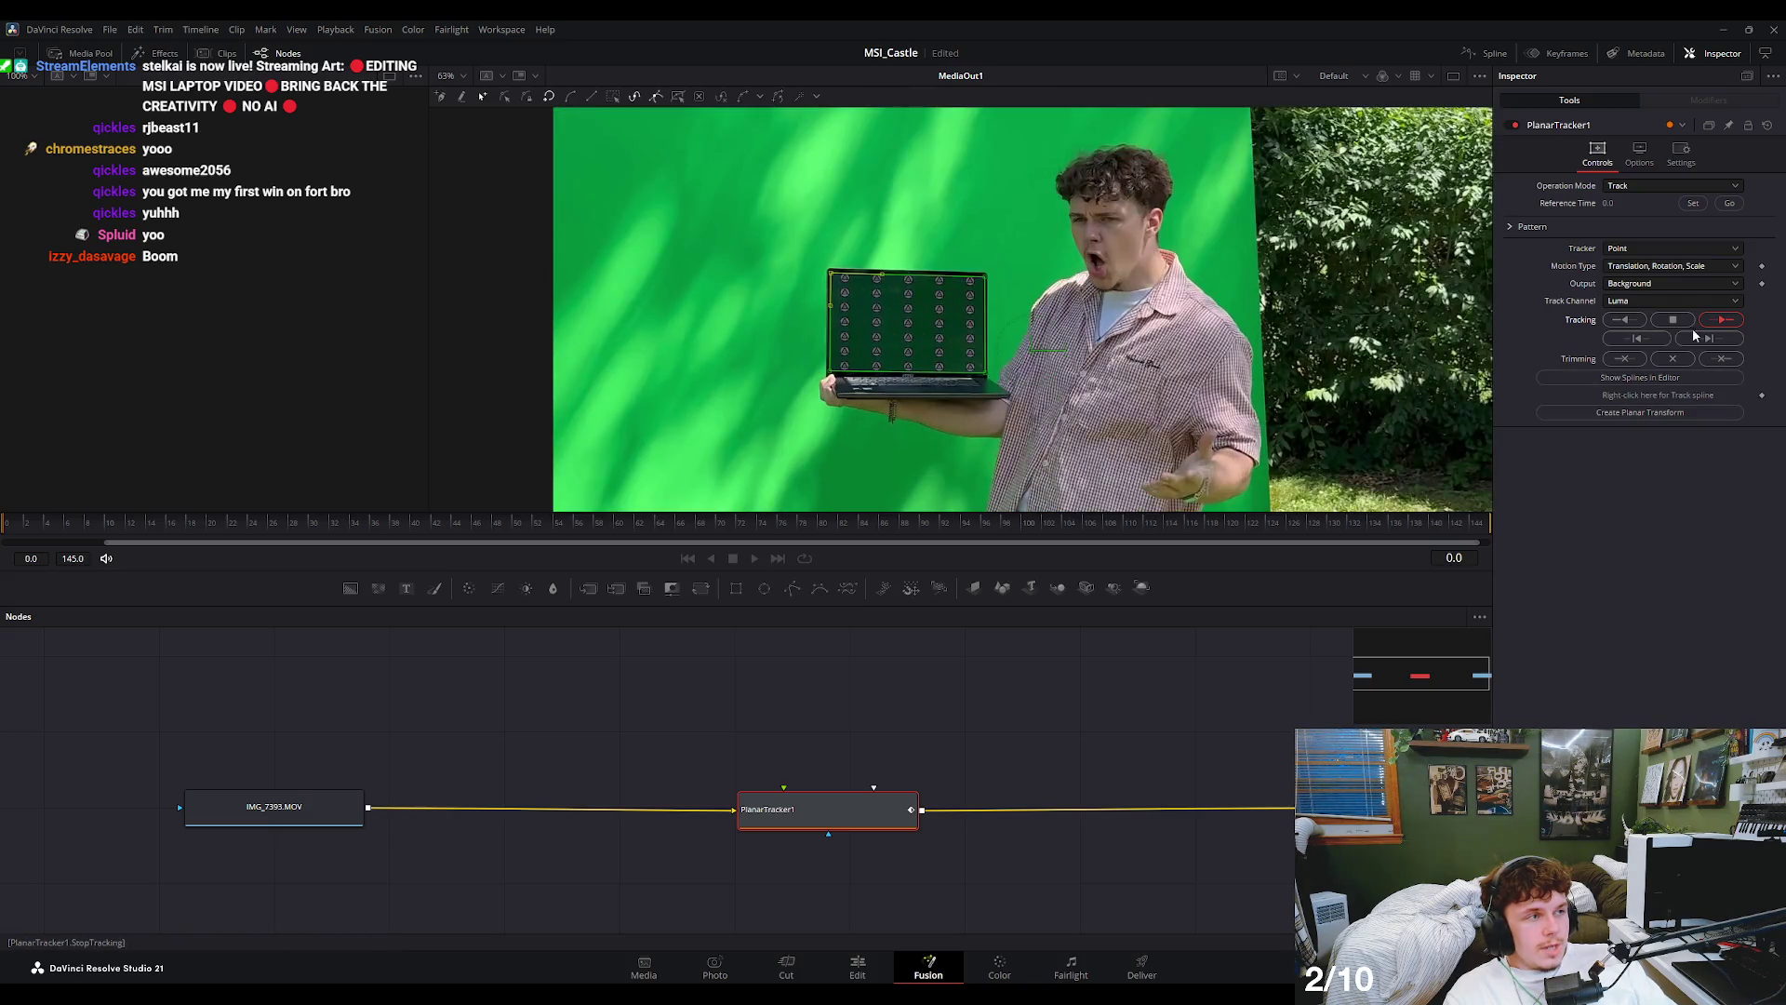
{"action": "left_click", "coordinate": [1709, 321]}
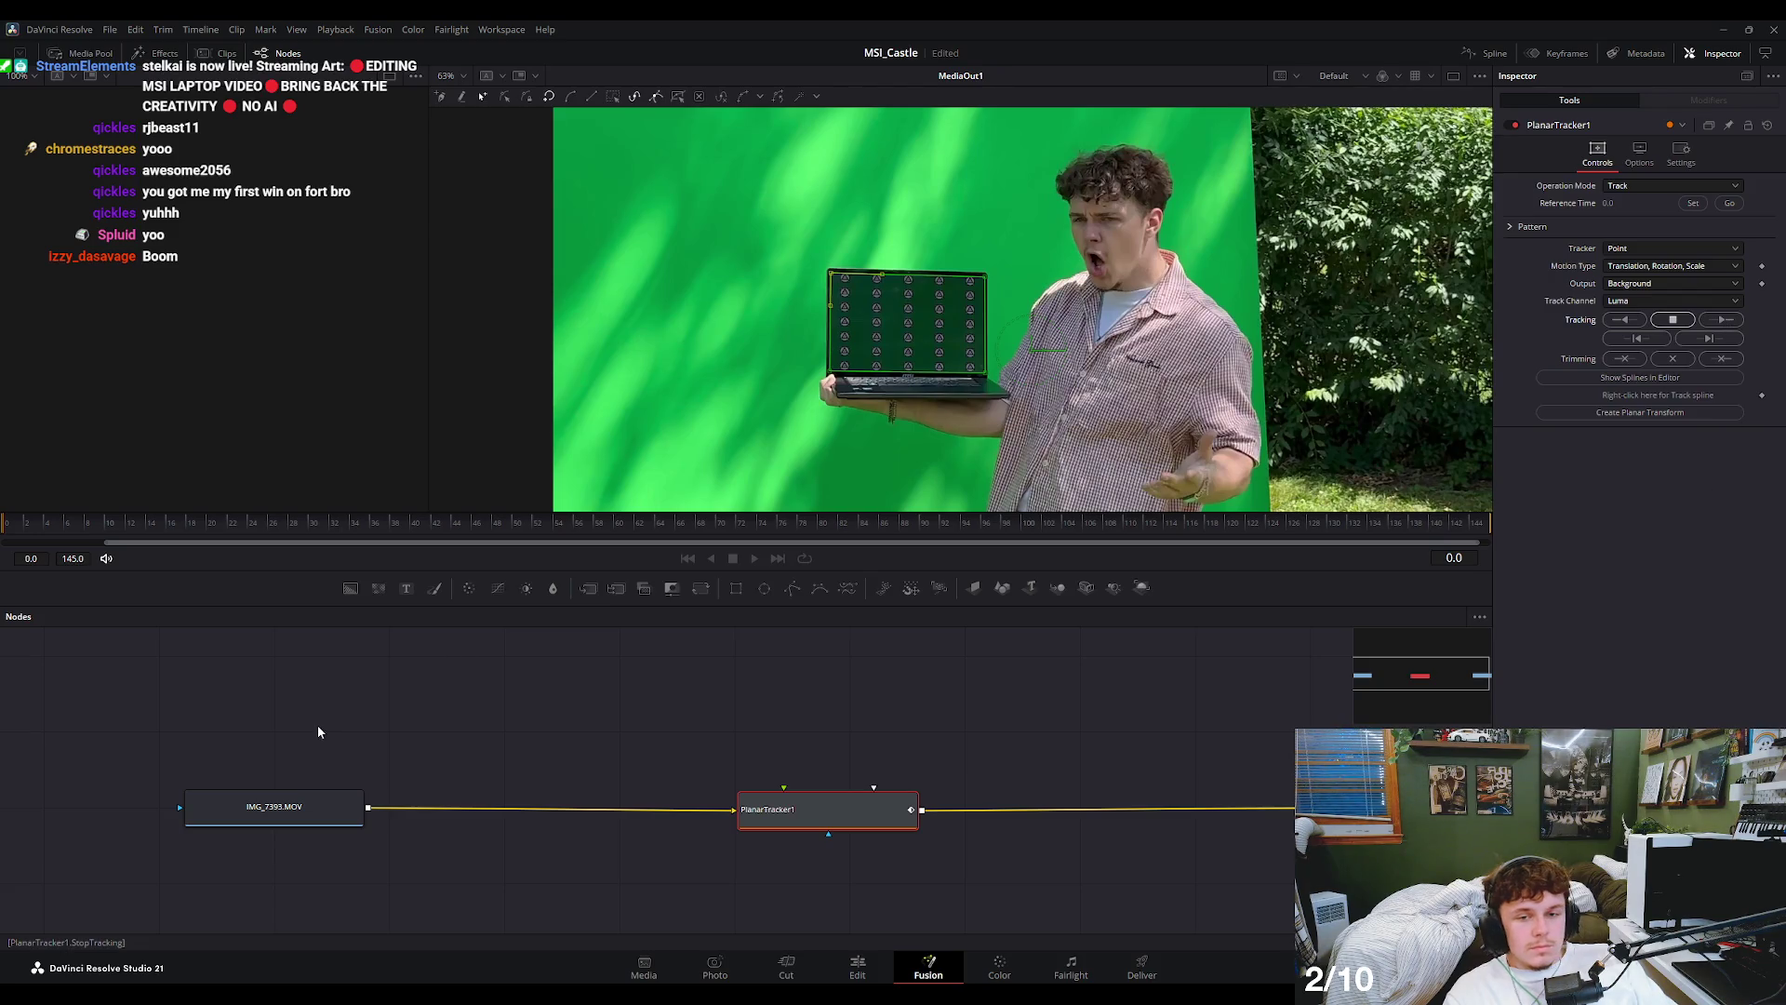
- Track the laptop screen forward through the whole clip to frame 145
{"action": "left_click", "coordinate": [1721, 319]}
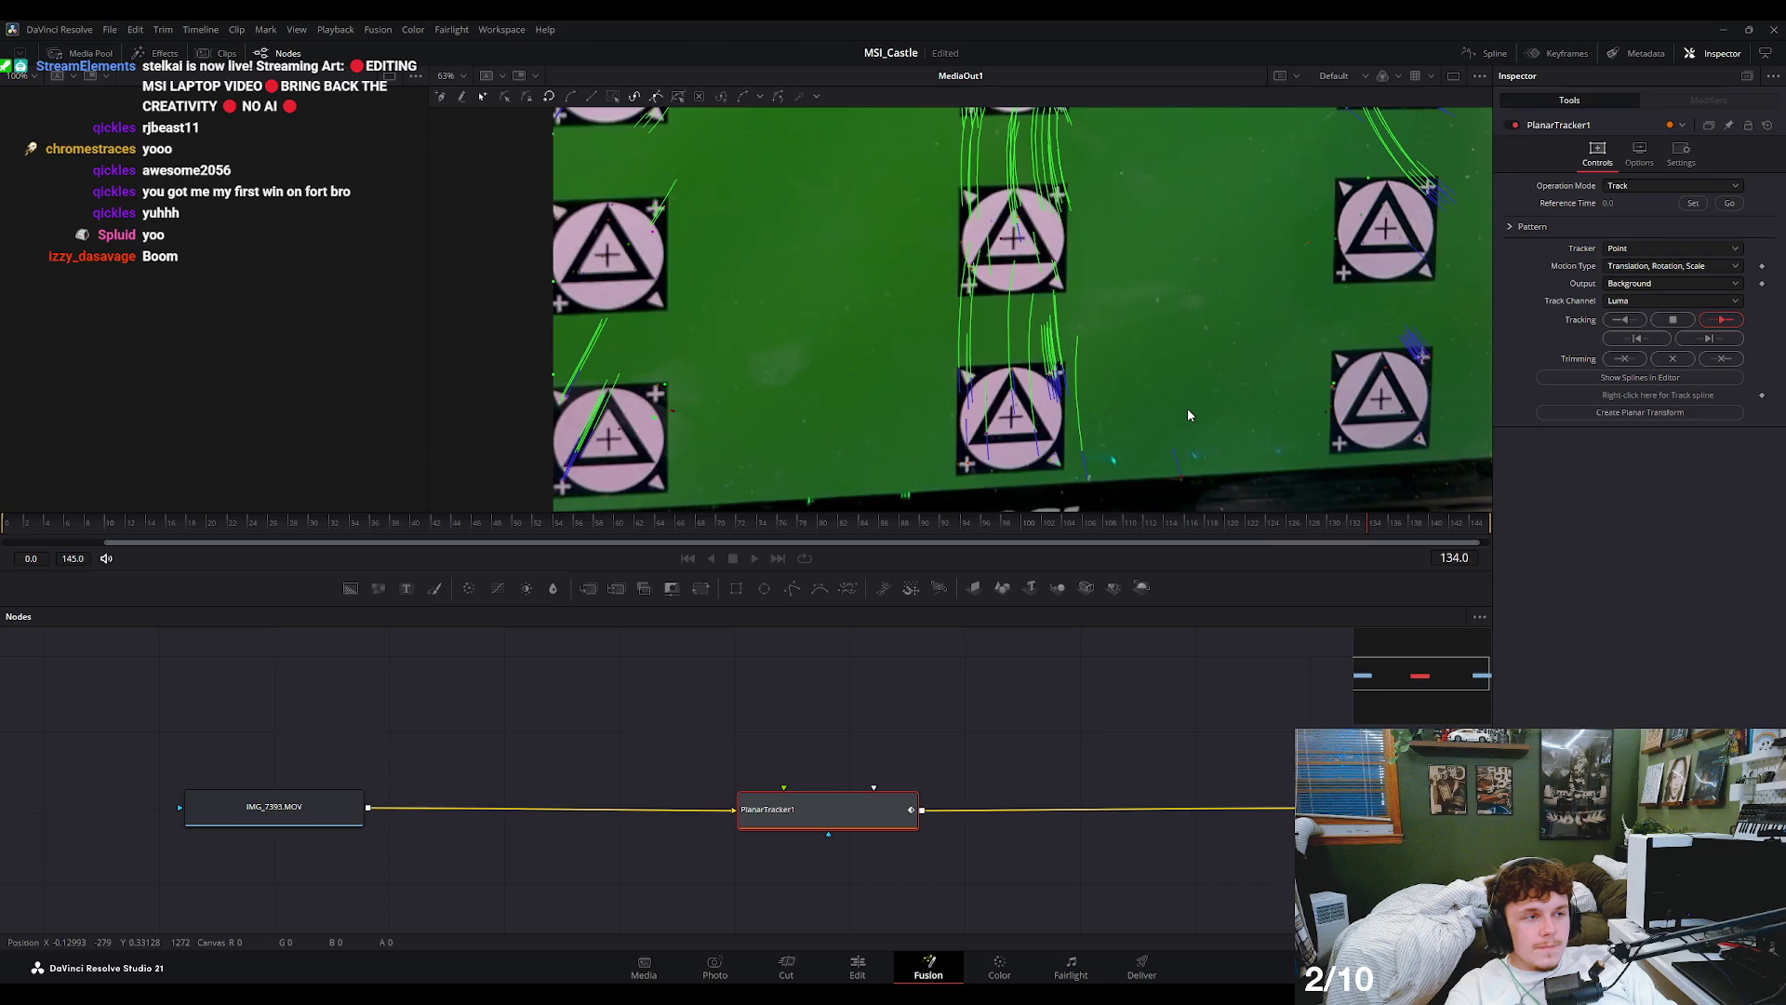
{"action": "scroll", "coordinate": [1140, 310], "scroll_direction": "down", "scroll_amount": 3}
{"action": "scroll", "coordinate": [1137, 307], "scroll_direction": "down", "scroll_amount": 3}
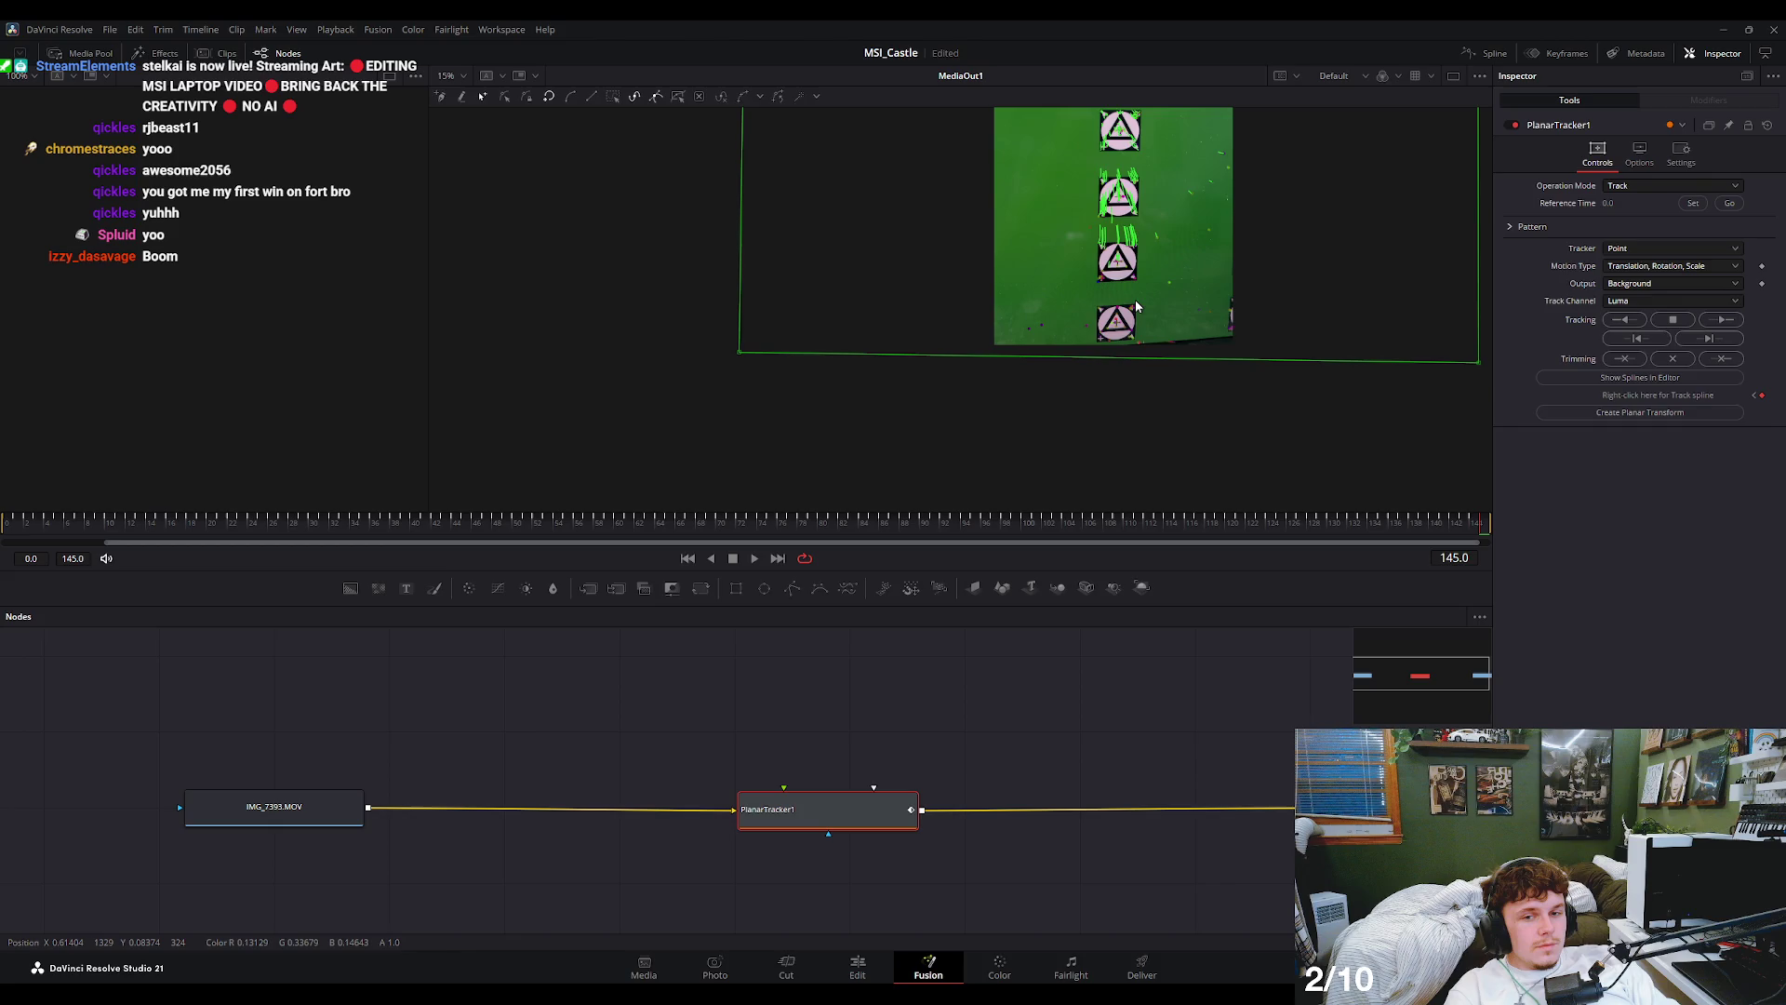
{"action": "scroll", "coordinate": [1135, 300], "scroll_direction": "up", "scroll_amount": 5}
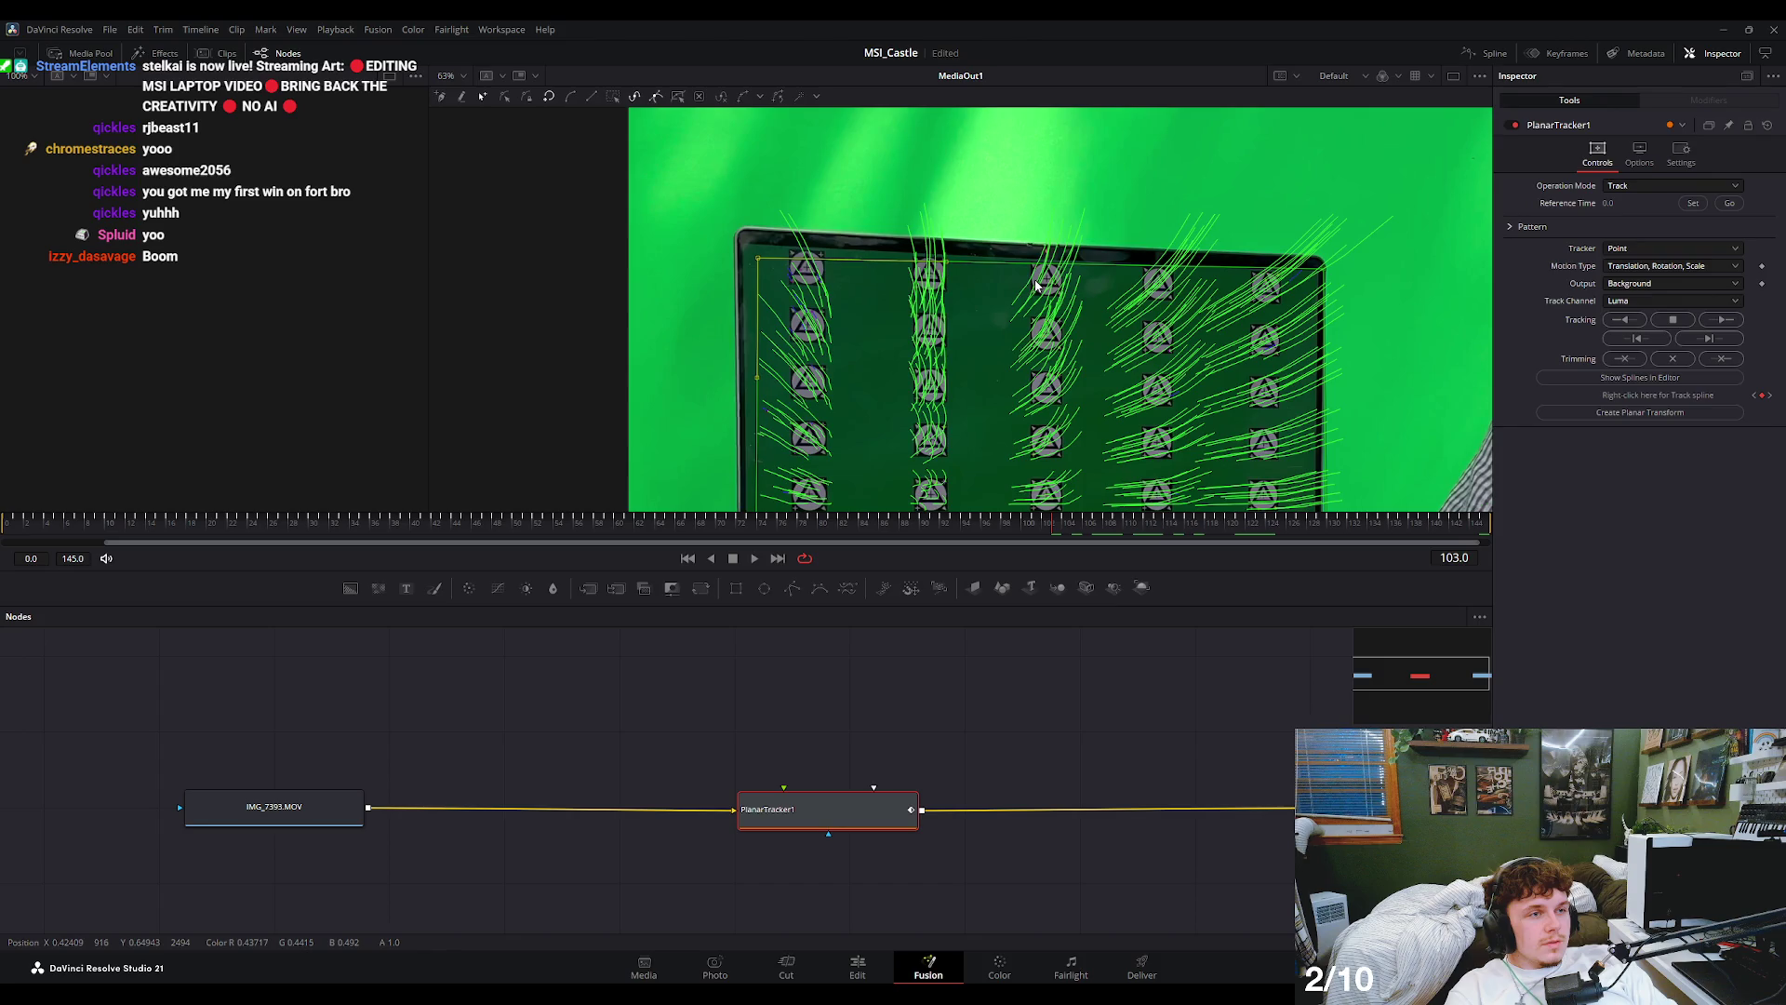
{"action": "scroll", "coordinate": [1037, 286], "scroll_direction": "down", "scroll_amount": 3}
- Check the track back at frame 73 and save the project
{"action": "left_click", "coordinate": [944, 522]}
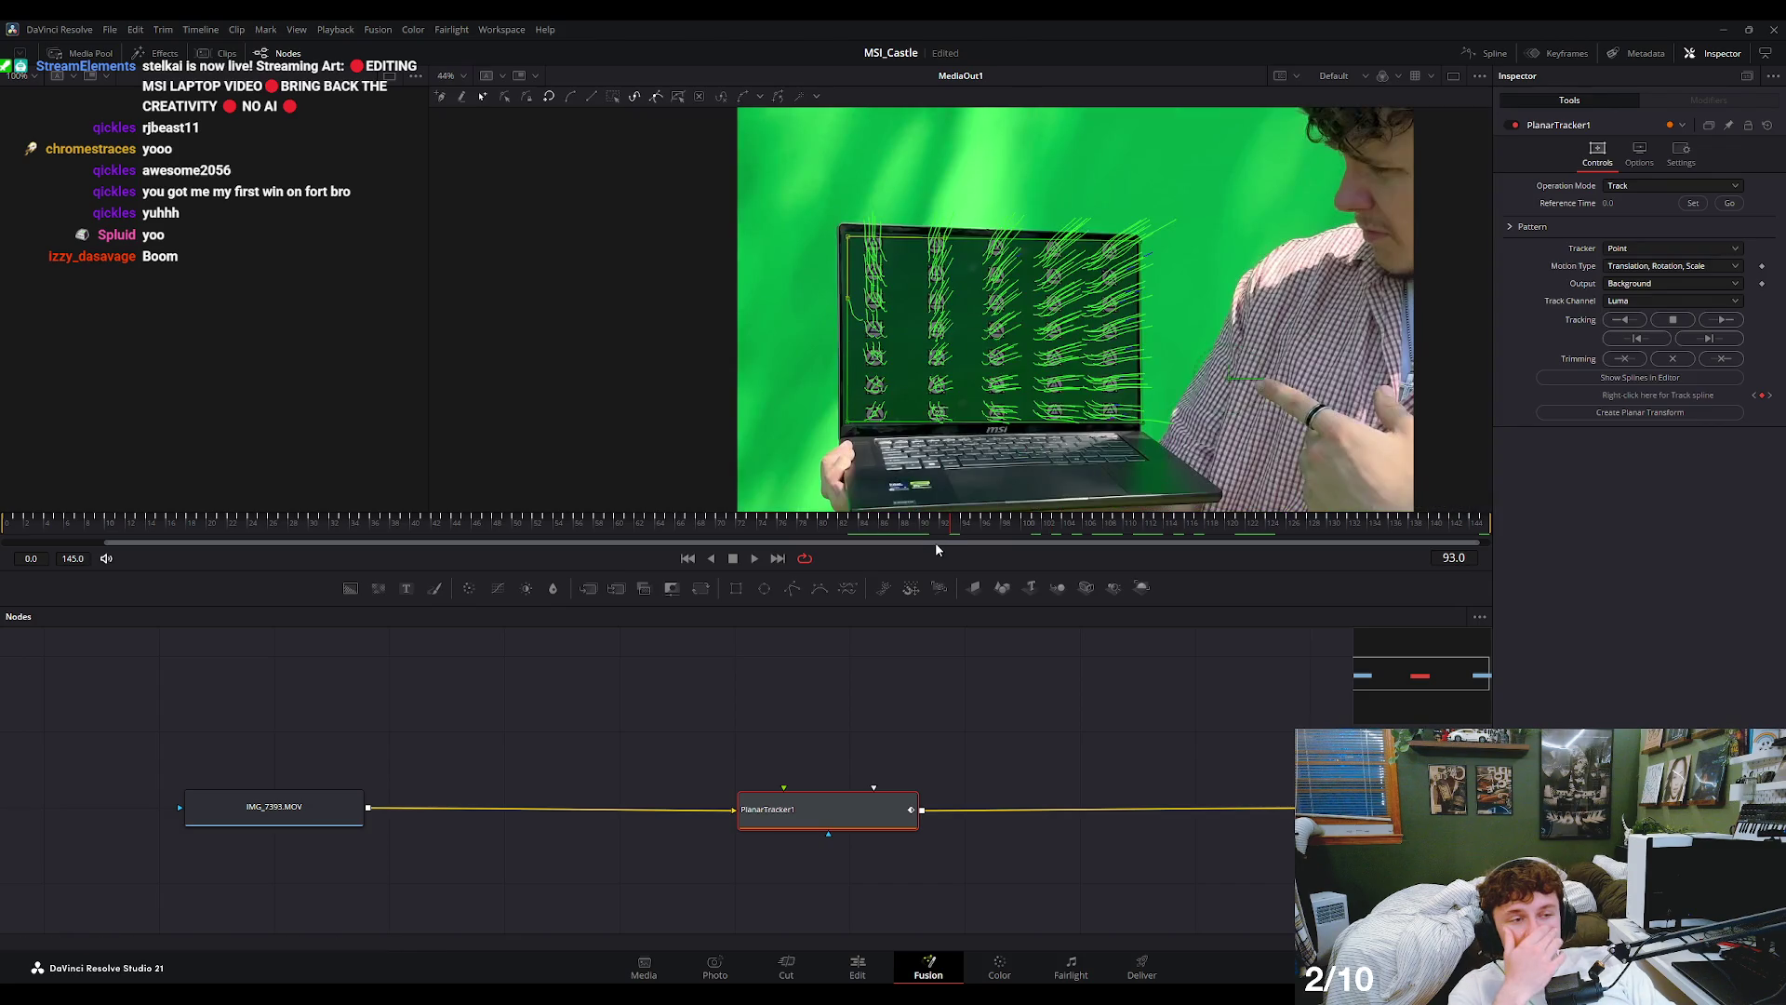
{"action": "key", "text": "shift+Left"}
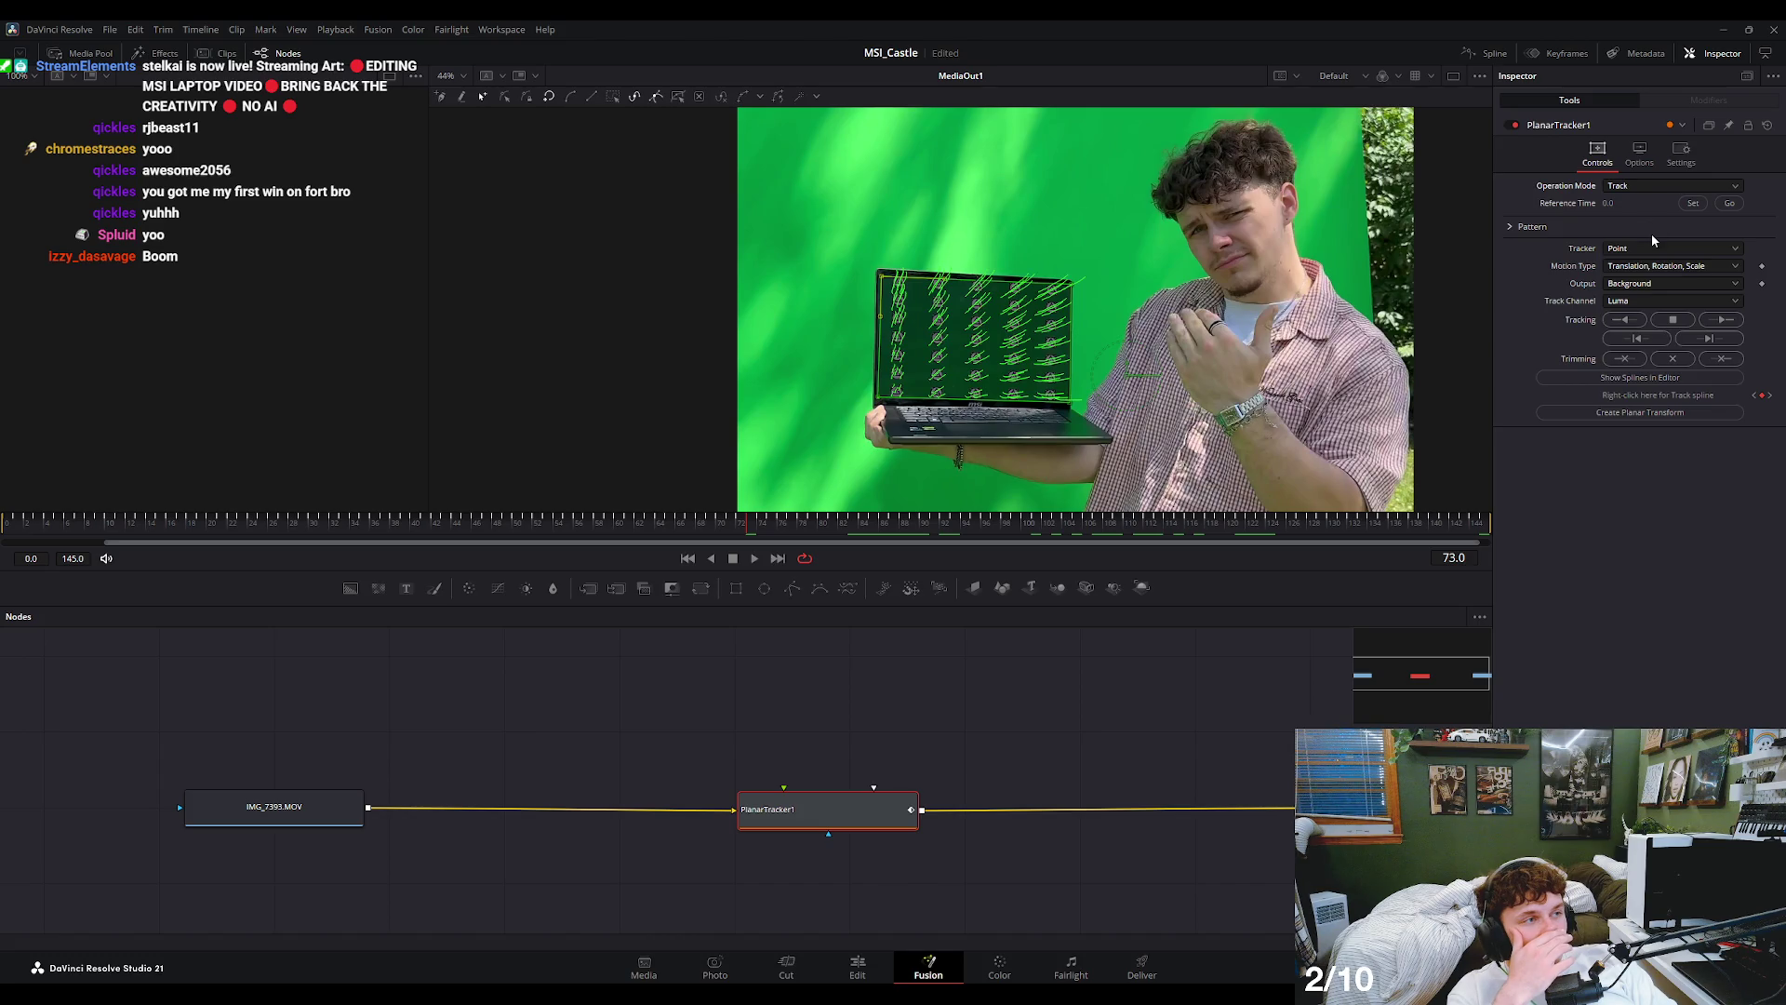
{"action": "key", "text": "ctrl+s"}
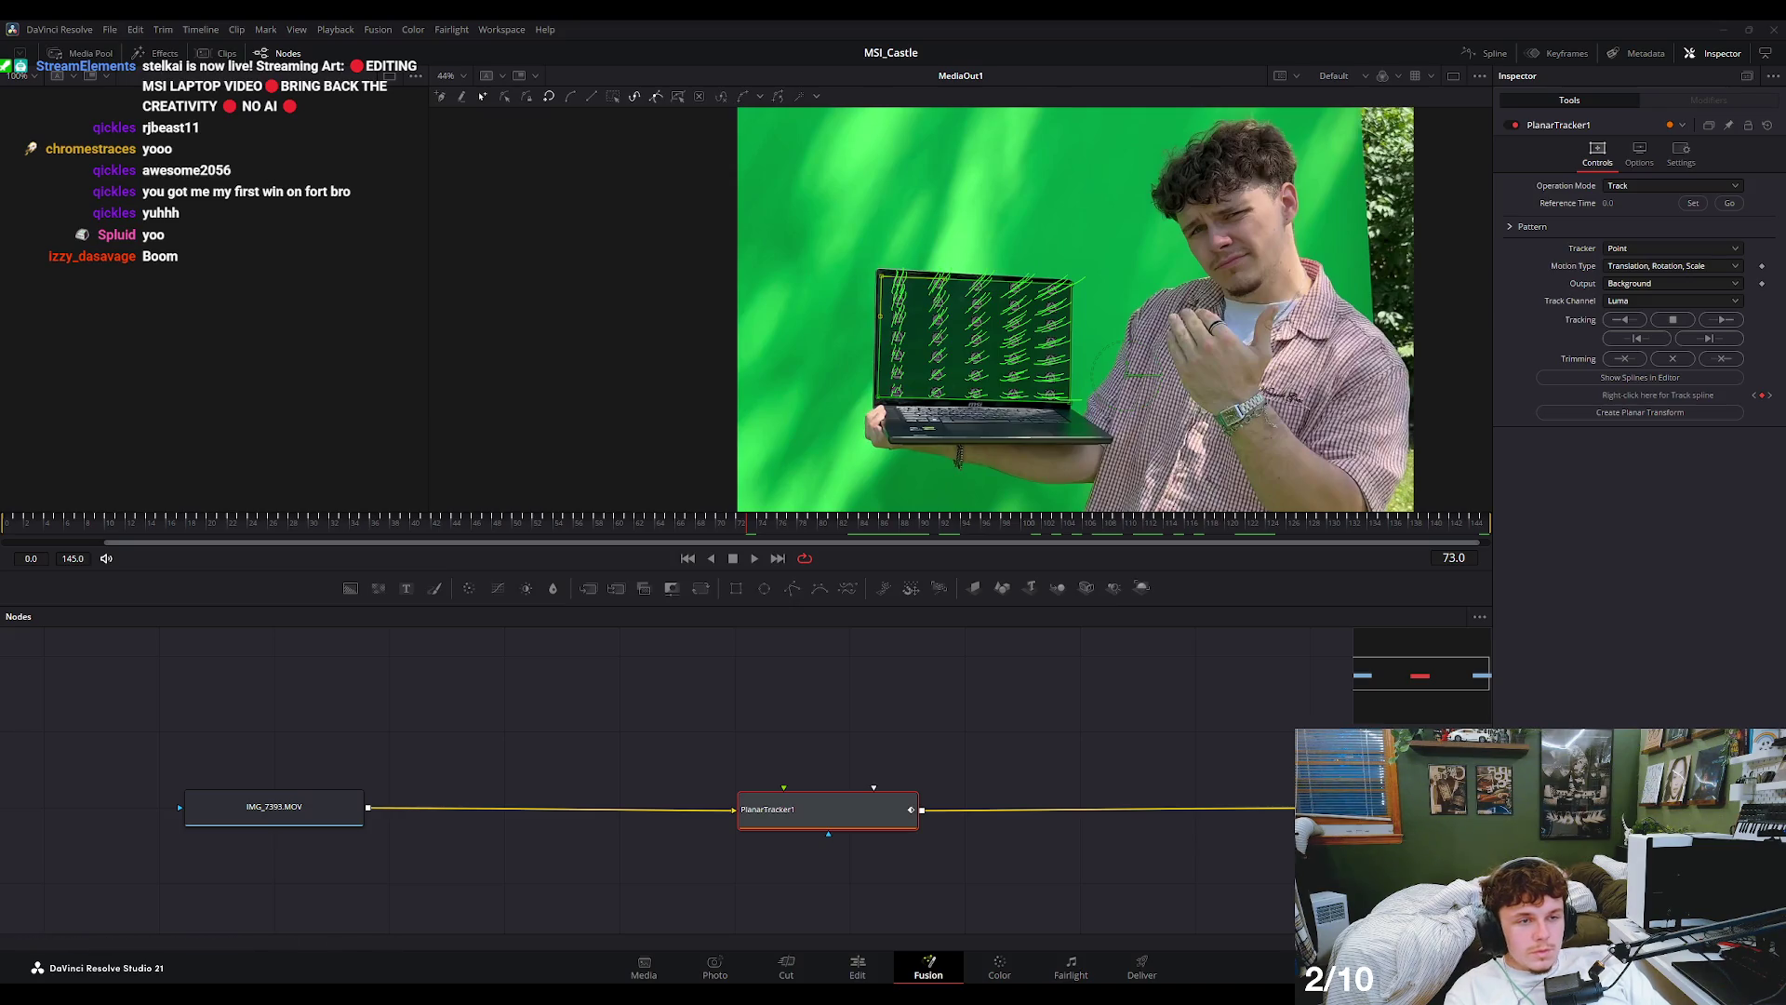
- Add the ComputerScreen clip from the media pool into the Fusion node graph
{"action": "left_click", "coordinate": [874, 767]}
{"action": "left_click", "coordinate": [867, 802]}
{"action": "mouse_move", "coordinate": [878, 770]}
{"action": "left_mouse_down"}
{"action": "mouse_move", "coordinate": [1040, 727]}
{"action": "mouse_move", "coordinate": [1003, 723]}
{"action": "left_mouse_up"}
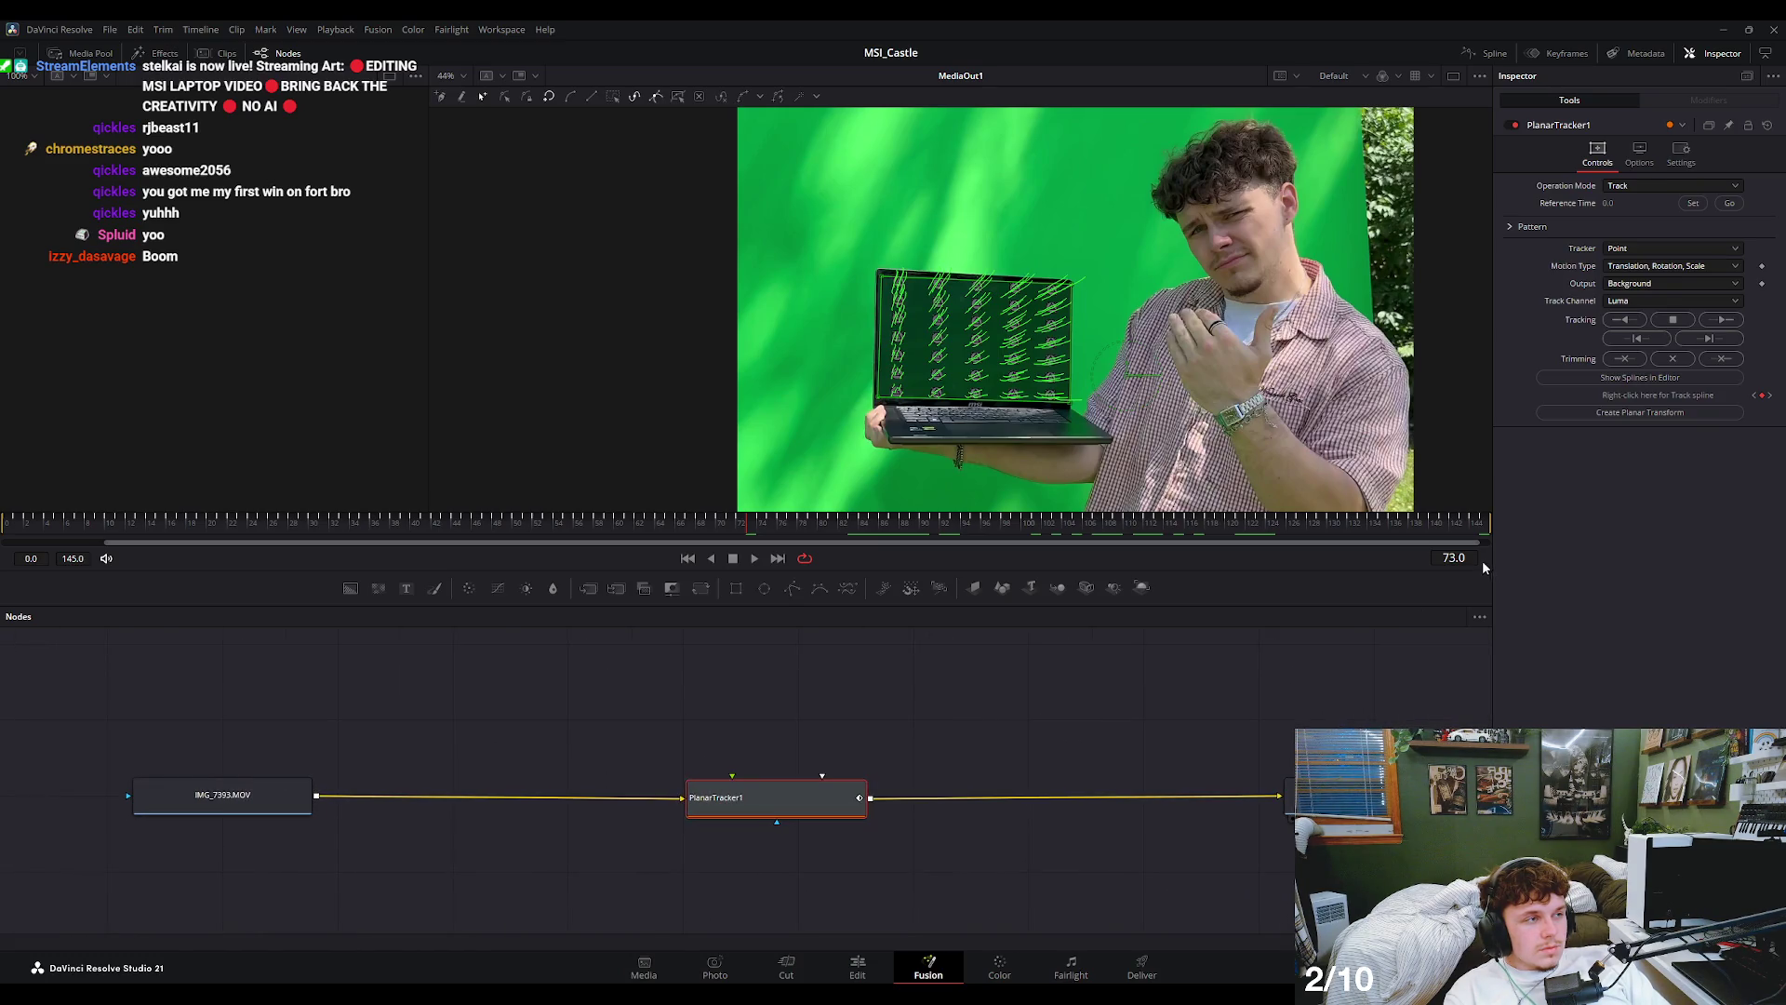
{"action": "left_click", "coordinate": [755, 741]}
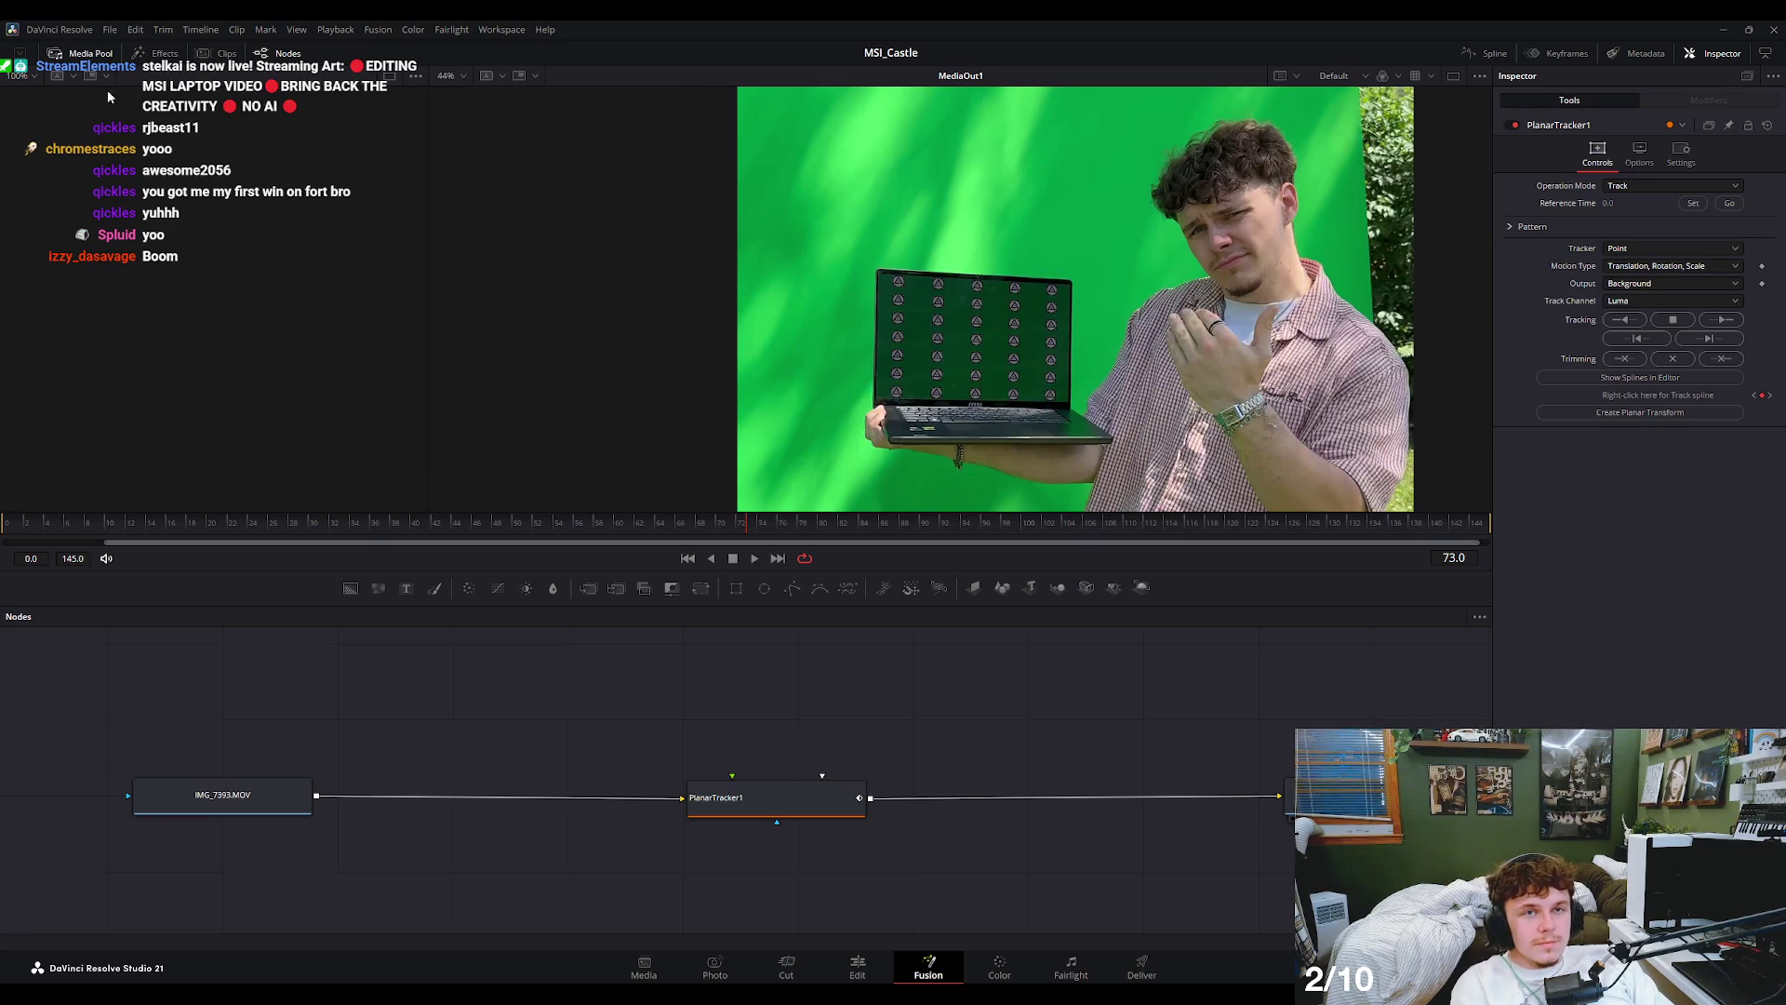
{"action": "left_click", "coordinate": [83, 54]}
{"action": "left_click_drag", "start_coordinate": [212, 265], "coordinate": [572, 676]}
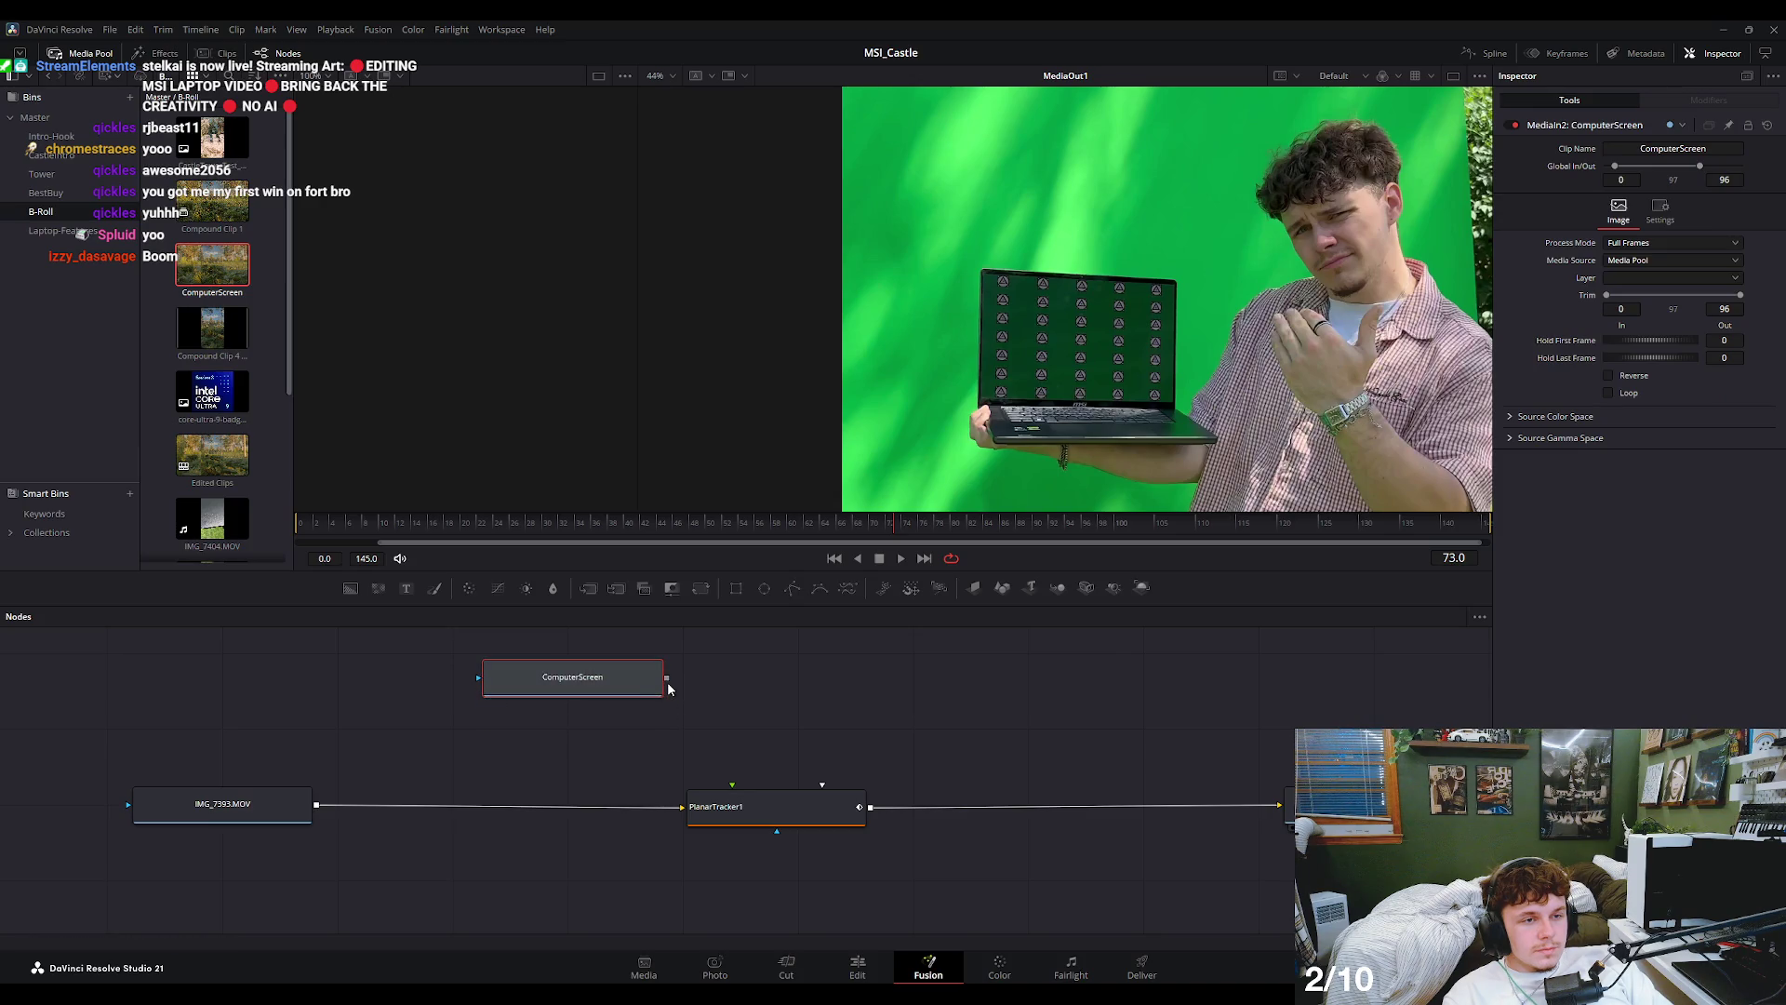
- Switch PlanarTracker1's Operation Mode to Corner Pin
{"action": "left_click", "coordinate": [777, 807]}
{"action": "left_click", "coordinate": [1660, 185]}
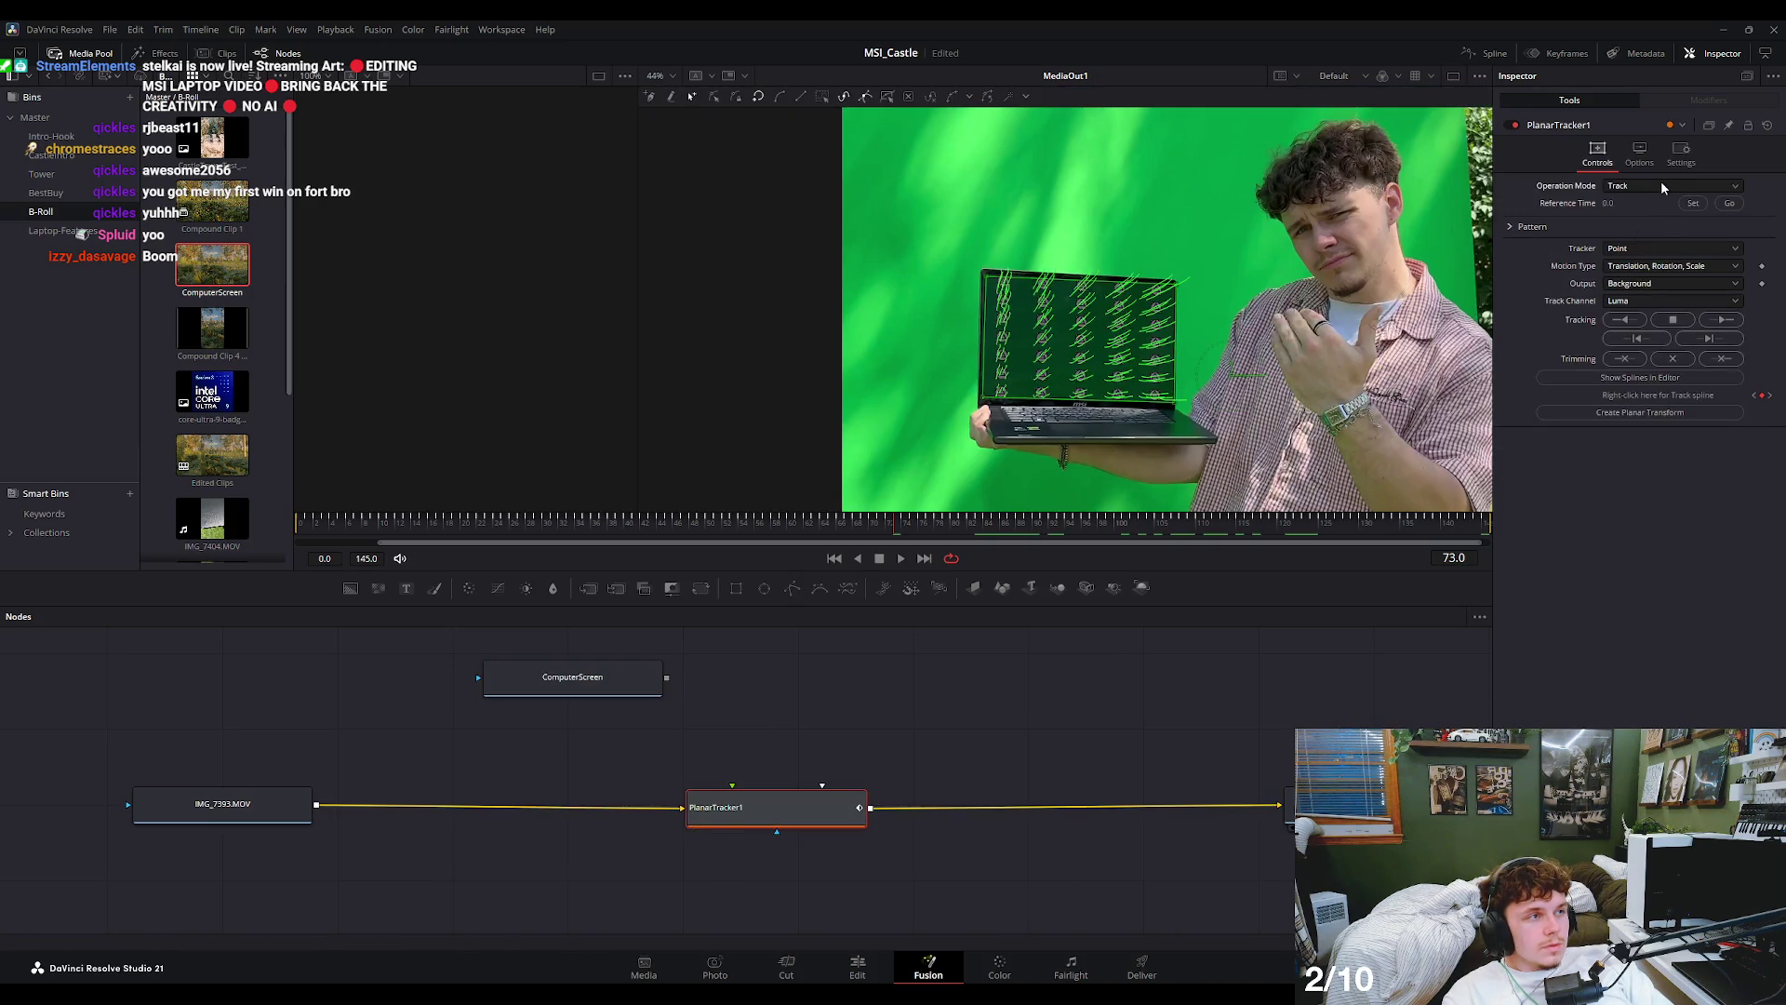
{"action": "left_click", "coordinate": [1648, 214]}
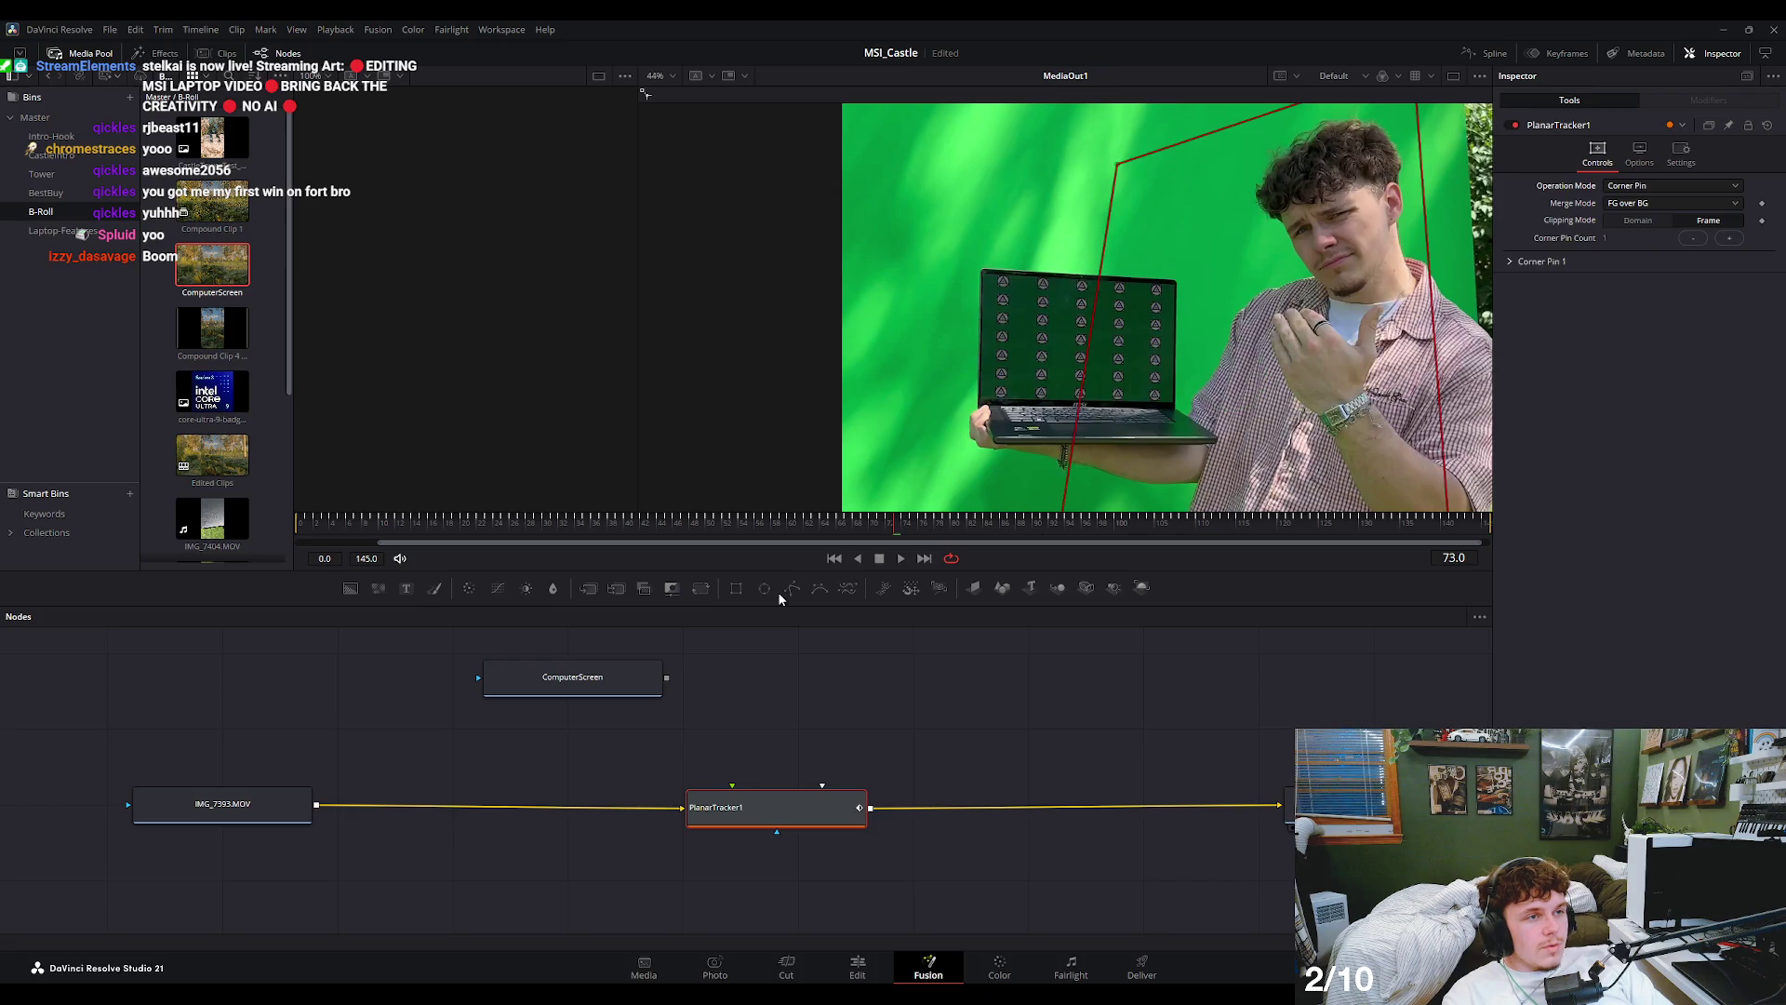
{"action": "left_click", "coordinate": [735, 642]}
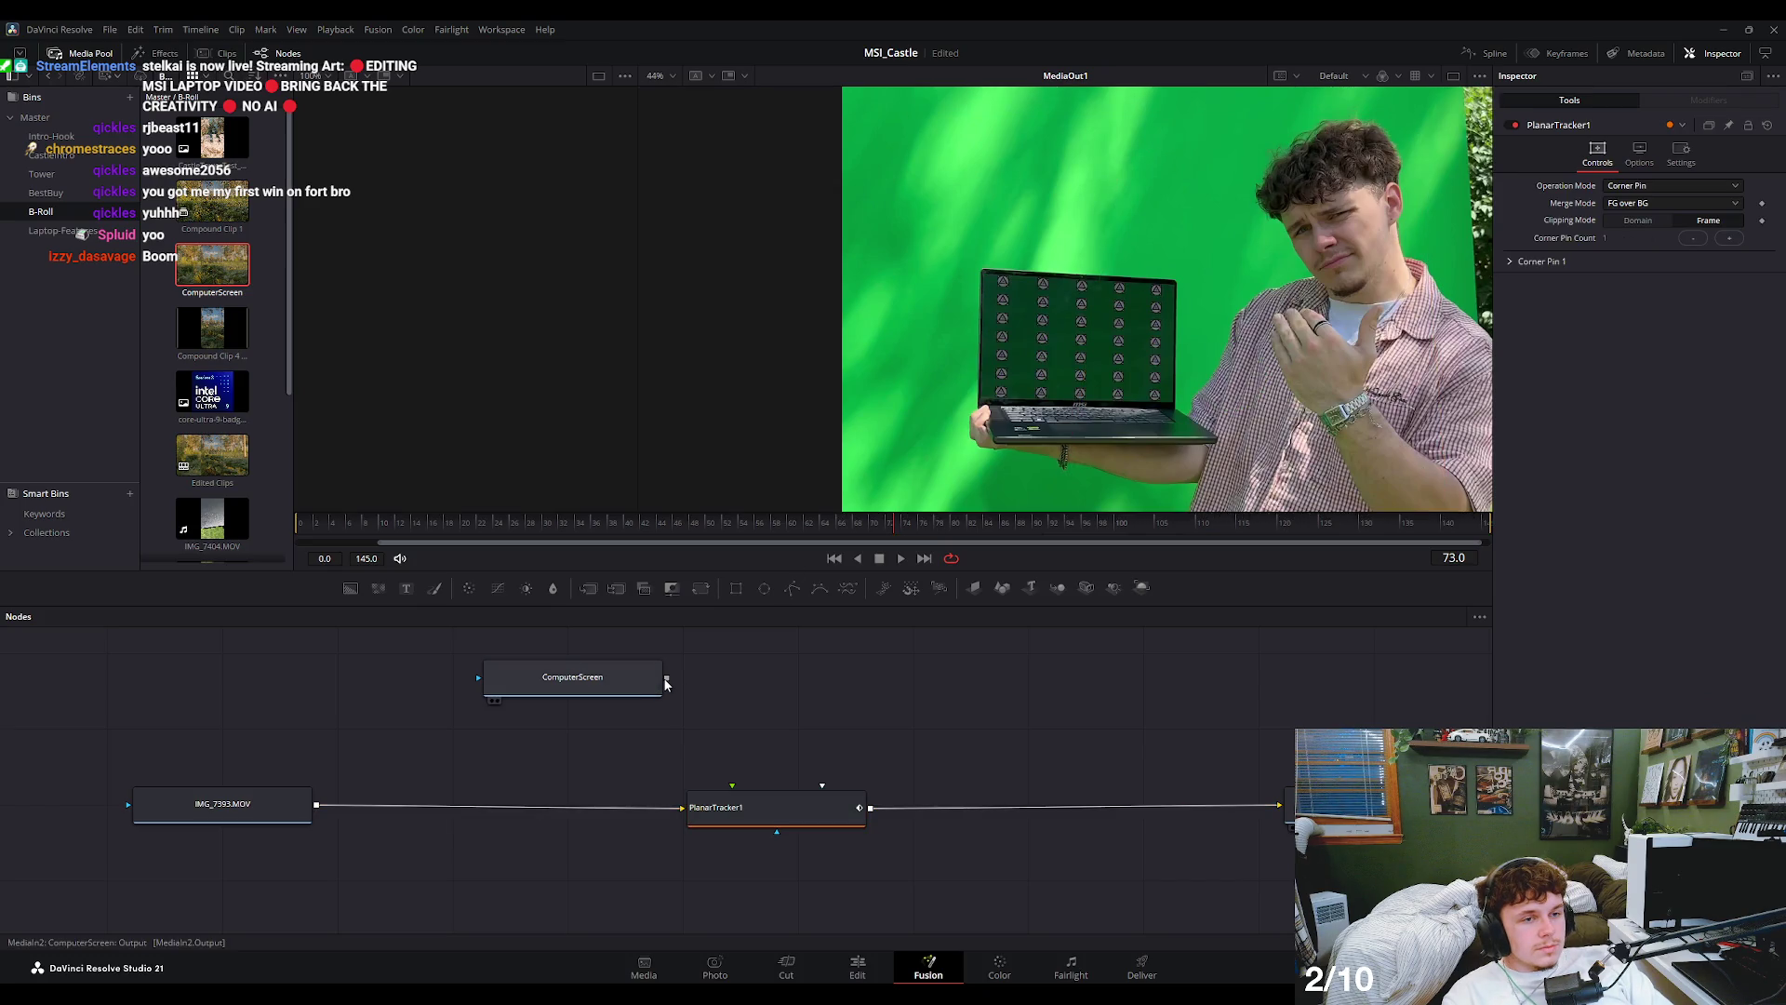
- Connect ComputerScreen to PlanarTracker1's foreground input and view its corner-pin outline at frame 63
{"action": "left_click_drag", "start_coordinate": [666, 680], "coordinate": [761, 811]}
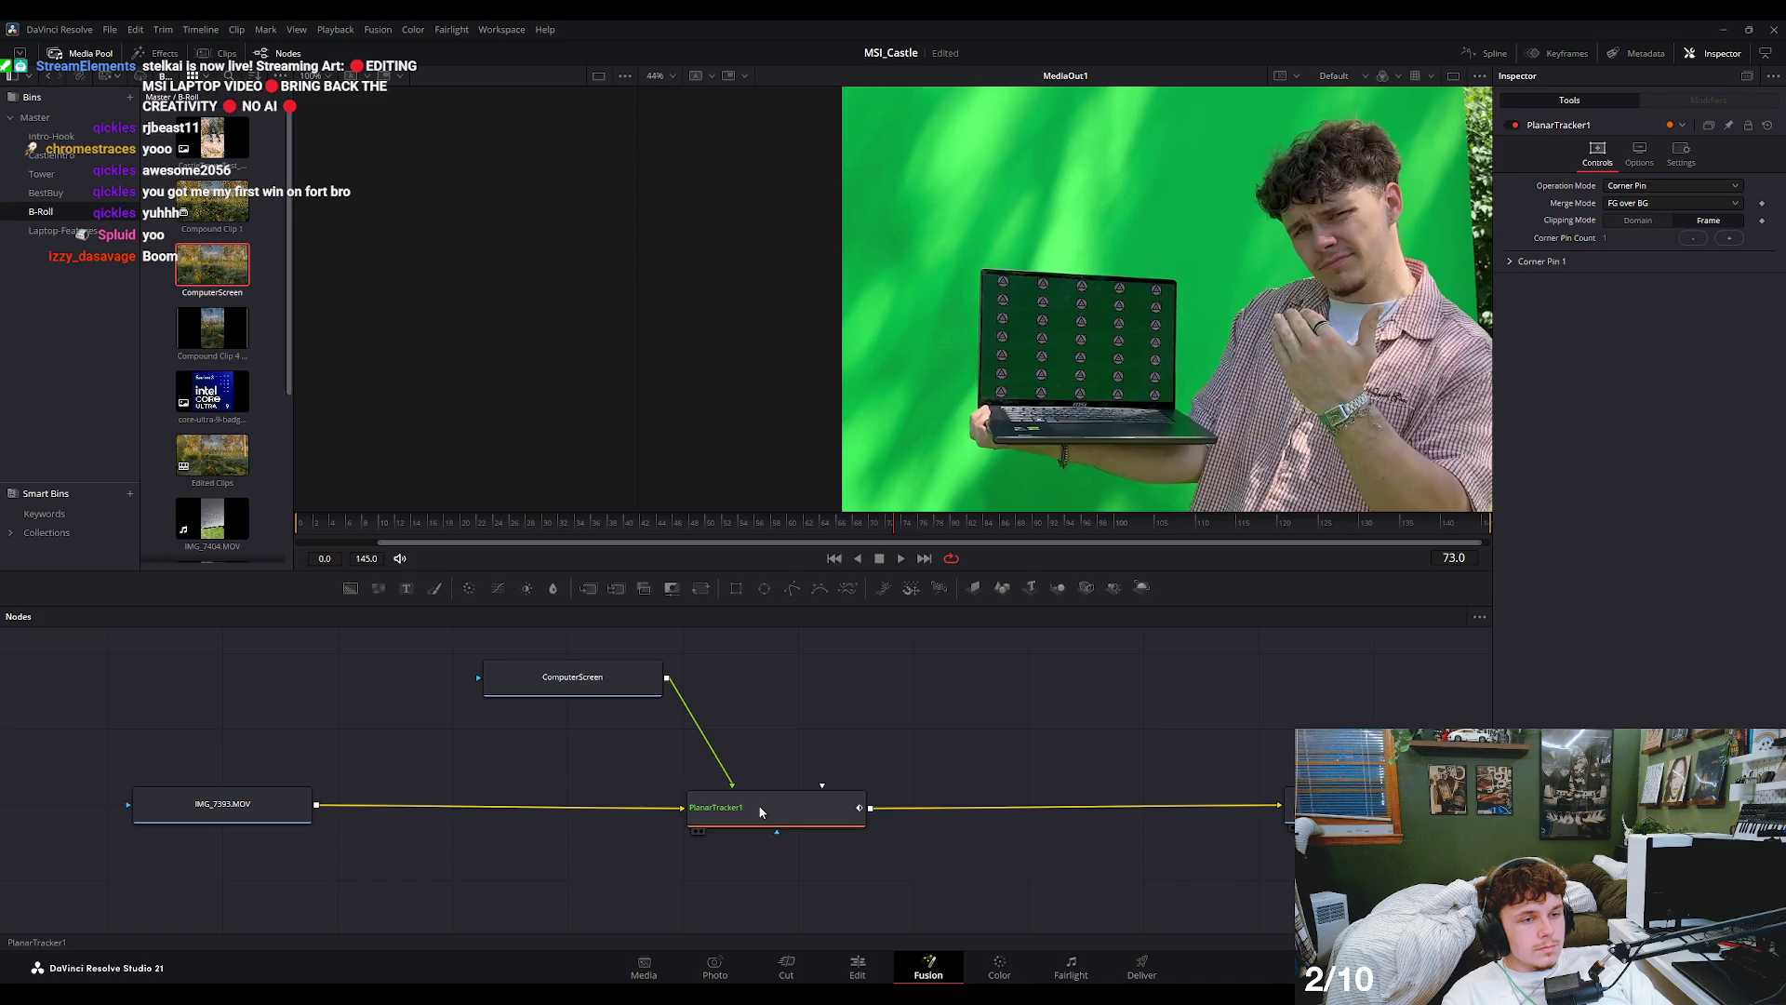
{"action": "left_click", "coordinate": [761, 811]}
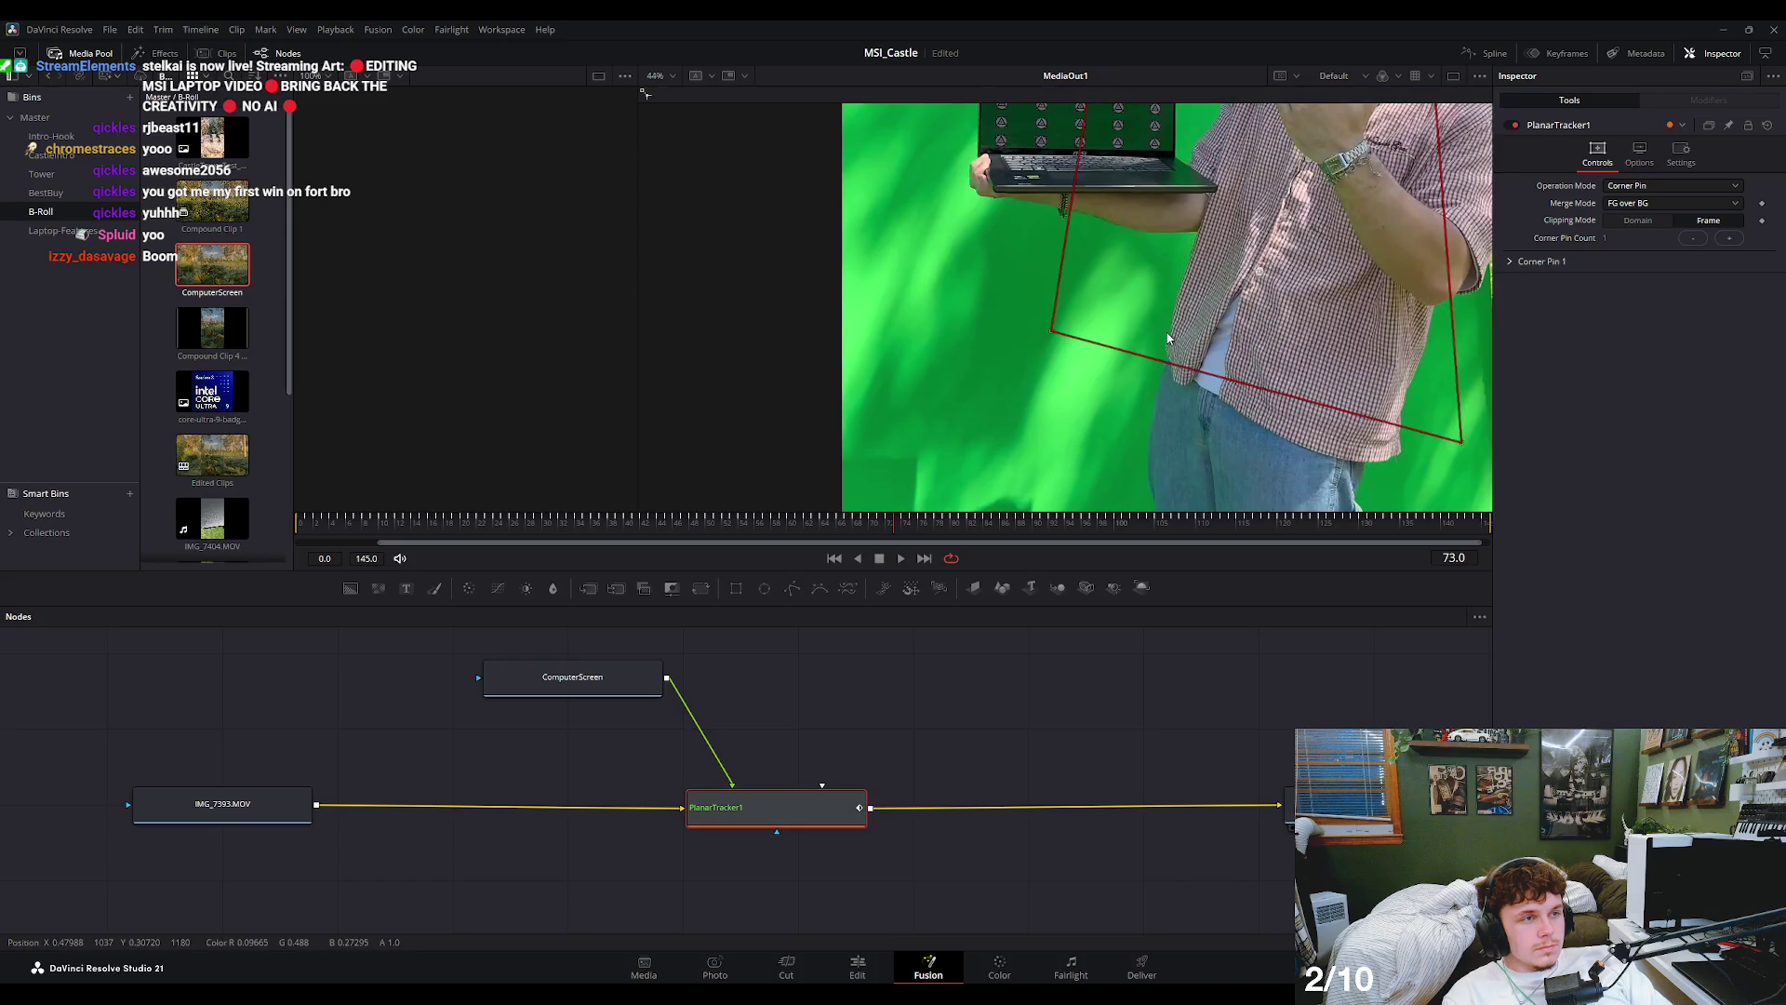
{"action": "scroll", "coordinate": [1168, 338], "scroll_direction": "down", "scroll_amount": 2}
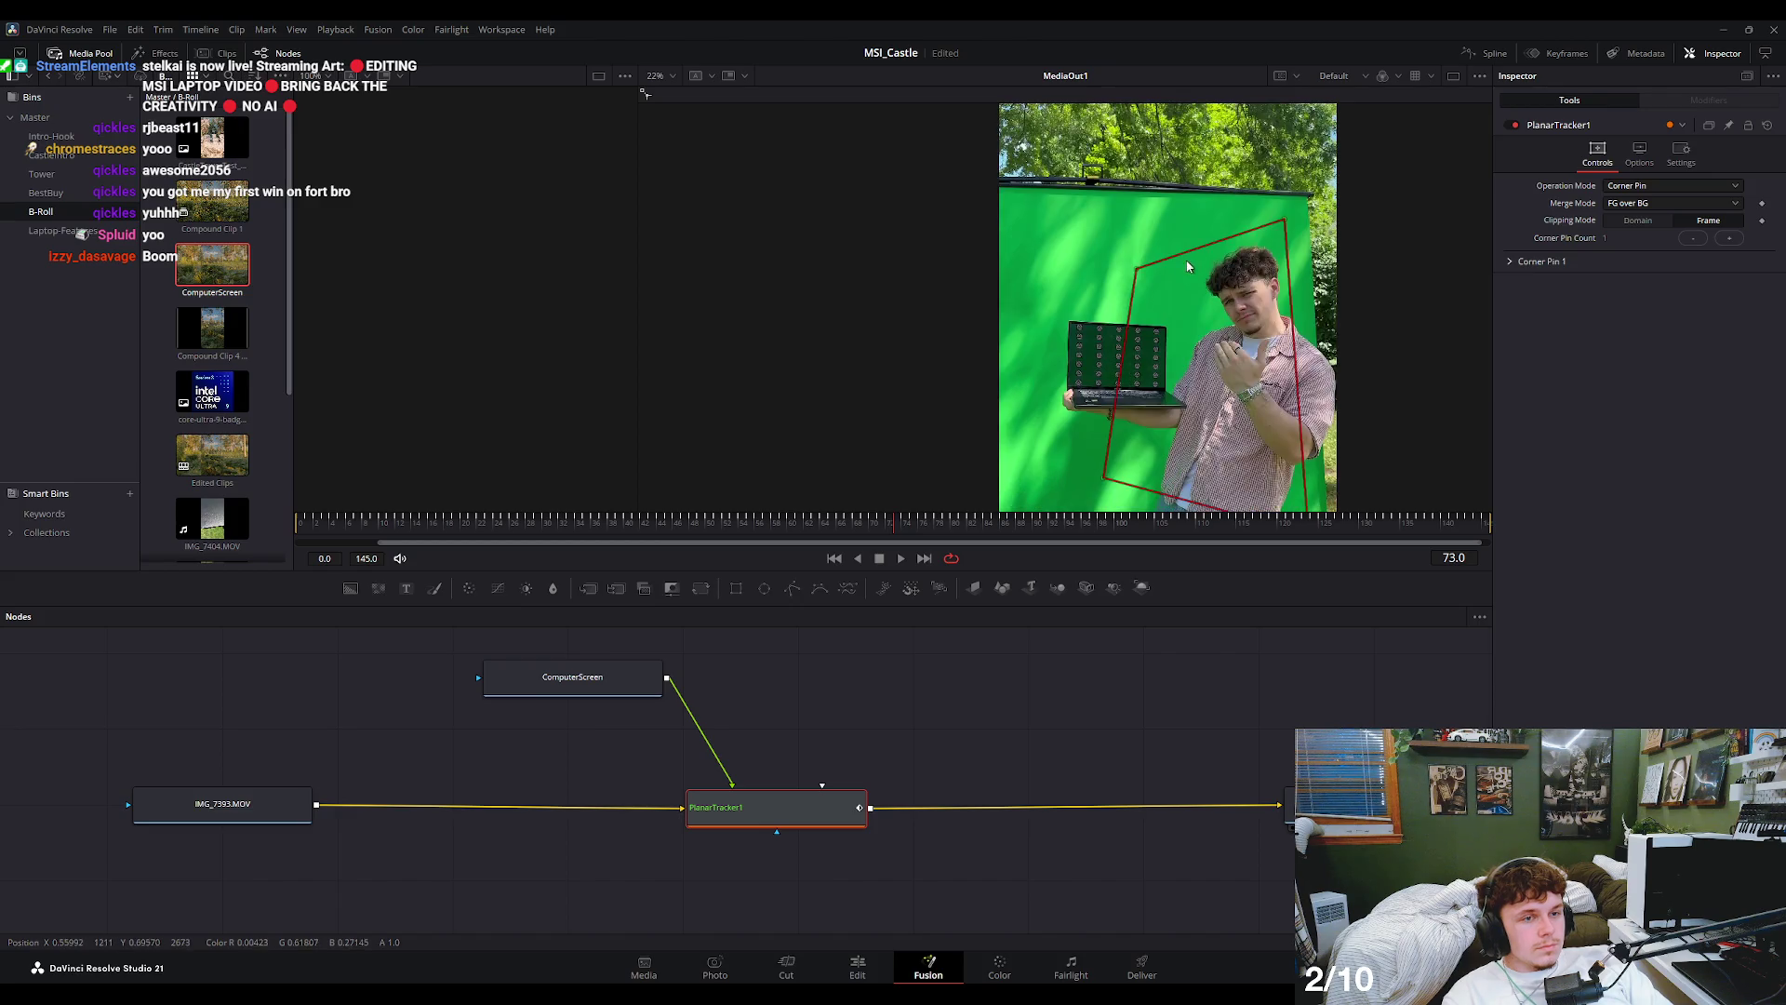
{"action": "left_click", "coordinate": [819, 527]}
- At frame 8, drag the top-left and top-right corner-pin points onto the laptop screen
{"action": "left_click_drag", "start_coordinate": [818, 530], "coordinate": [309, 529]}
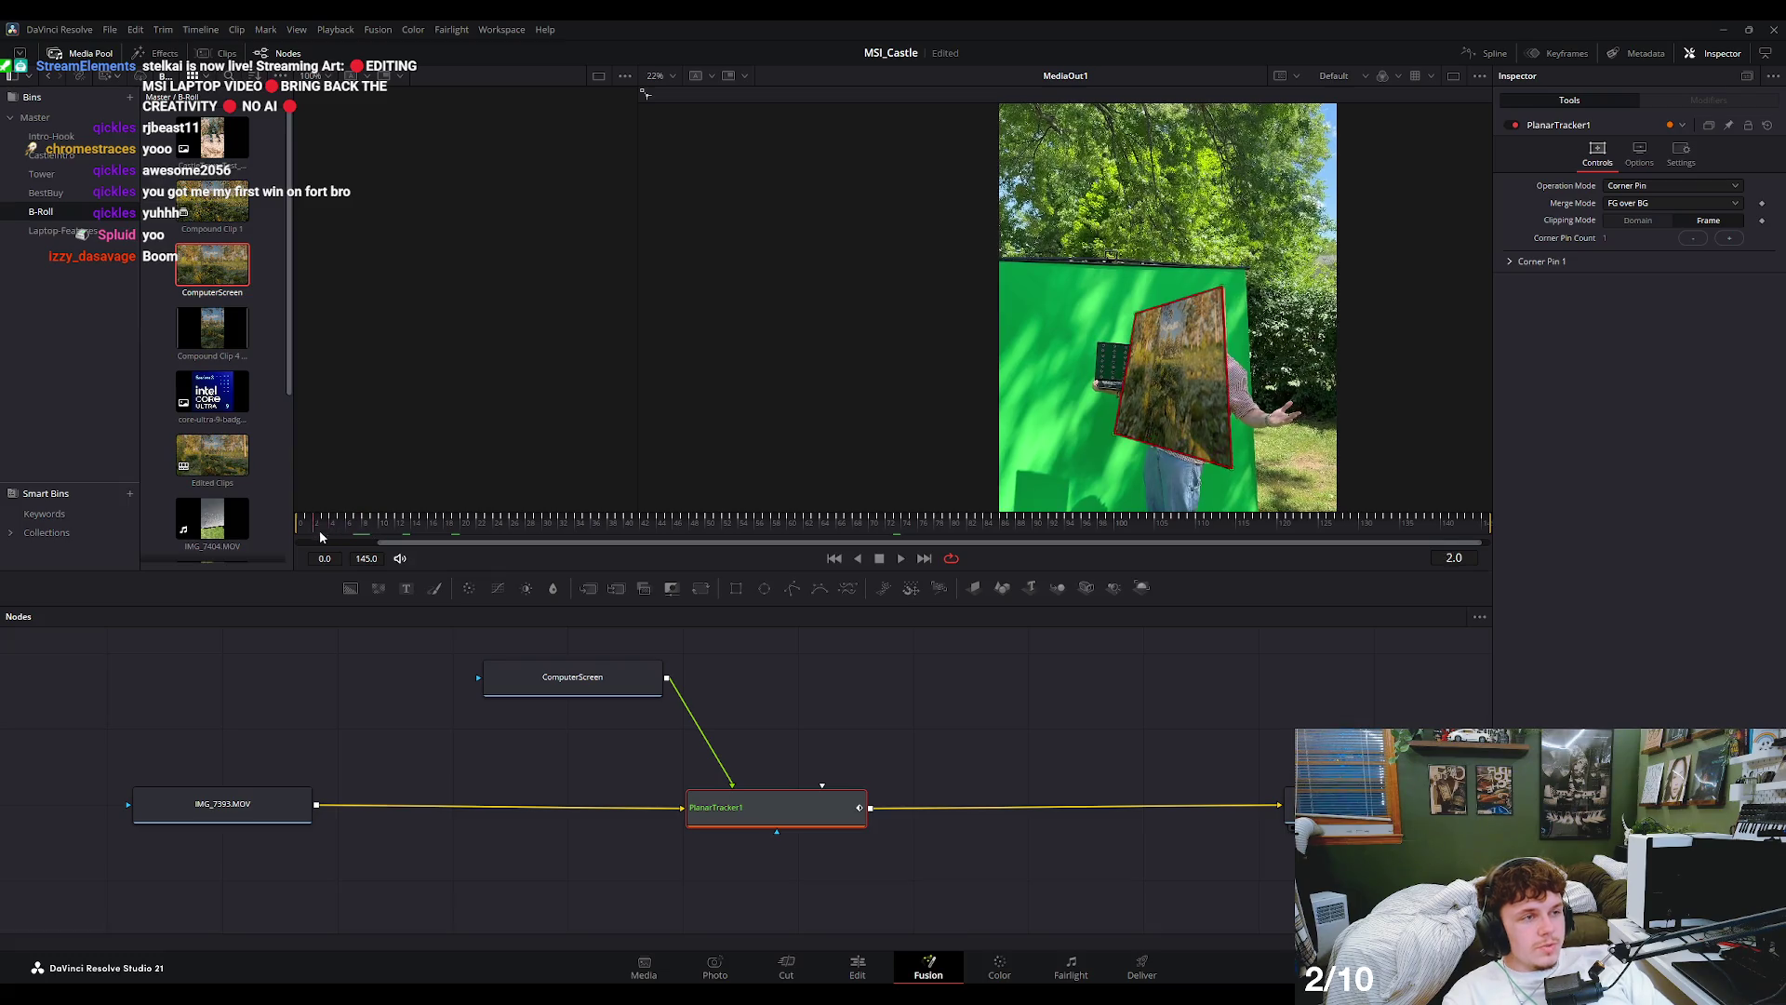
{"action": "scroll", "coordinate": [1151, 357], "scroll_direction": "up", "scroll_amount": 3}
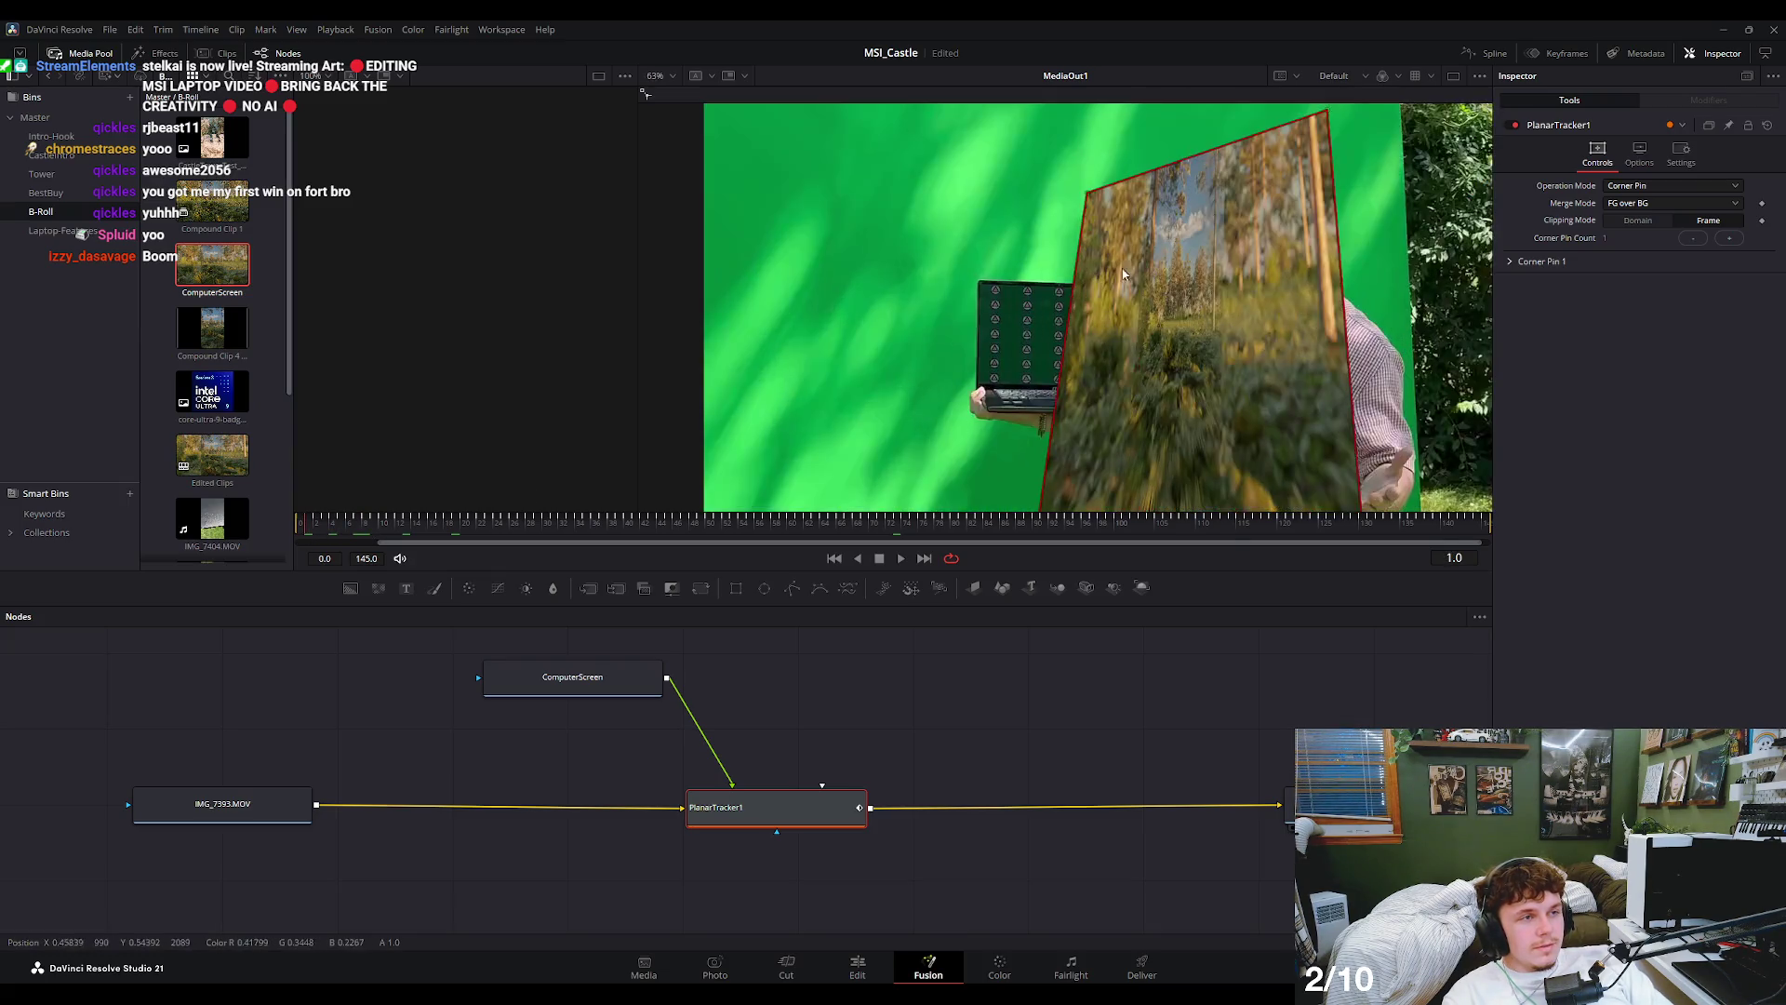
{"action": "left_click_drag", "start_coordinate": [1087, 193], "coordinate": [1023, 284]}
{"action": "scroll", "coordinate": [1023, 284], "scroll_direction": "up", "scroll_amount": 5}
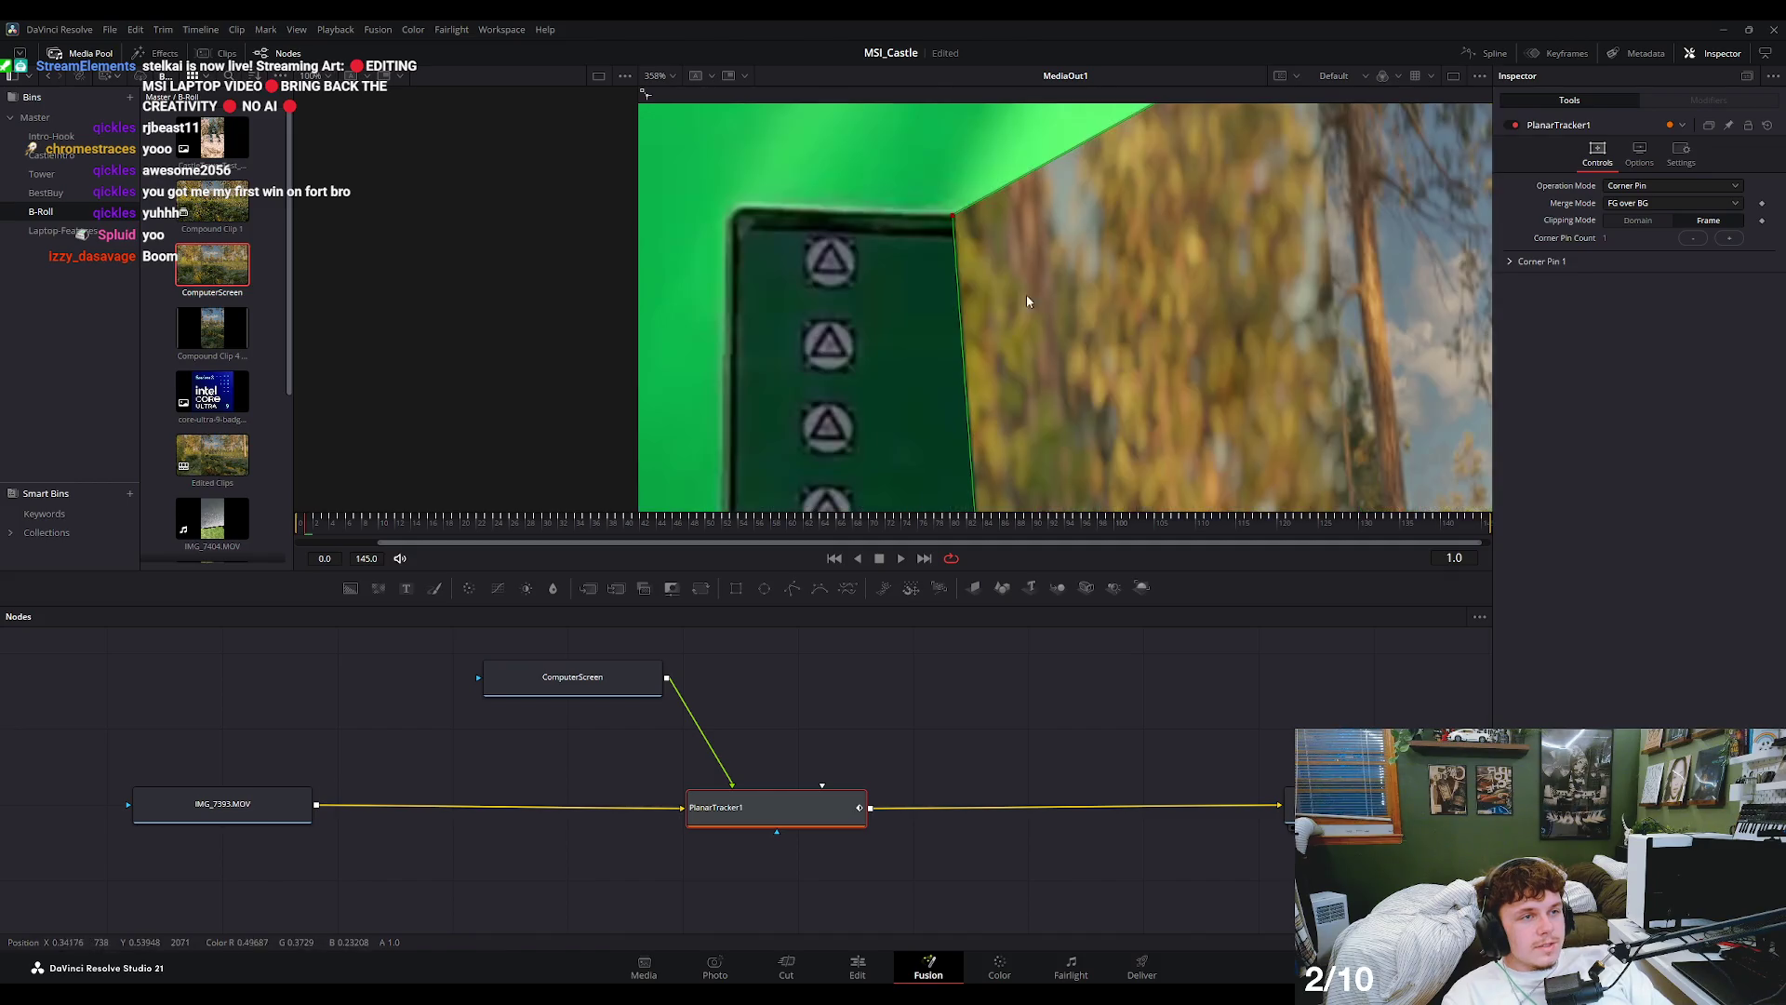
{"action": "scroll", "coordinate": [751, 237], "scroll_direction": "up", "scroll_amount": 1}
{"action": "scroll", "coordinate": [753, 243], "scroll_direction": "down", "scroll_amount": 4}
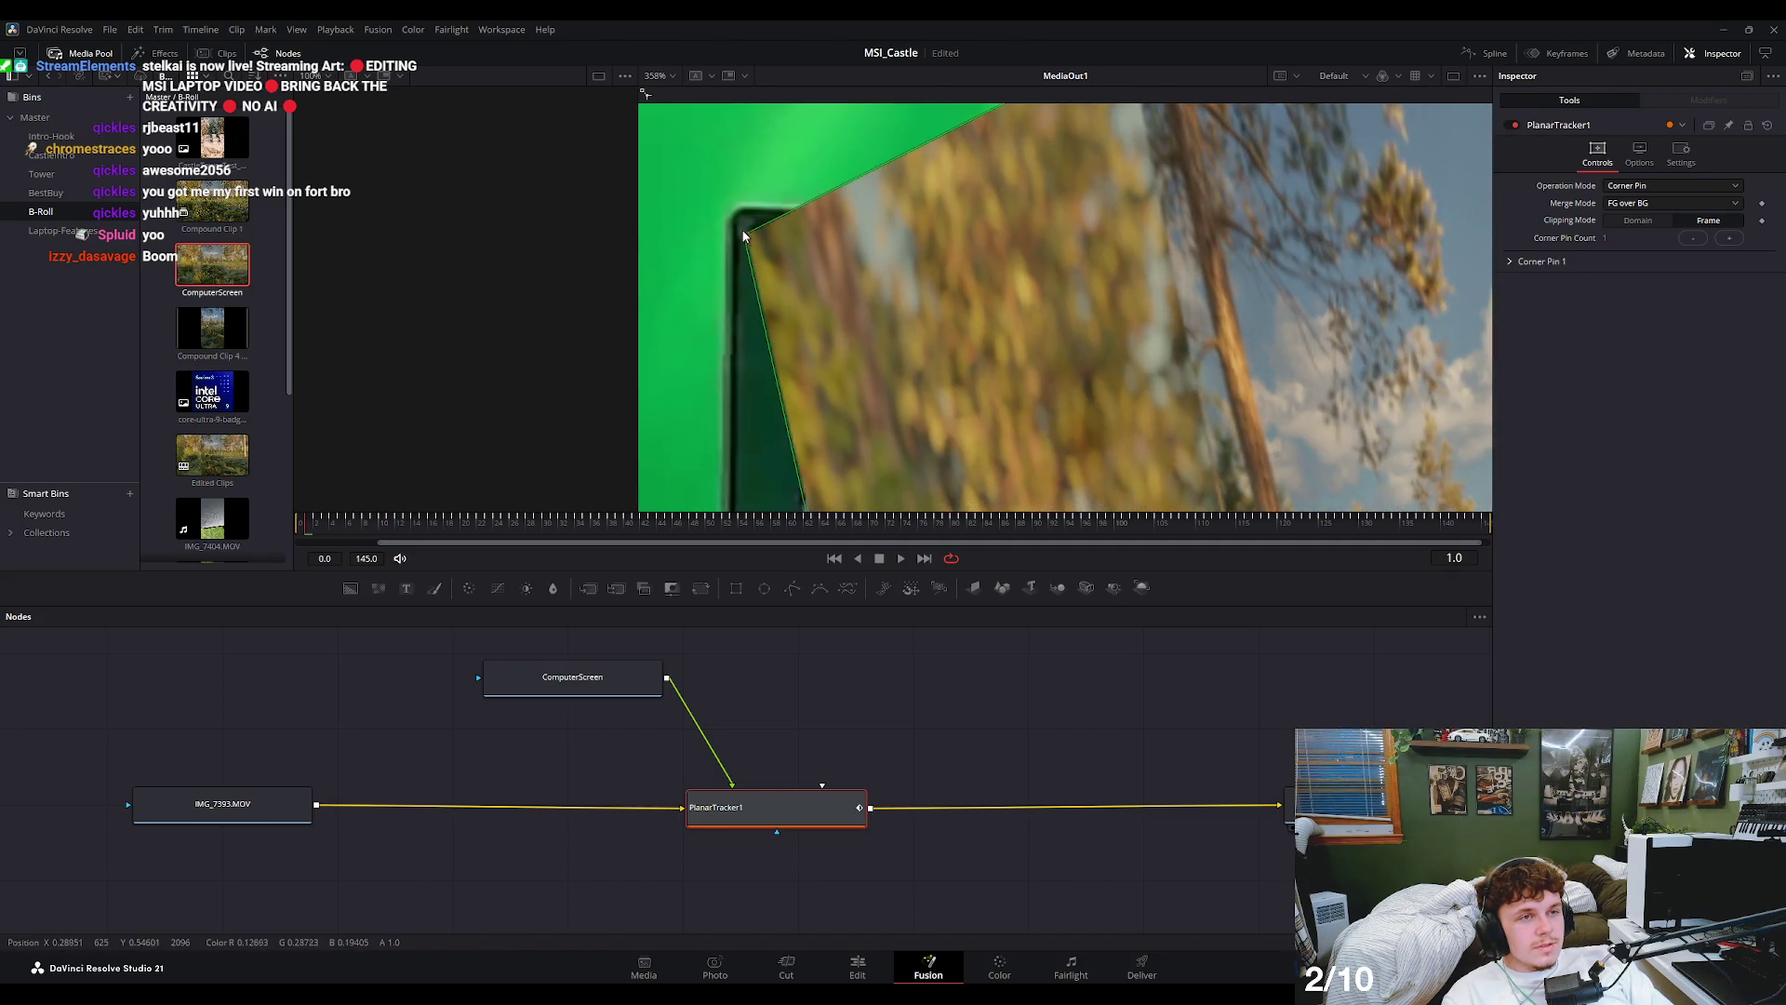
{"action": "scroll", "coordinate": [1133, 255], "scroll_direction": "down", "scroll_amount": 5}
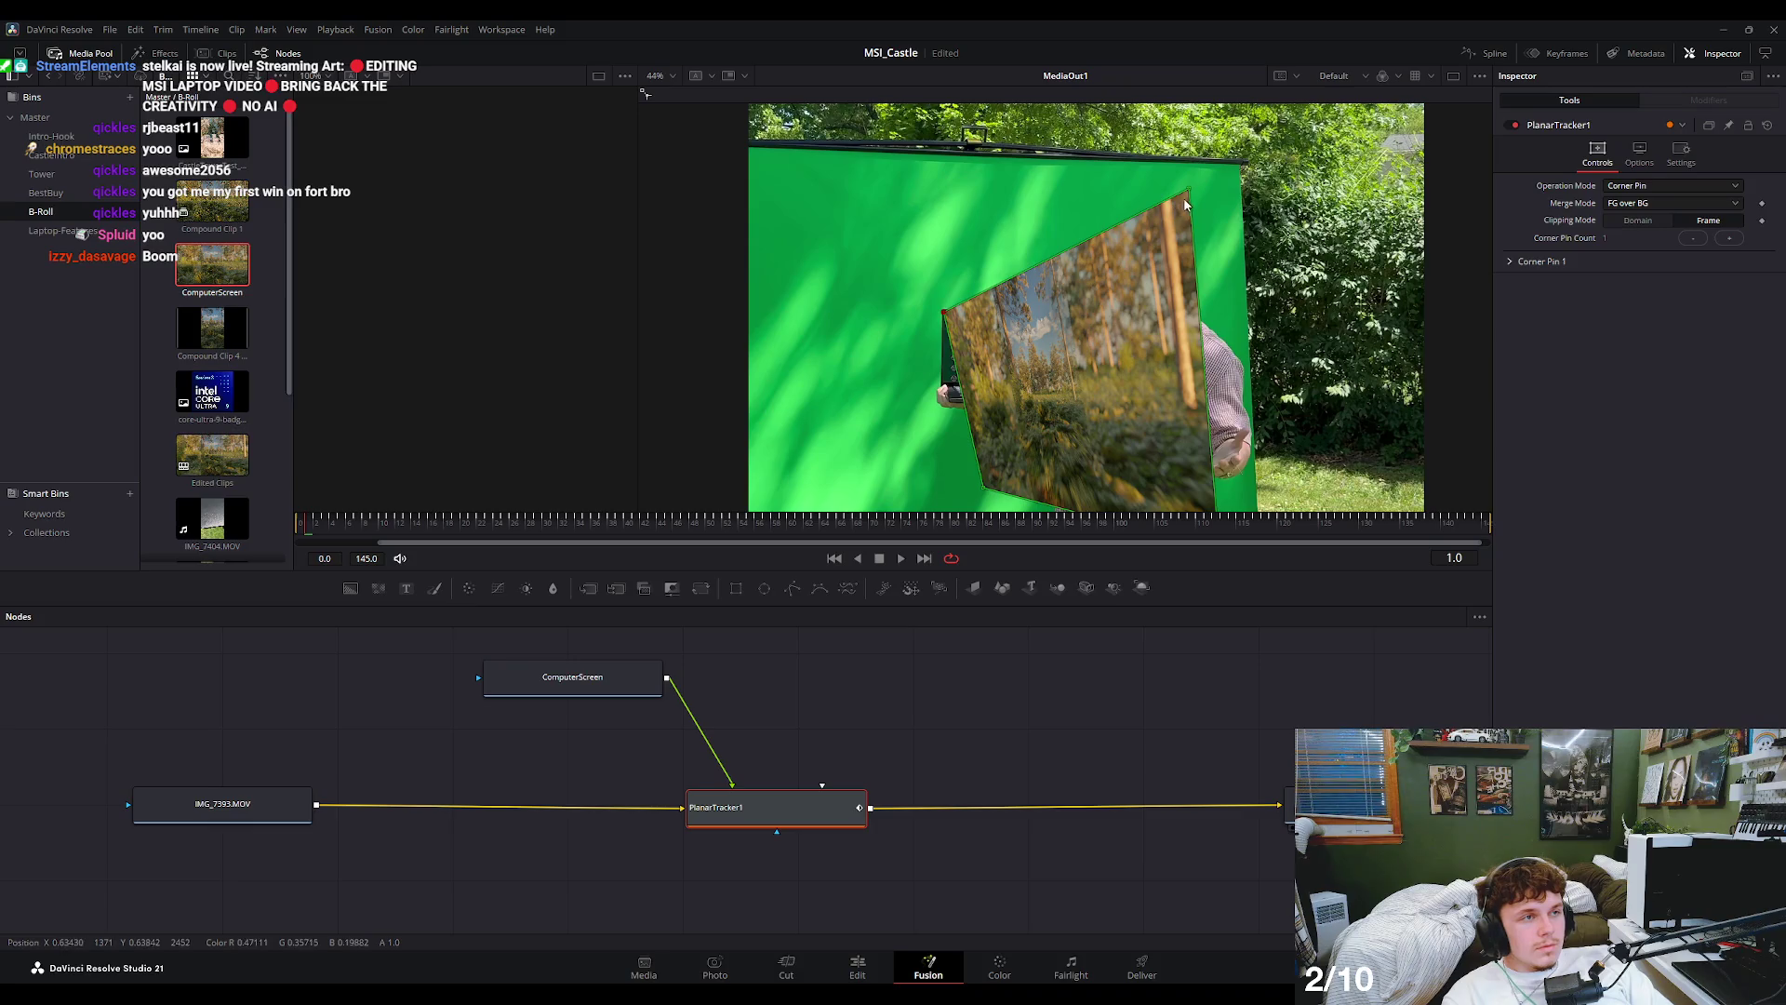
{"action": "left_click_drag", "start_coordinate": [1190, 192], "coordinate": [1045, 344]}
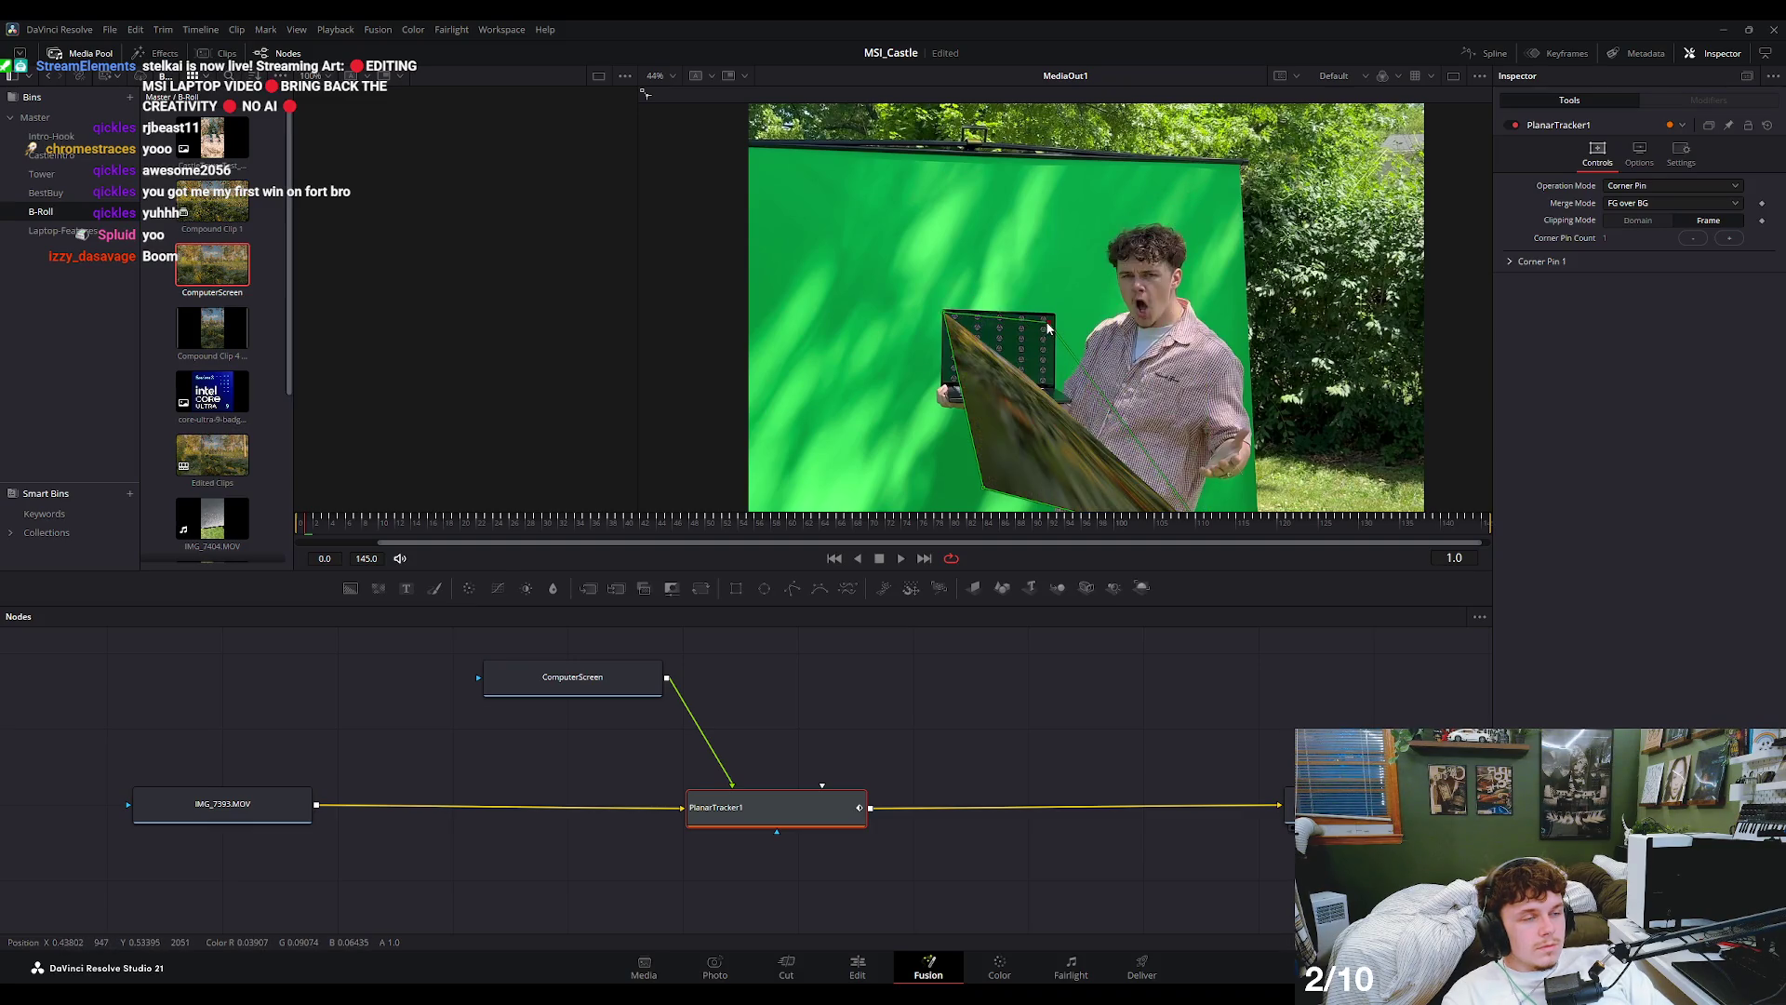
{"action": "scroll", "coordinate": [1162, 282], "scroll_direction": "up", "scroll_amount": 5}
{"action": "scroll", "coordinate": [1162, 283], "scroll_direction": "down", "scroll_amount": 5}
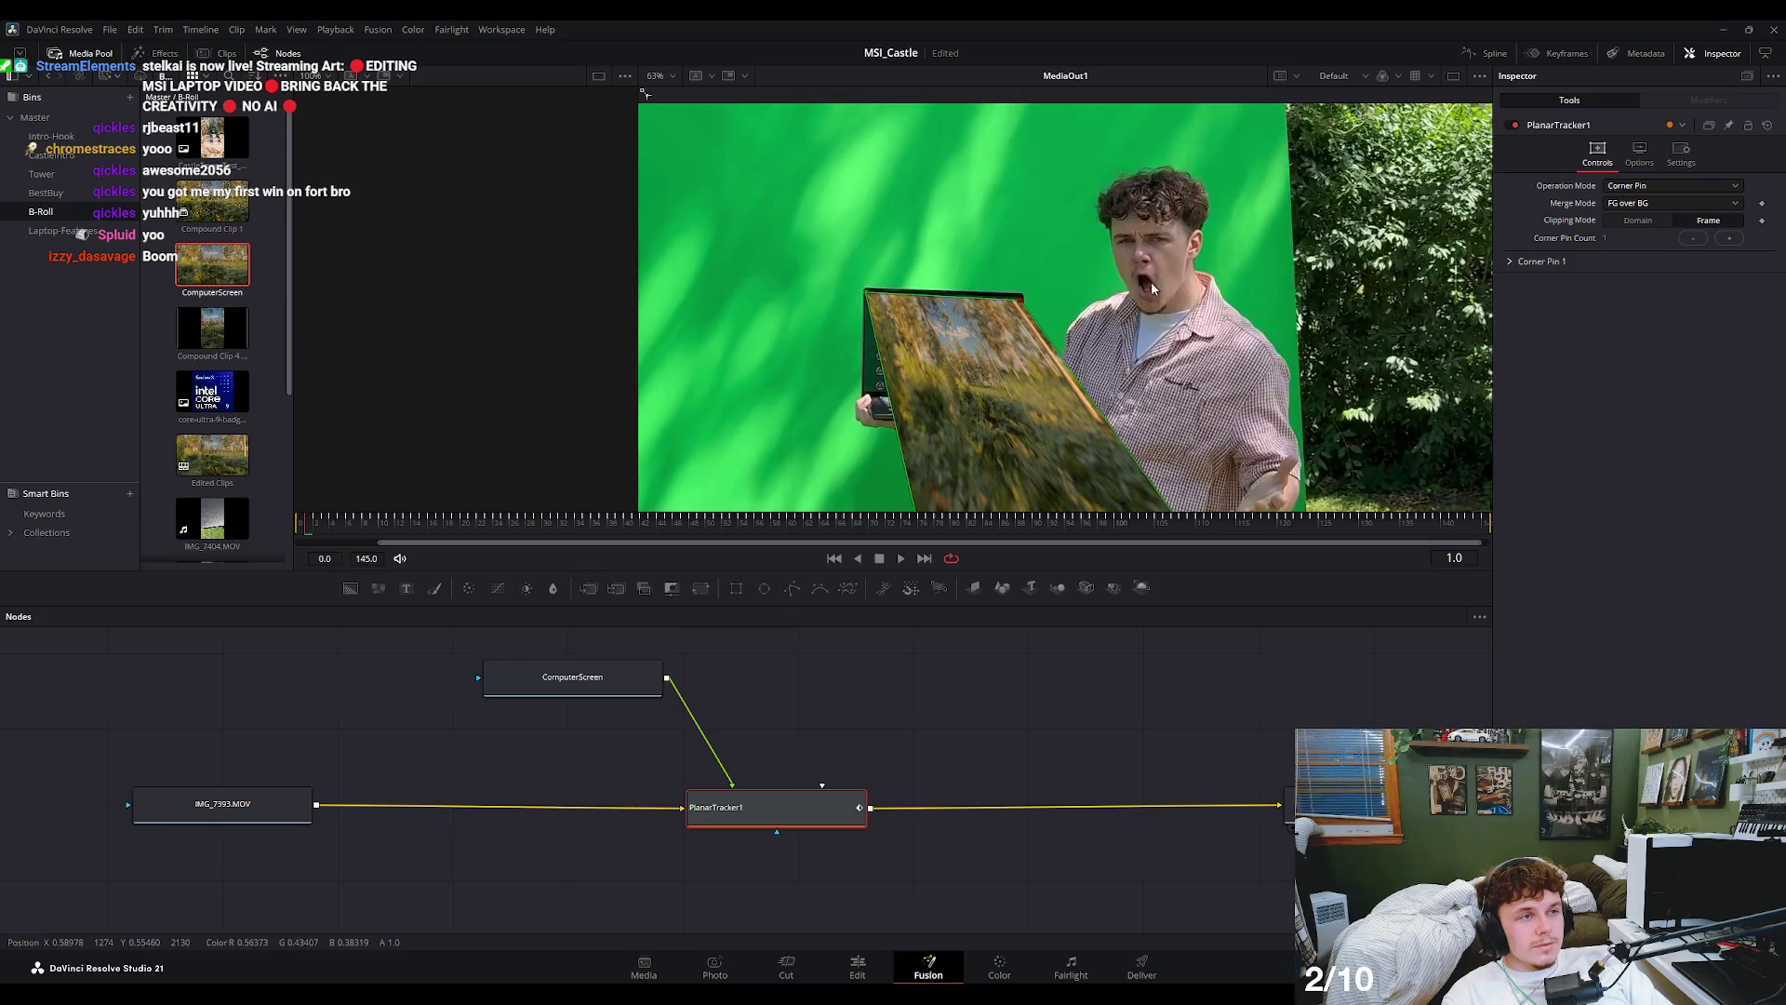
{"action": "scroll", "coordinate": [992, 407], "scroll_direction": "up", "scroll_amount": 3}
- Pull the lower corner-pin points onto the laptop screen's bottom edge
{"action": "mouse_move", "coordinate": [992, 408]}
{"action": "left_mouse_down"}
{"action": "mouse_move", "coordinate": [1420, 457]}
{"action": "mouse_move", "coordinate": [1272, 371]}
{"action": "left_mouse_up"}
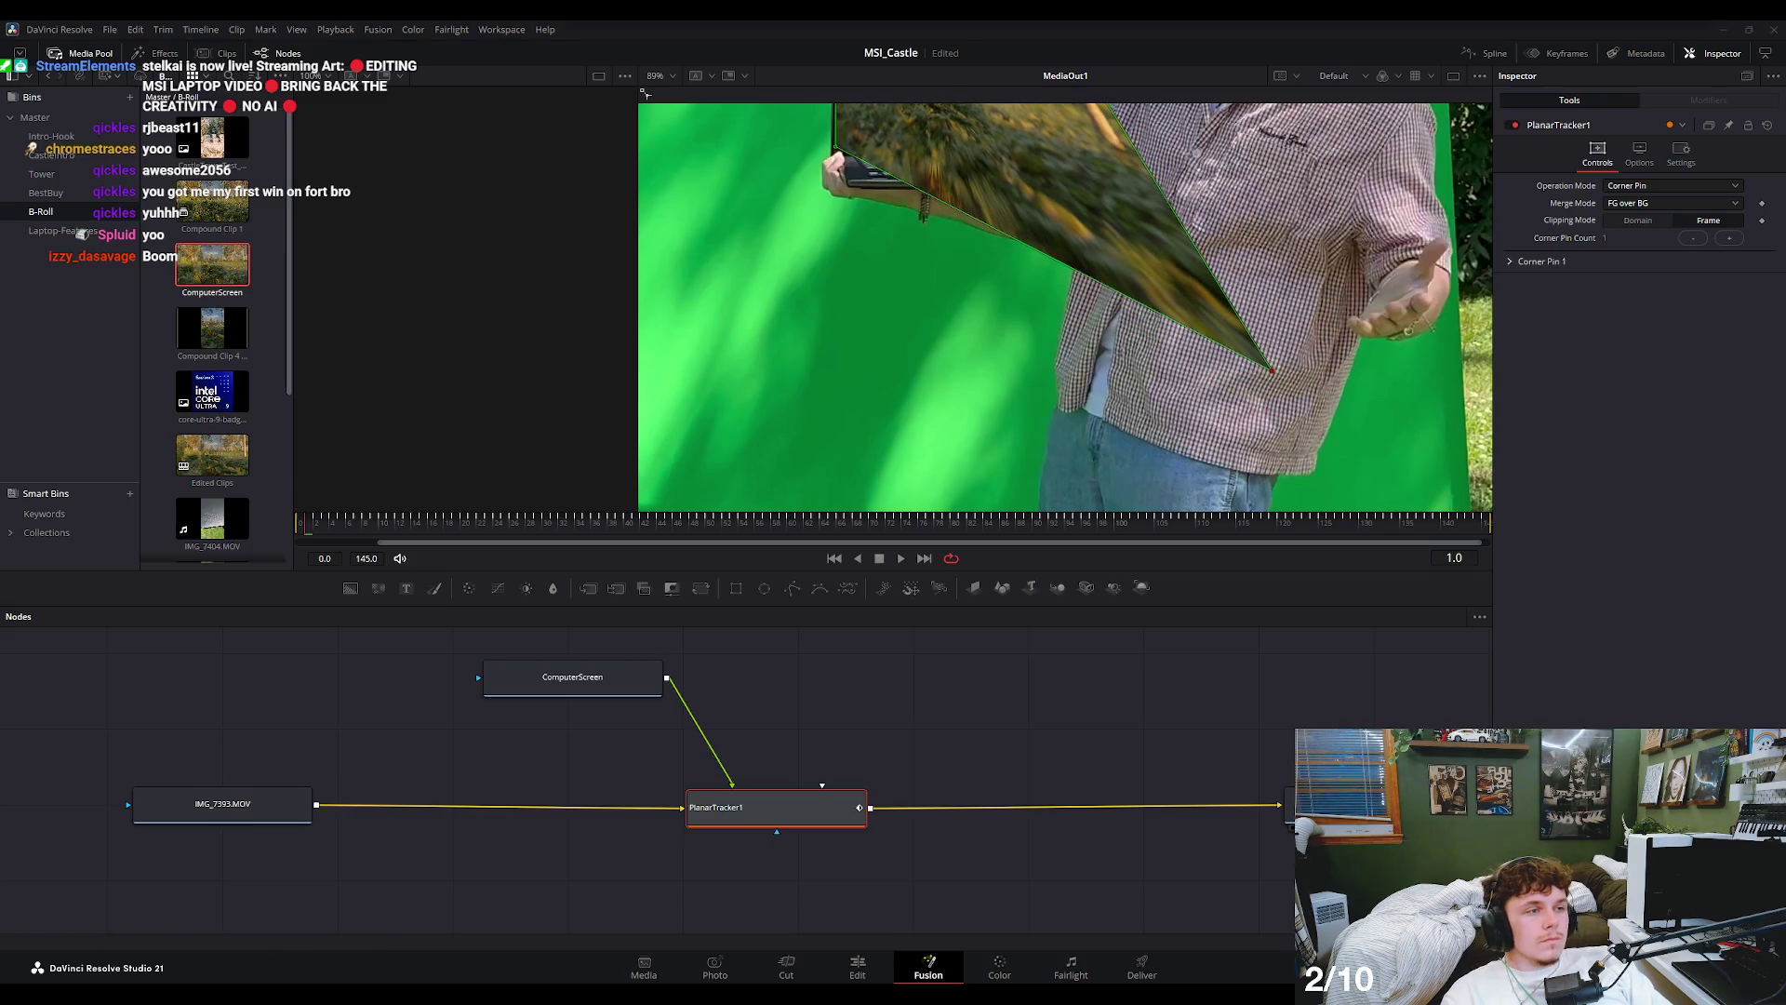
{"action": "left_click_drag", "start_coordinate": [1273, 370], "coordinate": [1083, 198]}
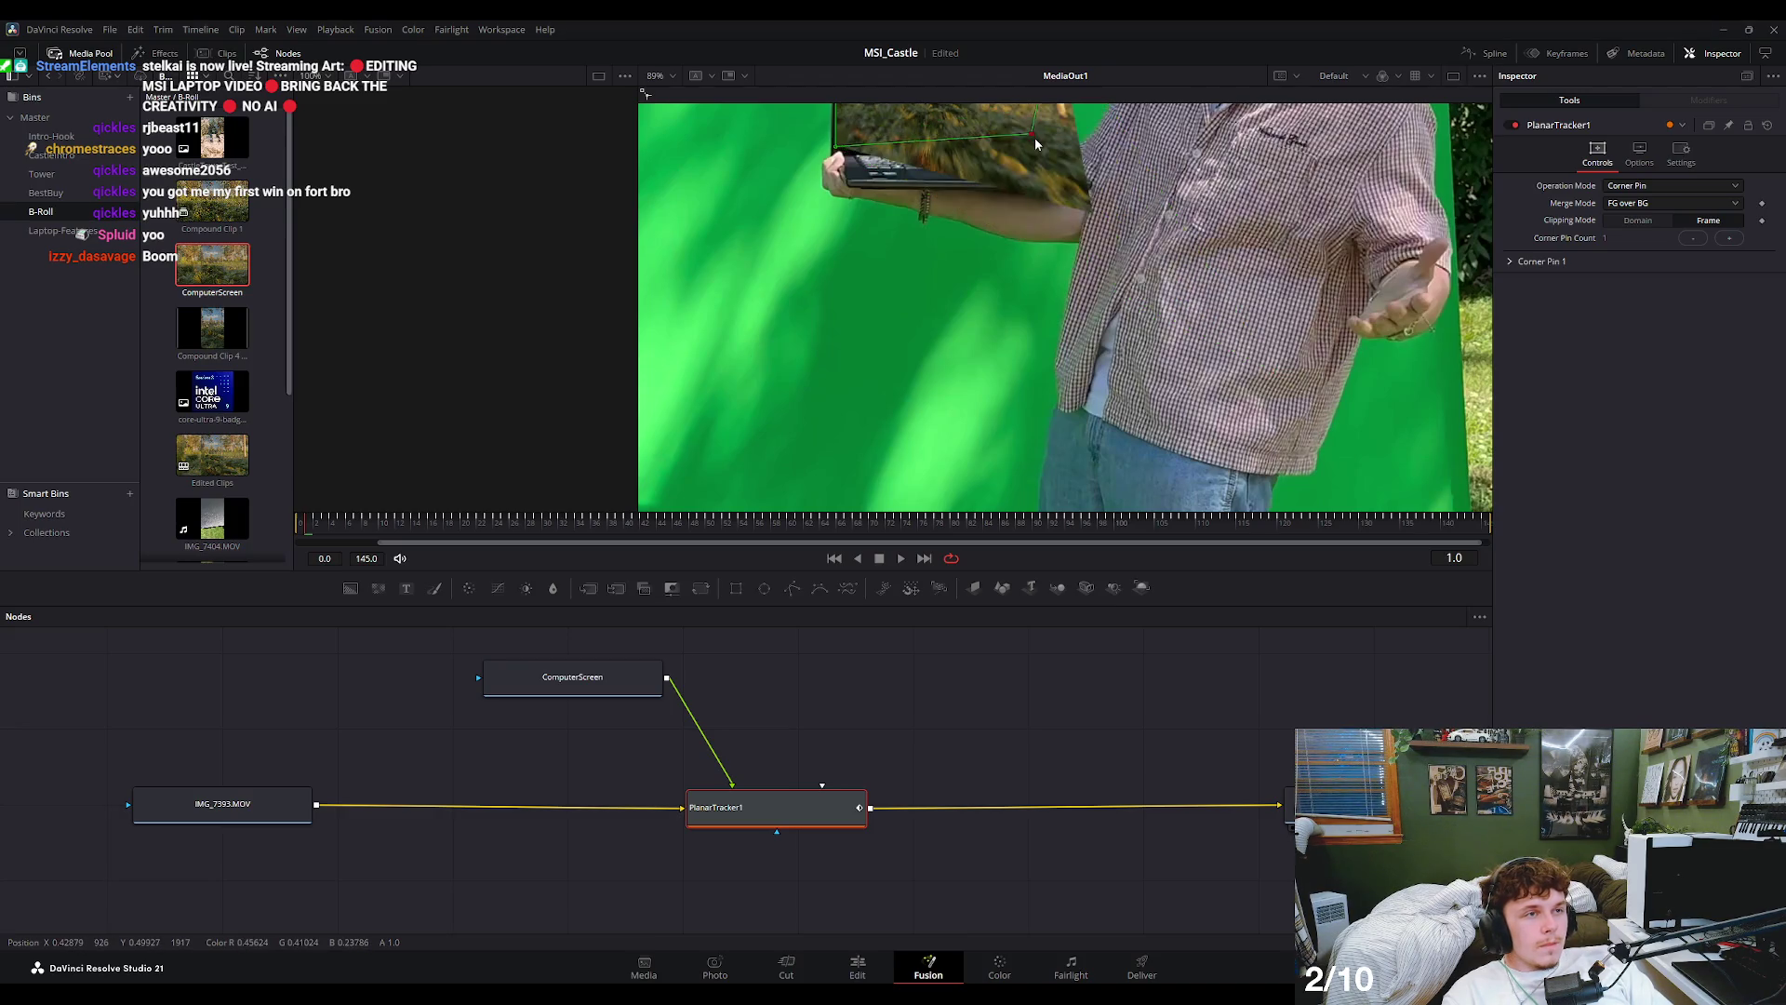
{"action": "scroll", "coordinate": [934, 365], "scroll_direction": "up", "scroll_amount": 5}
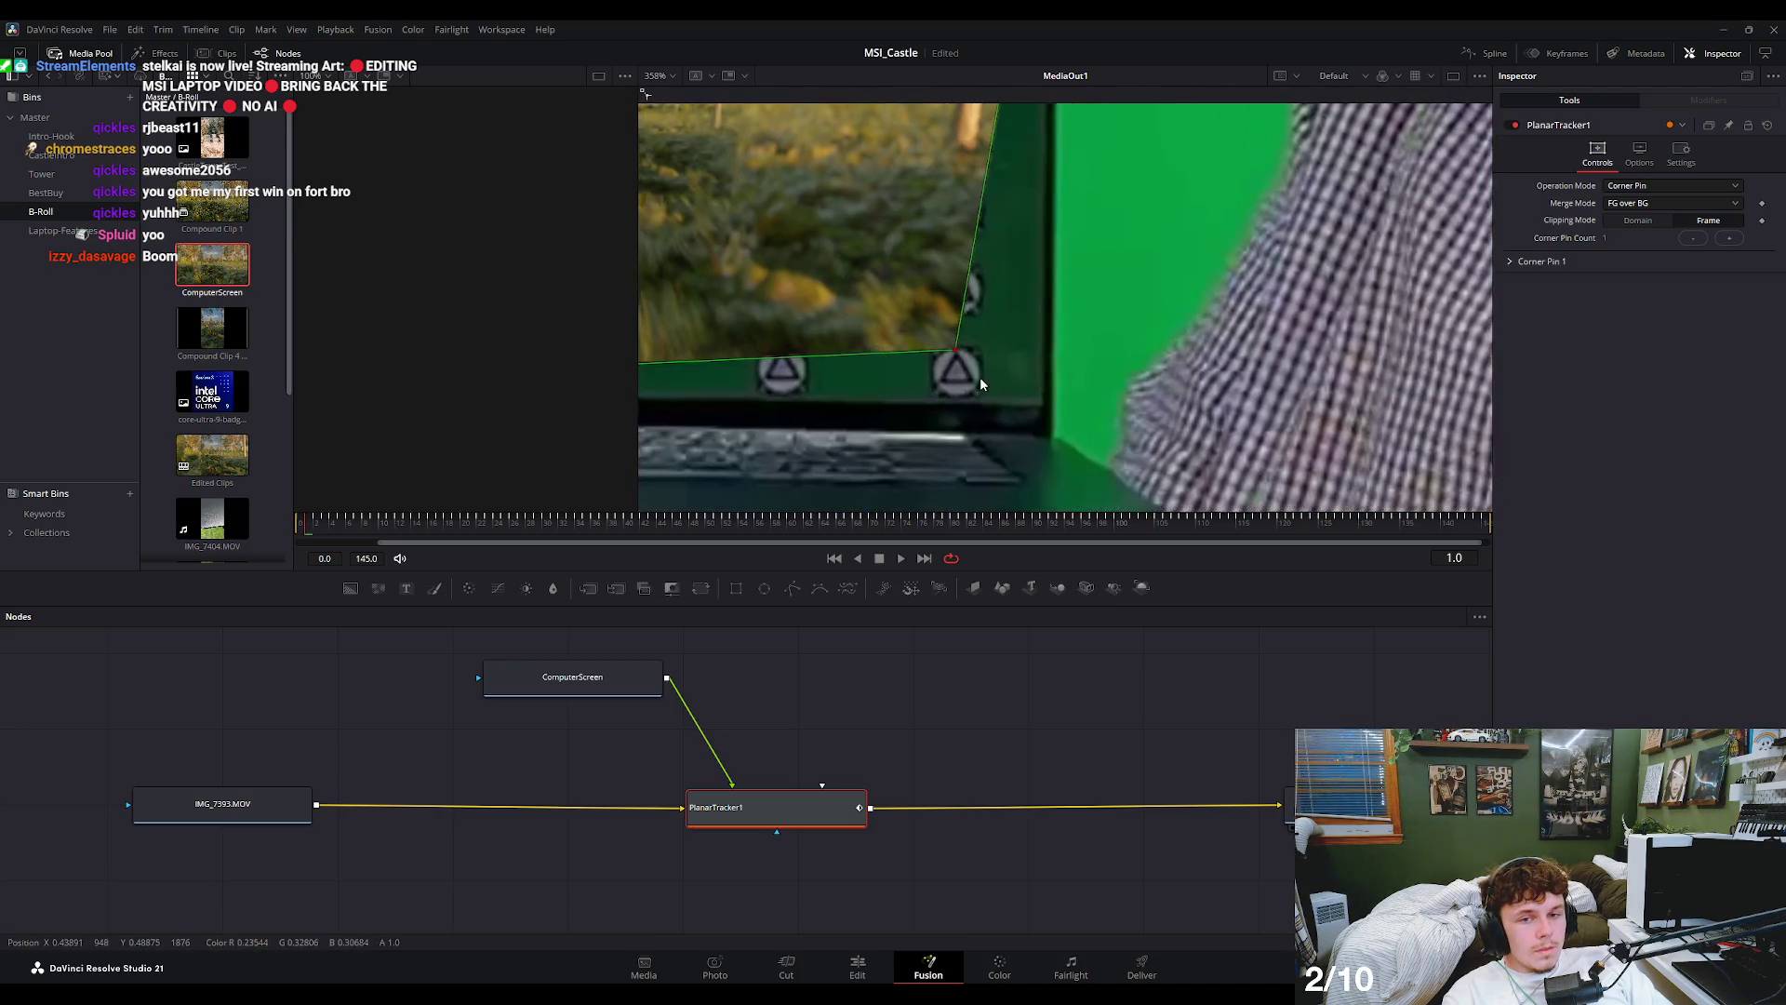
{"action": "scroll", "coordinate": [1006, 355], "scroll_direction": "up", "scroll_amount": 1}
{"action": "left_click_drag", "start_coordinate": [1058, 289], "coordinate": [1178, 358]}
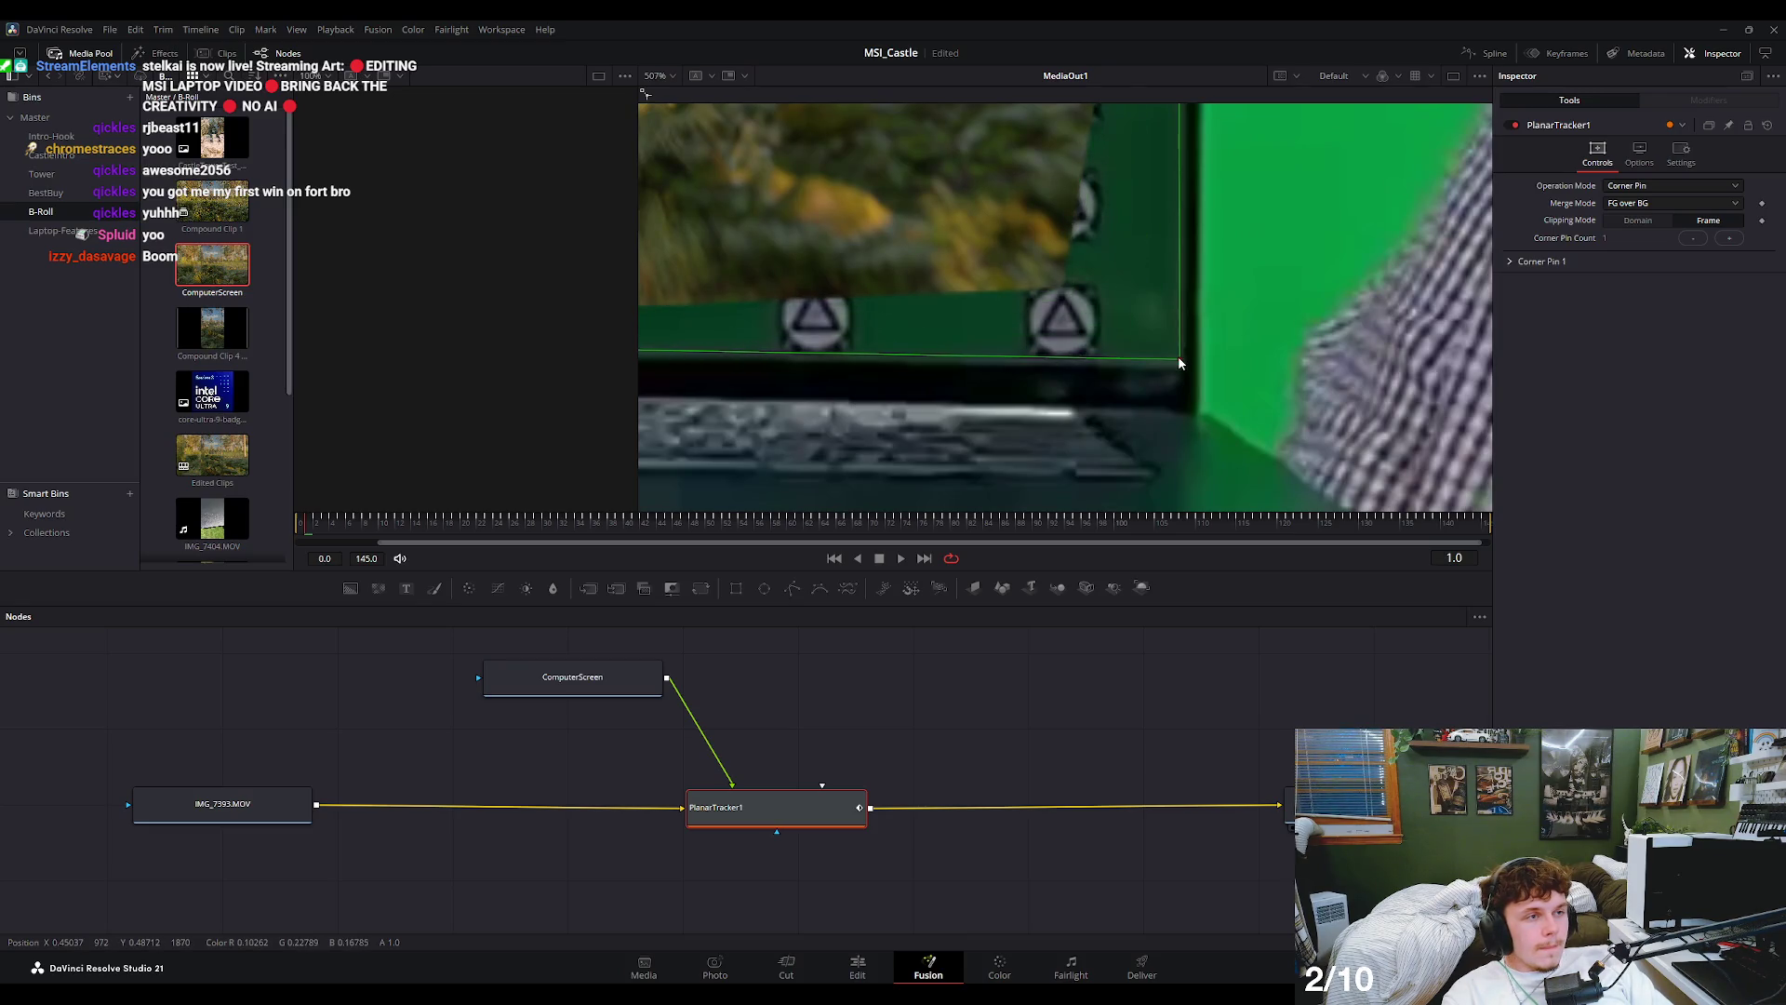
- Fit the viewer, then zoom in to refine the top-right corner pin
{"action": "key", "text": "ctrl+f"}
{"action": "scroll", "coordinate": [1049, 268], "scroll_direction": "up", "scroll_amount": 2}
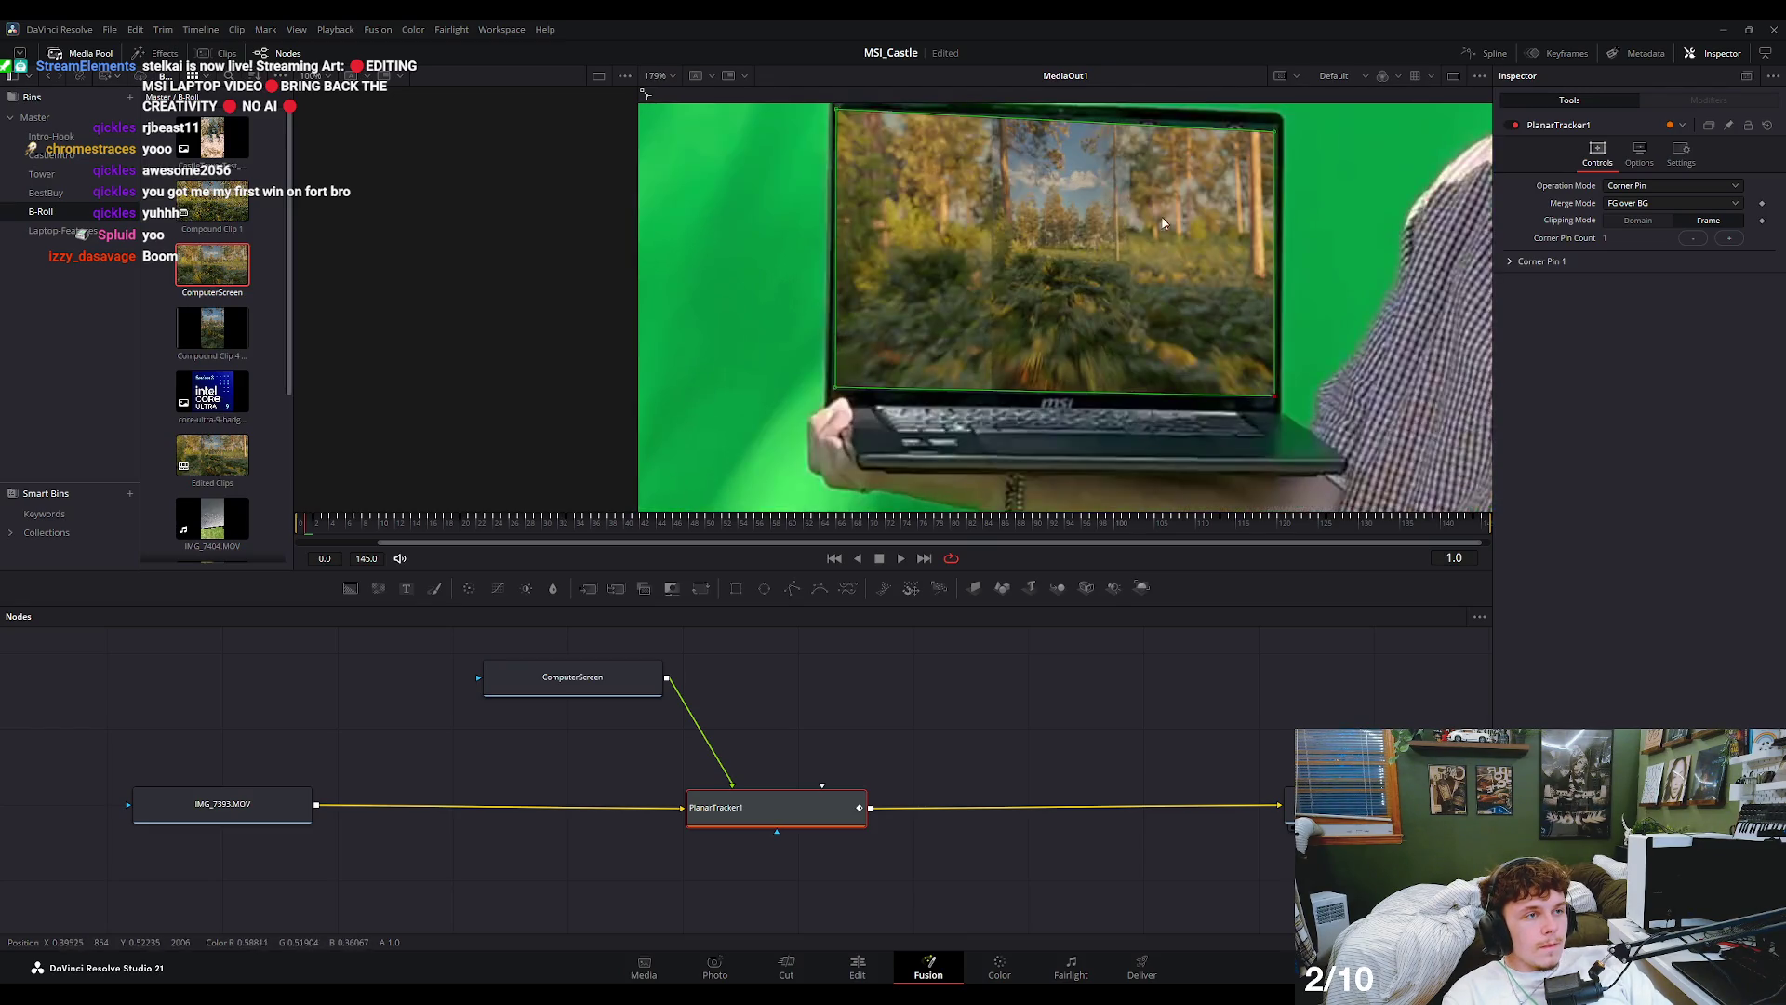
{"action": "scroll", "coordinate": [1092, 339], "scroll_direction": "up", "scroll_amount": 2}
{"action": "scroll", "coordinate": [1163, 243], "scroll_direction": "up", "scroll_amount": 2}
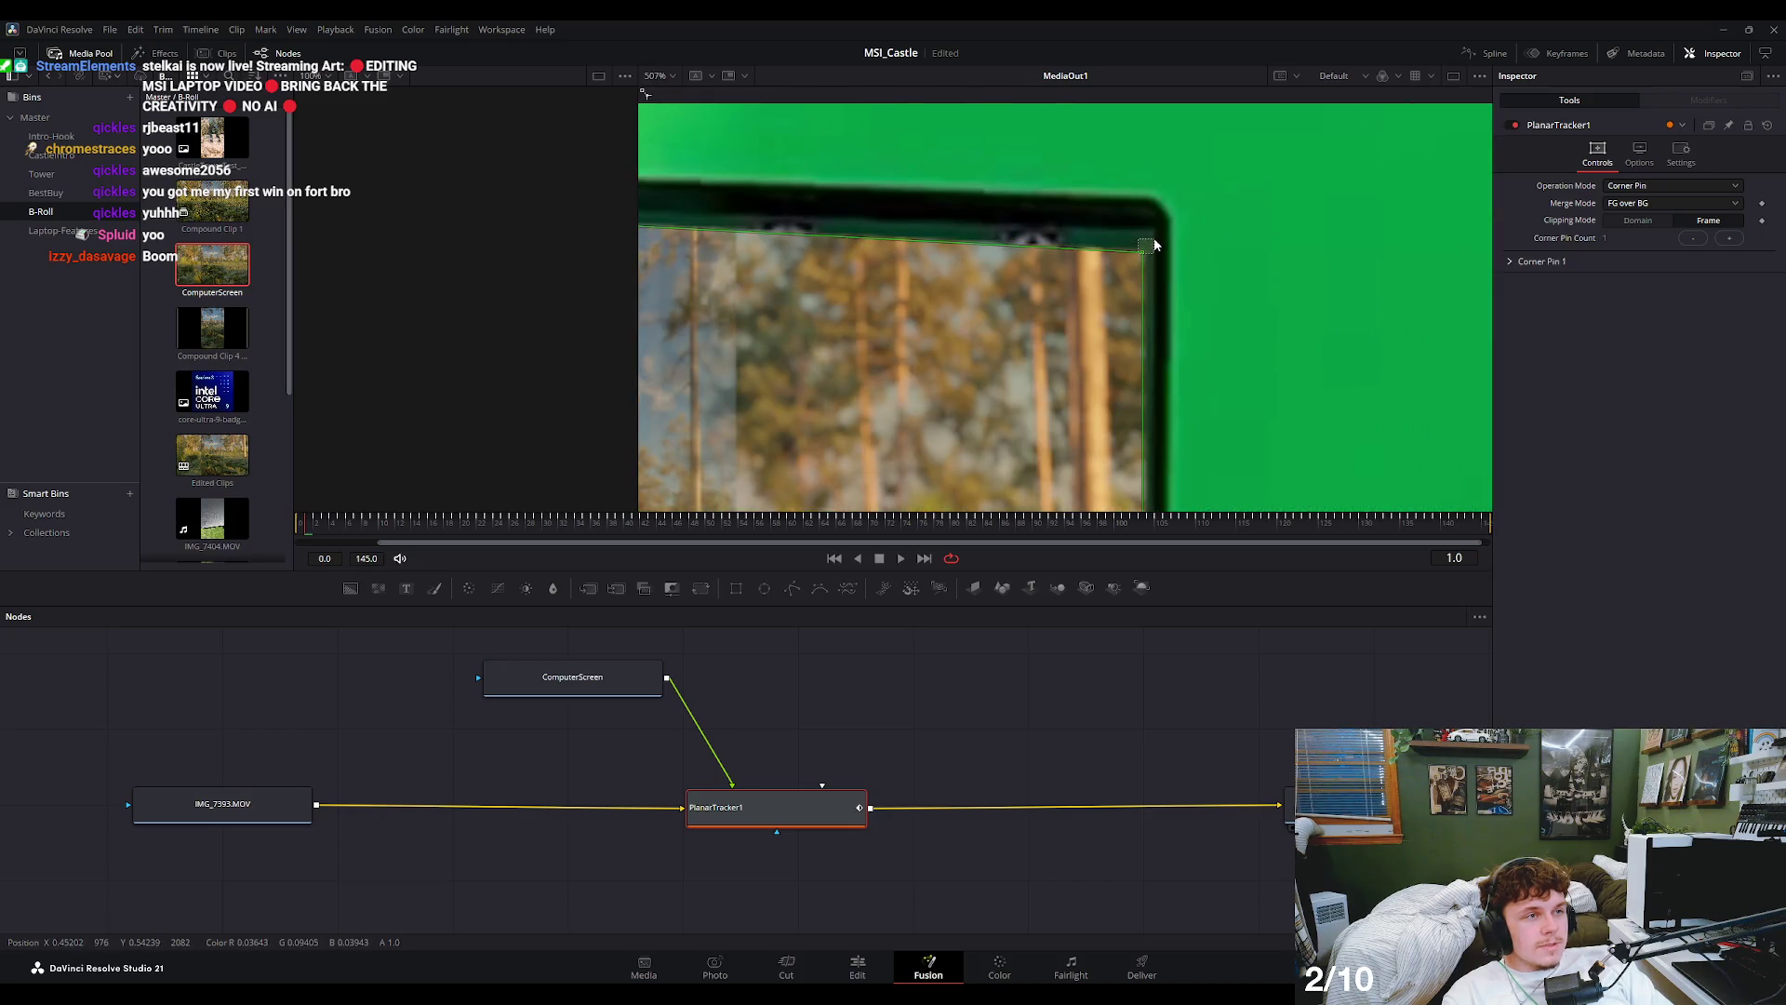
{"action": "left_click_drag", "start_coordinate": [1141, 257], "coordinate": [1151, 232]}
{"action": "scroll", "coordinate": [1144, 244], "scroll_direction": "down", "scroll_amount": 2}
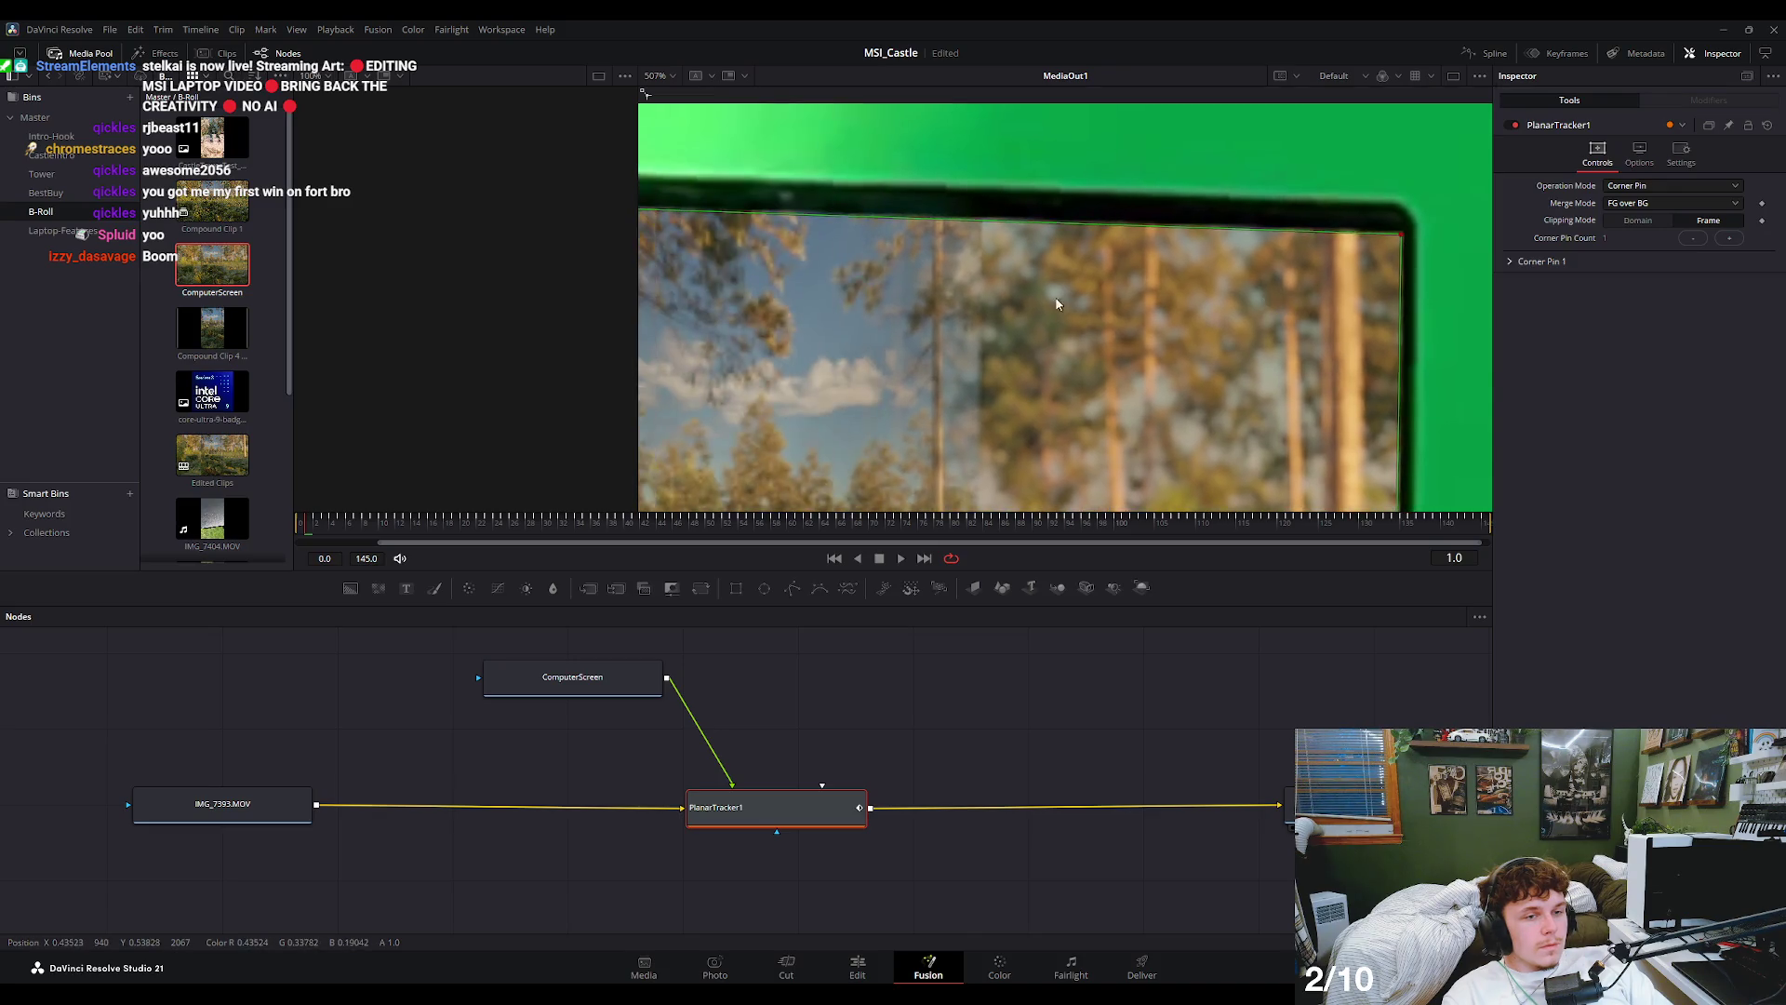
{"action": "scroll", "coordinate": [909, 212], "scroll_direction": "up", "scroll_amount": 3}
- Refine the top-left and bottom-left corner pins, then save the MSI_Castle project
{"action": "left_click_drag", "start_coordinate": [909, 212], "coordinate": [909, 198]}
{"action": "scroll", "coordinate": [1023, 279], "scroll_direction": "down", "scroll_amount": 5}
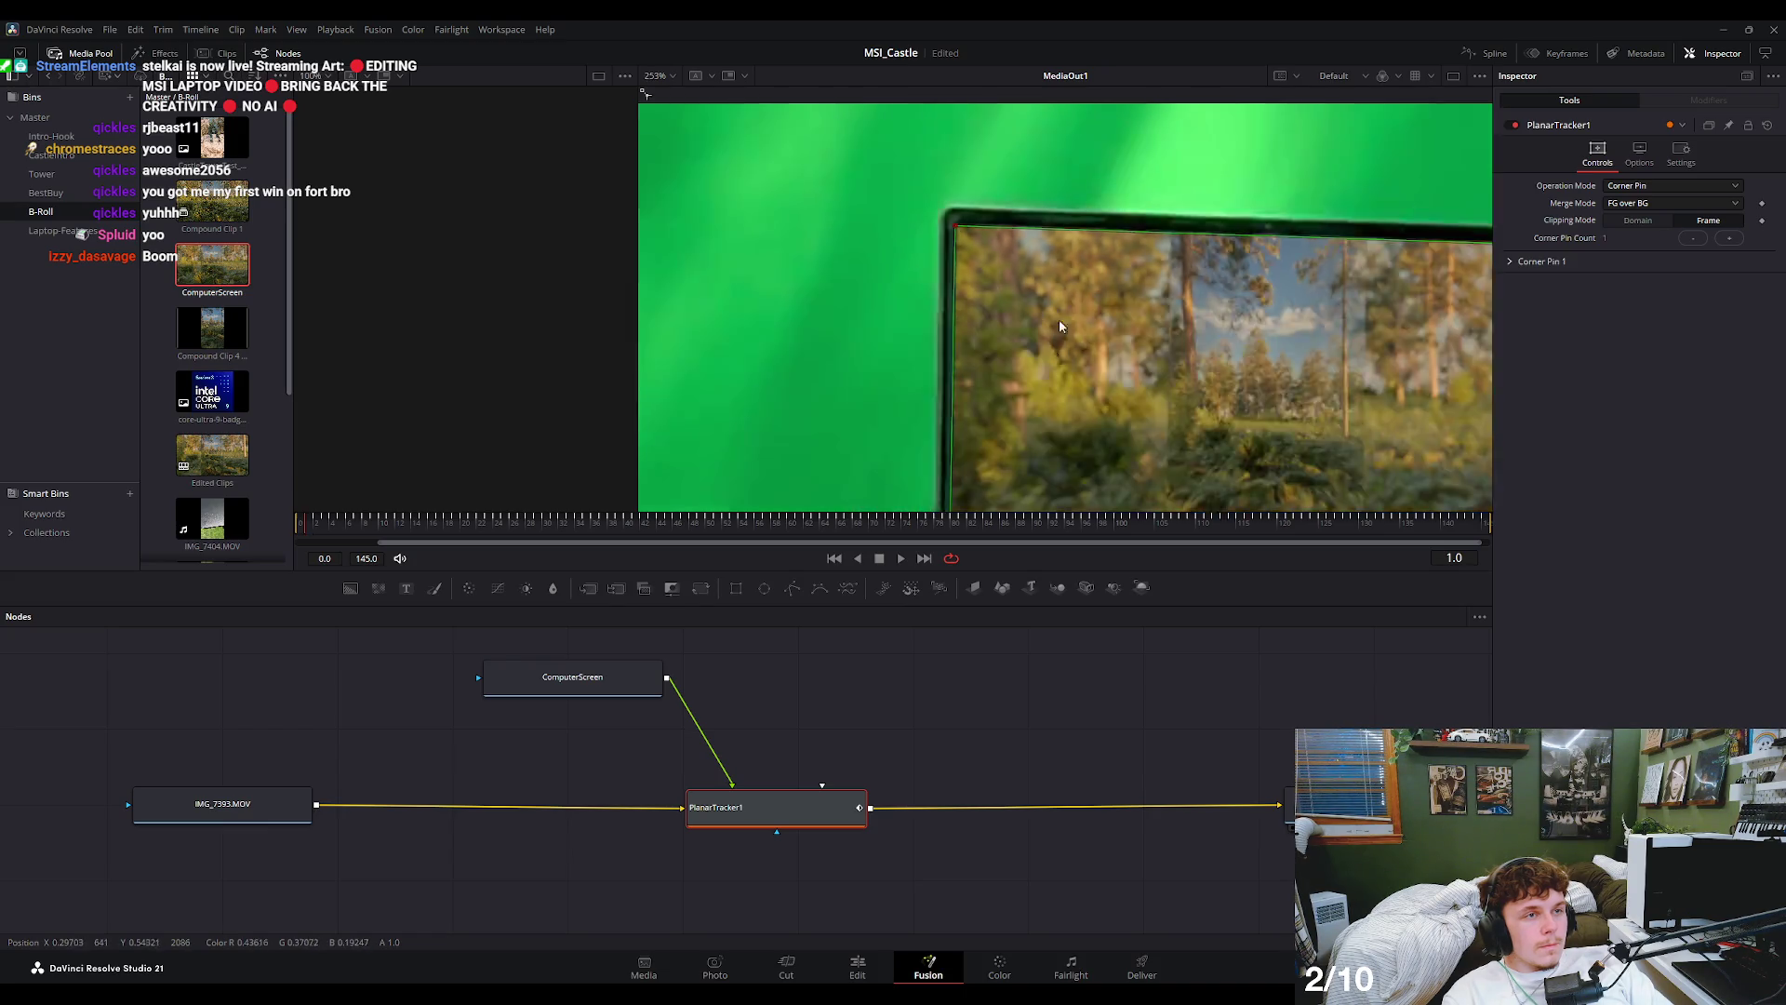
{"action": "scroll", "coordinate": [1047, 318], "scroll_direction": "up", "scroll_amount": 2}
{"action": "scroll", "coordinate": [1019, 344], "scroll_direction": "down", "scroll_amount": 1}
{"action": "scroll", "coordinate": [1004, 399], "scroll_direction": "up", "scroll_amount": 5}
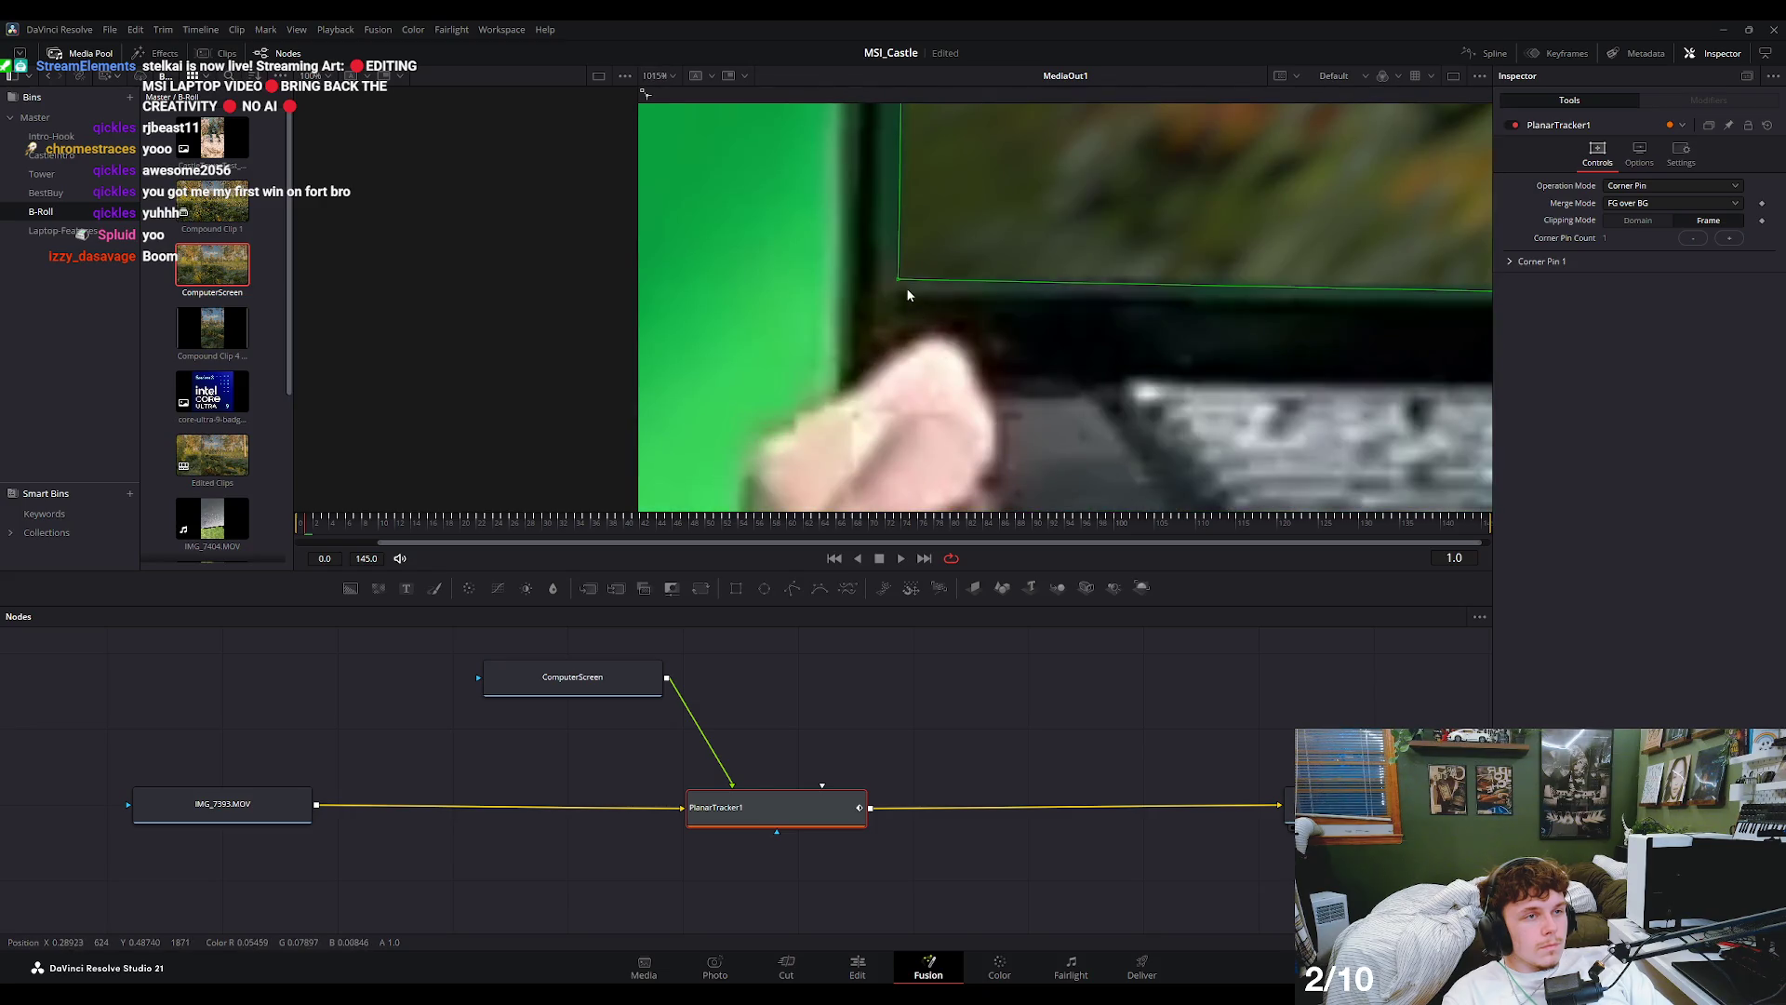
{"action": "mouse_move", "coordinate": [898, 279]}
{"action": "left_mouse_down"}
{"action": "mouse_move", "coordinate": [930, 279]}
{"action": "mouse_move", "coordinate": [912, 275]}
{"action": "left_mouse_up"}
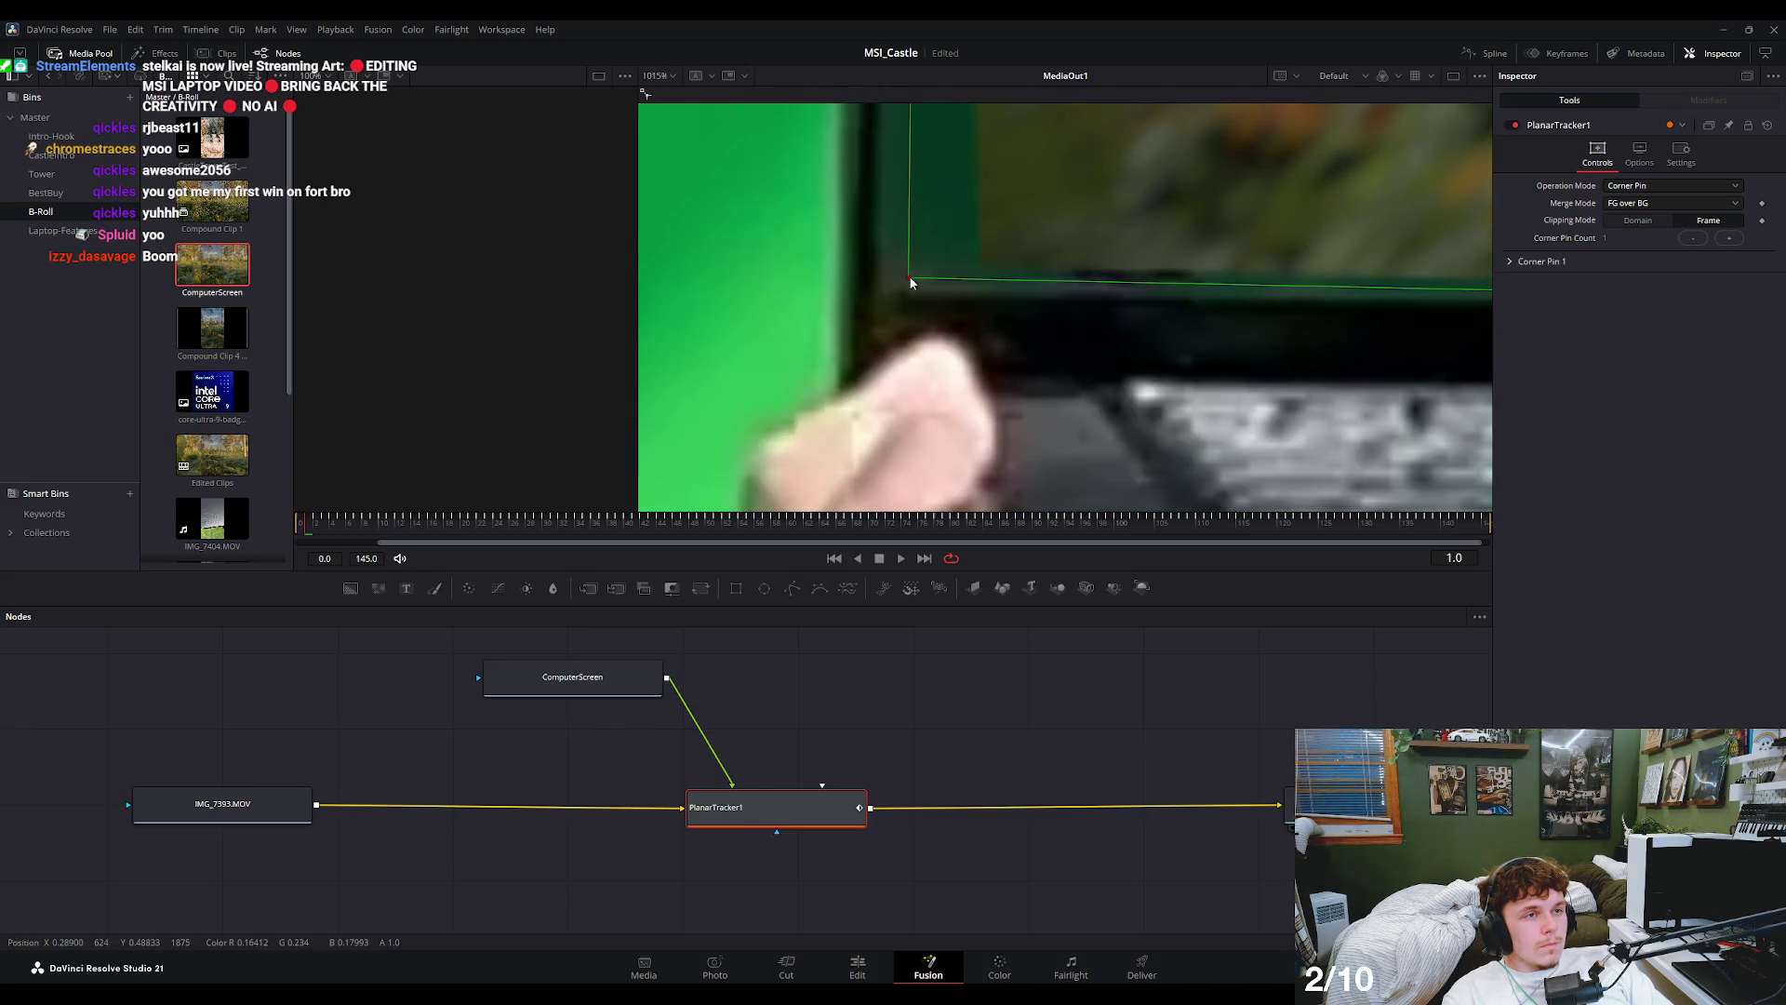
{"action": "scroll", "coordinate": [911, 274], "scroll_direction": "down", "scroll_amount": 3}
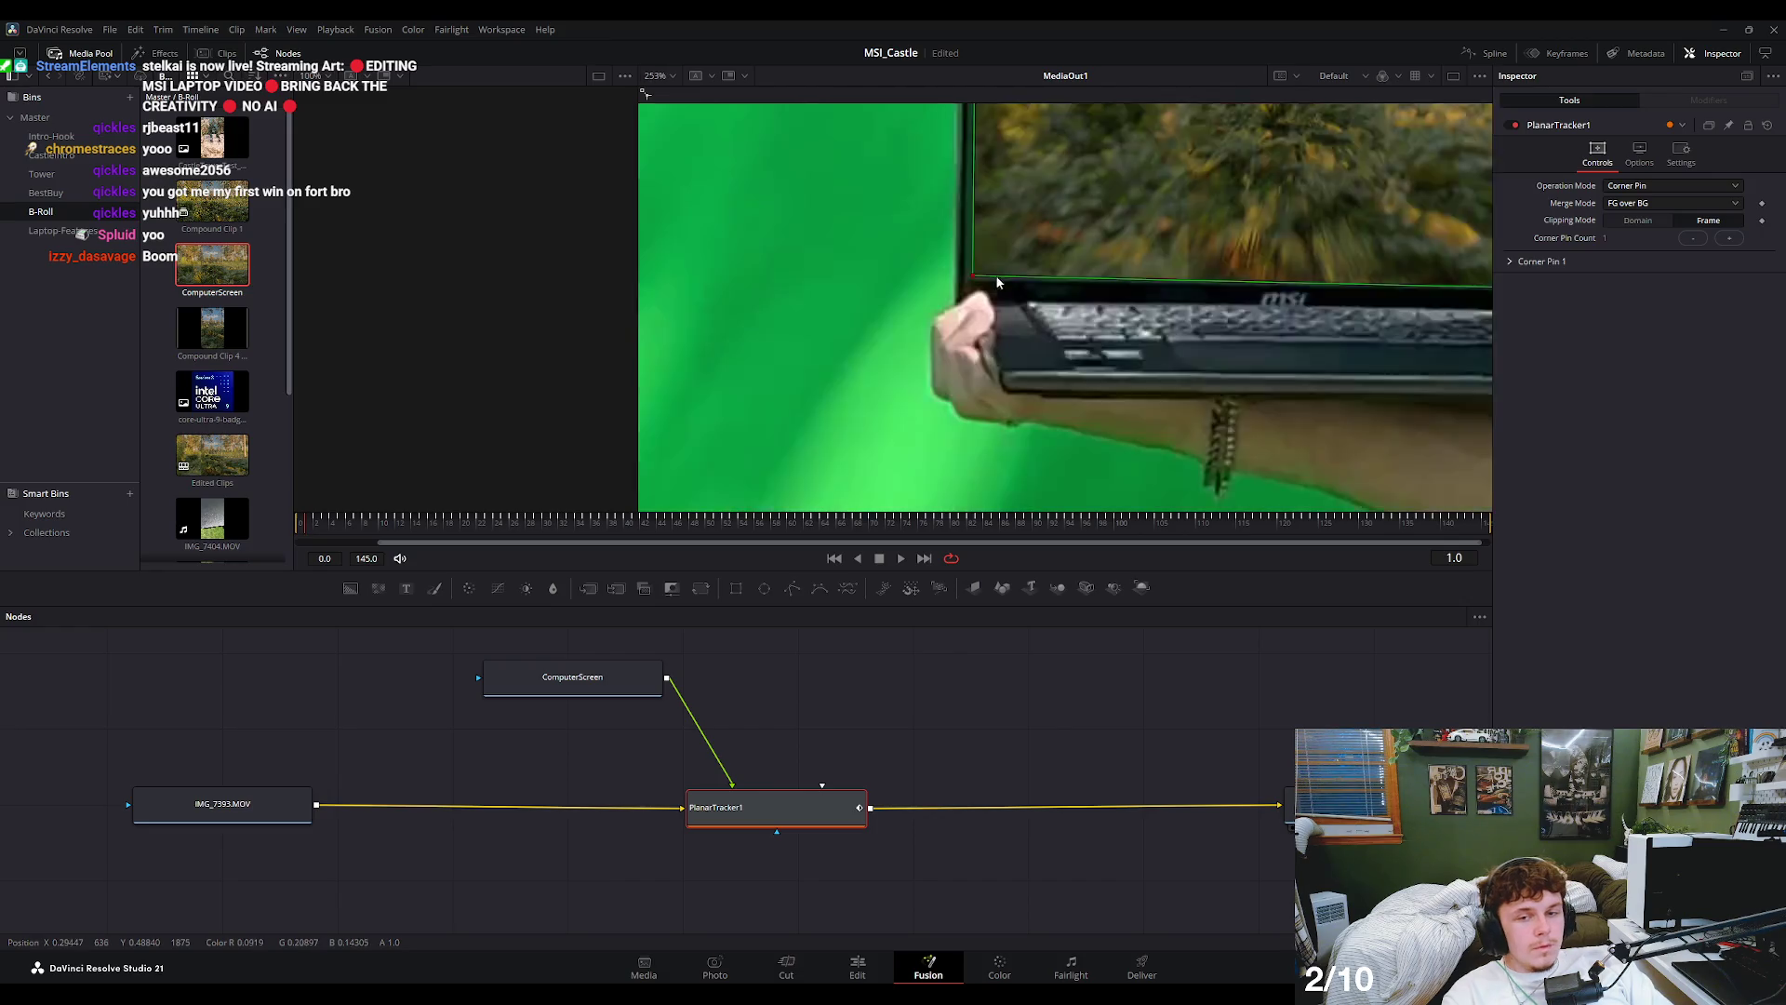
{"action": "scroll", "coordinate": [912, 274], "scroll_direction": "down", "scroll_amount": 3}
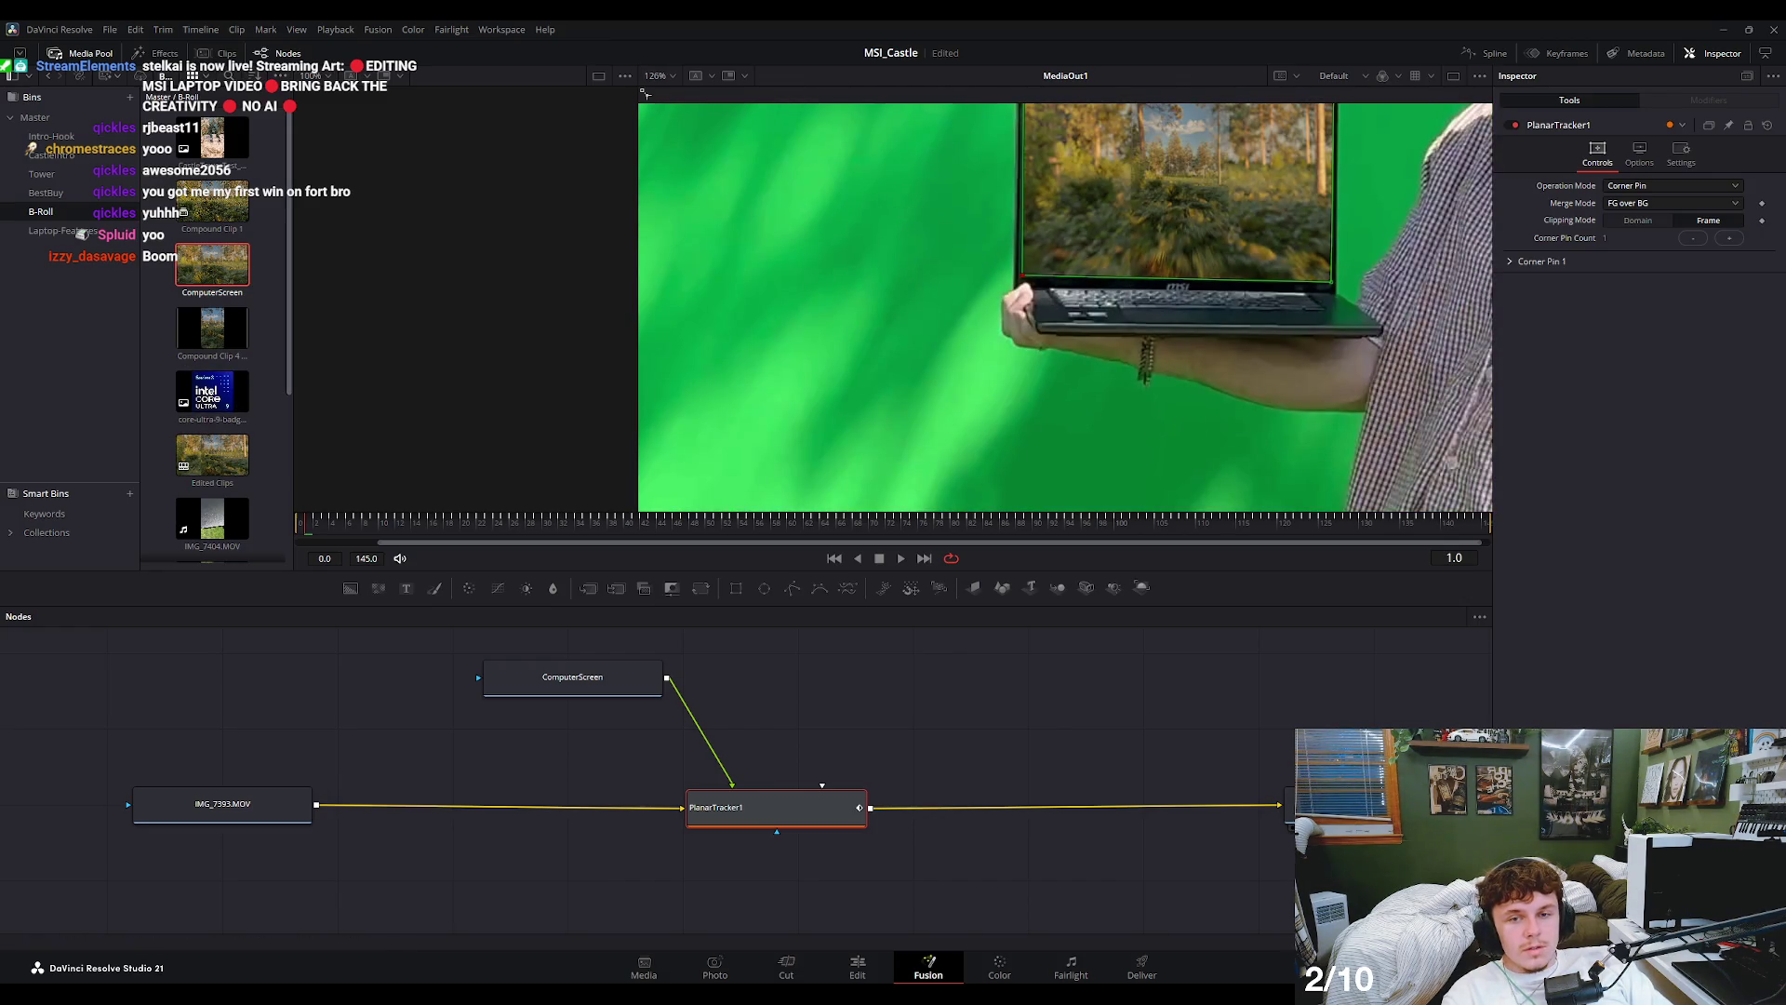
{"action": "key", "text": "ctrl+s"}
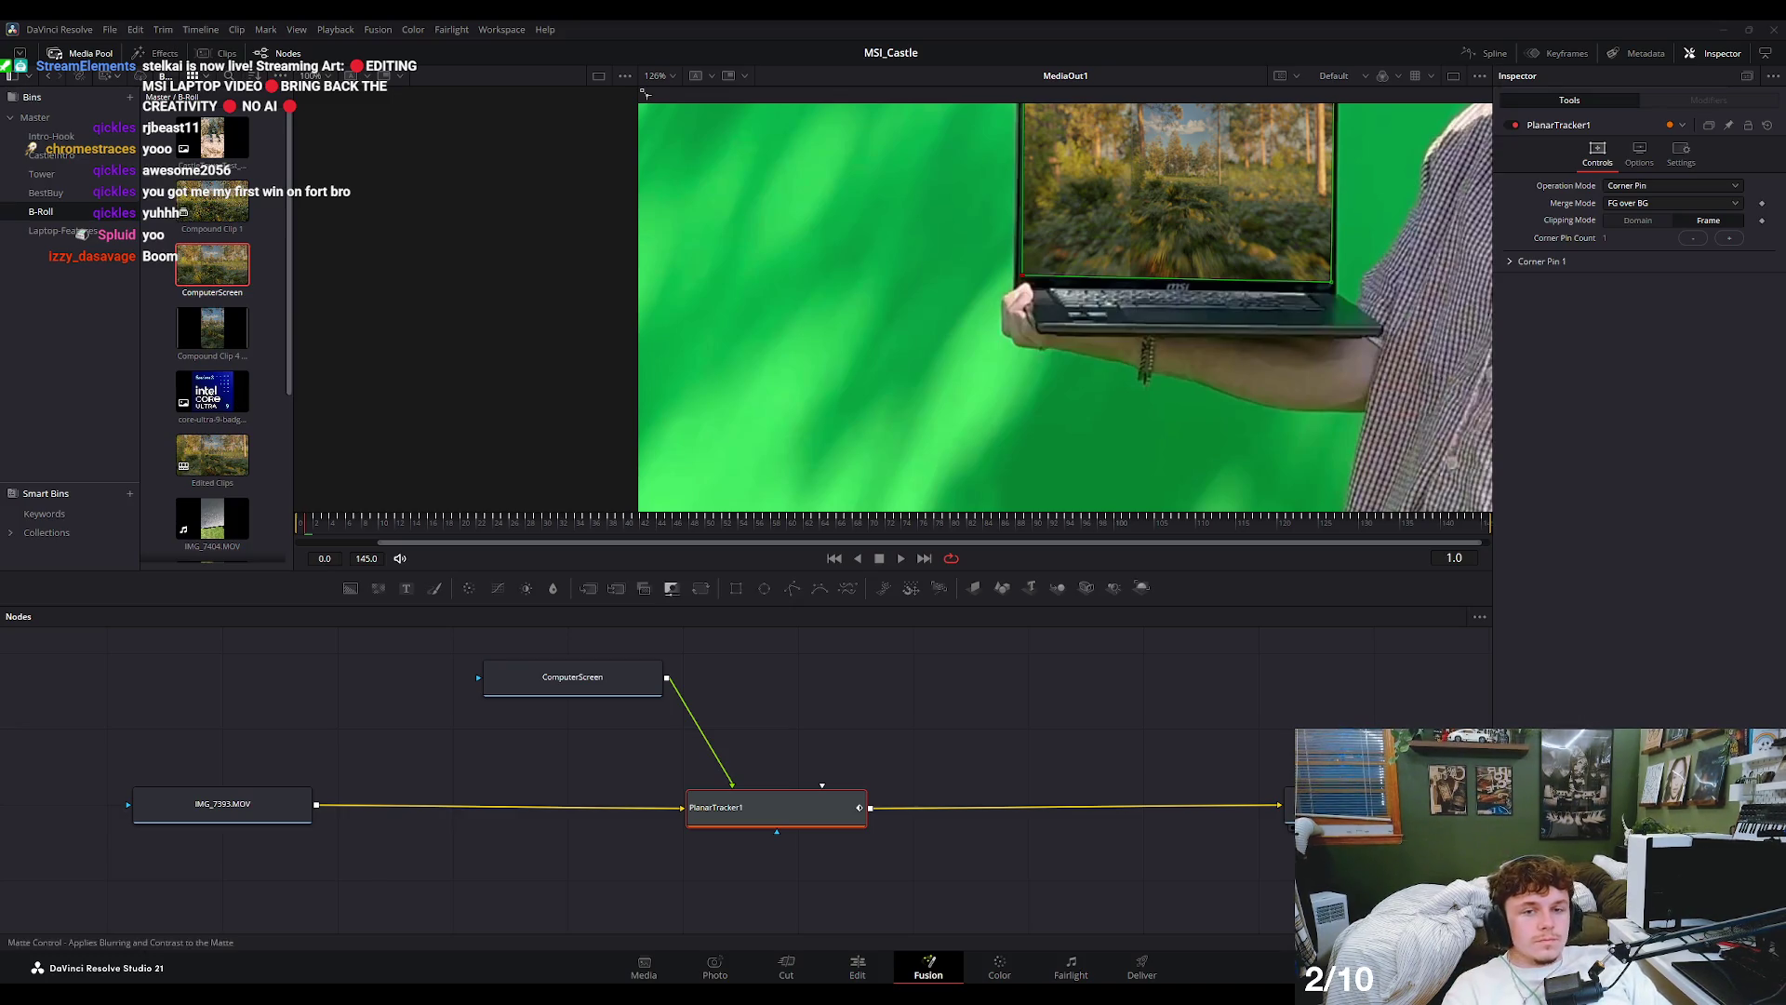
- Scrub to check the tracked screen, then return to the Edit page with playback stopped at the start
{"action": "scroll", "coordinate": [930, 320], "scroll_direction": "down", "scroll_amount": 2}
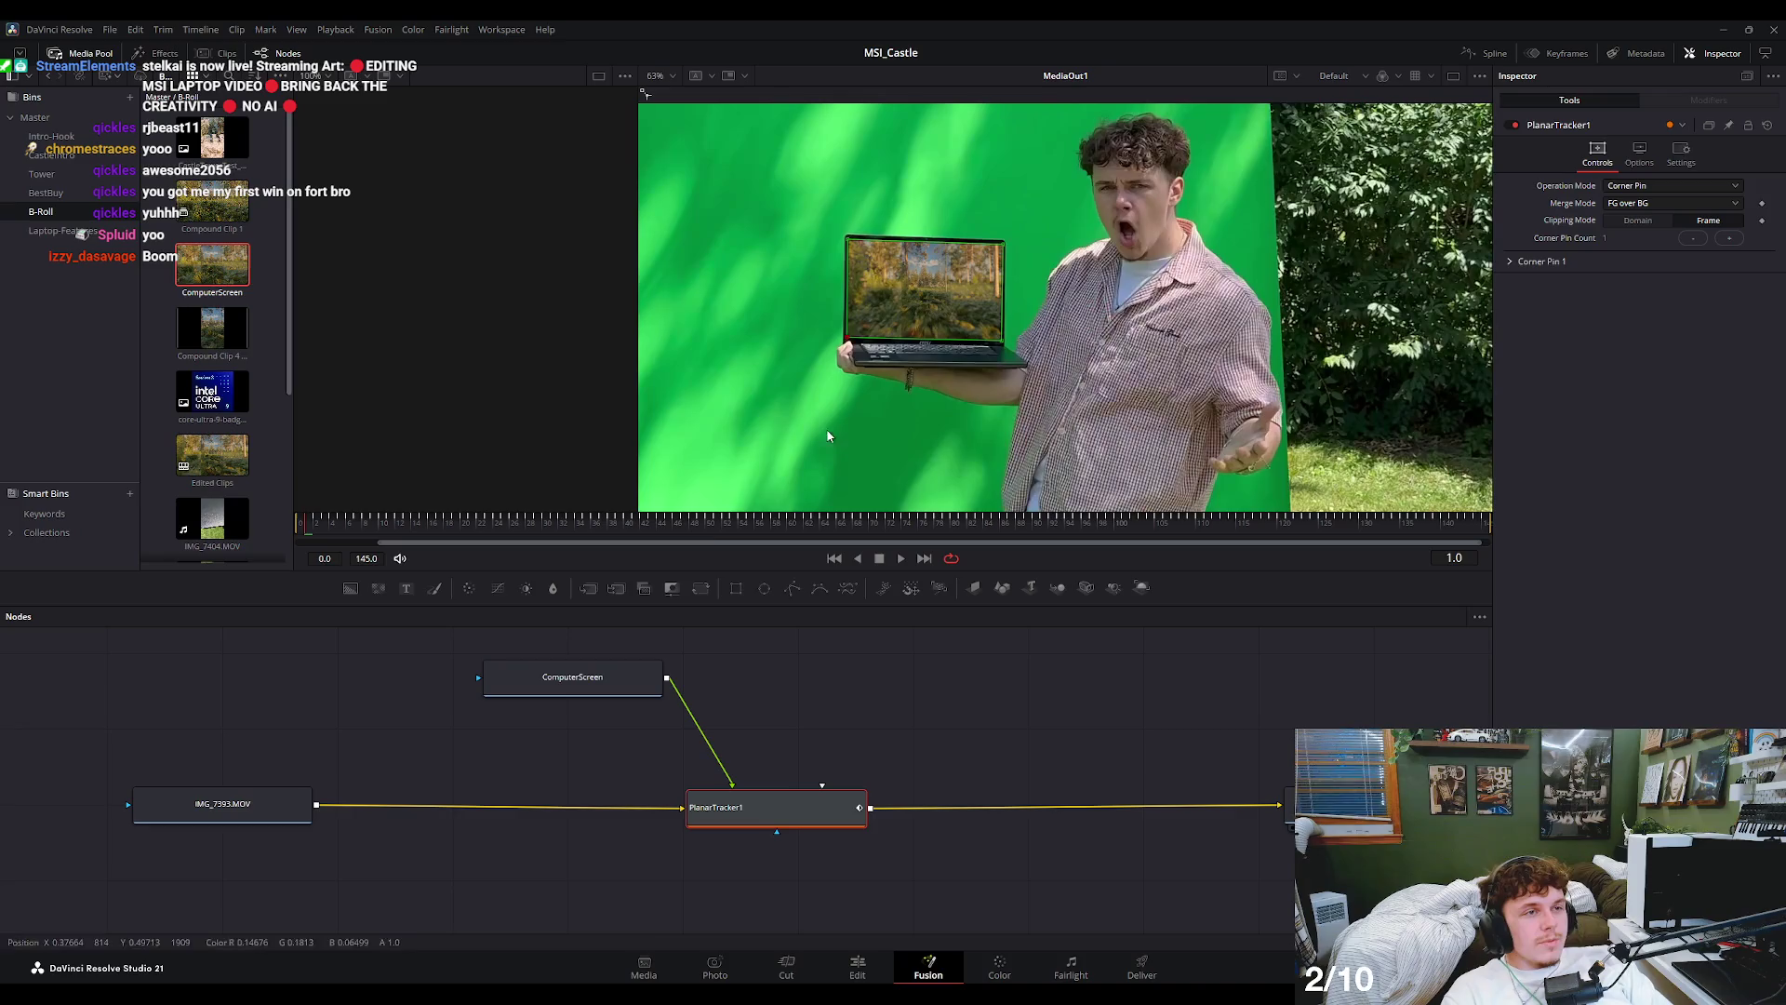
{"action": "mouse_move", "coordinate": [311, 546]}
{"action": "left_mouse_down"}
{"action": "mouse_move", "coordinate": [442, 551]}
{"action": "mouse_move", "coordinate": [317, 534]}
{"action": "left_mouse_up"}
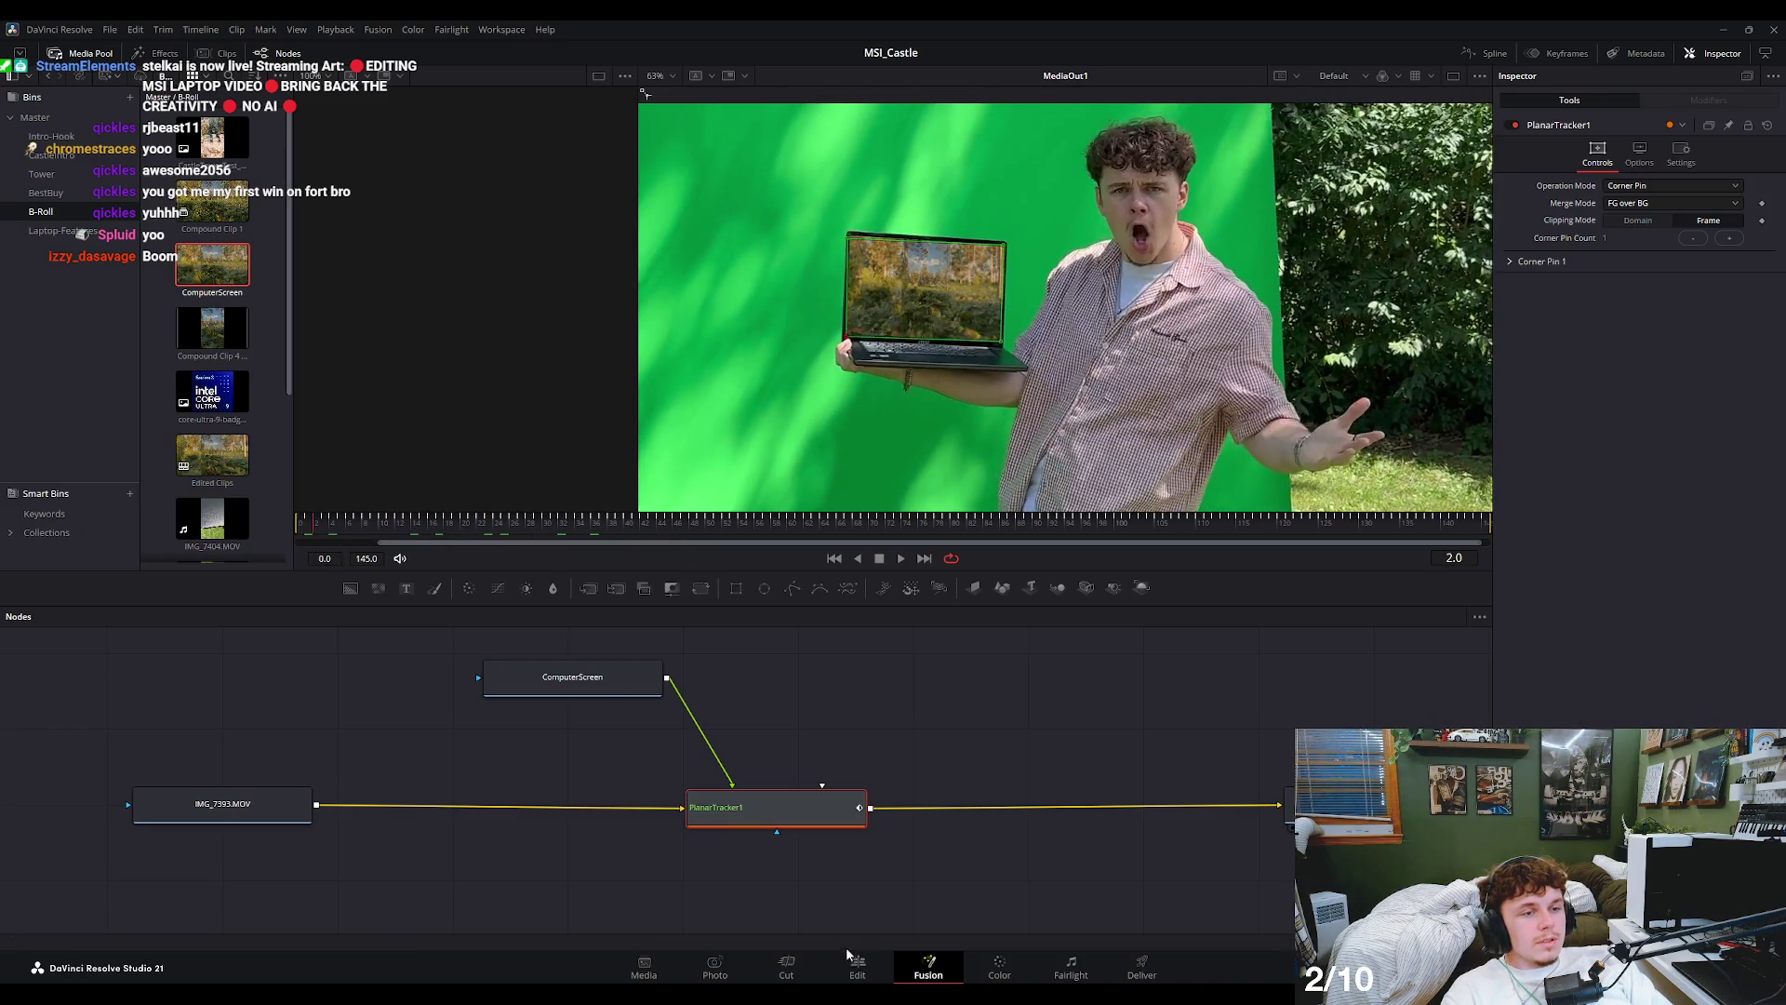
{"action": "left_click", "coordinate": [857, 968]}
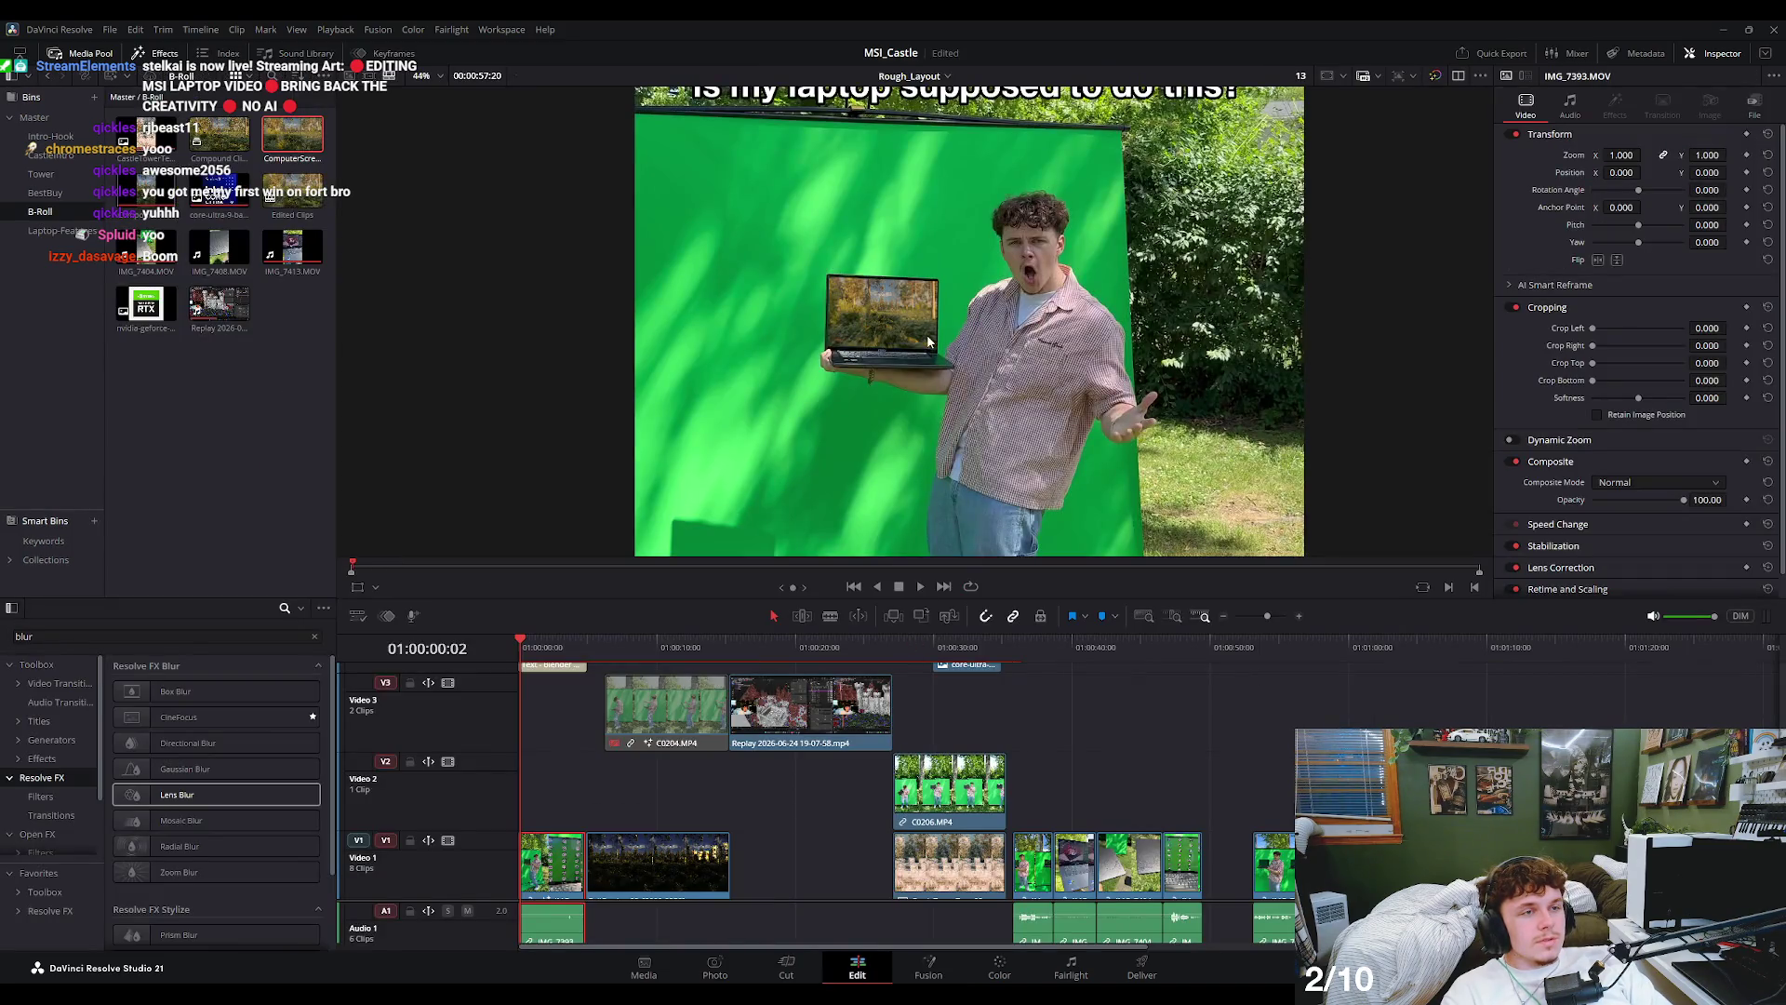
{"action": "left_click_drag", "start_coordinate": [568, 646], "coordinate": [518, 647]}
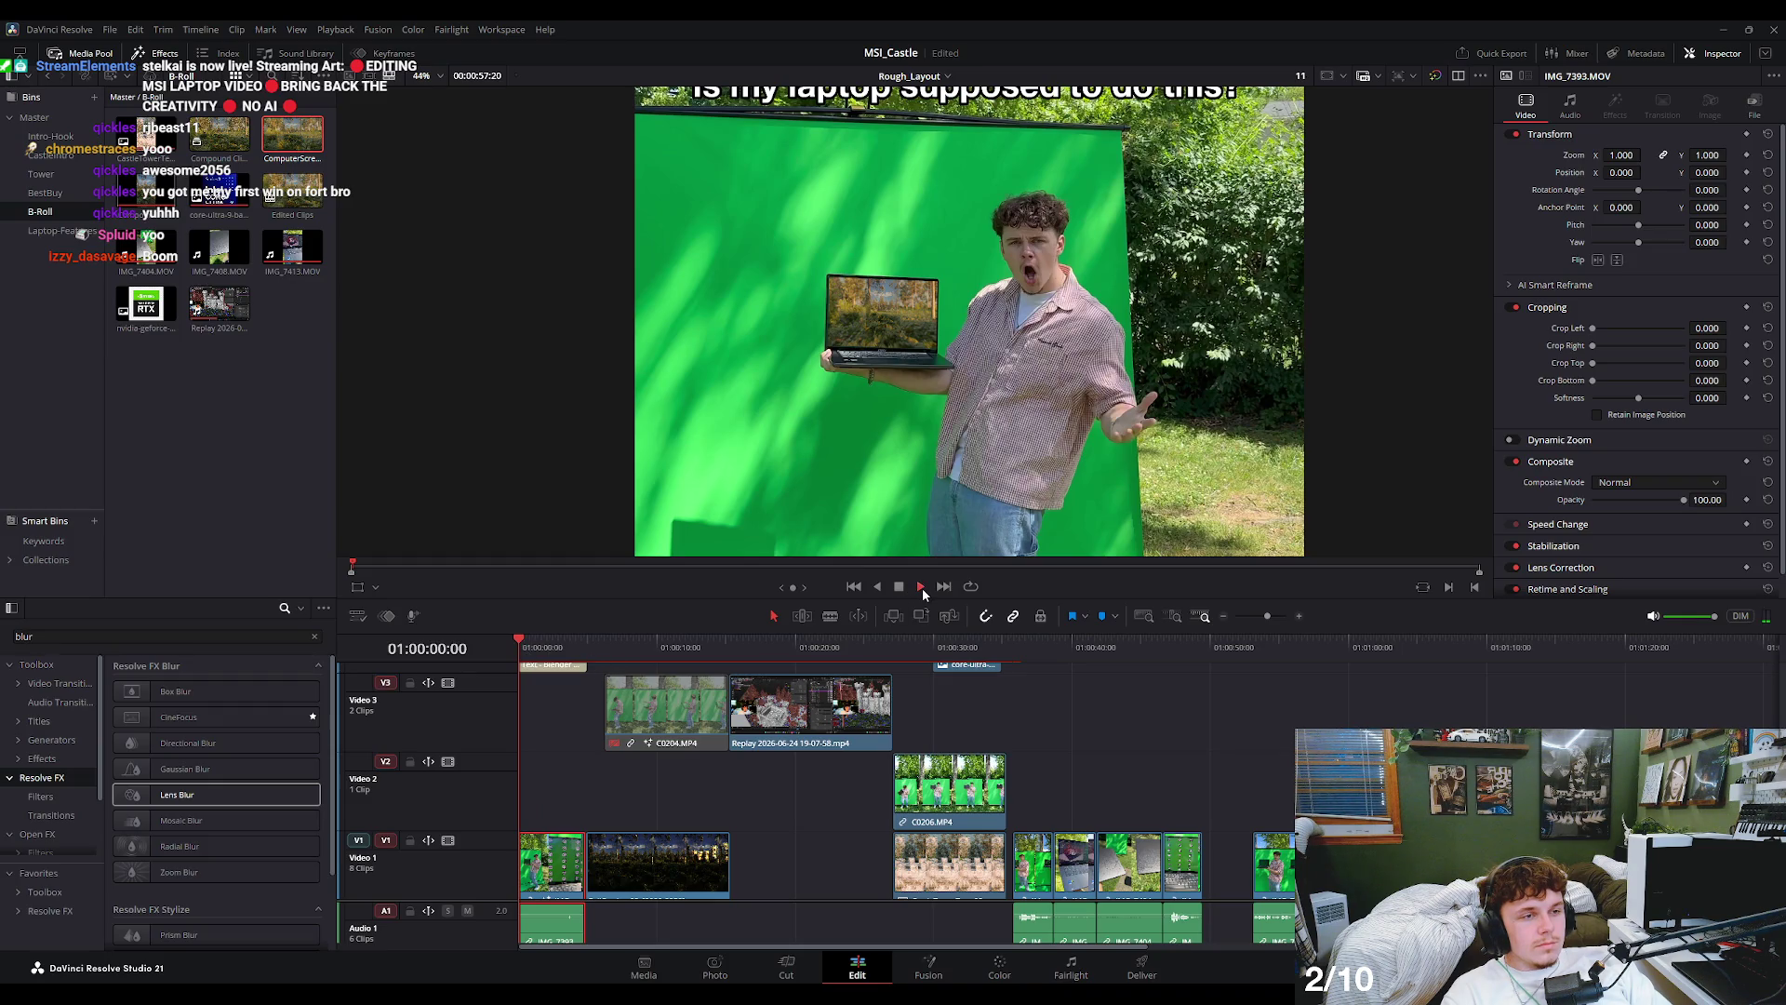
{"action": "left_click", "coordinate": [902, 588]}
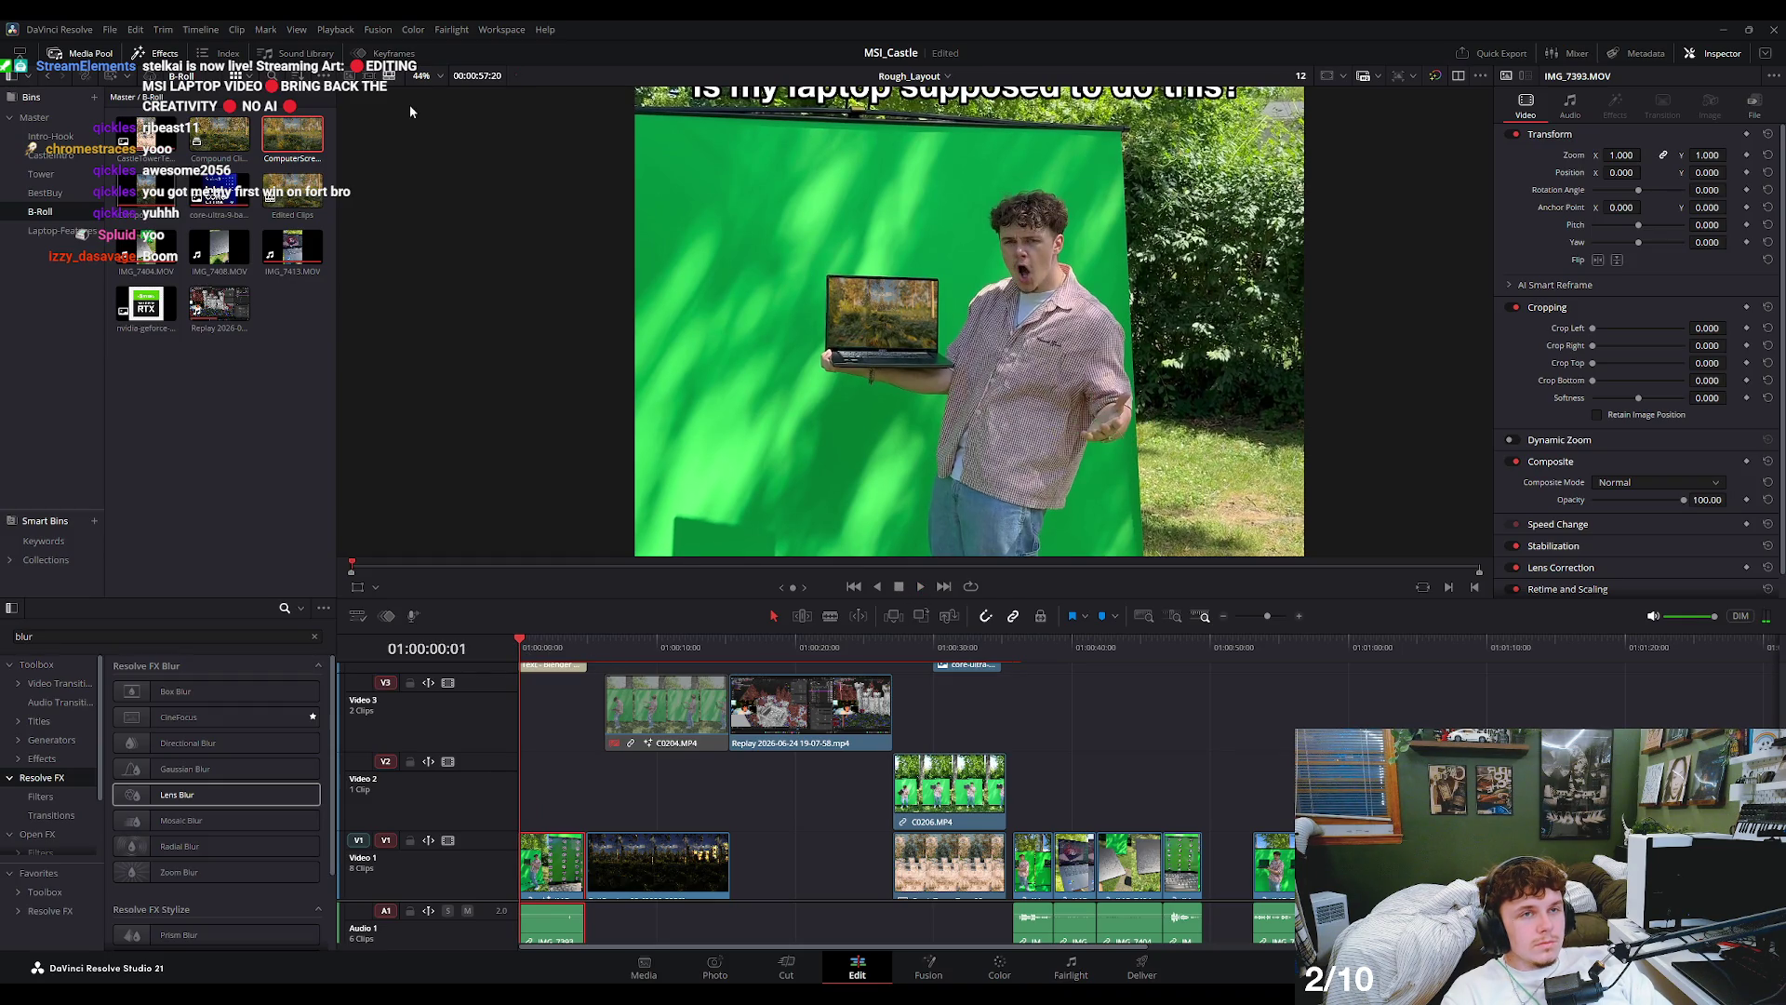
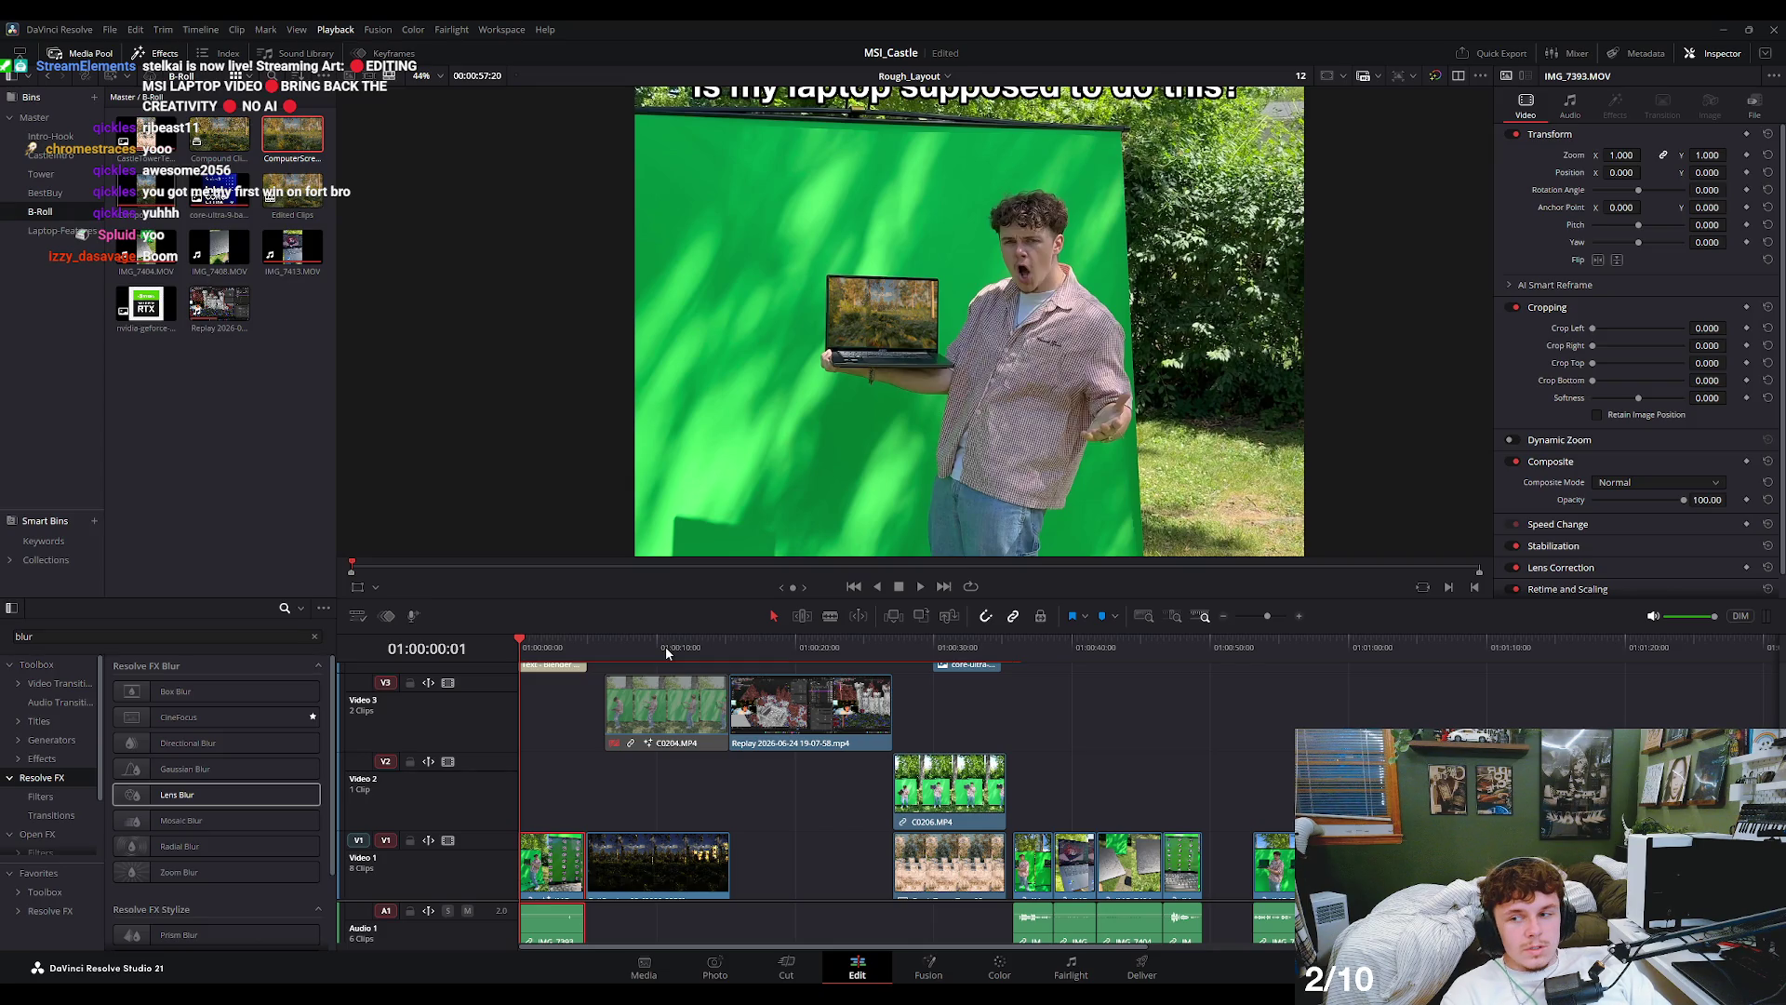
- Play through the title intro on the Edit page, then return to the timeline start
{"action": "left_click", "coordinate": [587, 646]}
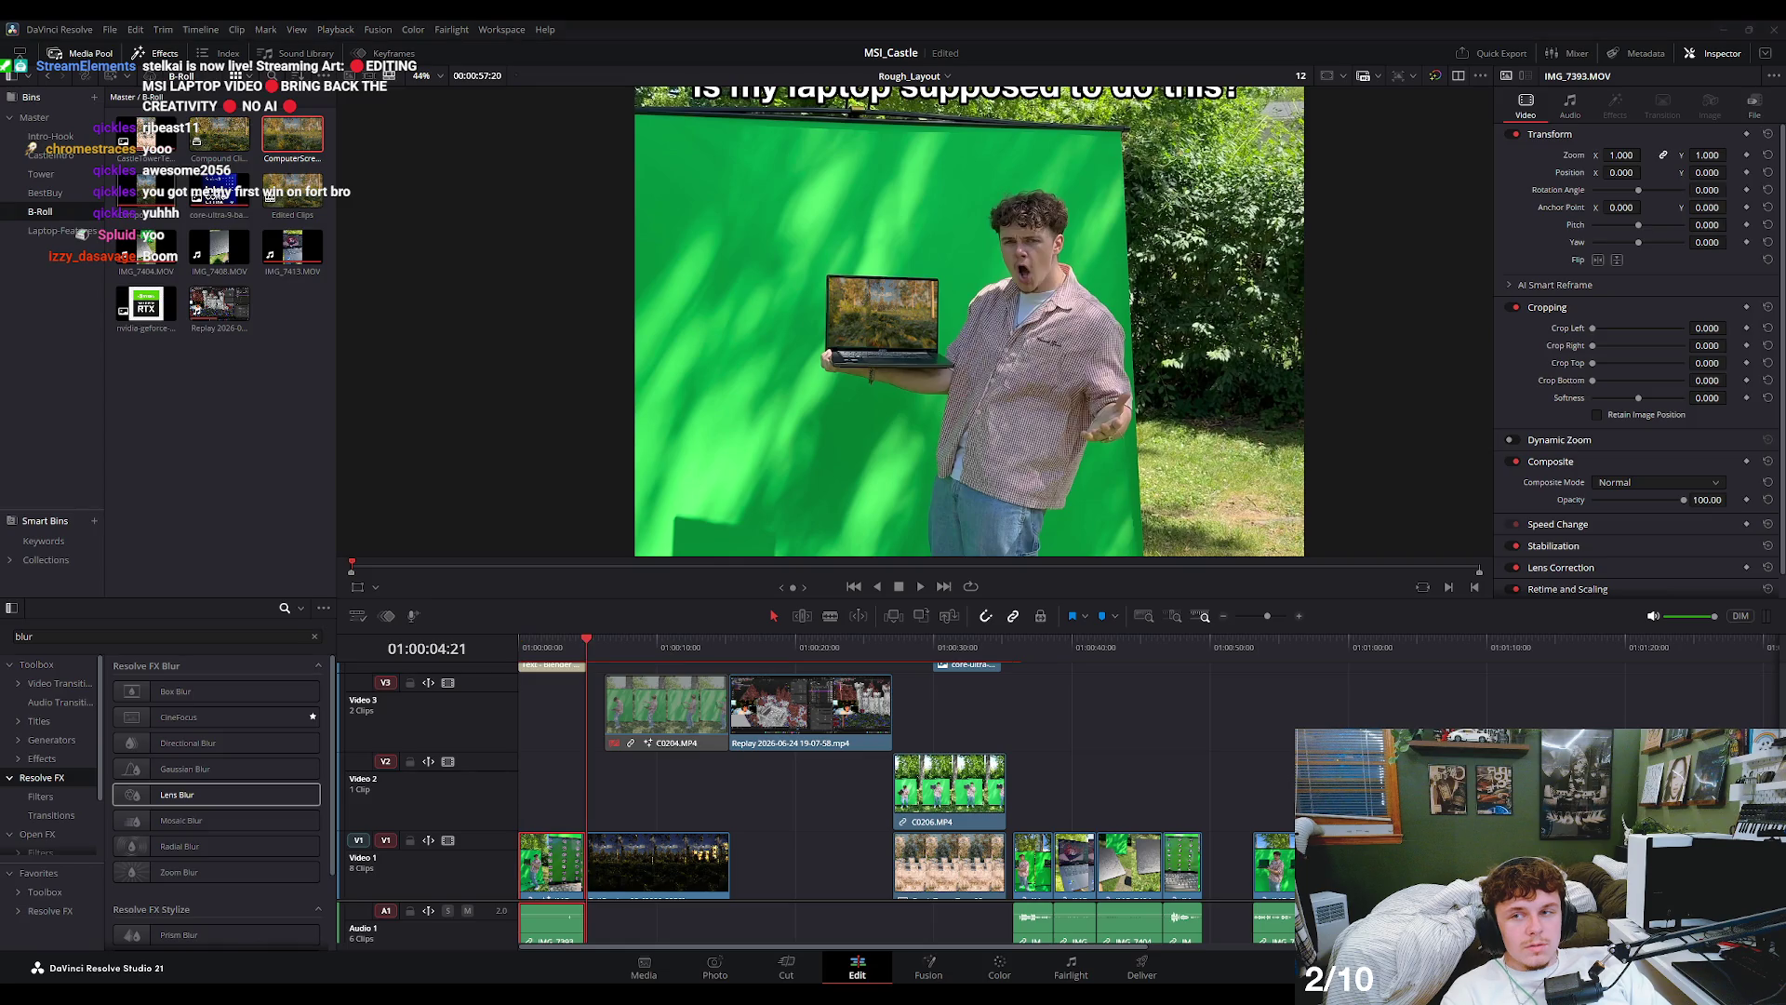
{"action": "left_click", "coordinate": [528, 646]}
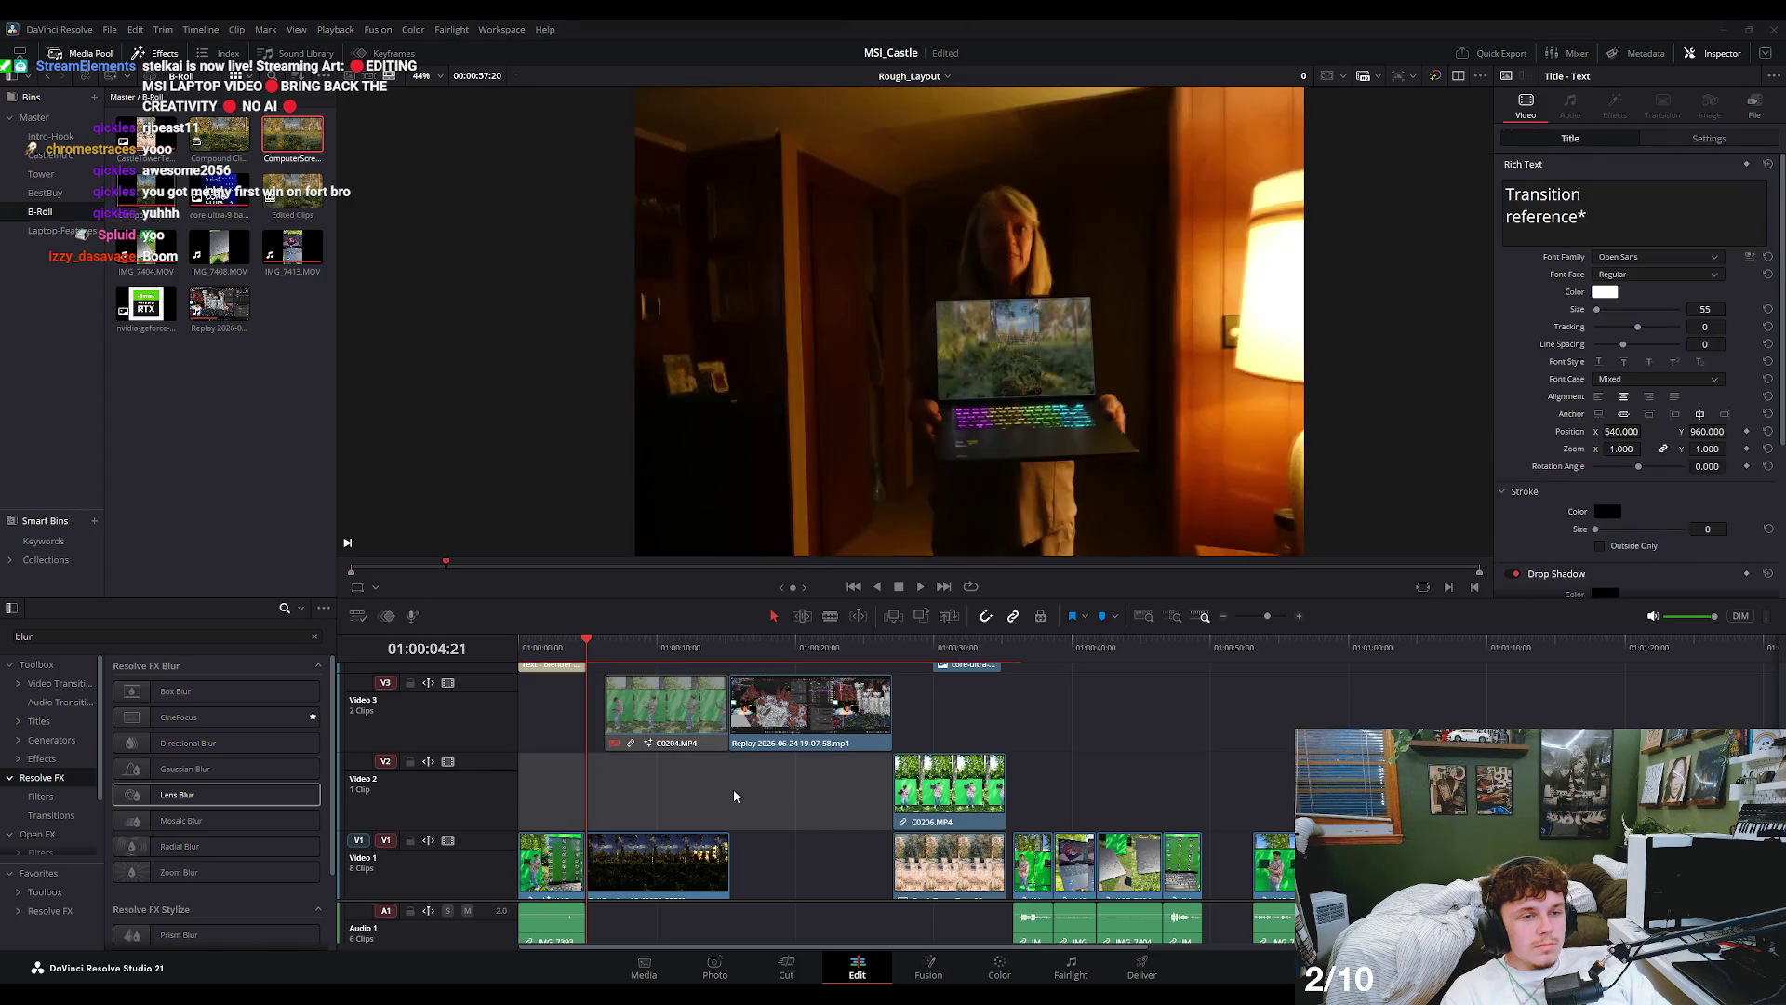
{"action": "key", "text": "space"}
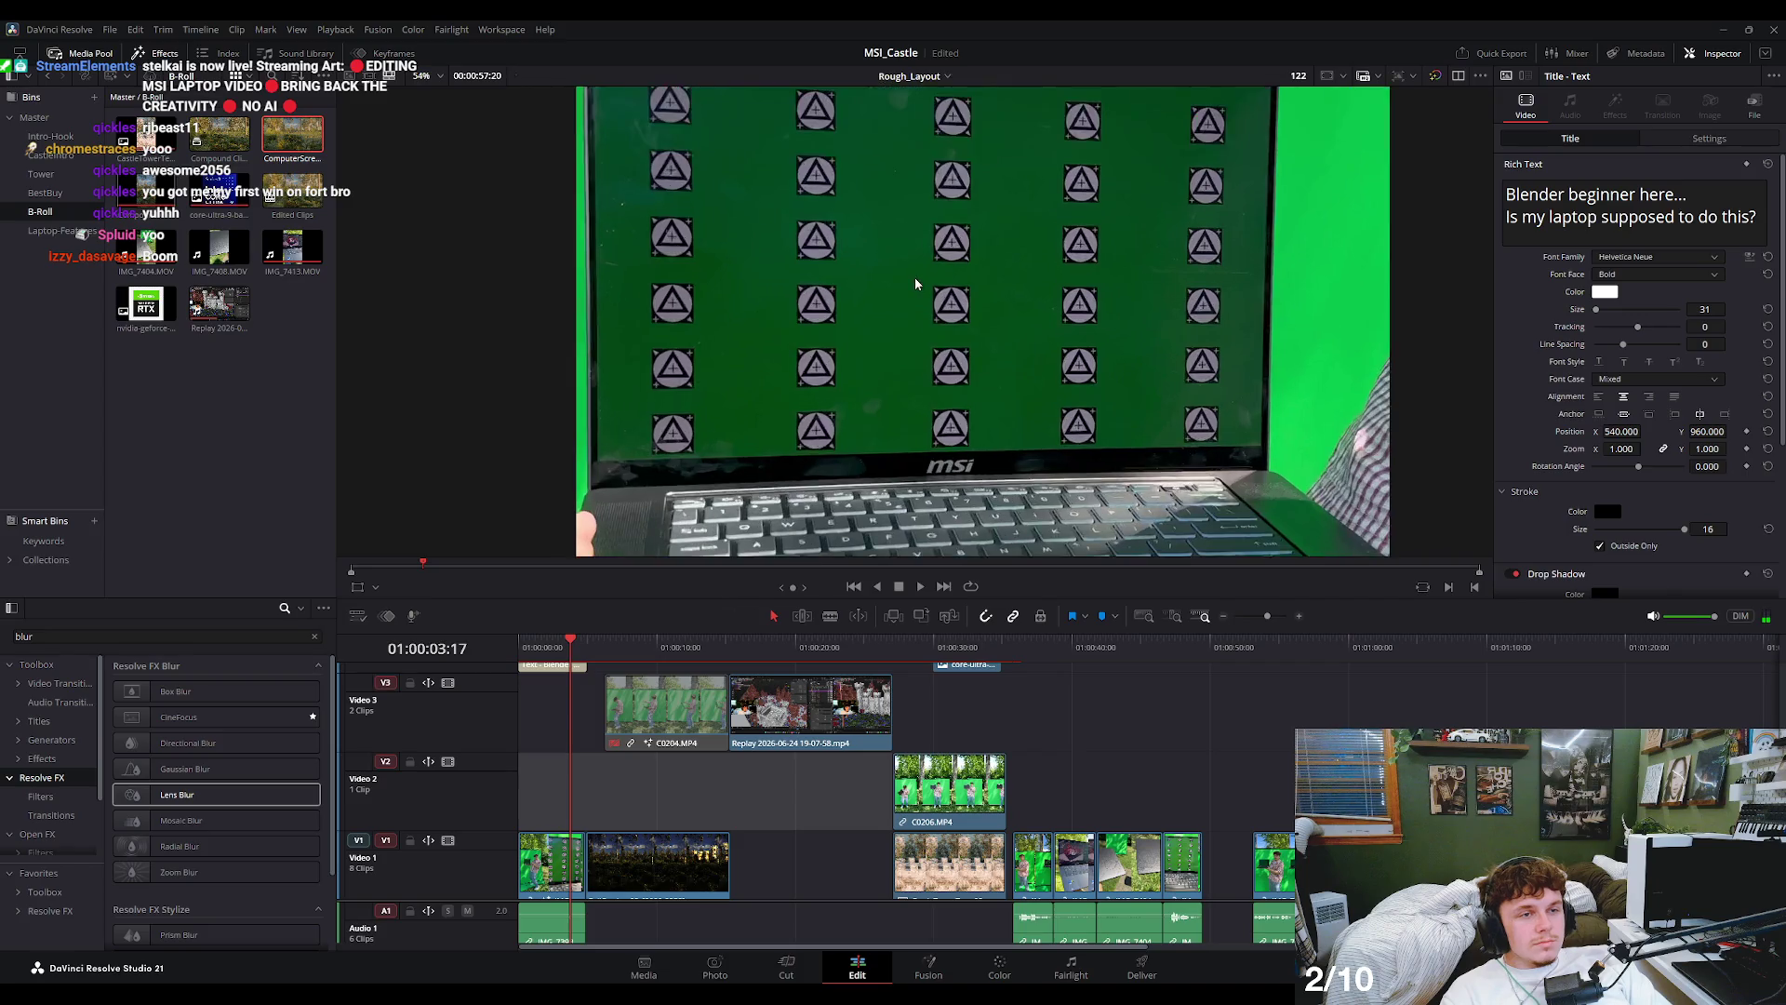
{"action": "left_click", "coordinate": [540, 654]}
{"action": "key", "text": "space"}
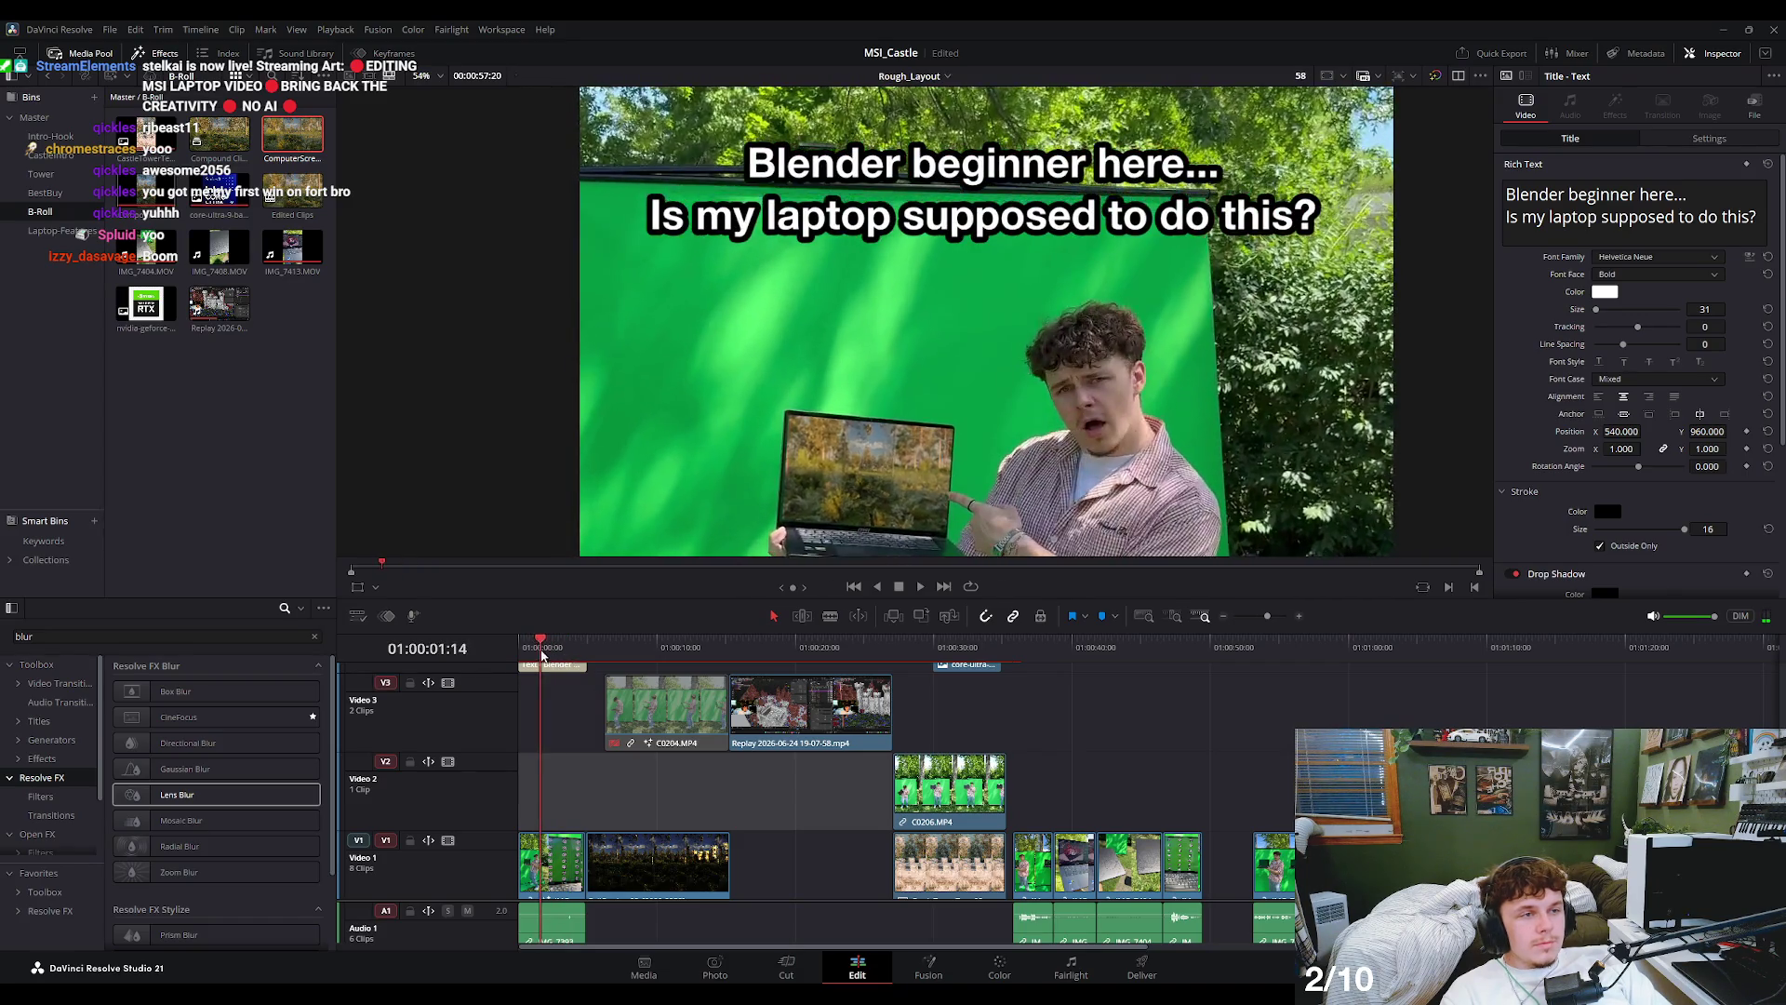
{"action": "scroll", "coordinate": [895, 361], "scroll_direction": "down", "scroll_amount": 2}
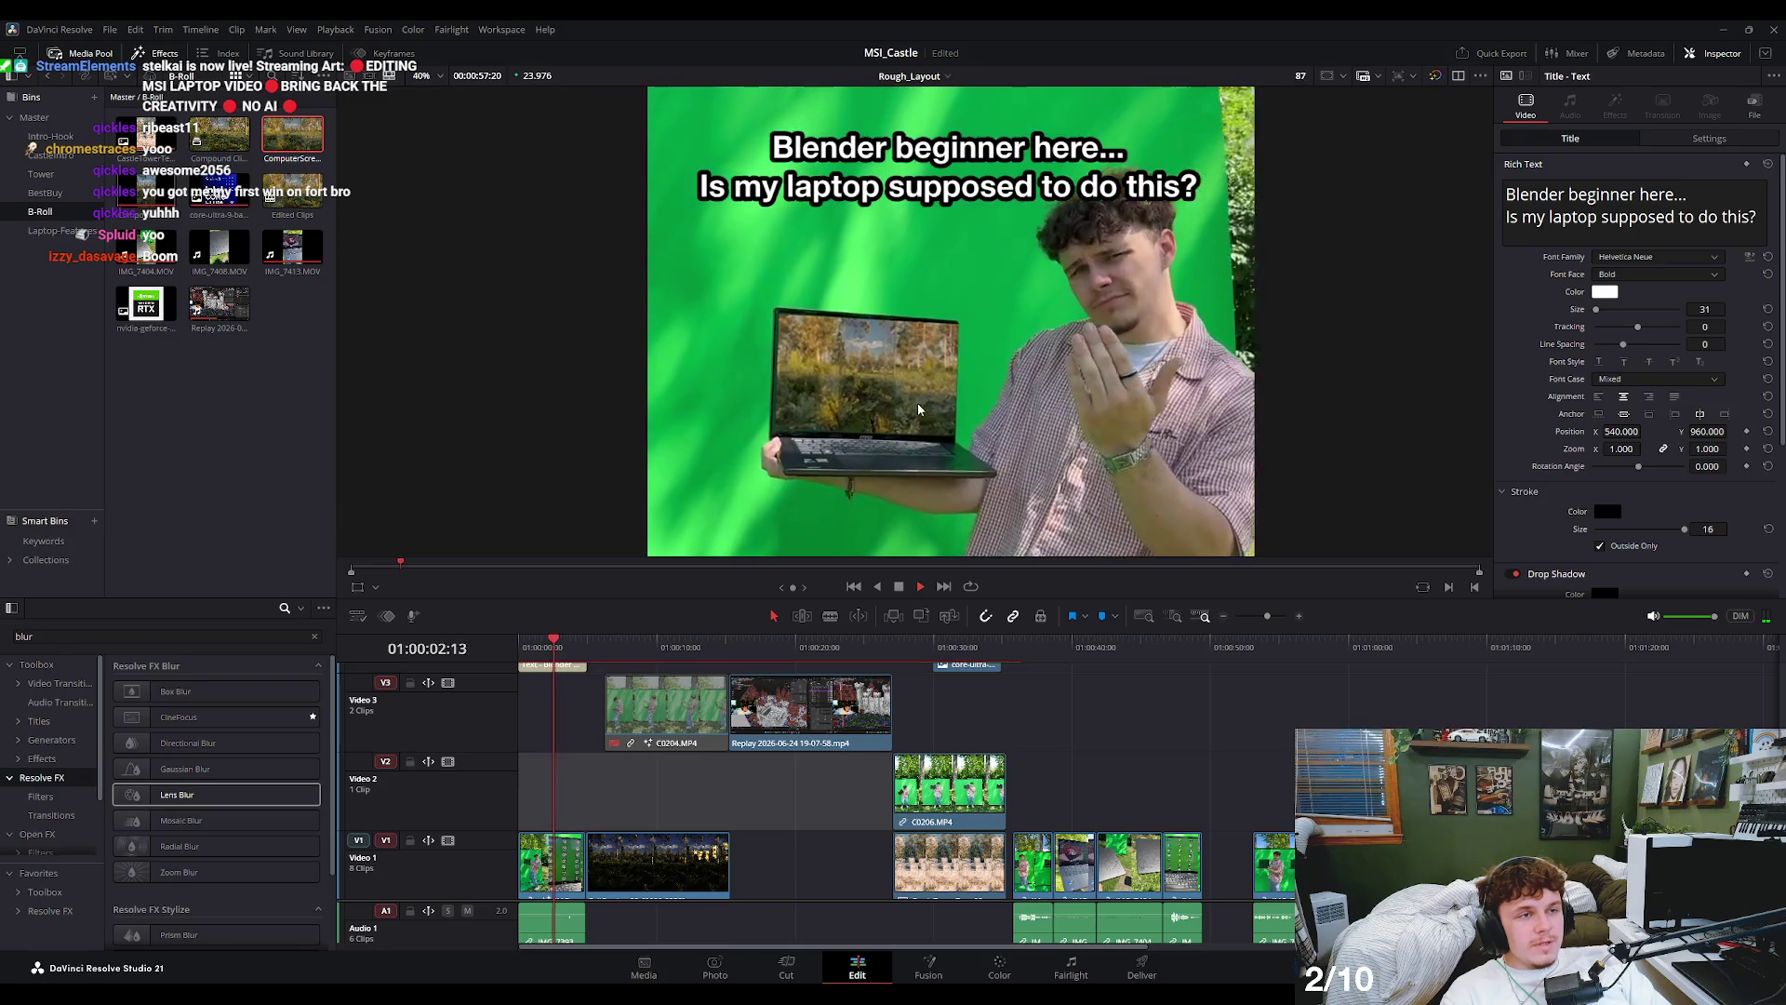
{"action": "key", "text": "space"}
{"action": "scroll", "coordinate": [884, 431], "scroll_direction": "down", "scroll_amount": 2}
{"action": "scroll", "coordinate": [885, 430], "scroll_direction": "up", "scroll_amount": 2}
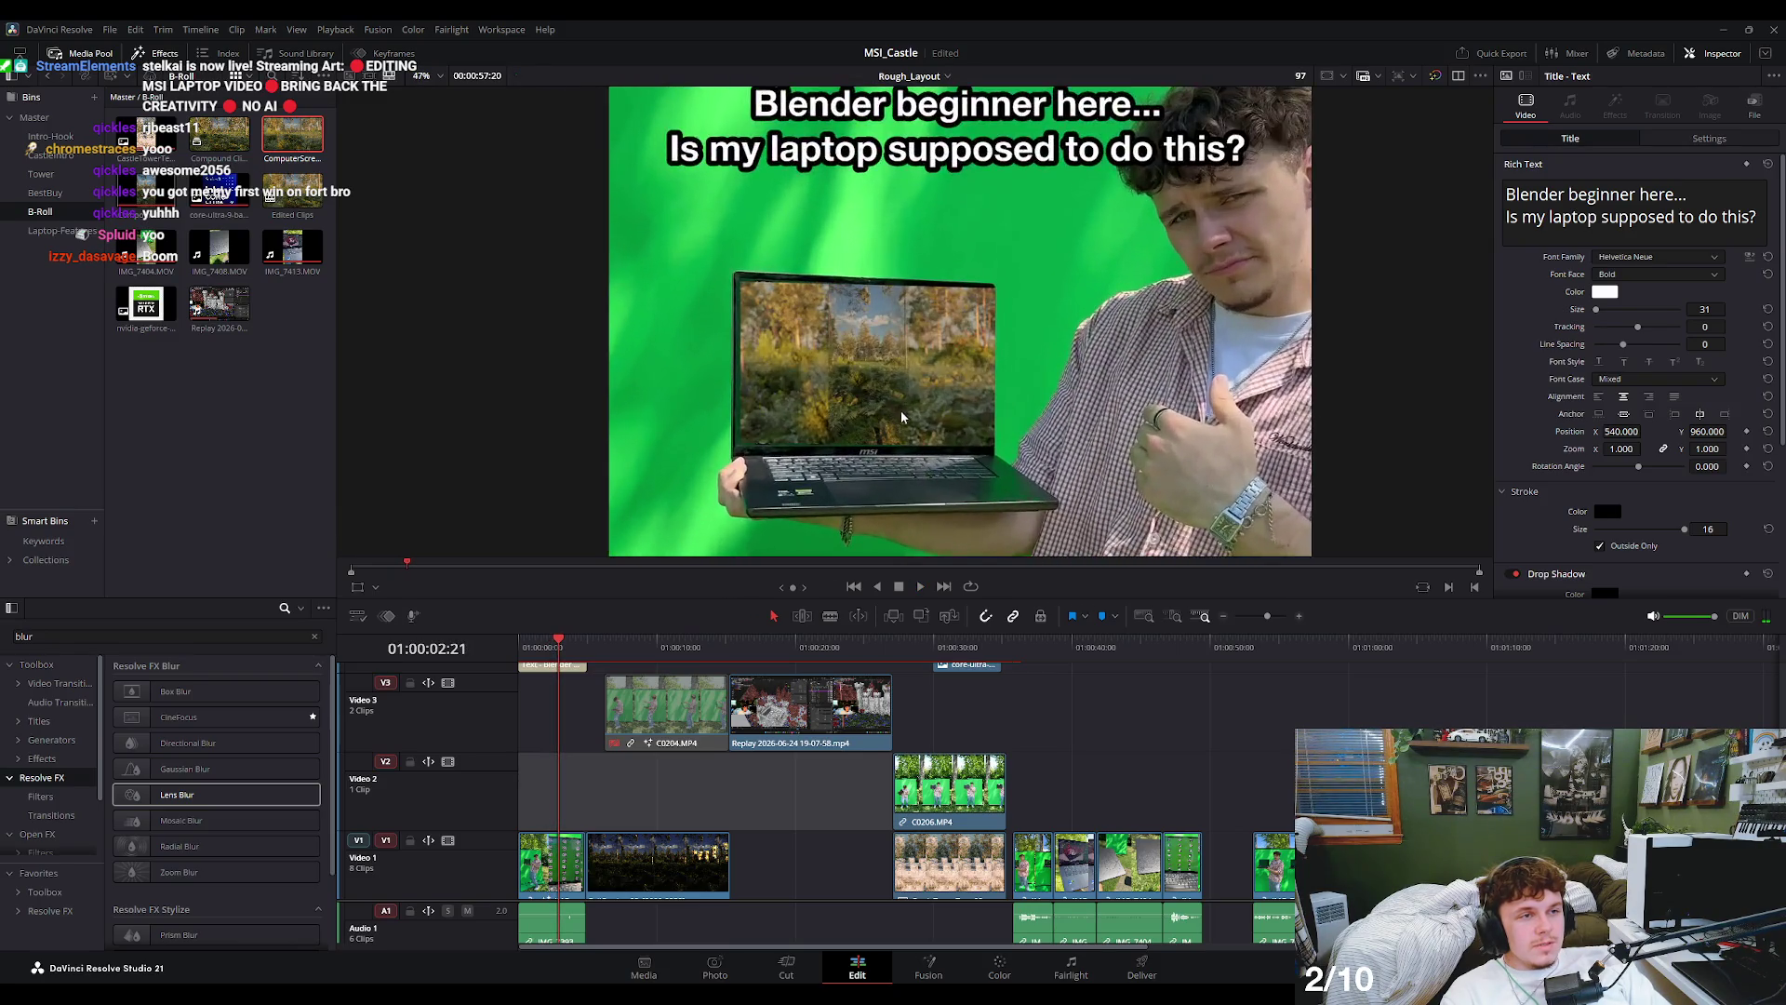
{"action": "key", "text": "space"}
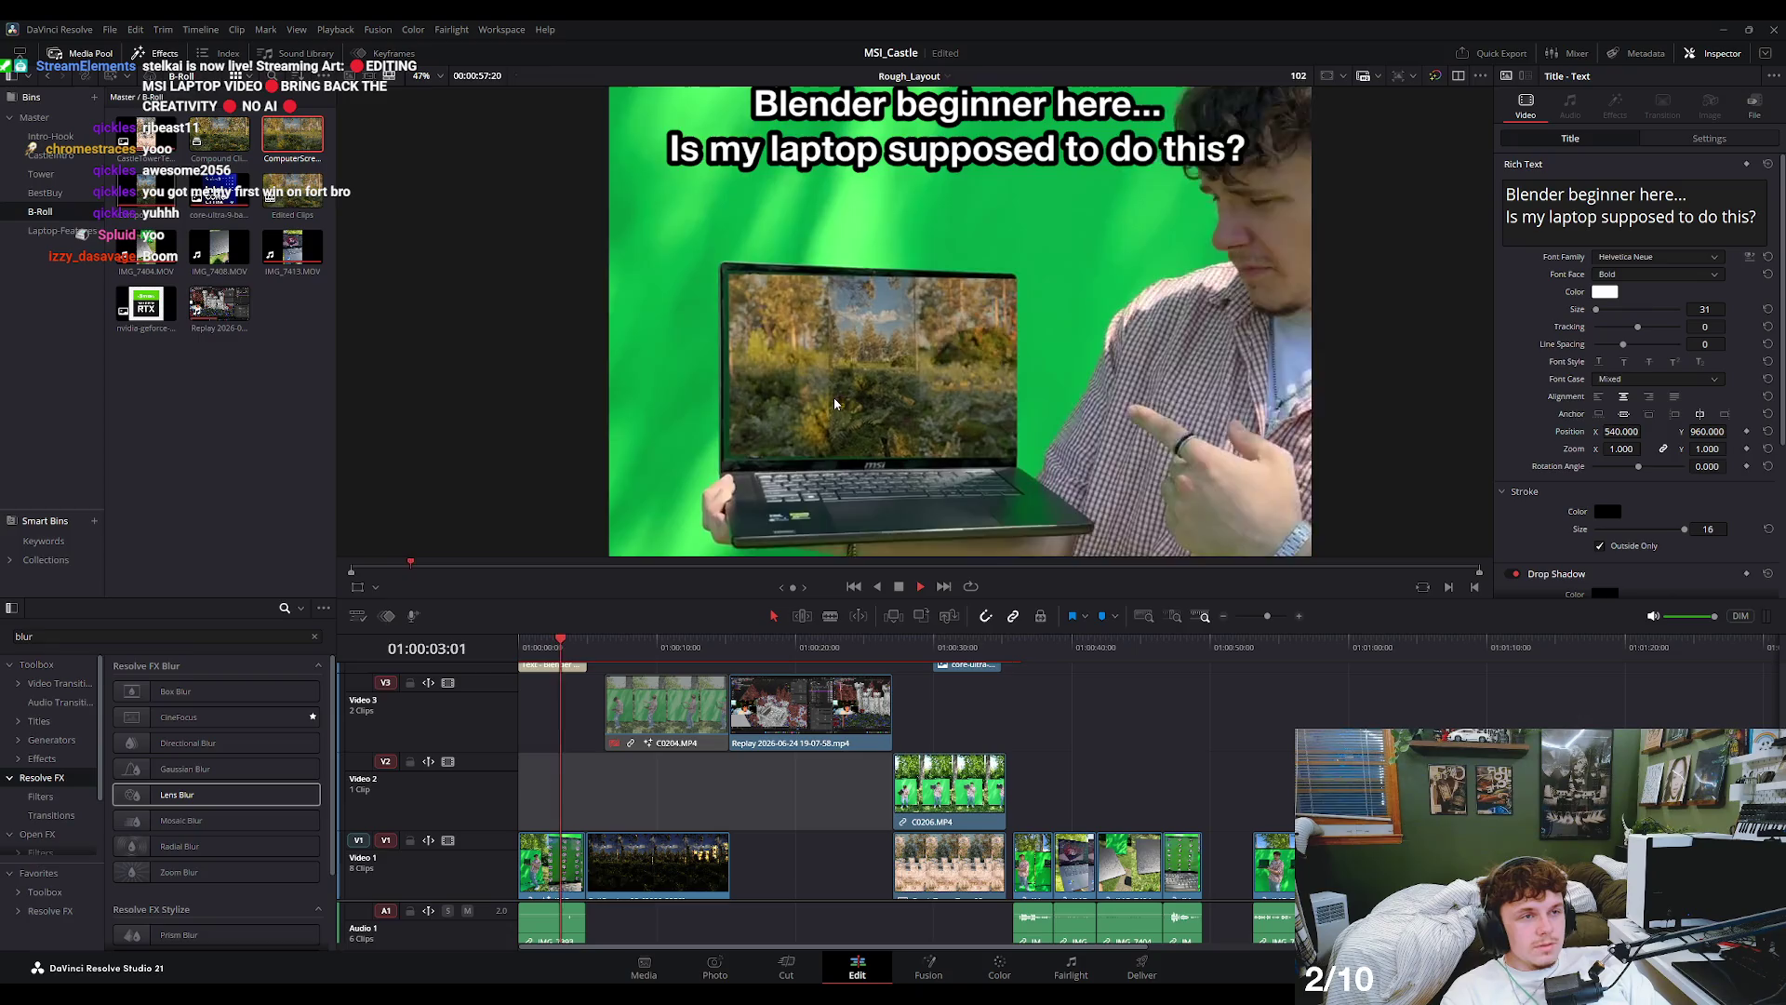
{"action": "key", "text": "Home"}
{"action": "scroll", "coordinate": [858, 437], "scroll_direction": "up", "scroll_amount": 3}
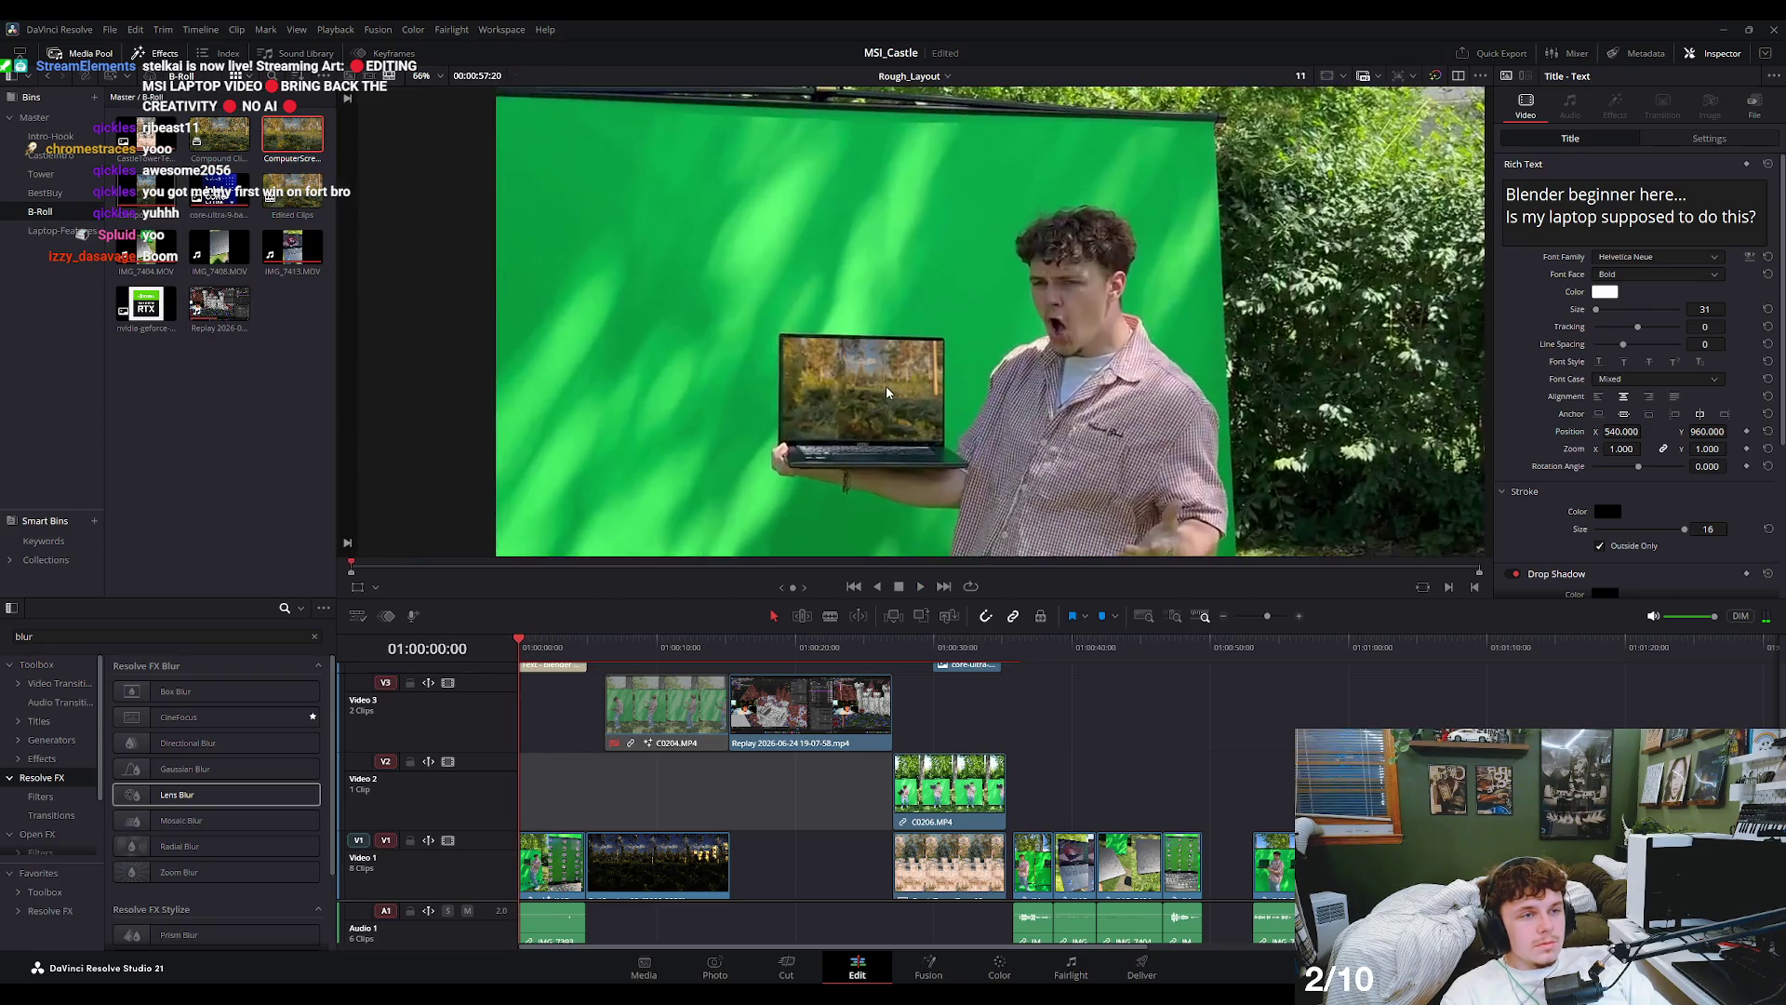
{"action": "scroll", "coordinate": [857, 437], "scroll_direction": "up", "scroll_amount": 3}
{"action": "scroll", "coordinate": [858, 437], "scroll_direction": "up", "scroll_amount": 2}
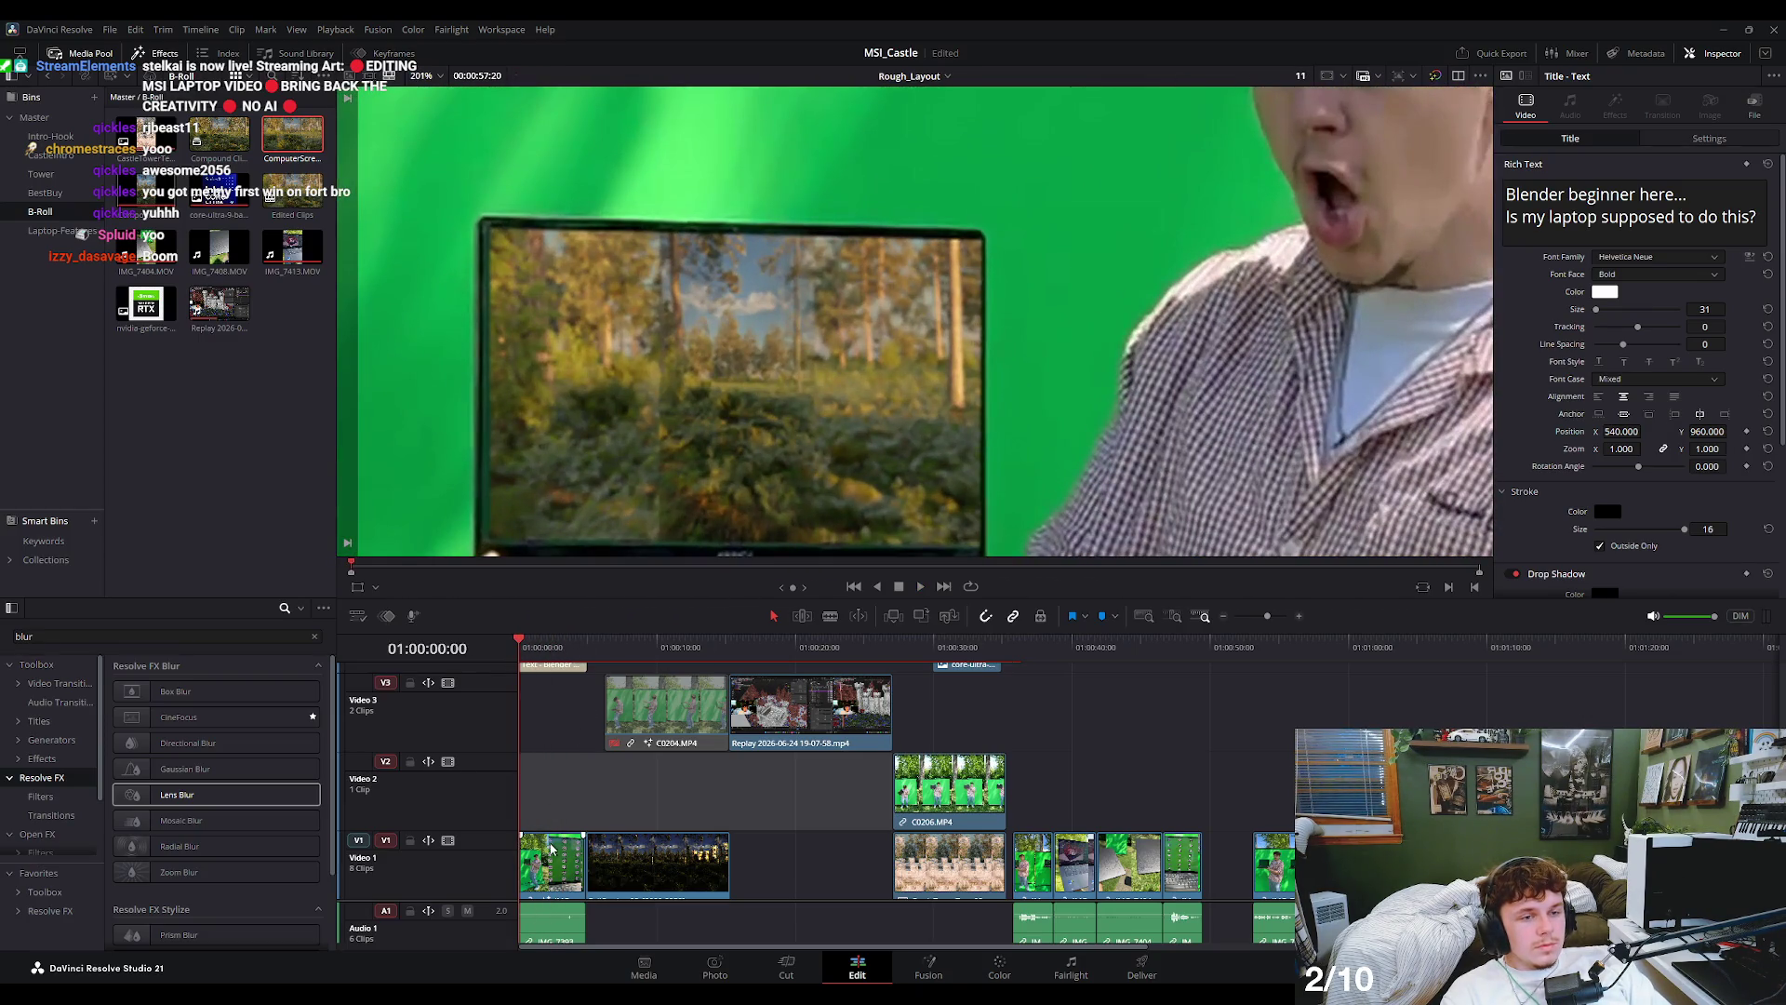
- Select the IMG_7393 green-screen laptop clip on V1
{"action": "left_click", "coordinate": [550, 848]}
{"action": "key", "text": "space"}
{"action": "key", "text": "space"}
{"action": "scroll", "coordinate": [558, 744], "scroll_direction": "up", "scroll_amount": 2}
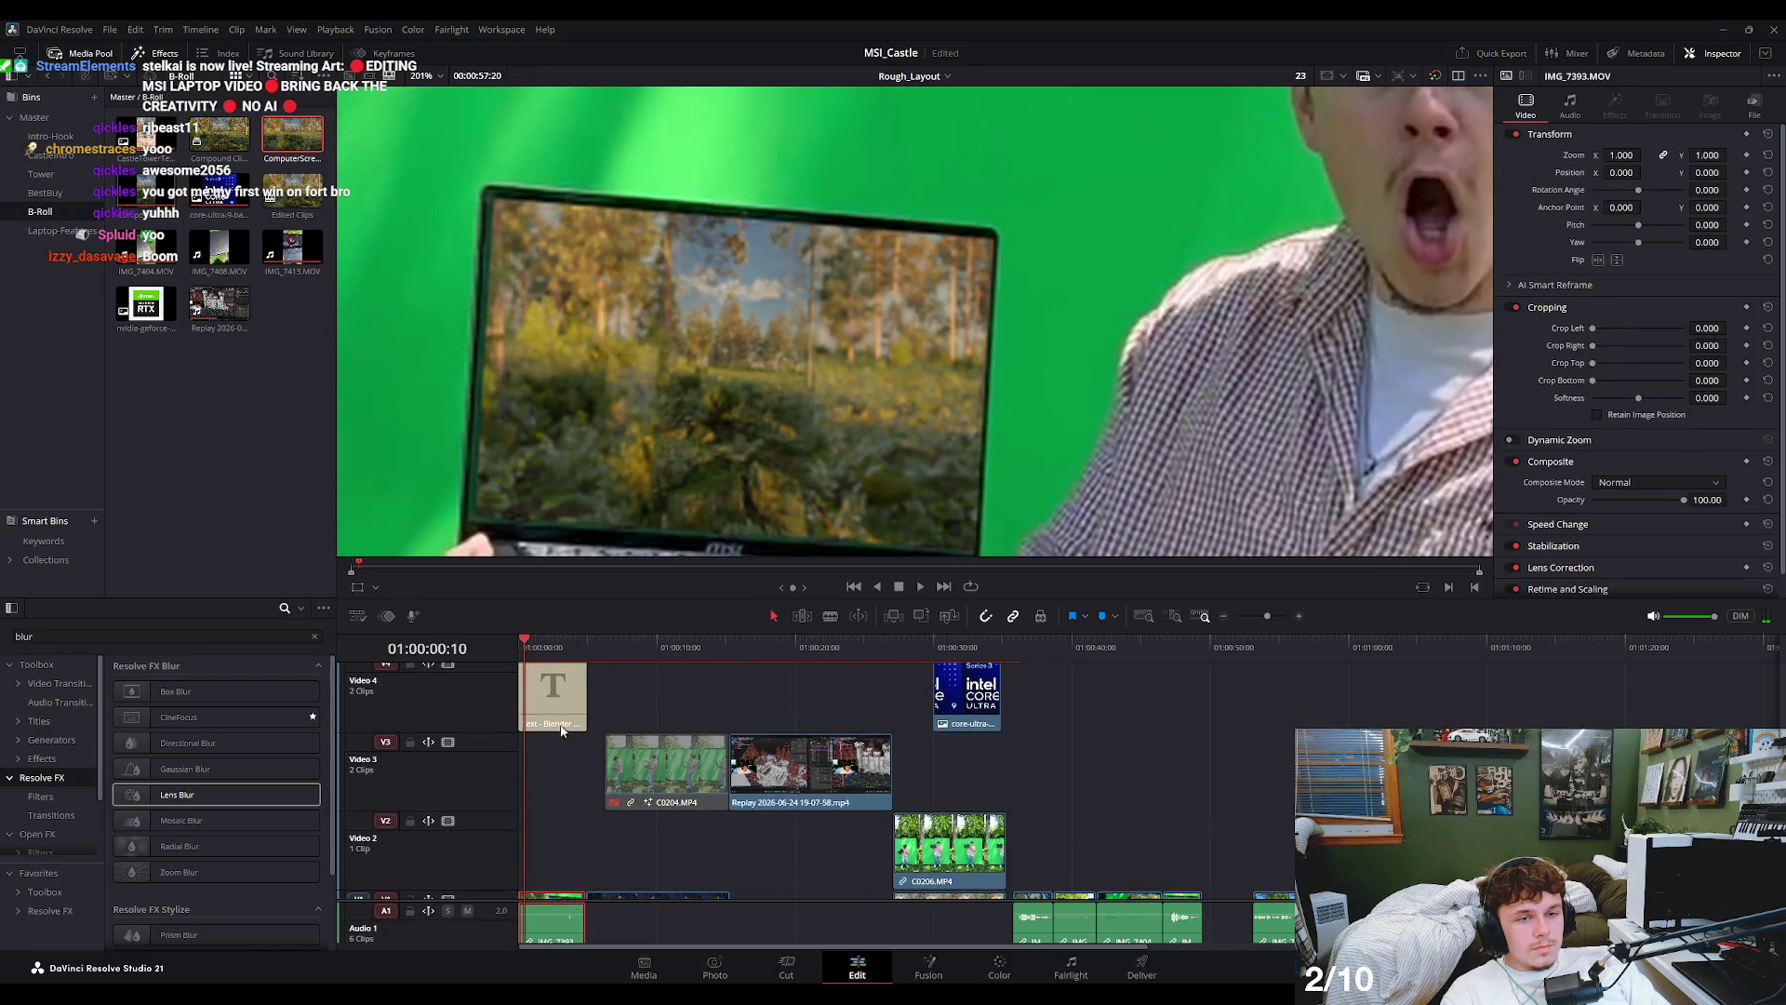
{"action": "scroll", "coordinate": [551, 828], "scroll_direction": "down", "scroll_amount": 2}
- In Fusion, zoom in and pin the replacement screen's top-right corner onto the laptop bezel
{"action": "left_click", "coordinate": [928, 968]}
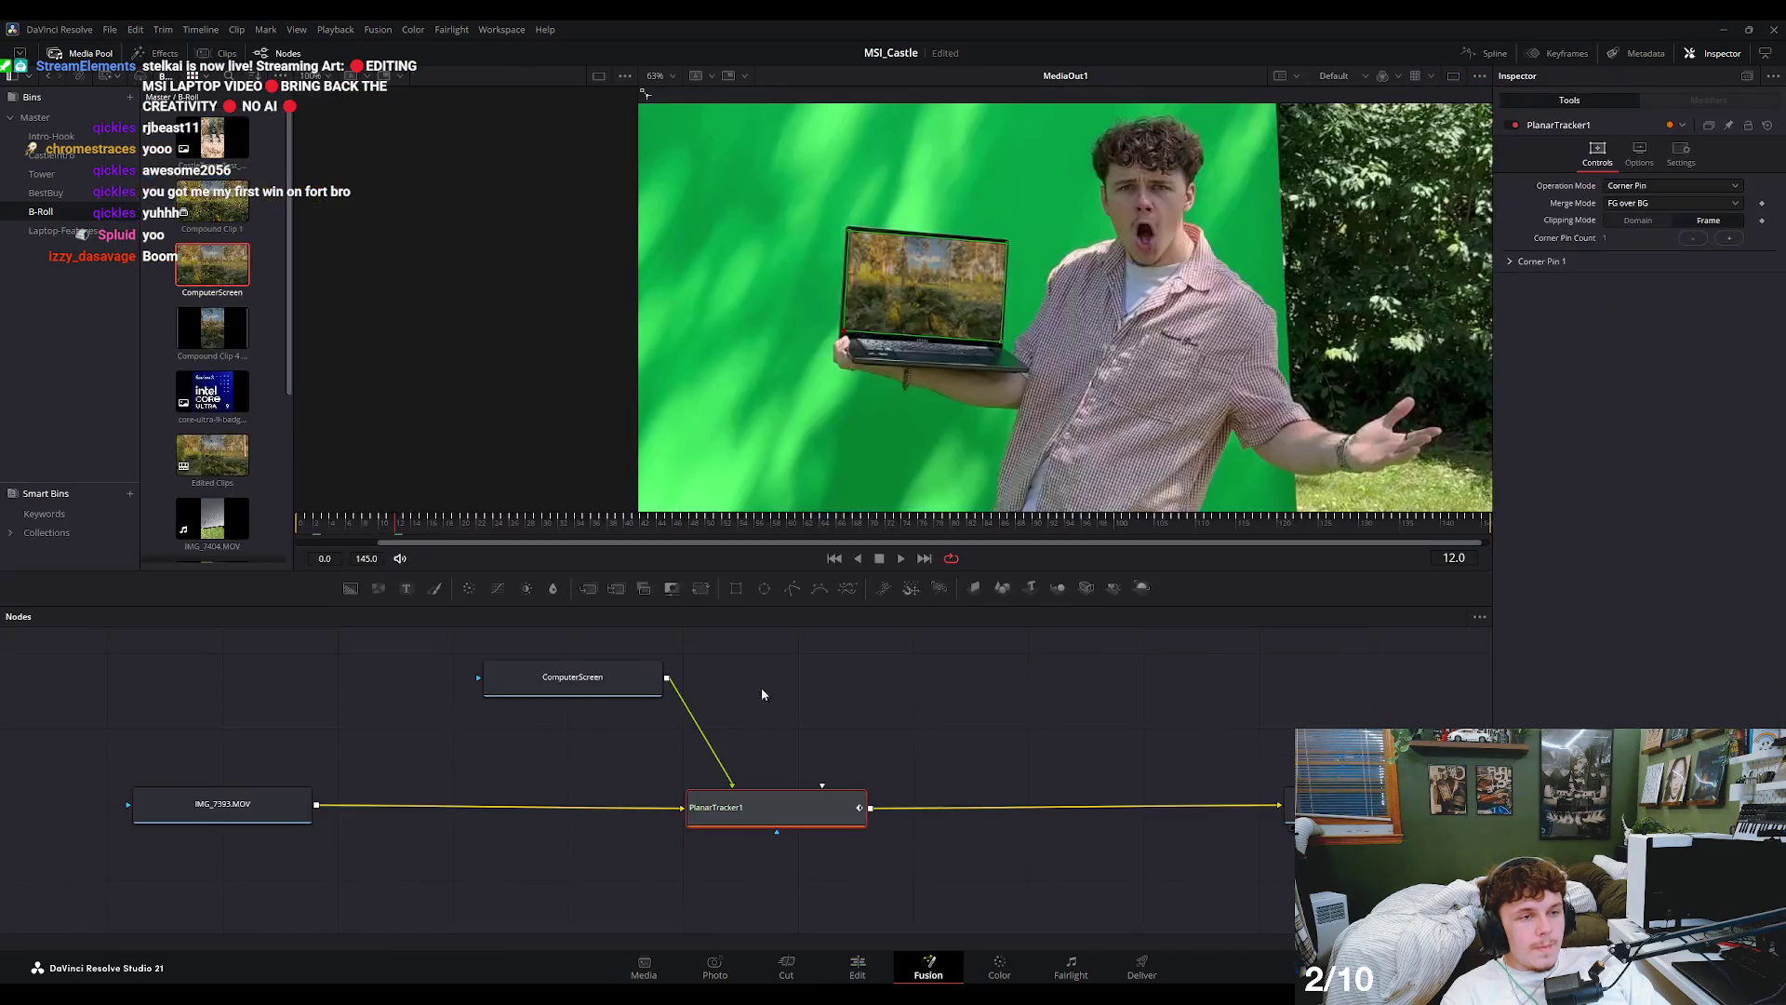
{"action": "scroll", "coordinate": [907, 437], "scroll_direction": "up", "scroll_amount": 10}
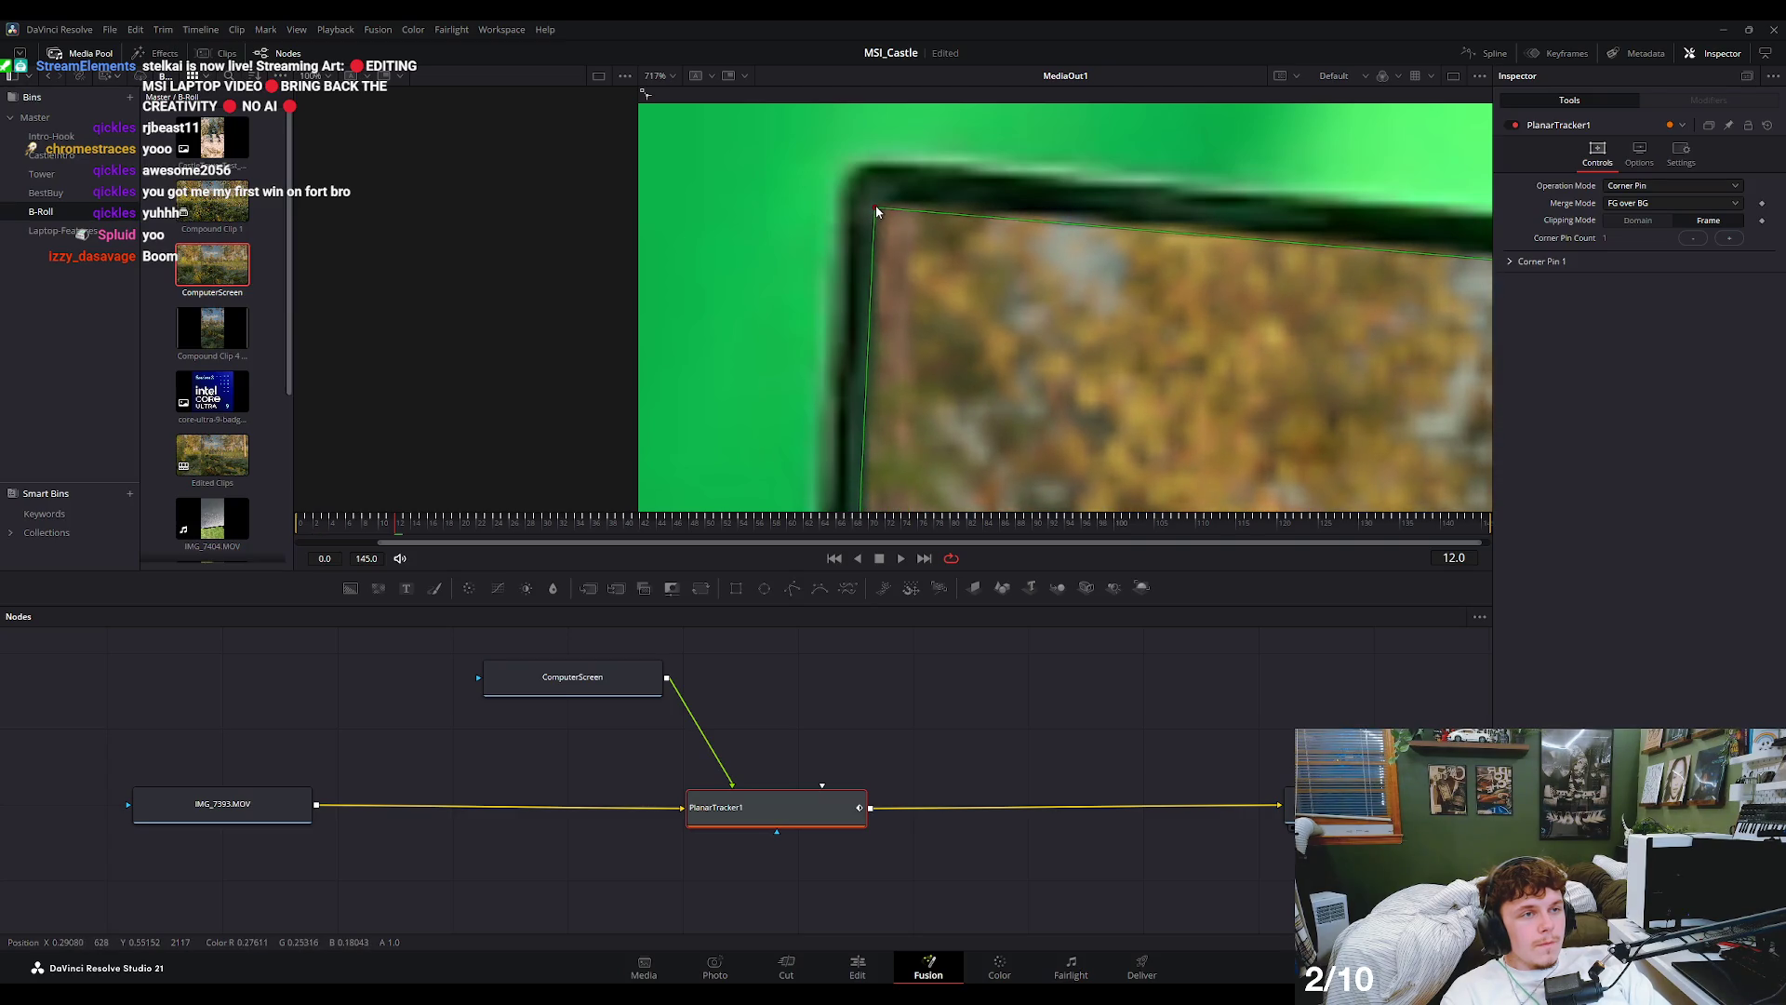
{"action": "scroll", "coordinate": [1185, 275], "scroll_direction": "down", "scroll_amount": 3}
{"action": "scroll", "coordinate": [1185, 276], "scroll_direction": "down", "scroll_amount": 2}
{"action": "scroll", "coordinate": [1219, 305], "scroll_direction": "up", "scroll_amount": 5}
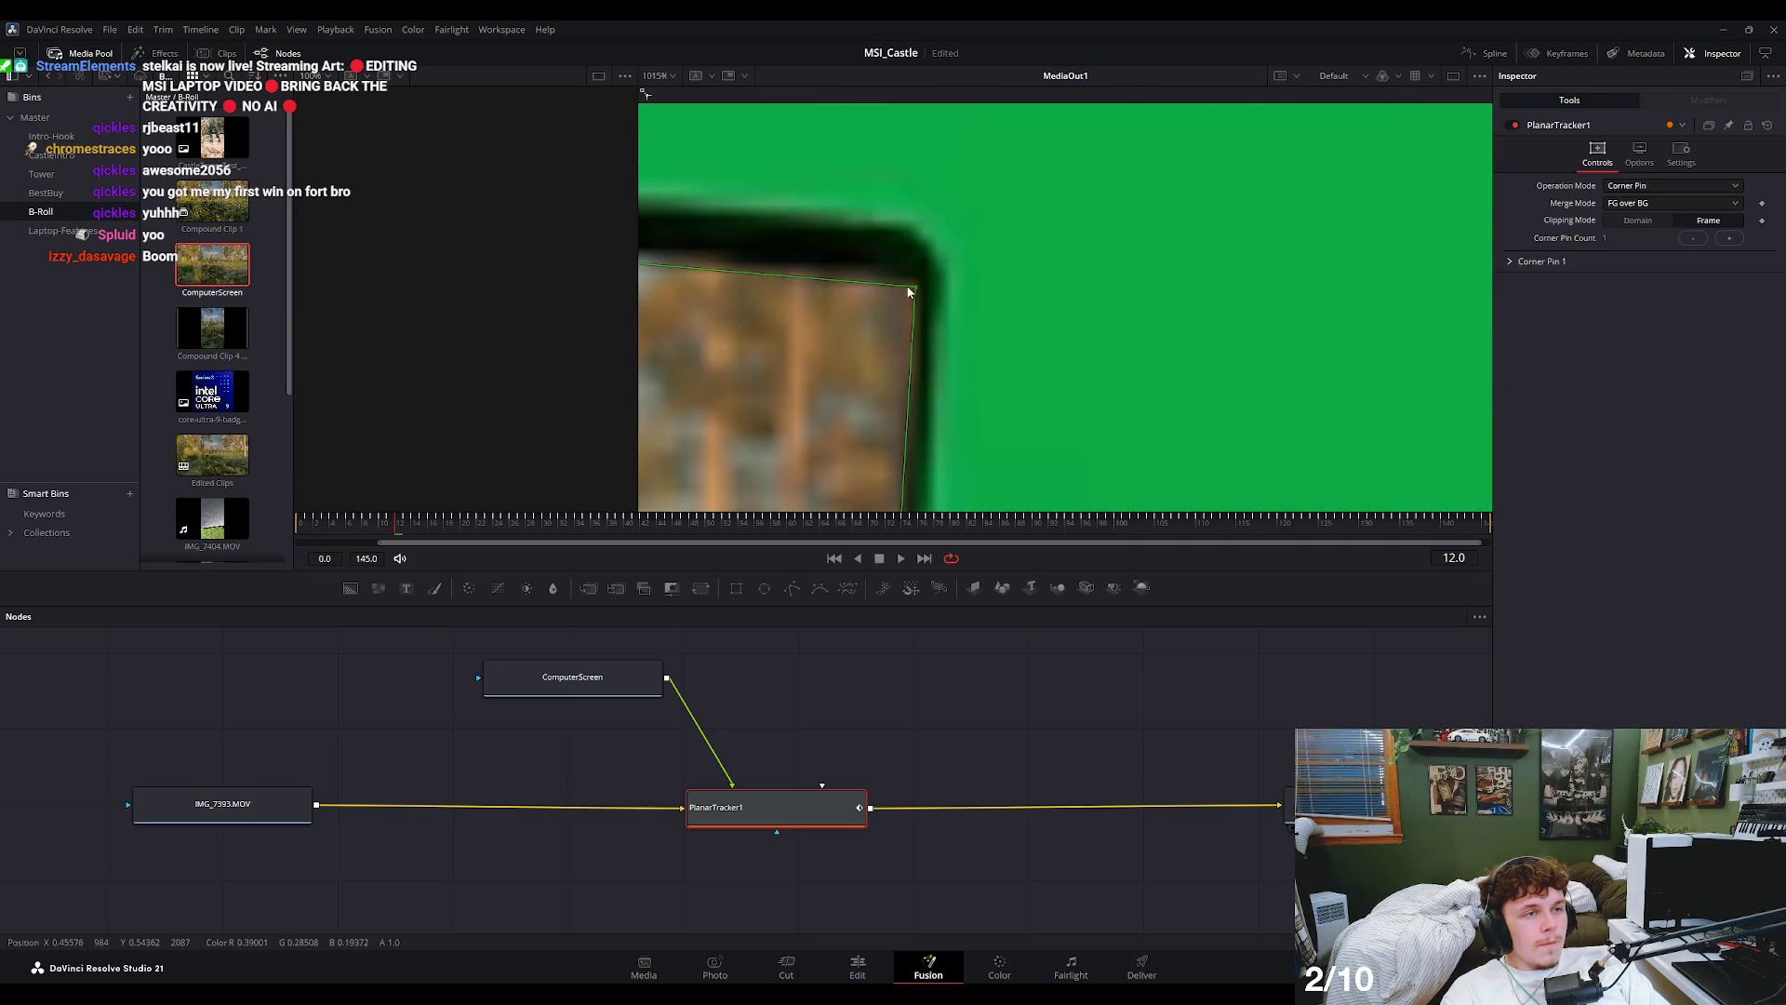
{"action": "left_click_drag", "start_coordinate": [910, 290], "coordinate": [893, 301]}
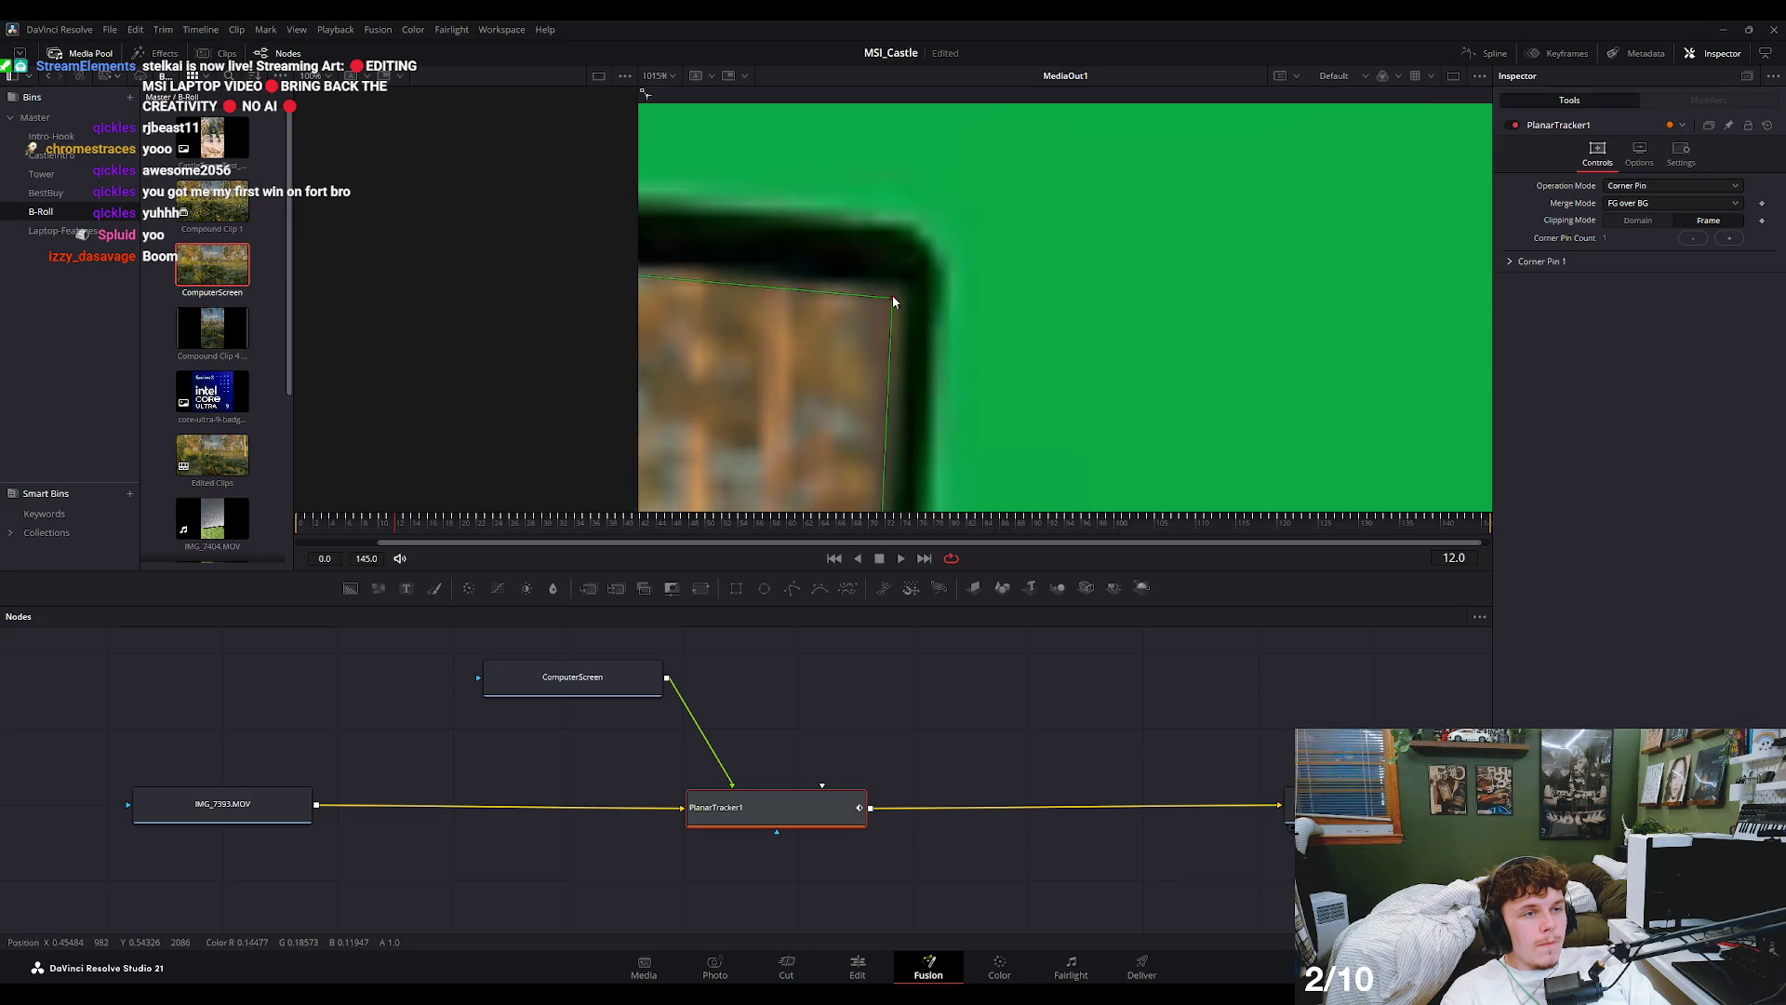
- Pin the bottom-right and bottom-left corner handles onto the laptop bezel
{"action": "scroll", "coordinate": [1003, 252], "scroll_direction": "down", "scroll_amount": 3}
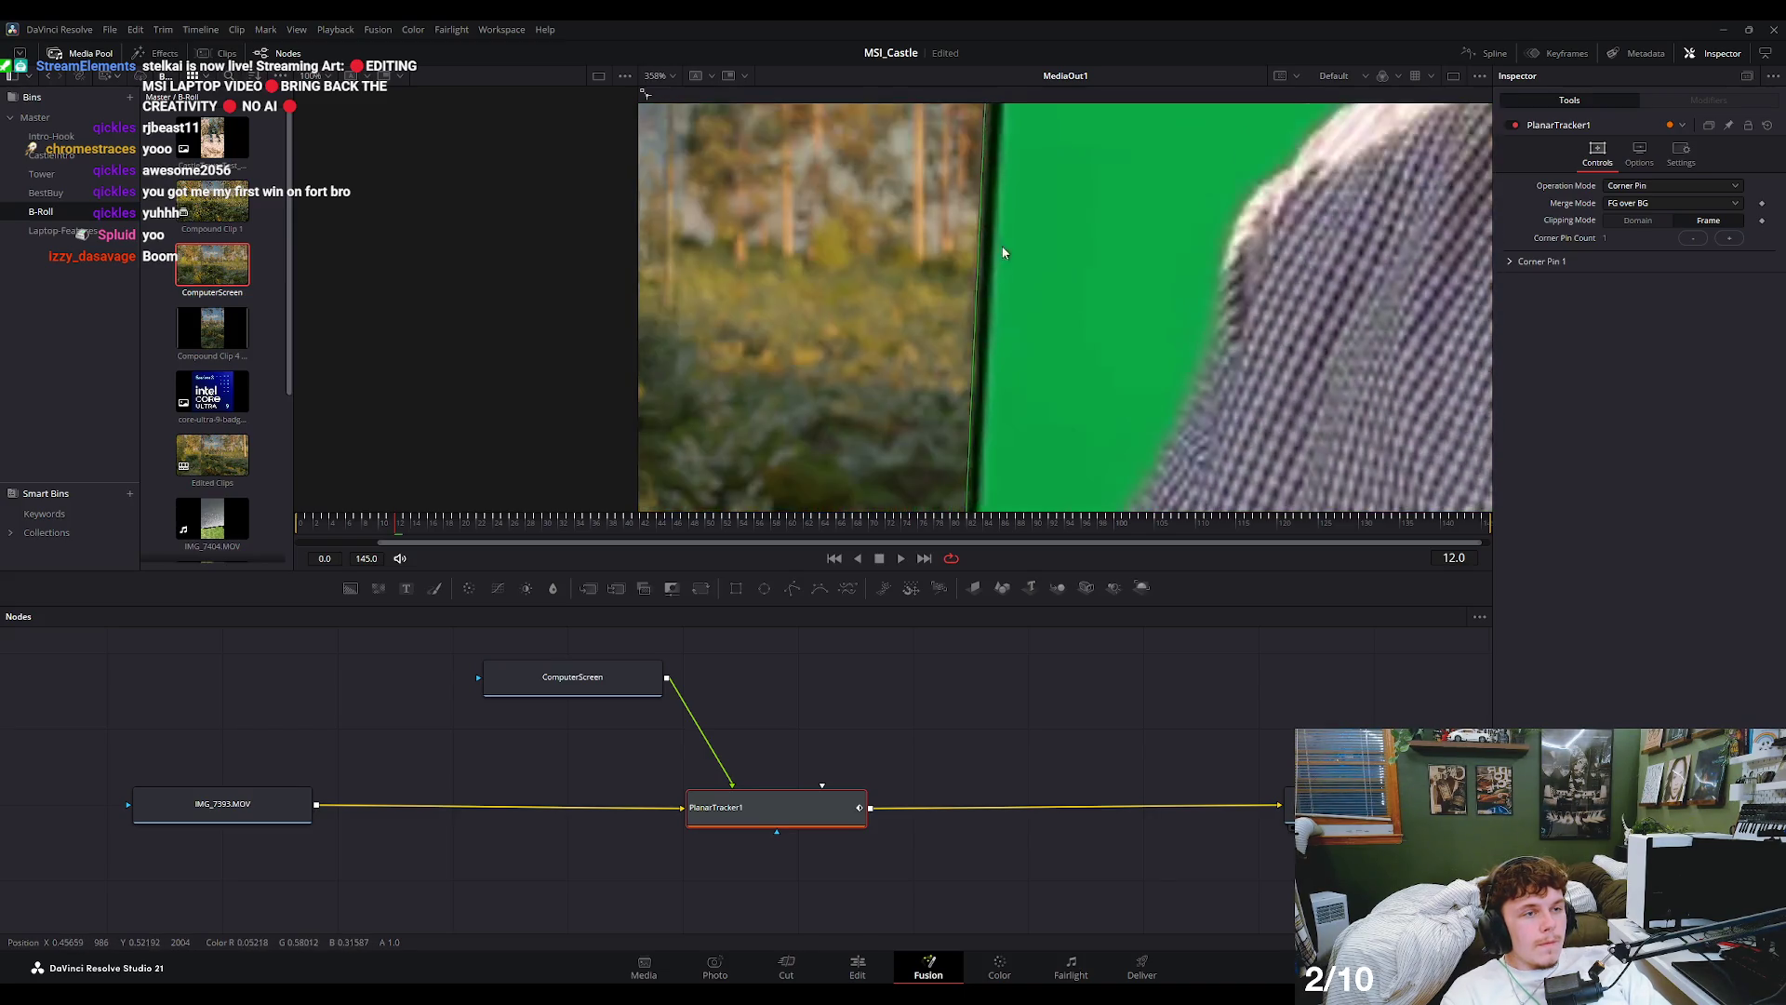
{"action": "scroll", "coordinate": [1009, 247], "scroll_direction": "down", "scroll_amount": 2}
{"action": "scroll", "coordinate": [993, 371], "scroll_direction": "up", "scroll_amount": 5}
{"action": "left_click_drag", "start_coordinate": [995, 335], "coordinate": [983, 340]}
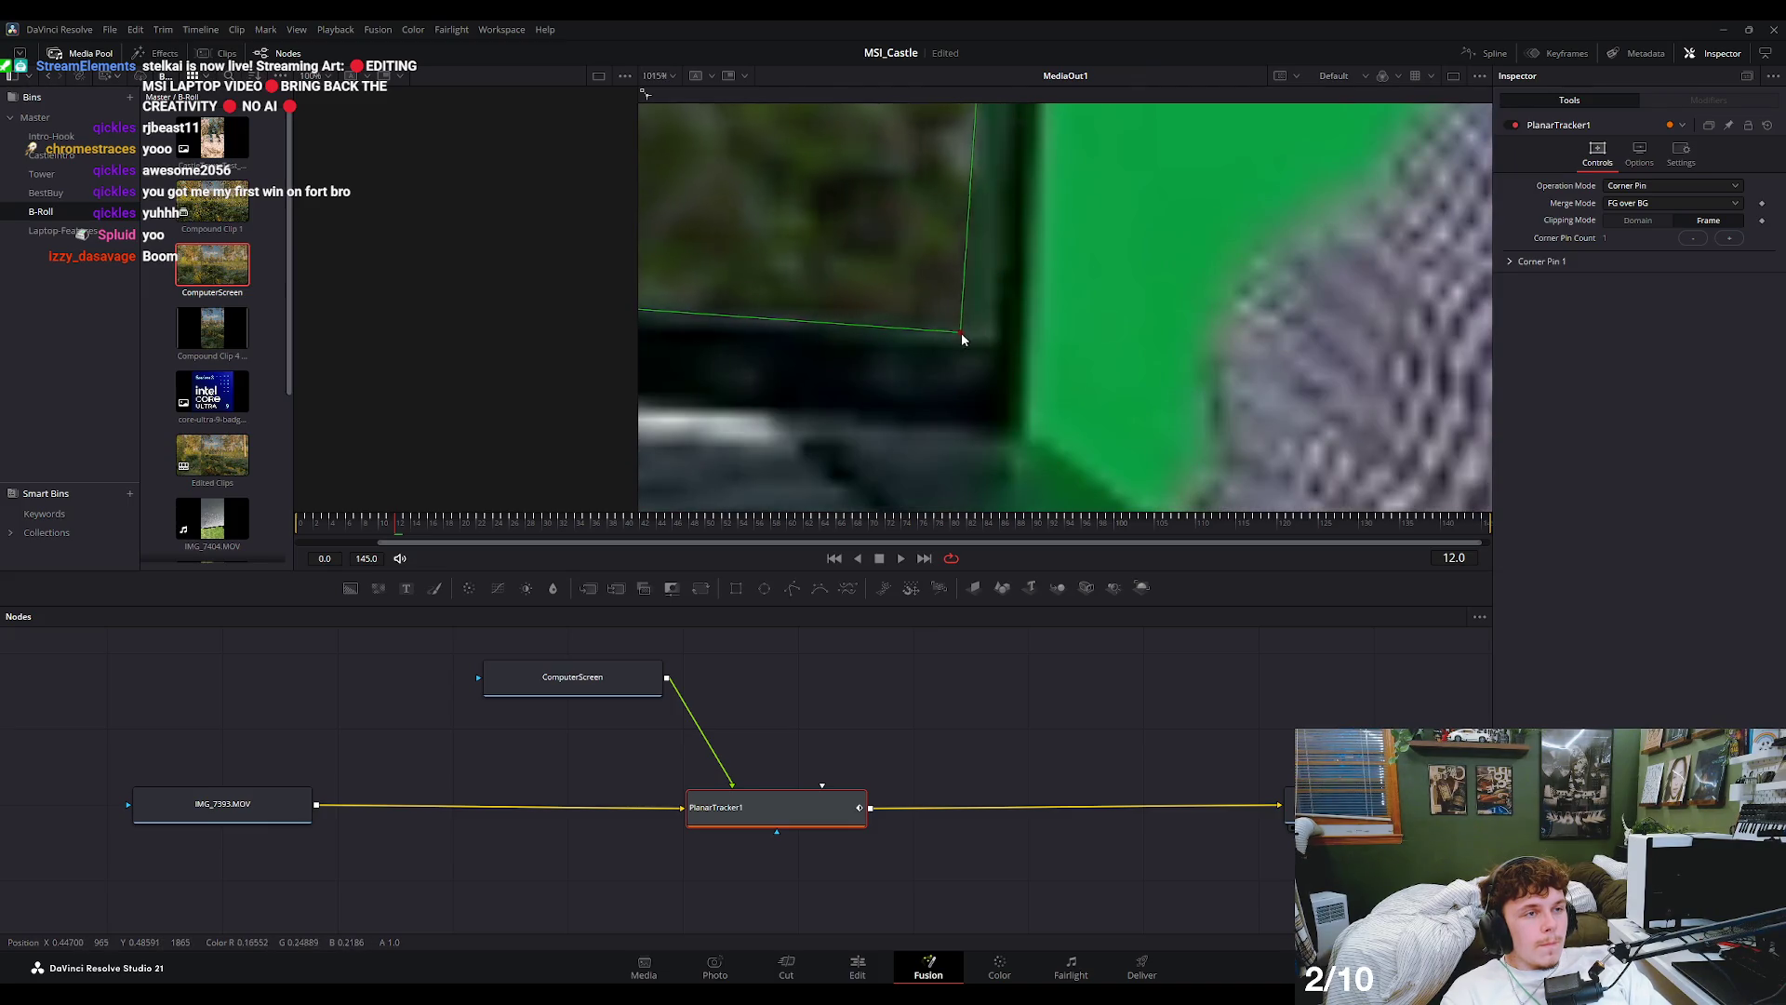
{"action": "scroll", "coordinate": [981, 333], "scroll_direction": "down", "scroll_amount": 3}
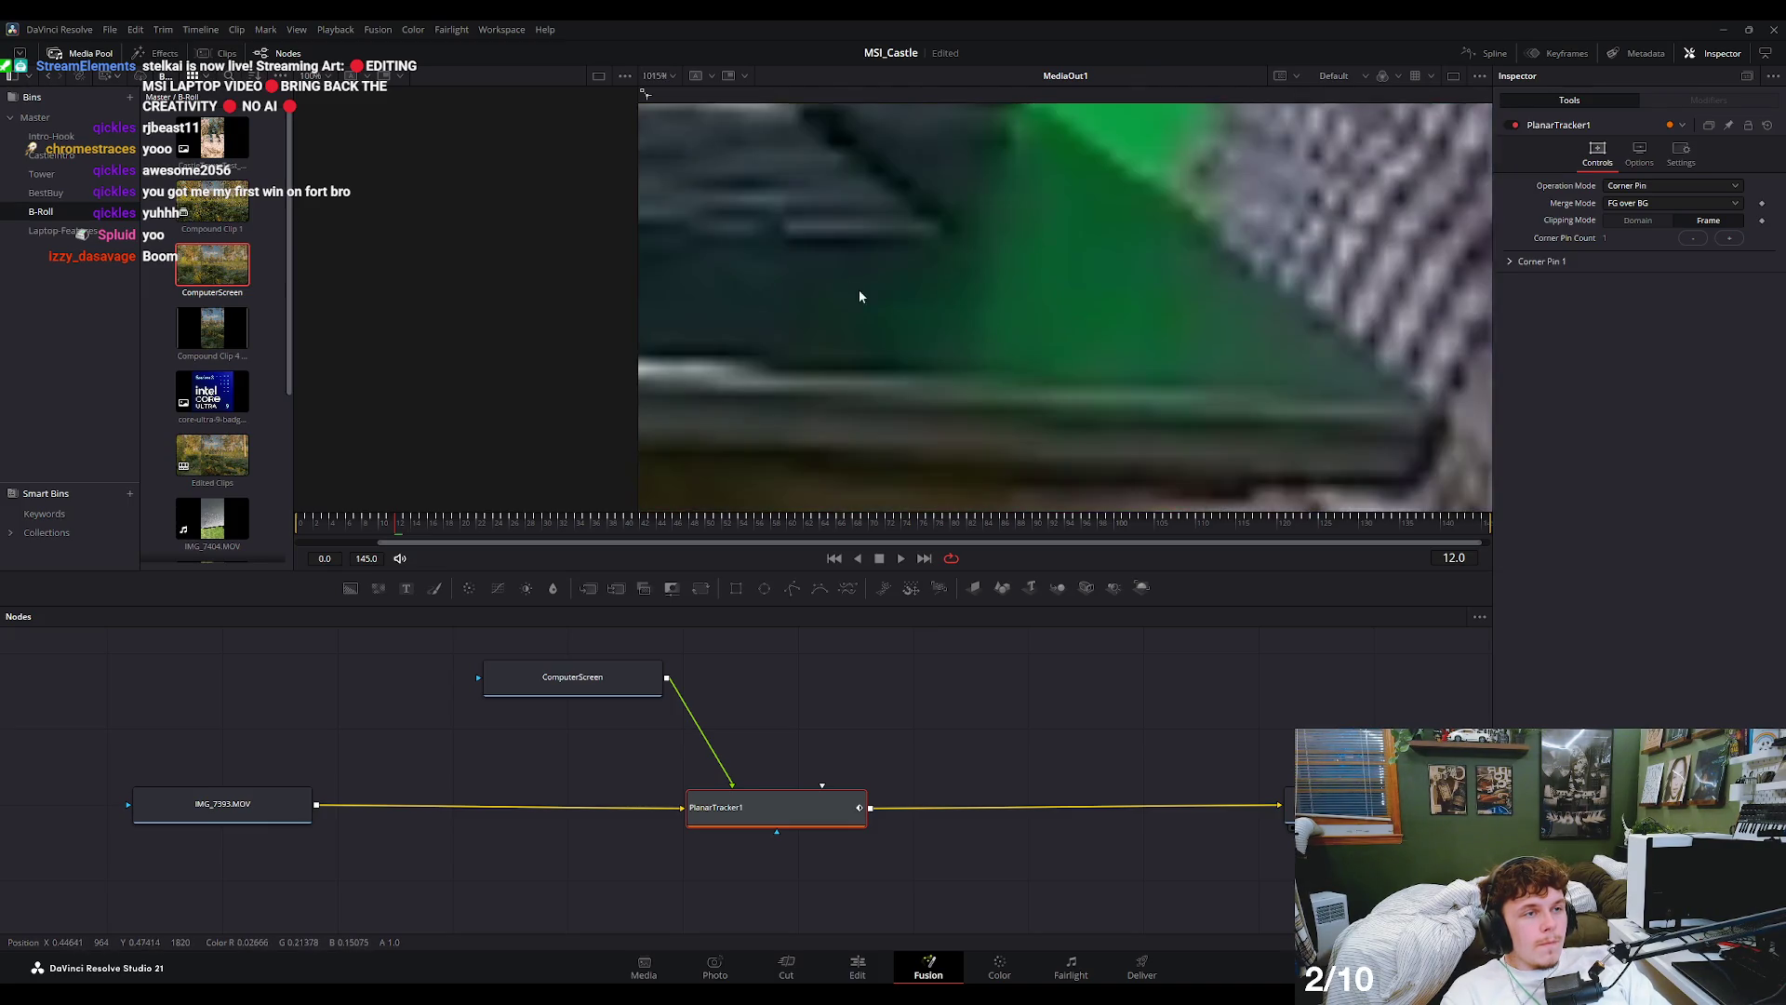
{"action": "scroll", "coordinate": [887, 311], "scroll_direction": "up", "scroll_amount": 3}
{"action": "scroll", "coordinate": [1236, 331], "scroll_direction": "down", "scroll_amount": 3}
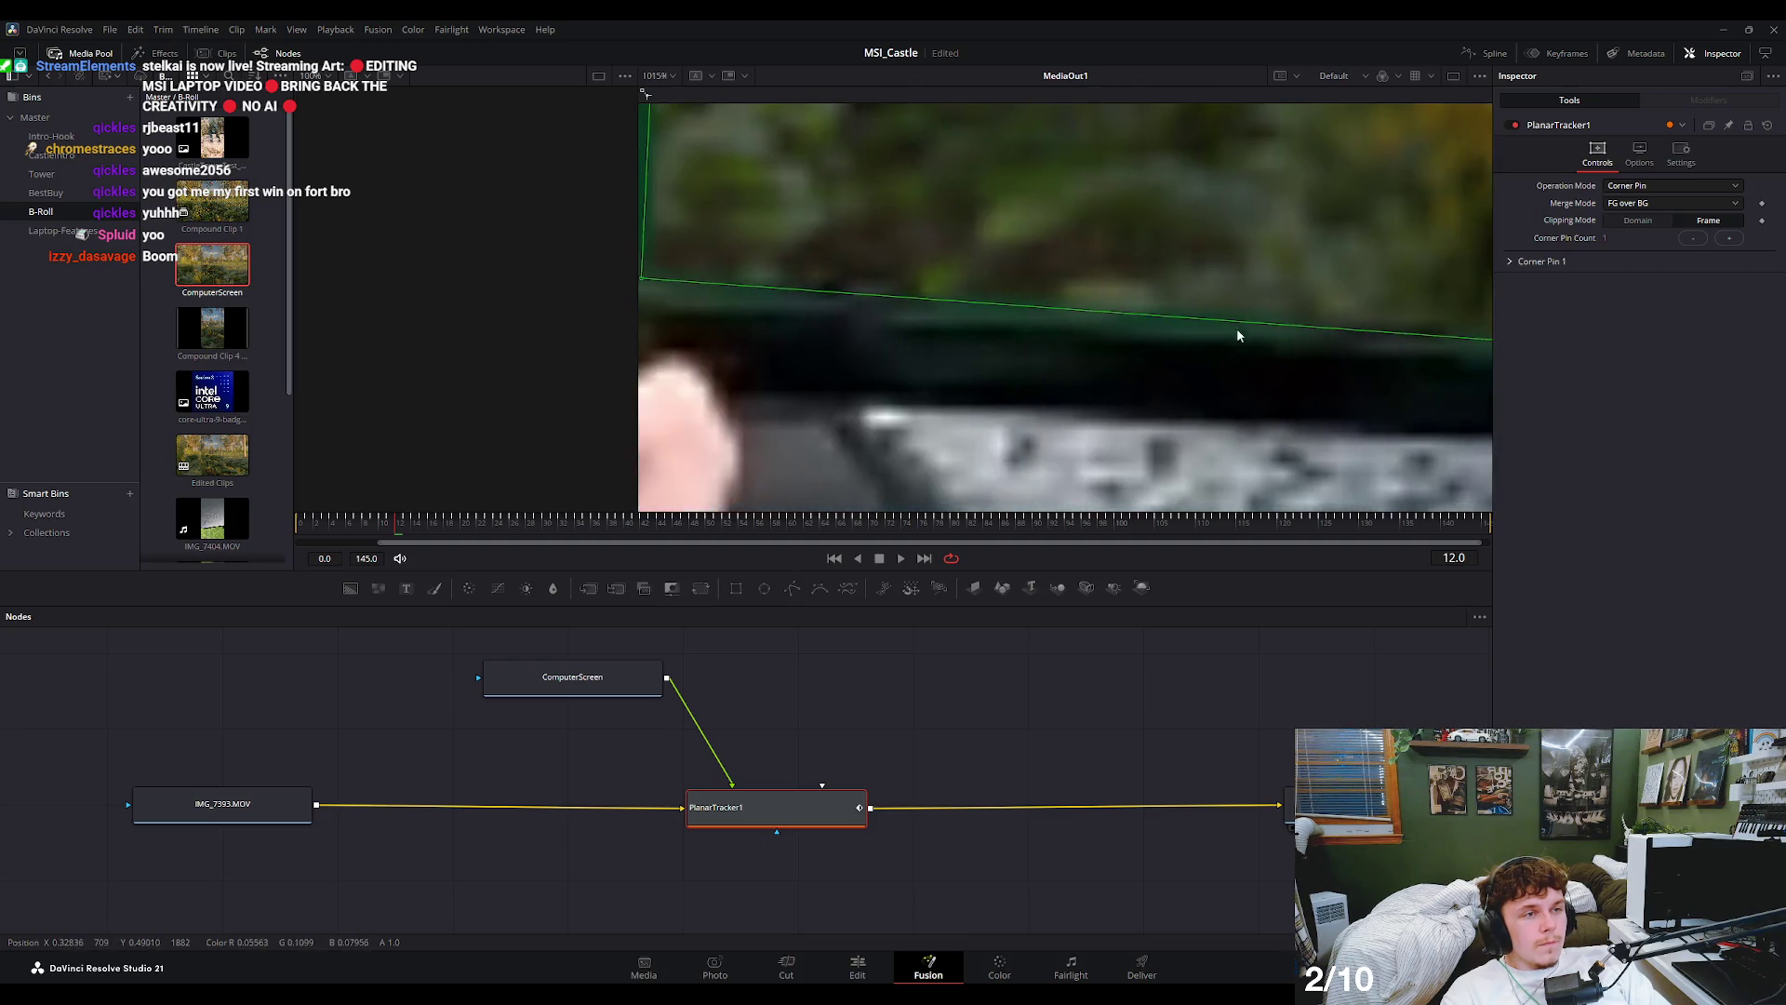
{"action": "scroll", "coordinate": [950, 300], "scroll_direction": "up", "scroll_amount": 3}
{"action": "left_click_drag", "start_coordinate": [909, 289], "coordinate": [899, 284]}
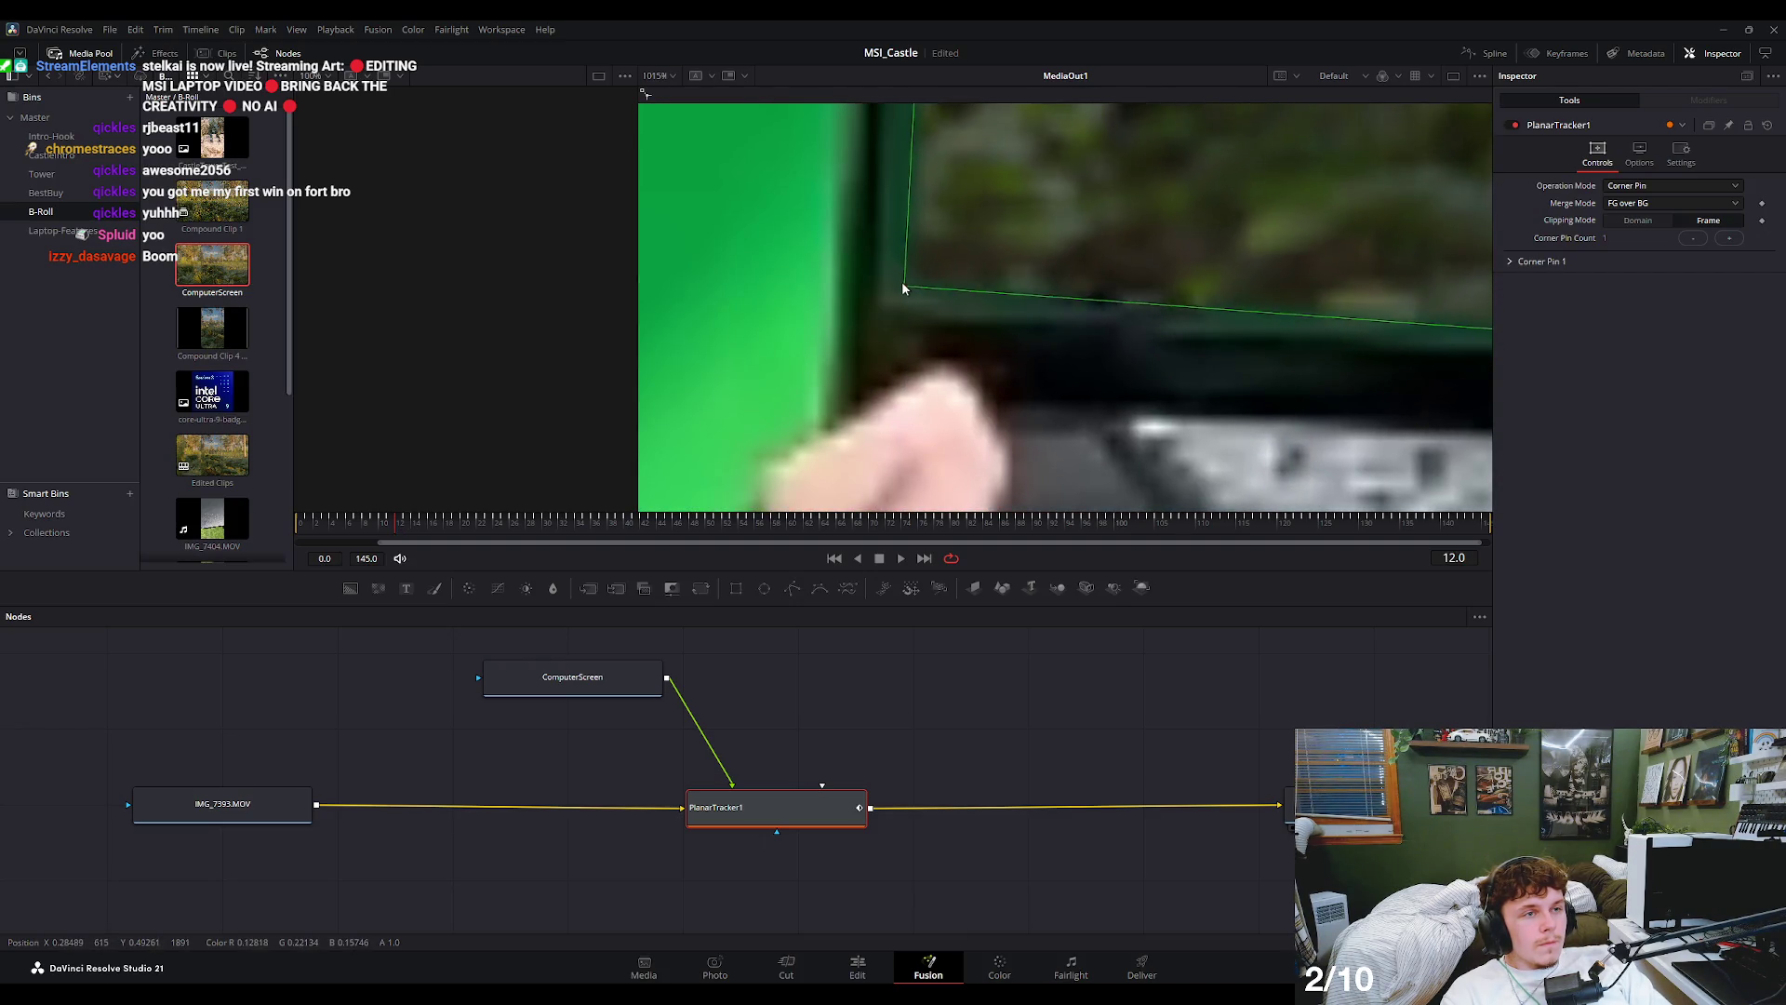
- Fit the frame in view, then play the laptop shot with its new screen on the Edit page
{"action": "key", "text": "ctrl+f"}
{"action": "key", "text": "ctrl+1"}
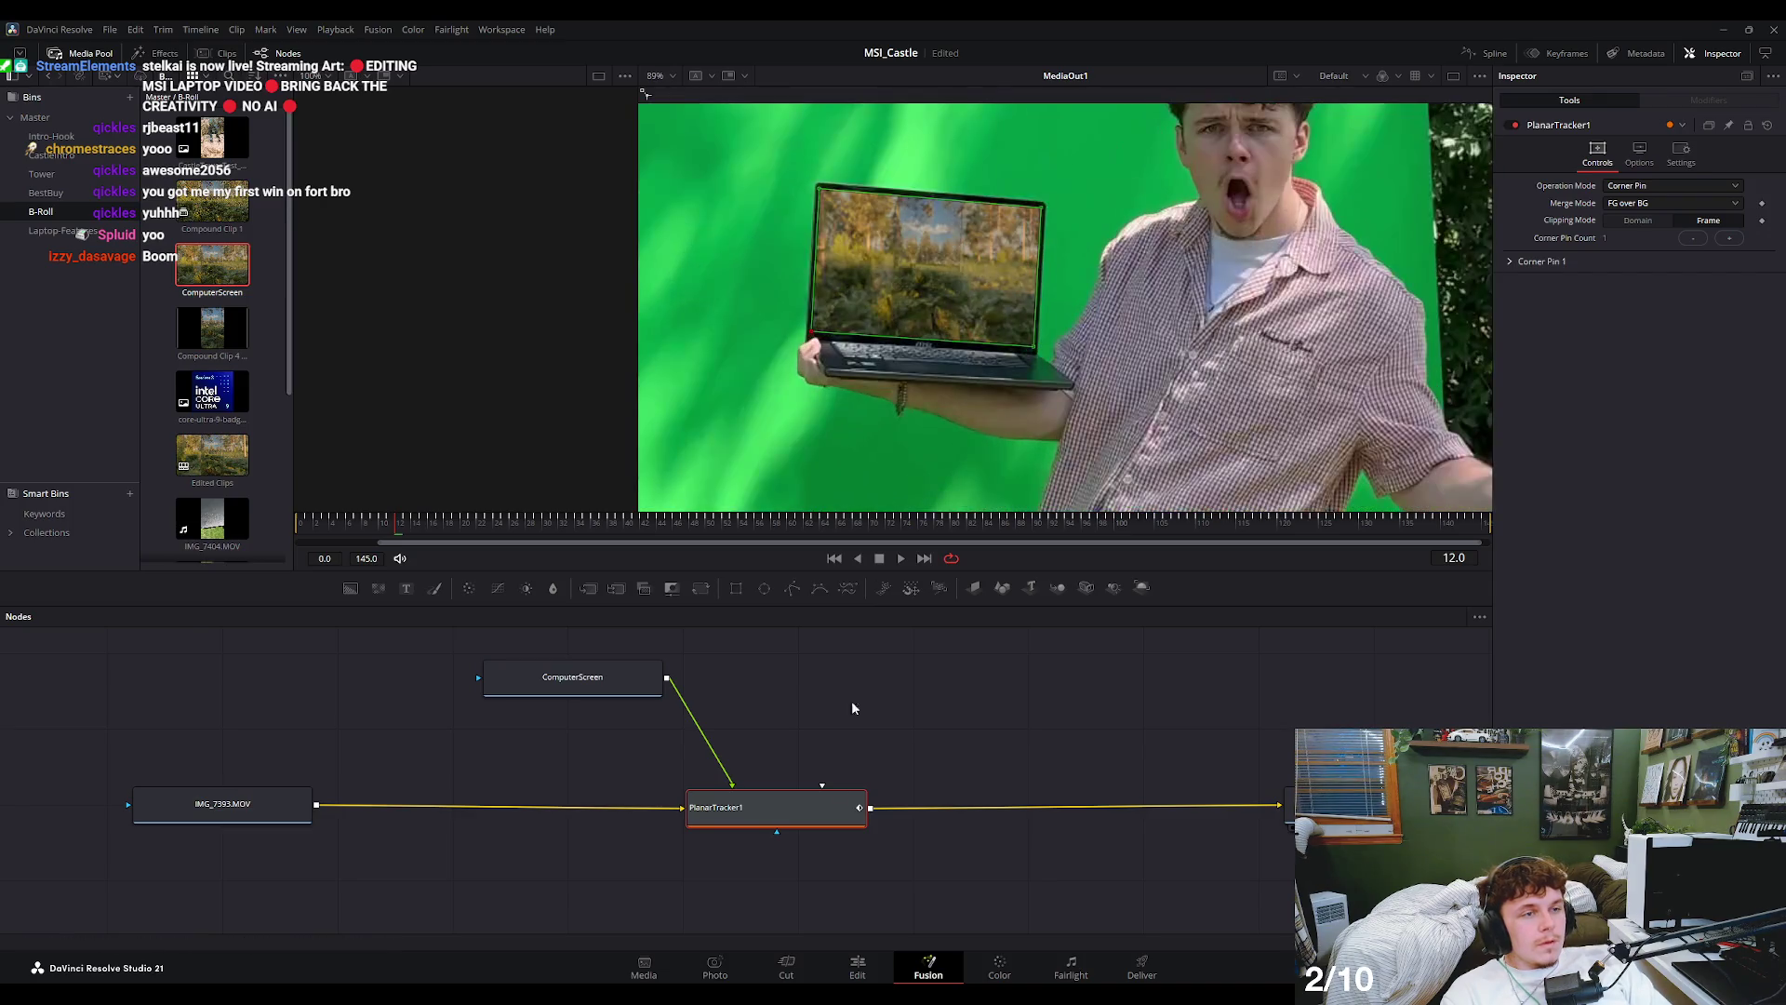
{"action": "left_click", "coordinate": [856, 968]}
{"action": "key", "text": "space"}
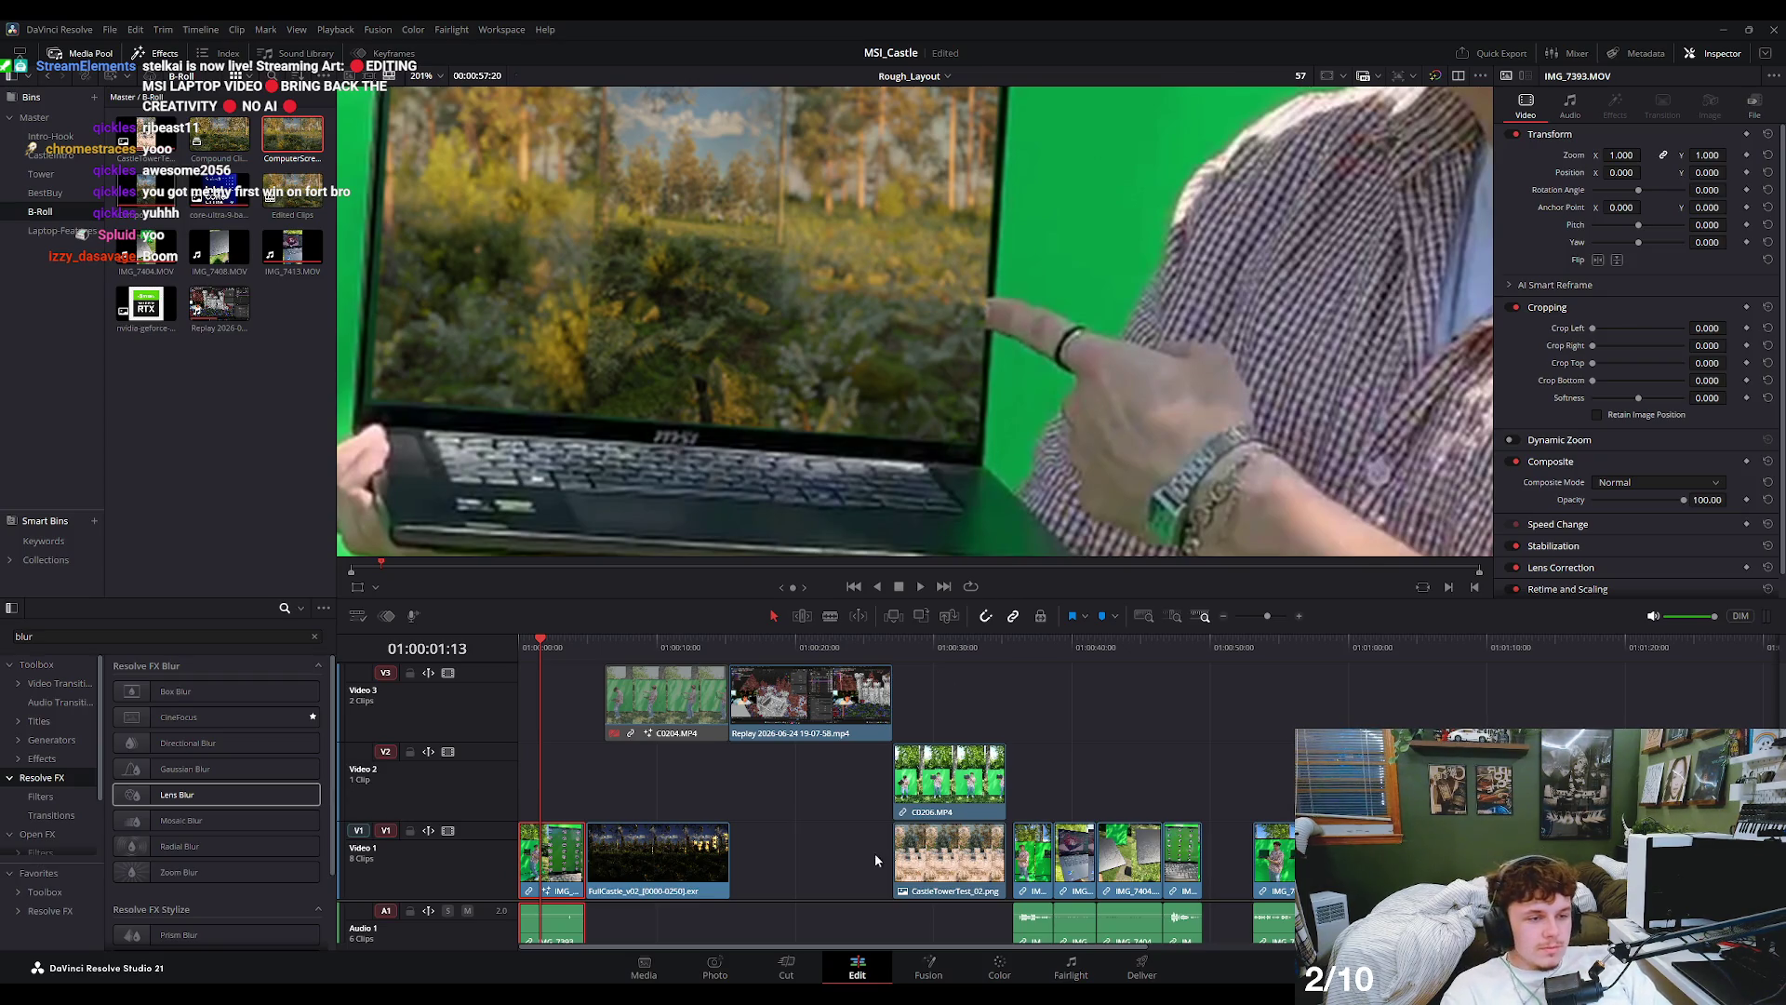
- Duplicate the IMG_7393.MOV node in Fusion and place the copy above ComputerScreen
{"action": "scroll", "coordinate": [645, 794], "scroll_direction": "down", "scroll_amount": 1}
{"action": "scroll", "coordinate": [629, 801], "scroll_direction": "up", "scroll_amount": 2}
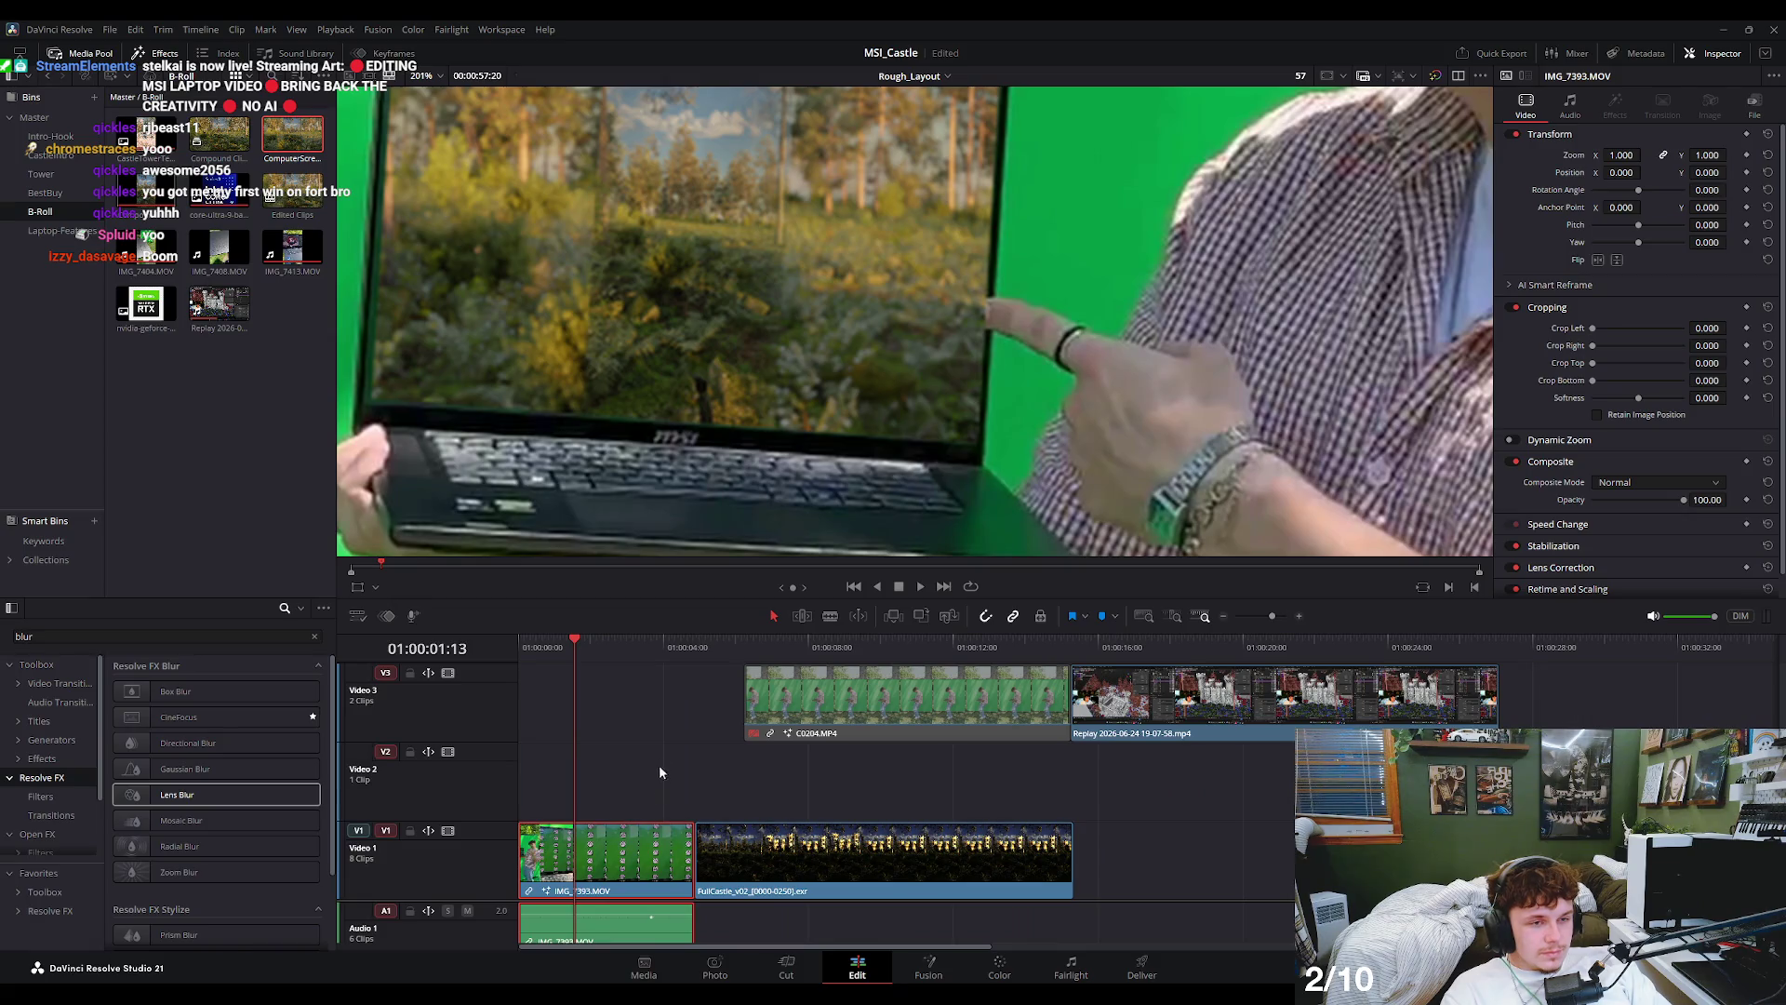
{"action": "left_click", "coordinate": [929, 967]}
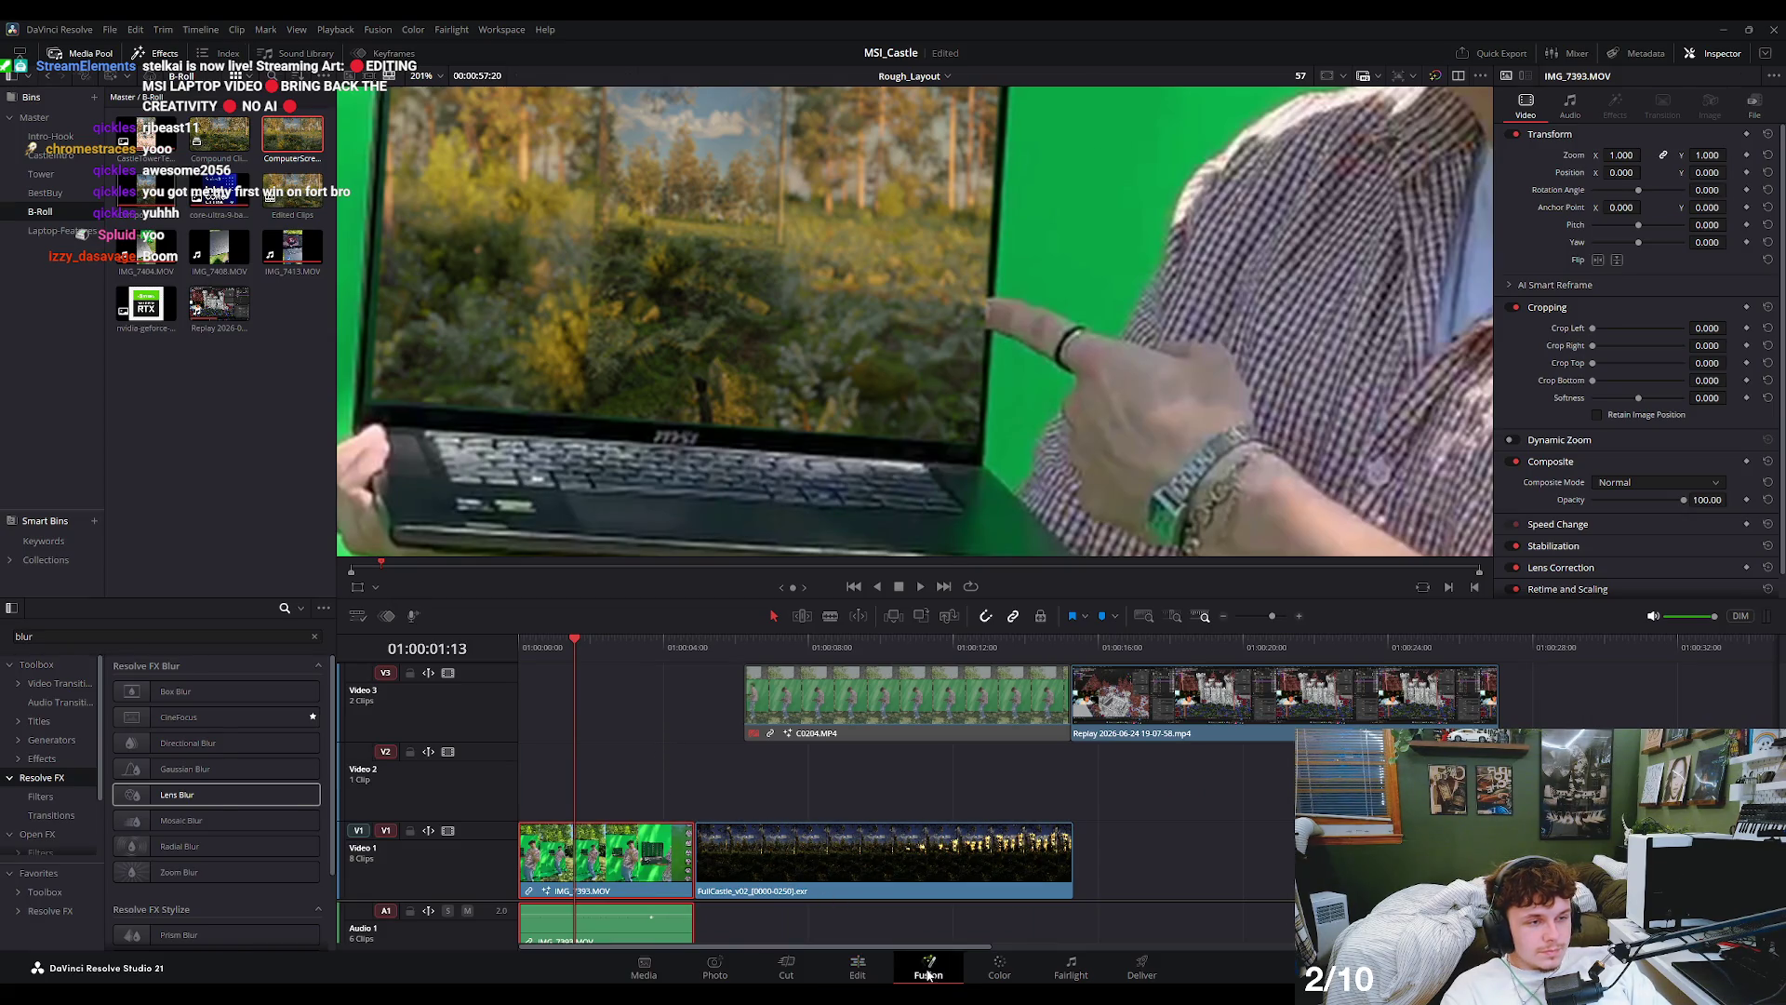
{"action": "mouse_move", "coordinate": [280, 845]}
{"action": "left_mouse_down"}
{"action": "mouse_move", "coordinate": [302, 788]}
{"action": "mouse_move", "coordinate": [305, 875]}
{"action": "mouse_move", "coordinate": [337, 884]}
{"action": "left_mouse_up"}
{"action": "key", "text": "ctrl+c"}
{"action": "key", "text": "ctrl+v"}
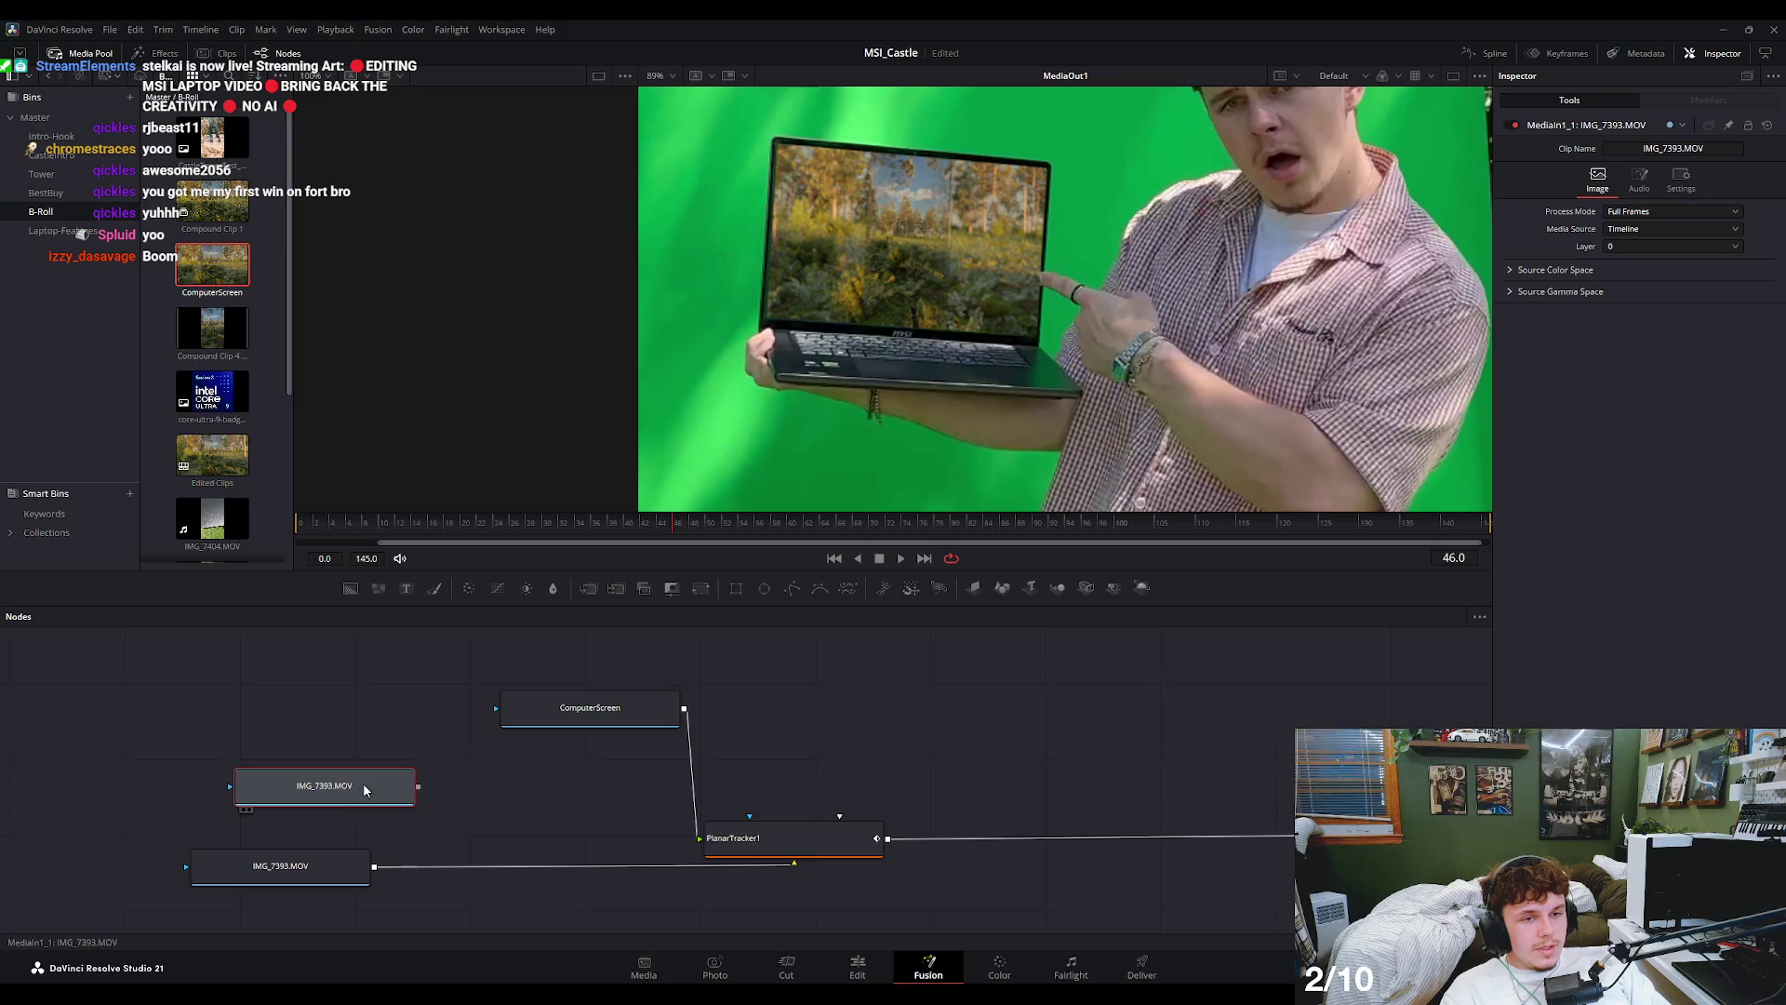
{"action": "left_click_drag", "start_coordinate": [365, 790], "coordinate": [337, 683]}
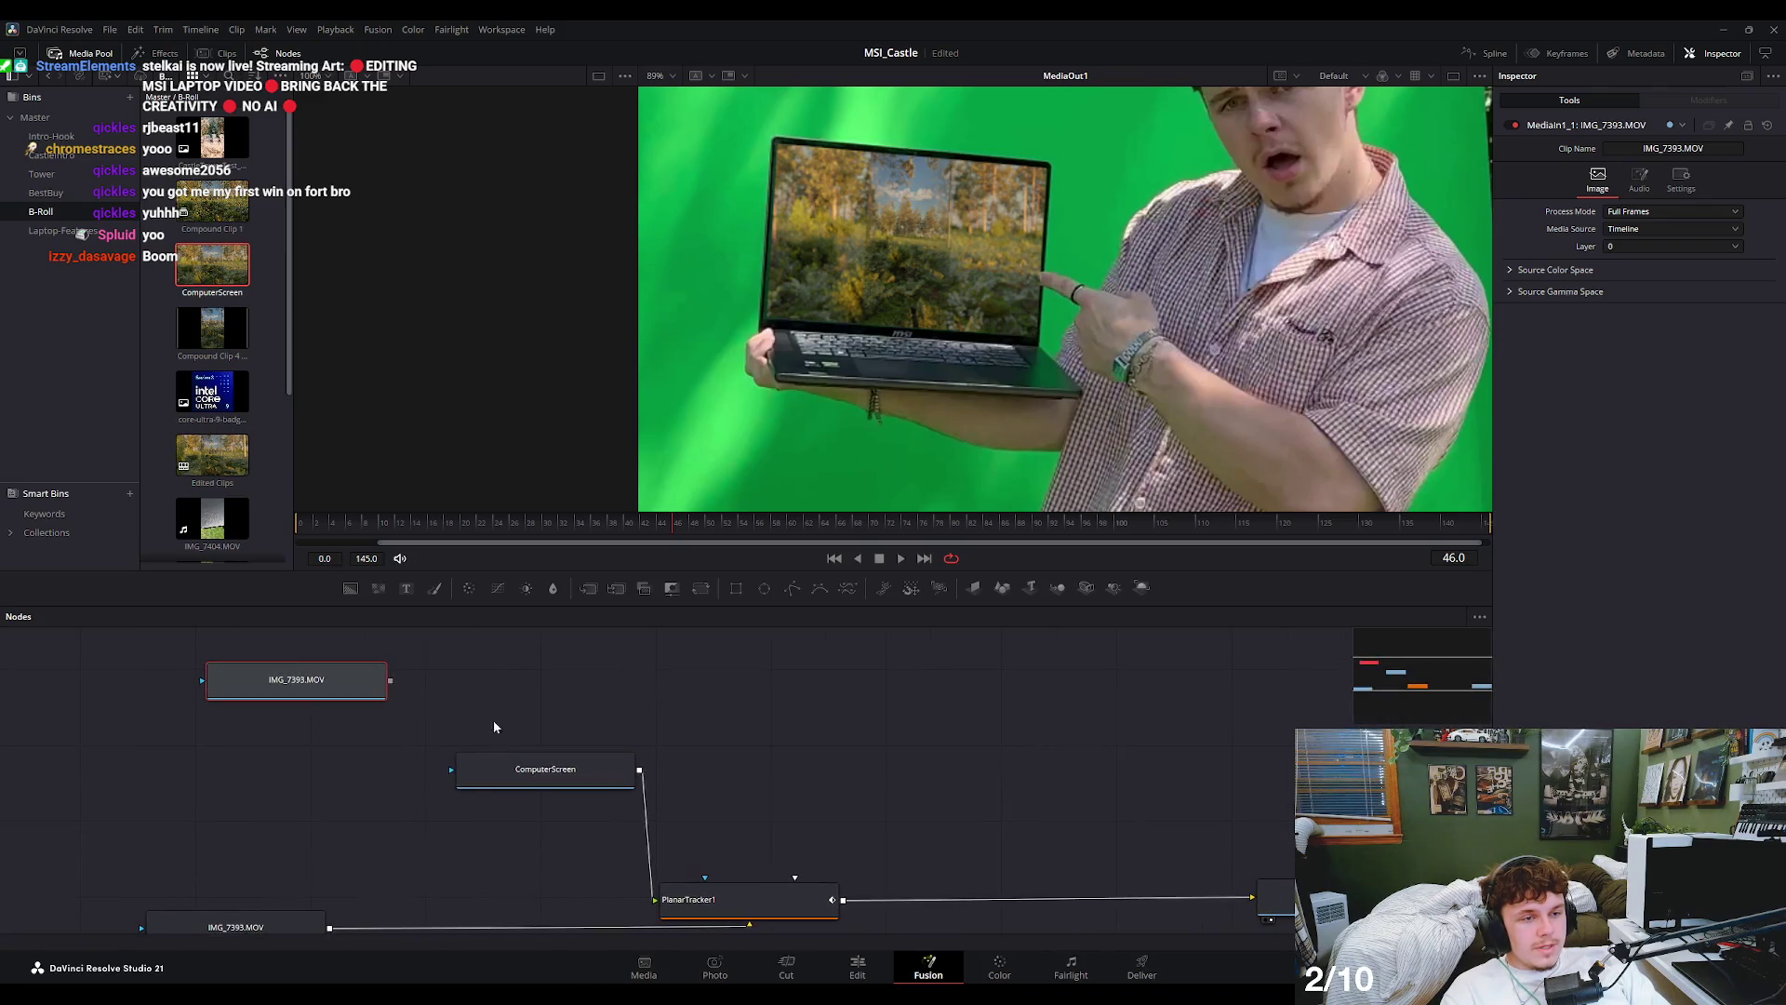
{"action": "scroll", "coordinate": [744, 813], "scroll_direction": "down", "scroll_amount": 2}
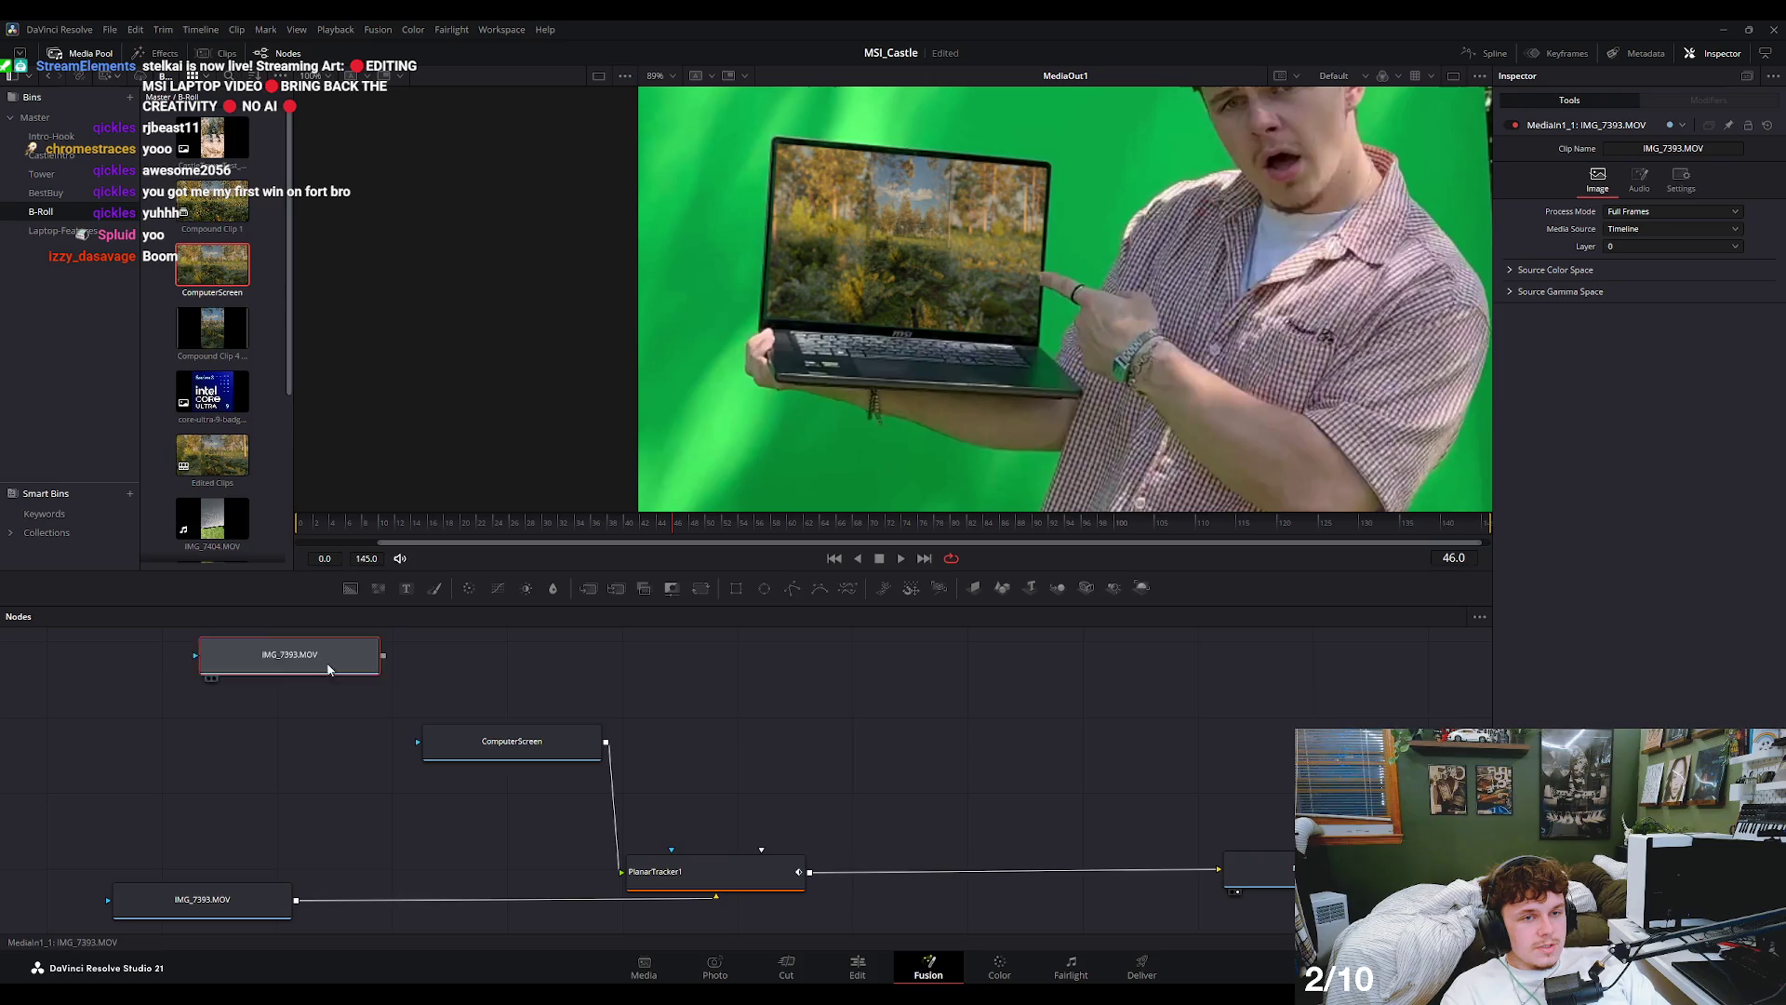
{"action": "left_click_drag", "start_coordinate": [329, 669], "coordinate": [860, 688]}
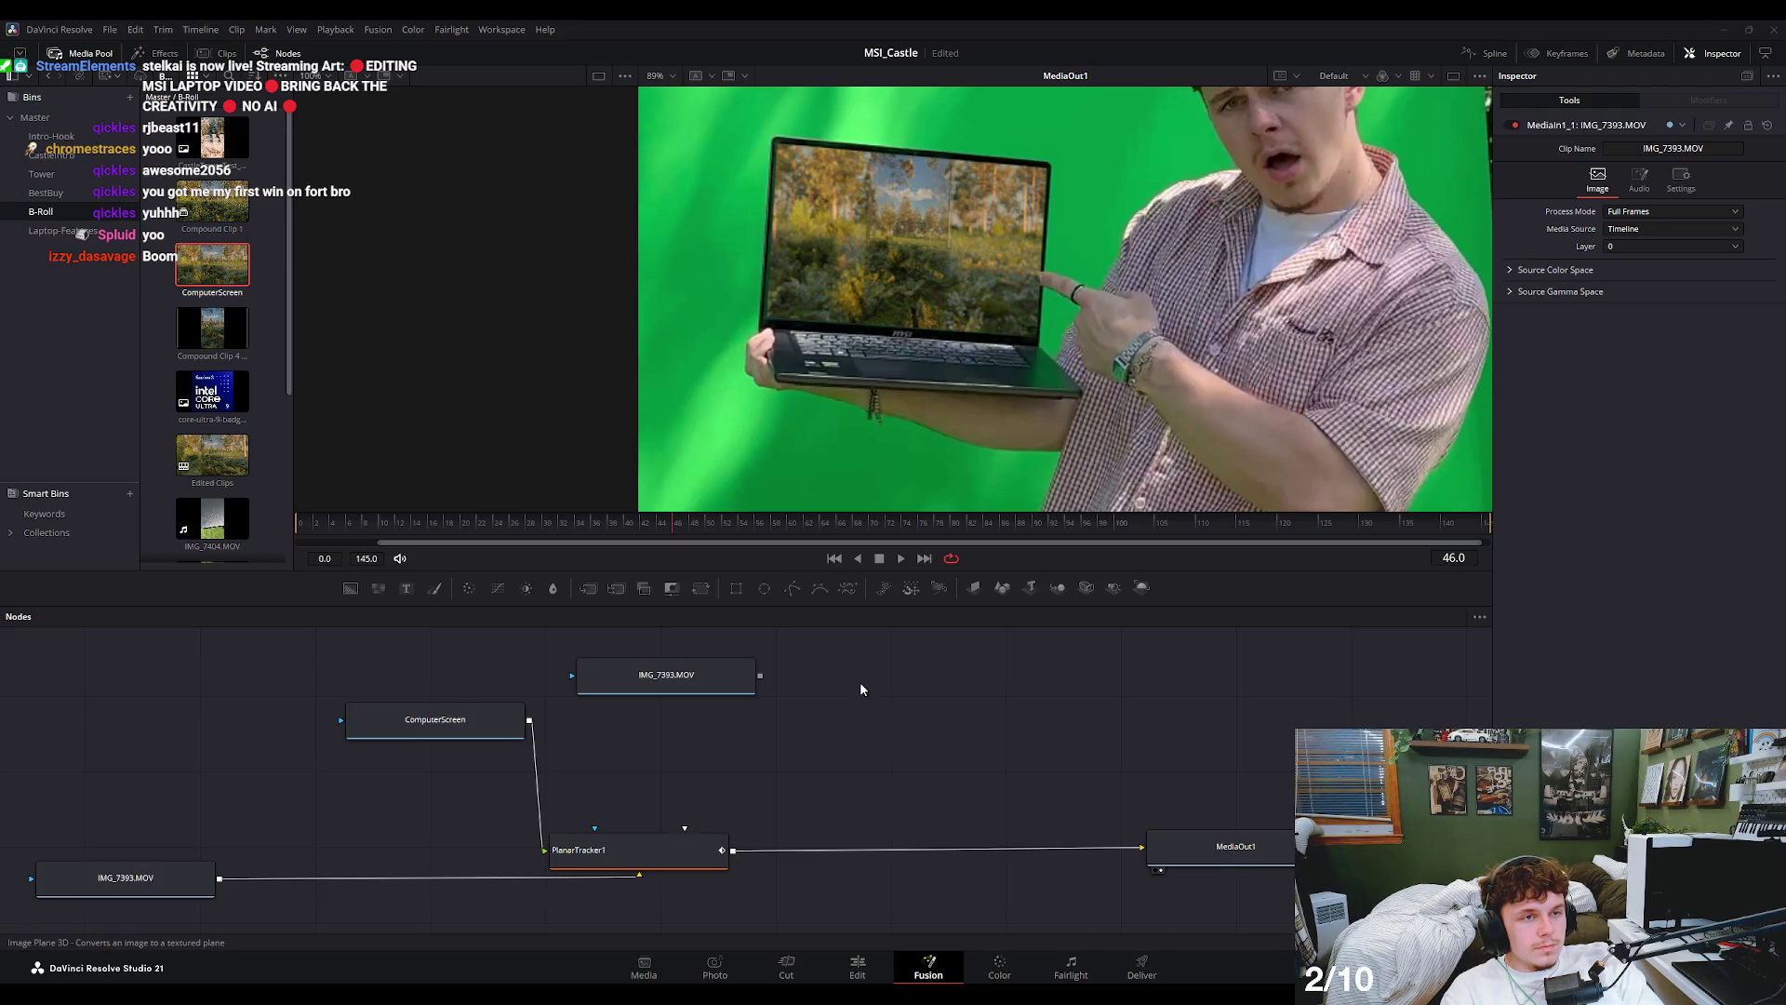
- Add a Magic Mask to the duplicate clip, view it, and paint a stroke along the finger
{"action": "key", "text": "Return"}
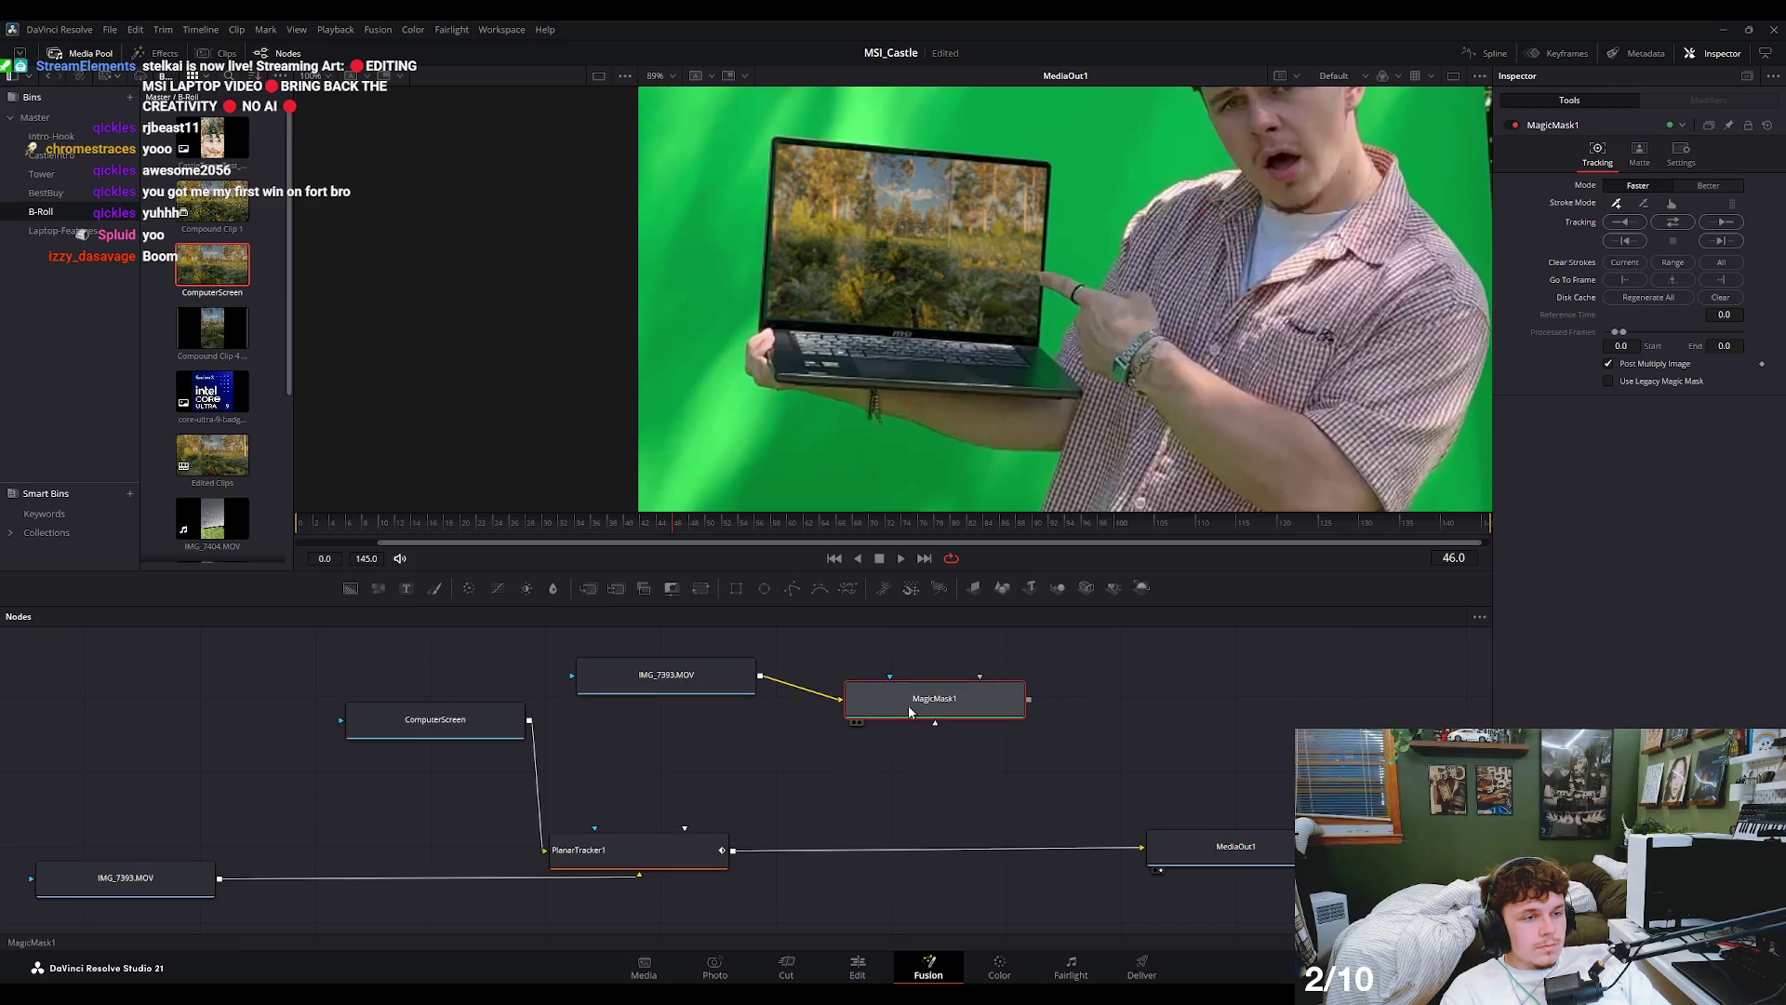
{"action": "key", "text": "1"}
{"action": "scroll", "coordinate": [1001, 216], "scroll_direction": "up", "scroll_amount": 3}
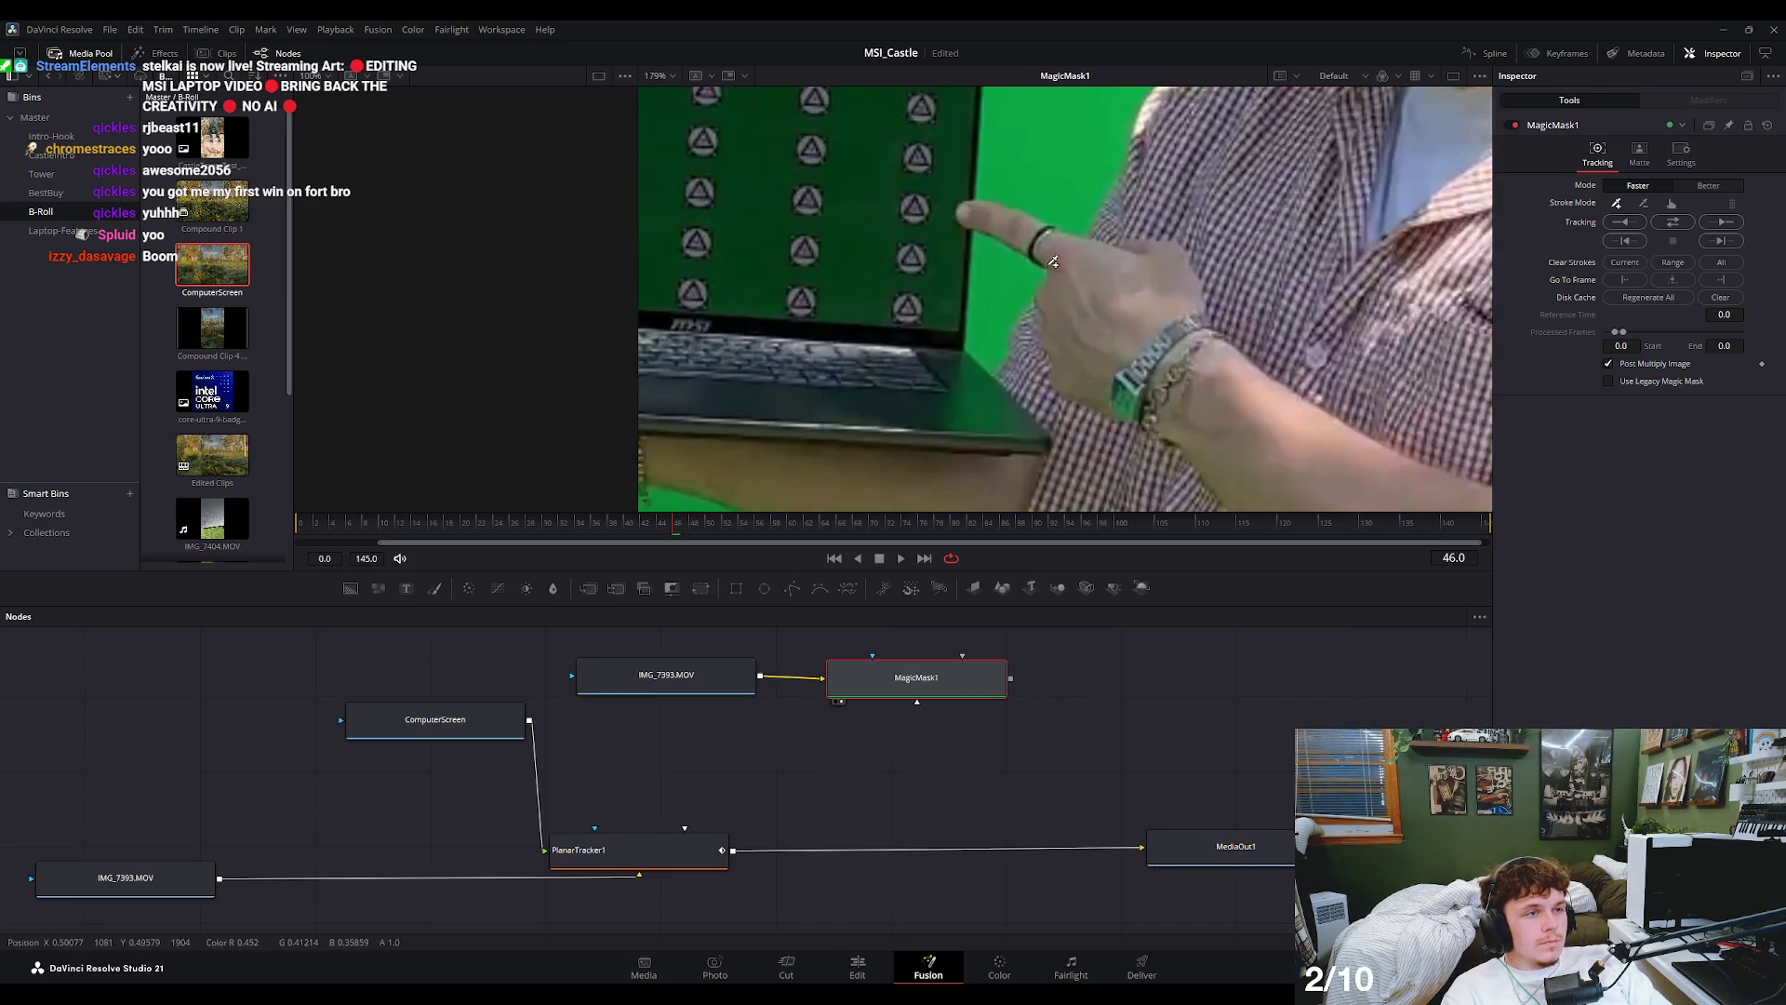
{"action": "scroll", "coordinate": [1005, 203], "scroll_direction": "up", "scroll_amount": 5}
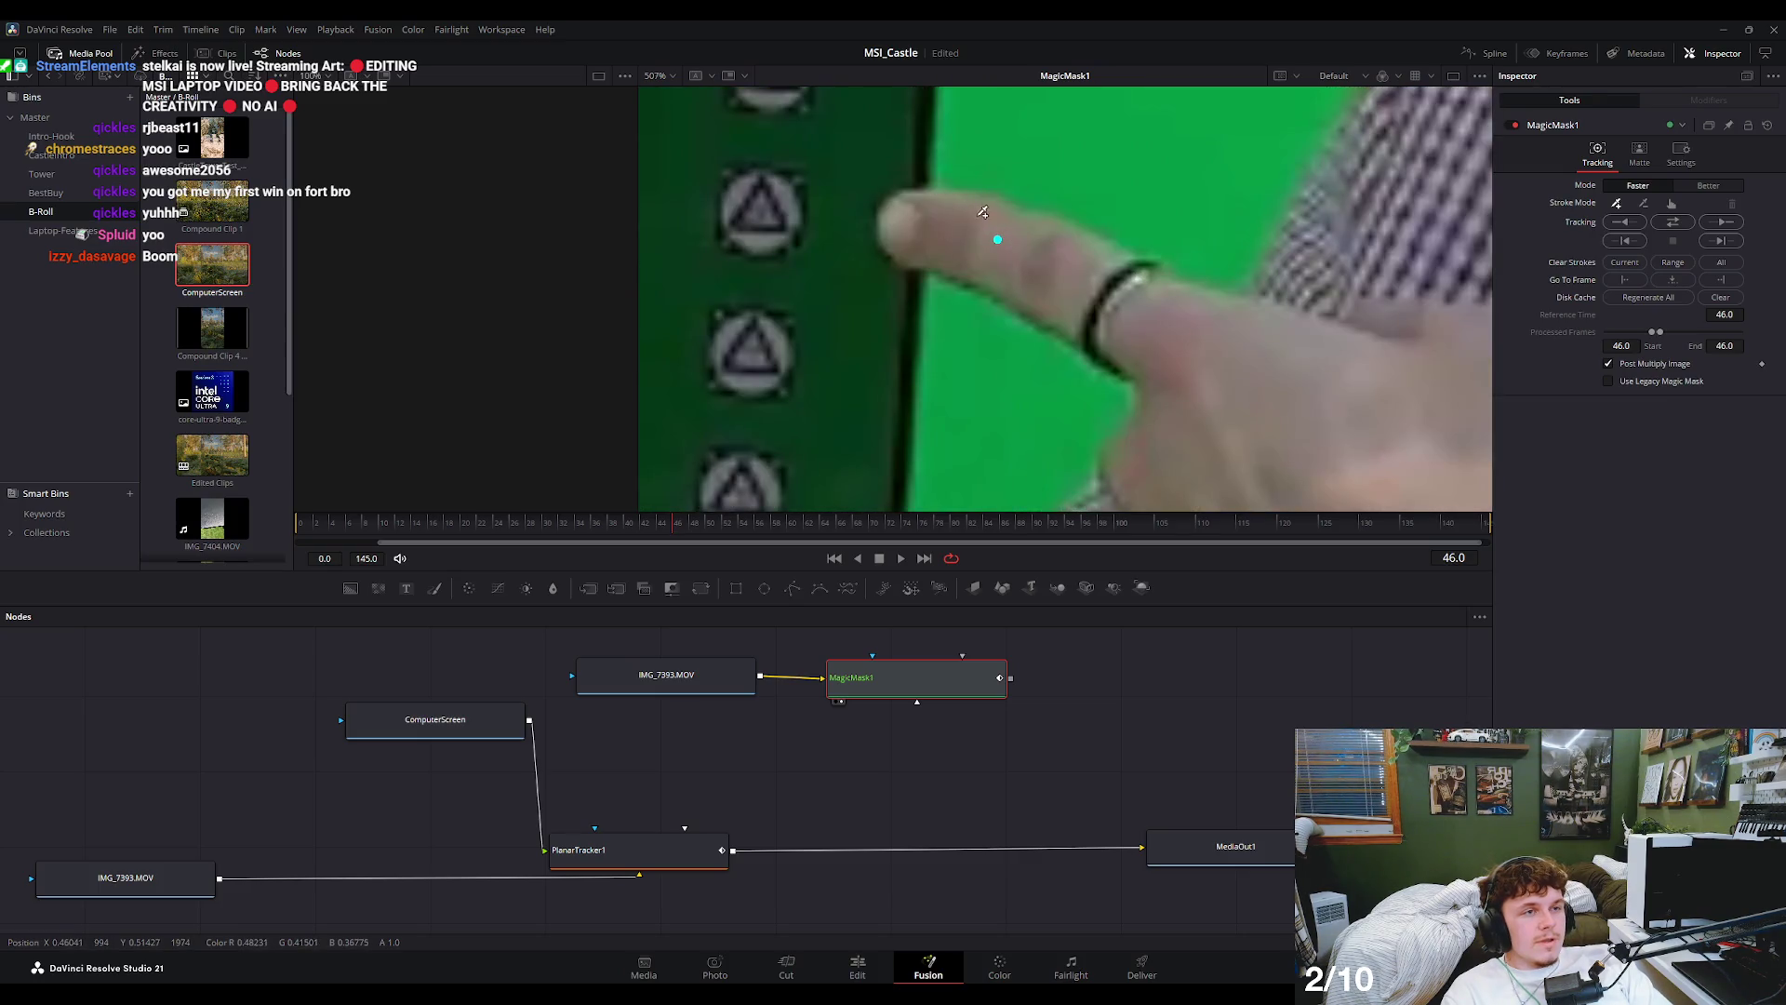
{"action": "left_click_drag", "start_coordinate": [1000, 232], "coordinate": [979, 252]}
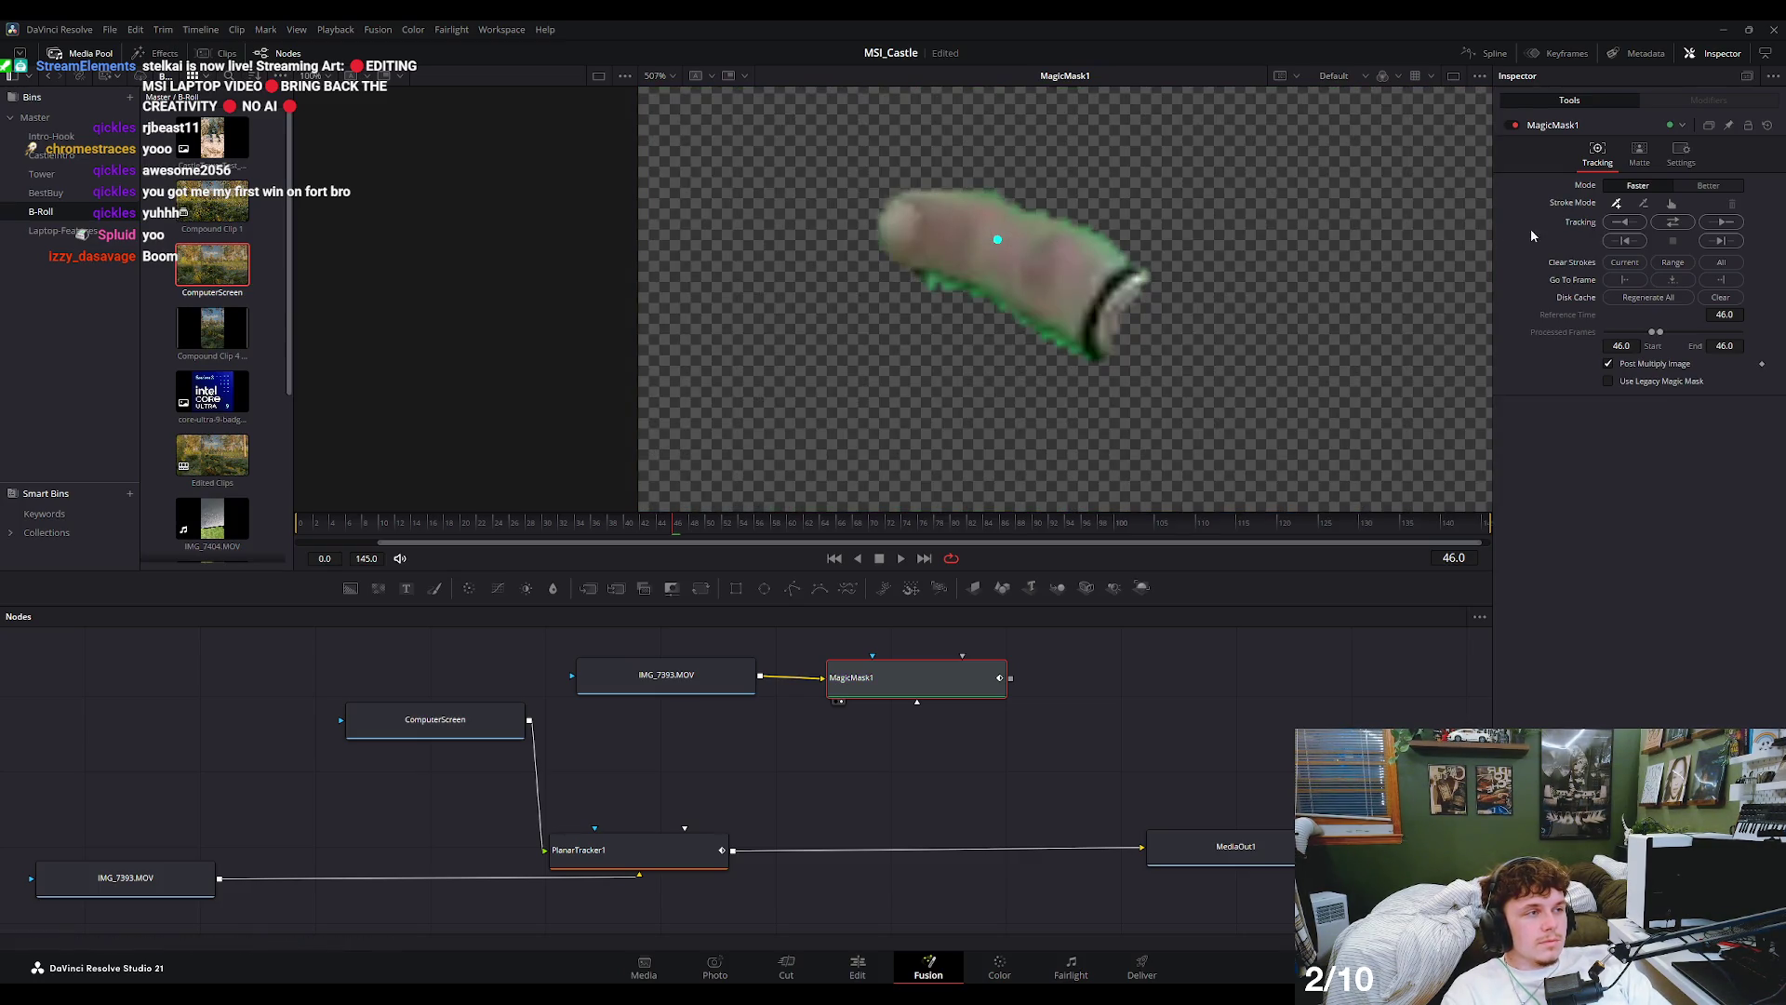
- Try Better mode with a wider Refine Range, add finger strokes, then return to Faster
{"action": "left_click", "coordinate": [1711, 187]}
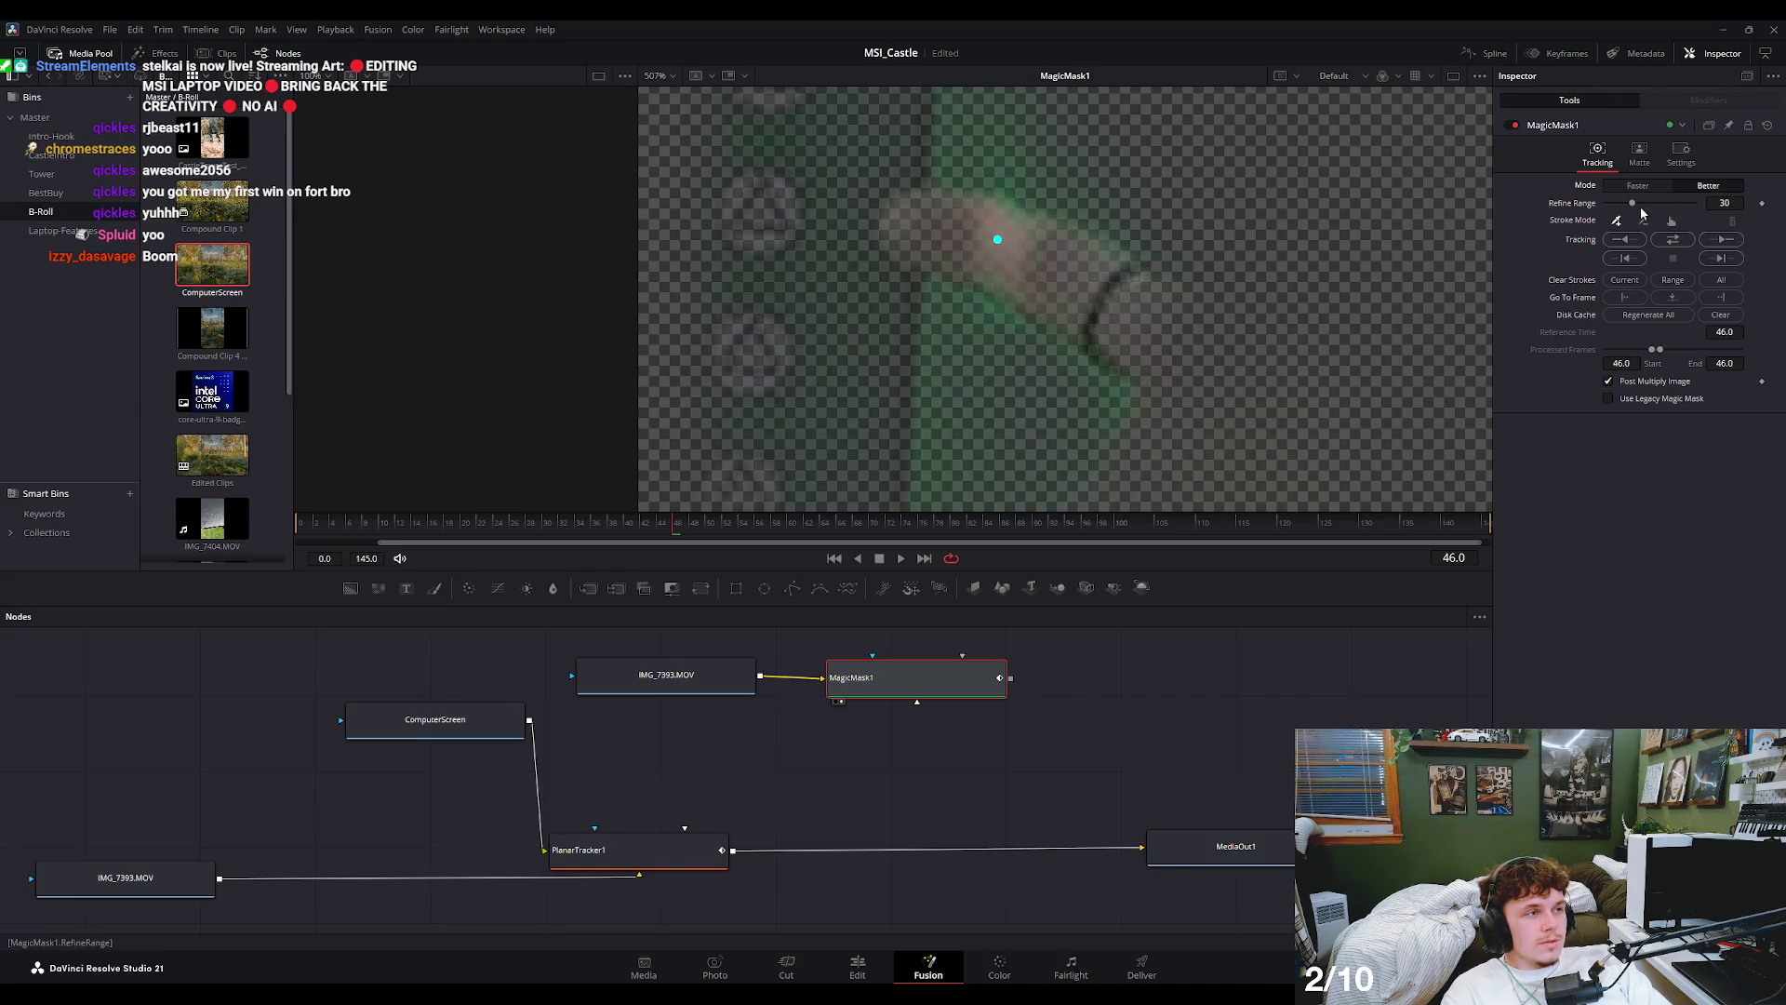
{"action": "mouse_move", "coordinate": [1633, 203]}
{"action": "left_mouse_down"}
{"action": "mouse_move", "coordinate": [1678, 204]}
{"action": "mouse_move", "coordinate": [1612, 203]}
{"action": "left_mouse_up"}
{"action": "left_click", "coordinate": [933, 231]}
{"action": "left_click", "coordinate": [1092, 271]}
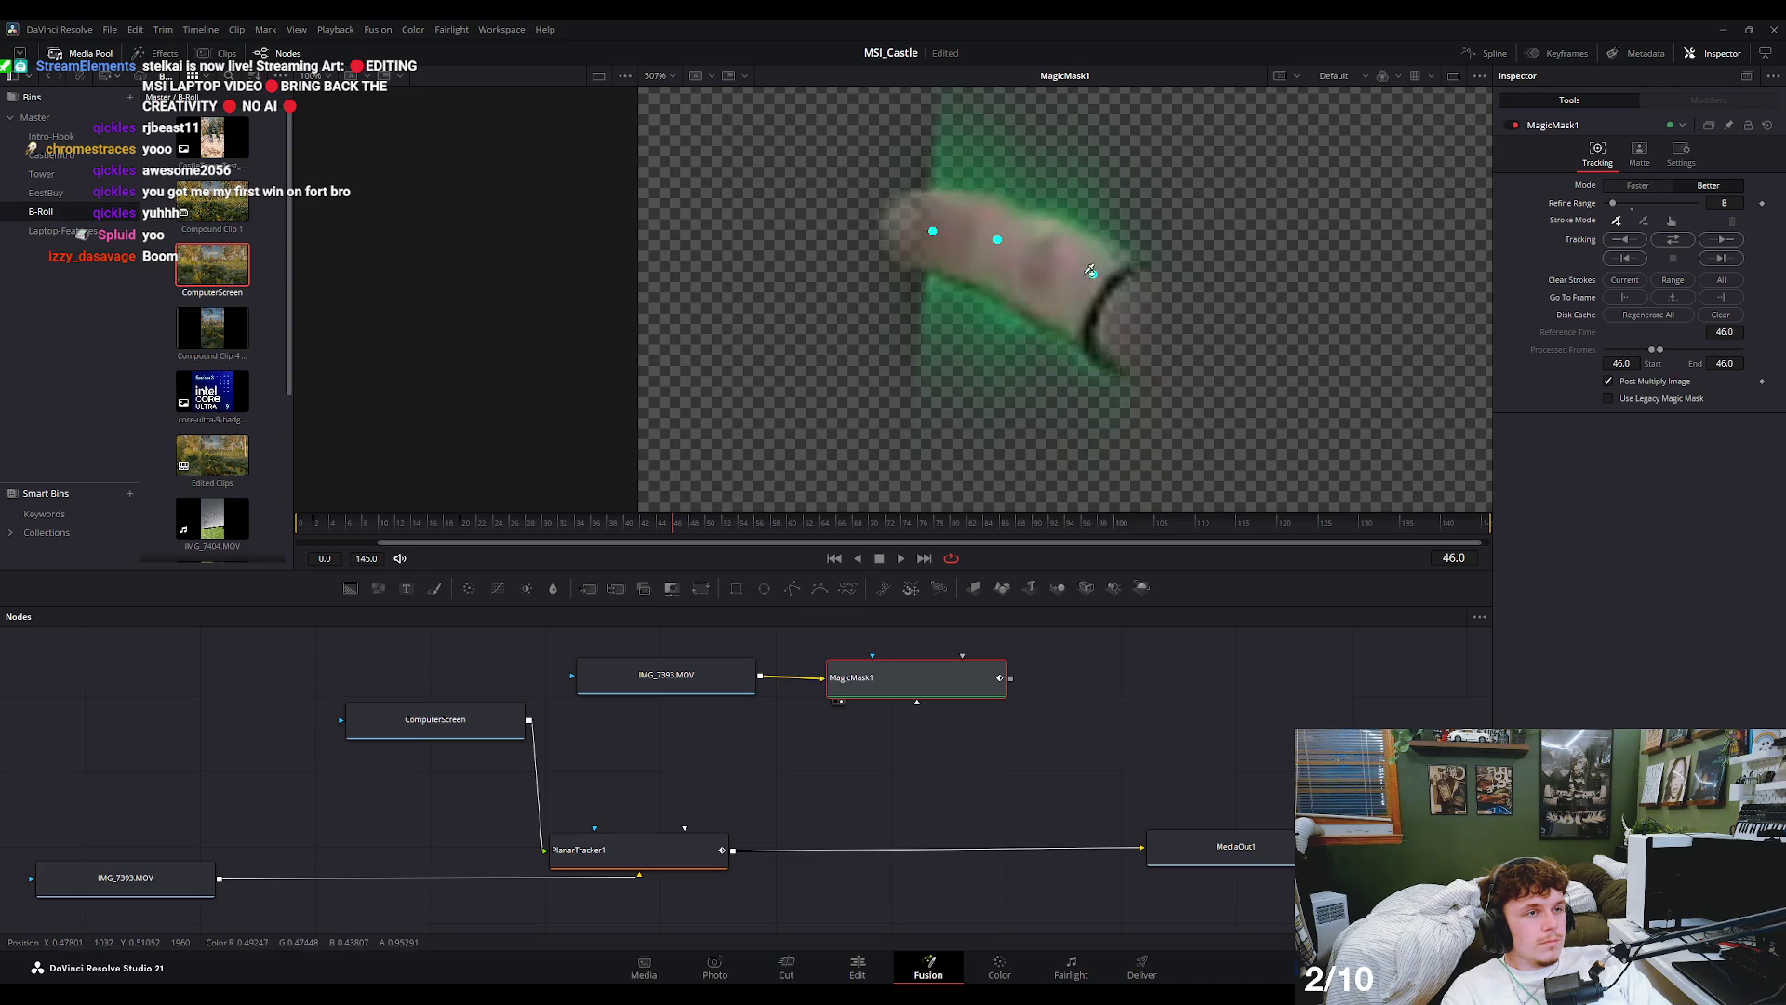
{"action": "left_click", "coordinate": [1643, 188]}
- Zoom in on the masked finger and track the mask backward from frame 46
{"action": "key", "text": "plus"}
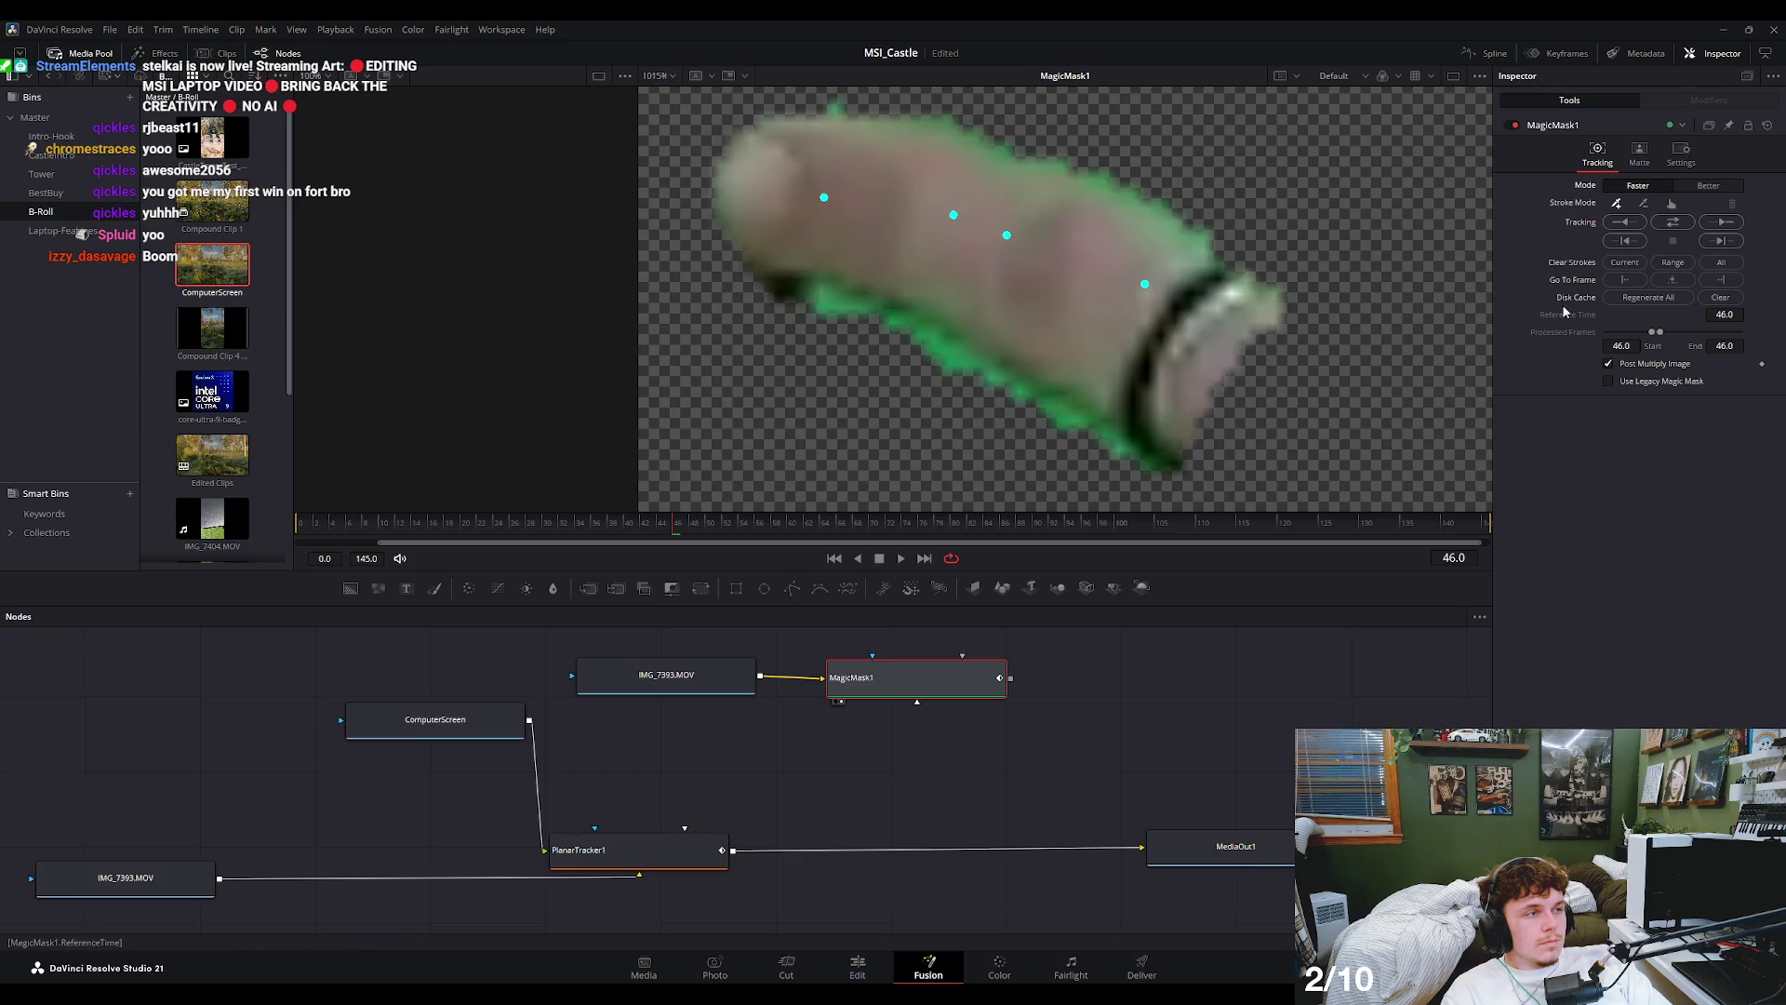
{"action": "scroll", "coordinate": [1176, 276], "scroll_direction": "down", "scroll_amount": 1}
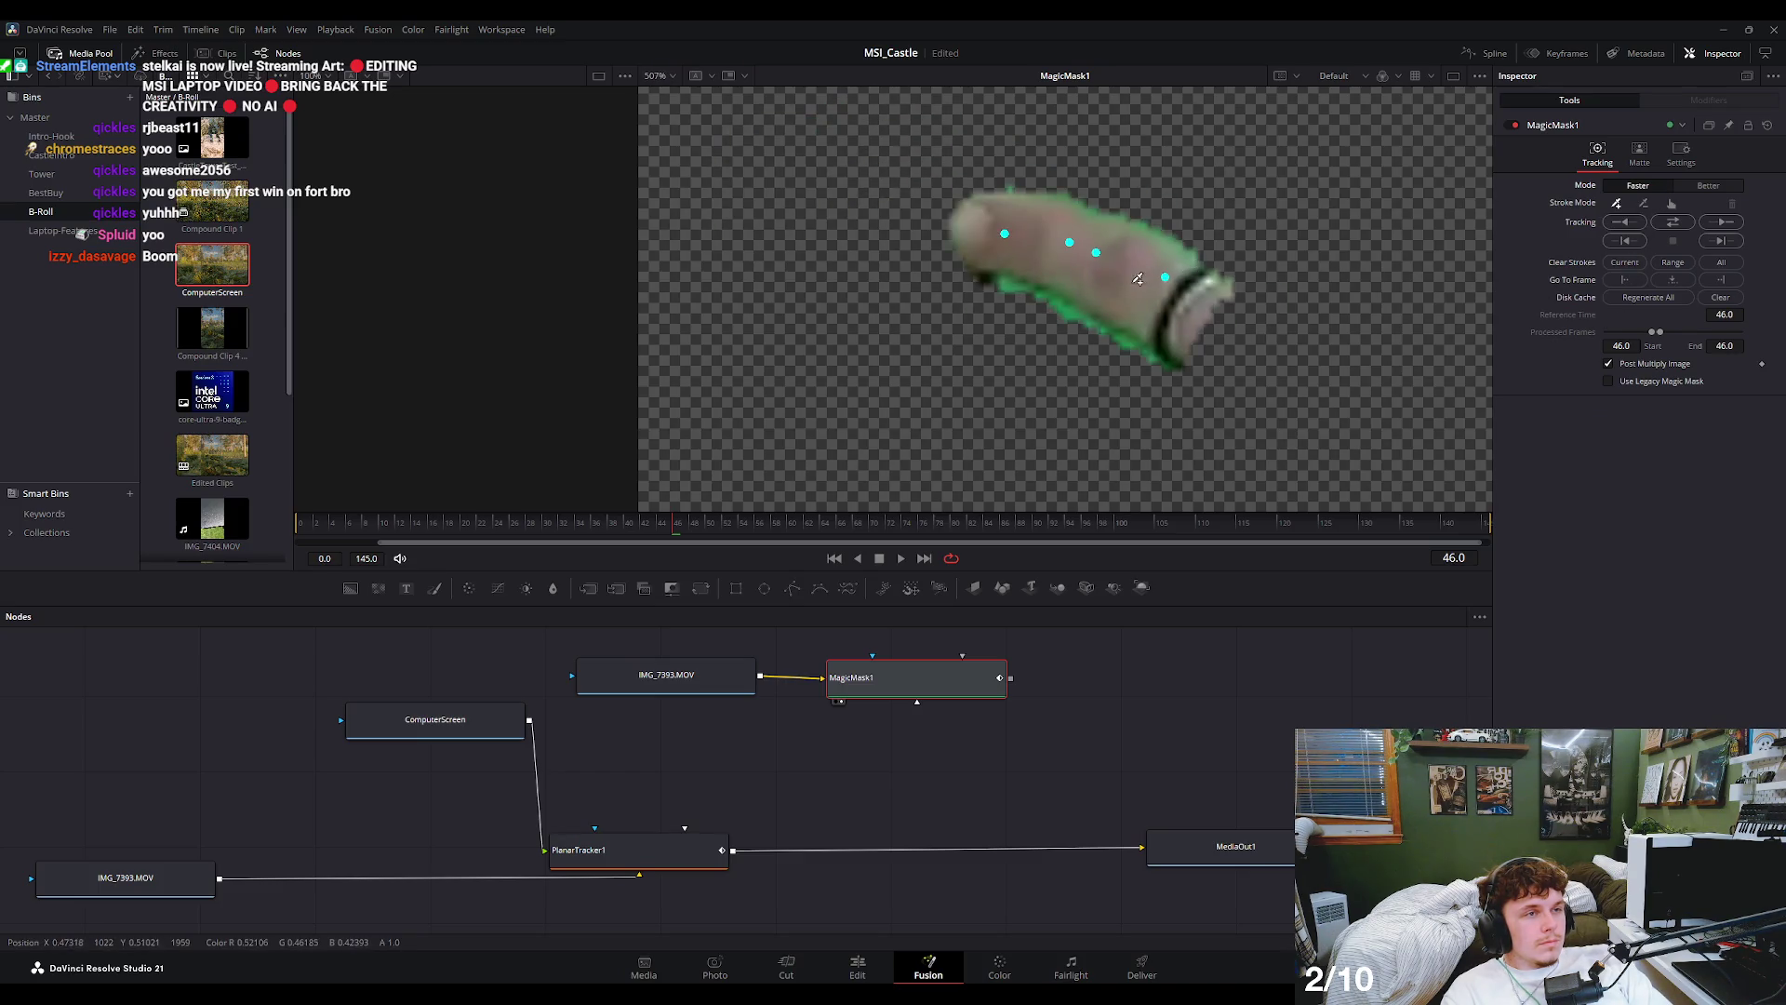
{"action": "scroll", "coordinate": [1138, 278], "scroll_direction": "down", "scroll_amount": 1}
{"action": "scroll", "coordinate": [925, 479], "scroll_direction": "down", "scroll_amount": 1}
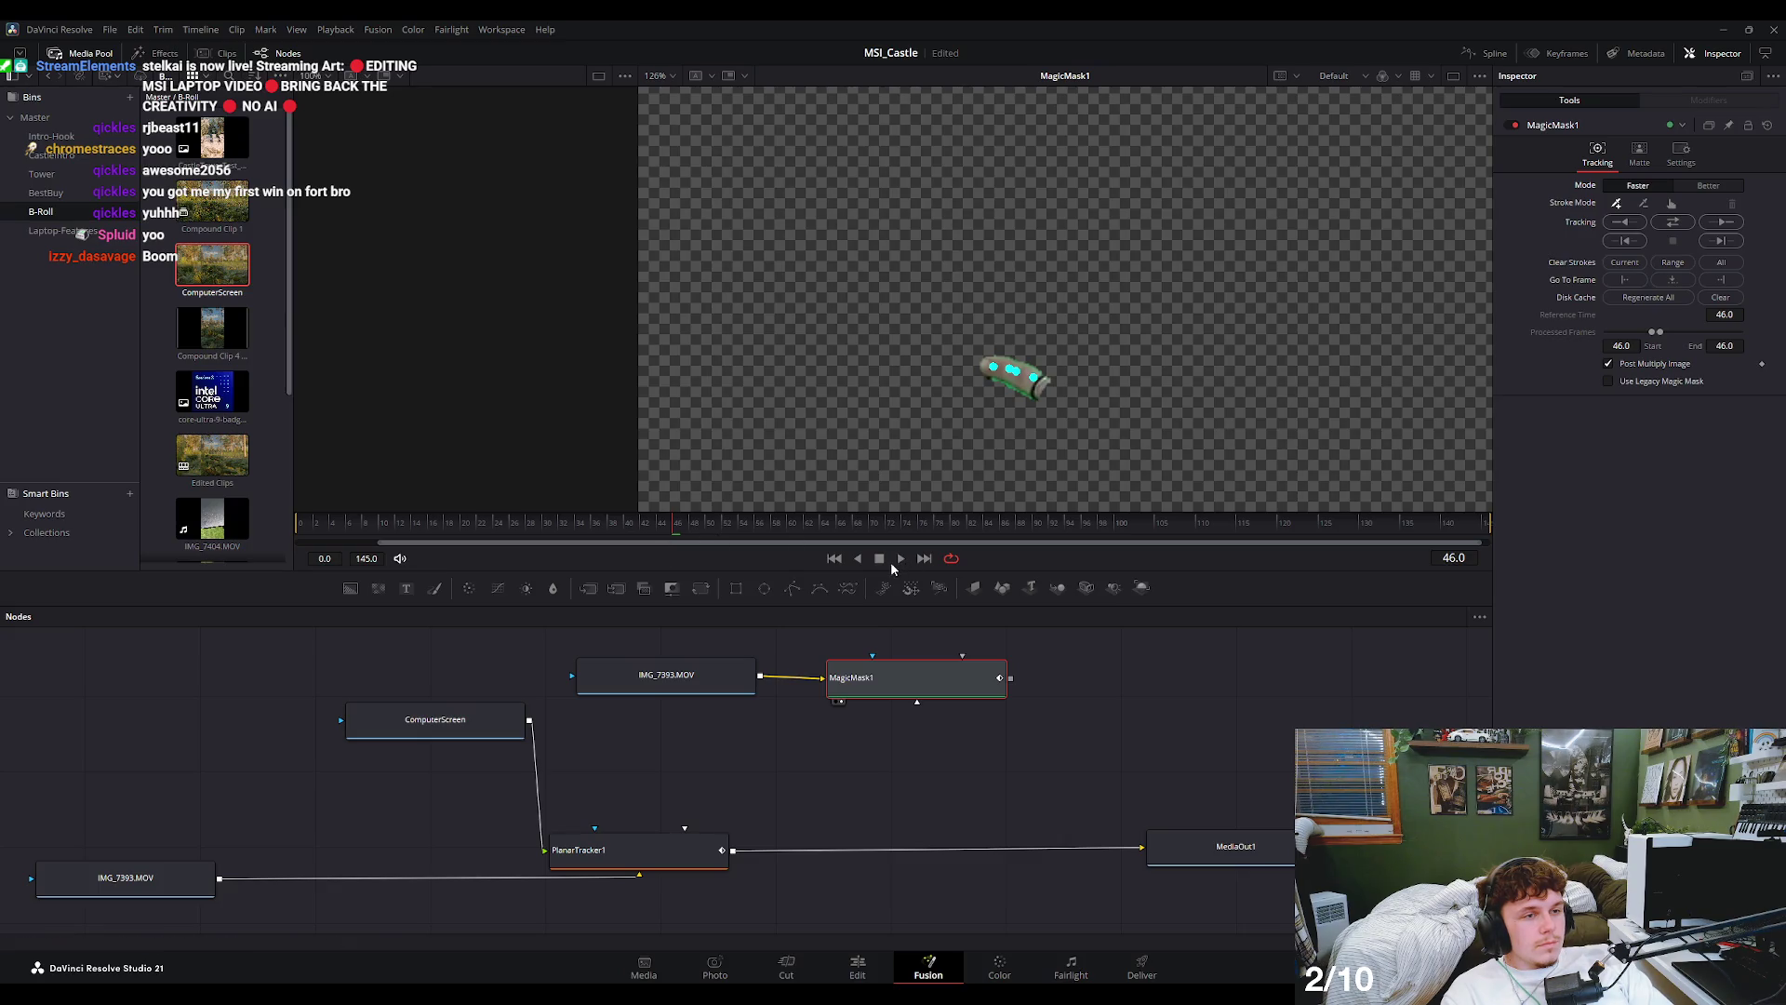
{"action": "left_click", "coordinate": [1624, 223]}
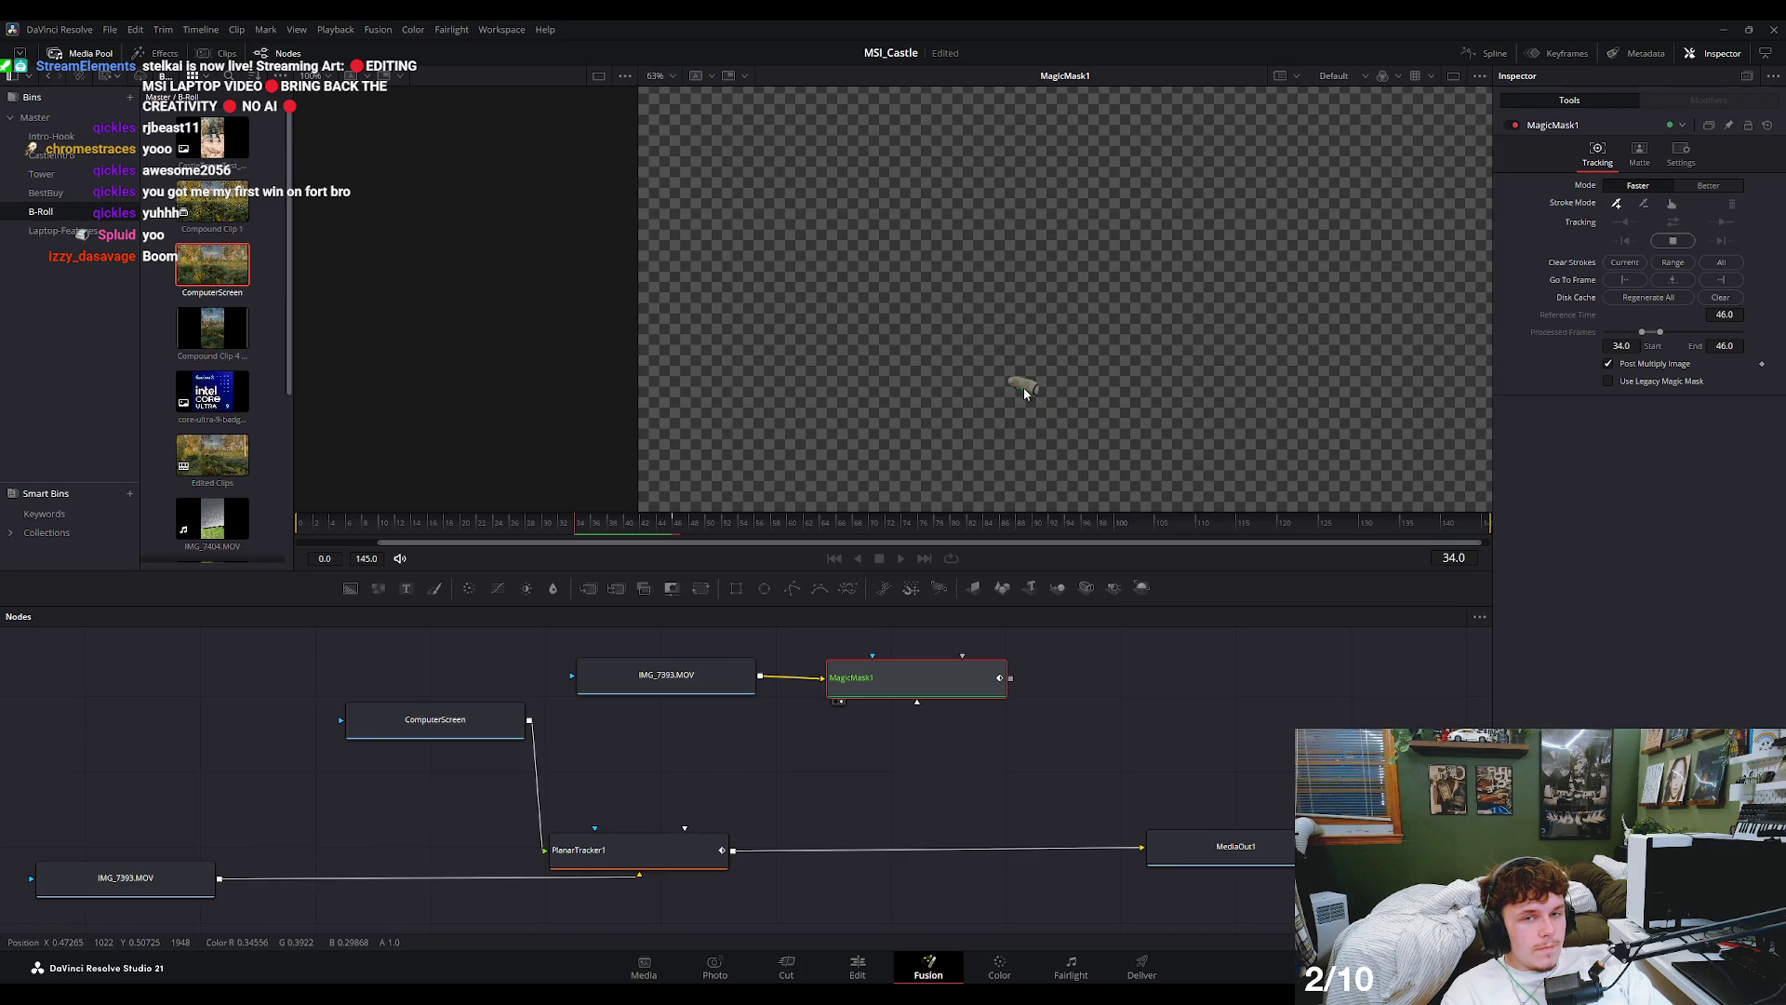
- After the backward track finishes, track the finger mask forward through frame 53
{"action": "scroll", "coordinate": [1023, 389], "scroll_direction": "up", "scroll_amount": 3}
{"action": "scroll", "coordinate": [1045, 387], "scroll_direction": "up", "scroll_amount": 5}
{"action": "scroll", "coordinate": [1142, 327], "scroll_direction": "down", "scroll_amount": 2}
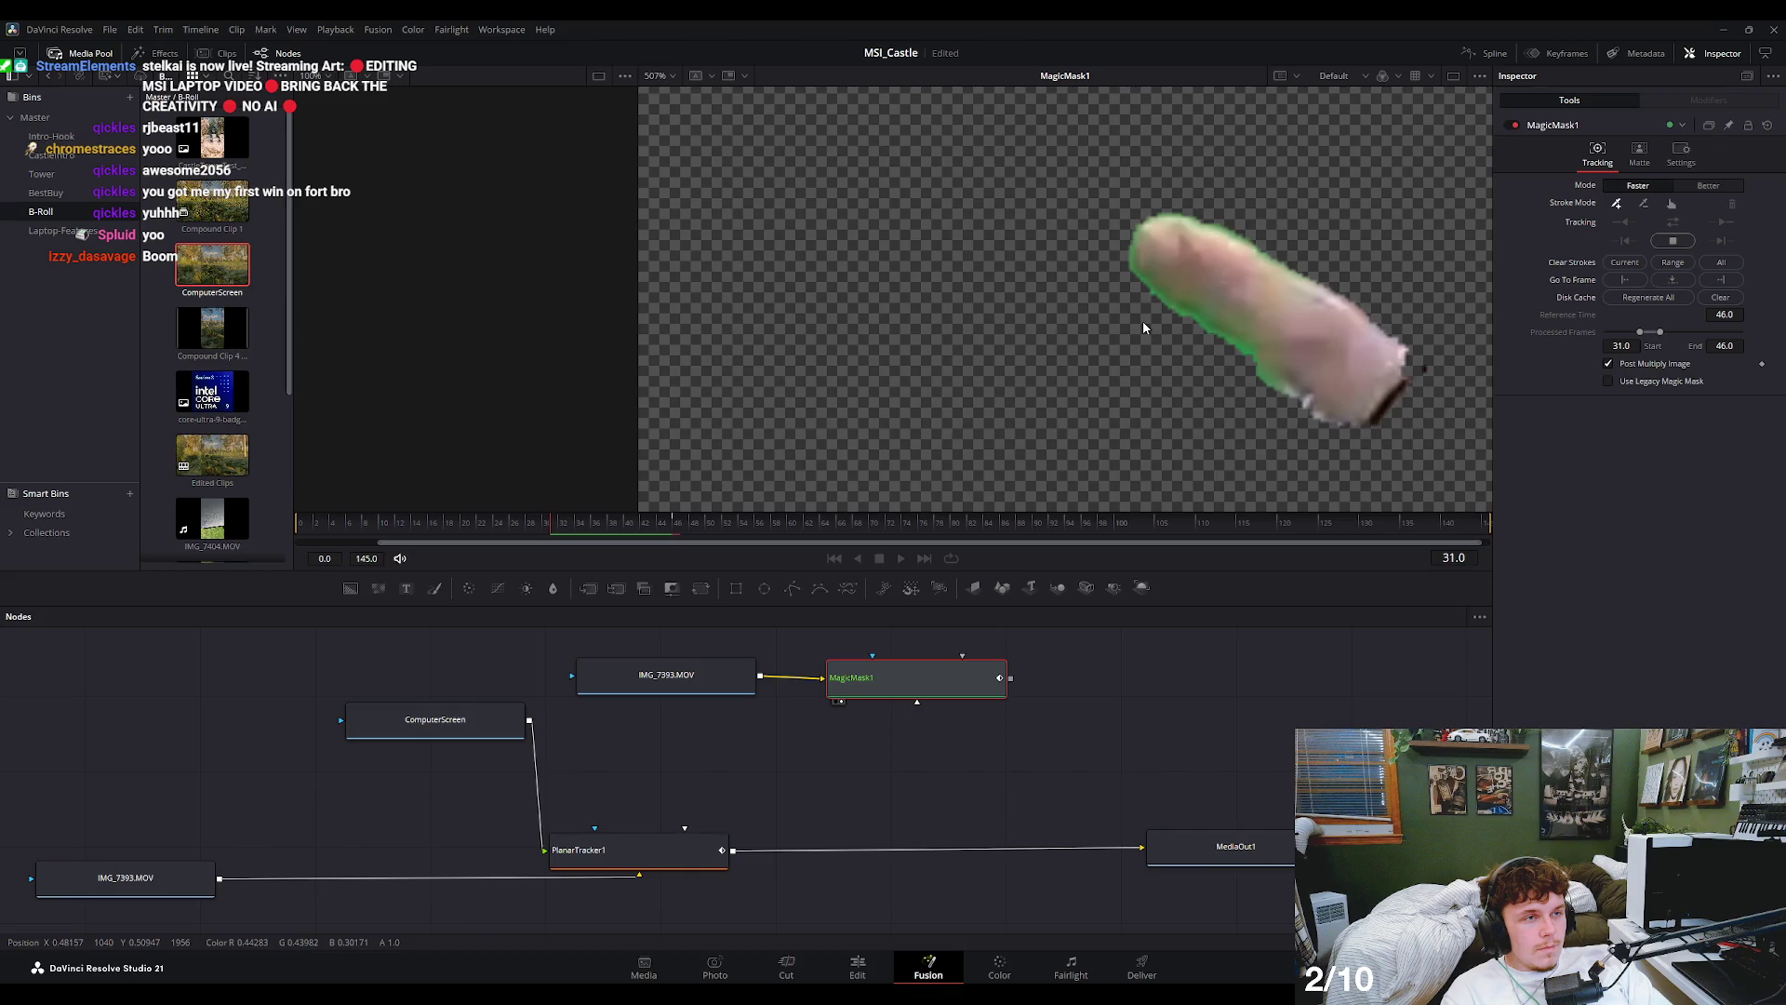
{"action": "scroll", "coordinate": [1200, 333], "scroll_direction": "down", "scroll_amount": 1}
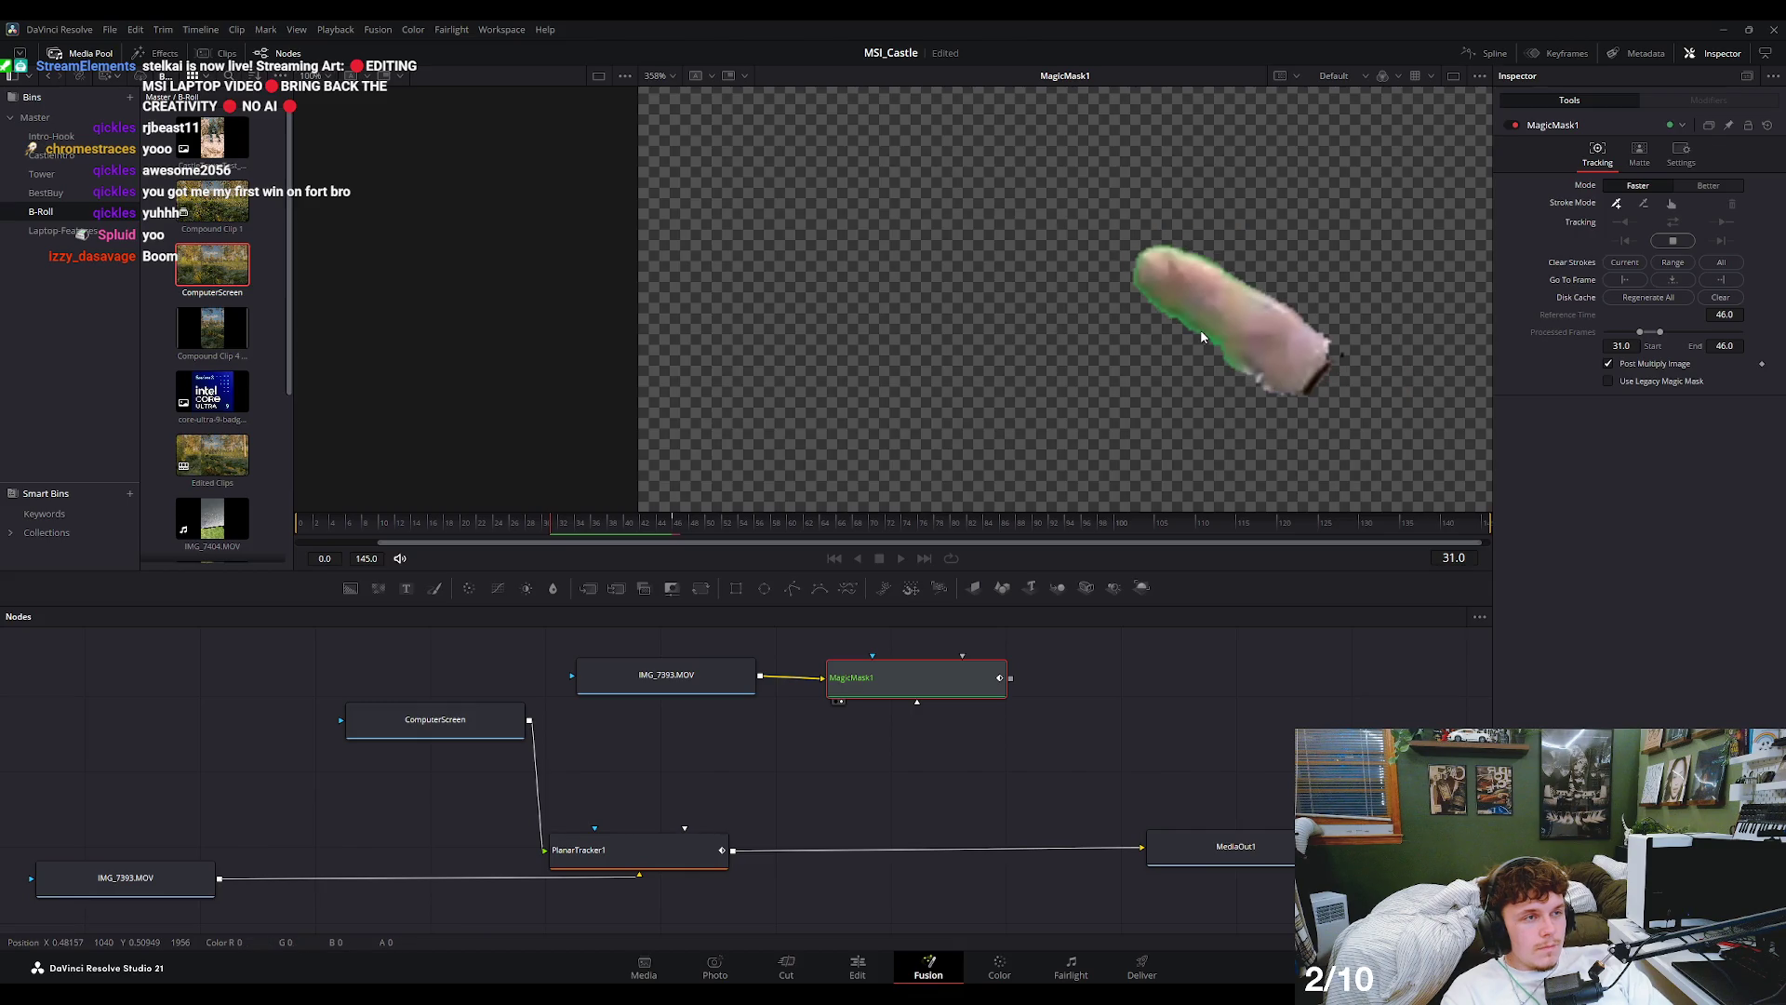
{"action": "scroll", "coordinate": [1200, 329], "scroll_direction": "down", "scroll_amount": 3}
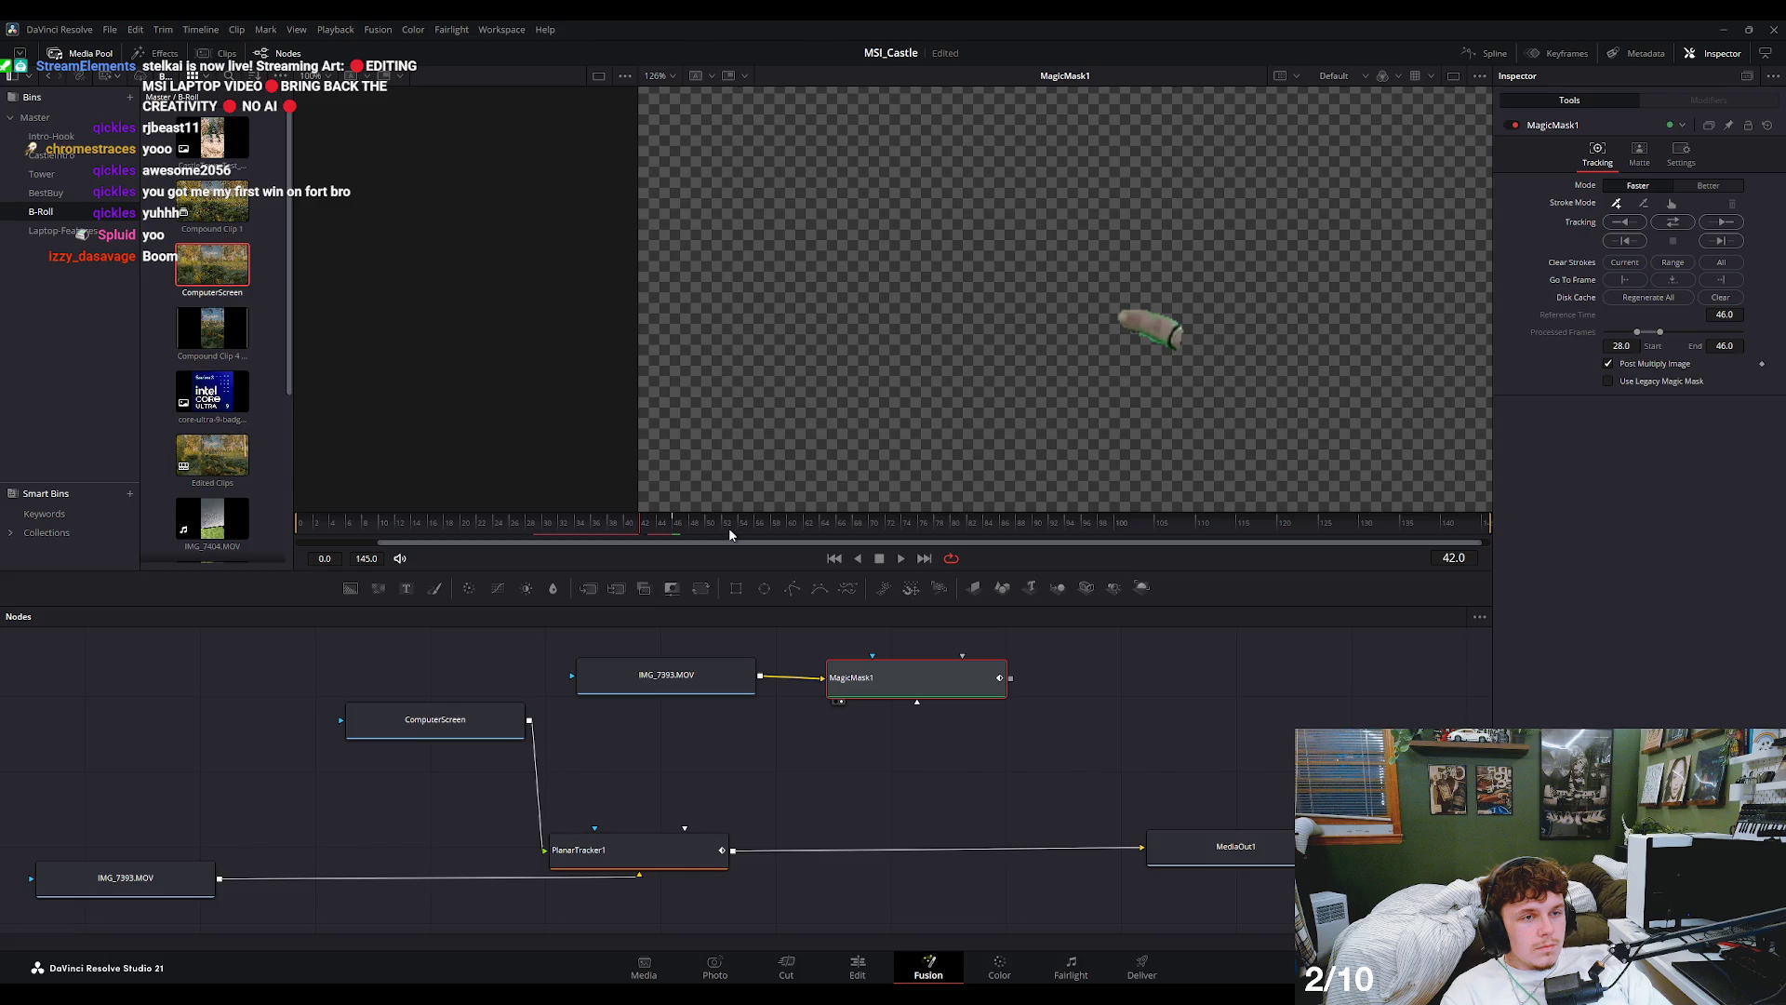
{"action": "key", "text": "ctrl+t"}
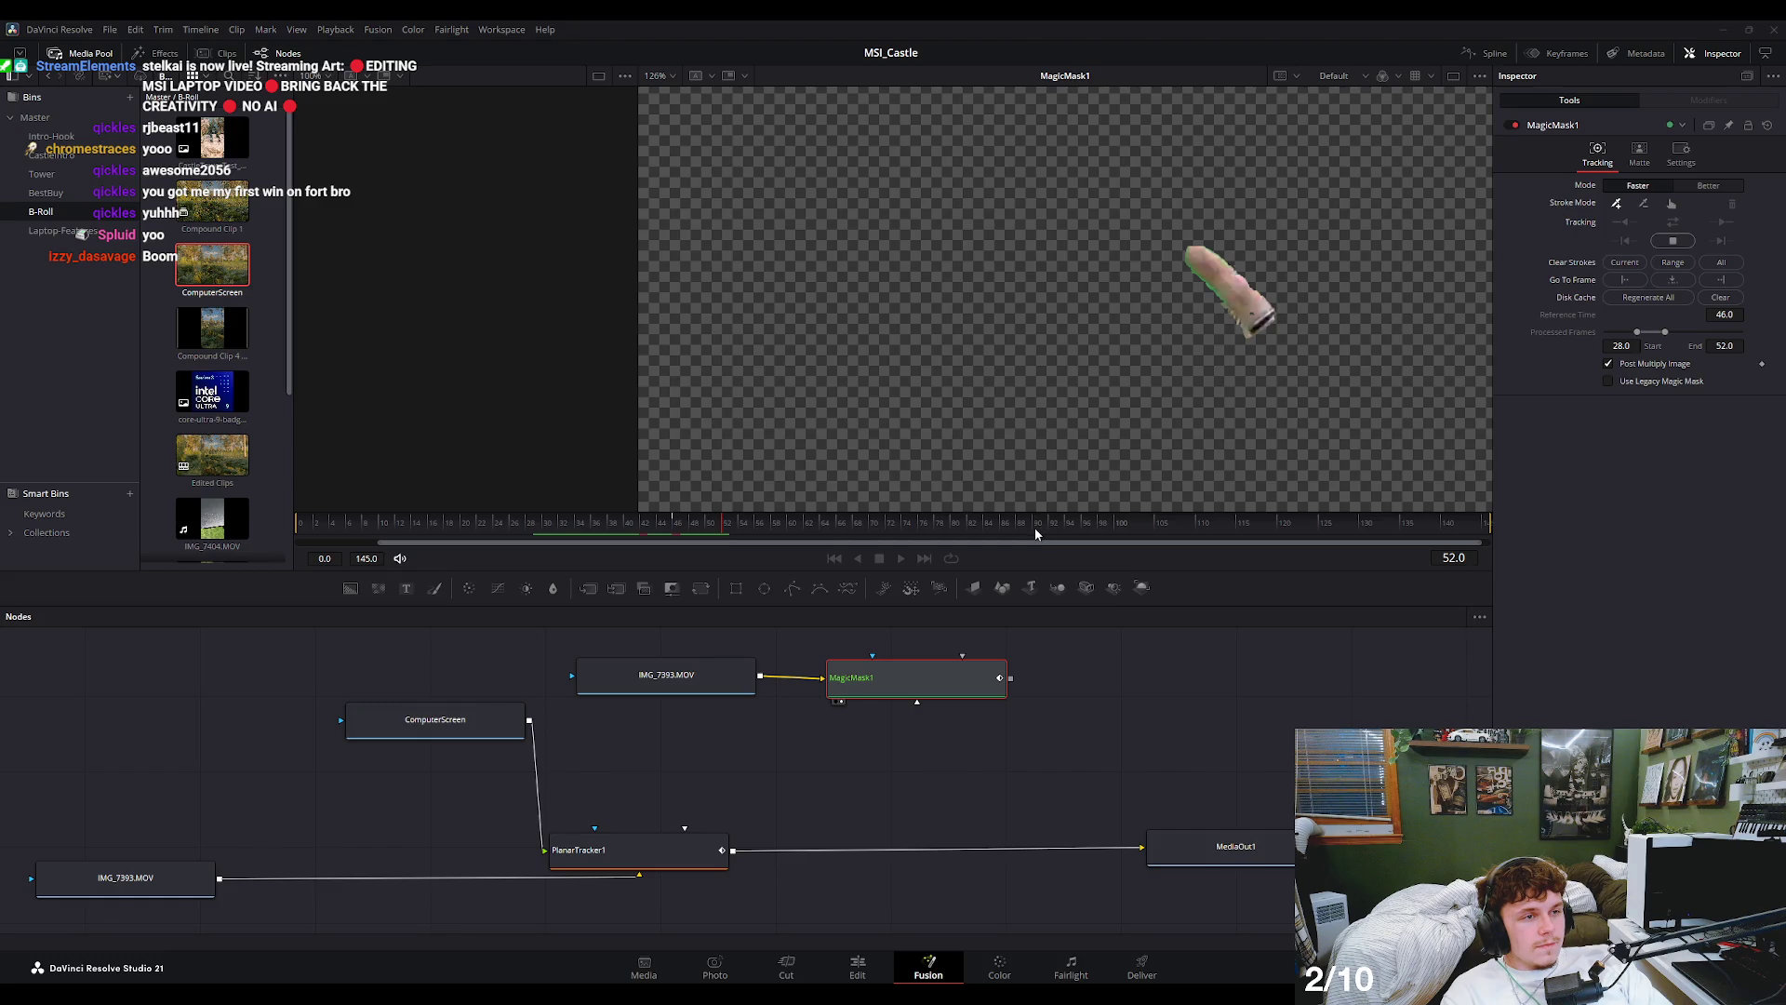
- Check the mask at frames 46 and 48, then switch to the Edit page
{"action": "left_click", "coordinate": [677, 521]}
{"action": "mouse_move", "coordinate": [677, 524]}
{"action": "left_mouse_down"}
{"action": "mouse_move", "coordinate": [695, 526]}
{"action": "mouse_move", "coordinate": [636, 532]}
{"action": "left_mouse_up"}
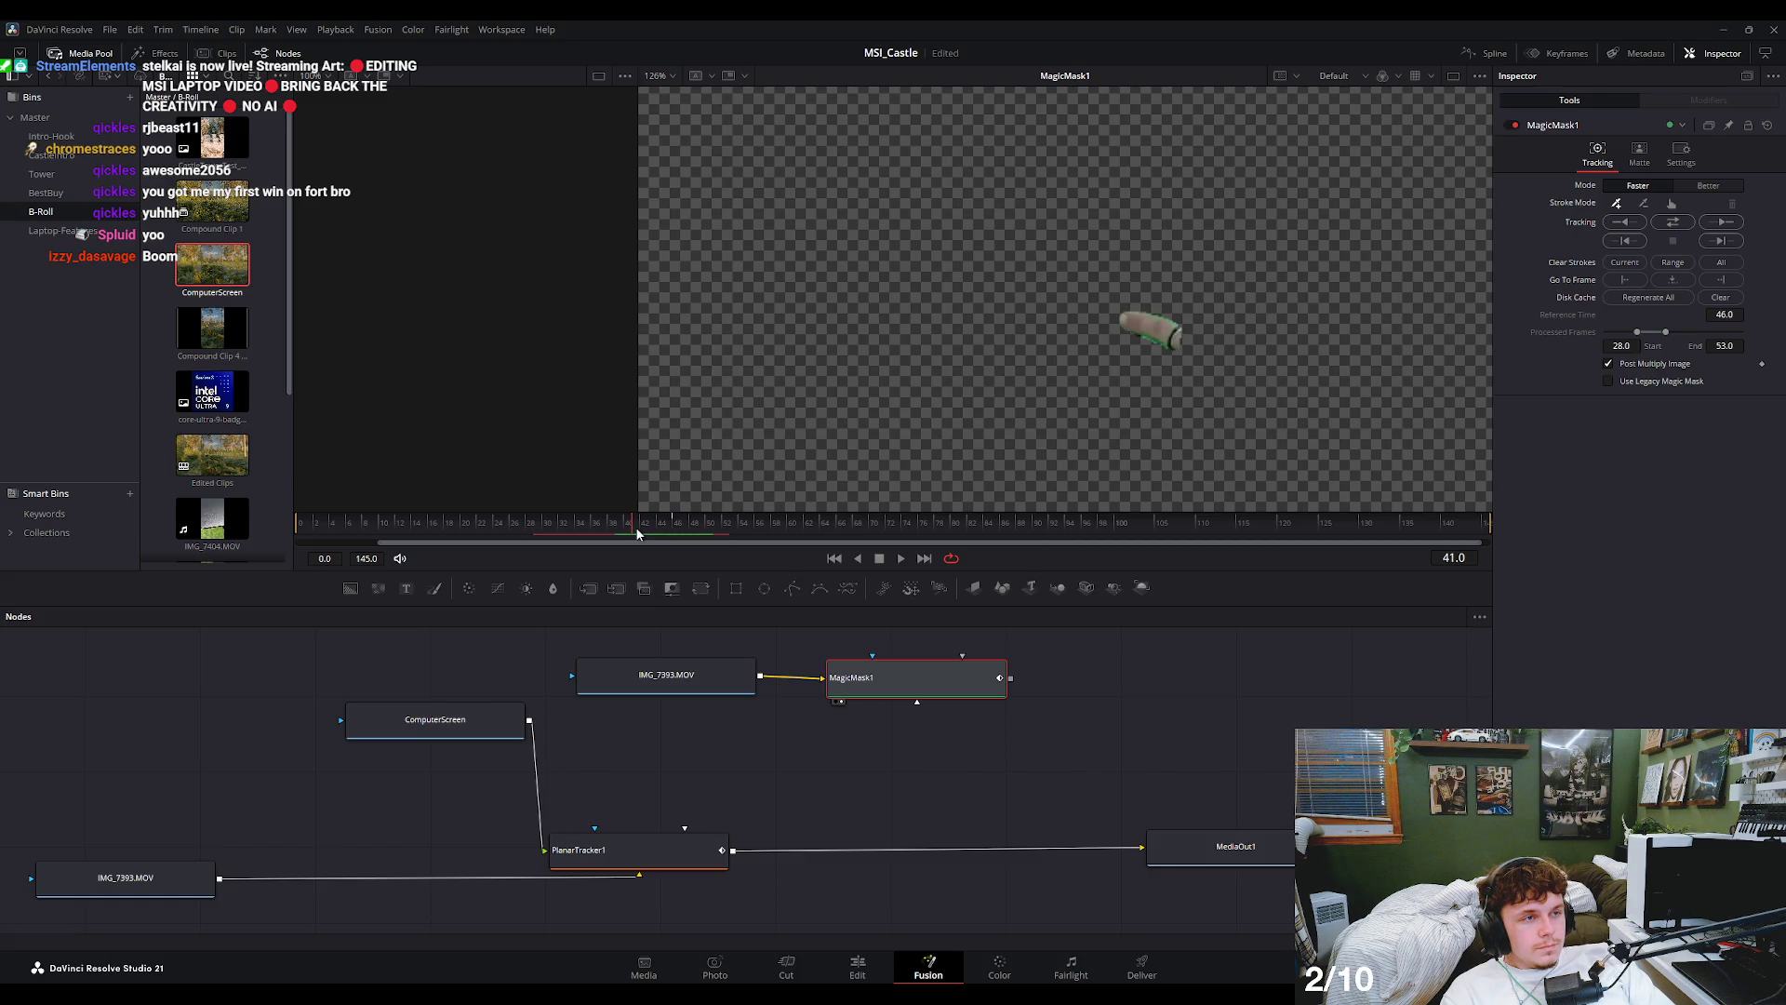
{"action": "key", "text": "shift+4"}
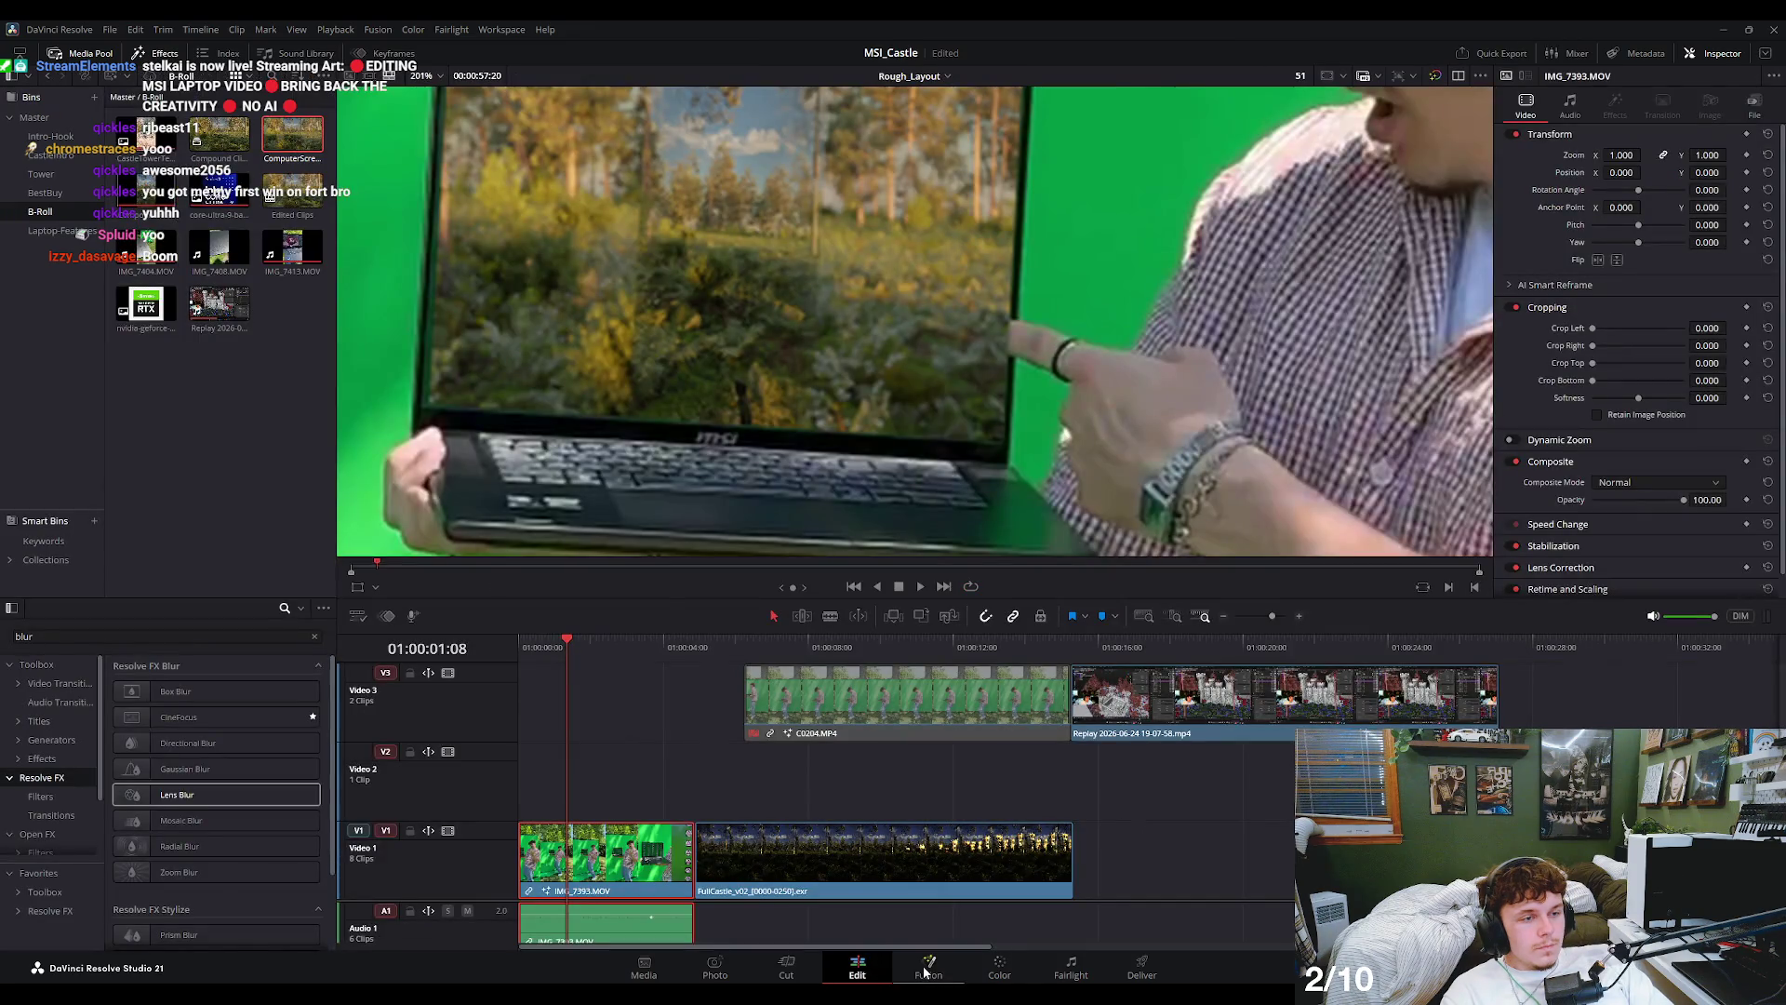
- Back in Fusion, set the render range start to frame 29
{"action": "left_click", "coordinate": [926, 970]}
{"action": "left_click_drag", "start_coordinate": [550, 522], "coordinate": [536, 529]}
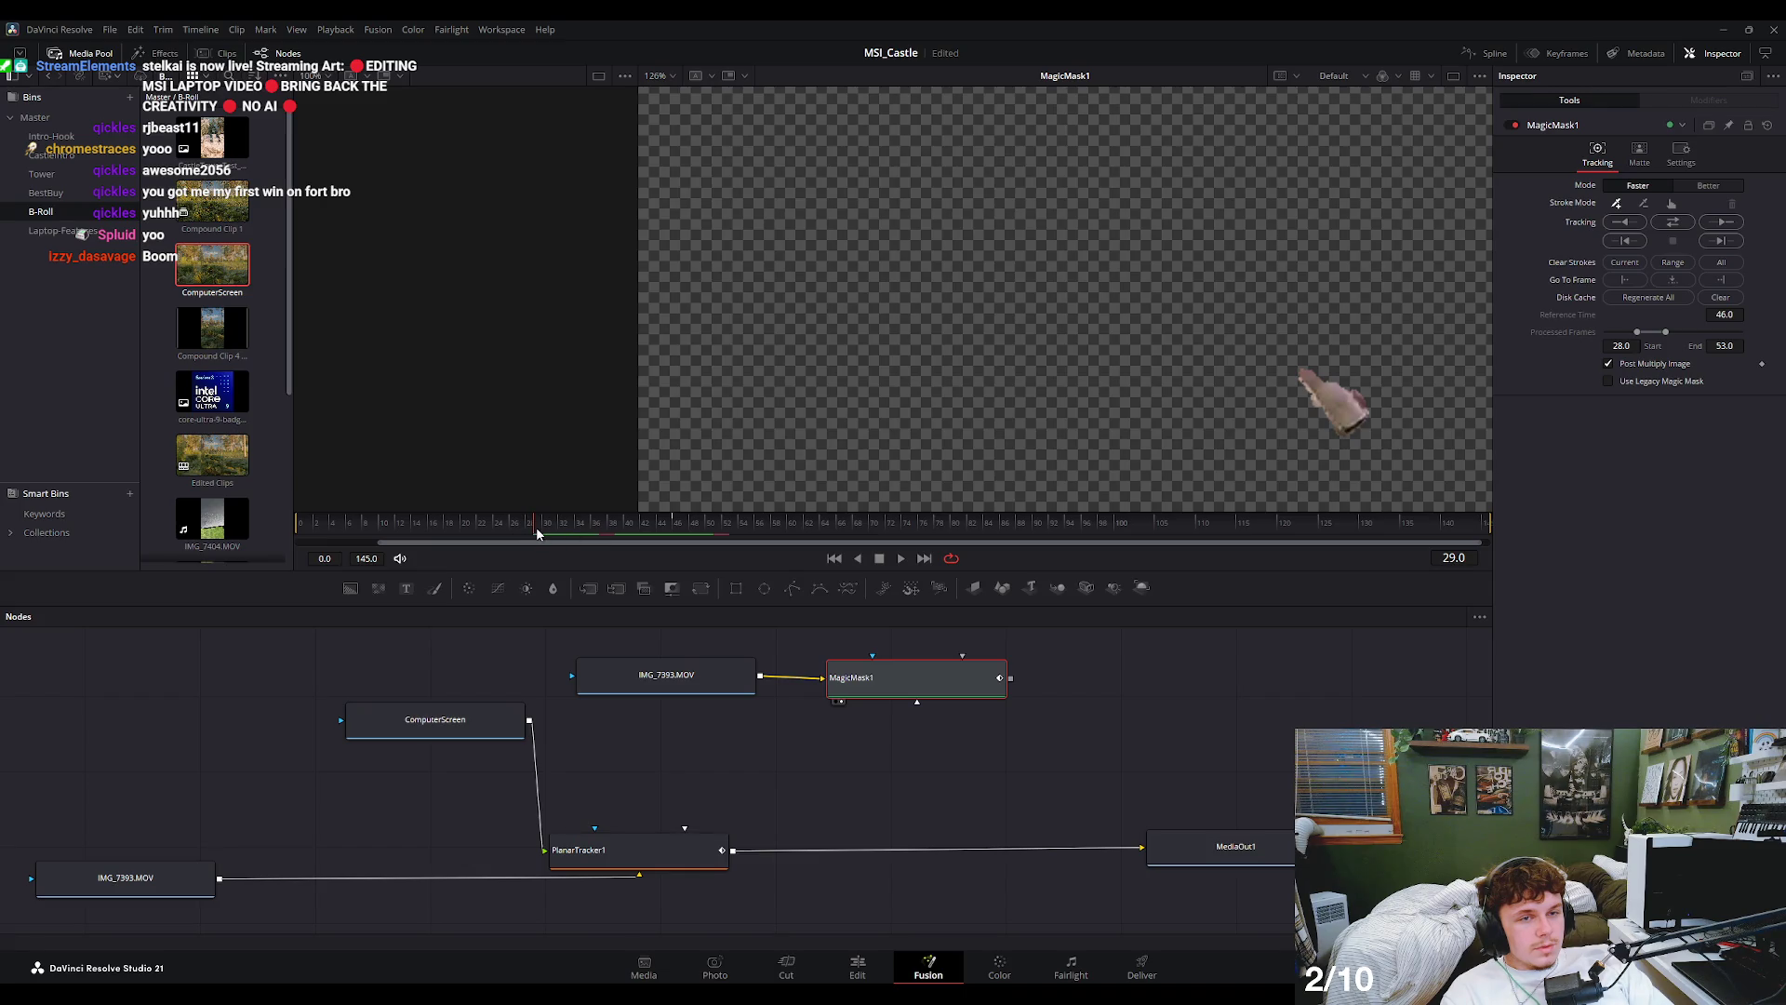
{"action": "left_click", "coordinate": [331, 559]}
{"action": "type", "text": "29"}
{"action": "key", "text": "Return"}
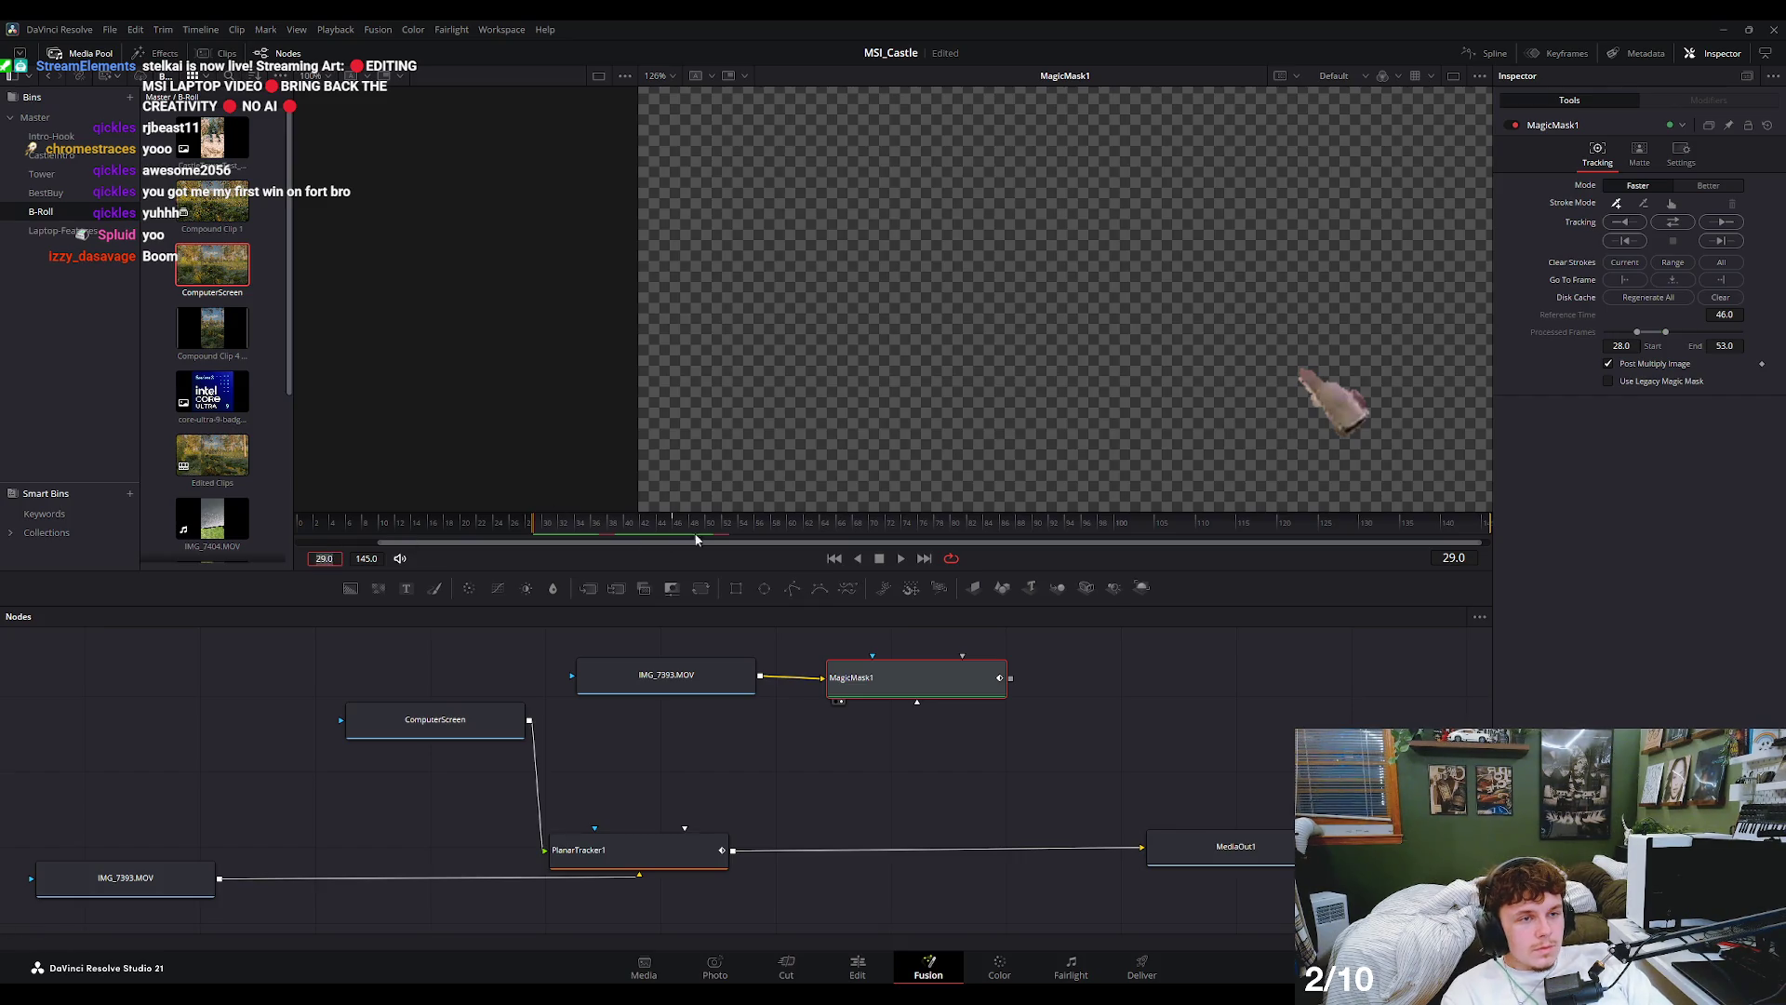
- Set the render range end to frame 51 and check the shot on the Edit page
{"action": "mouse_move", "coordinate": [706, 519]}
{"action": "left_mouse_down"}
{"action": "mouse_move", "coordinate": [732, 534]}
{"action": "mouse_move", "coordinate": [716, 539]}
{"action": "left_mouse_up"}
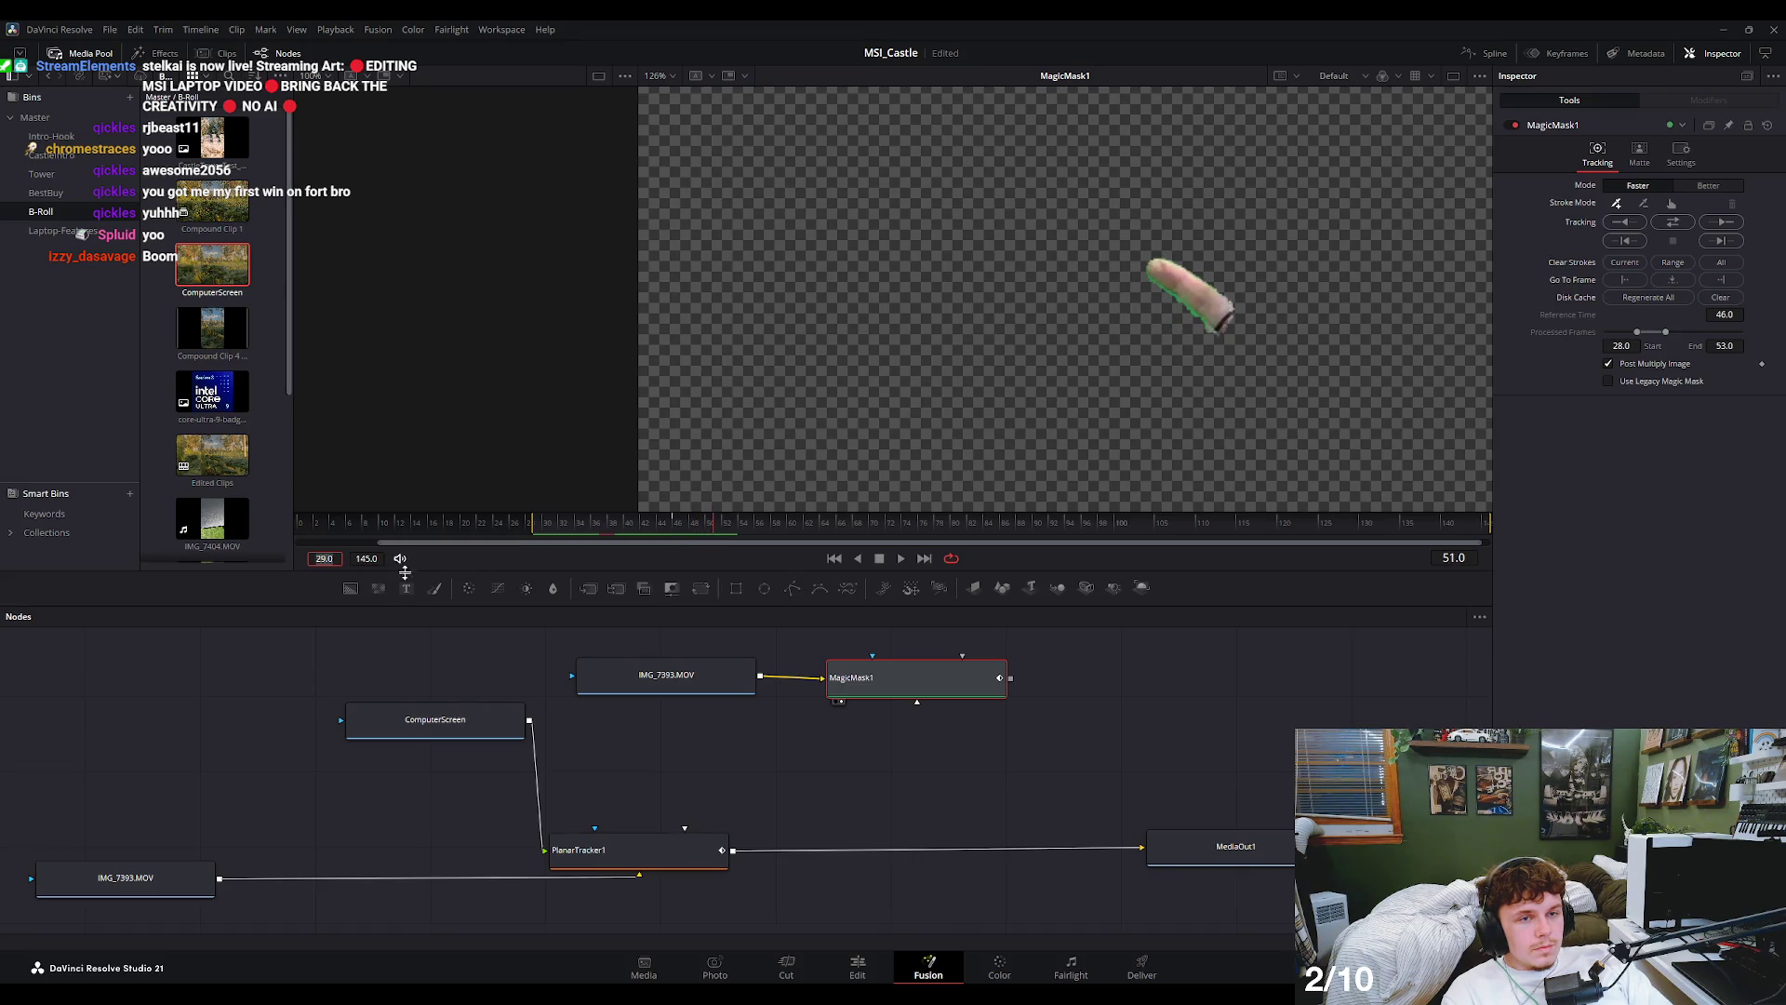
{"action": "left_click", "coordinate": [366, 558]}
{"action": "type", "text": "51"}
{"action": "key", "text": "Return"}
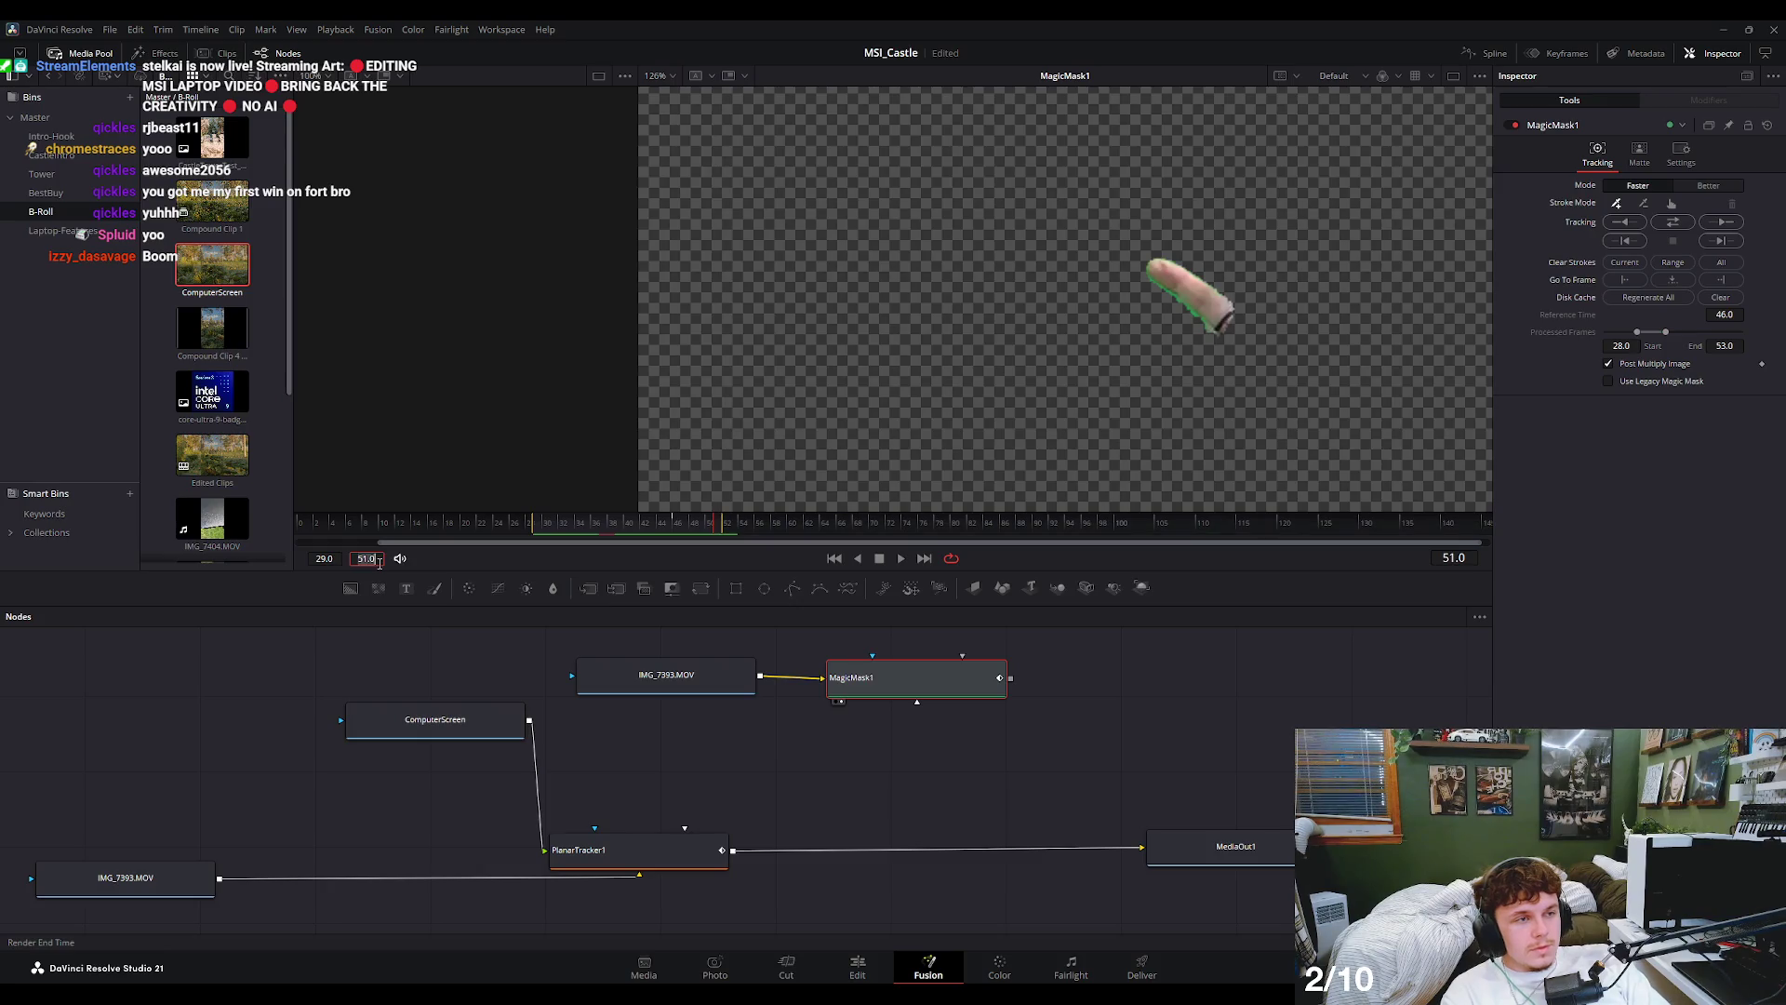
{"action": "left_click", "coordinate": [857, 967]}
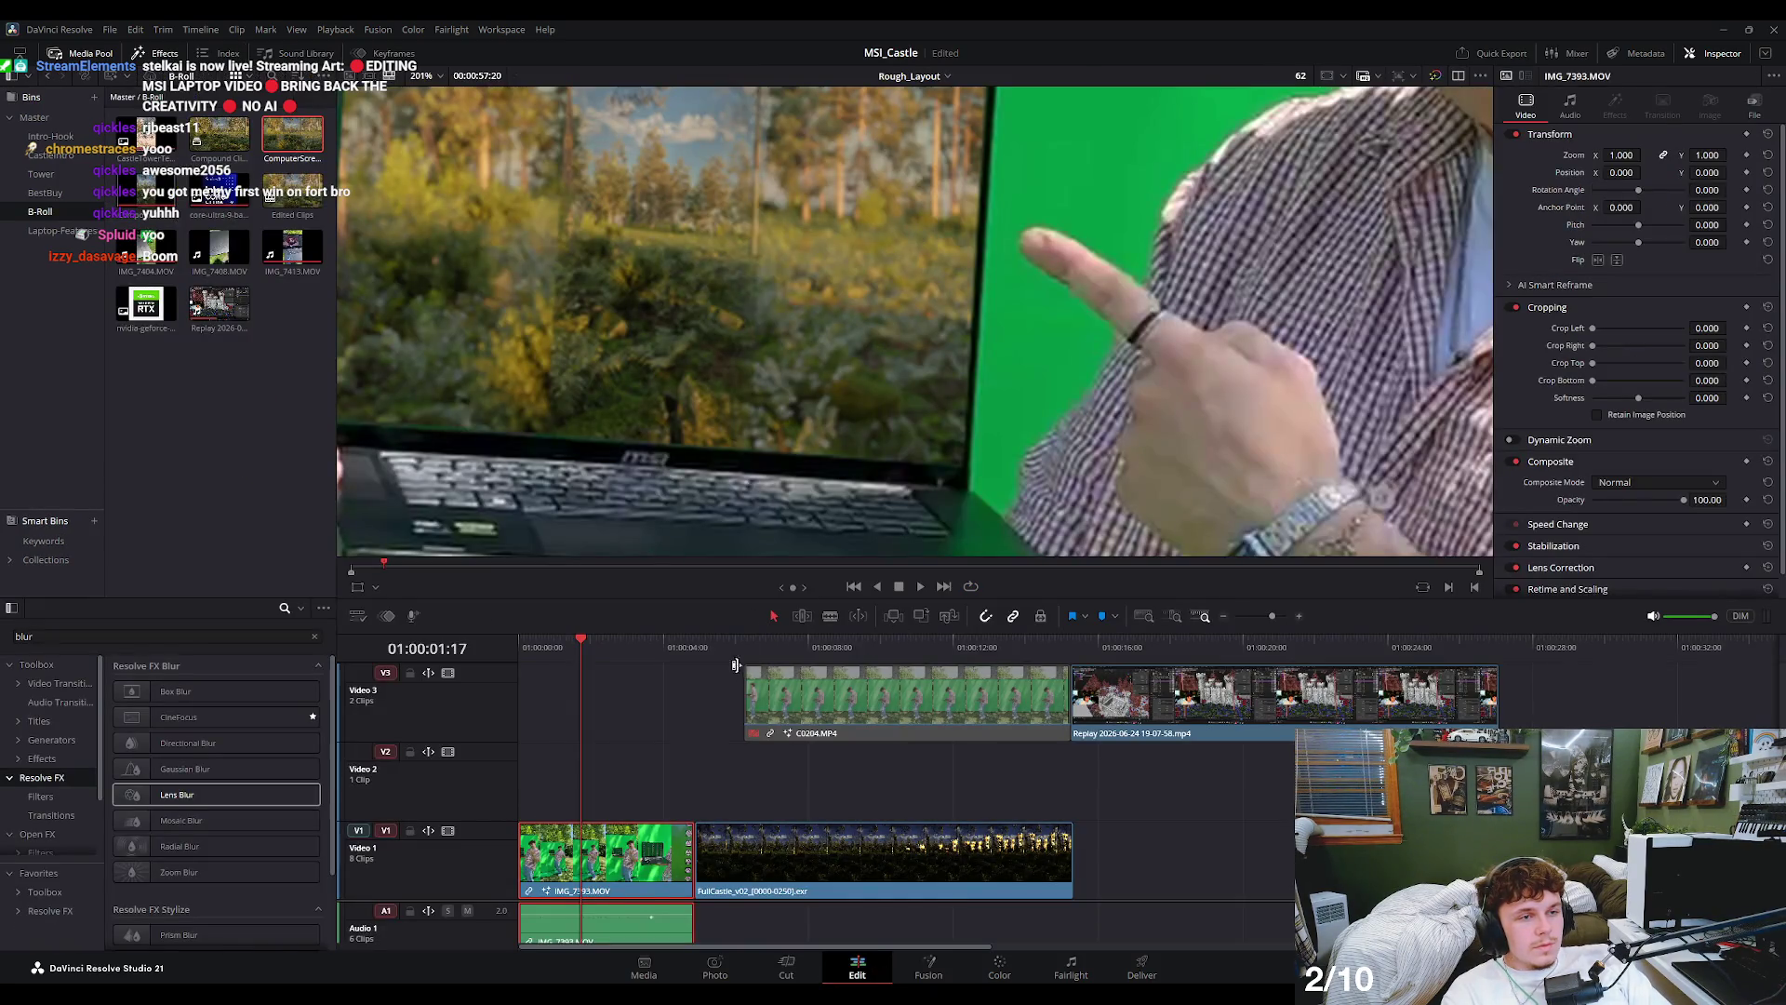
- Insert a Merge node between PlanarTracker1 and MediaOut1 with MagicMask1 as foreground, and select Merge1
{"action": "left_click", "coordinate": [928, 968]}
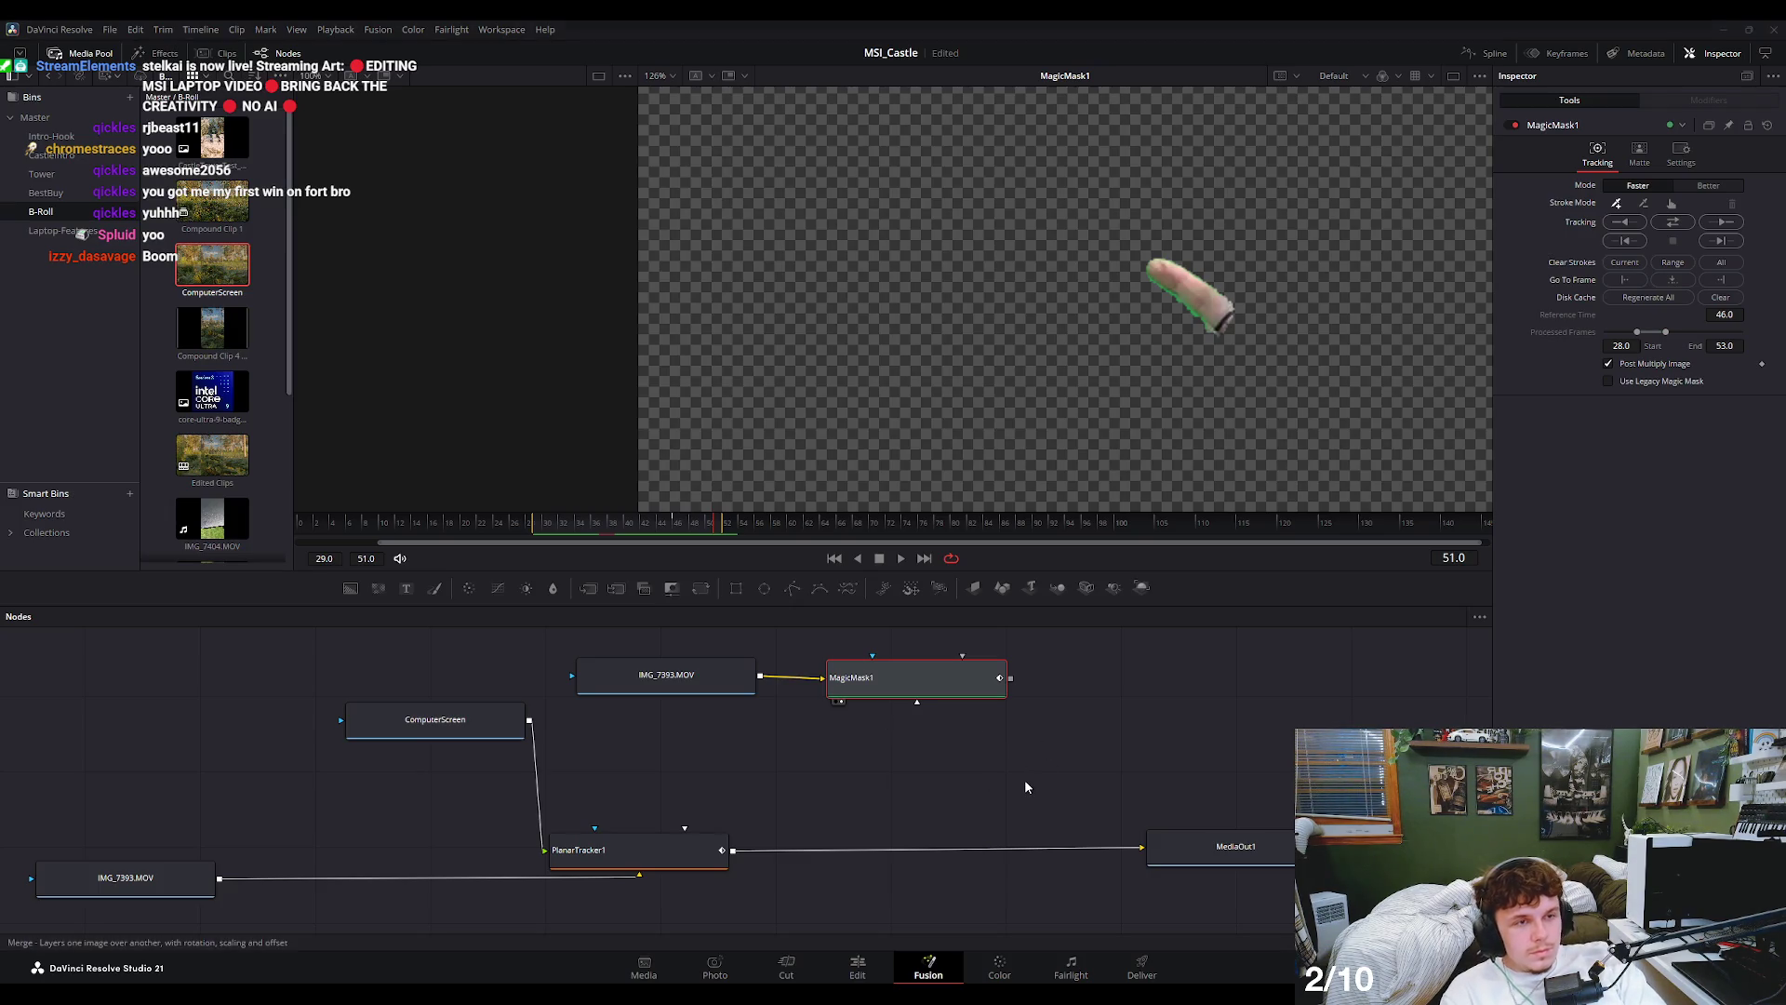
{"action": "key", "text": "m"}
{"action": "mouse_move", "coordinate": [1192, 677]}
{"action": "left_mouse_down"}
{"action": "mouse_move", "coordinate": [1024, 843]}
{"action": "mouse_move", "coordinate": [970, 852]}
{"action": "mouse_move", "coordinate": [917, 701]}
{"action": "left_mouse_up"}
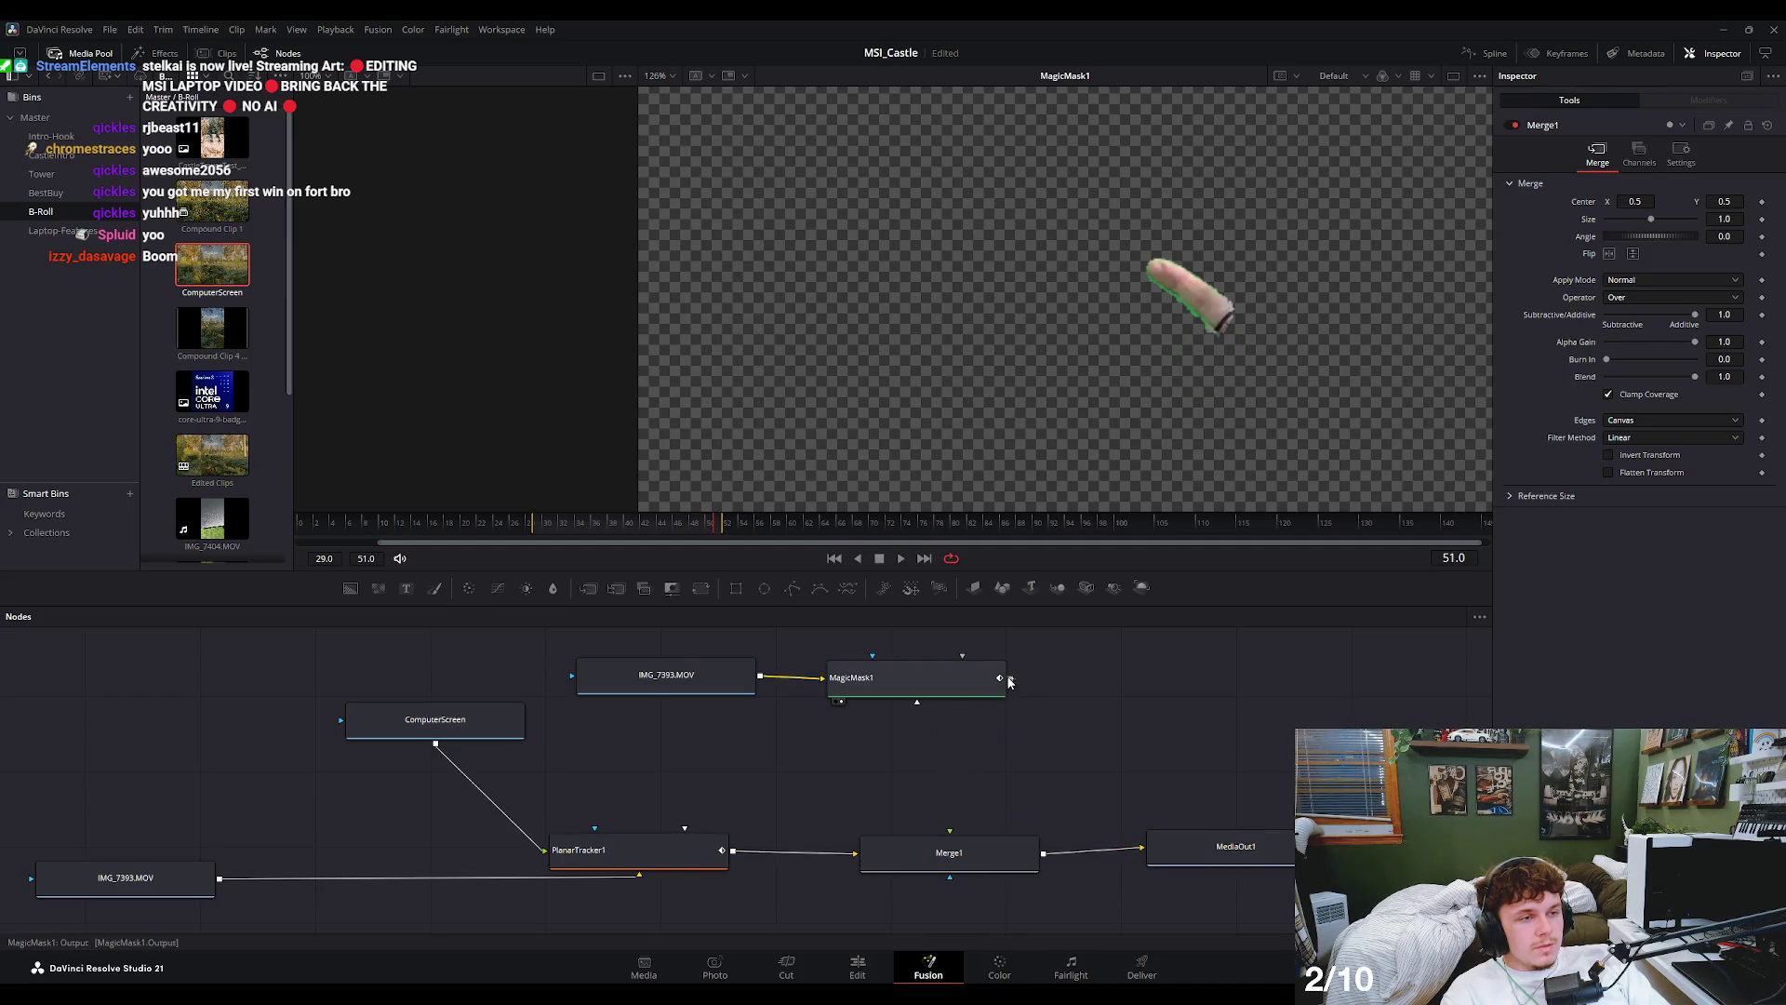
{"action": "left_click", "coordinate": [980, 844]}
{"action": "key", "text": "1"}
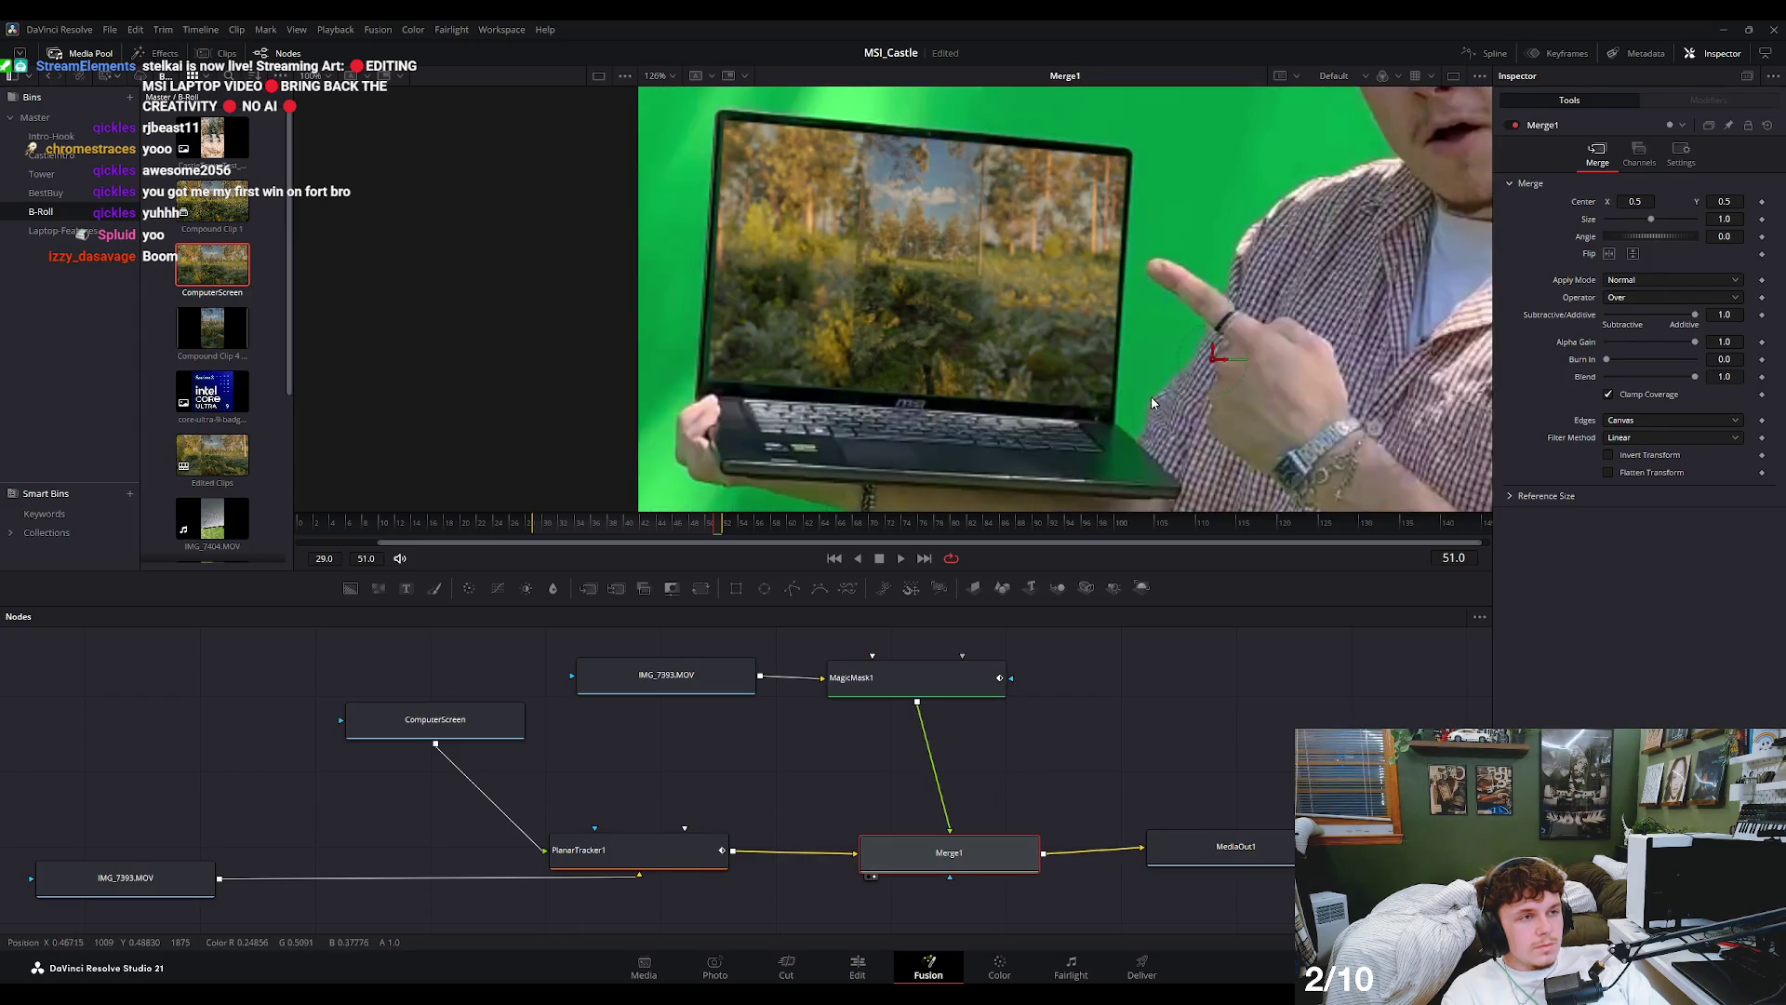
{"action": "key", "text": "space"}
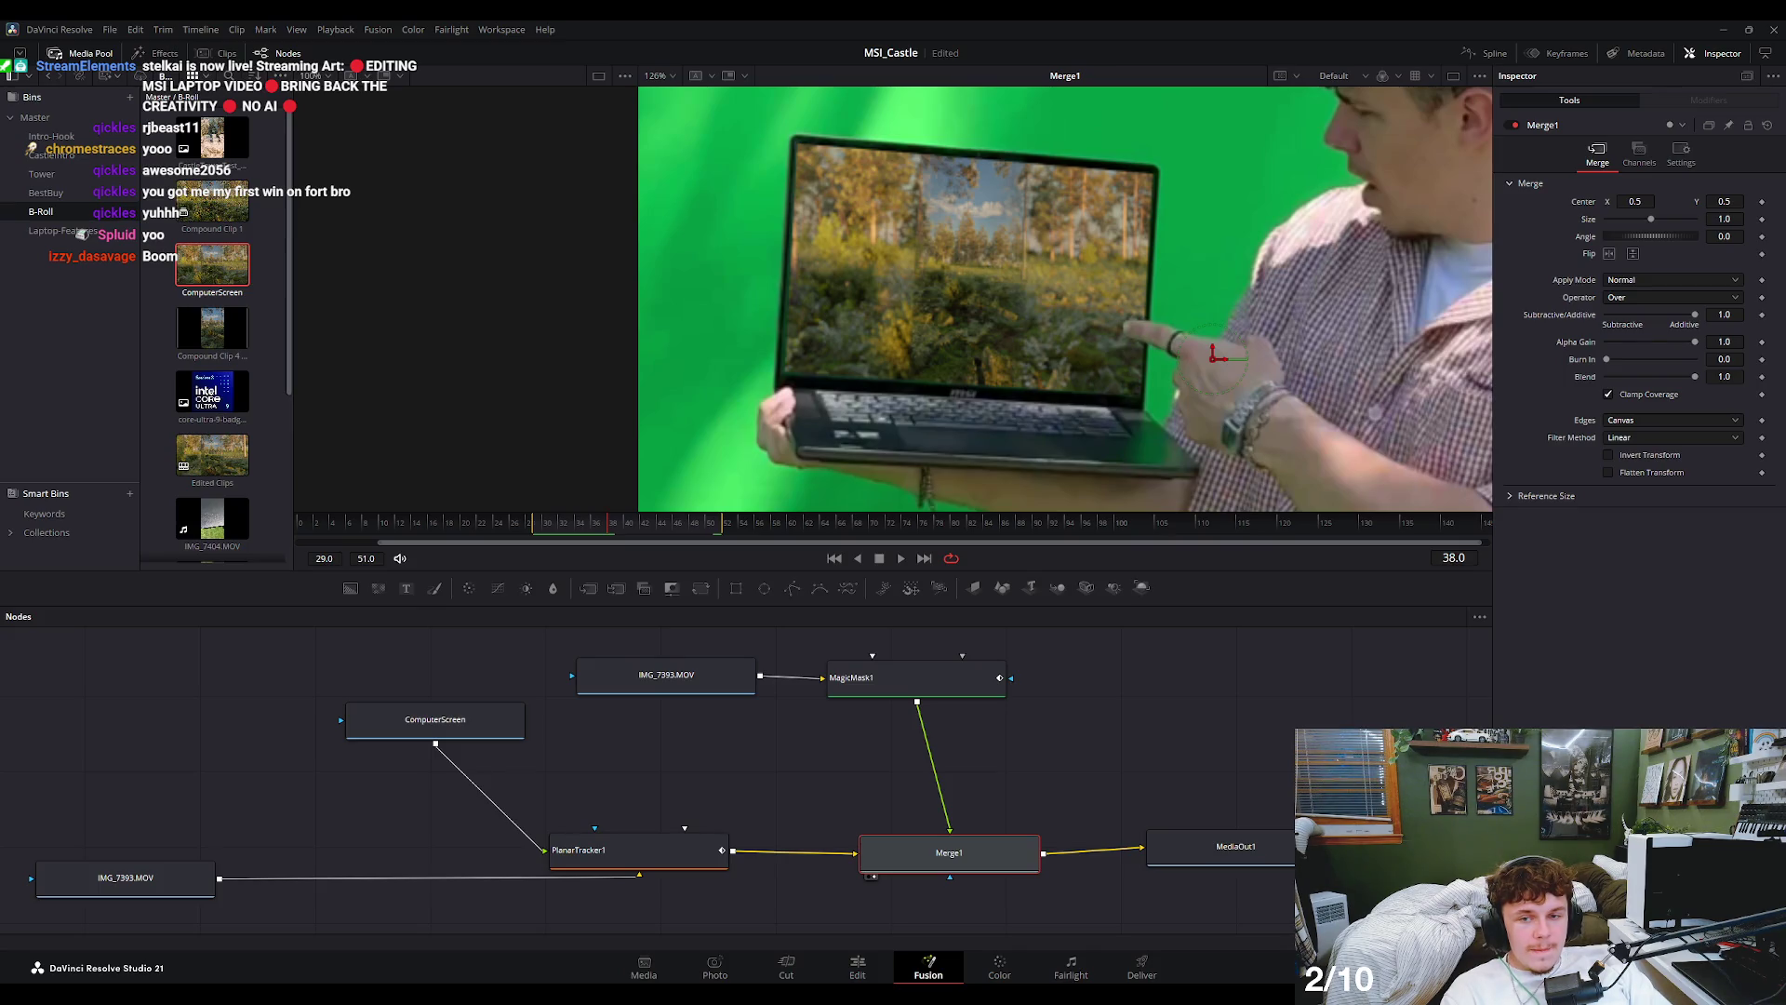
{"action": "scroll", "coordinate": [1147, 338], "scroll_direction": "up", "scroll_amount": 2}
{"action": "scroll", "coordinate": [1174, 317], "scroll_direction": "down", "scroll_amount": 10}
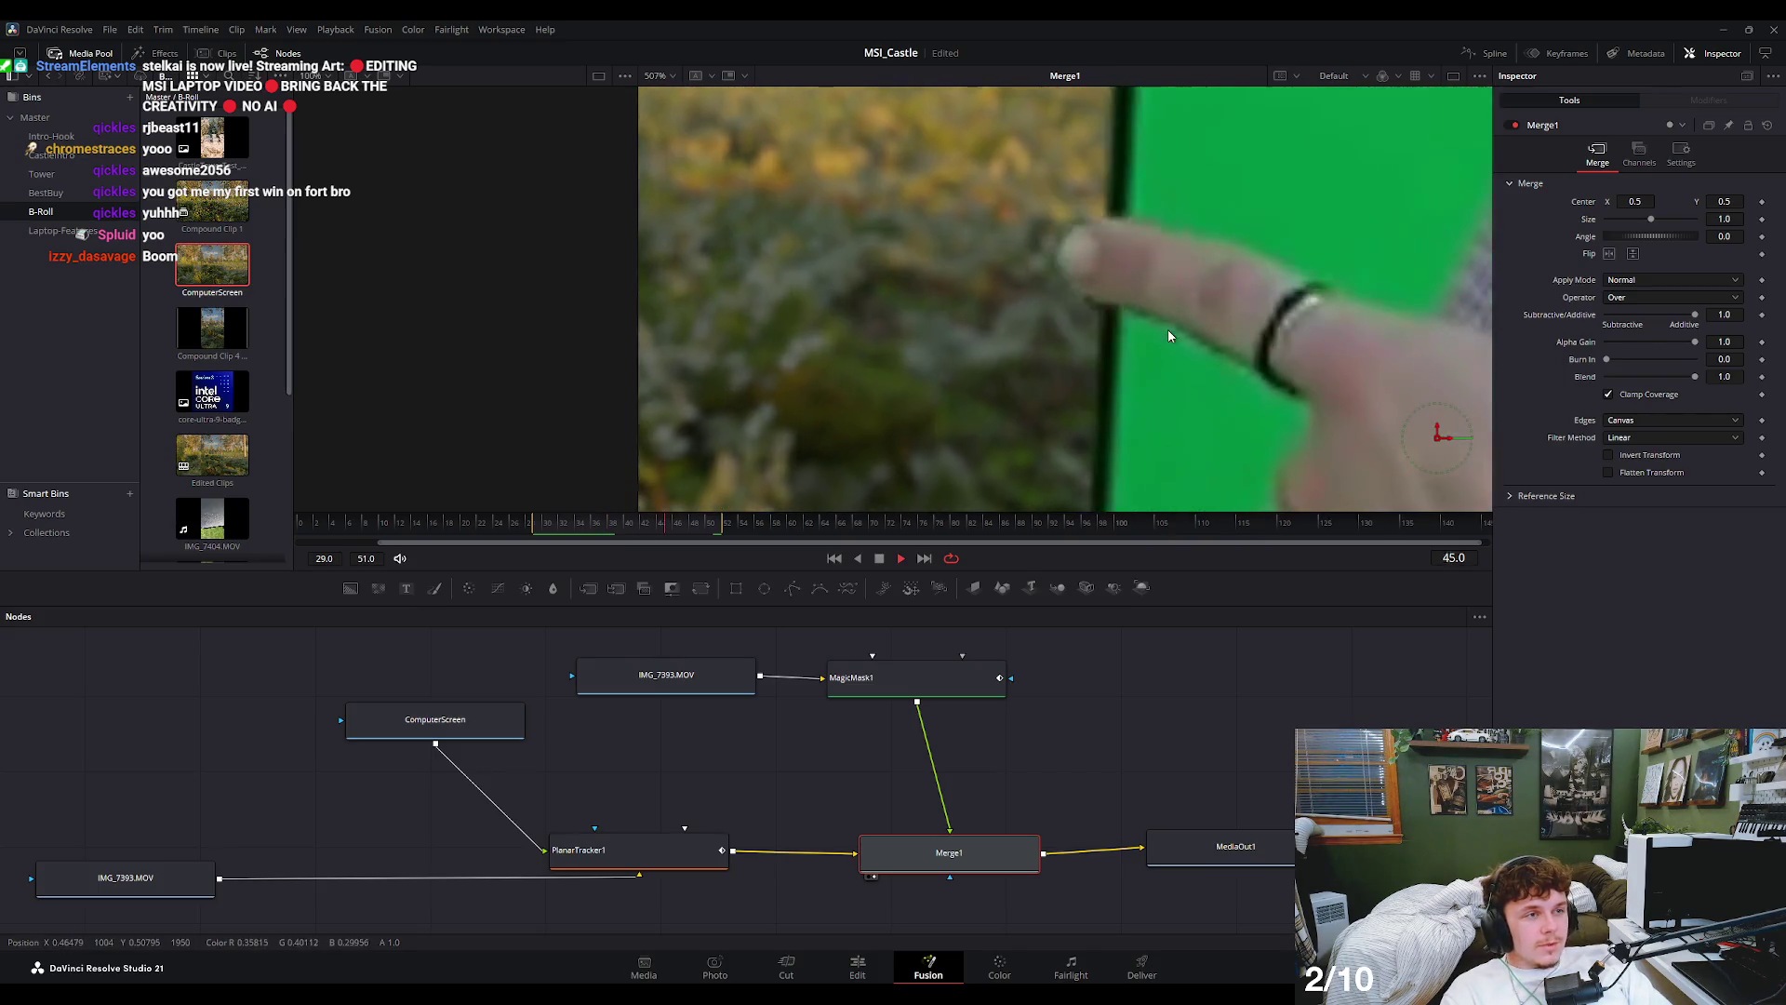
{"action": "left_click", "coordinate": [671, 525]}
{"action": "left_click_drag", "start_coordinate": [671, 528], "coordinate": [596, 535]}
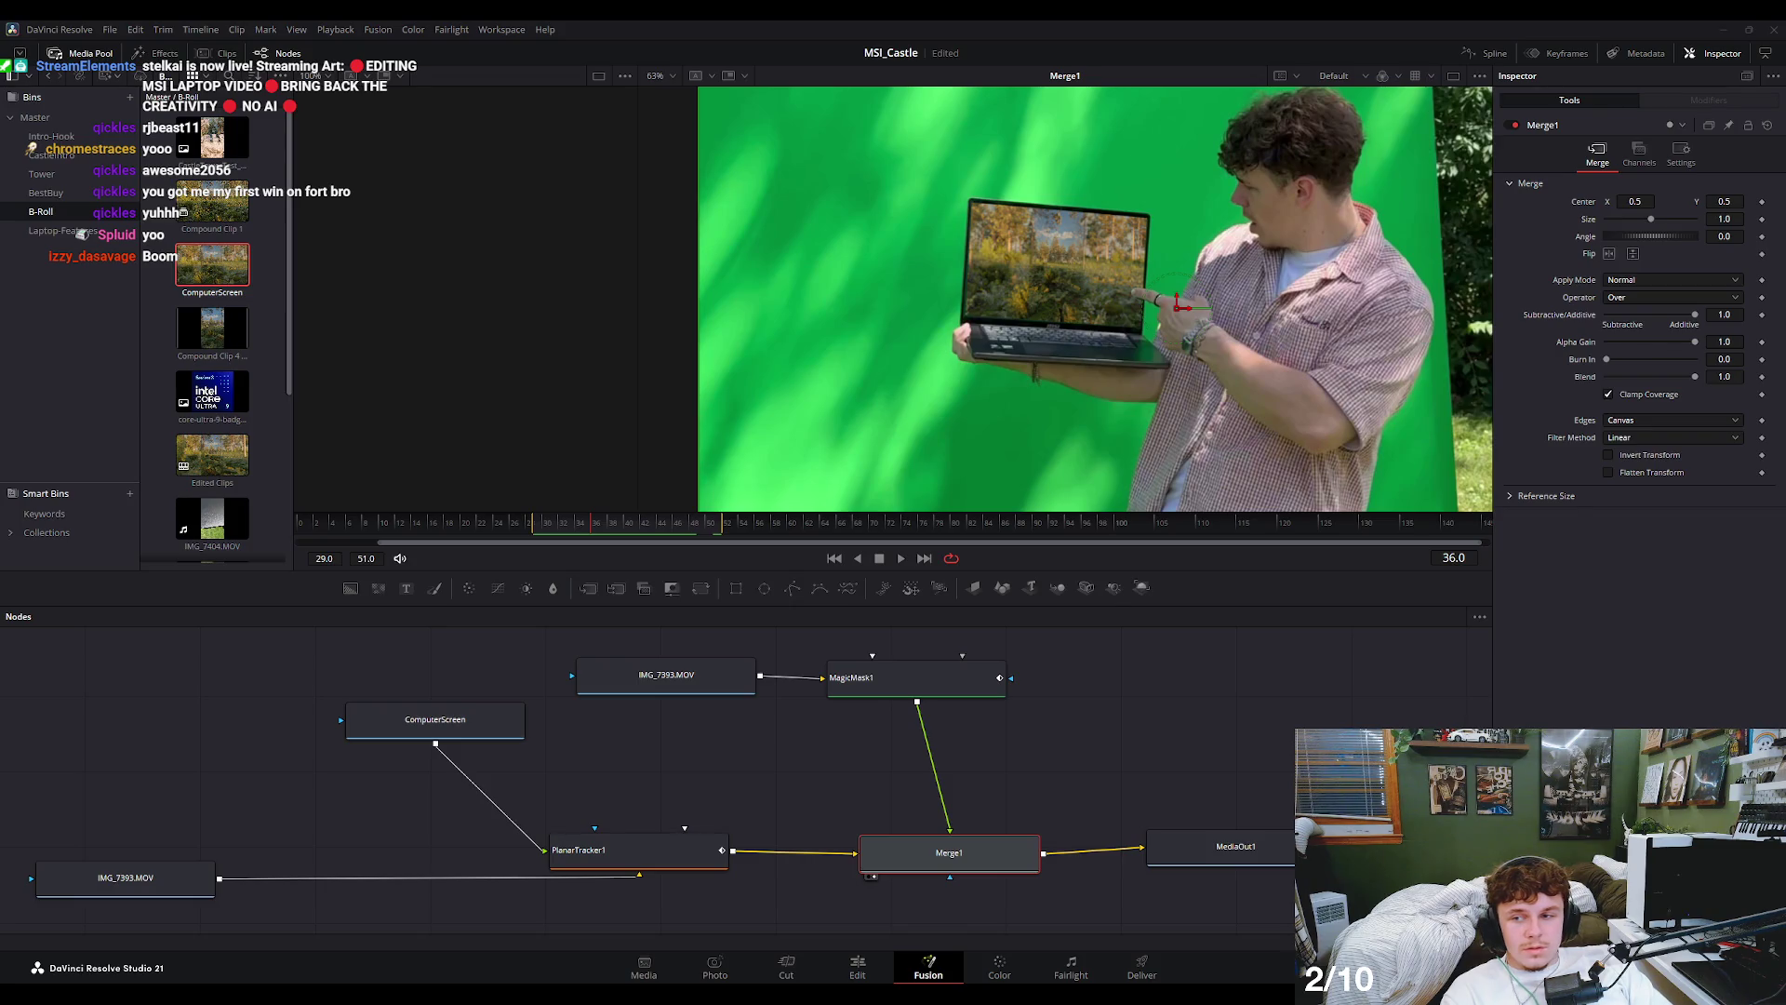
{"action": "scroll", "coordinate": [1148, 272], "scroll_direction": "up", "scroll_amount": 6}
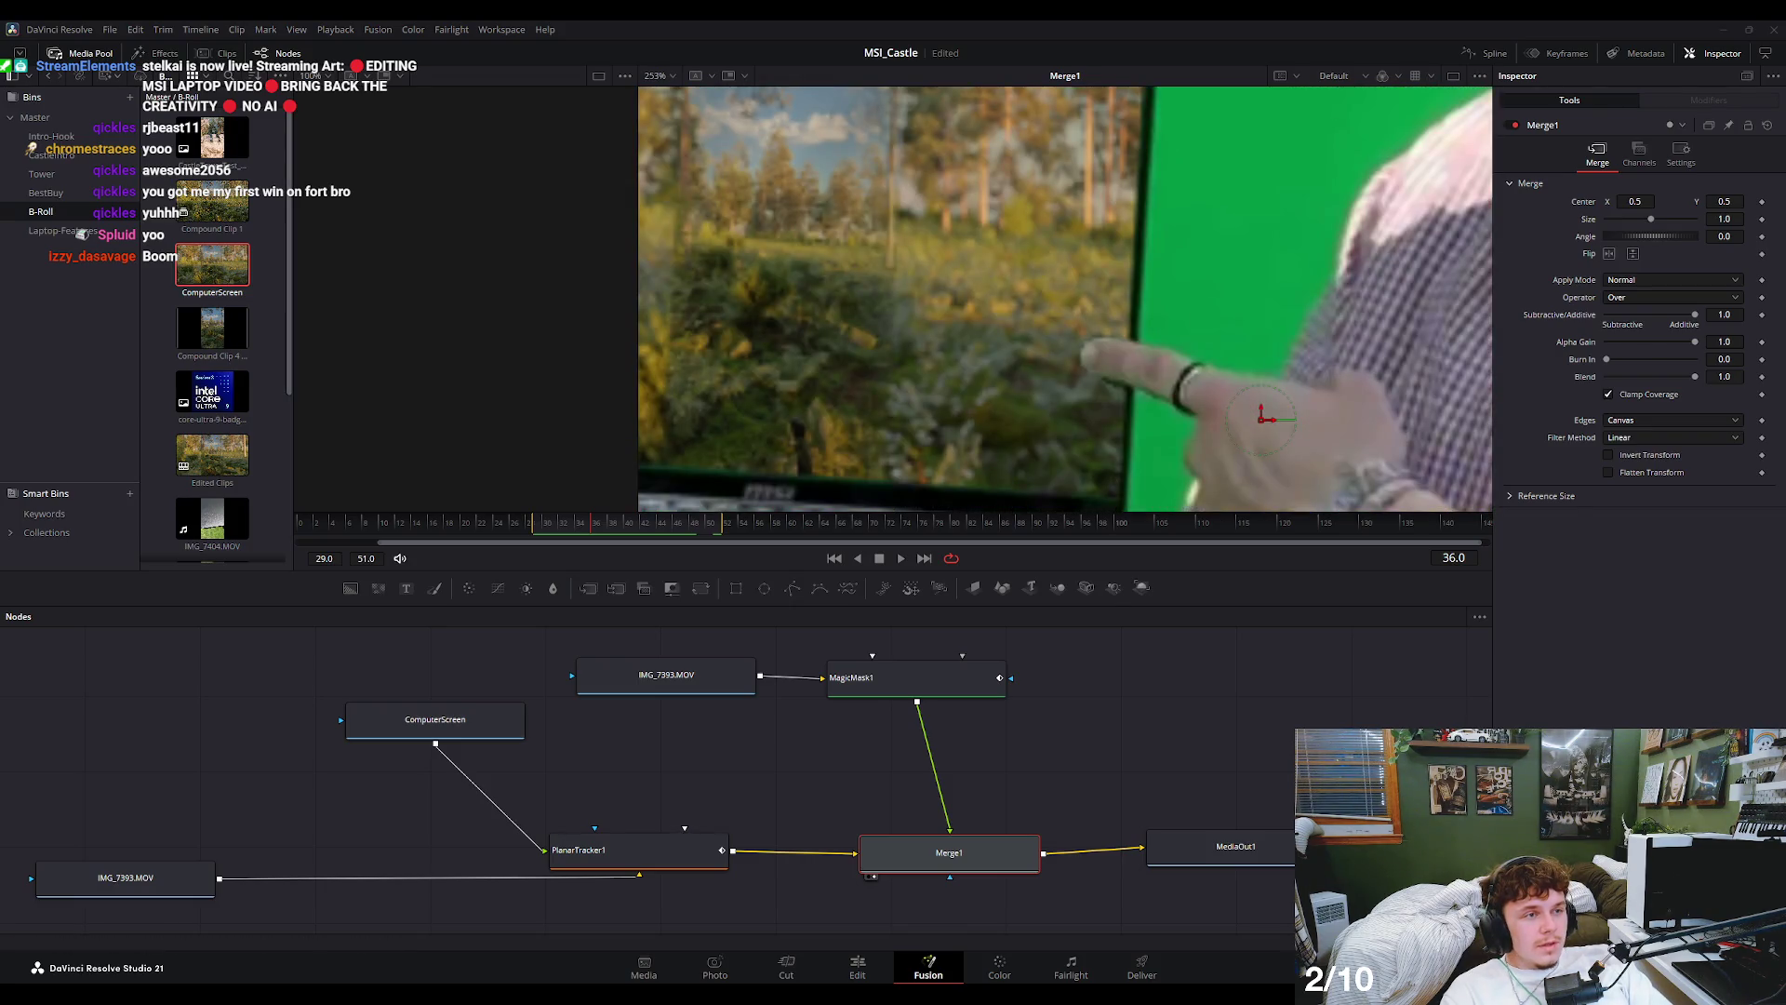
{"action": "scroll", "coordinate": [947, 342], "scroll_direction": "down", "scroll_amount": 6}
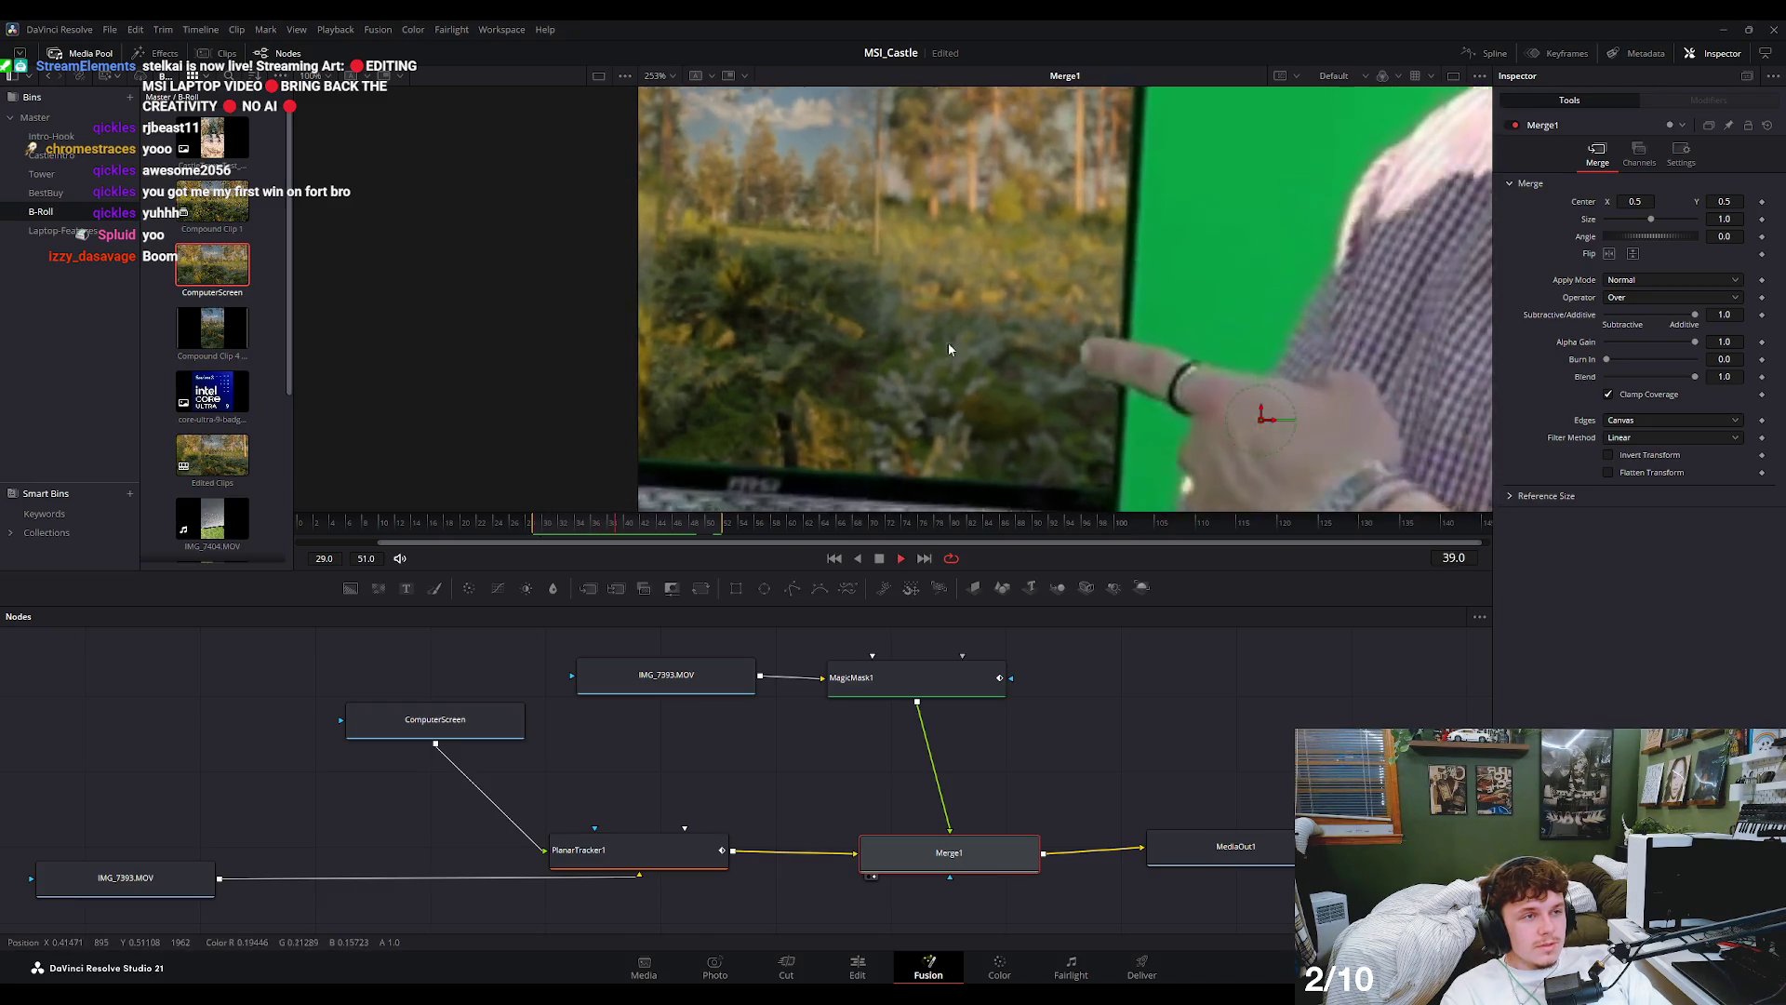
{"action": "key", "text": "Left"}
{"action": "key", "text": "Left"}
{"action": "key", "text": "Left"}
{"action": "left_click", "coordinate": [605, 523]}
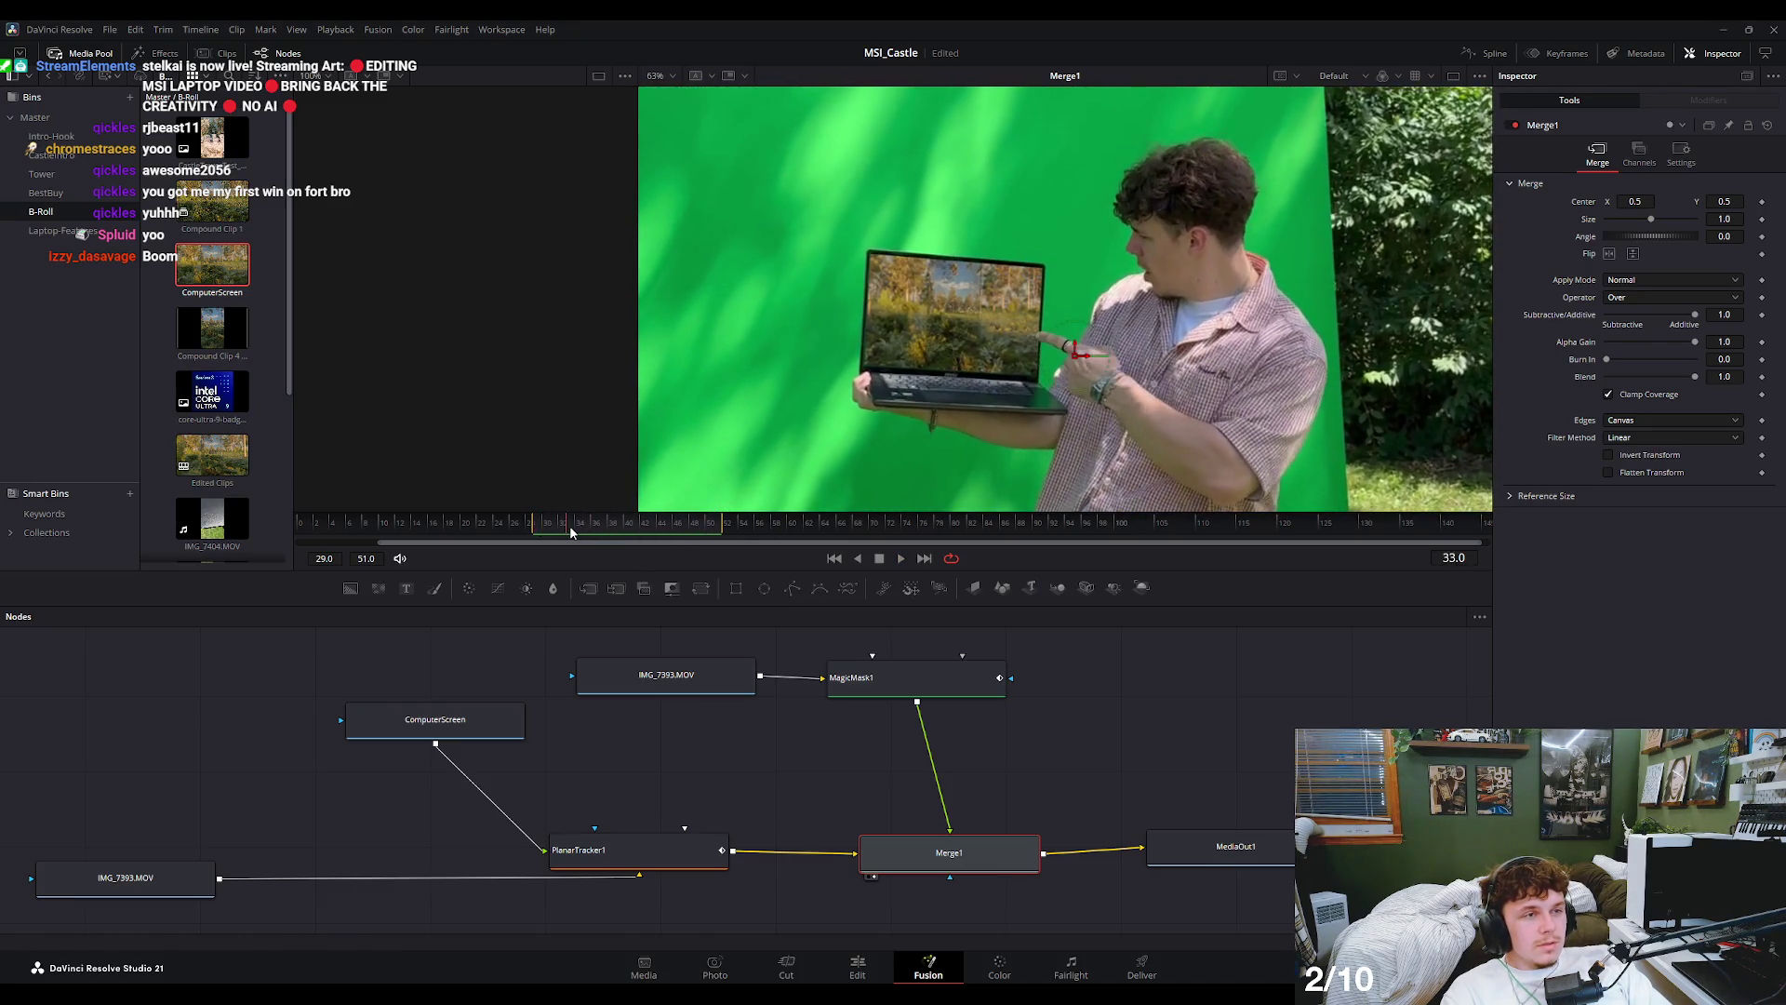
{"action": "scroll", "coordinate": [1062, 347], "scroll_direction": "up", "scroll_amount": 2}
{"action": "scroll", "coordinate": [1062, 347], "scroll_direction": "up", "scroll_amount": 6}
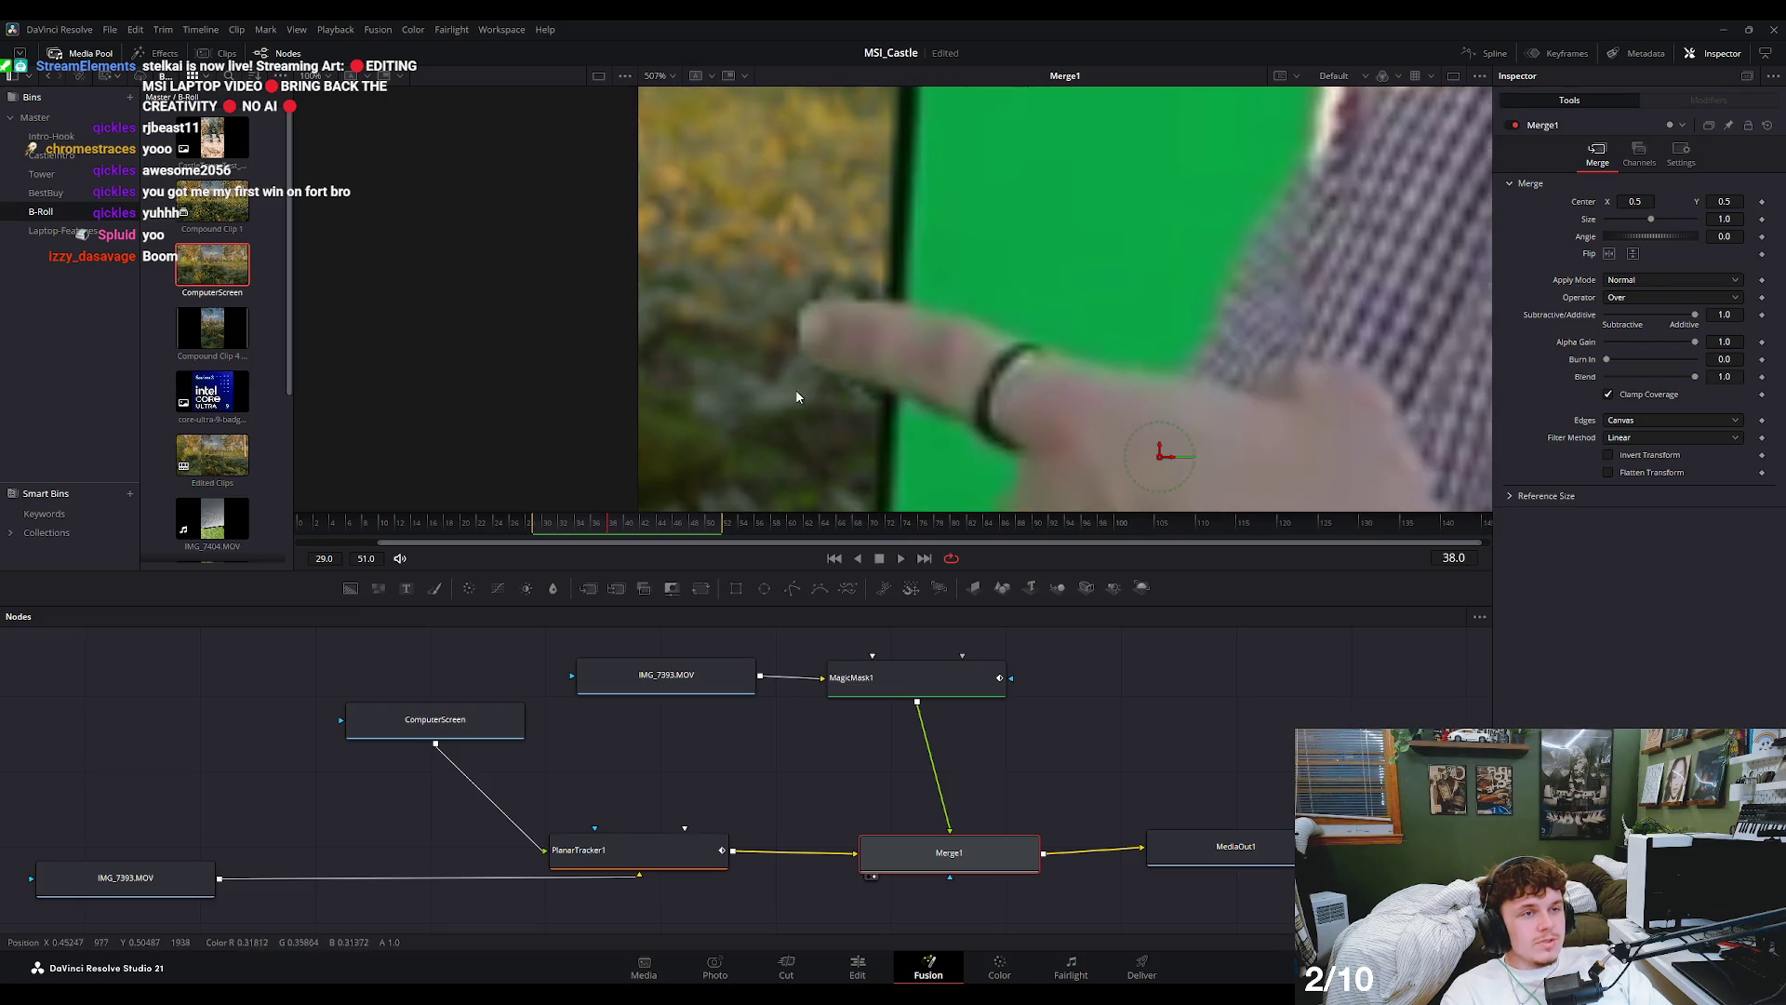
{"action": "left_click", "coordinate": [646, 527]}
{"action": "mouse_move", "coordinate": [645, 527]}
{"action": "left_mouse_down"}
{"action": "mouse_move", "coordinate": [734, 532]}
{"action": "mouse_move", "coordinate": [540, 542]}
{"action": "left_mouse_up"}
{"action": "key", "text": "ctrl+f"}
{"action": "key", "text": "space"}
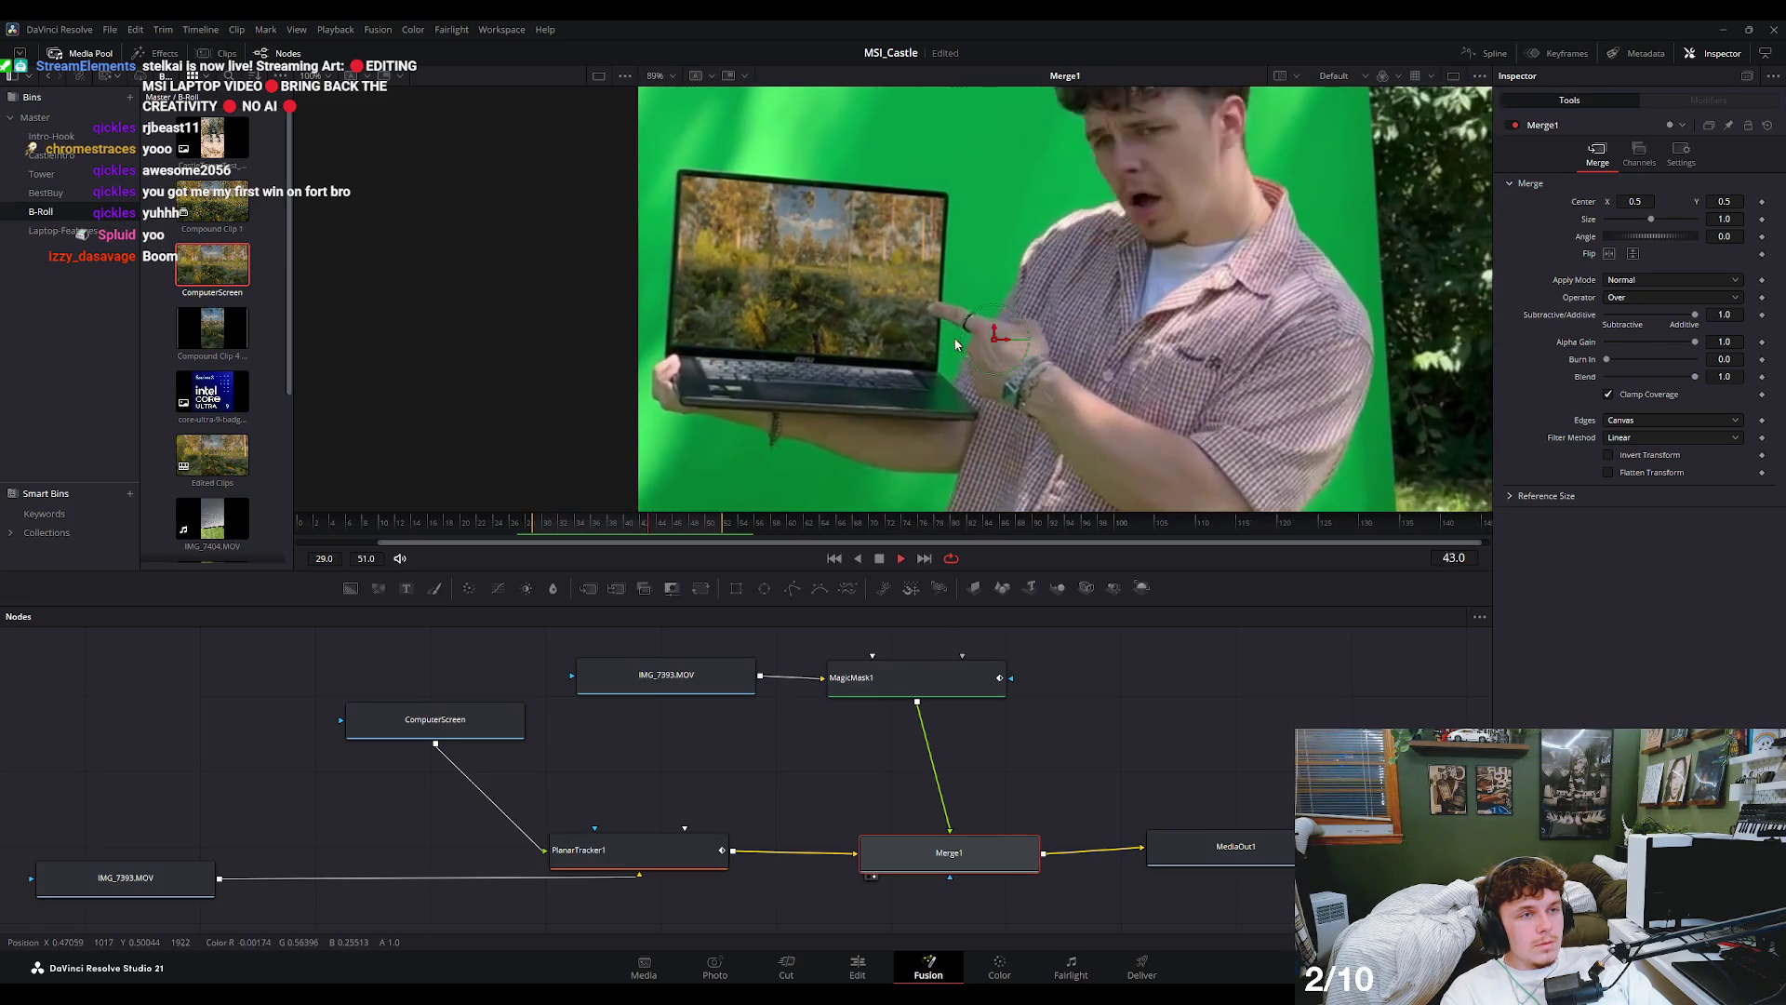
{"action": "left_click", "coordinate": [875, 970]}
{"action": "left_click", "coordinate": [510, 651]}
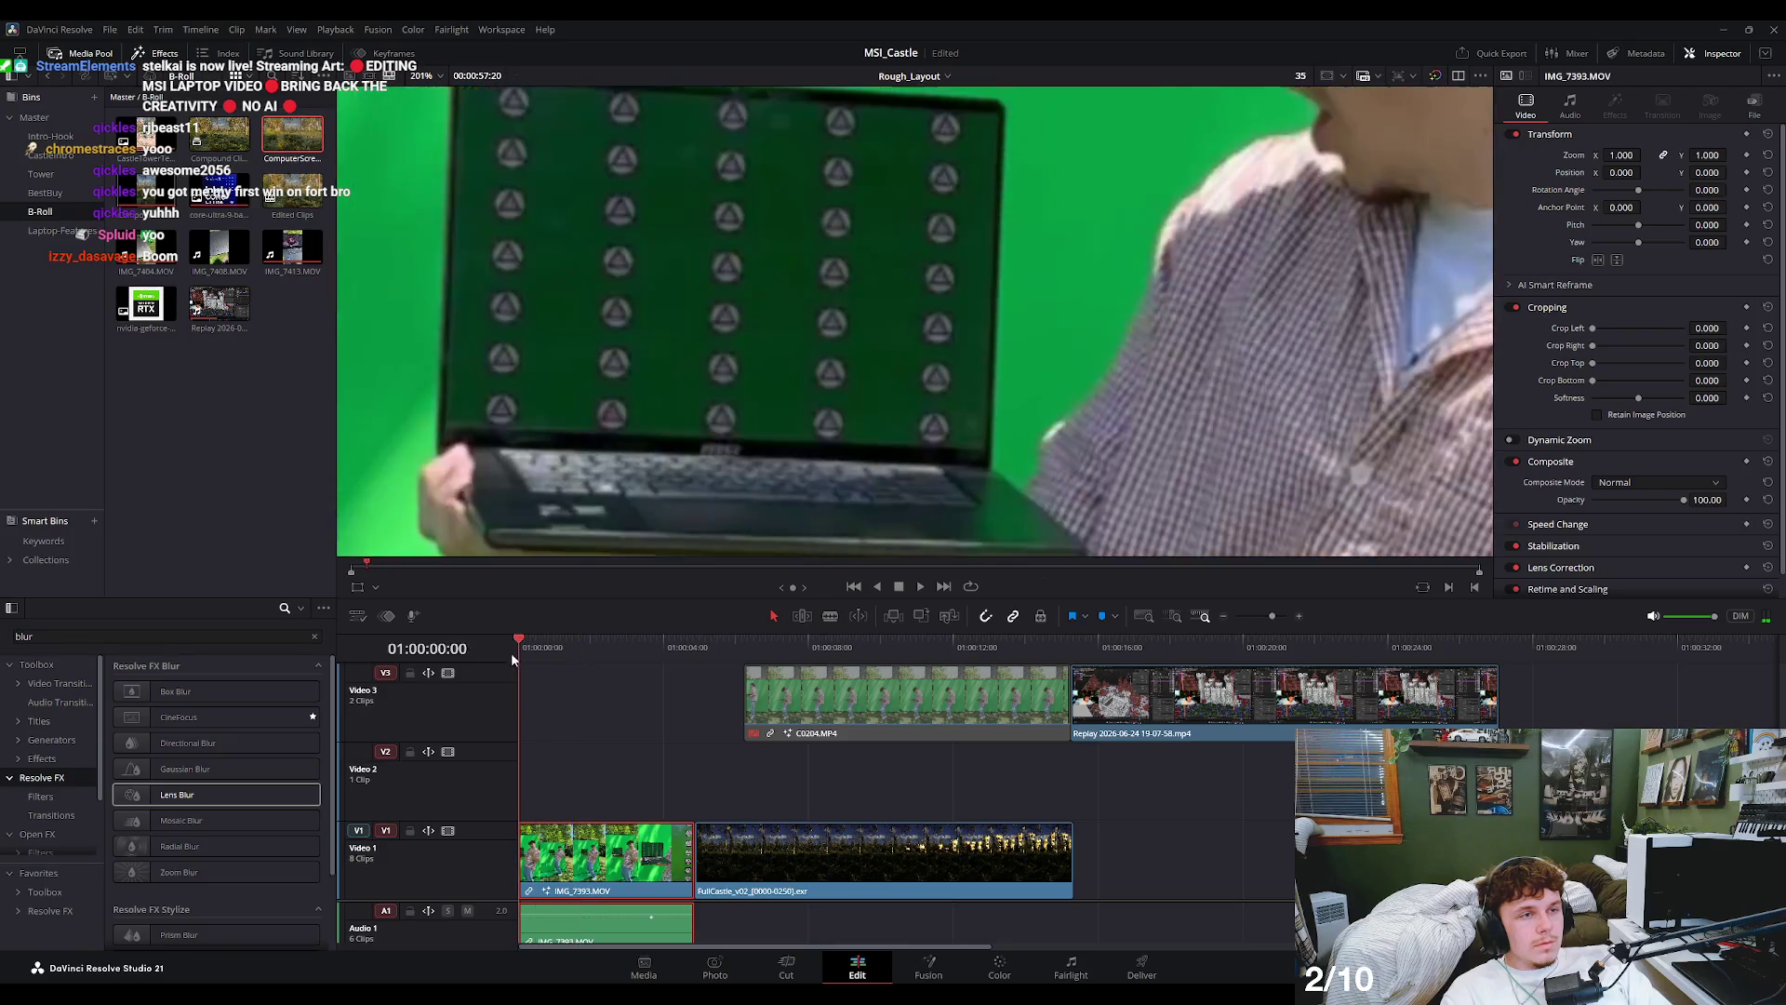
{"action": "scroll", "coordinate": [813, 344], "scroll_direction": "down", "scroll_amount": 2}
{"action": "scroll", "coordinate": [813, 344], "scroll_direction": "down", "scroll_amount": 3}
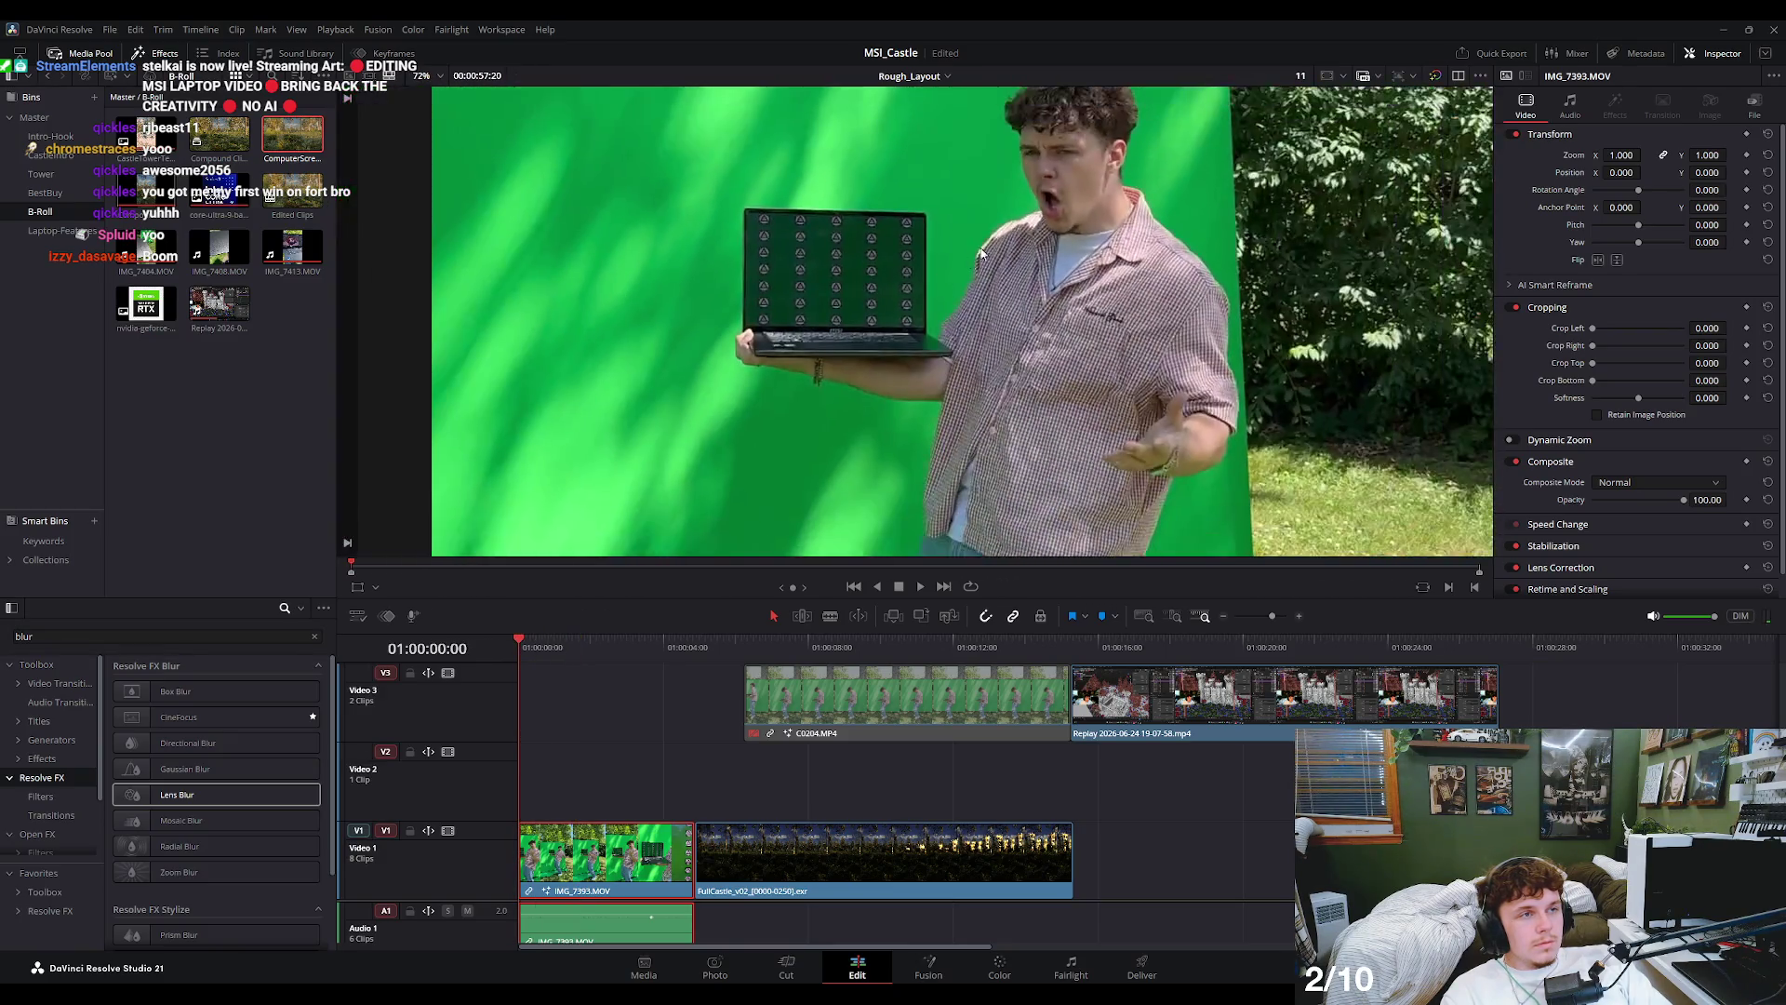
{"action": "scroll", "coordinate": [1049, 270], "scroll_direction": "up", "scroll_amount": 3}
{"action": "scroll", "coordinate": [1048, 269], "scroll_direction": "up", "scroll_amount": 3}
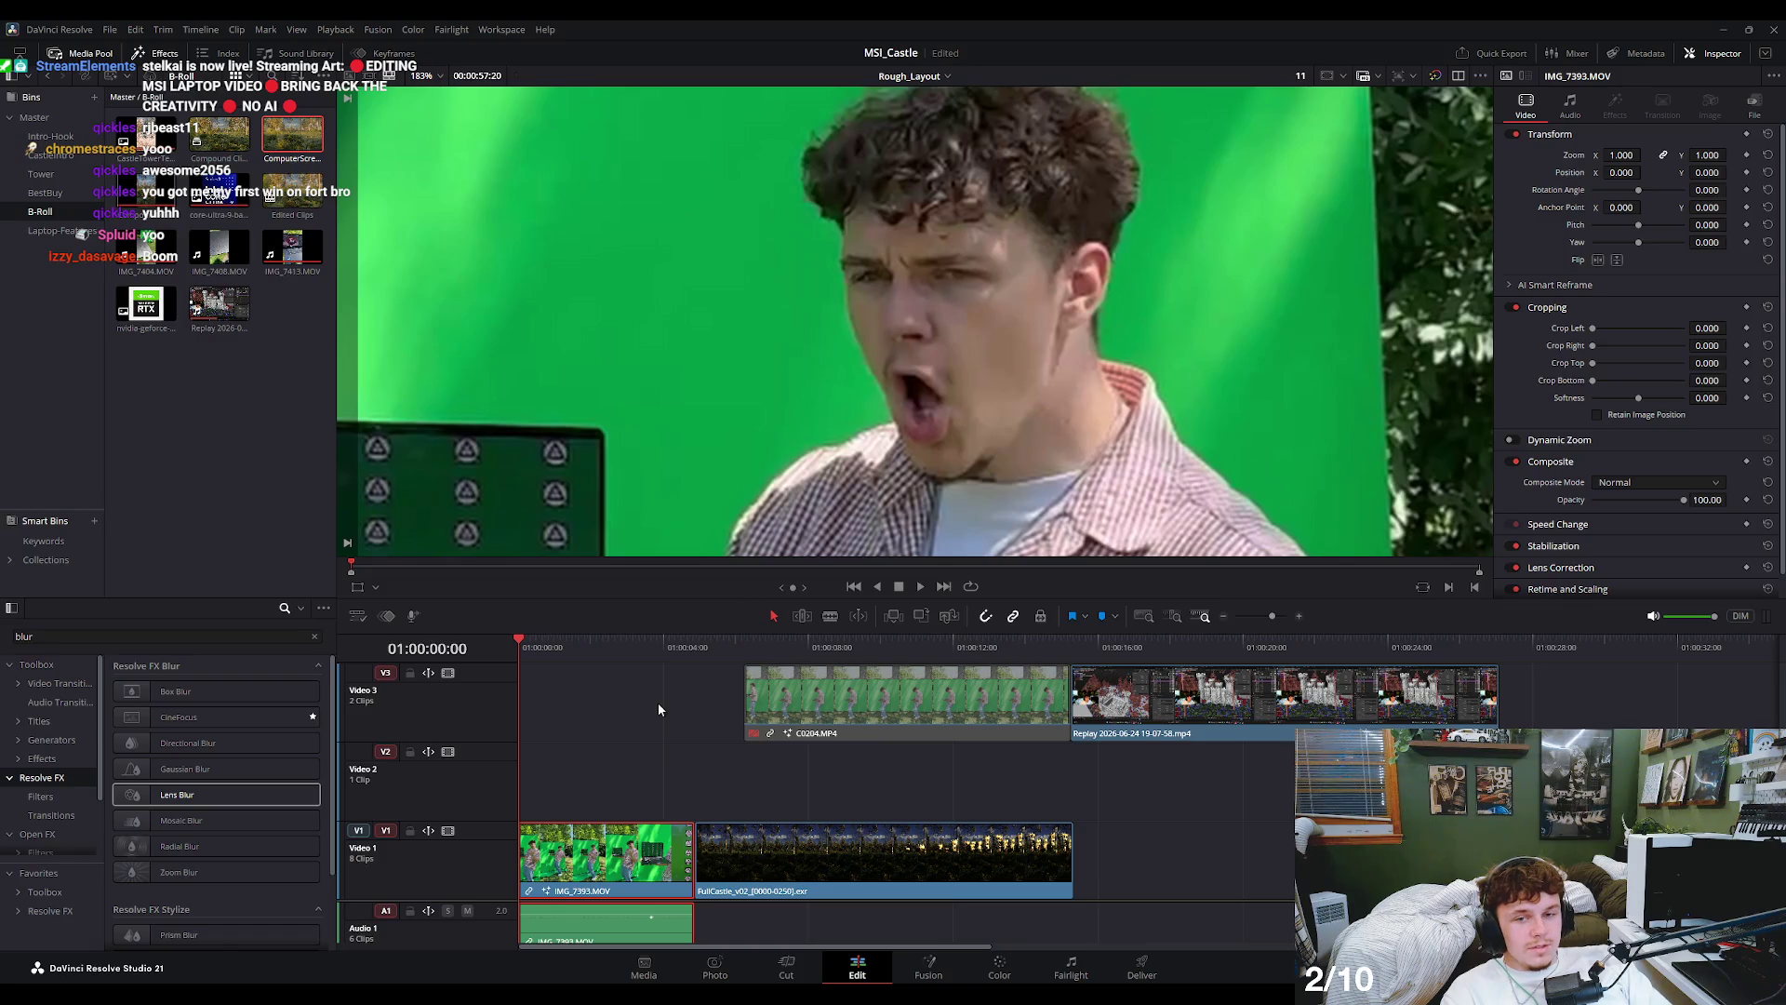
{"action": "scroll", "coordinate": [623, 721], "scroll_direction": "up", "scroll_amount": 3}
{"action": "scroll", "coordinate": [614, 735], "scroll_direction": "down", "scroll_amount": 1}
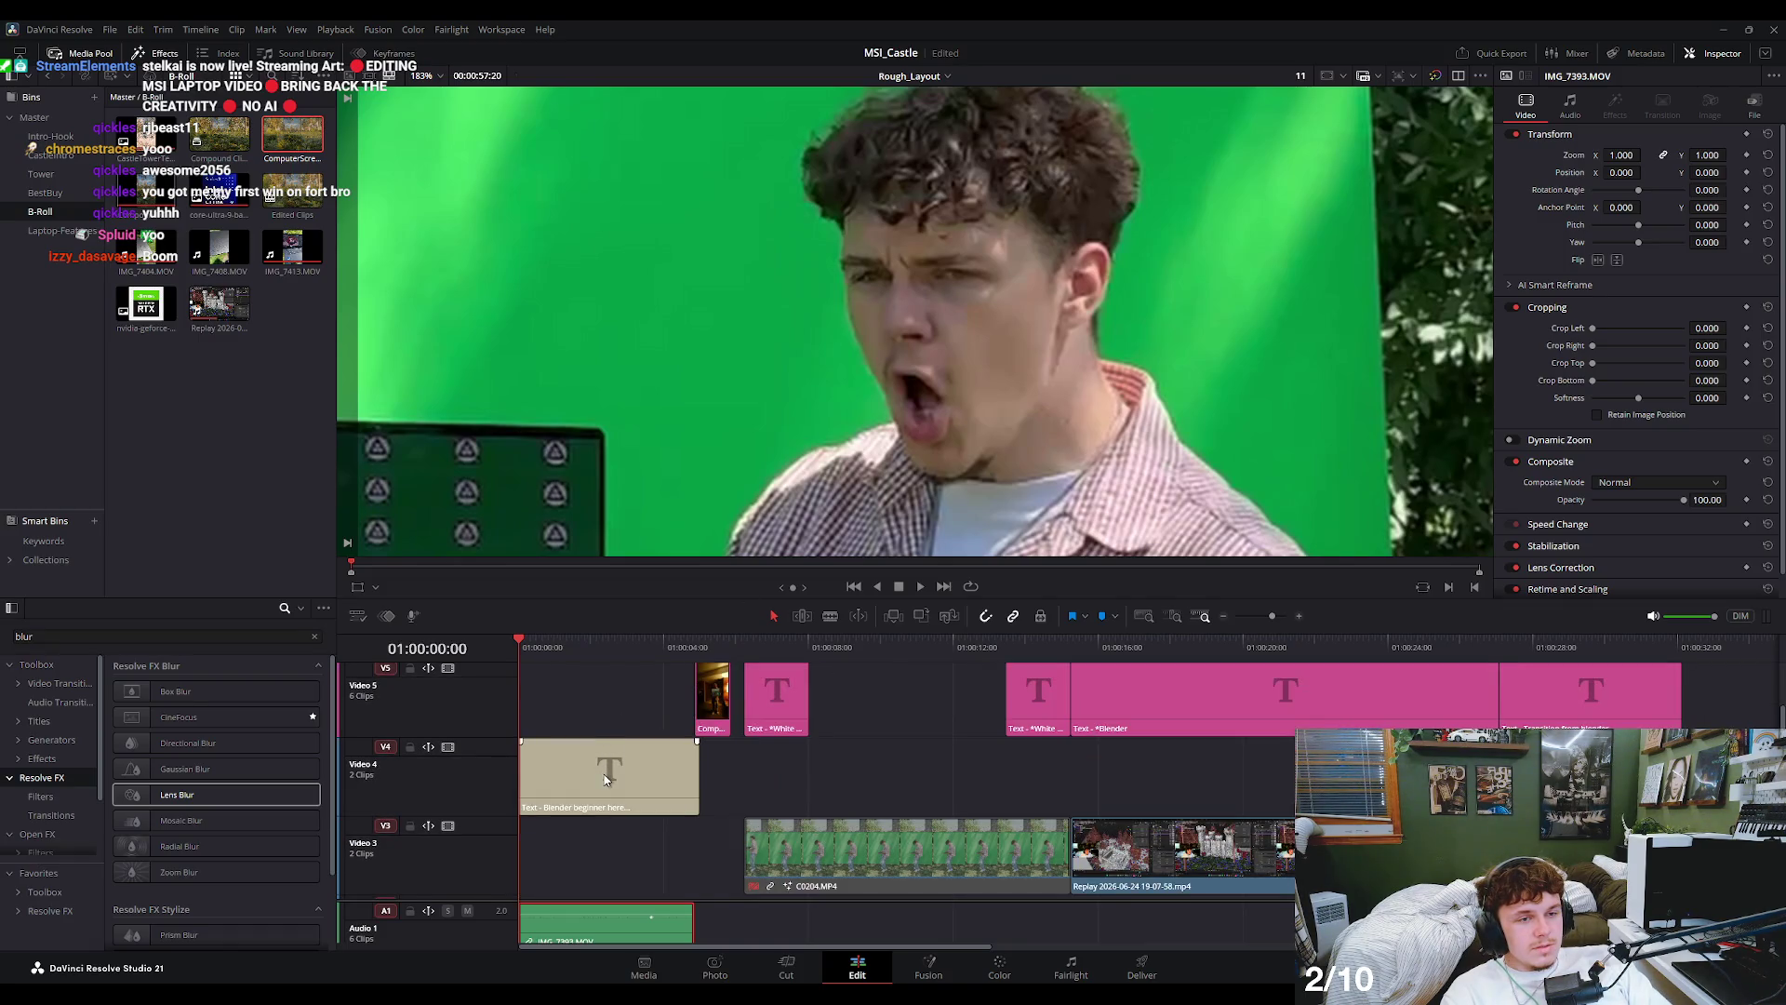
{"action": "scroll", "coordinate": [595, 800], "scroll_direction": "down", "scroll_amount": 2}
{"action": "key", "text": "space"}
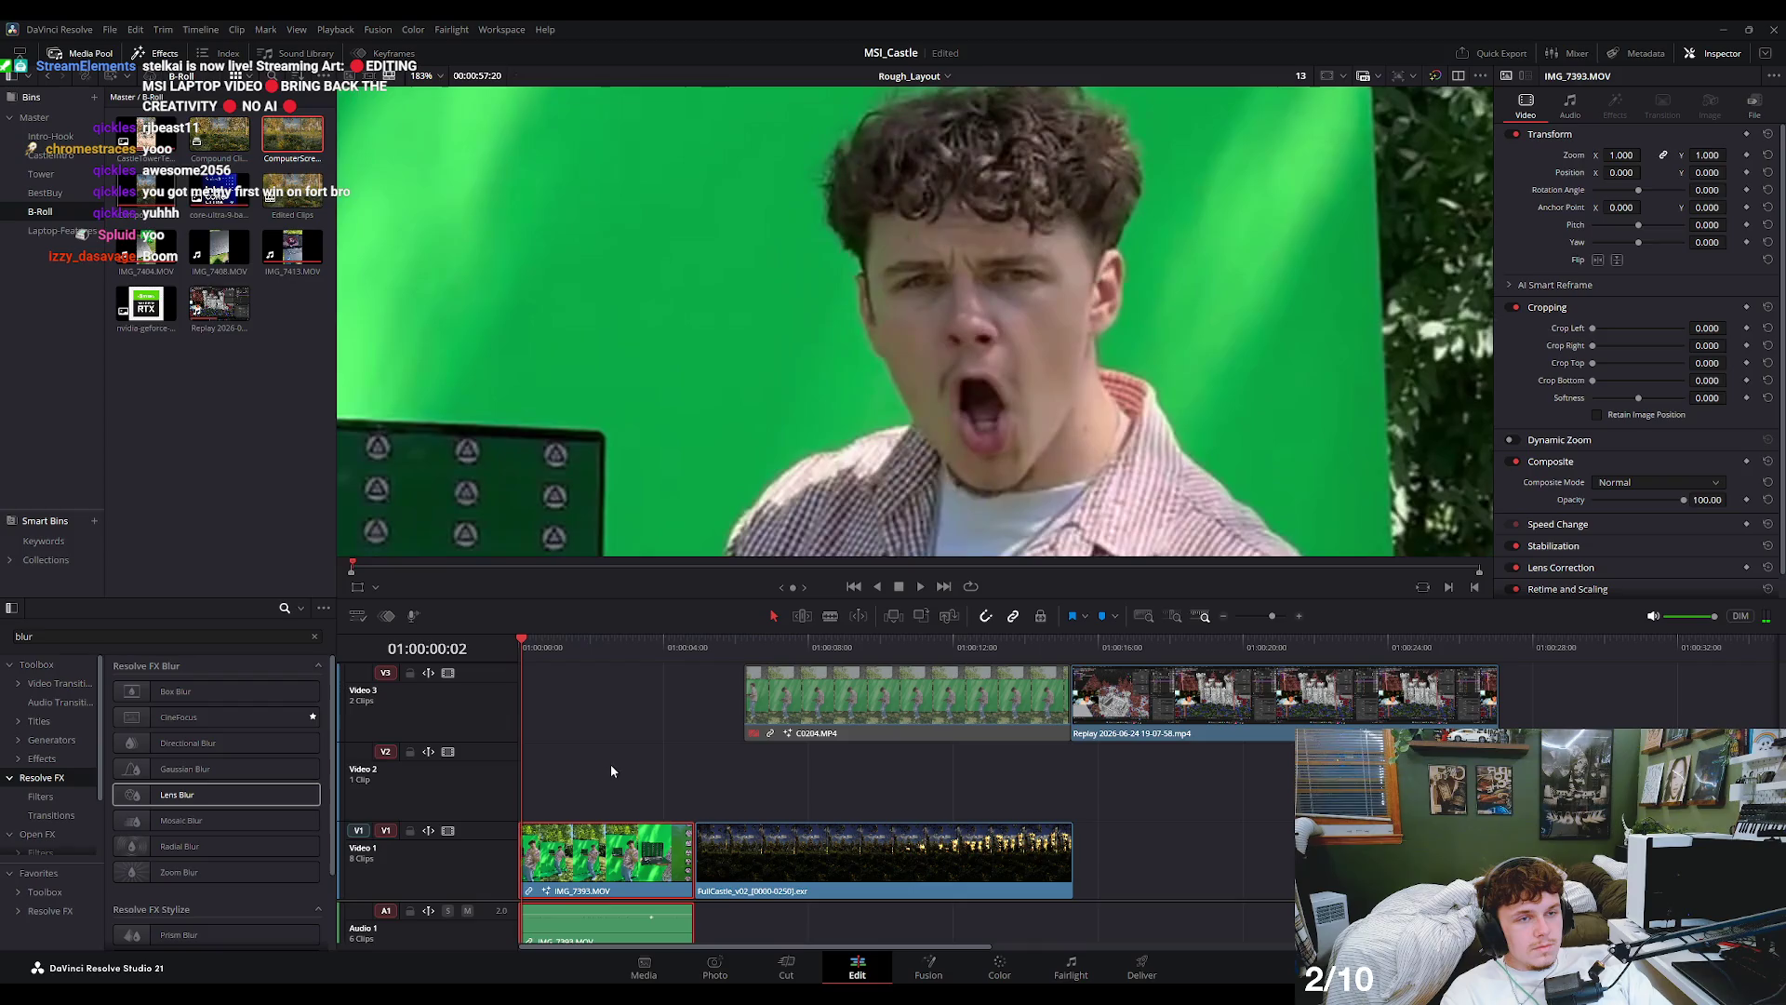
{"action": "scroll", "coordinate": [790, 476], "scroll_direction": "down", "scroll_amount": 2}
{"action": "scroll", "coordinate": [798, 470], "scroll_direction": "down", "scroll_amount": 1}
{"action": "scroll", "coordinate": [805, 463], "scroll_direction": "down", "scroll_amount": 2}
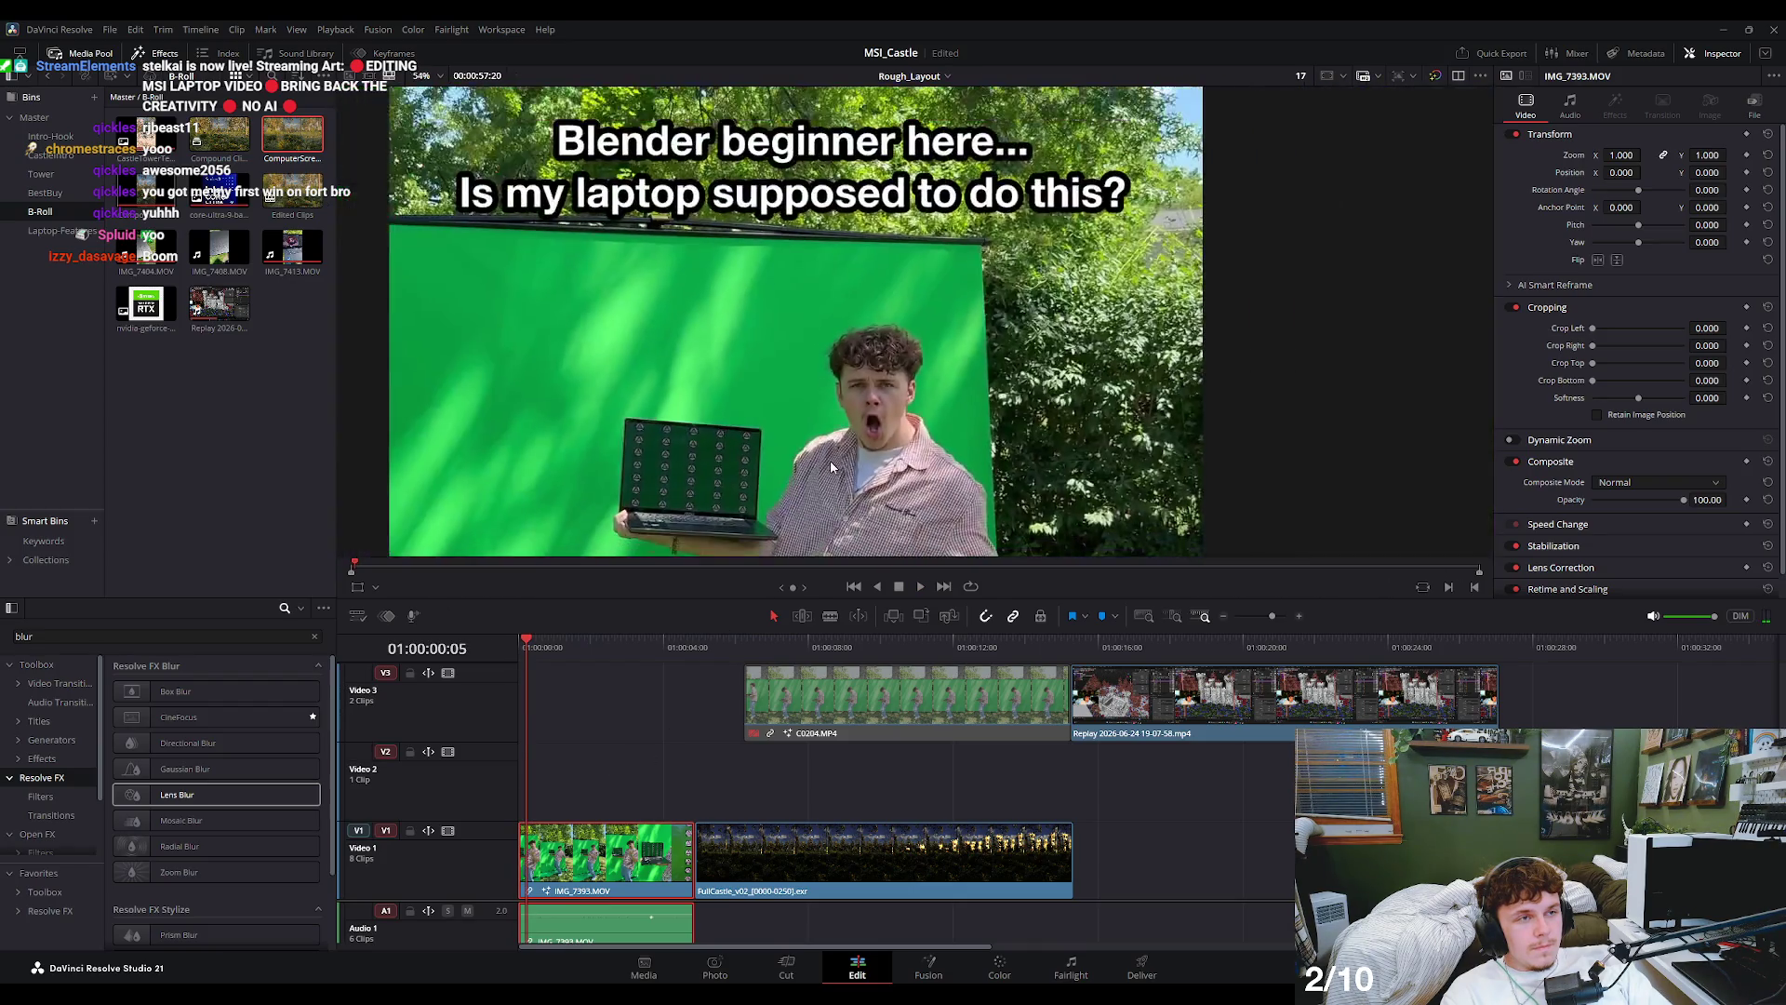
{"action": "key", "text": "space"}
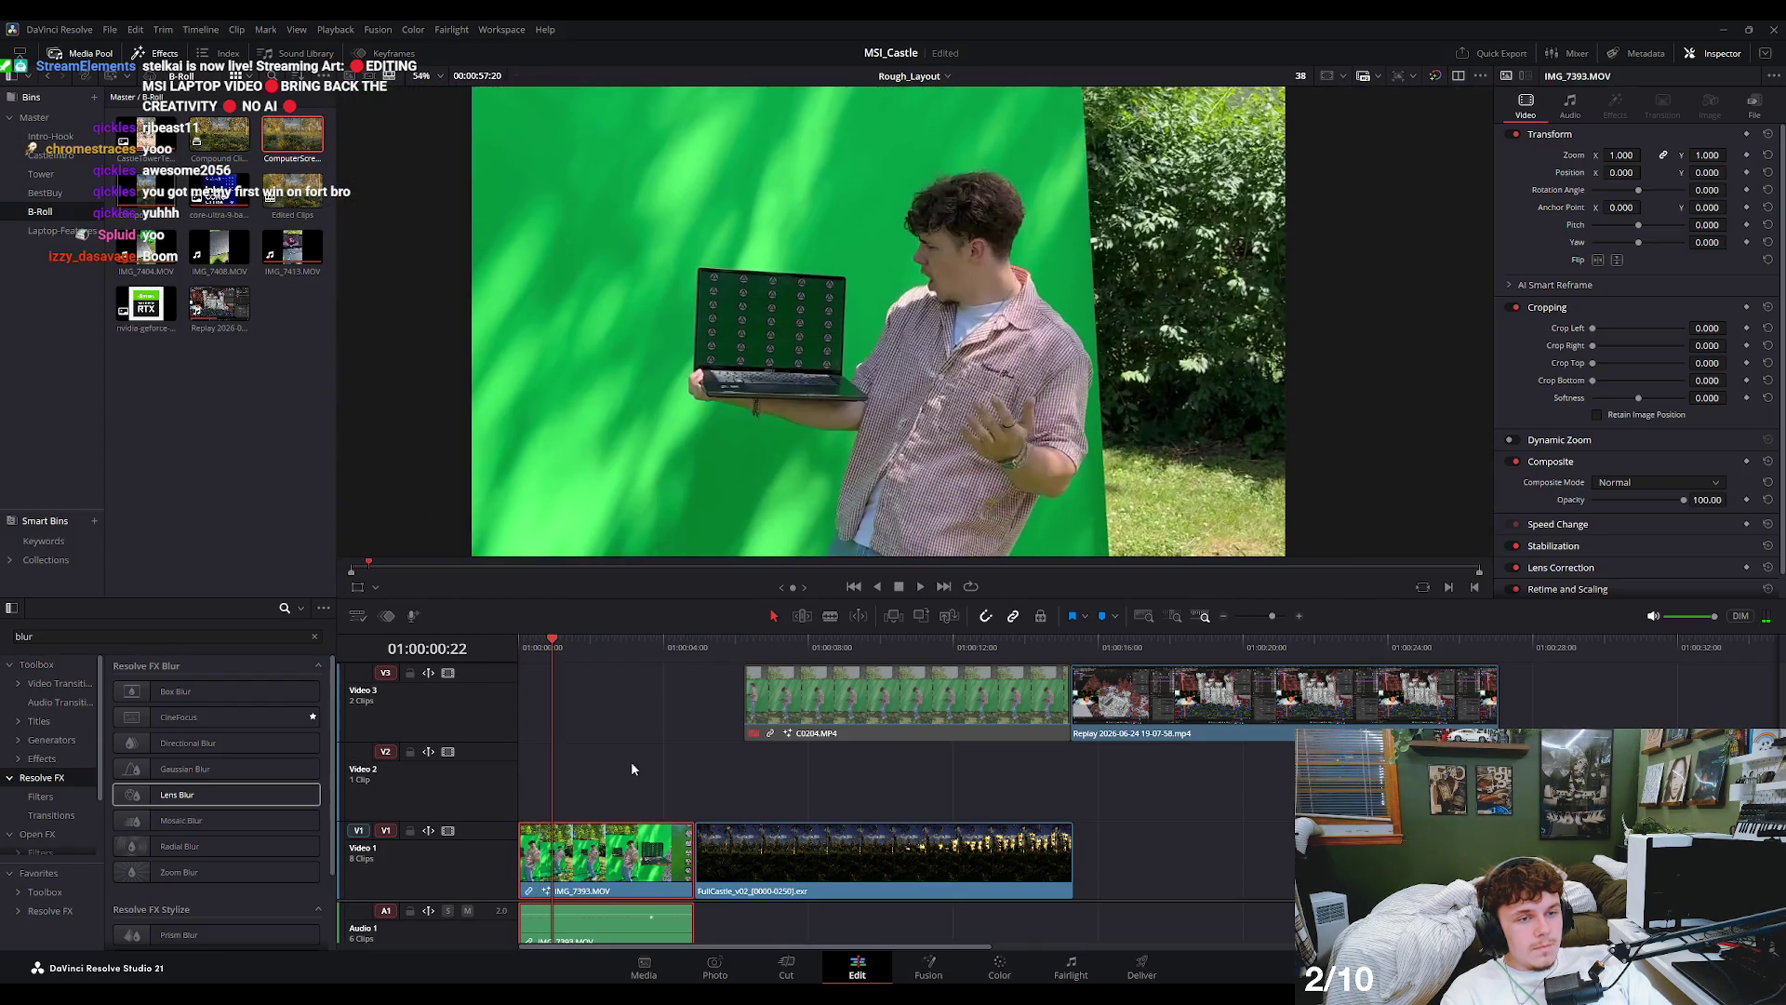
{"action": "left_click", "coordinate": [921, 970]}
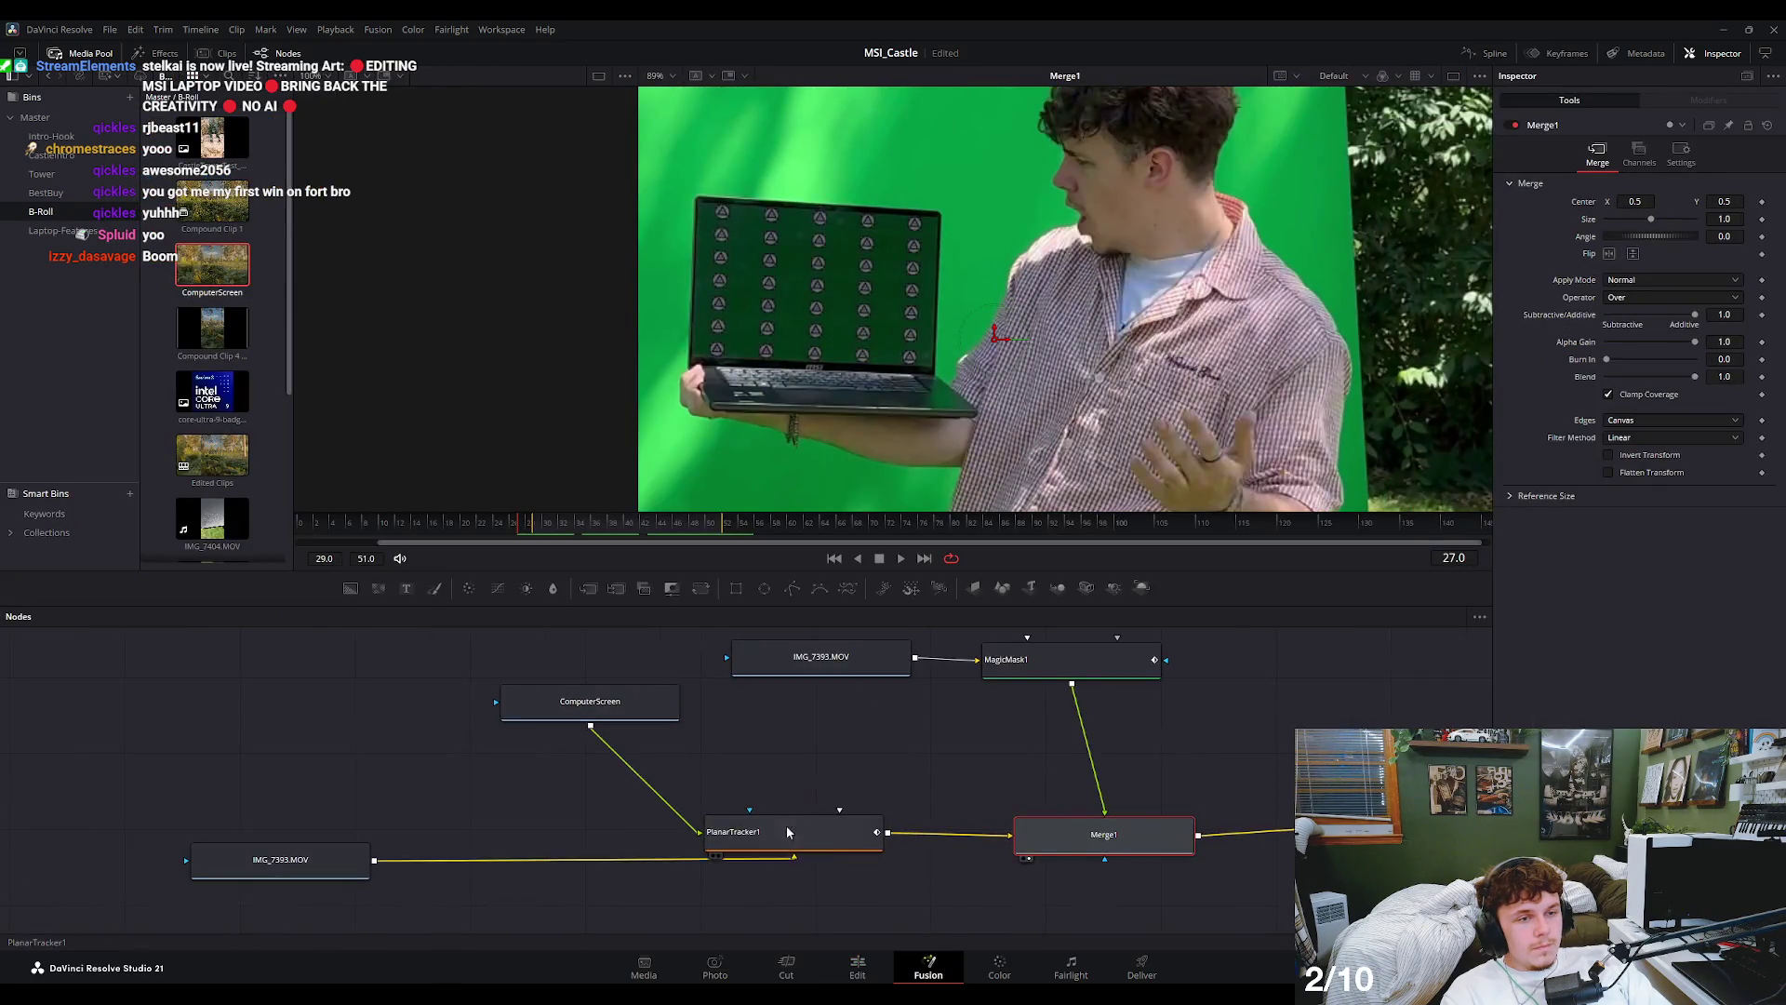
{"action": "left_click", "coordinate": [1077, 831]}
{"action": "left_click", "coordinate": [807, 824]}
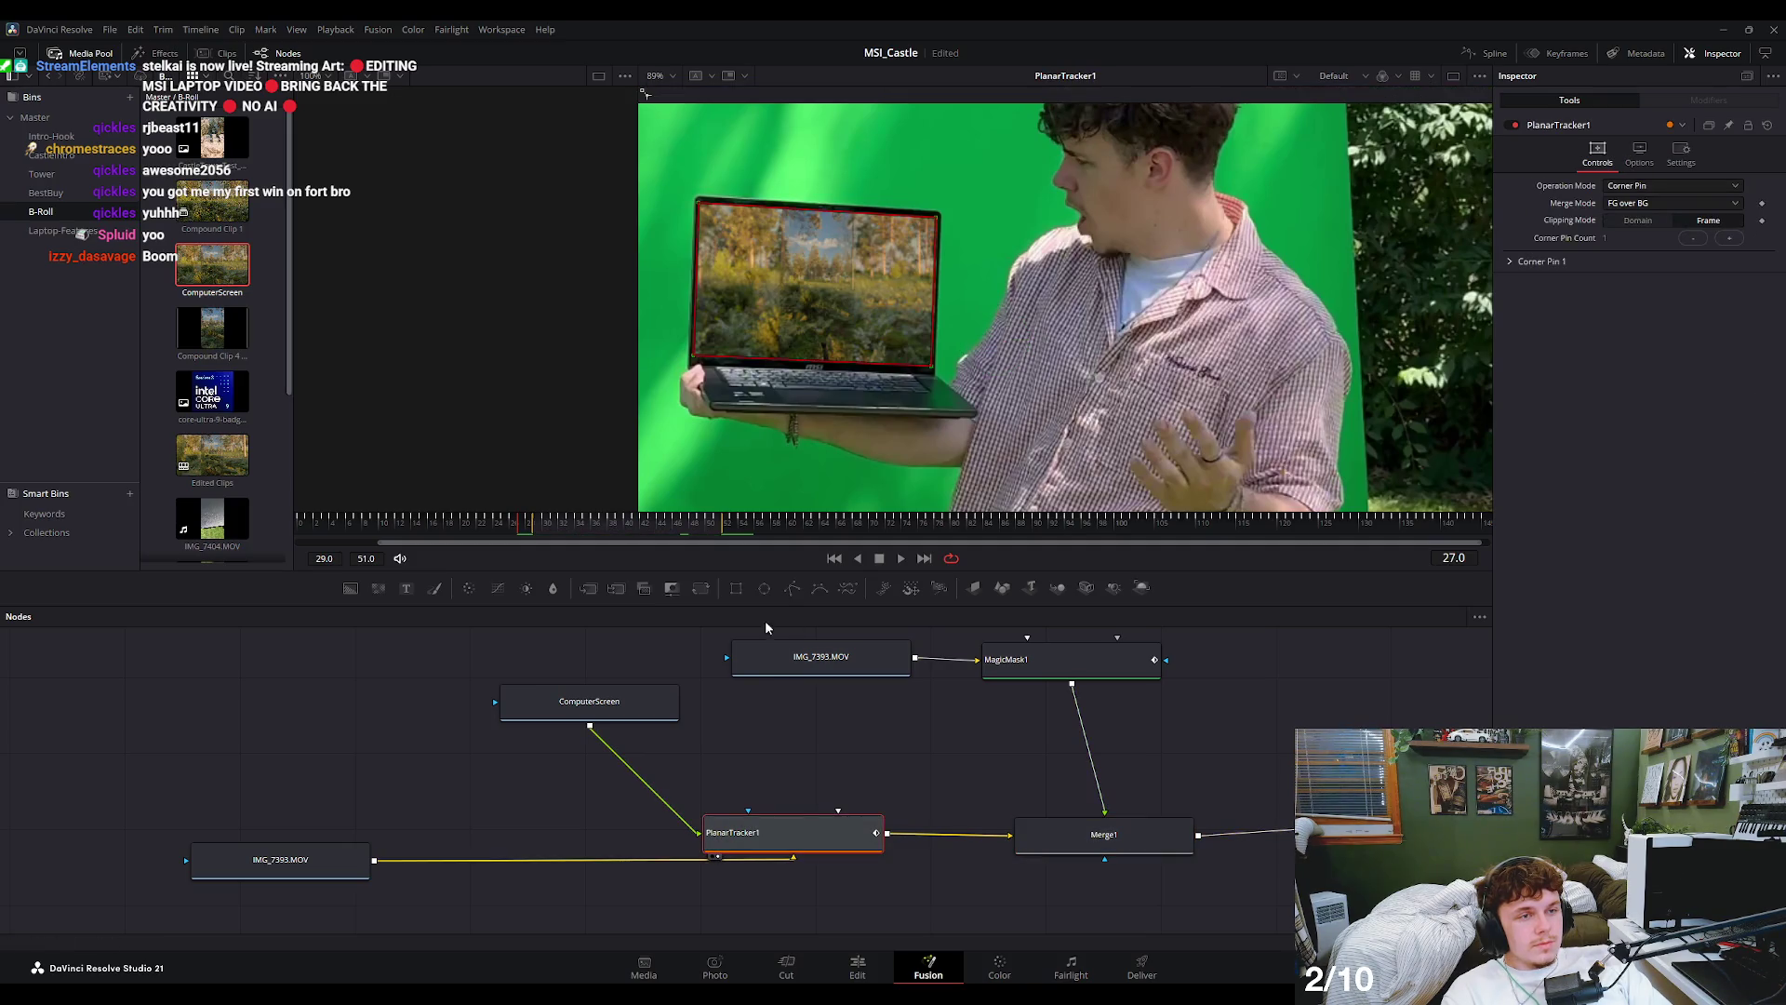
{"action": "left_click", "coordinate": [1055, 830]}
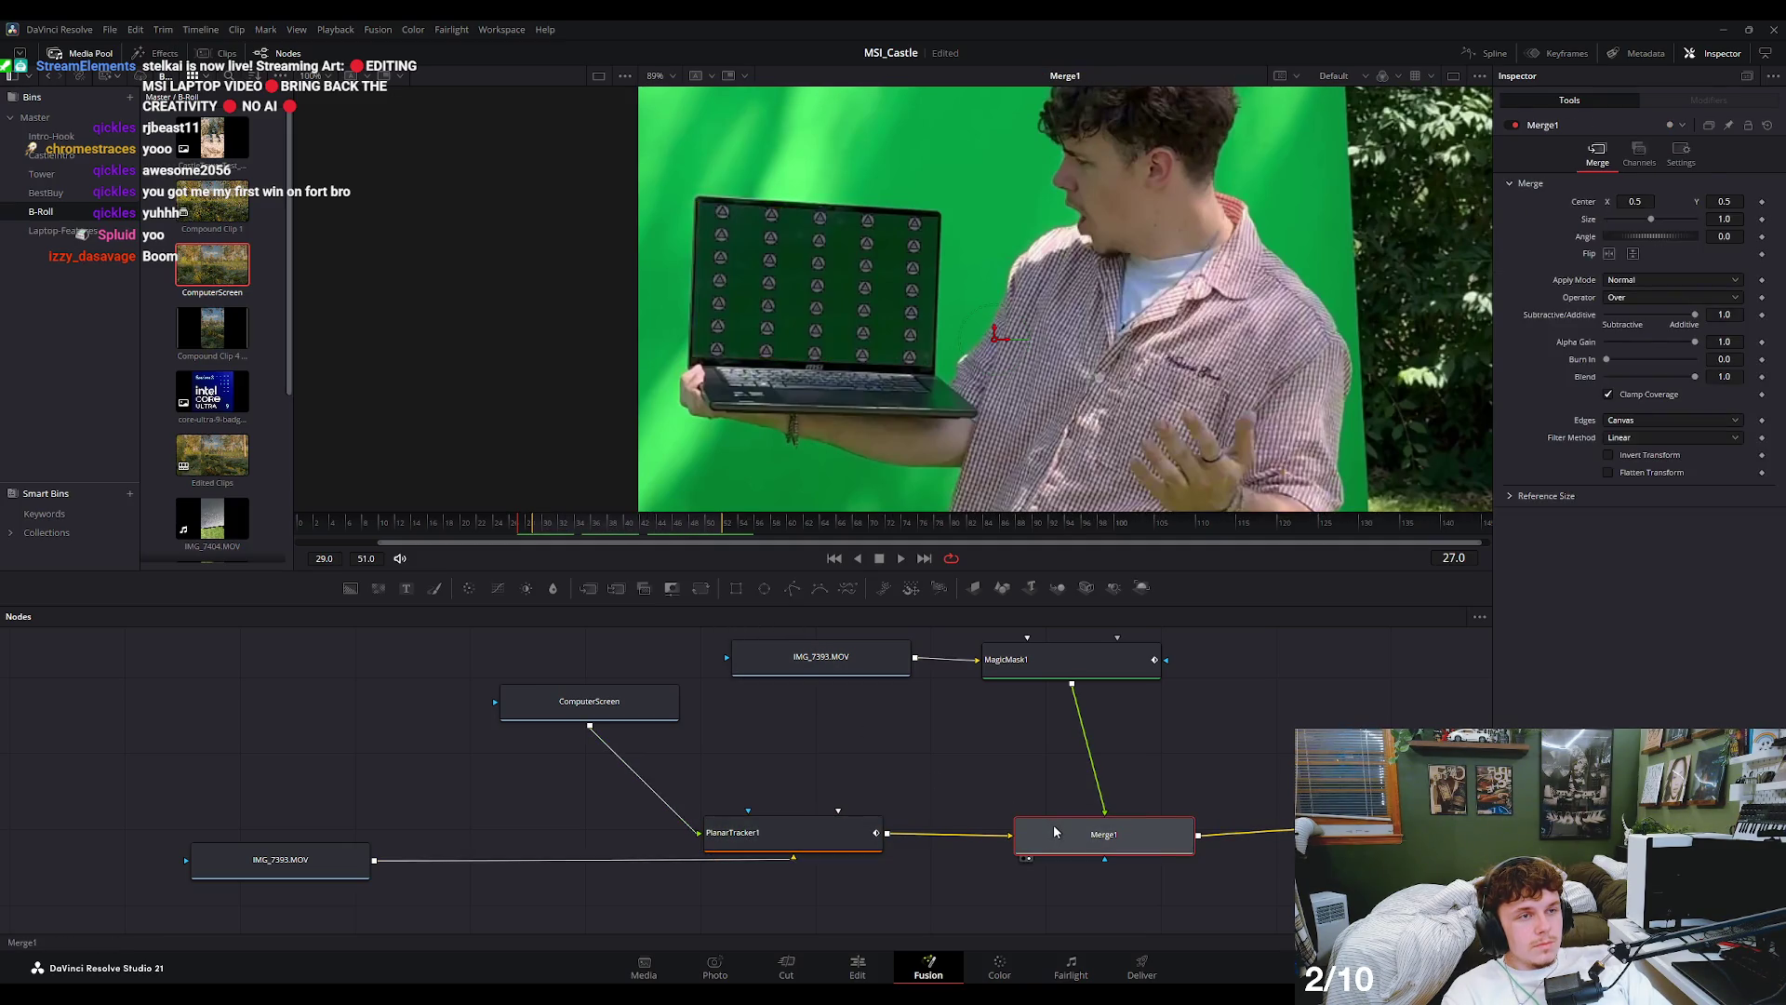
{"action": "left_click", "coordinate": [790, 833]}
{"action": "left_click", "coordinate": [603, 718]}
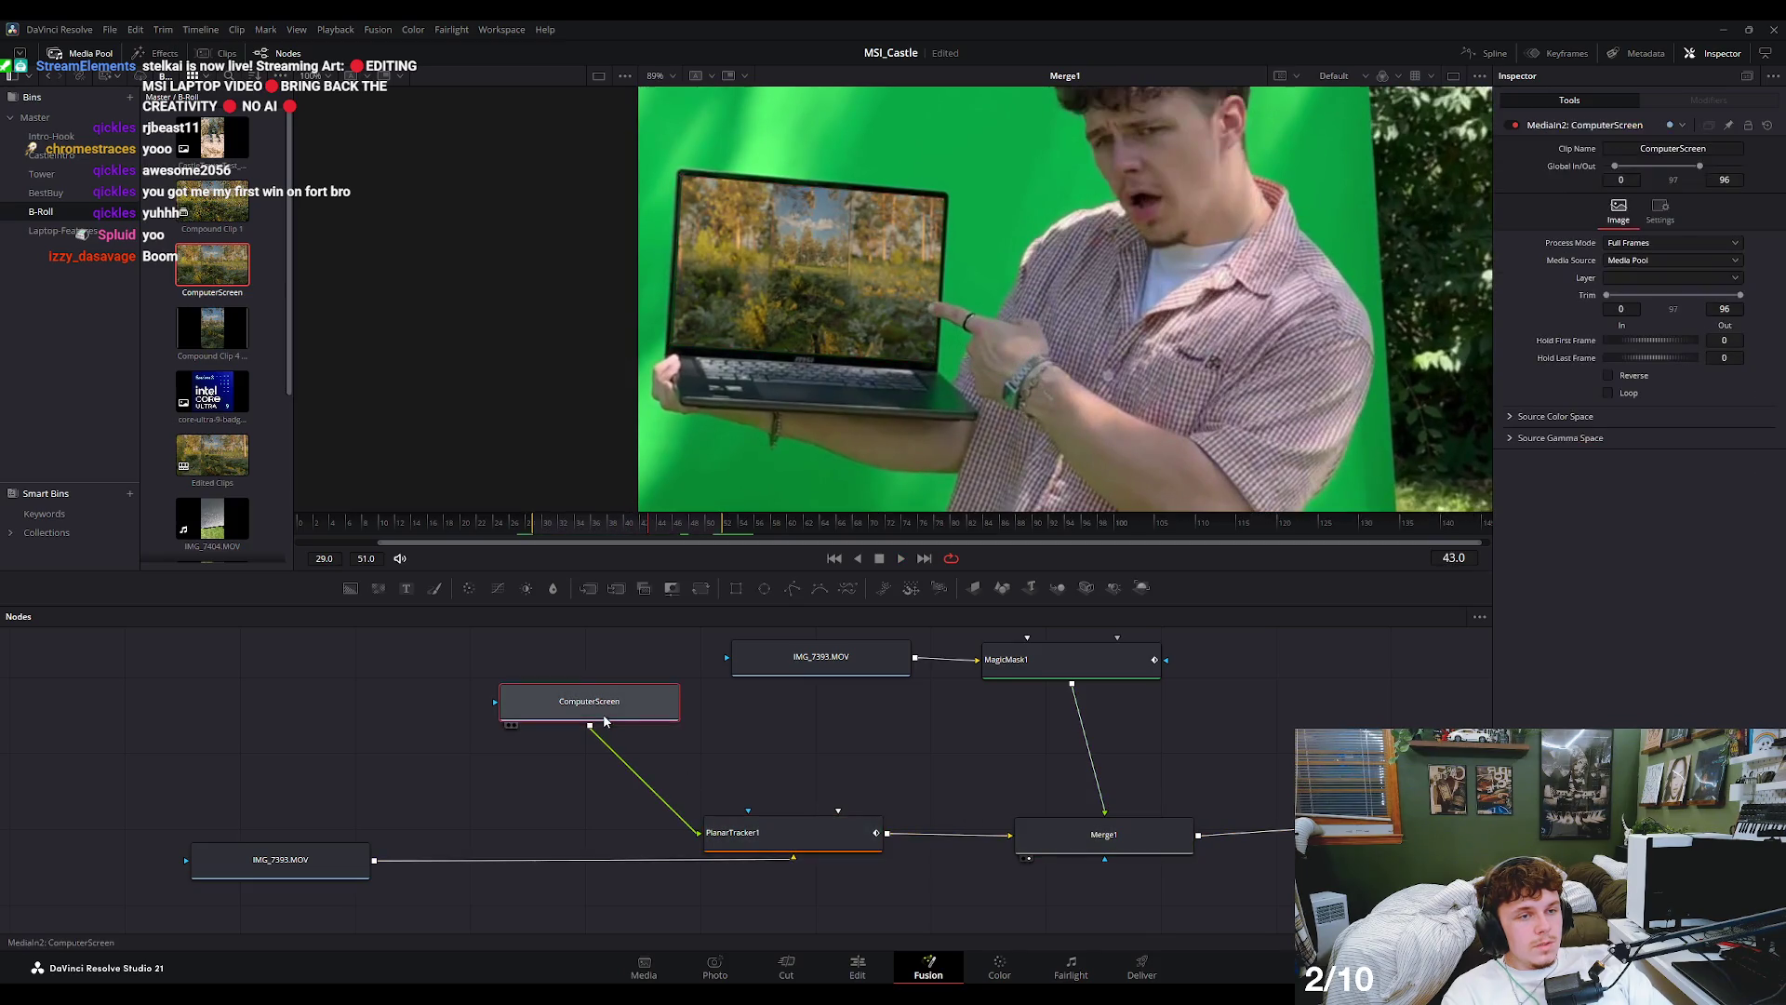
{"action": "key", "text": "1"}
{"action": "scroll", "coordinate": [919, 378], "scroll_direction": "up", "scroll_amount": 2}
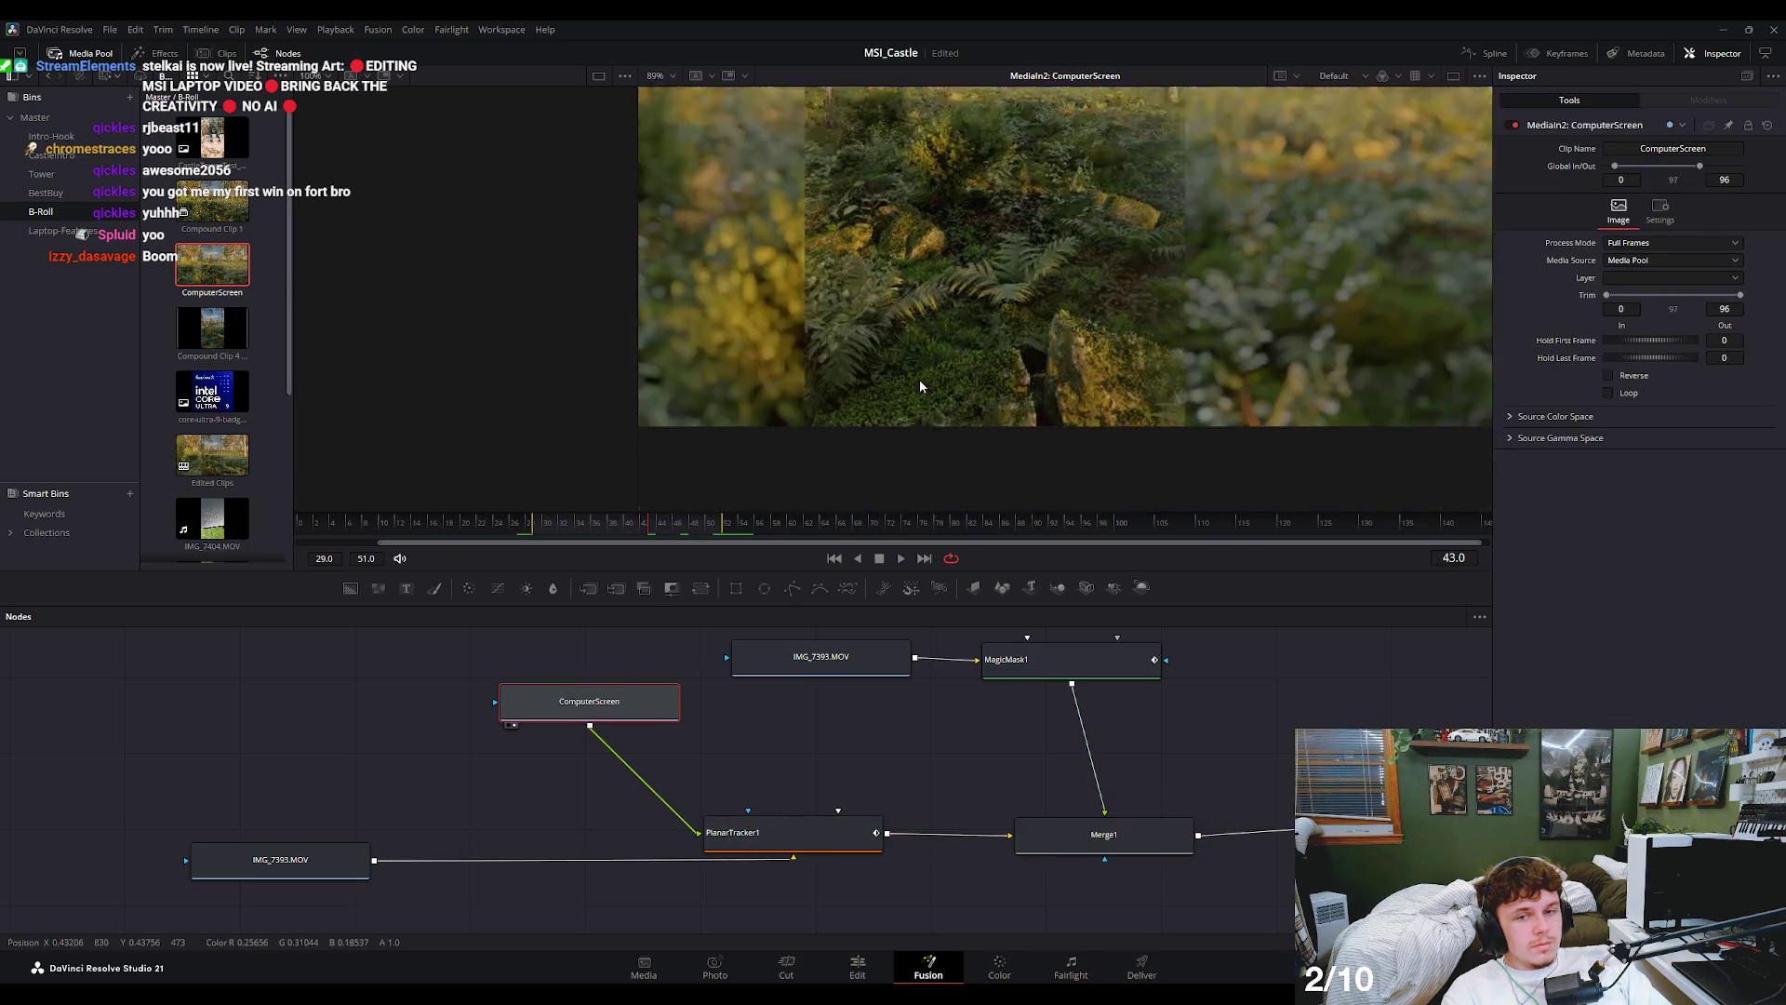
{"action": "scroll", "coordinate": [908, 305], "scroll_direction": "down", "scroll_amount": 3}
{"action": "scroll", "coordinate": [905, 337], "scroll_direction": "down", "scroll_amount": 2}
{"action": "scroll", "coordinate": [904, 336], "scroll_direction": "up", "scroll_amount": 1}
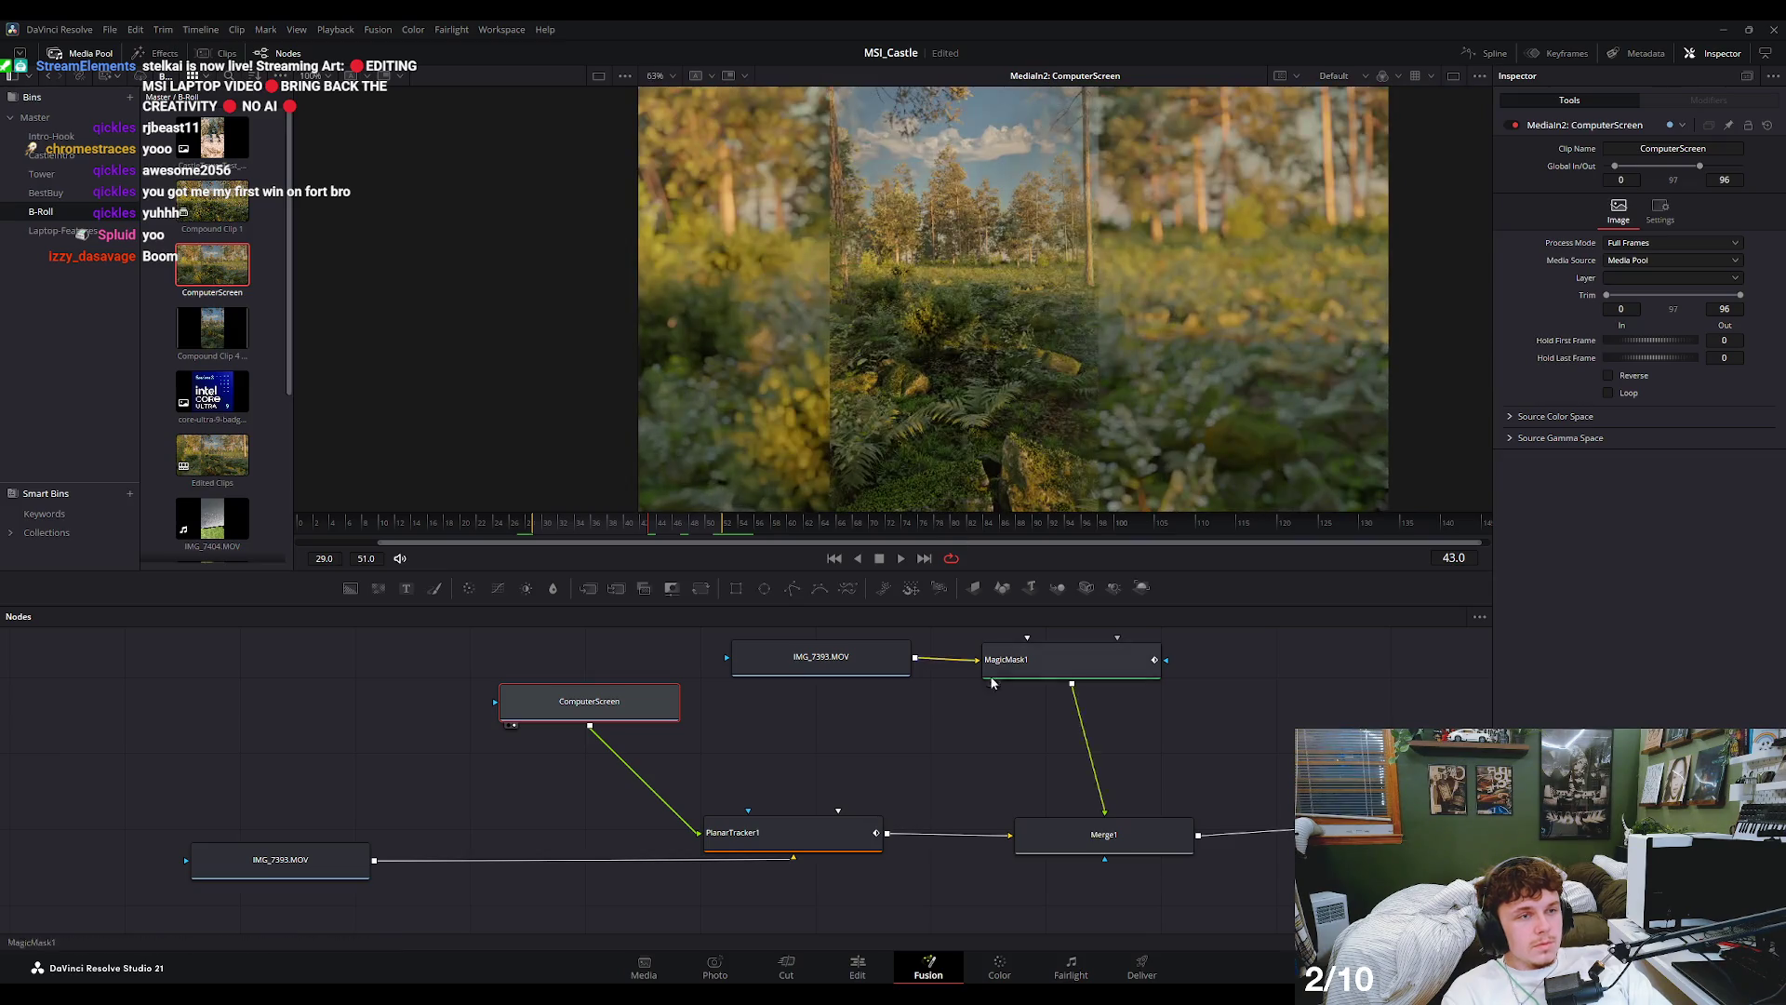
{"action": "left_click", "coordinate": [1103, 834]}
{"action": "key", "text": "1"}
{"action": "scroll", "coordinate": [878, 320], "scroll_direction": "down", "scroll_amount": 3}
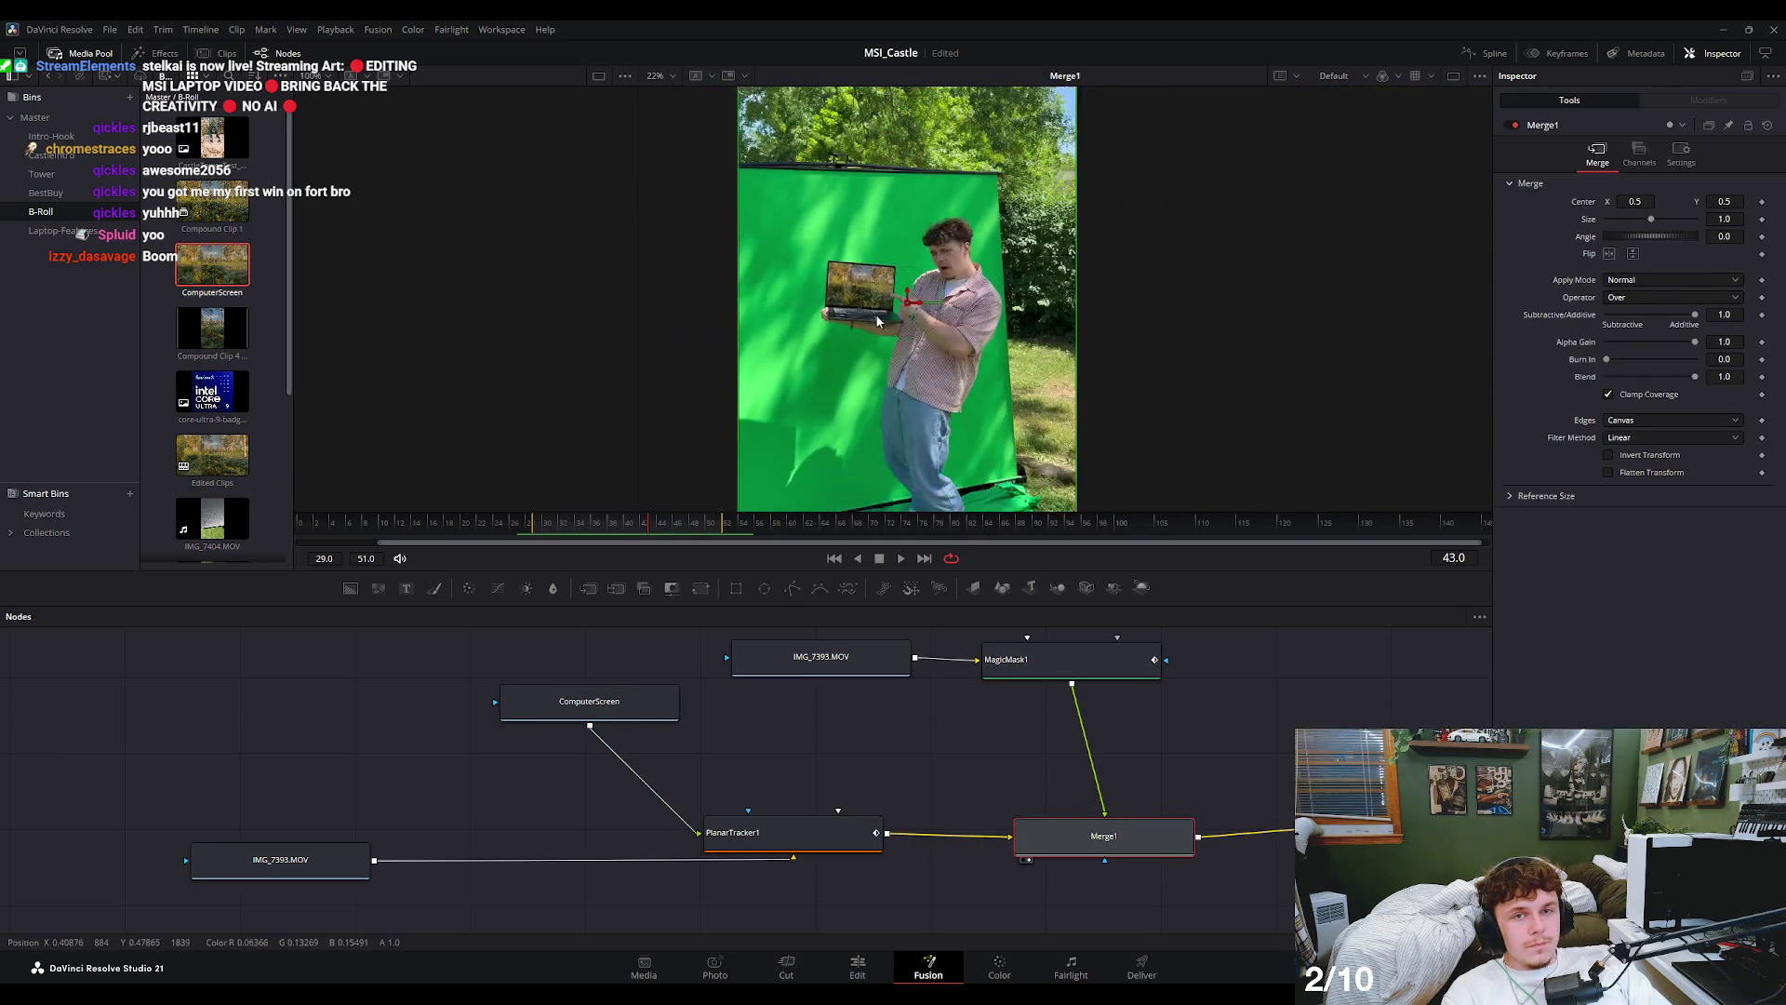
{"action": "scroll", "coordinate": [878, 320], "scroll_direction": "up", "scroll_amount": 1}
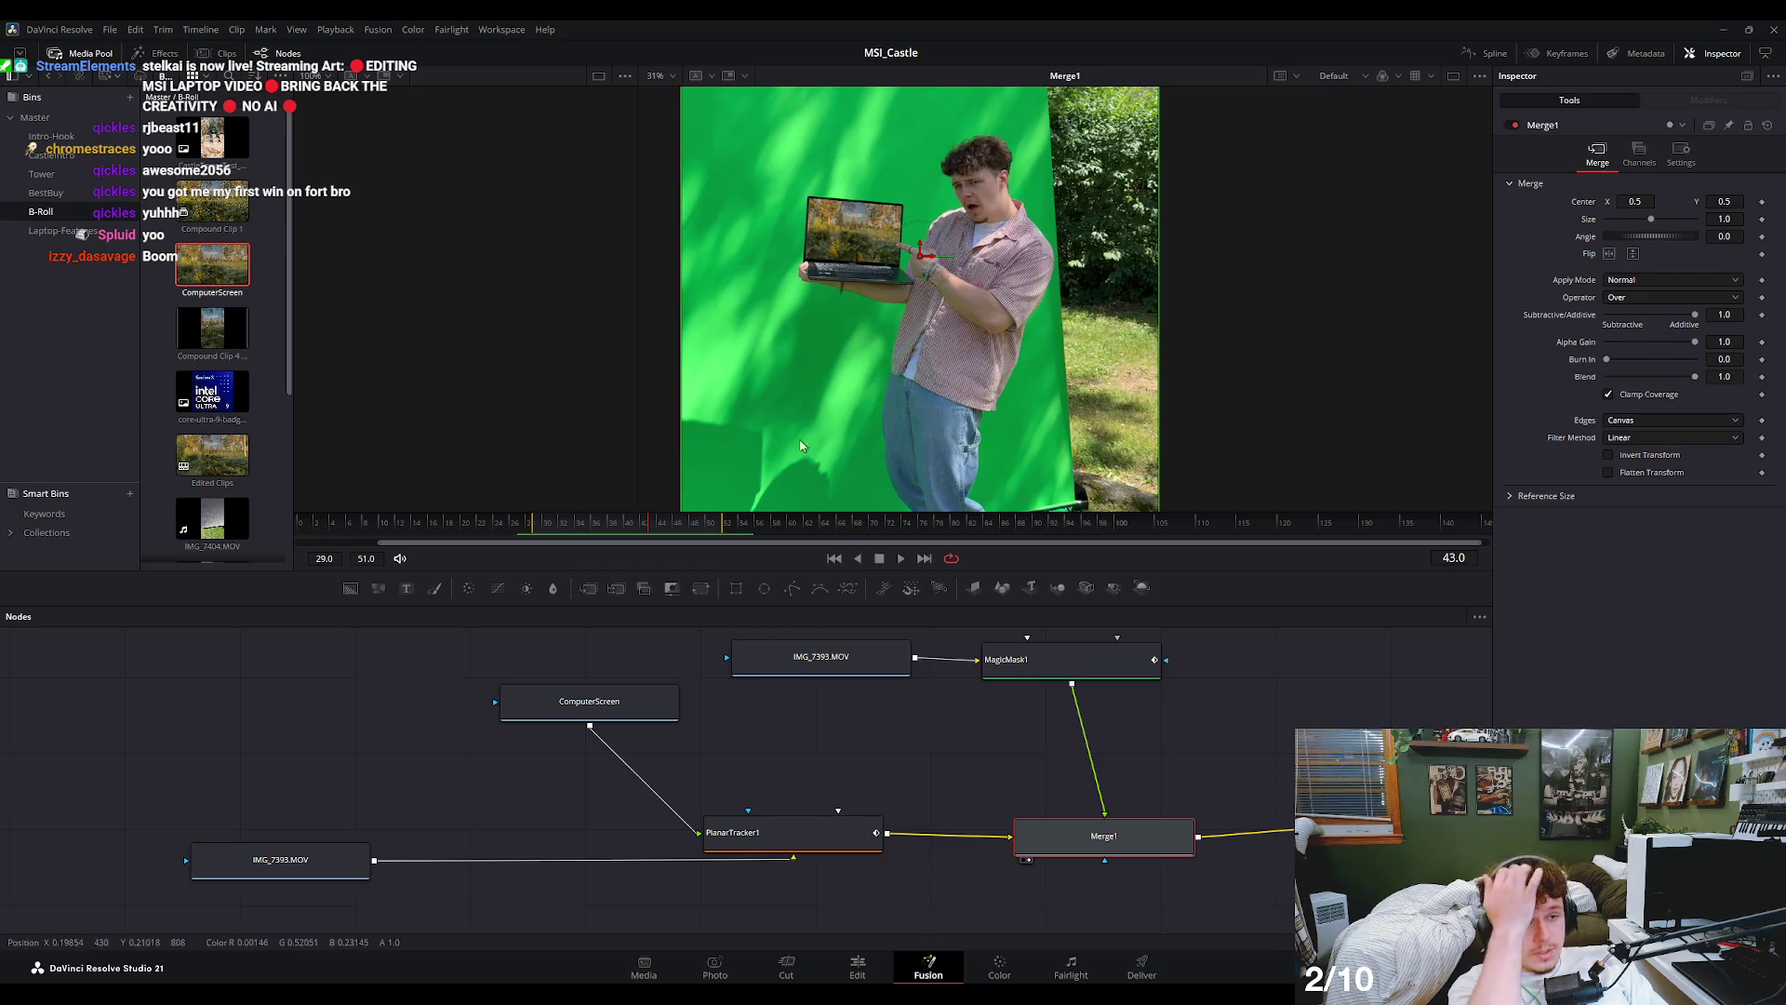
{"action": "scroll", "coordinate": [896, 235], "scroll_direction": "up", "scroll_amount": 8}
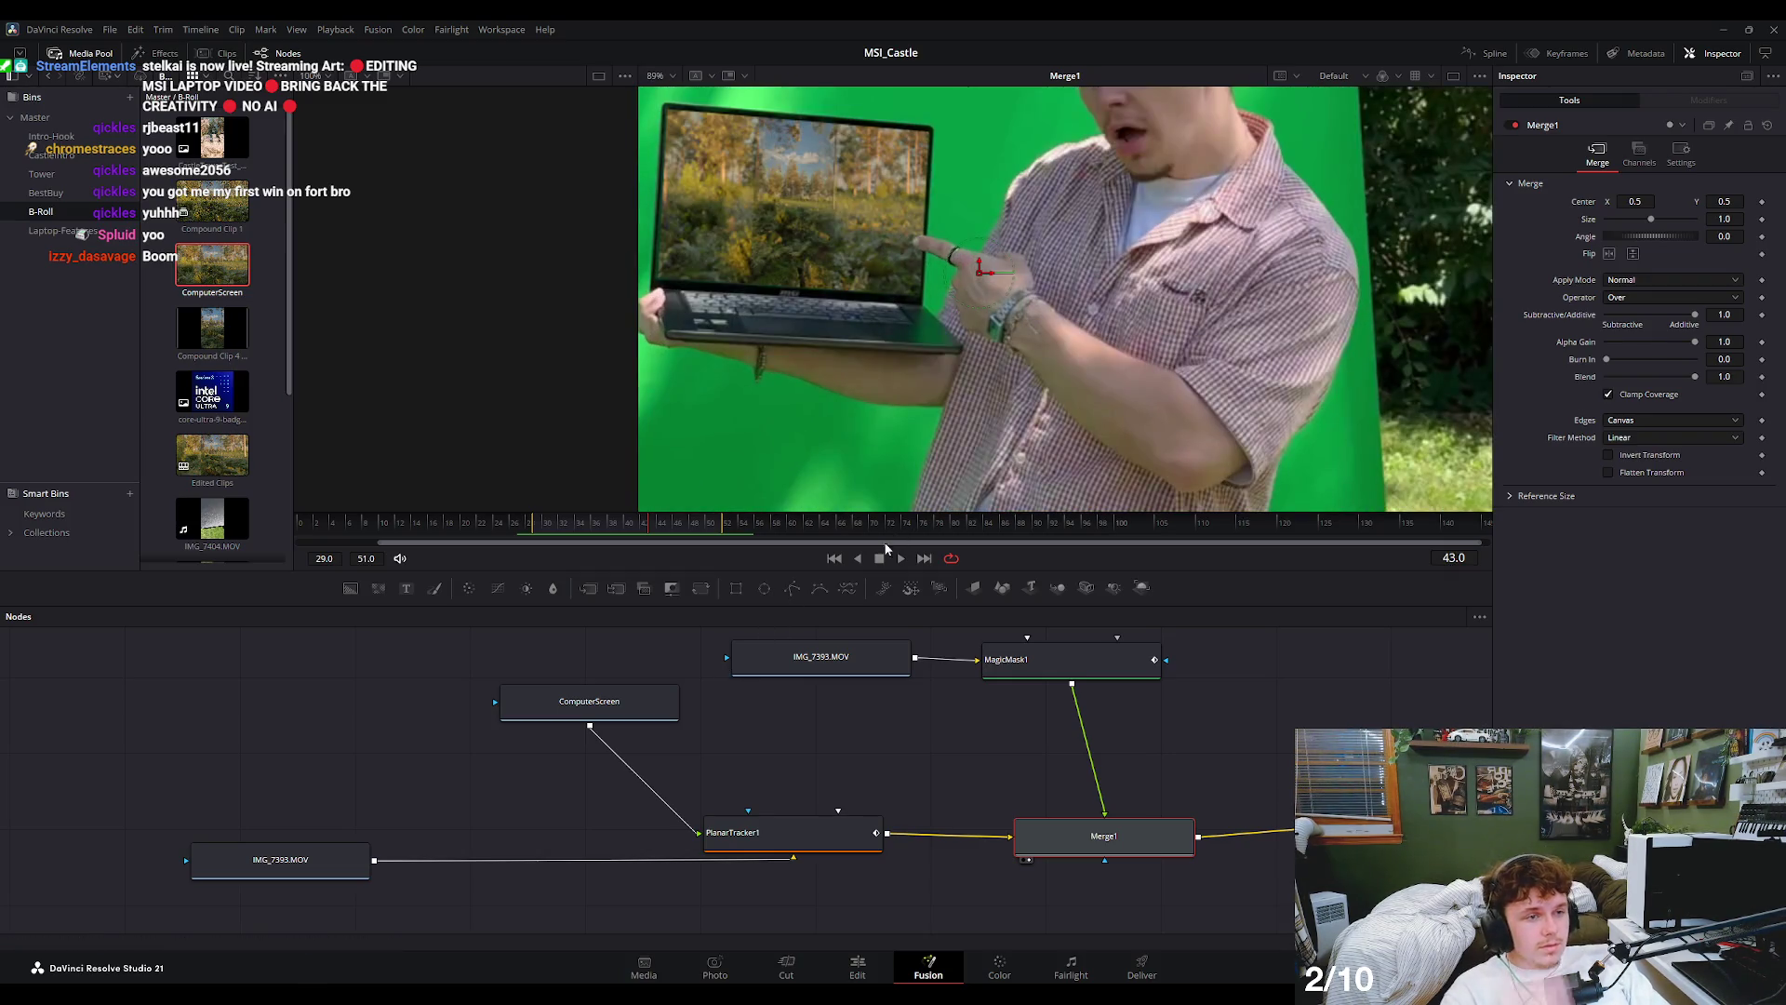
{"action": "mouse_move", "coordinate": [631, 526]}
{"action": "left_mouse_down"}
{"action": "mouse_move", "coordinate": [705, 543]}
{"action": "mouse_move", "coordinate": [331, 538]}
{"action": "left_mouse_up"}
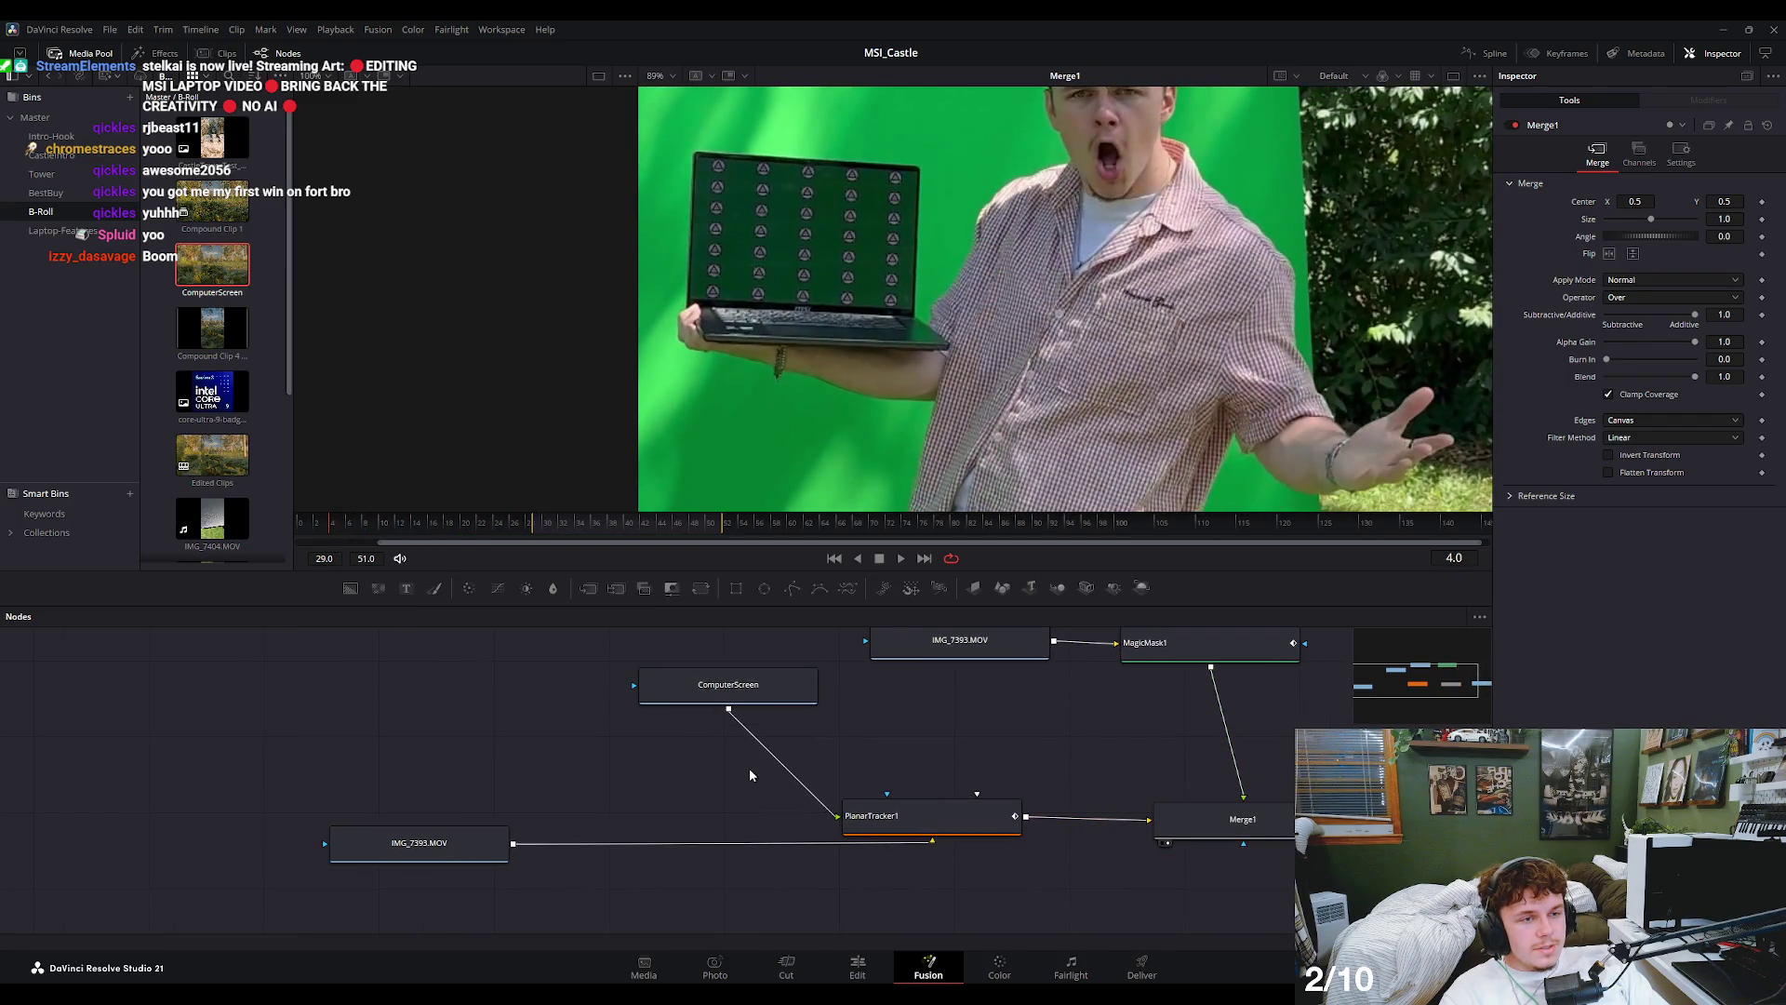
- Set the ComputerScreen clip's Hold First Frame to 67 and check nearby frames
{"action": "left_click", "coordinate": [728, 686]}
{"action": "left_click", "coordinate": [554, 523]}
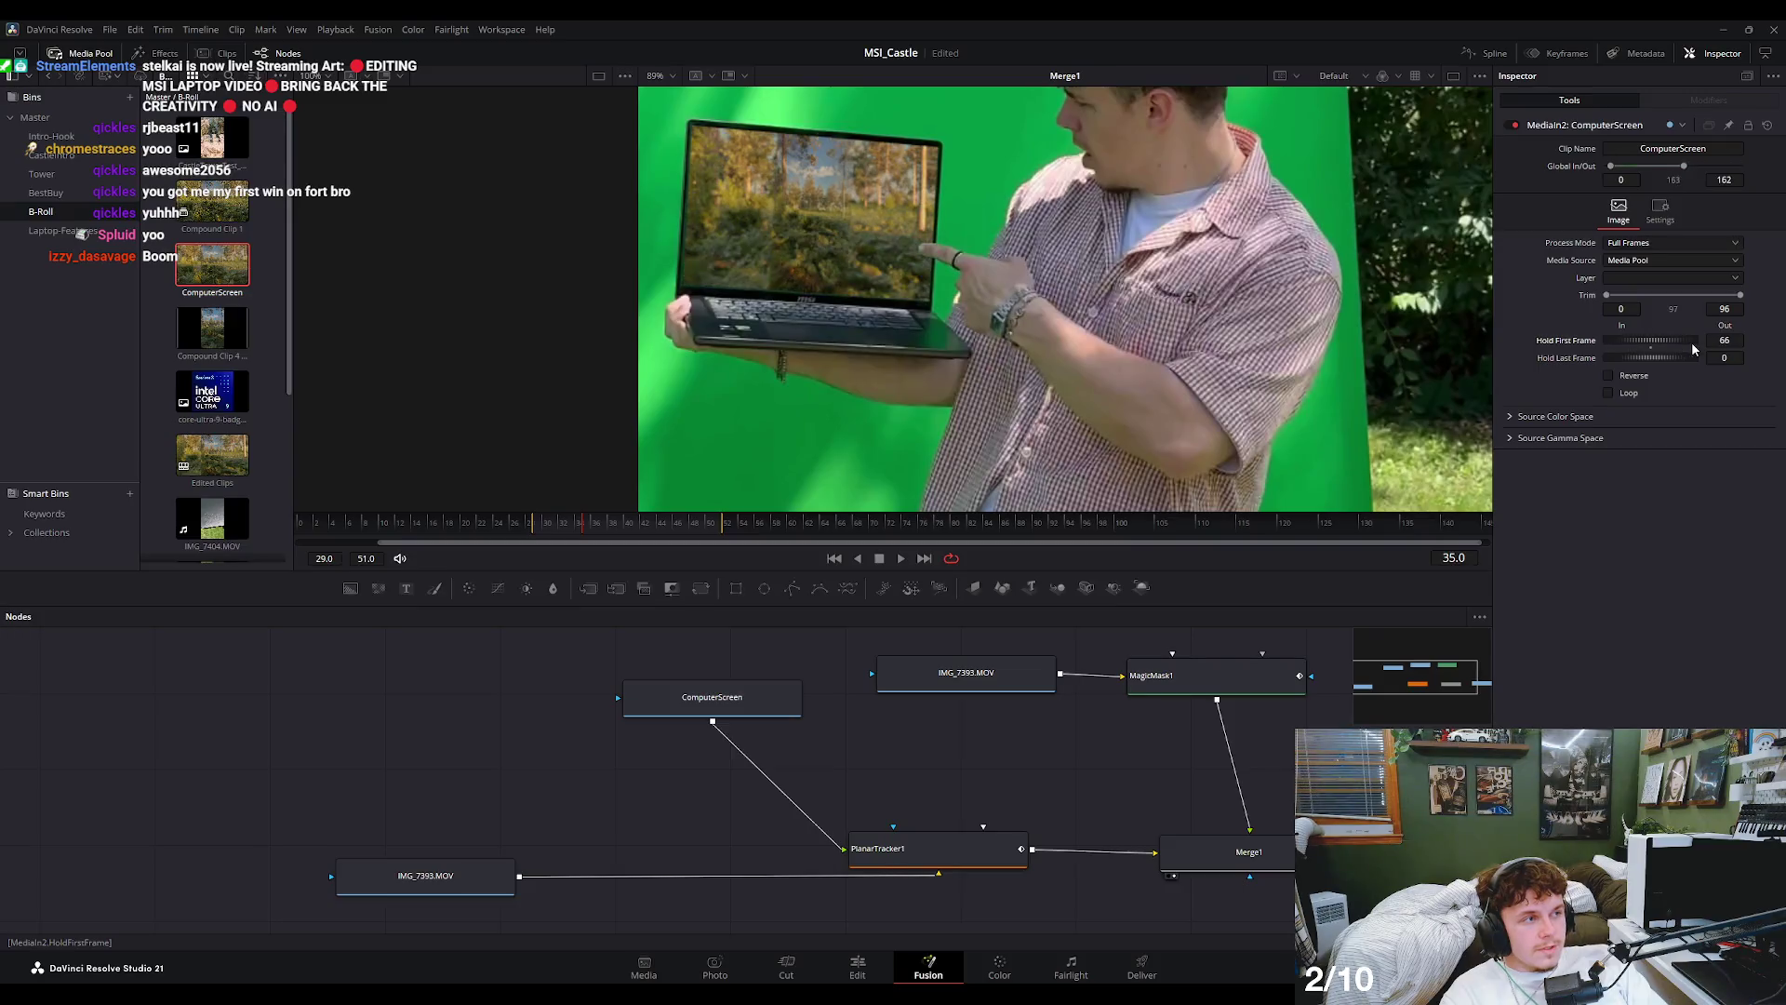
{"action": "mouse_move", "coordinate": [555, 521]}
{"action": "left_mouse_down"}
{"action": "mouse_move", "coordinate": [517, 536]}
{"action": "mouse_move", "coordinate": [532, 528]}
{"action": "left_mouse_up"}
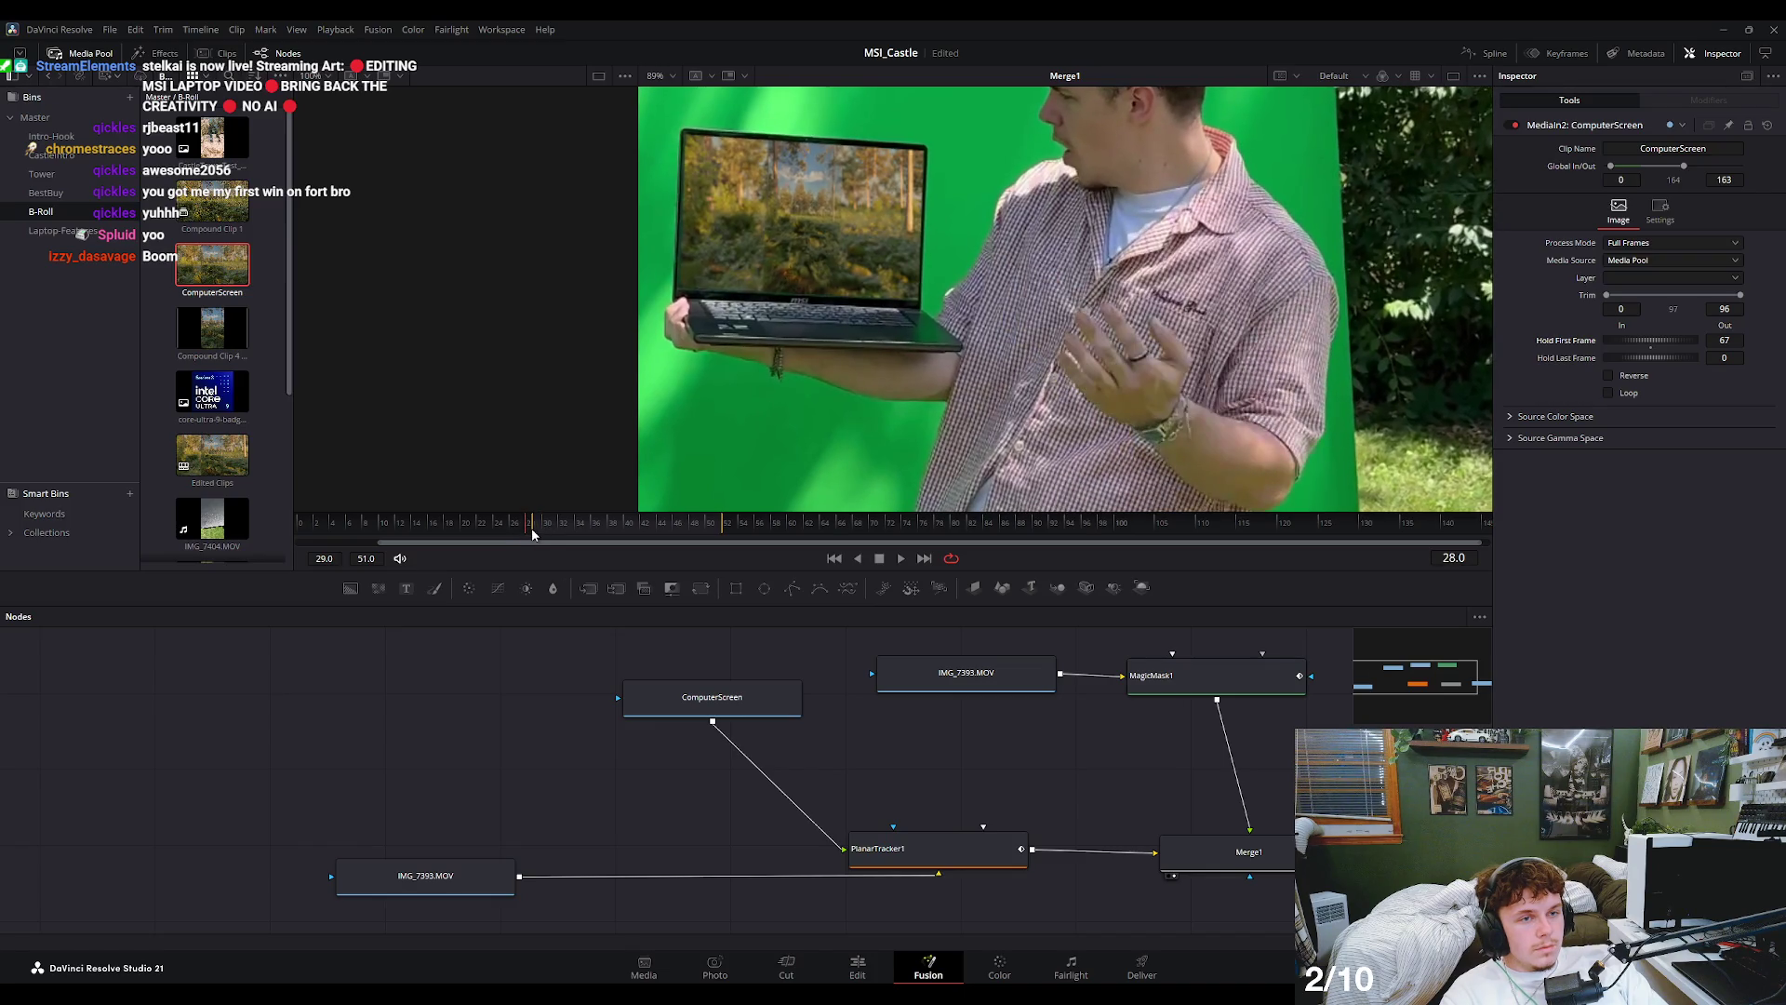
- Check frames 27, 28 and 20, then move the render range start to frame 26
{"action": "left_click", "coordinate": [1182, 685]}
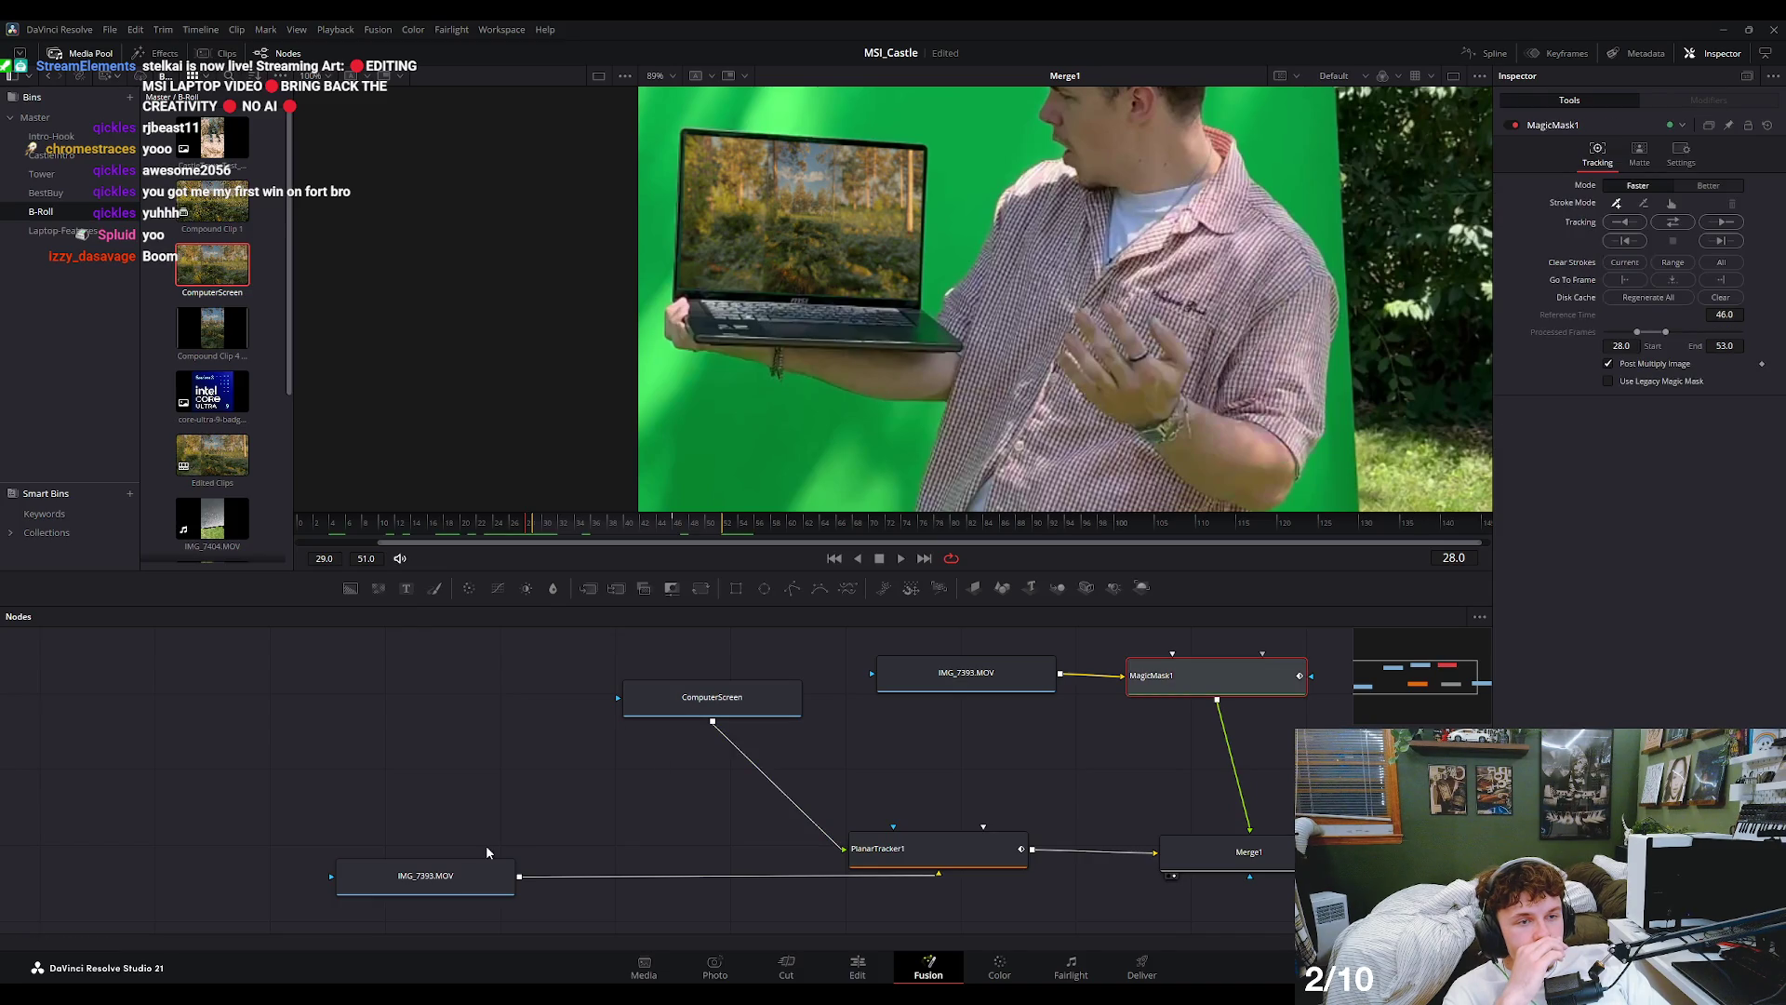
{"action": "left_click", "coordinate": [524, 528]}
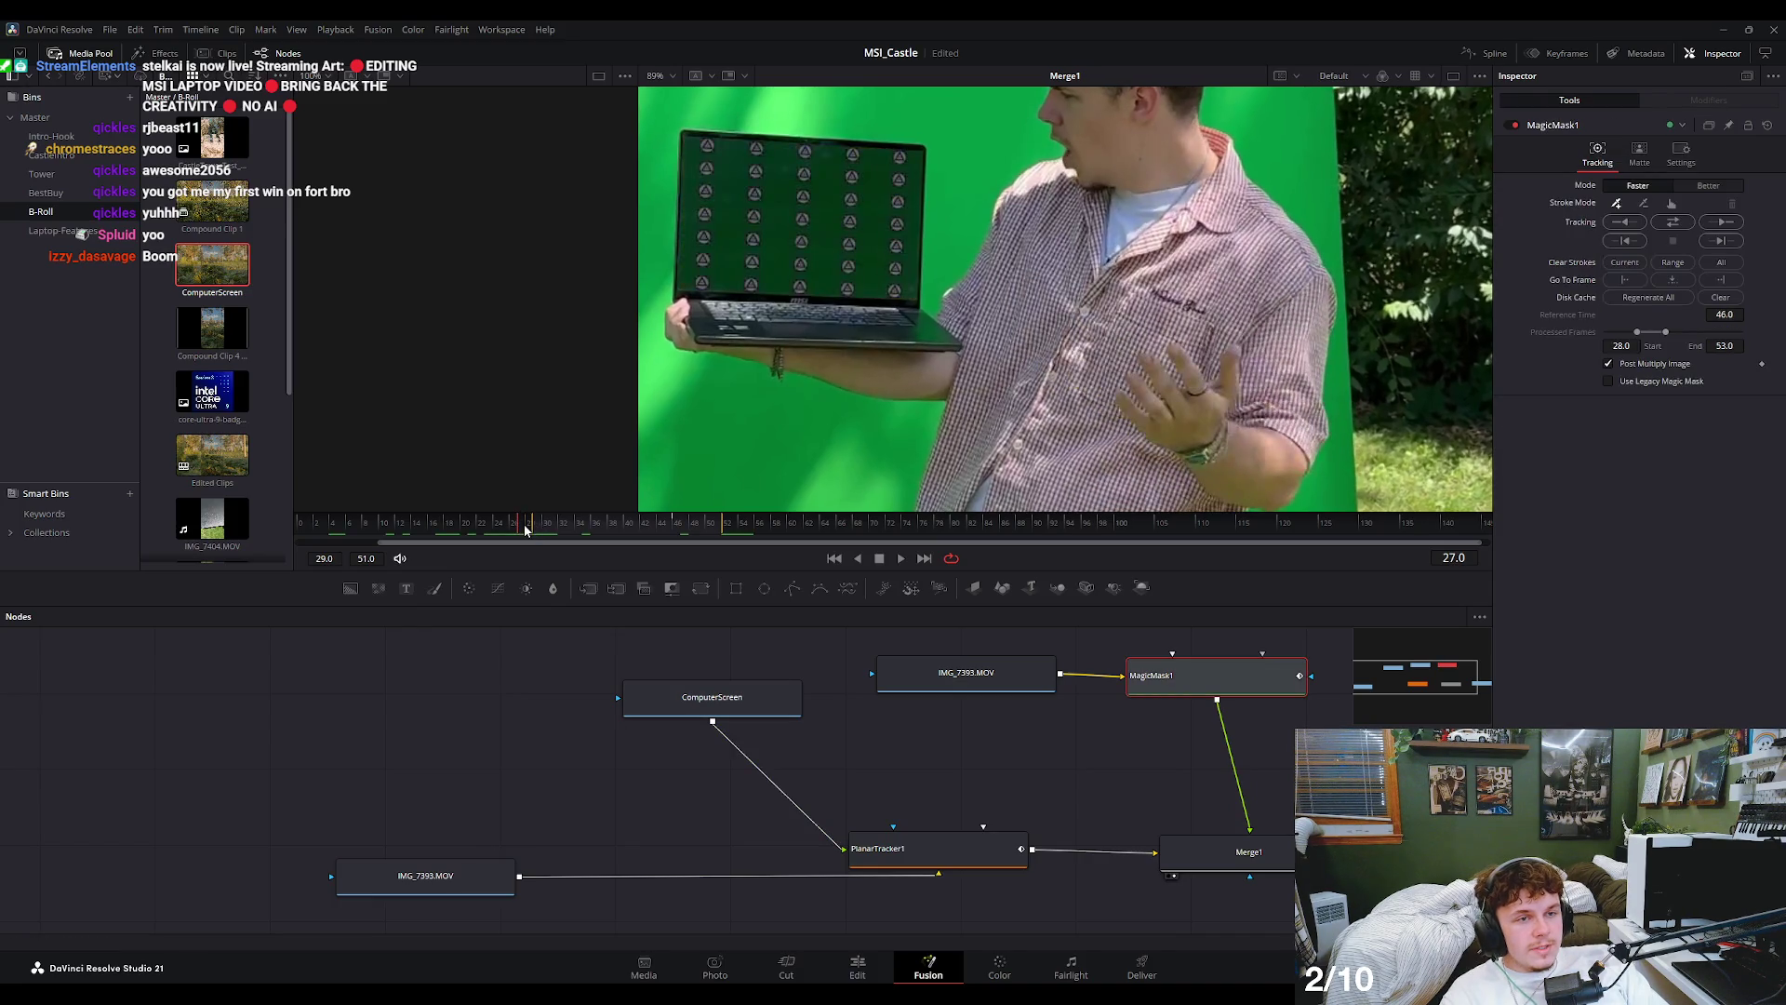
{"action": "left_click", "coordinate": [525, 530]}
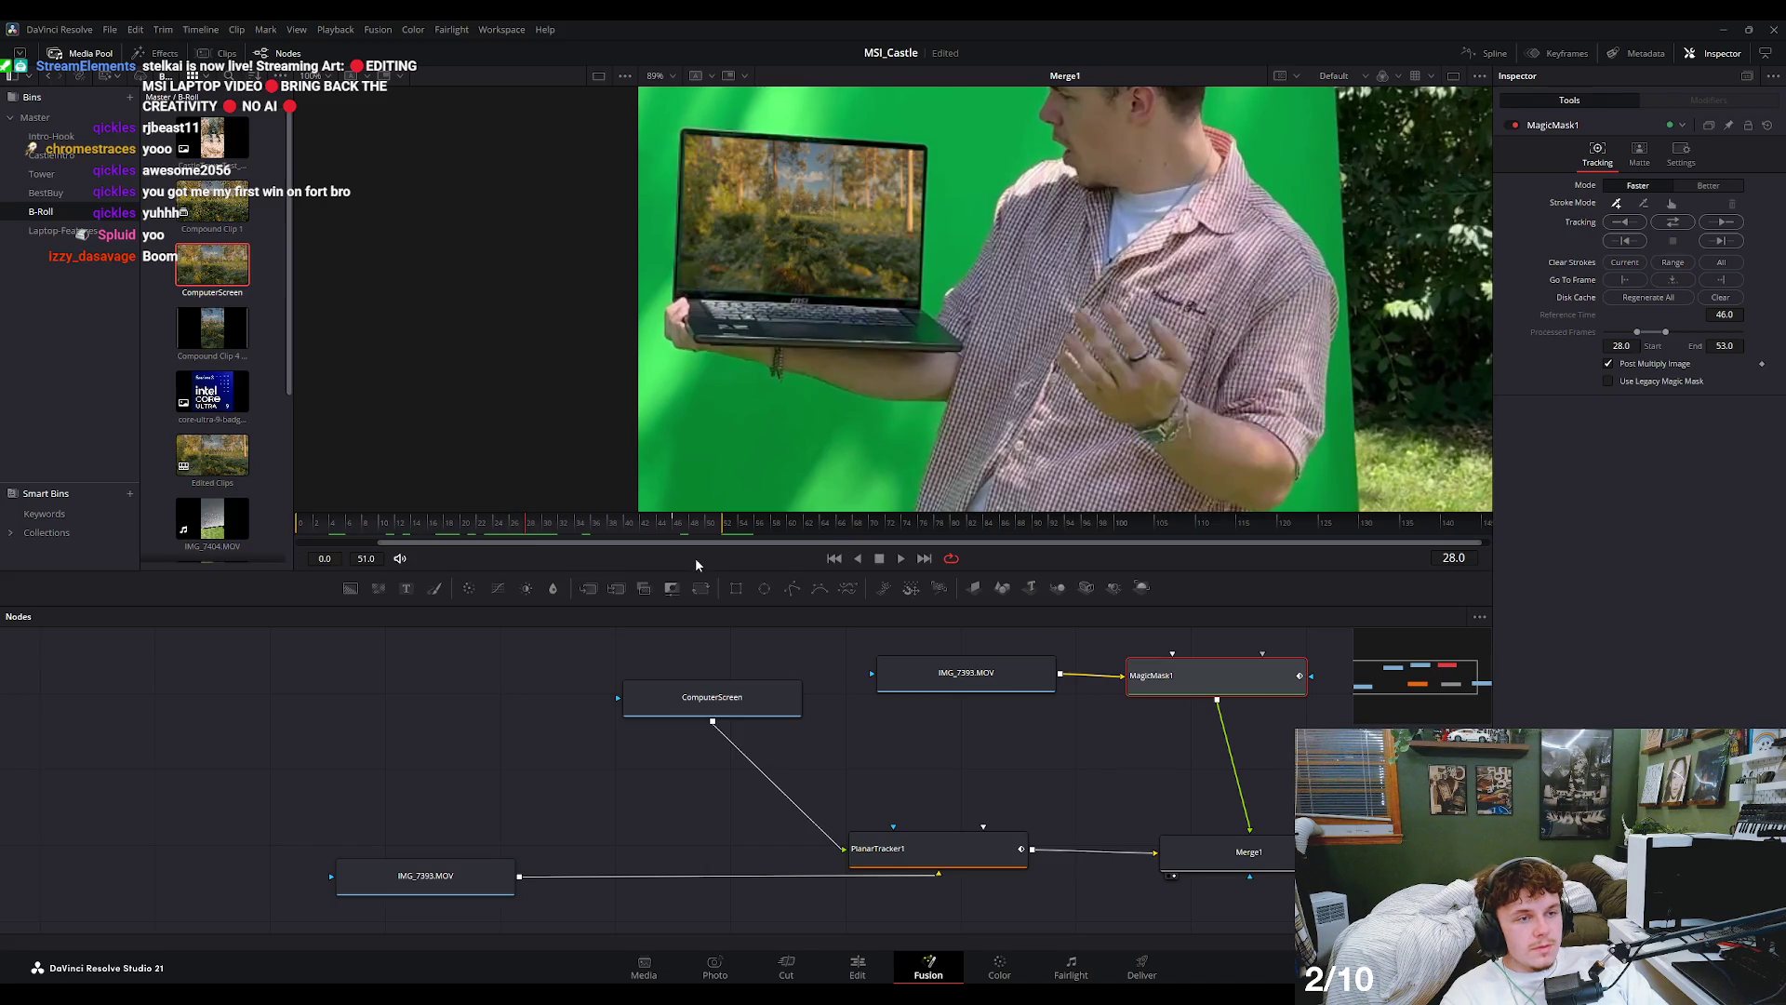
{"action": "left_click_drag", "start_coordinate": [532, 528], "coordinate": [466, 529]}
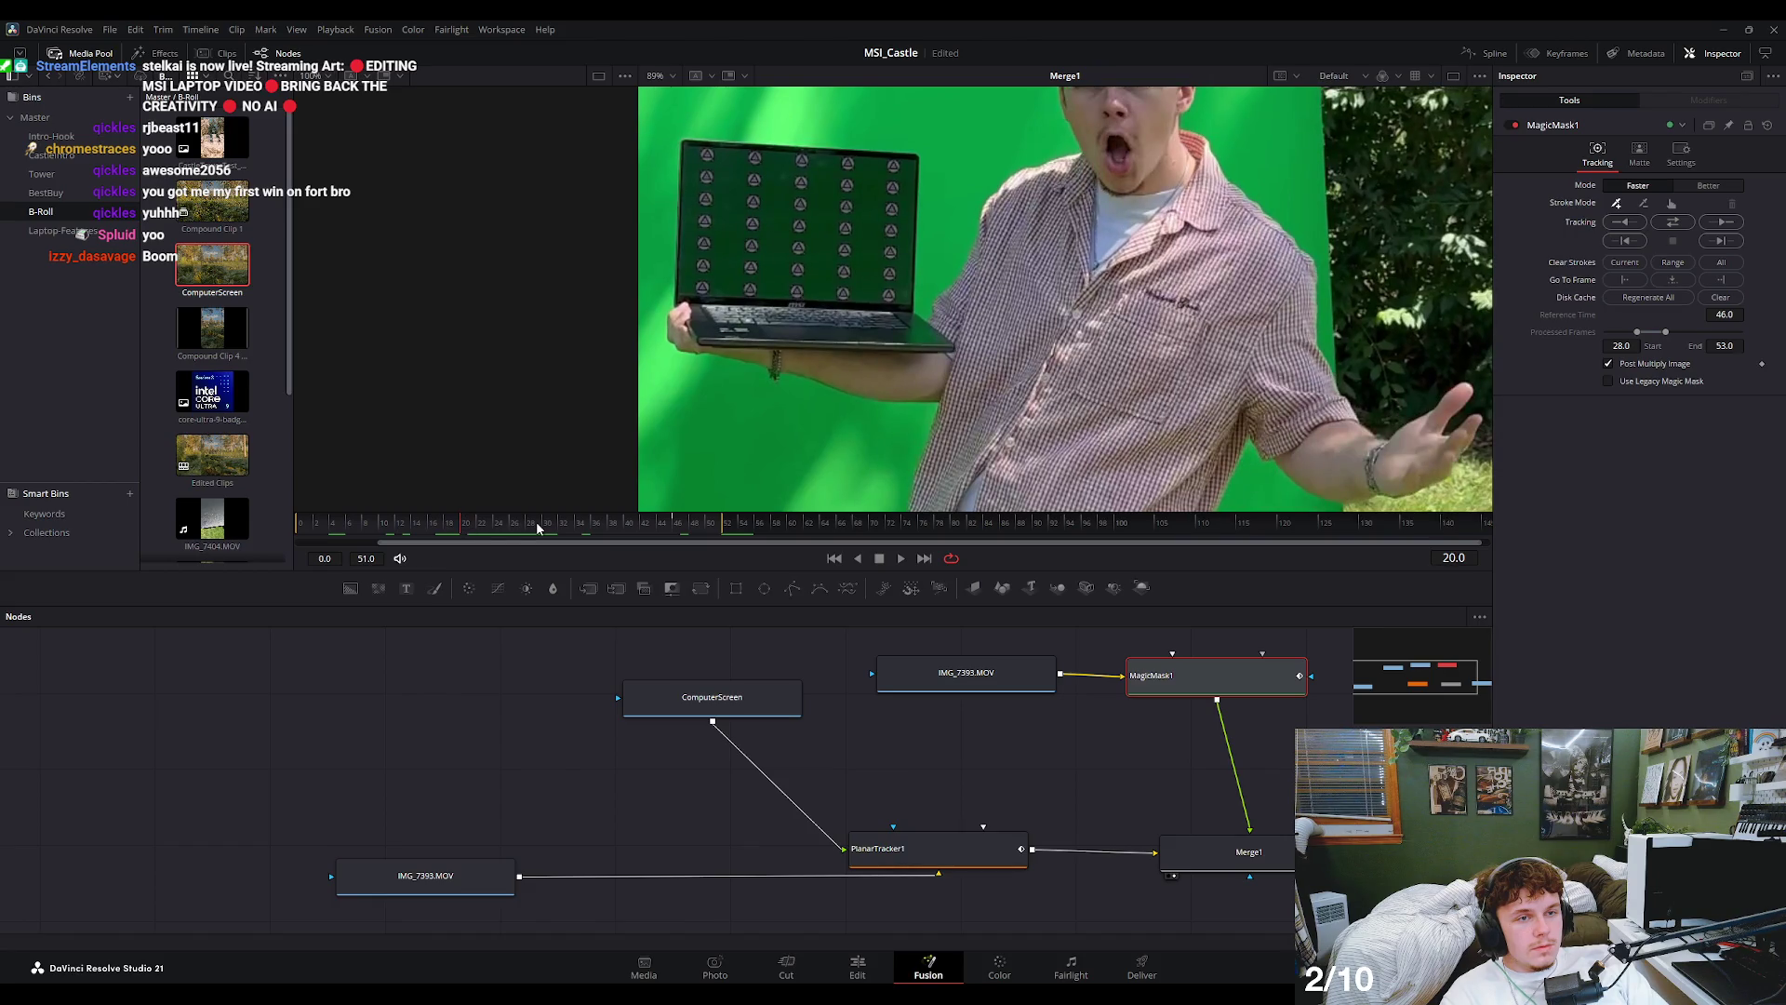
{"action": "left_click_drag", "start_coordinate": [297, 523], "coordinate": [488, 527]}
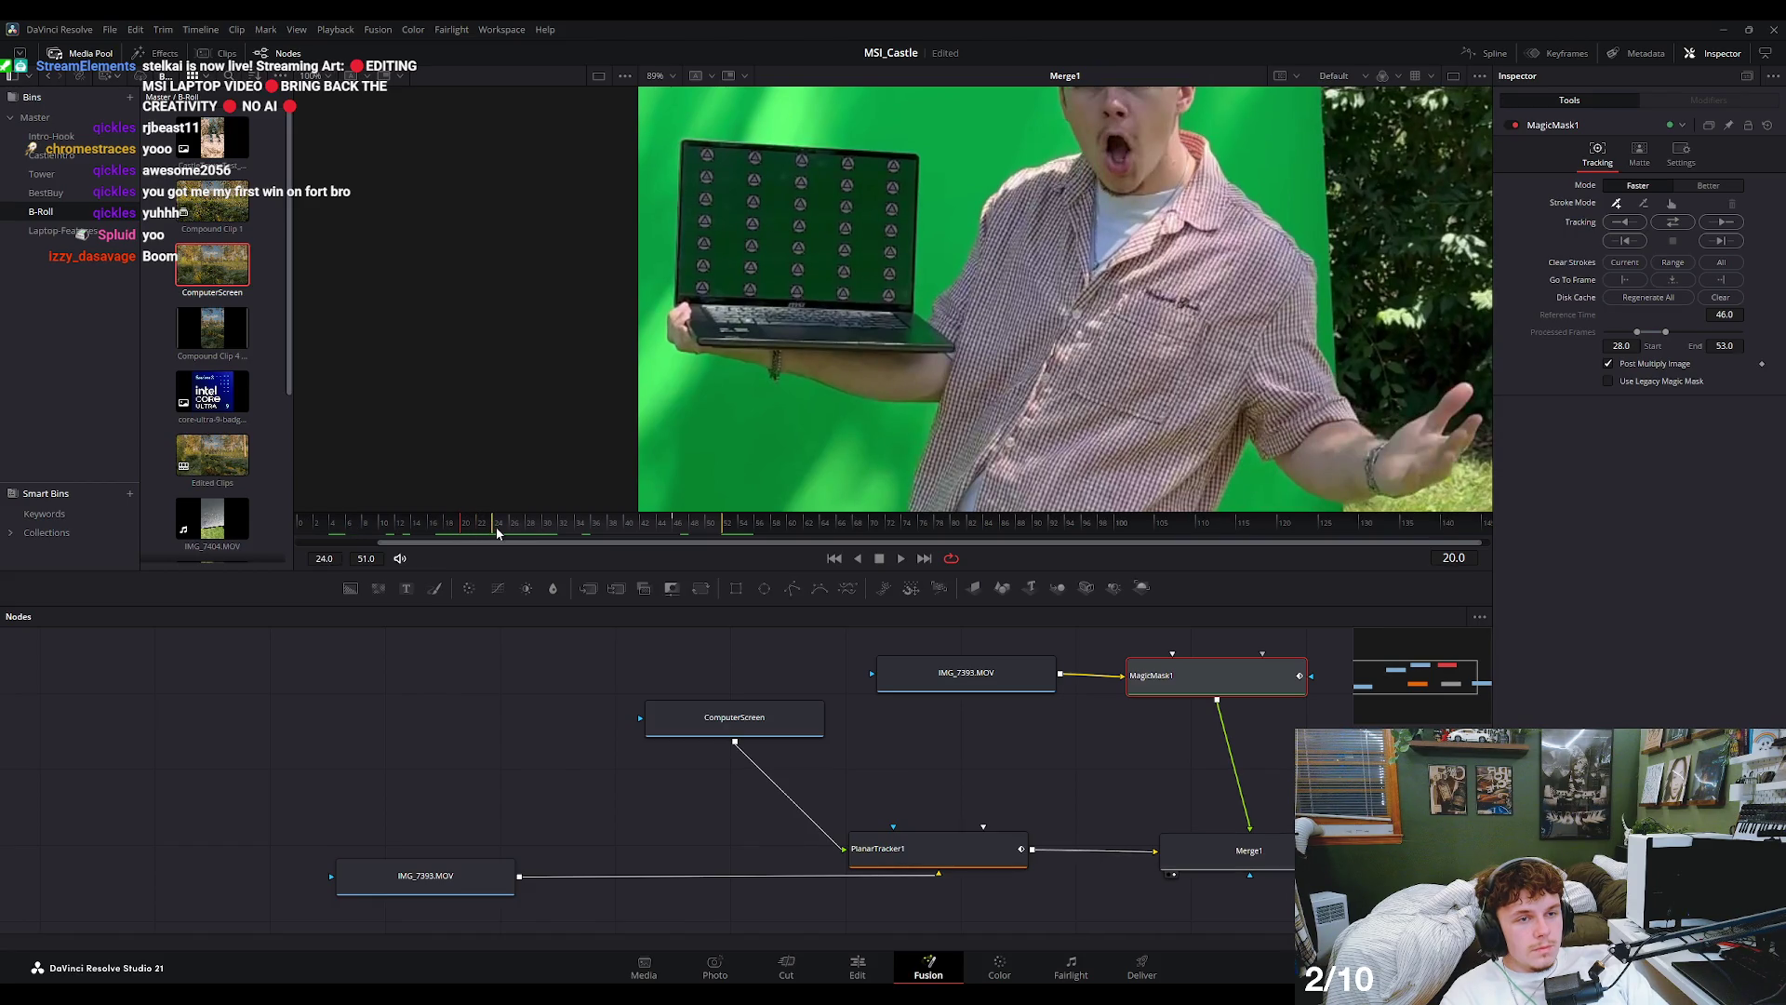
{"action": "left_click_drag", "start_coordinate": [497, 528], "coordinate": [569, 544]}
{"action": "left_click", "coordinate": [958, 674]}
{"action": "left_click", "coordinate": [432, 880]}
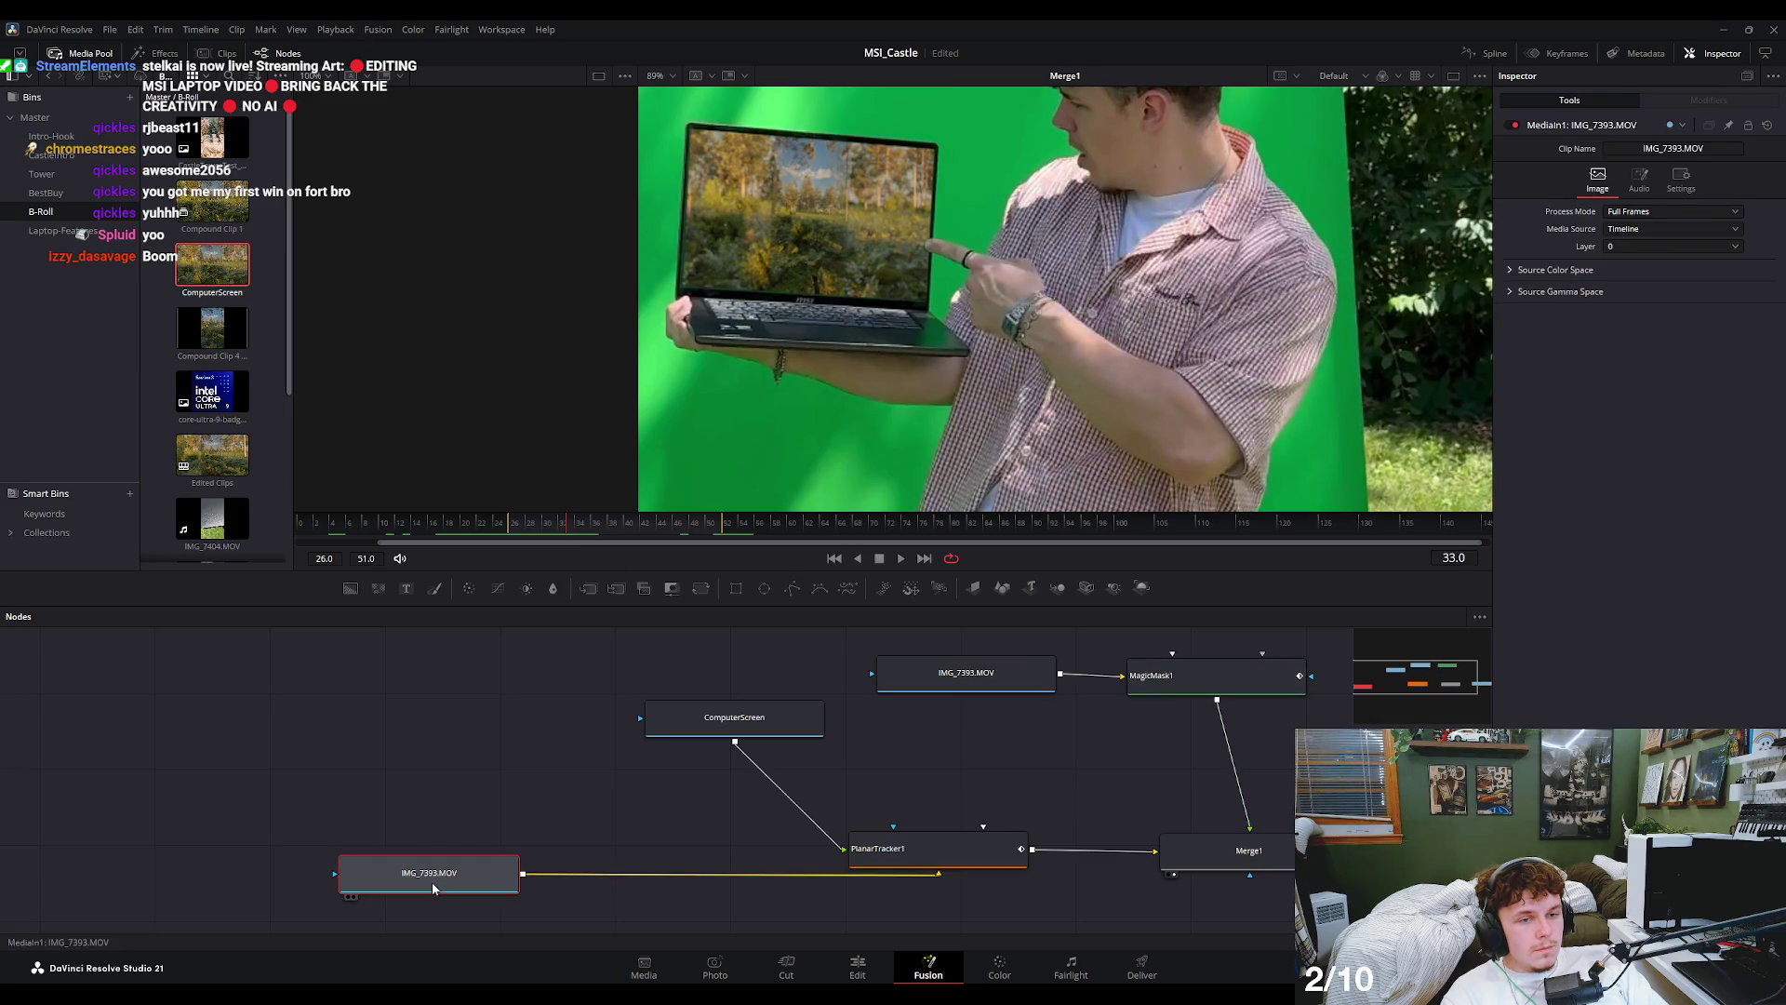
- Compare IMG_7393.MOV, ComputerScreen and PlanarTracker1 in the left viewer at frames 4 and 27
{"action": "key", "text": "1"}
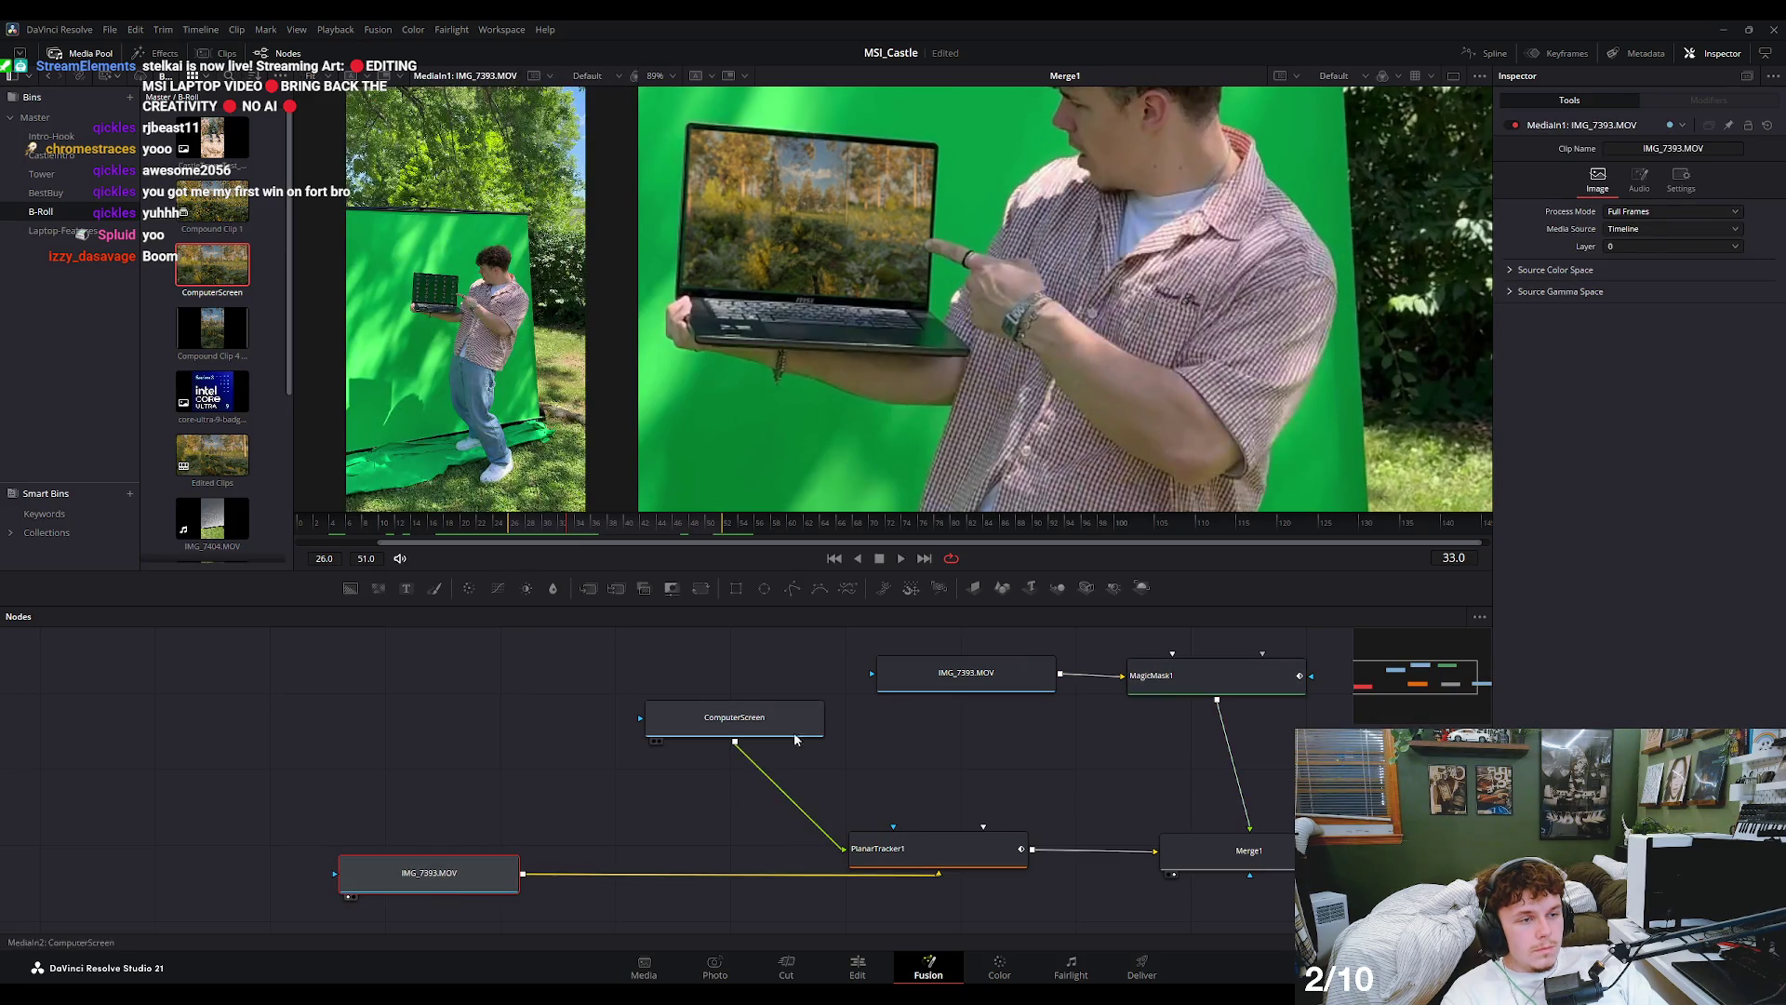
{"action": "left_click", "coordinate": [734, 718]}
{"action": "key", "text": "1"}
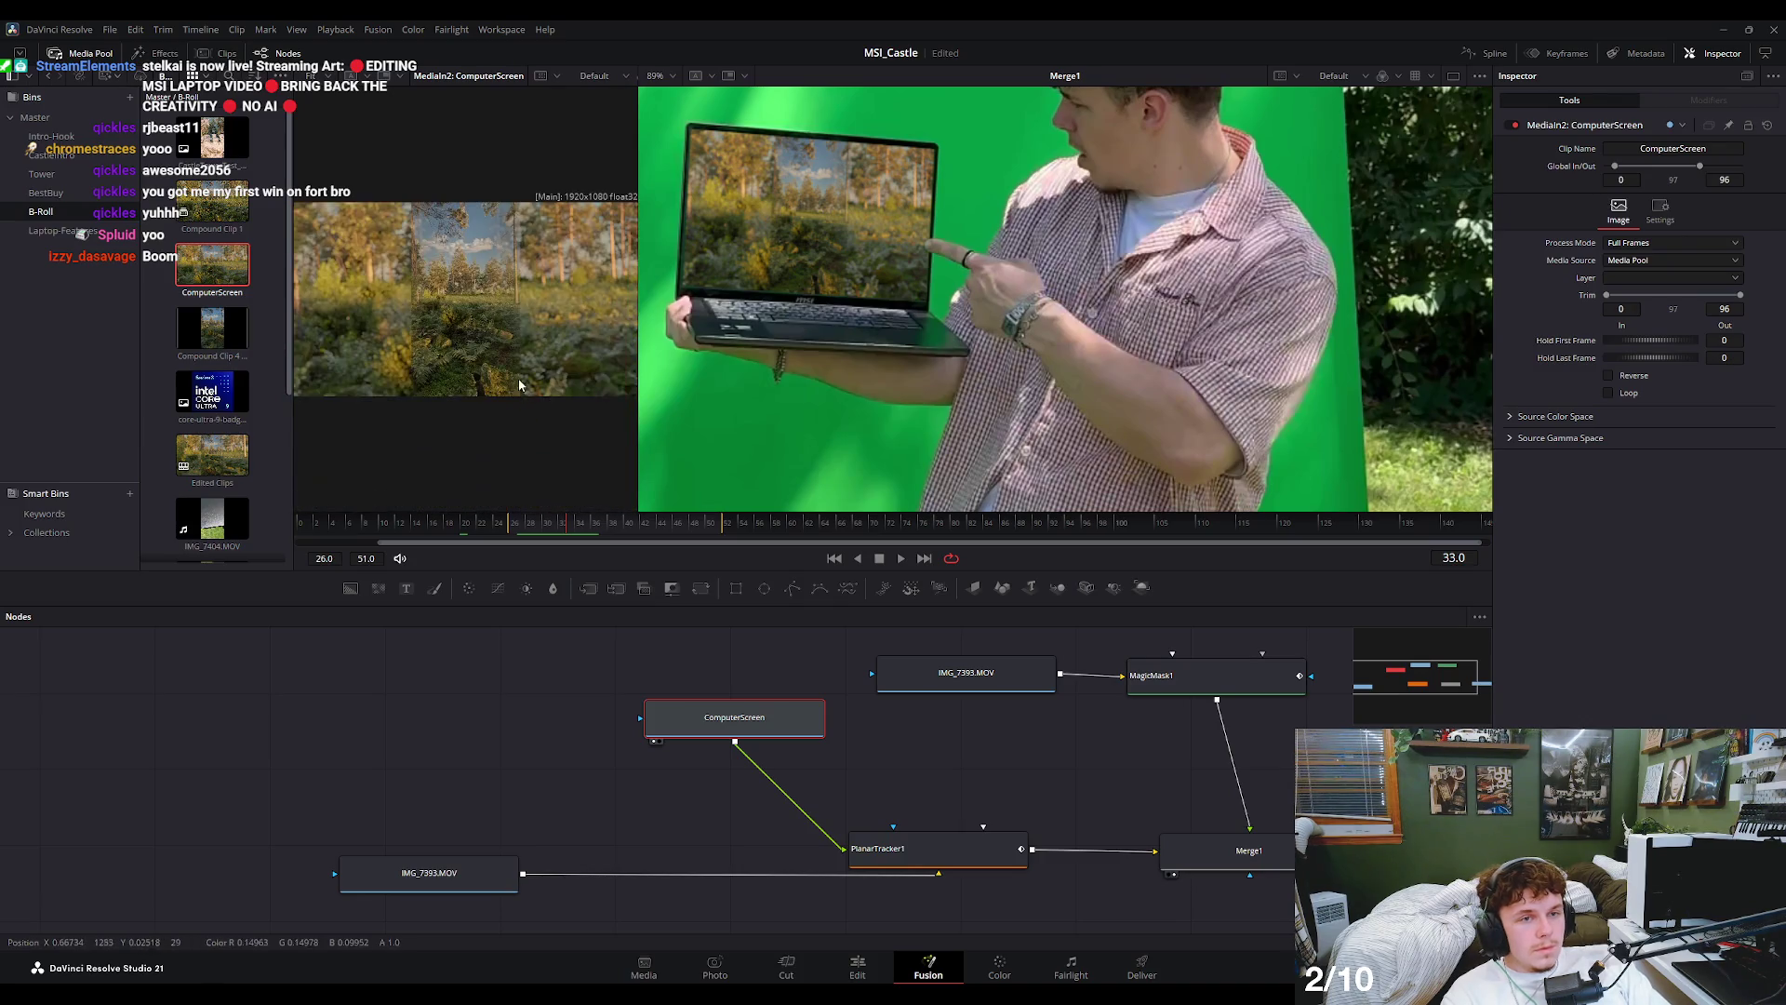
{"action": "mouse_move", "coordinate": [555, 522]}
{"action": "left_mouse_down"}
{"action": "mouse_move", "coordinate": [330, 533]}
{"action": "mouse_move", "coordinate": [526, 547]}
{"action": "left_mouse_up"}
{"action": "left_click", "coordinate": [958, 861]}
{"action": "key", "text": "1"}
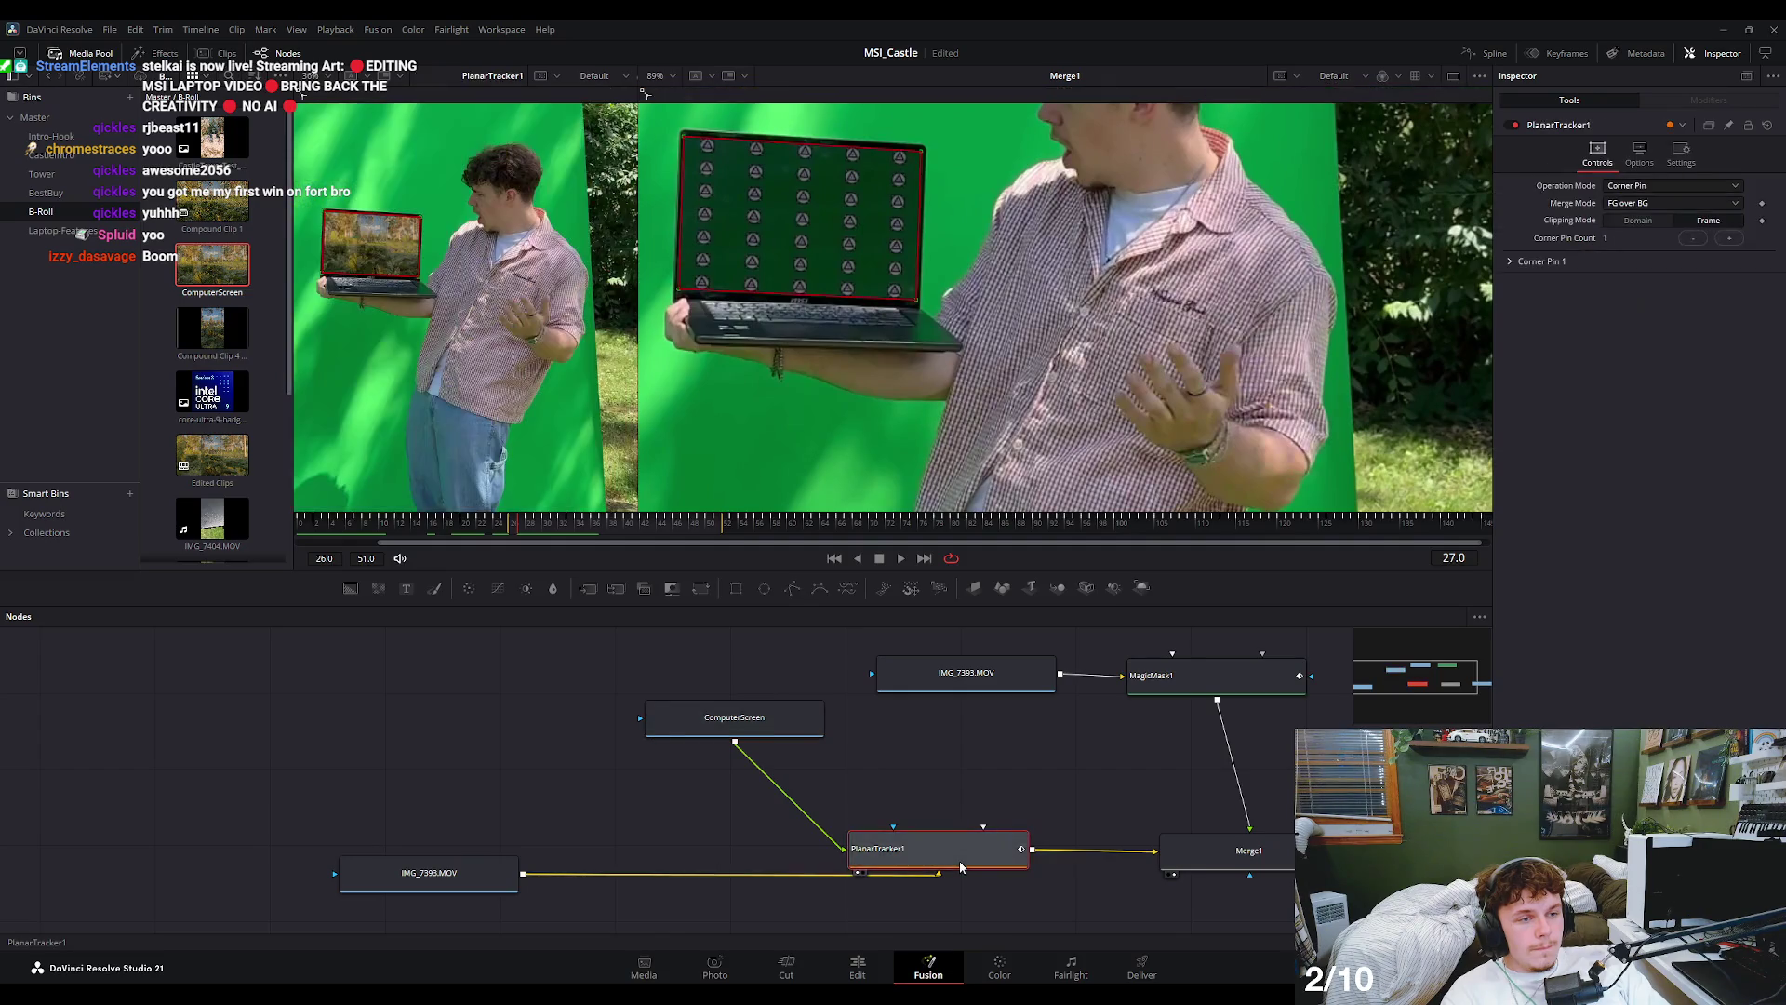
{"action": "scroll", "coordinate": [417, 349], "scroll_direction": "up", "scroll_amount": 1}
{"action": "scroll", "coordinate": [428, 299], "scroll_direction": "up", "scroll_amount": 1}
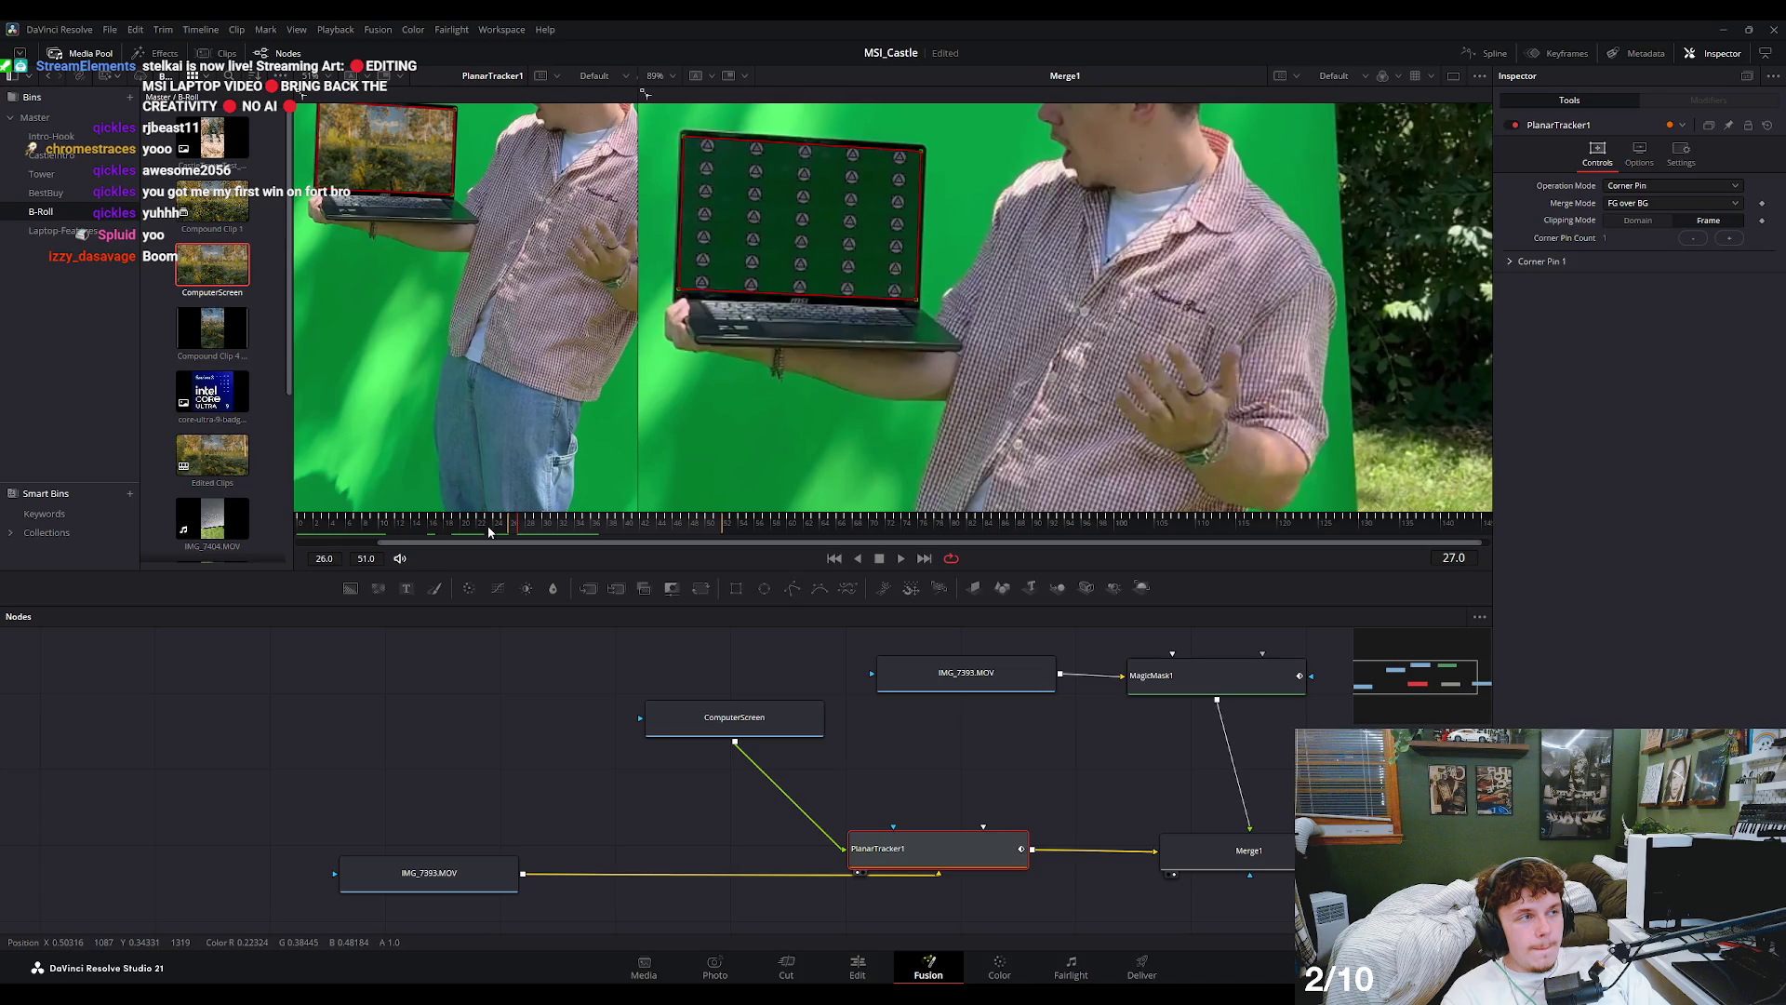
{"action": "left_click_drag", "start_coordinate": [1091, 713], "coordinate": [1009, 719]}
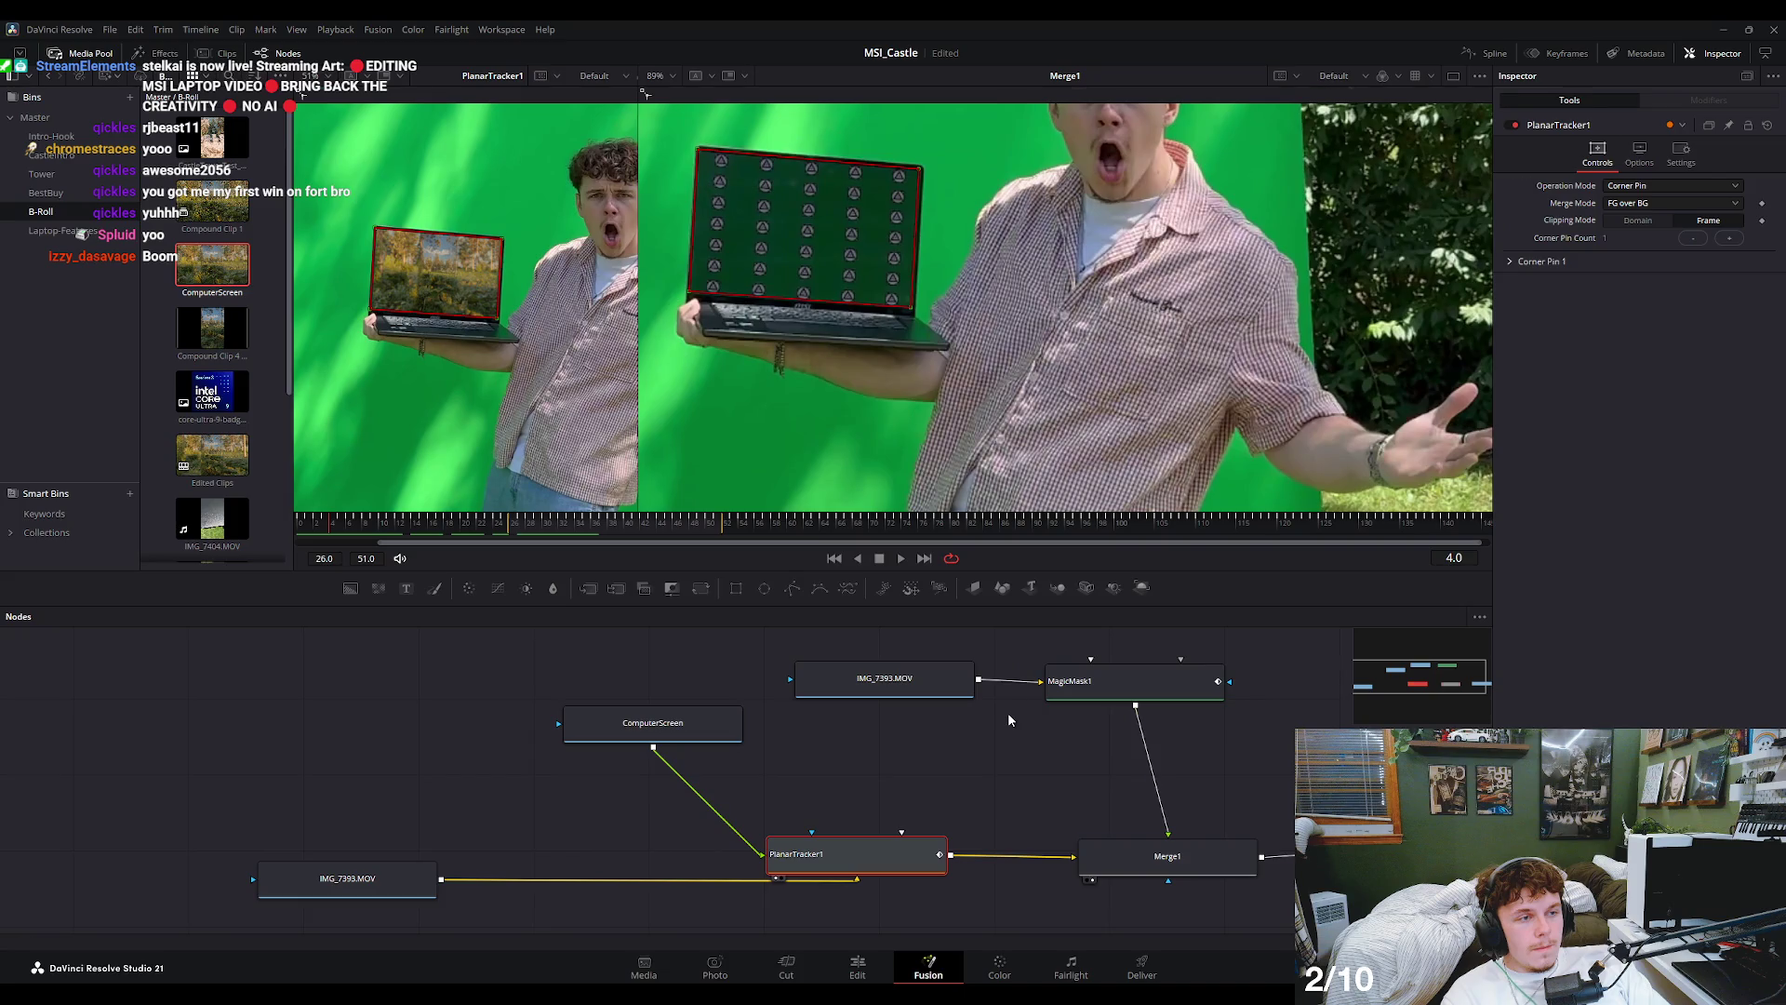
- Show MagicMask1 in the second viewer and tab through its Processed Frames values
{"action": "left_click", "coordinate": [1153, 858]}
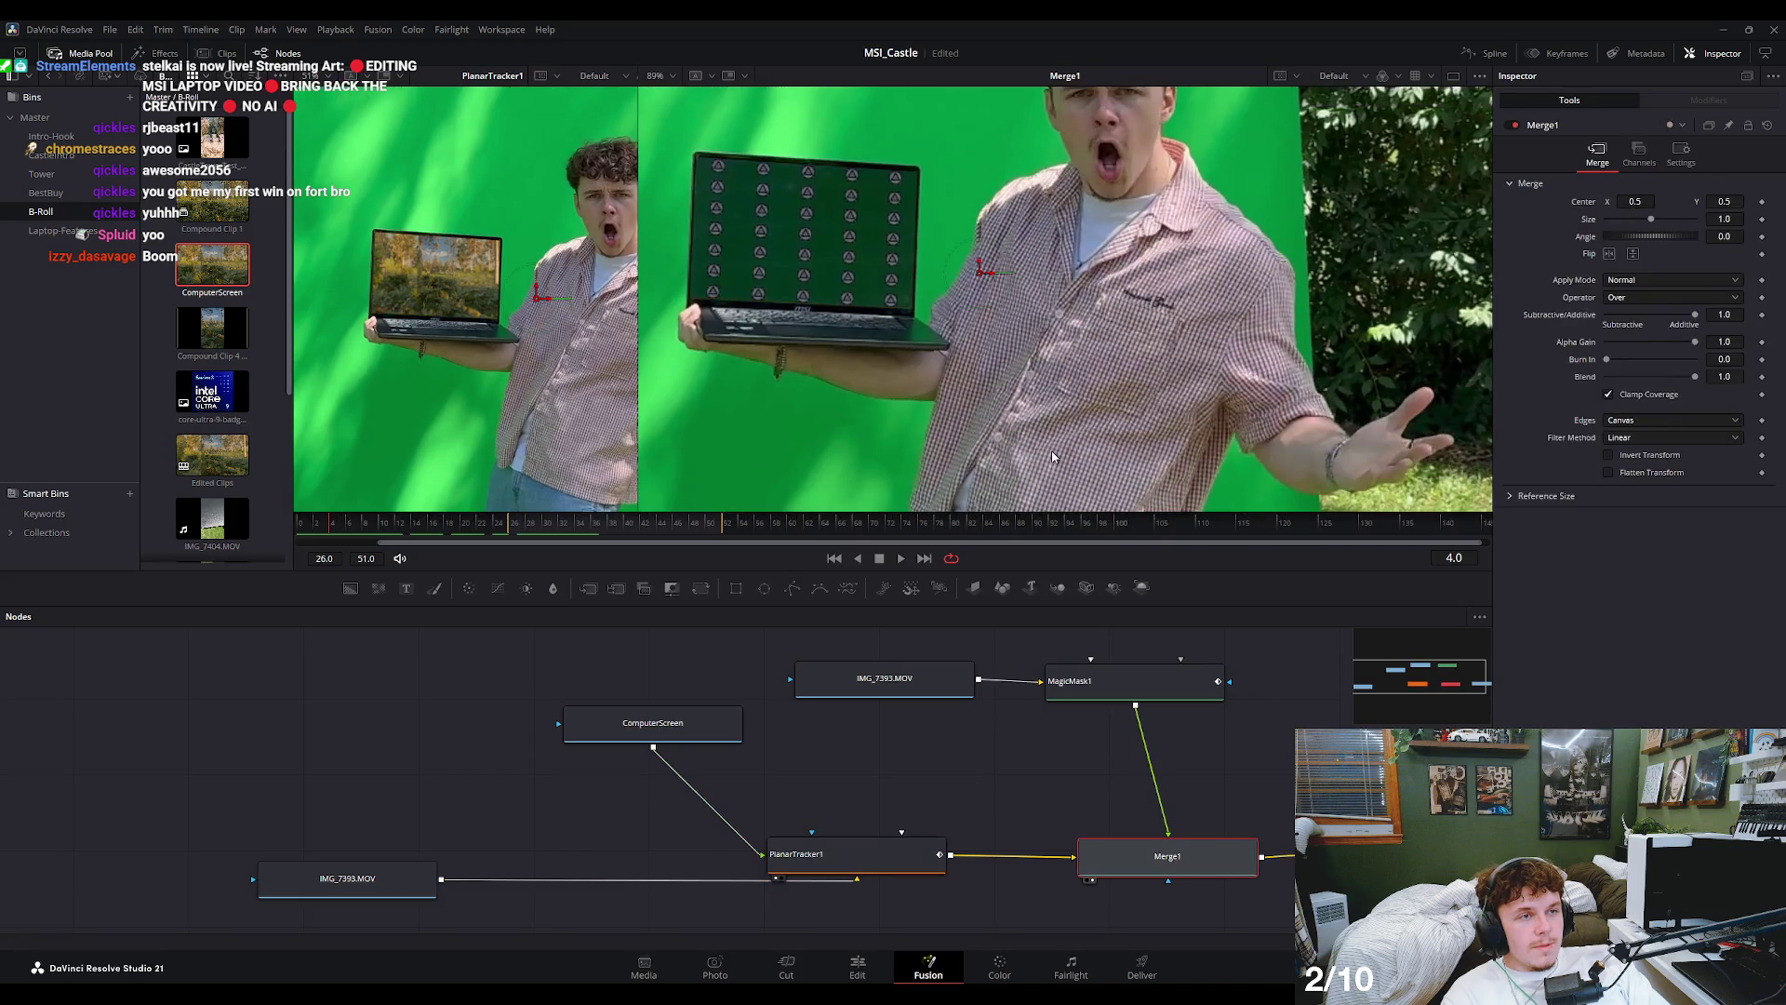
{"action": "left_click", "coordinate": [1144, 700]}
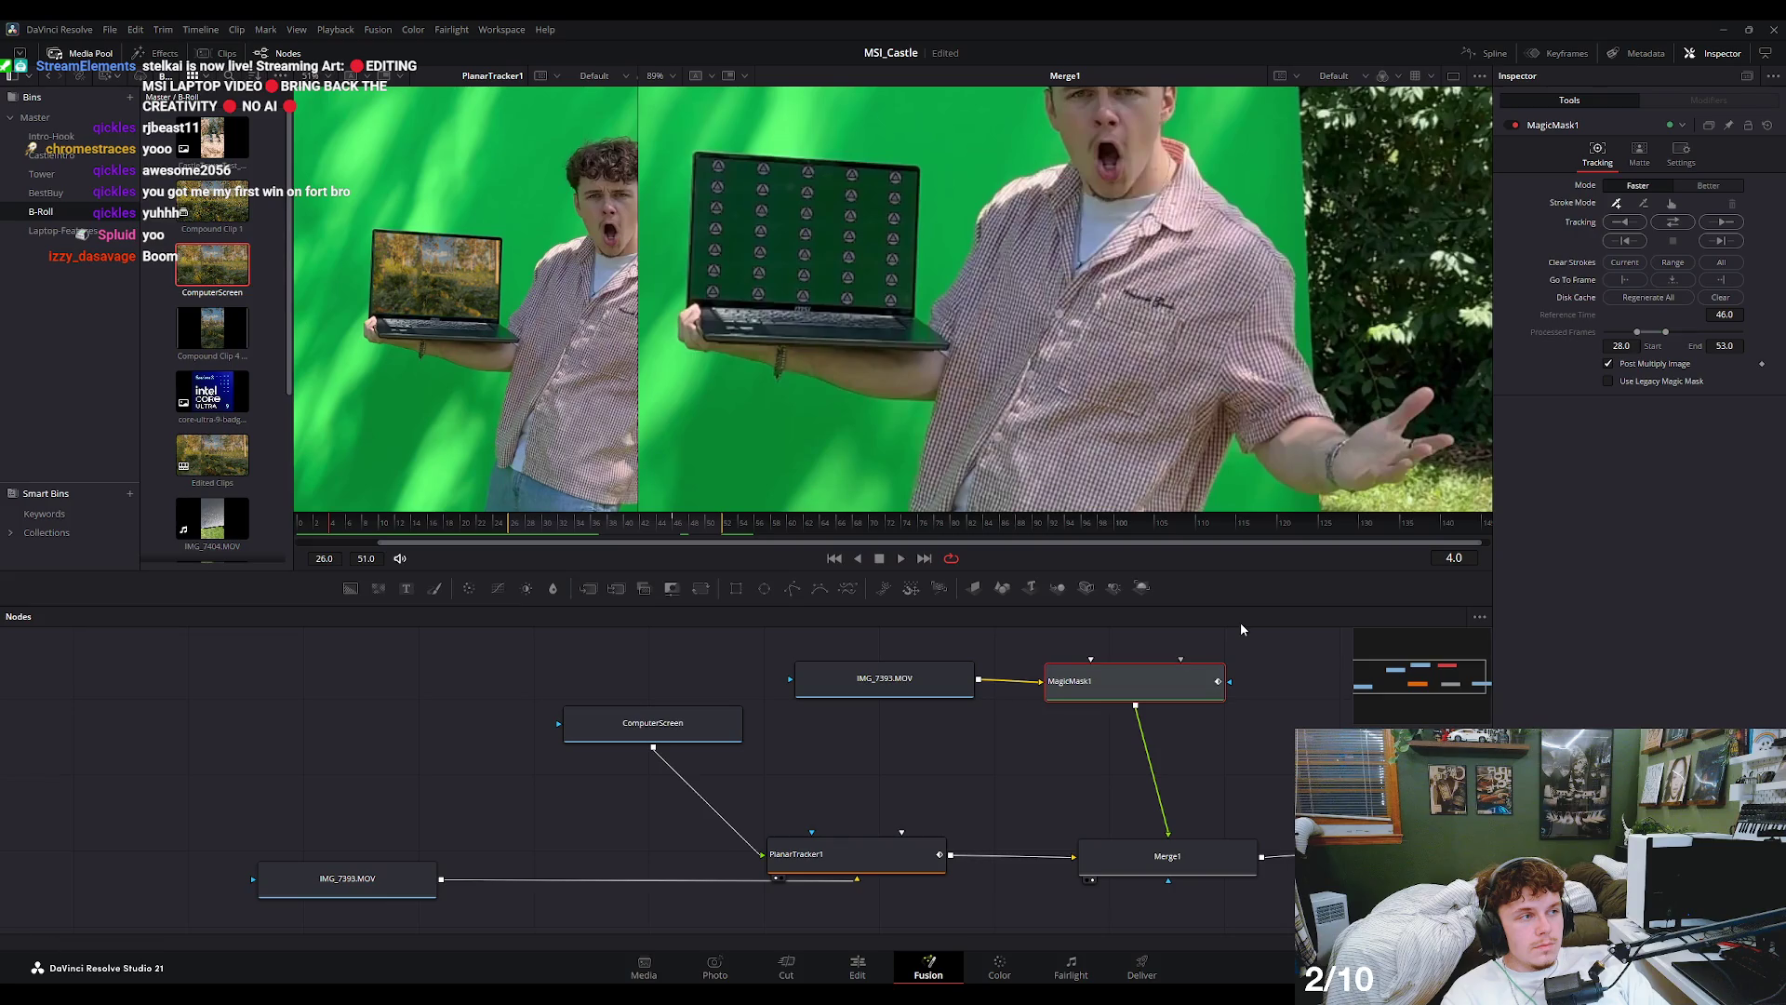
{"action": "key", "text": "2"}
{"action": "key", "text": "Tab"}
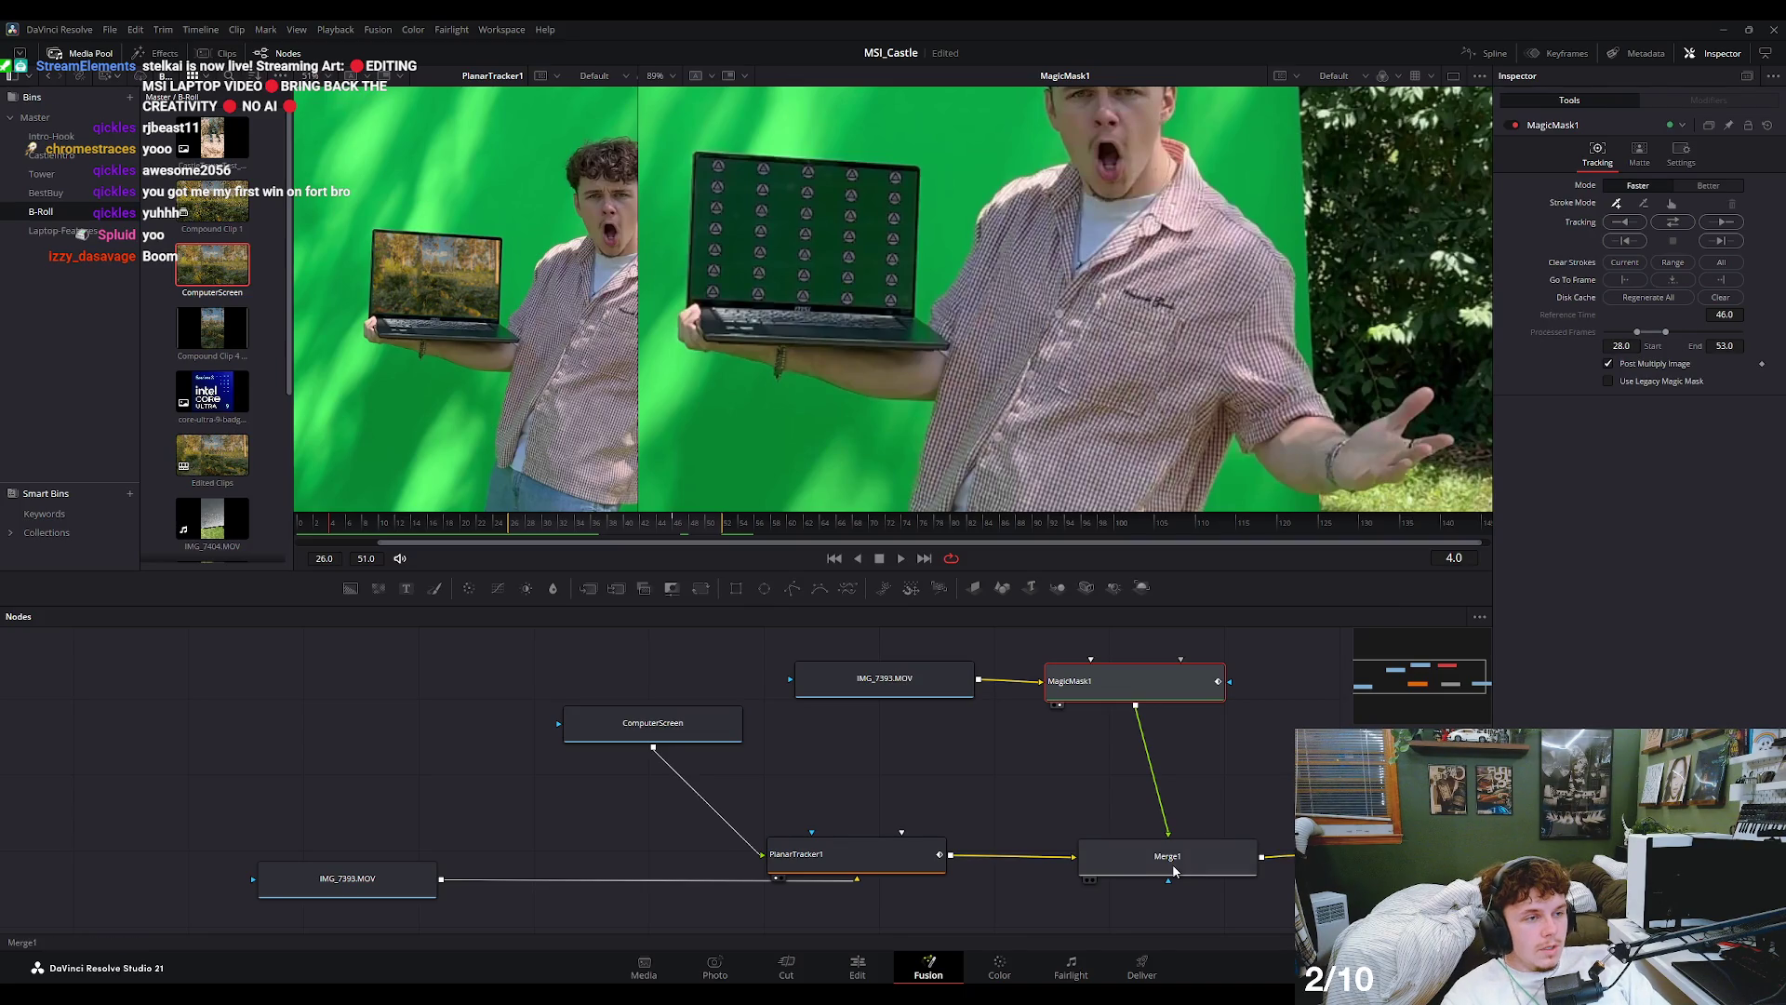
- View the Merge1 composite at frame 11, then reselect MagicMask1
{"action": "left_click", "coordinate": [1209, 860]}
{"action": "key", "text": "2"}
{"action": "left_click_drag", "start_coordinate": [1228, 802], "coordinate": [1192, 800]}
{"action": "left_click", "coordinate": [390, 528]}
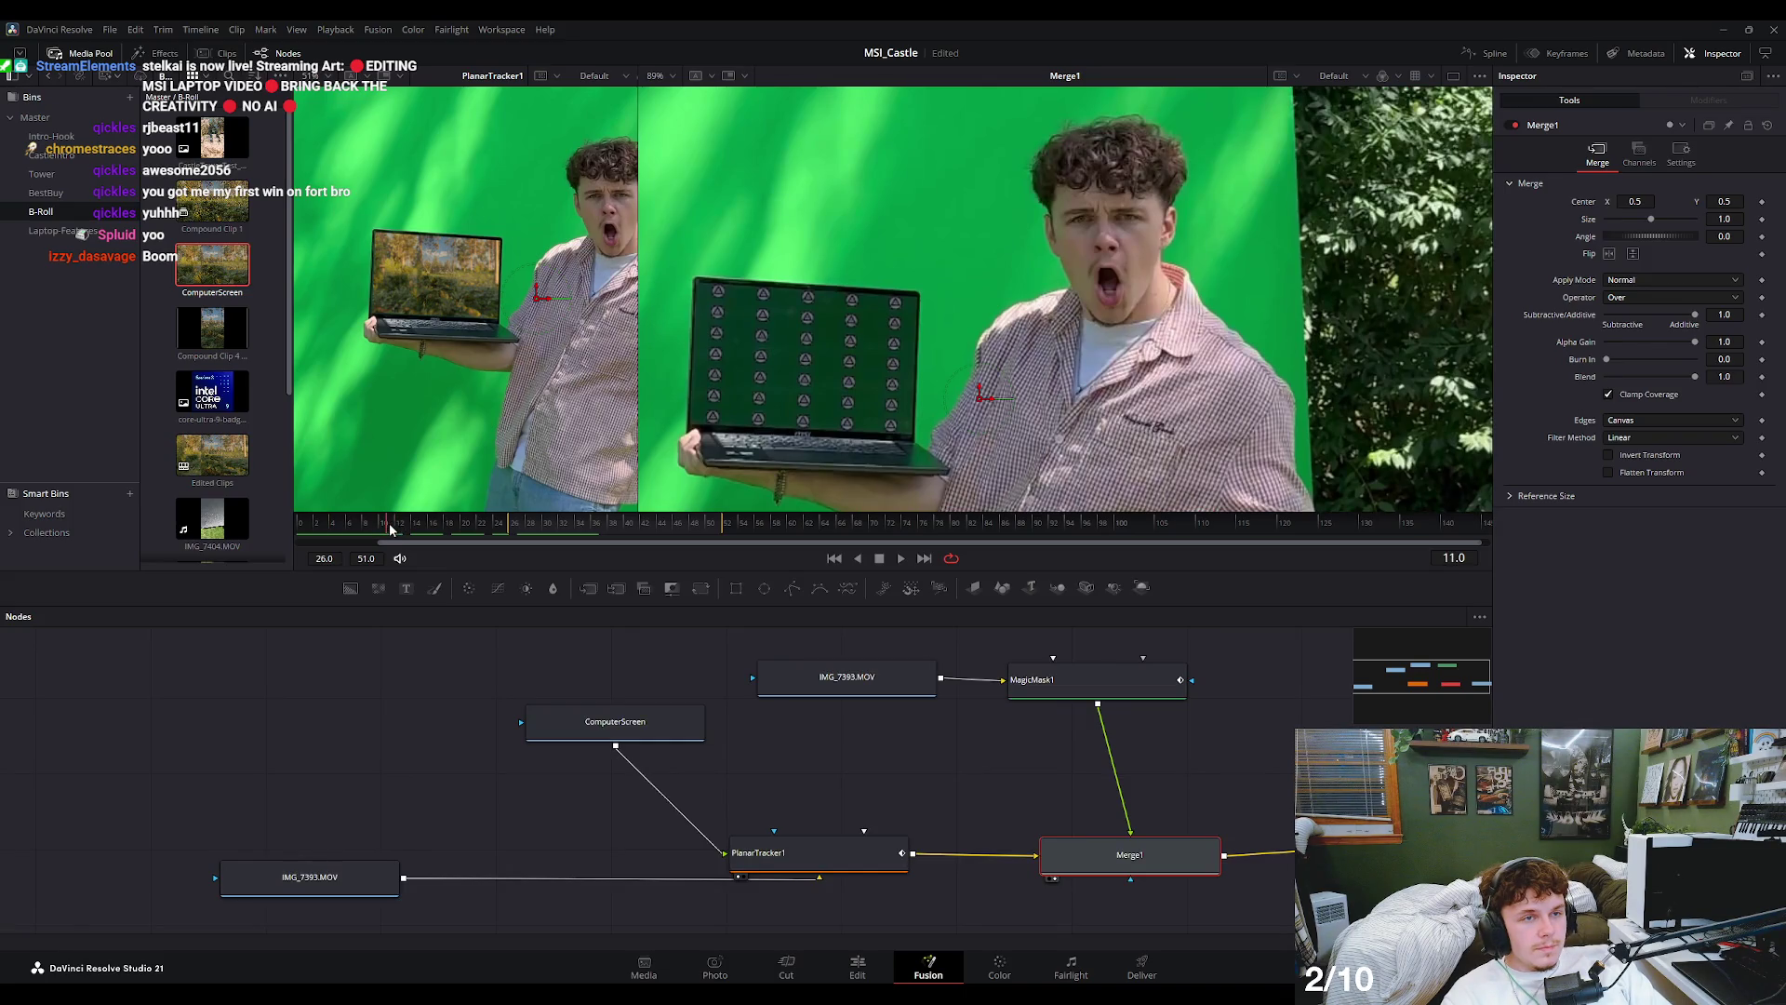
{"action": "left_click", "coordinate": [1097, 679]}
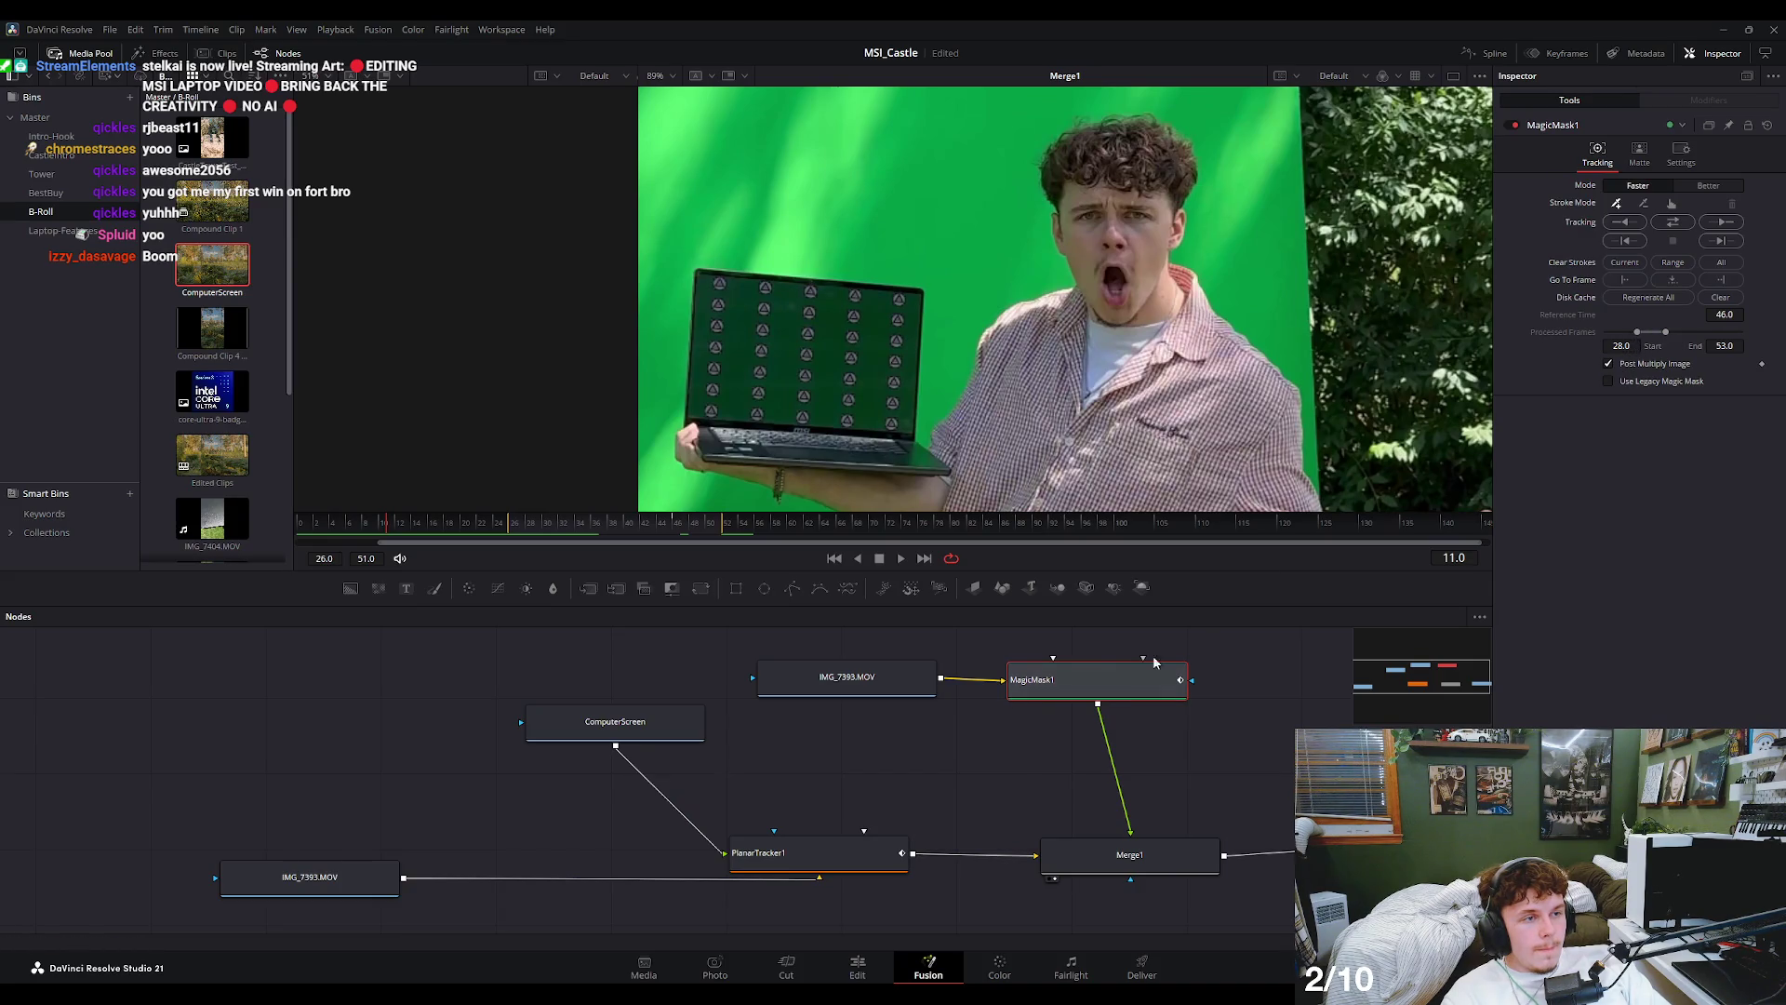
{"action": "scroll", "coordinate": [1076, 344], "scroll_direction": "down", "scroll_amount": 5}
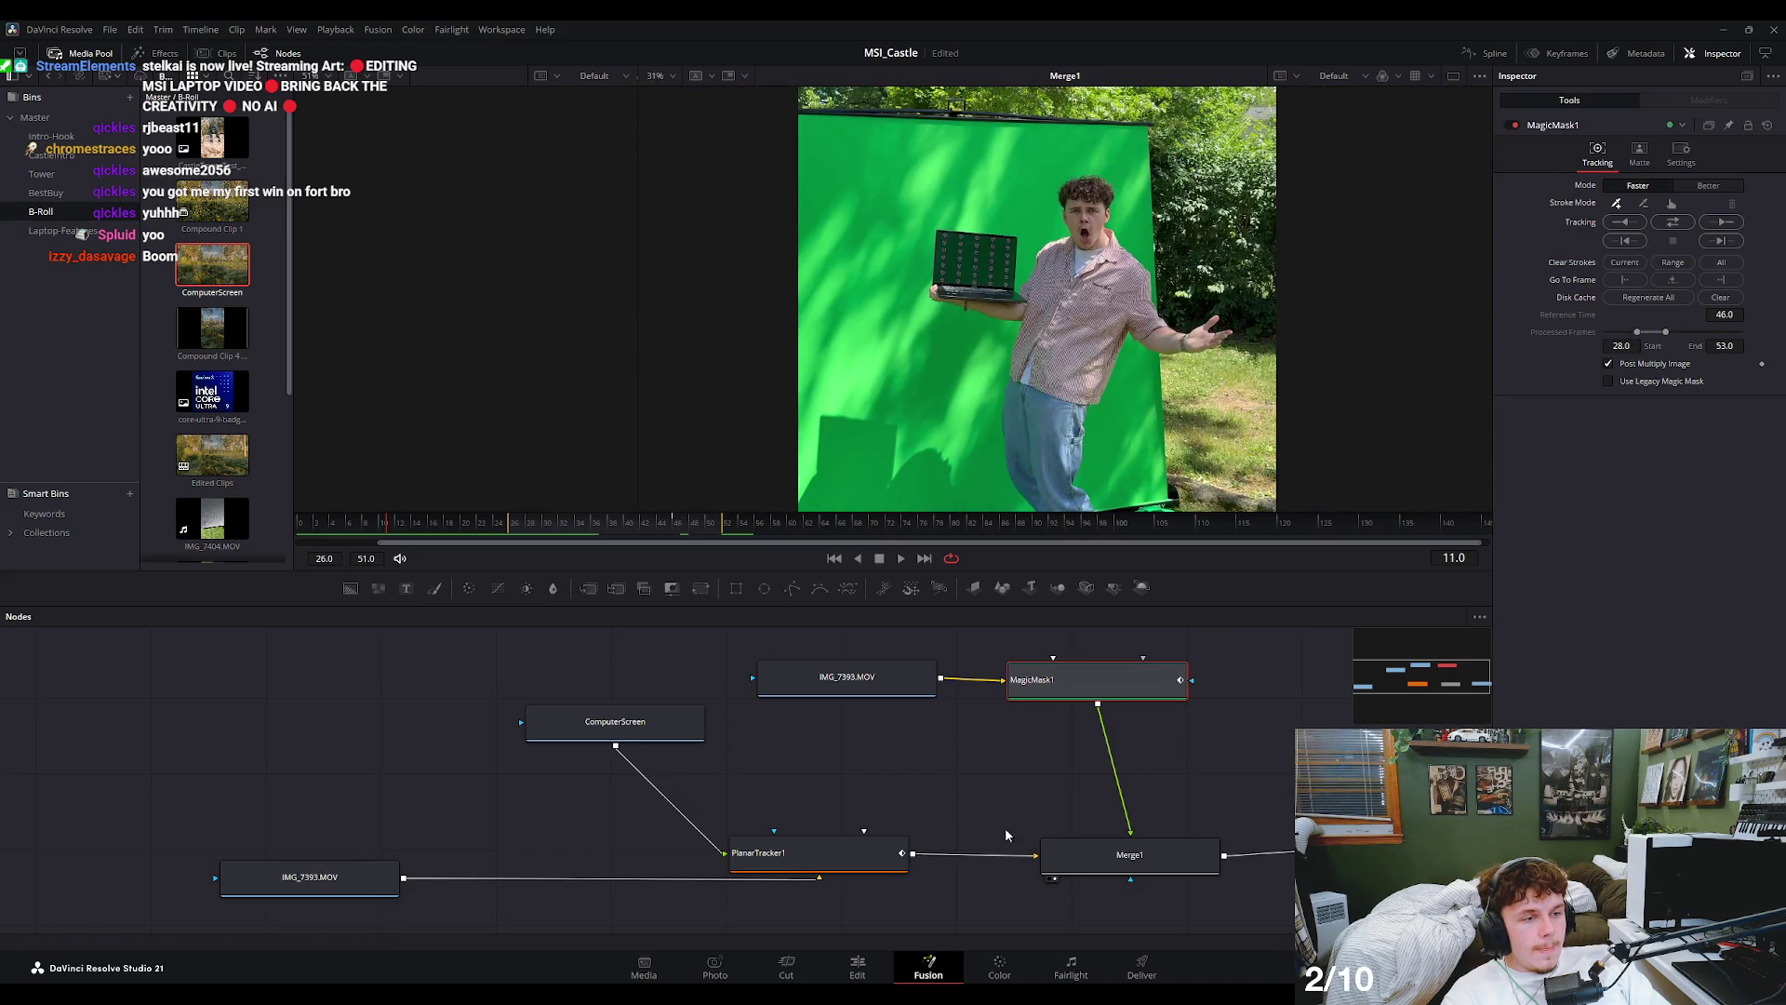
{"action": "scroll", "coordinate": [1156, 398], "scroll_direction": "up", "scroll_amount": 2}
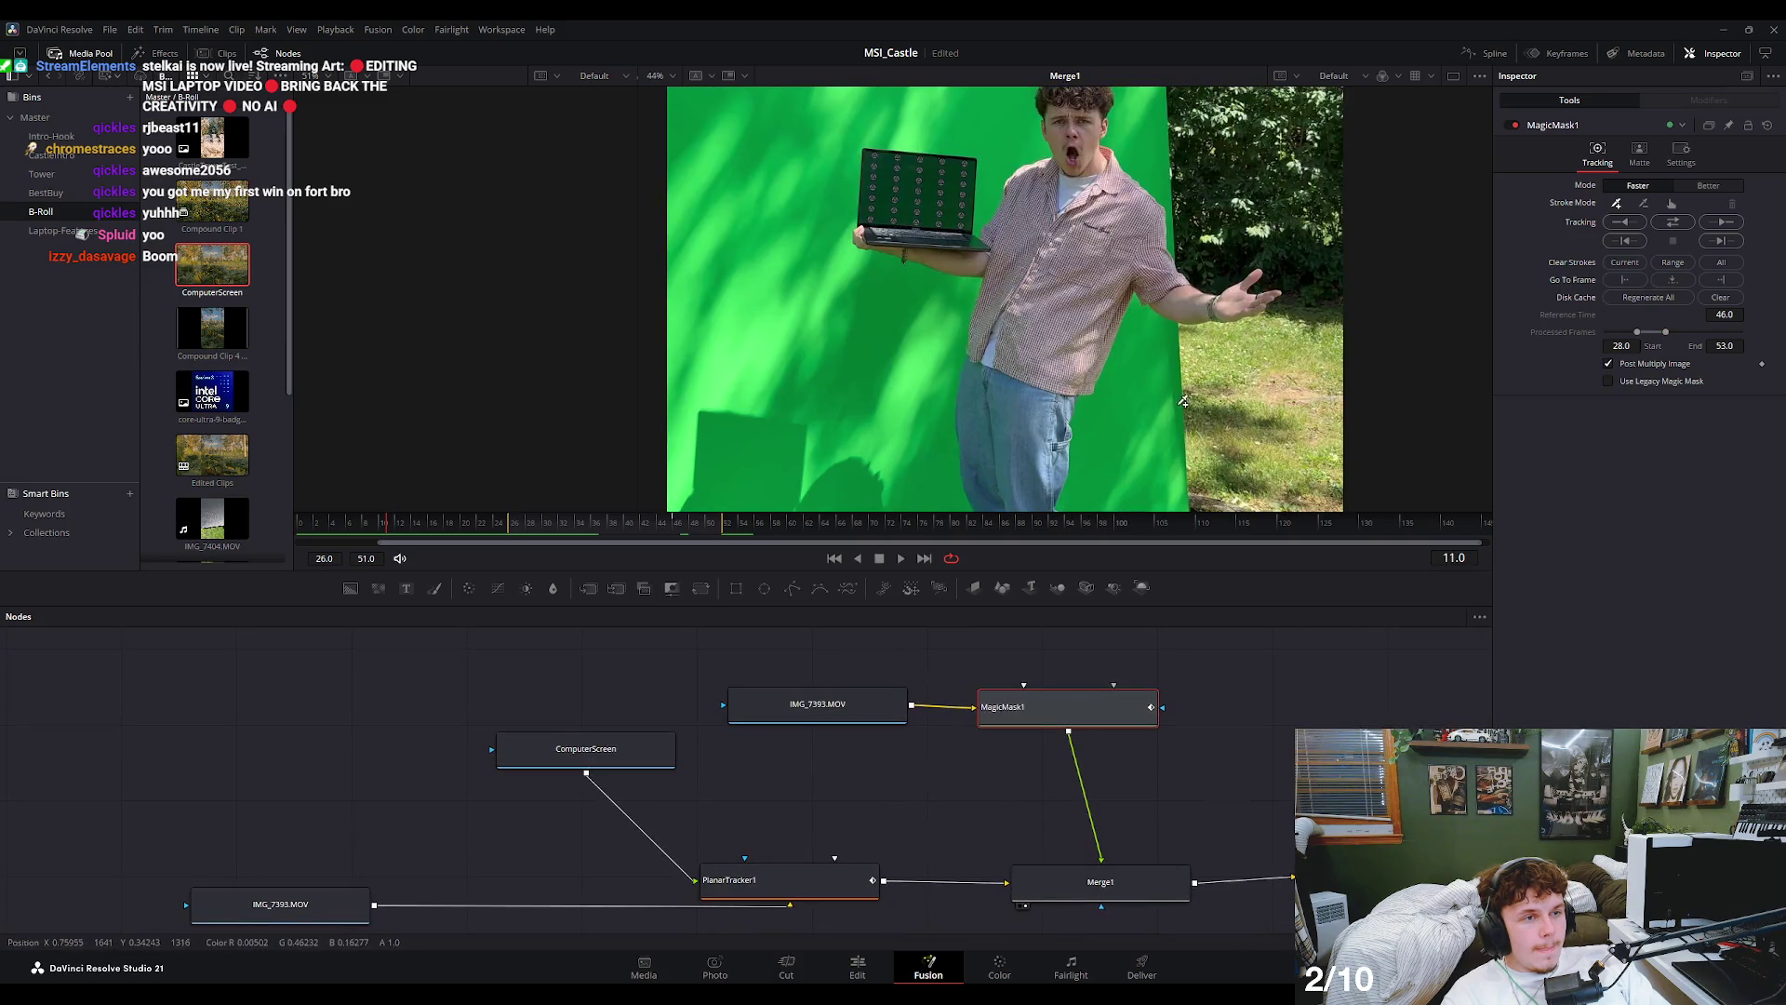
- Pan the viewer and toggle Magic Mask Mode to Better and back to Faster
{"action": "left_click_drag", "start_coordinate": [1184, 398], "coordinate": [1228, 463]}
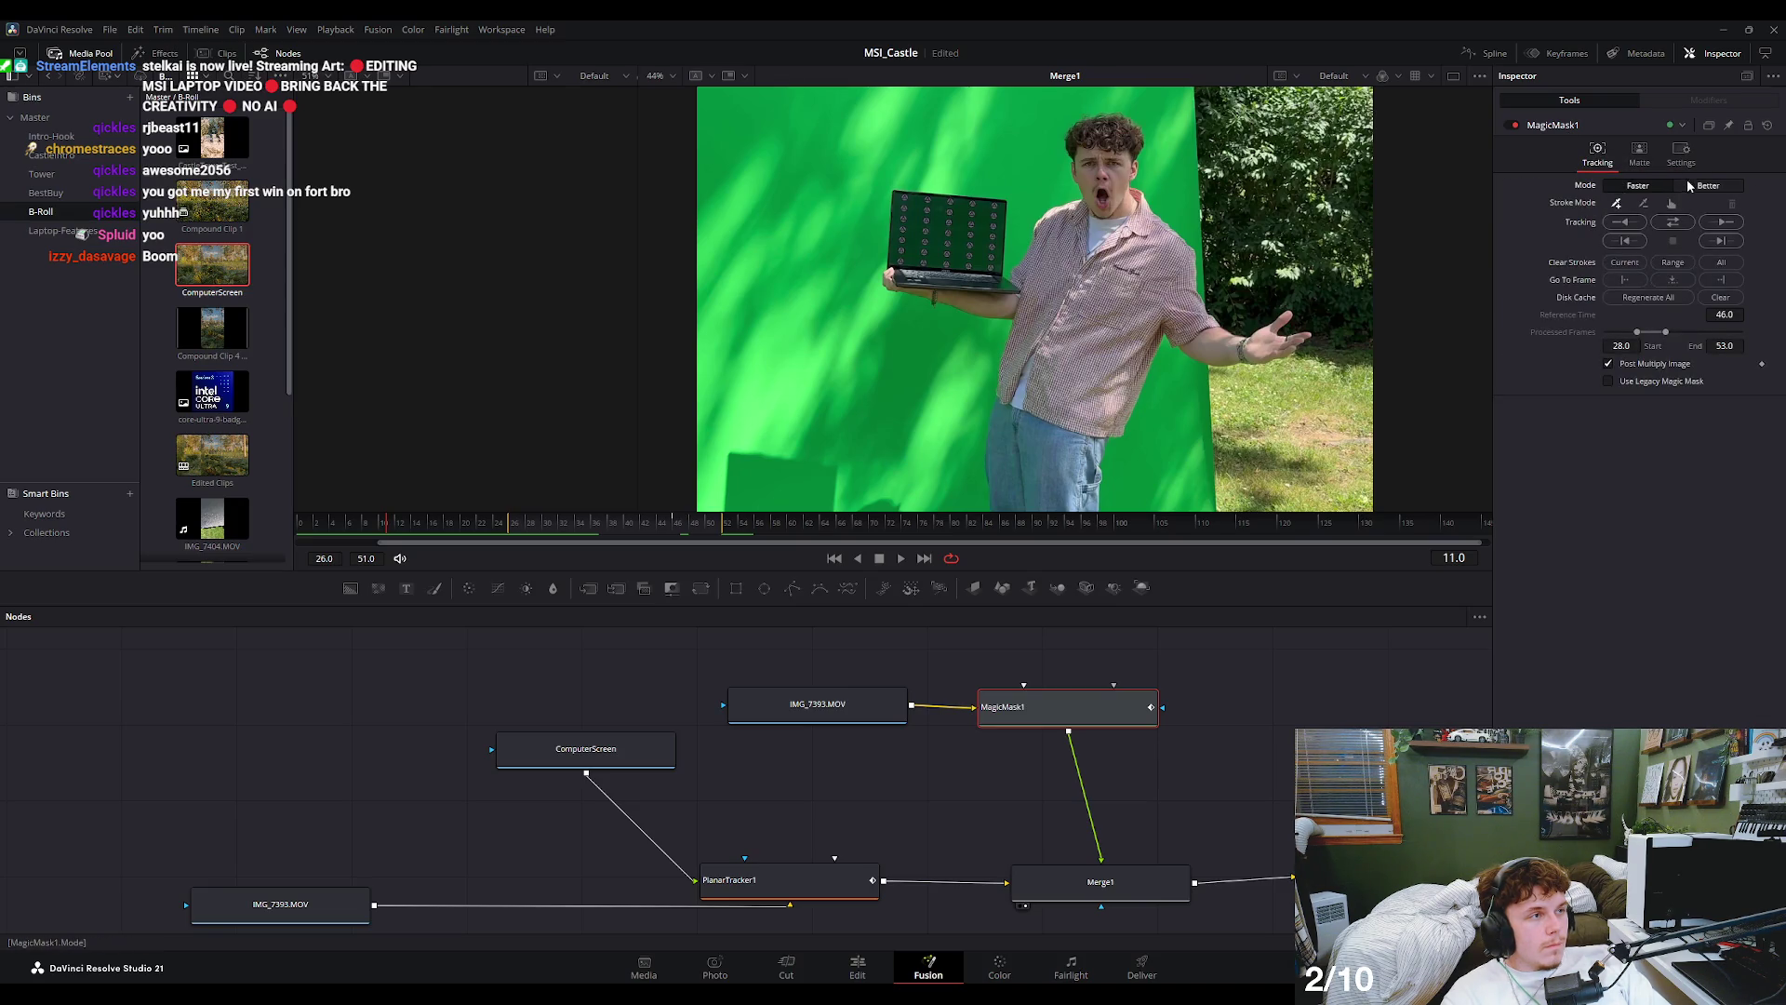
{"action": "left_click", "coordinate": [1654, 188]}
{"action": "left_click", "coordinate": [1654, 188]}
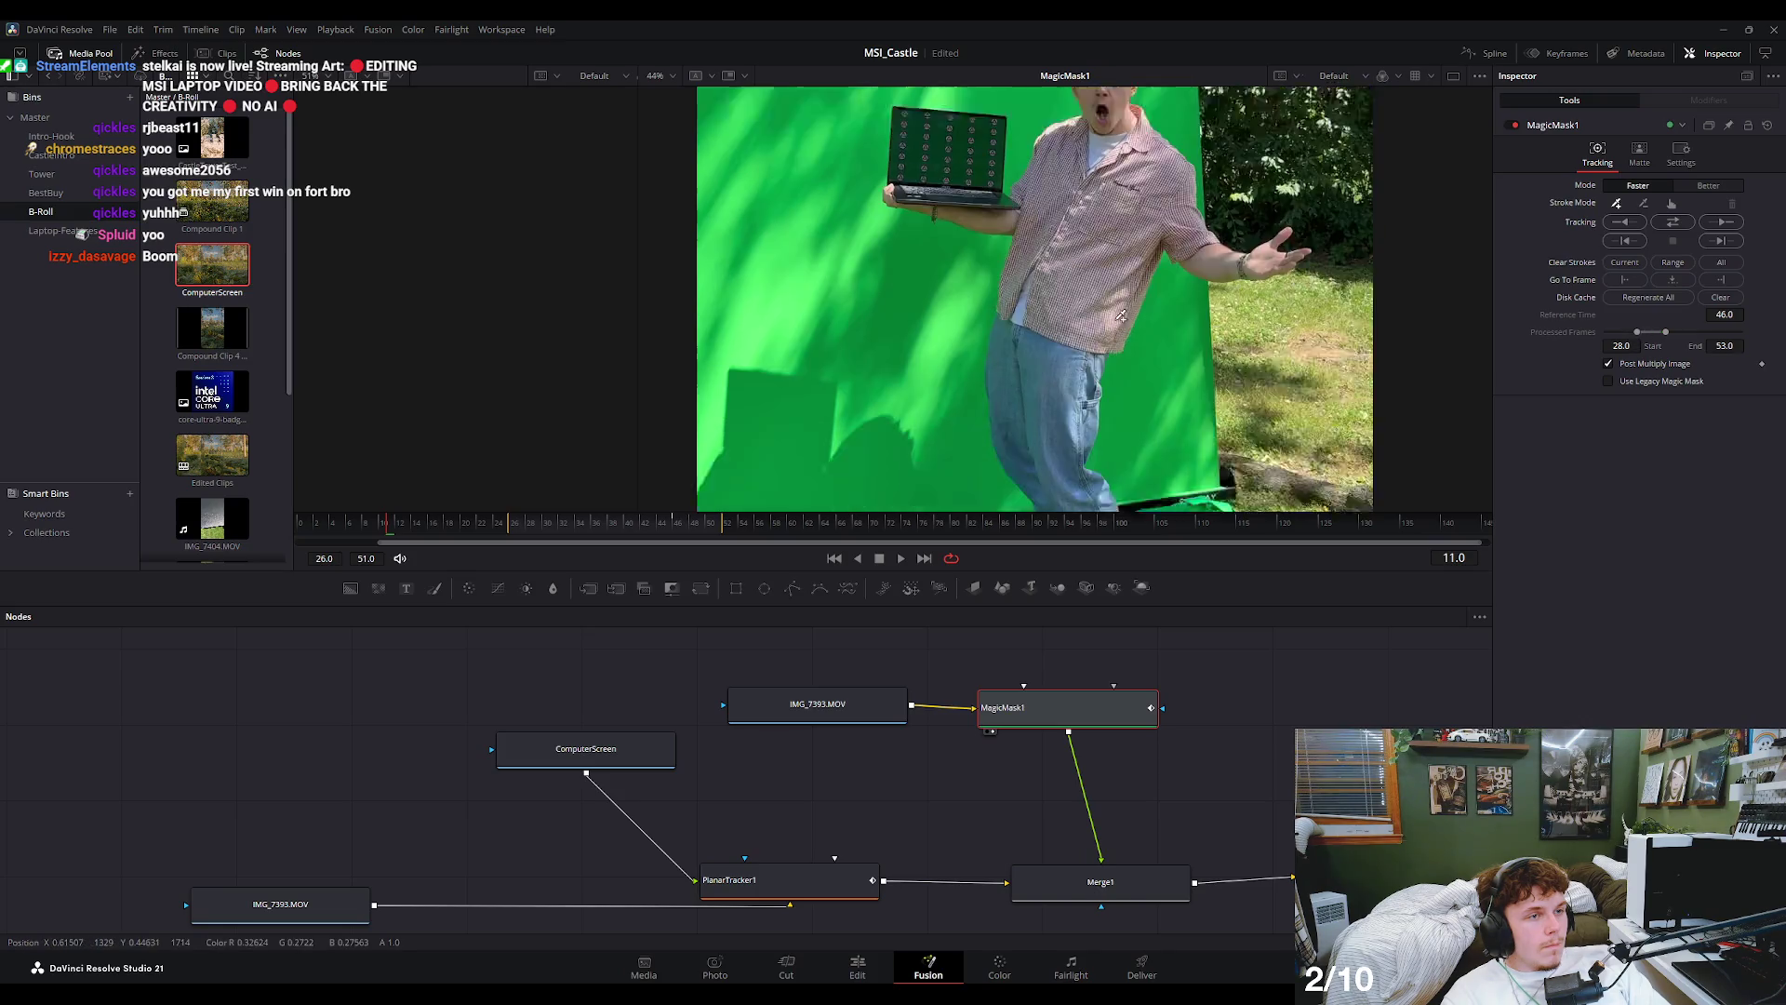
- View IMG_7393.MOV, set render start to 0, scrub to frame 28, then view MagicMask1
{"action": "left_click", "coordinate": [833, 703]}
{"action": "key", "text": "1"}
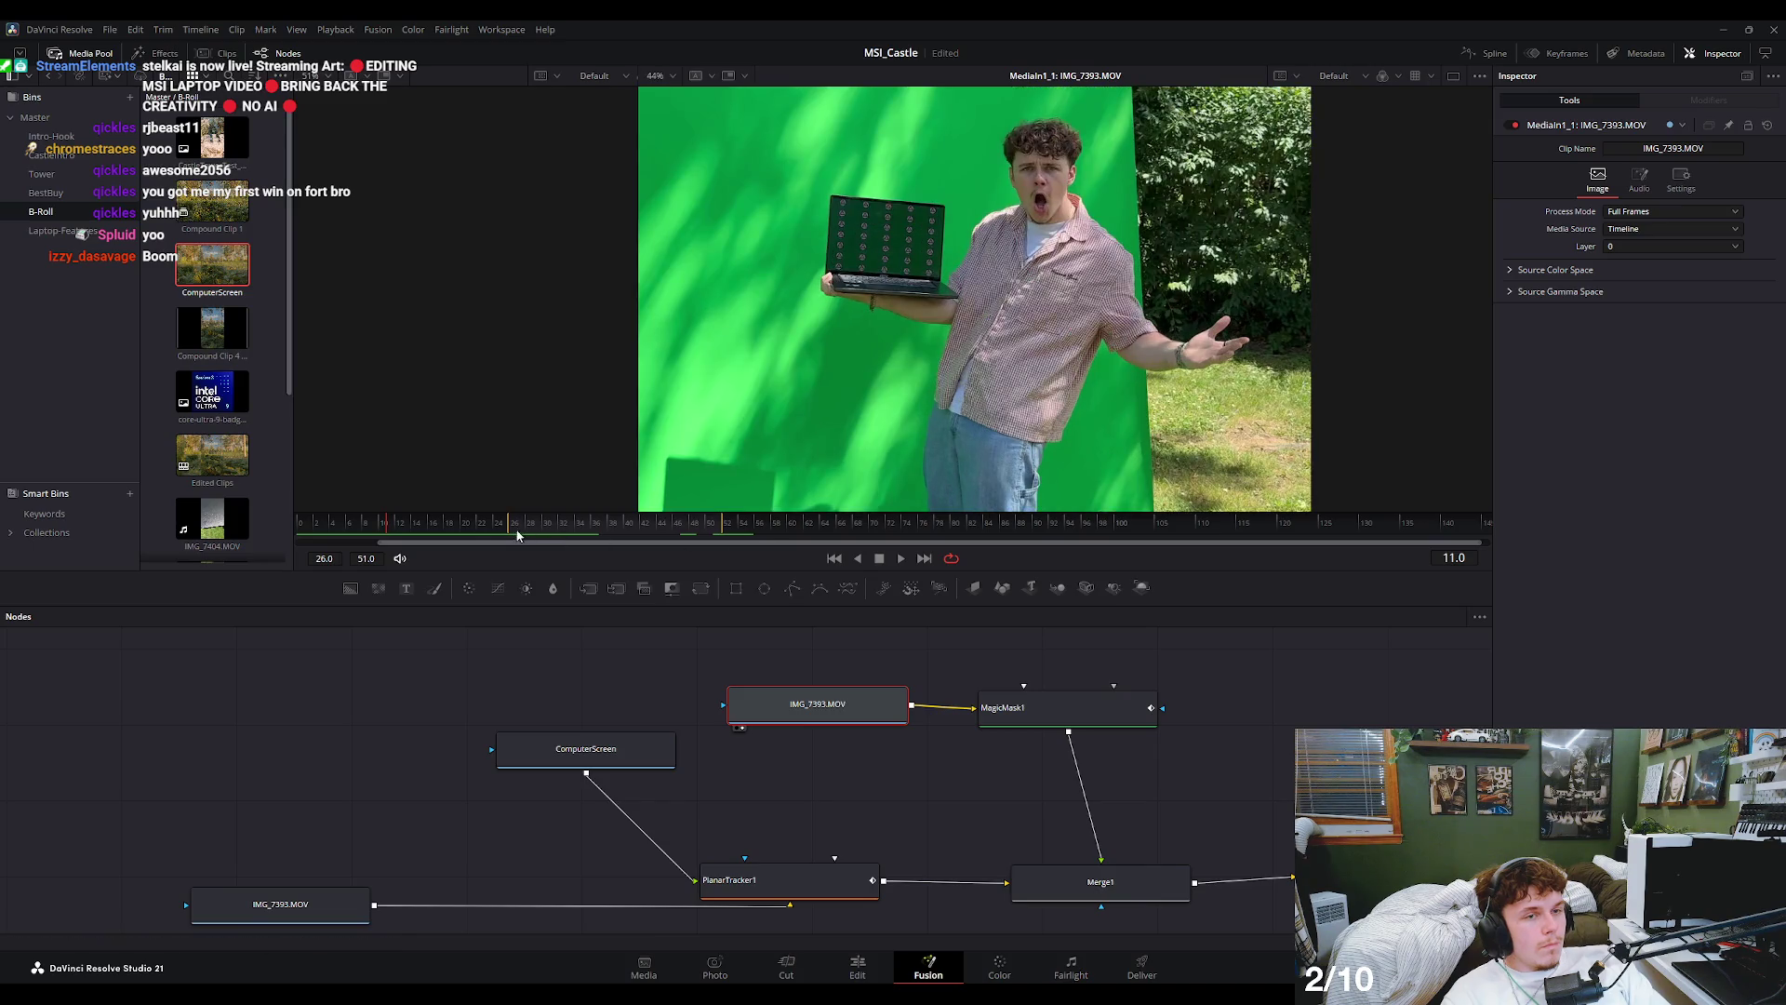
{"action": "left_click_drag", "start_coordinate": [331, 562], "coordinate": [307, 561]}
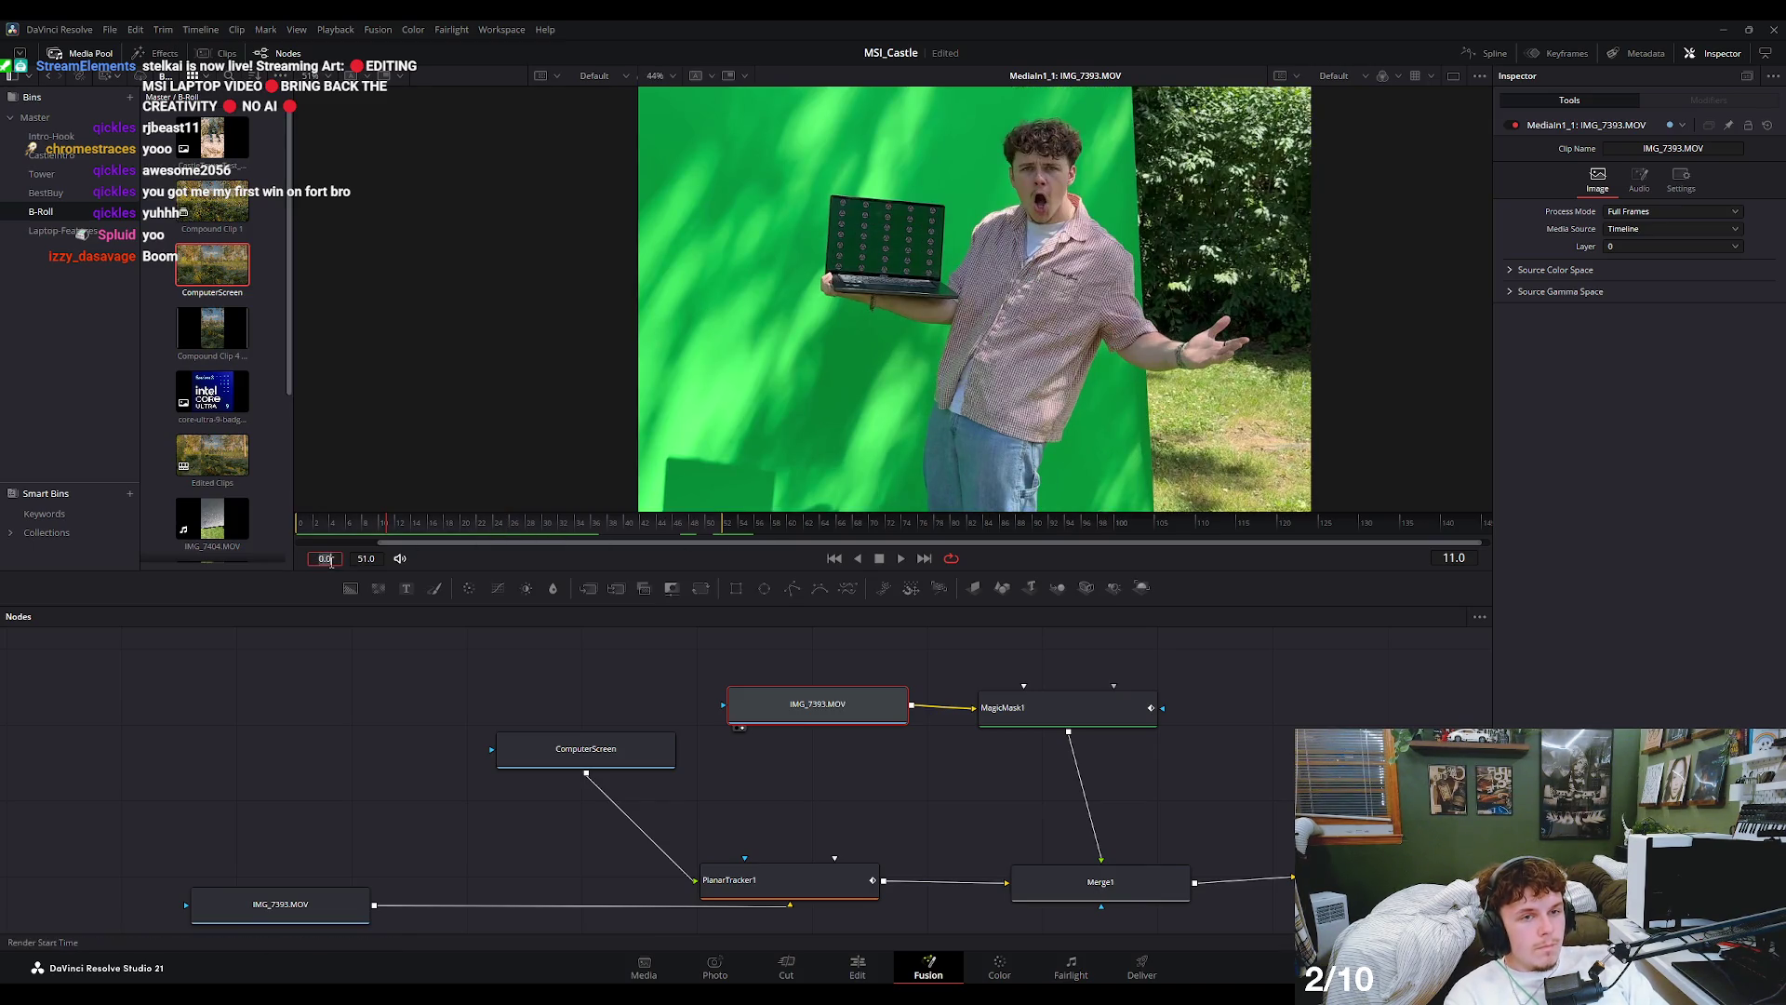
{"action": "left_click", "coordinate": [416, 531]}
{"action": "left_click_drag", "start_coordinate": [416, 531], "coordinate": [716, 534]}
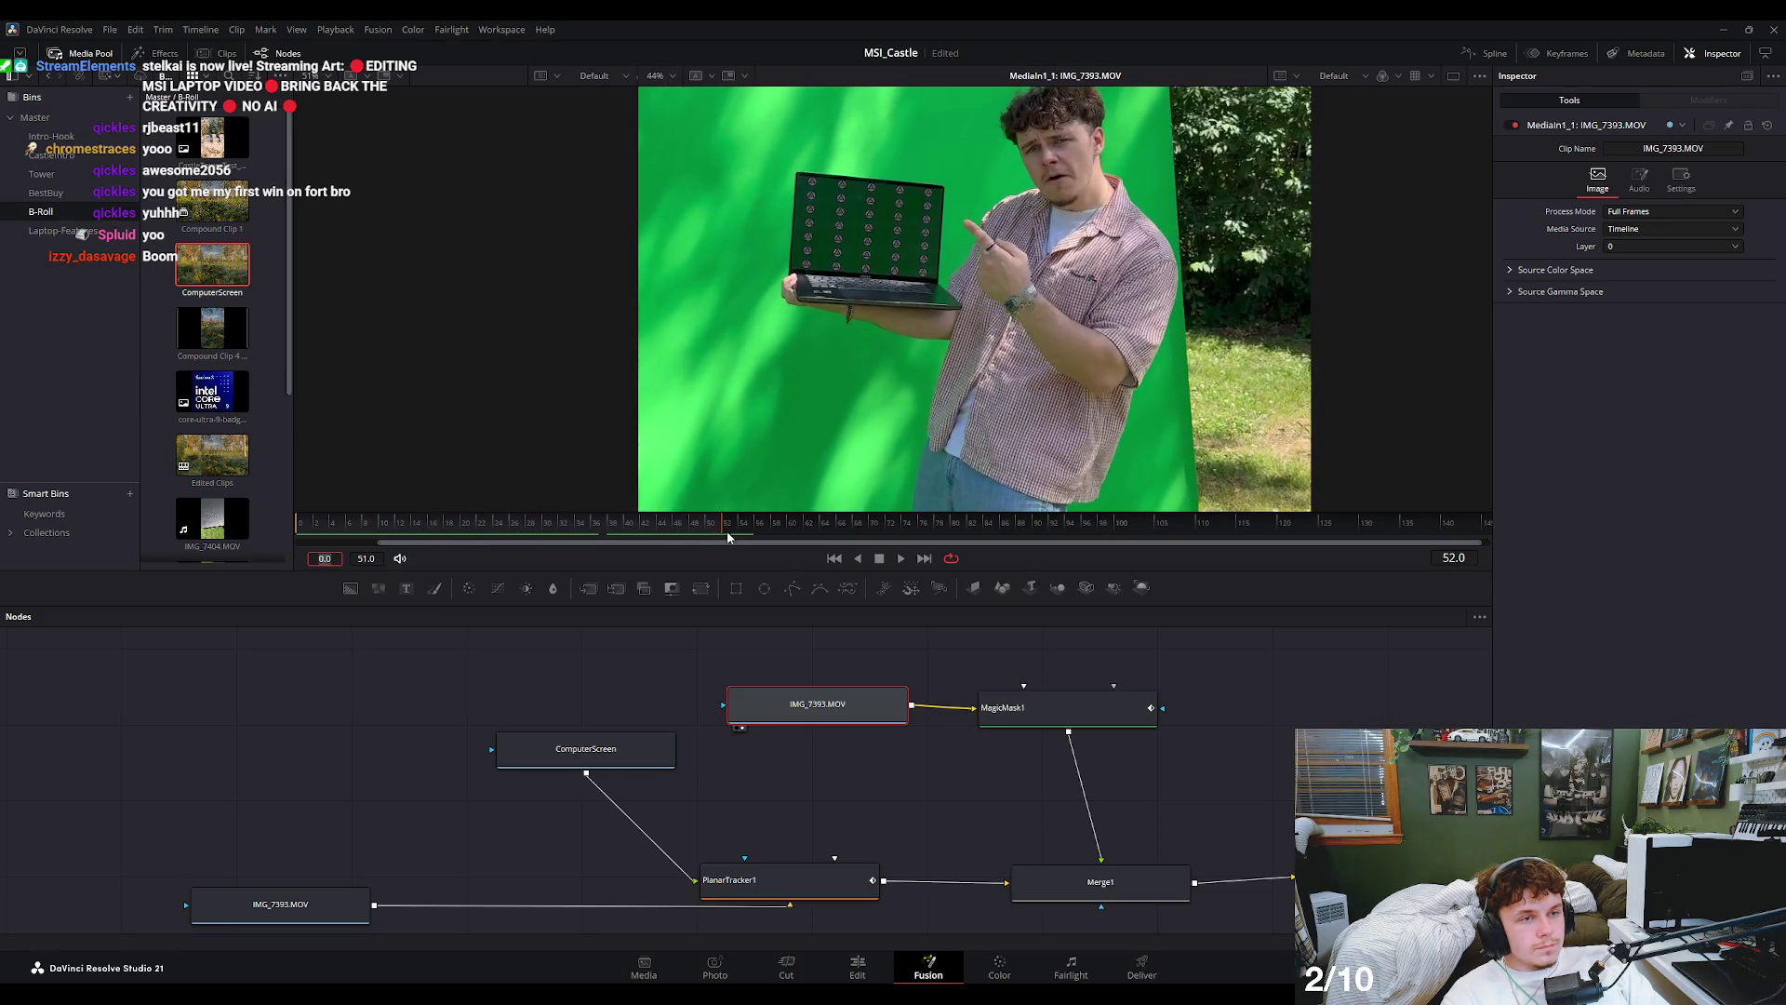
{"action": "left_click", "coordinate": [1098, 716]}
{"action": "key", "text": "1"}
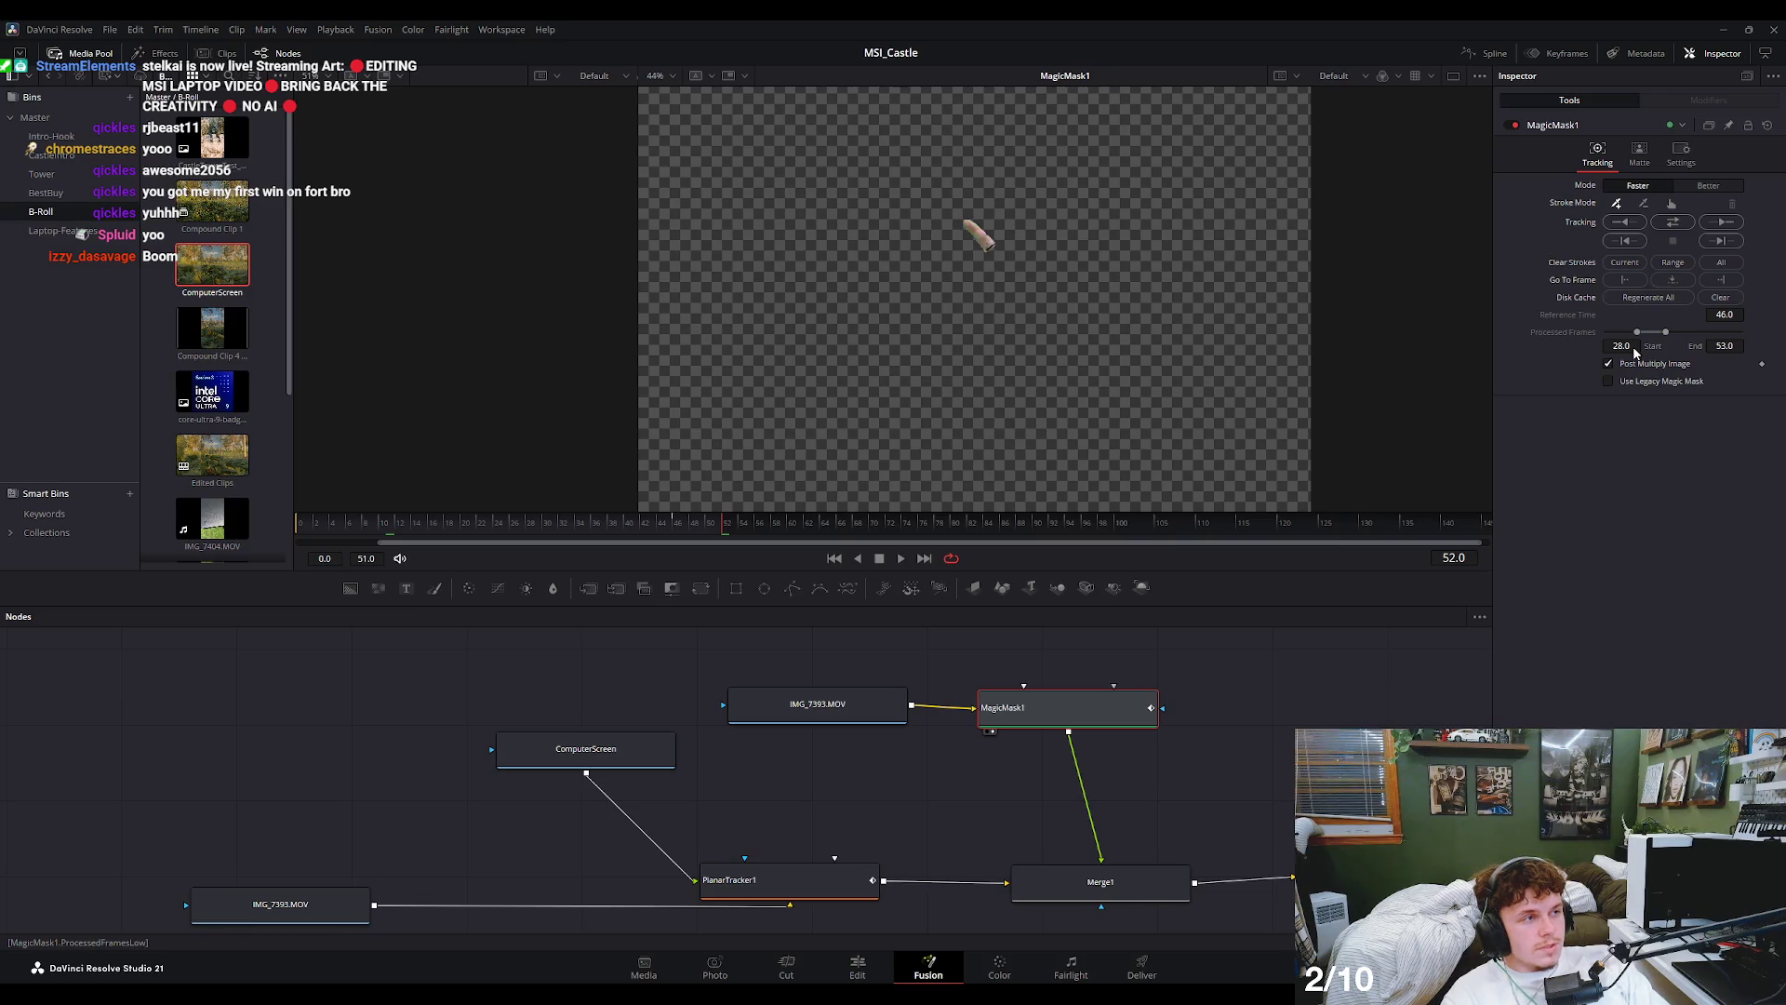
- View the Merge1 composite and scrub from frame 22 to frame 52 to check the replacement screen
{"action": "left_click", "coordinate": [586, 537]}
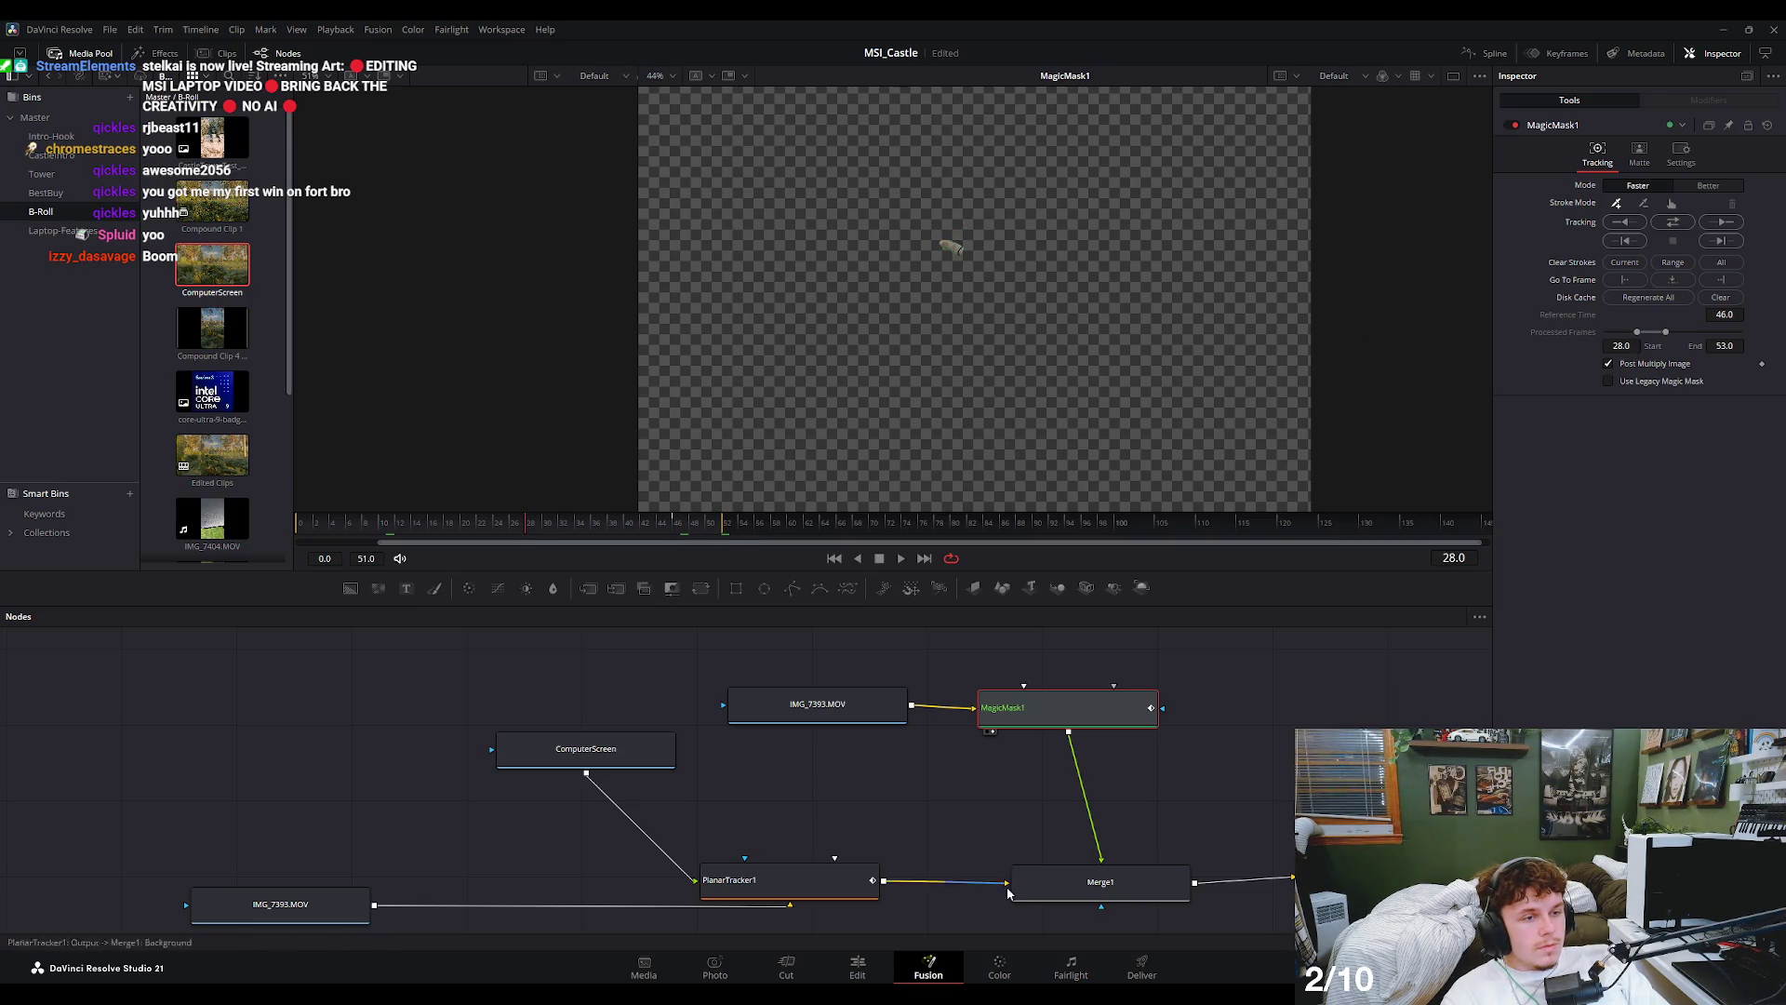
{"action": "left_click", "coordinate": [1096, 896]}
{"action": "key", "text": "1"}
{"action": "left_click", "coordinate": [481, 529]}
{"action": "mouse_move", "coordinate": [481, 530]}
{"action": "left_mouse_down"}
{"action": "mouse_move", "coordinate": [739, 548]}
{"action": "mouse_move", "coordinate": [679, 553]}
{"action": "mouse_move", "coordinate": [737, 552]}
{"action": "mouse_move", "coordinate": [720, 551]}
{"action": "left_mouse_up"}
{"action": "key", "text": "Left"}
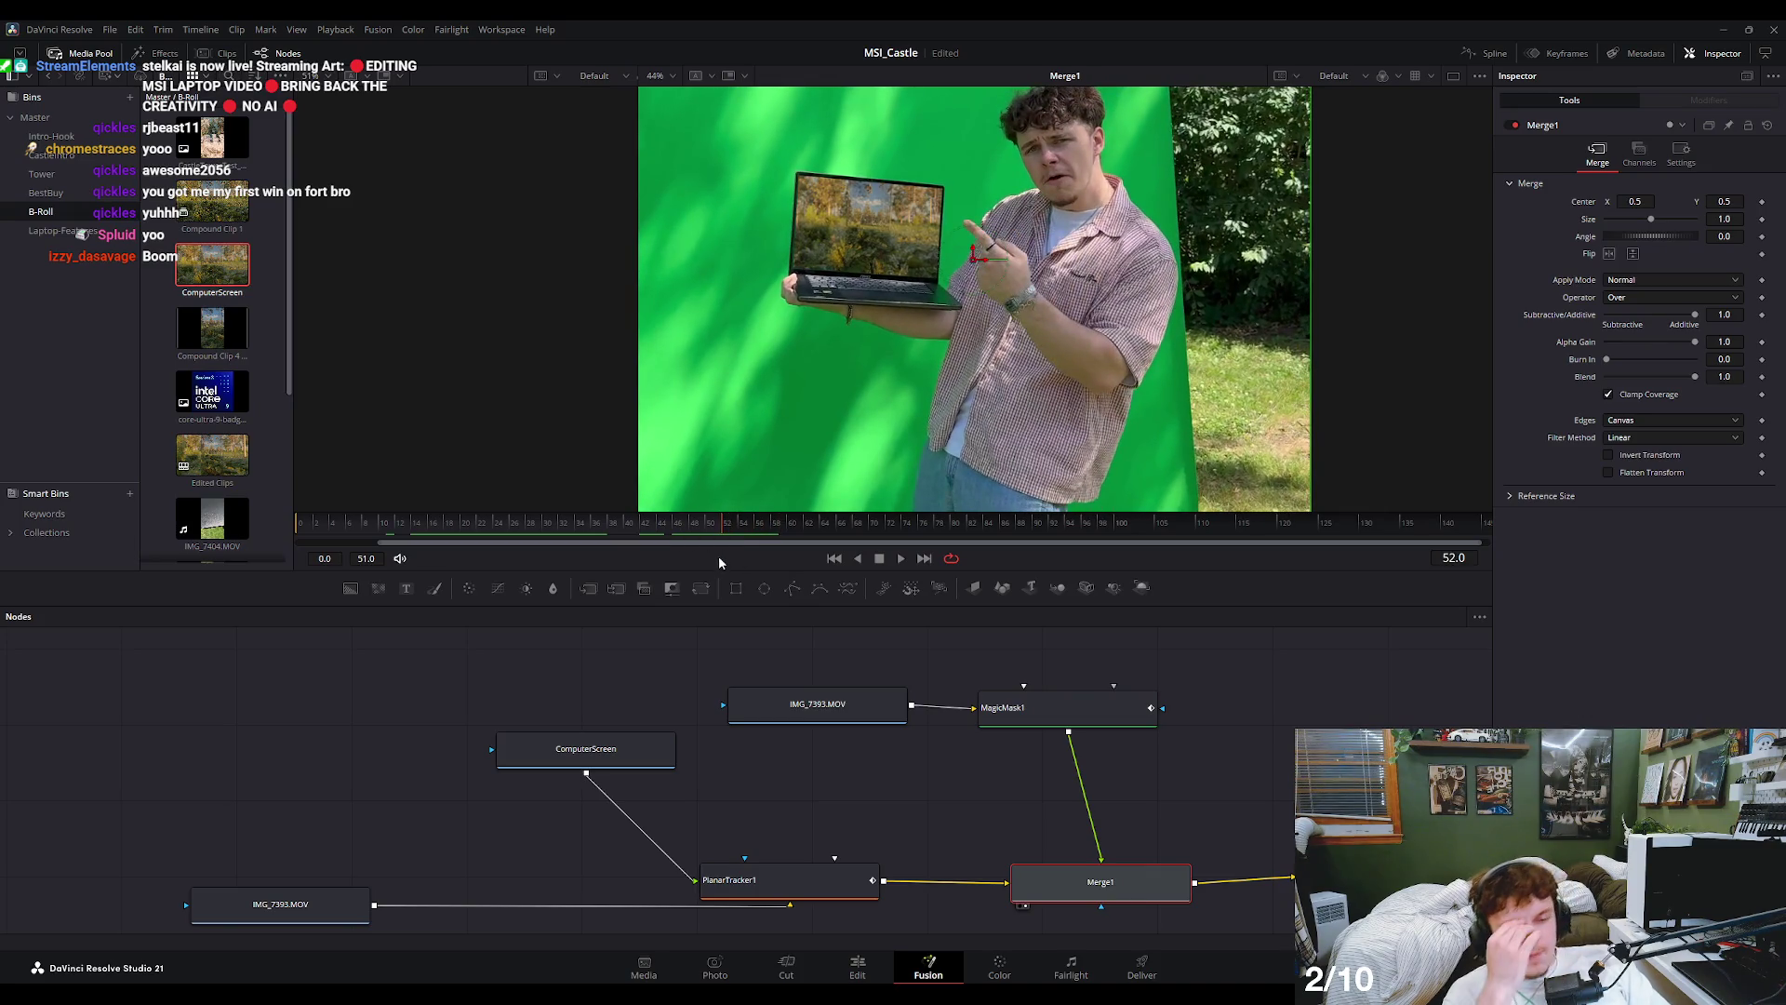
- Review MagicMask1's Matte and Settings tabs, return to Tracking, and go to frame 37
{"action": "left_click", "coordinate": [1067, 719]}
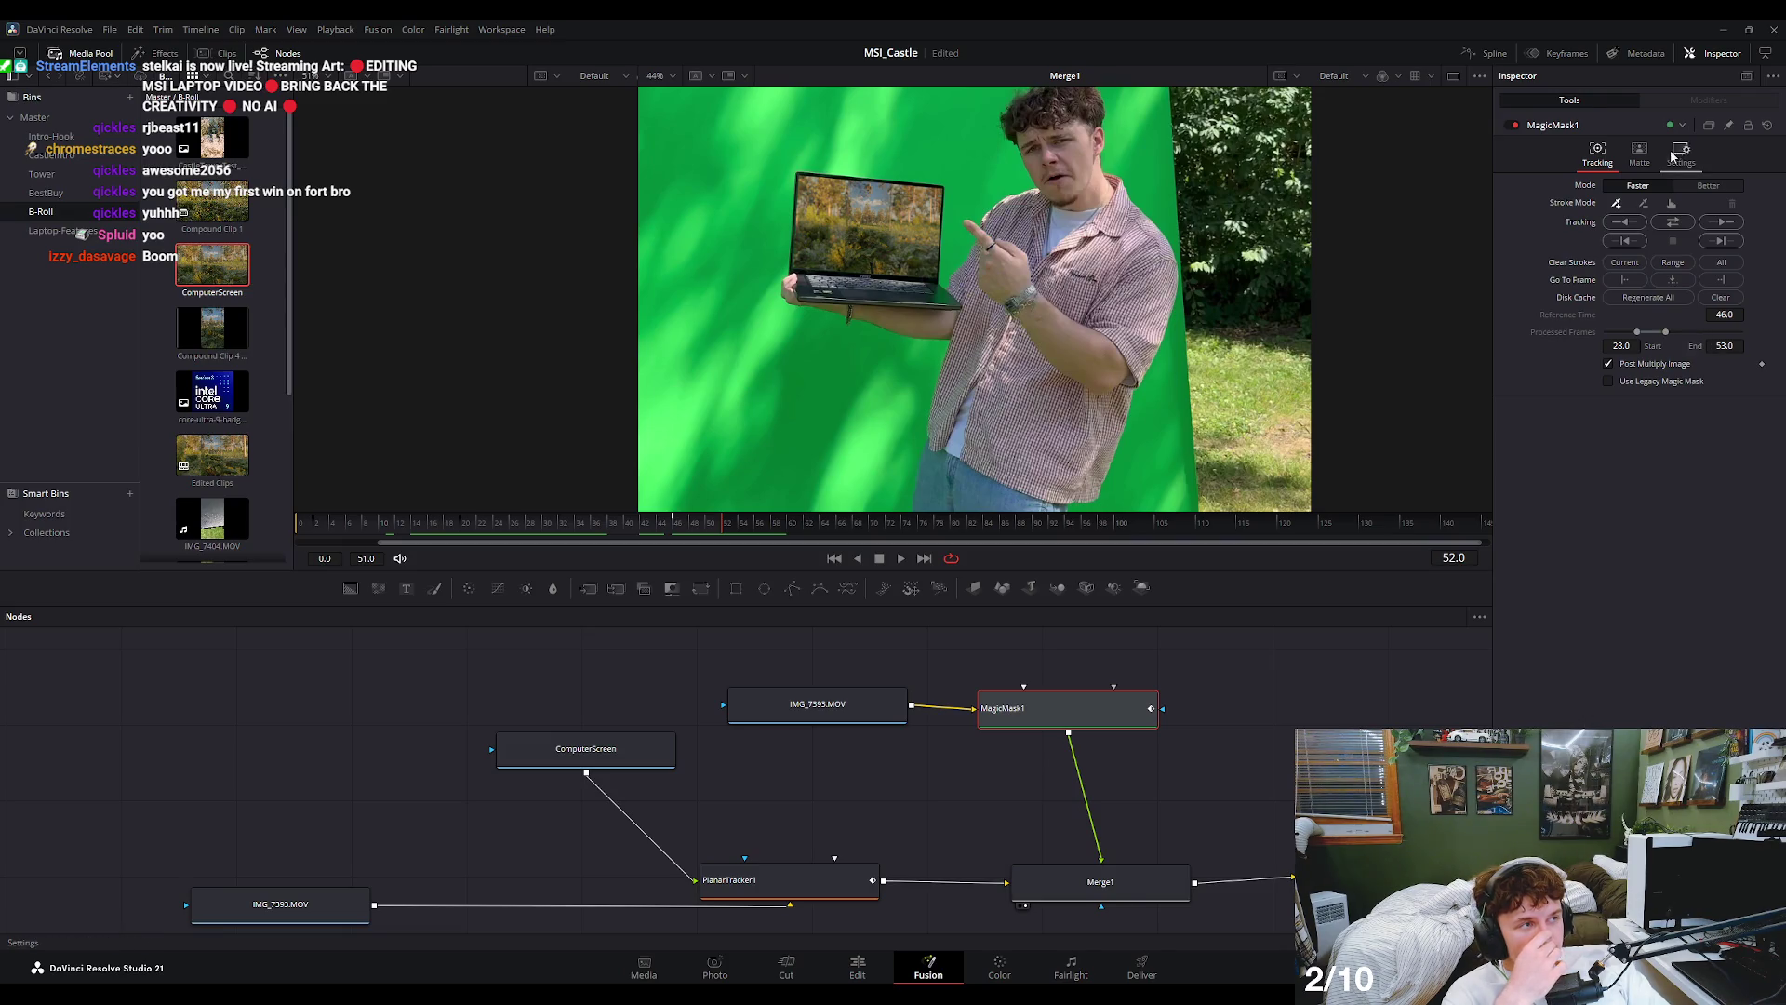
{"action": "left_click", "coordinate": [1639, 154]}
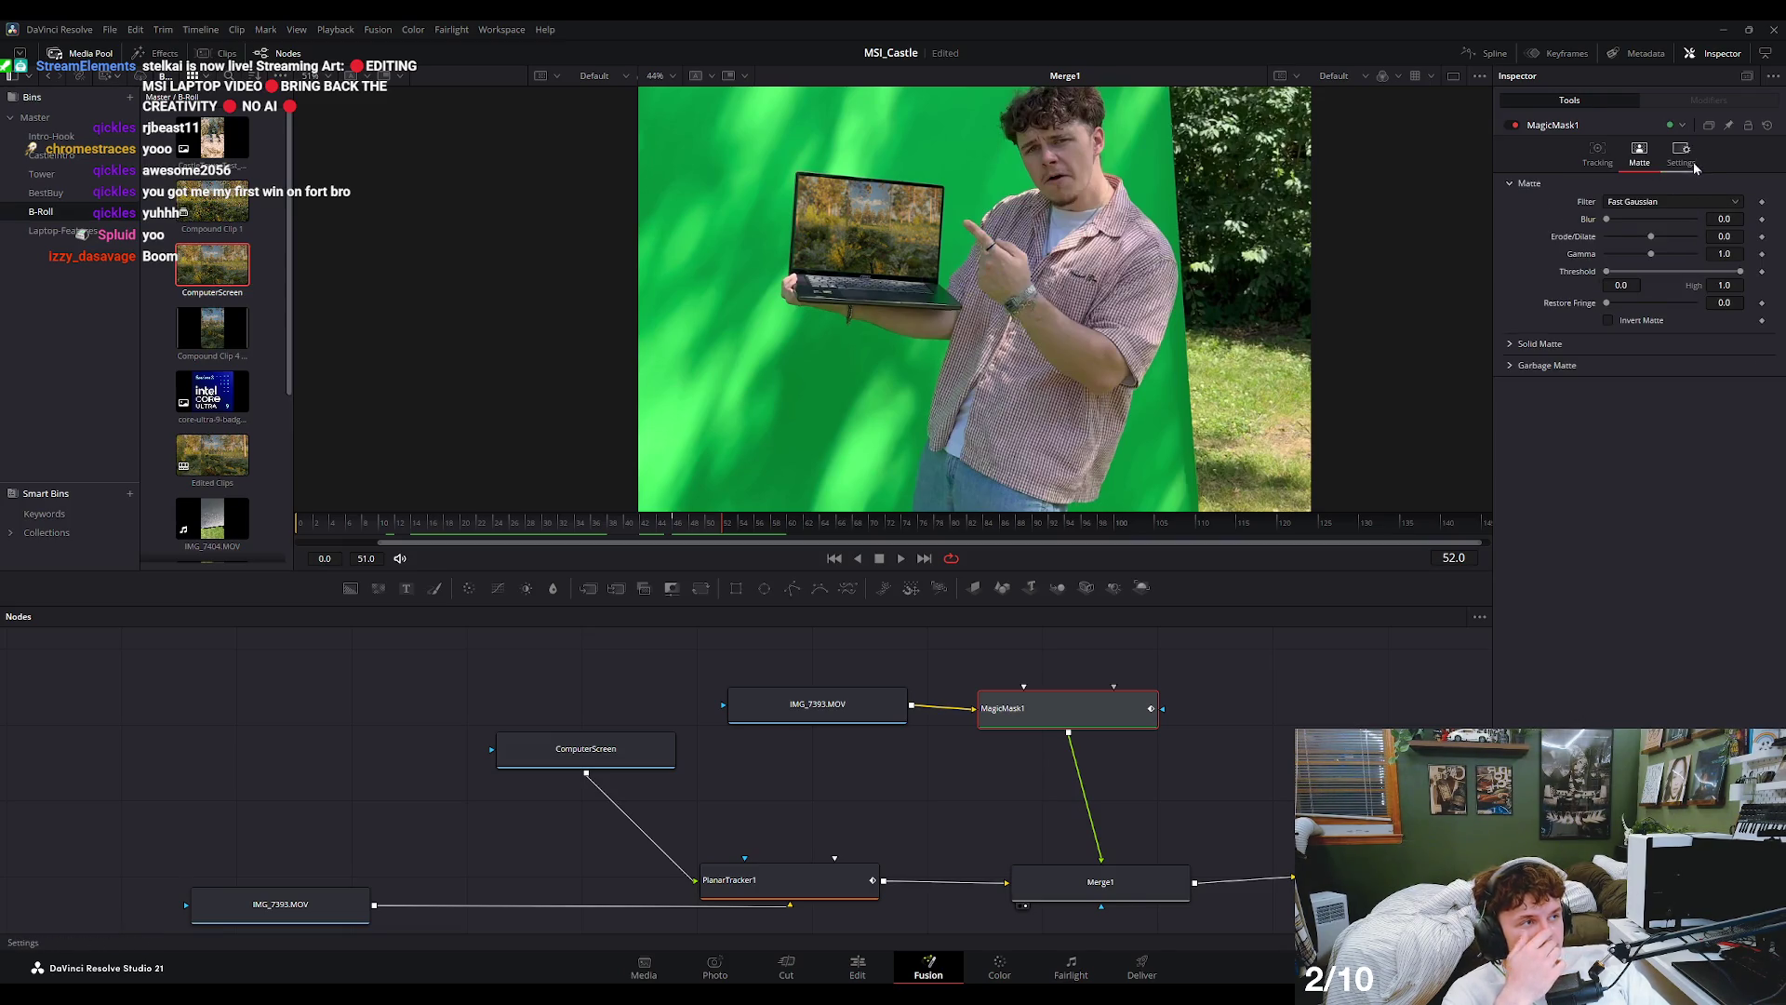
{"action": "left_click", "coordinate": [1675, 160]}
{"action": "left_click", "coordinate": [1639, 153]}
{"action": "left_click", "coordinate": [1597, 154]}
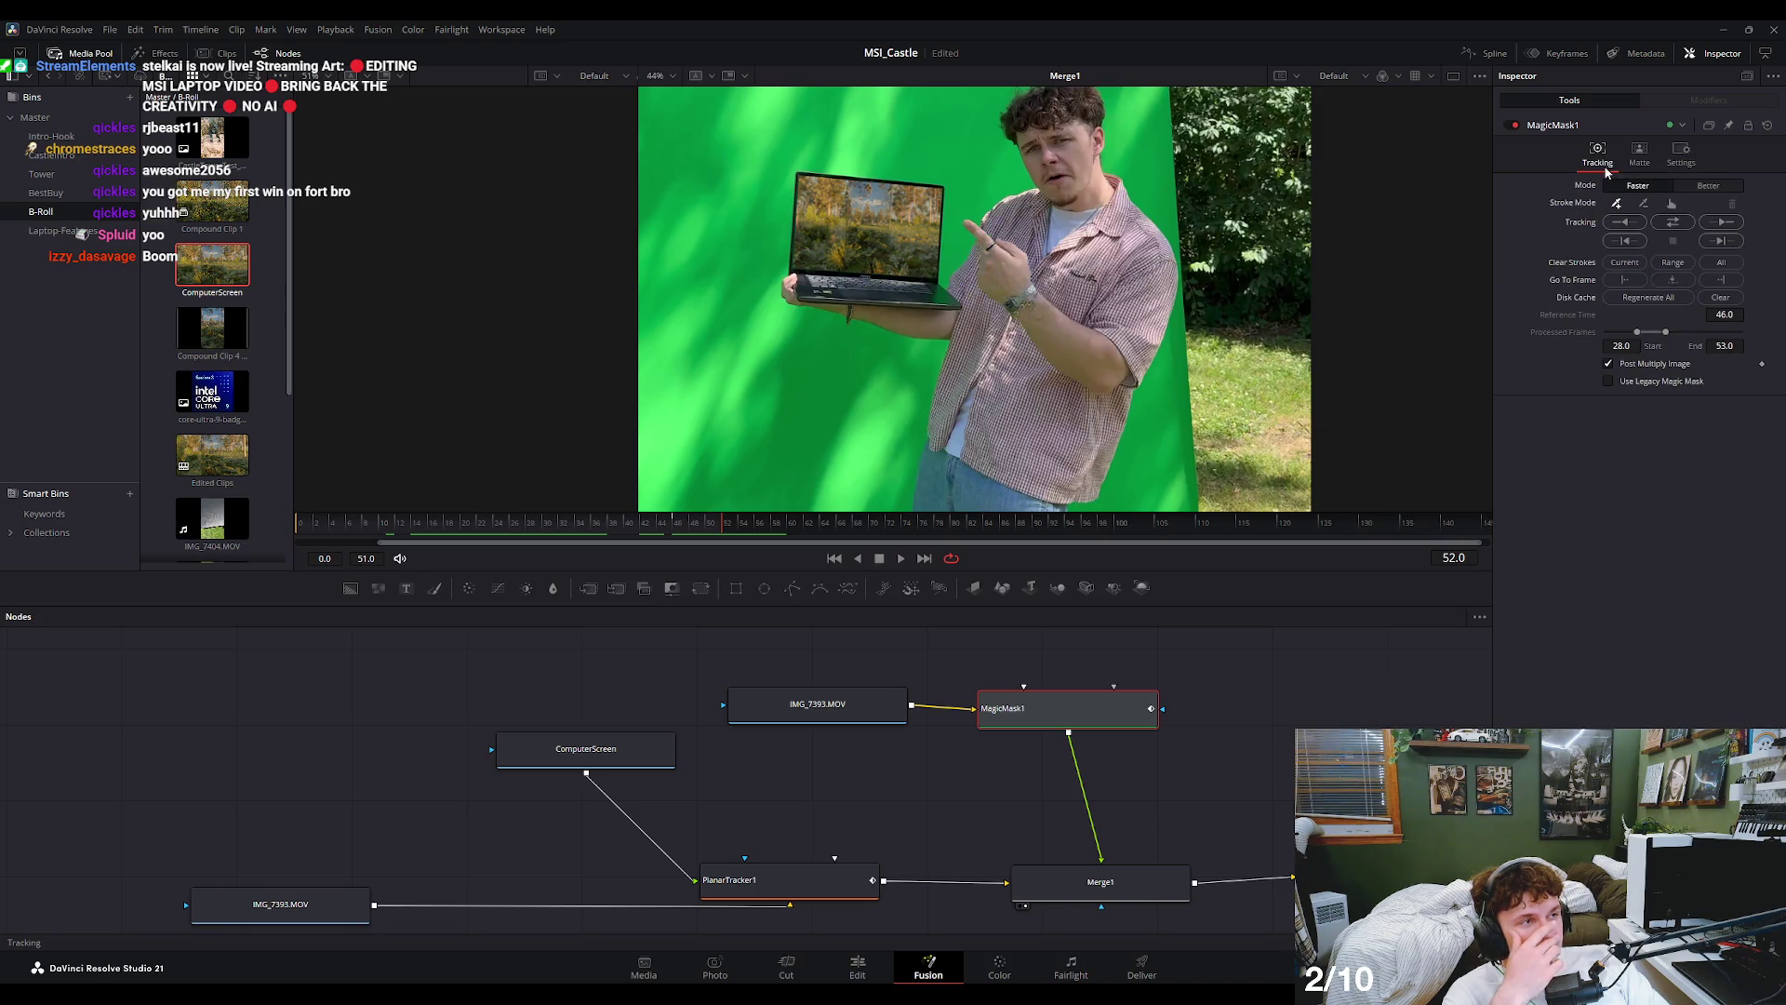
{"action": "left_click_drag", "start_coordinate": [653, 531], "coordinate": [597, 525]}
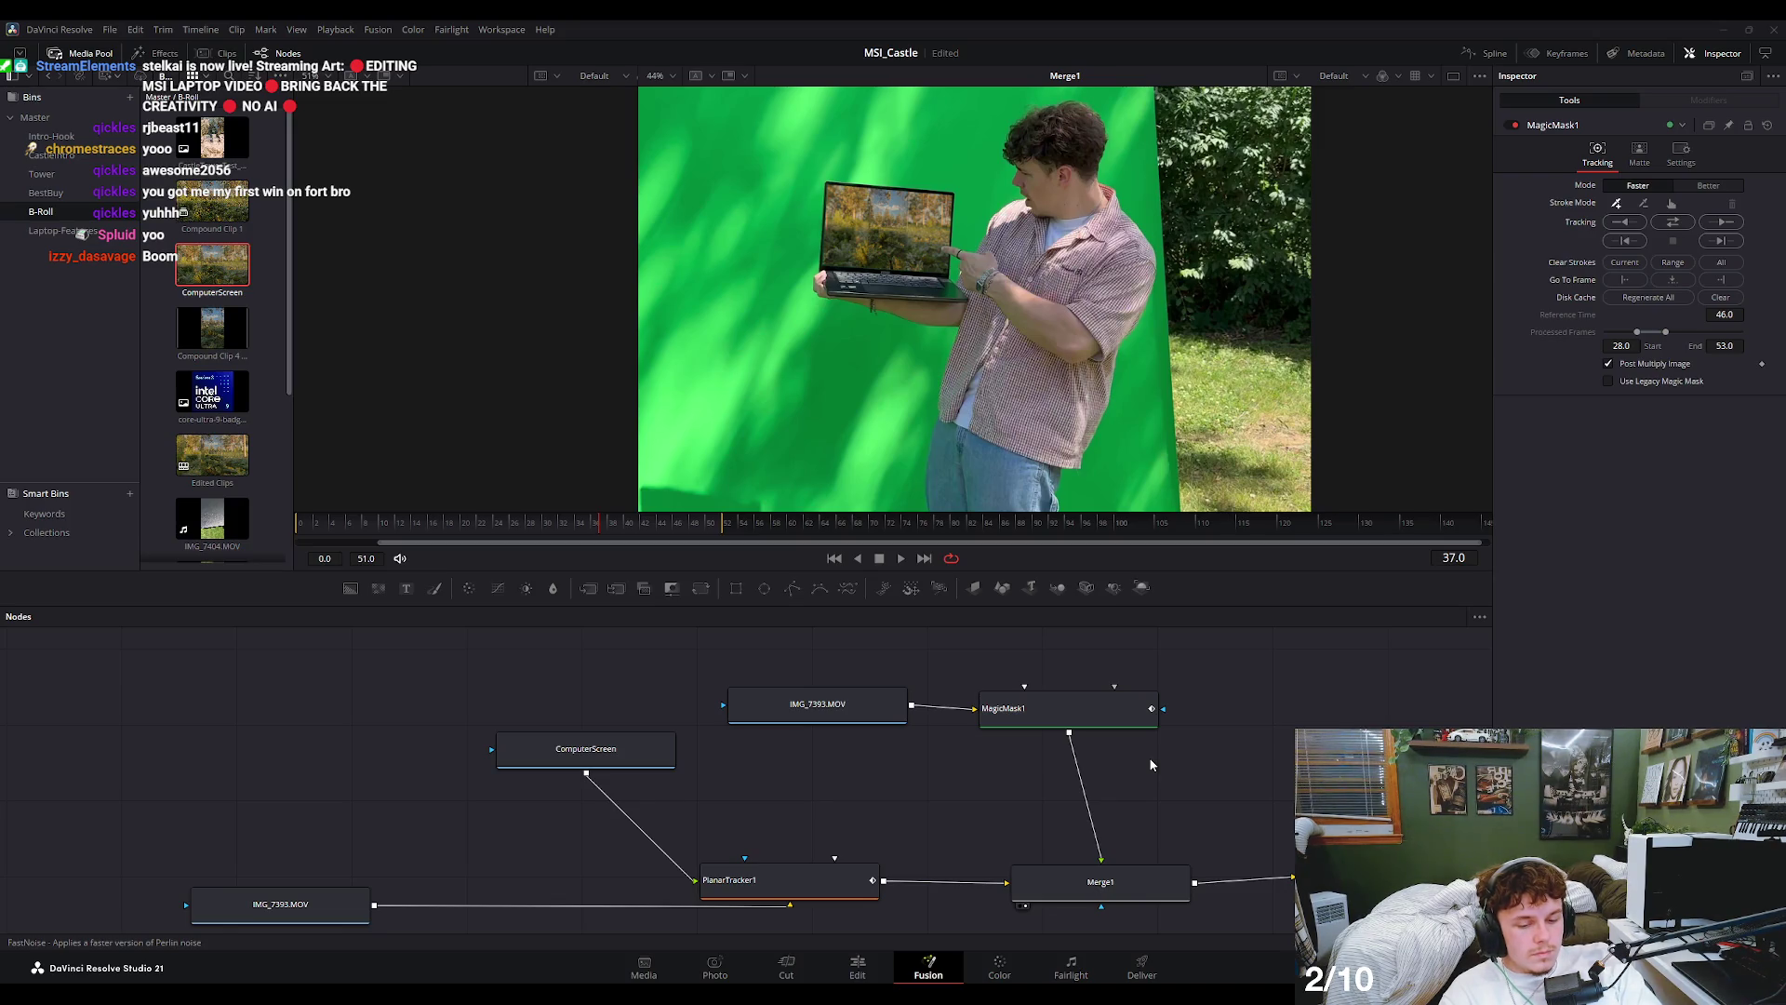
- Add a trial Ranges1 node below MagicMask1, then delete it
{"action": "key", "text": "Return"}
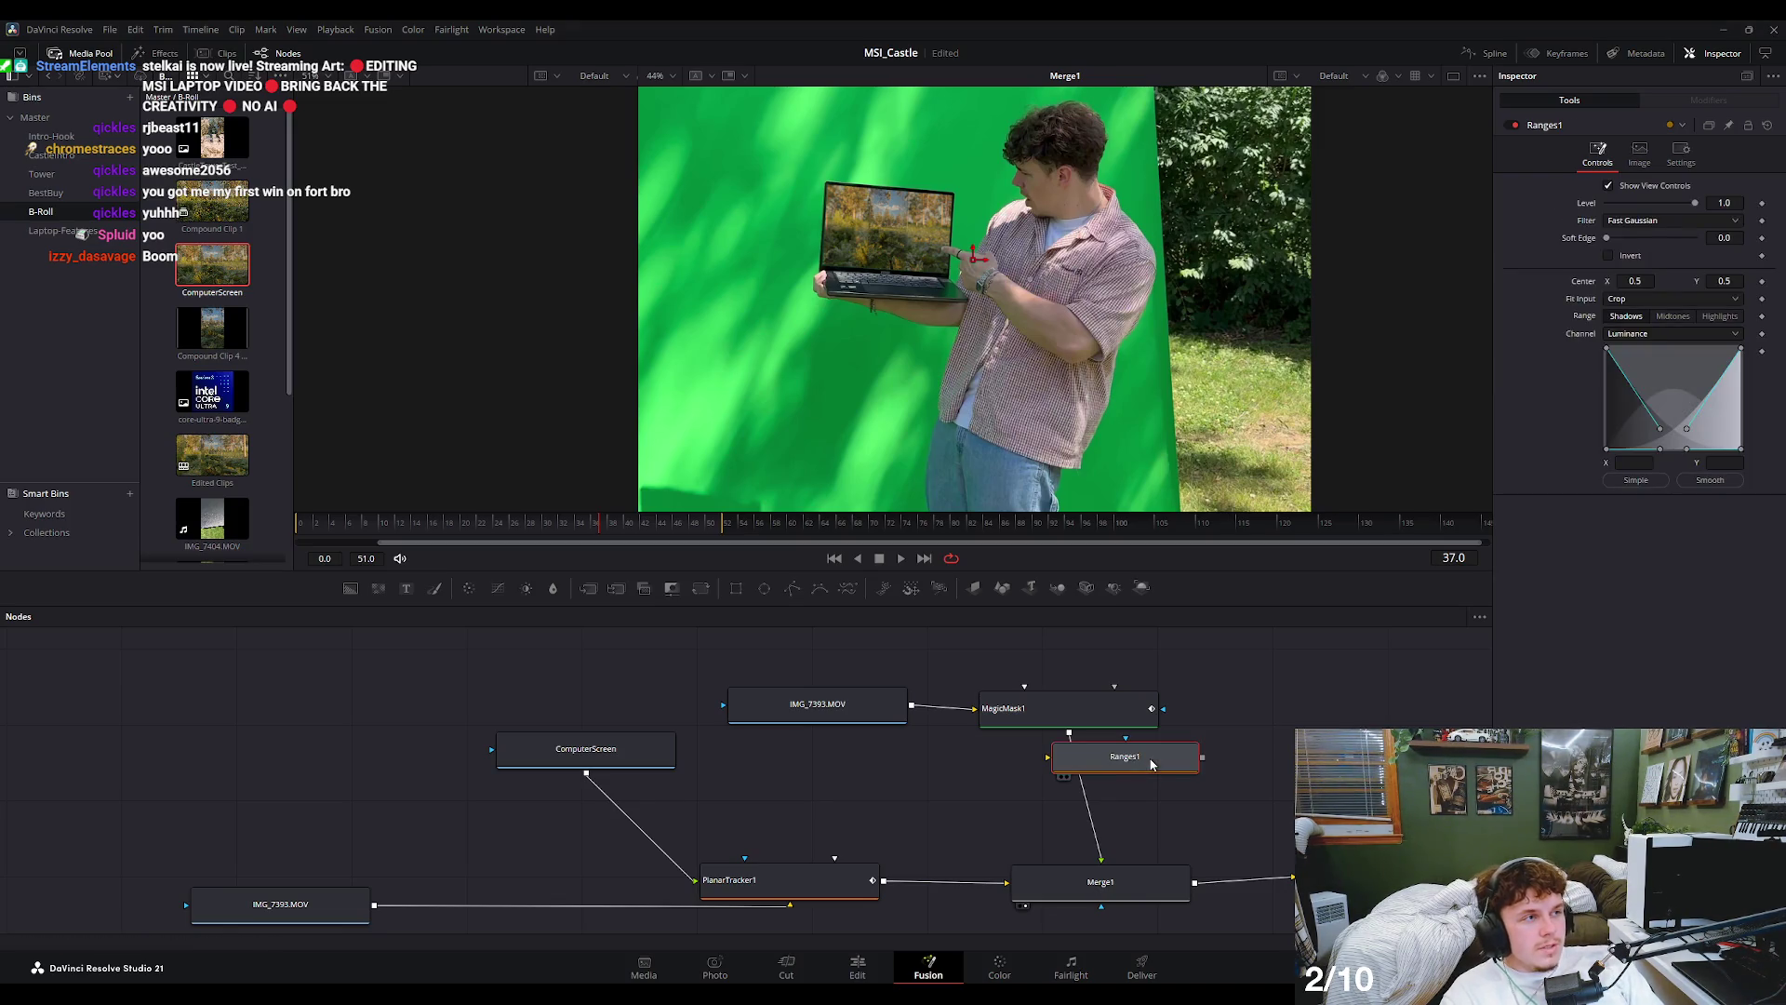
{"action": "left_click_drag", "start_coordinate": [1153, 761], "coordinate": [1288, 753]}
{"action": "key", "text": "Delete"}
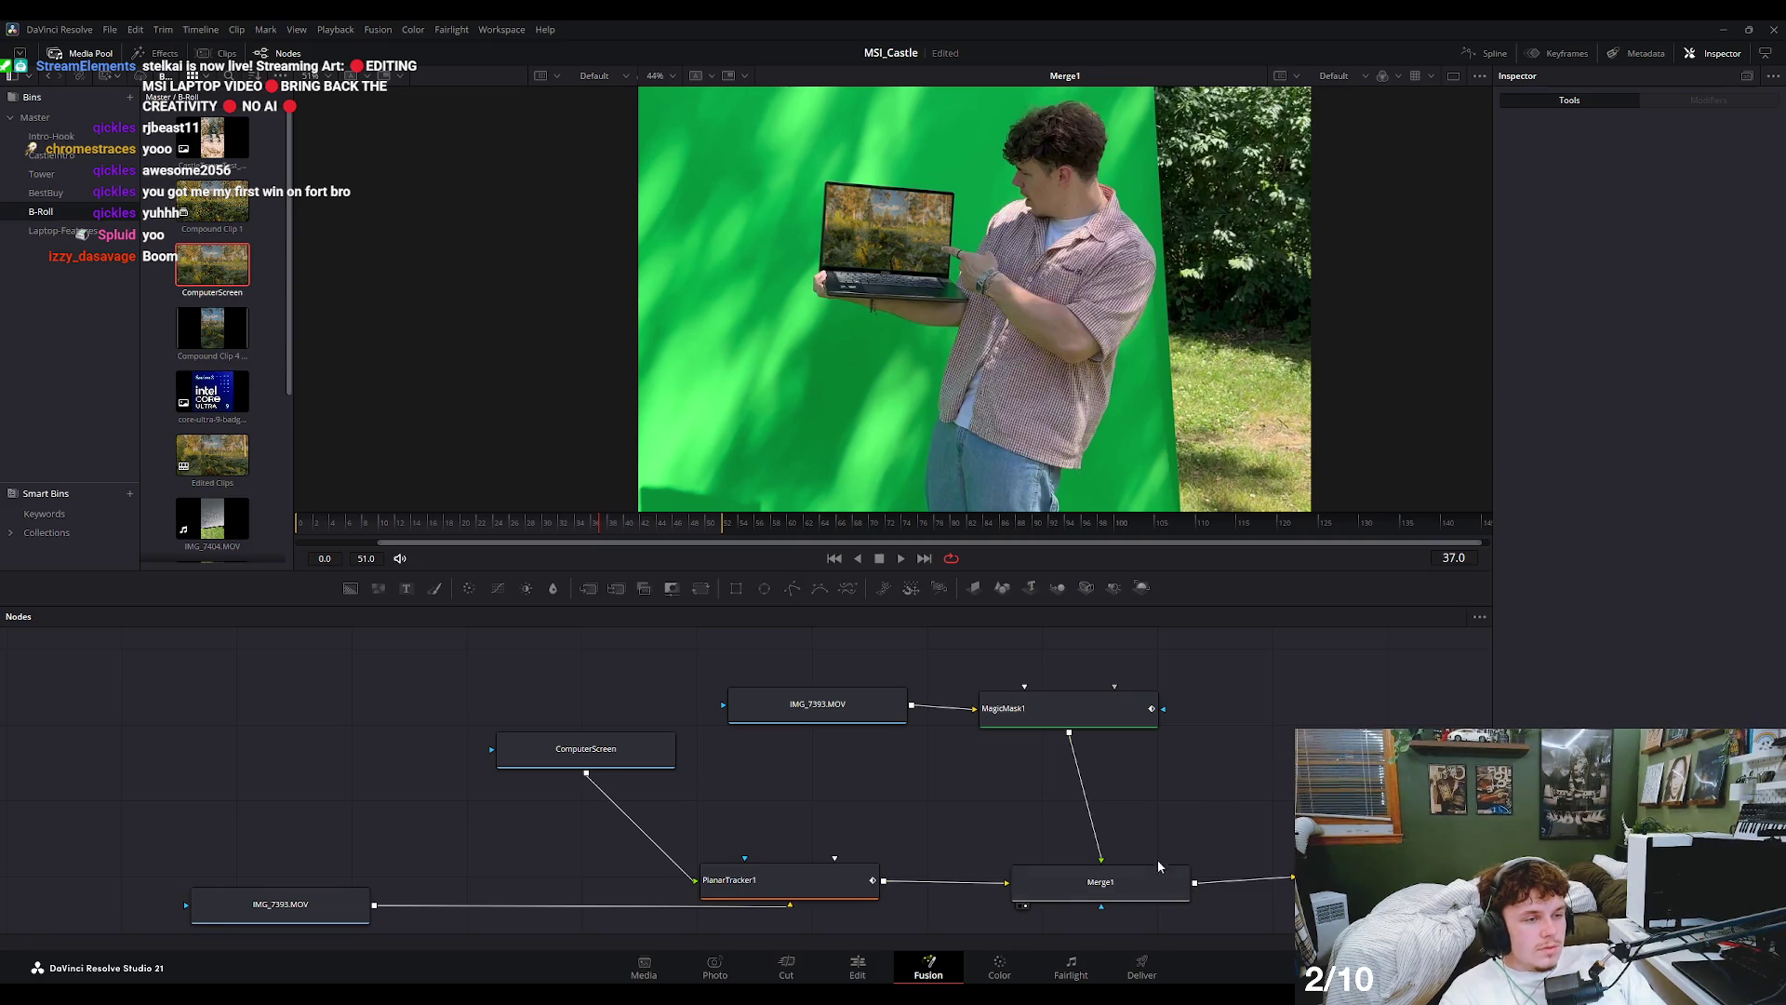
- Inspect Merge1's channel options and main settings, then select MagicMask1
{"action": "left_click", "coordinate": [1153, 870]}
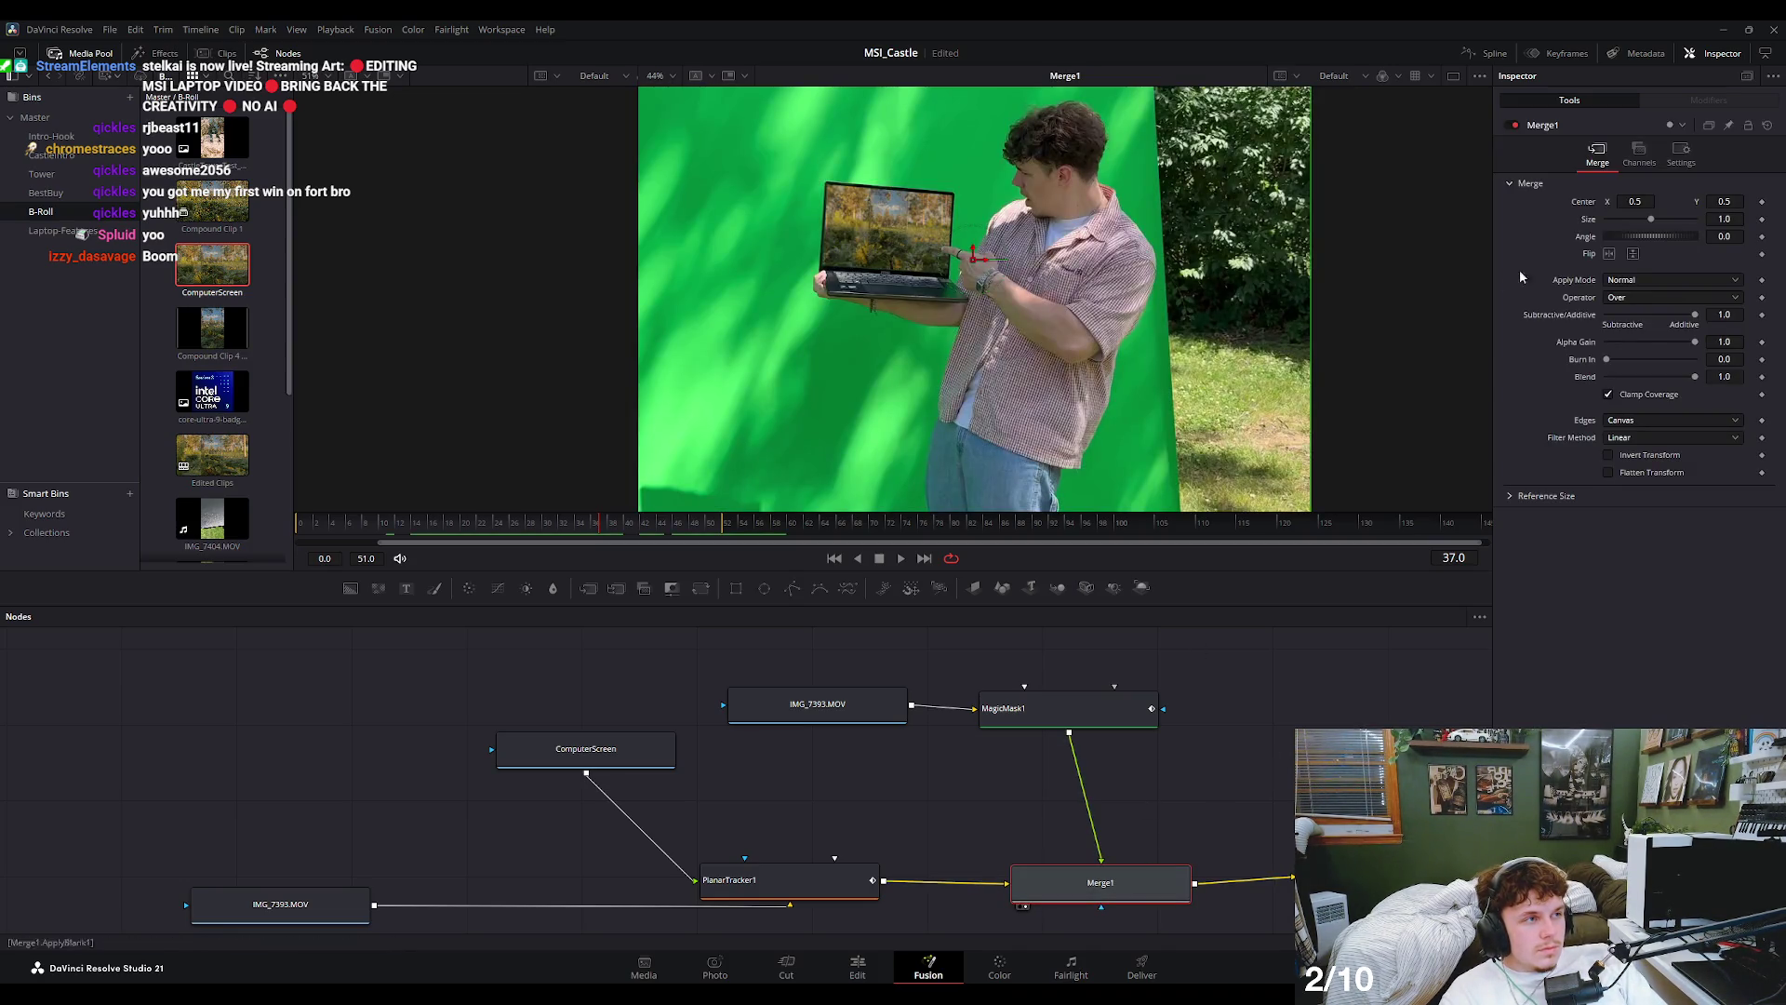
{"action": "left_click", "coordinate": [1656, 156]}
{"action": "left_click", "coordinate": [1600, 152]}
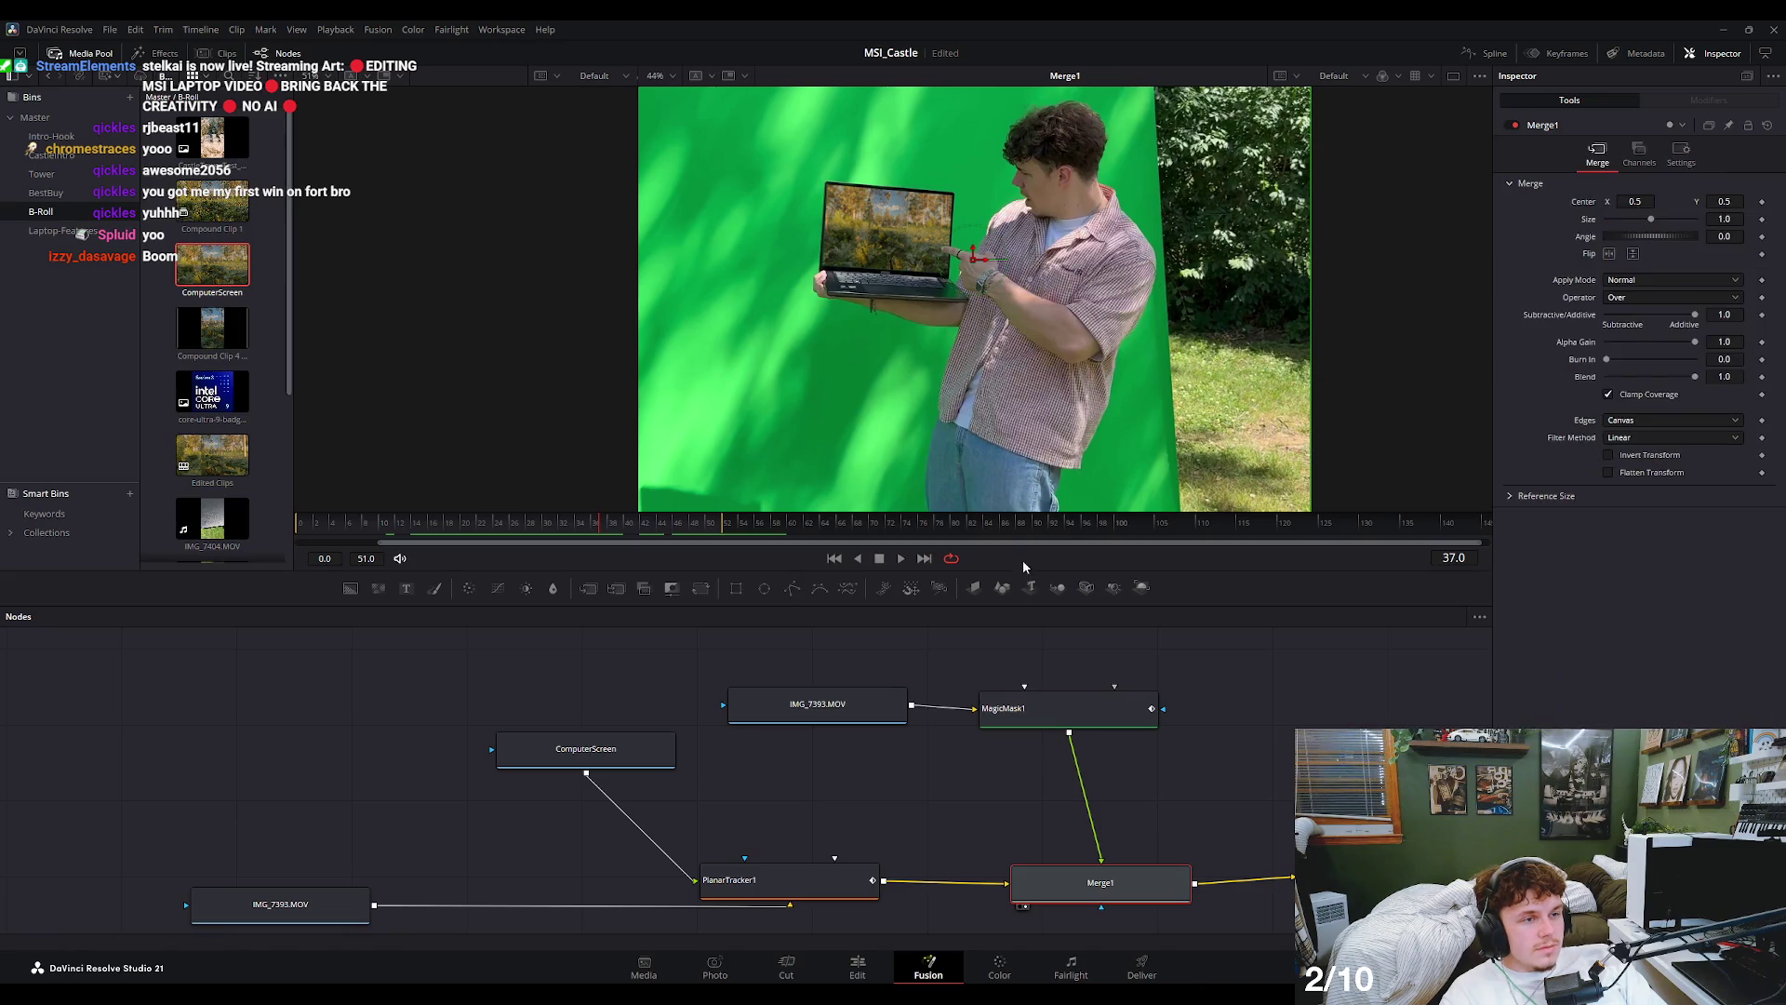
{"action": "left_click", "coordinate": [1028, 712]}
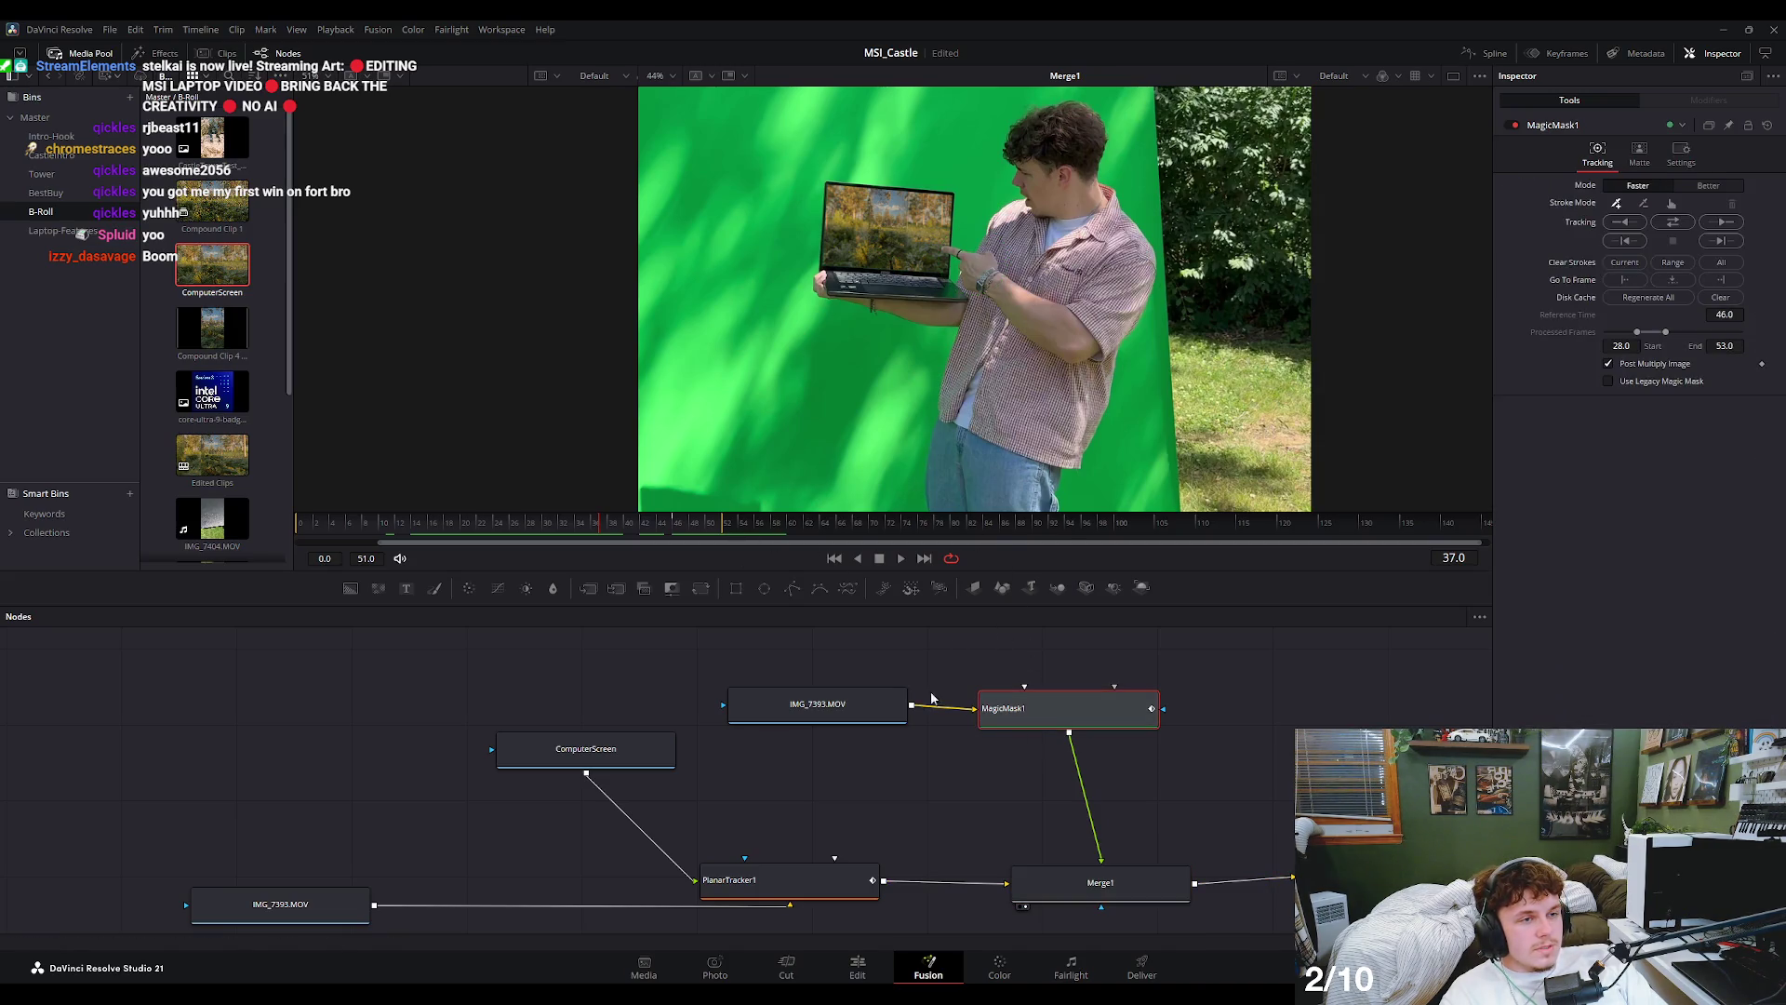
- Inspect the top IMG_7393.MOV source's settings while scrubbing to frames 3 and 13
{"action": "left_click", "coordinate": [826, 707]}
{"action": "mouse_move", "coordinate": [679, 529]}
{"action": "left_mouse_down"}
{"action": "mouse_move", "coordinate": [326, 538]}
{"action": "mouse_move", "coordinate": [523, 559]}
{"action": "left_mouse_up"}
{"action": "left_click", "coordinate": [1681, 178]}
{"action": "left_click", "coordinate": [1597, 179]}
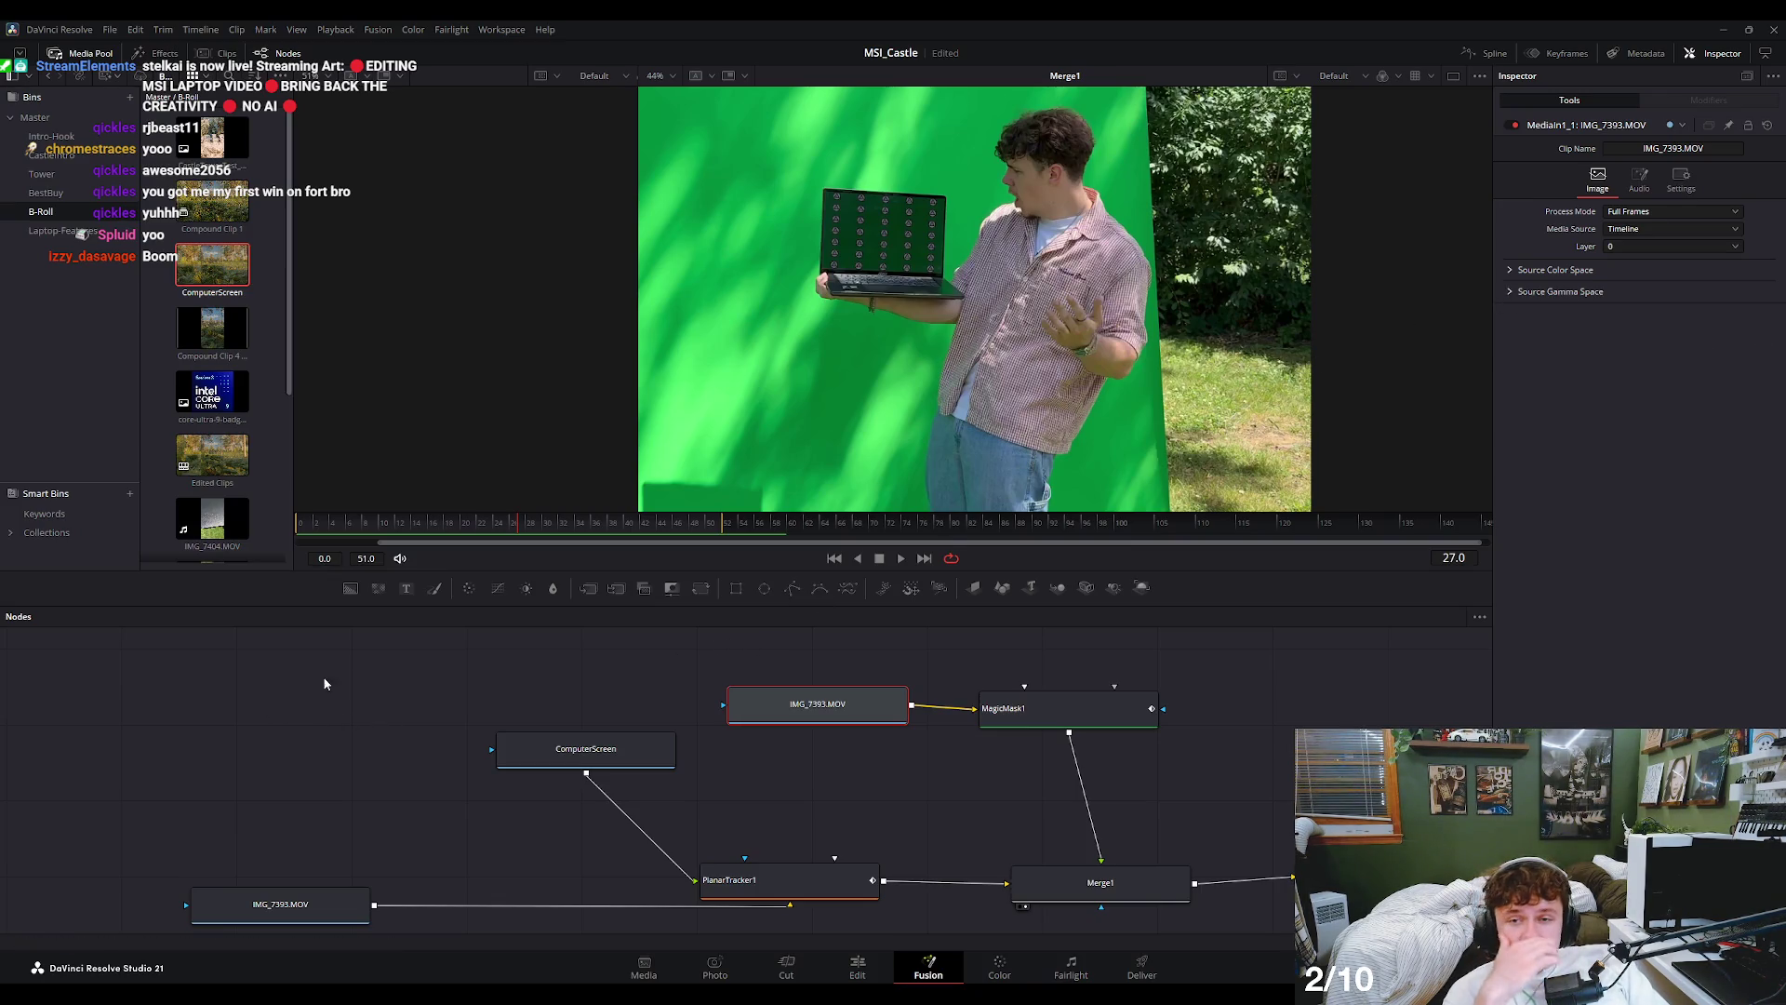
{"action": "mouse_move", "coordinate": [551, 517]}
{"action": "left_mouse_down"}
{"action": "mouse_move", "coordinate": [407, 538]}
{"action": "mouse_move", "coordinate": [512, 539]}
{"action": "left_mouse_up"}
- Preview the bottom IMG_7393.MOV clip, then go to the Edit timeline at 01:00:01:20
{"action": "left_click", "coordinate": [312, 891]}
{"action": "key", "text": "1"}
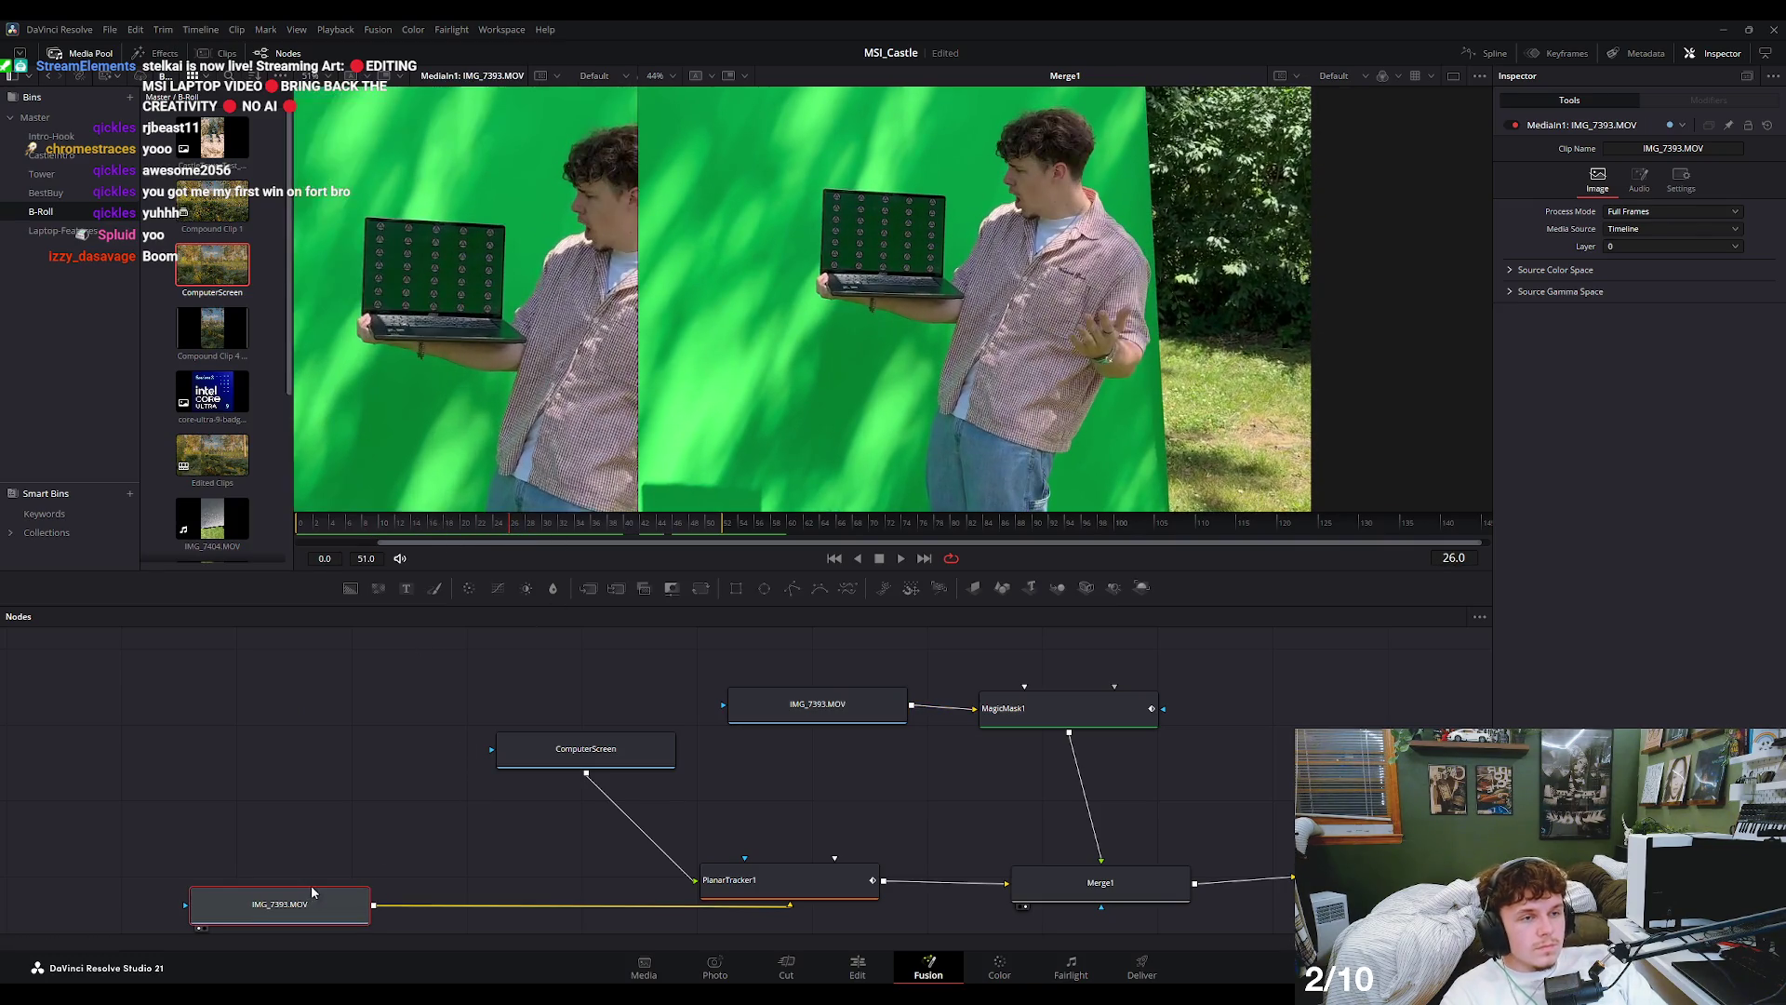
{"action": "key", "text": "1"}
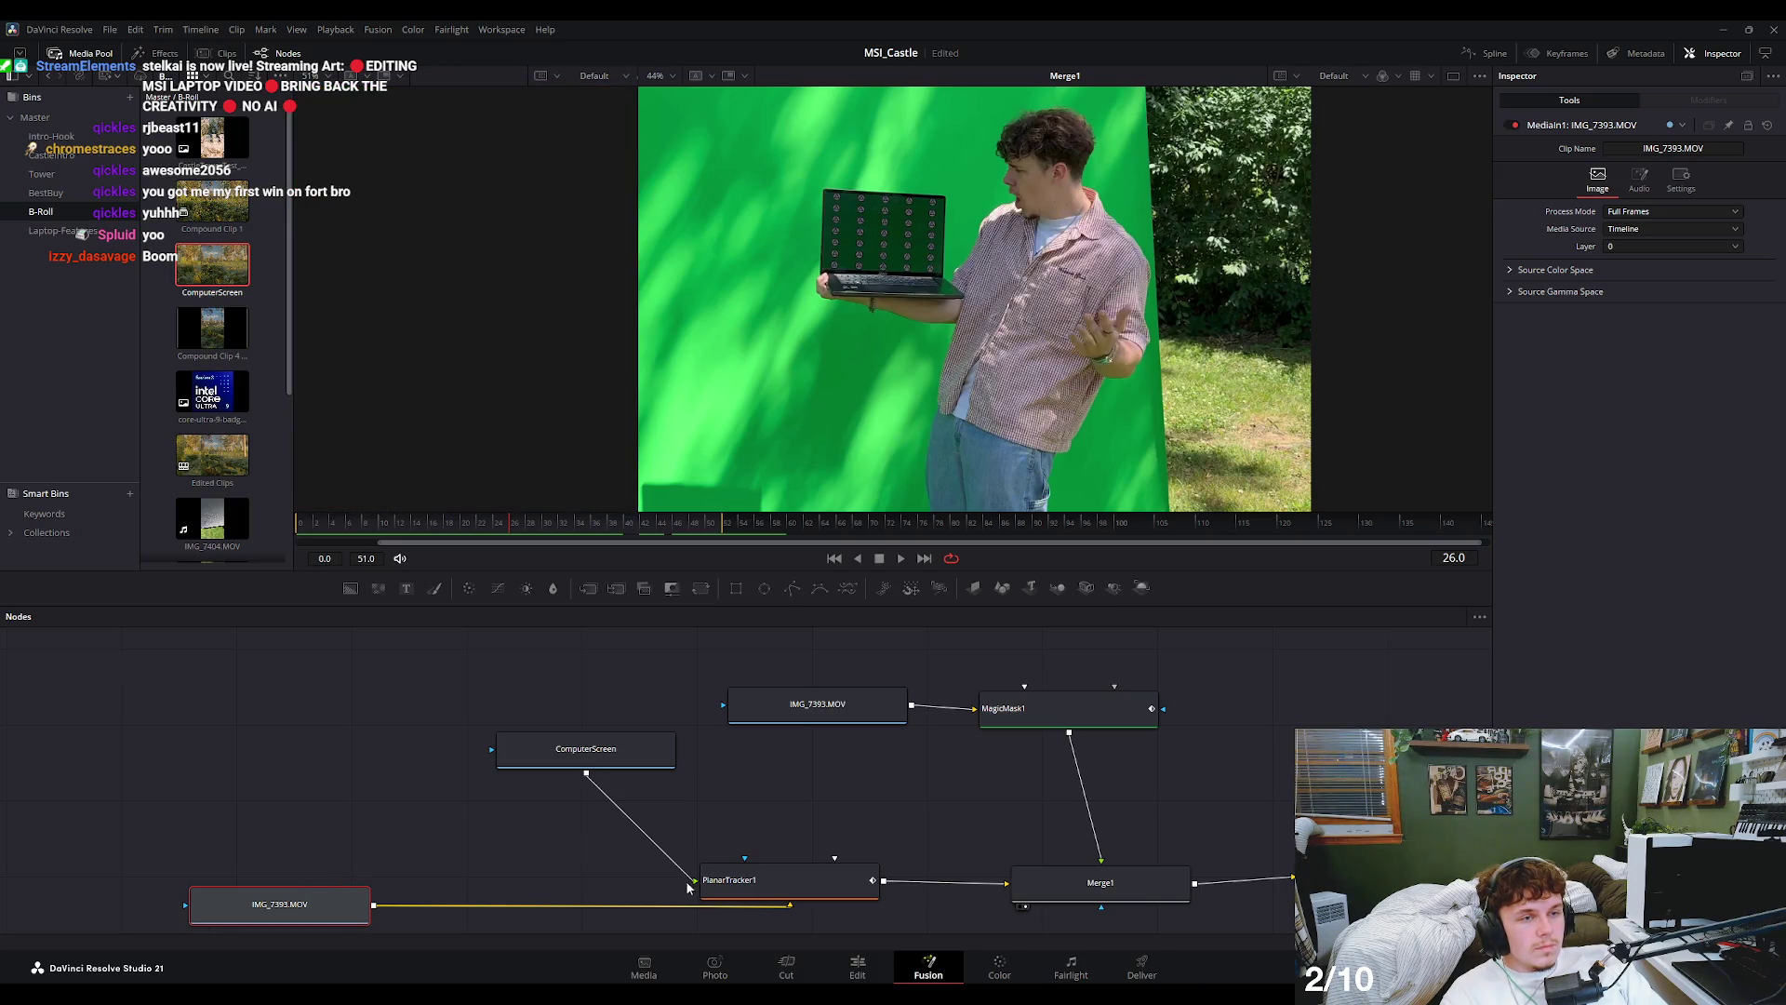
{"action": "left_click", "coordinate": [865, 963]}
{"action": "mouse_move", "coordinate": [558, 642]}
{"action": "left_mouse_down"}
{"action": "mouse_move", "coordinate": [587, 659]}
{"action": "mouse_move", "coordinate": [545, 679]}
{"action": "mouse_move", "coordinate": [615, 823]}
{"action": "left_mouse_up"}
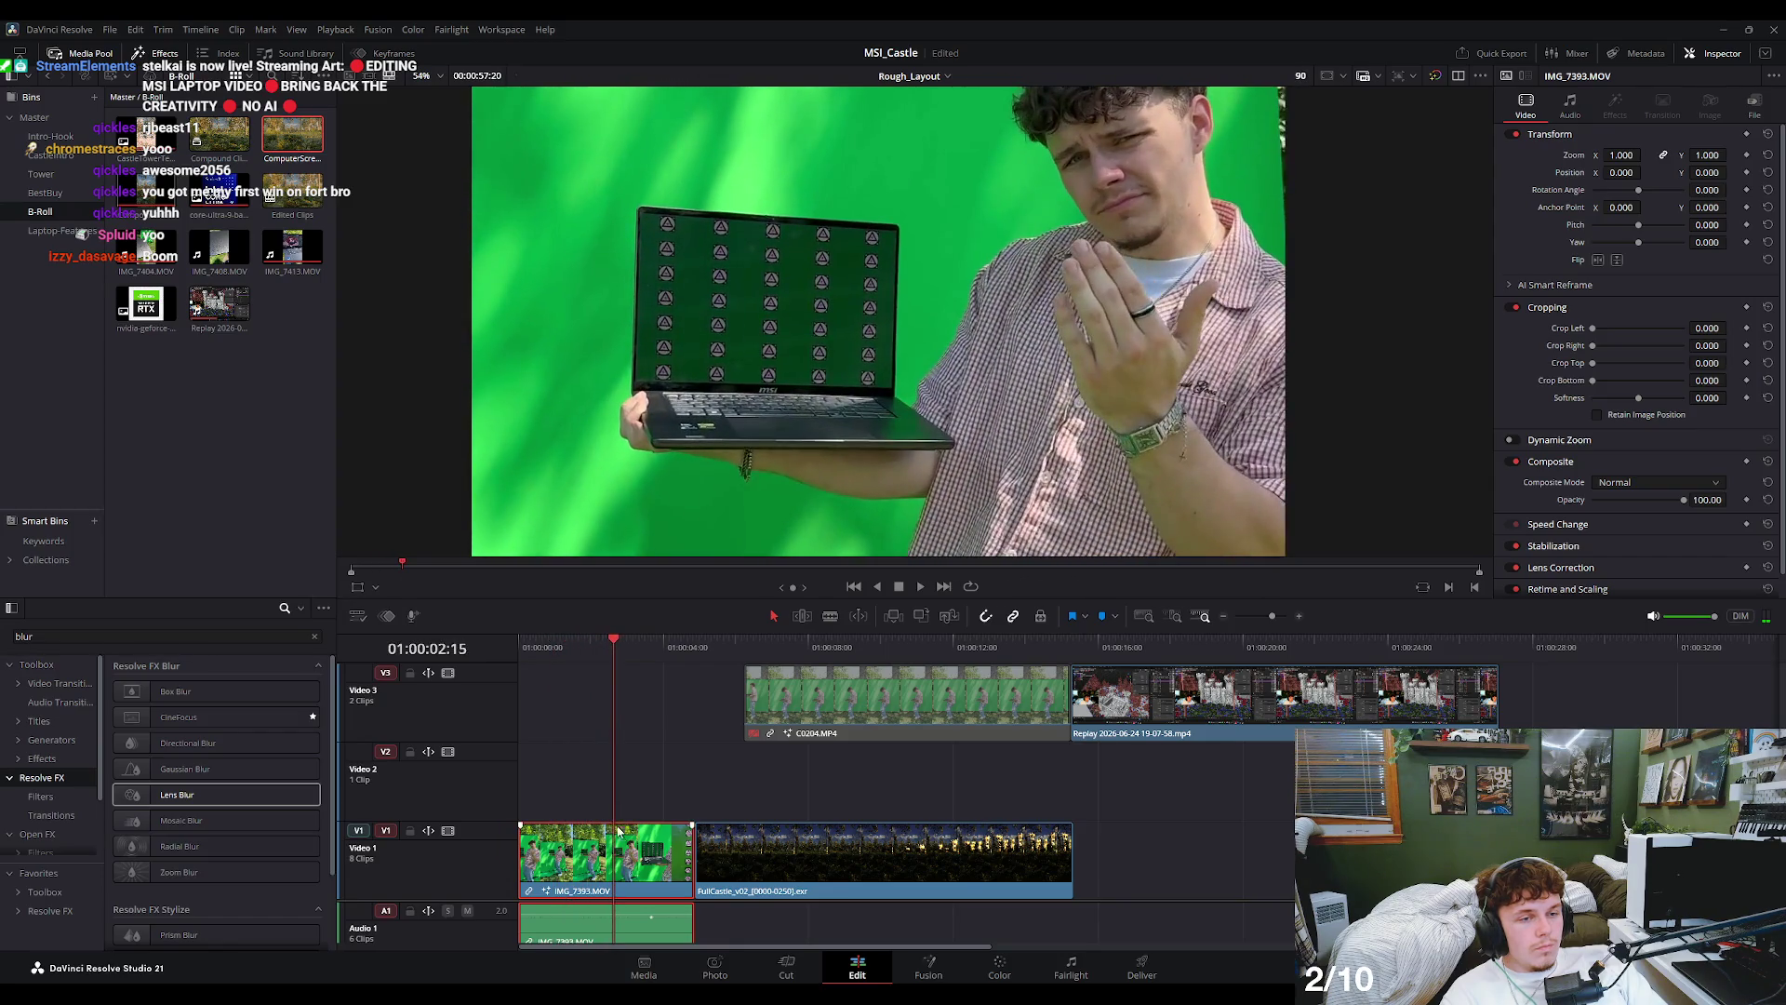
- Merge a Text+ node reading 'gegegegeg' over MagicMask1 and preview it on the Edit timeline
{"action": "left_click", "coordinate": [927, 970]}
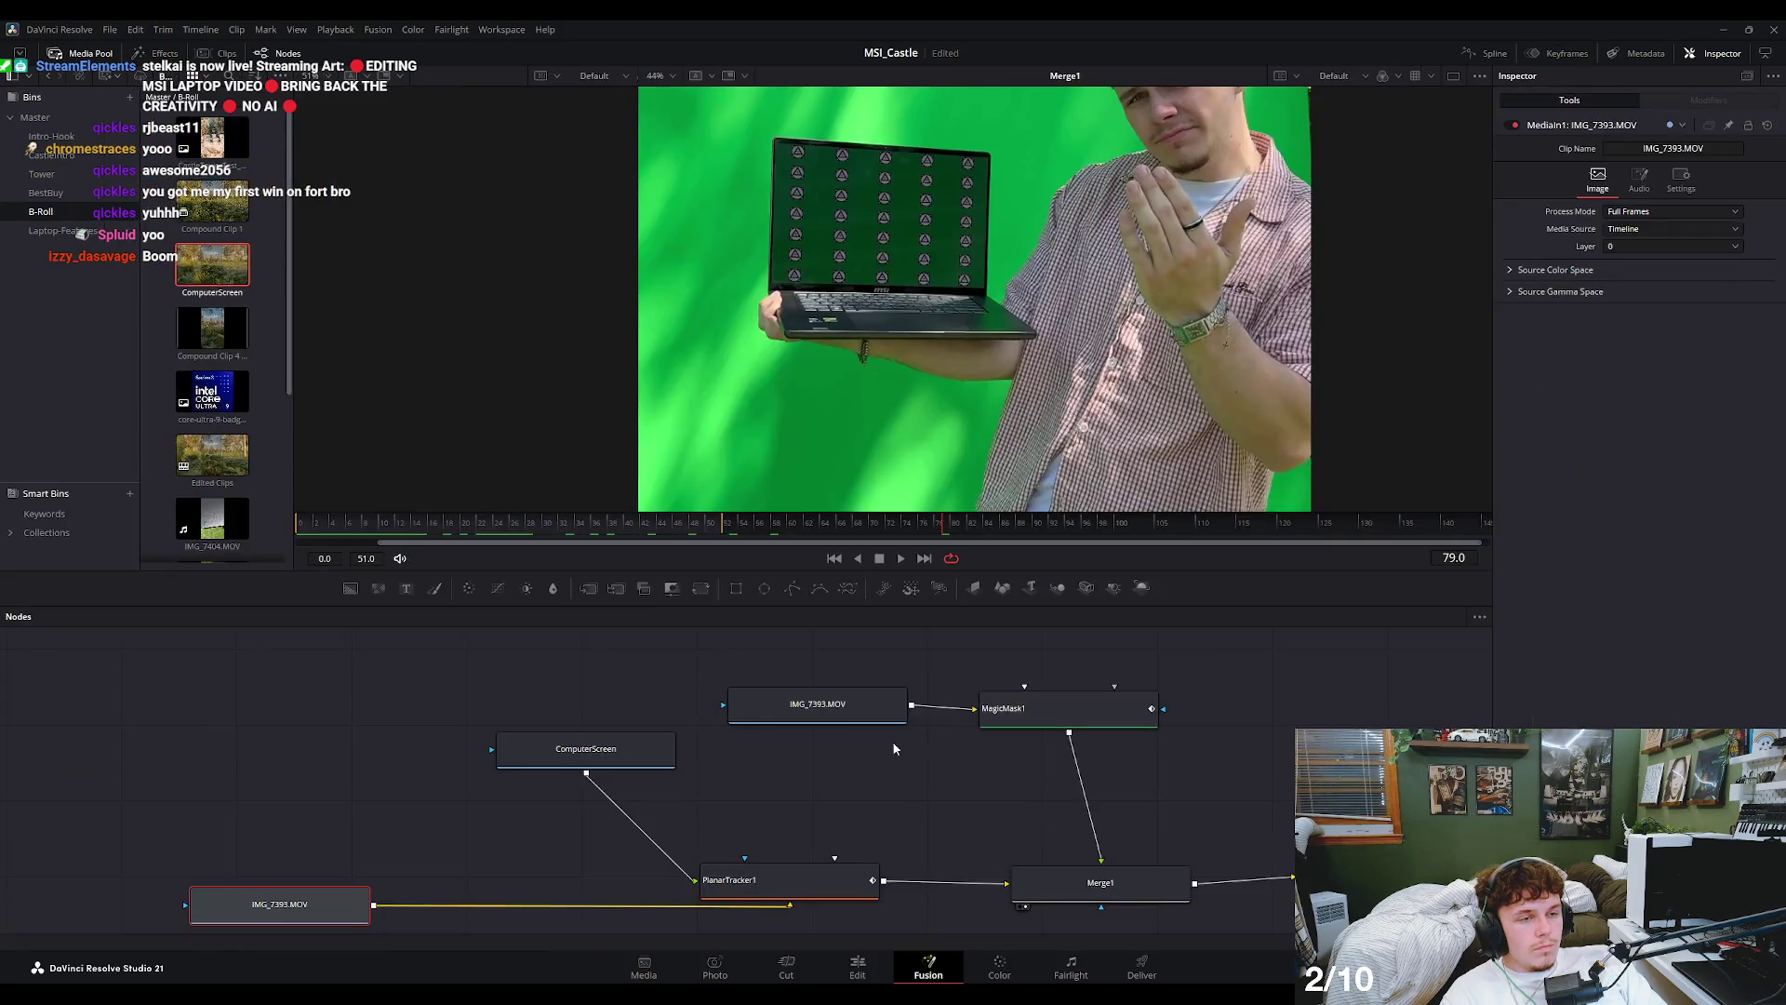
{"action": "left_click", "coordinate": [1008, 721]}
{"action": "scroll", "coordinate": [951, 388], "scroll_direction": "down", "scroll_amount": 2}
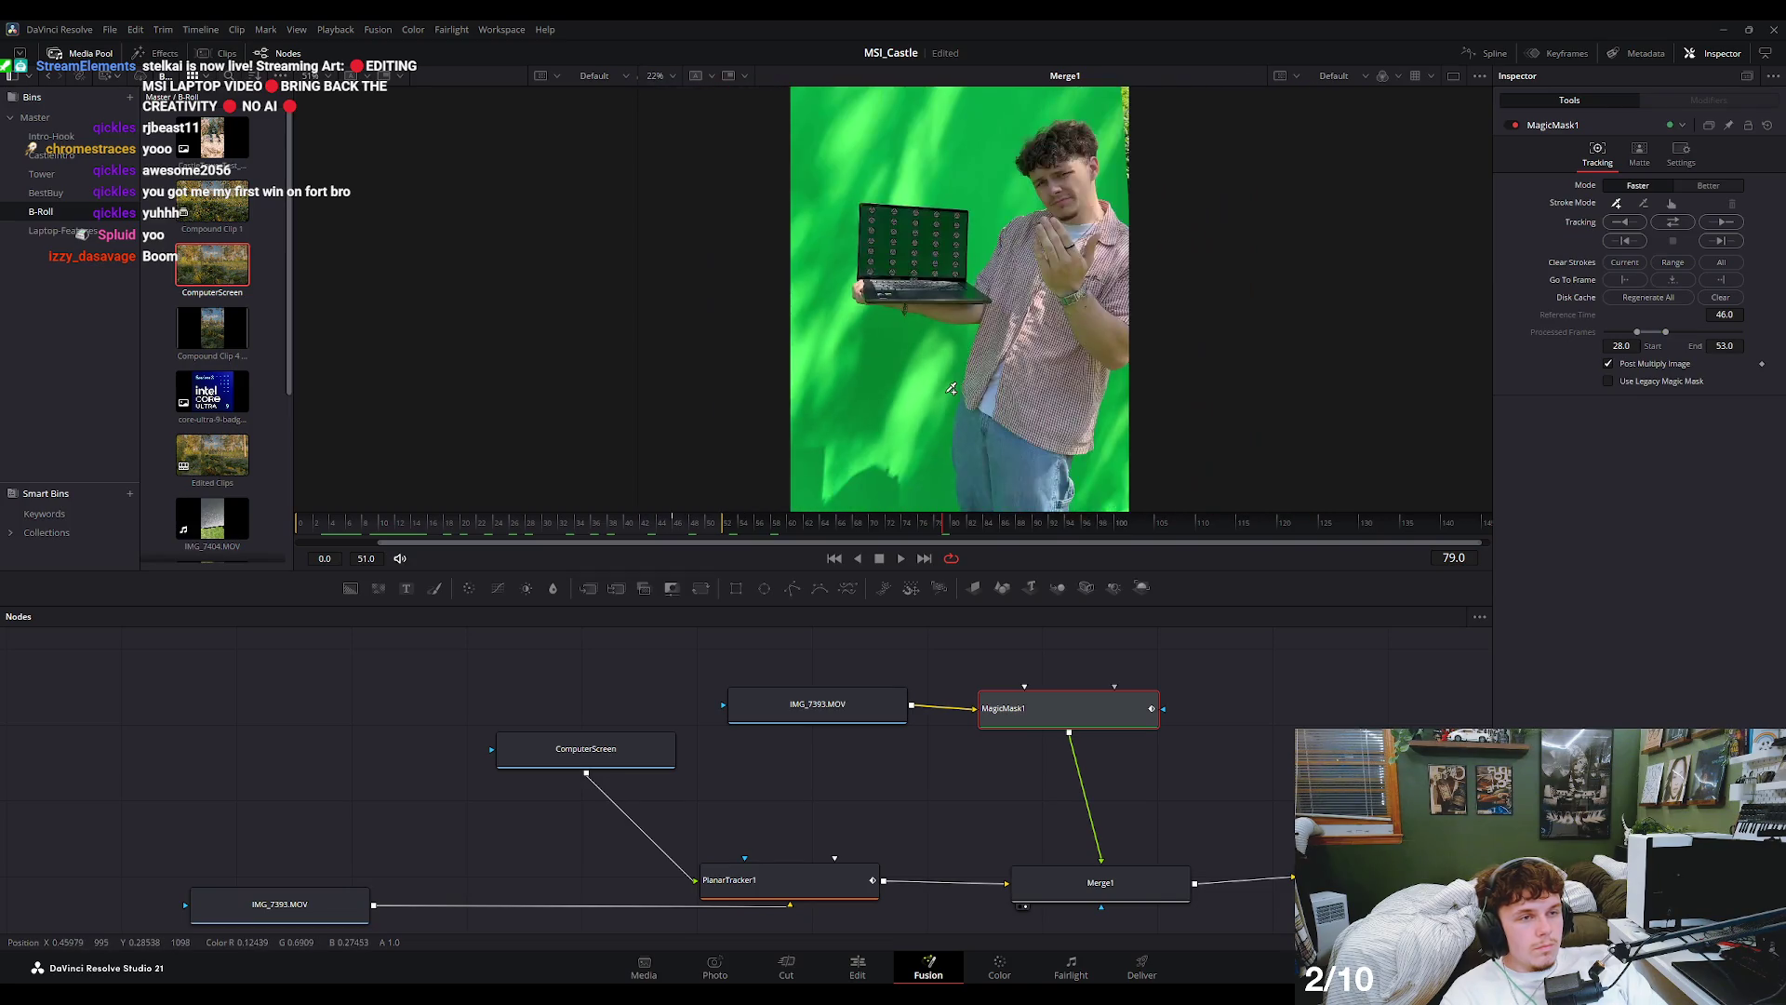
{"action": "scroll", "coordinate": [951, 388], "scroll_direction": "down", "scroll_amount": 1}
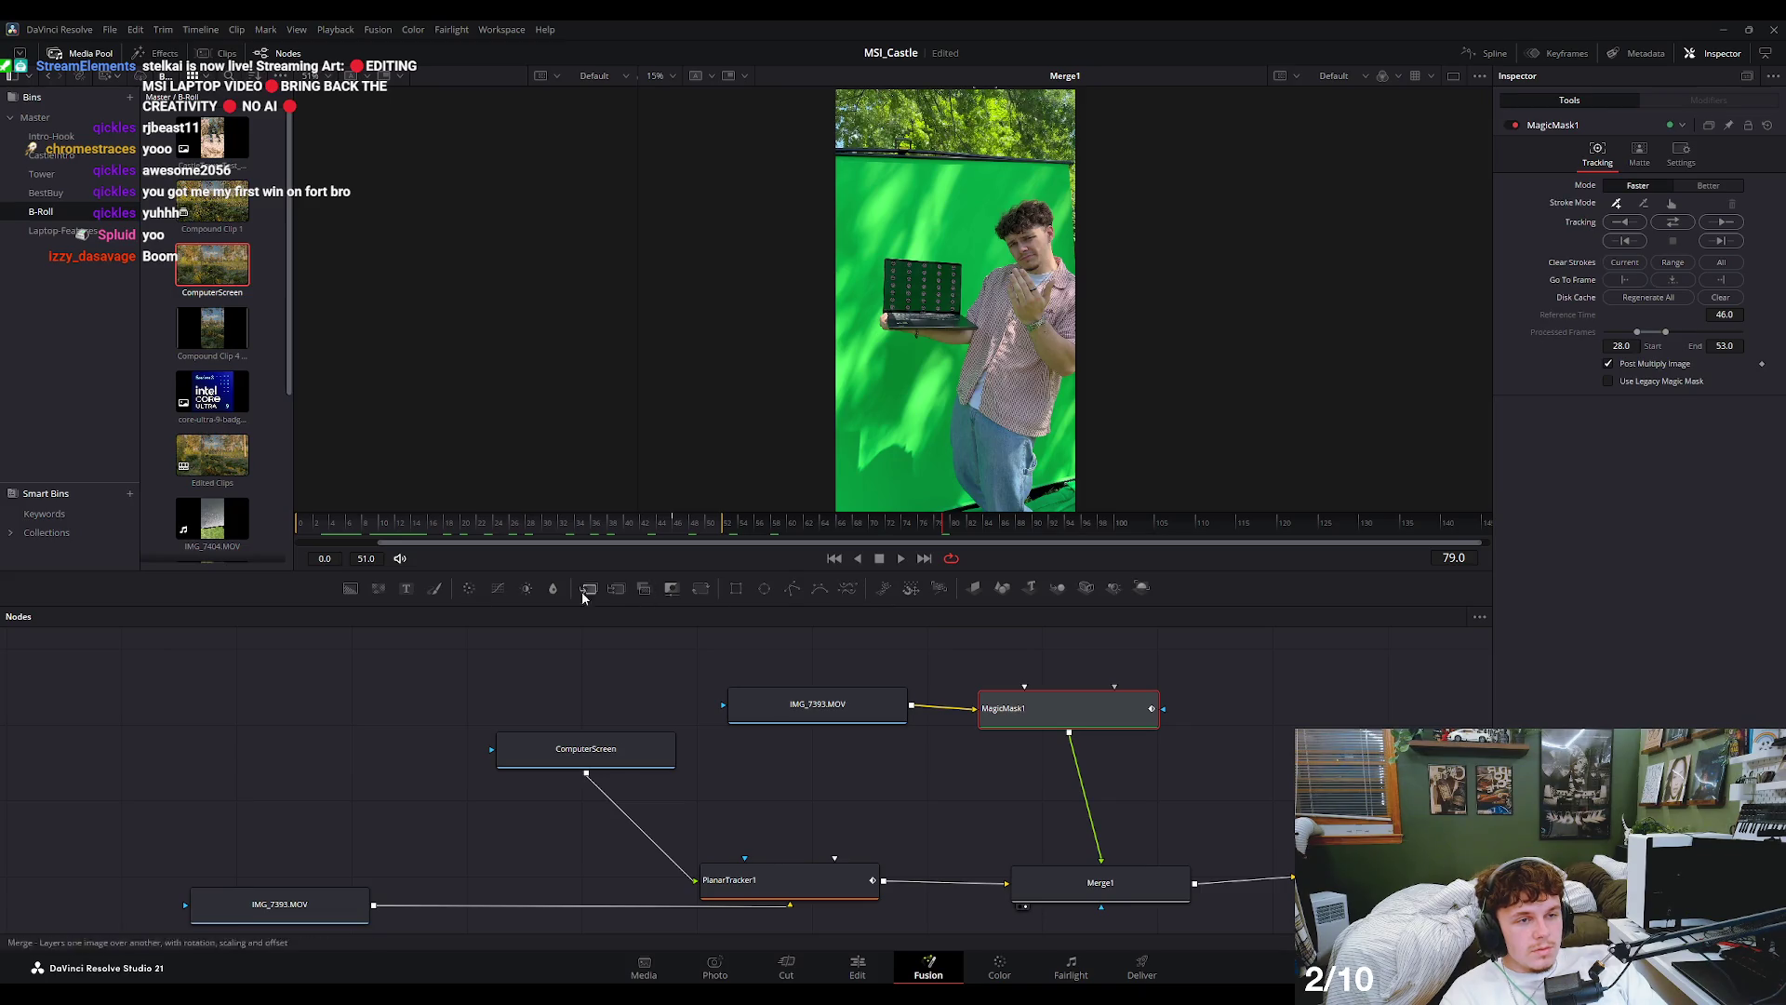
{"action": "left_click_drag", "start_coordinate": [406, 588], "coordinate": [1084, 791]}
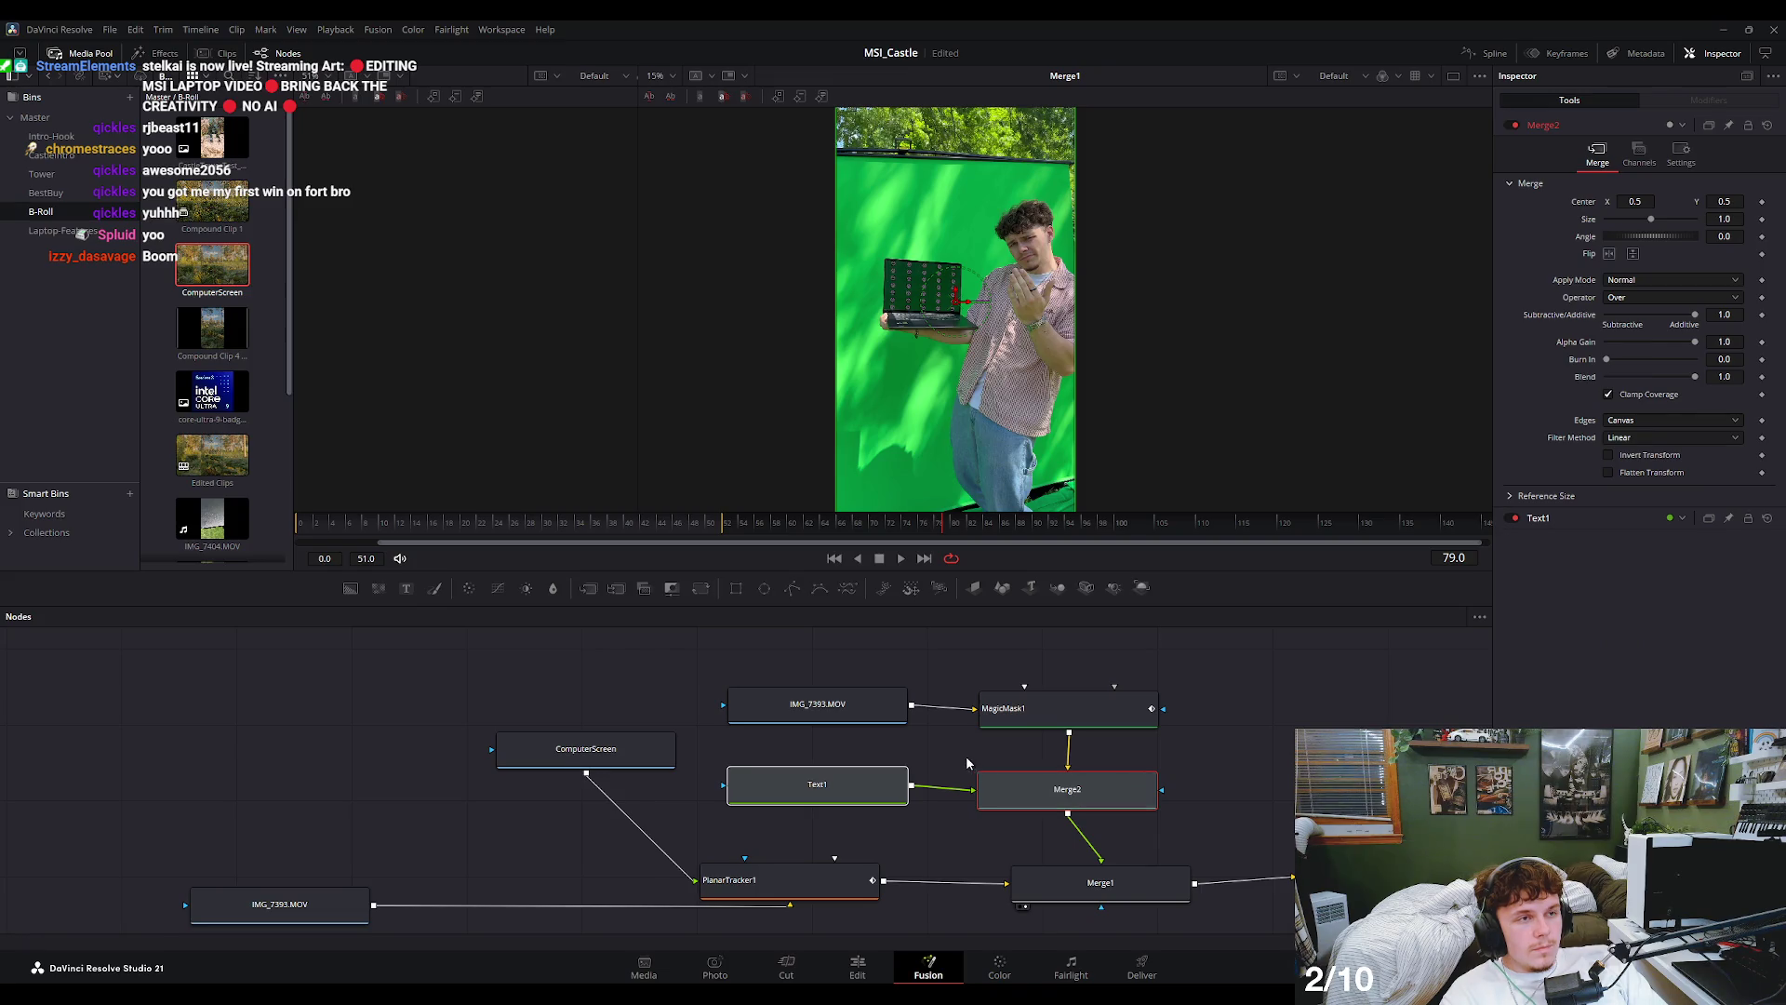
{"action": "left_click", "coordinate": [886, 790], "text": "ctrl"}
{"action": "left_click", "coordinate": [1550, 292]}
{"action": "type", "text": "gegegeg"}
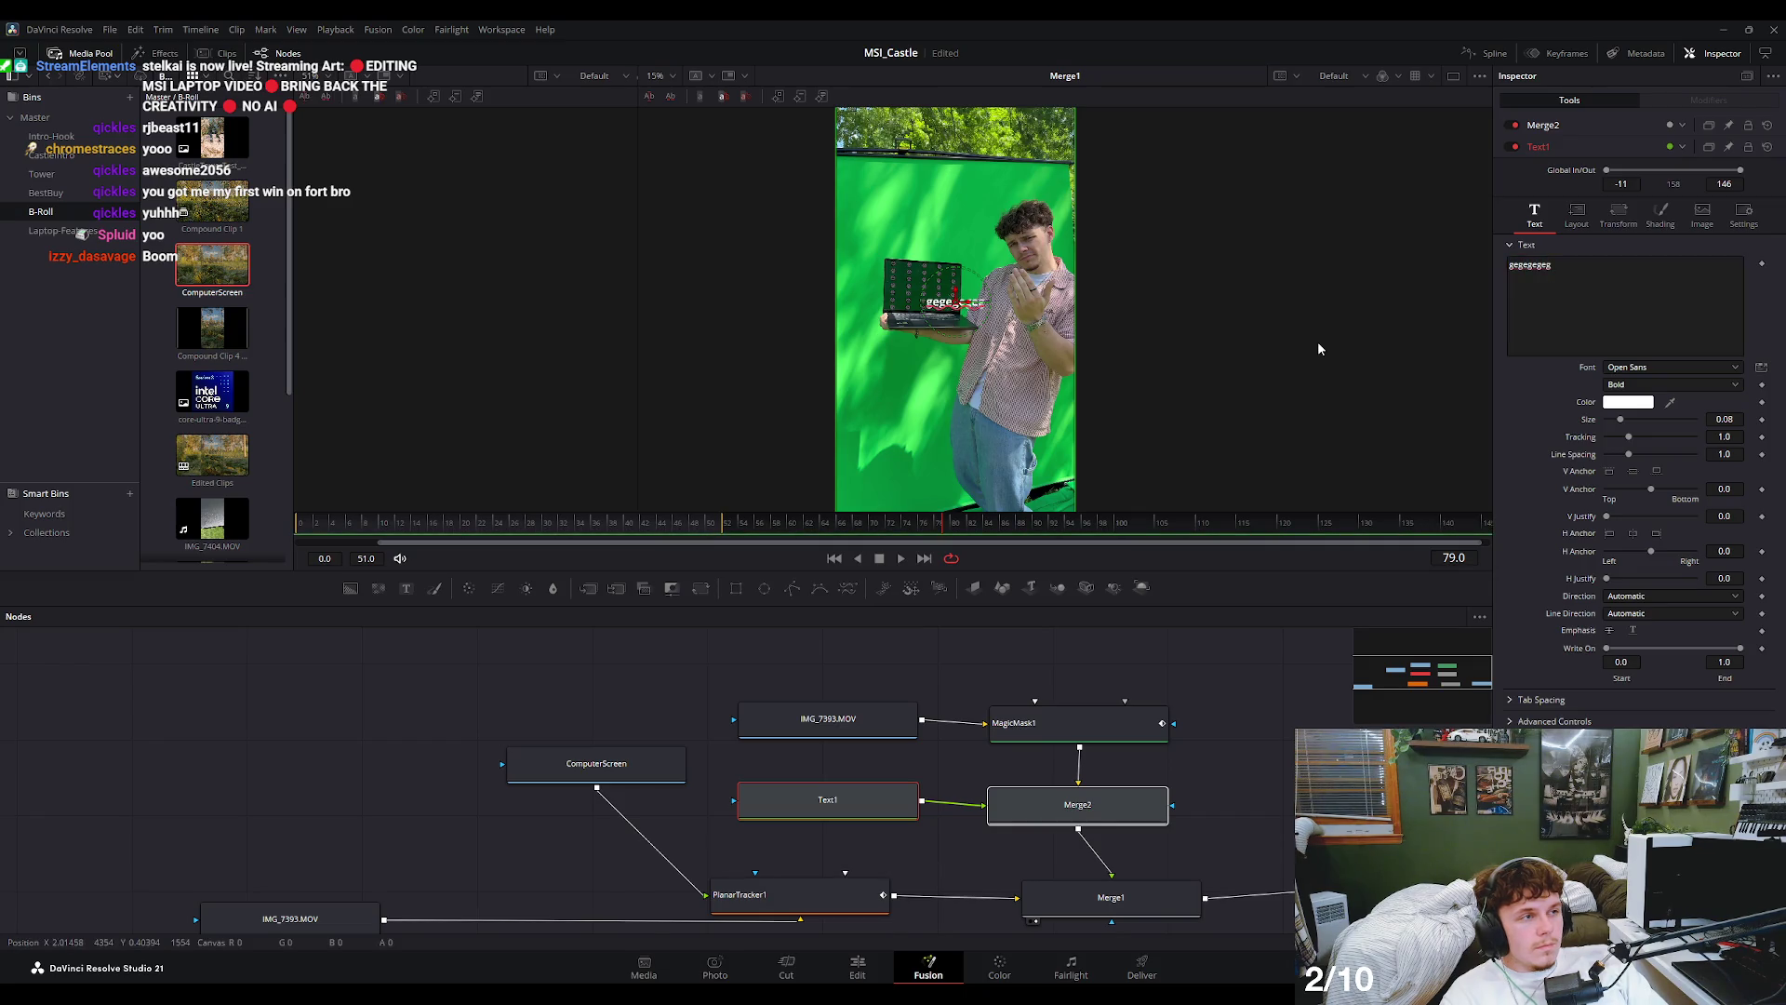
{"action": "left_click", "coordinate": [856, 967]}
{"action": "left_click_drag", "start_coordinate": [616, 656], "coordinate": [560, 652]}
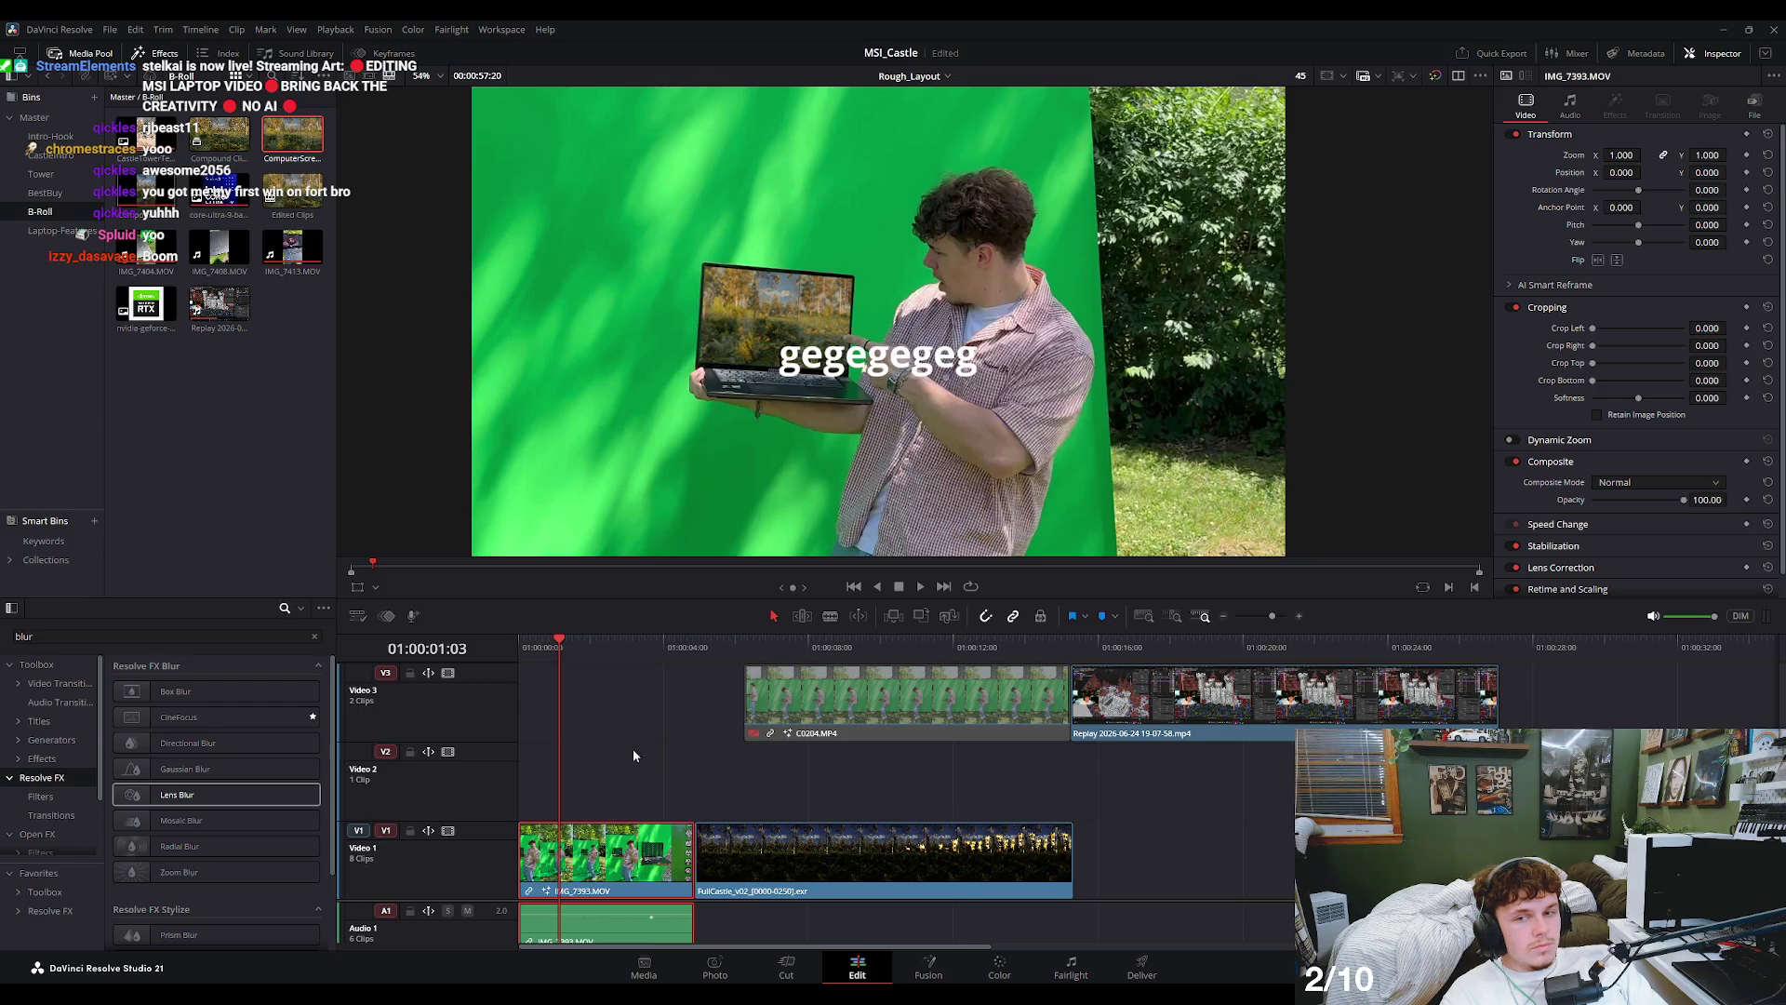
- Scrub the Edit timeline's opening frames to preview the text, then return to the Fusion node graph
{"action": "left_click_drag", "start_coordinate": [560, 648], "coordinate": [521, 651]}
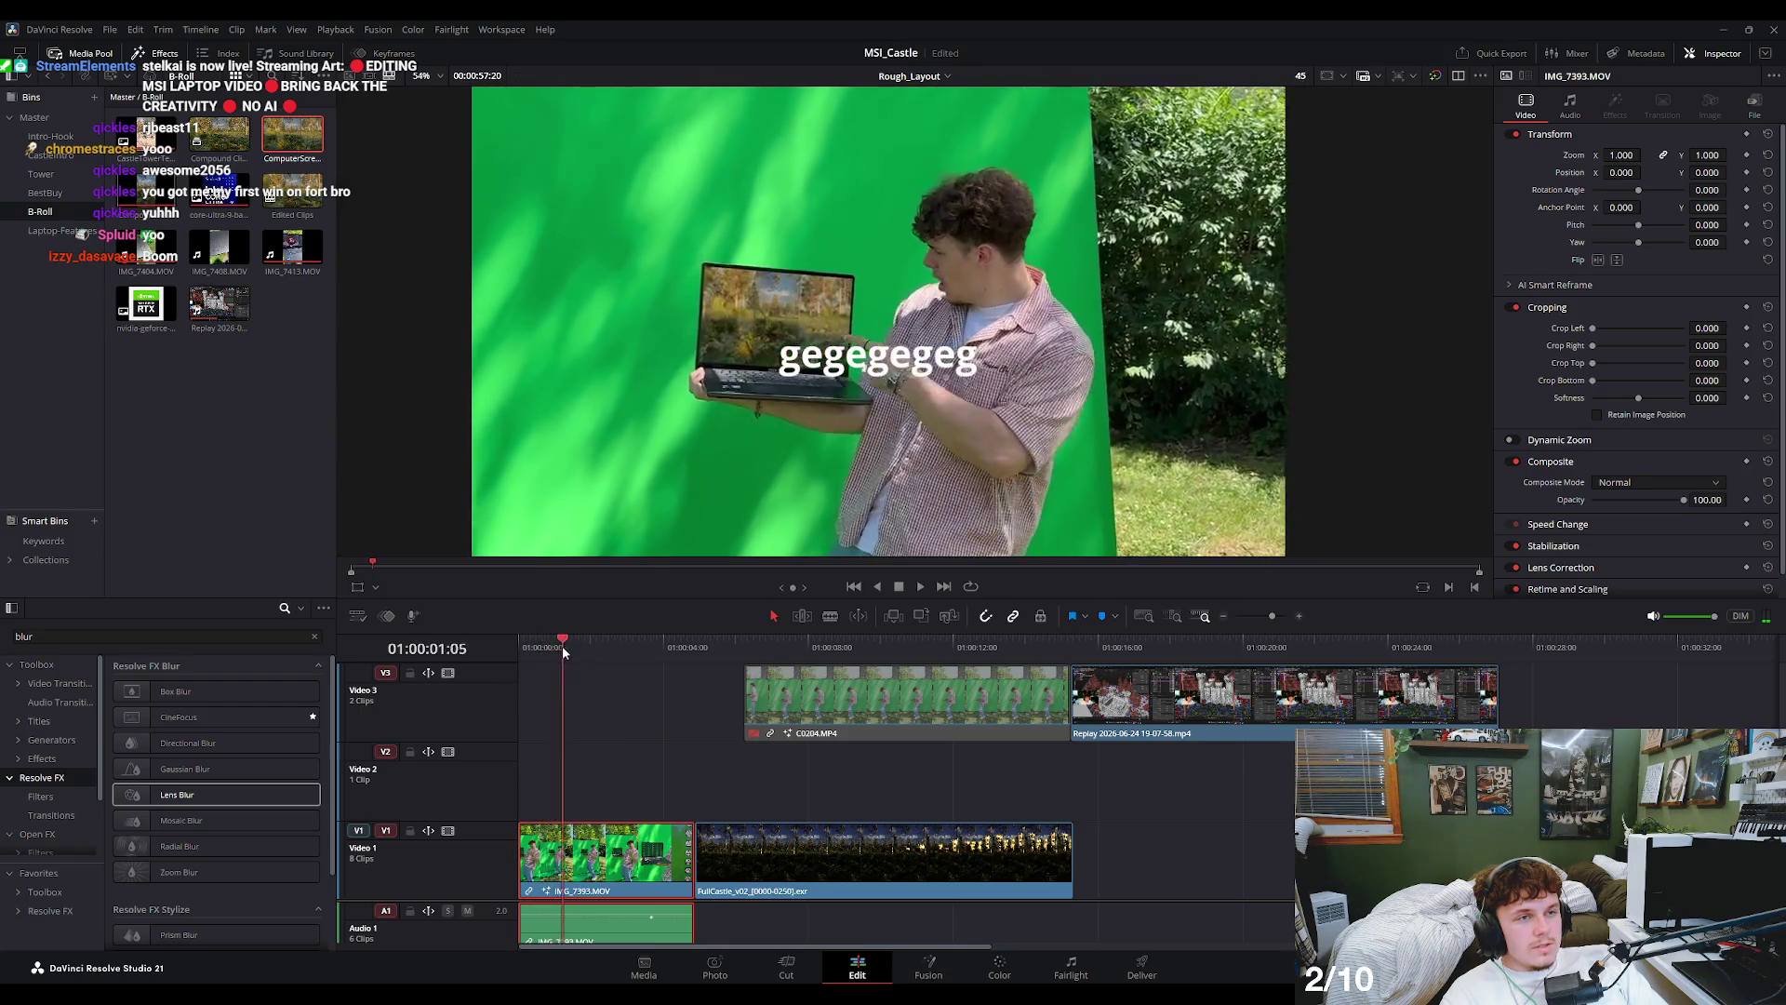
{"action": "left_click_drag", "start_coordinate": [521, 651], "coordinate": [584, 644]}
{"action": "scroll", "coordinate": [866, 298], "scroll_direction": "up", "scroll_amount": 5}
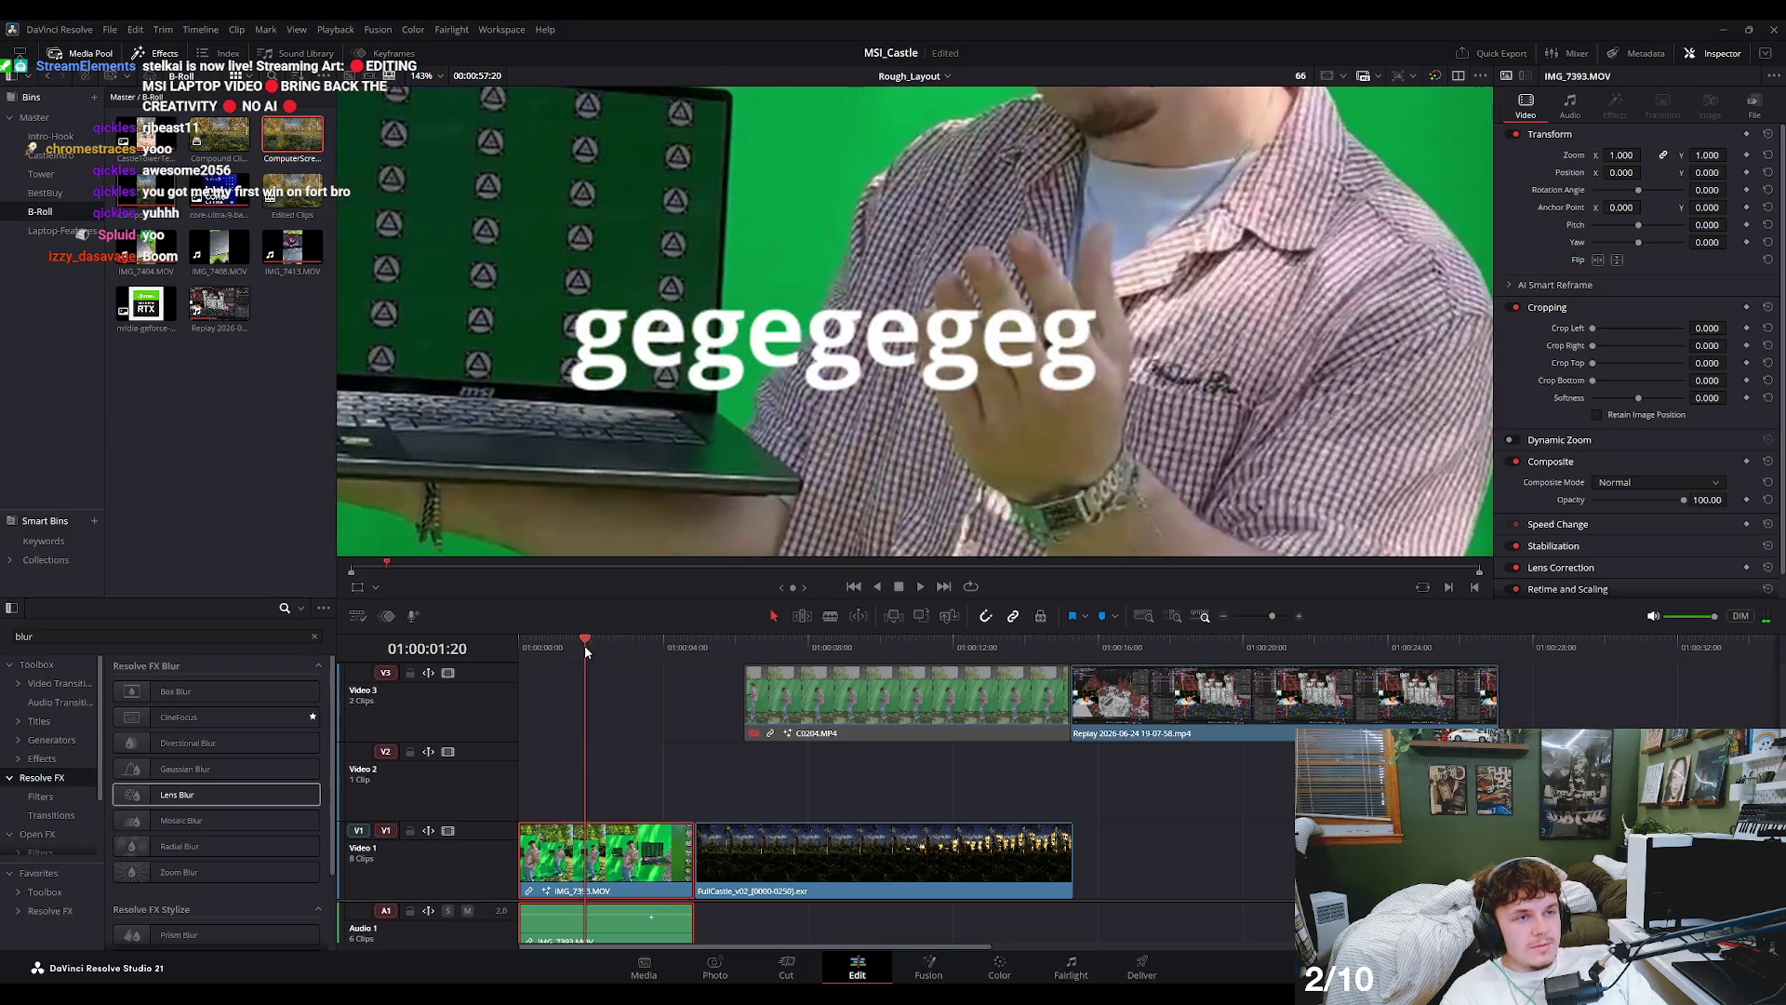
{"action": "scroll", "coordinate": [844, 457], "scroll_direction": "down", "scroll_amount": 3}
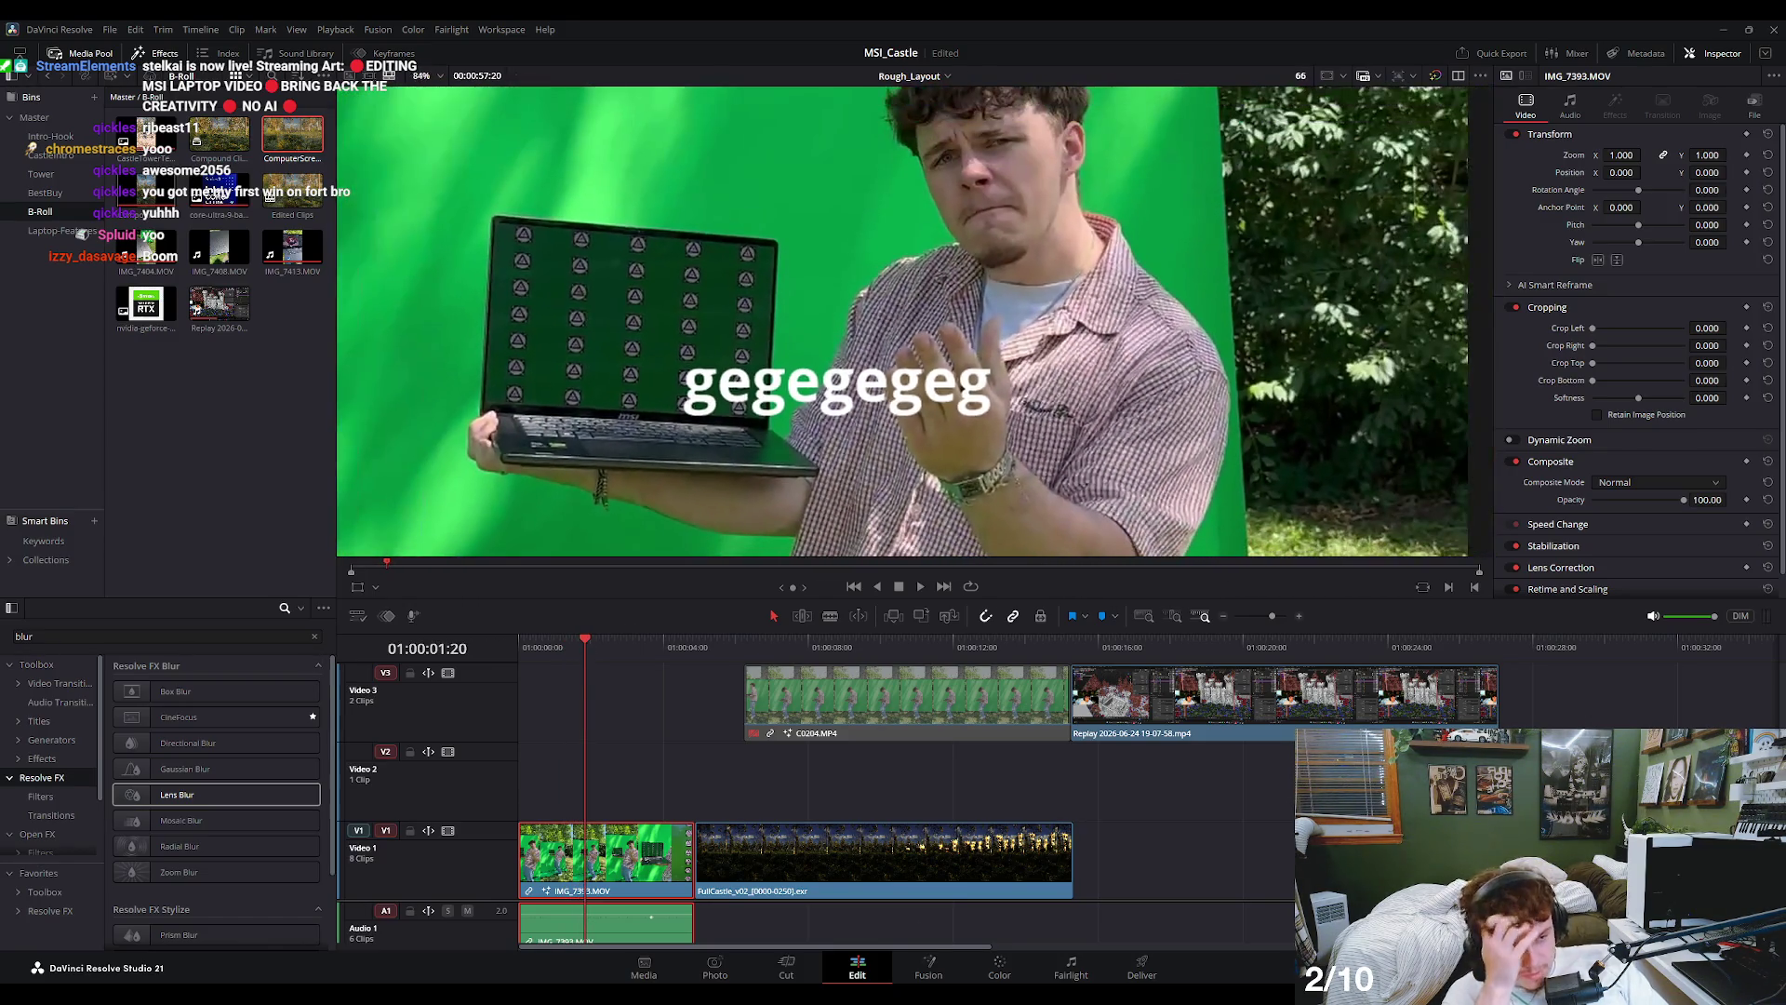
{"action": "left_click", "coordinate": [977, 964]}
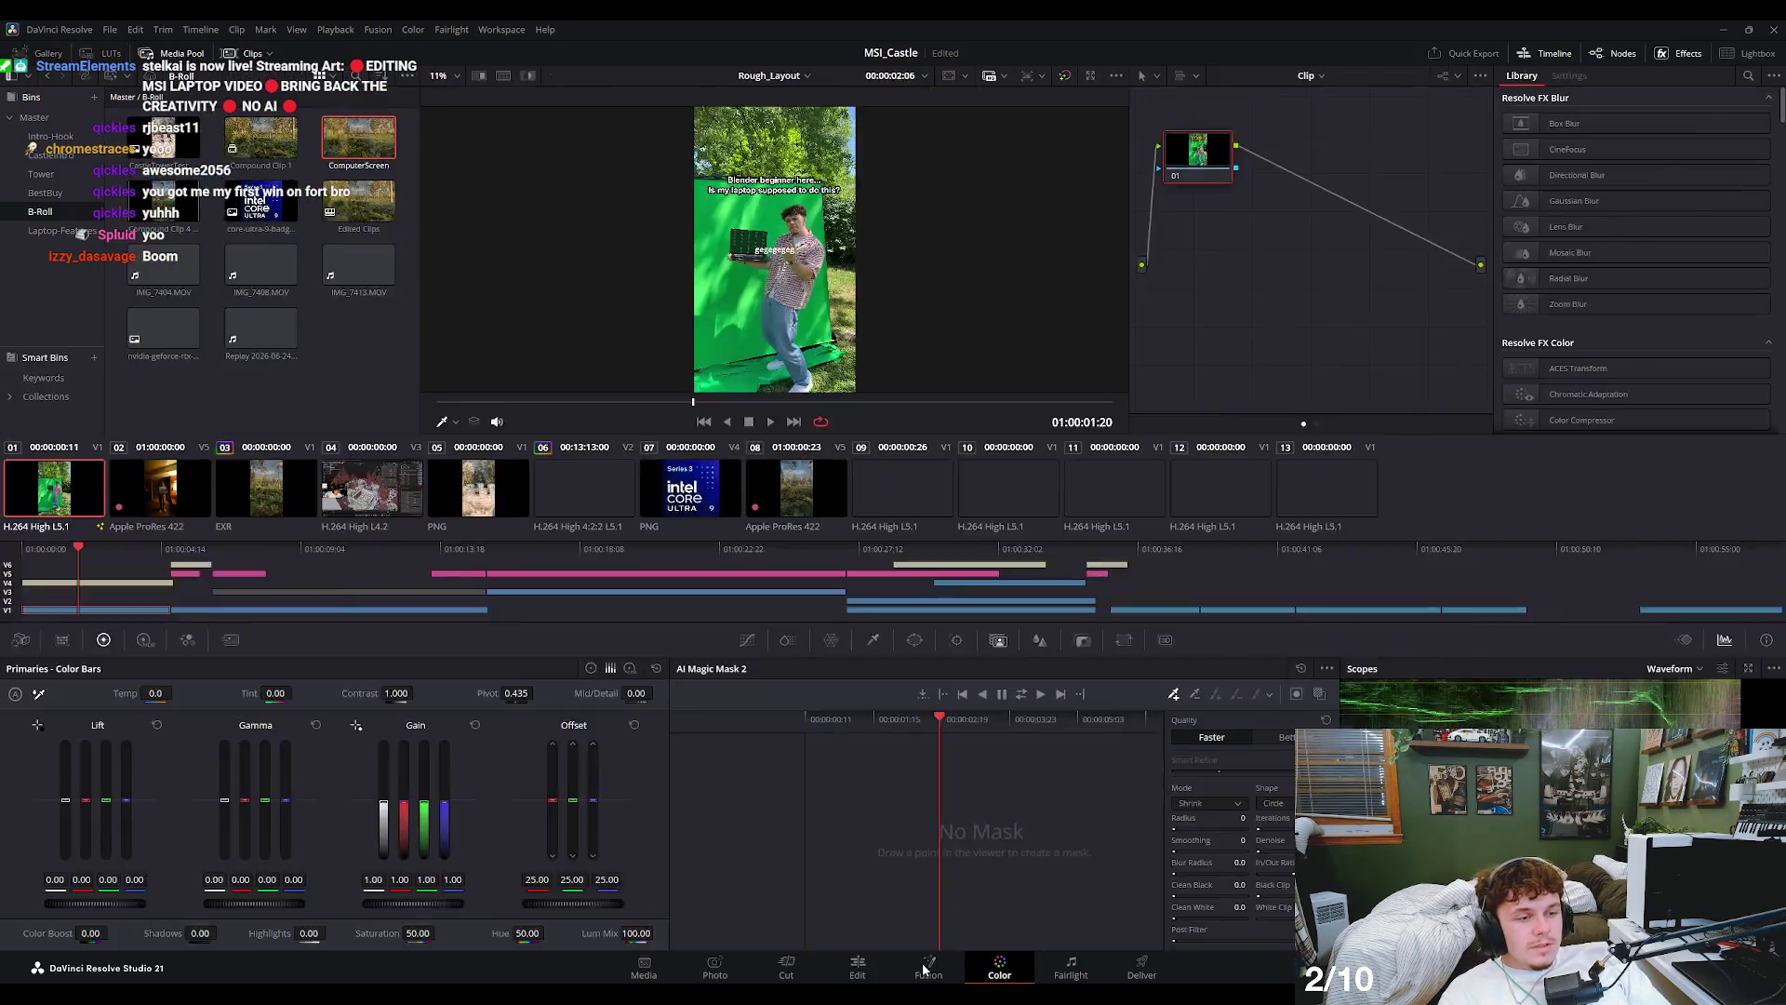
{"action": "left_click", "coordinate": [930, 968]}
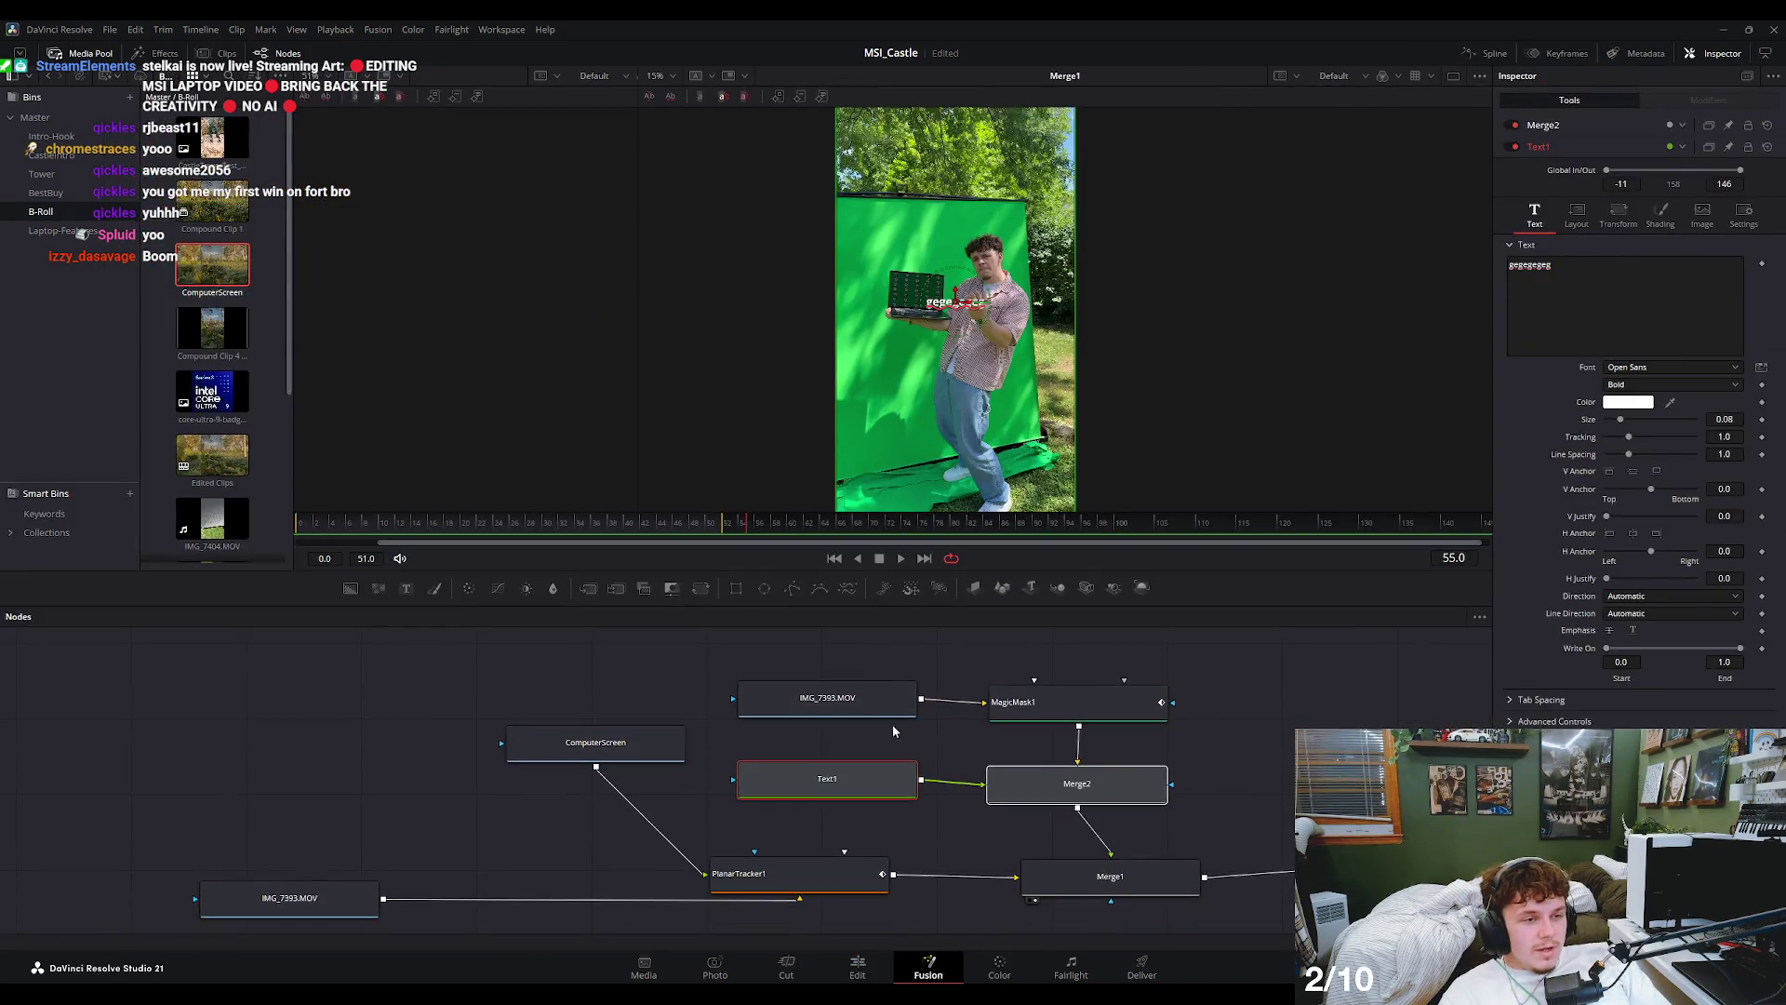
- Delete the Text1 and Merge2 nodes from the graph
{"action": "left_click_drag", "start_coordinate": [1043, 822], "coordinate": [897, 761]}
{"action": "key", "text": "Delete"}
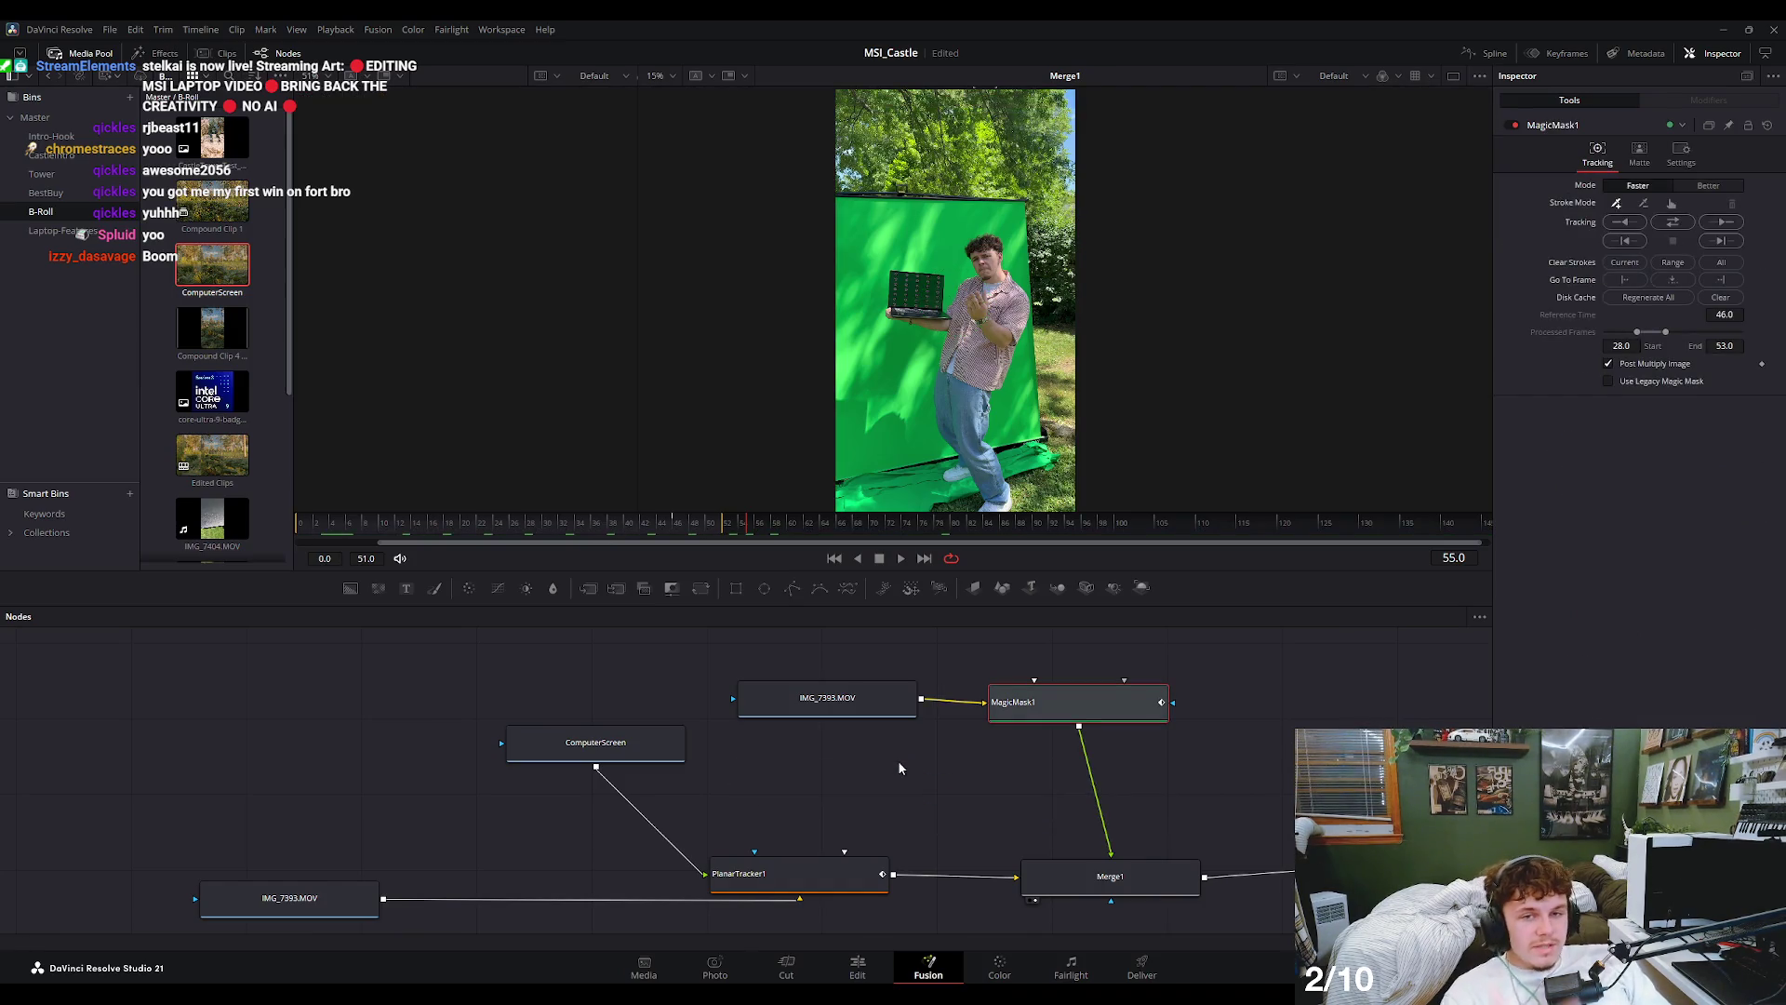
{"action": "scroll", "coordinate": [896, 761], "scroll_direction": "right", "scroll_amount": 3}
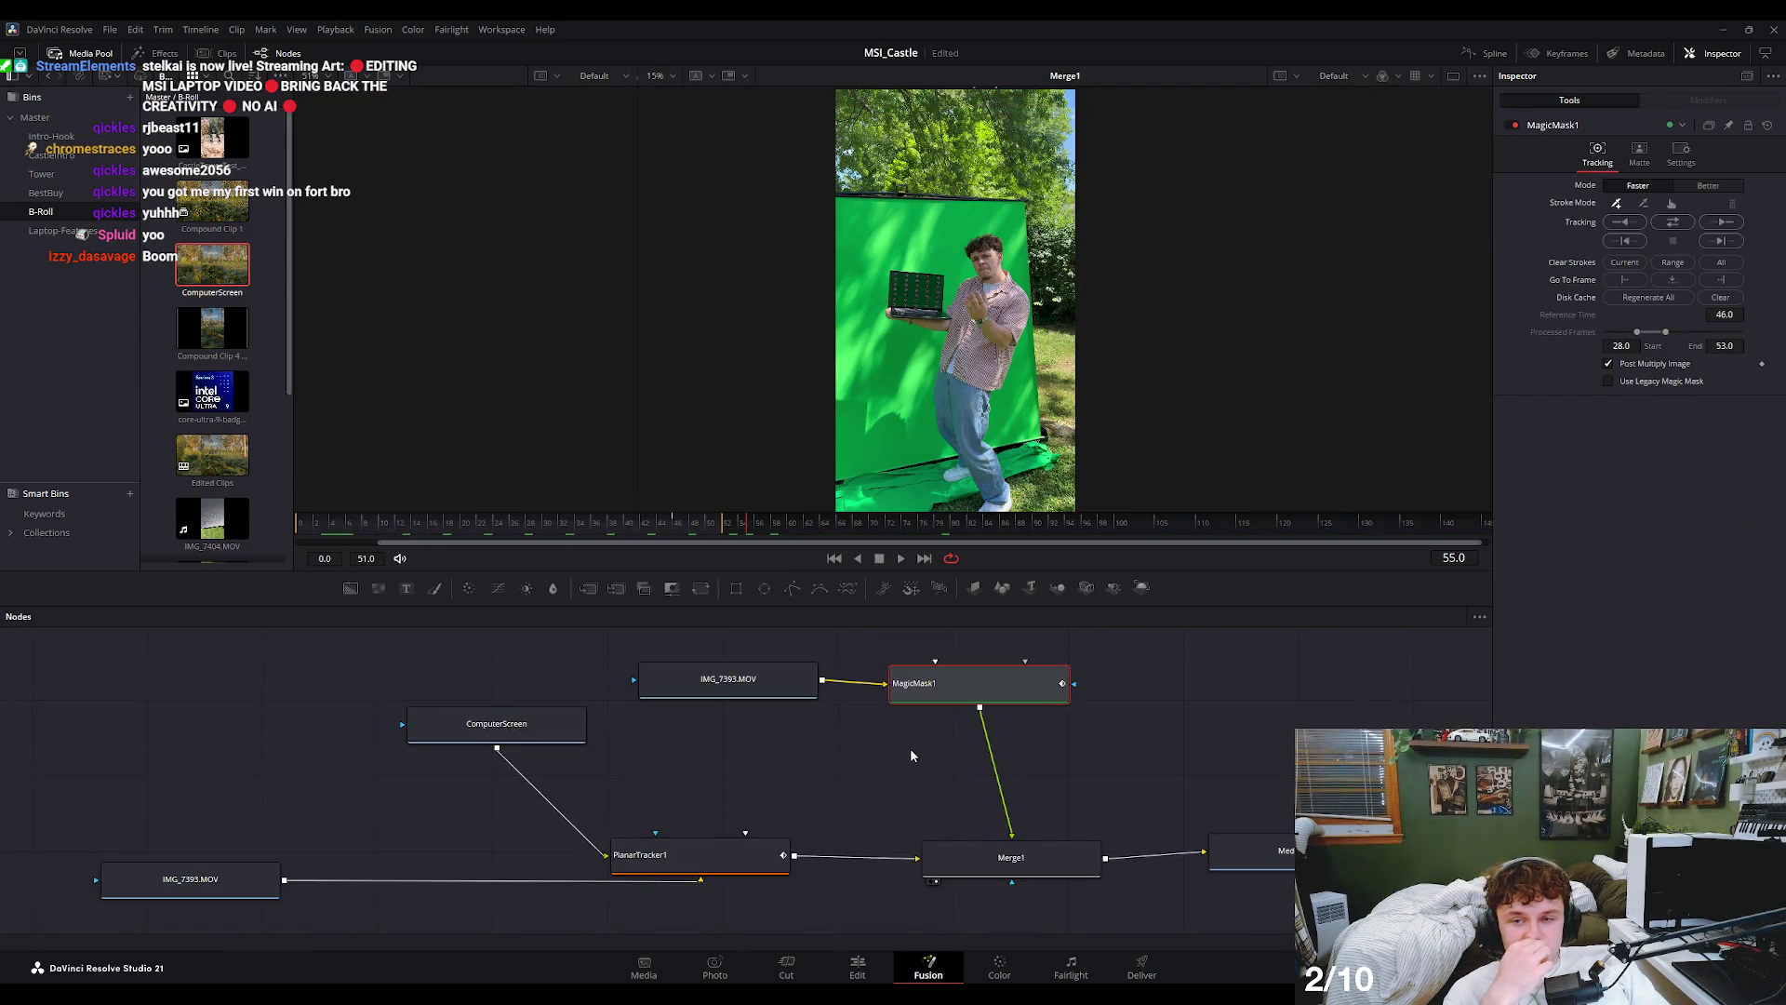
{"action": "scroll", "coordinate": [911, 753], "scroll_direction": "up", "scroll_amount": 3}
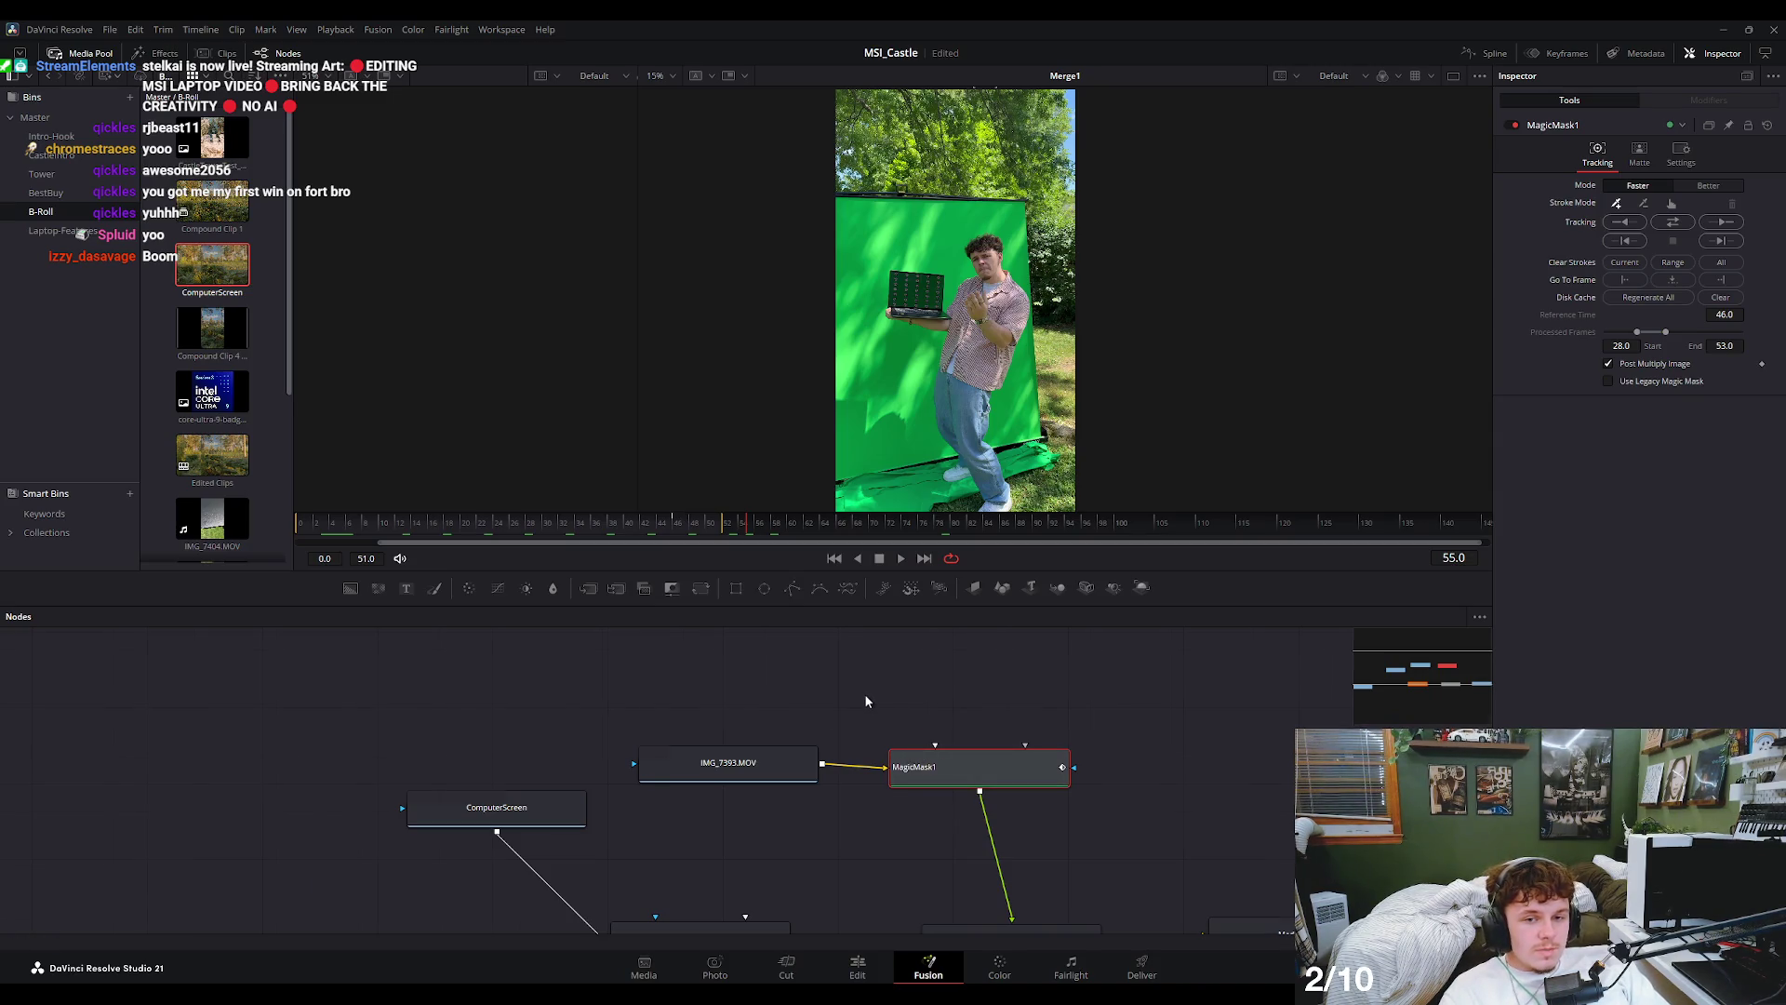
{"action": "scroll", "coordinate": [863, 694], "scroll_direction": "down", "scroll_amount": 2}
{"action": "scroll", "coordinate": [867, 696], "scroll_direction": "up", "scroll_amount": 1}
{"action": "scroll", "coordinate": [868, 695], "scroll_direction": "down", "scroll_amount": 1}
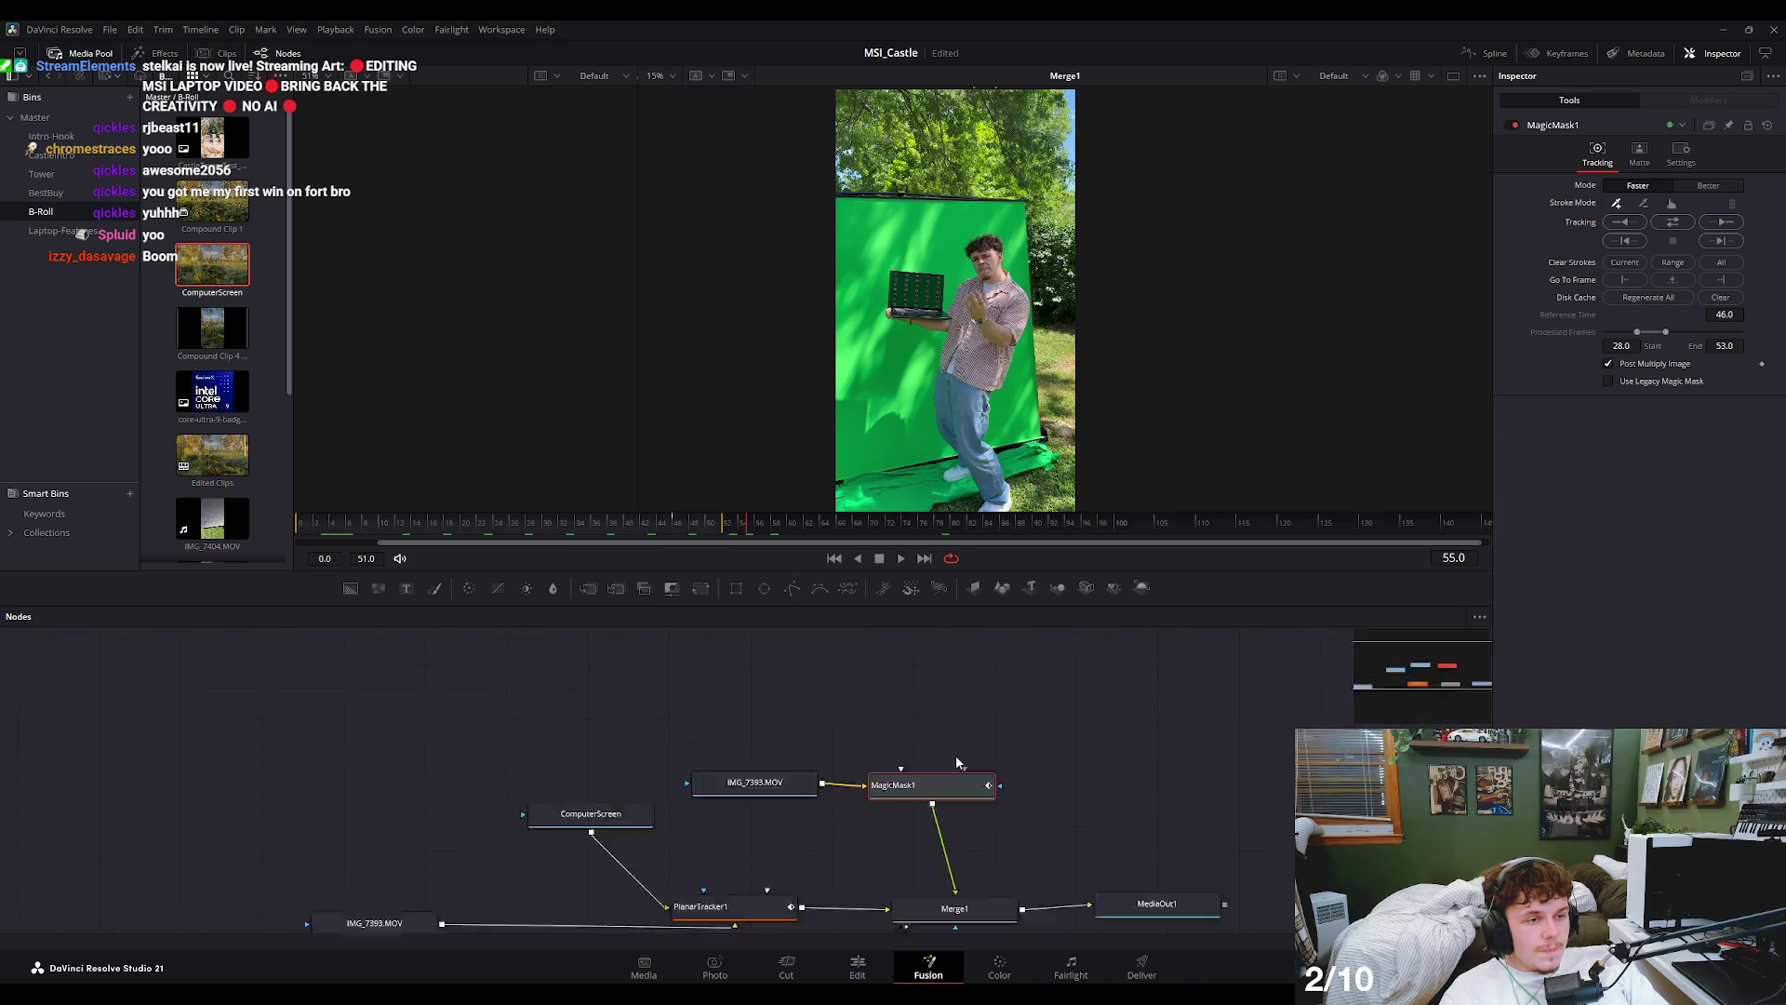
- Select Merge1 and scrub back to the first frame to check the text-free composite
{"action": "left_click", "coordinate": [975, 868]}
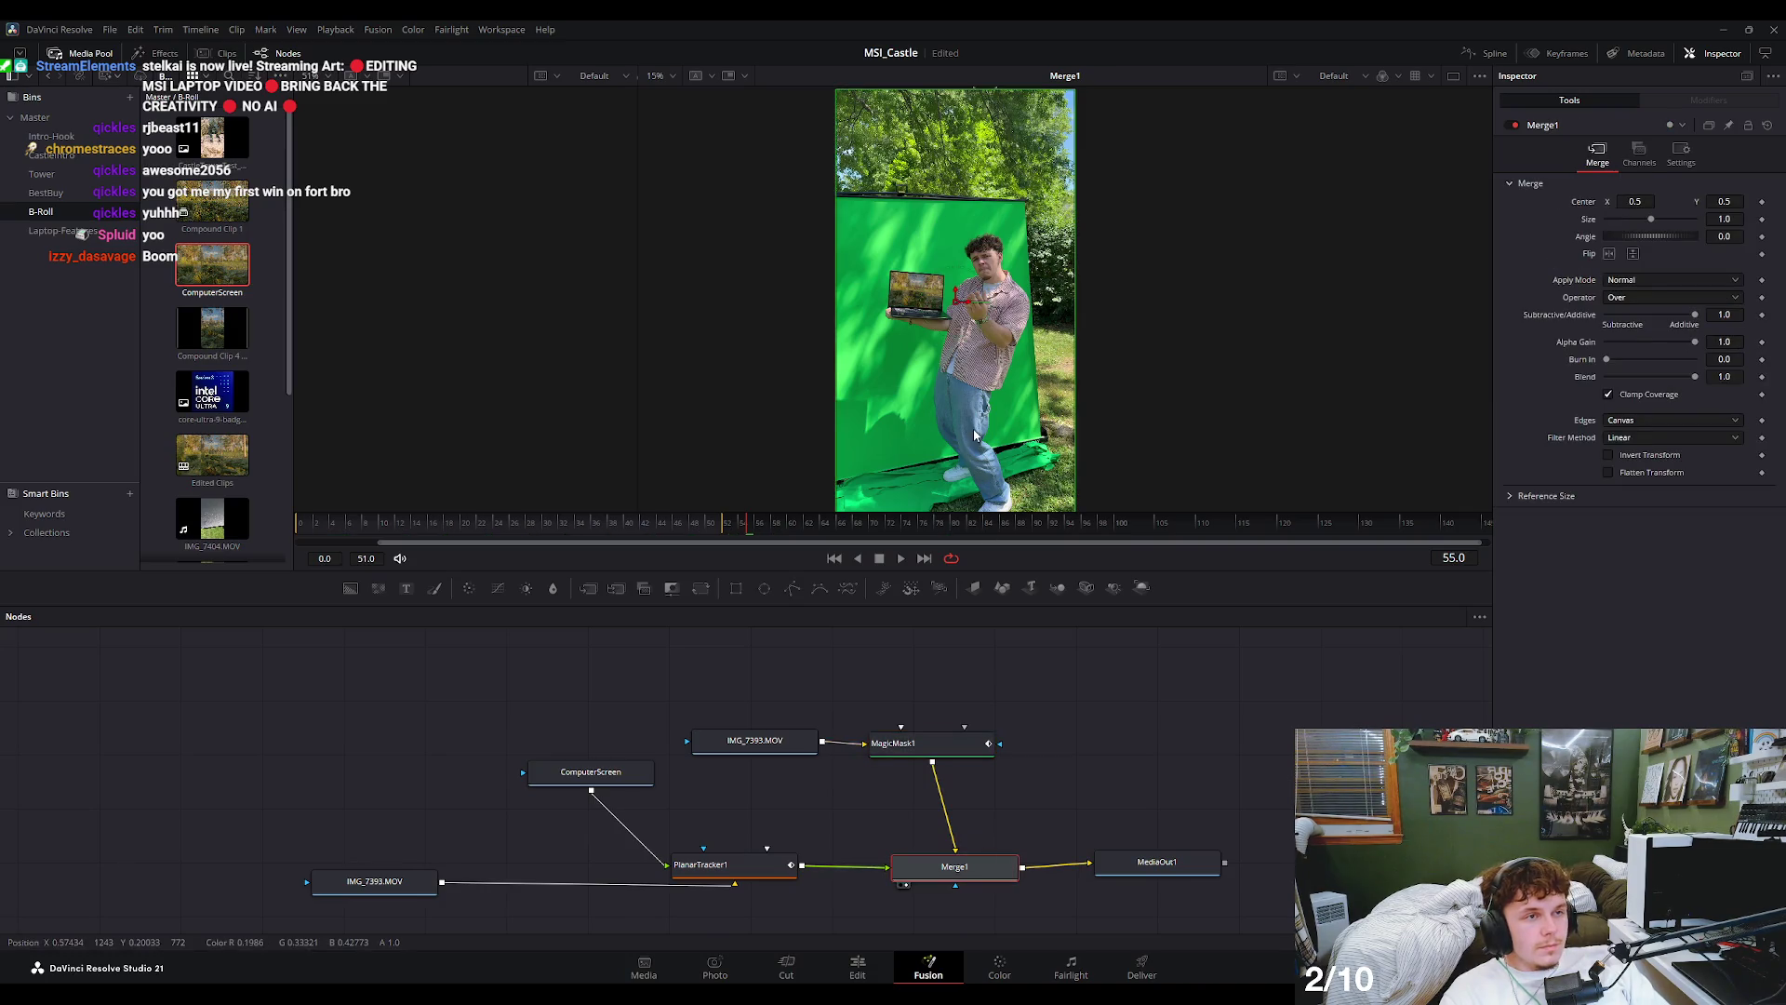
{"action": "scroll", "coordinate": [955, 363], "scroll_direction": "up", "scroll_amount": 3}
{"action": "scroll", "coordinate": [955, 363], "scroll_direction": "up", "scroll_amount": 3}
{"action": "left_click_drag", "start_coordinate": [726, 522], "coordinate": [609, 522]}
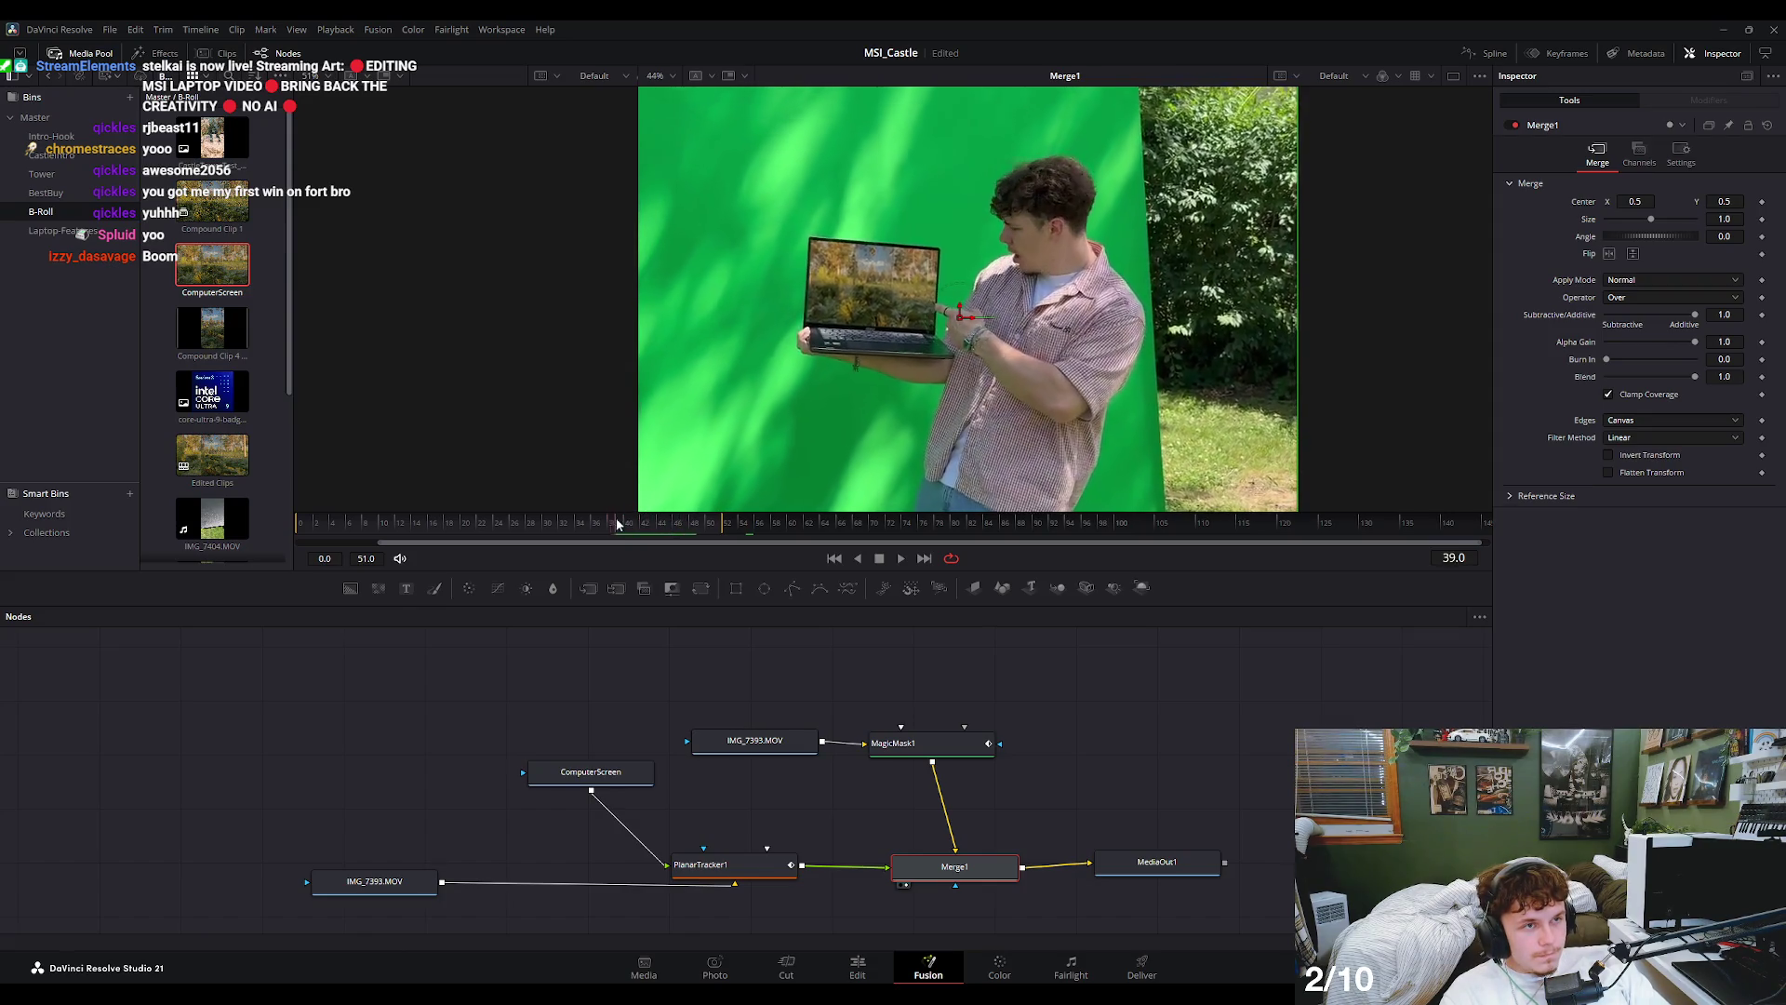
{"action": "scroll", "coordinate": [1010, 277], "scroll_direction": "up", "scroll_amount": 3}
{"action": "scroll", "coordinate": [1010, 277], "scroll_direction": "up", "scroll_amount": 2}
{"action": "scroll", "coordinate": [1010, 277], "scroll_direction": "down", "scroll_amount": 2}
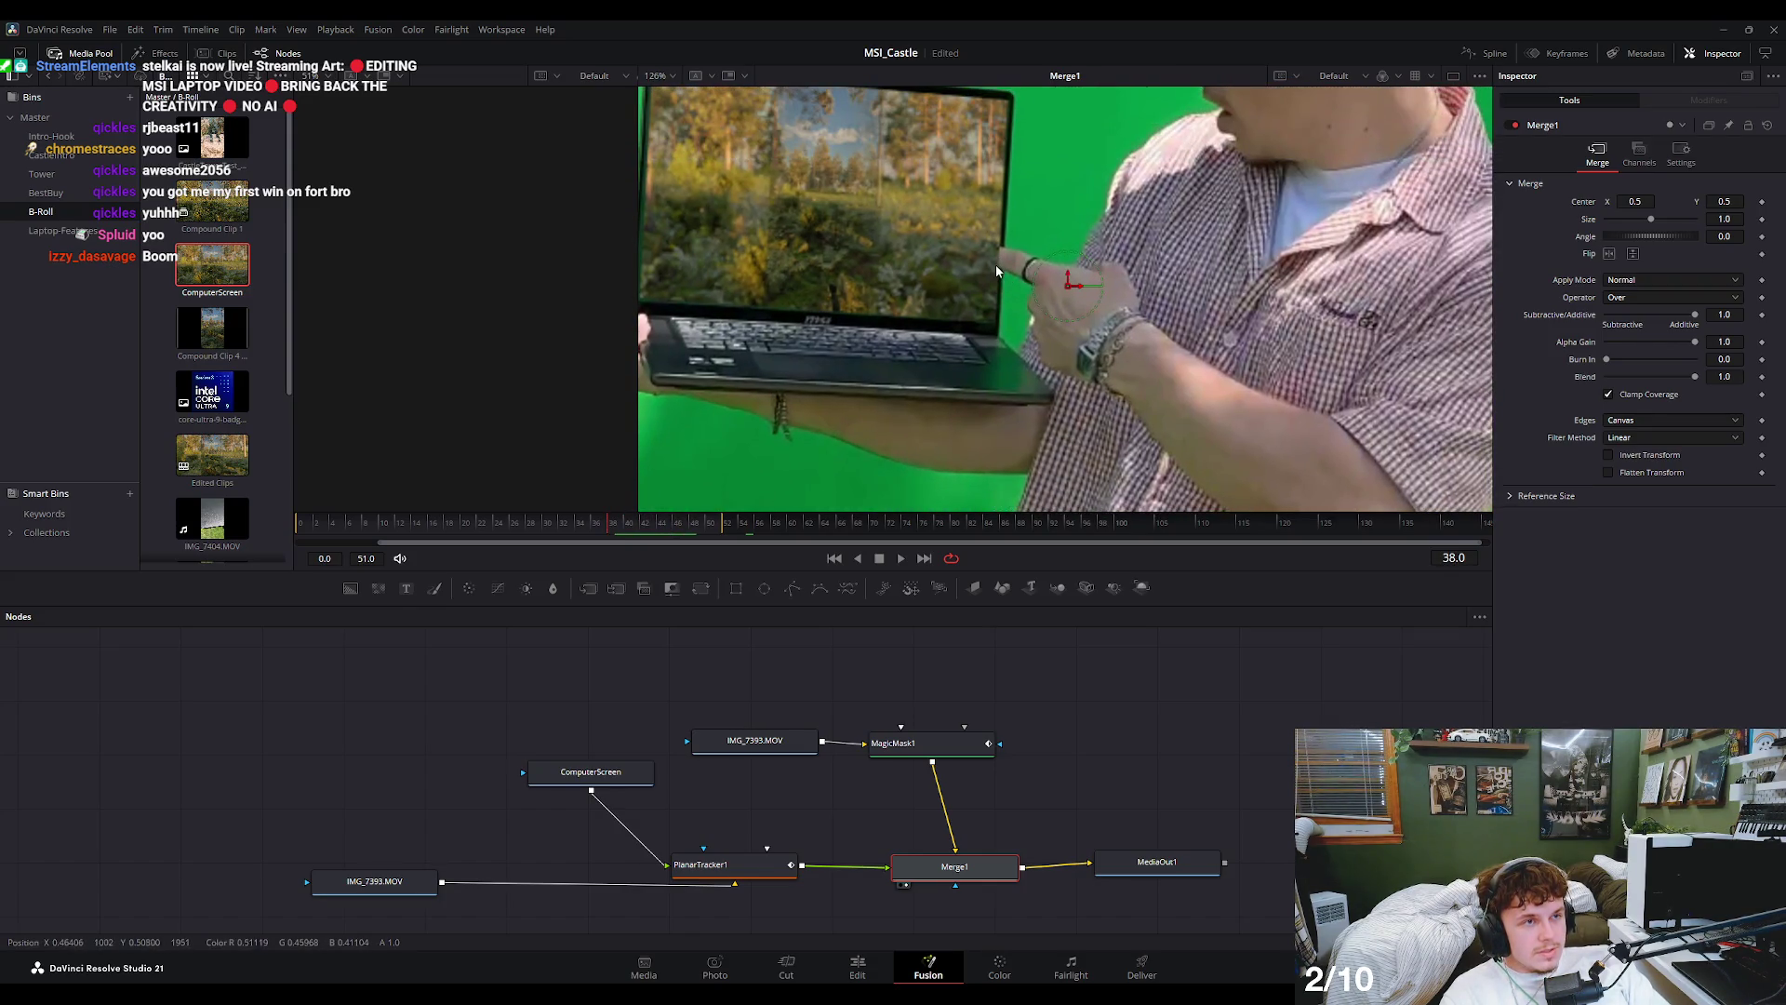
{"action": "scroll", "coordinate": [975, 305], "scroll_direction": "down", "scroll_amount": 2}
{"action": "scroll", "coordinate": [973, 331], "scroll_direction": "down", "scroll_amount": 2}
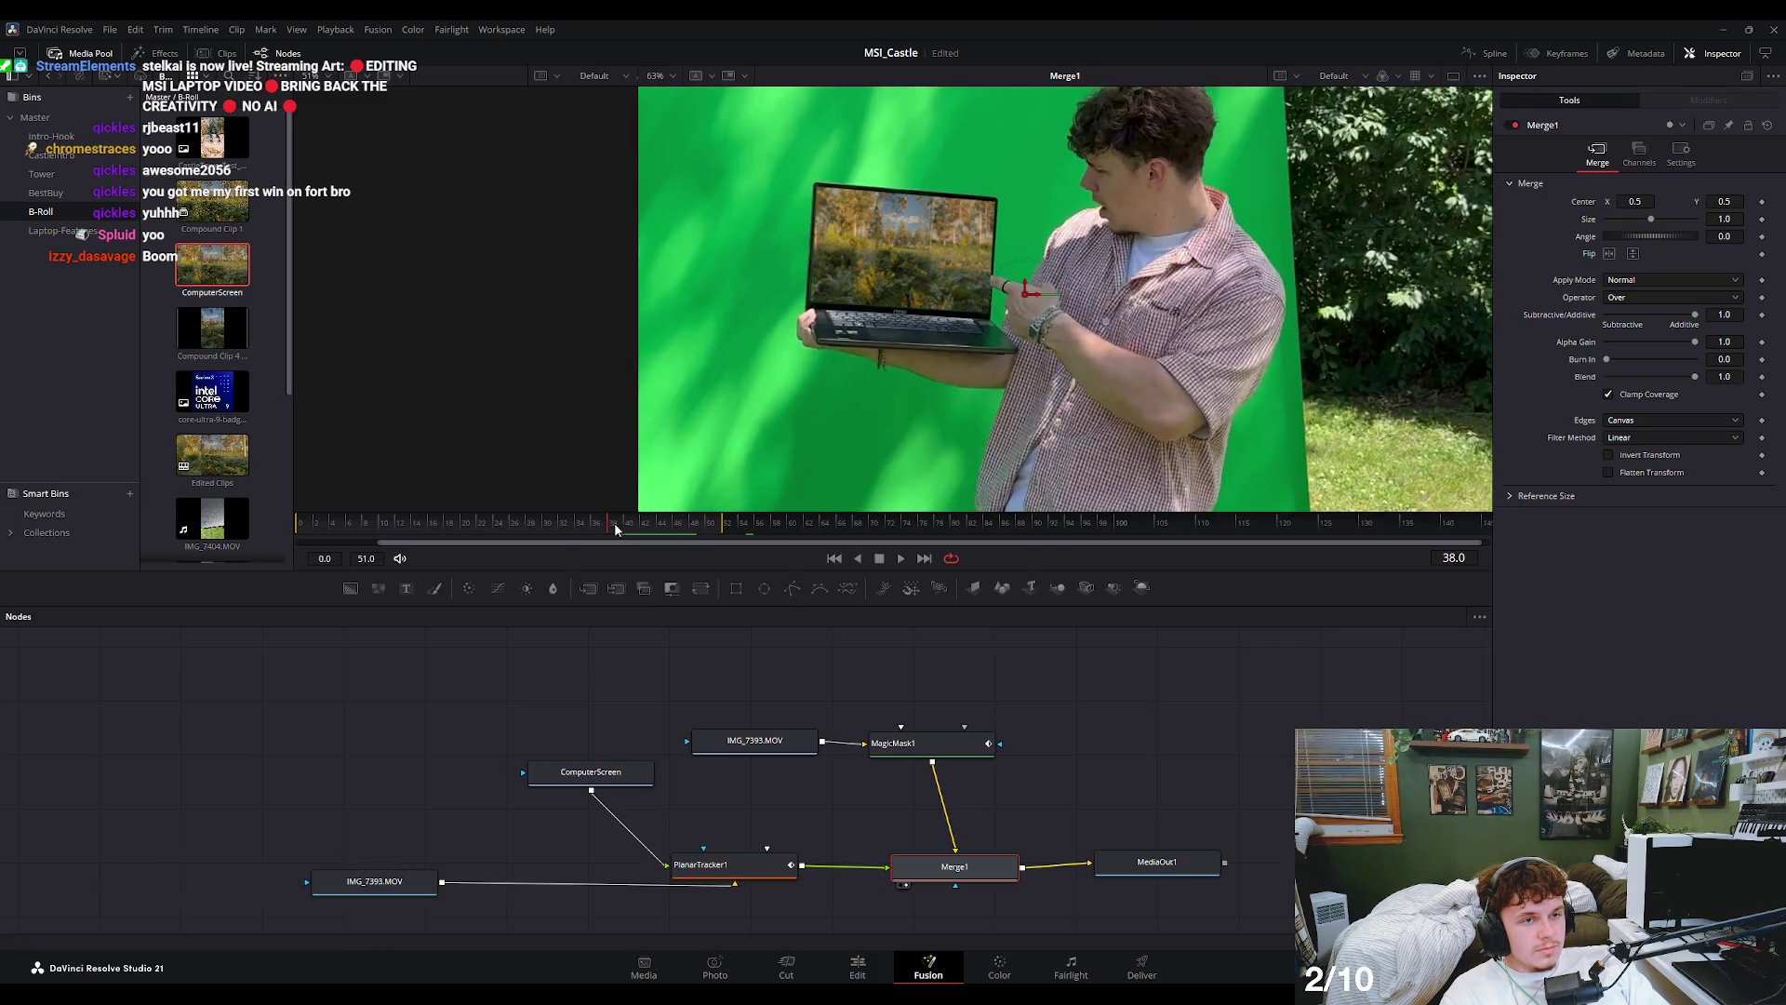
{"action": "left_click_drag", "start_coordinate": [612, 522], "coordinate": [299, 521]}
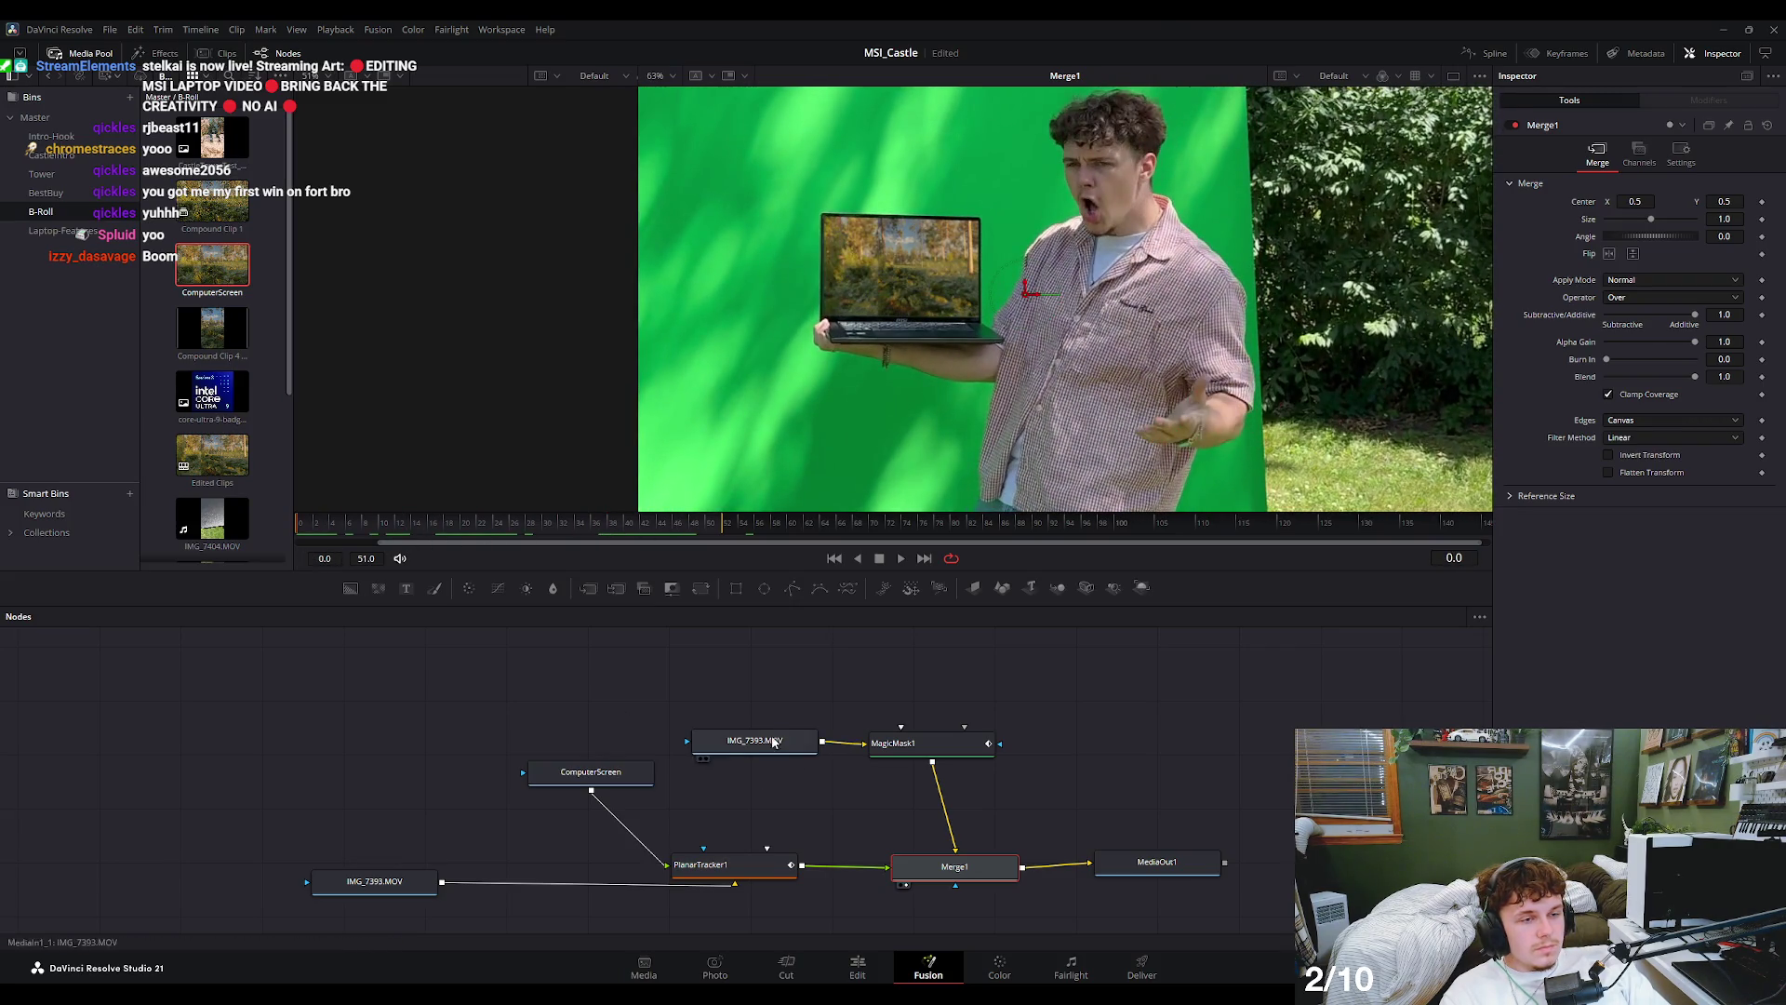
- Inspect the planar tracker, Merge1 and mask footage, then select the ComputerScreen clip
{"action": "left_click", "coordinate": [397, 885]}
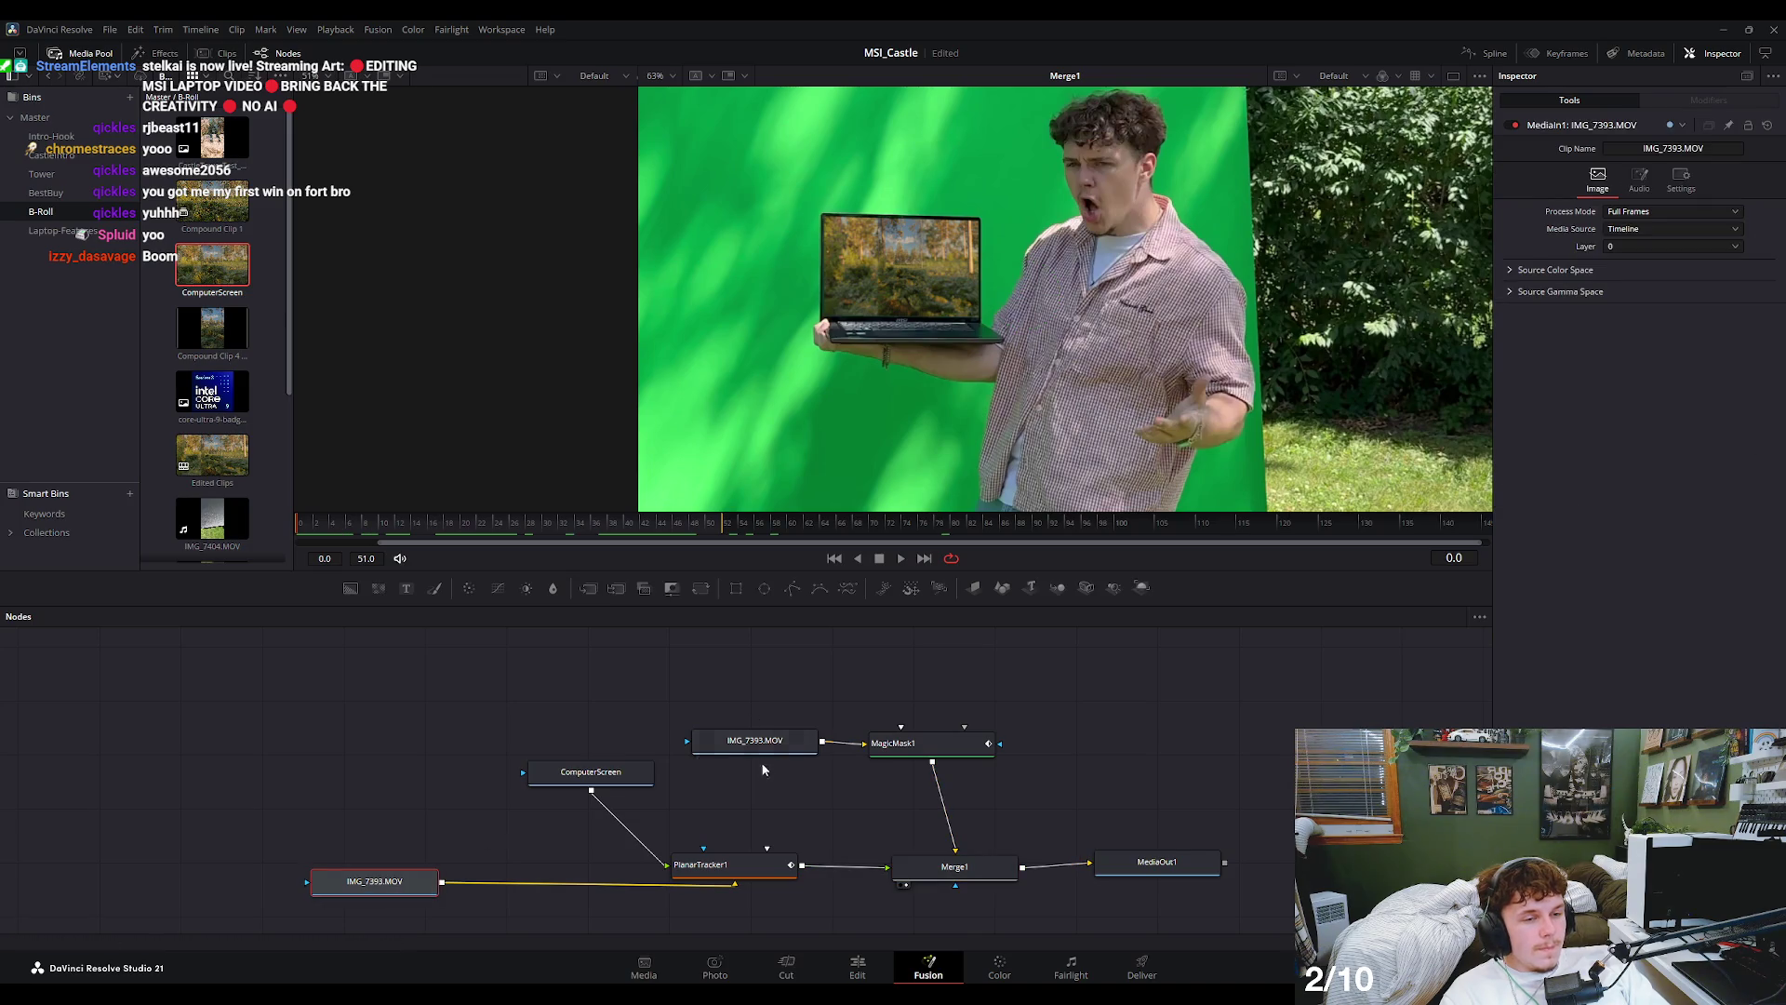
{"action": "left_click", "coordinate": [755, 859]}
{"action": "left_click", "coordinate": [955, 867]}
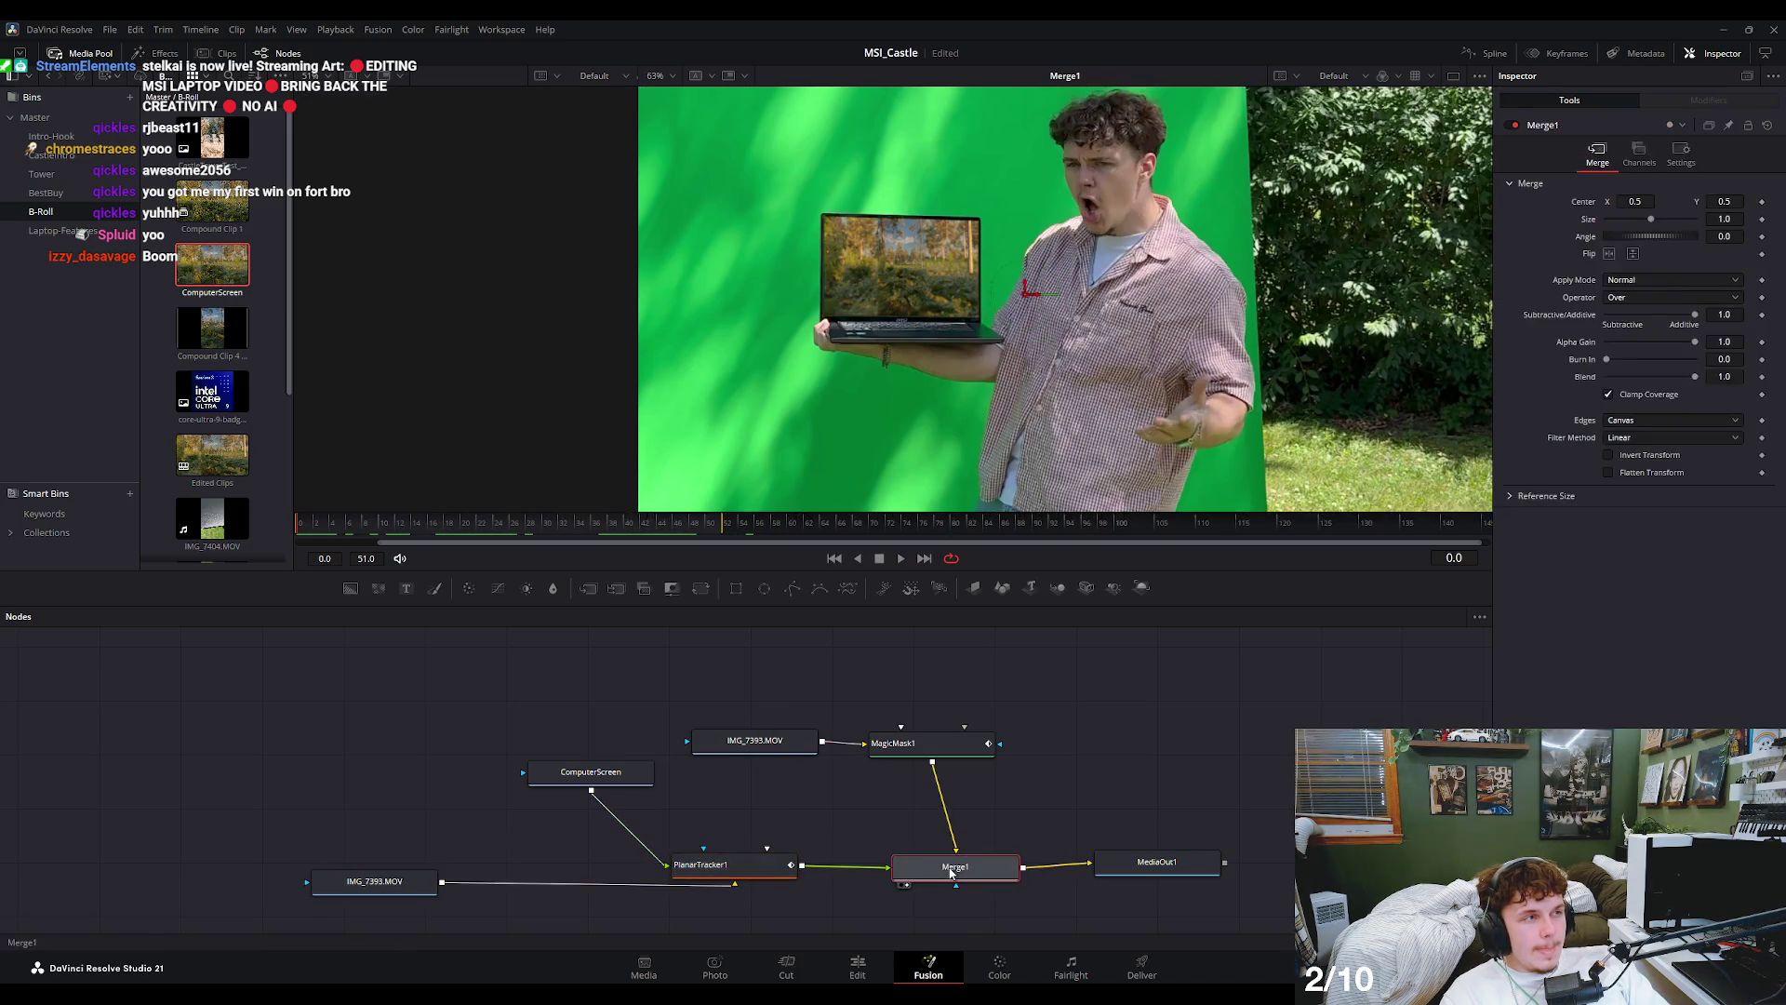
{"action": "left_click", "coordinate": [777, 740]}
{"action": "left_click", "coordinate": [591, 772]}
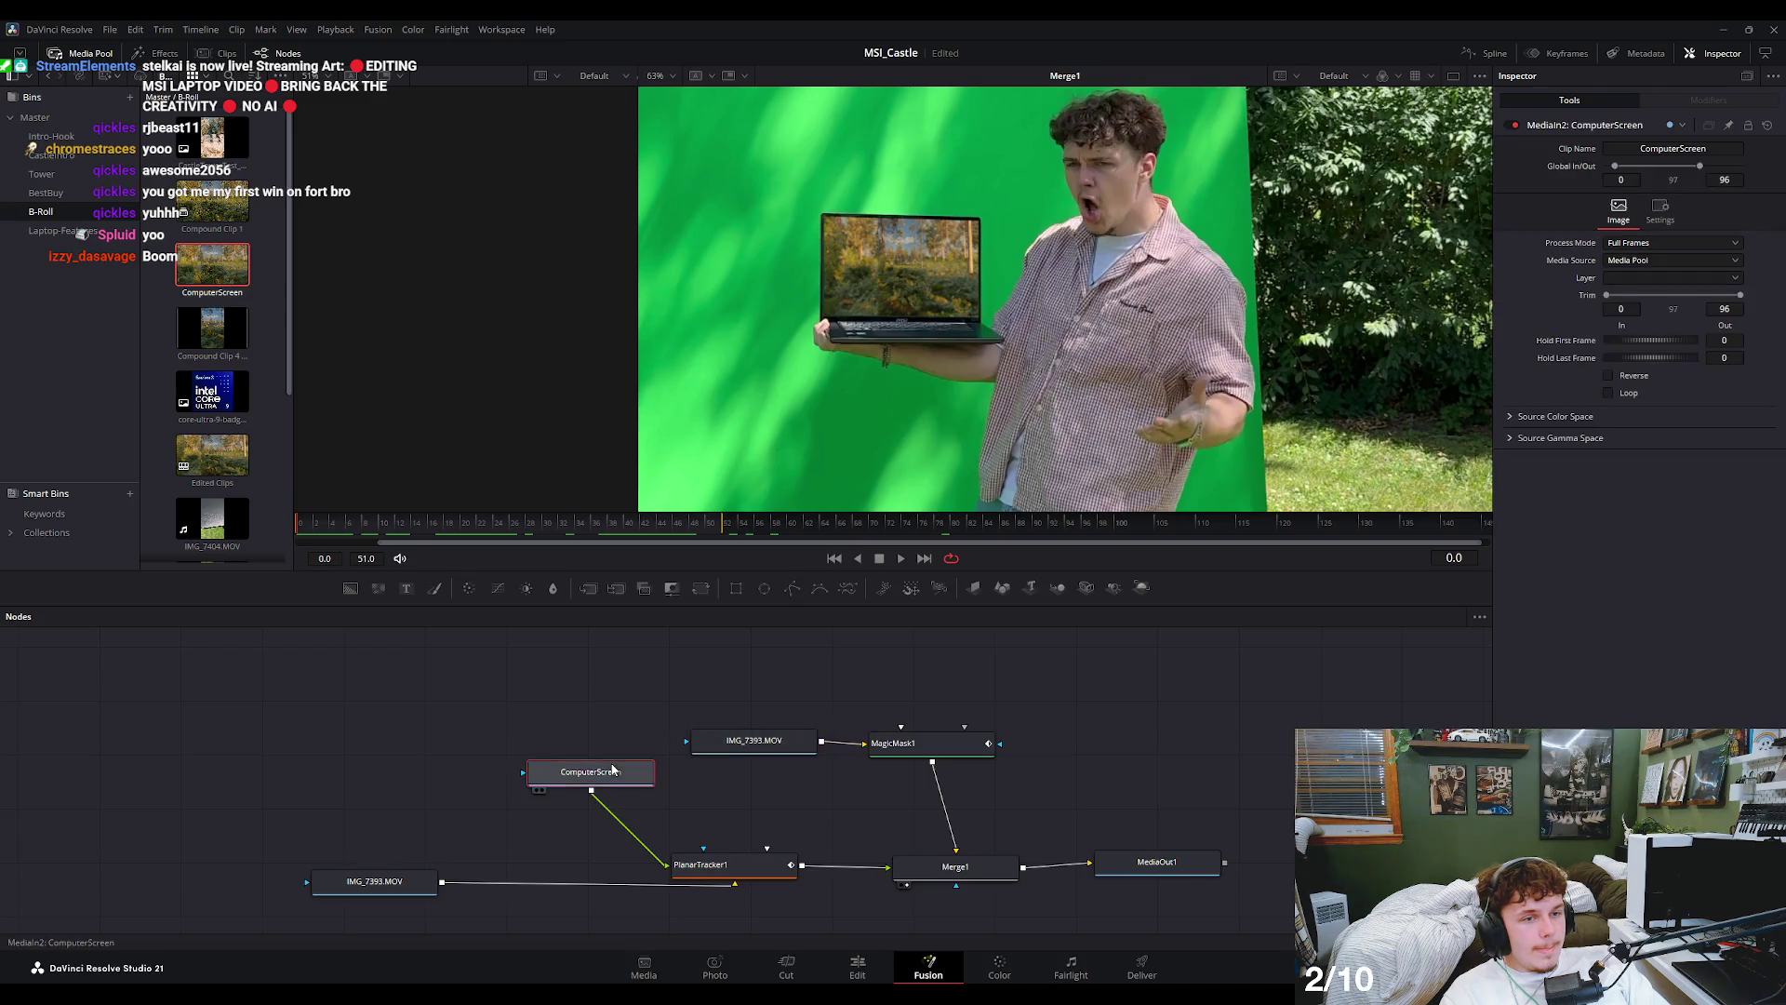
{"action": "type", "text": "50"}
- Set the ComputerScreen clip's Hold First Frame to 100 and the render end to 125
{"action": "left_click", "coordinate": [1723, 357]}
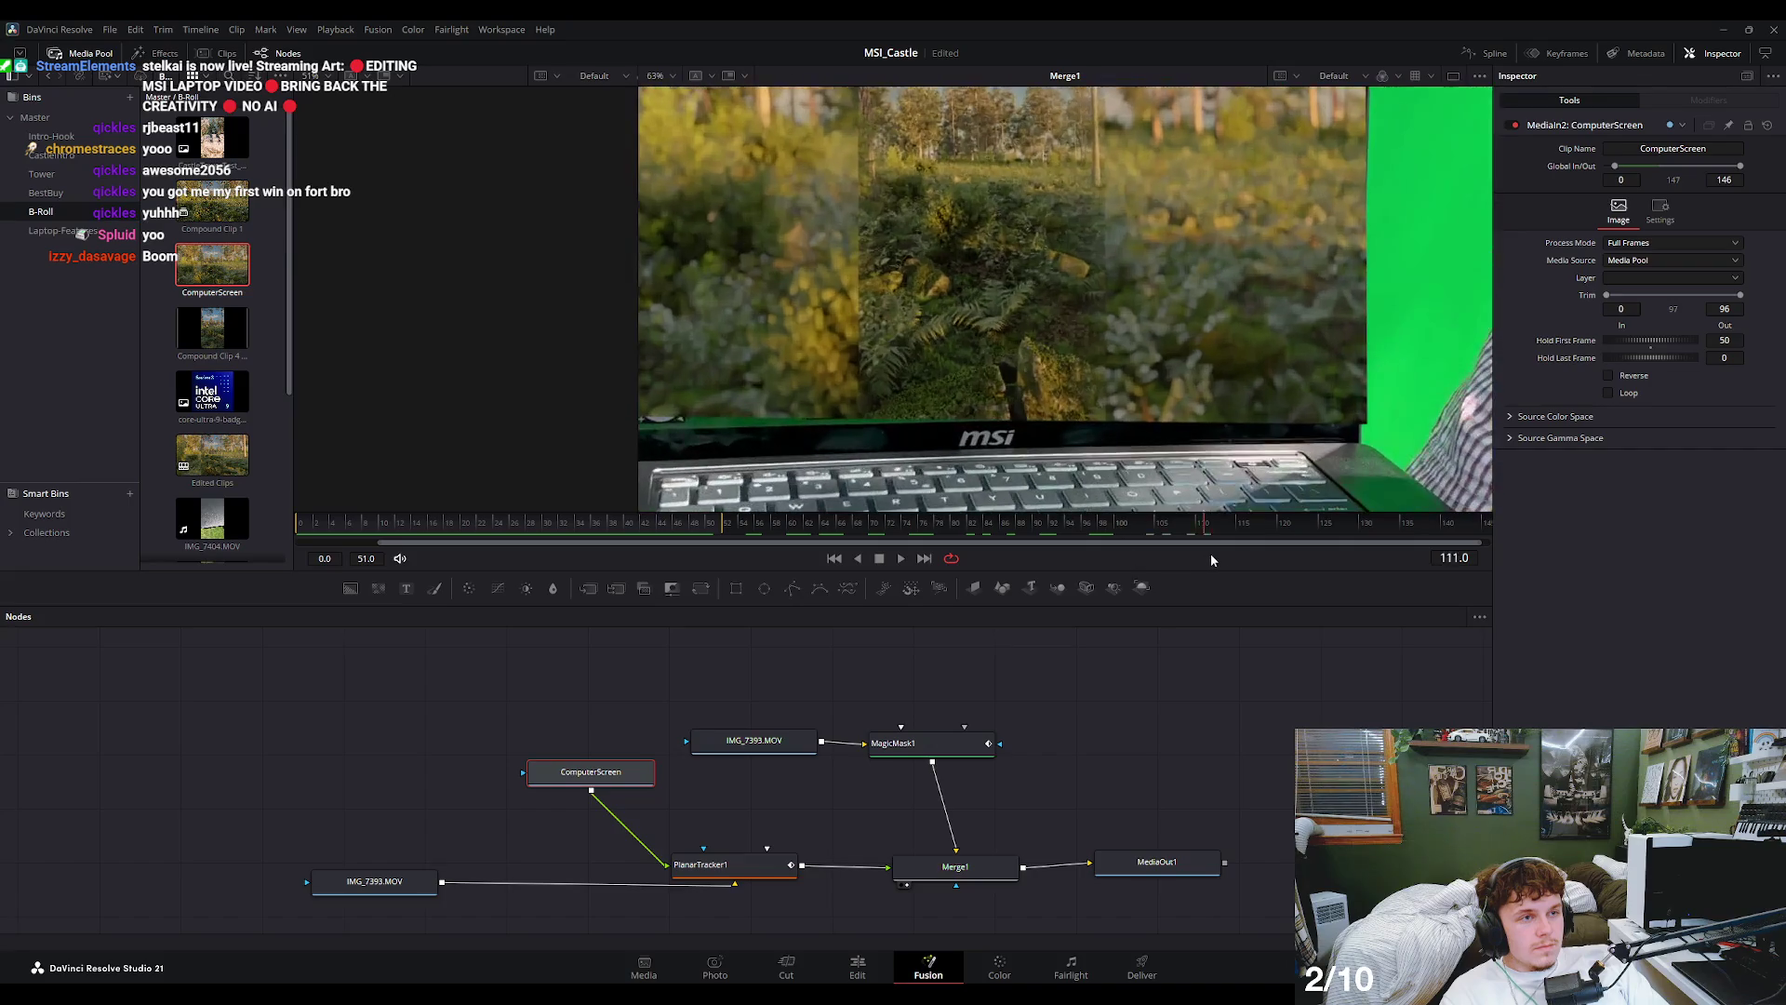
{"action": "left_click_drag", "start_coordinate": [1173, 555], "coordinate": [1121, 558]}
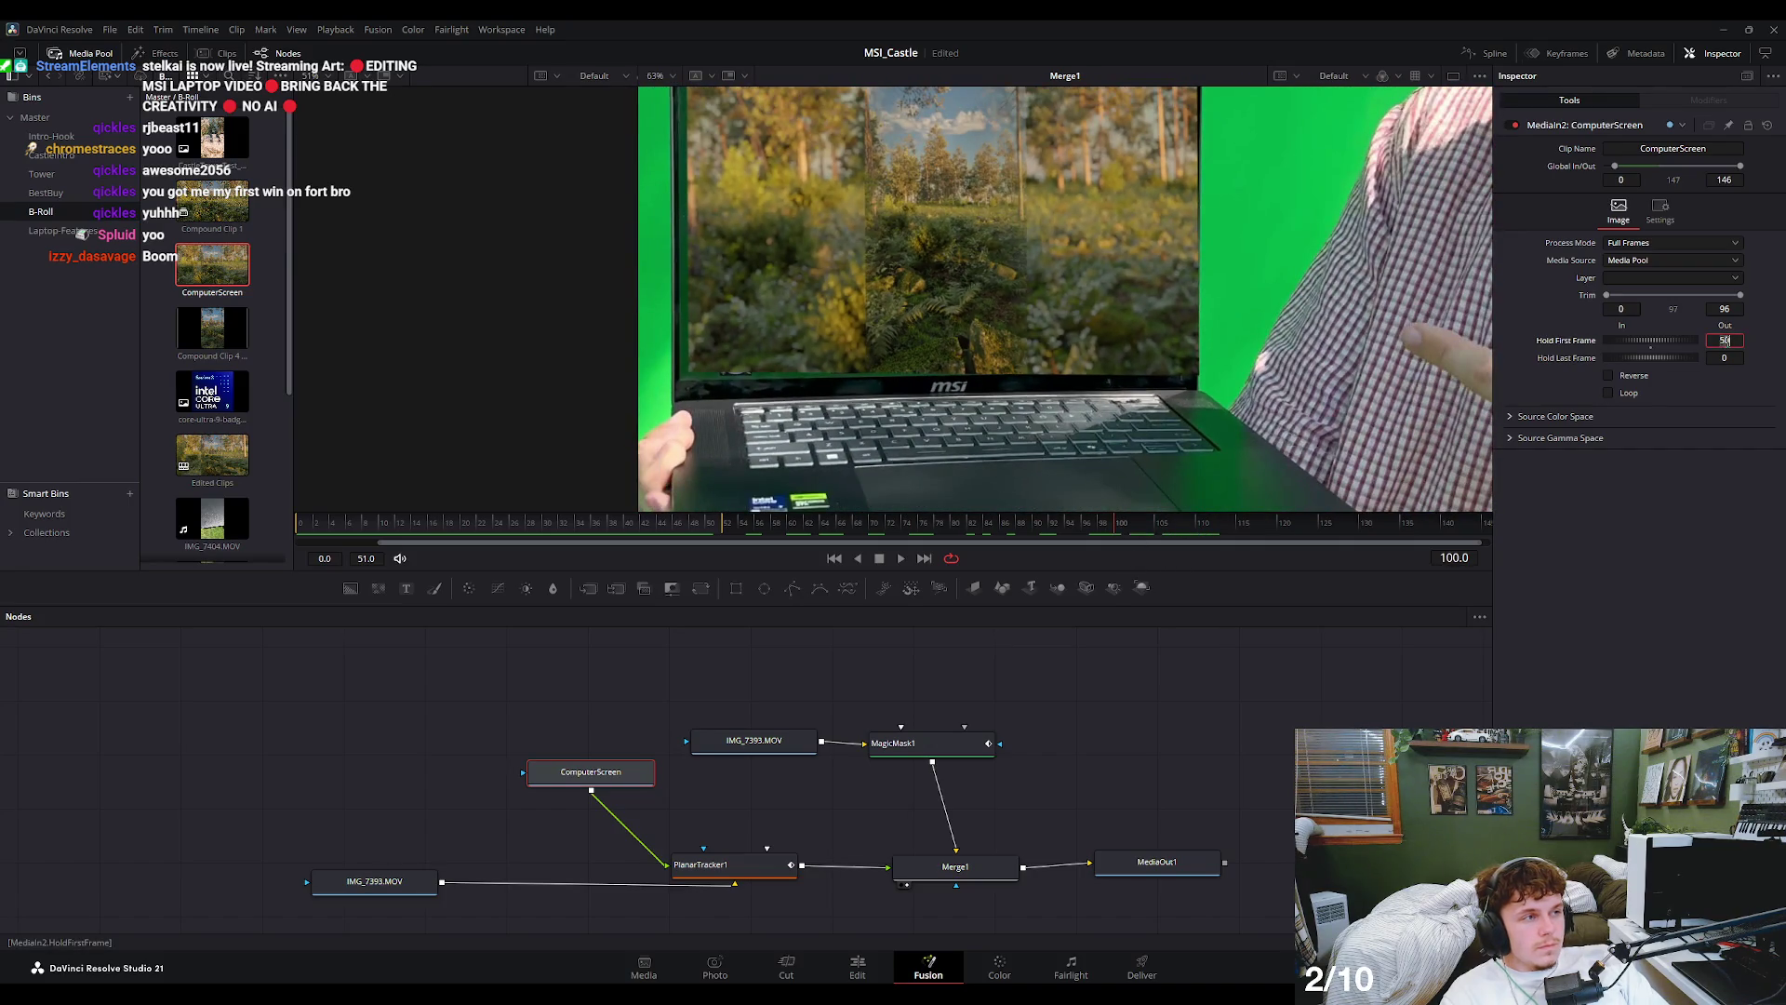
{"action": "key", "text": "Tab"}
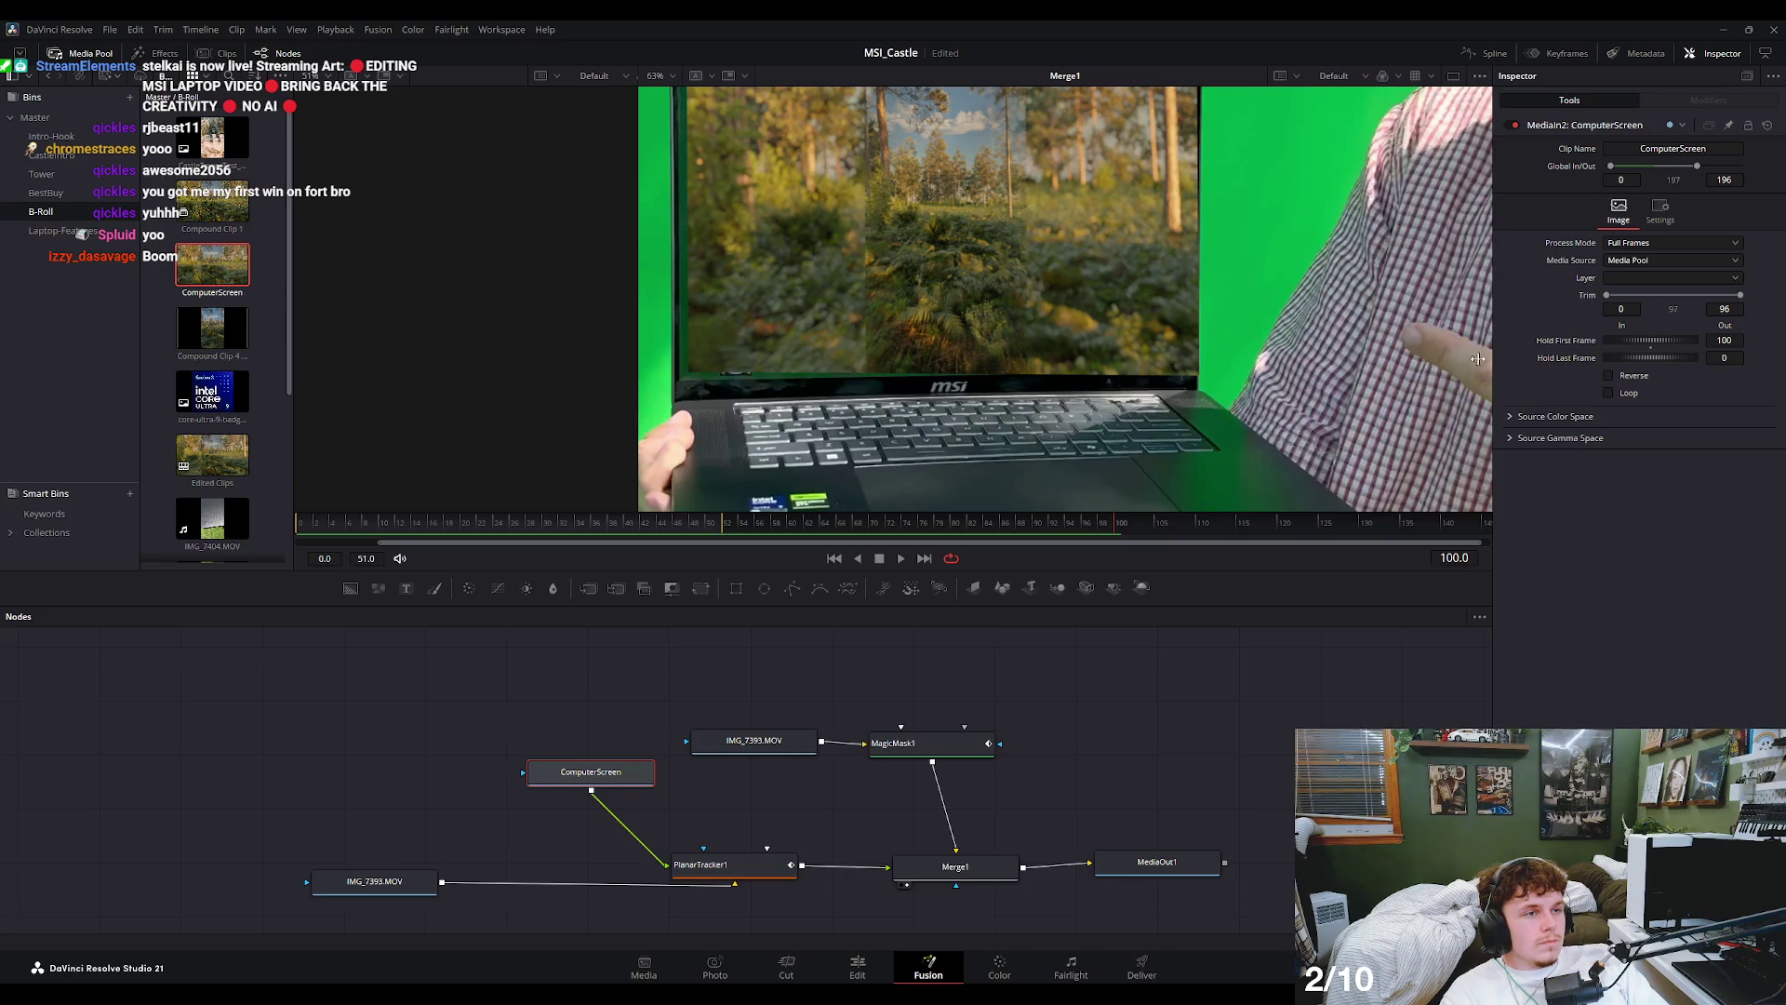
{"action": "key", "text": "space"}
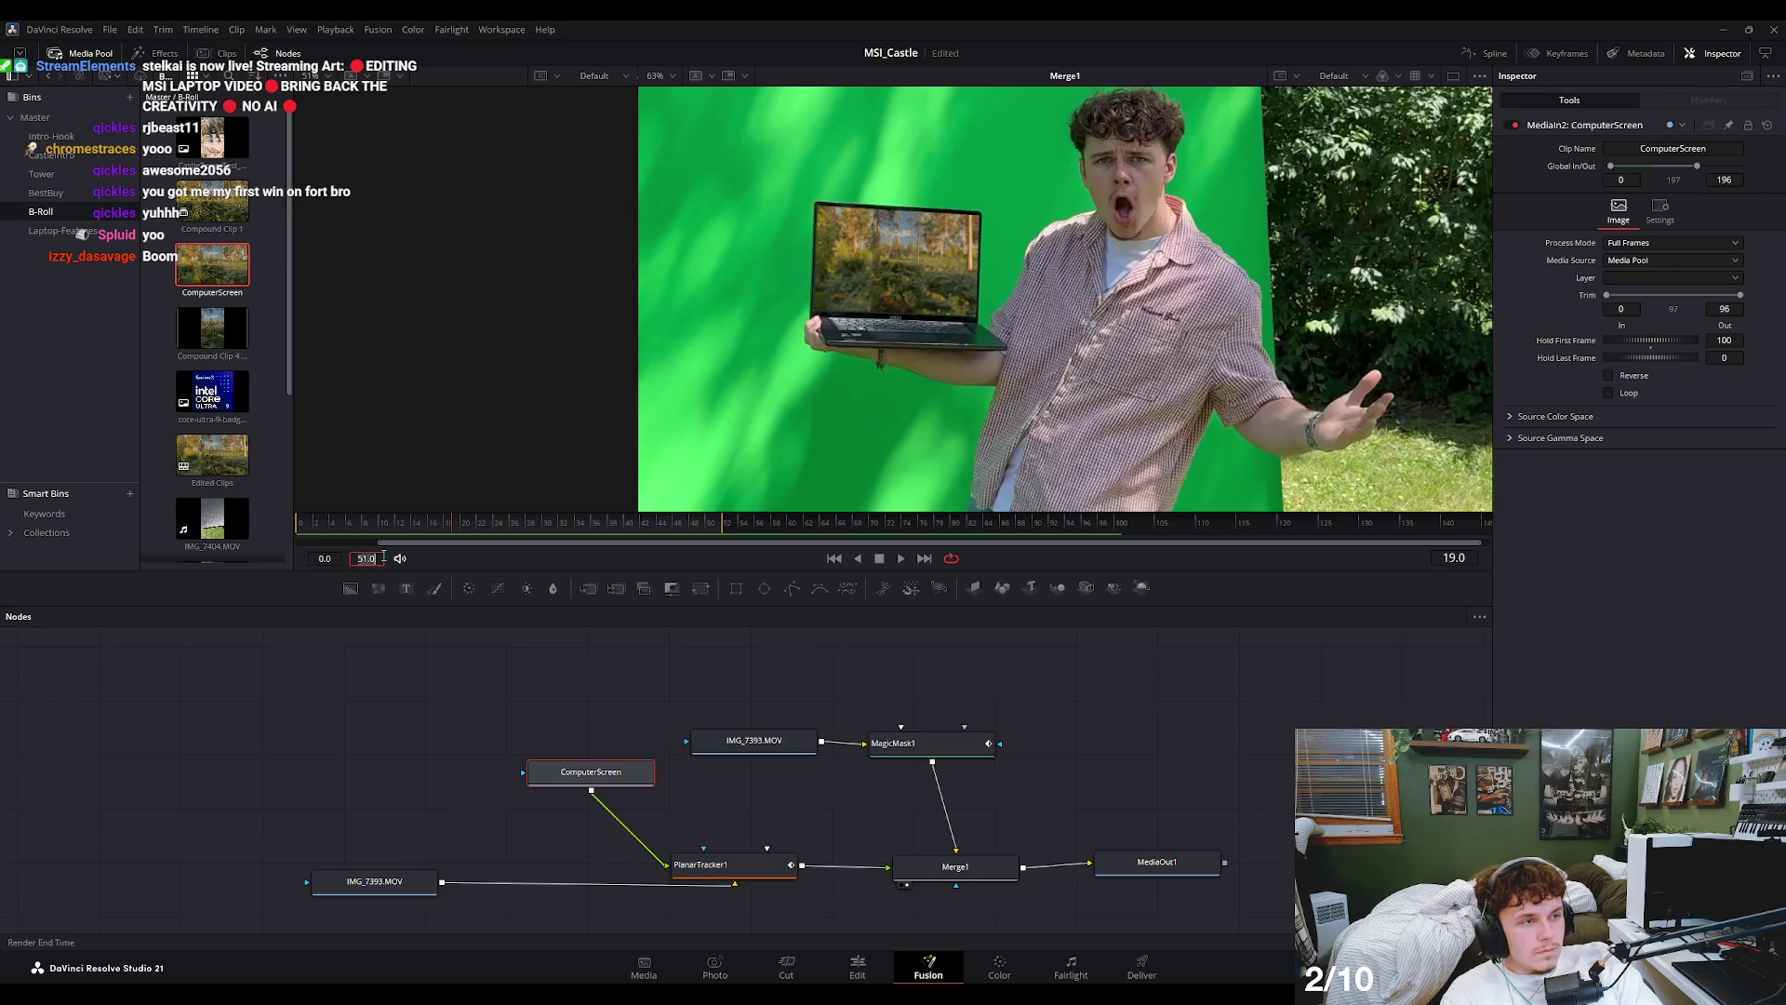
{"action": "type", "text": "25"}
{"action": "key", "text": "Return"}
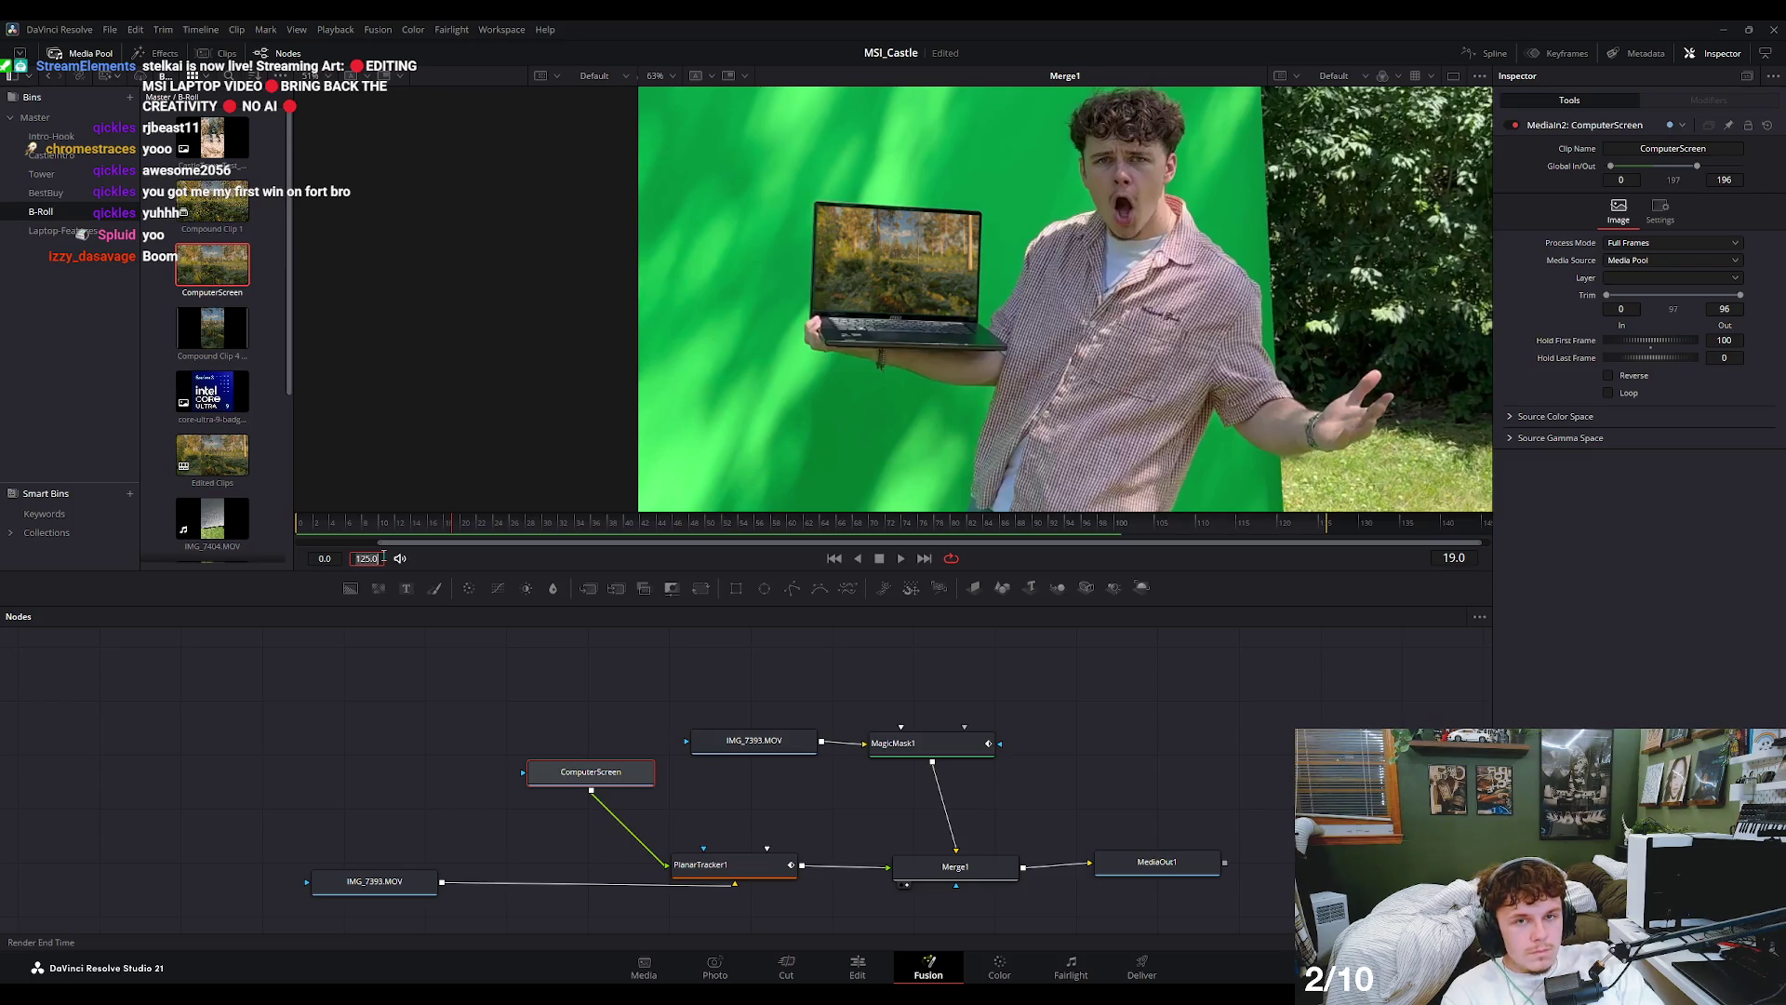
- Scrub through the laptop close-up frames and move the source and mask nodes upward
{"action": "left_click_drag", "start_coordinate": [466, 530], "coordinate": [1159, 523]}
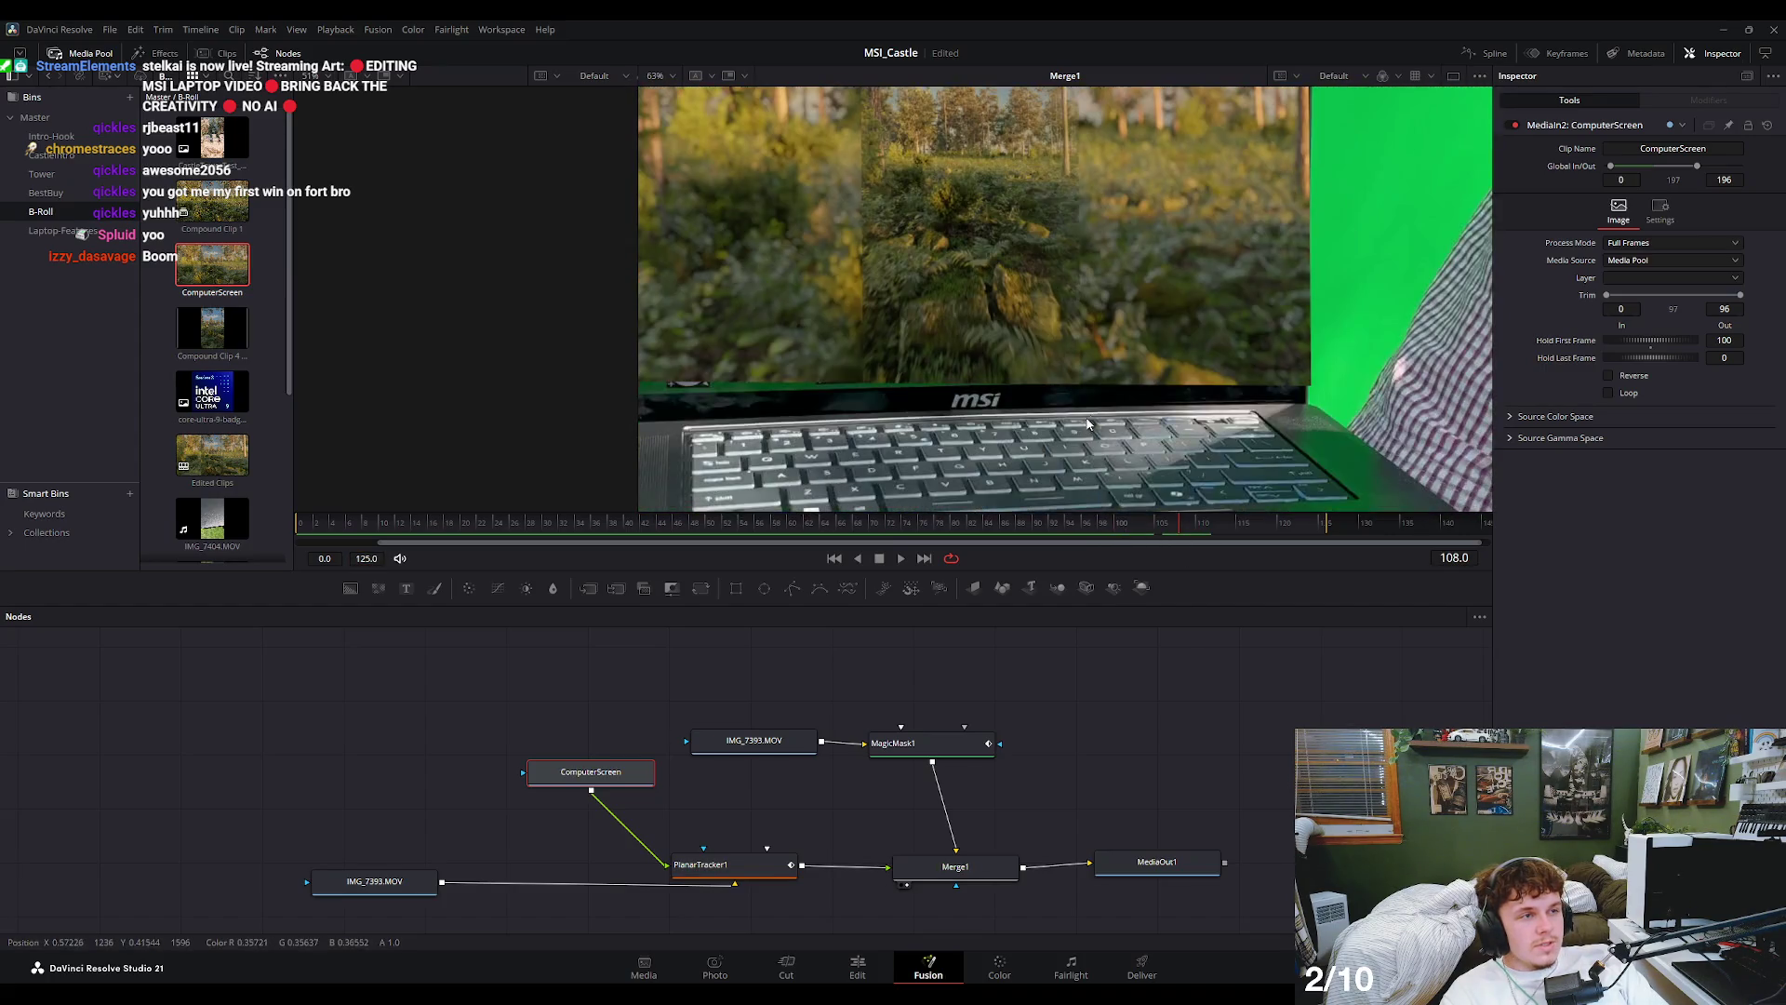
{"action": "scroll", "coordinate": [1113, 383], "scroll_direction": "down", "scroll_amount": 2}
{"action": "mouse_move", "coordinate": [1127, 551]}
{"action": "left_mouse_down"}
{"action": "mouse_move", "coordinate": [1258, 545]}
{"action": "mouse_move", "coordinate": [582, 530]}
{"action": "left_mouse_up"}
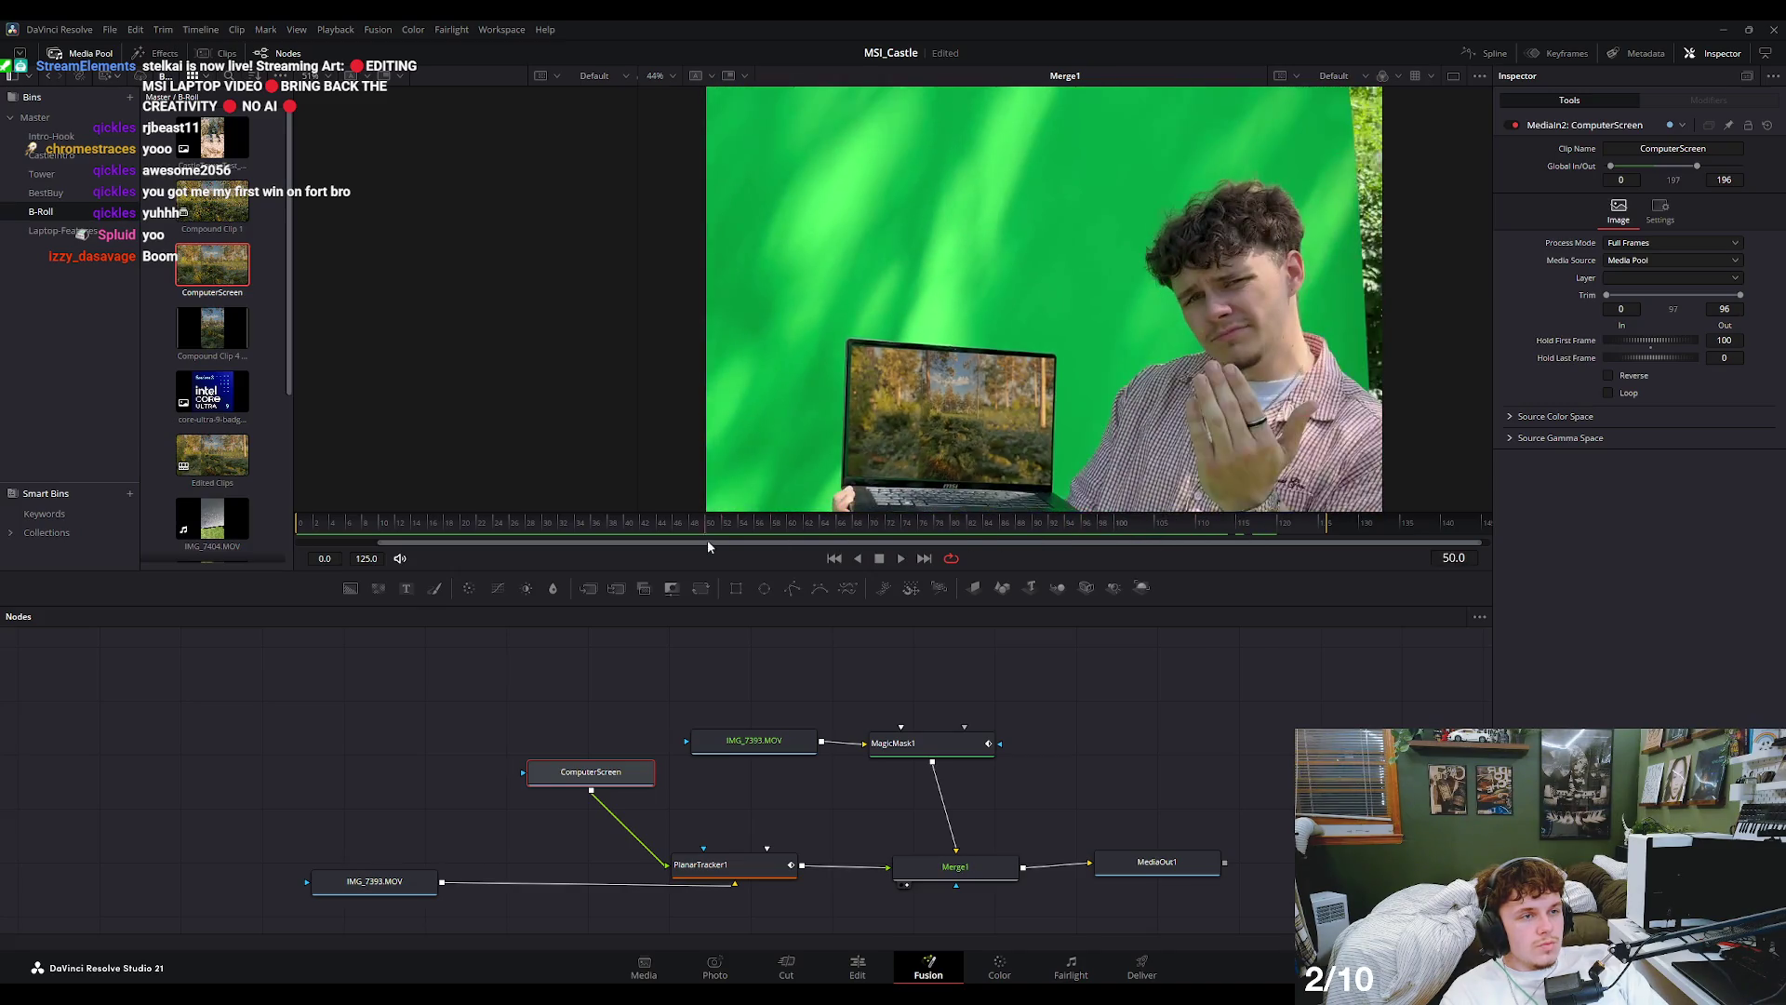
{"action": "scroll", "coordinate": [998, 314], "scroll_direction": "up", "scroll_amount": 2}
{"action": "scroll", "coordinate": [998, 313], "scroll_direction": "up", "scroll_amount": 2}
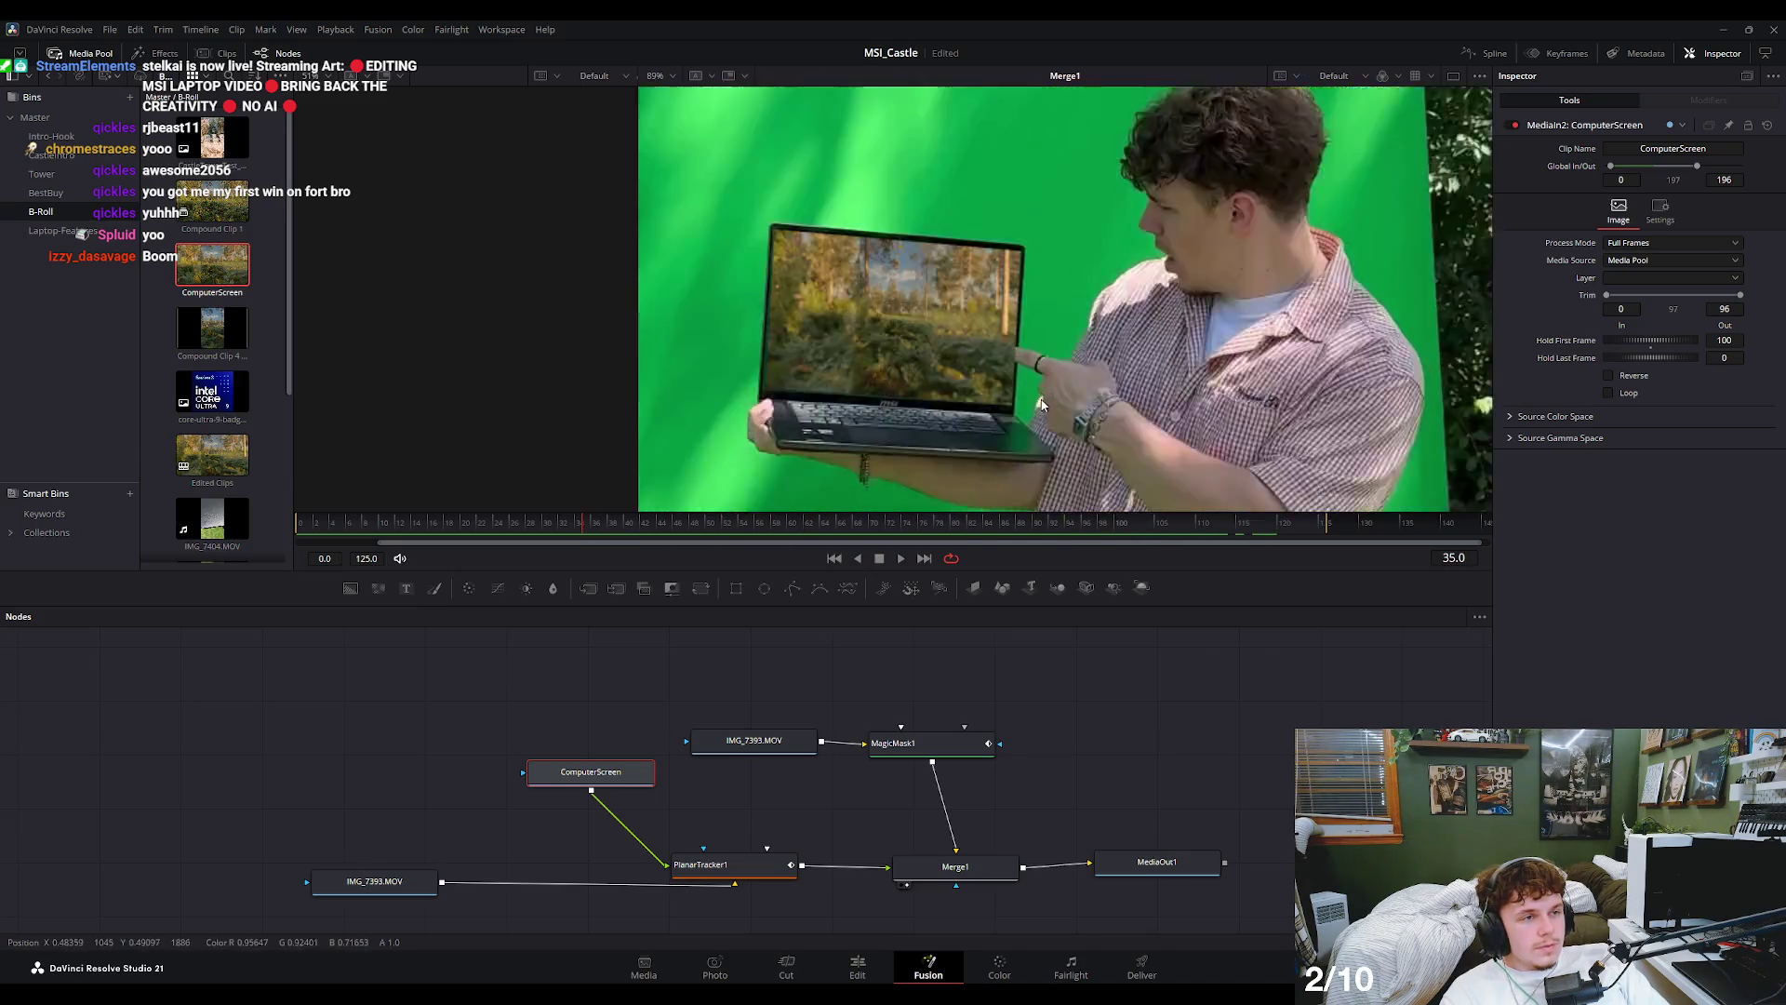
{"action": "scroll", "coordinate": [998, 314], "scroll_direction": "up", "scroll_amount": 2}
{"action": "left_click_drag", "start_coordinate": [953, 759], "coordinate": [973, 748]}
{"action": "left_click_drag", "start_coordinate": [763, 741], "coordinate": [770, 720]}
{"action": "left_click_drag", "start_coordinate": [970, 731], "coordinate": [964, 735]}
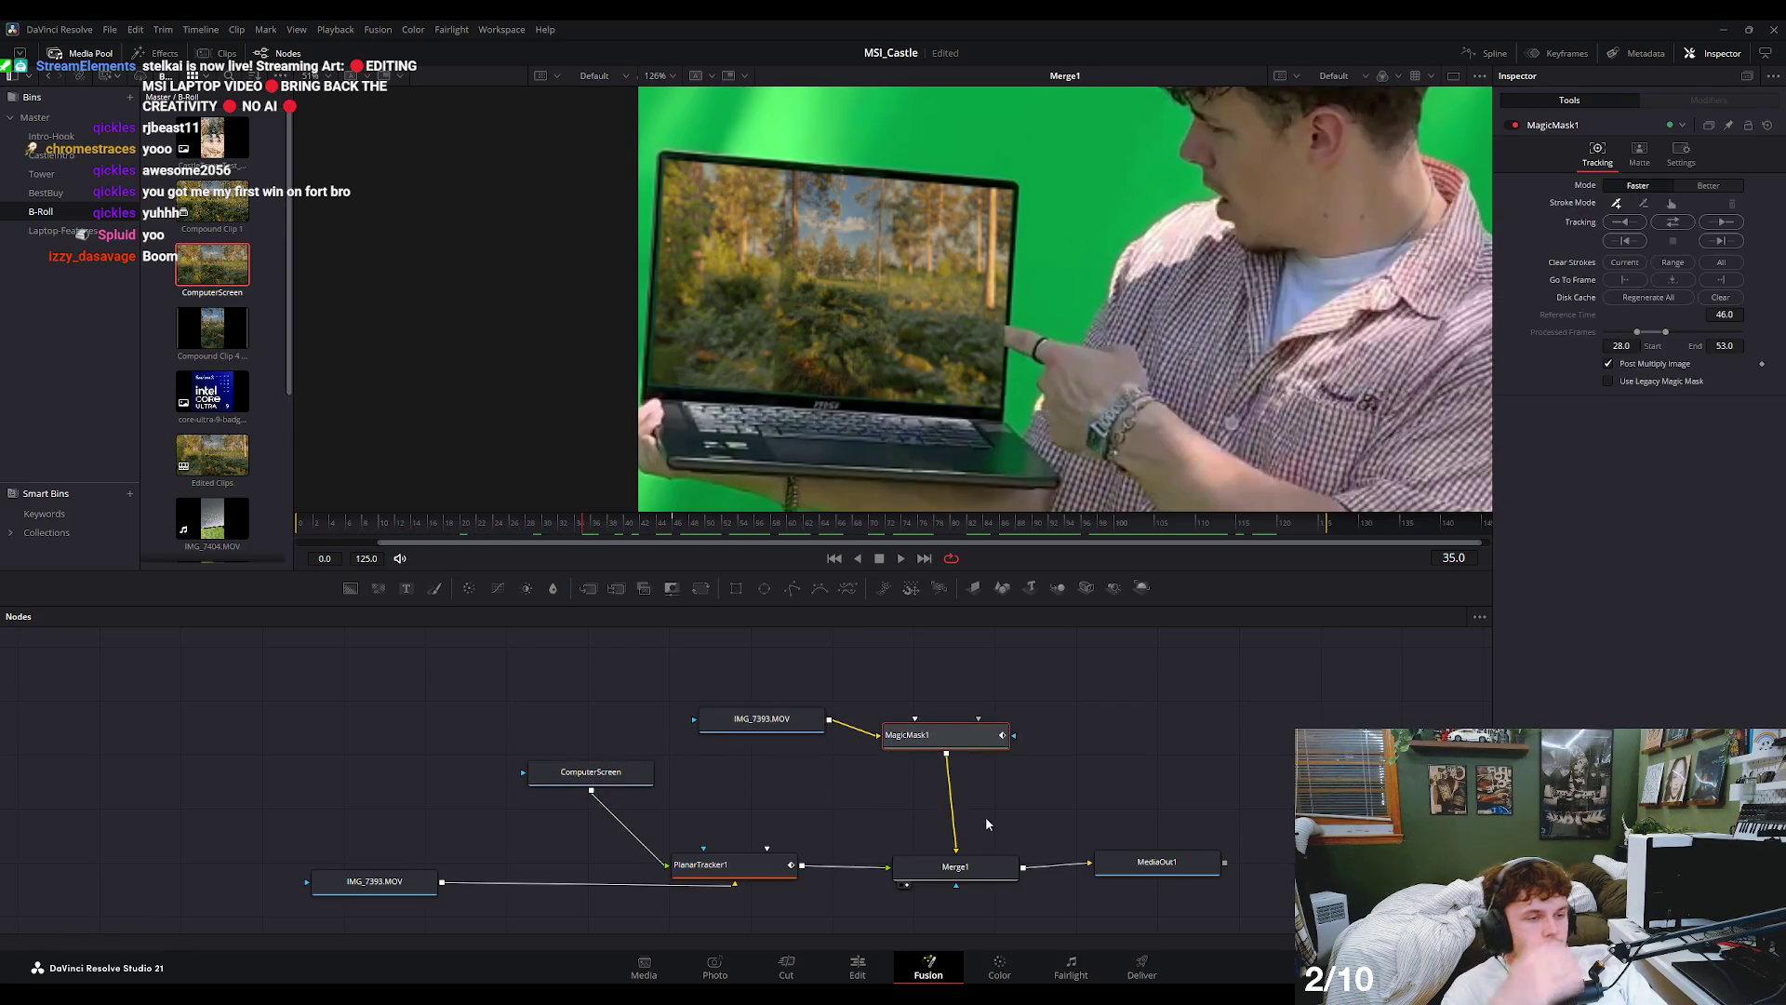
- Check the Merge1 composite, then select MagicMask1 and step to frame 54
{"action": "left_click", "coordinate": [948, 860]}
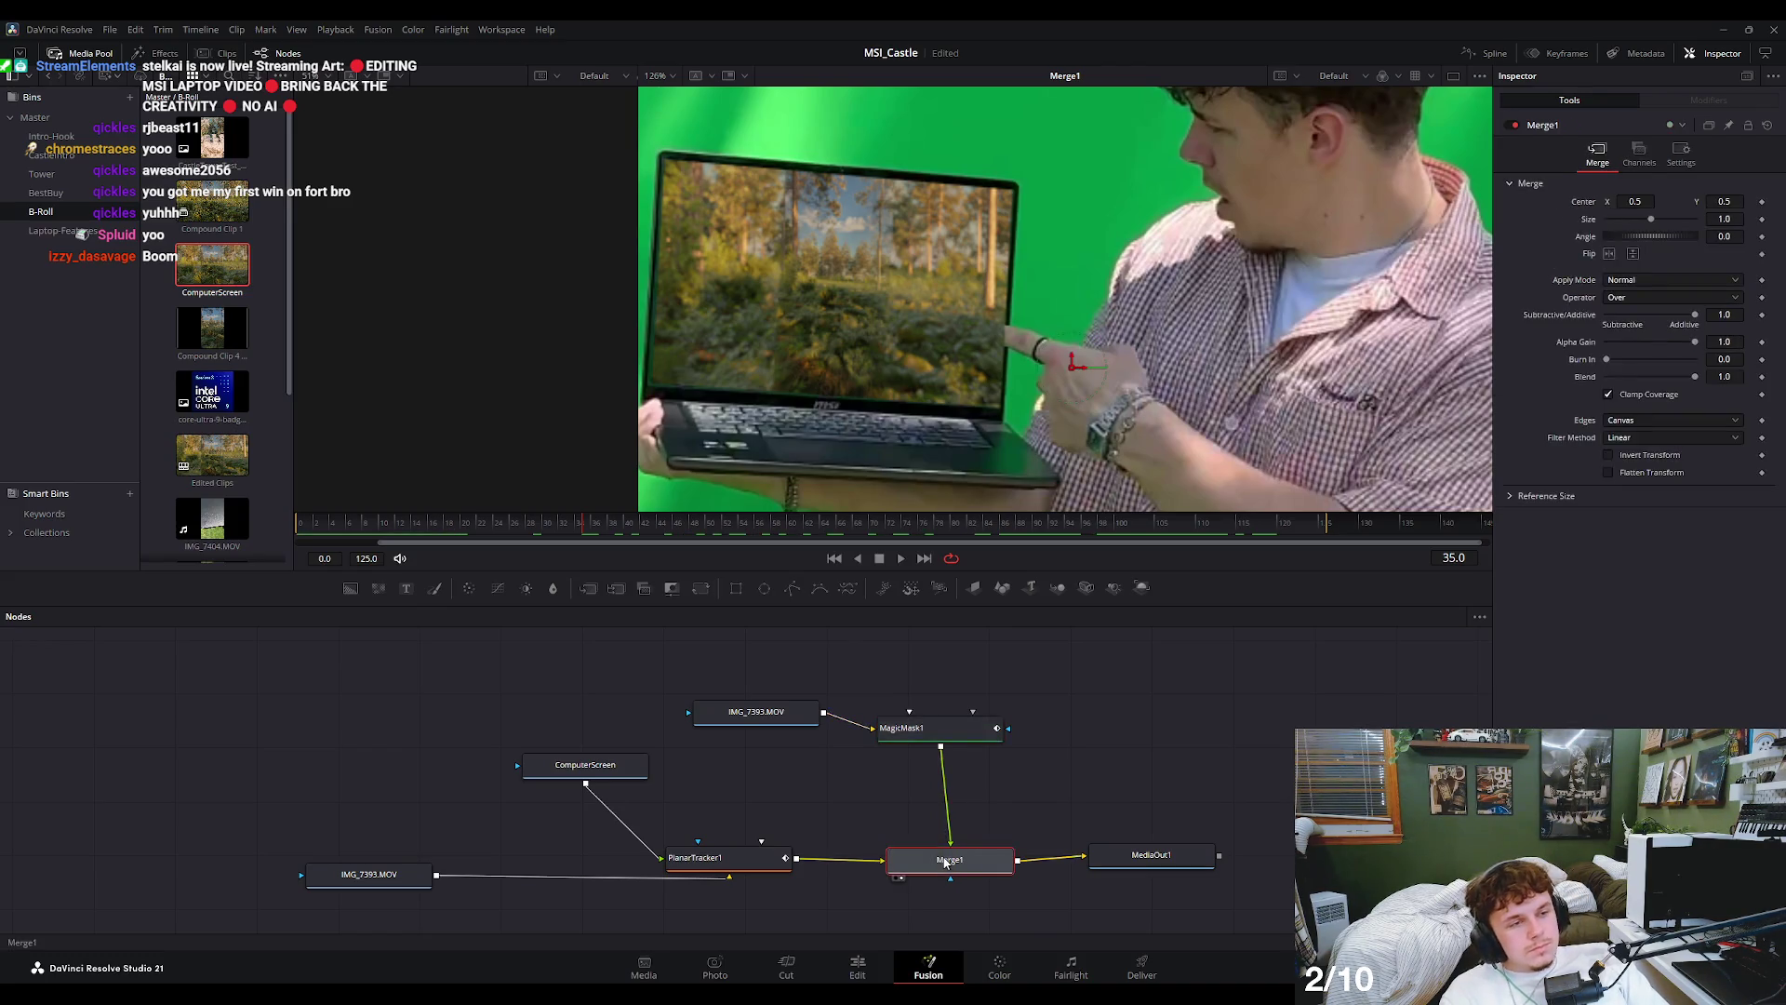
{"action": "mouse_move", "coordinate": [758, 523]}
{"action": "left_mouse_down"}
{"action": "mouse_move", "coordinate": [772, 549]}
{"action": "mouse_move", "coordinate": [734, 567]}
{"action": "left_mouse_up"}
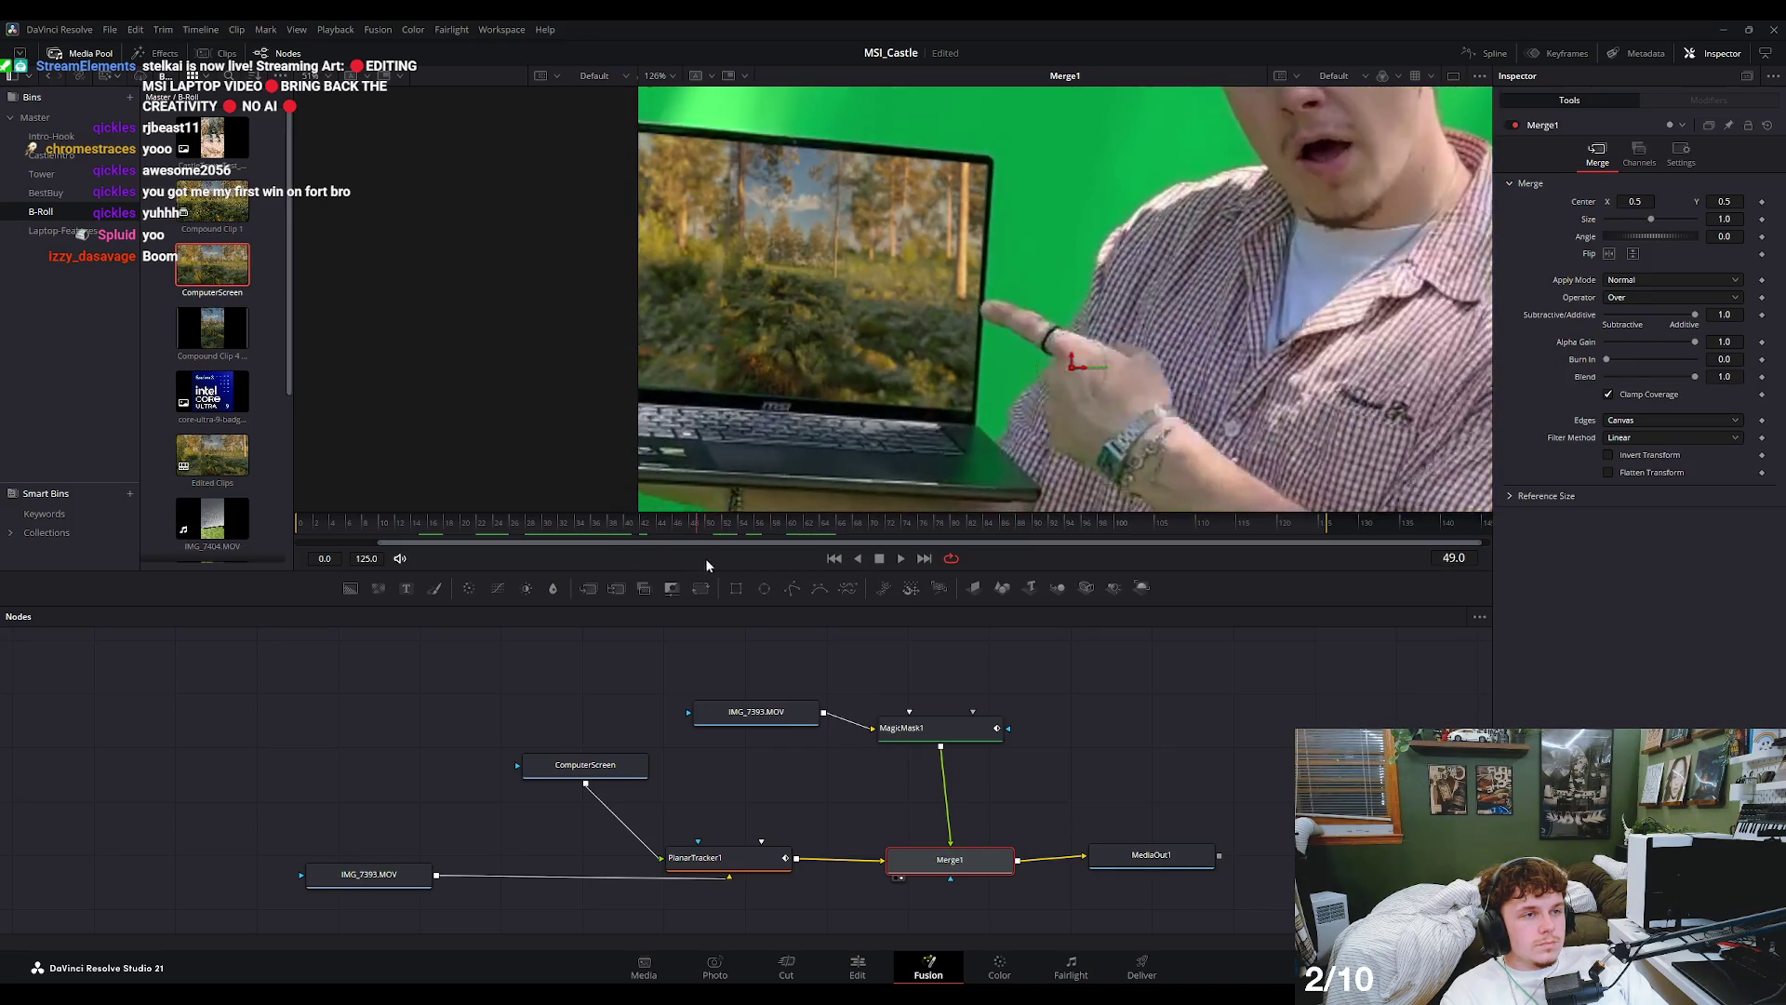
{"action": "left_click", "coordinate": [930, 729]}
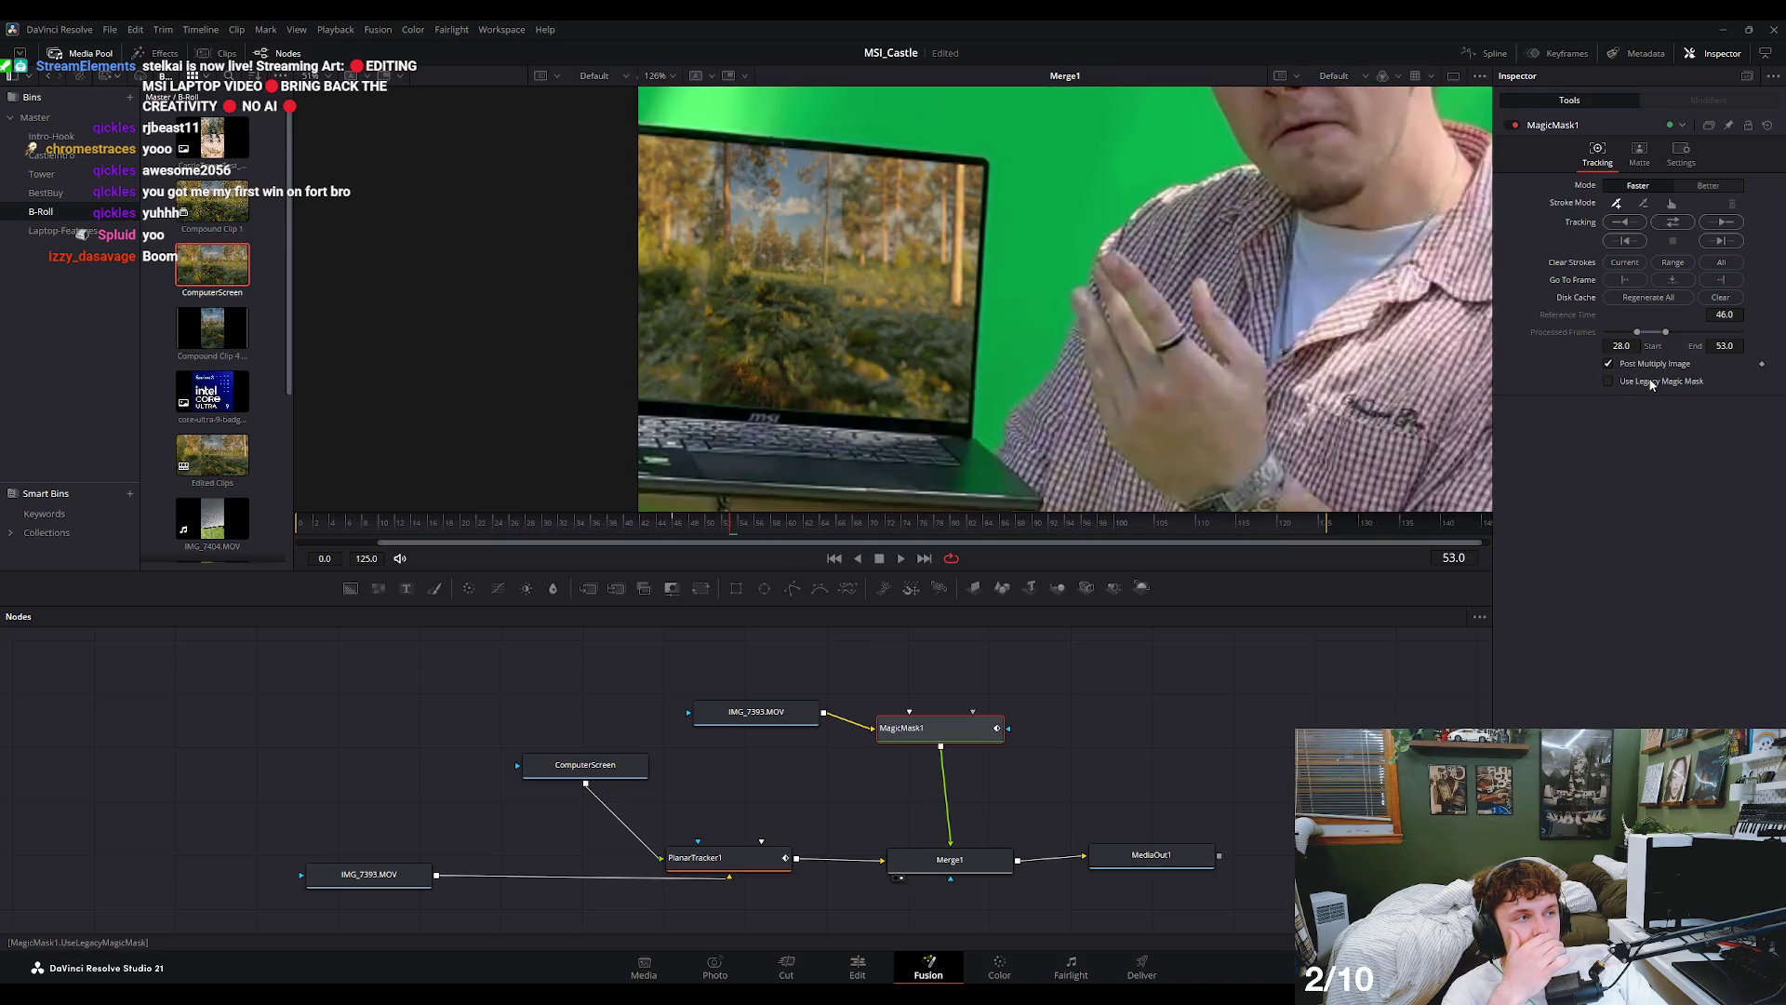
{"action": "left_click", "coordinate": [752, 538]}
{"action": "left_click_drag", "start_coordinate": [751, 539], "coordinate": [728, 539]}
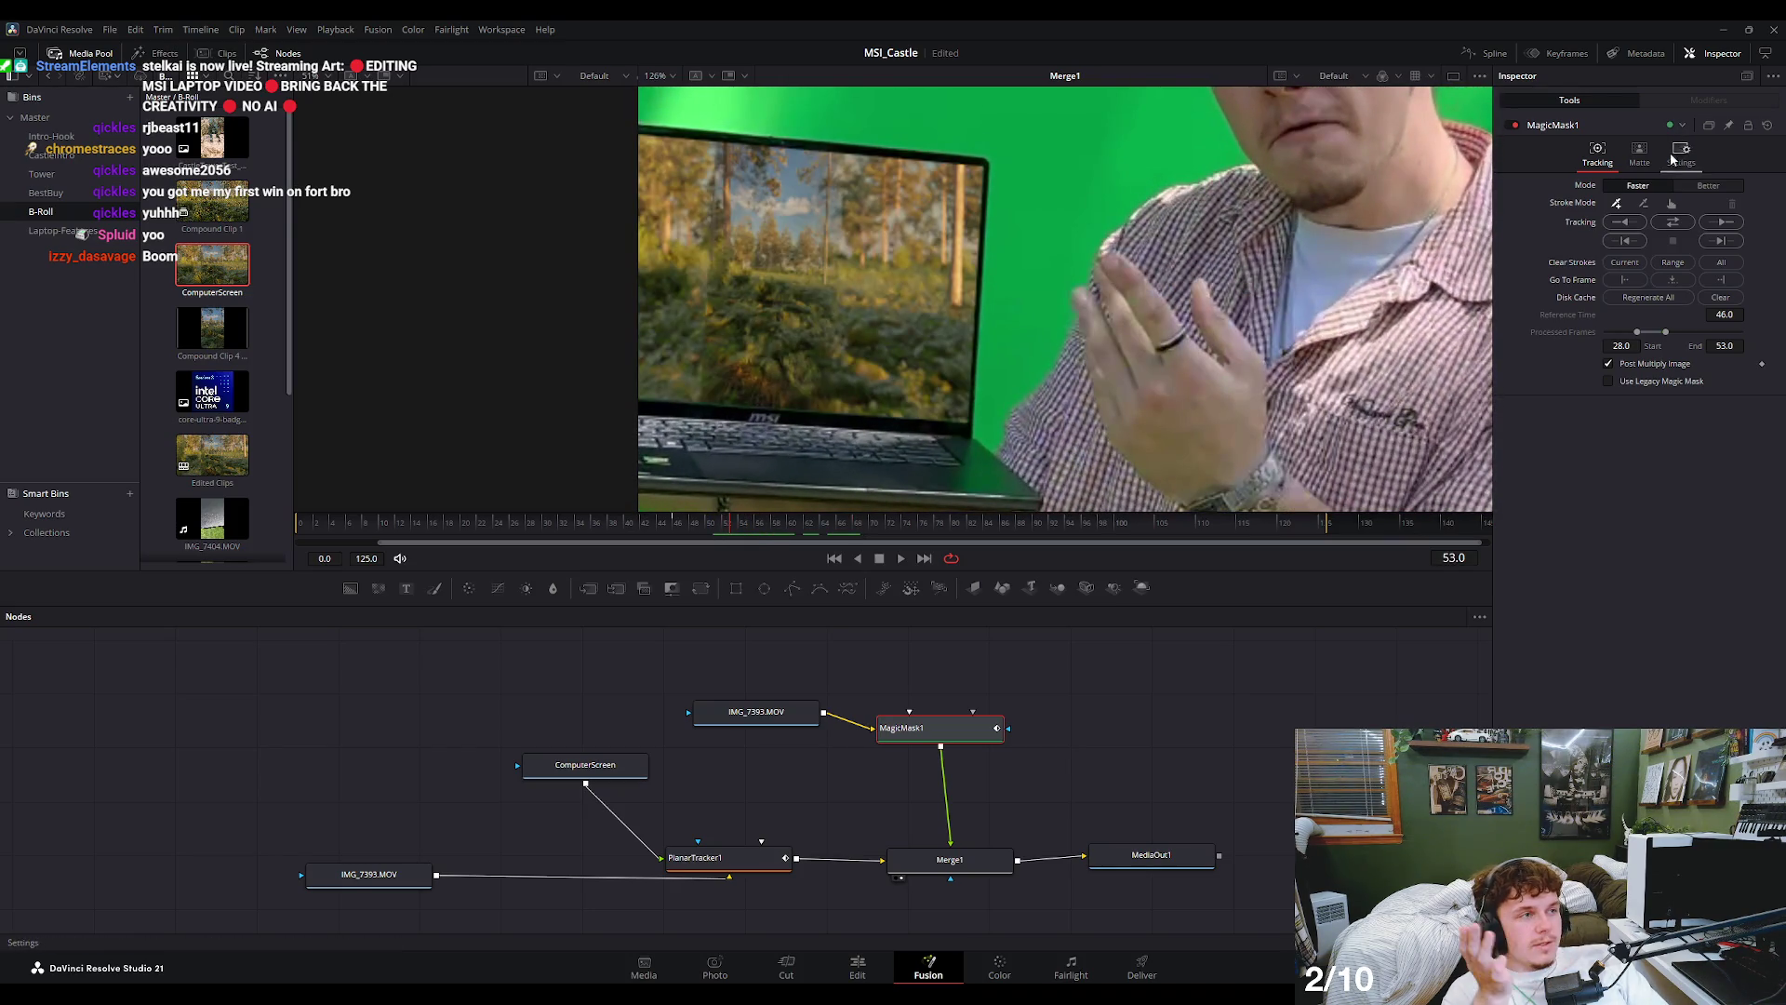
- Browse MagicMask1's Matte, Settings and Tracking tabs, then select the top IMG_7393.MOV clip
{"action": "left_click", "coordinate": [1642, 158]}
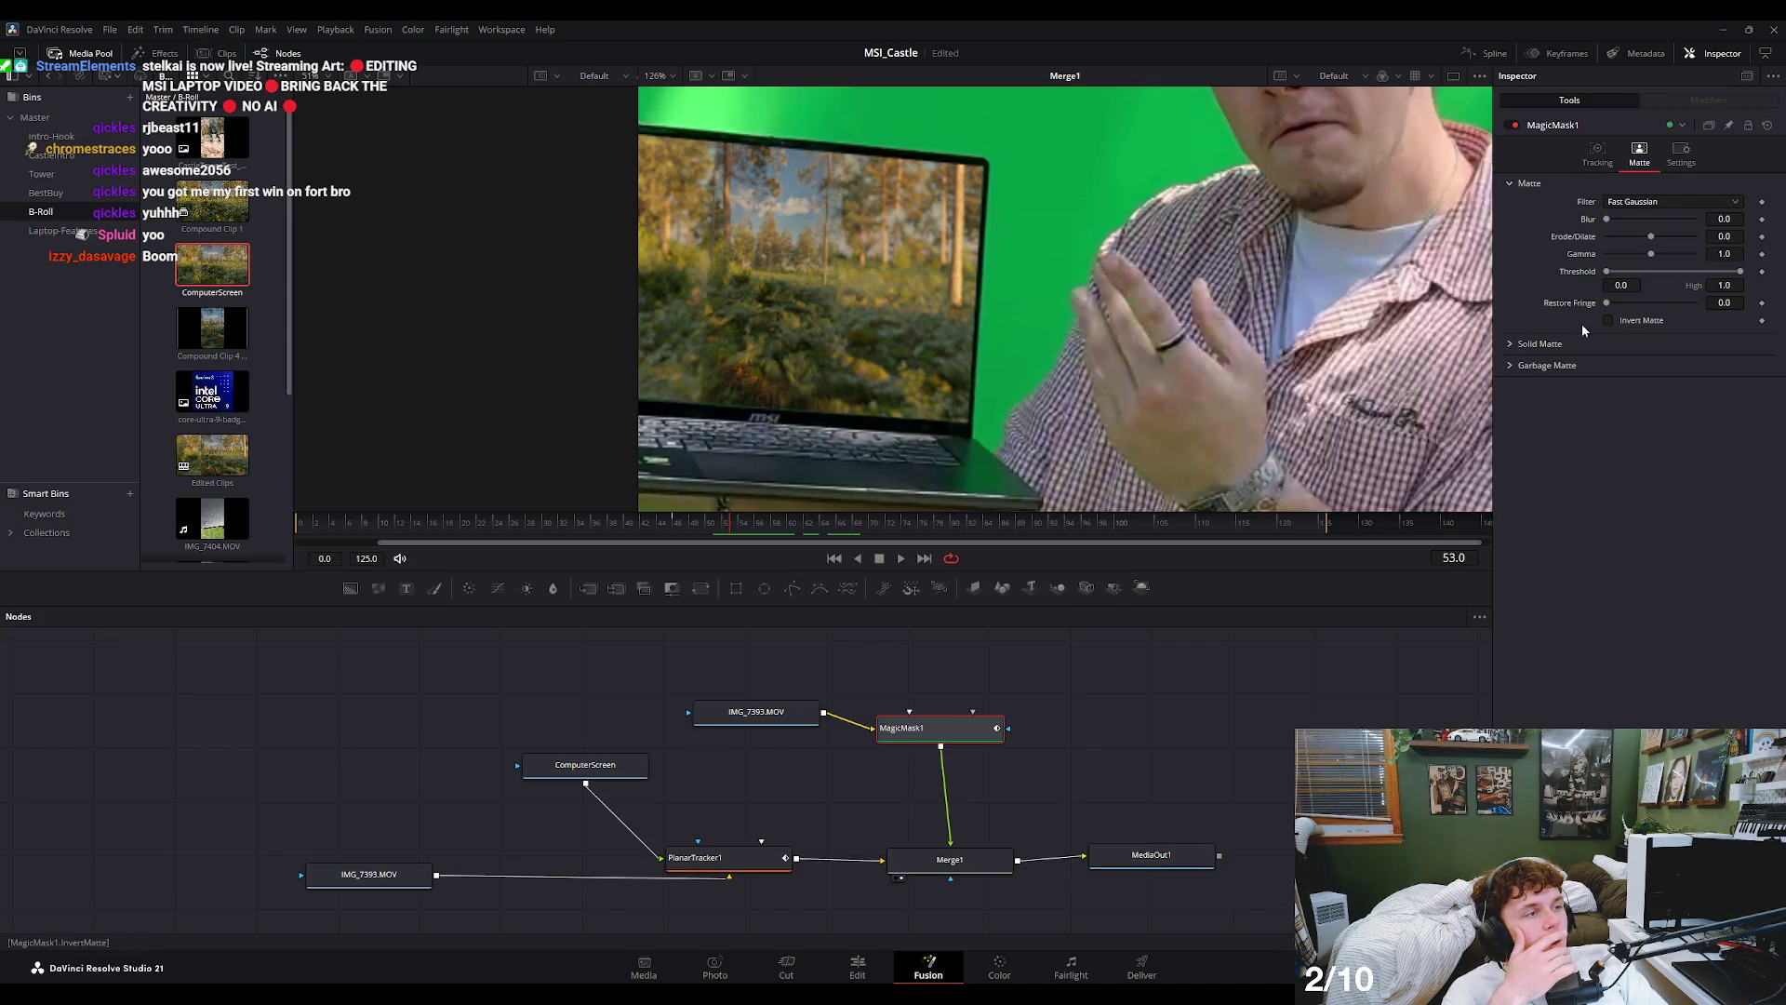
{"action": "left_click", "coordinate": [1681, 158]}
{"action": "left_click", "coordinate": [1647, 160]}
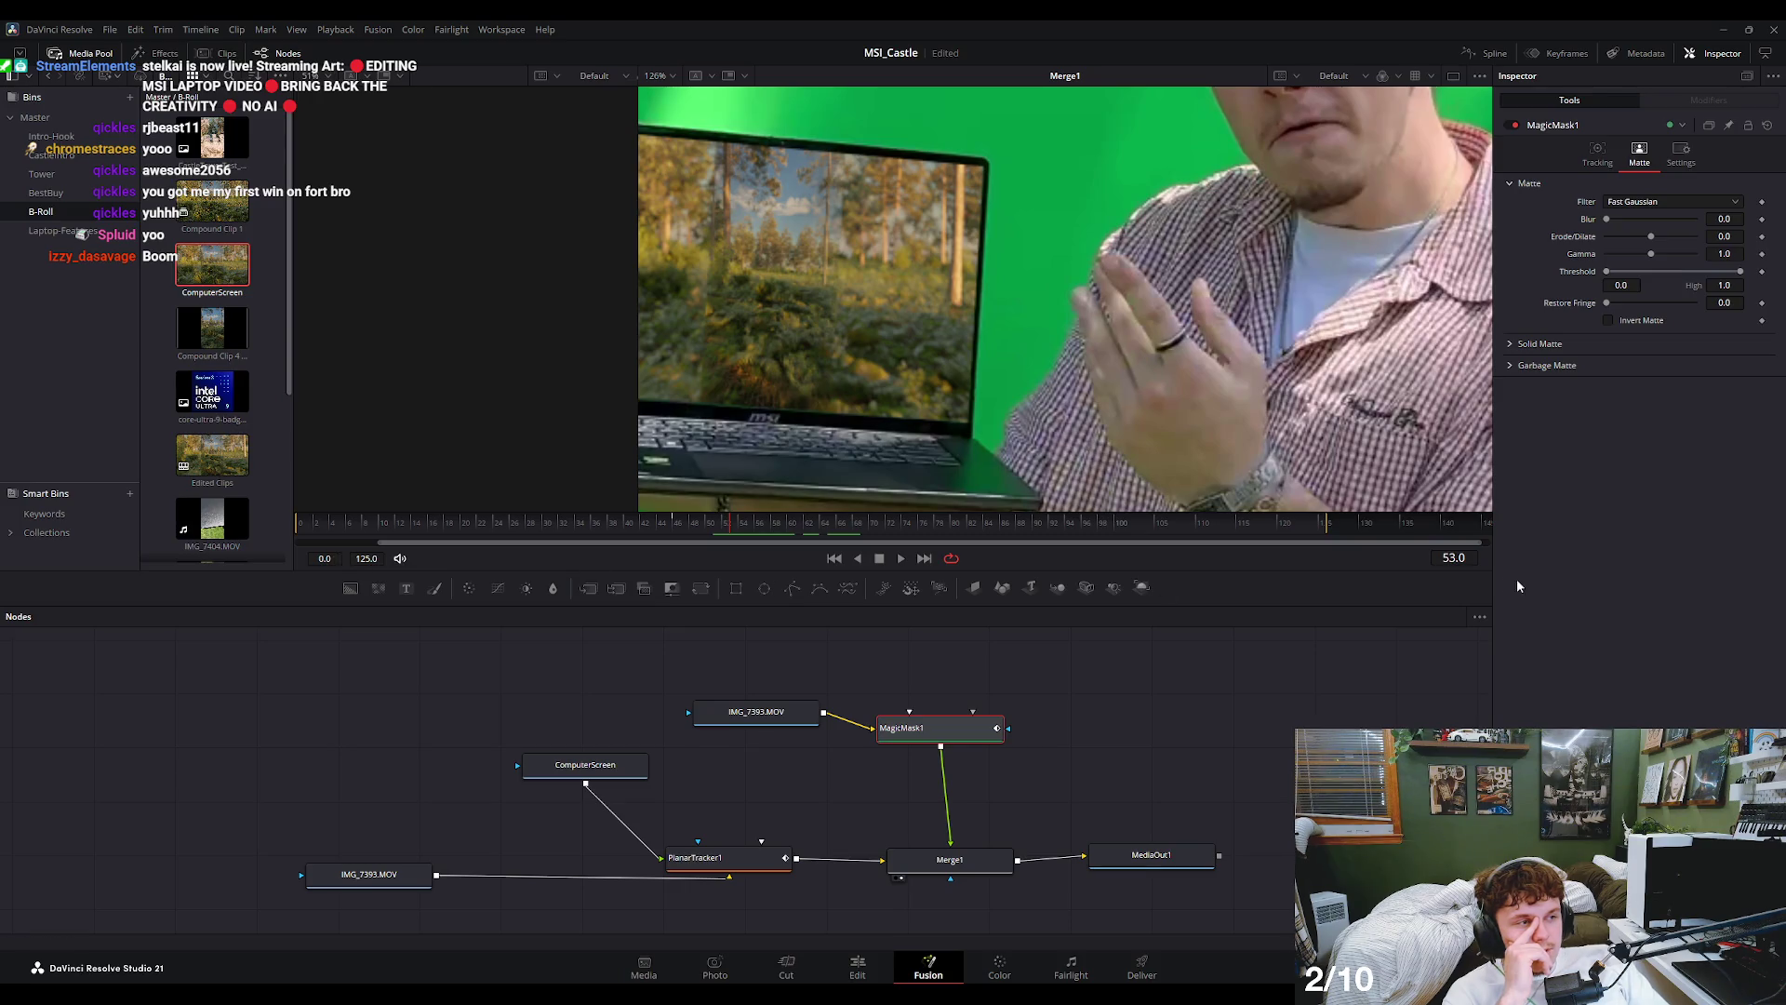
{"action": "left_click", "coordinate": [711, 718]}
{"action": "left_click", "coordinate": [958, 731]}
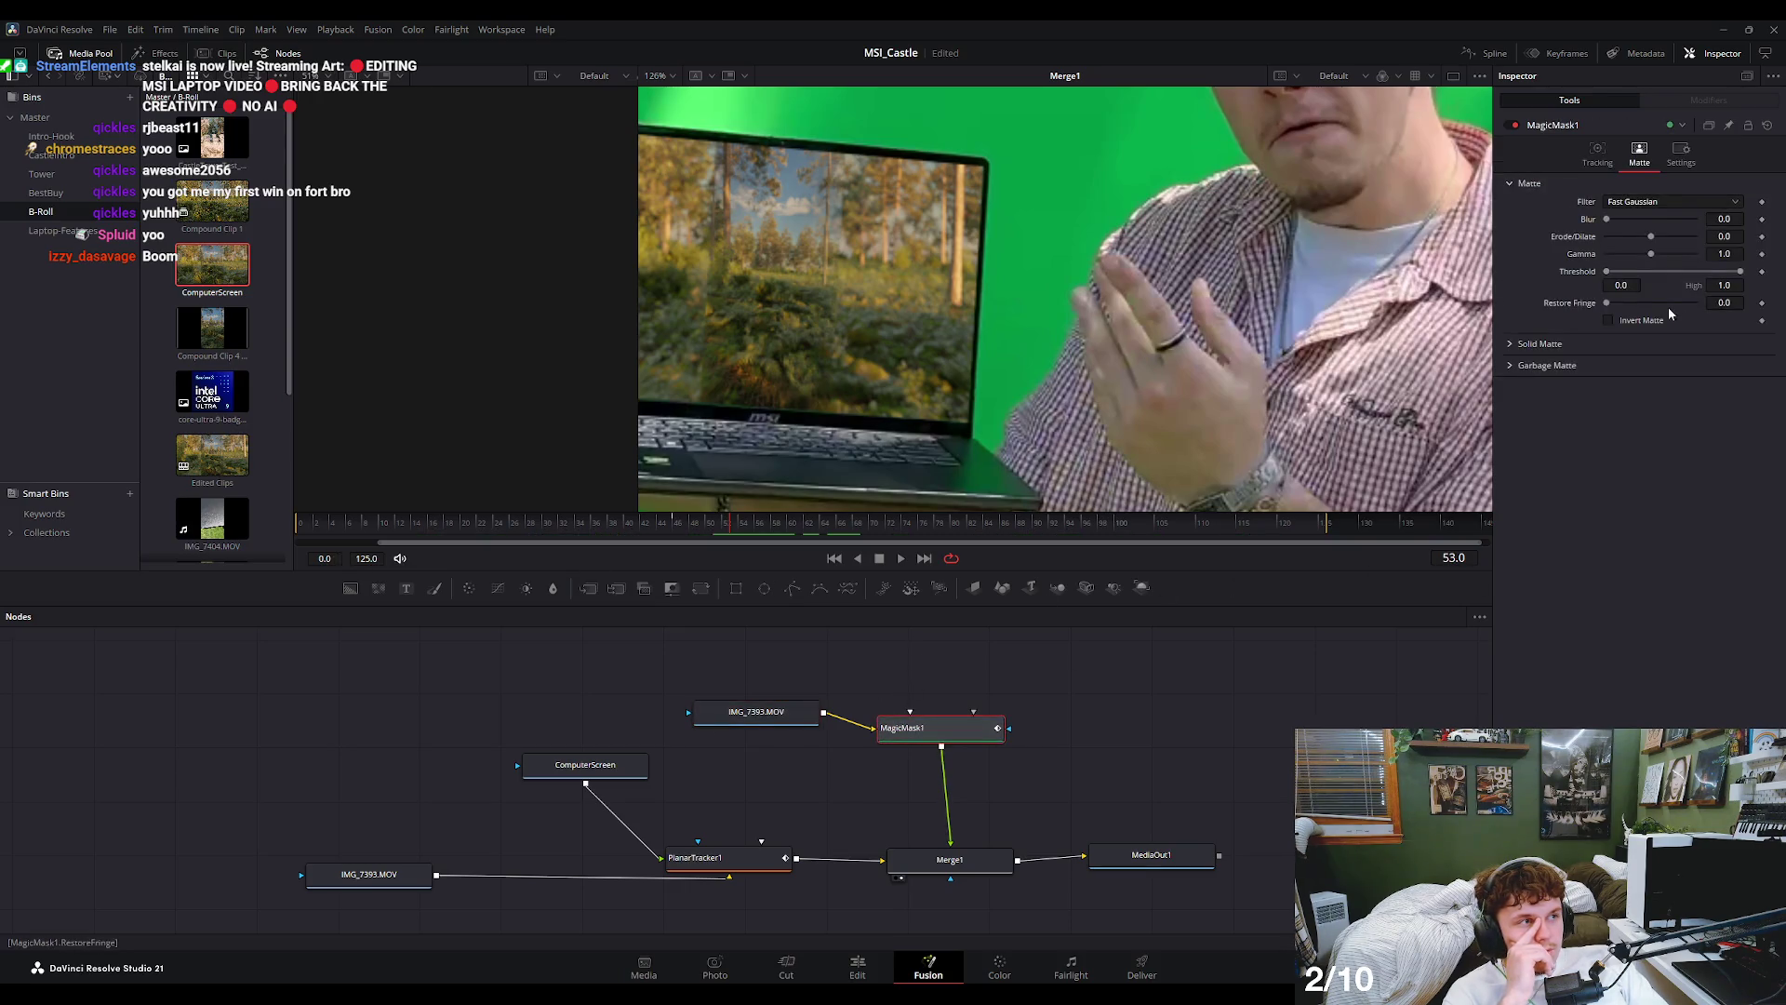
{"action": "left_click", "coordinate": [1680, 154]}
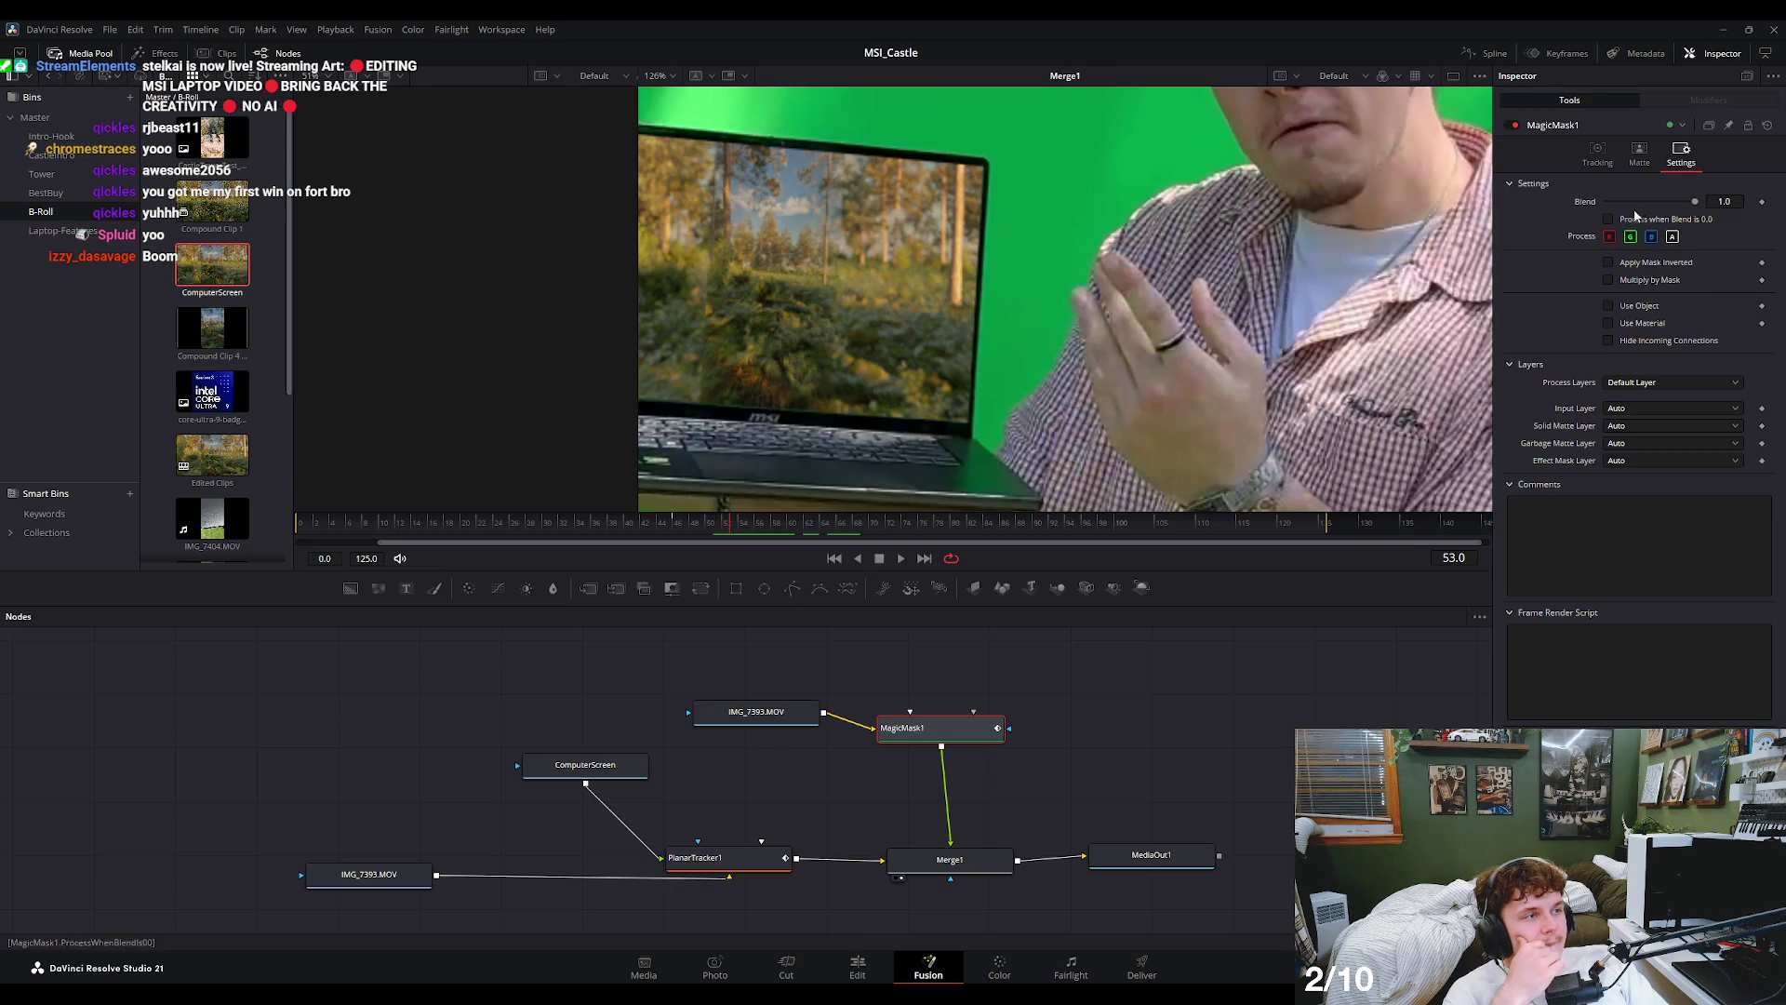
{"action": "left_click", "coordinate": [1595, 163]}
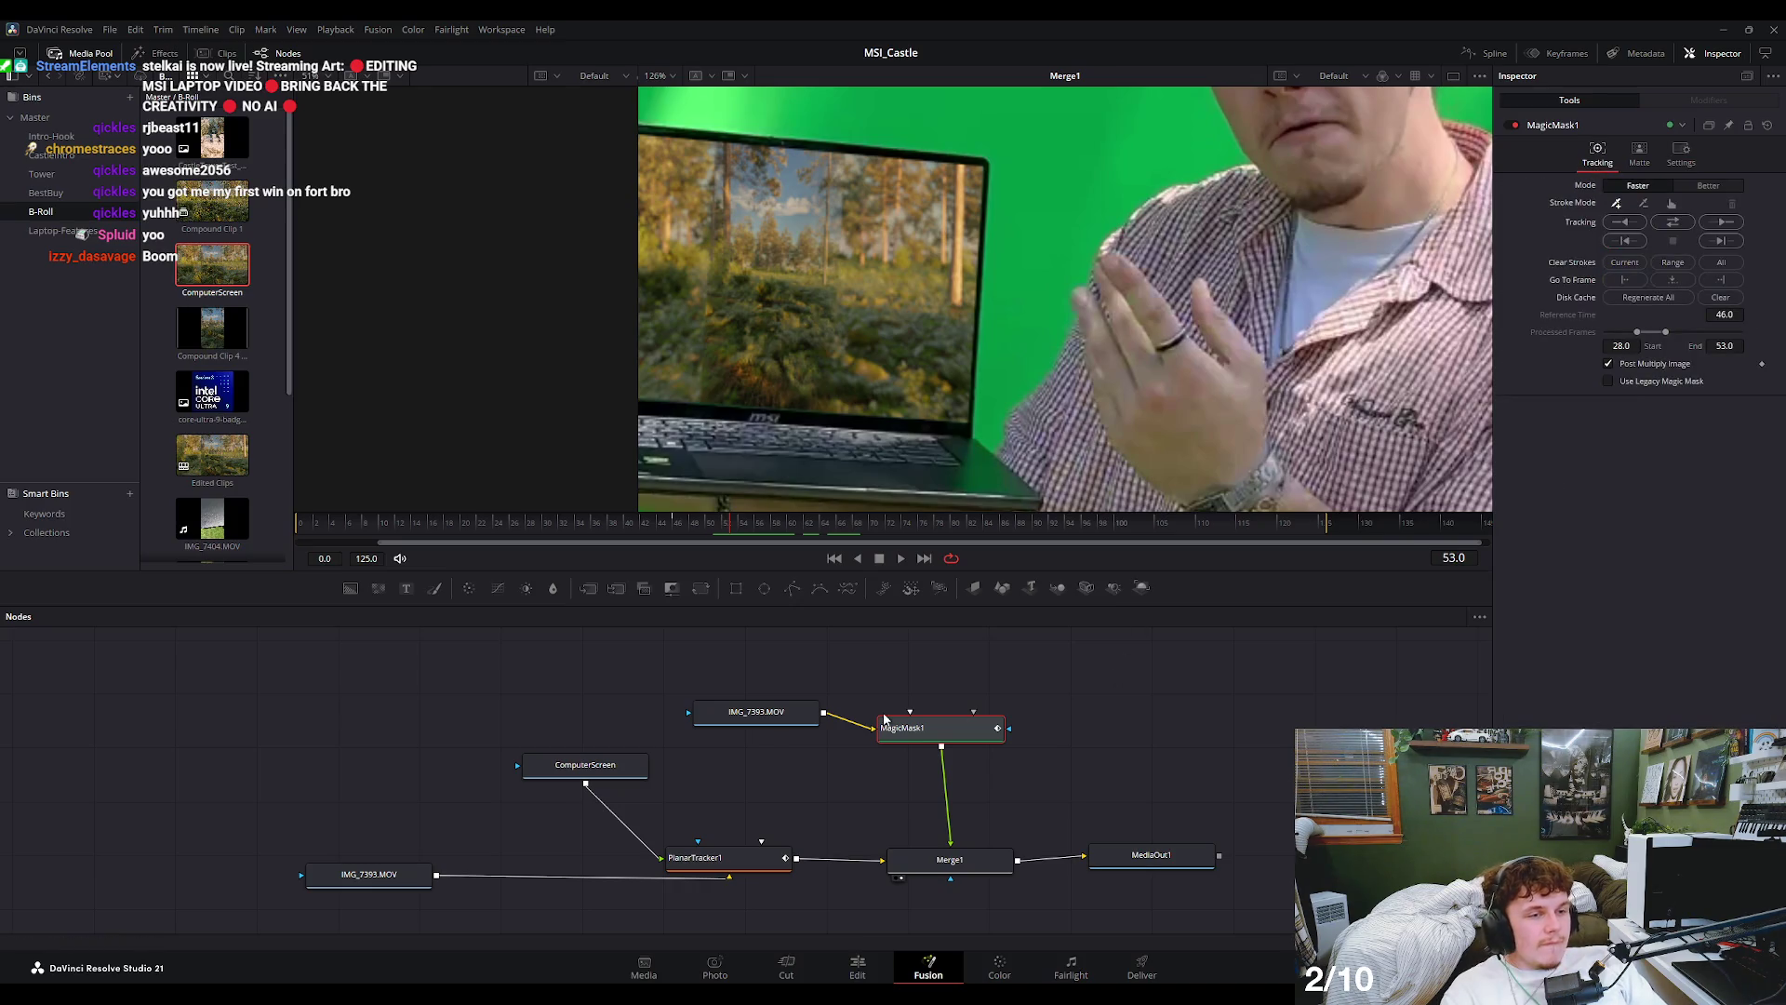
{"action": "left_click", "coordinate": [756, 712]}
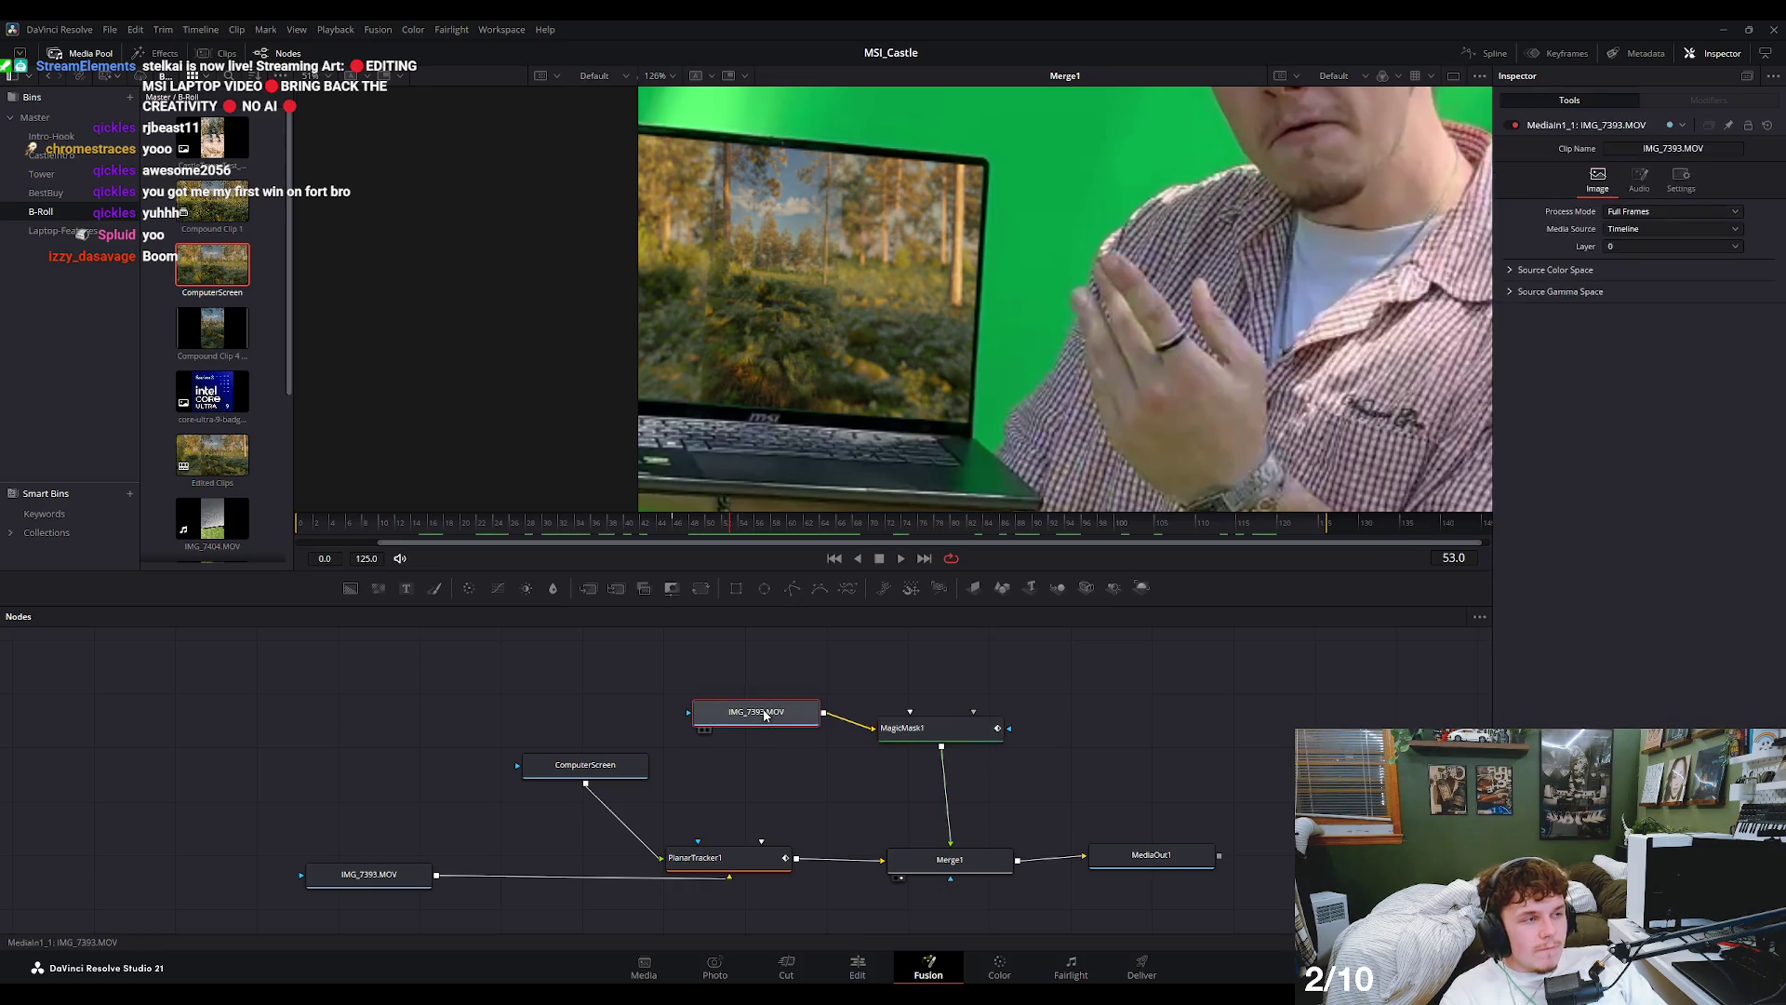
- Check the top clip's Audio and Image settings at frame 25, then insert TimeStretcher1 before MagicMask1
{"action": "left_click", "coordinate": [1639, 182]}
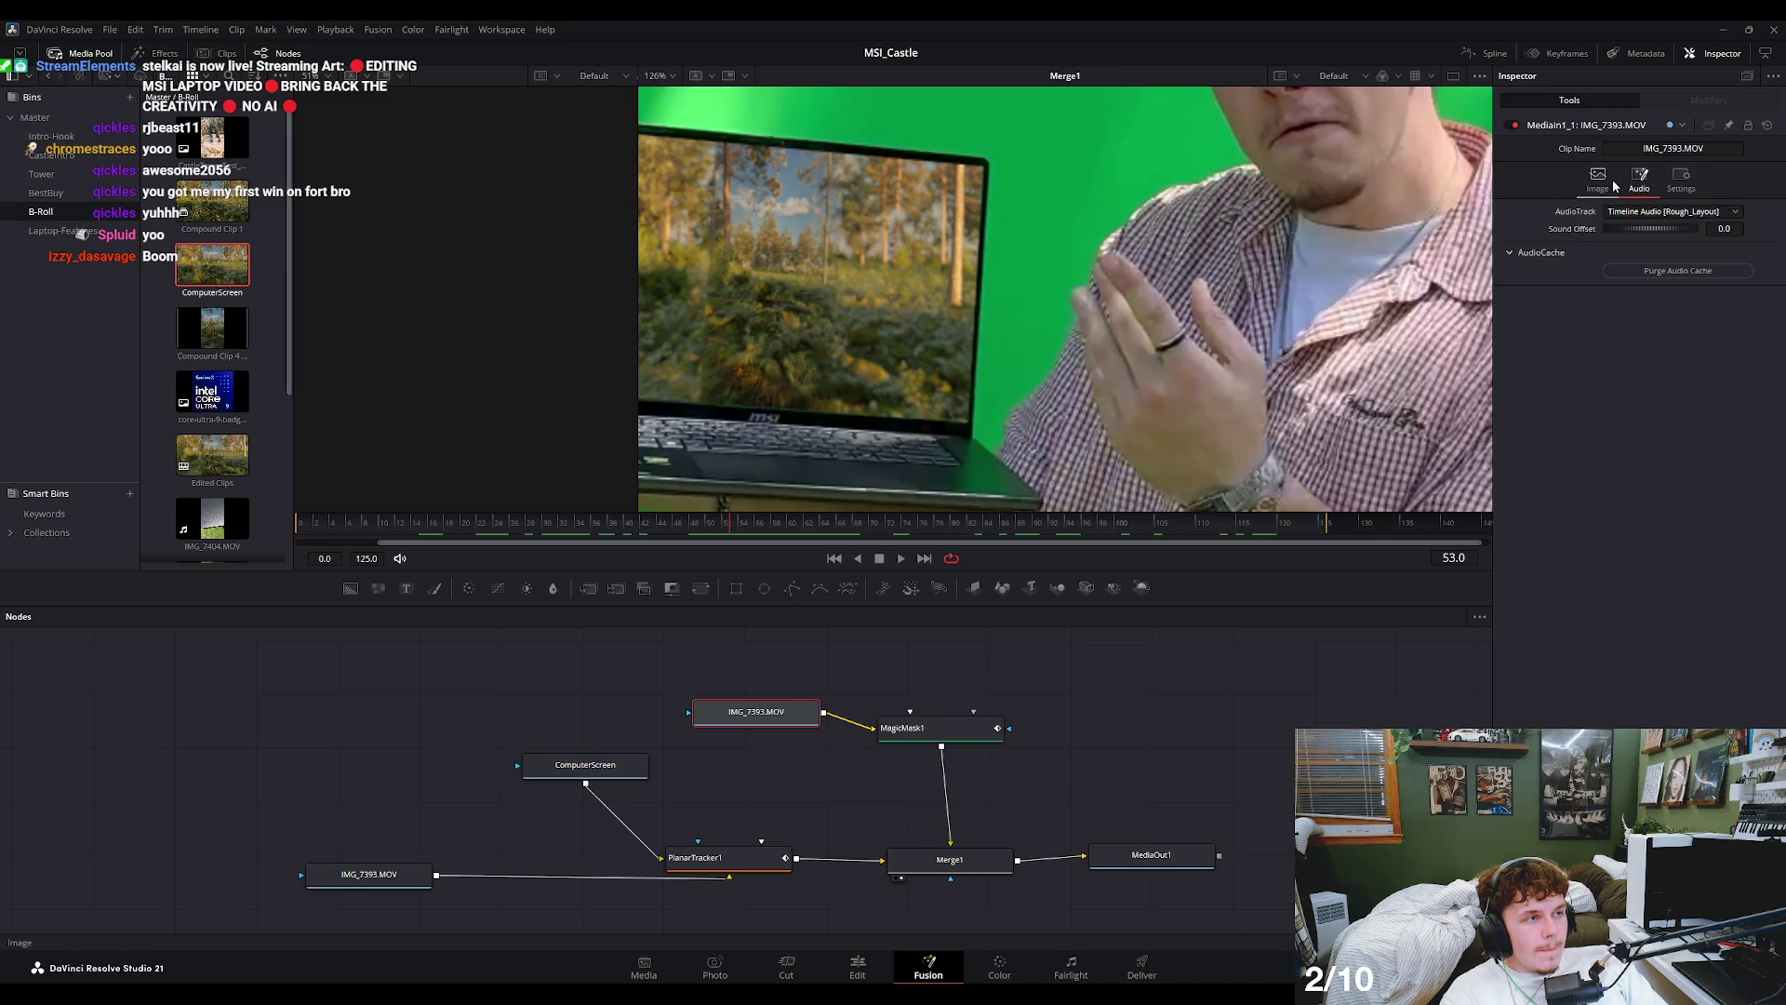
{"action": "left_click", "coordinate": [1609, 183]}
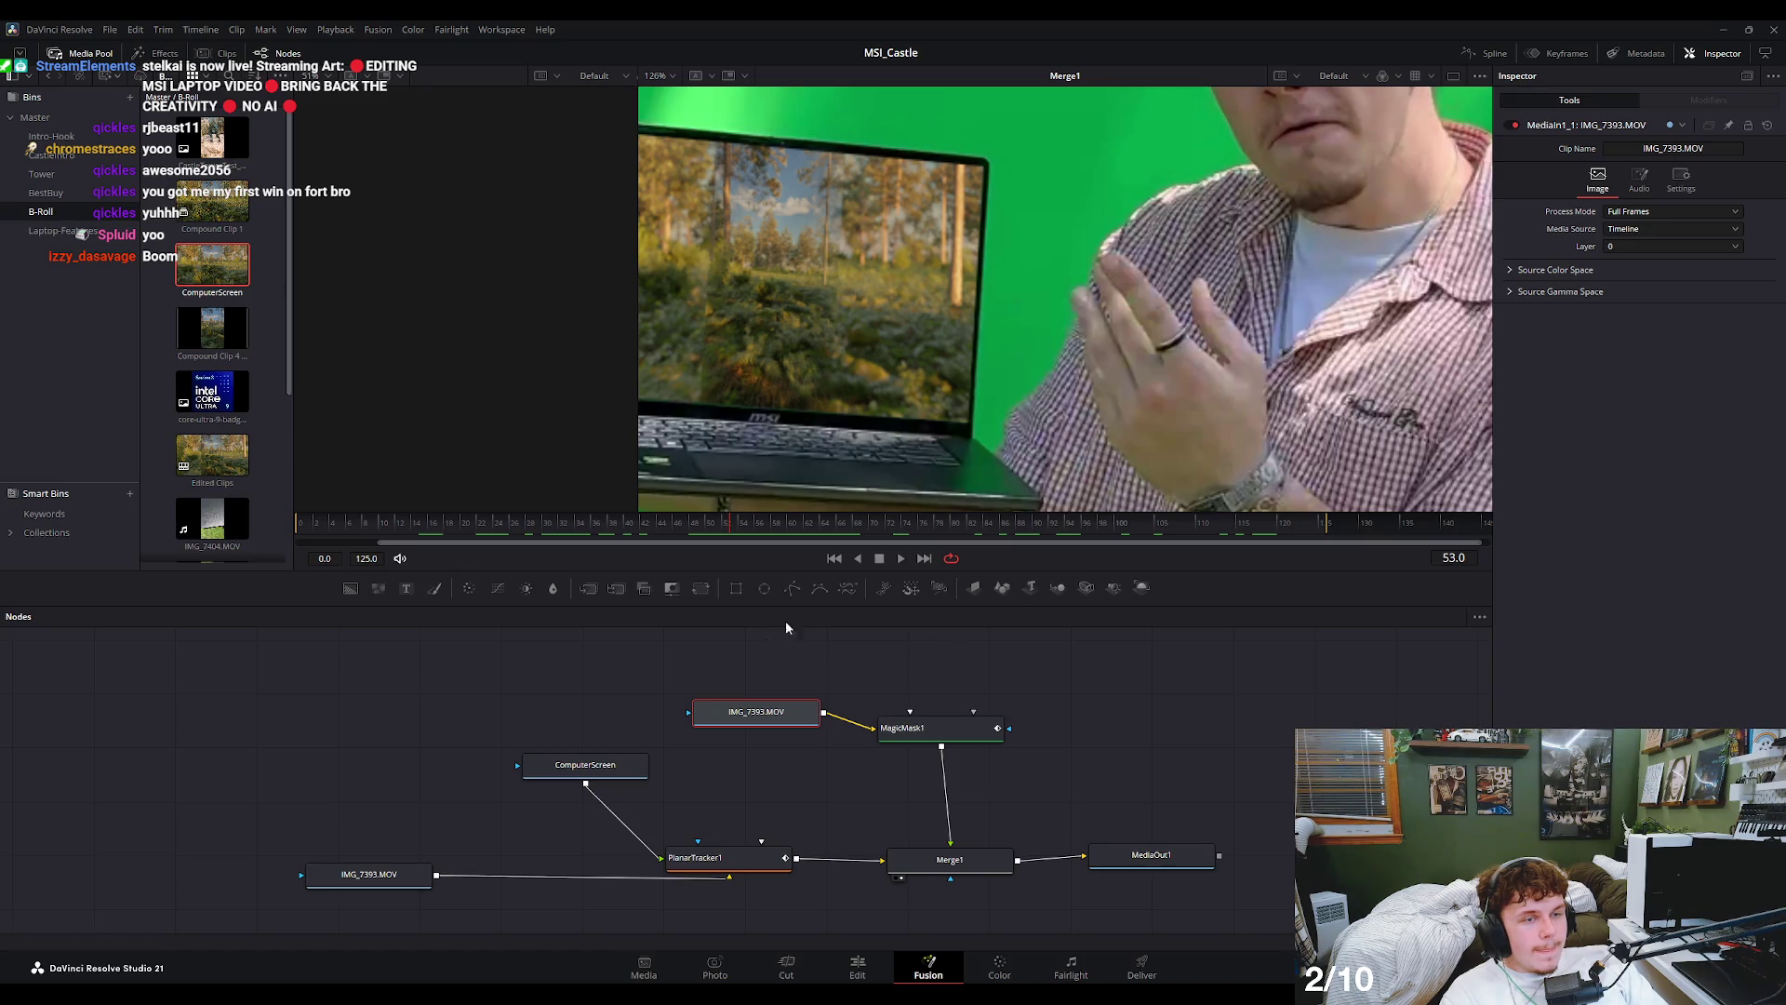
{"action": "mouse_move", "coordinate": [478, 536]}
{"action": "left_mouse_down"}
{"action": "mouse_move", "coordinate": [565, 530]}
{"action": "mouse_move", "coordinate": [563, 547]}
{"action": "mouse_move", "coordinate": [517, 542]}
{"action": "left_mouse_up"}
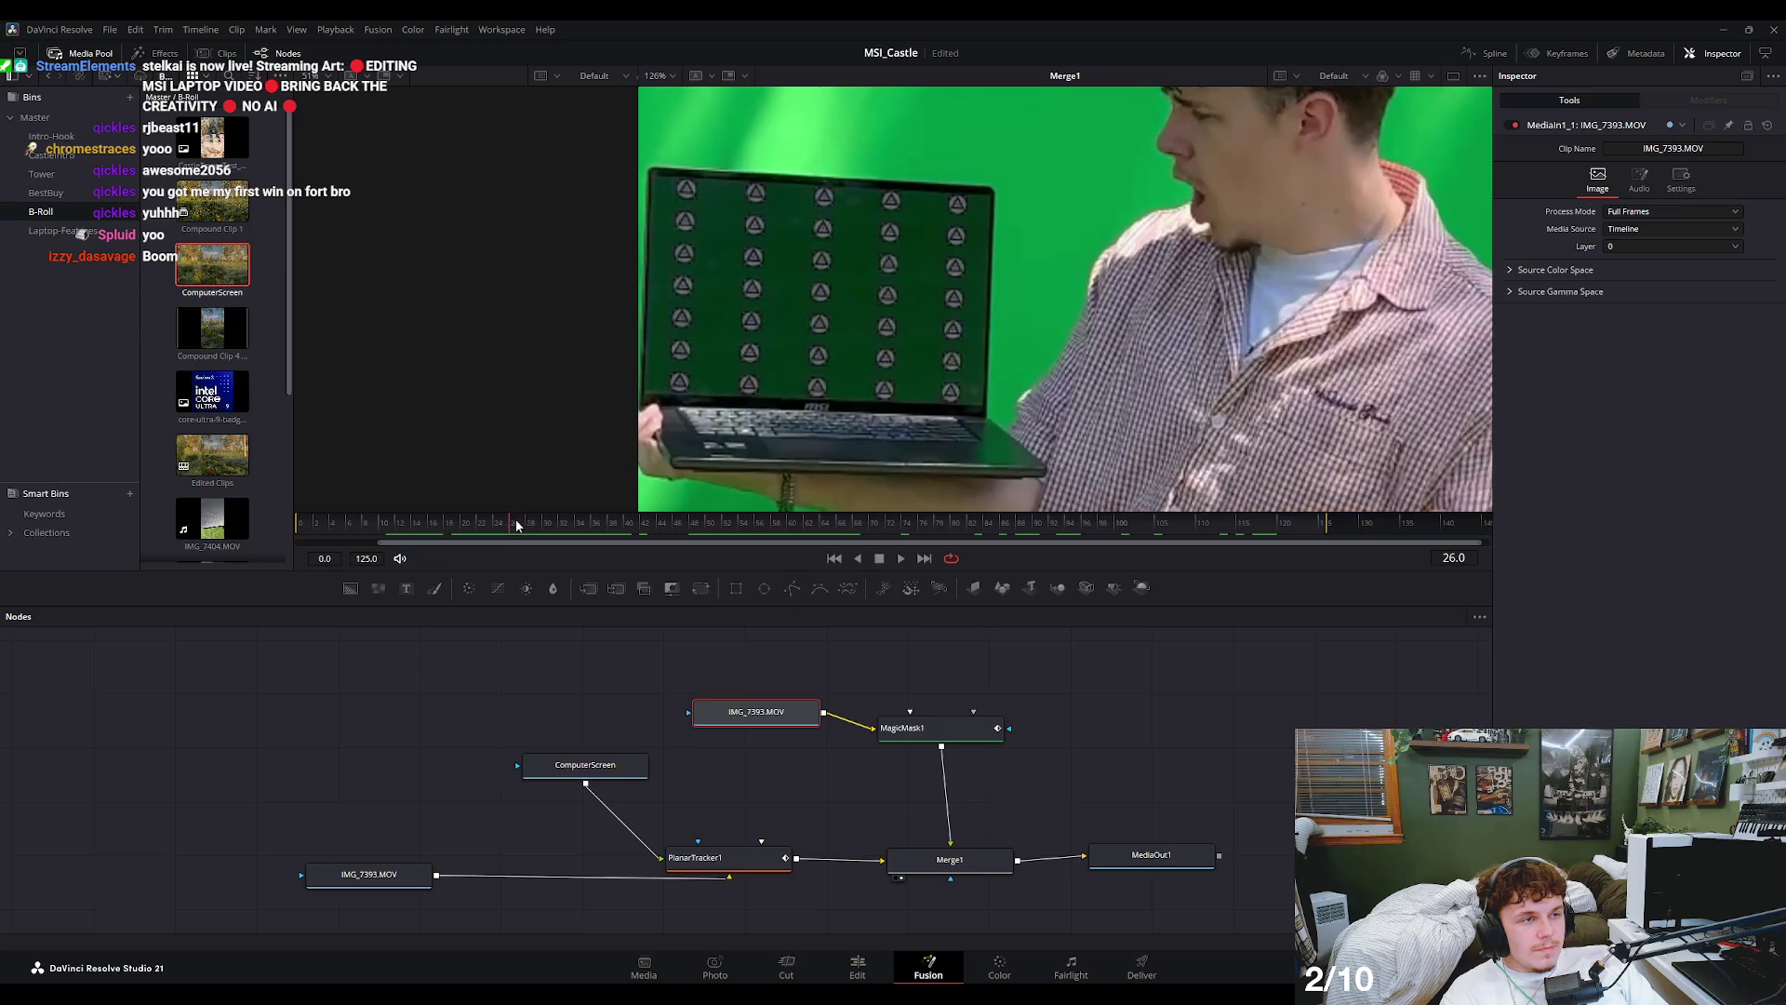
{"action": "left_click_drag", "start_coordinate": [509, 526], "coordinate": [528, 532]}
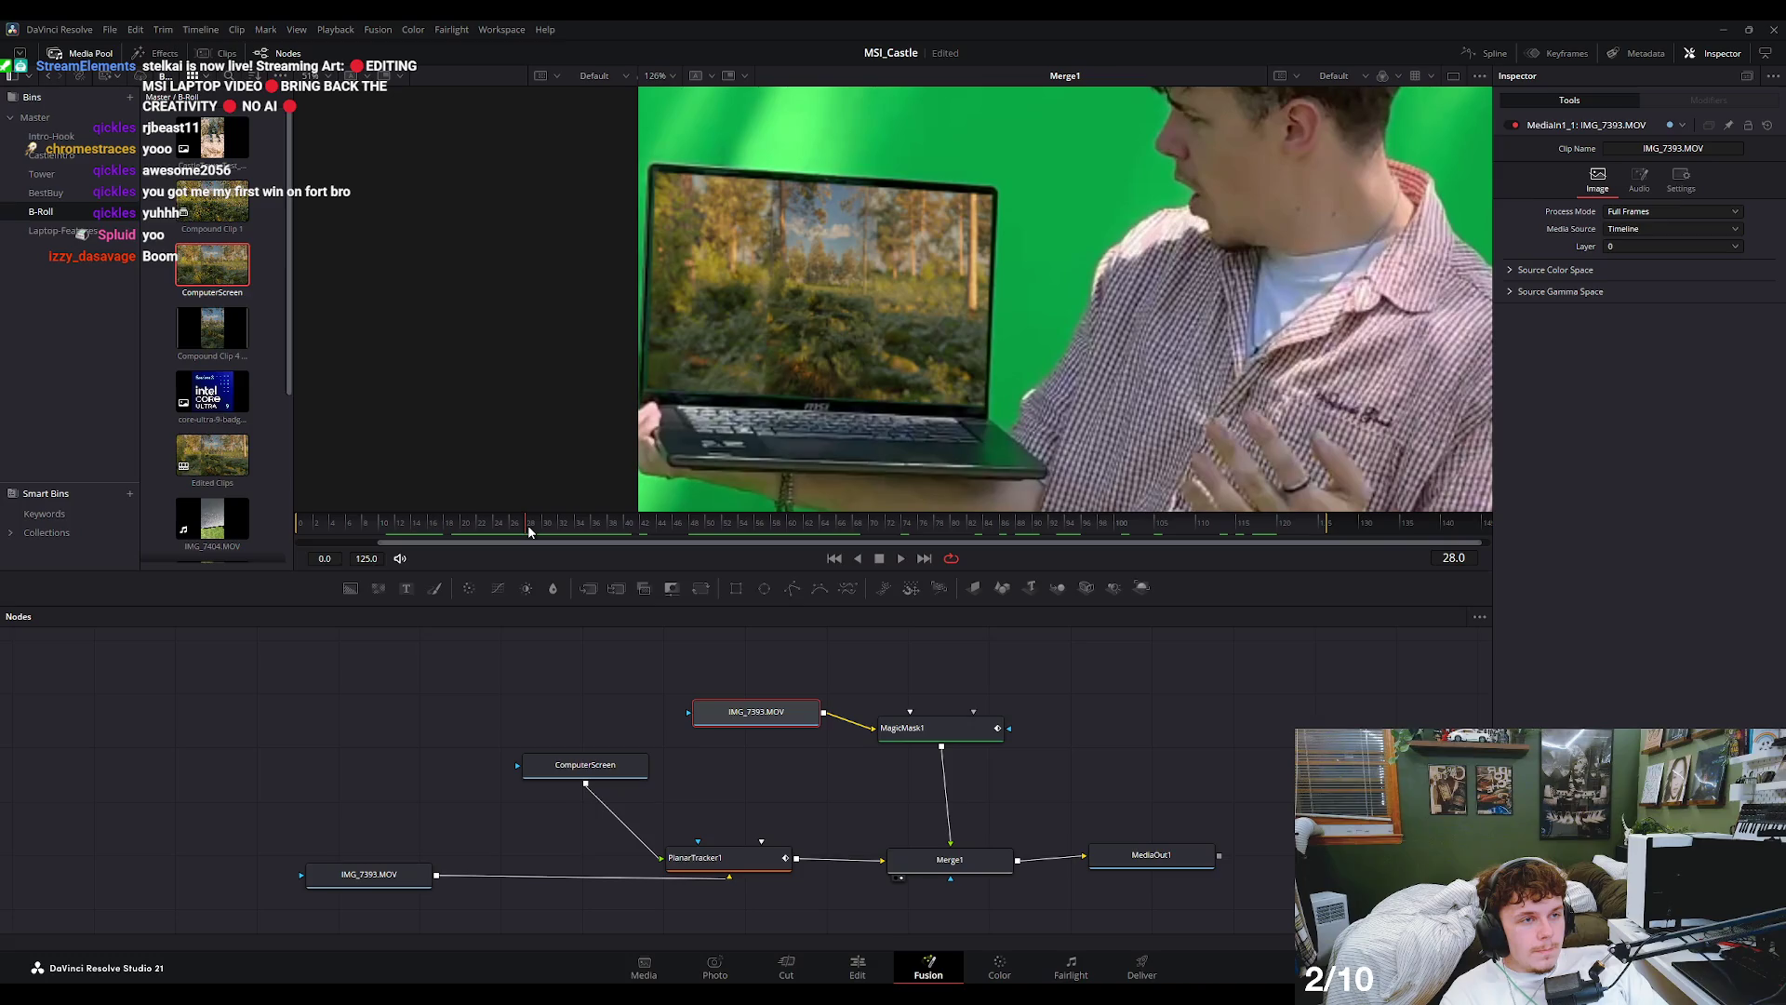
{"action": "left_click", "coordinate": [1019, 785]}
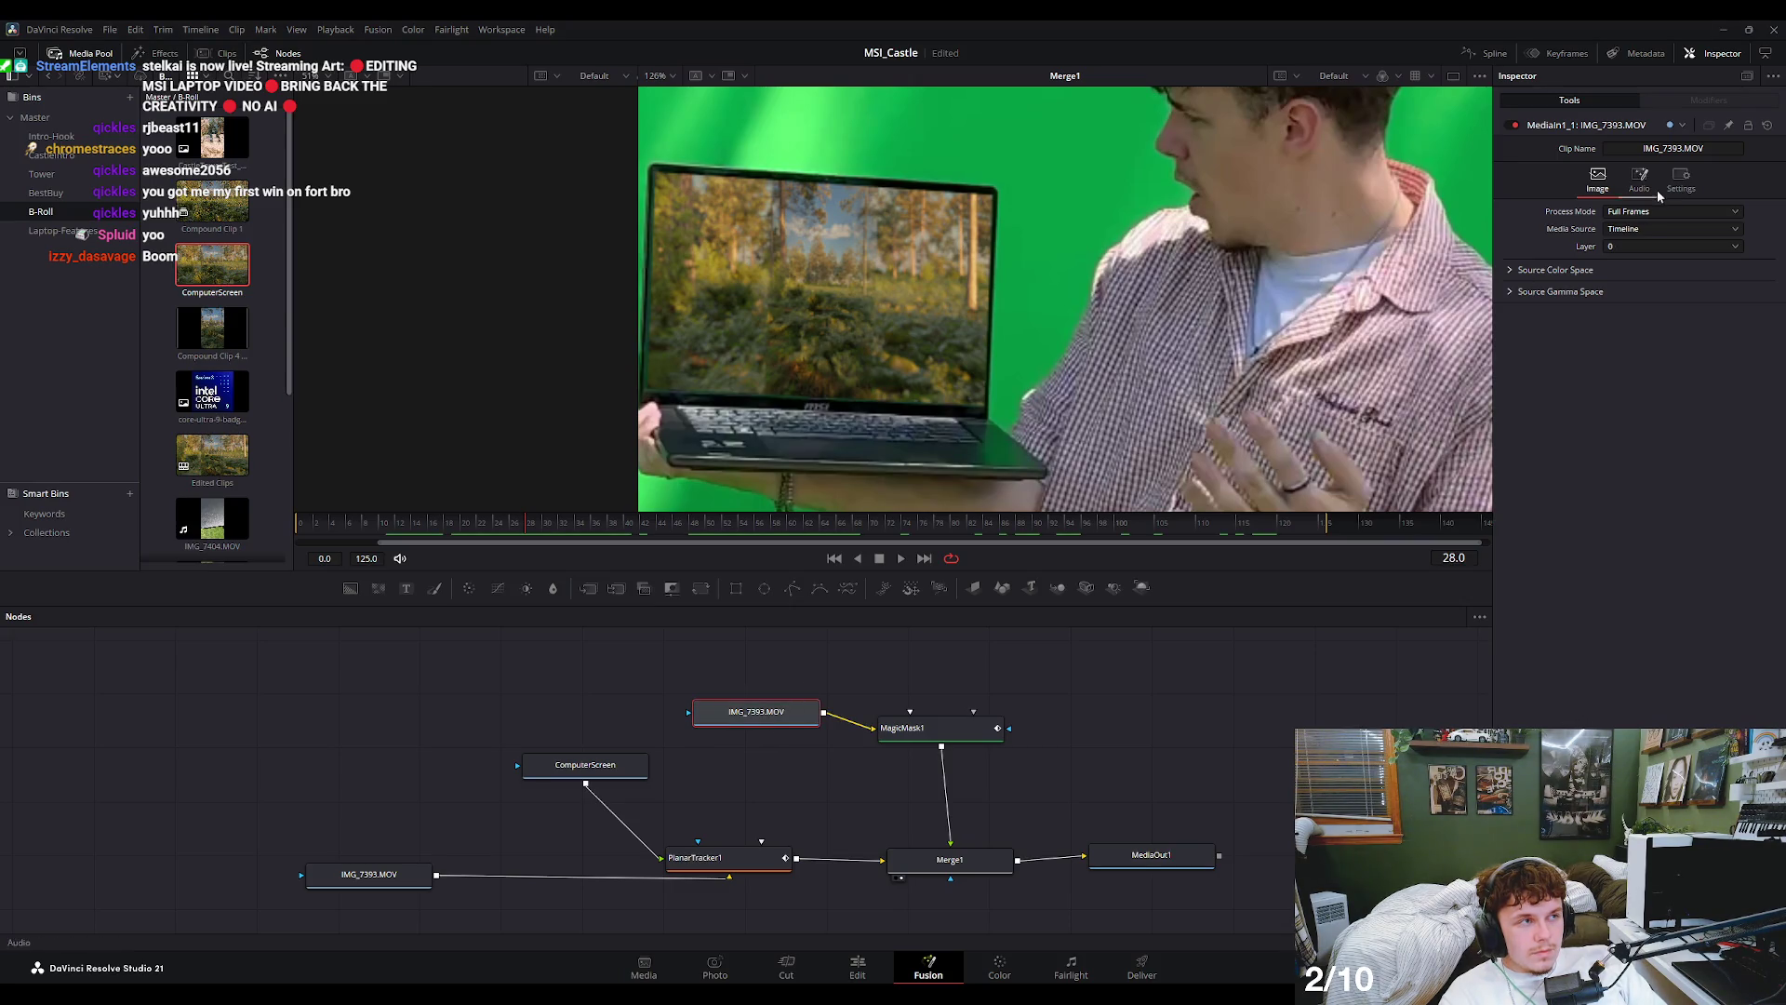
{"action": "left_click", "coordinate": [1718, 56]}
{"action": "left_click", "coordinate": [1718, 56]}
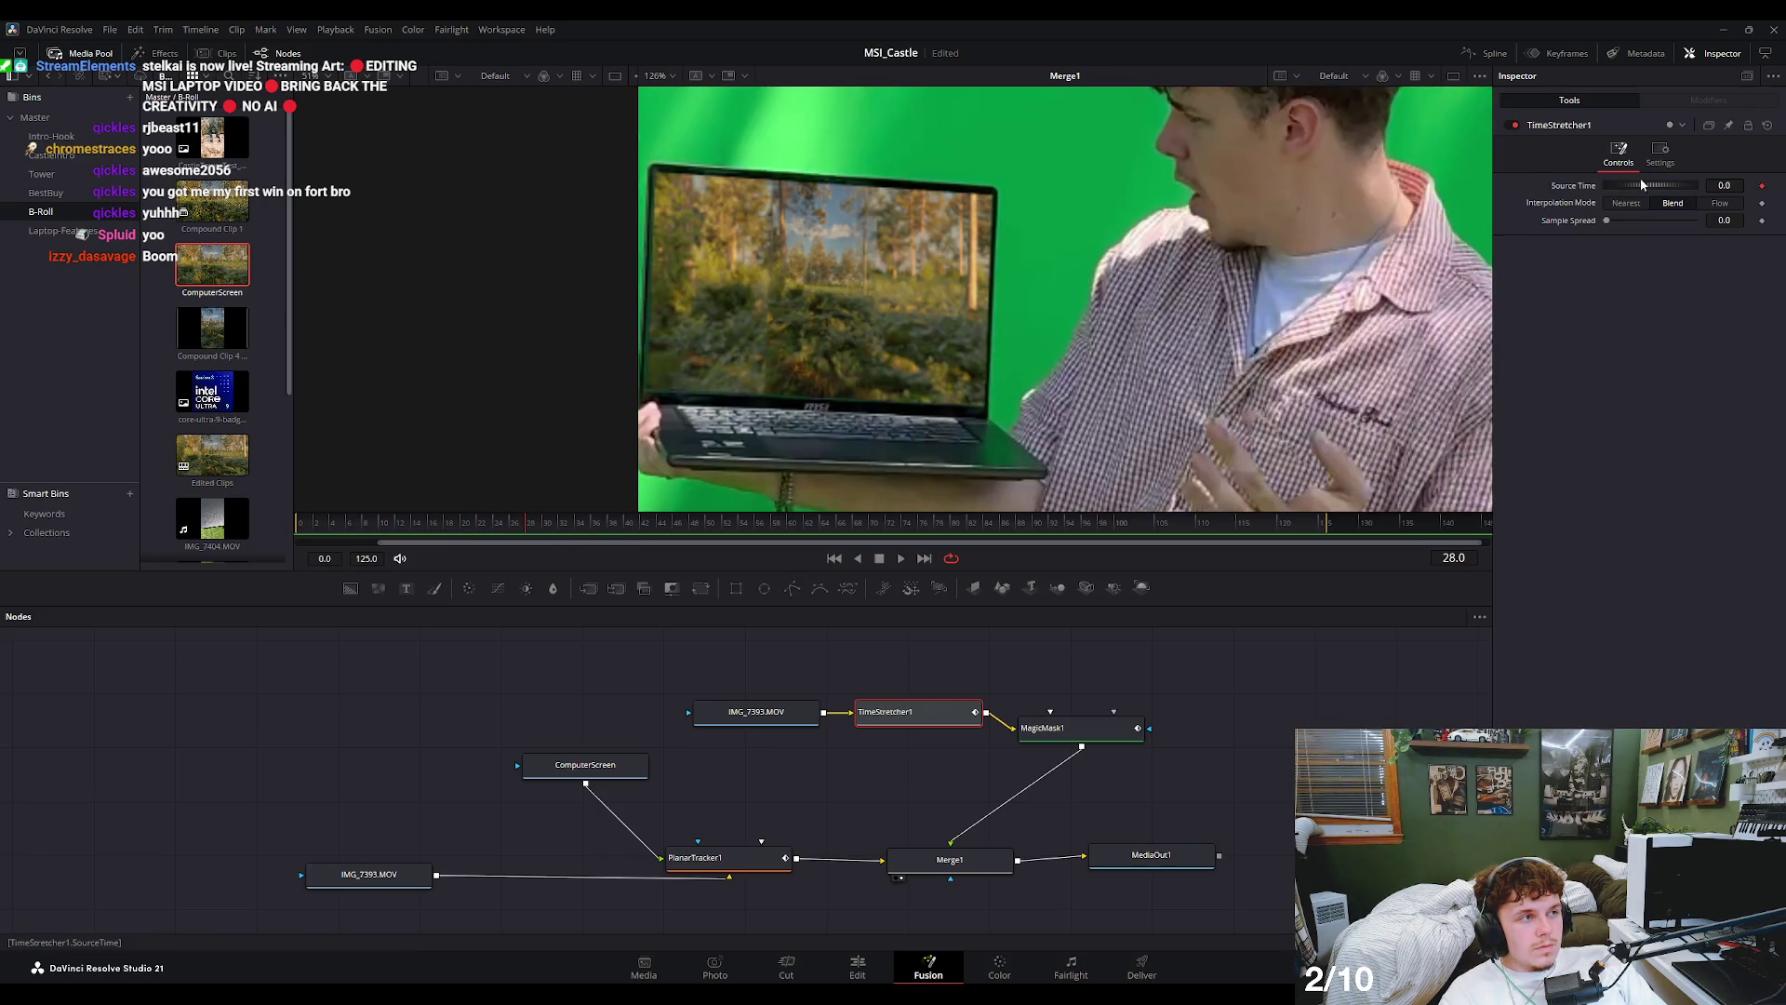
- Delete TimeStretcher1 and move MagicMask1 back beside the top IMG_7393.MOV clip
{"action": "left_click", "coordinate": [1659, 151]}
{"action": "left_click", "coordinate": [1623, 156]}
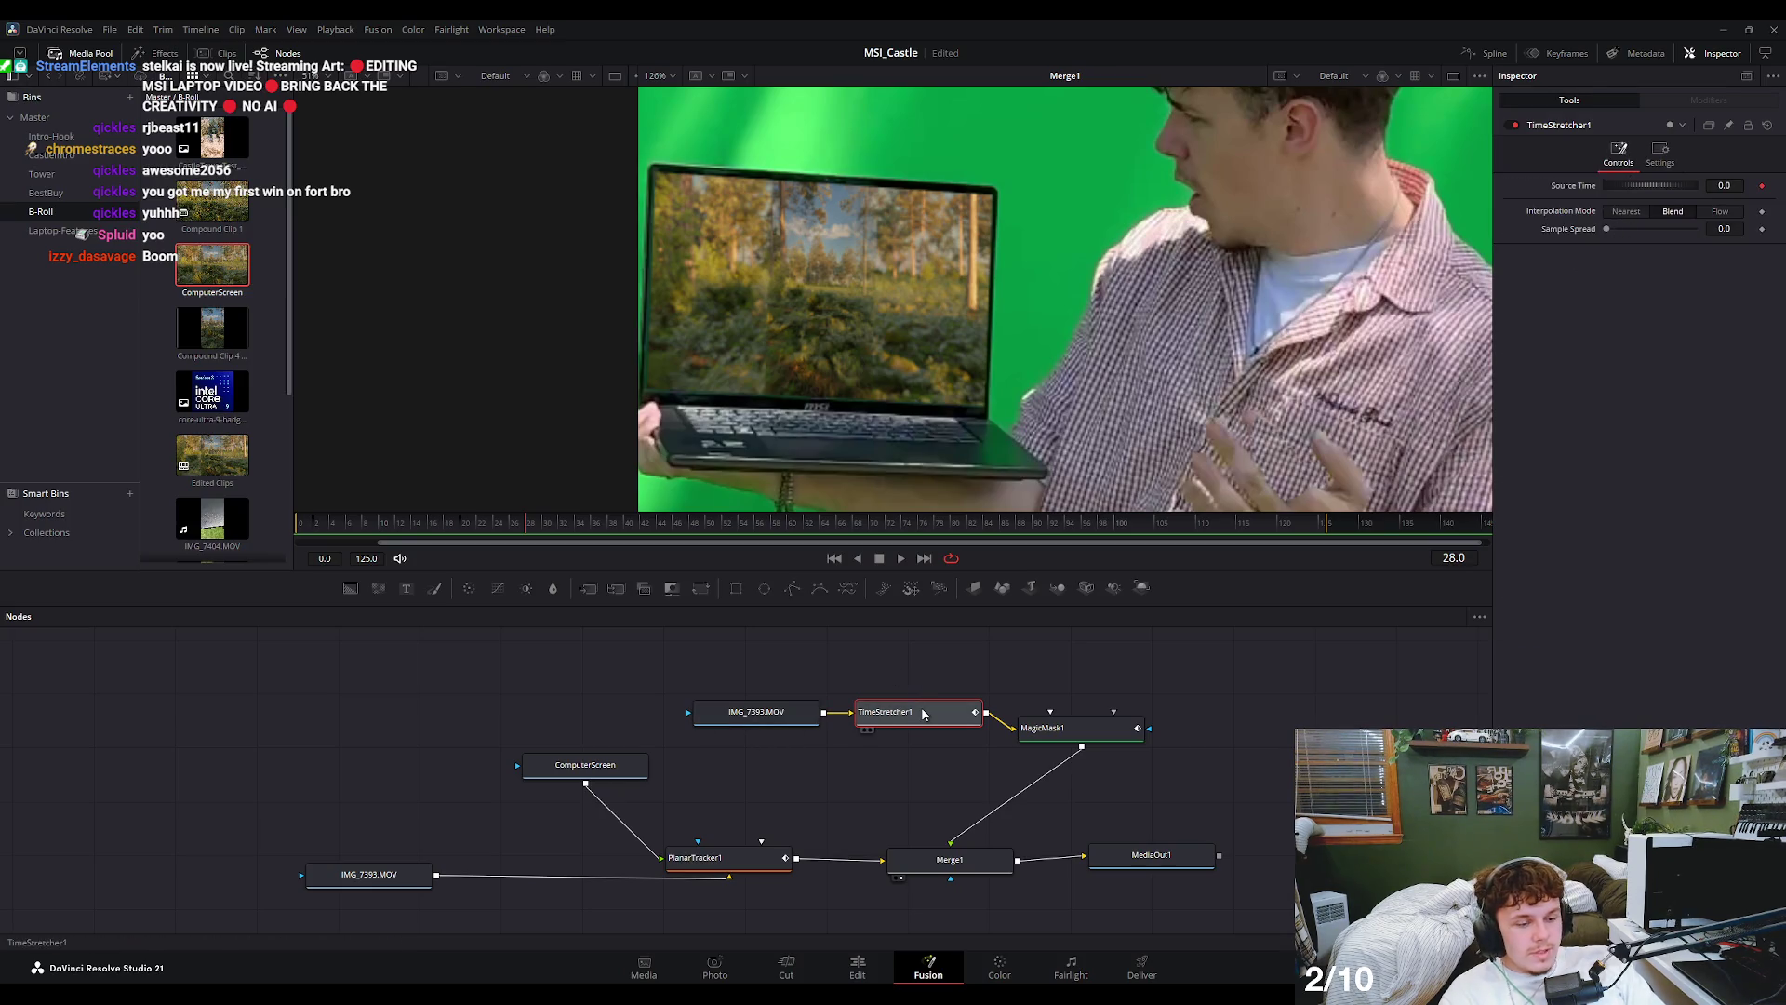
{"action": "key", "text": "Delete"}
{"action": "mouse_move", "coordinate": [1071, 732]}
{"action": "left_mouse_down"}
{"action": "mouse_move", "coordinate": [917, 747]}
{"action": "mouse_move", "coordinate": [950, 726]}
{"action": "left_mouse_up"}
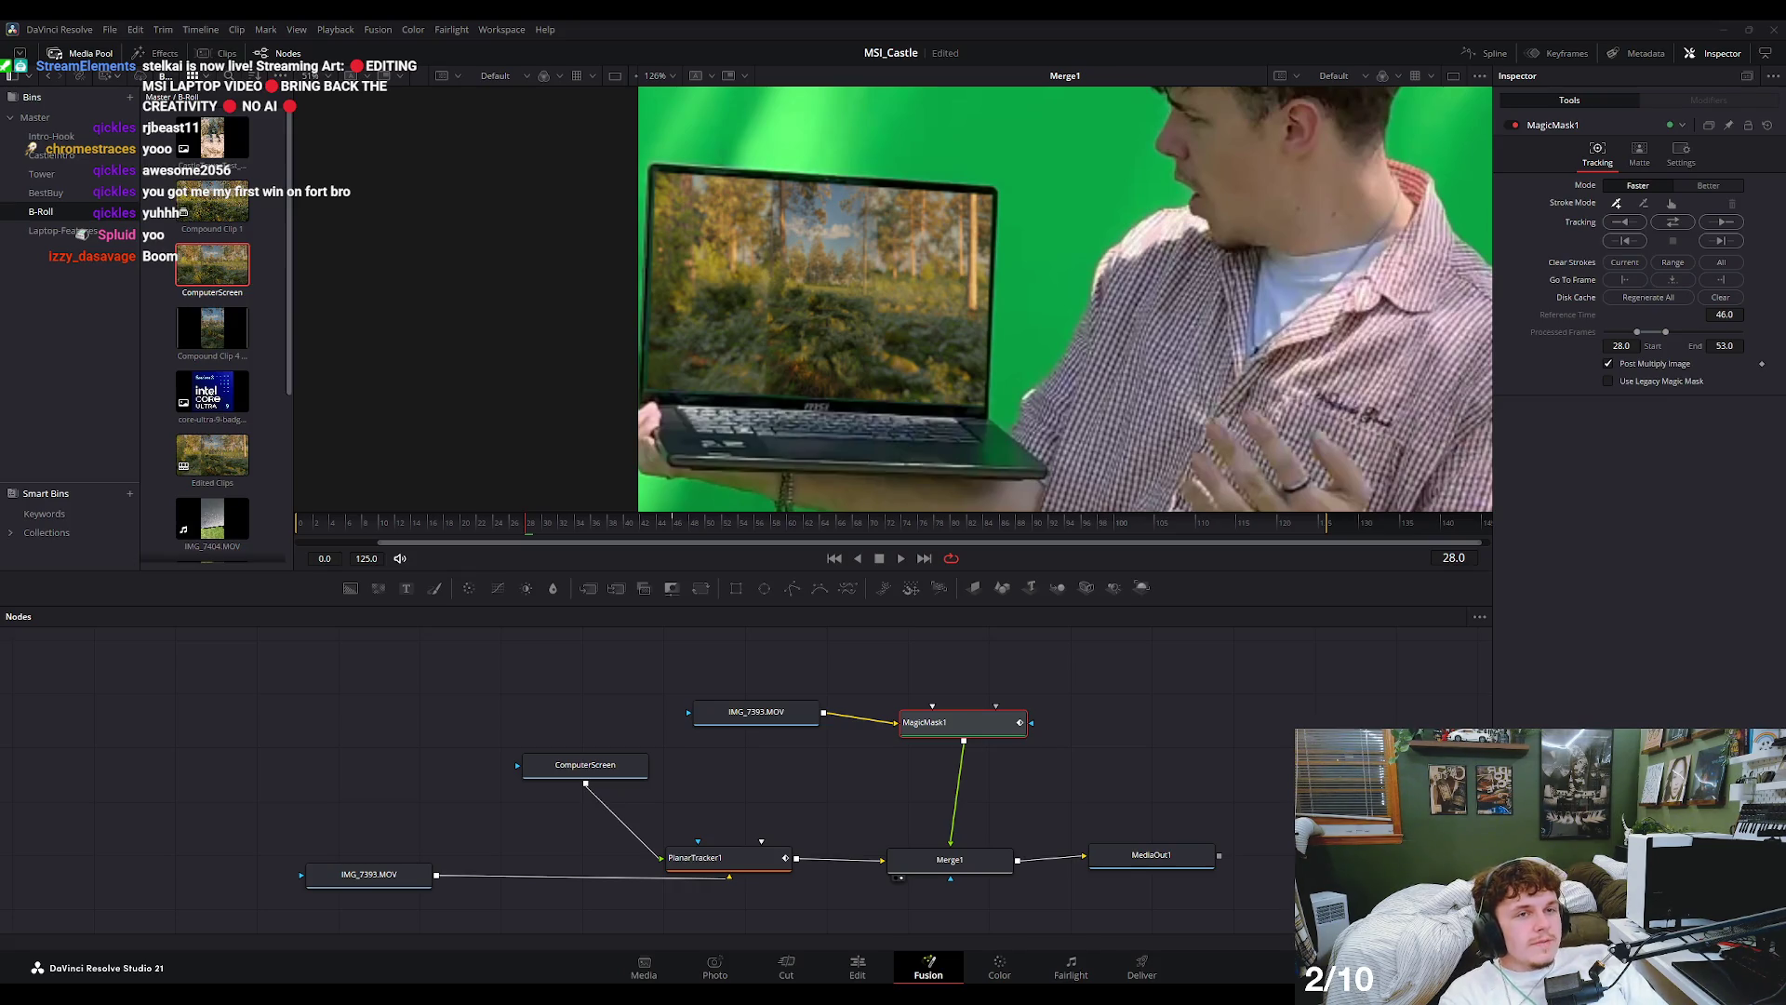
{"action": "left_click", "coordinate": [370, 875]}
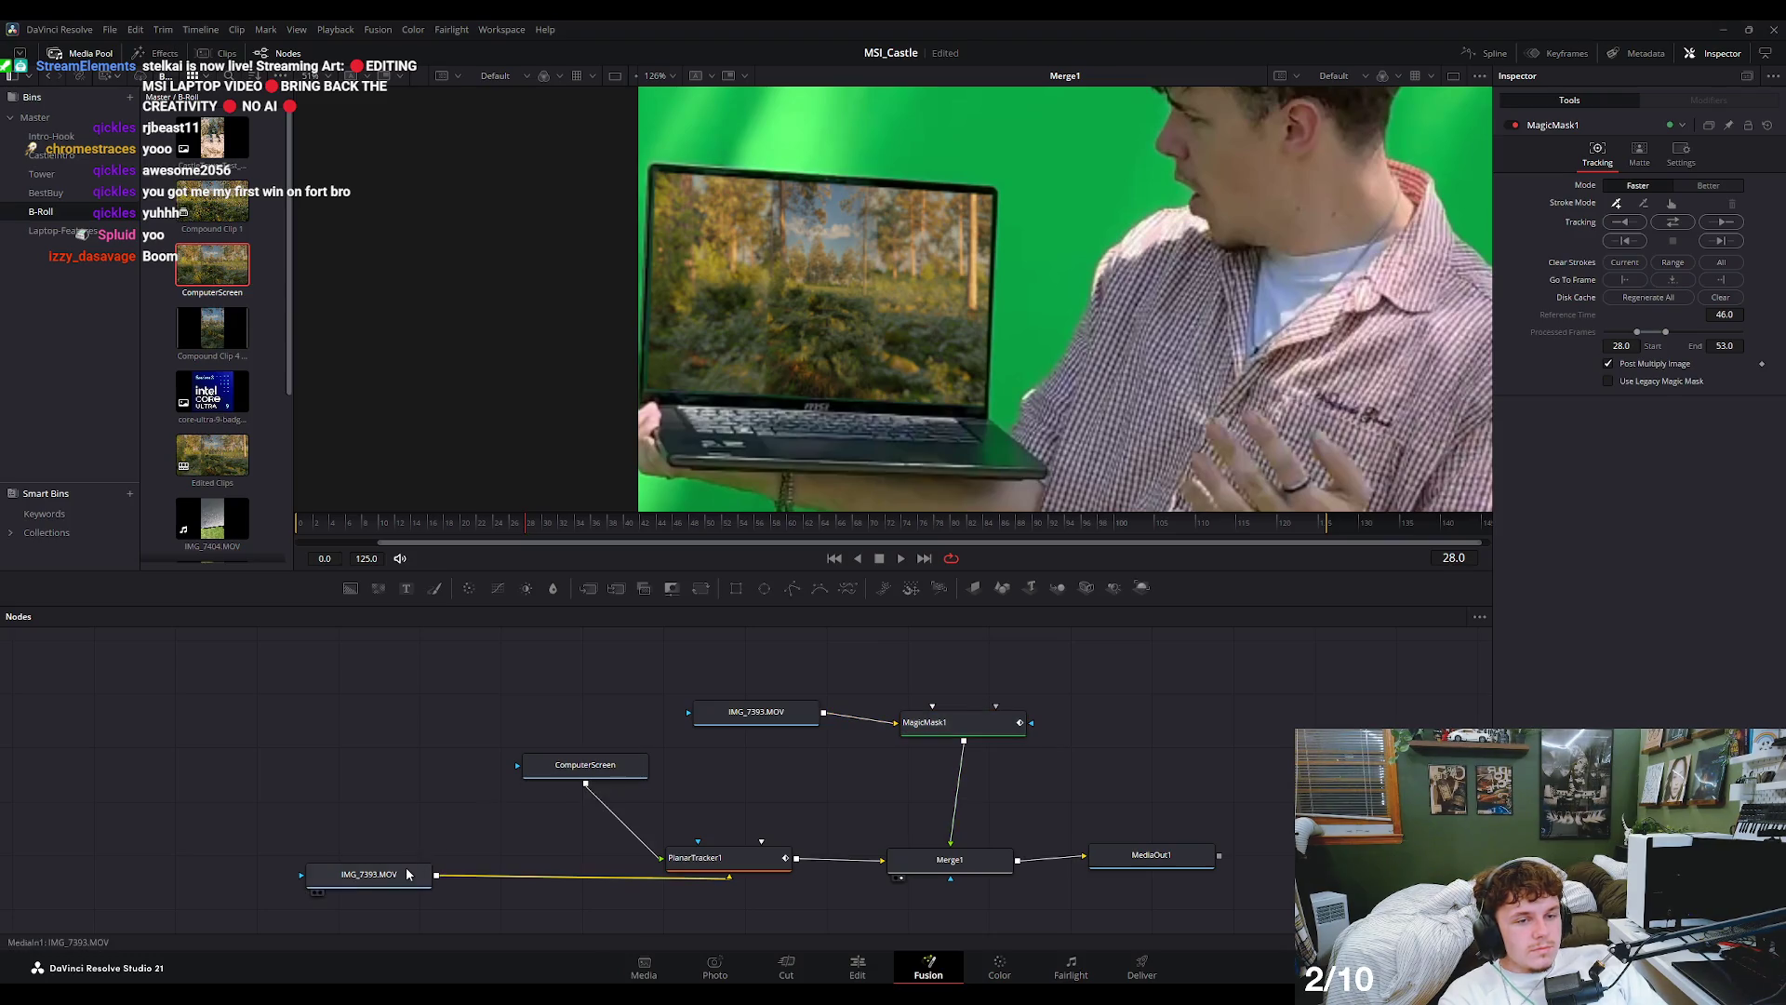
- Load the bottom and top IMG_7393.MOV clips into the viewers around frame 45
{"action": "key", "text": "1"}
{"action": "left_click", "coordinate": [618, 765]}
{"action": "left_click", "coordinate": [744, 715]}
{"action": "key", "text": "1"}
{"action": "left_click_drag", "start_coordinate": [302, 527], "coordinate": [669, 523]}
{"action": "left_click", "coordinate": [377, 879]}
{"action": "key", "text": "1"}
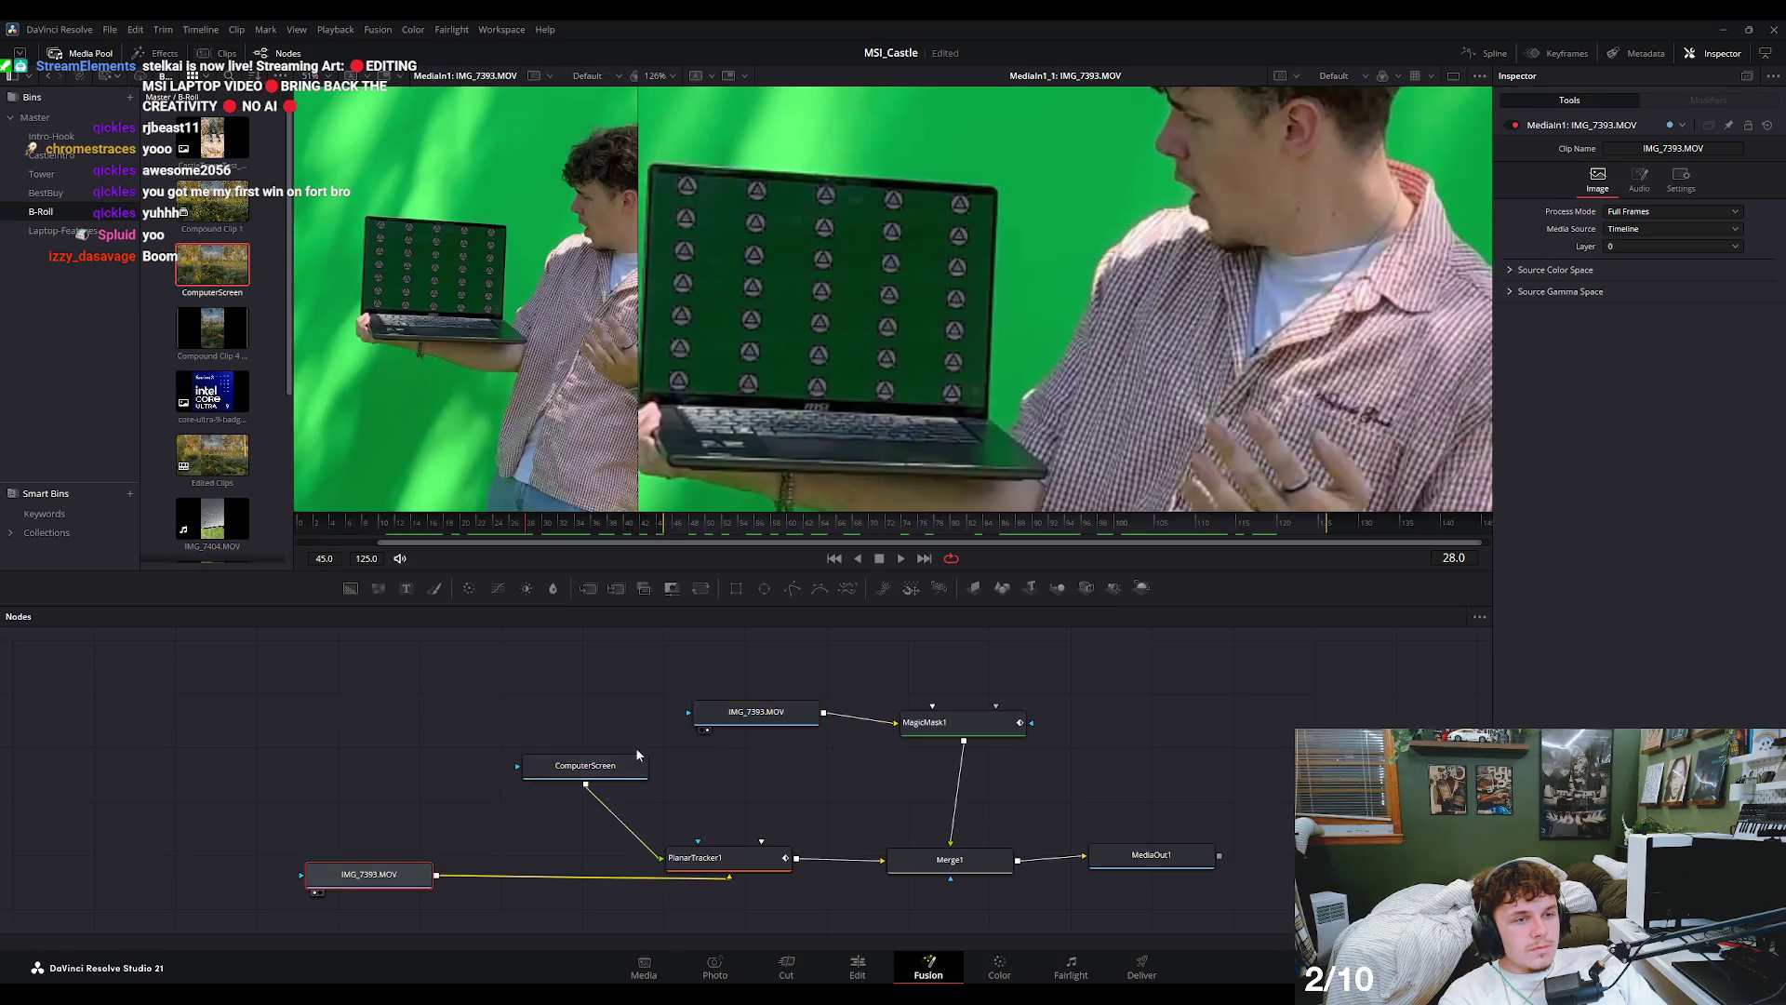
{"action": "key", "text": "1"}
{"action": "key", "text": "2"}
- Toggle the top clip, Merge1 and the isolated MagicMask1 finger in the right viewer
{"action": "key", "text": "2"}
{"action": "left_click", "coordinate": [761, 714]}
{"action": "key", "text": "2"}
{"action": "left_click", "coordinate": [996, 865]}
{"action": "key", "text": "2"}
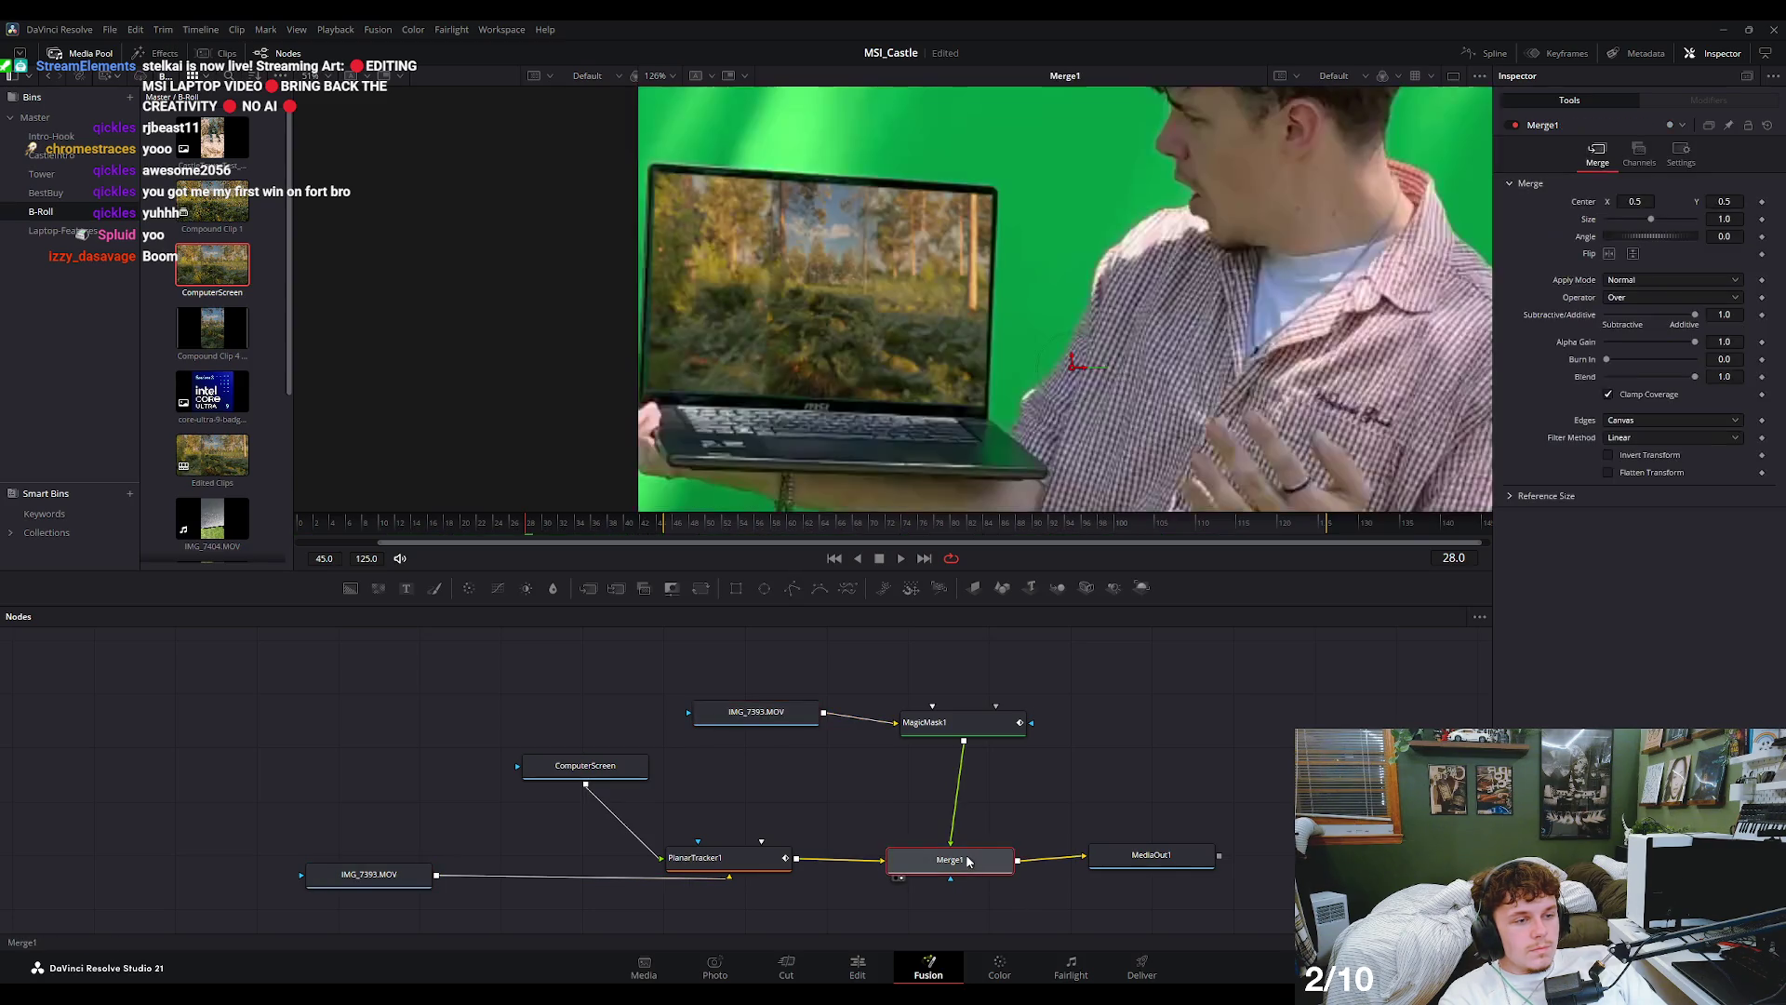
{"action": "key", "text": "2"}
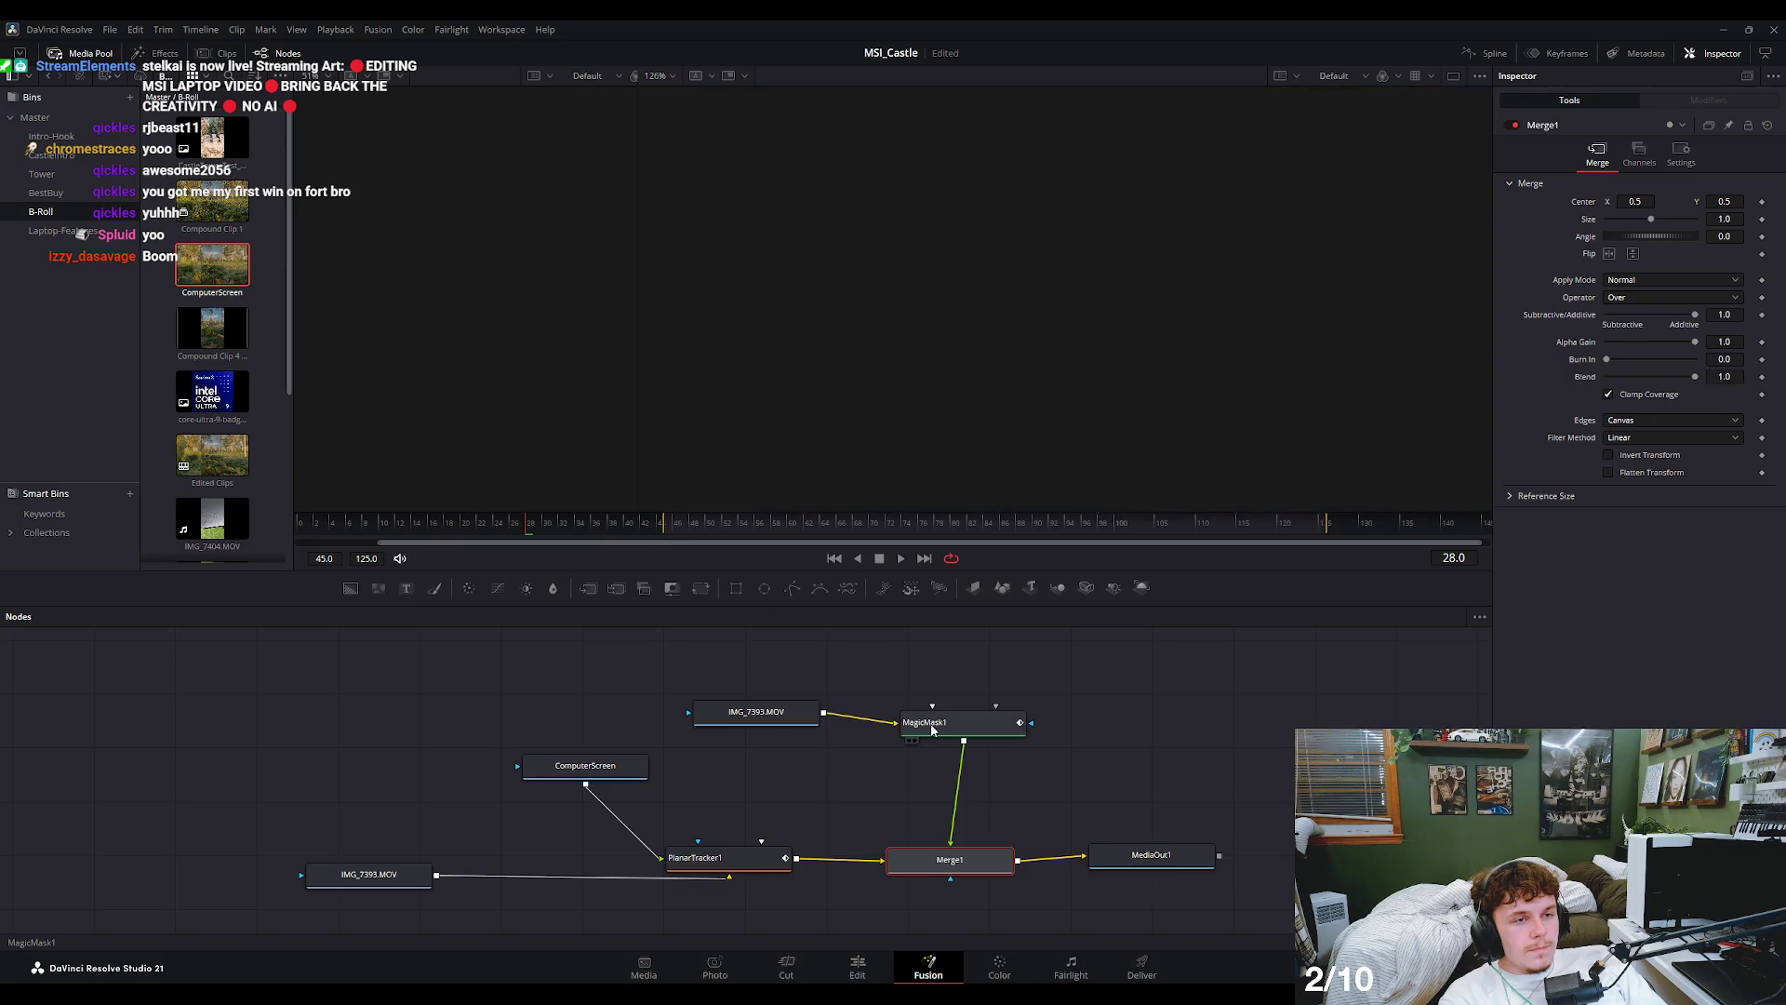
{"action": "key", "text": "2"}
{"action": "left_click", "coordinate": [930, 723]}
{"action": "key", "text": "2"}
{"action": "key", "text": "2"}
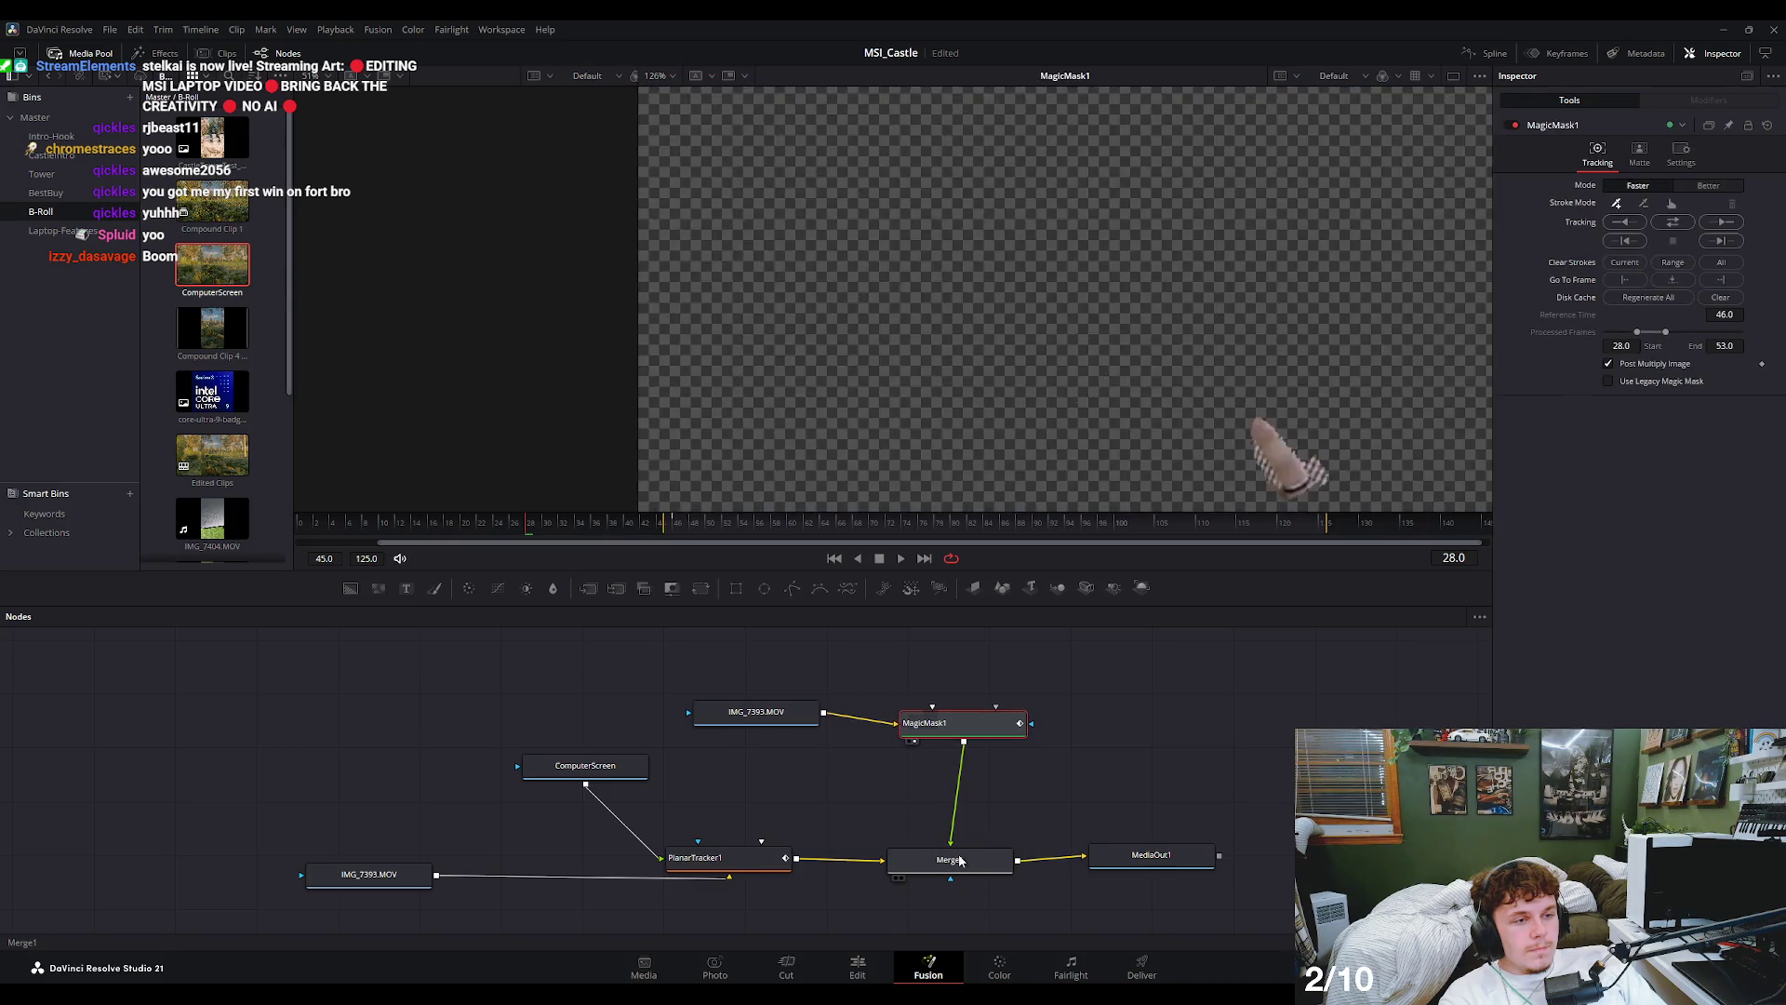
{"action": "left_click", "coordinate": [964, 869]}
{"action": "key", "text": "2"}
{"action": "key", "text": "2"}
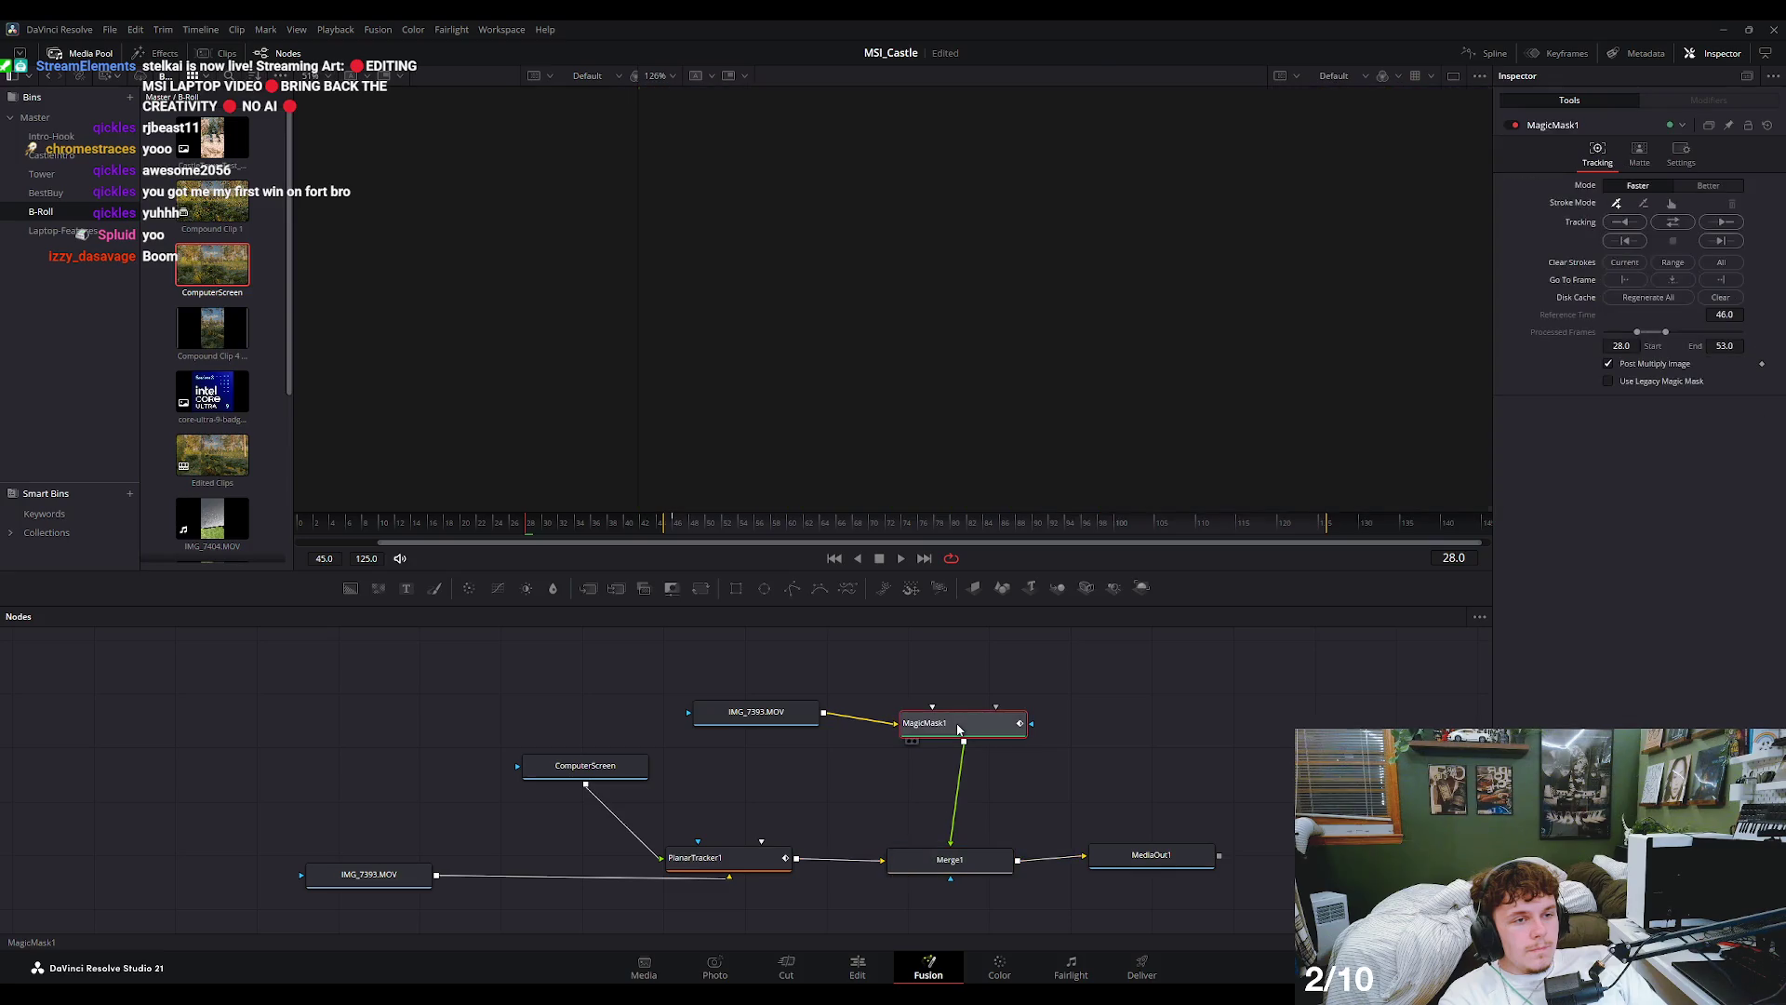
{"action": "key", "text": "2"}
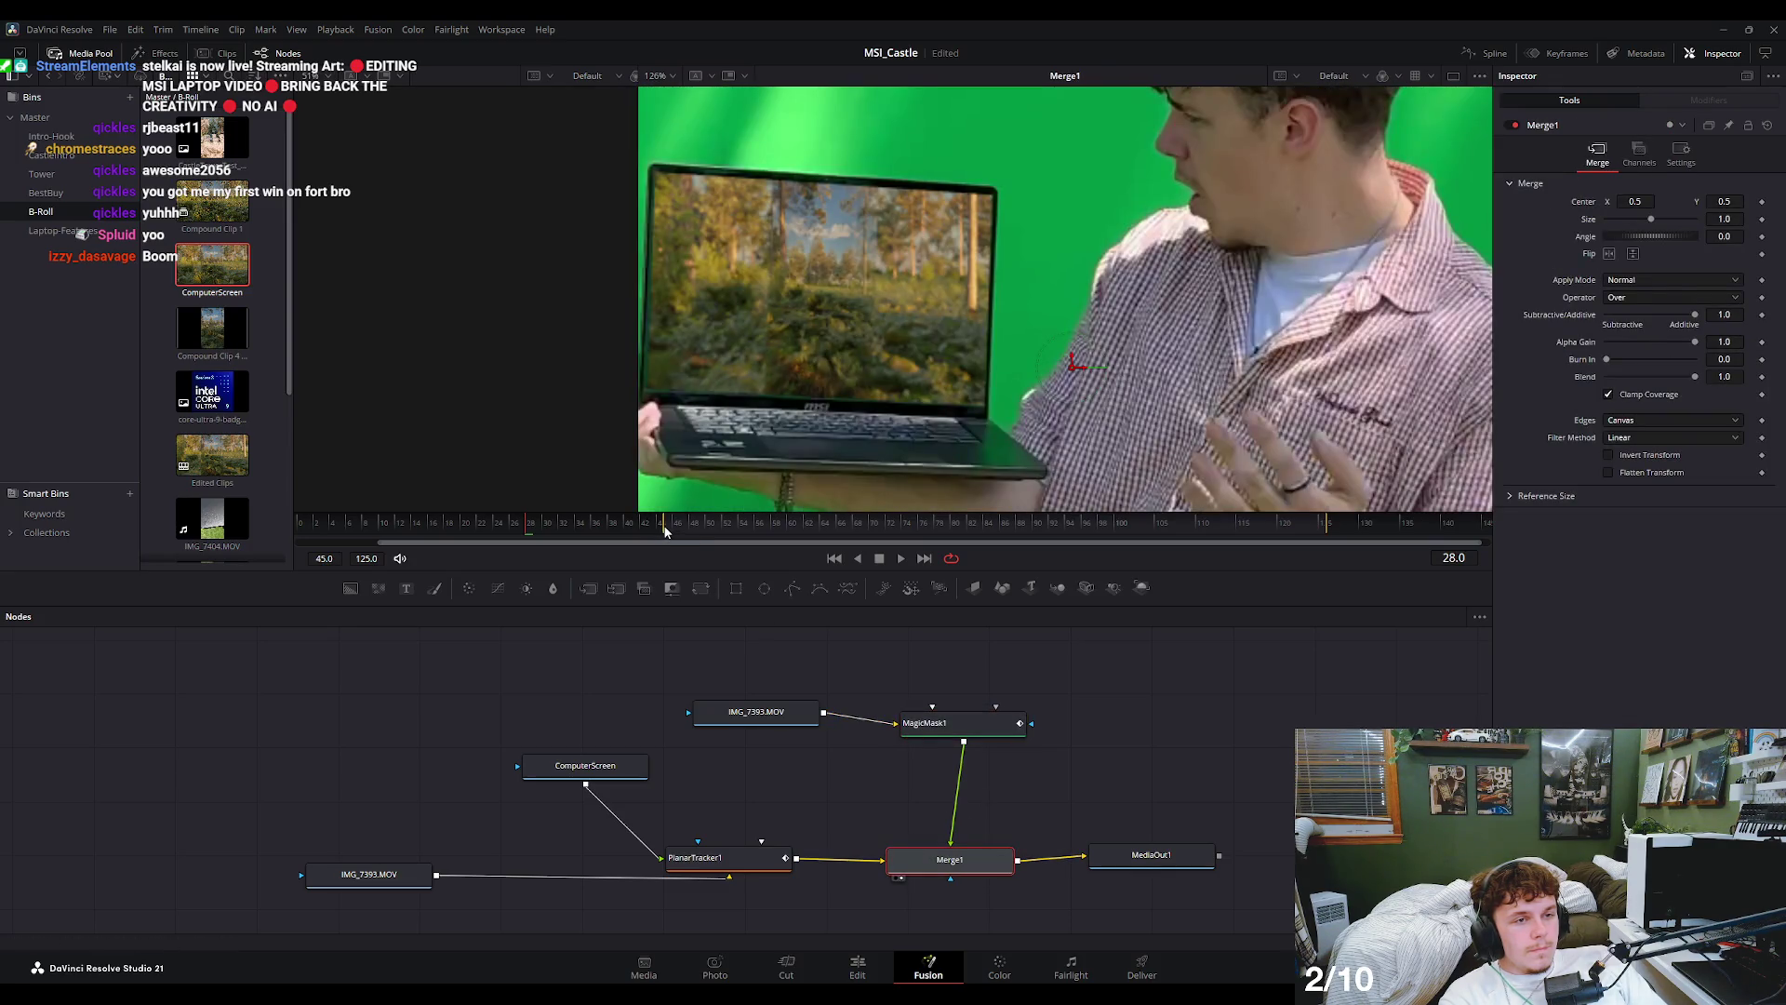
- Review the composite at frames 0, 45, 28 and 46, then select the top IMG_7393.MOV clip
{"action": "left_click_drag", "start_coordinate": [666, 530], "coordinate": [299, 527]}
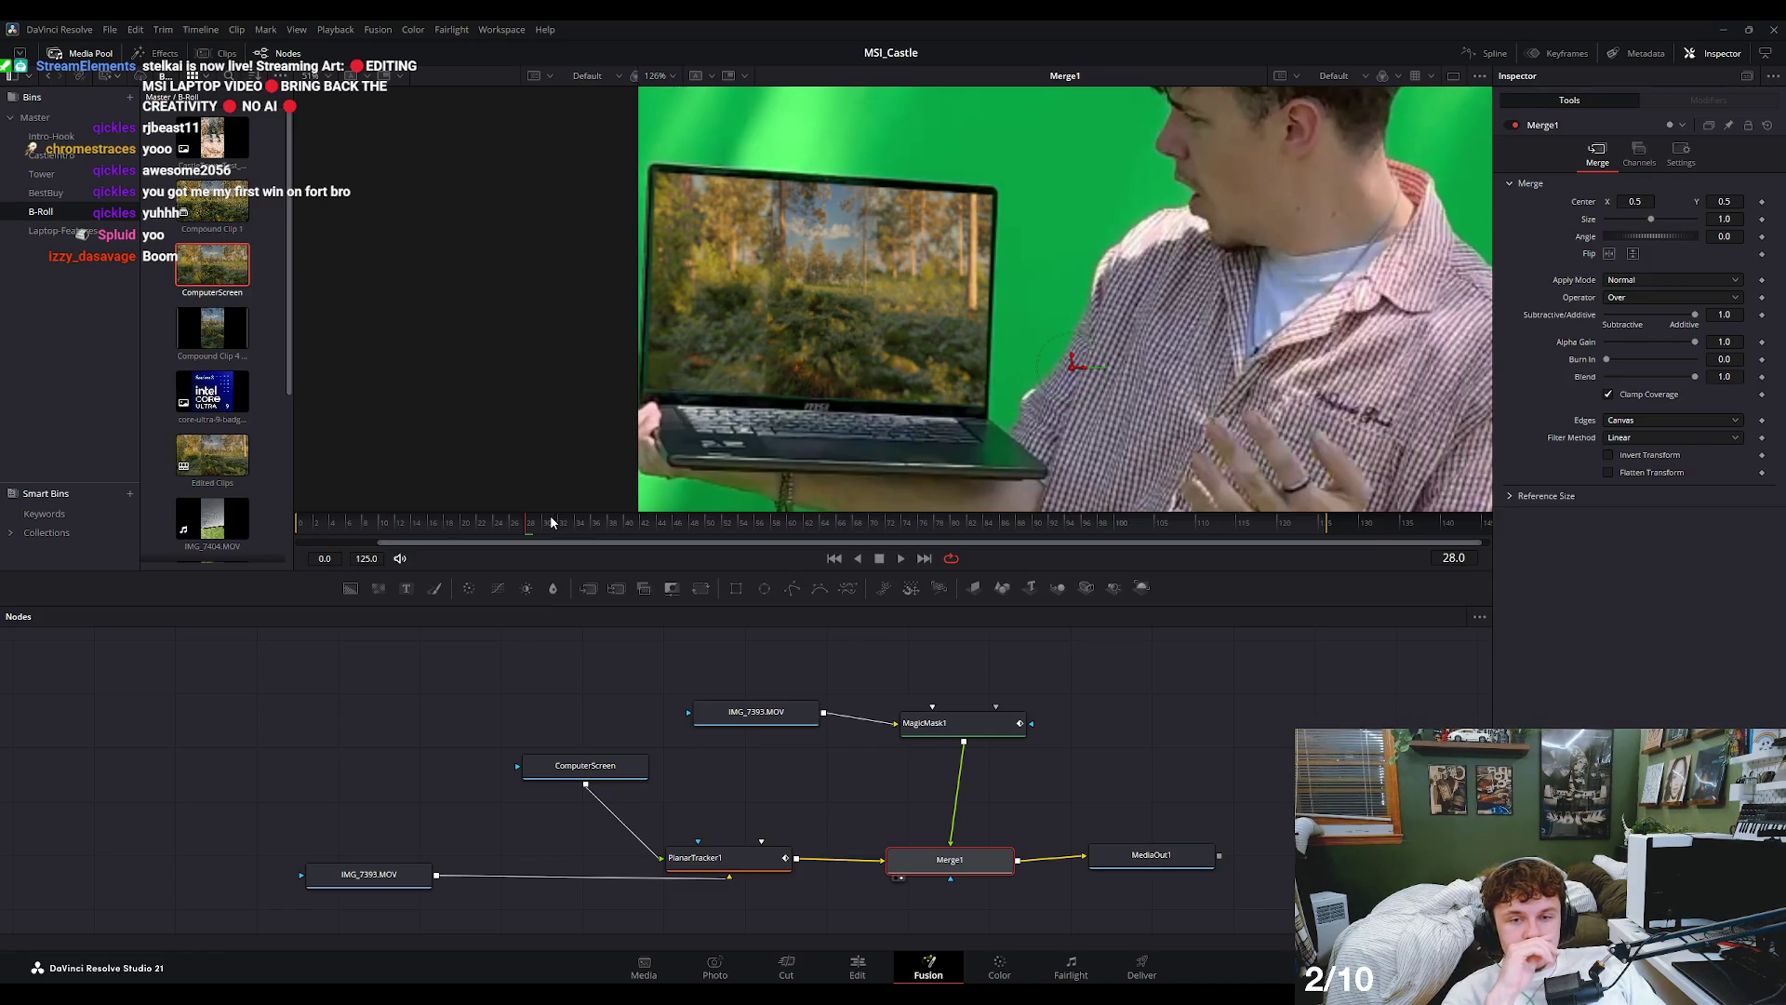
{"action": "left_click", "coordinate": [663, 524]}
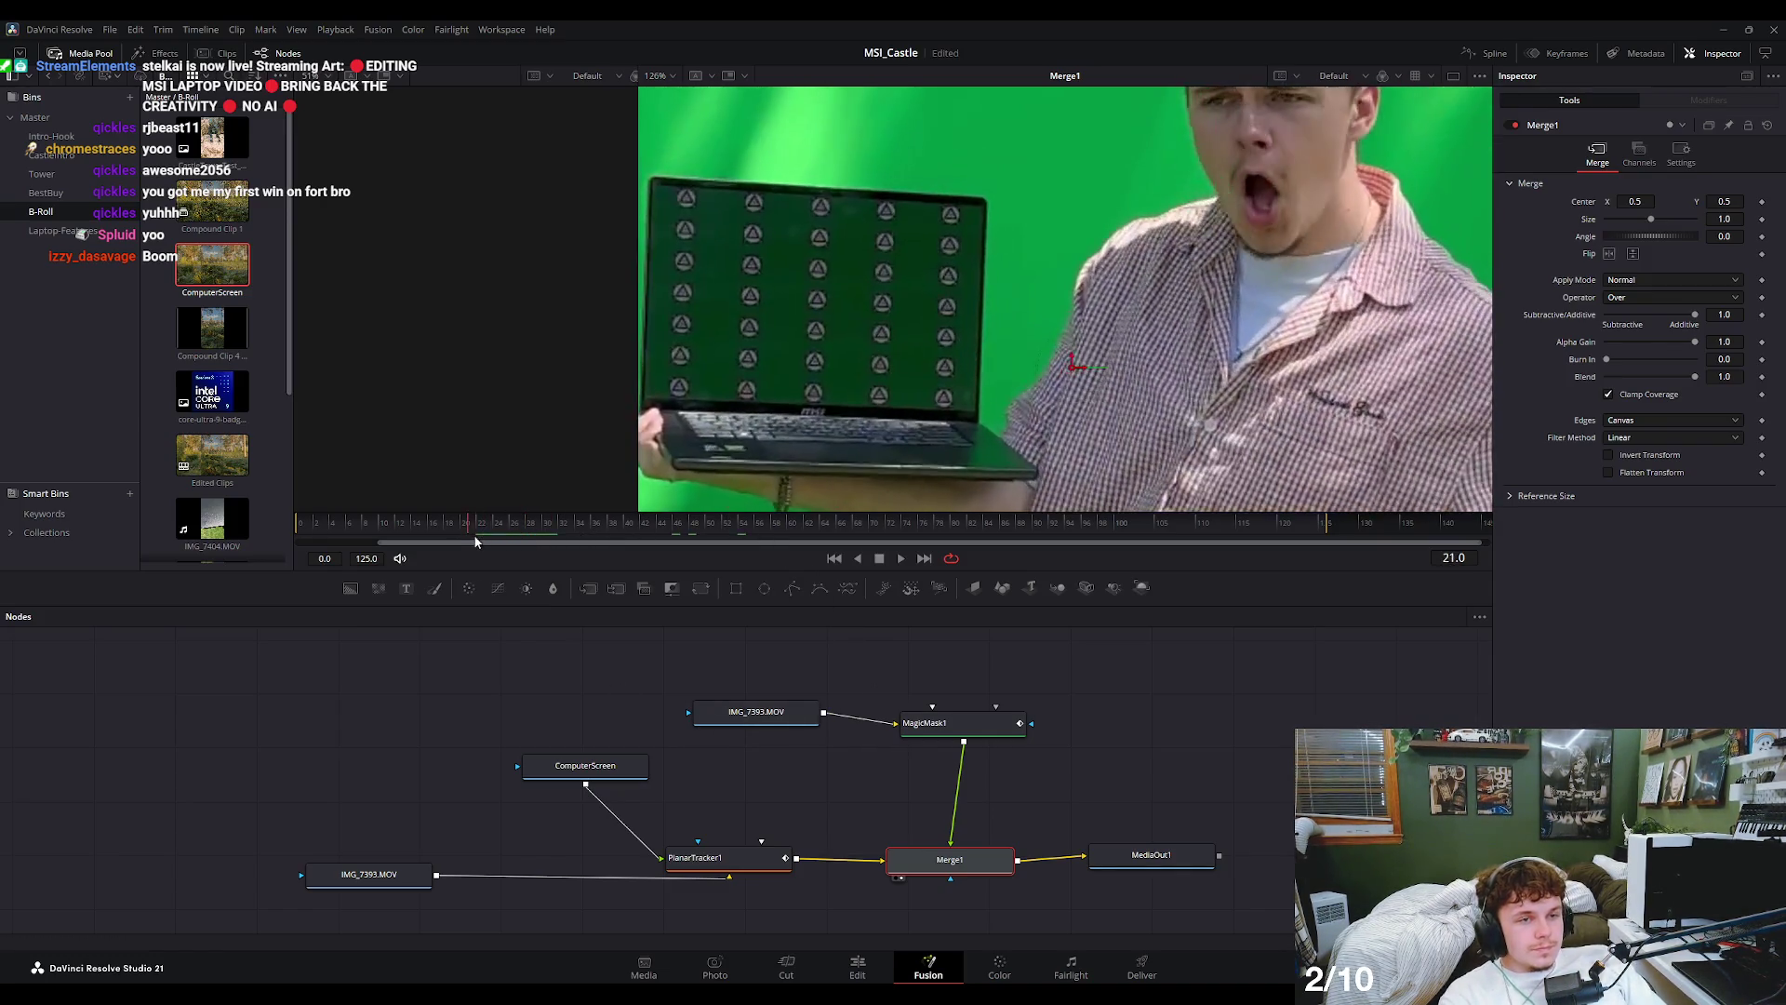
{"action": "left_click_drag", "start_coordinate": [662, 522], "coordinate": [526, 534]}
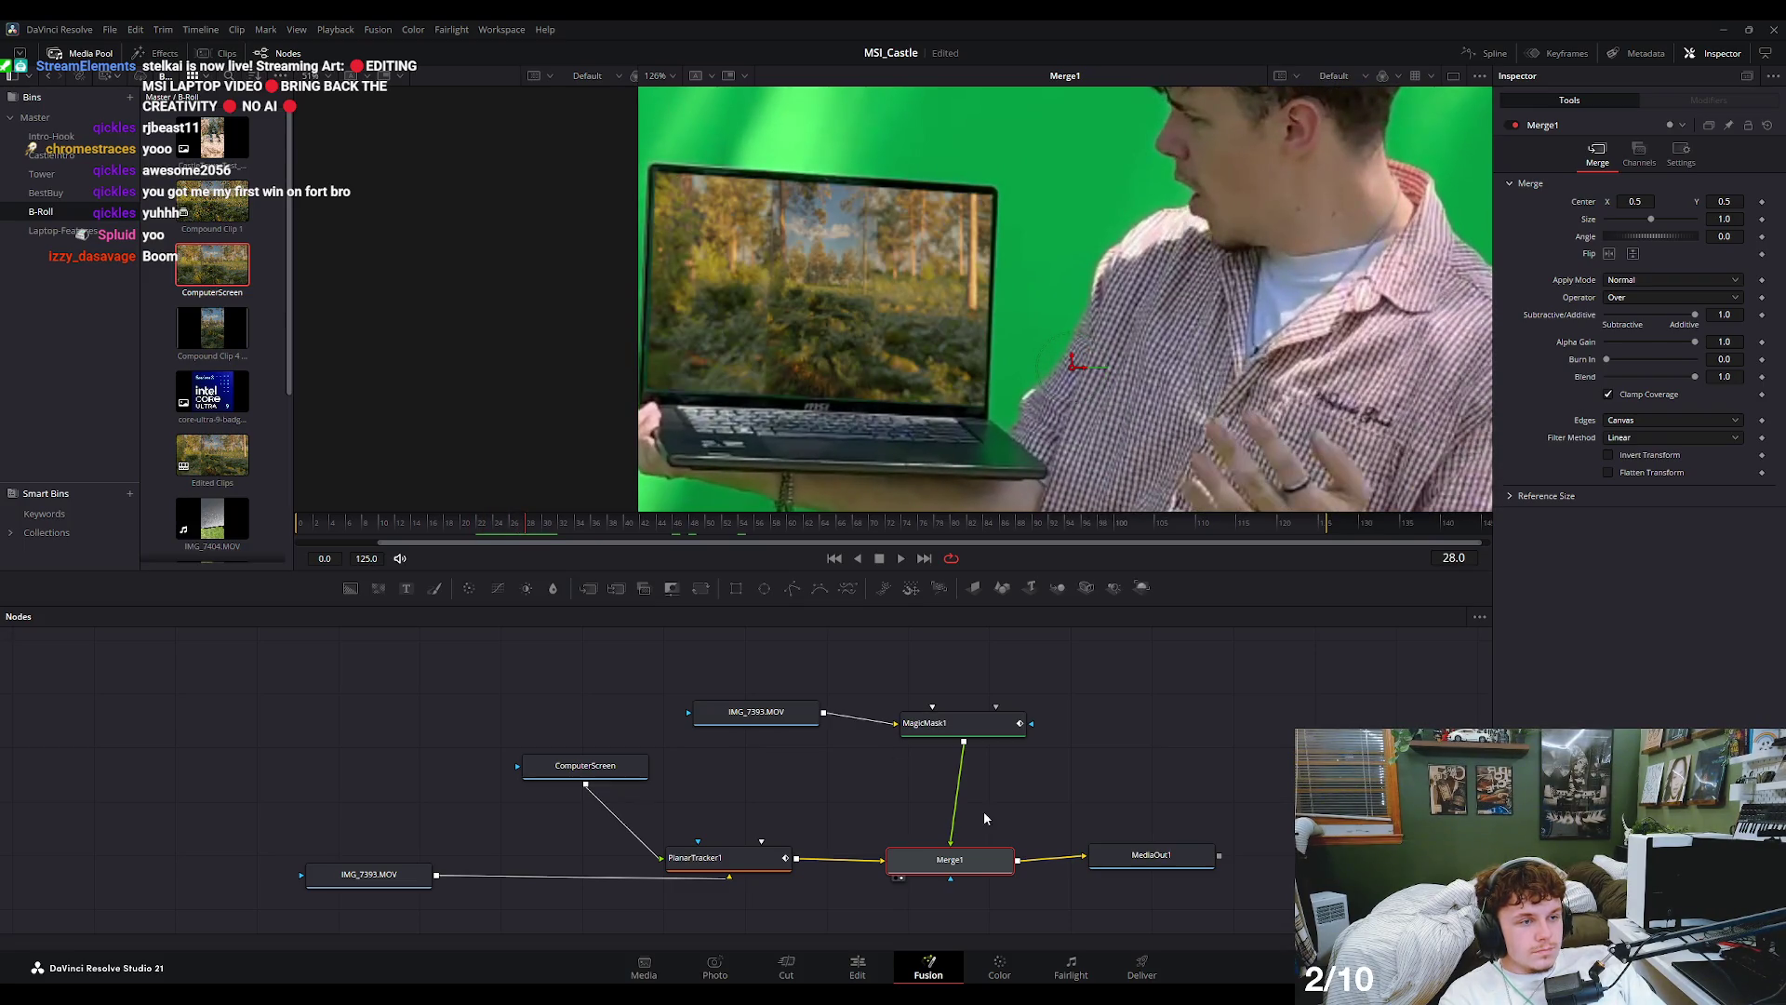
{"action": "left_click", "coordinate": [958, 725]}
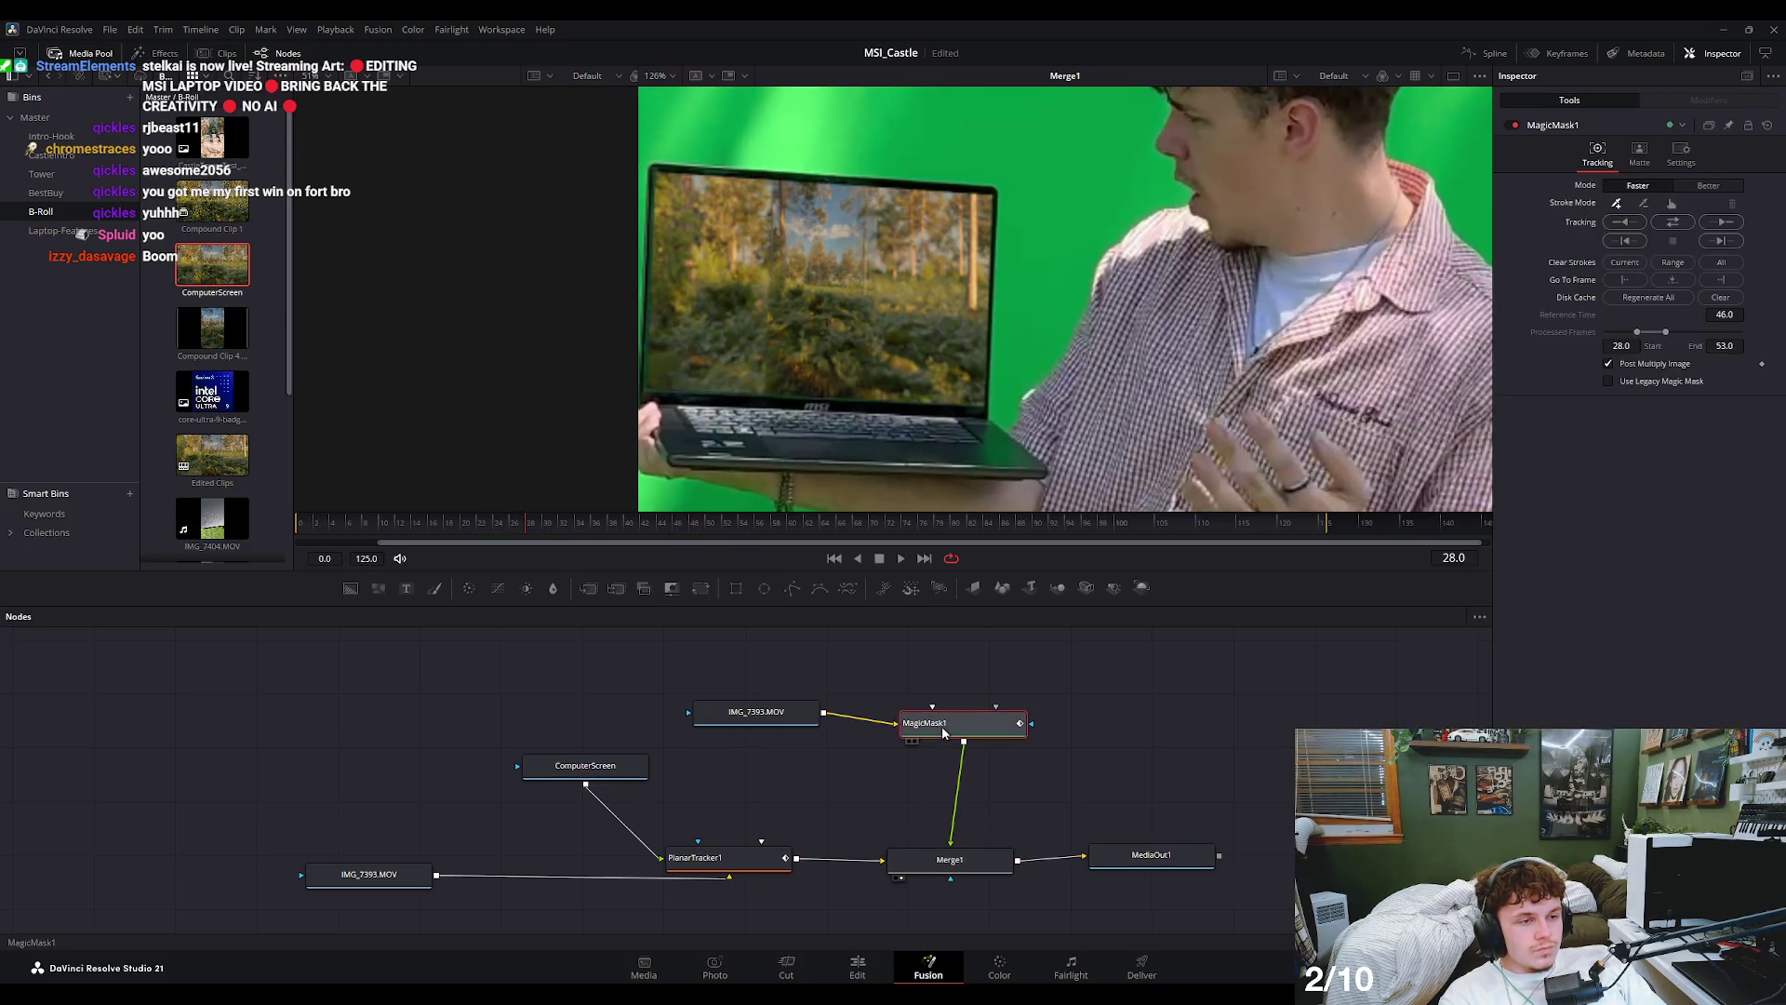
{"action": "scroll", "coordinate": [1053, 716], "scroll_direction": "up", "scroll_amount": 1}
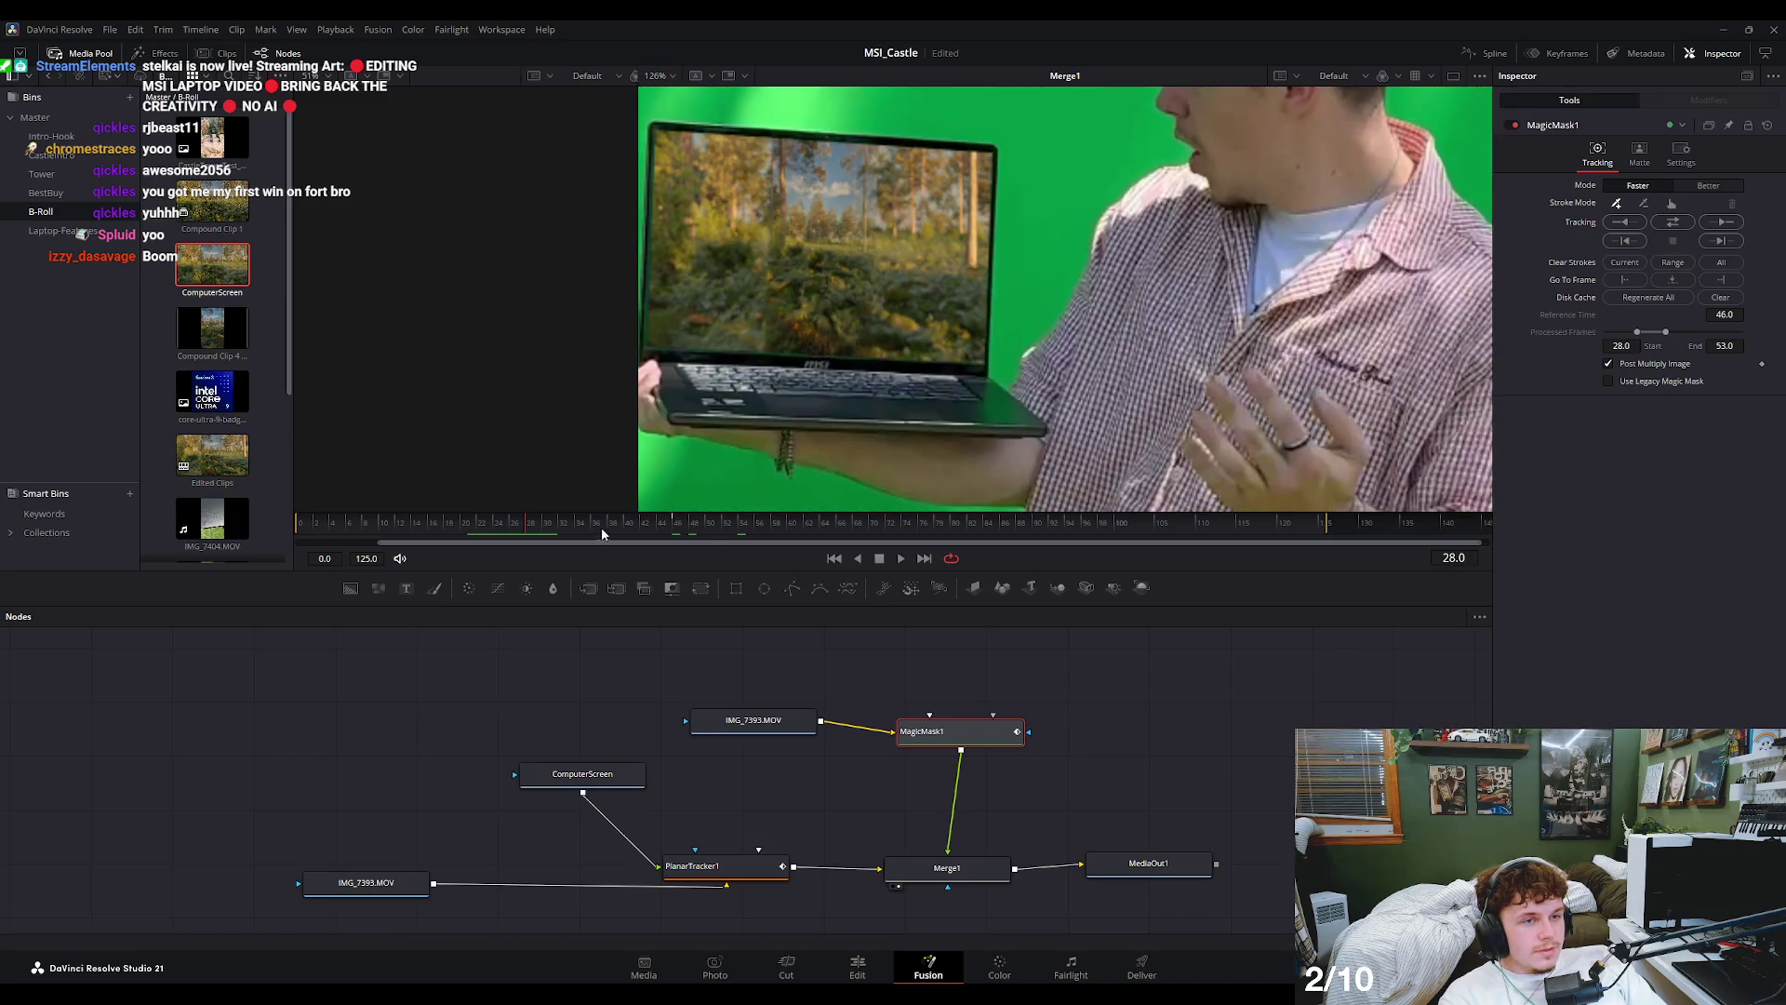
{"action": "left_click_drag", "start_coordinate": [626, 532], "coordinate": [677, 522]}
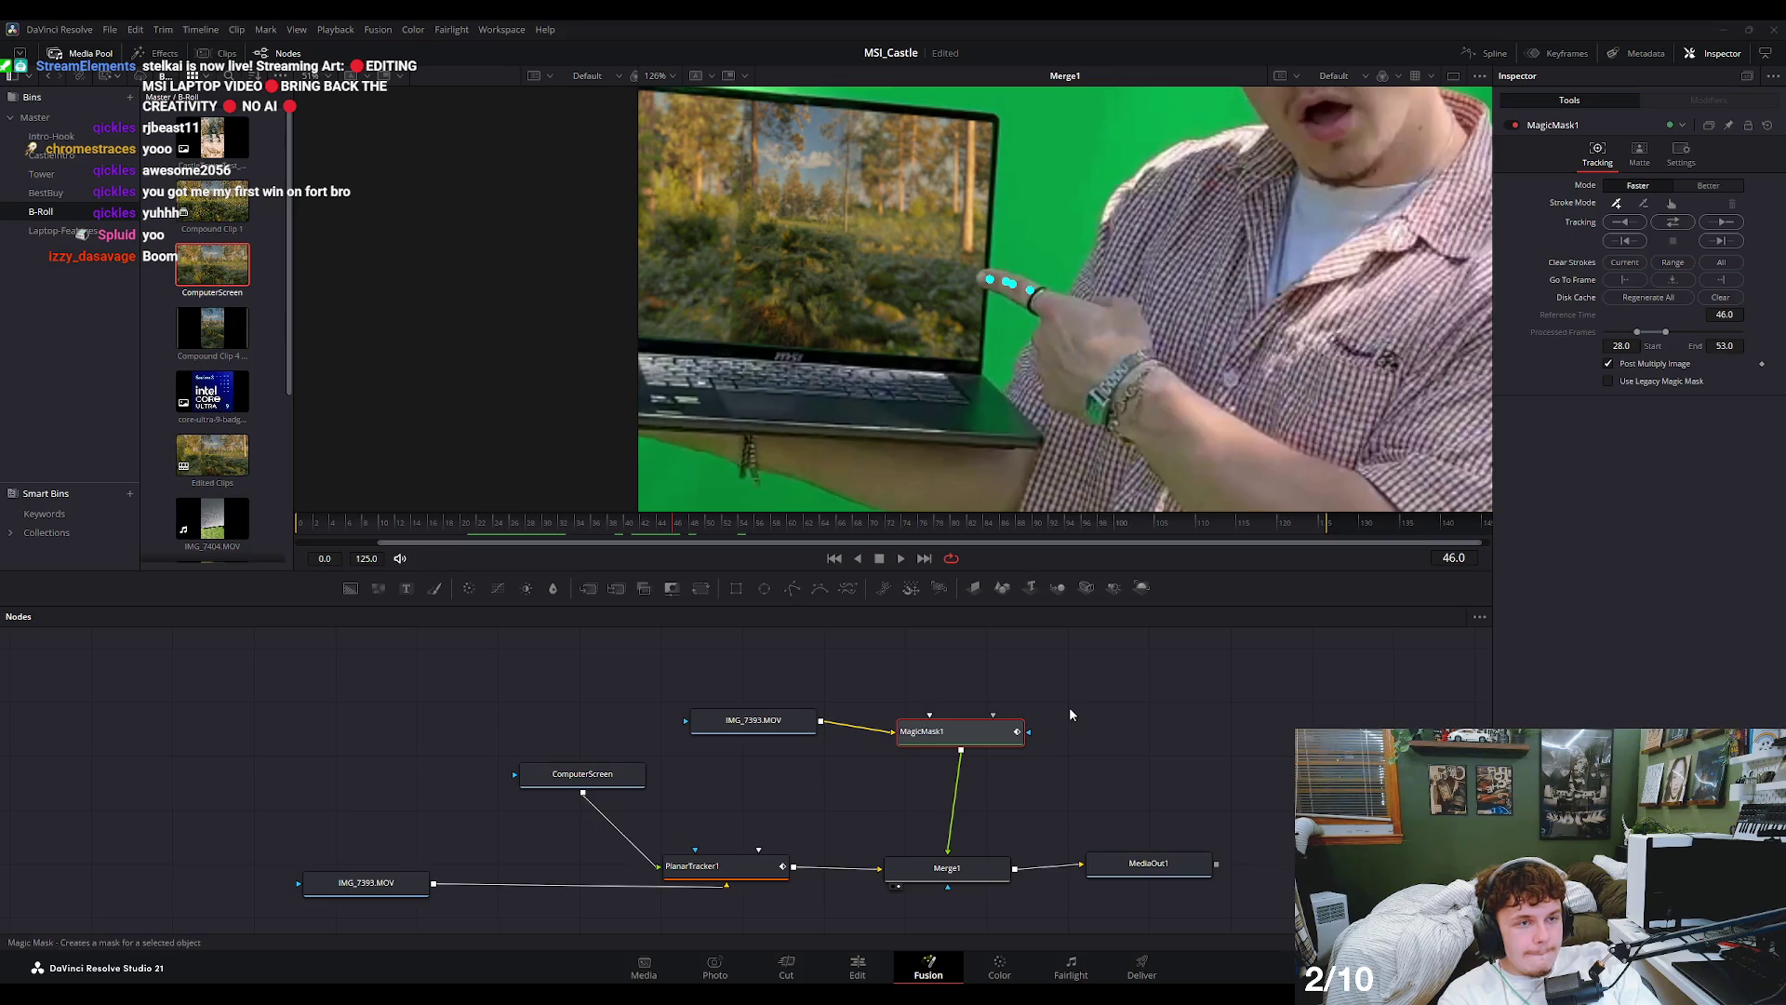
{"action": "left_click", "coordinate": [760, 718]}
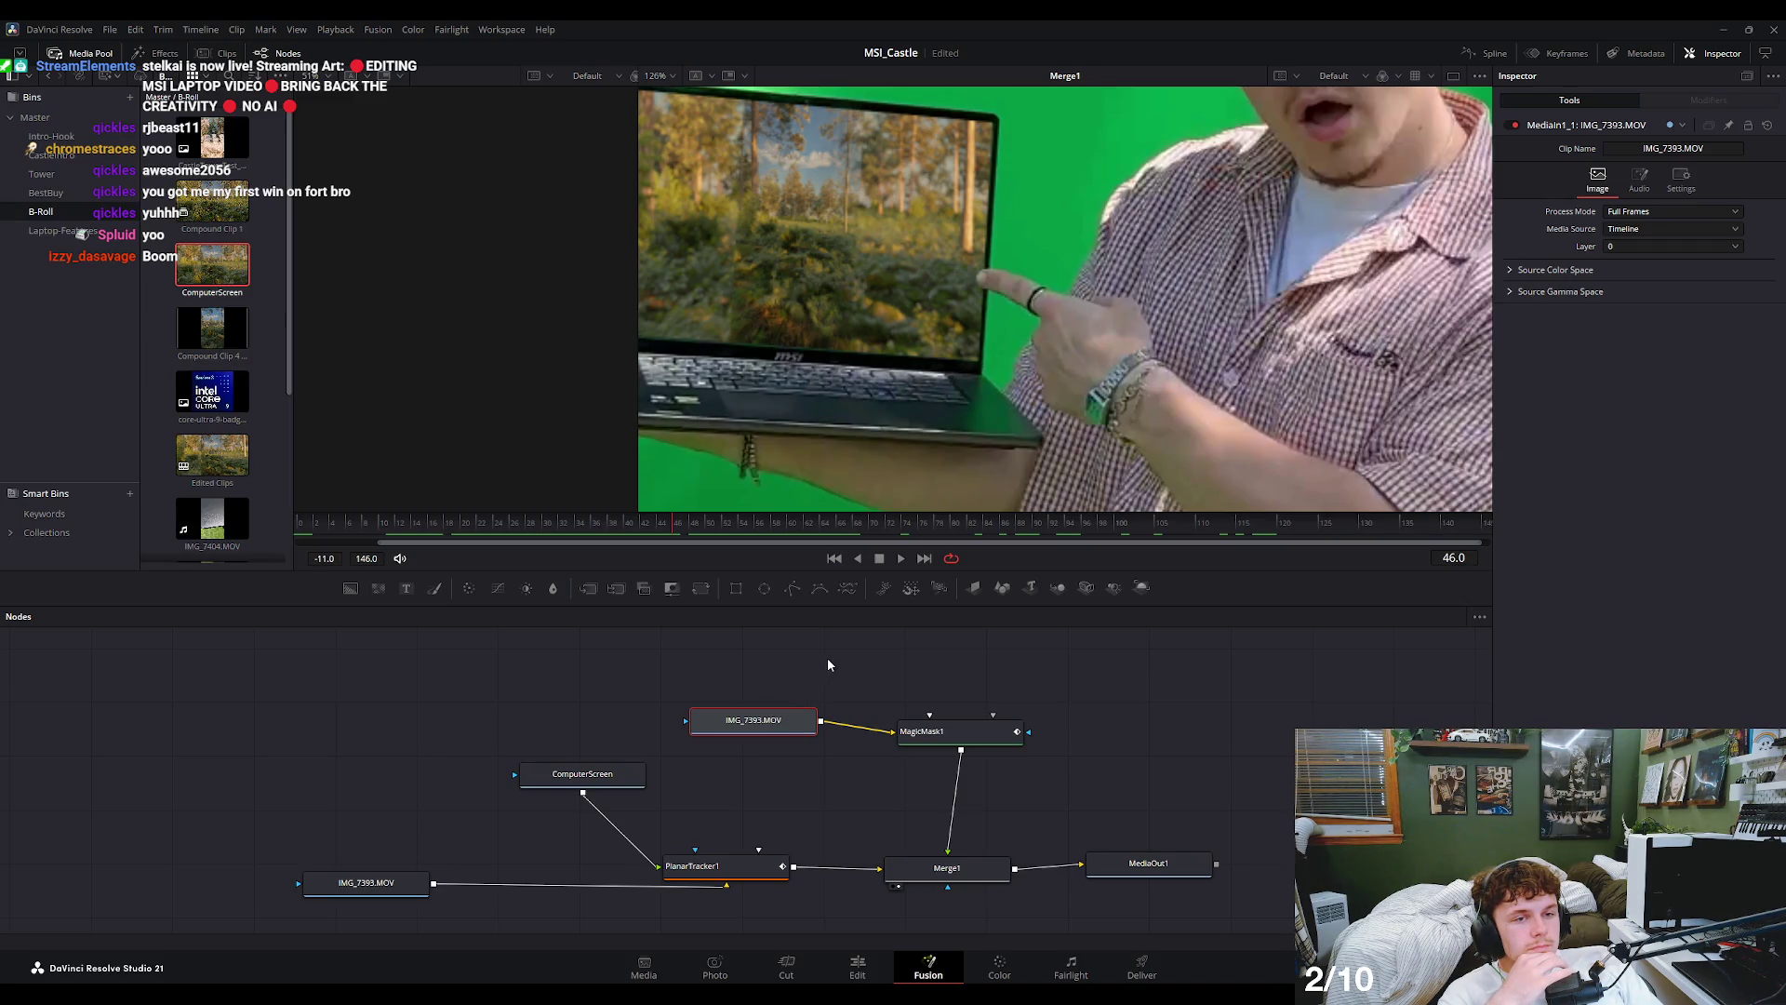
- Play the composite from the start and inspect the lower and upper IMG_7393.MOV footage
{"action": "left_click", "coordinate": [309, 527]}
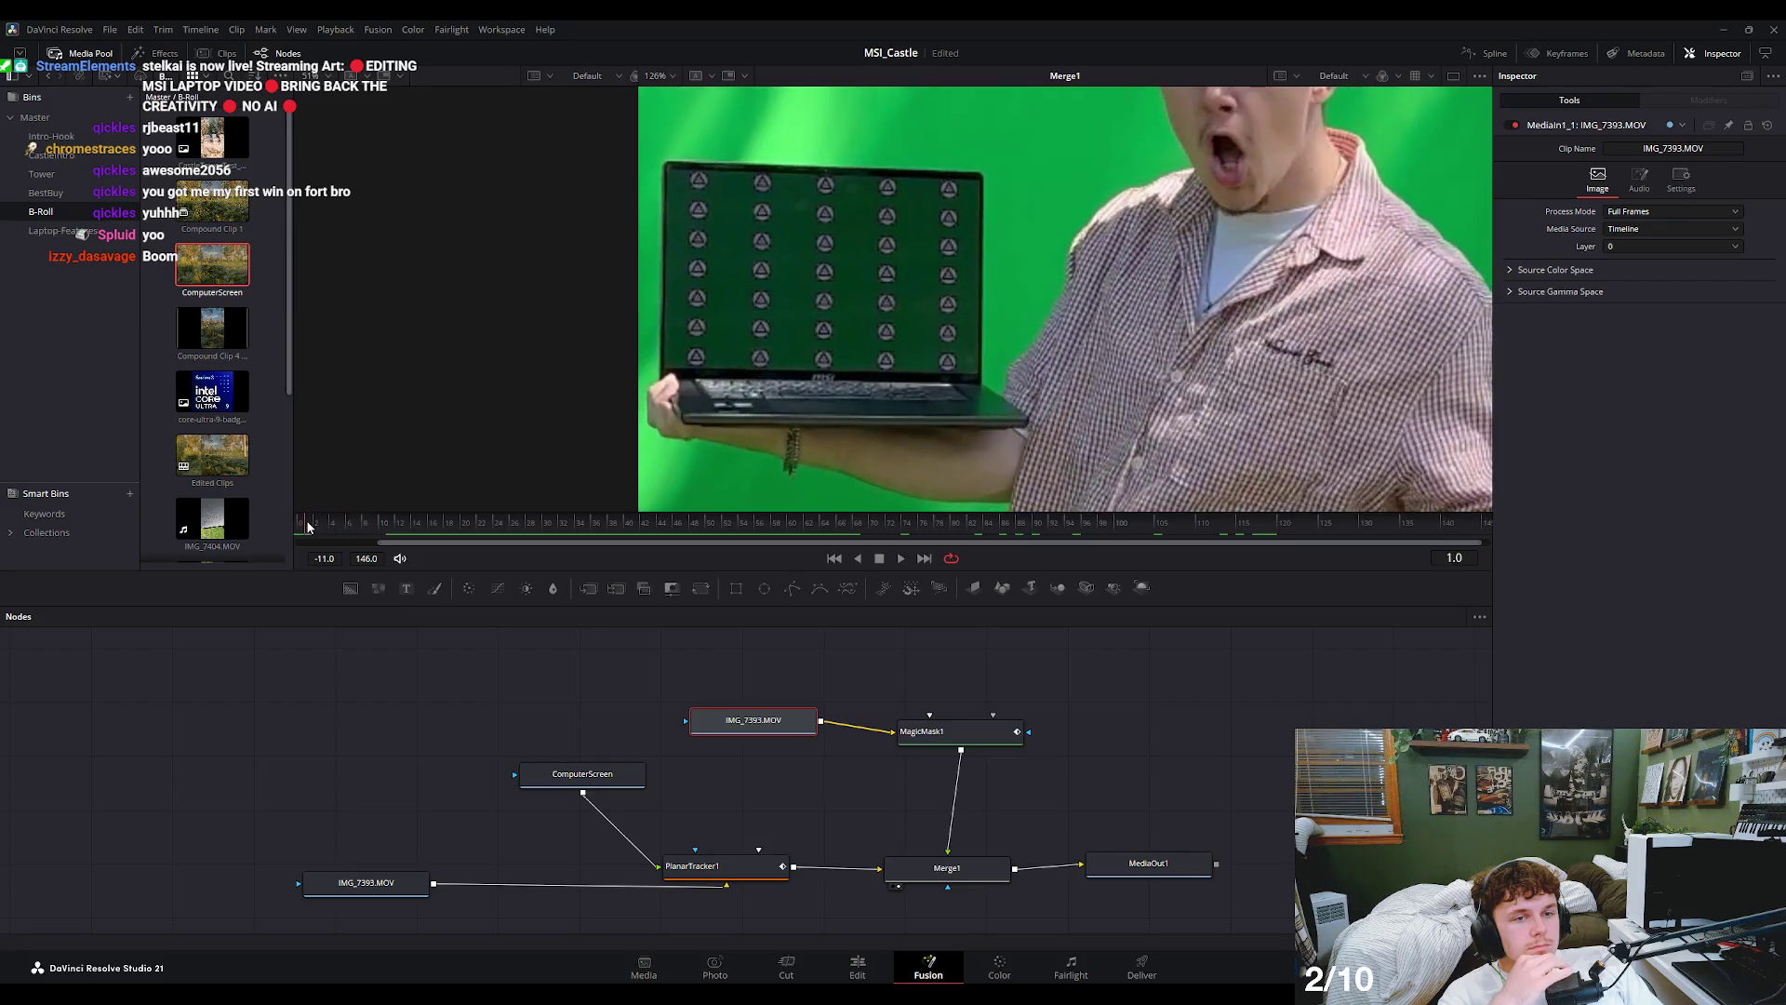
{"action": "left_click", "coordinate": [899, 558]}
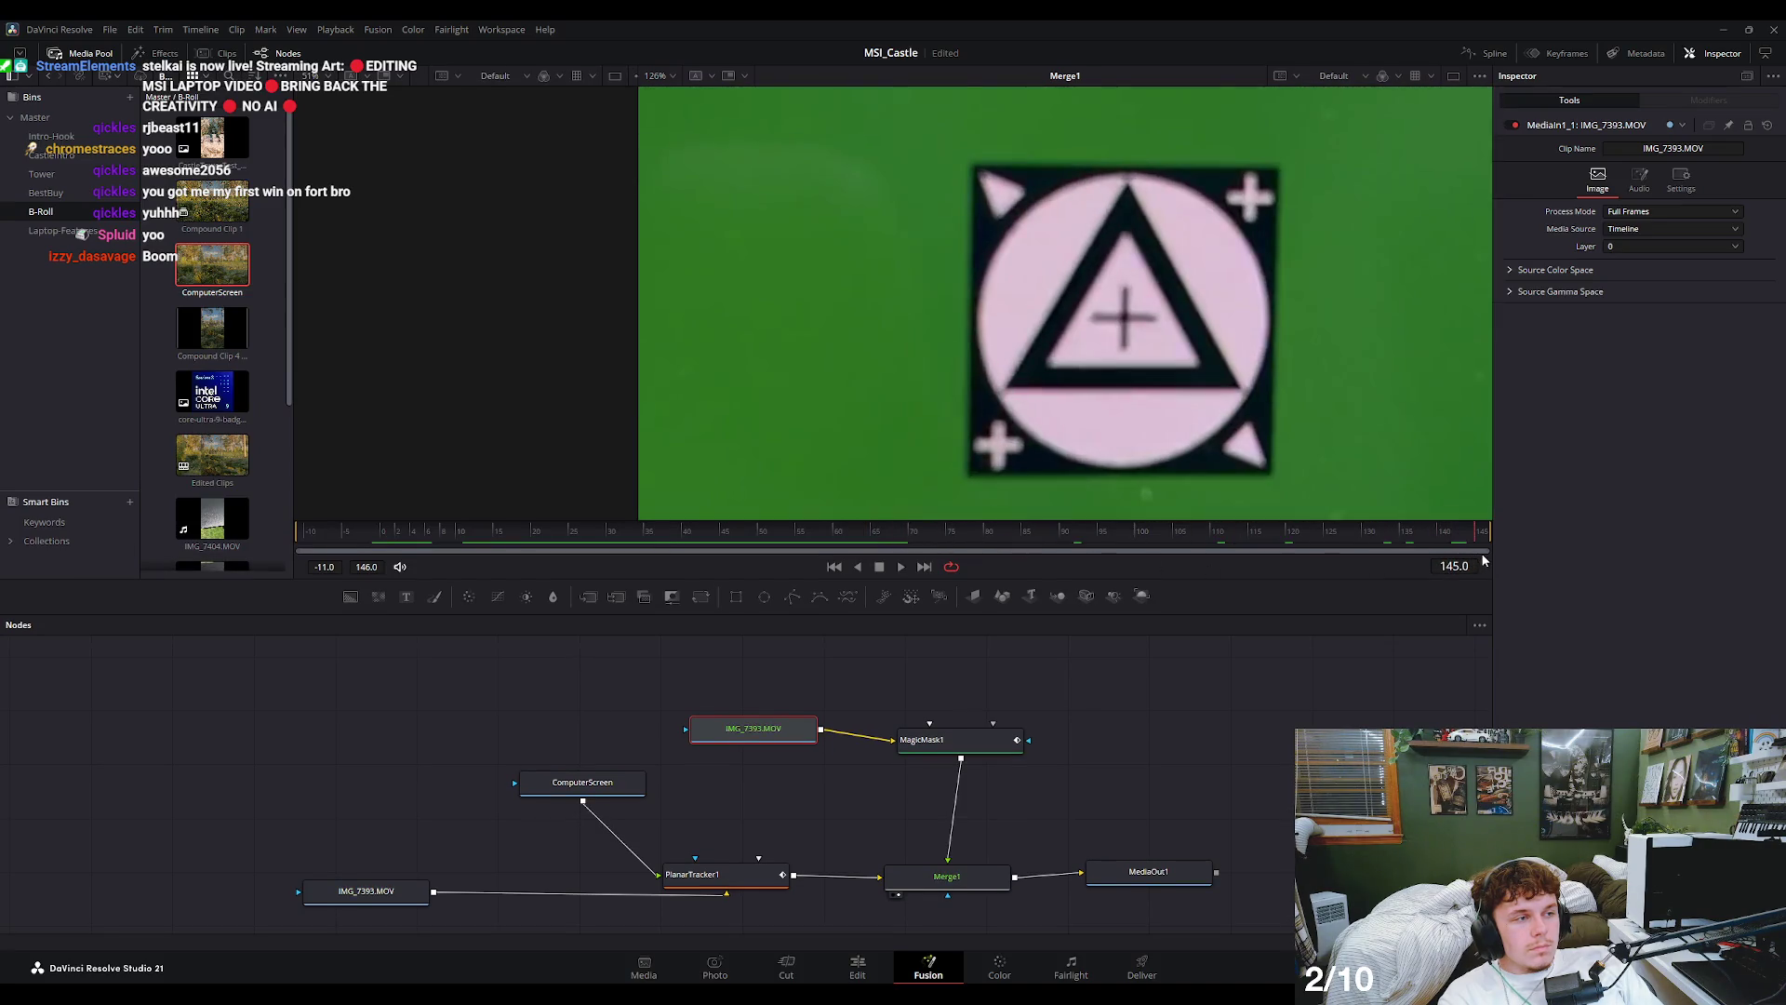
{"action": "left_click", "coordinate": [384, 884]}
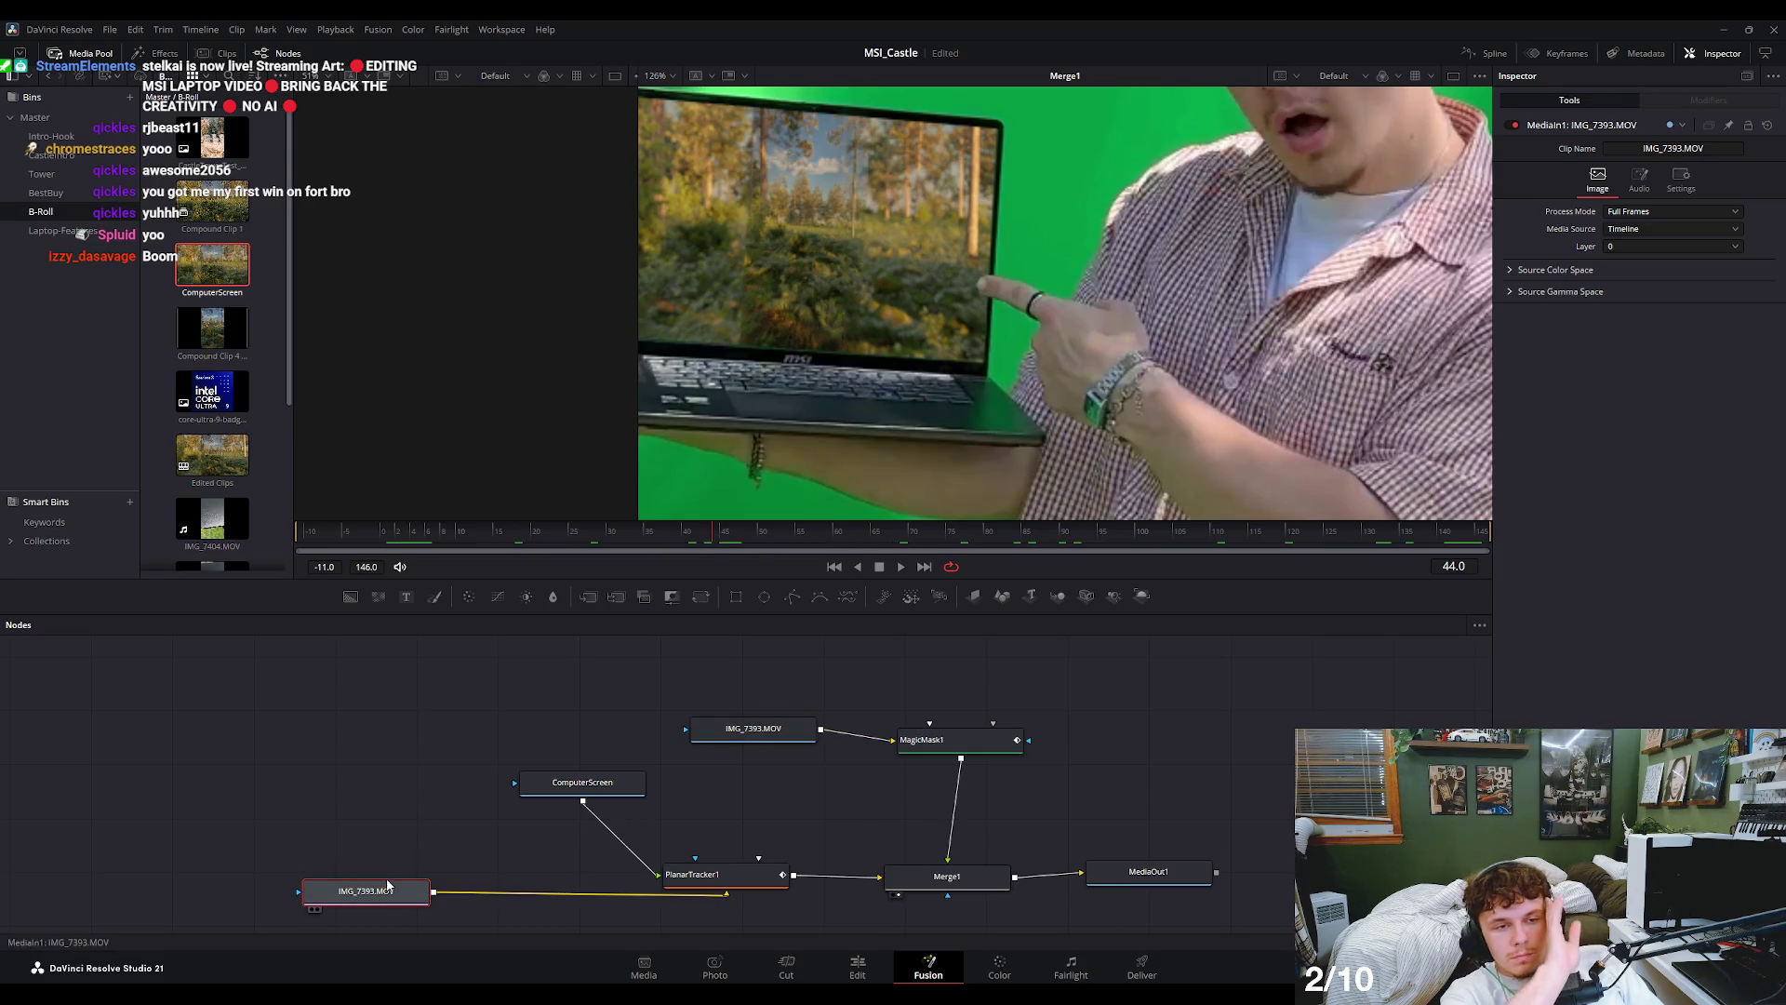
{"action": "left_click", "coordinate": [754, 728]}
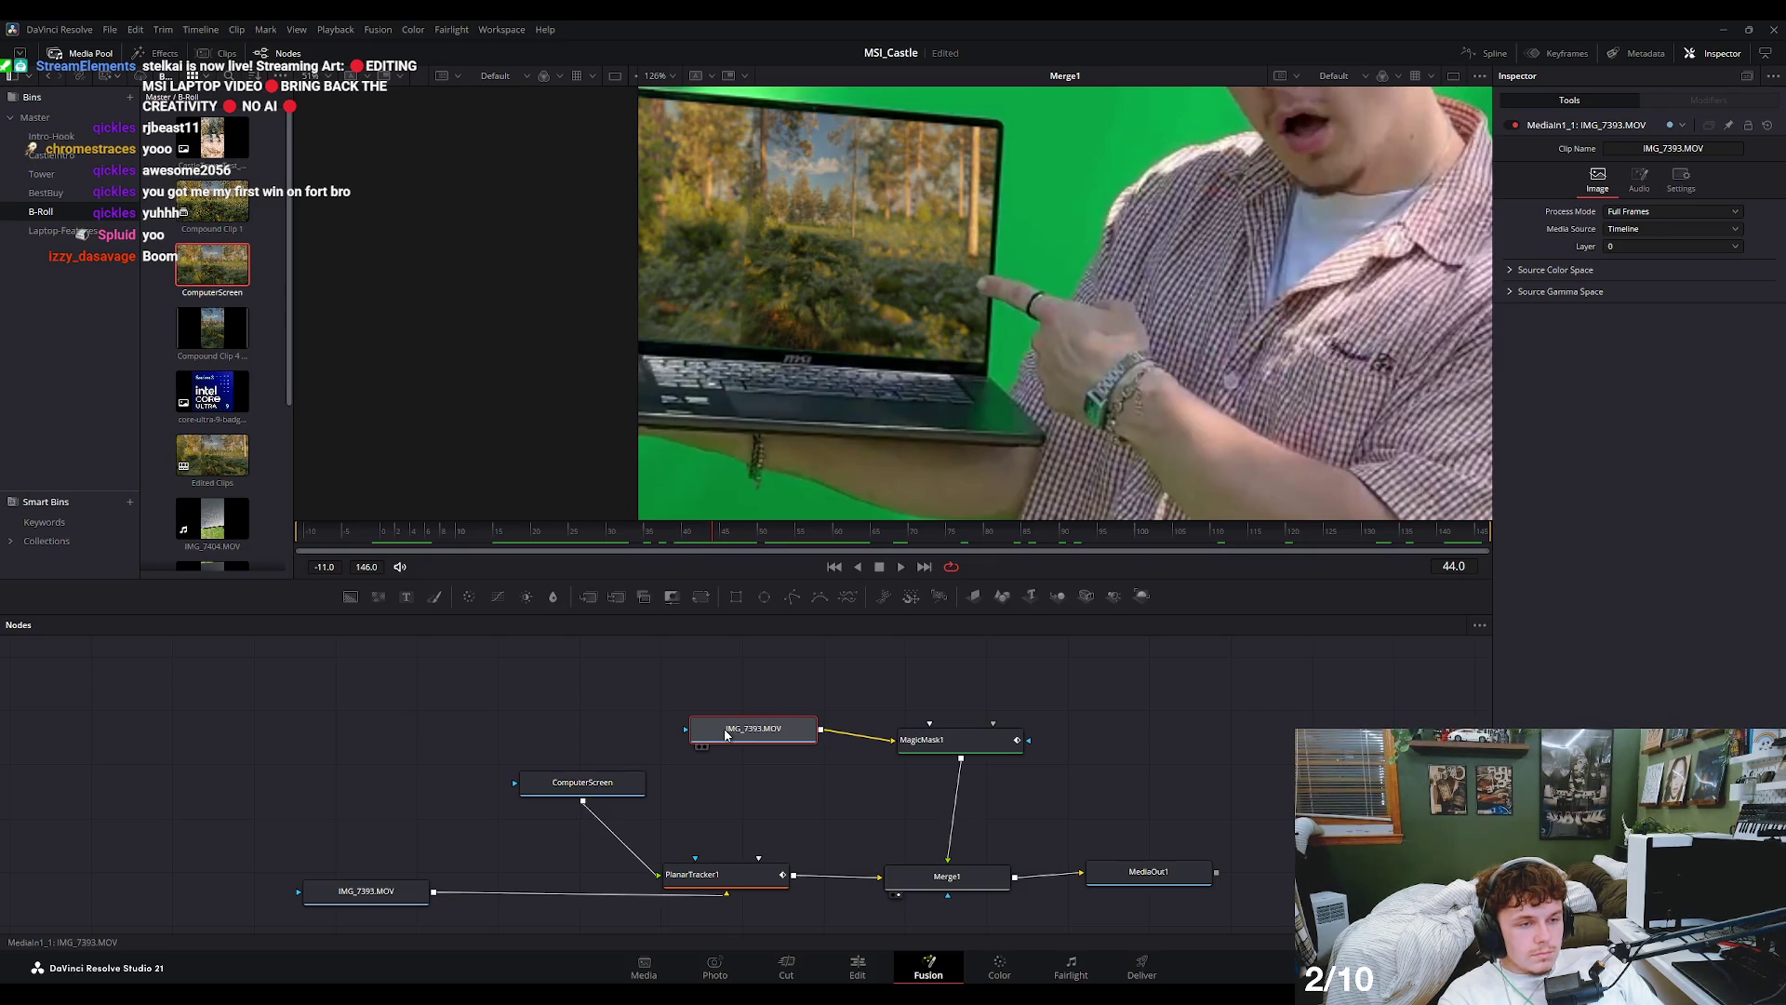
{"action": "mouse_move", "coordinate": [614, 538]}
{"action": "left_mouse_down"}
{"action": "mouse_move", "coordinate": [375, 546]}
{"action": "mouse_move", "coordinate": [385, 556]}
{"action": "left_mouse_up"}
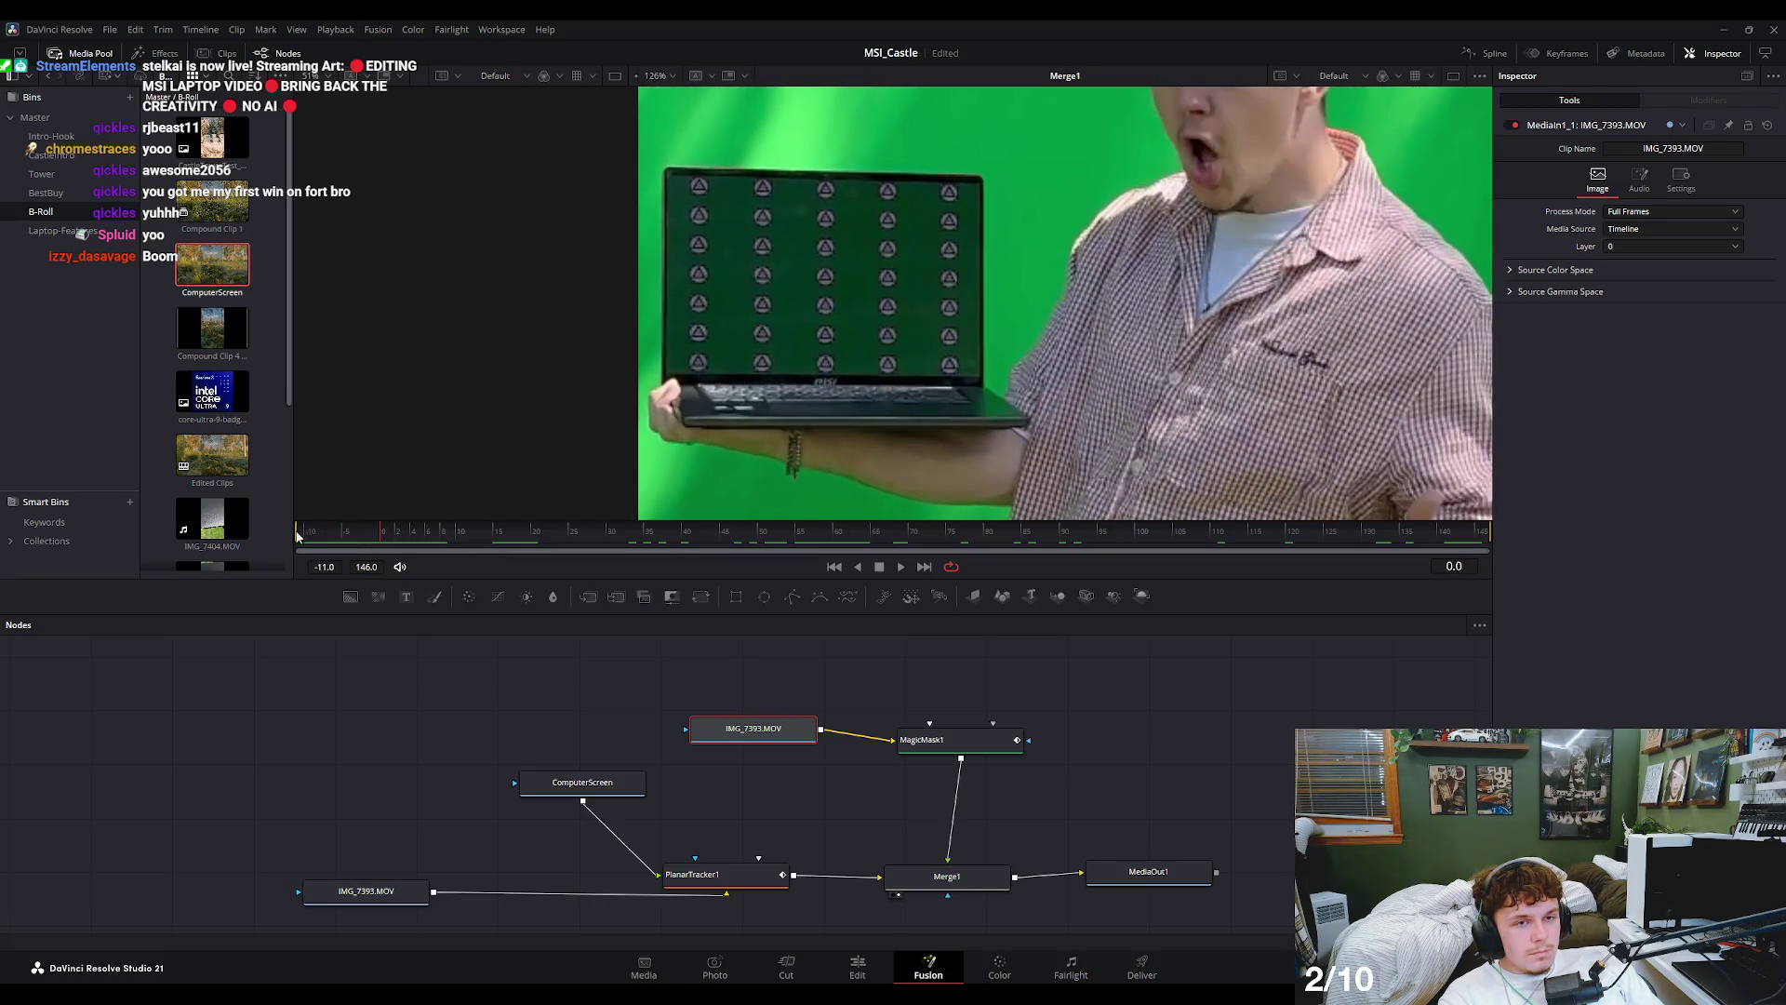
- Set the Fusion render range start to frame 0 and play from there
{"action": "left_click_drag", "start_coordinate": [298, 535], "coordinate": [391, 539]}
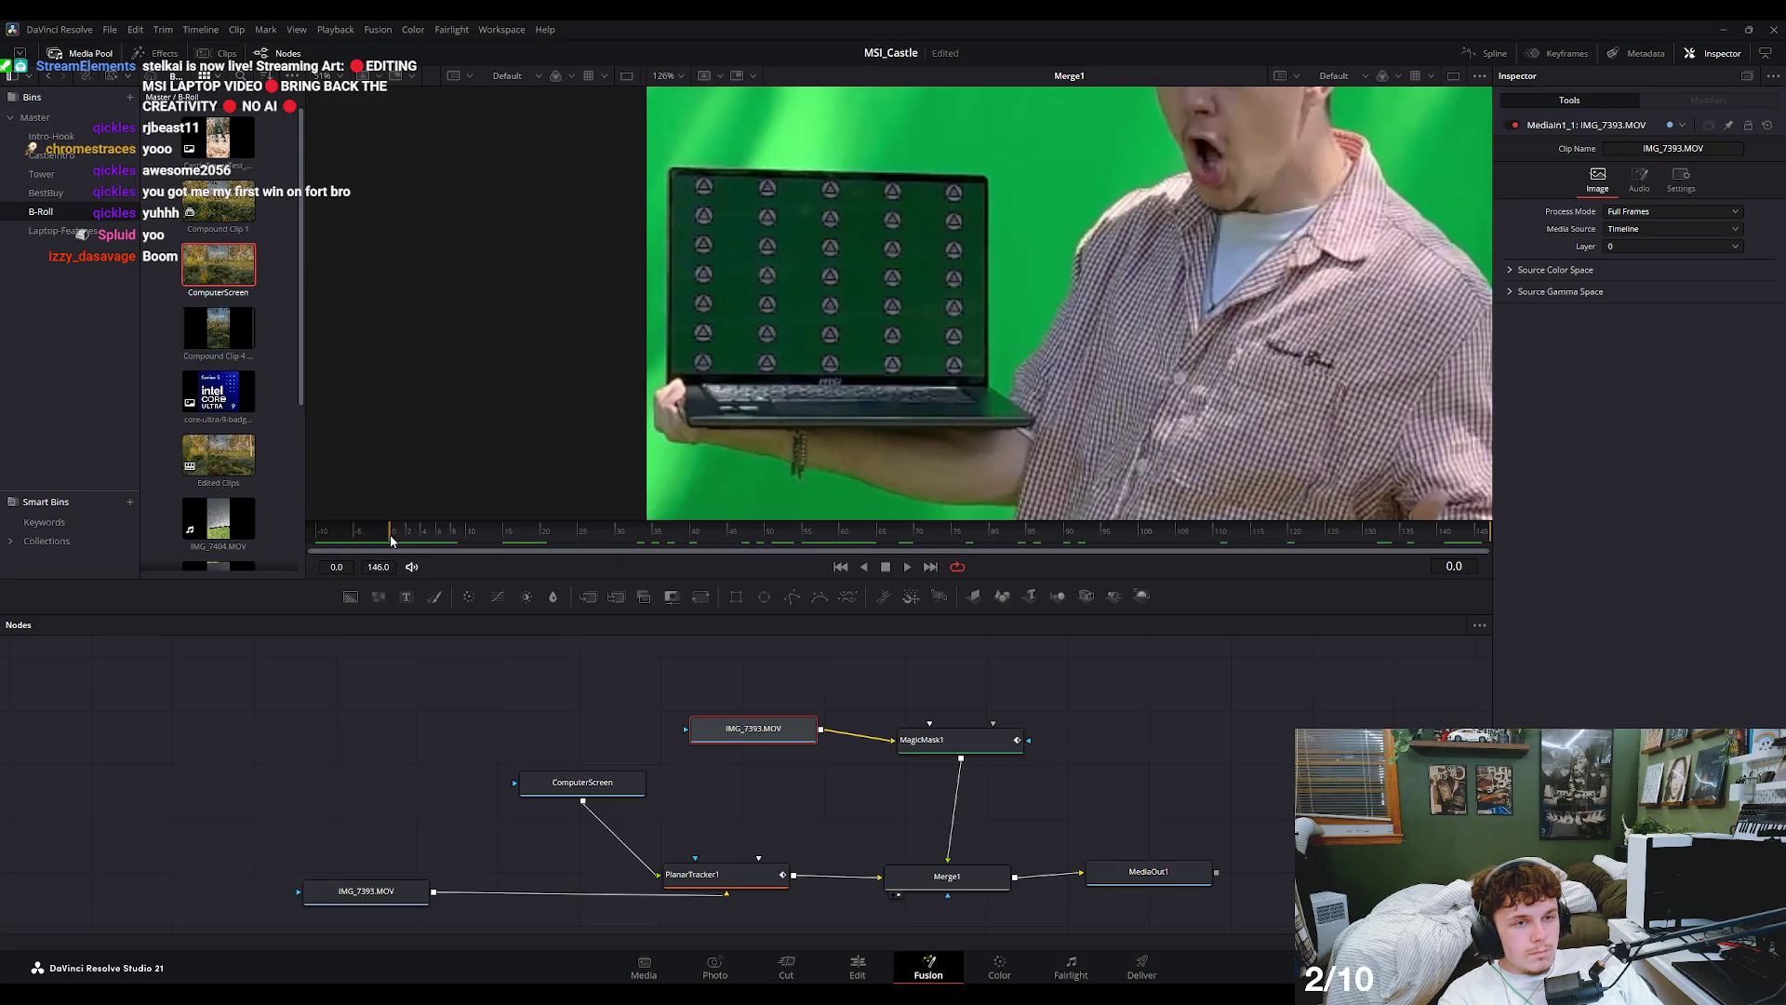
{"action": "mouse_move", "coordinate": [416, 540]}
{"action": "left_mouse_down"}
{"action": "mouse_move", "coordinate": [392, 558]}
{"action": "mouse_move", "coordinate": [906, 579]}
{"action": "left_mouse_up"}
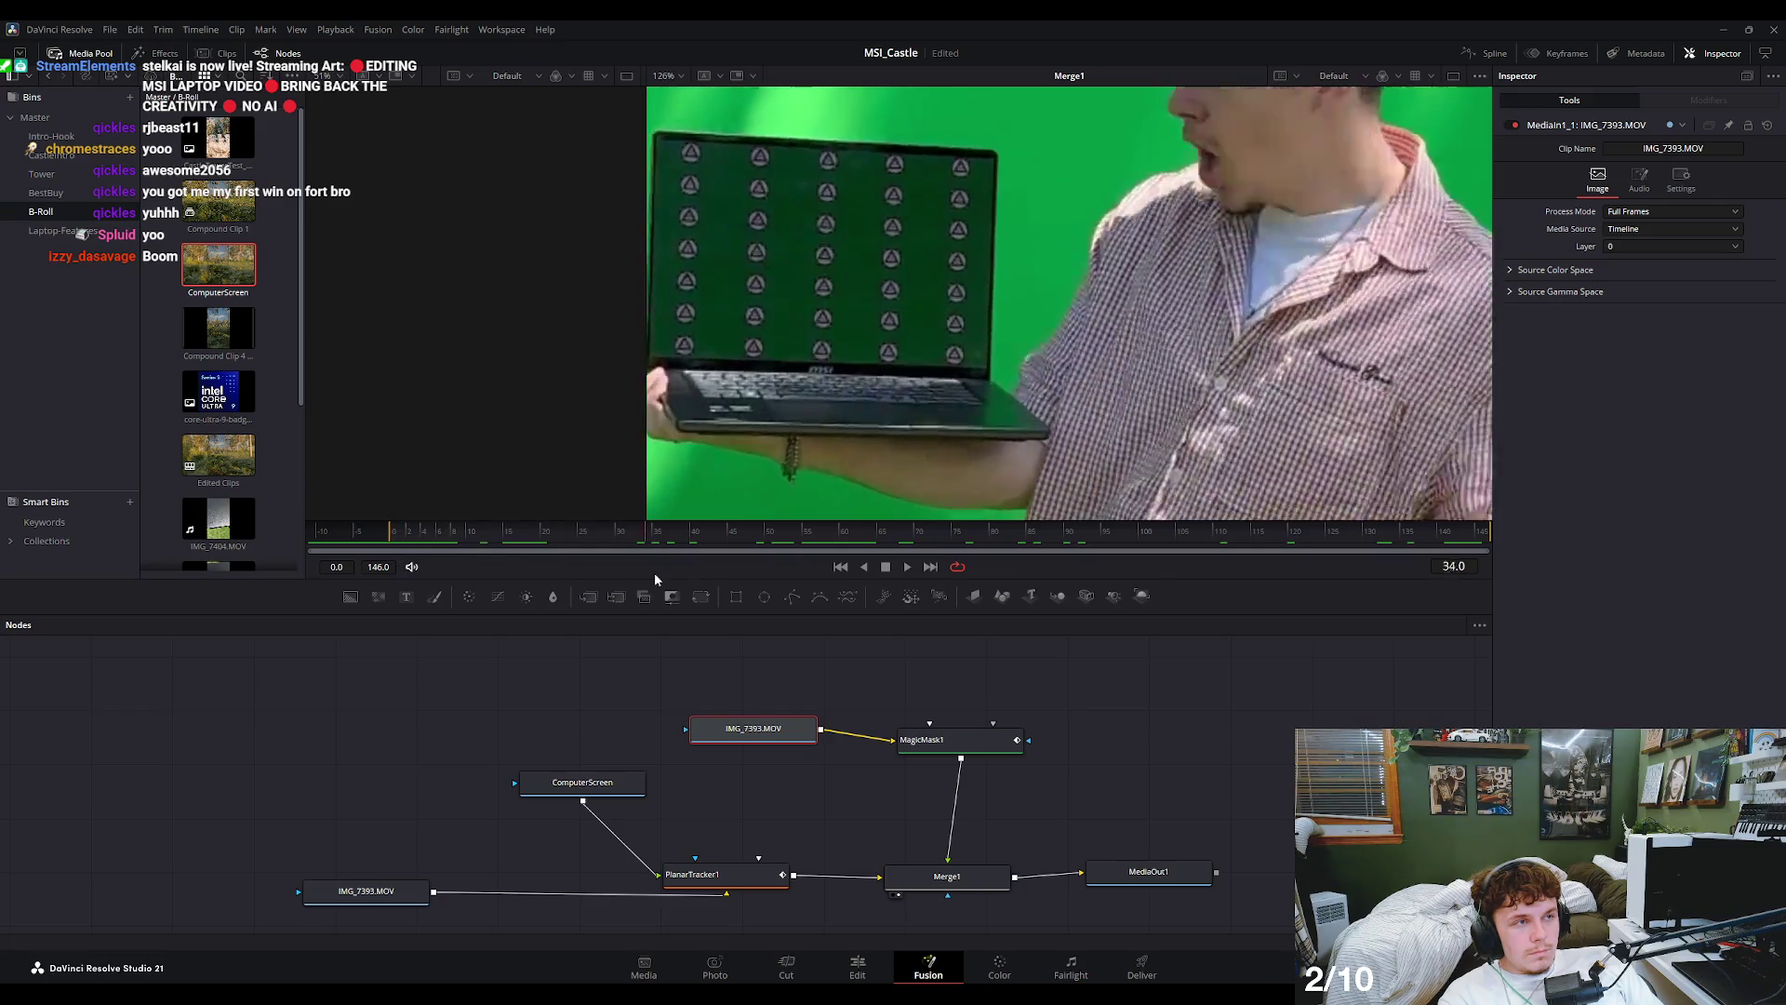
{"action": "left_click", "coordinate": [906, 566]}
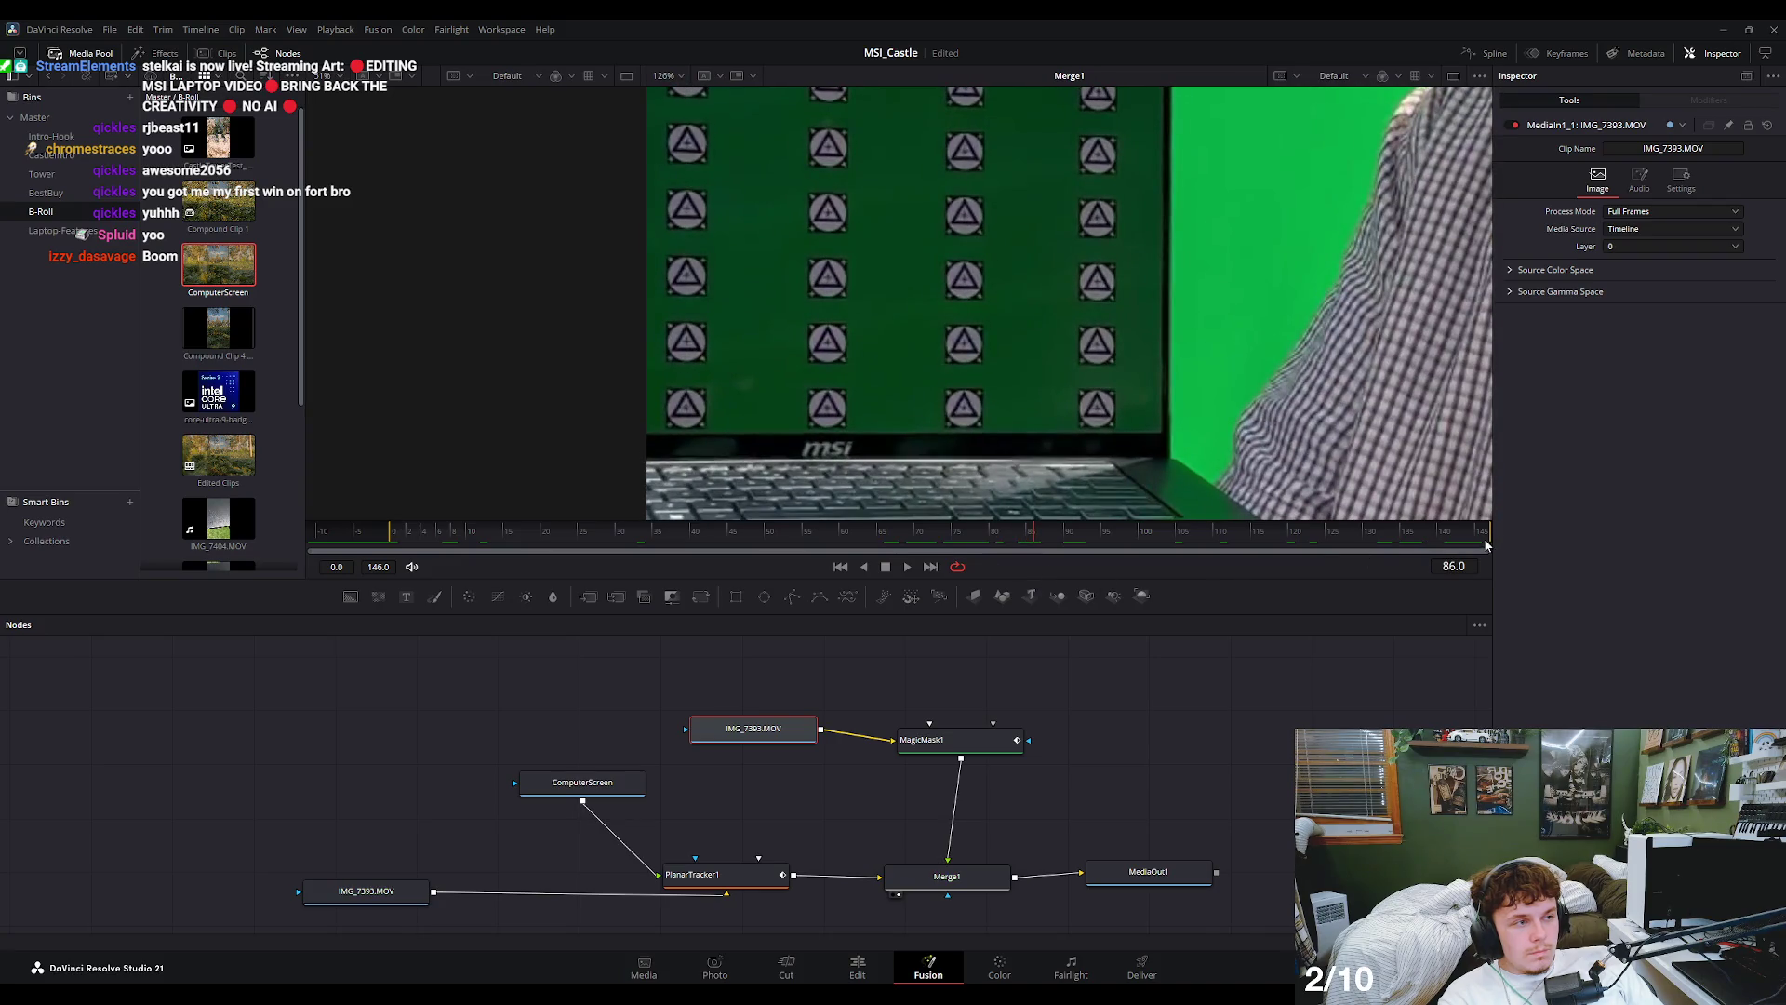
- Pull the render range end to frame 91, then extend it to 110, fit the viewer, and play
{"action": "left_click_drag", "start_coordinate": [1489, 532], "coordinate": [1077, 532]}
{"action": "key", "text": "ctrl+f"}
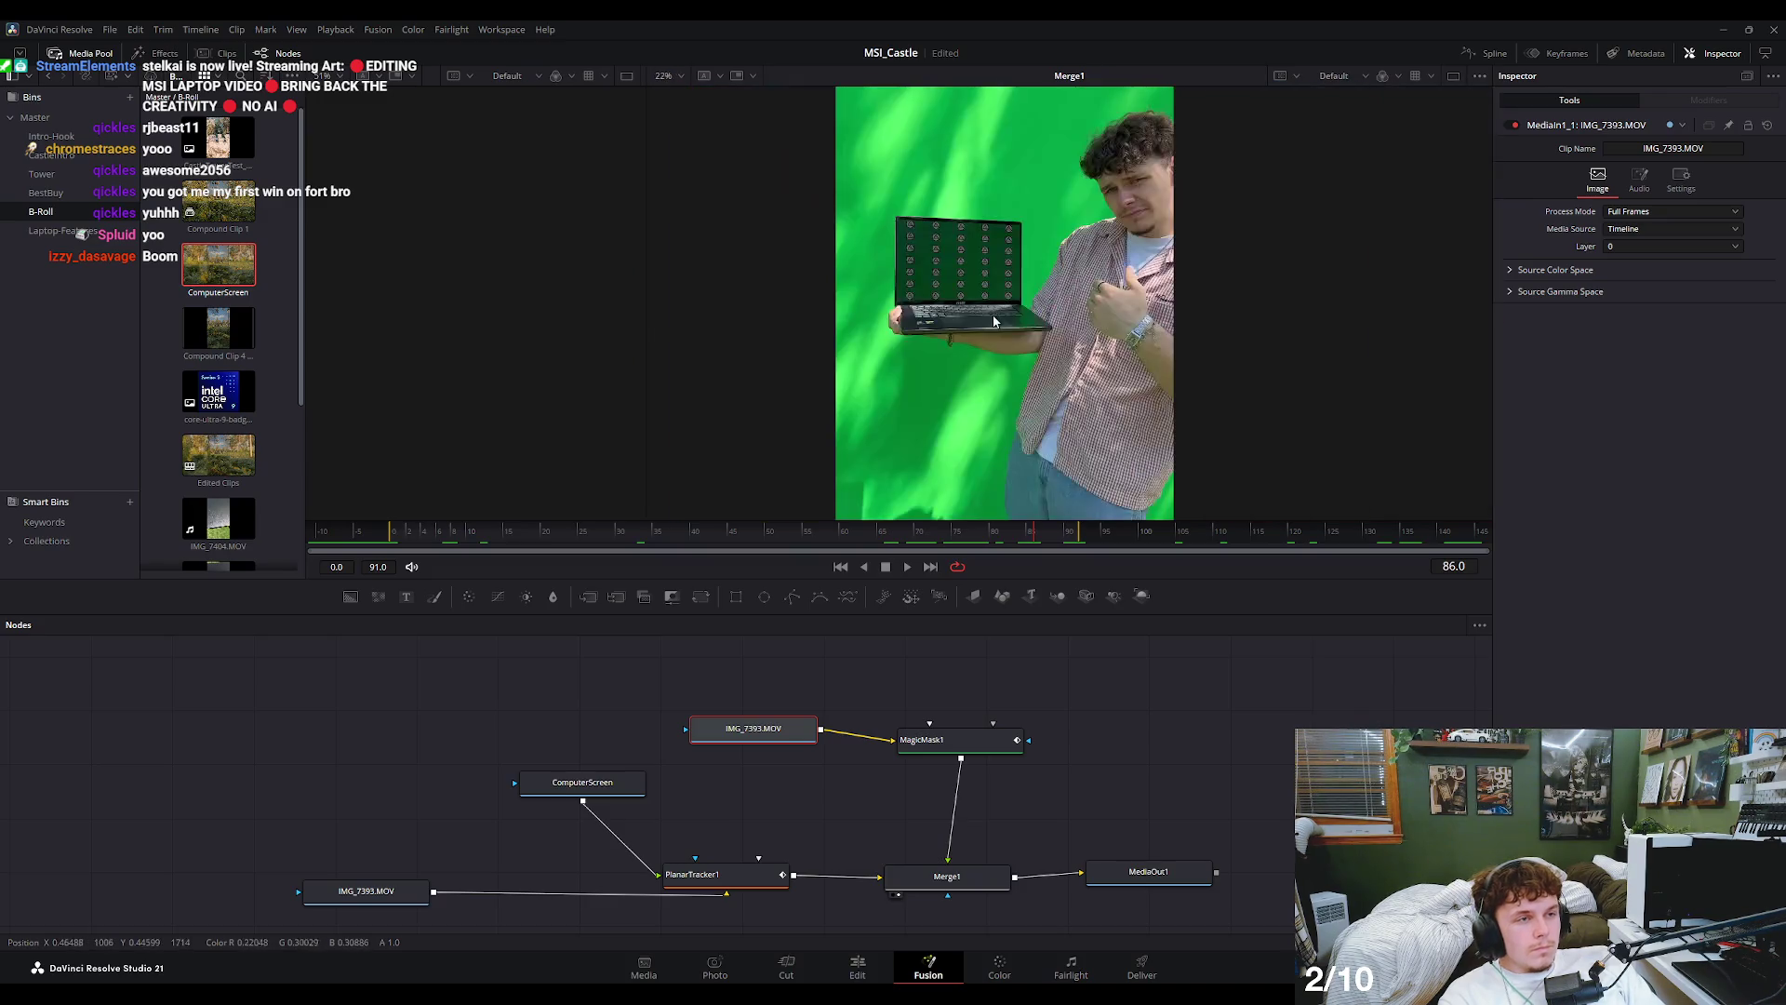
{"action": "left_click", "coordinate": [1105, 539]}
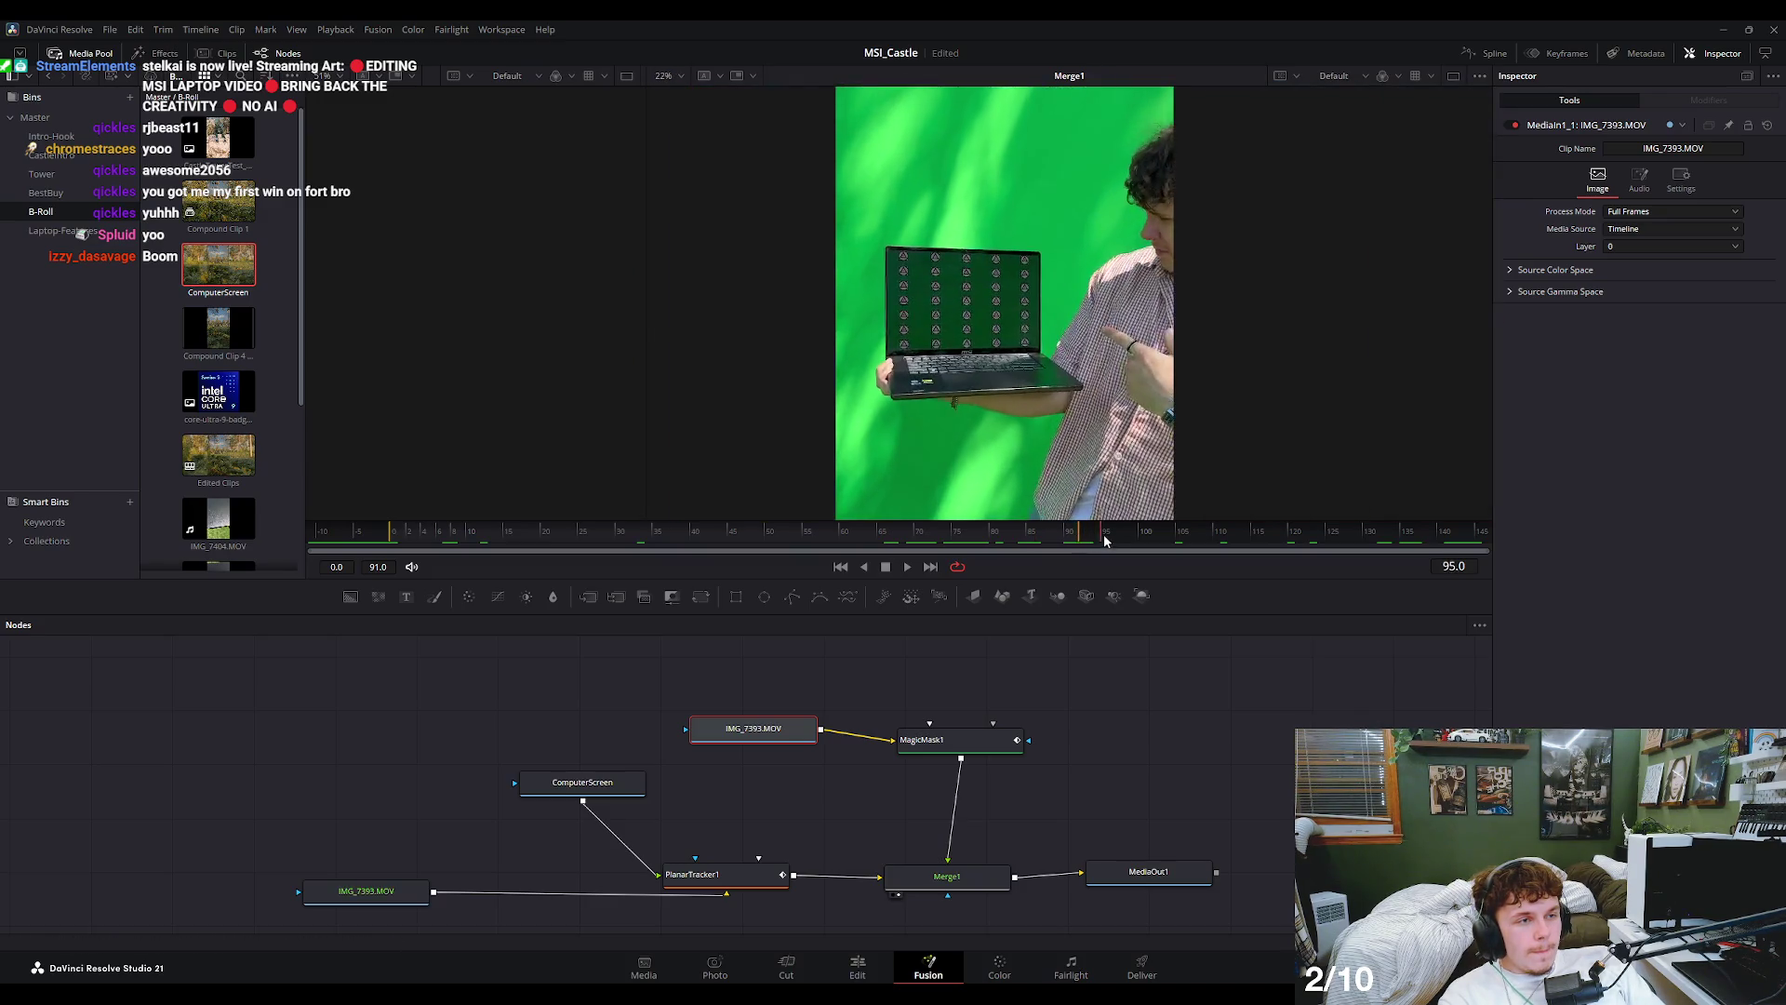
{"action": "left_click_drag", "start_coordinate": [1077, 532], "coordinate": [1361, 538]}
{"action": "key", "text": "space"}
{"action": "key", "text": "space"}
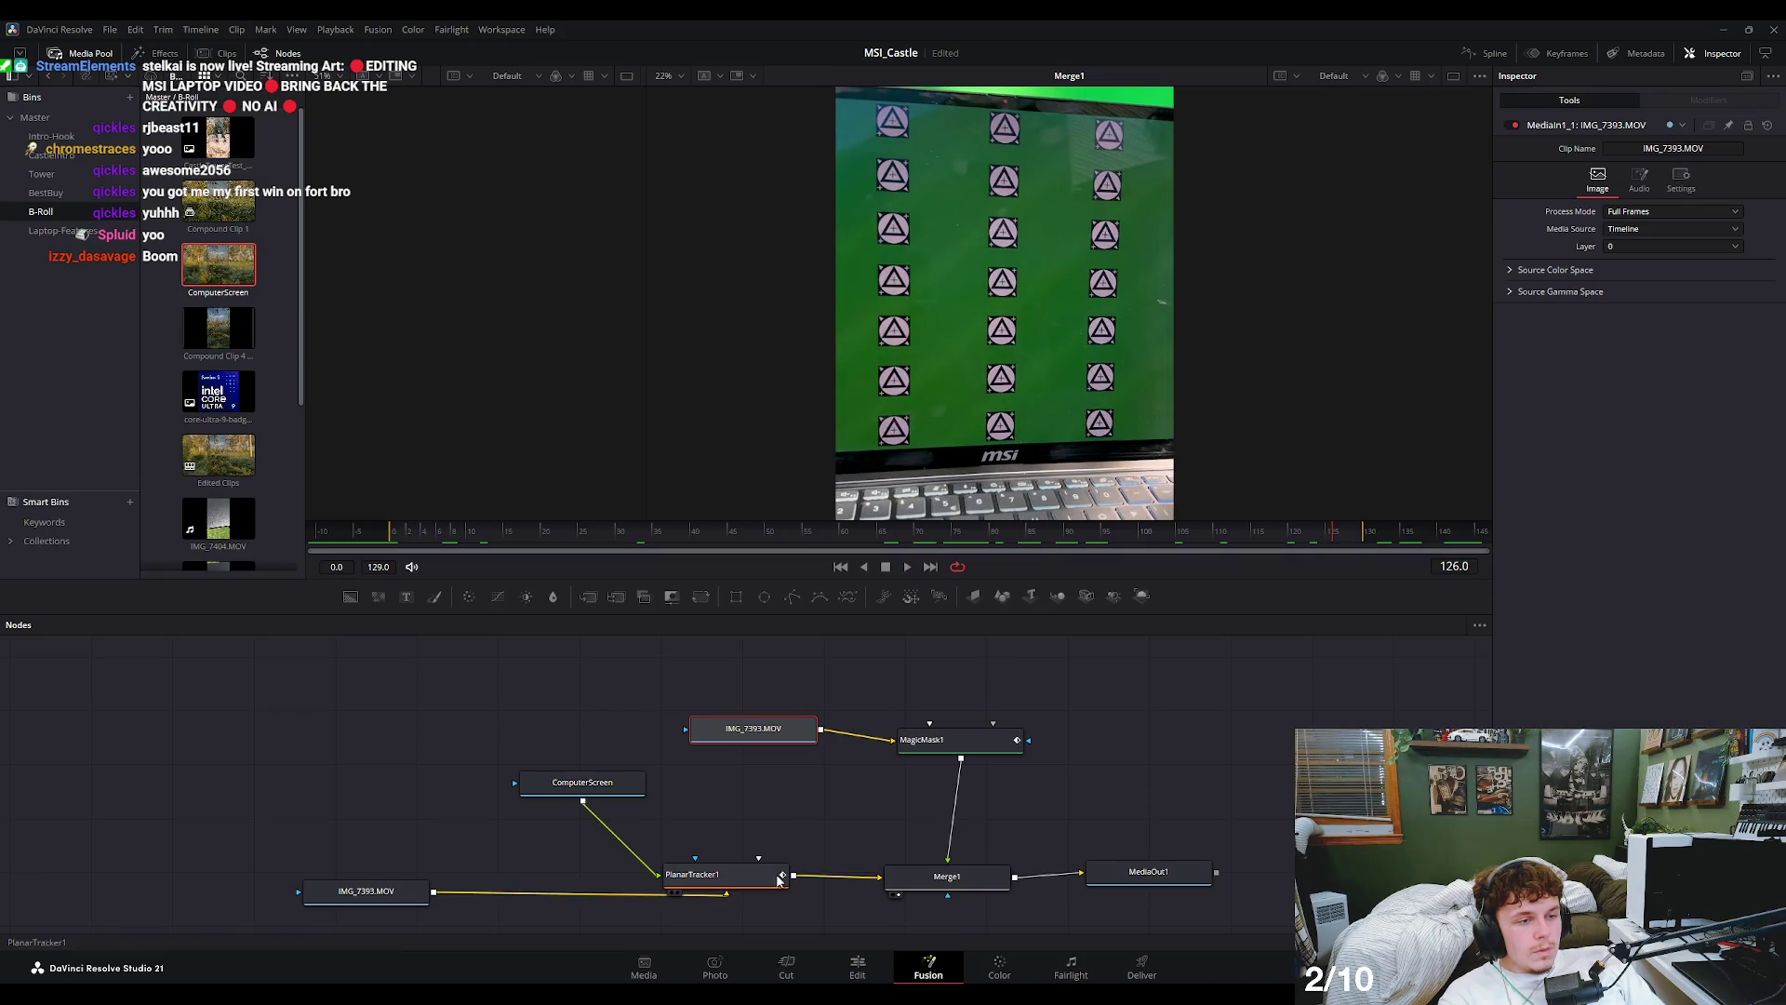
- Select Merge1, zoom into the viewer, and save the MSI_Castle project
{"action": "left_click", "coordinate": [963, 876]}
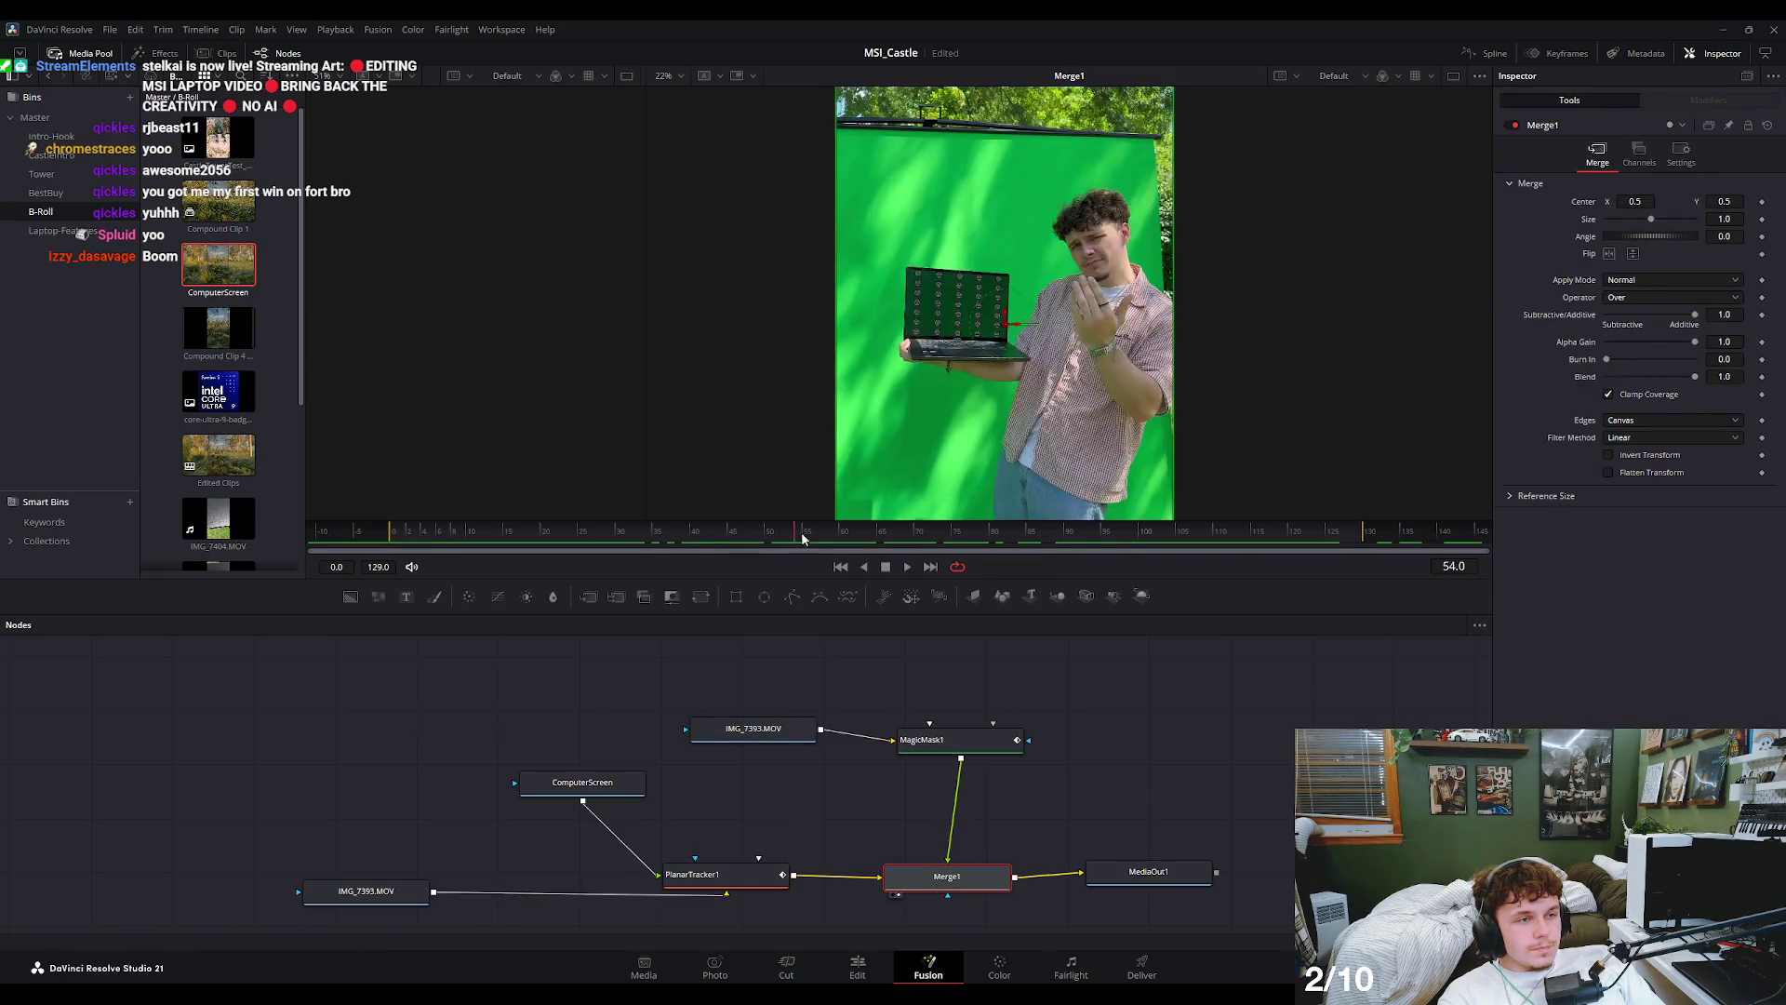
{"action": "scroll", "coordinate": [962, 311], "scroll_direction": "up", "scroll_amount": 3}
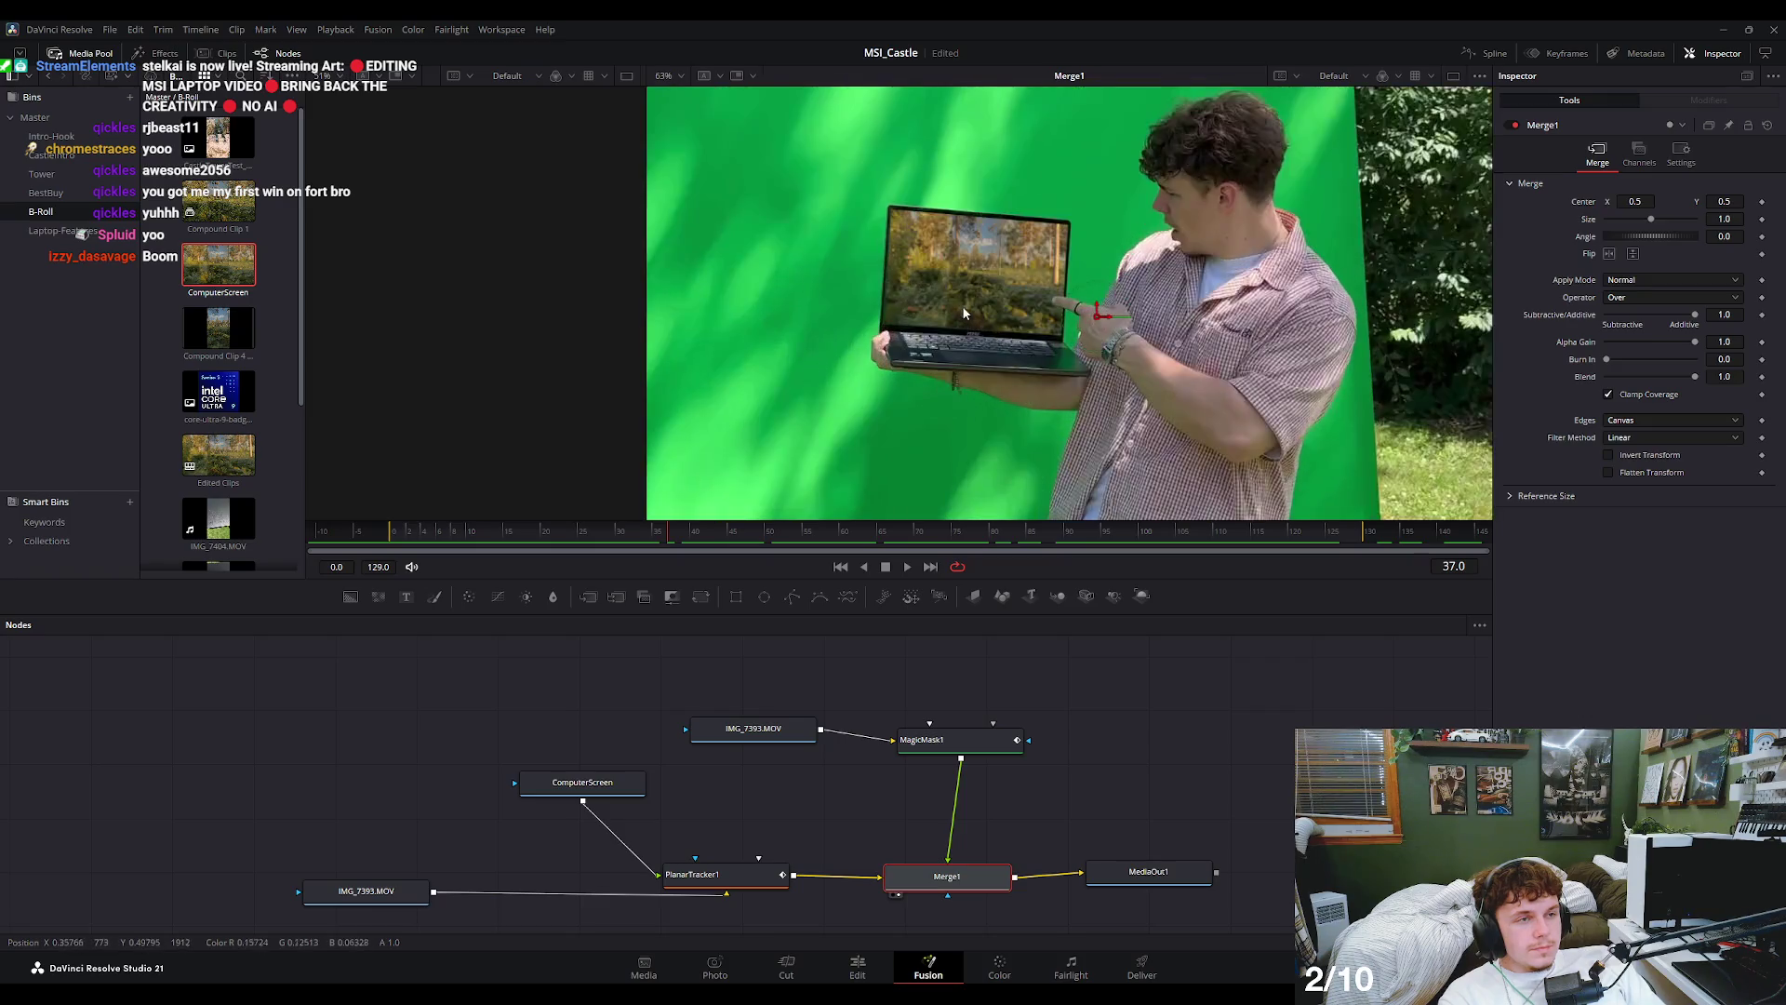
{"action": "scroll", "coordinate": [974, 287], "scroll_direction": "up", "scroll_amount": 2}
{"action": "scroll", "coordinate": [956, 296], "scroll_direction": "up", "scroll_amount": 2}
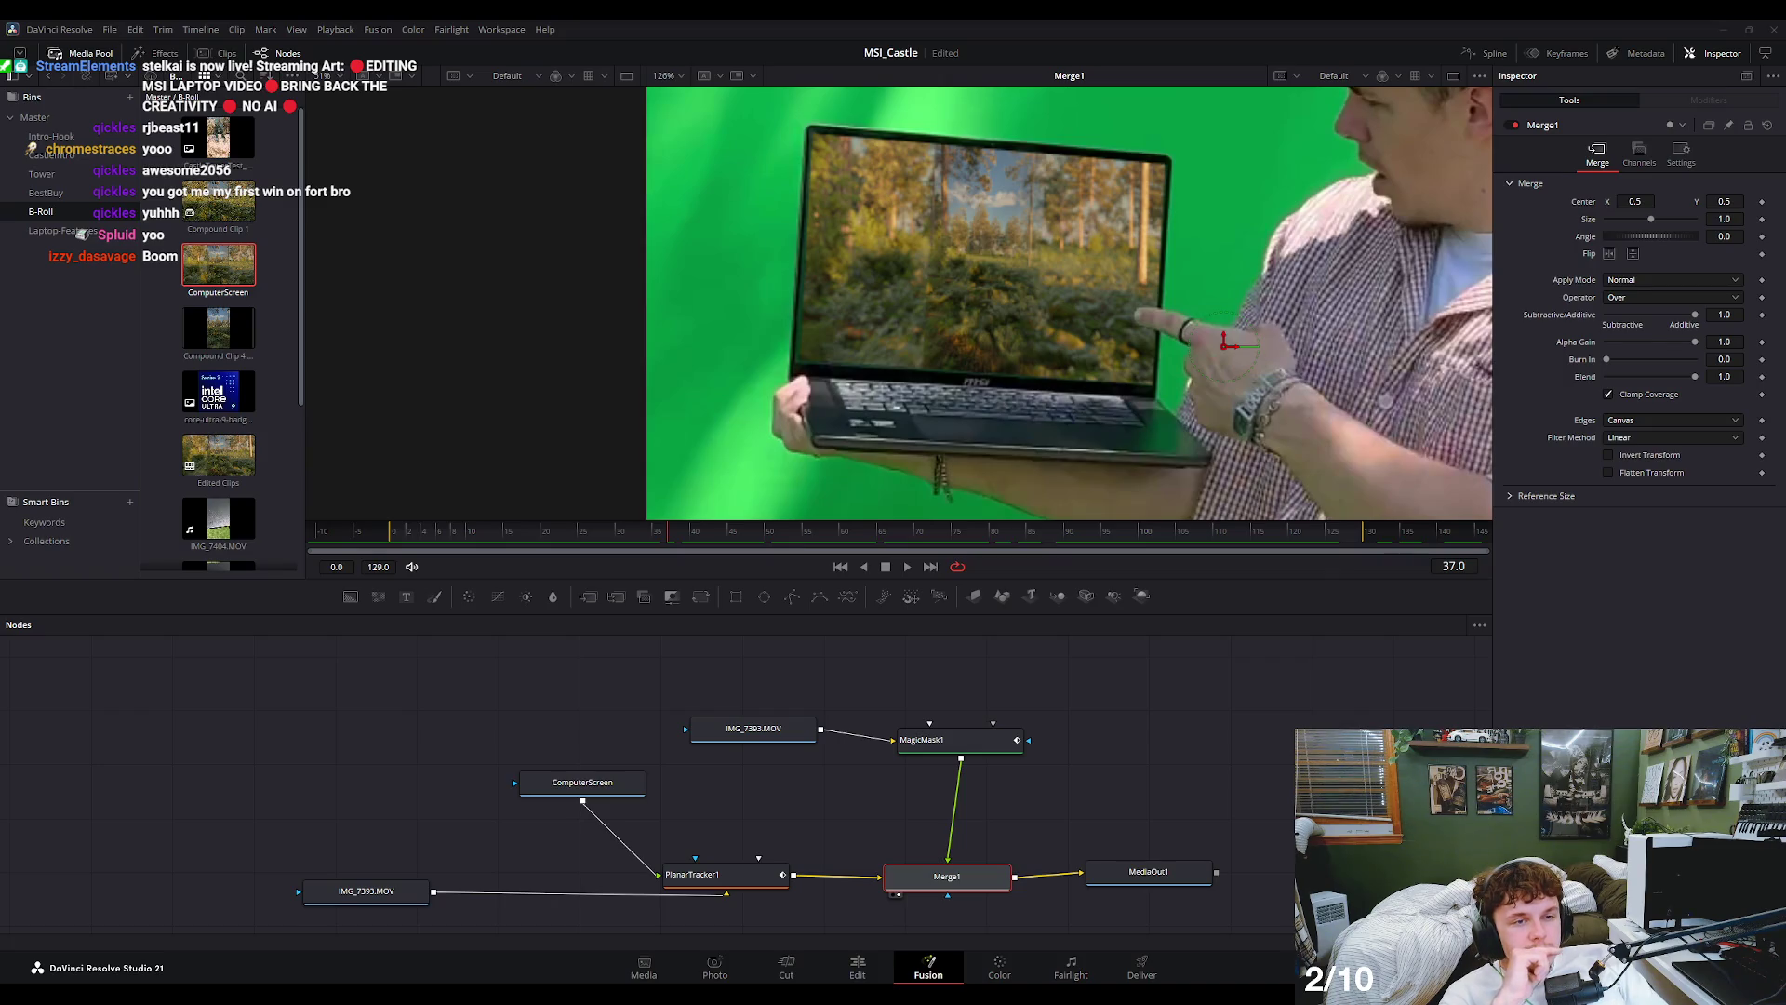
{"action": "key", "text": "ctrl+s"}
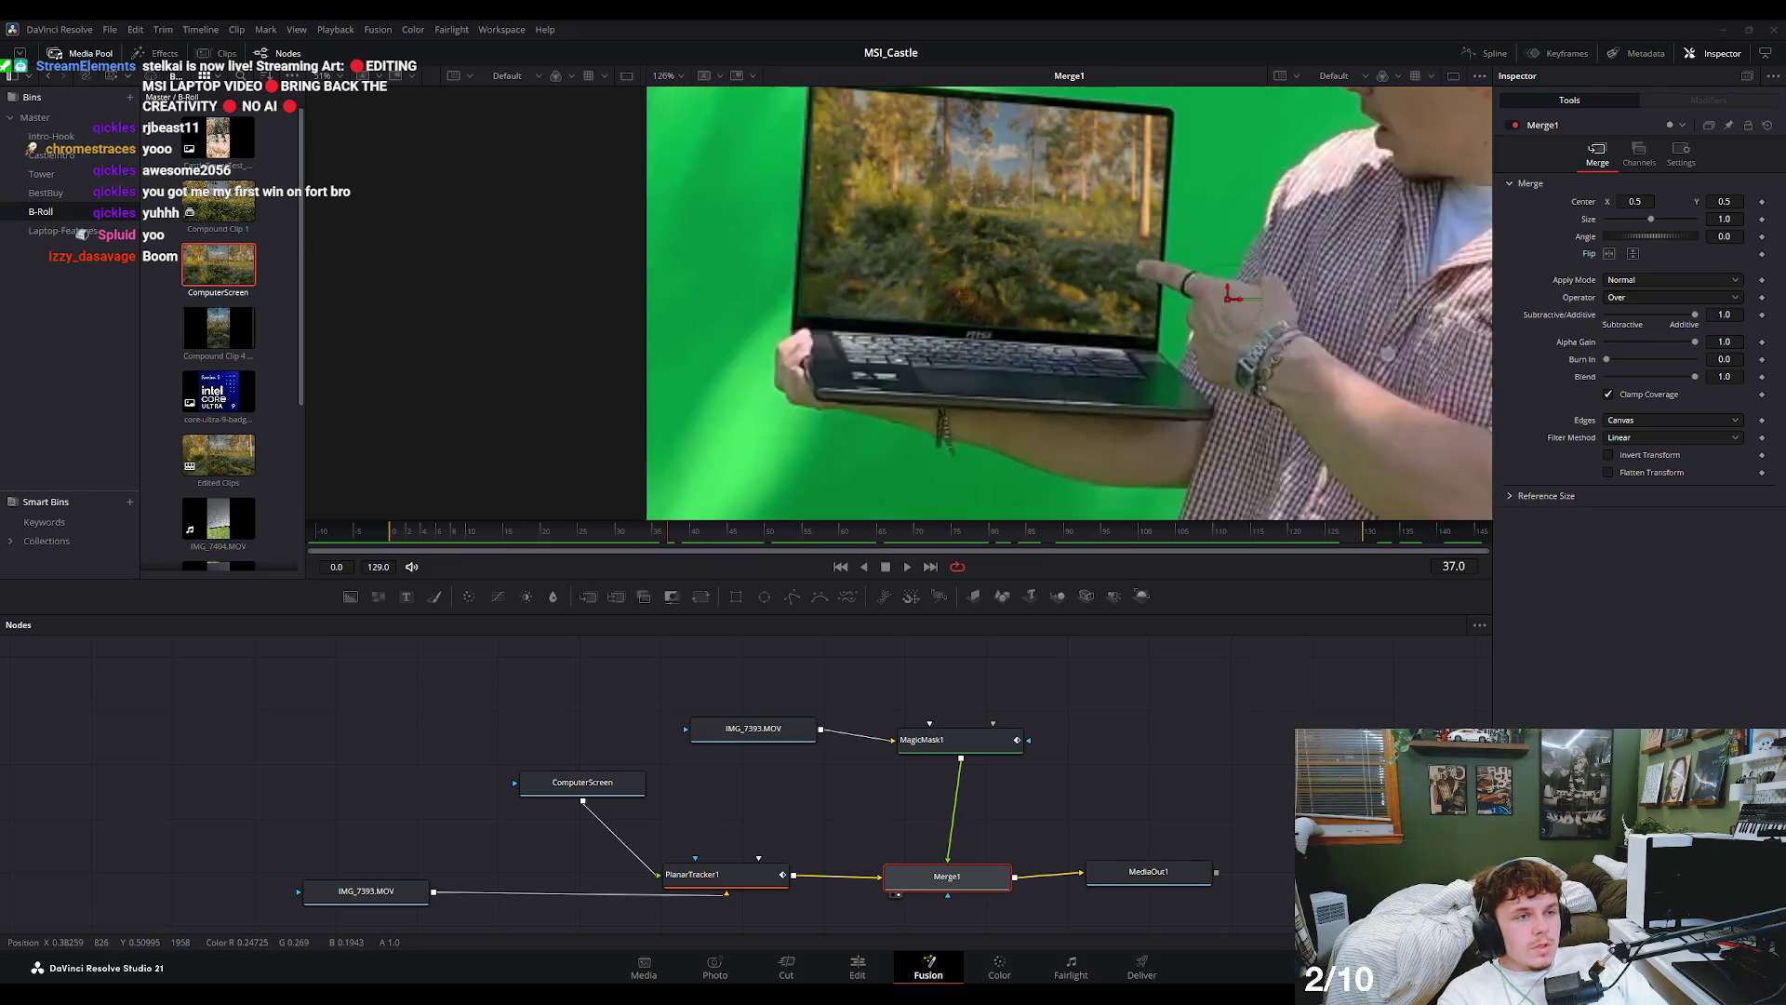
- Scrub to frame 30 and nudge the MagicMask1 node slightly left in the graph
{"action": "scroll", "coordinate": [995, 324], "scroll_direction": "up", "scroll_amount": 2}
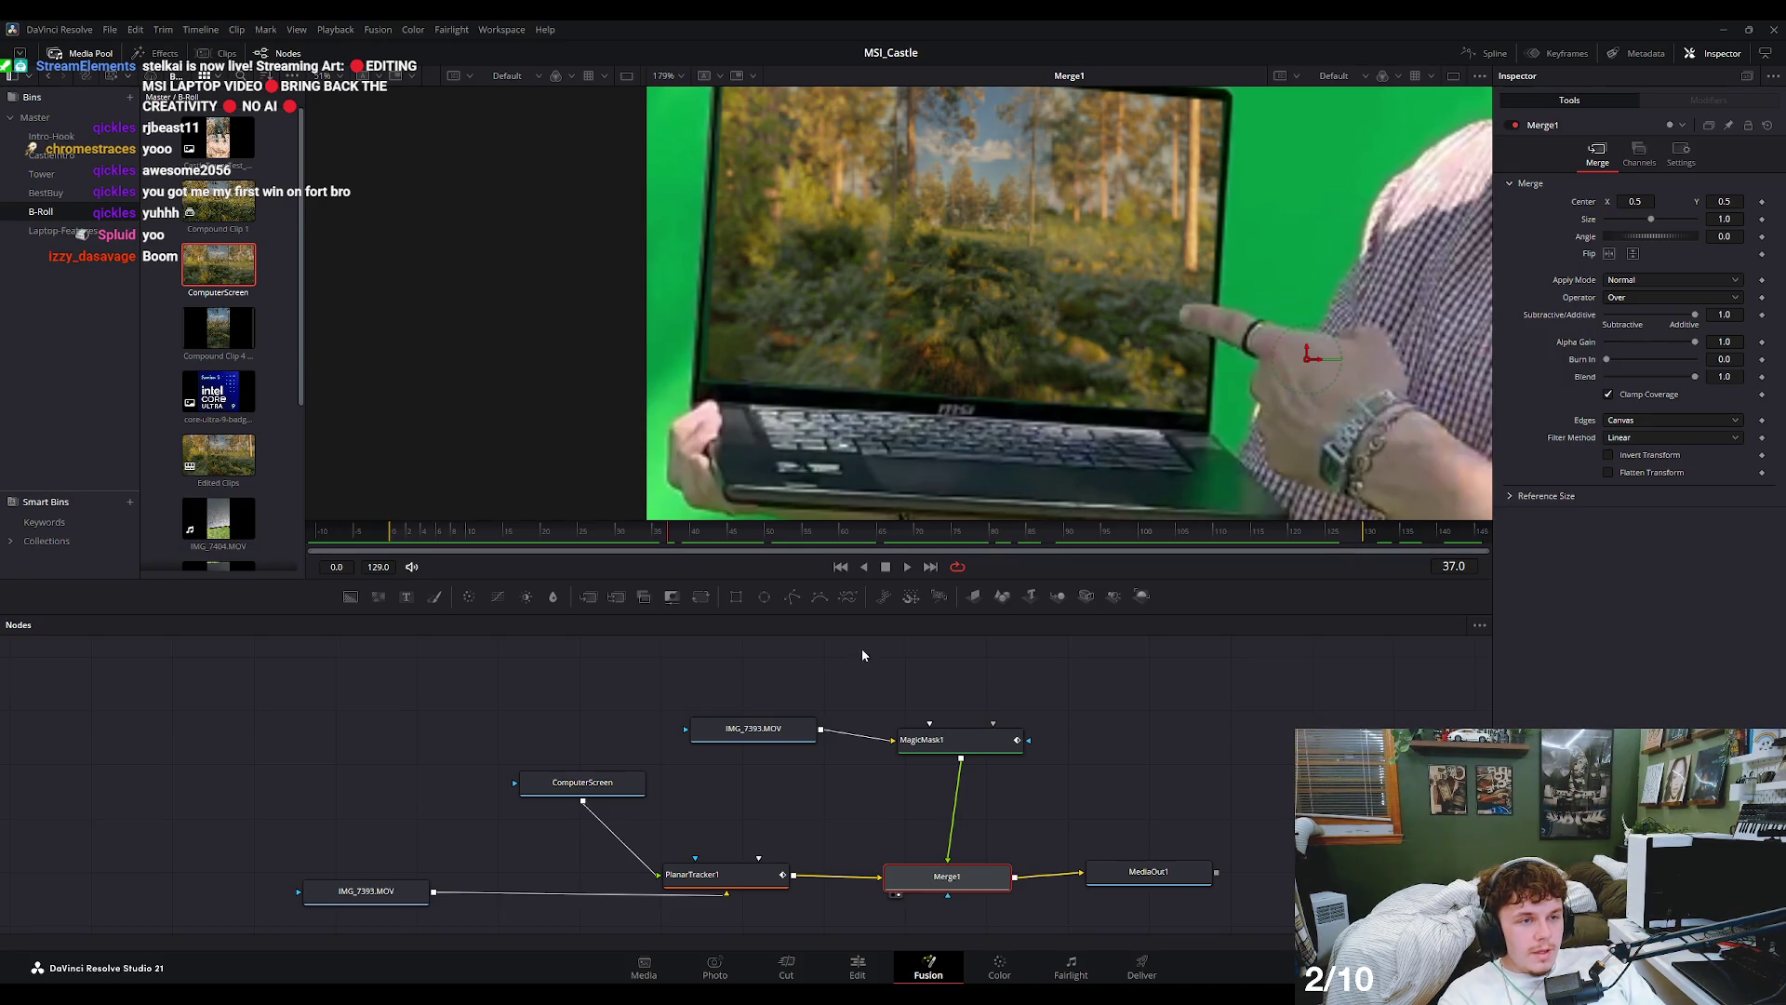
{"action": "left_click_drag", "start_coordinate": [662, 542], "coordinate": [624, 555]}
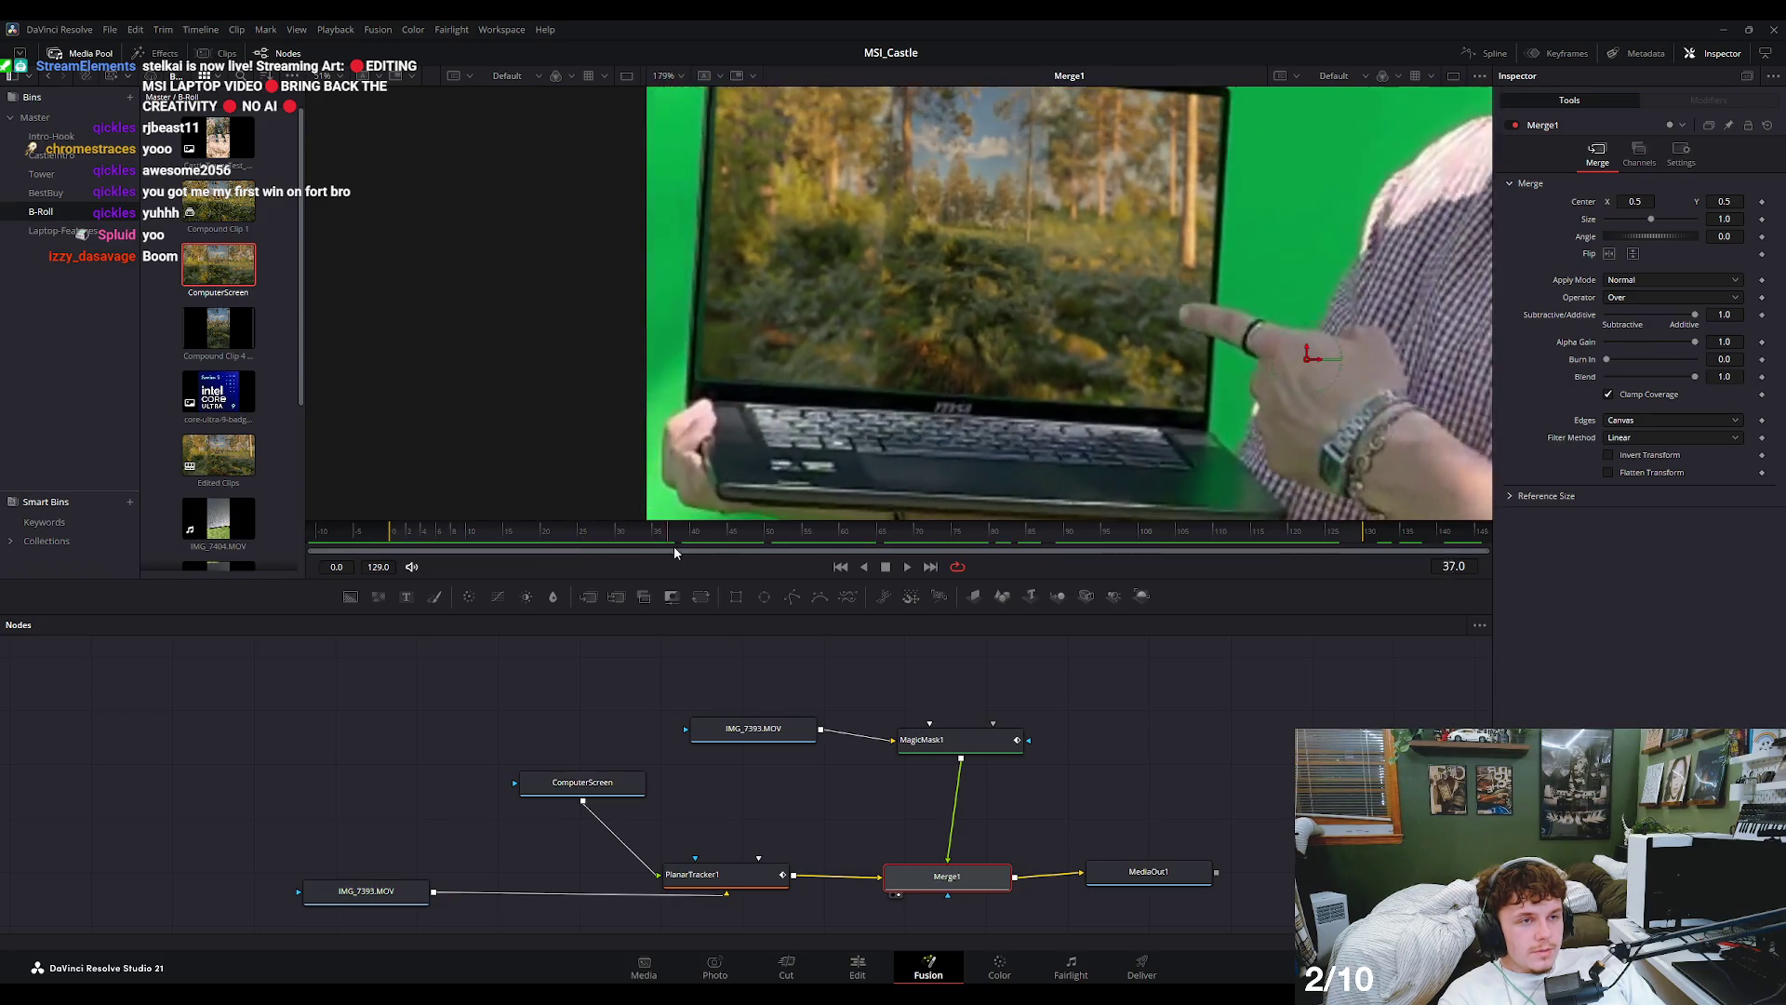
{"action": "left_click_drag", "start_coordinate": [622, 555], "coordinate": [620, 551]}
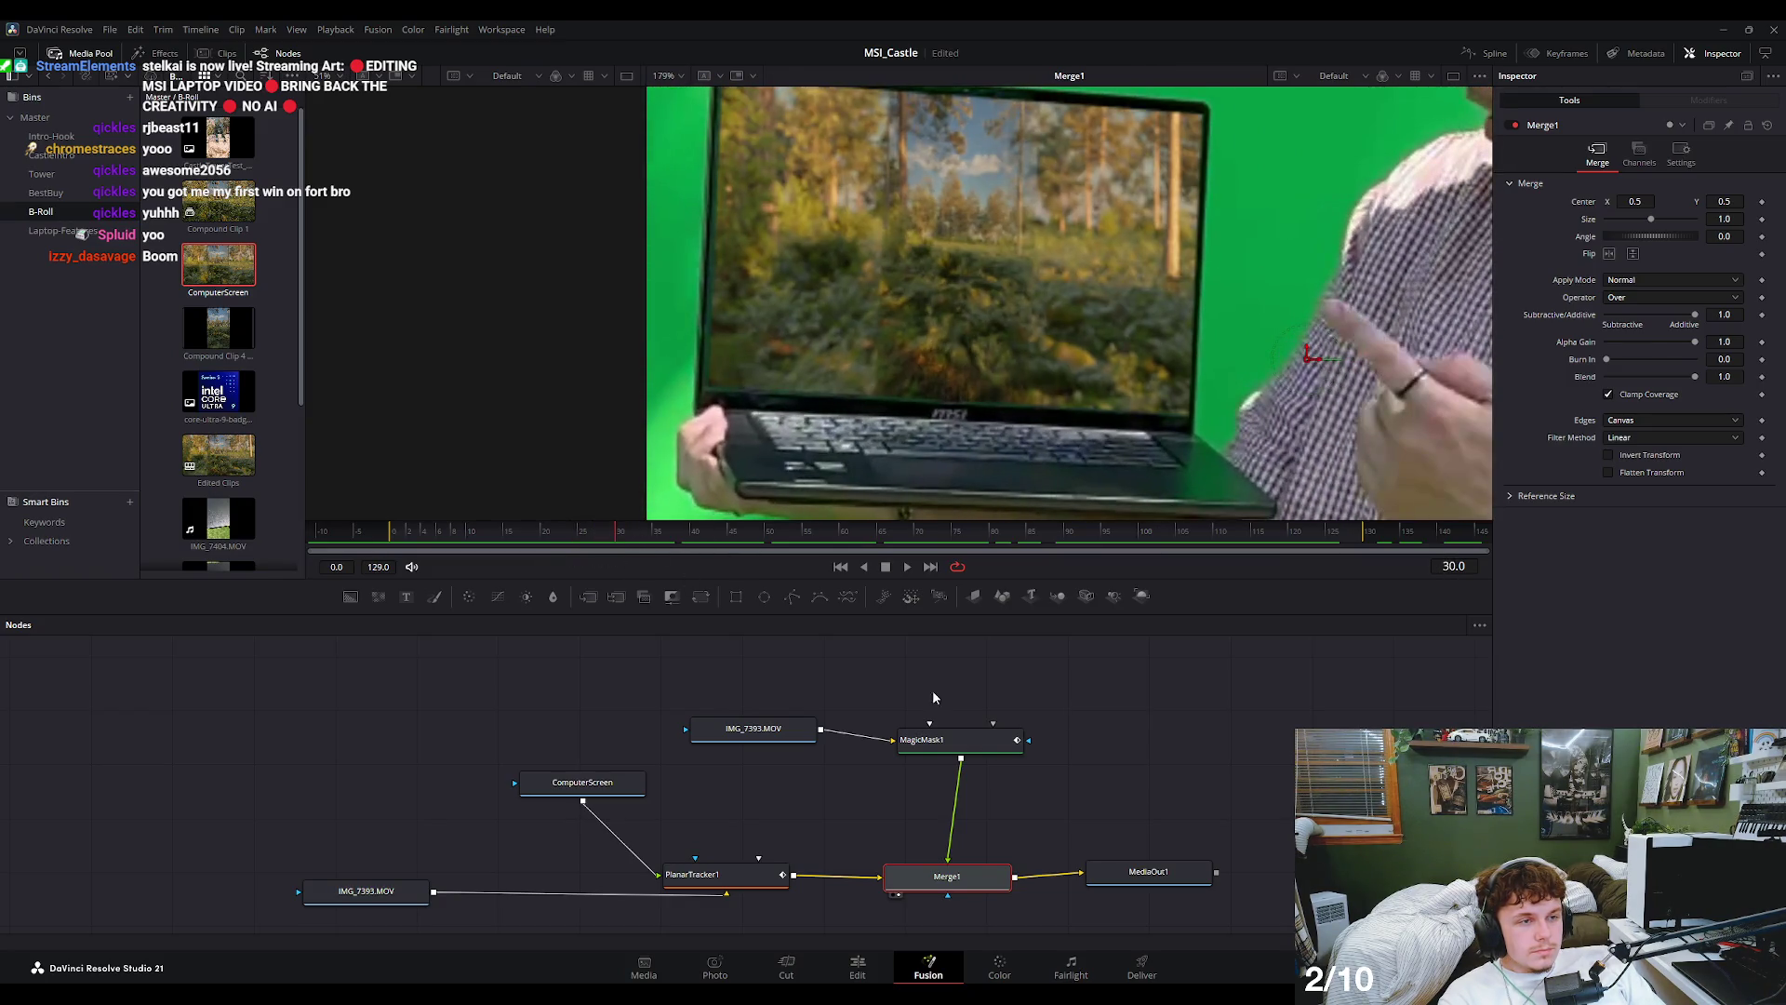
{"action": "left_click", "coordinate": [980, 747]}
{"action": "left_click_drag", "start_coordinate": [979, 747], "coordinate": [961, 746]}
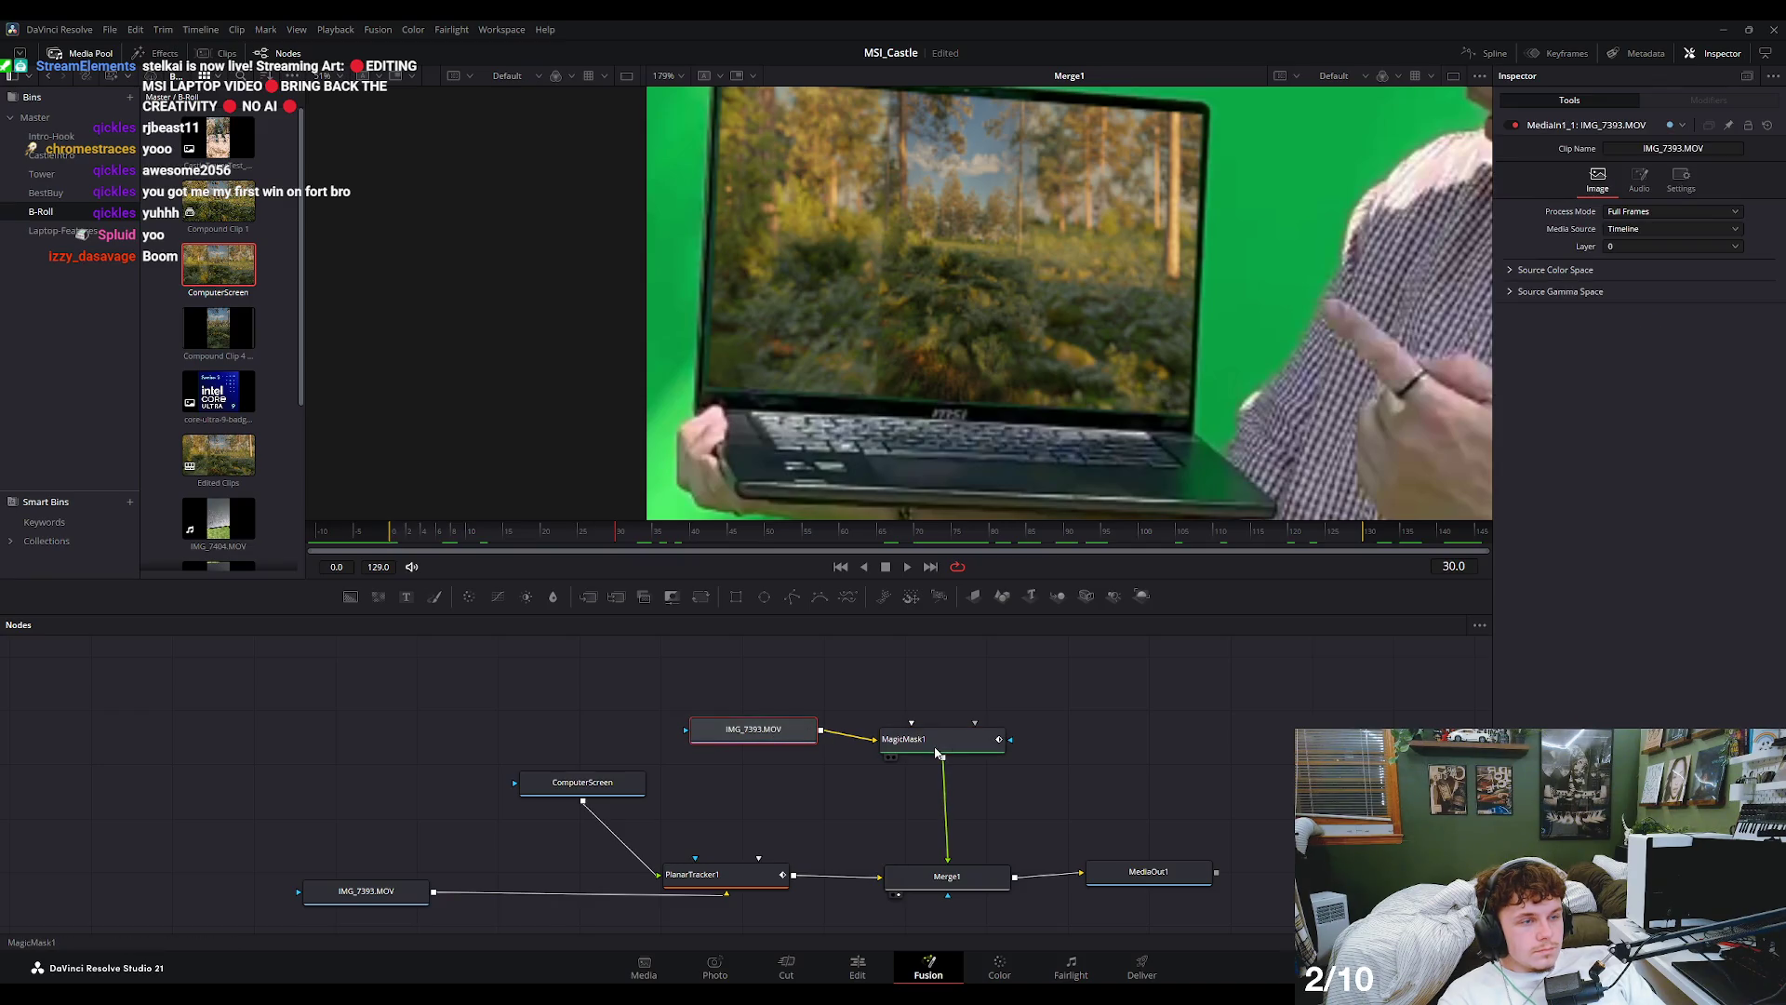
{"action": "left_click_drag", "start_coordinate": [1105, 769], "coordinate": [1109, 761]}
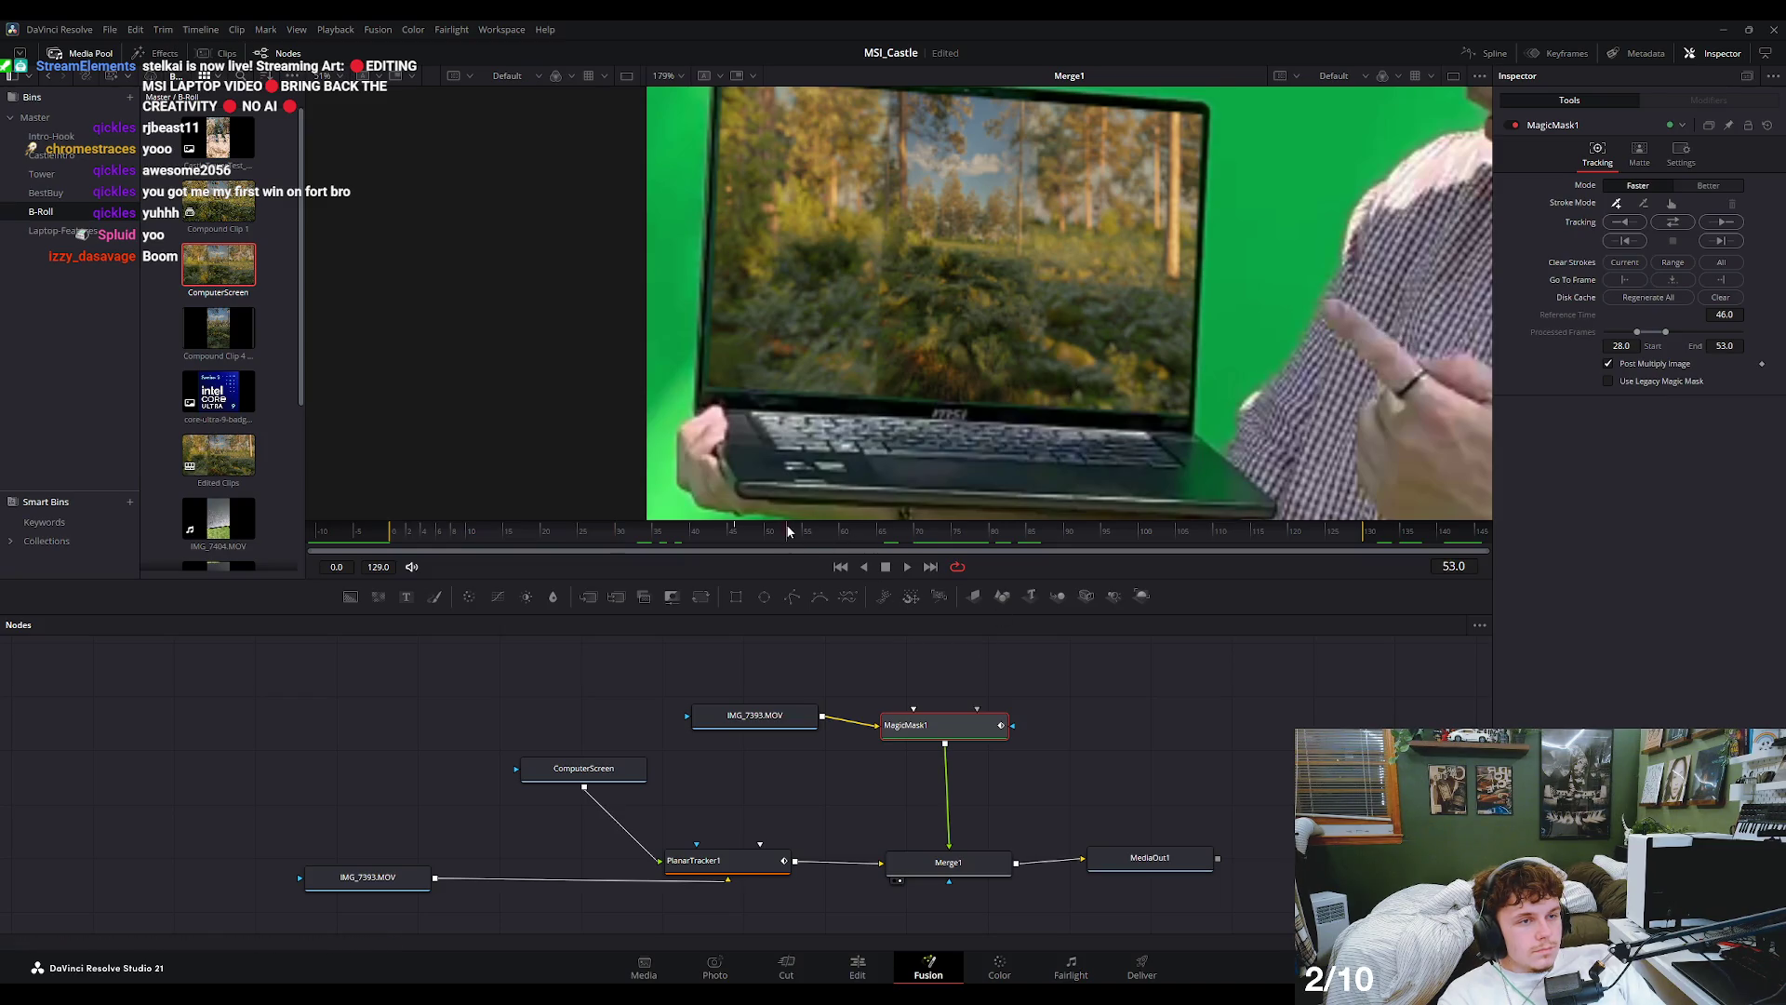
- At frame 37, zoom in and add another Magic Mask point on the finger
{"action": "left_click_drag", "start_coordinate": [787, 531], "coordinate": [675, 549]}
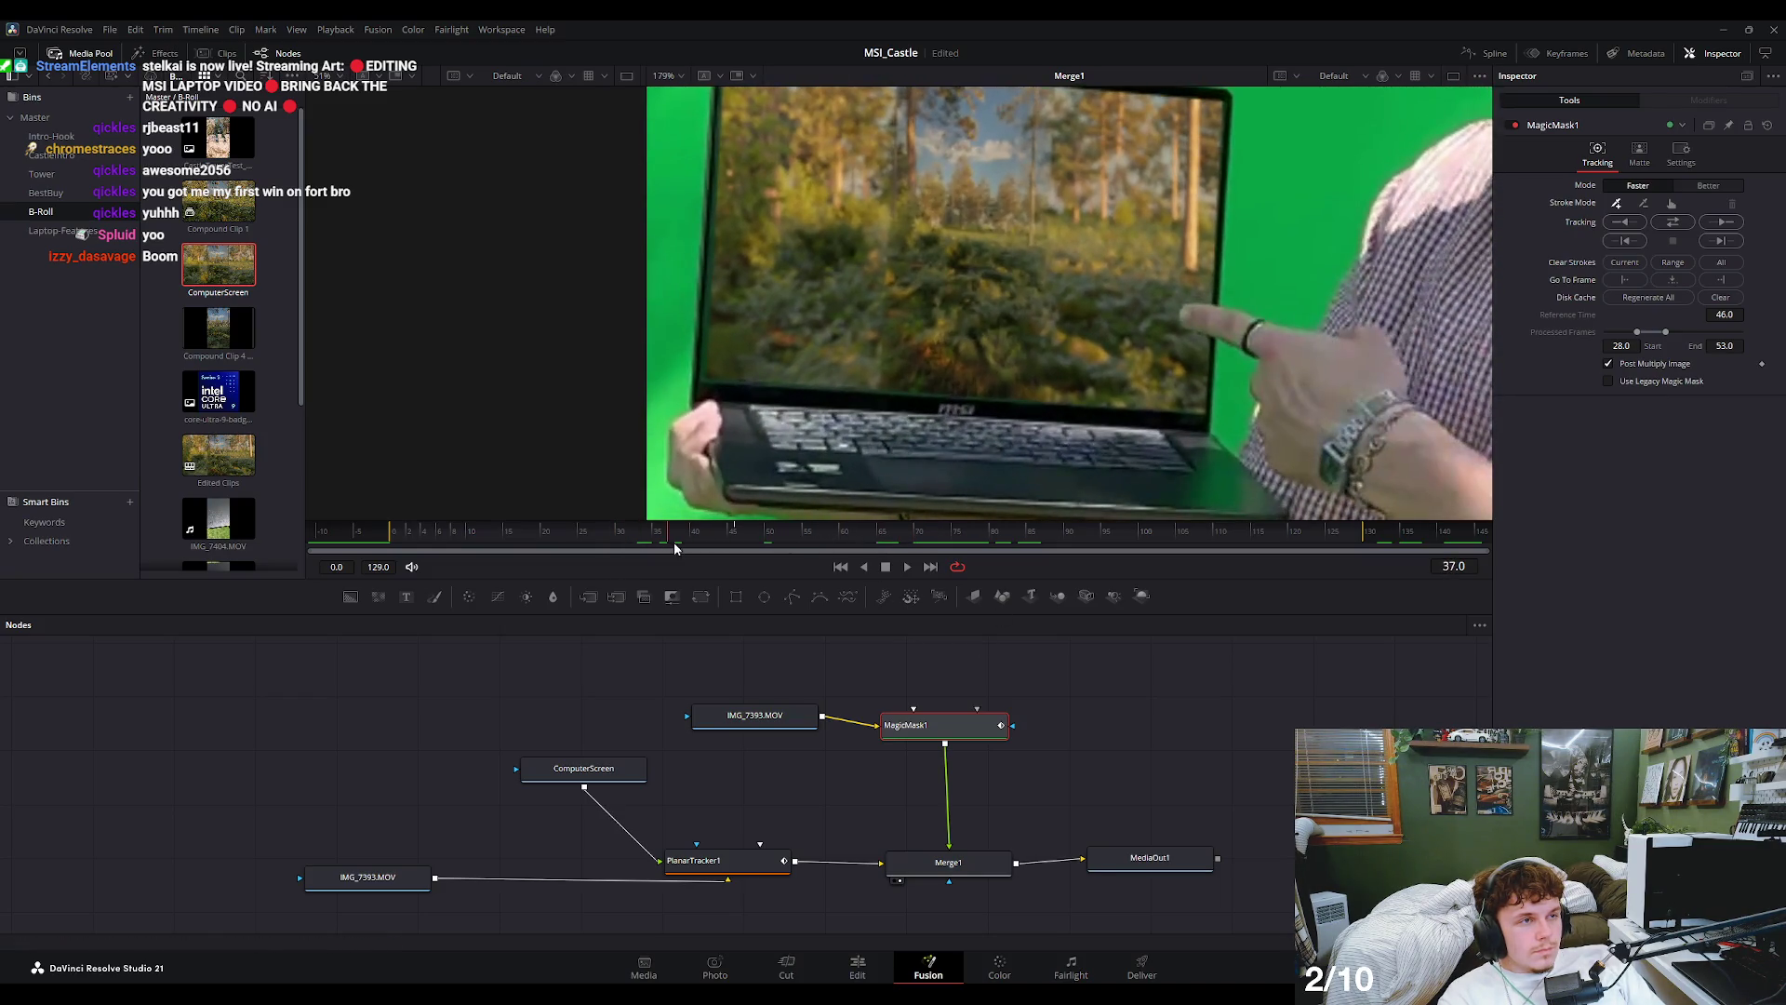
{"action": "scroll", "coordinate": [1255, 304], "scroll_direction": "up", "scroll_amount": 2}
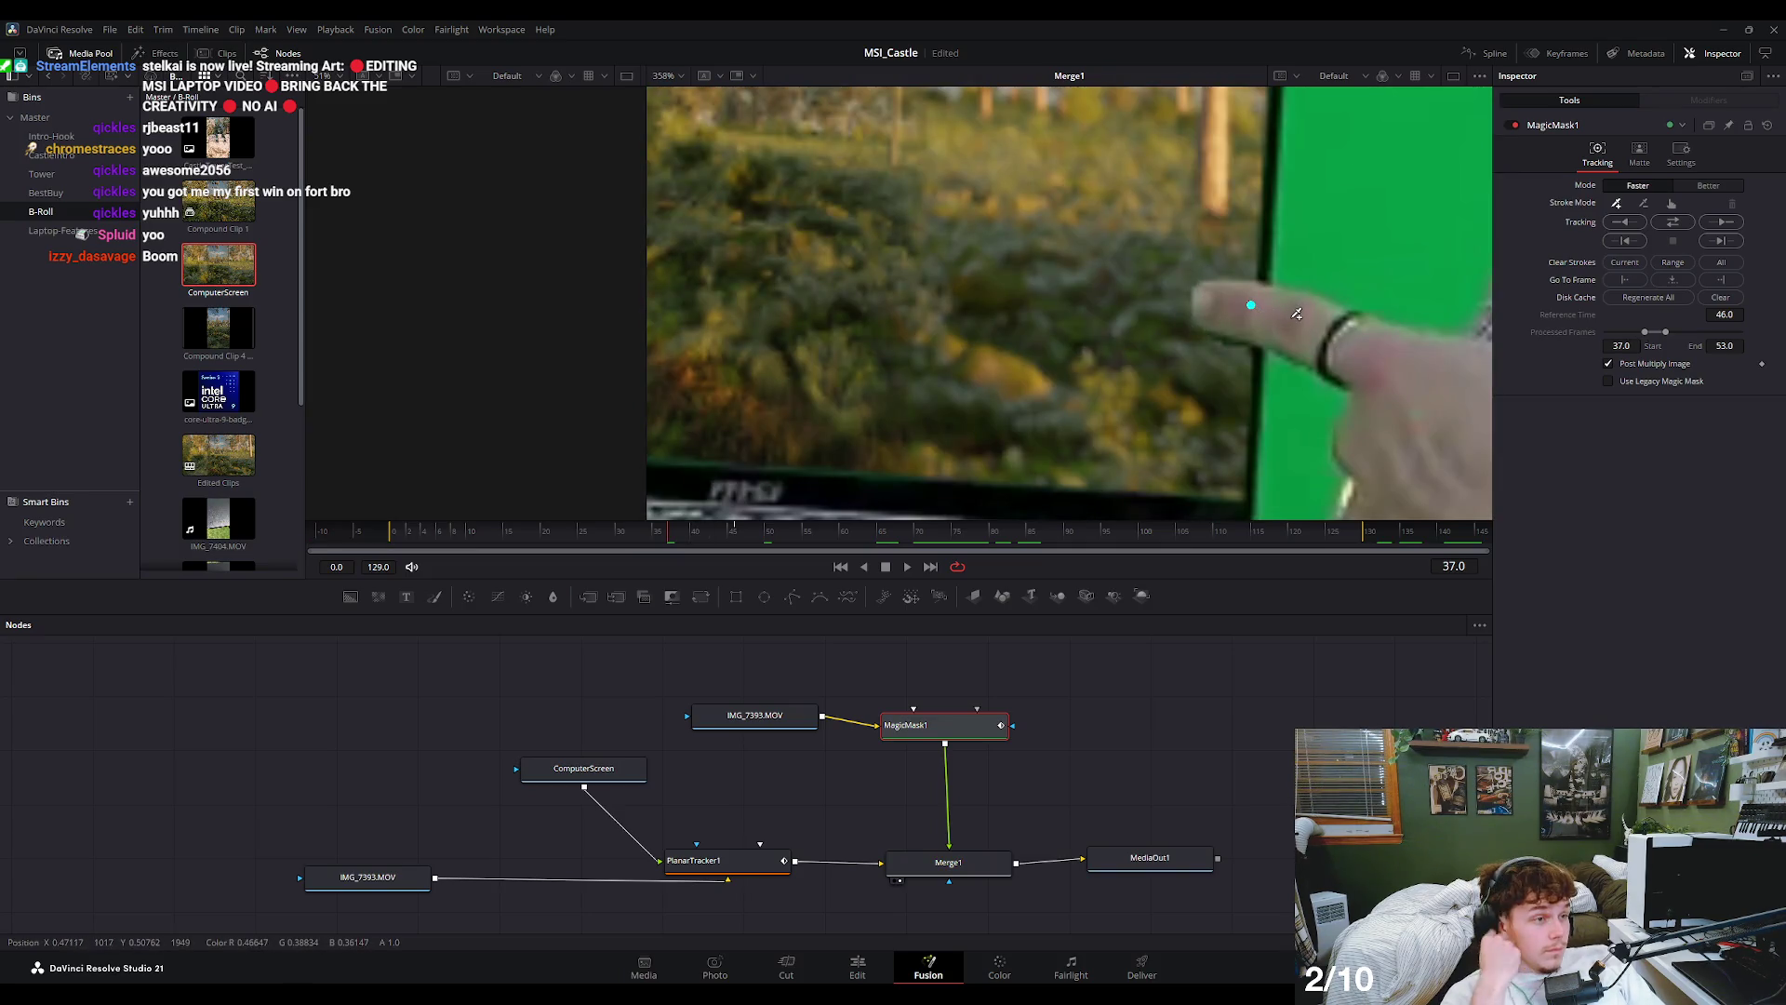
{"action": "left_click", "coordinate": [1295, 318]}
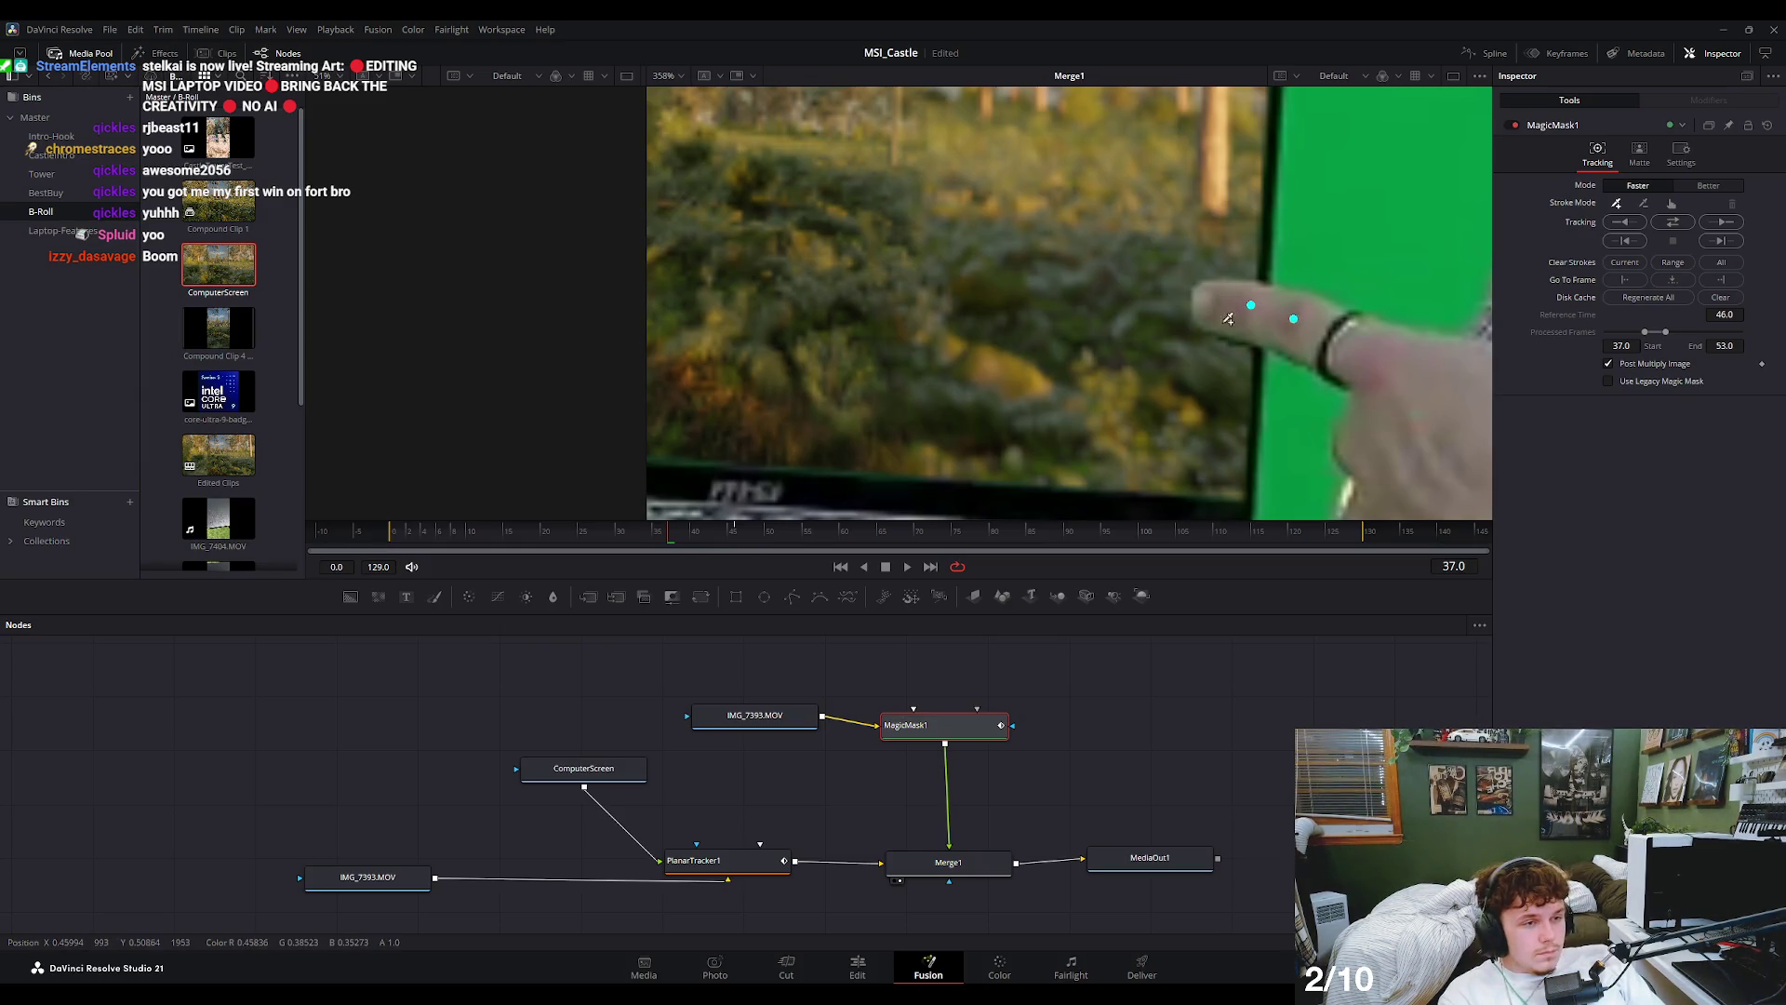
- Bypass Merge1 with Ctrl+P and view the MagicMask1 output on its own
{"action": "left_click", "coordinate": [963, 861]}
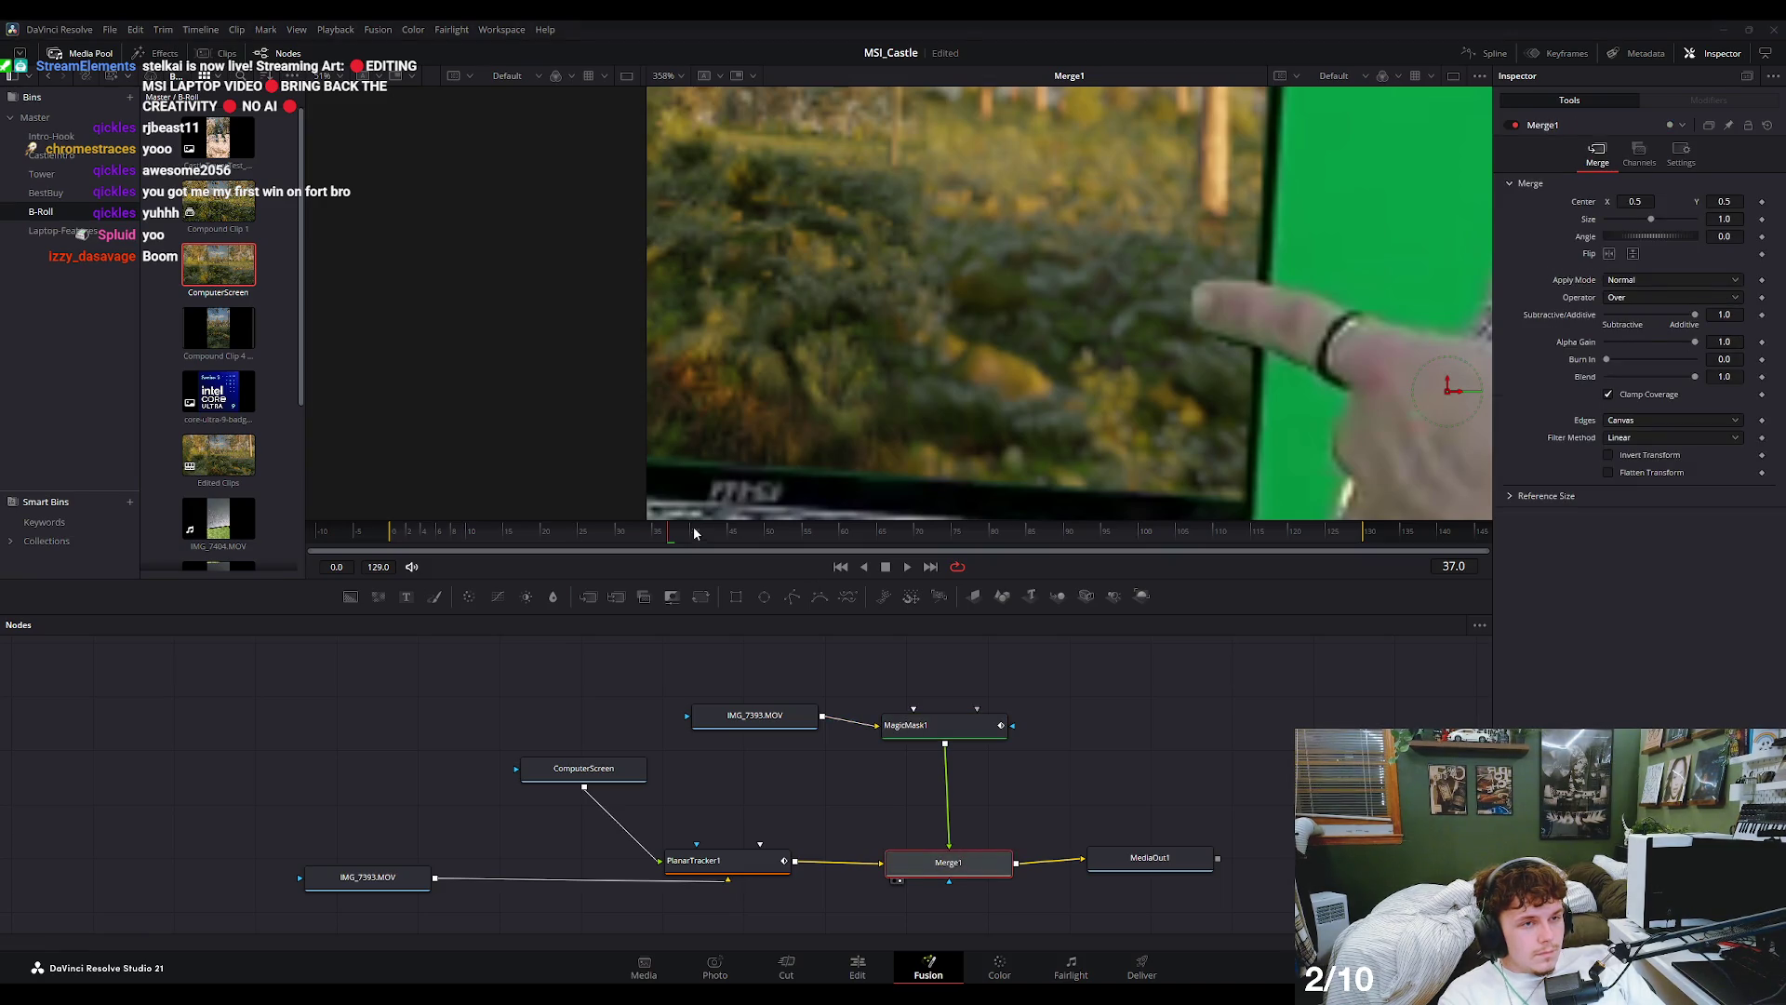
{"action": "key", "text": "ctrl+p"}
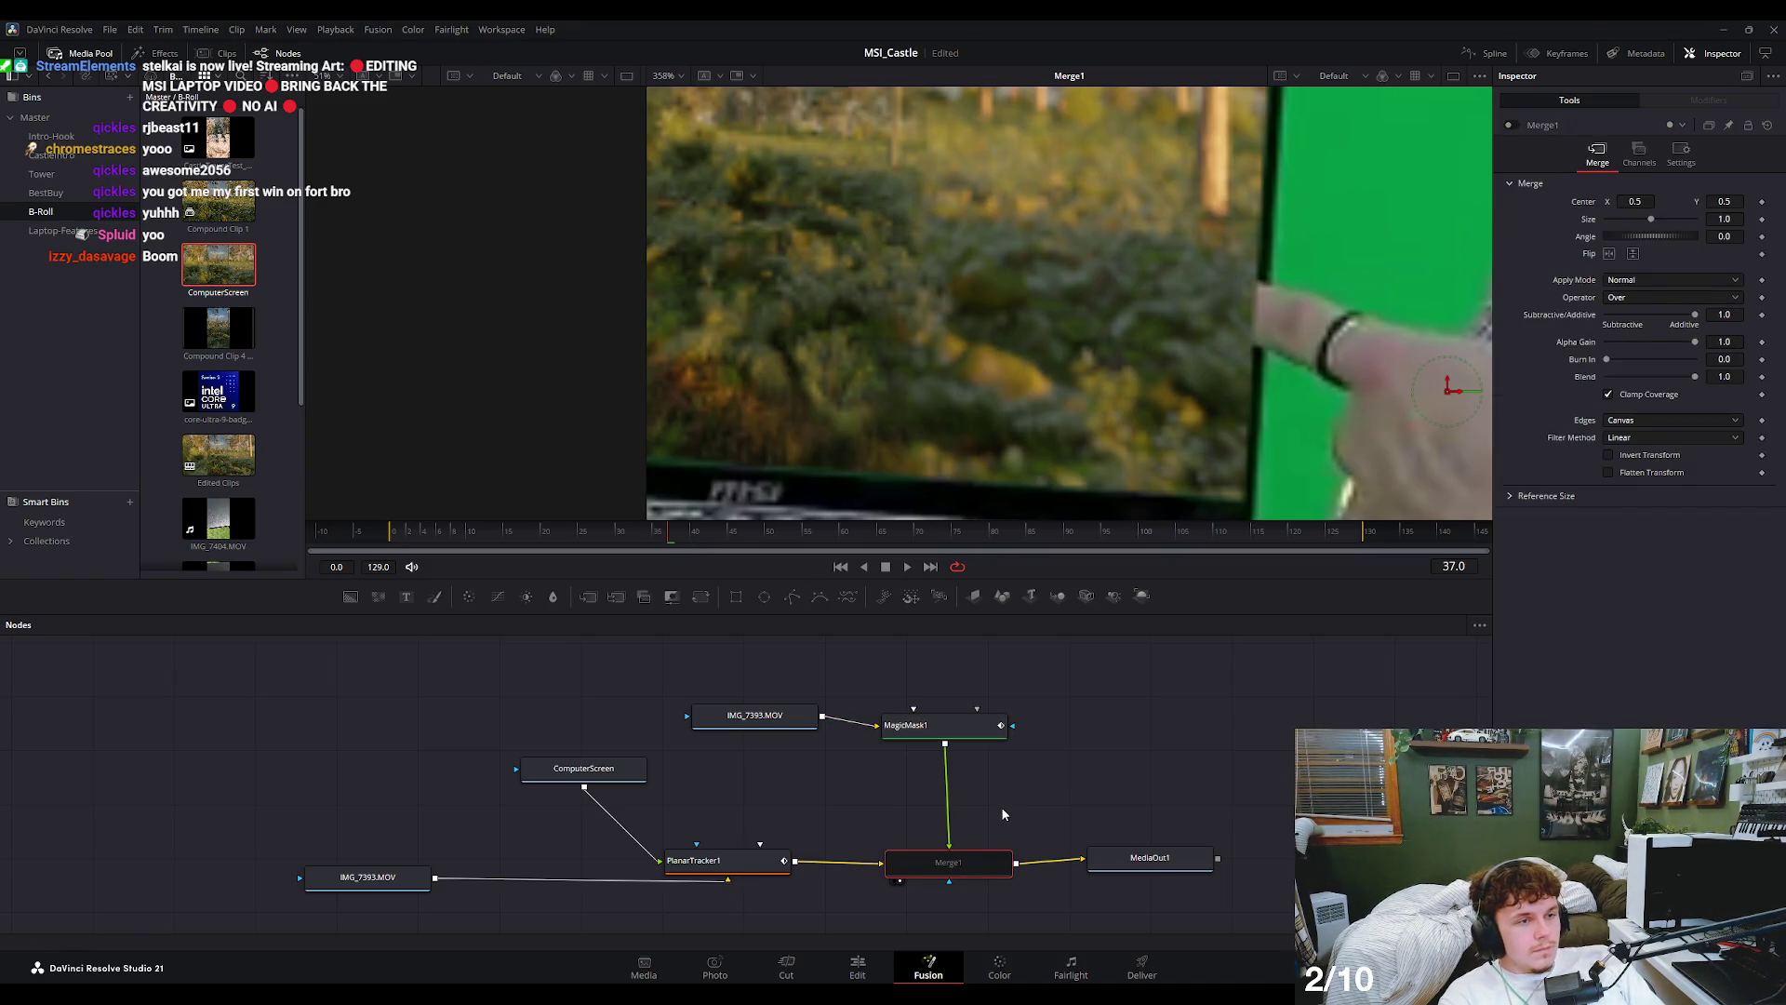
{"action": "left_click", "coordinate": [965, 726]}
{"action": "key", "text": "1"}
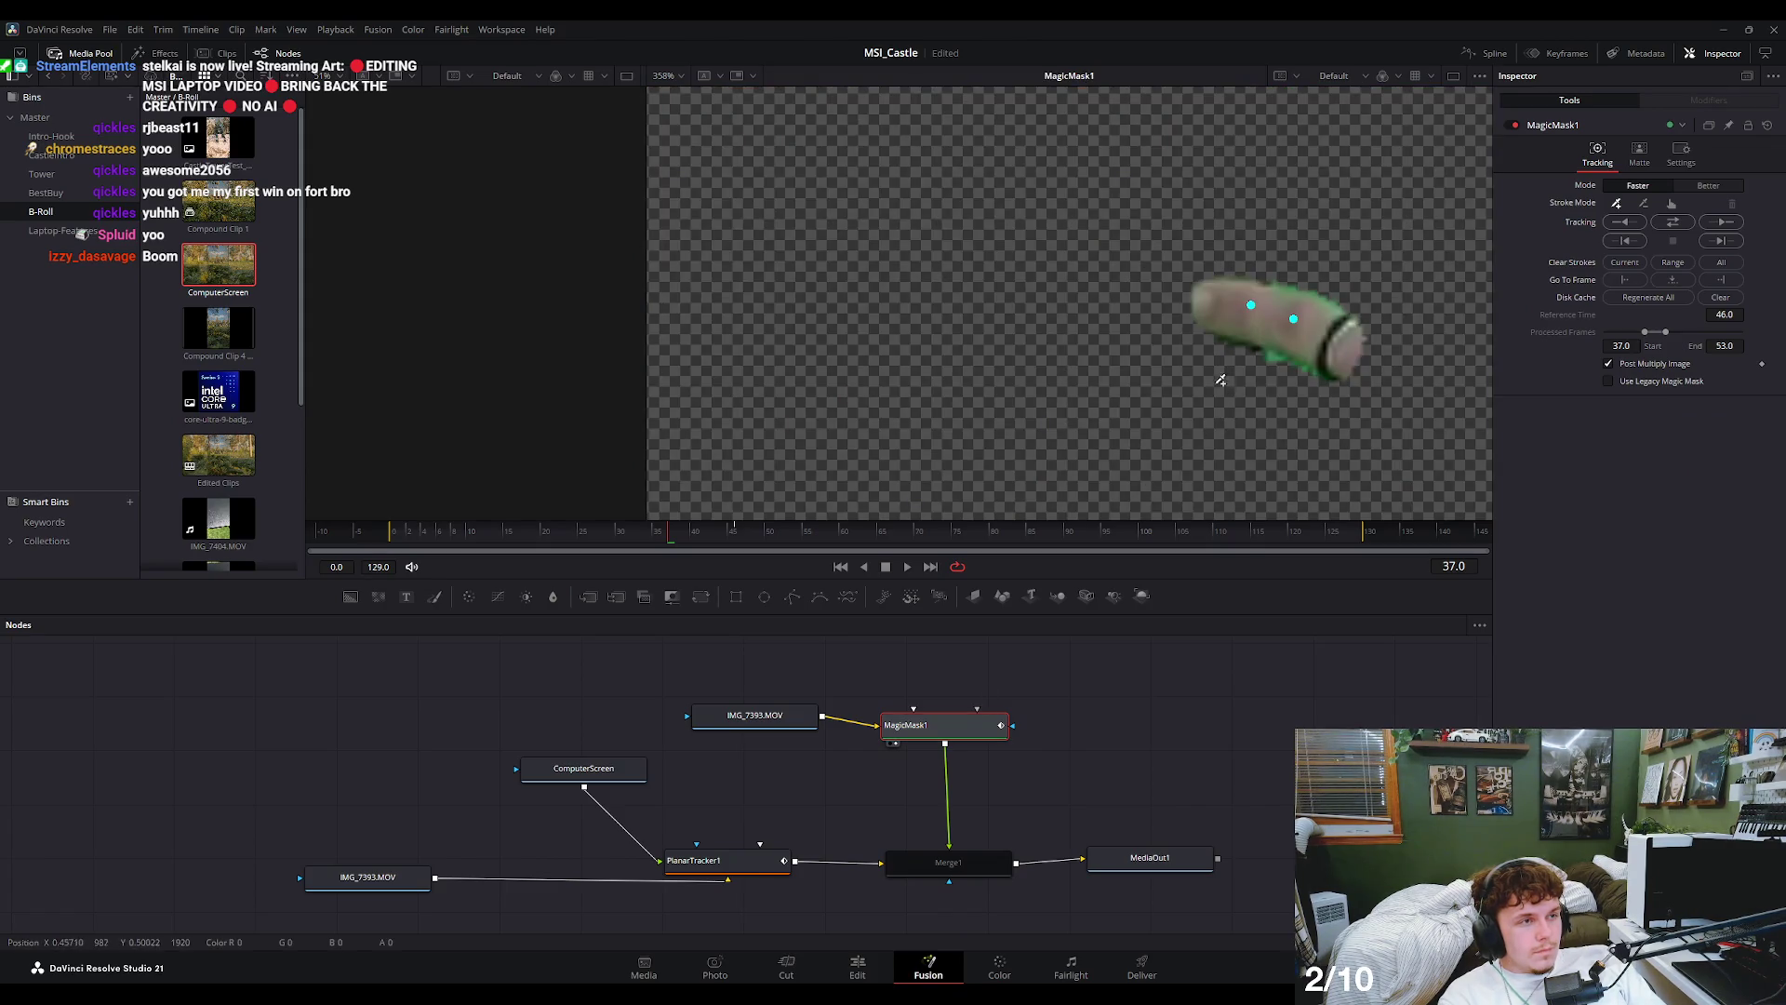
- Run Track Bidirectional on the MagicMask1 finger mask, processing frames 37 to 86
{"action": "left_click", "coordinate": [1675, 223]}
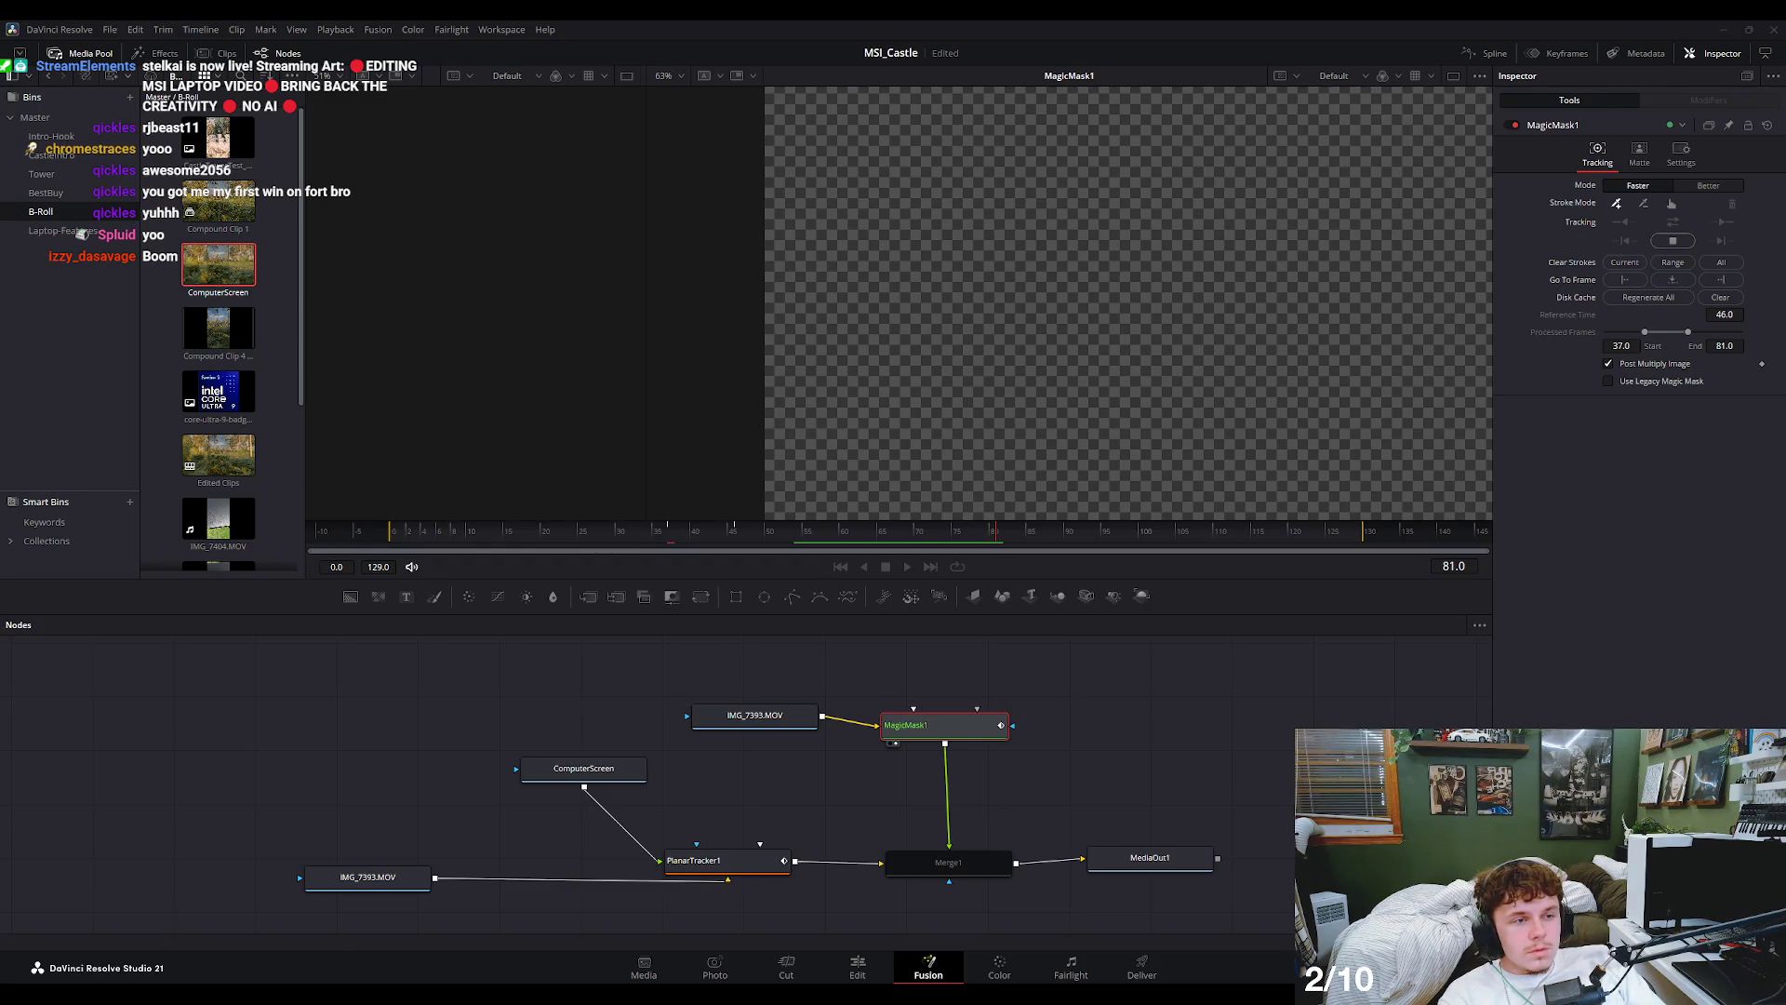
{"action": "scroll", "coordinate": [1237, 288], "scroll_direction": "down", "scroll_amount": 1}
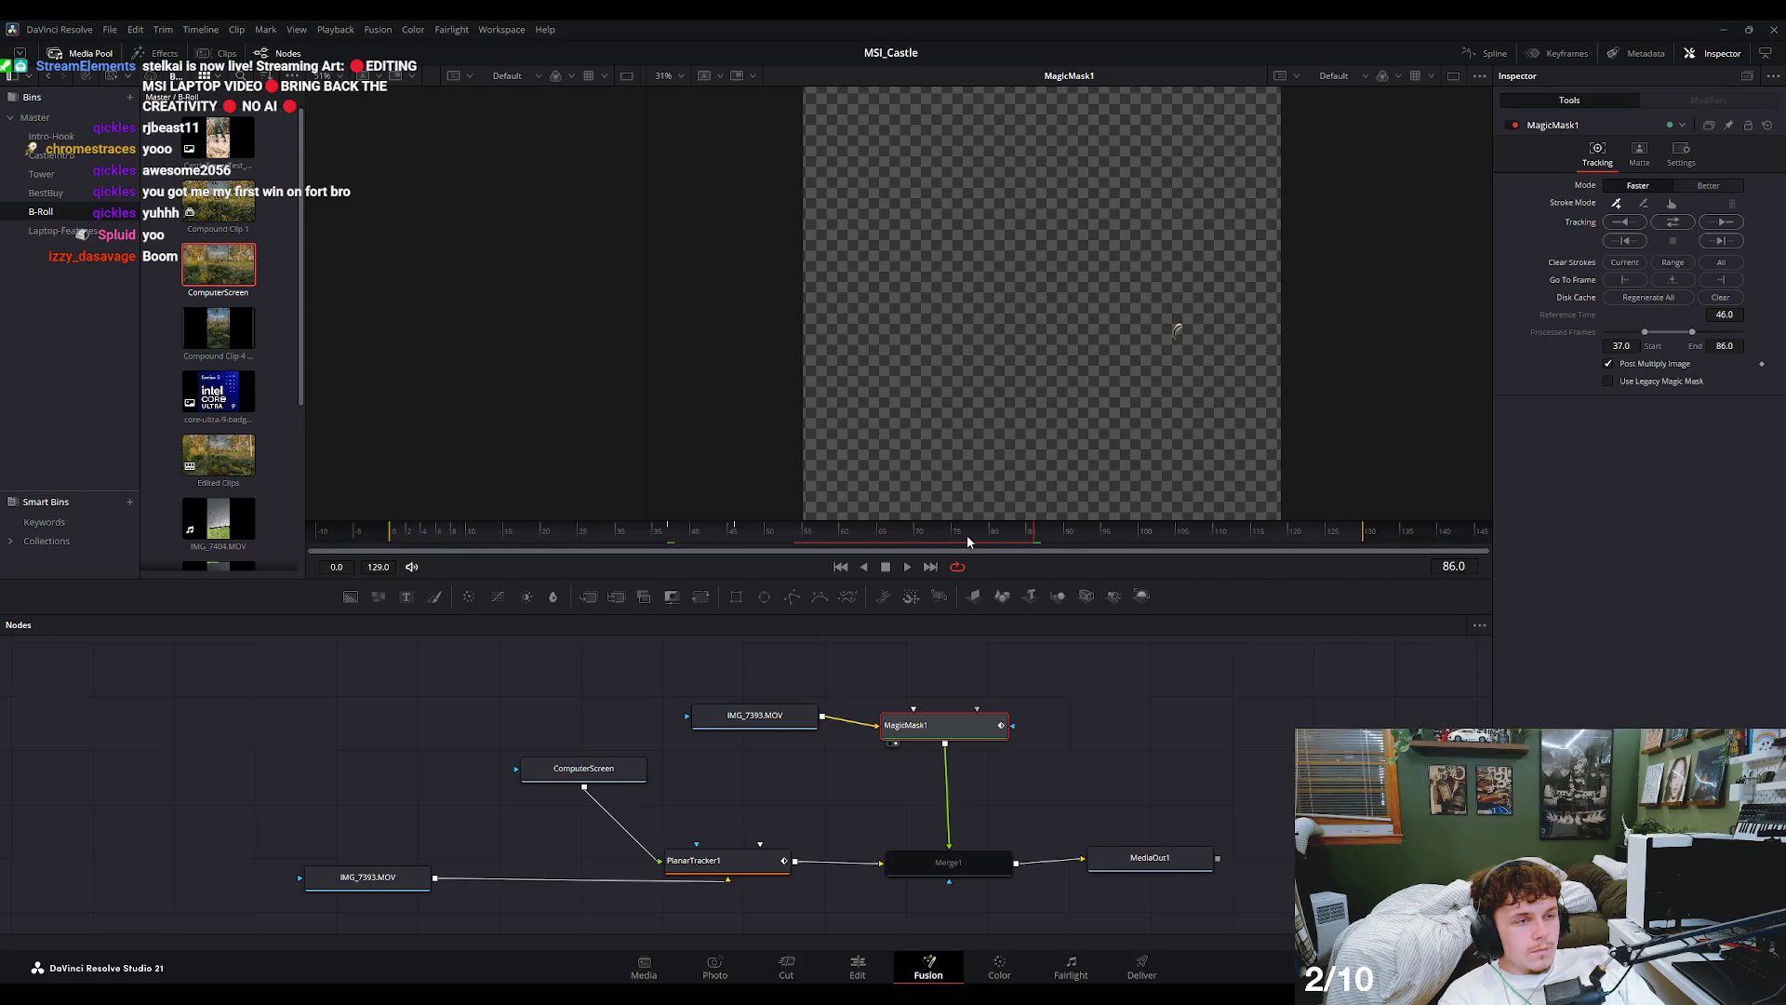
- Zoom the time ruler, scrub back to about frame 52 to check the finger mask, and select Merge1
{"action": "scroll", "coordinate": [981, 522], "scroll_direction": "up", "scroll_amount": 1}
{"action": "scroll", "coordinate": [962, 712], "scroll_direction": "up", "scroll_amount": 2}
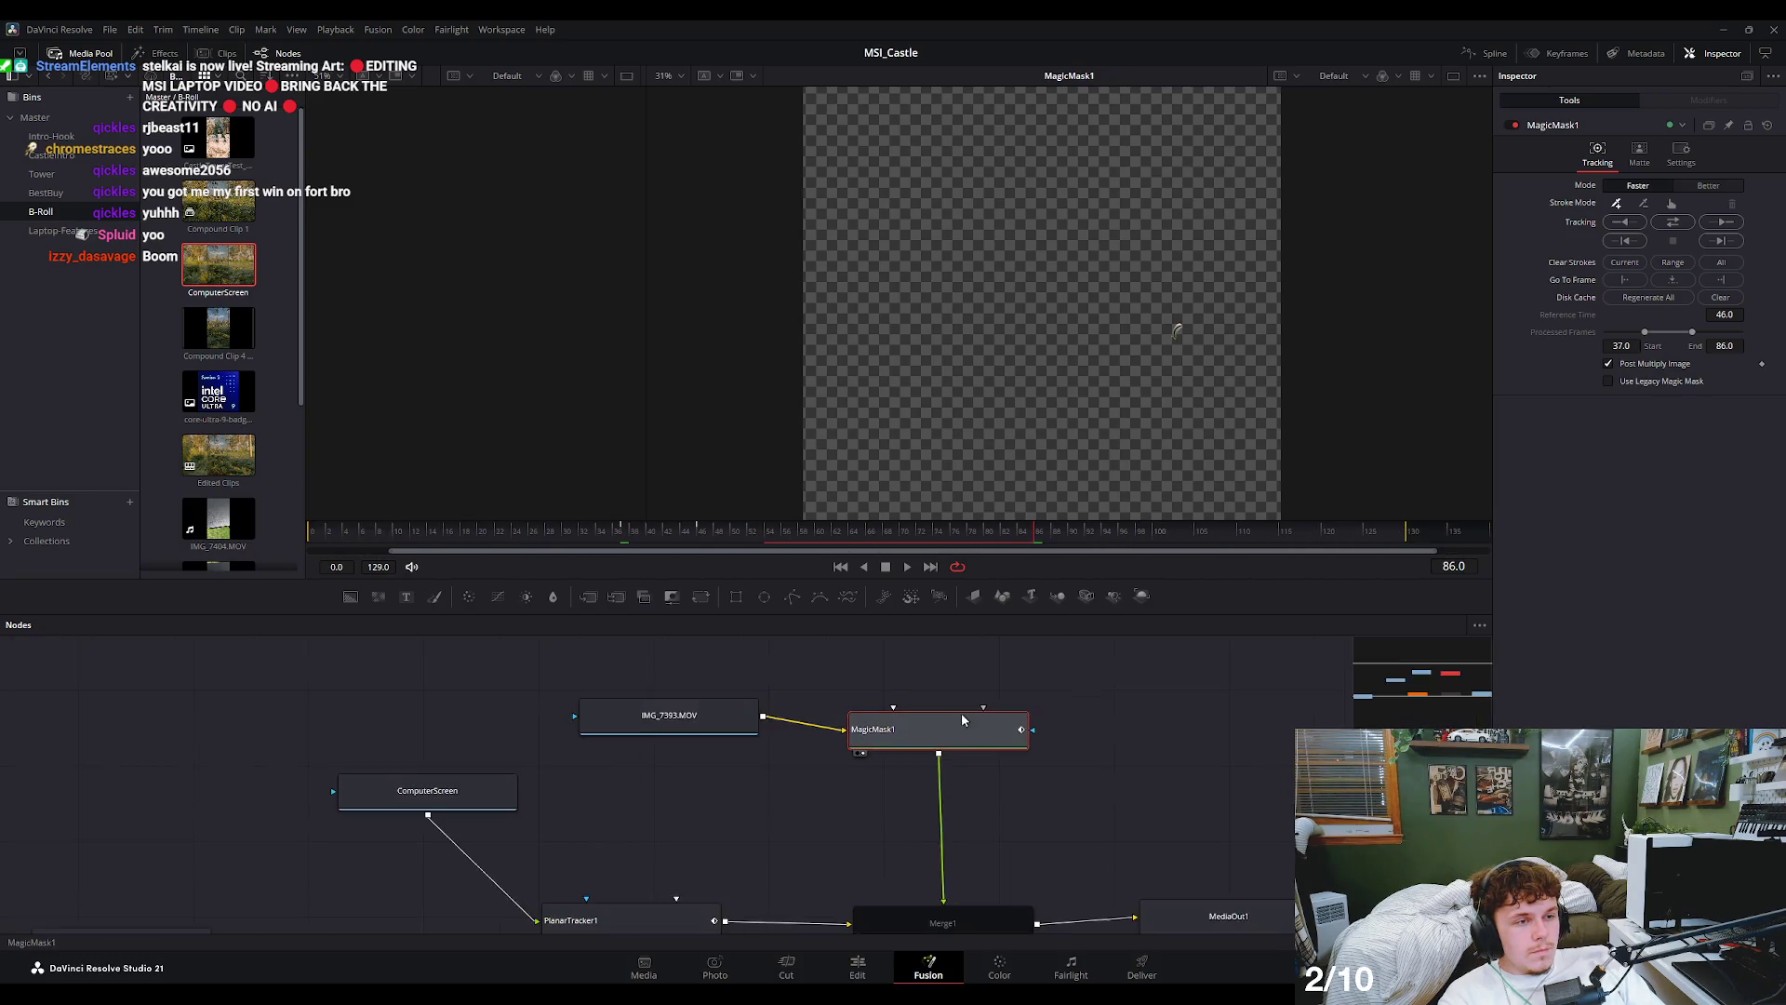
{"action": "scroll", "coordinate": [992, 447], "scroll_direction": "down", "scroll_amount": 1}
{"action": "scroll", "coordinate": [1021, 430], "scroll_direction": "up", "scroll_amount": 1}
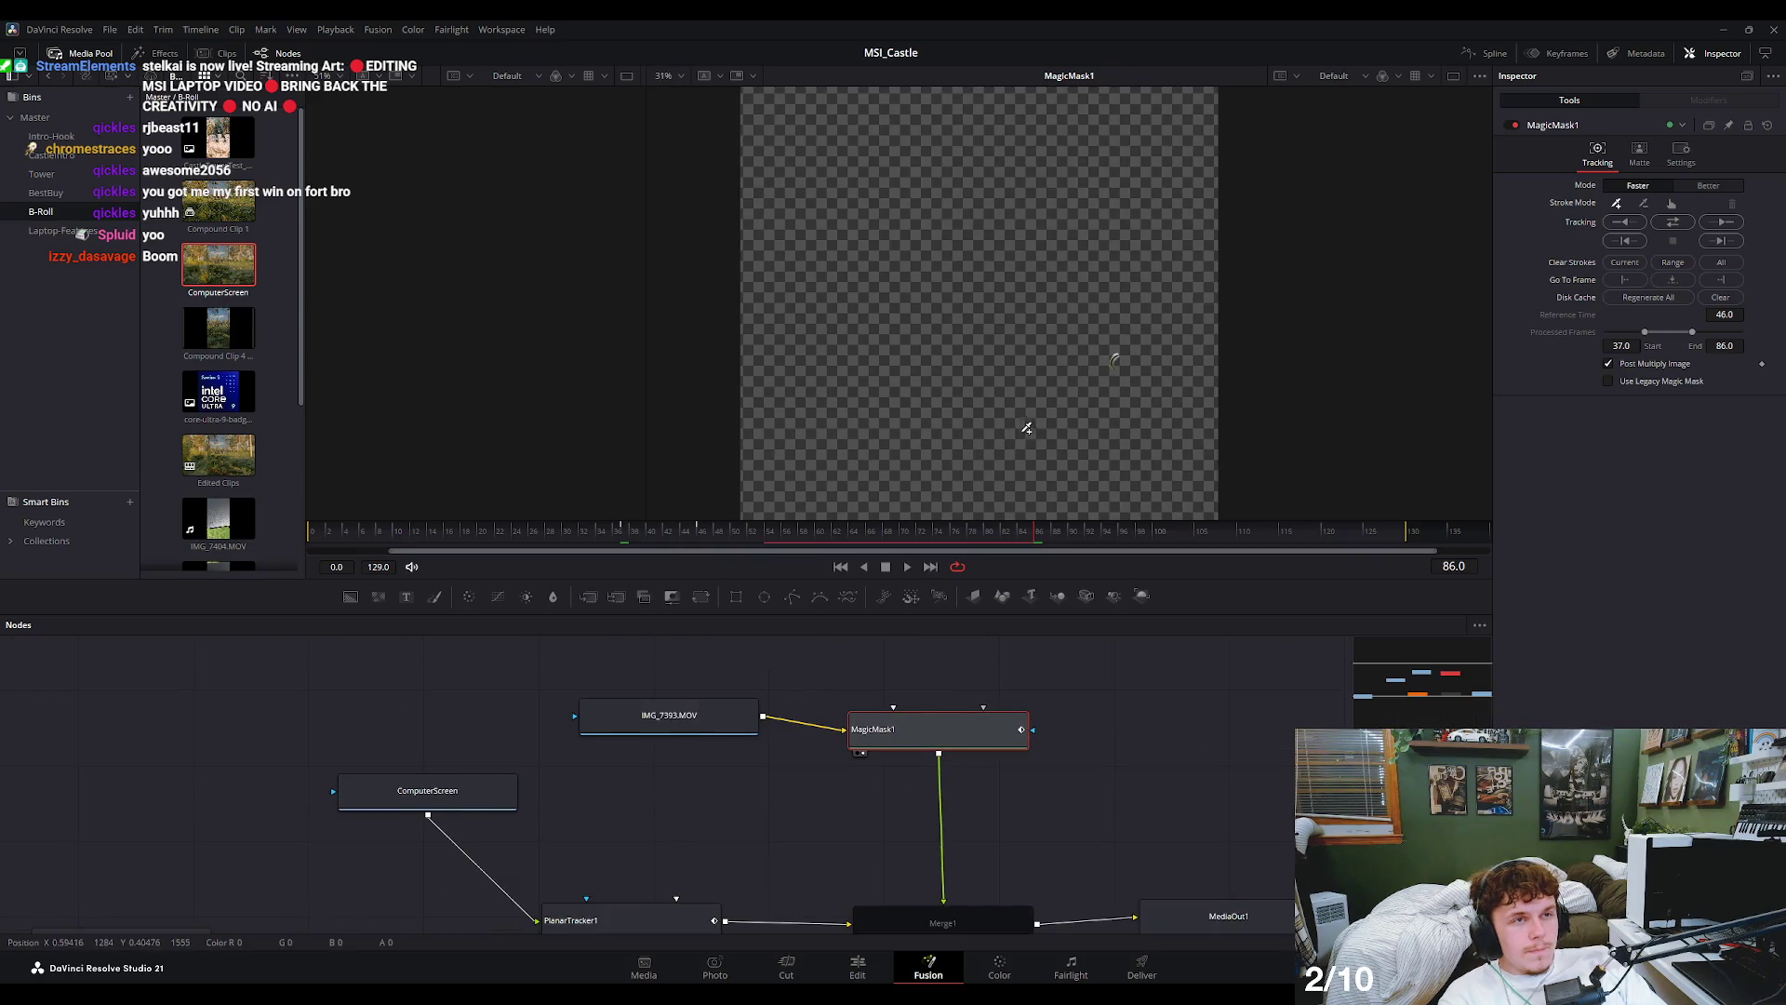
{"action": "scroll", "coordinate": [949, 535], "scroll_direction": "up", "scroll_amount": 5}
{"action": "scroll", "coordinate": [949, 535], "scroll_direction": "down", "scroll_amount": 5}
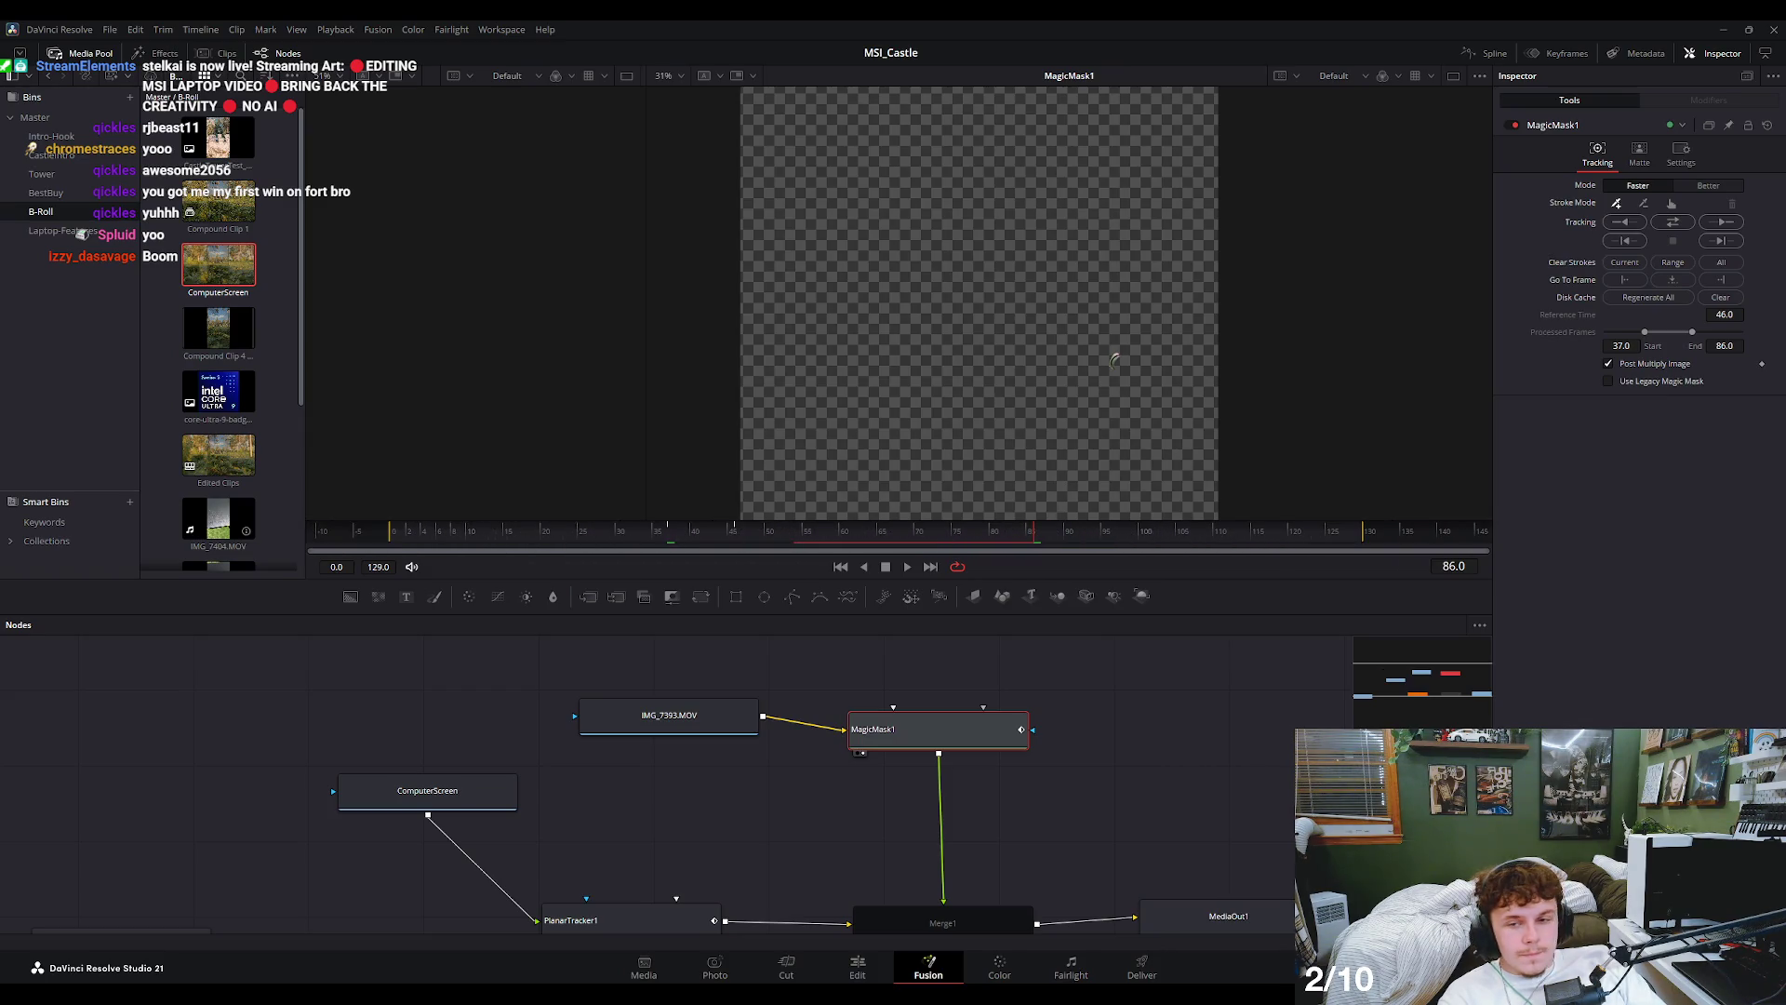
{"action": "left_click_drag", "start_coordinate": [1039, 538], "coordinate": [785, 549]}
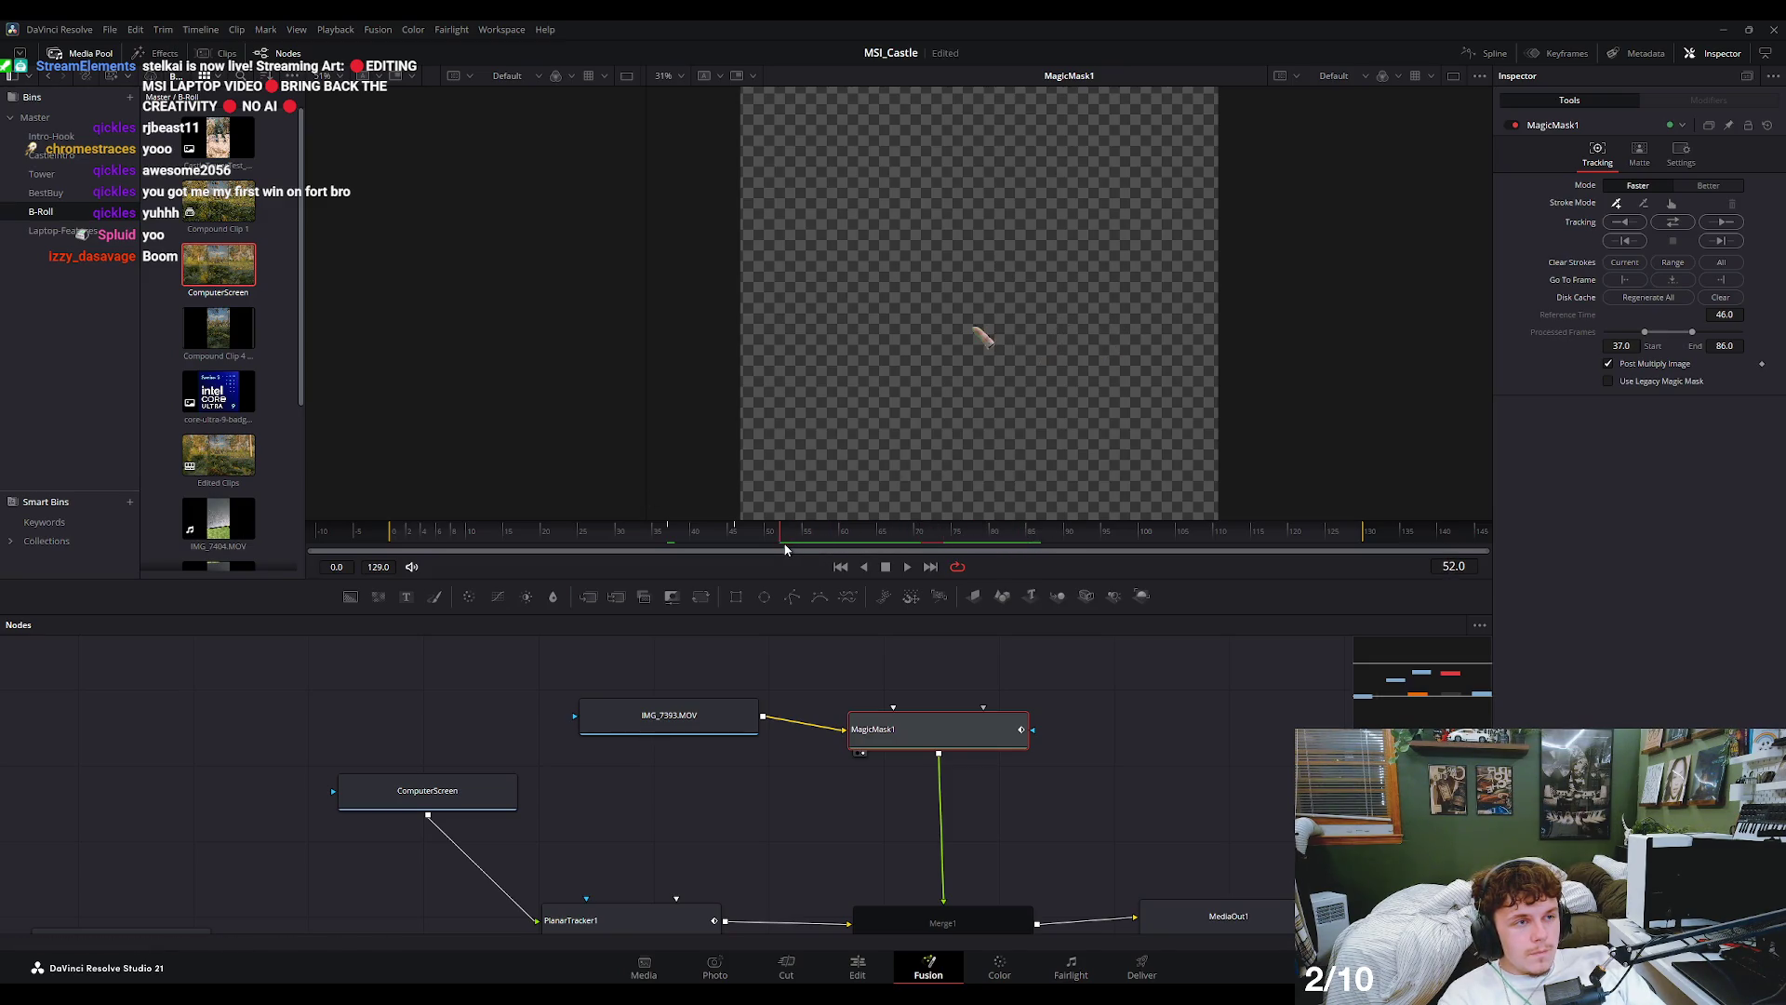
{"action": "scroll", "coordinate": [974, 907], "scroll_direction": "down", "scroll_amount": 1}
{"action": "left_click", "coordinate": [982, 883]}
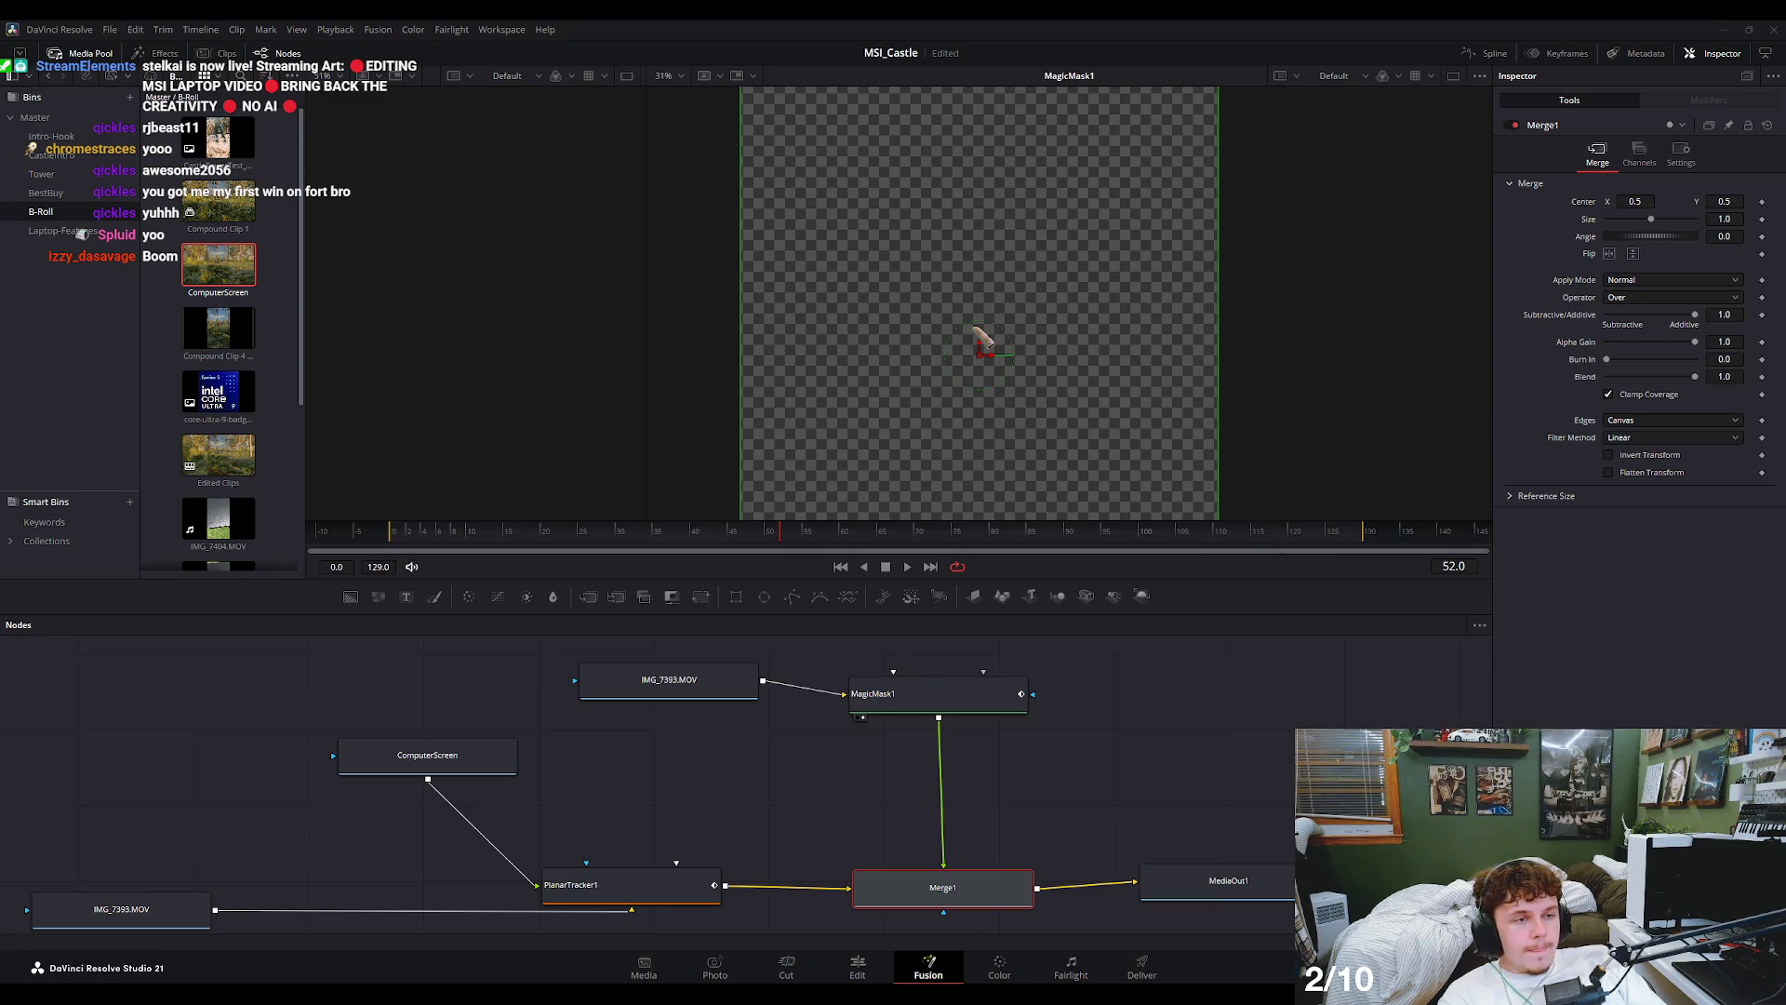
- View the Merge1 composite, scrub through to review the finger, then select MagicMask1's tracking controls
{"action": "key", "text": "1"}
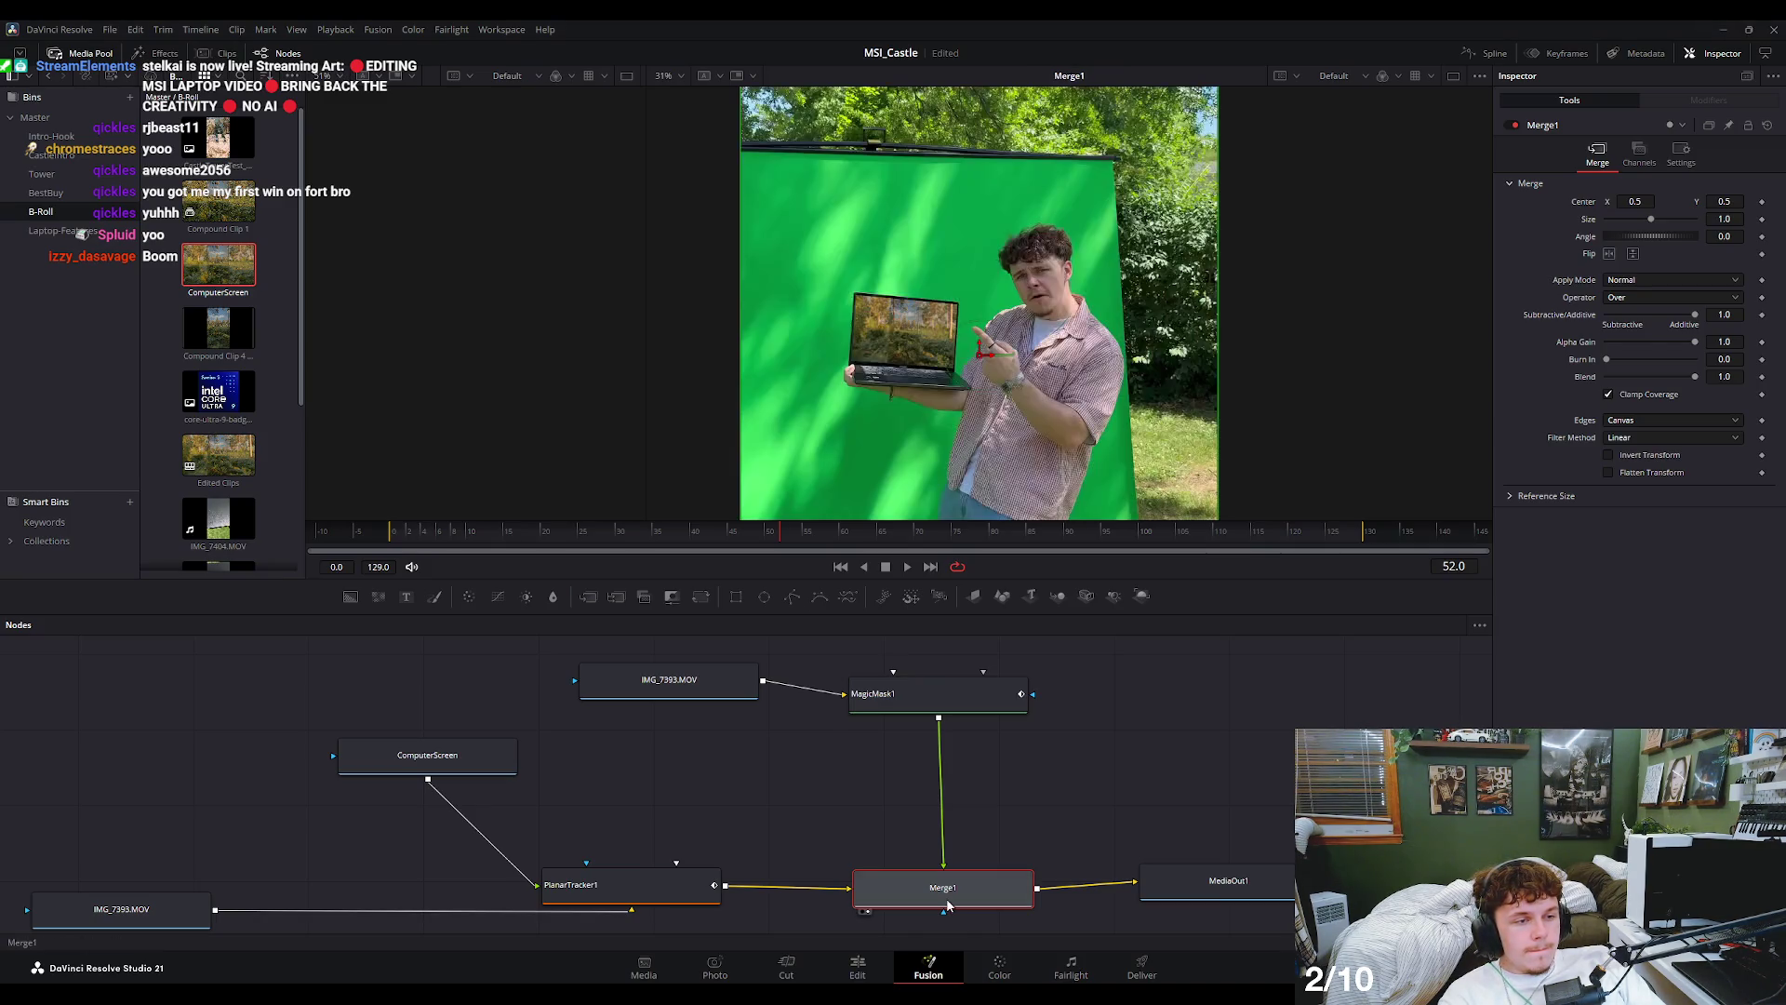
{"action": "mouse_move", "coordinate": [722, 538]}
{"action": "left_mouse_down"}
{"action": "mouse_move", "coordinate": [980, 553]}
{"action": "mouse_move", "coordinate": [887, 543]}
{"action": "left_mouse_up"}
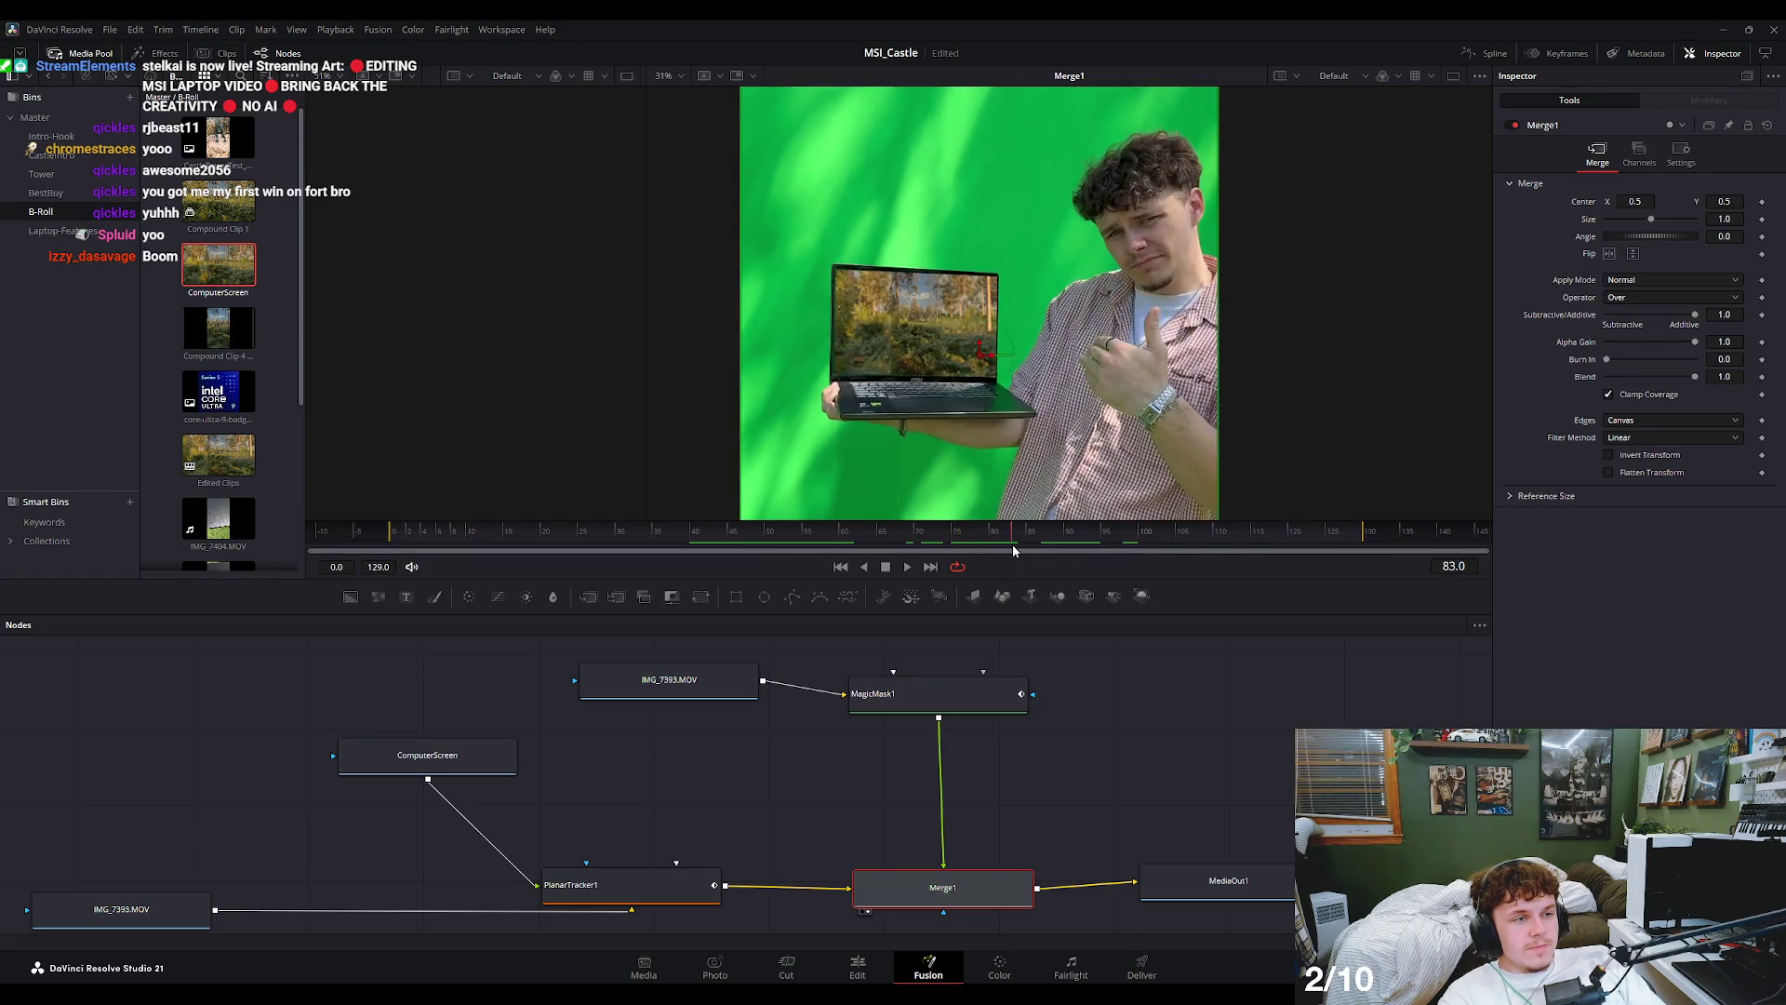
{"action": "left_click", "coordinate": [973, 705]}
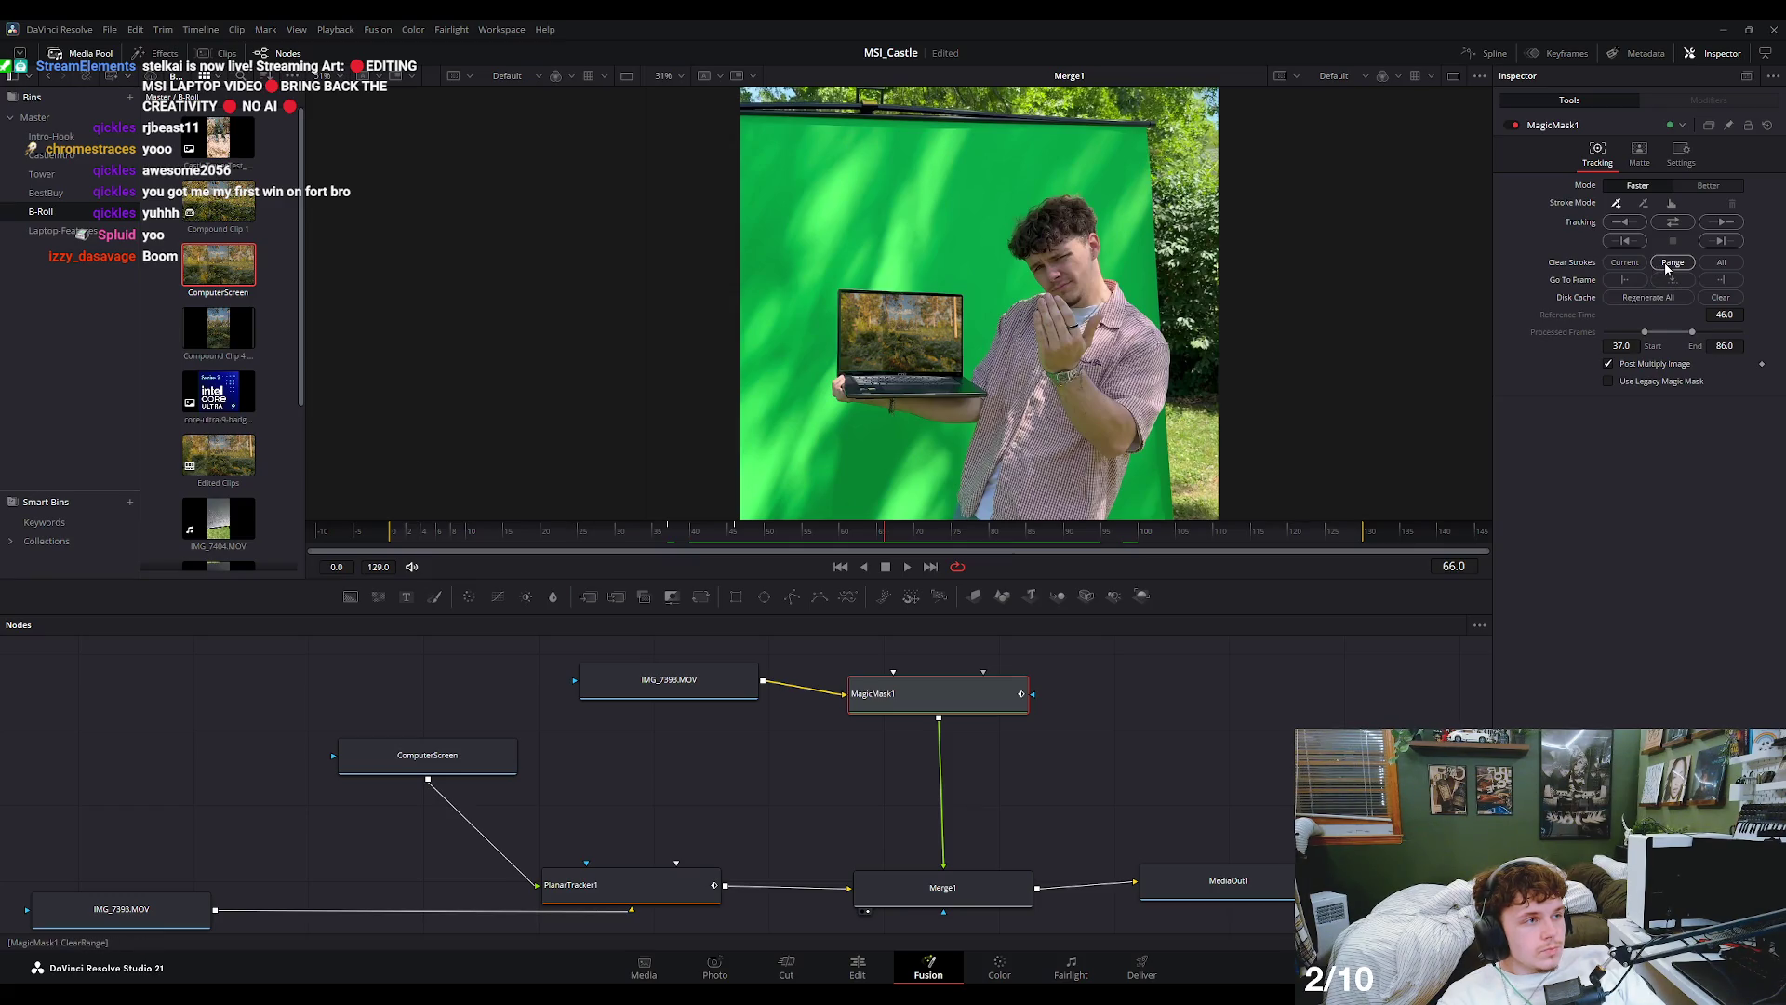
- Browse the MagicMask1 Settings and Matte tabs, then return to Tracking
{"action": "left_click", "coordinate": [1681, 152]}
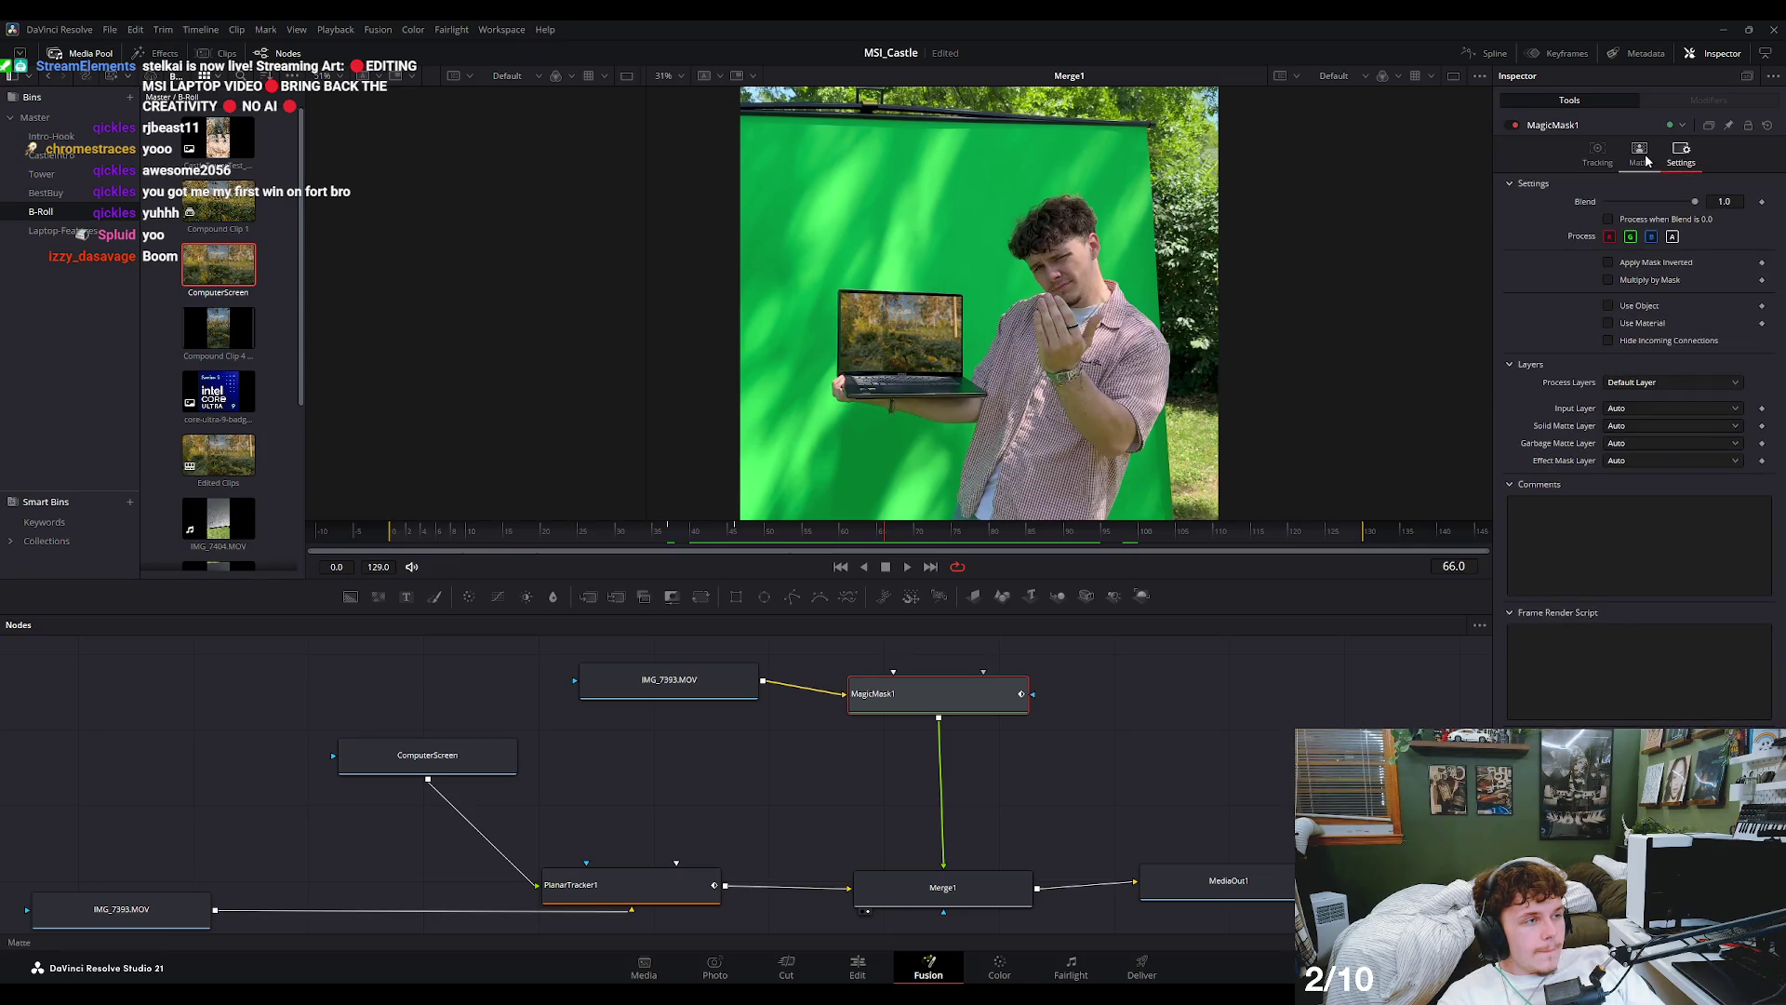
{"action": "left_click", "coordinate": [1644, 154]}
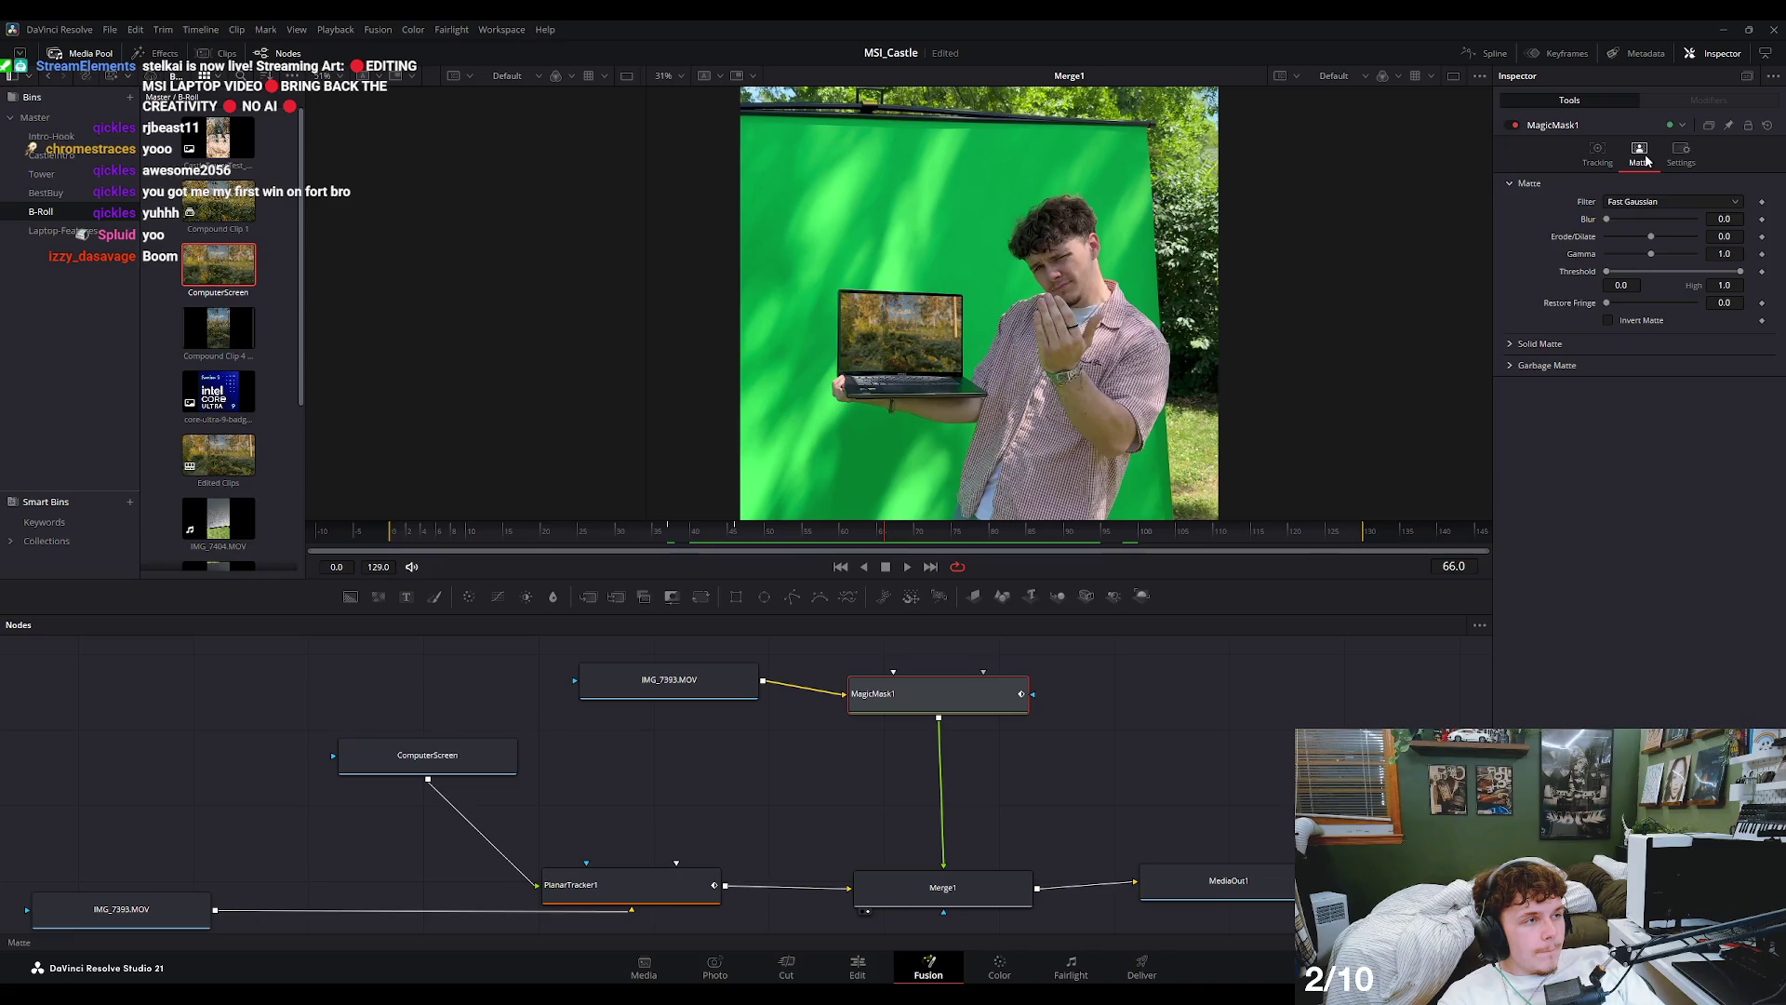
{"action": "left_click", "coordinate": [1510, 344]}
{"action": "left_click", "coordinate": [1510, 345]}
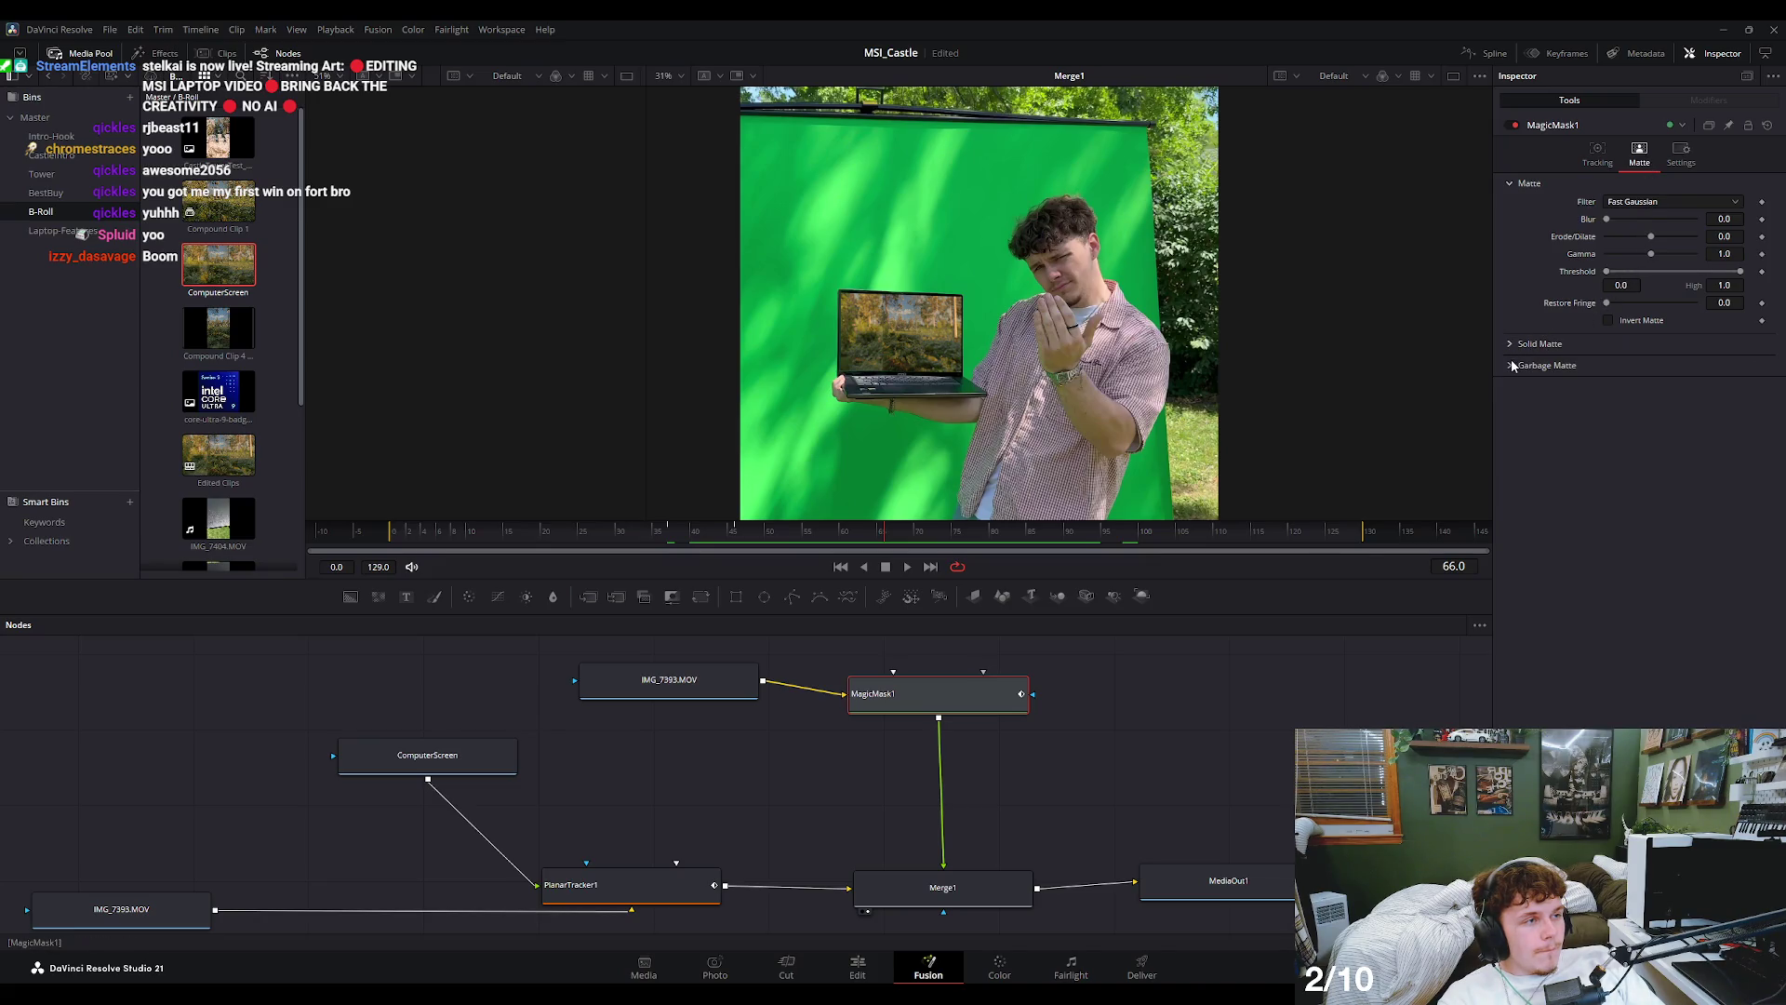
{"action": "left_click", "coordinate": [1600, 156]}
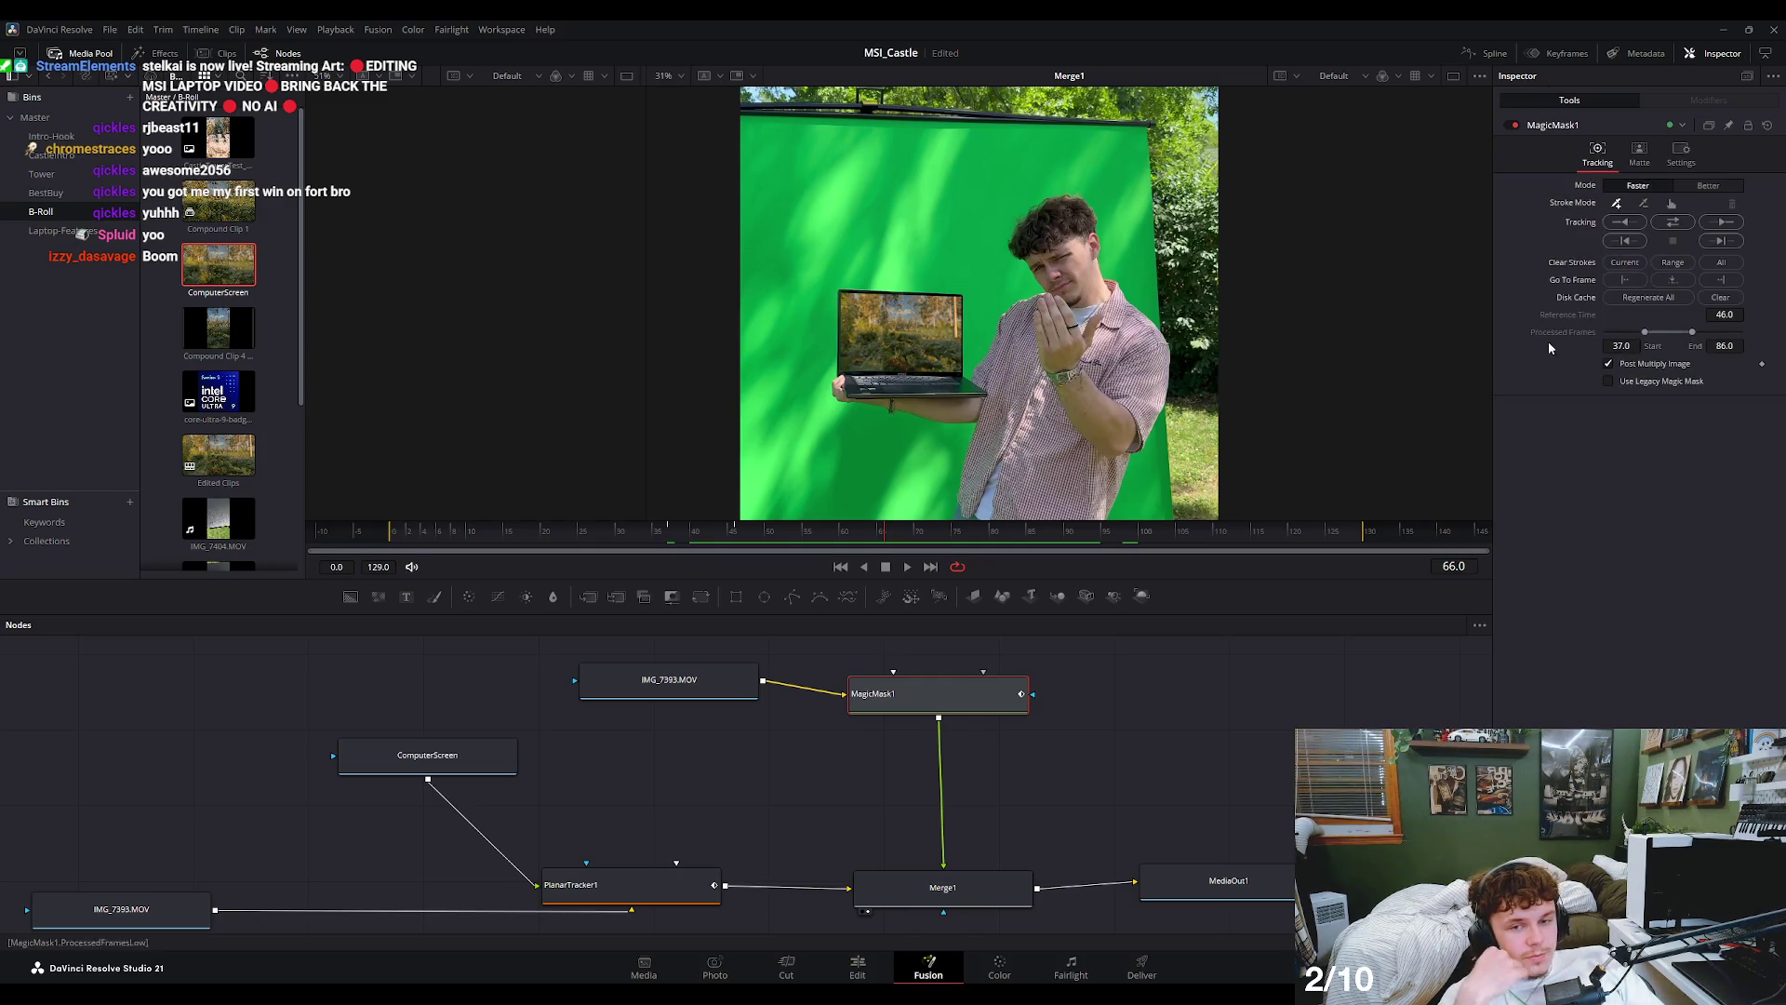
- Step back to frame 37 and narrow the render range to roughly frames 54–70
{"action": "left_click", "coordinate": [704, 547]}
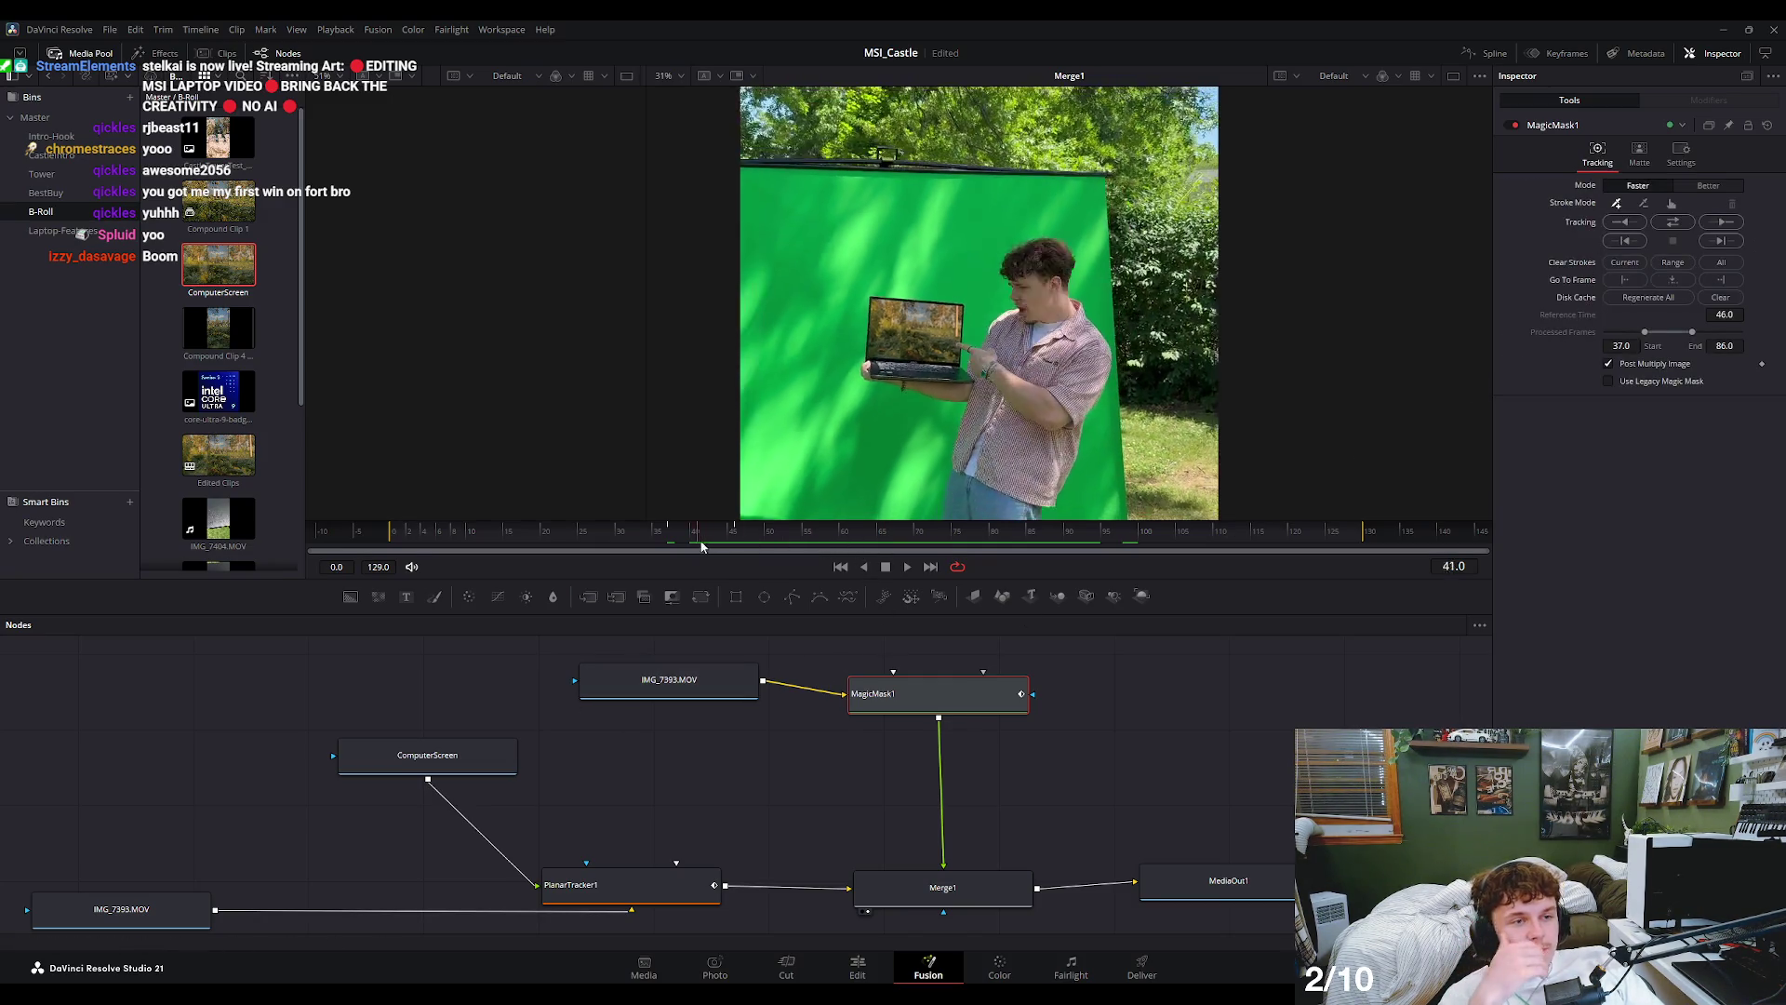
{"action": "left_click_drag", "start_coordinate": [704, 547], "coordinate": [675, 545]}
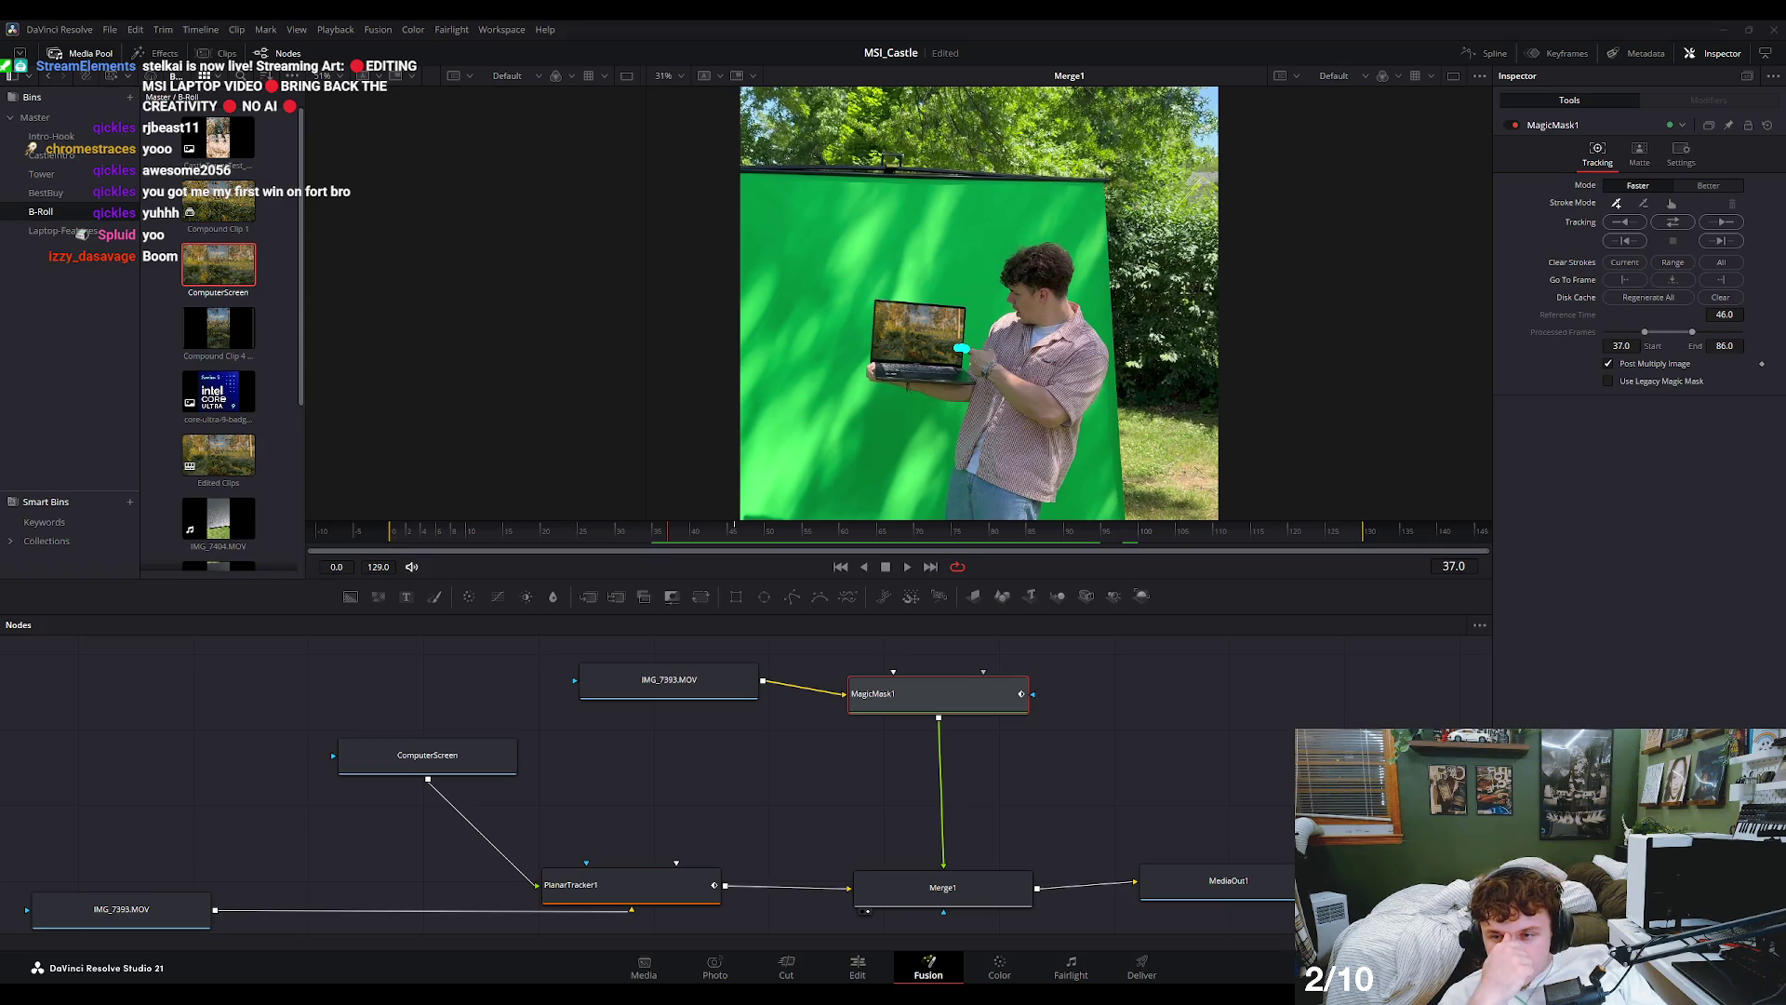
{"action": "left_click_drag", "start_coordinate": [919, 532], "coordinate": [900, 539]}
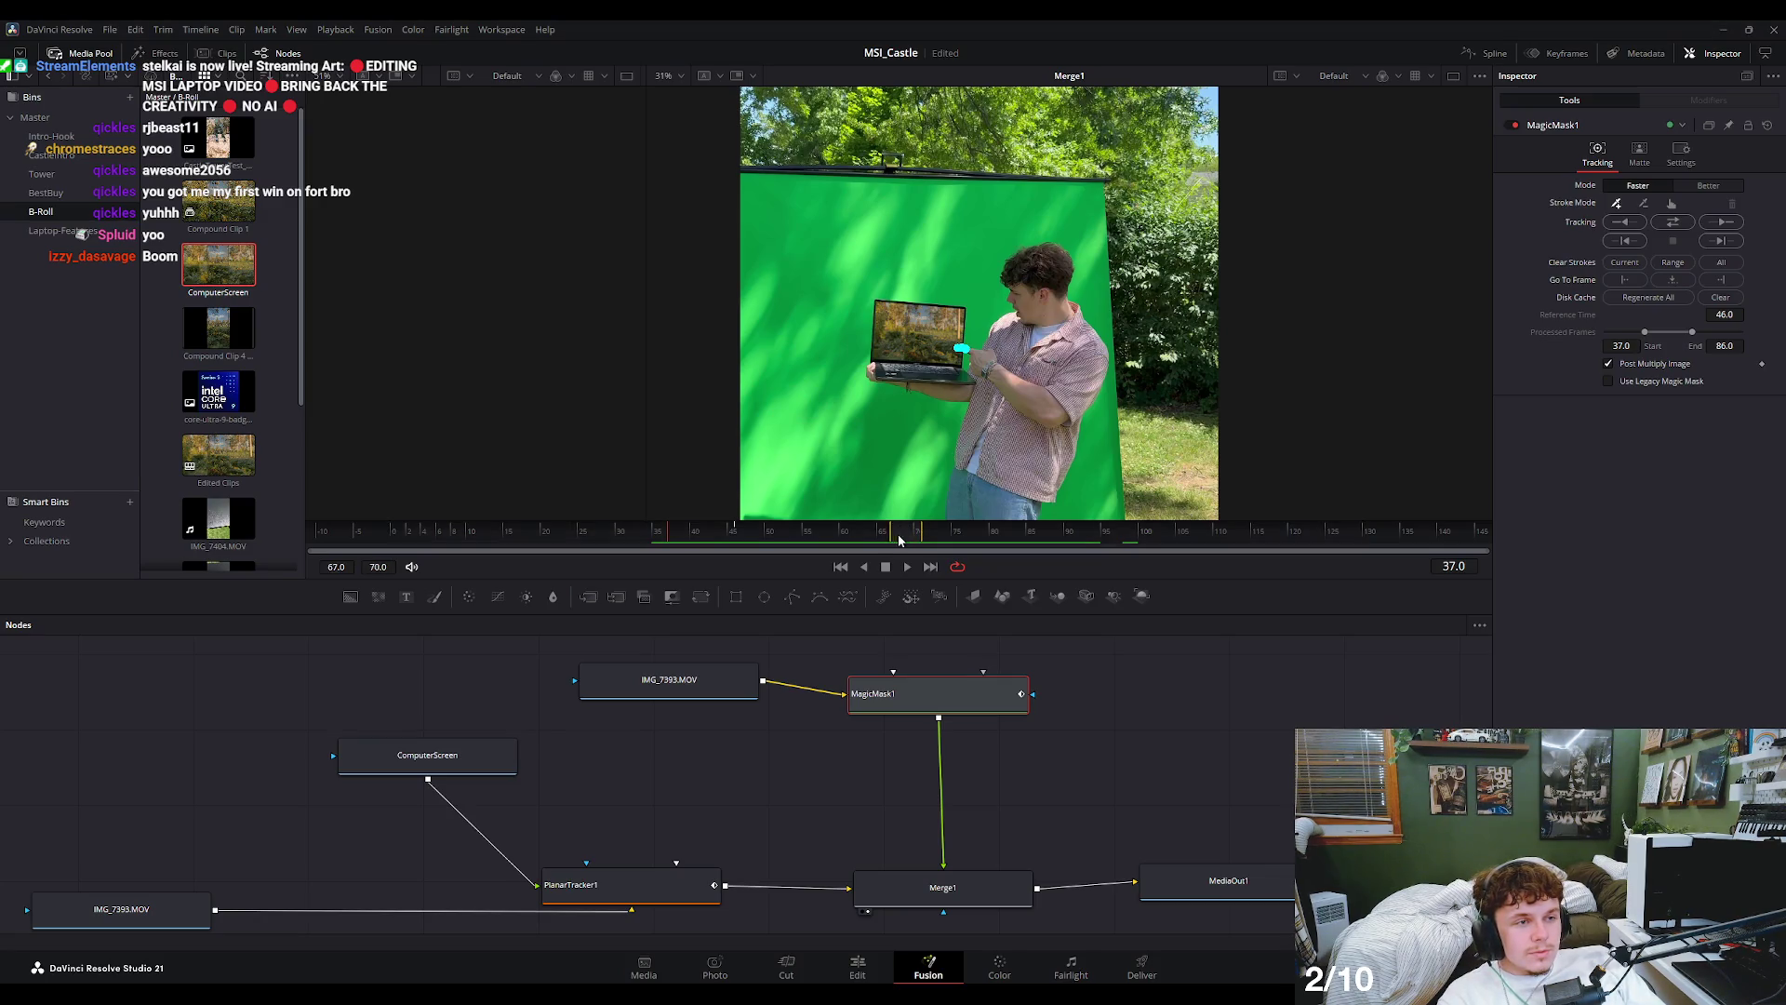
{"action": "mouse_move", "coordinate": [739, 537]}
{"action": "left_mouse_down"}
{"action": "mouse_move", "coordinate": [951, 549]}
{"action": "mouse_move", "coordinate": [456, 543]}
{"action": "left_mouse_up"}
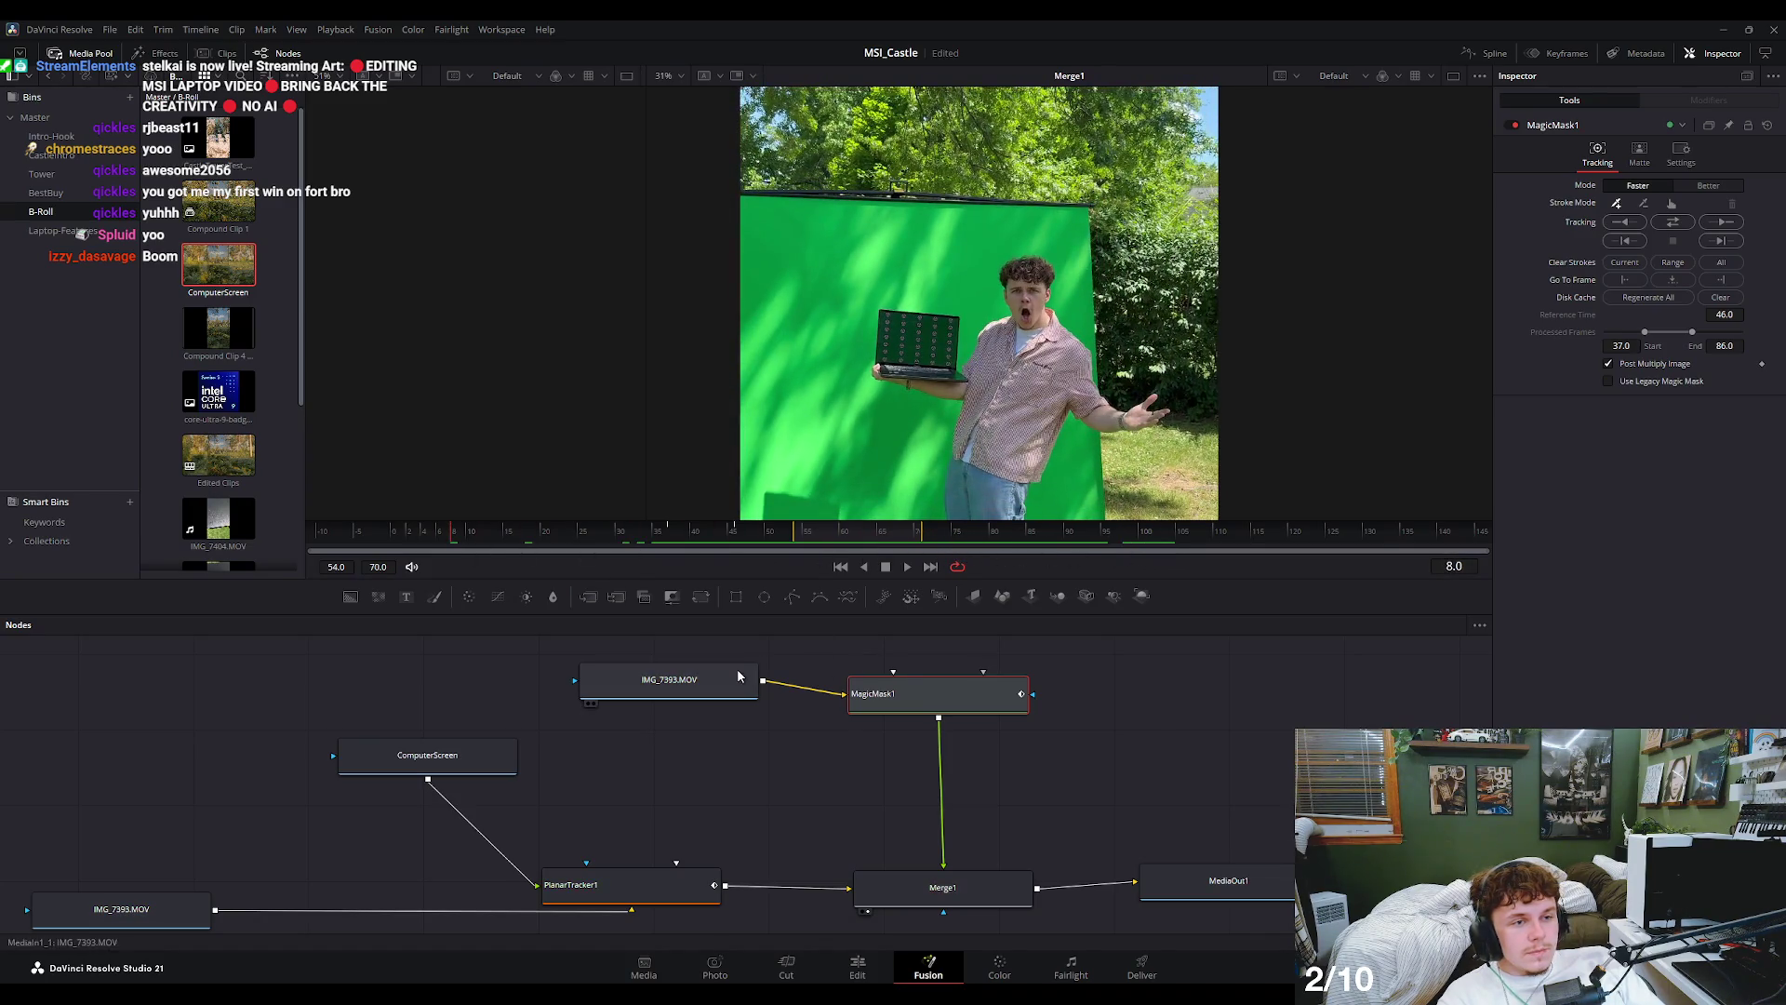
- Check the IMG_7393.MOV, PlanarTracker1, Merge1, MagicMask1 and MediaOut1 nodes one by one
{"action": "left_click", "coordinate": [667, 683]}
{"action": "left_click", "coordinate": [912, 886]}
{"action": "left_click", "coordinate": [627, 878]}
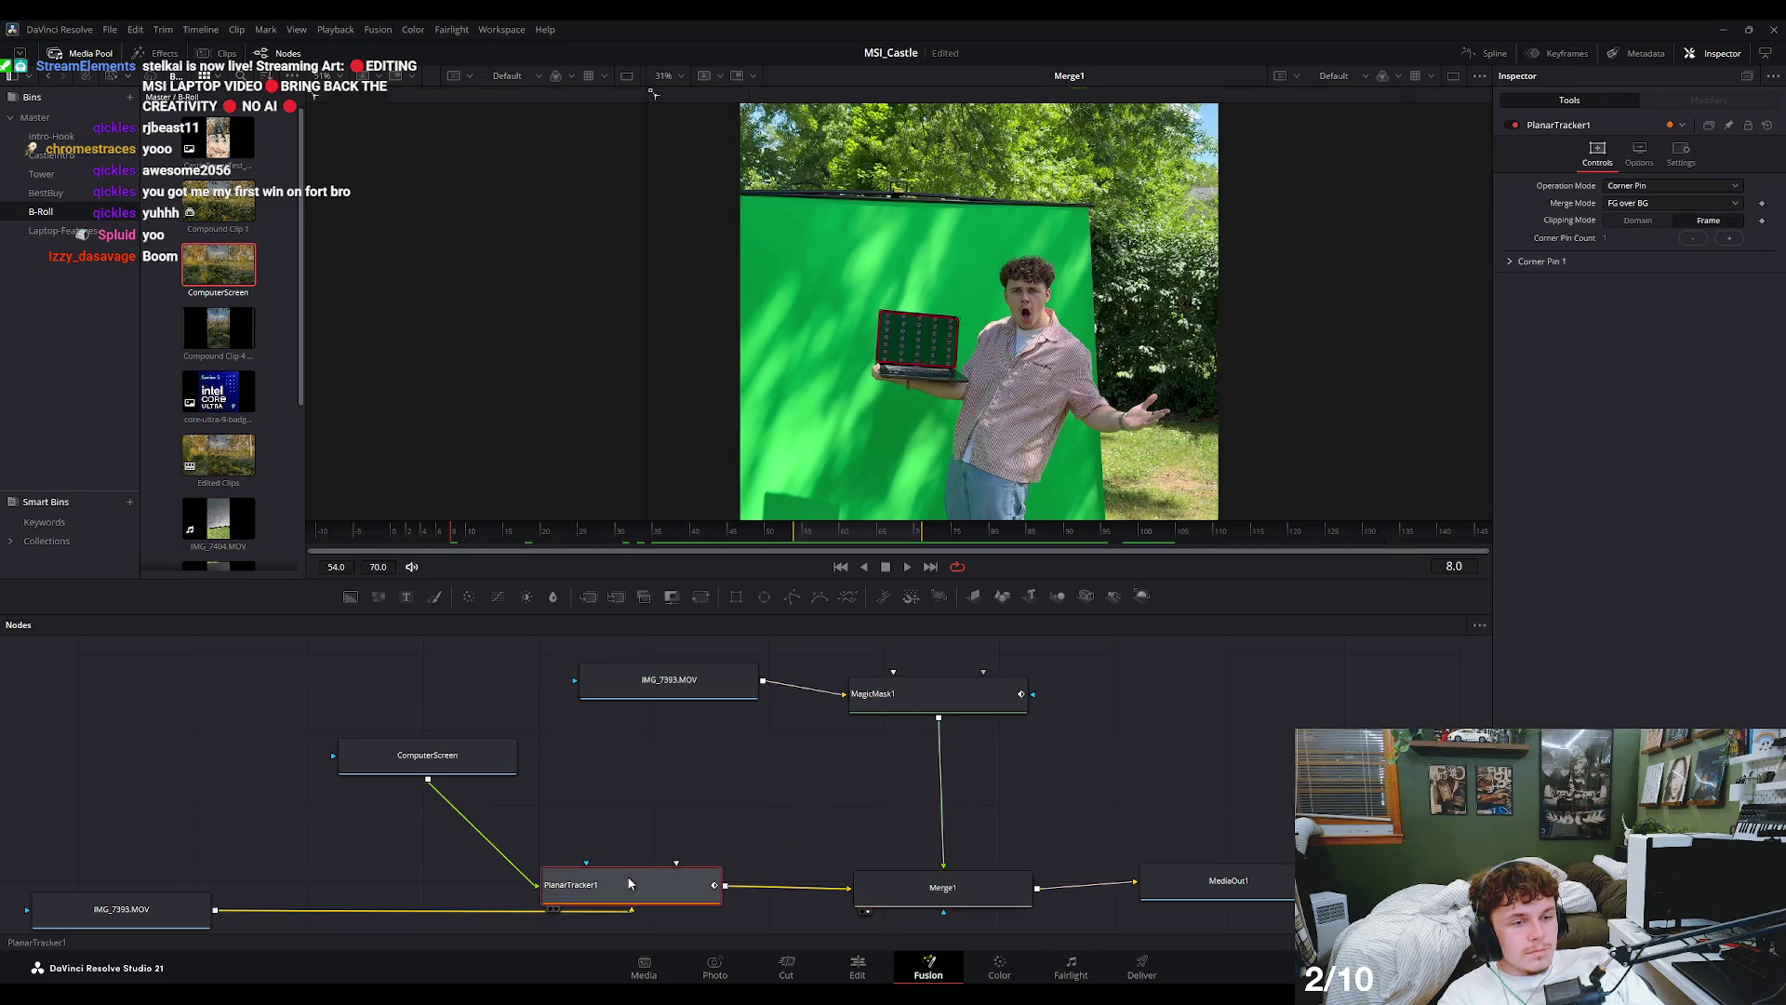
{"action": "left_click", "coordinate": [942, 888]}
{"action": "left_click", "coordinate": [934, 694]}
{"action": "left_click", "coordinate": [1209, 881]}
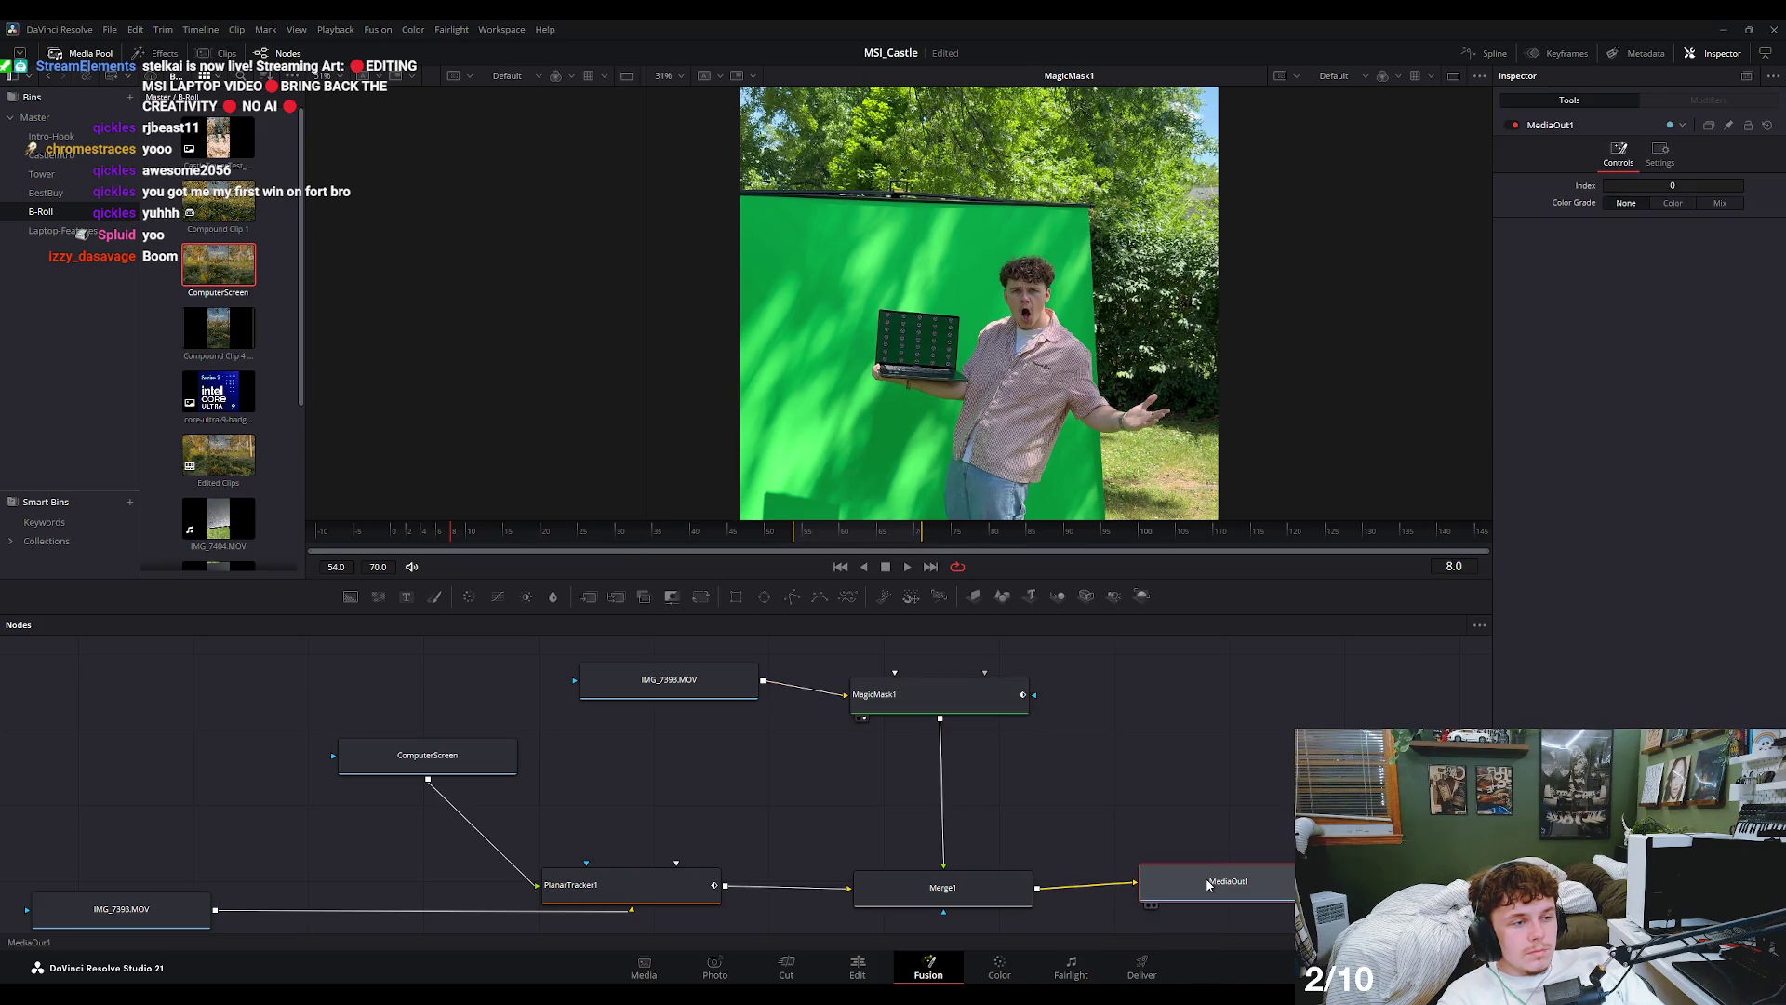
- Restore the render range to the full clip (-1 to 129) and check the composite at frame 45
{"action": "left_click_drag", "start_coordinate": [827, 552], "coordinate": [397, 549]}
{"action": "left_click_drag", "start_coordinate": [828, 542], "coordinate": [1412, 552]}
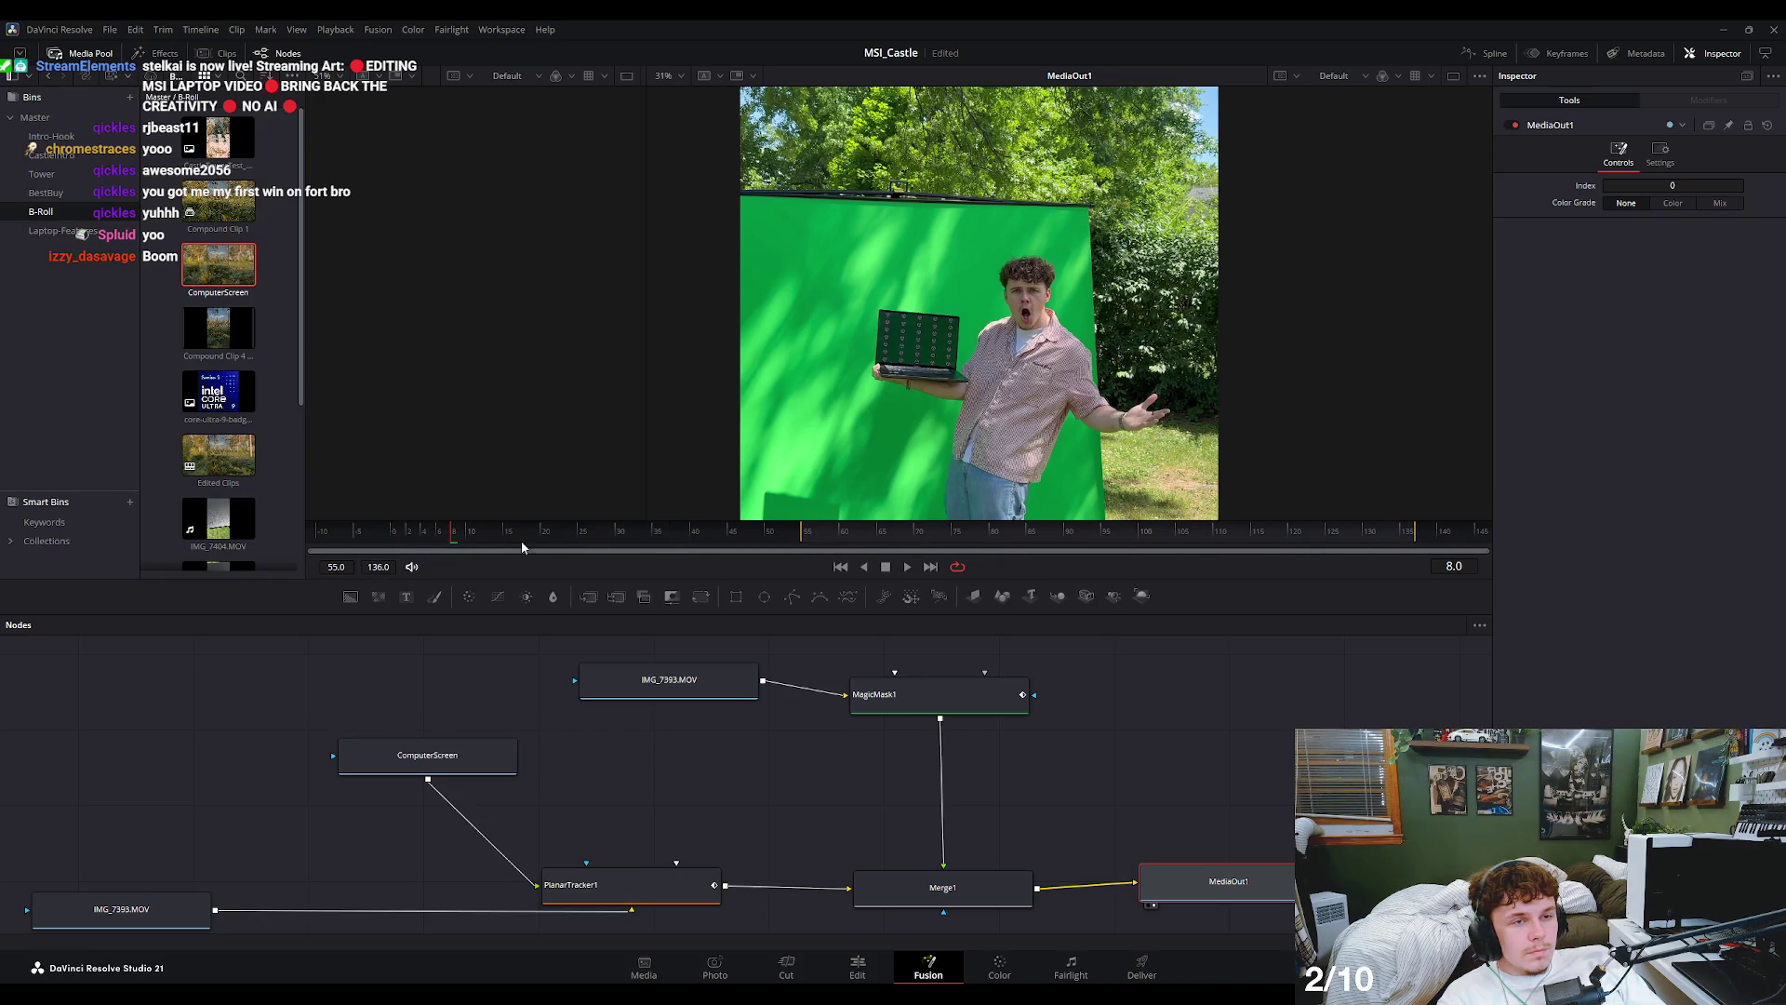
{"action": "left_click_drag", "start_coordinate": [402, 547], "coordinate": [1359, 532]}
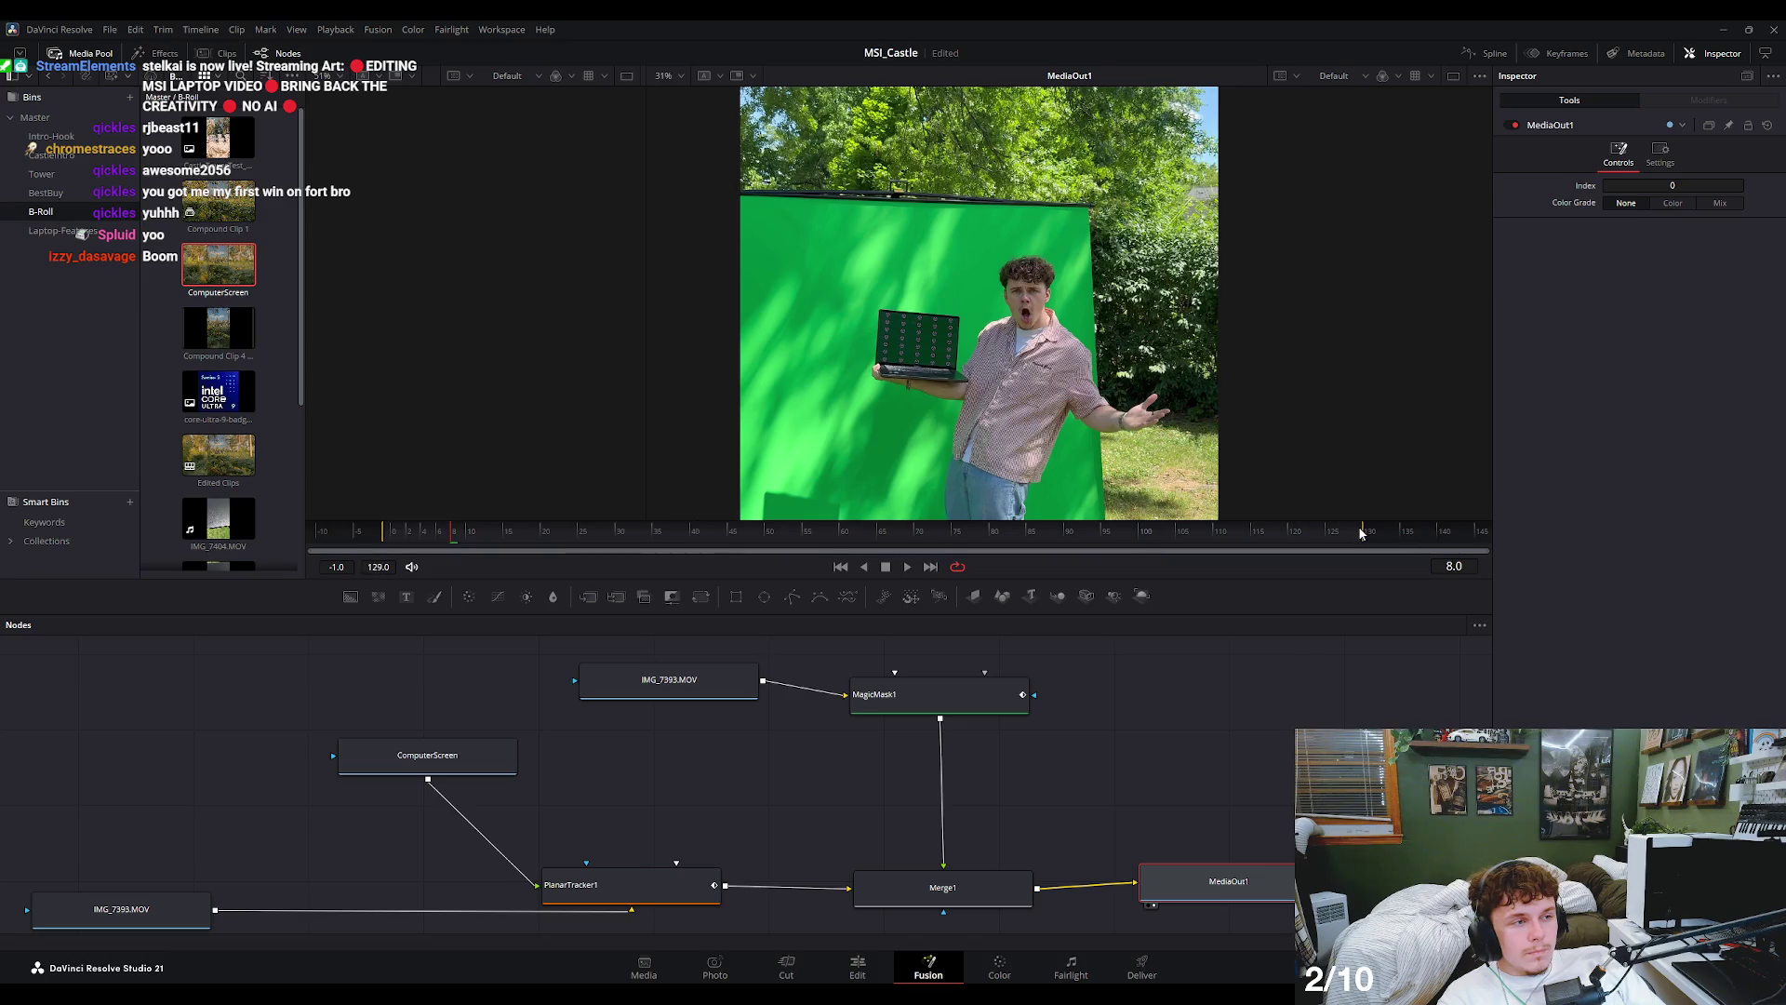
{"action": "left_click", "coordinate": [732, 532]}
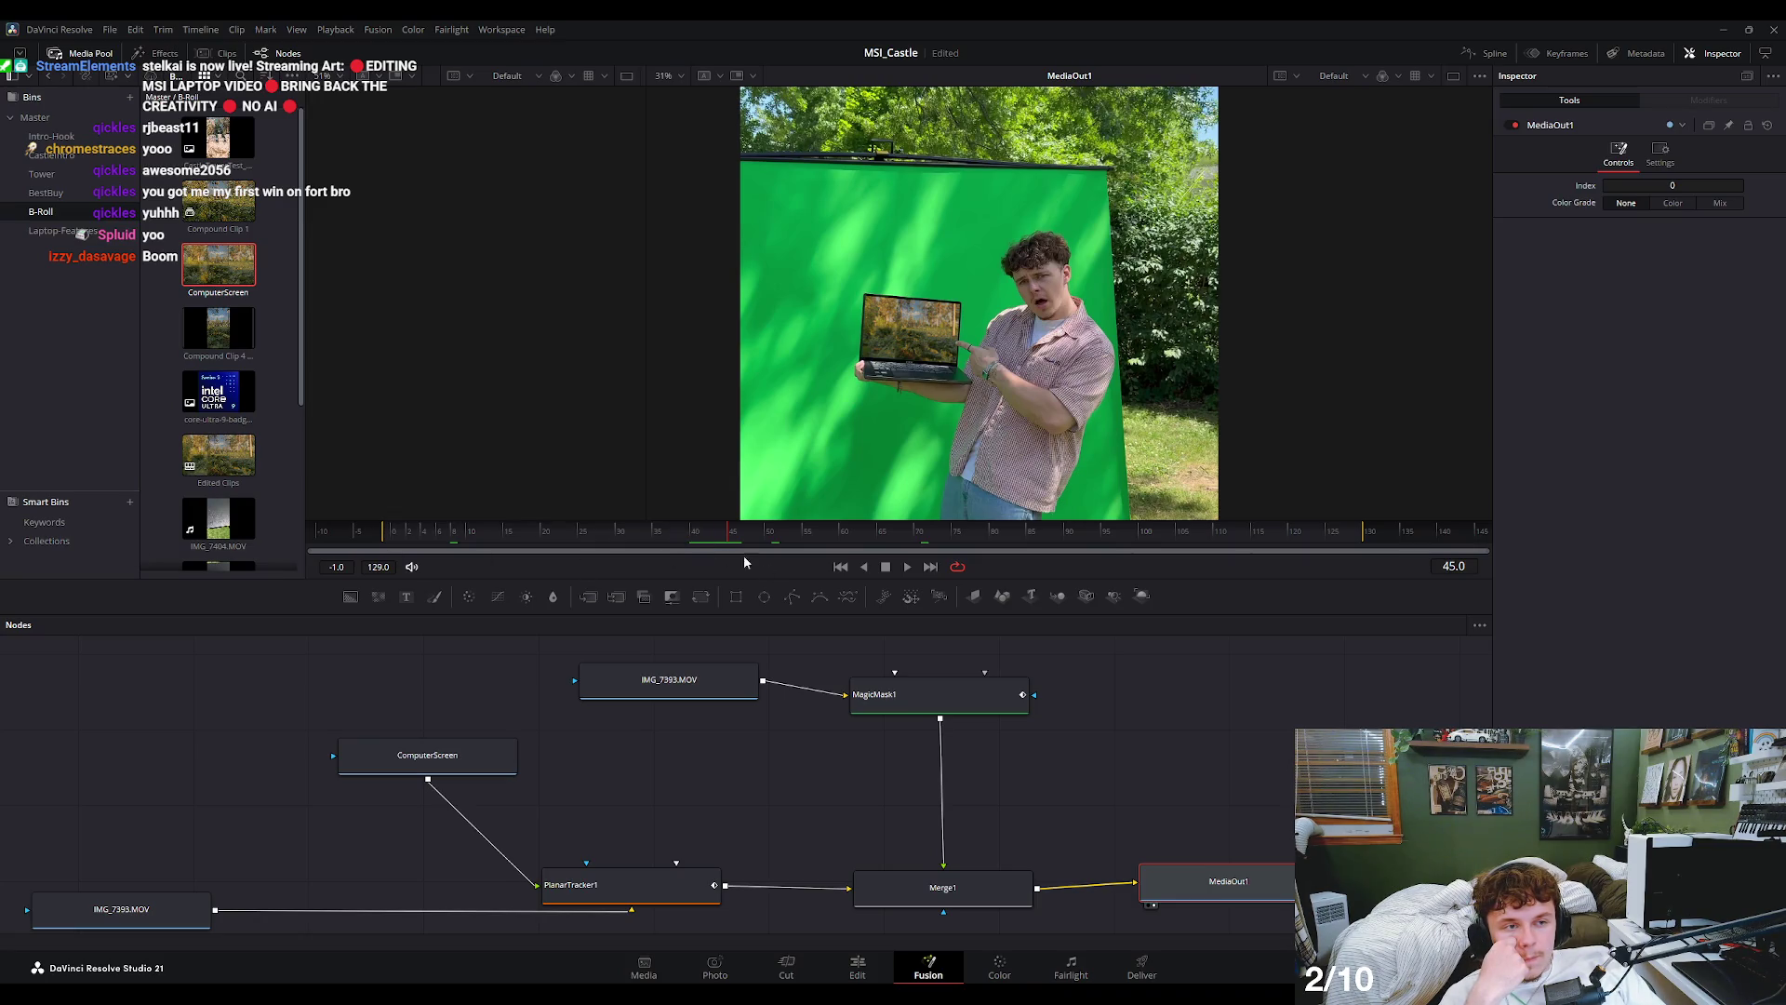
{"action": "left_click", "coordinate": [1136, 690]}
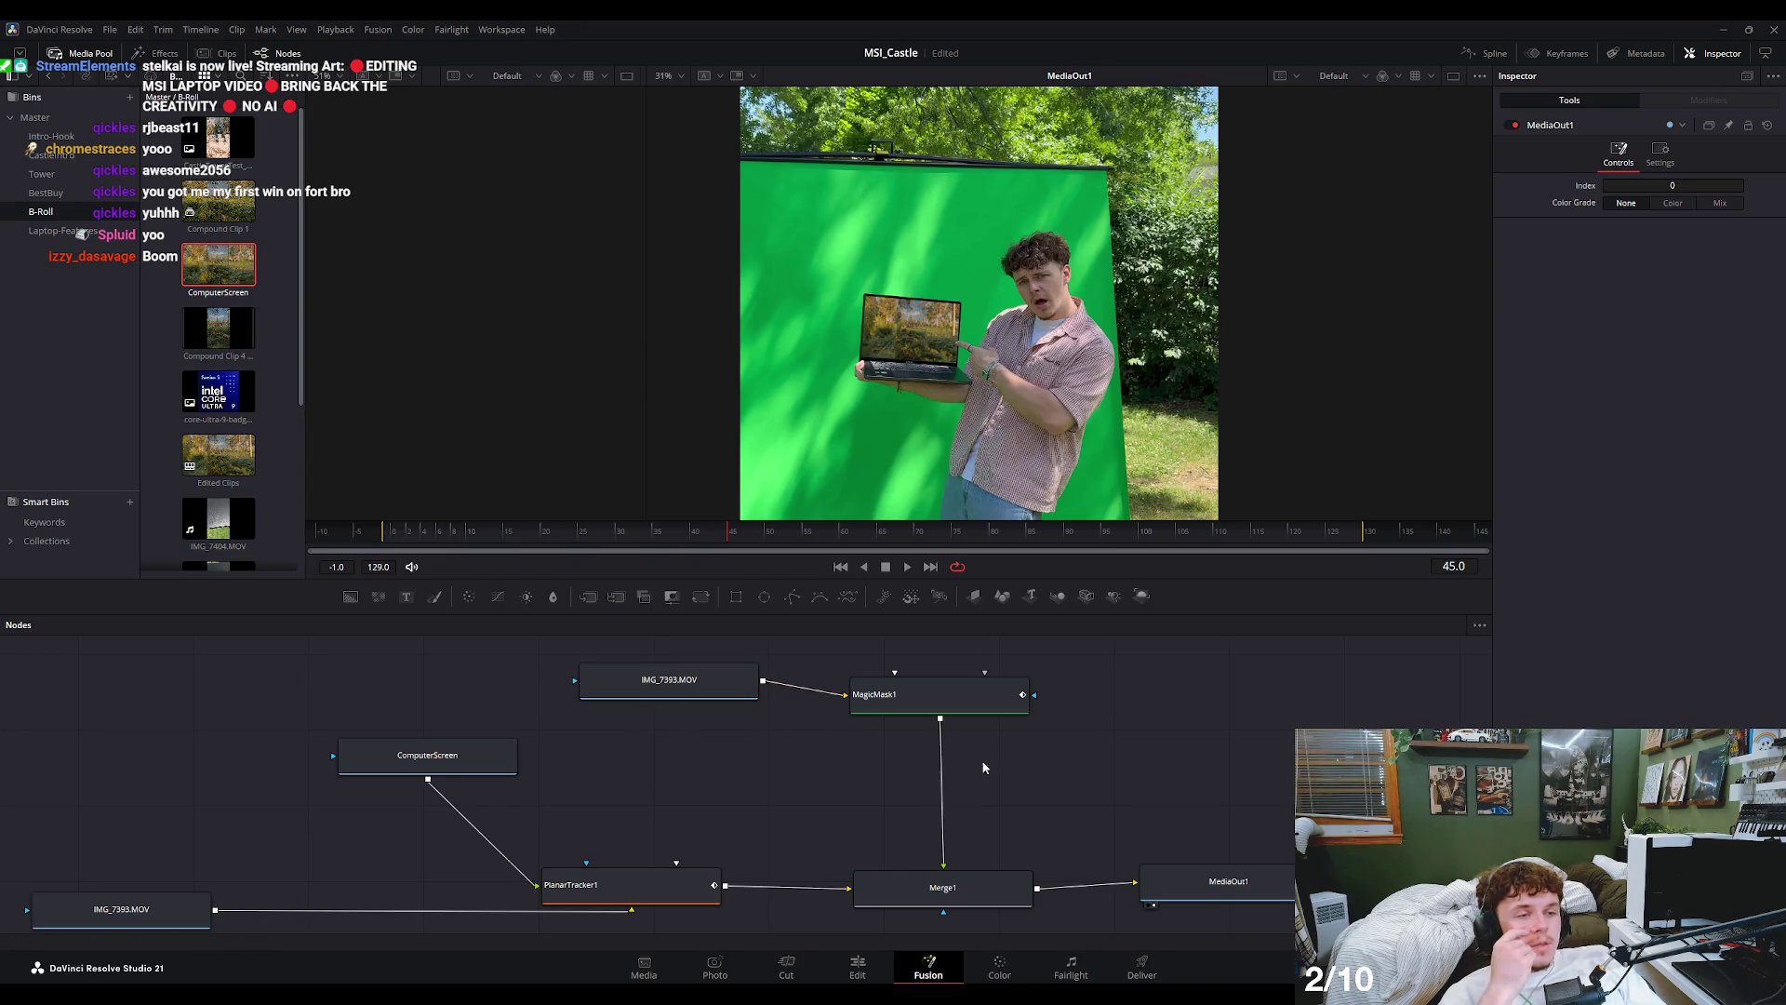
- Select only MagicMask1 in the node graph, then clear the selection
{"action": "left_click_drag", "start_coordinate": [1057, 772], "coordinate": [579, 662]}
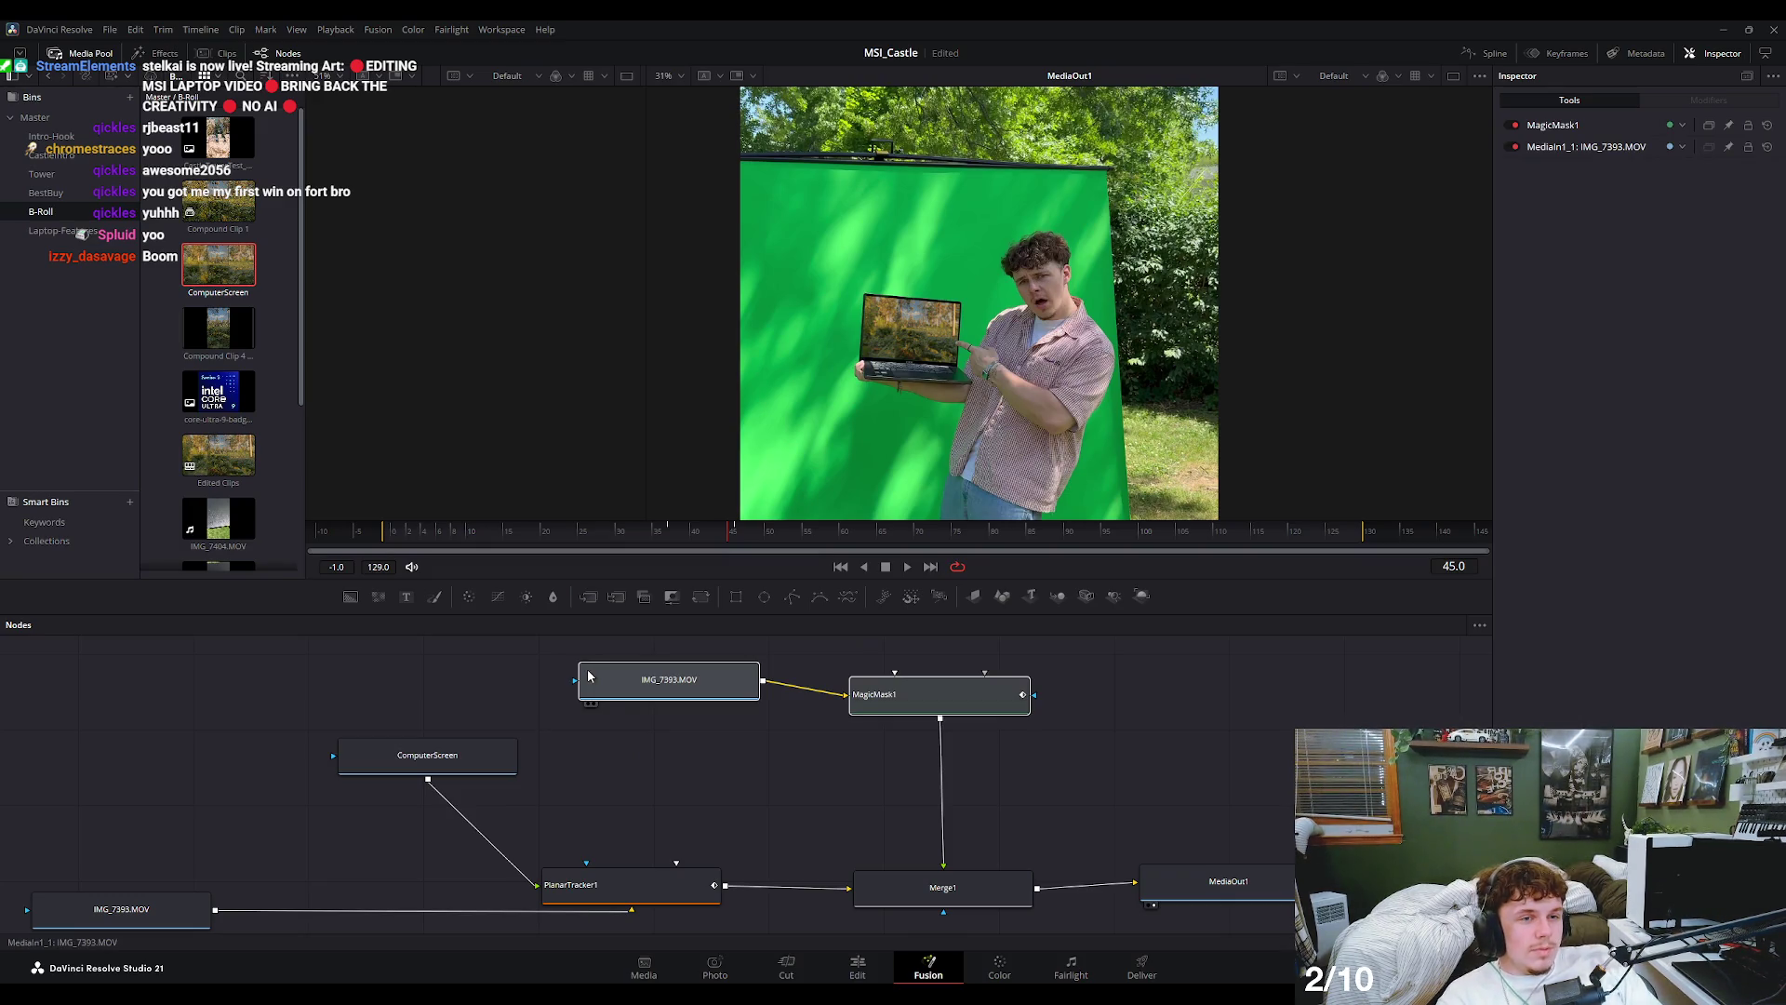
{"action": "left_click", "coordinate": [910, 709]}
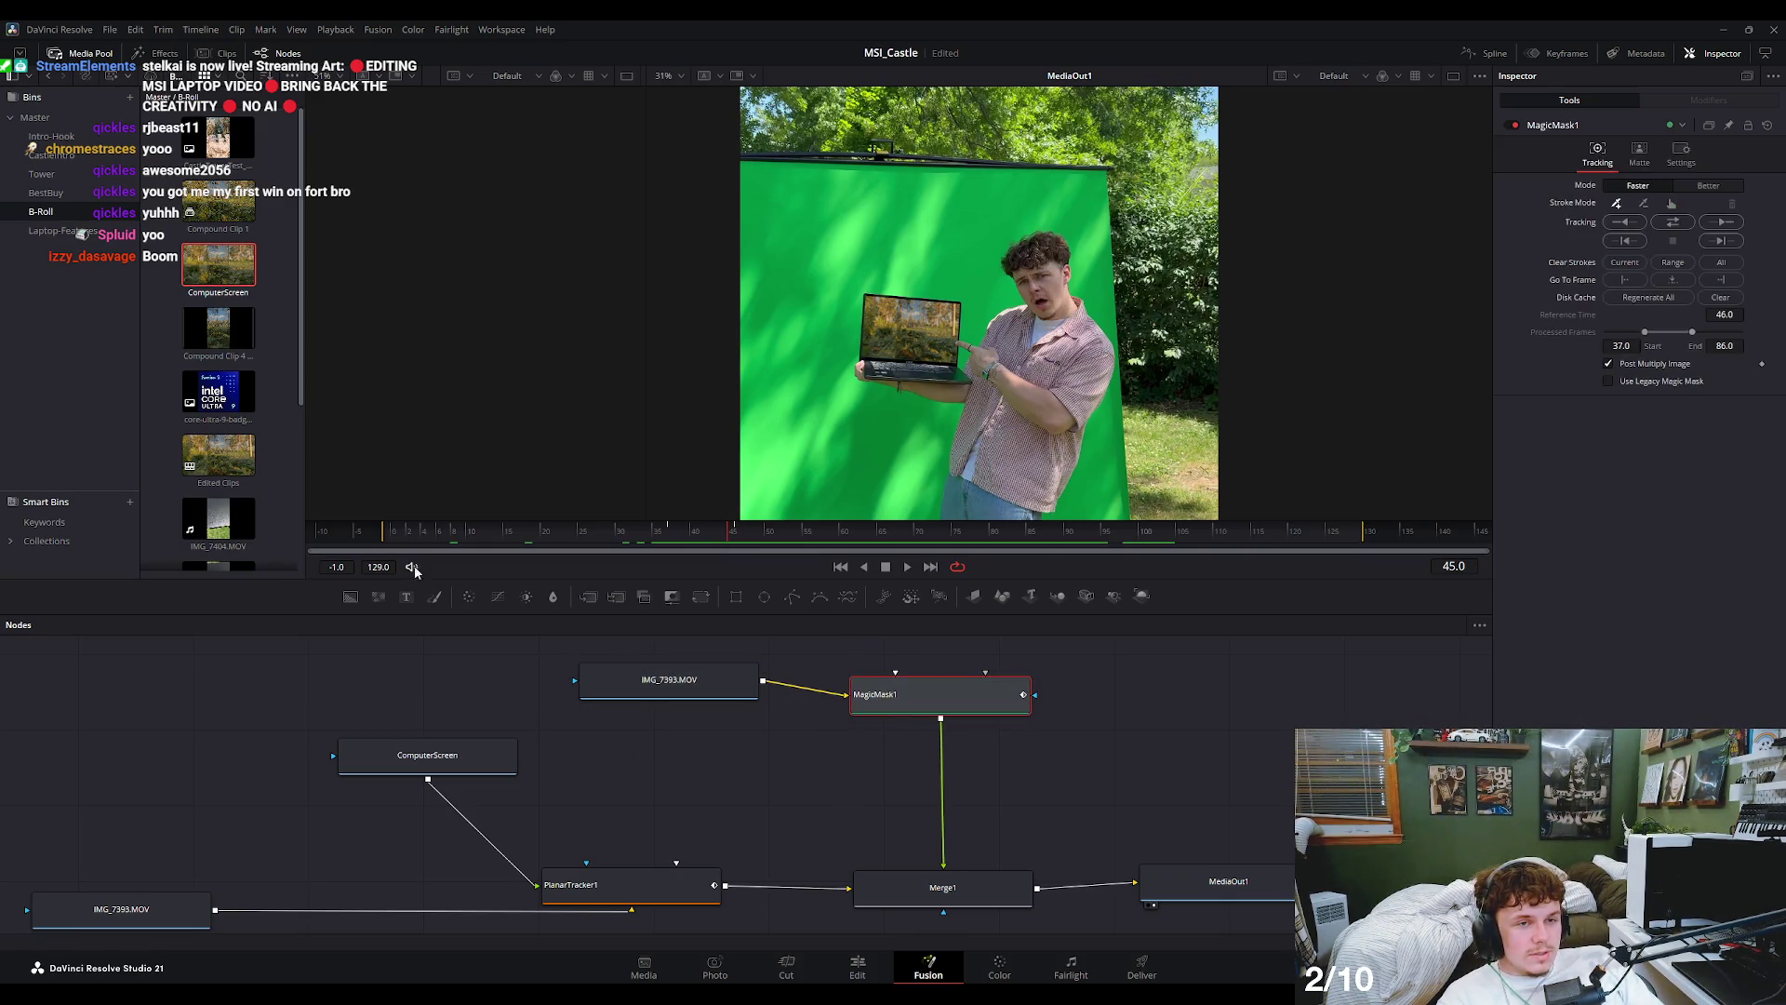
{"action": "scroll", "coordinate": [339, 566], "scroll_direction": "up", "scroll_amount": 1}
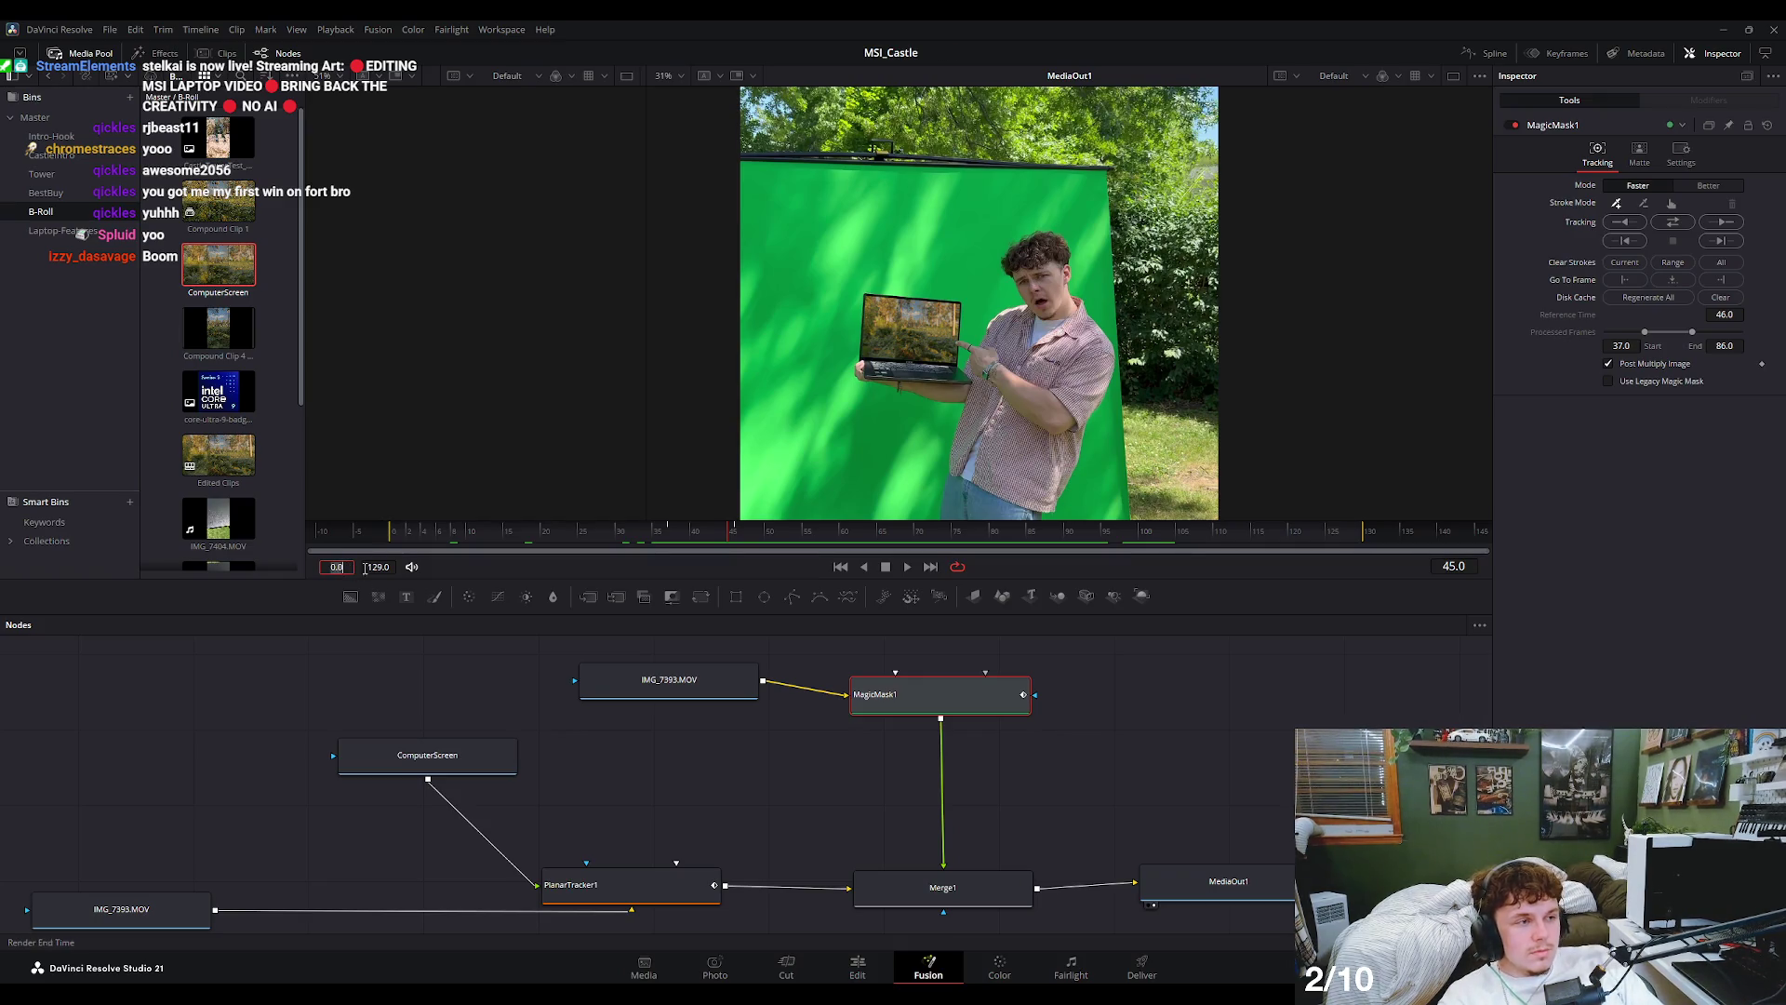
{"action": "left_click", "coordinate": [1140, 709]}
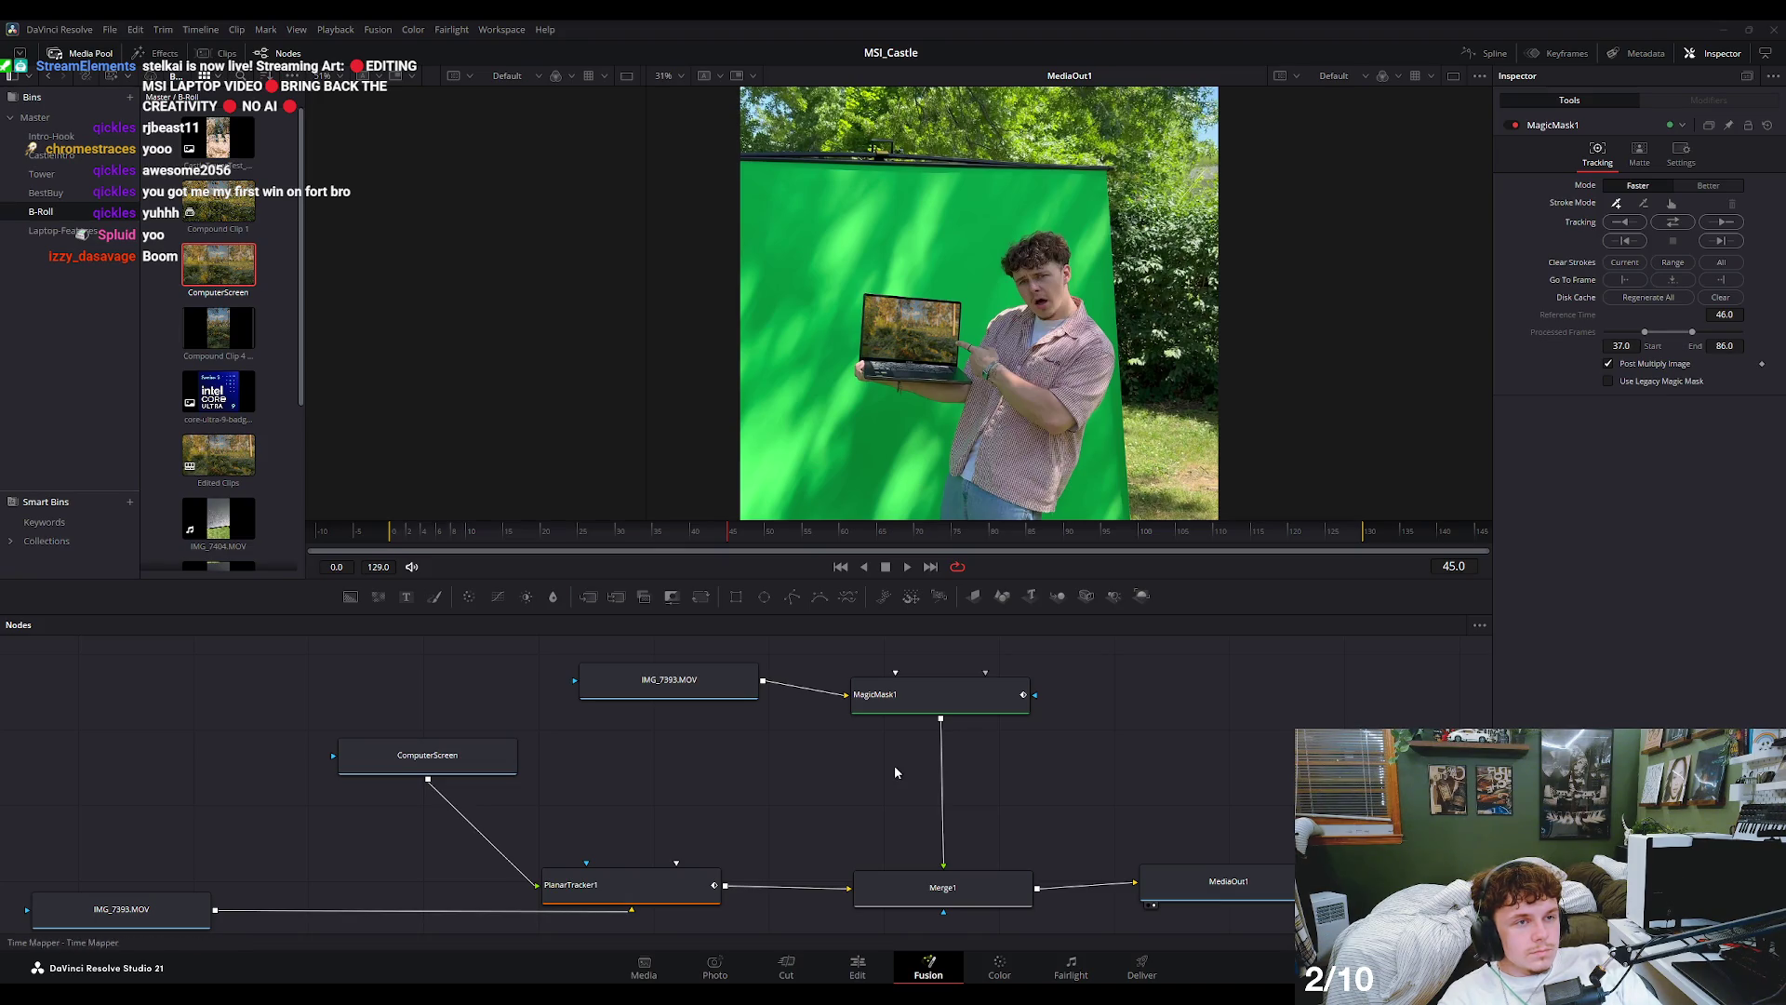
- Add and delete a stray SetTimeCode1 node, then place a Rectangle1 mask just above MagicMask1
{"action": "key", "text": "Return"}
{"action": "left_click_drag", "start_coordinate": [896, 771], "coordinate": [1101, 762]}
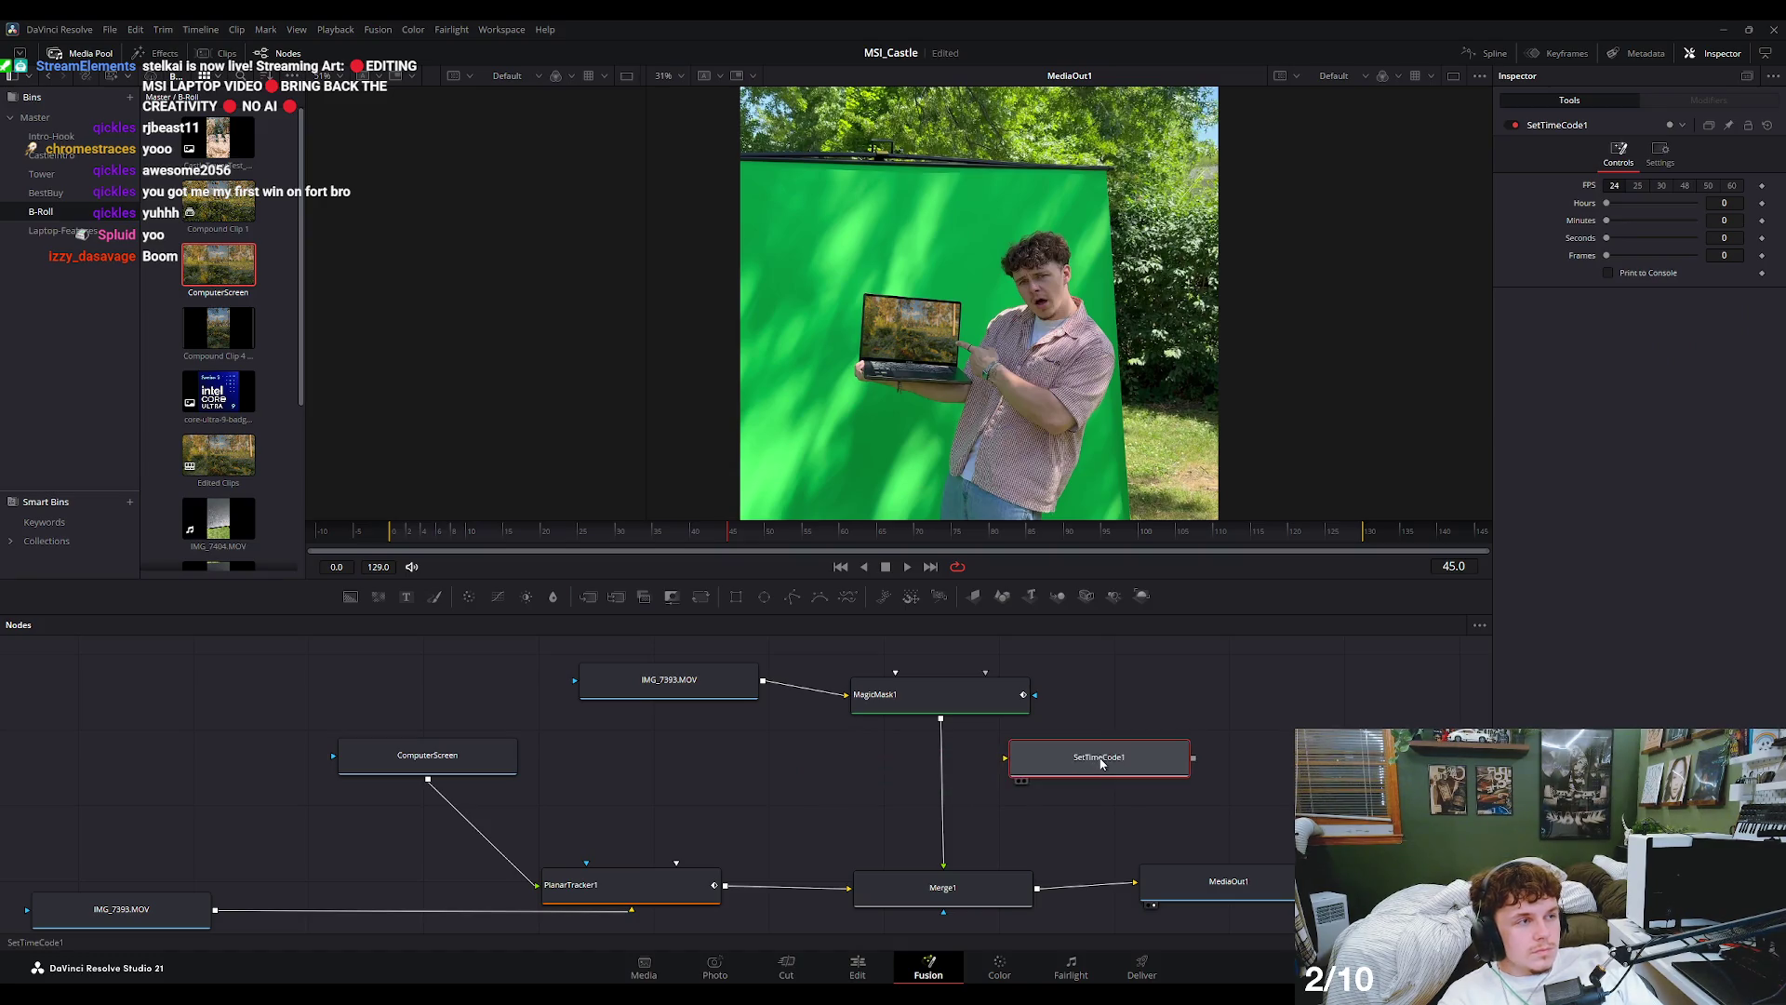
{"action": "key", "text": "Delete"}
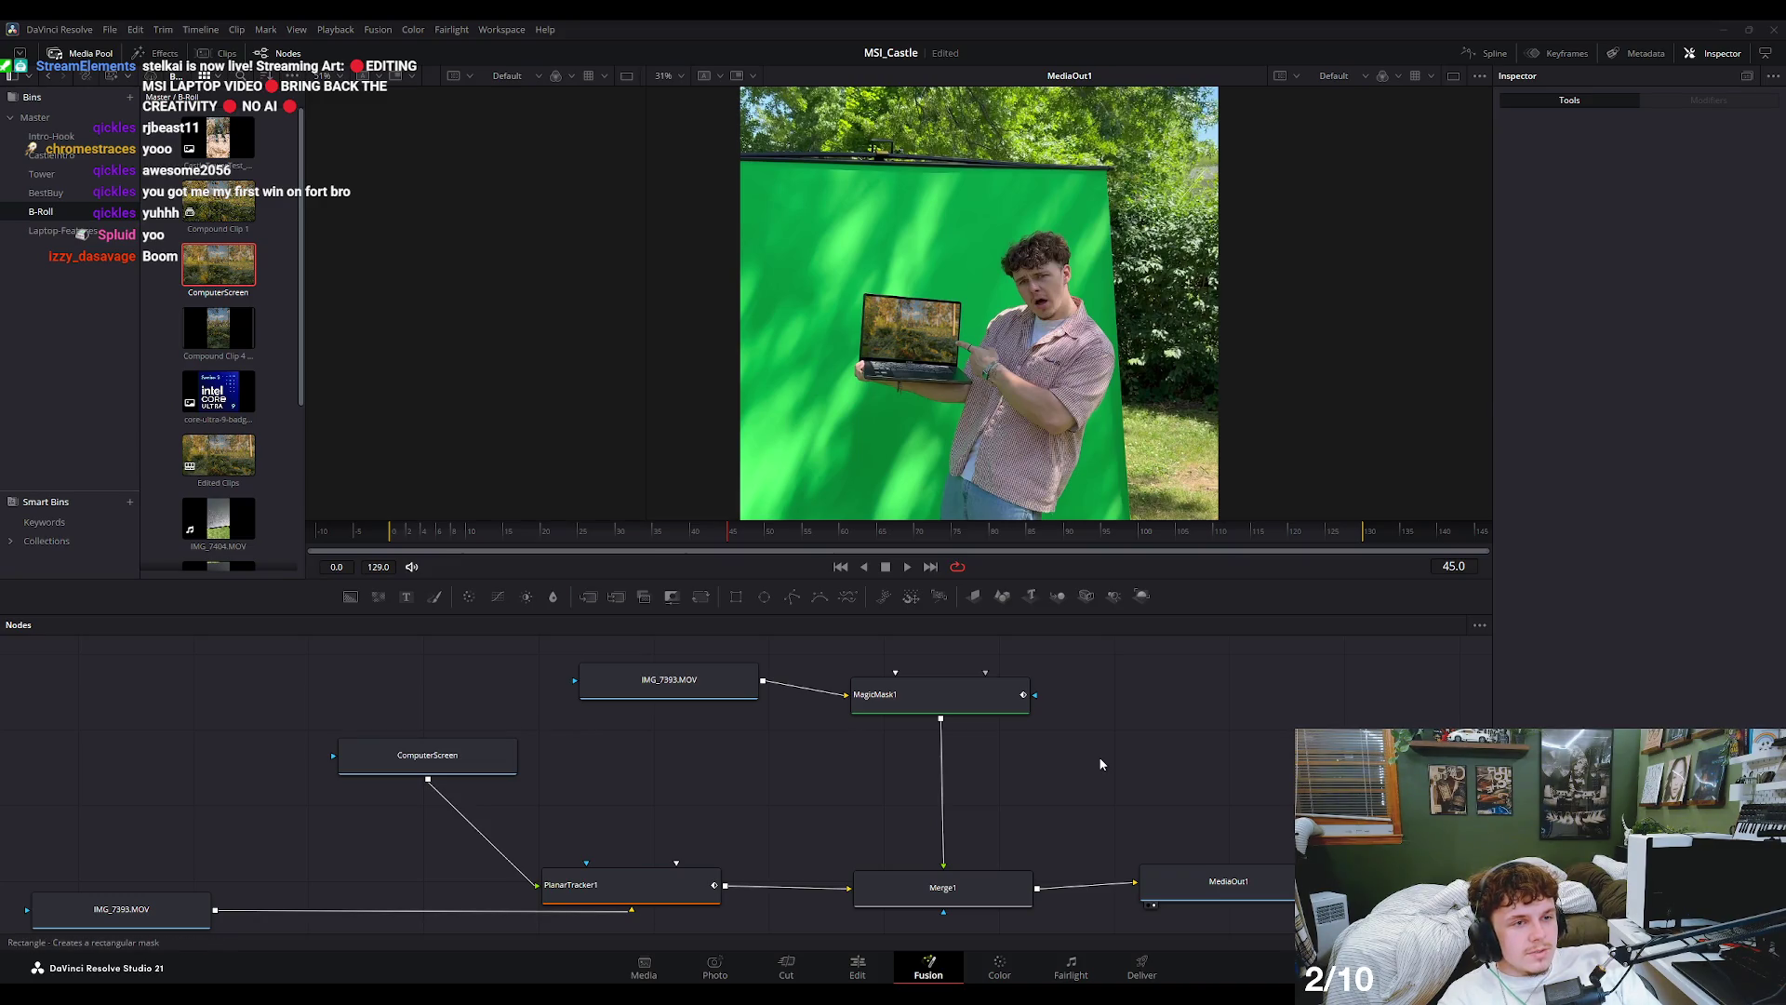
{"action": "key", "text": "Return"}
{"action": "mouse_move", "coordinate": [946, 765]}
{"action": "left_mouse_down"}
{"action": "mouse_move", "coordinate": [970, 662]}
{"action": "mouse_move", "coordinate": [1010, 683]}
{"action": "left_mouse_up"}
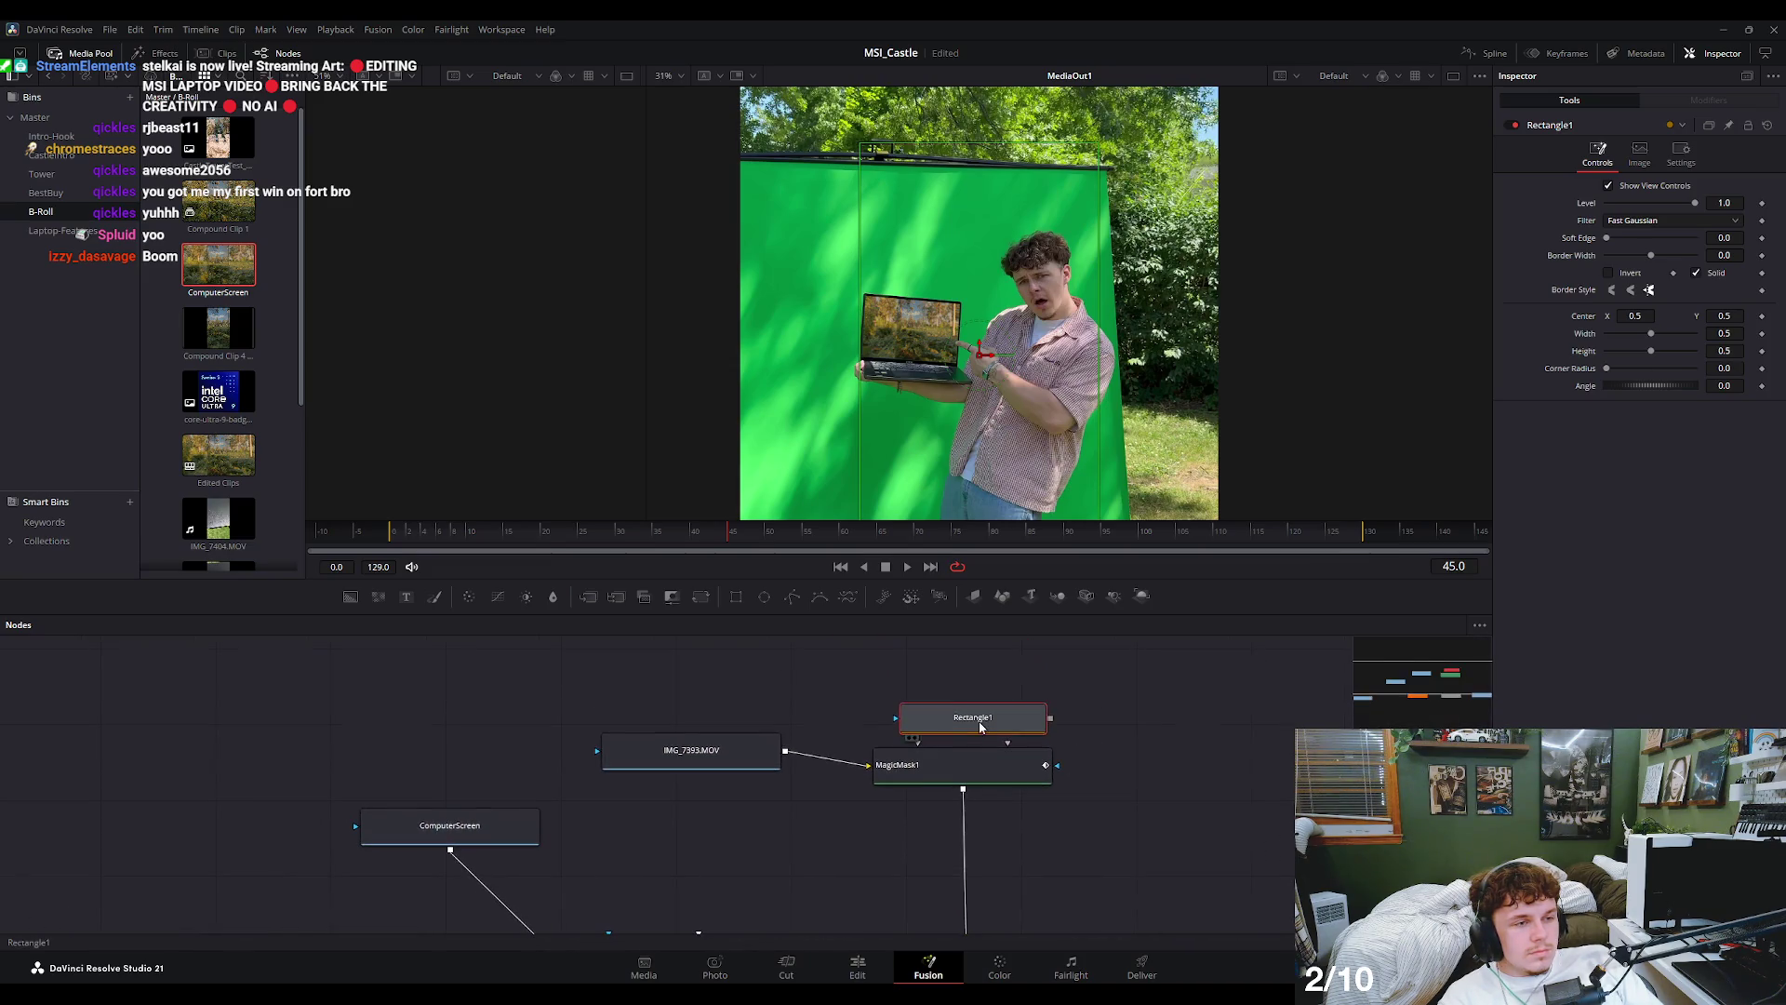